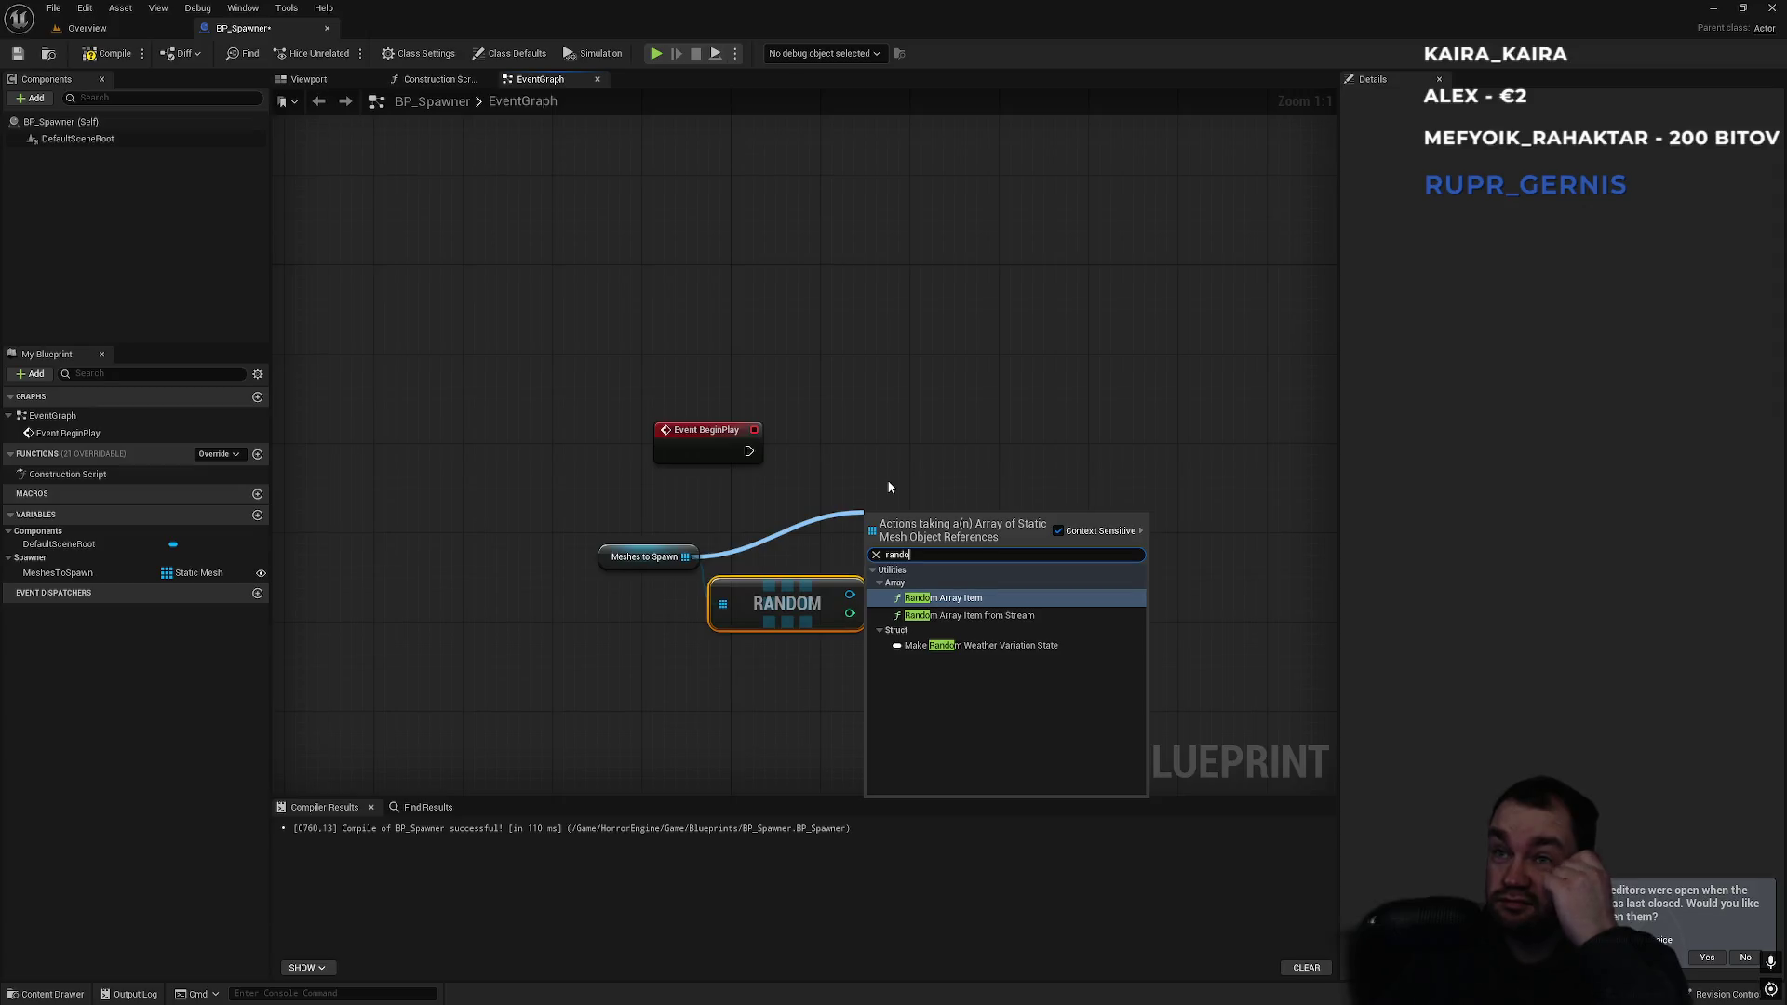
Place a Spawn Actor from Class node up beside Event BeginPlay, then search 'spa' from RANDOM's output.
key("Escape")
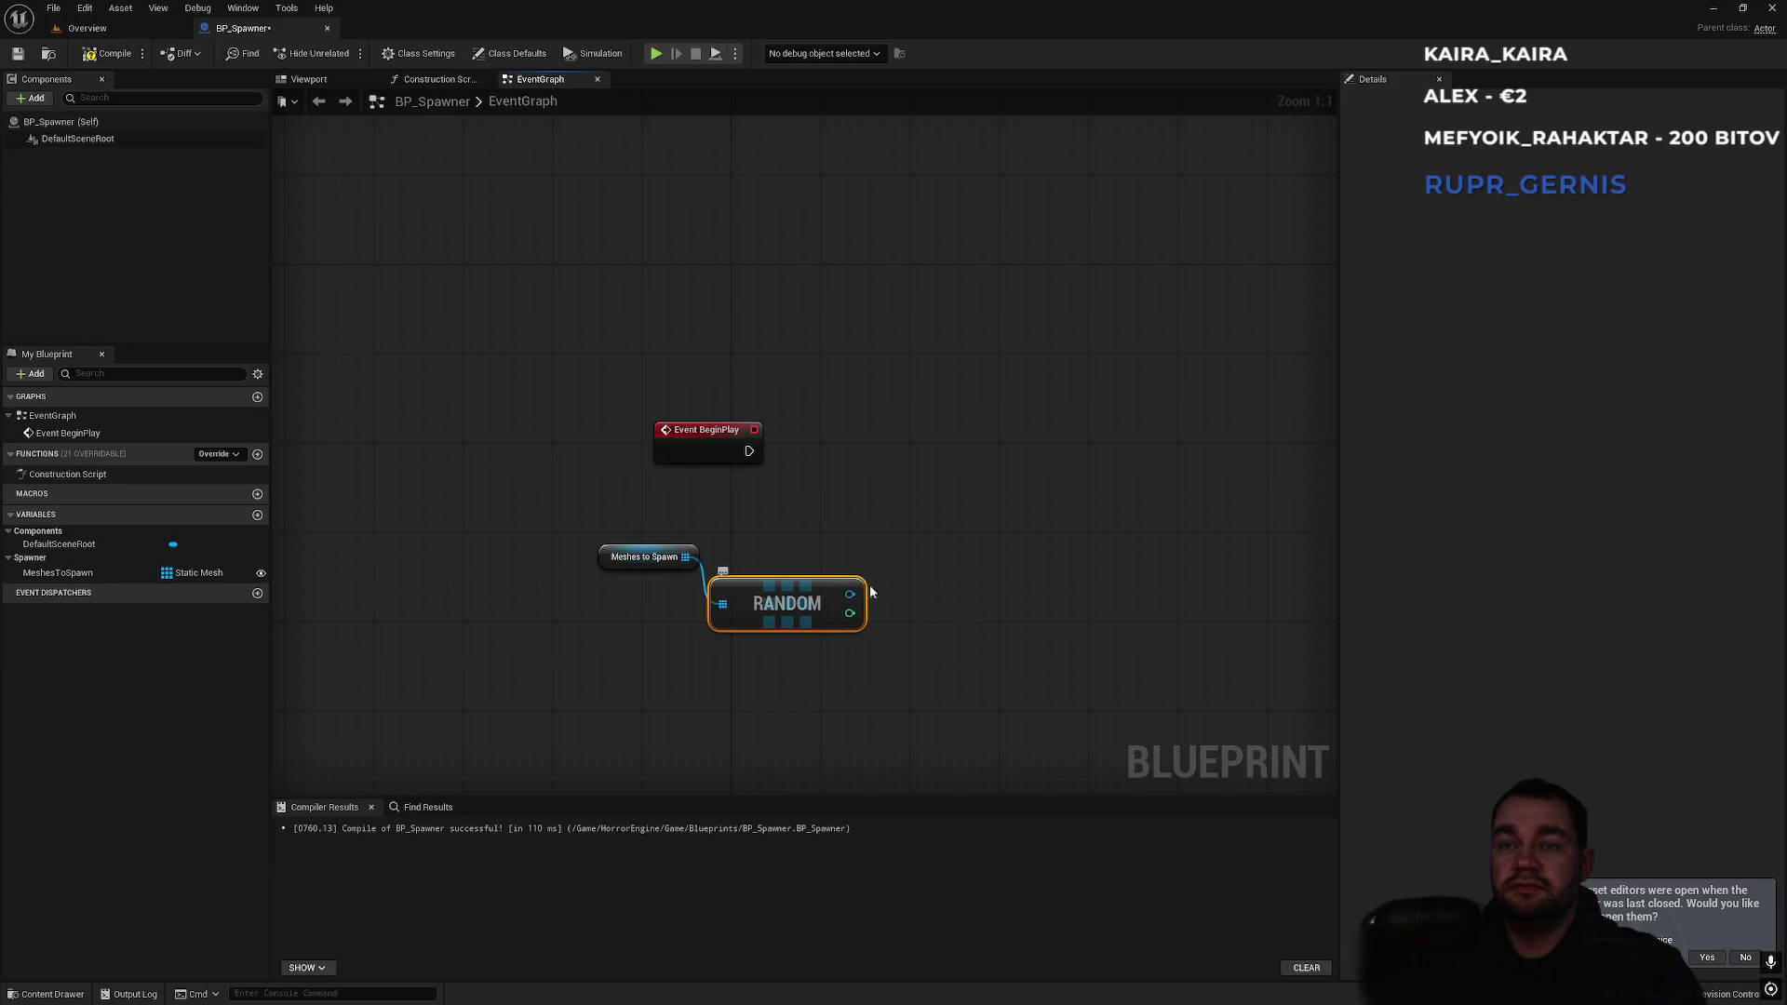
left_click_drag(849, 593, 945, 494)
type("spawn")
key("Escape")
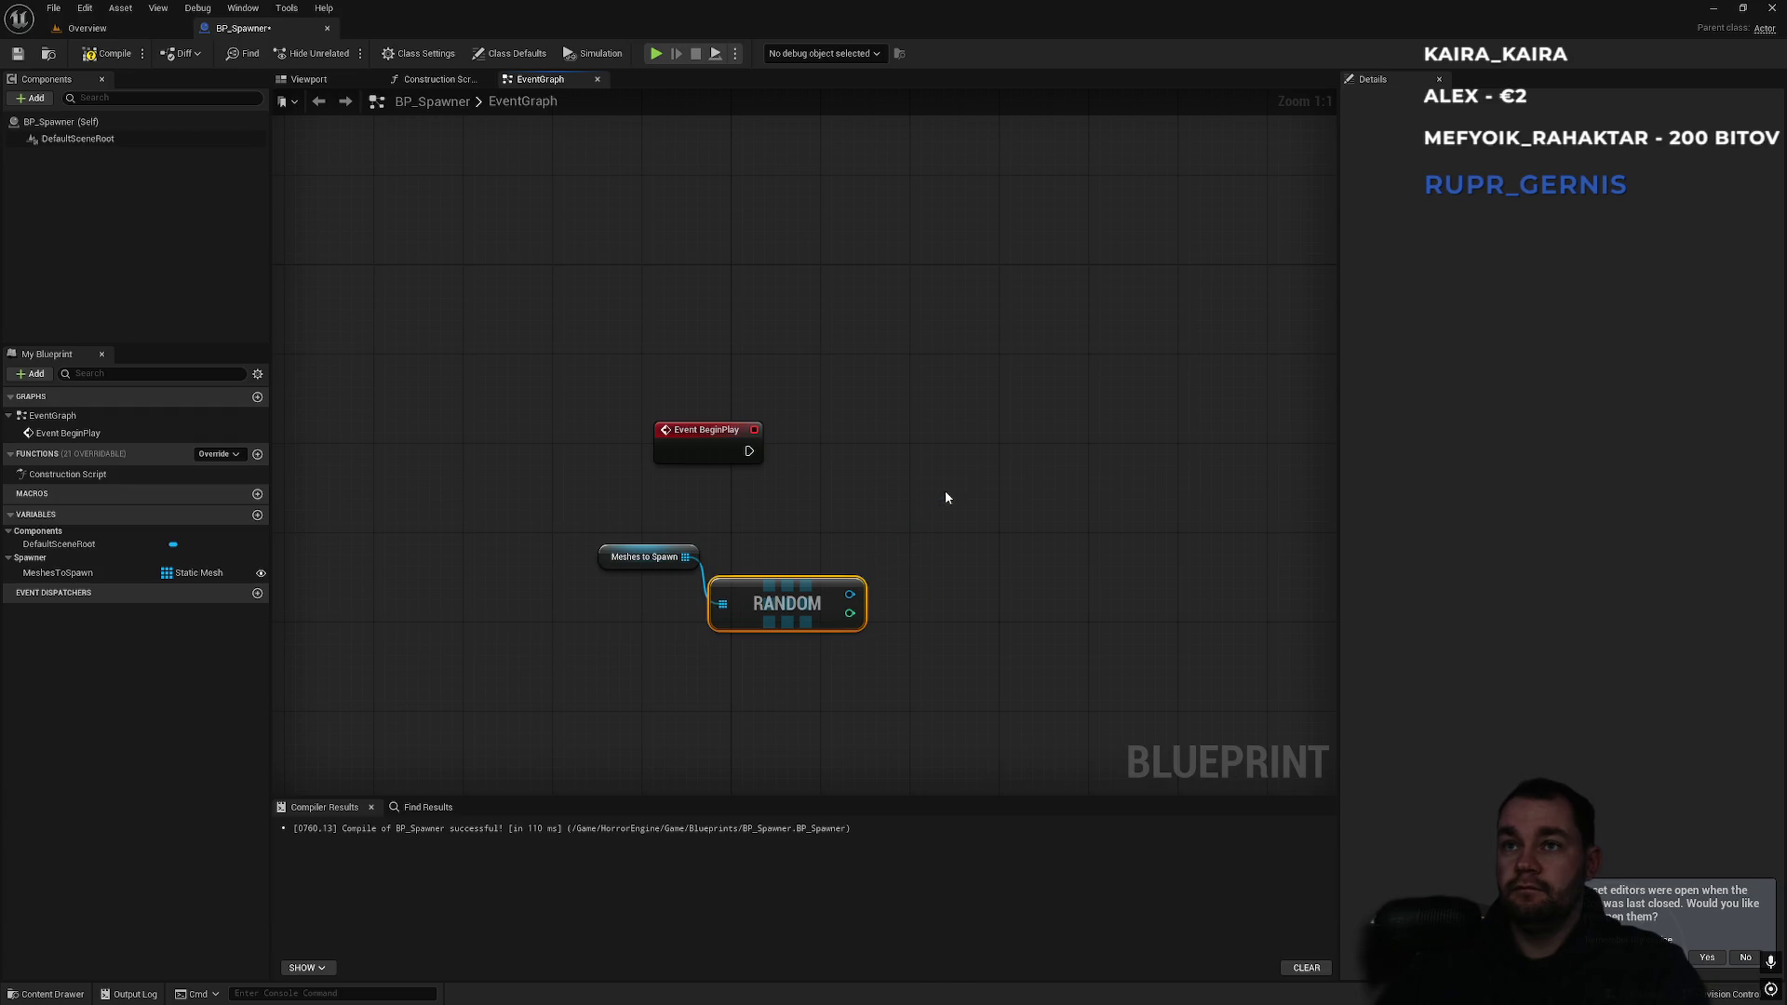
right_click(932, 491)
type("spawn")
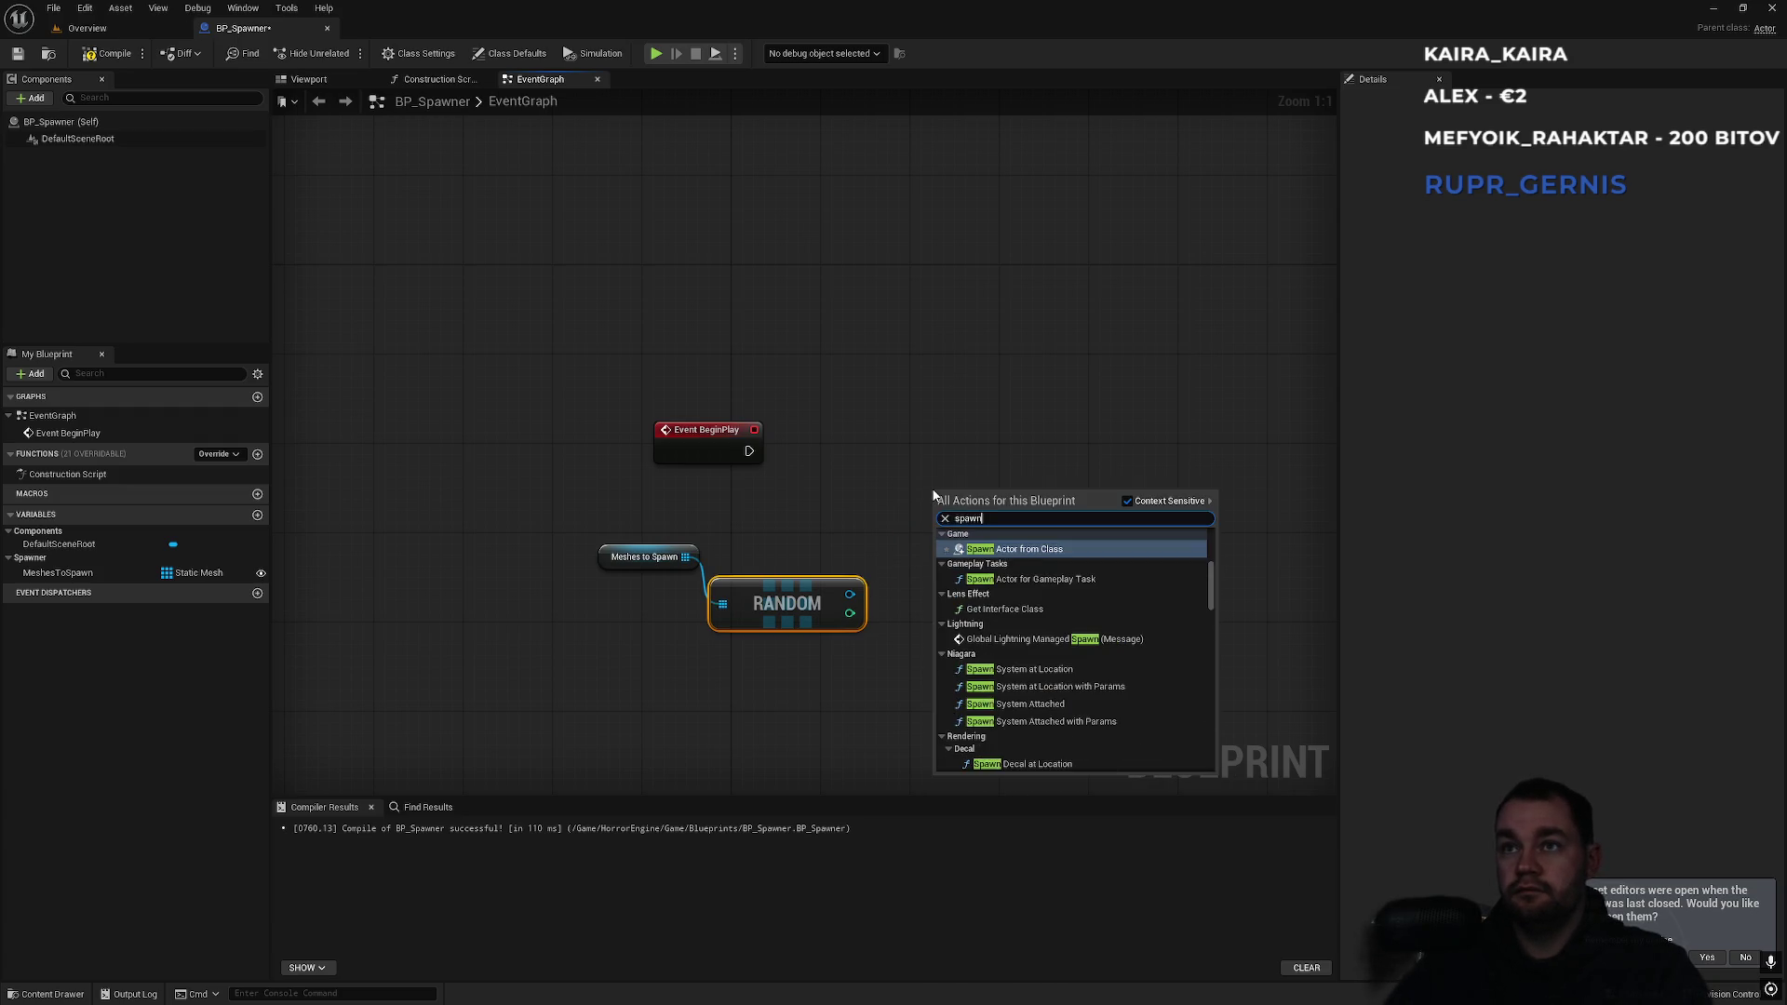
key("Return")
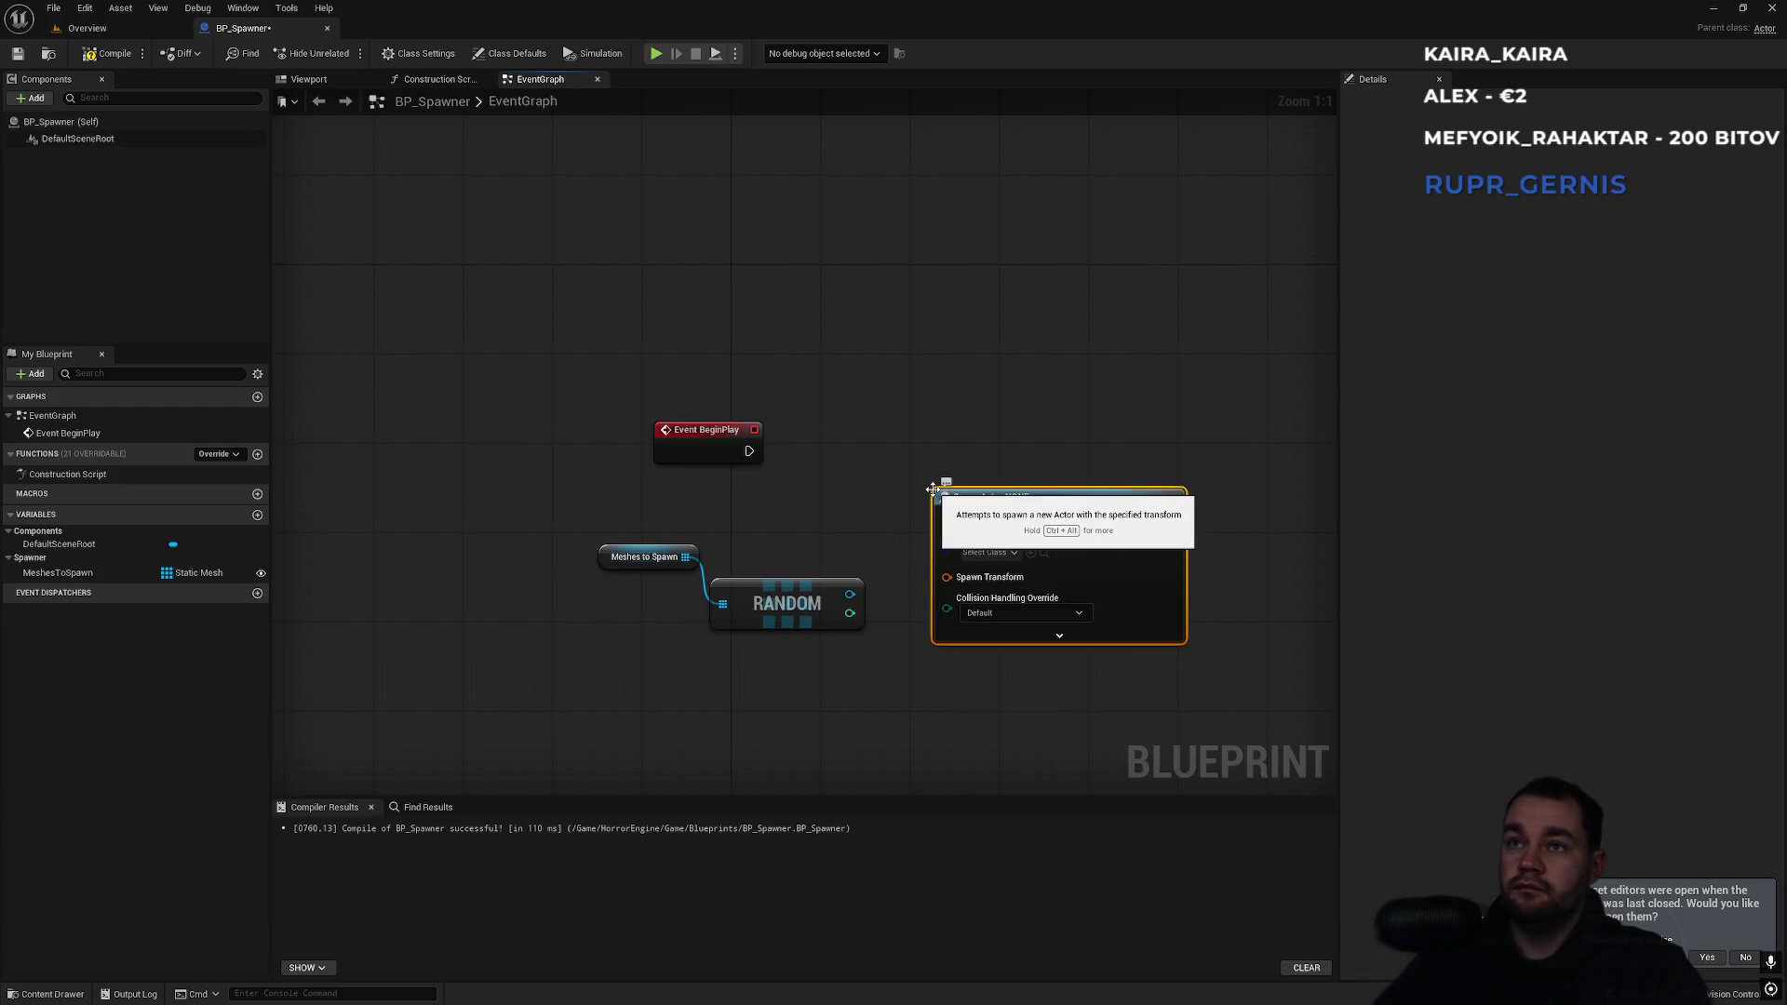
mouse_move(1075, 518)
left_mouse_down()
mouse_move(1075, 439)
mouse_move(1090, 447)
left_mouse_up()
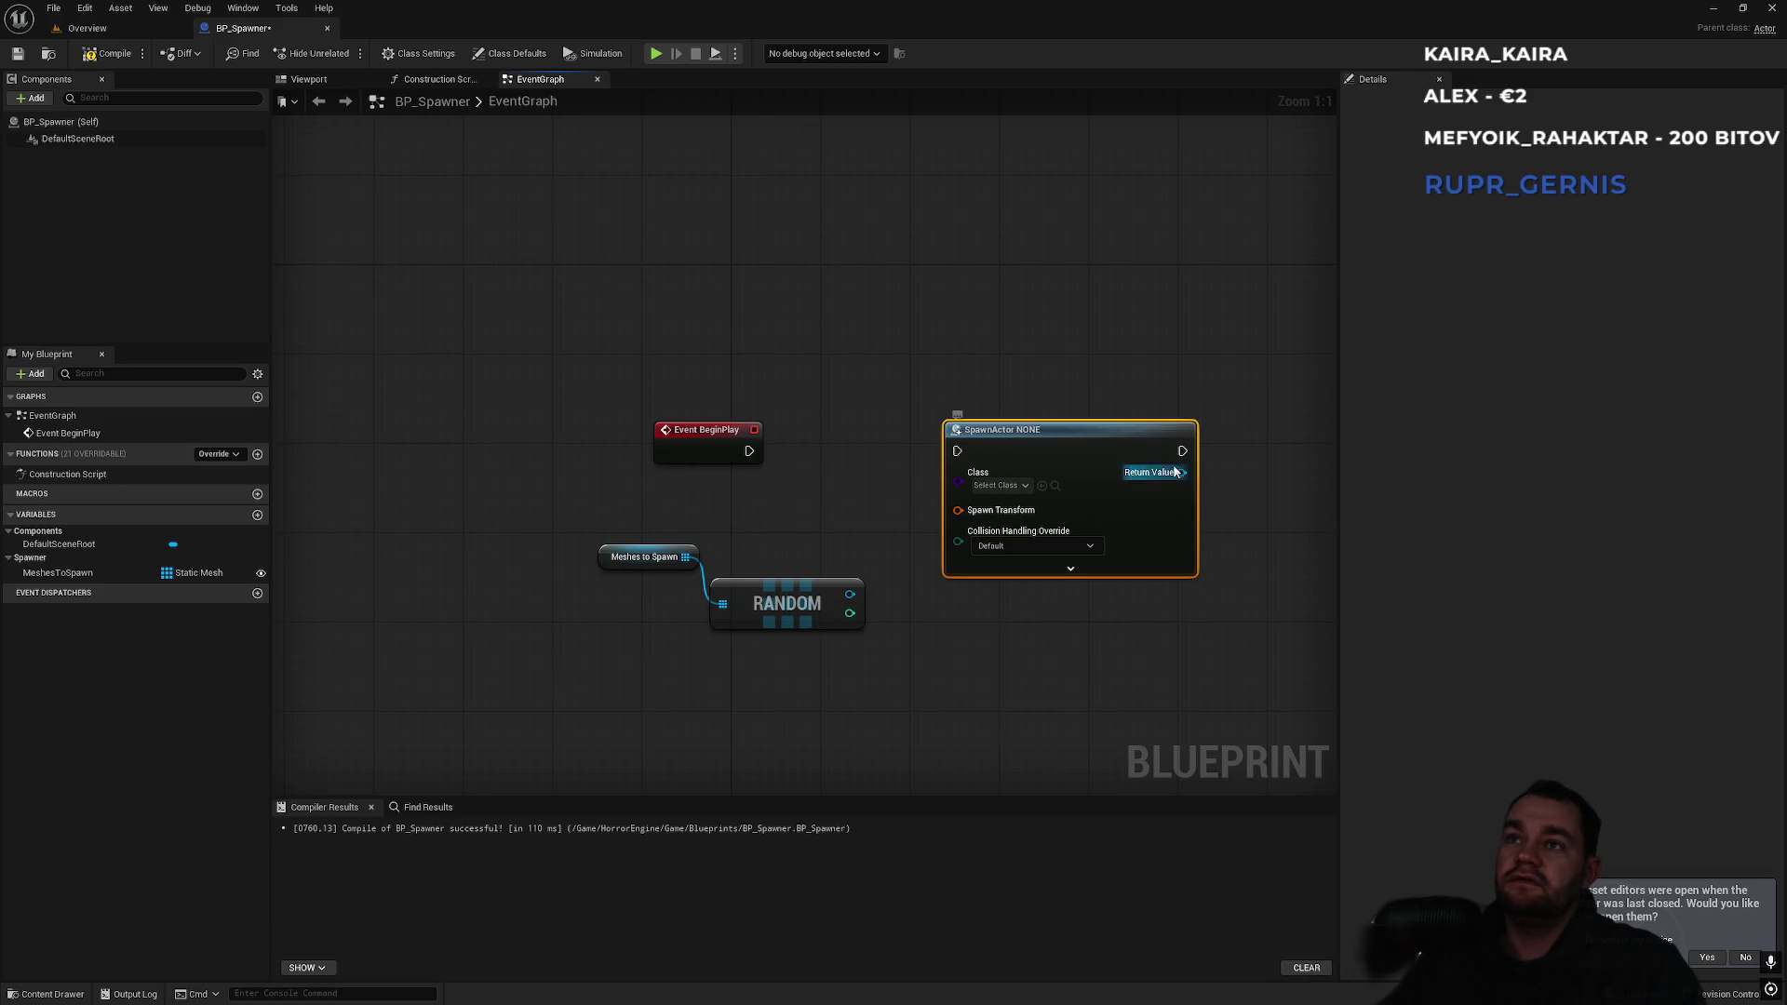
left_click_drag(853, 592, 938, 640)
type("spa")
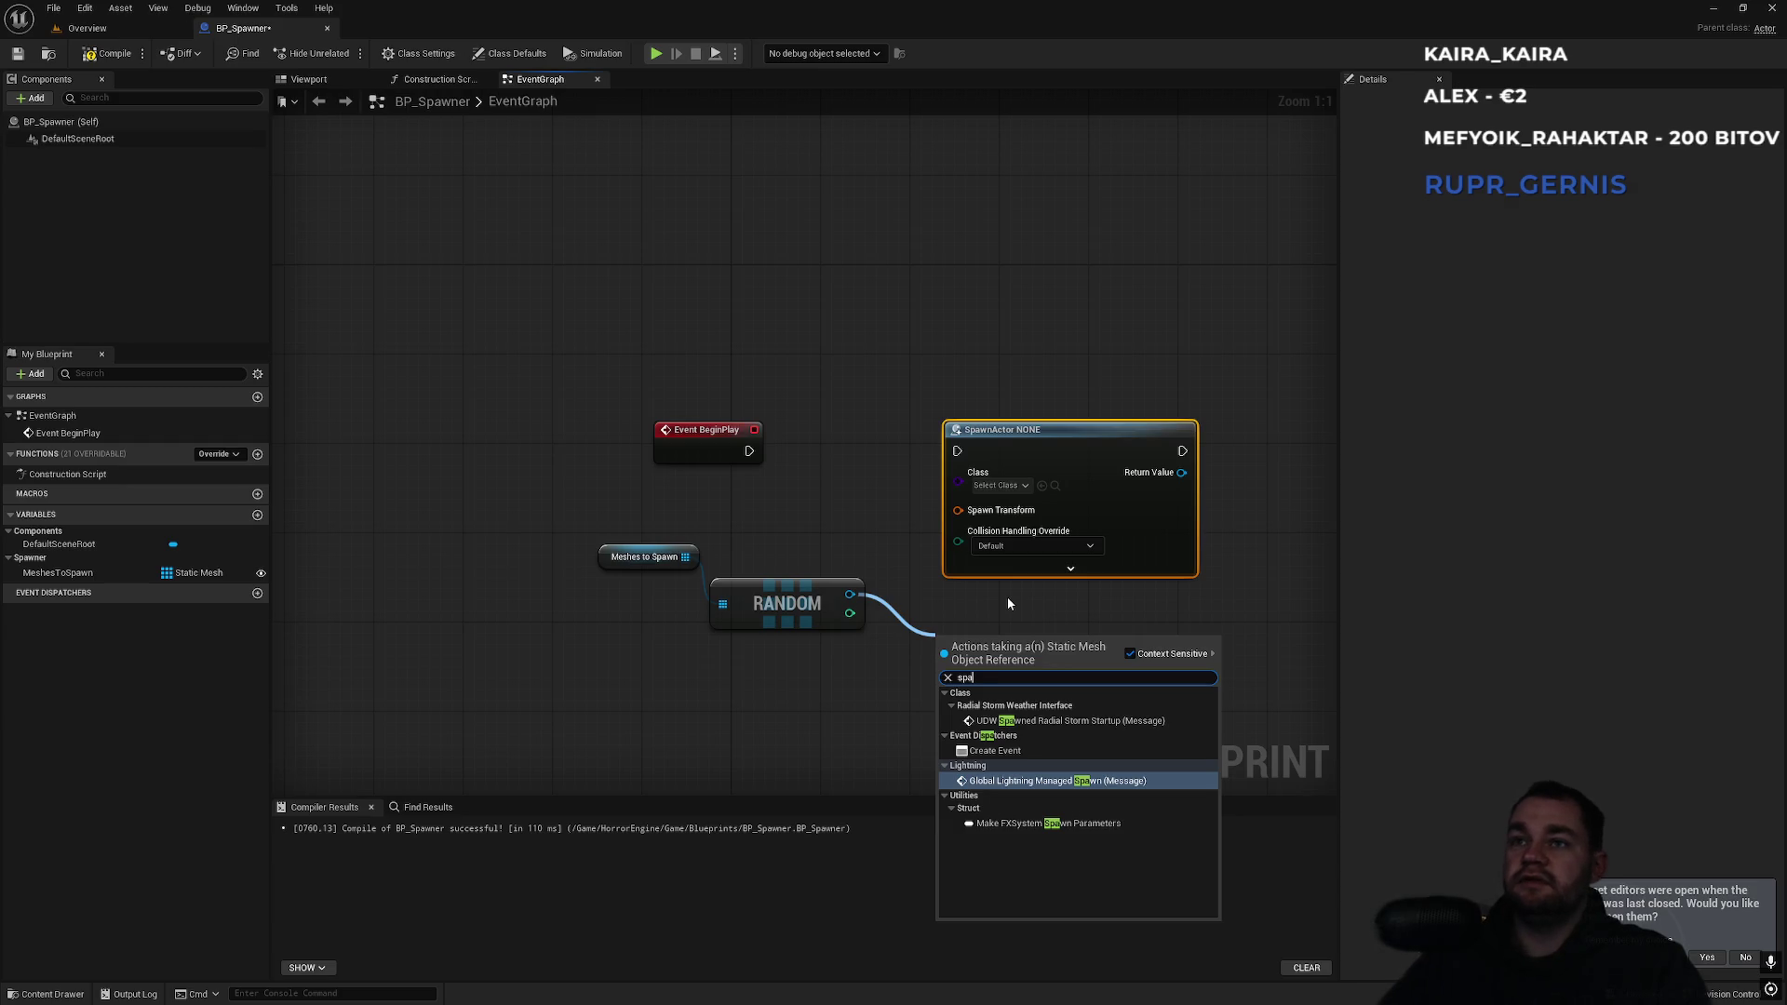
Browse the All Actions list's 'spawn' search results.
key("Escape")
right_click(925, 654)
type("spawn")
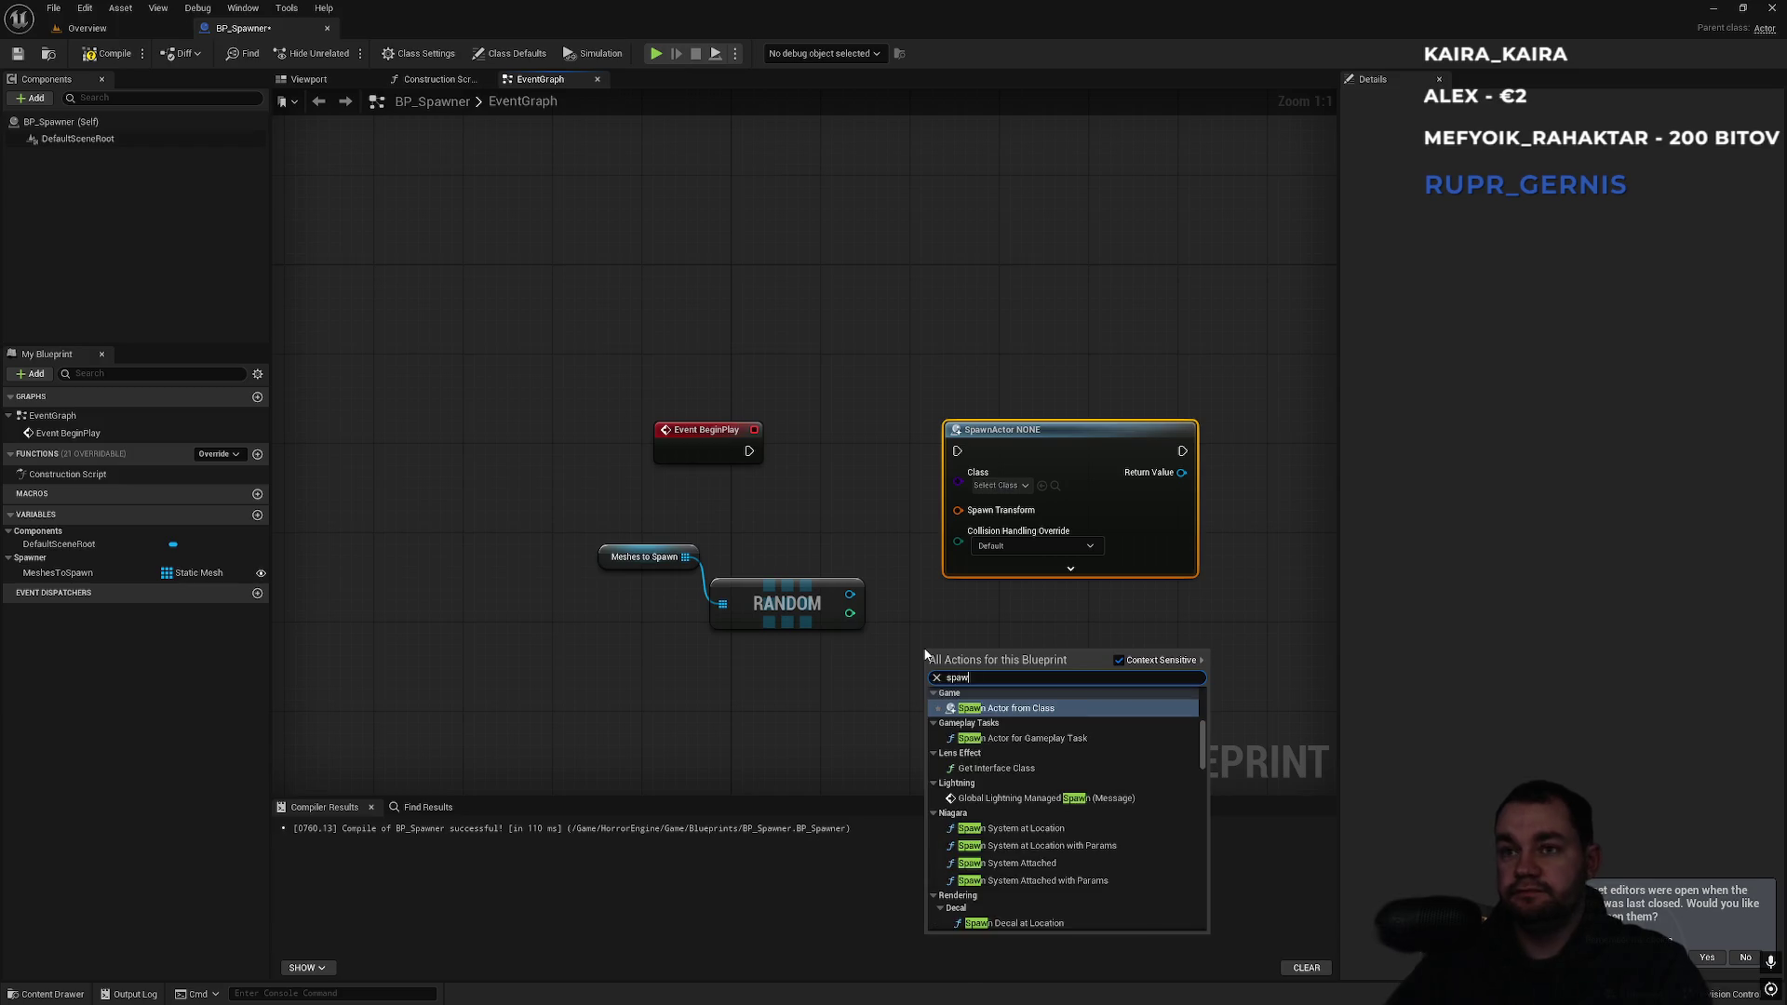
key("Down")
key("Down")
key("Down")
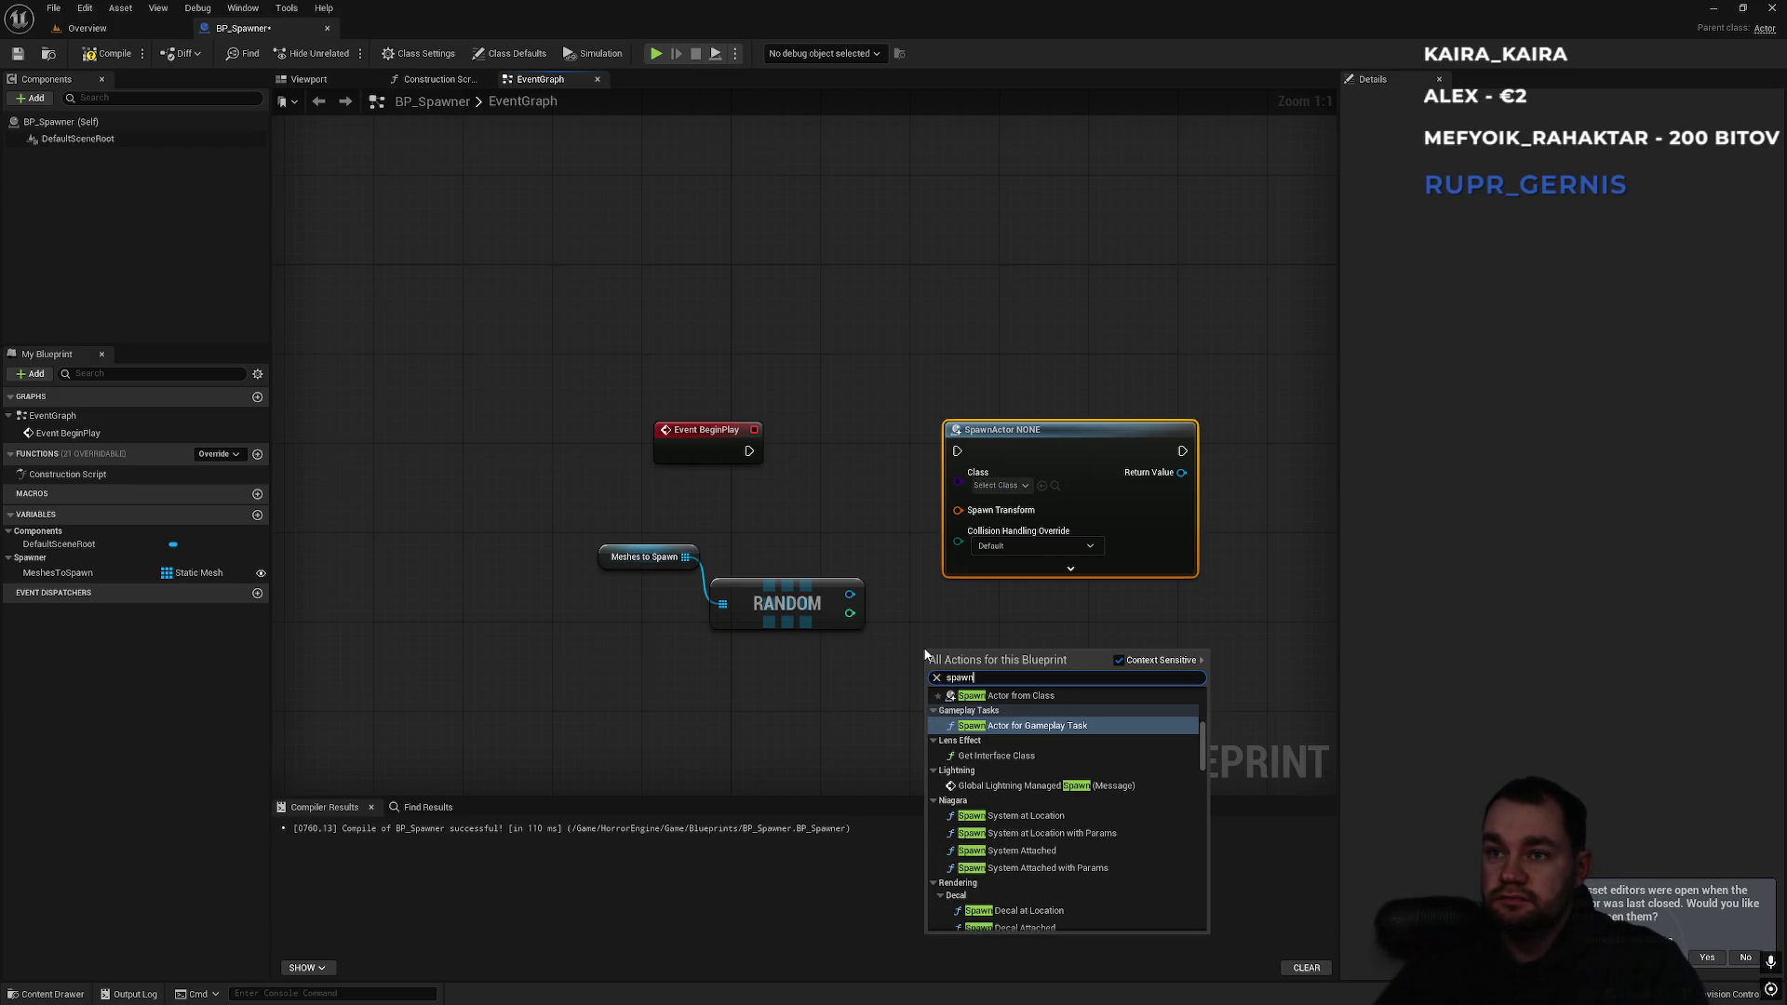
key("Down")
key("Down")
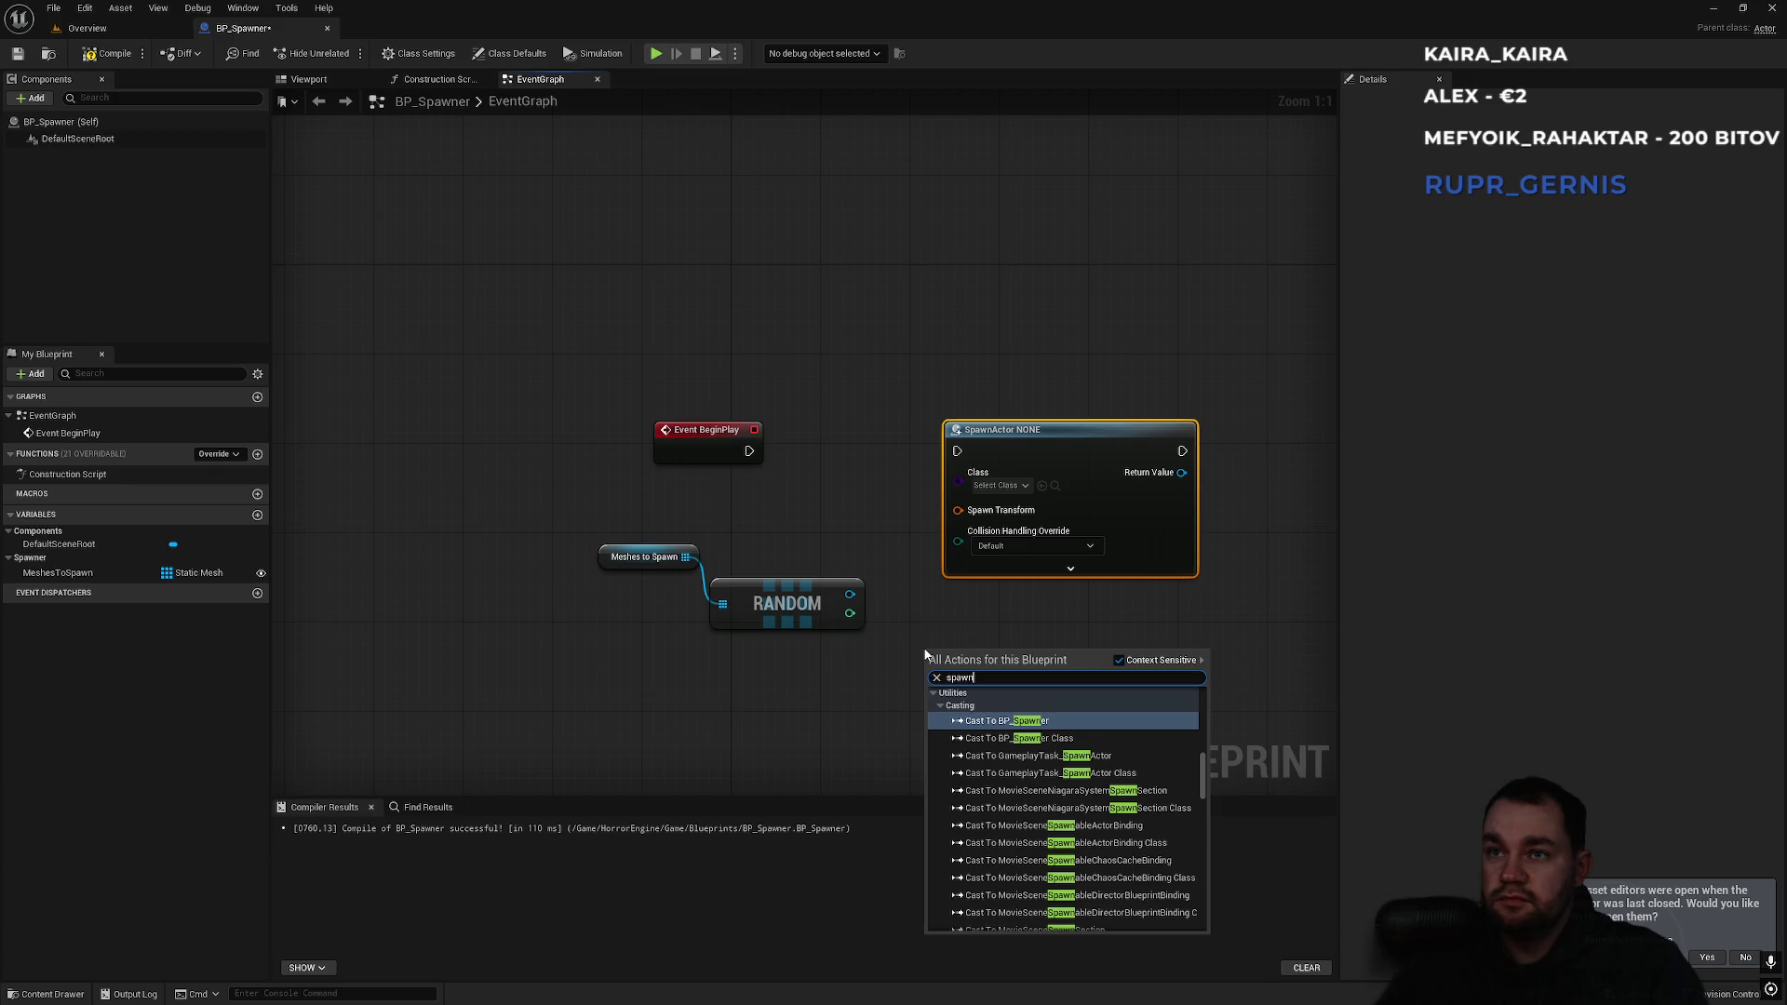
scroll(1014, 833, "down", 5)
scroll(1029, 853, "down", 8)
scroll(1034, 858, "down", 8)
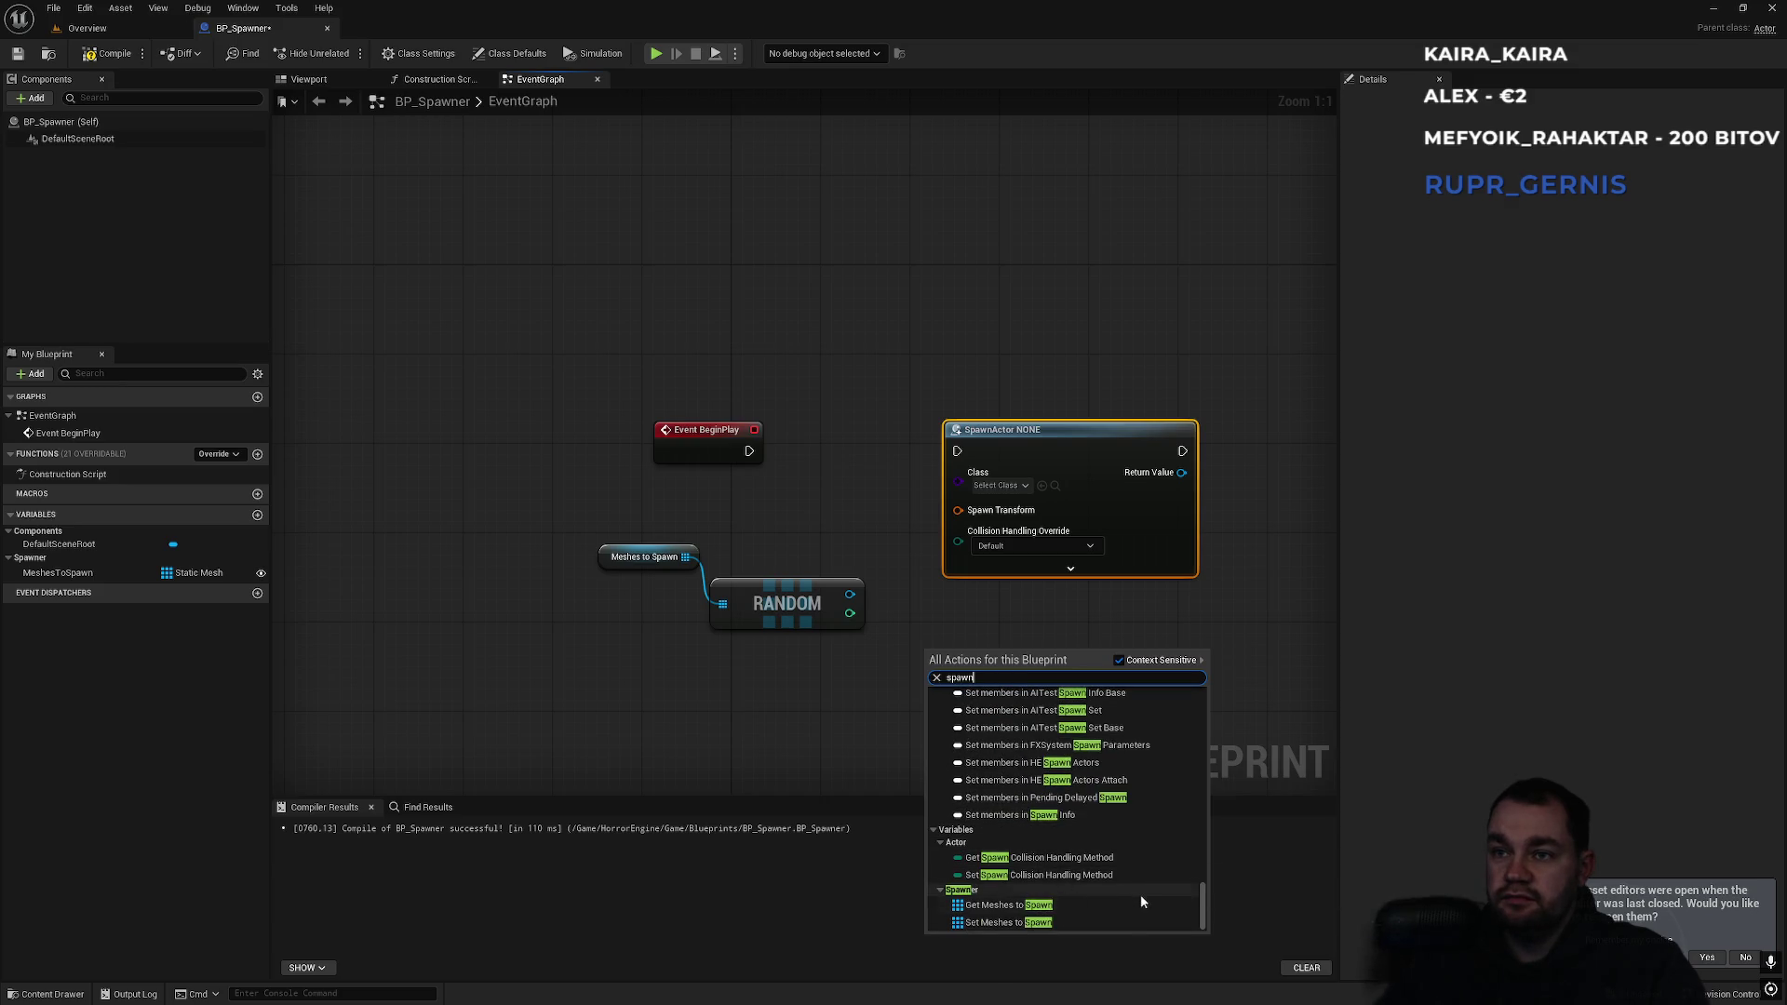
mouse_move(1202, 907)
left_mouse_down()
mouse_move(1211, 673)
mouse_move(1214, 711)
left_mouse_up()
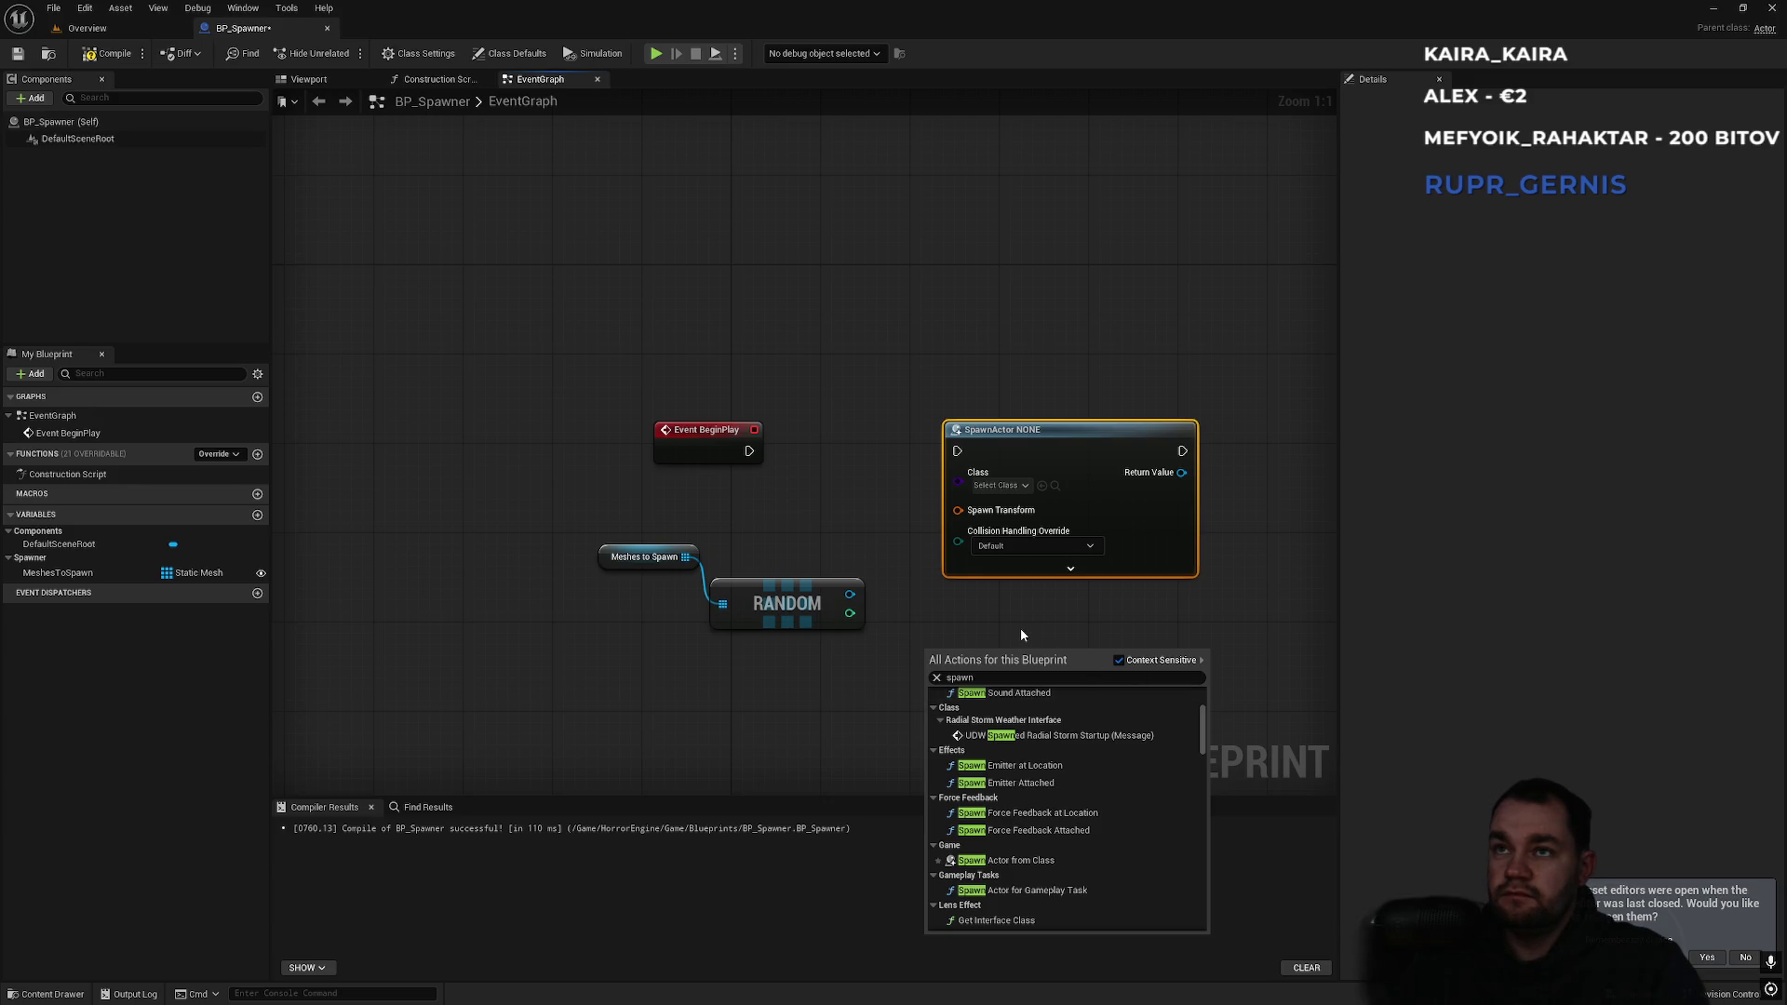
Close the action list without adding a node and return to the level editor overview.
left_click(1021, 634)
left_click(1020, 632)
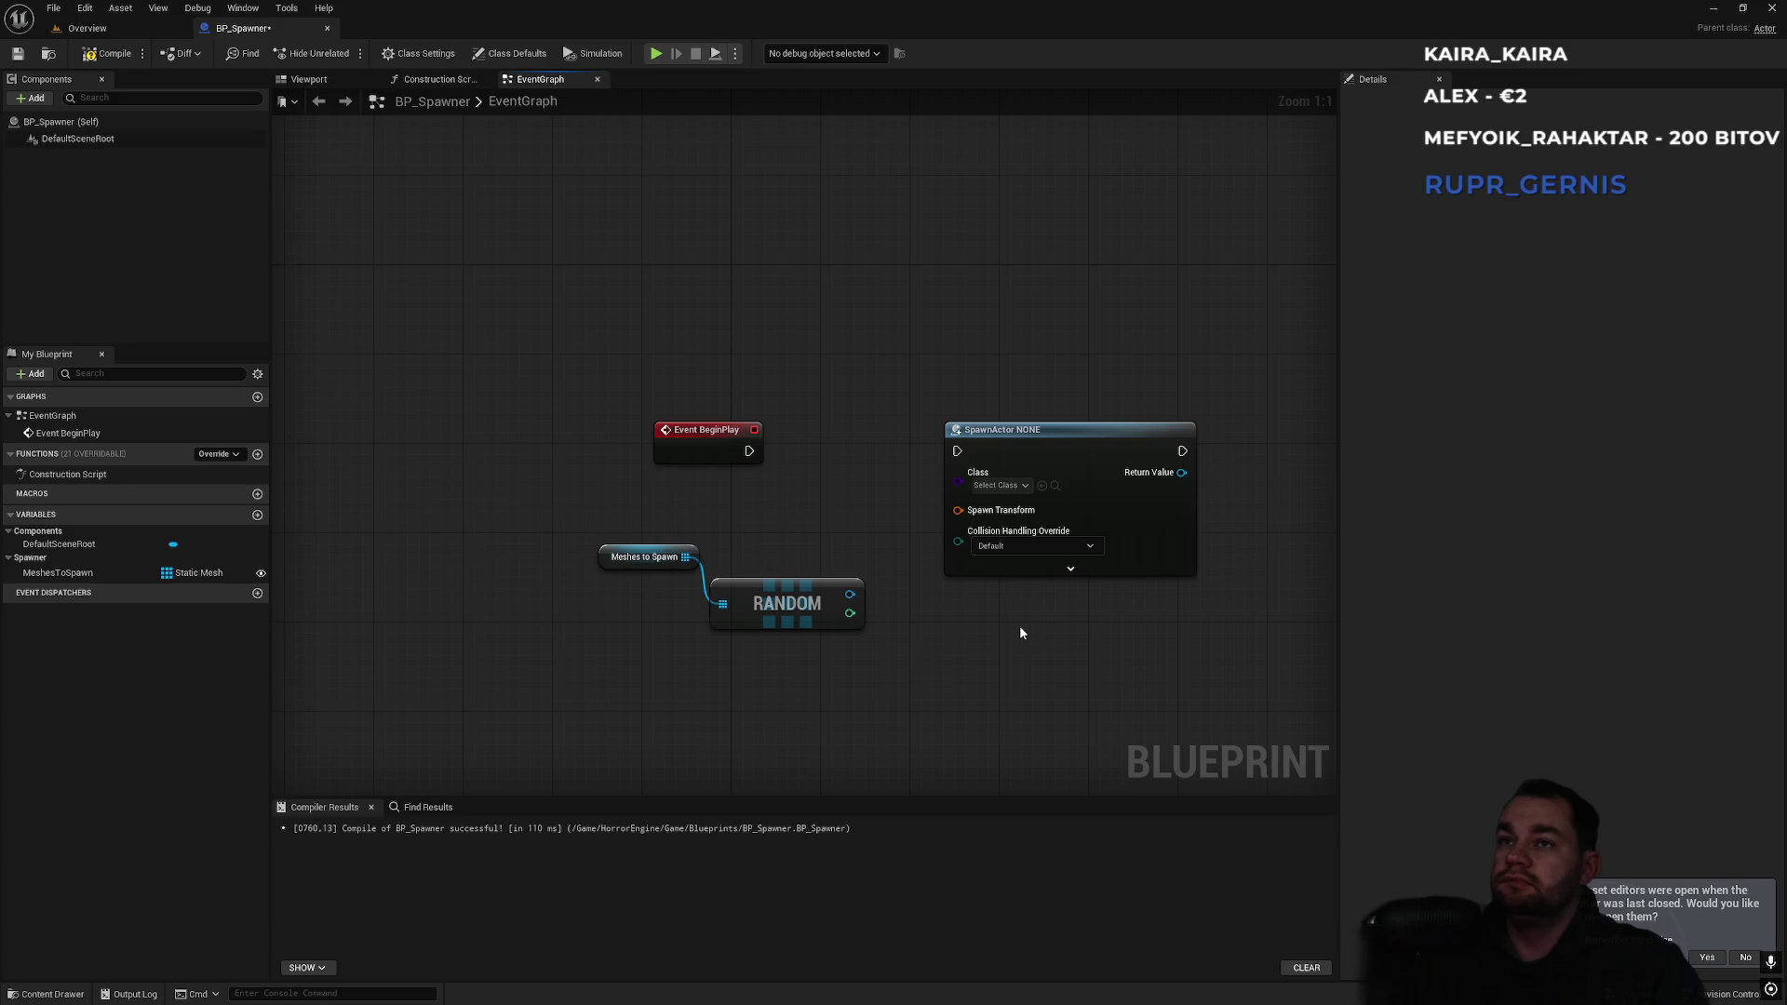
left_click(140, 29)
left_click(647, 785)
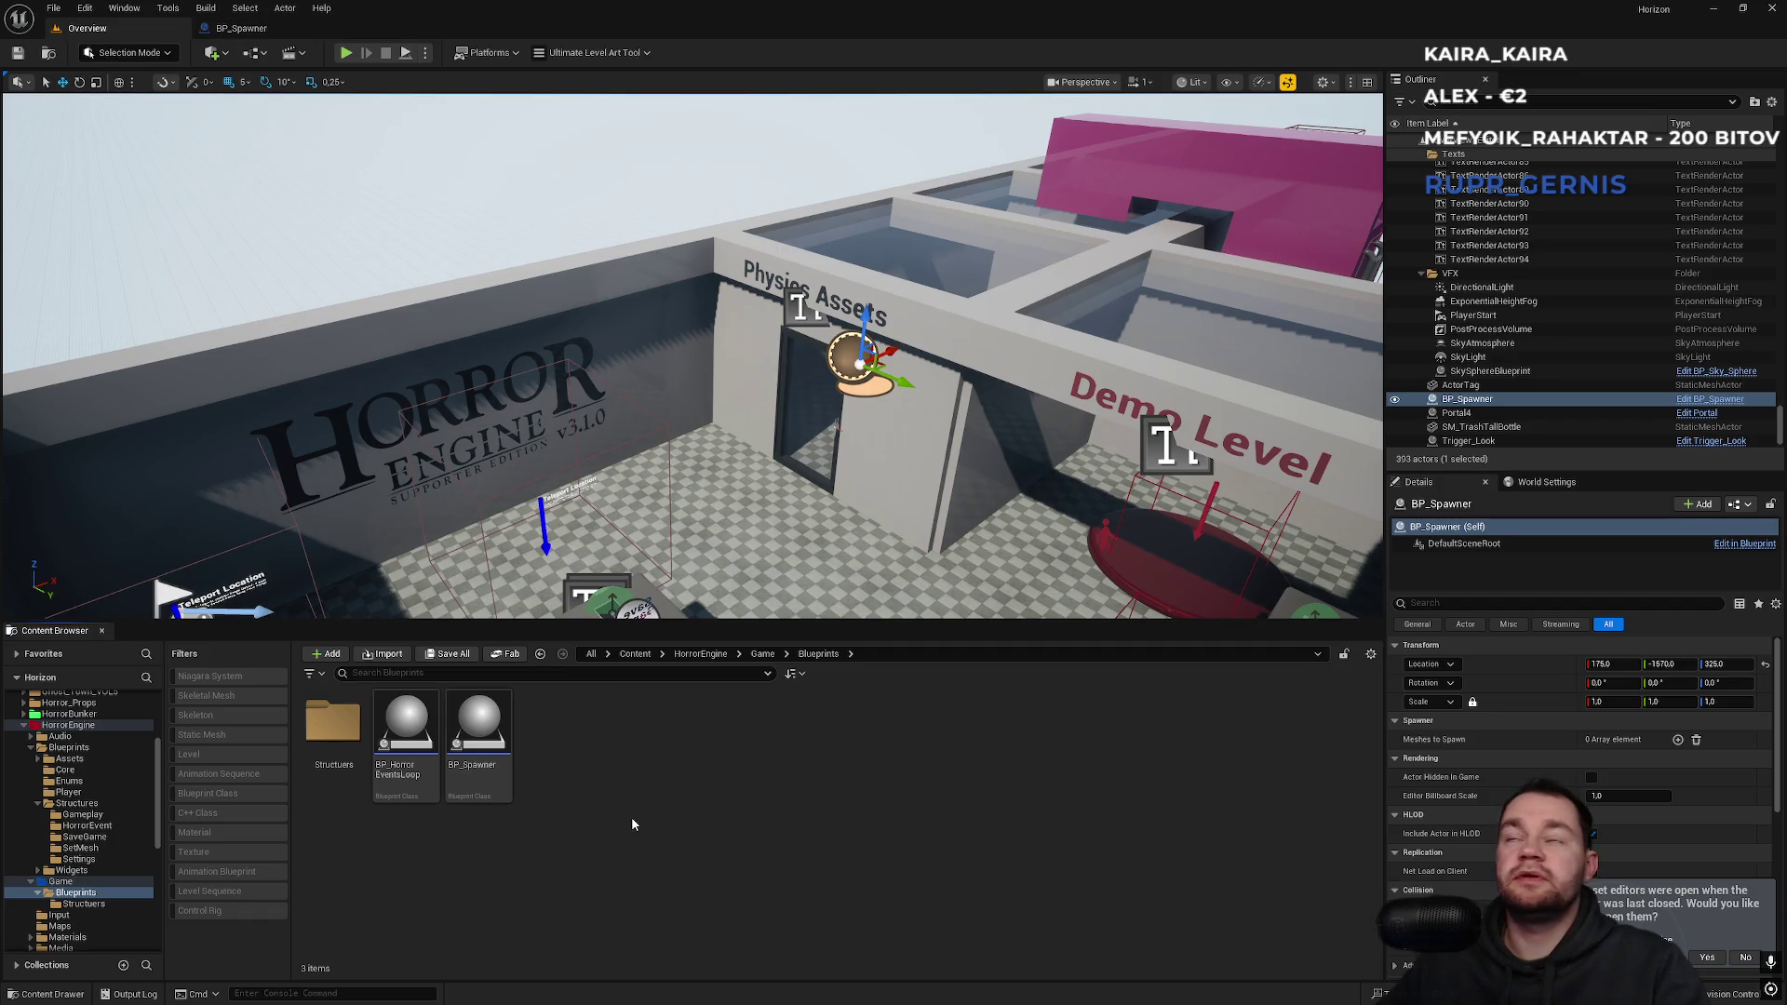
Create a new Actor-based Blueprint Class in the Blueprints folder.
right_click(584, 858)
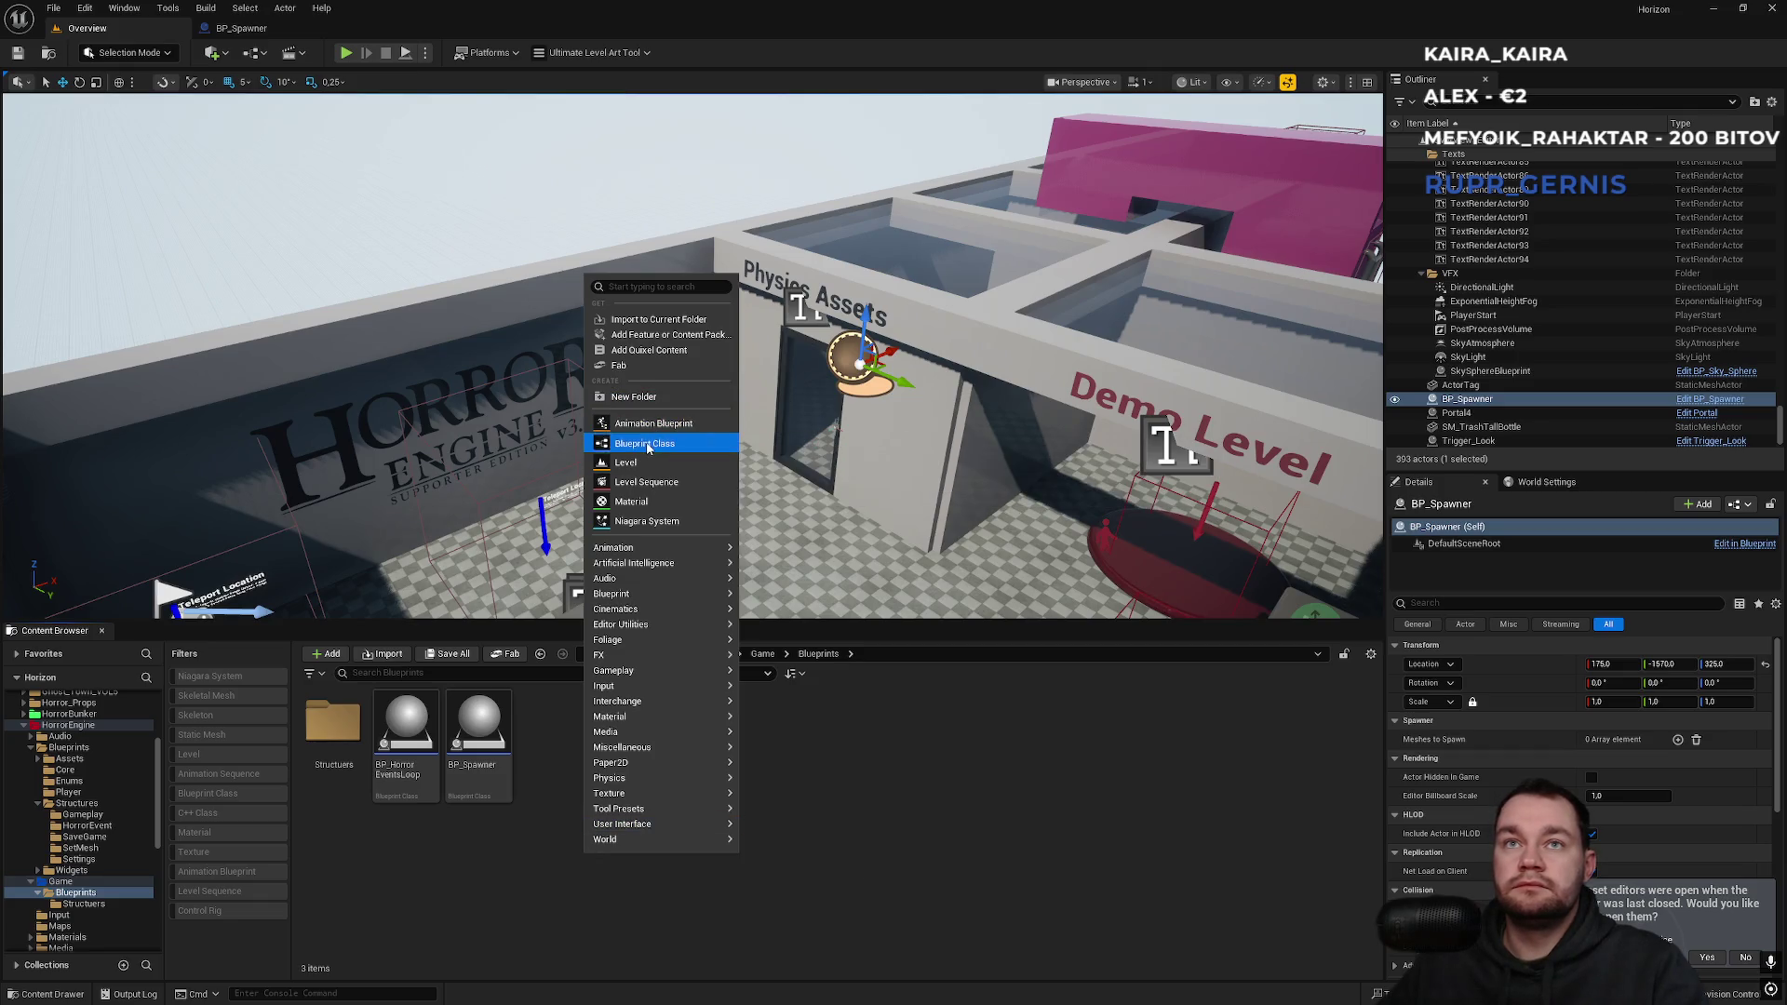
left_click(647, 444)
left_click(757, 389)
type("BP_Spawn")
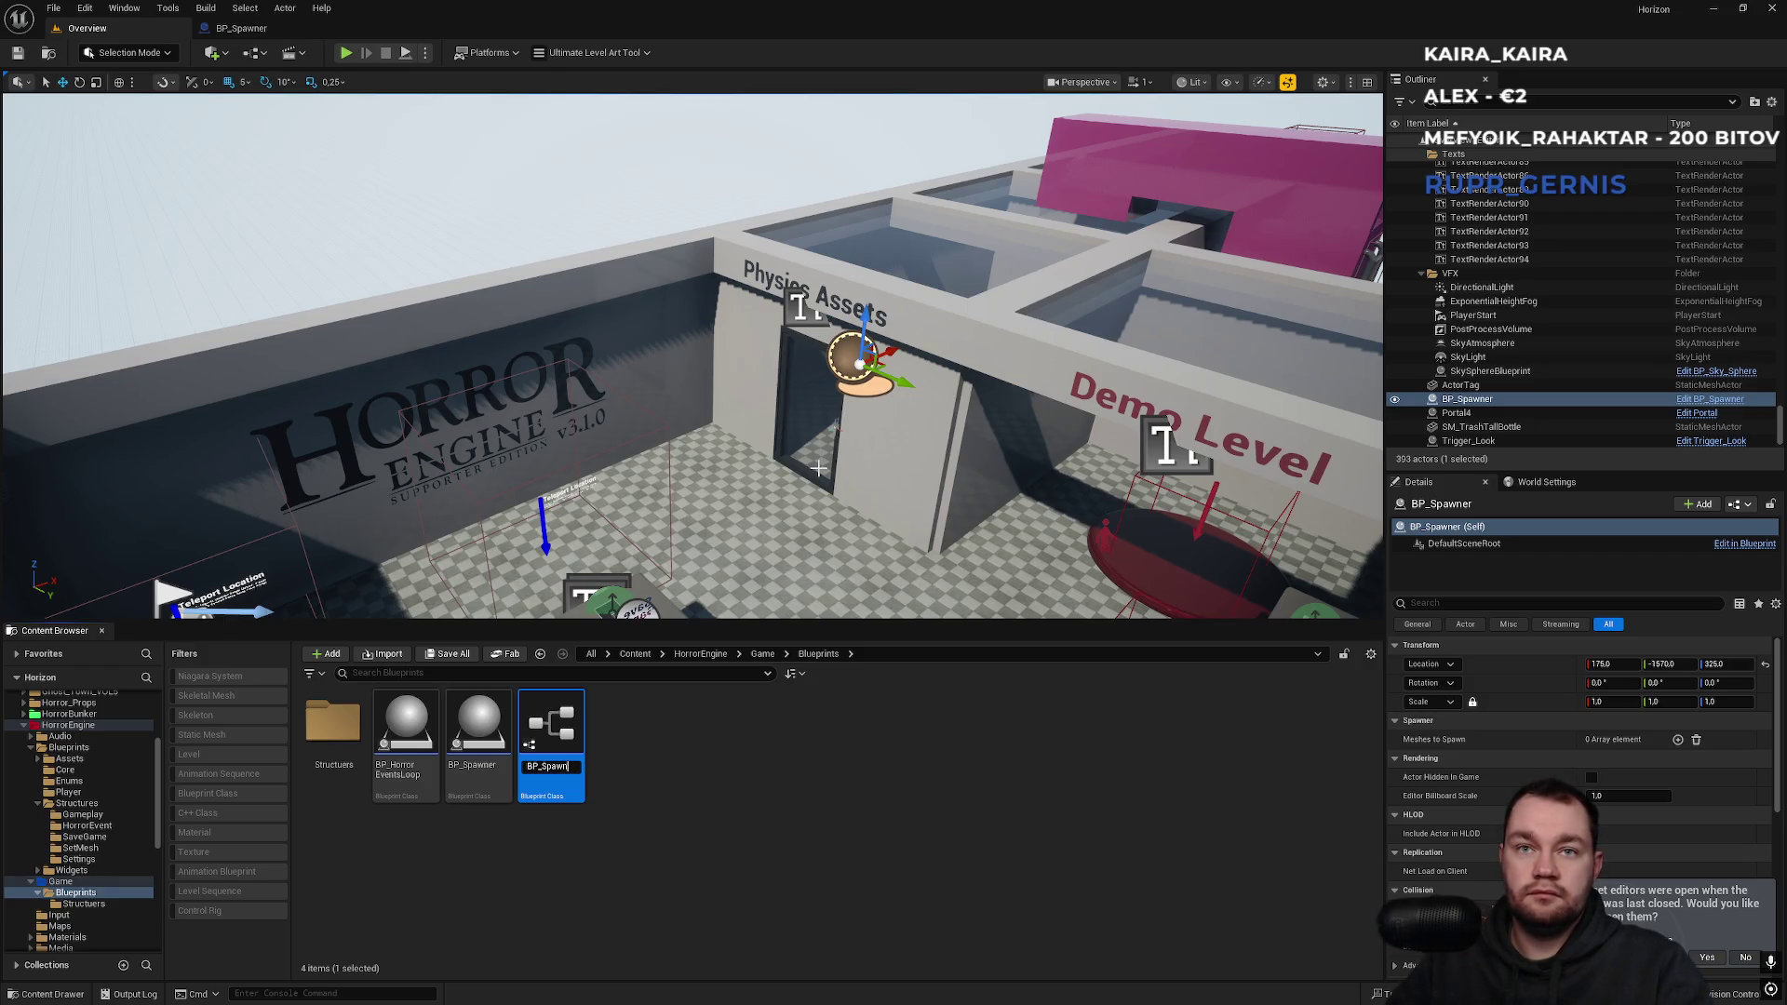
key("Return")
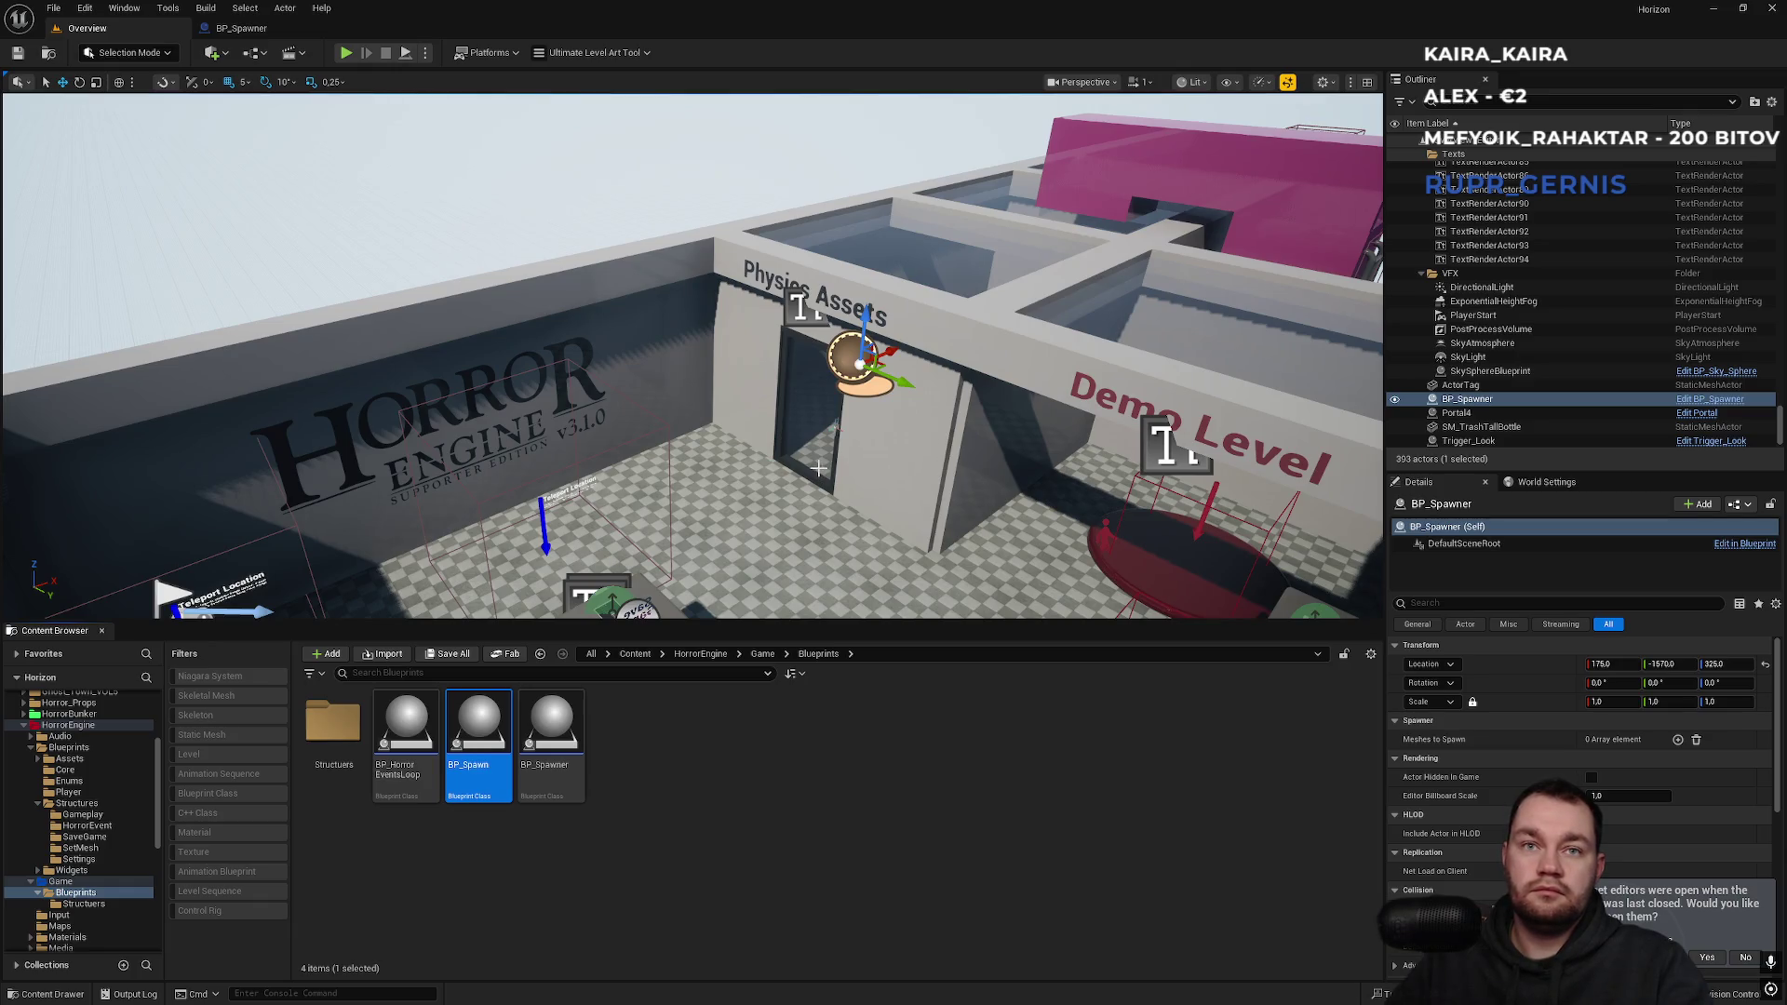
Rename the new Blueprint to BP_SpawnMesh and open it for editing.
key("F2")
type("BP_SpawnMesh")
key("Return")
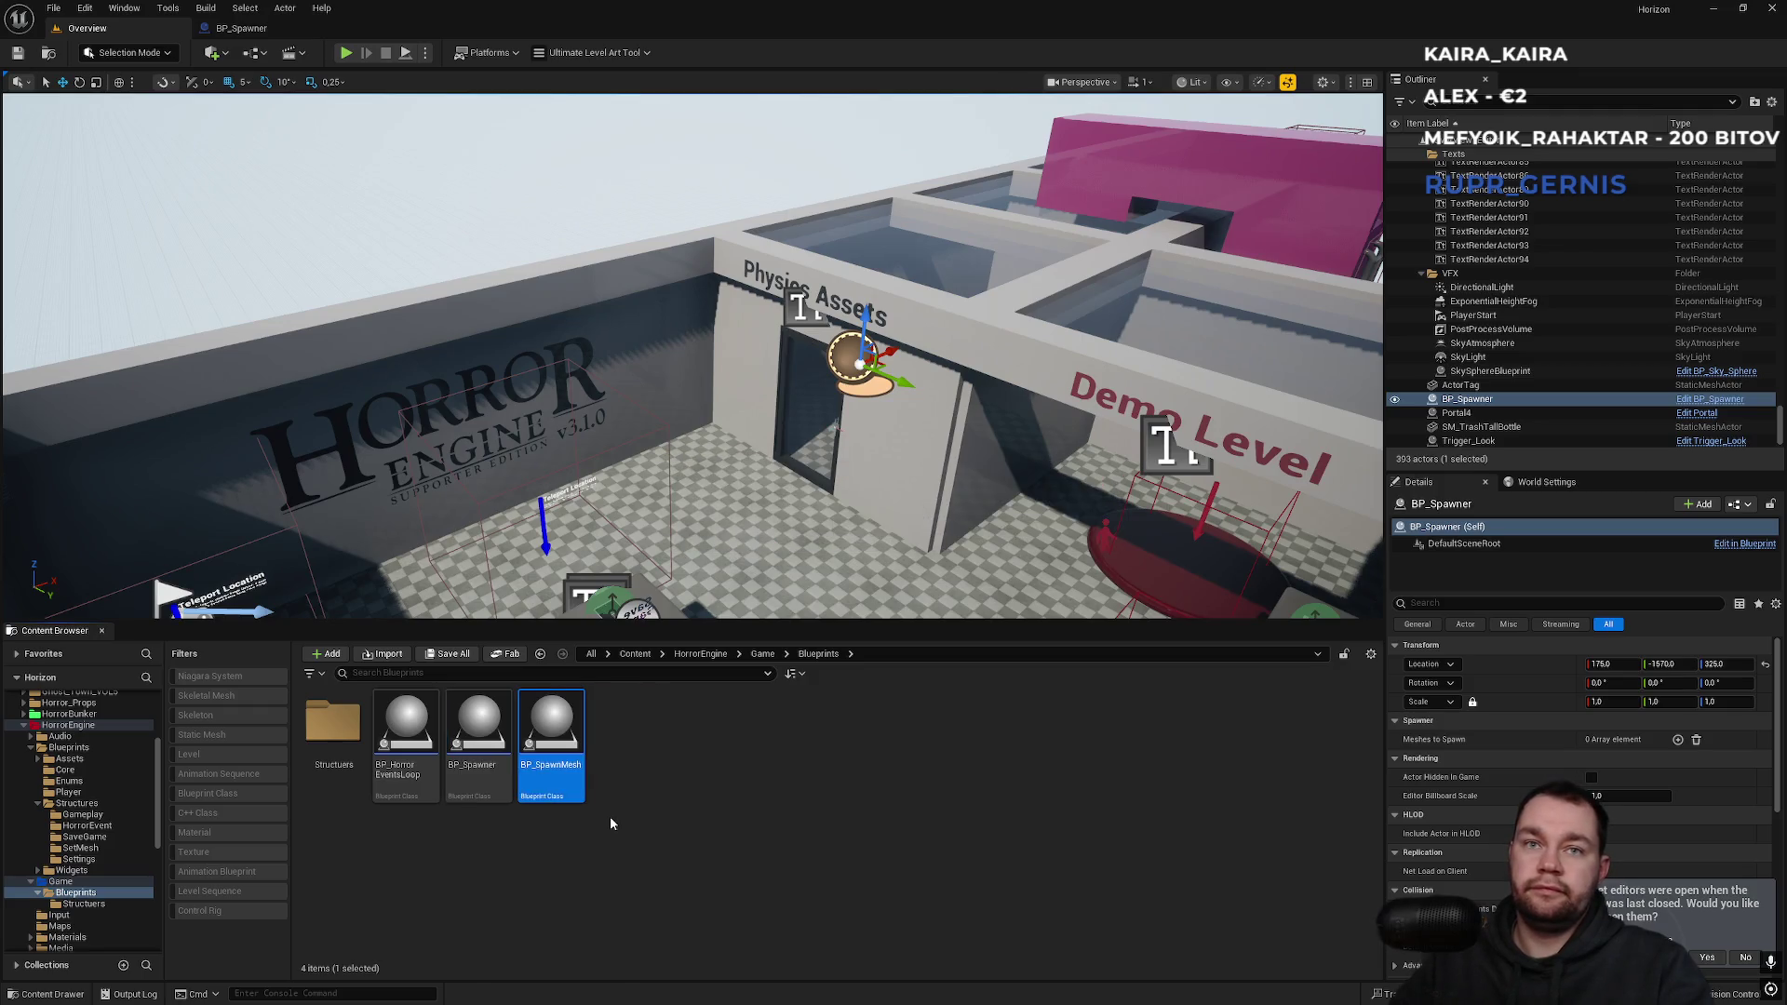
key("Return")
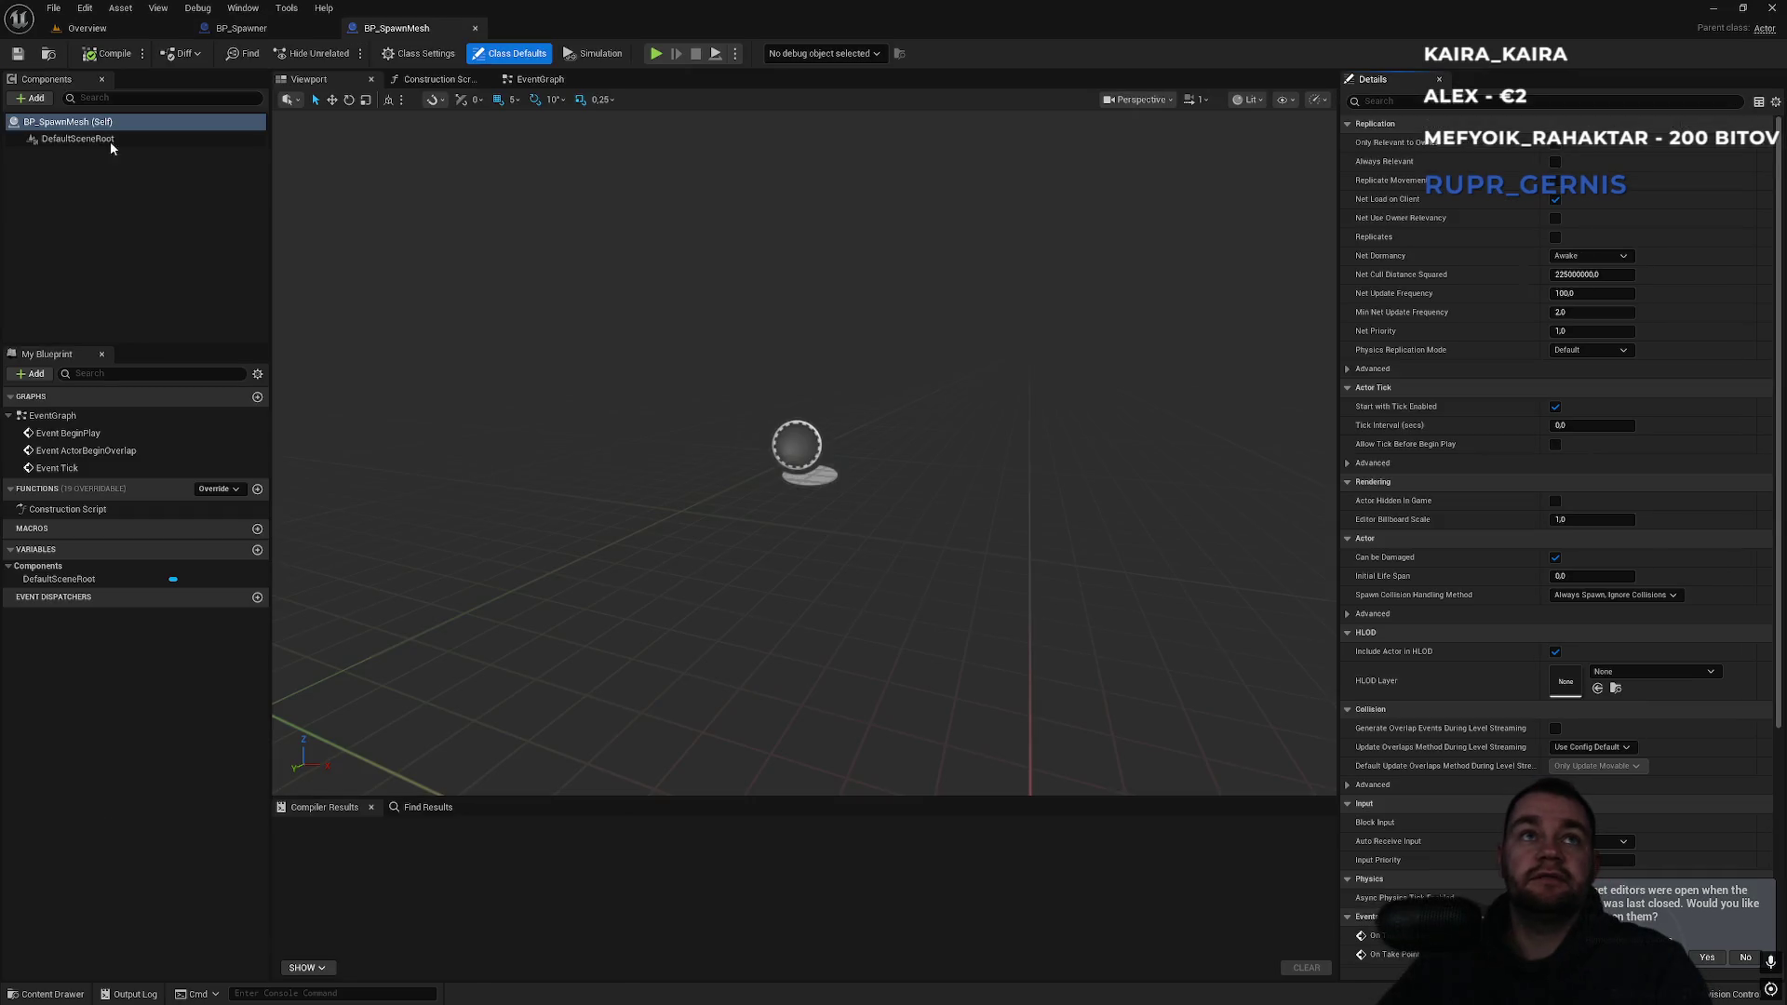
Add a Static Mesh component to BP_SpawnMesh and compile.
left_click(67, 137)
left_click(31, 98)
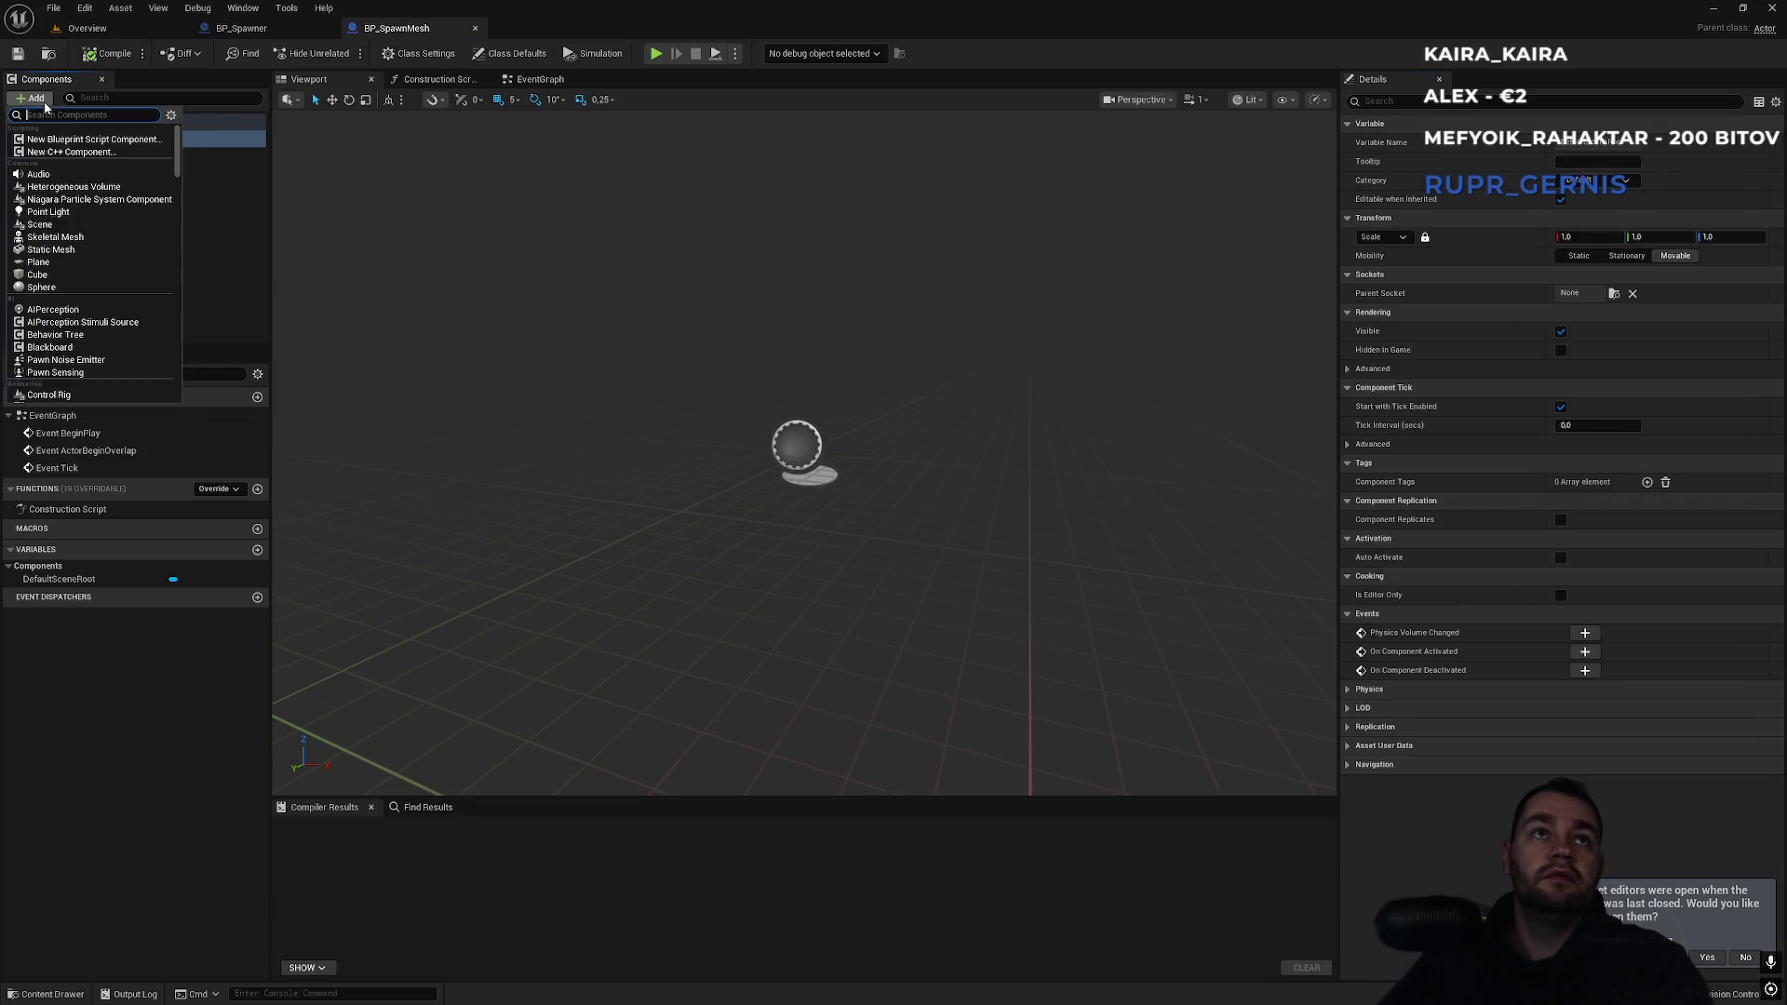
type("stat")
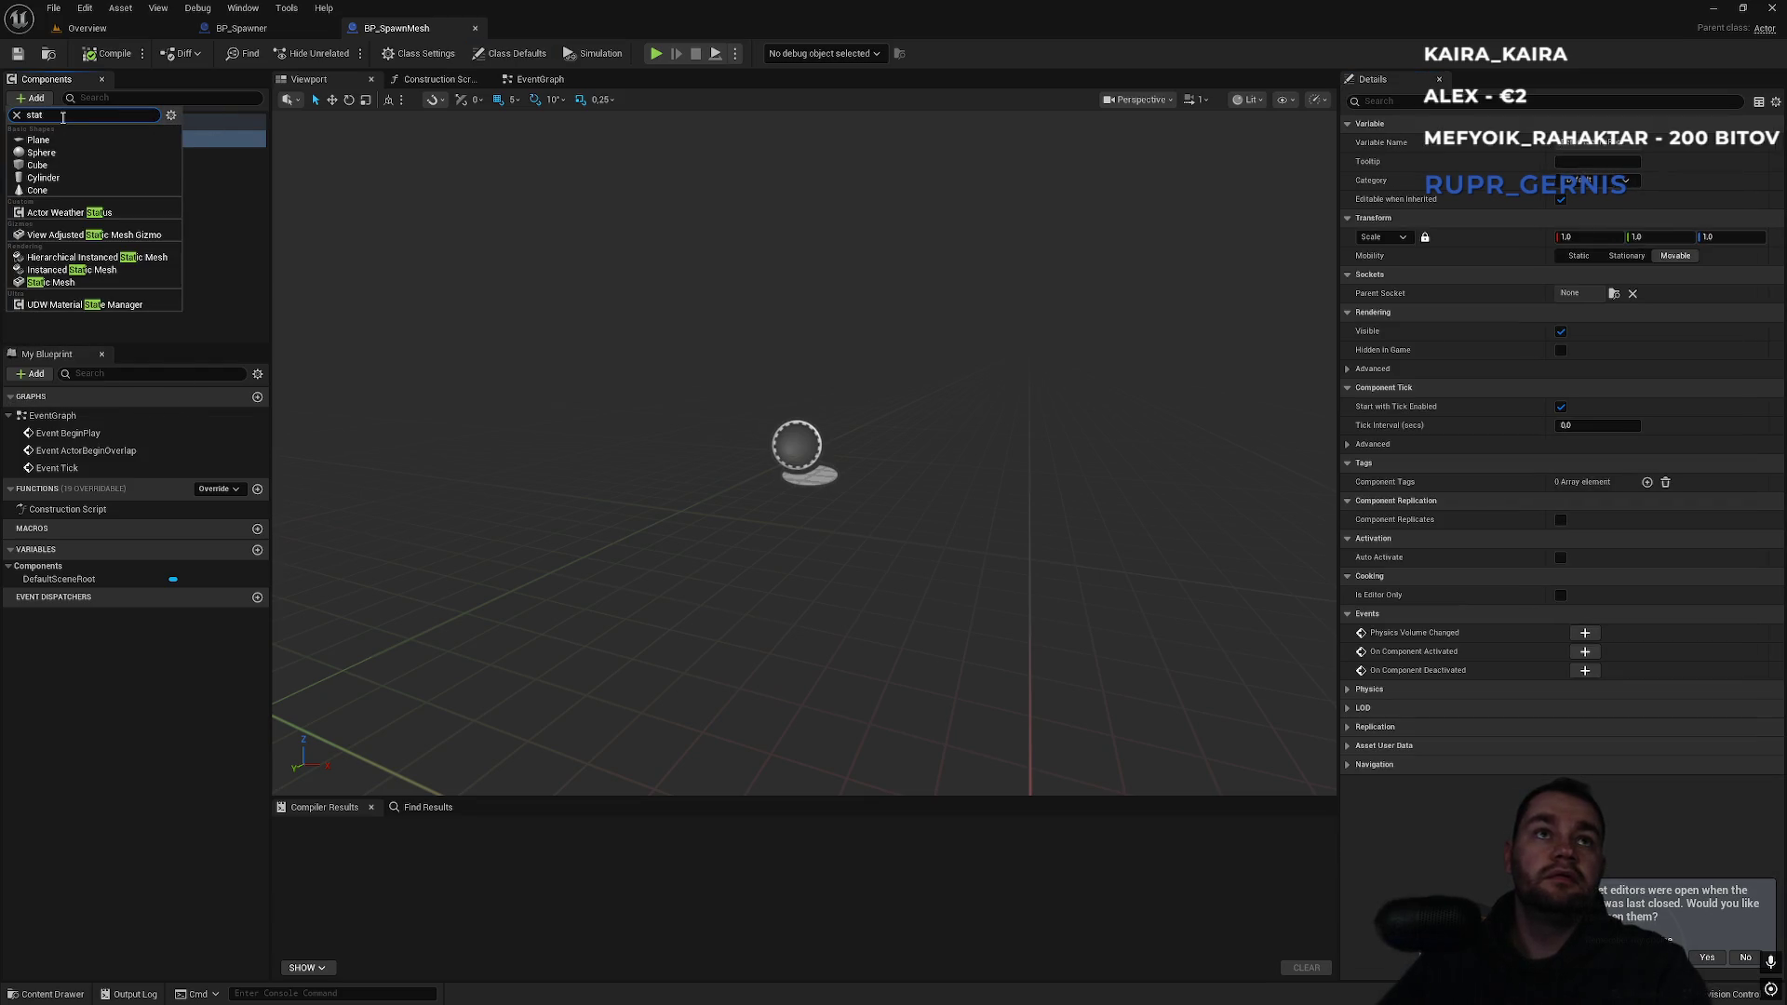
left_click(51, 282)
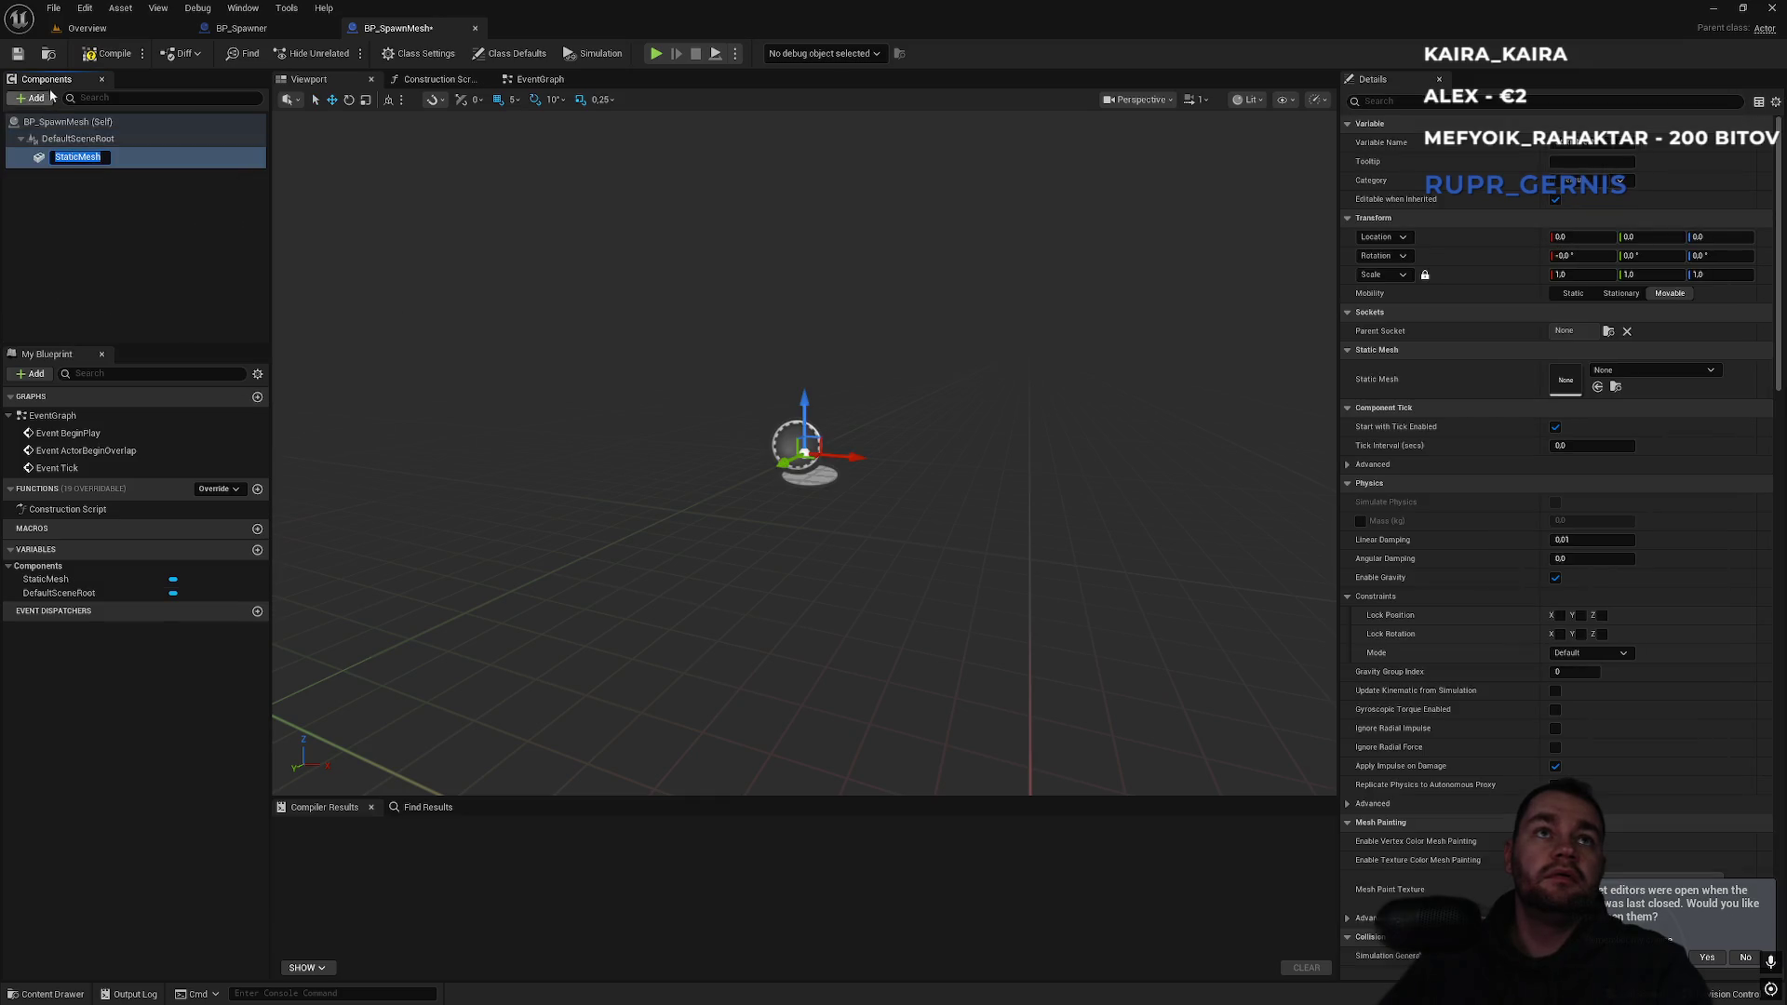
left_click(135, 57)
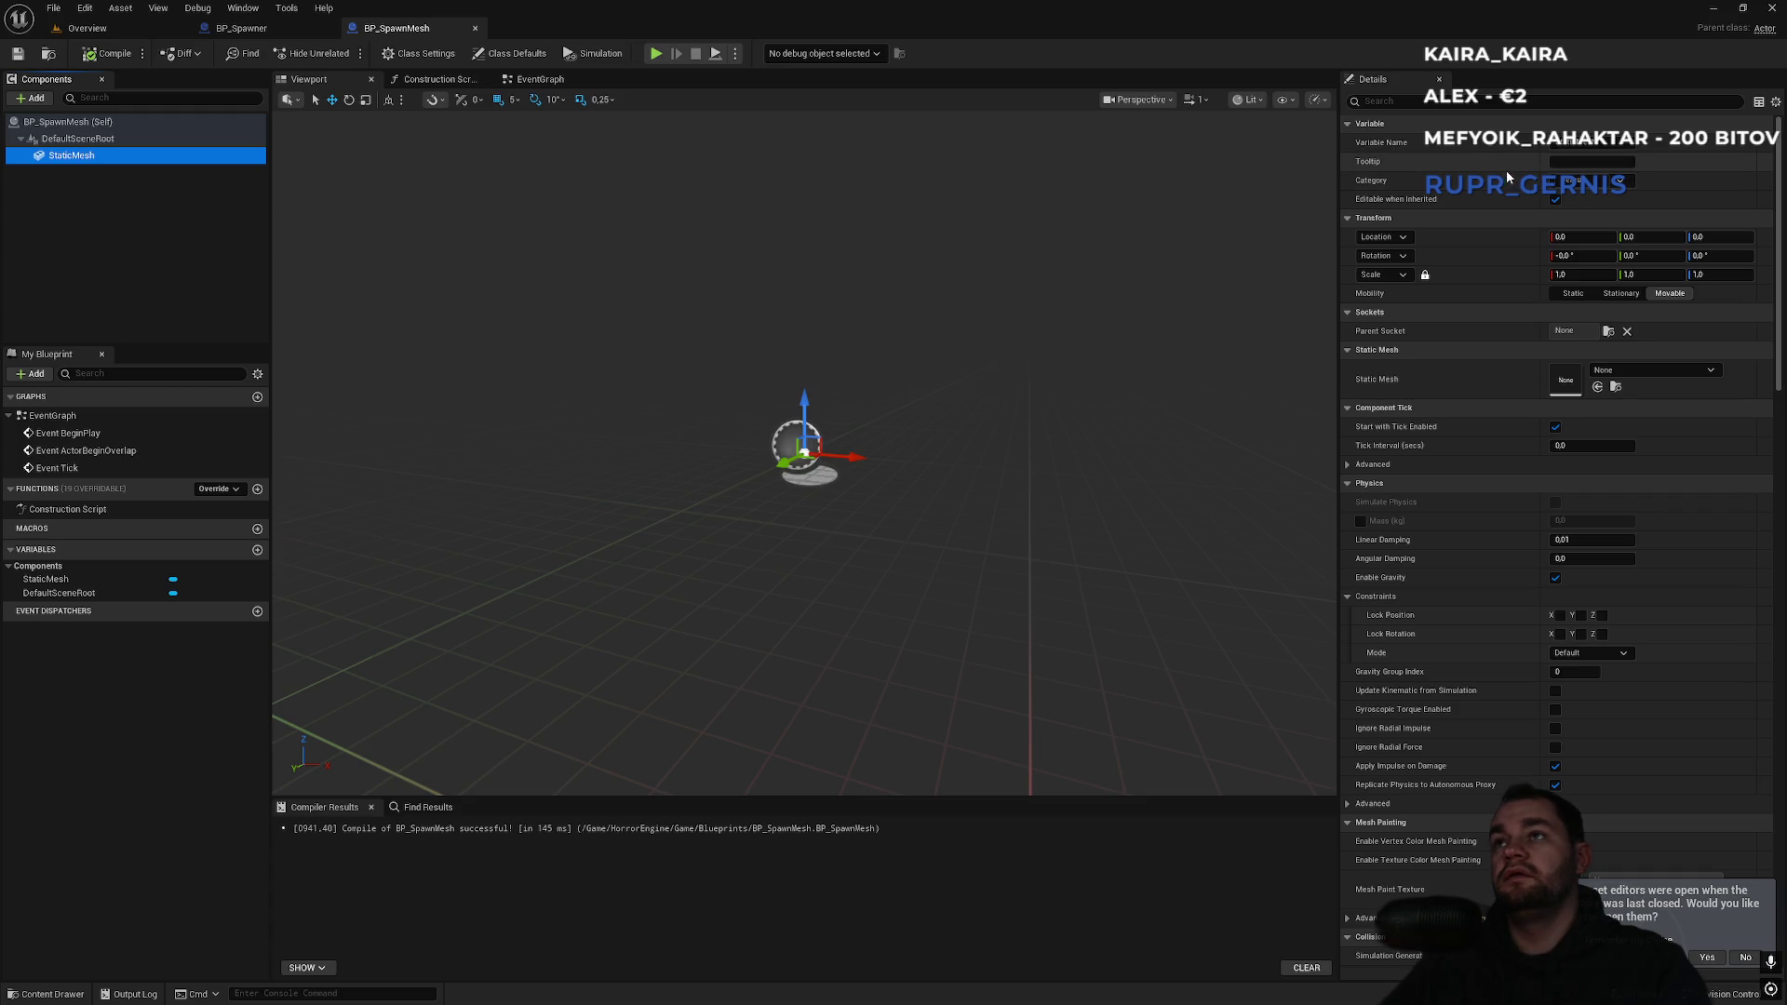
Add one Actor Tags entry in Class Defaults, compile, and go back to BP_Spawner's graph.
left_click(1411, 103)
type("tag")
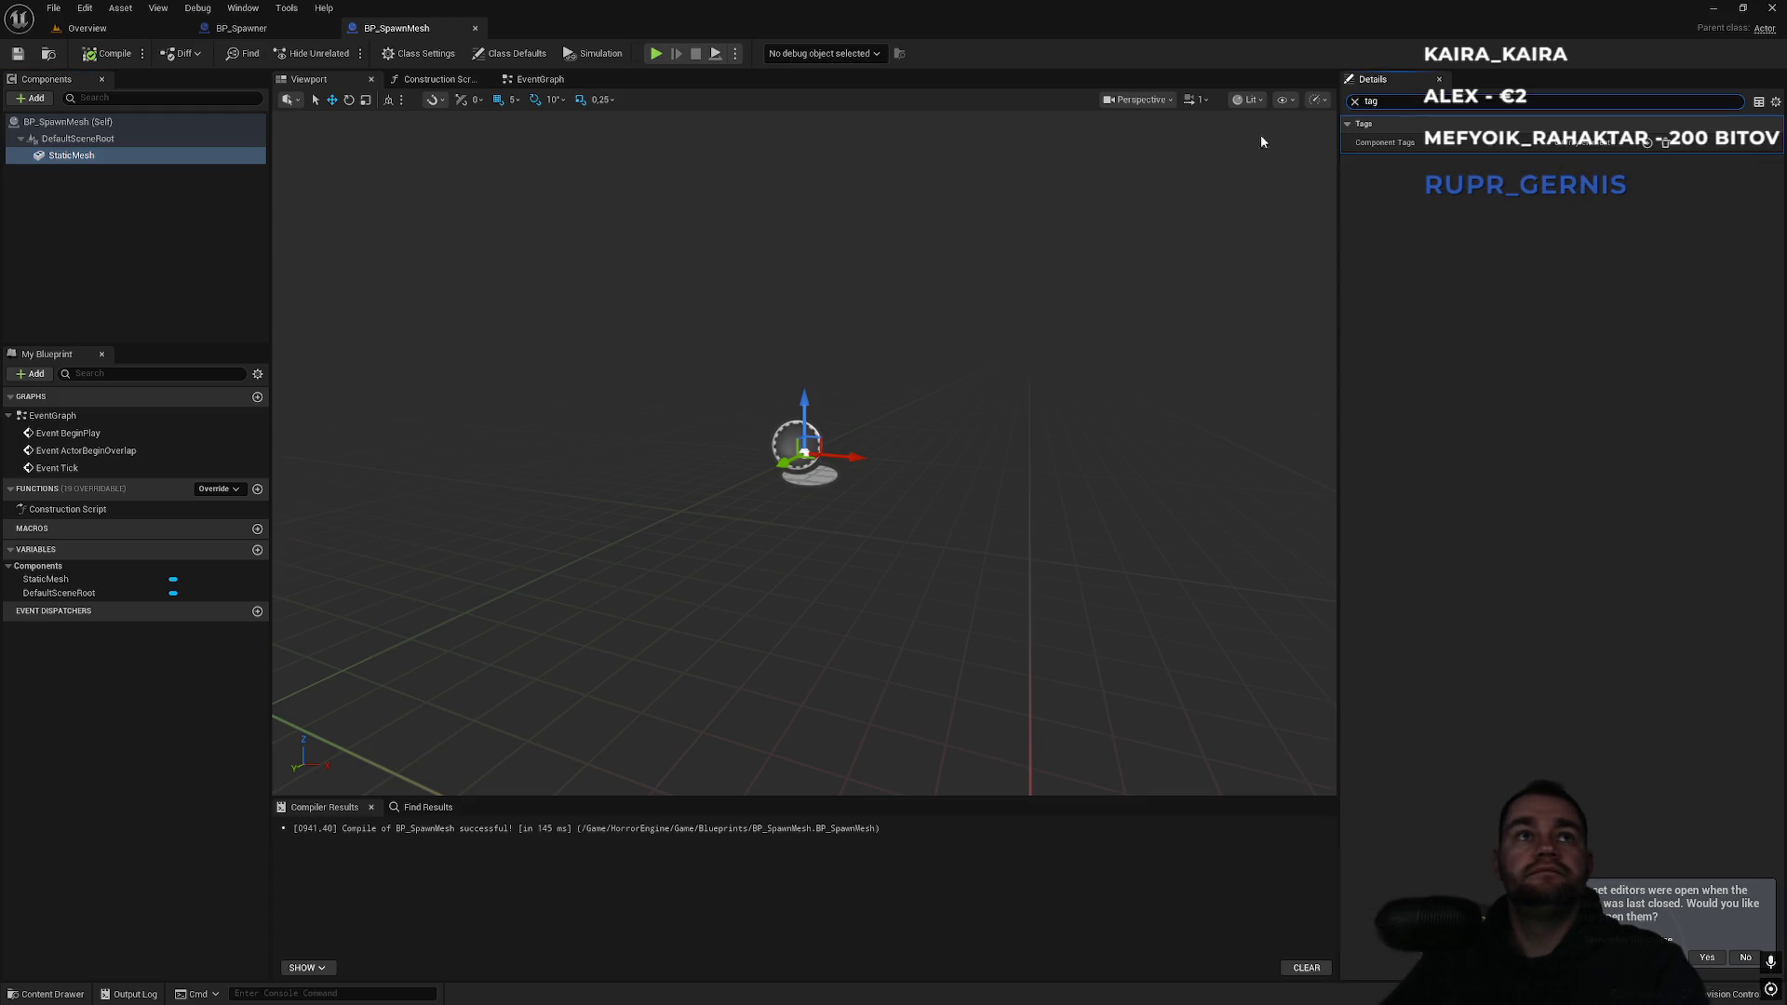
left_click(182, 122)
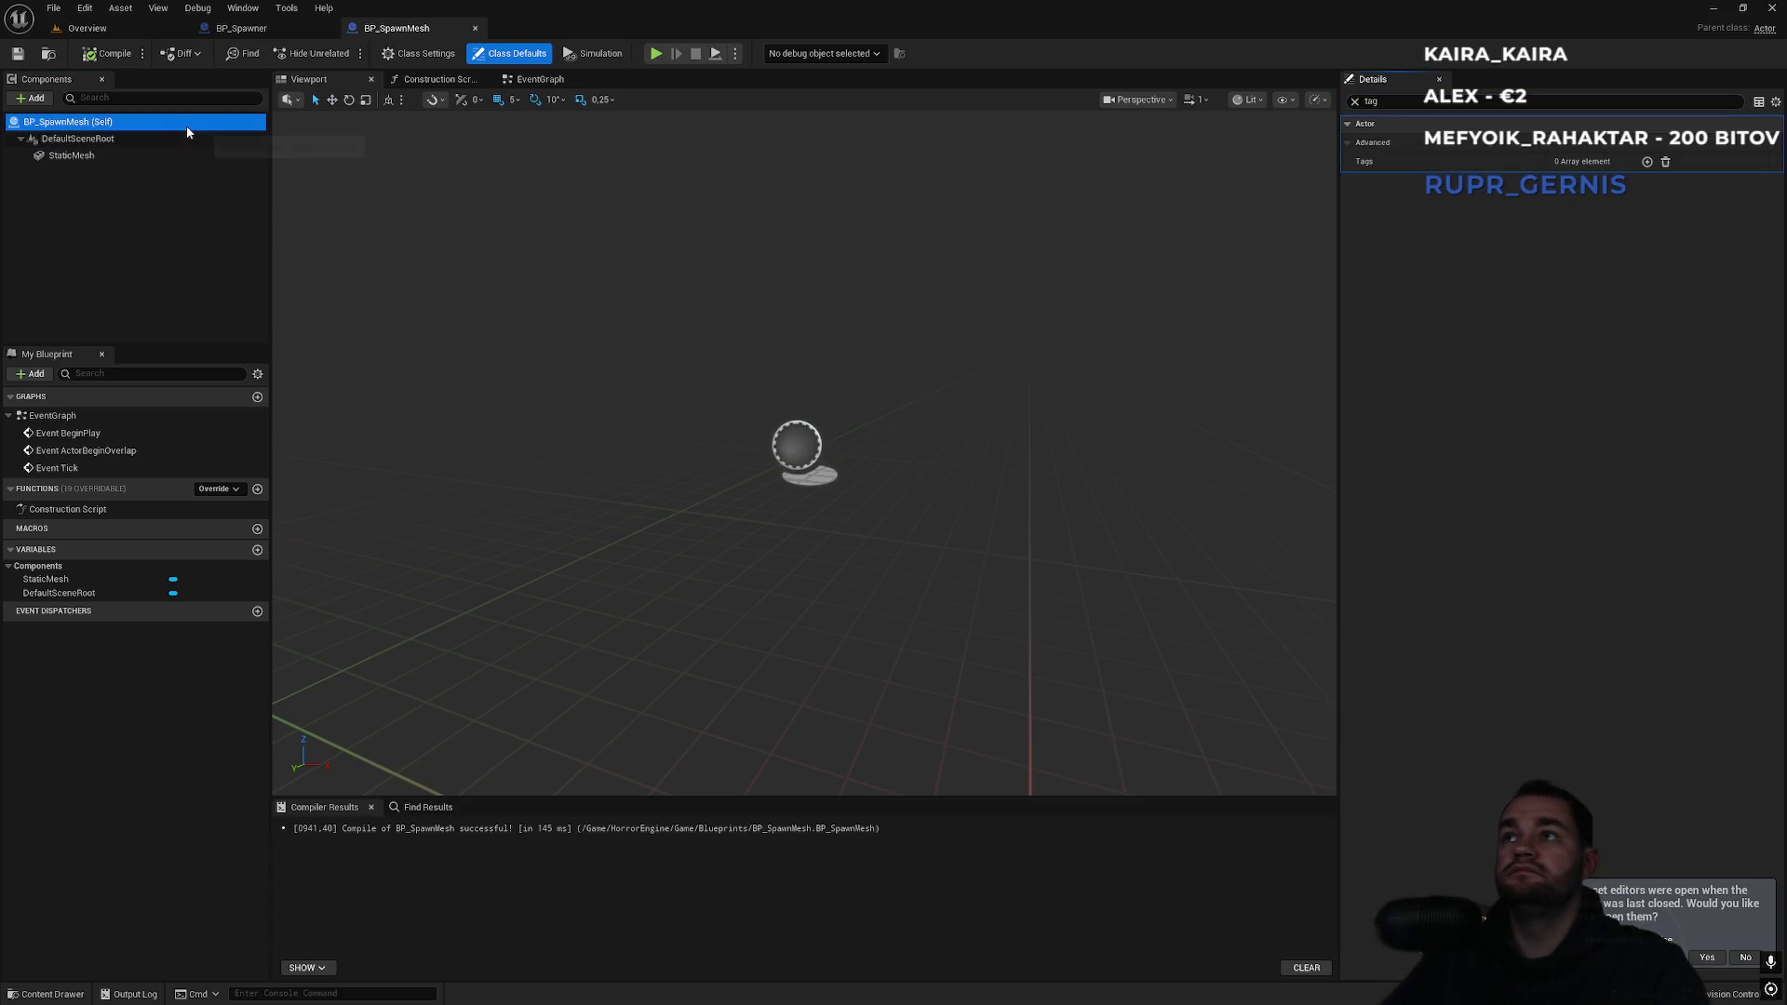
left_click(1646, 161)
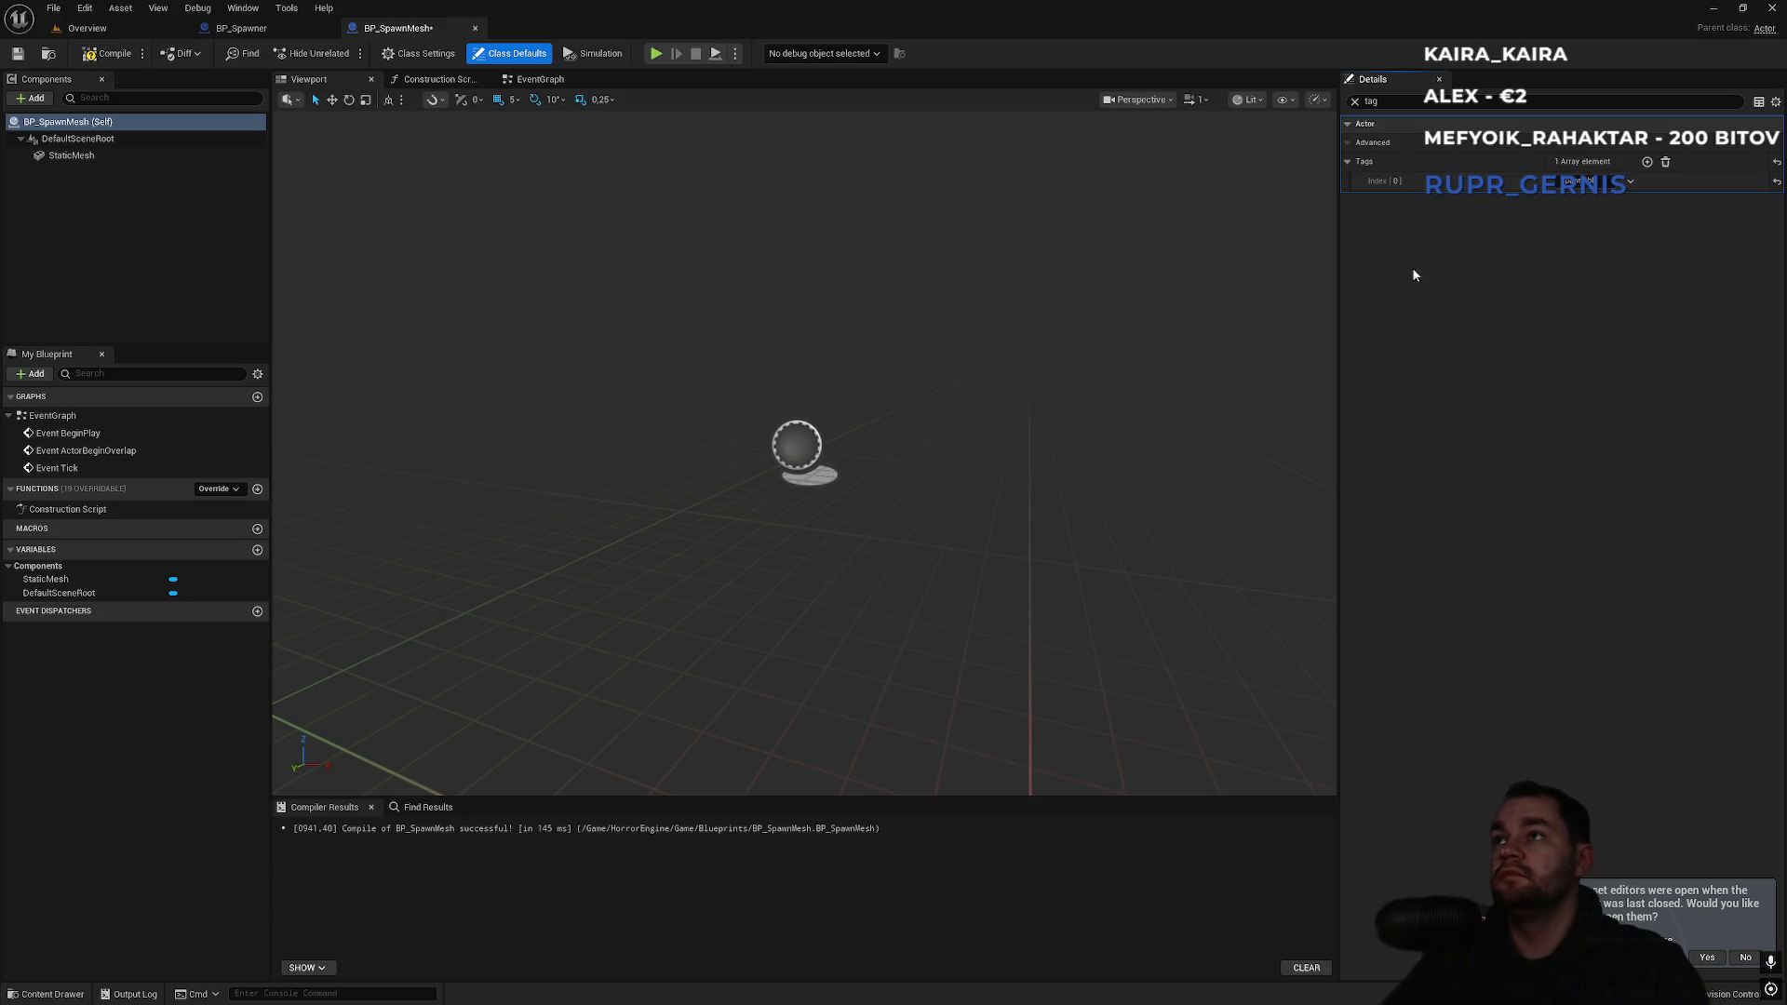
left_click(115, 52)
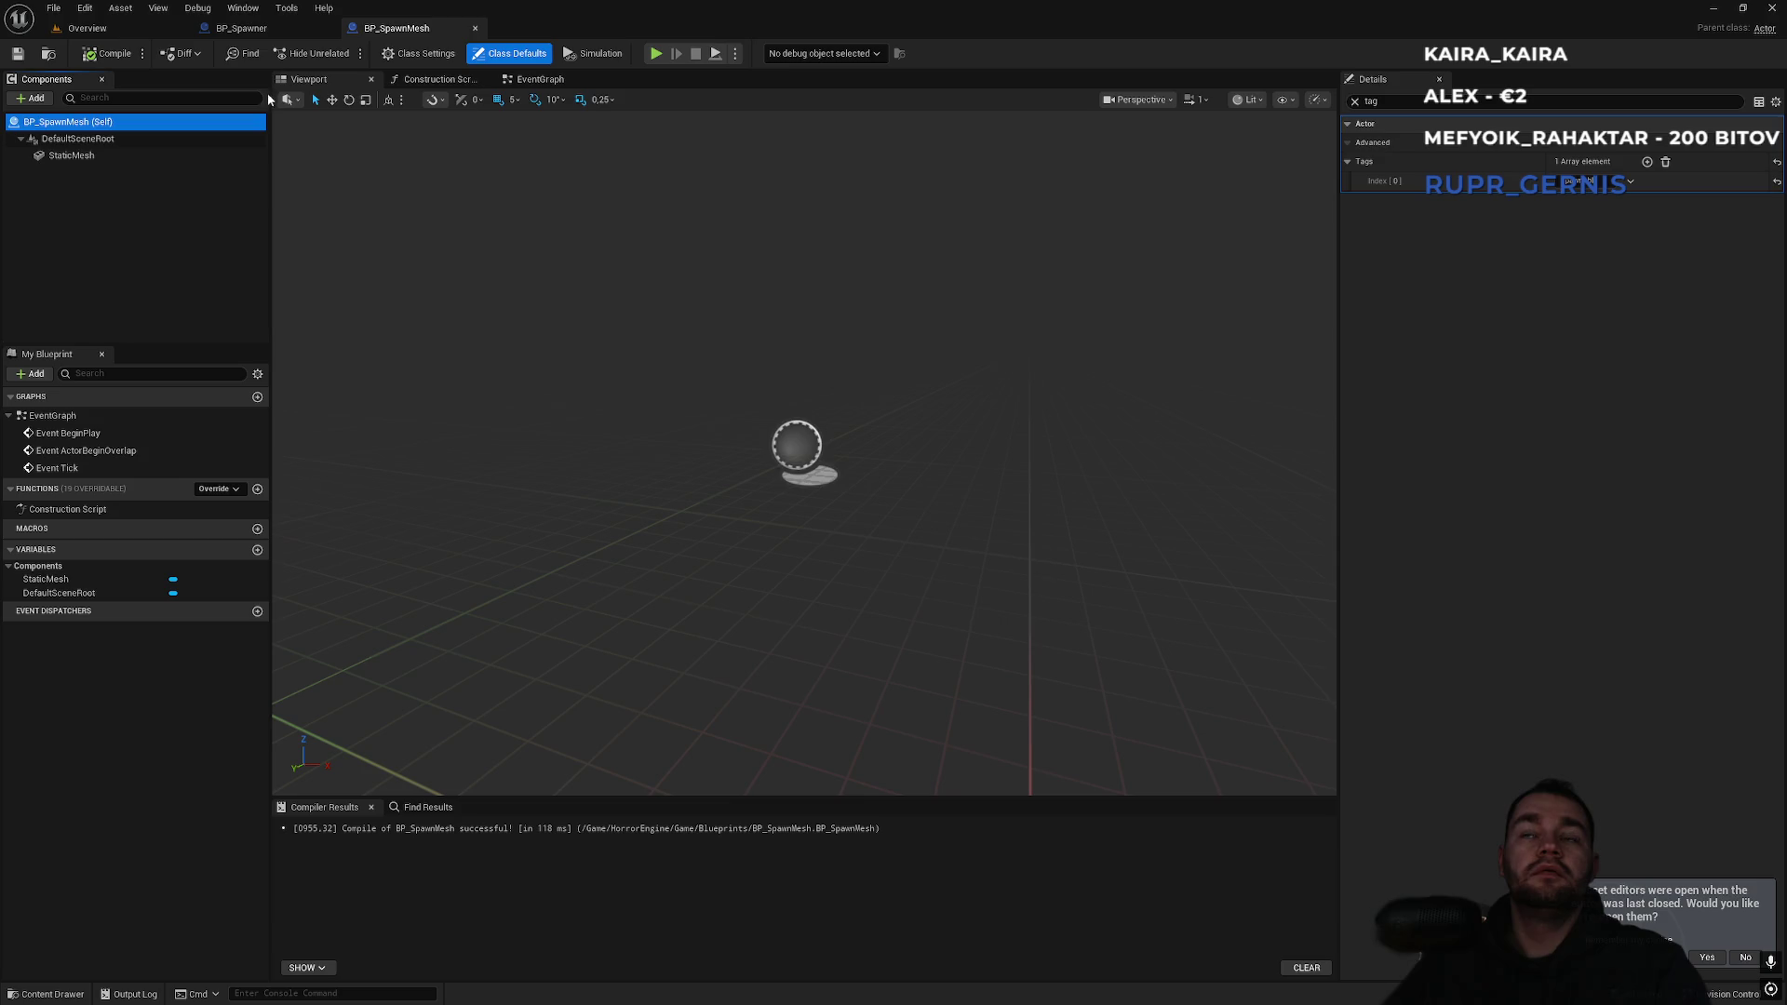
left_click(235, 28)
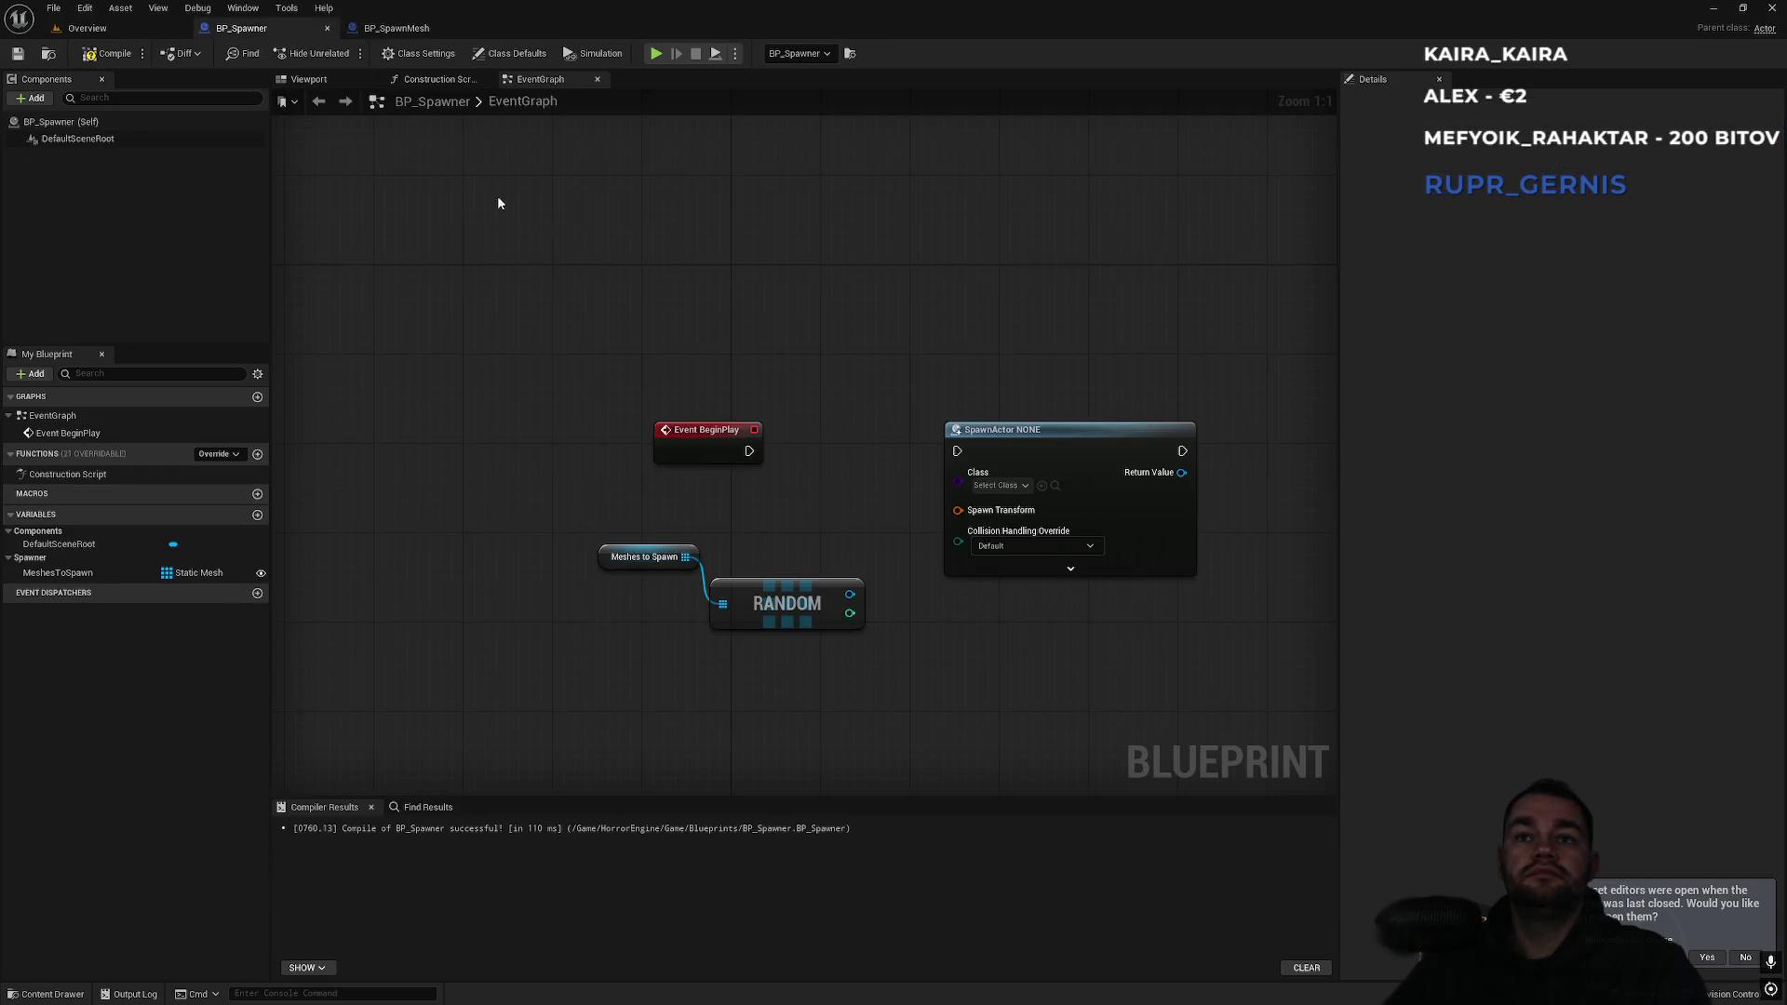
left_click_drag(983, 423, 1084, 422)
left_click_drag(850, 291, 734, 235)
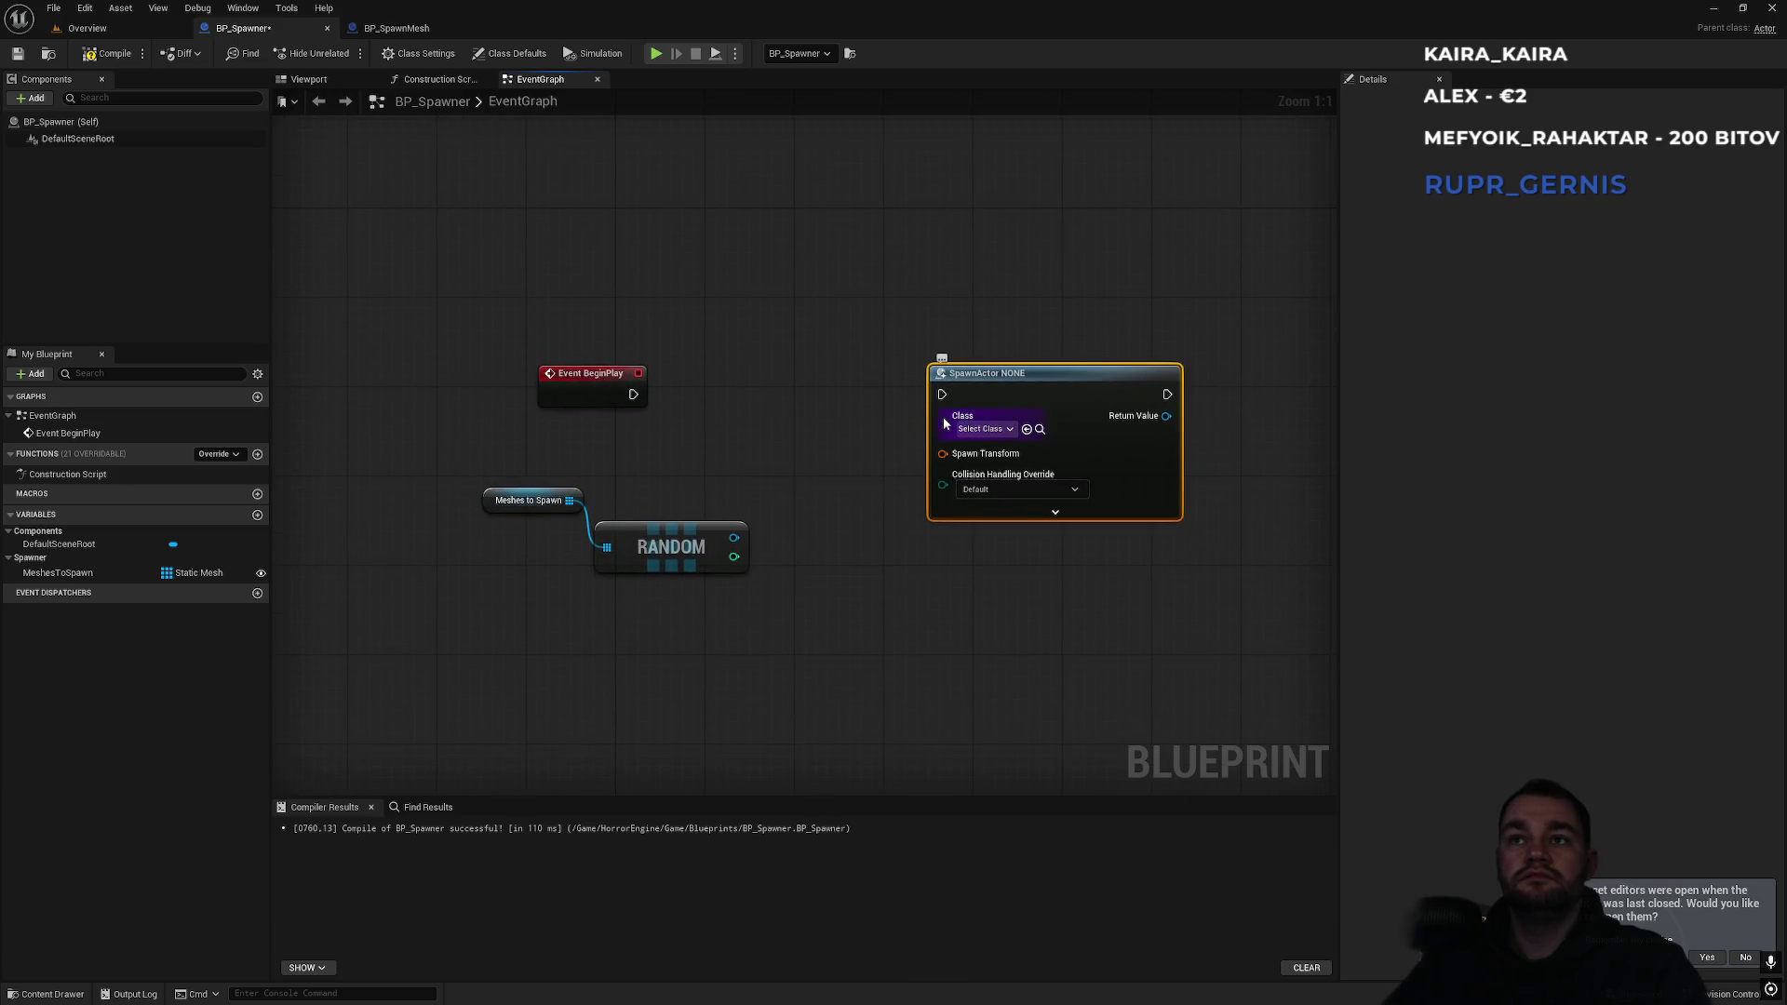
left_click_drag(942, 427, 859, 533)
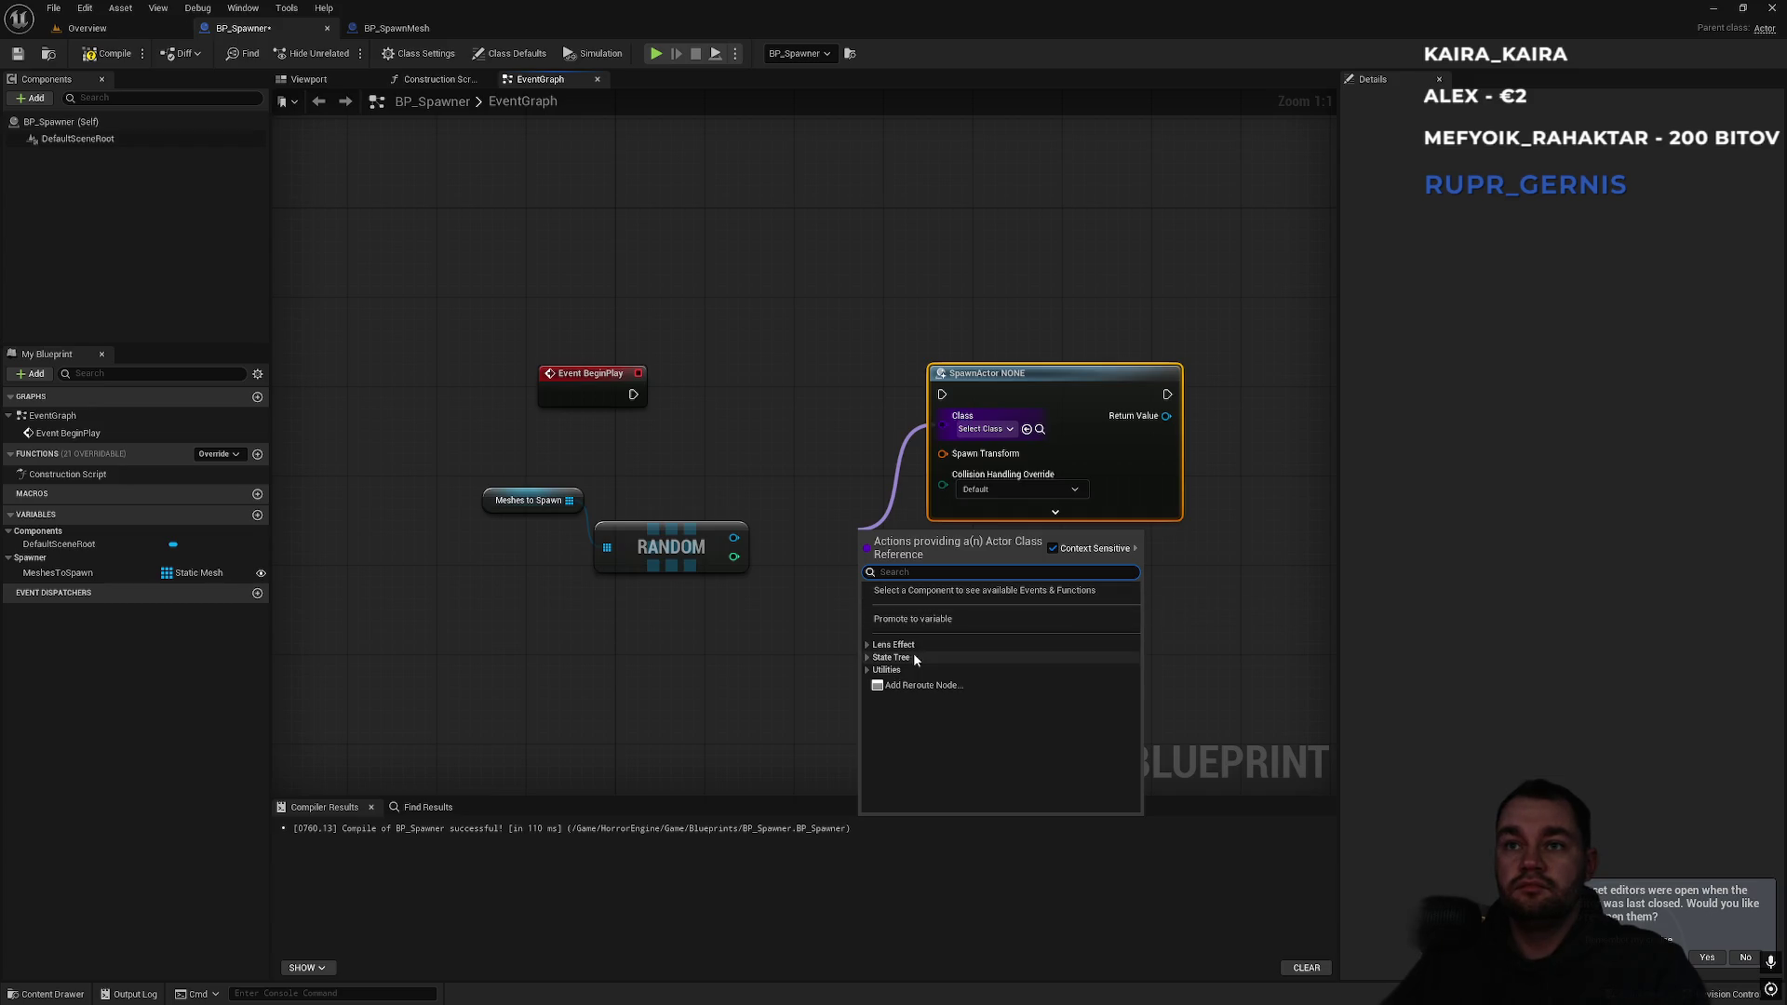
left_click(868, 646)
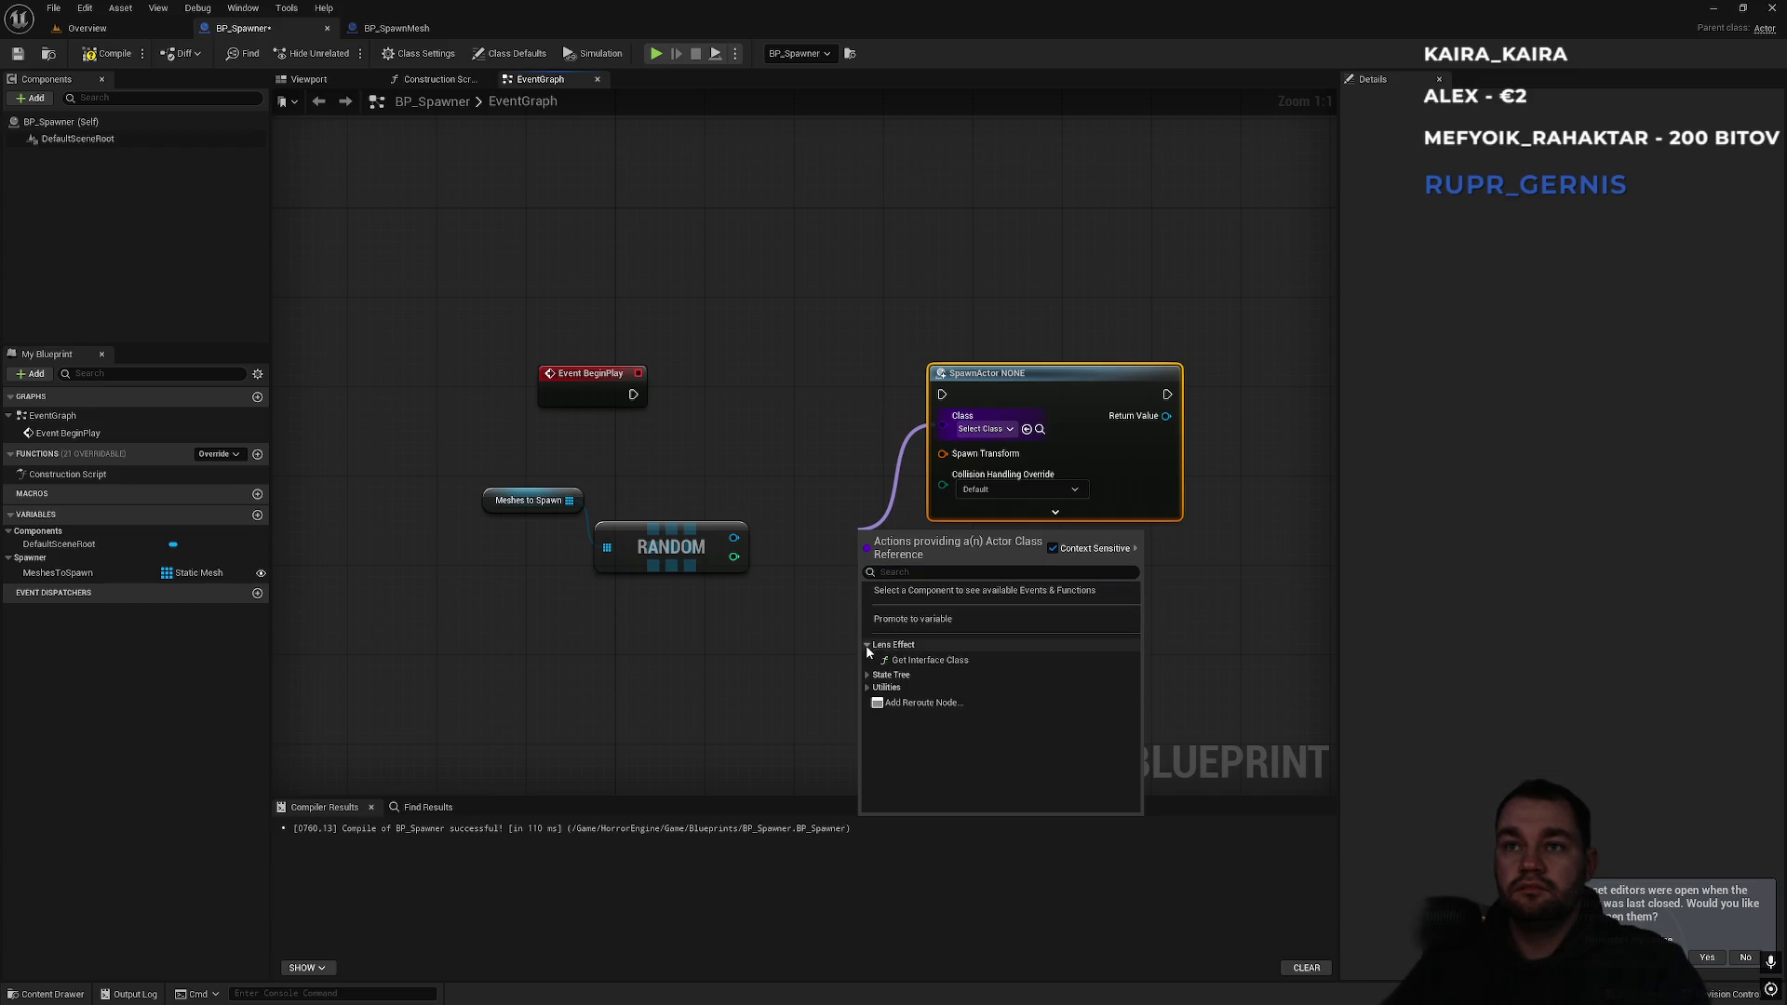
left_click(868, 674)
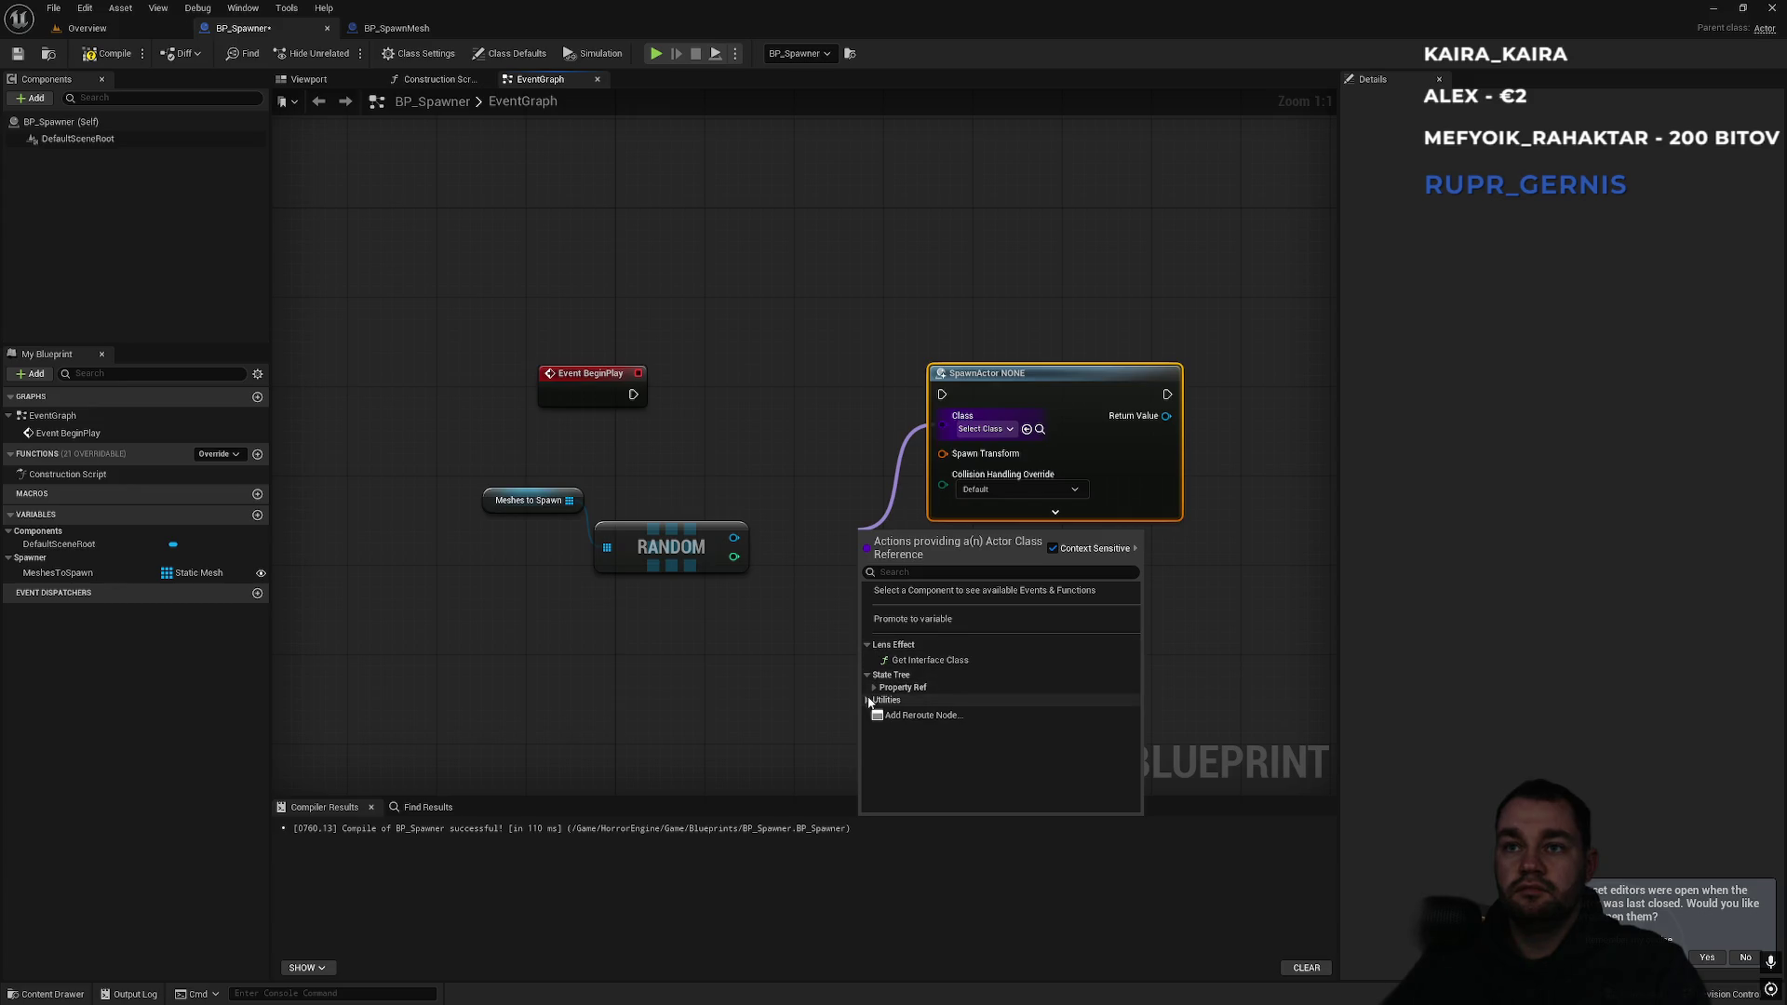
left_click(867, 699)
left_click(867, 700)
left_click(806, 663)
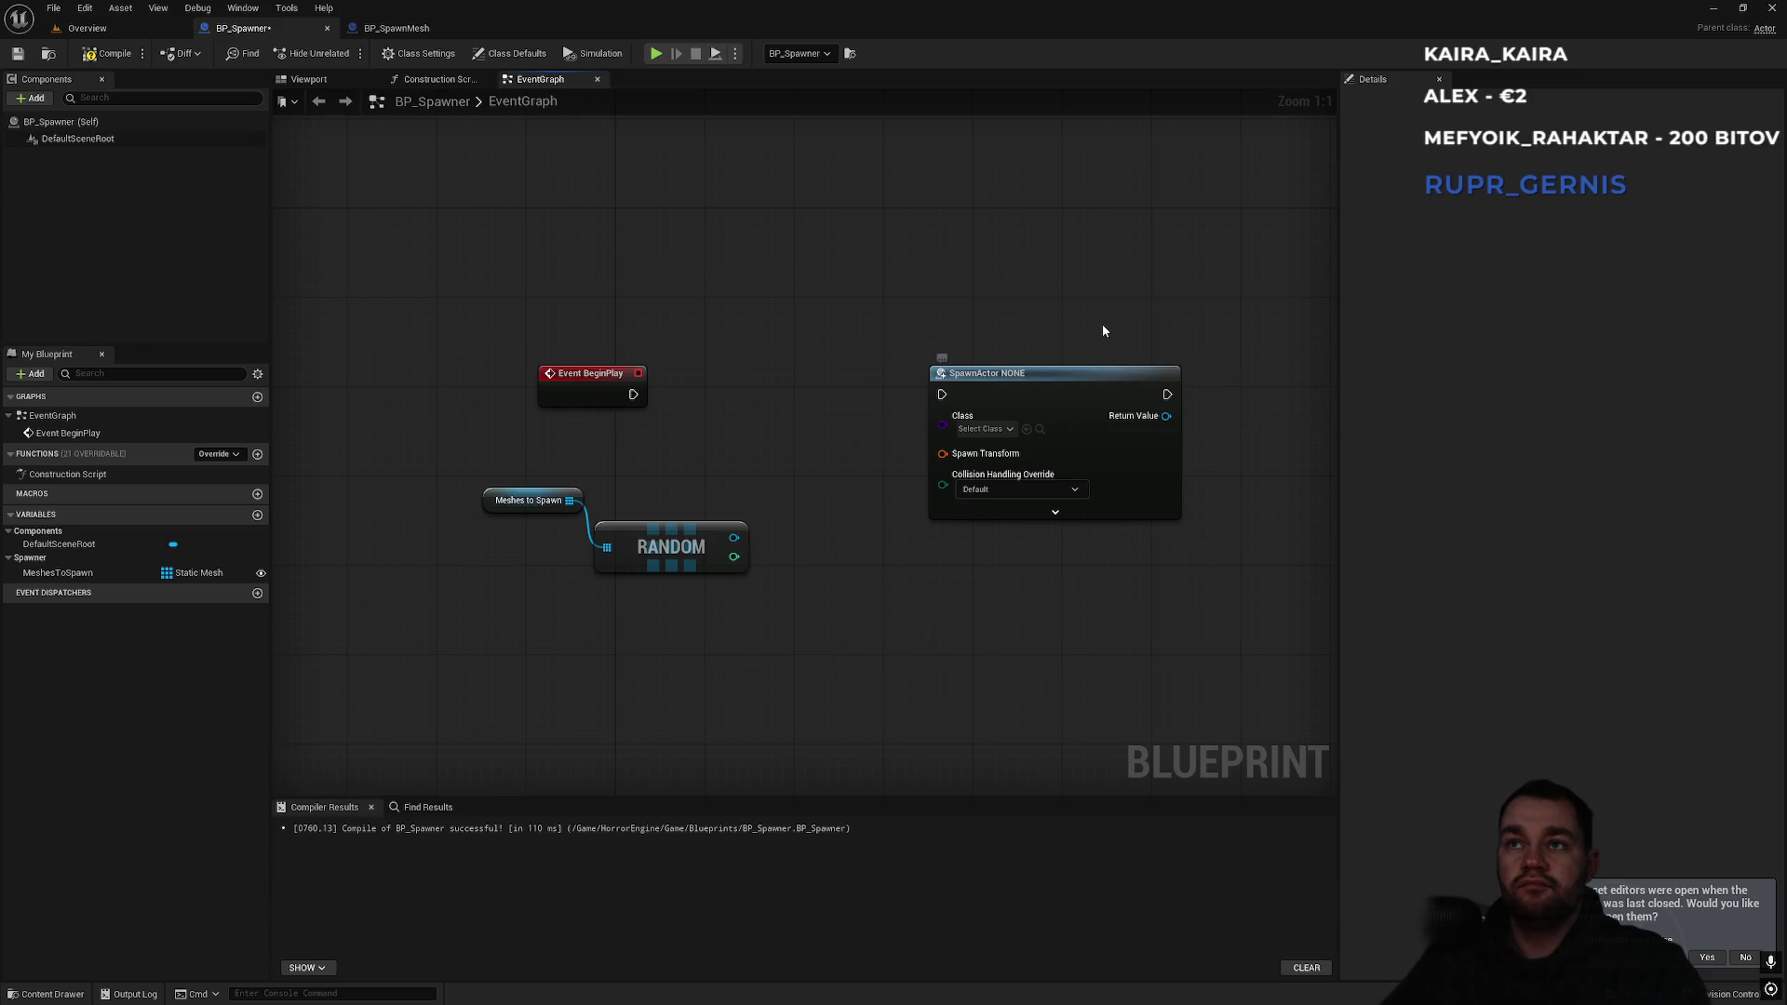
right_click(809, 662)
type("make clas")
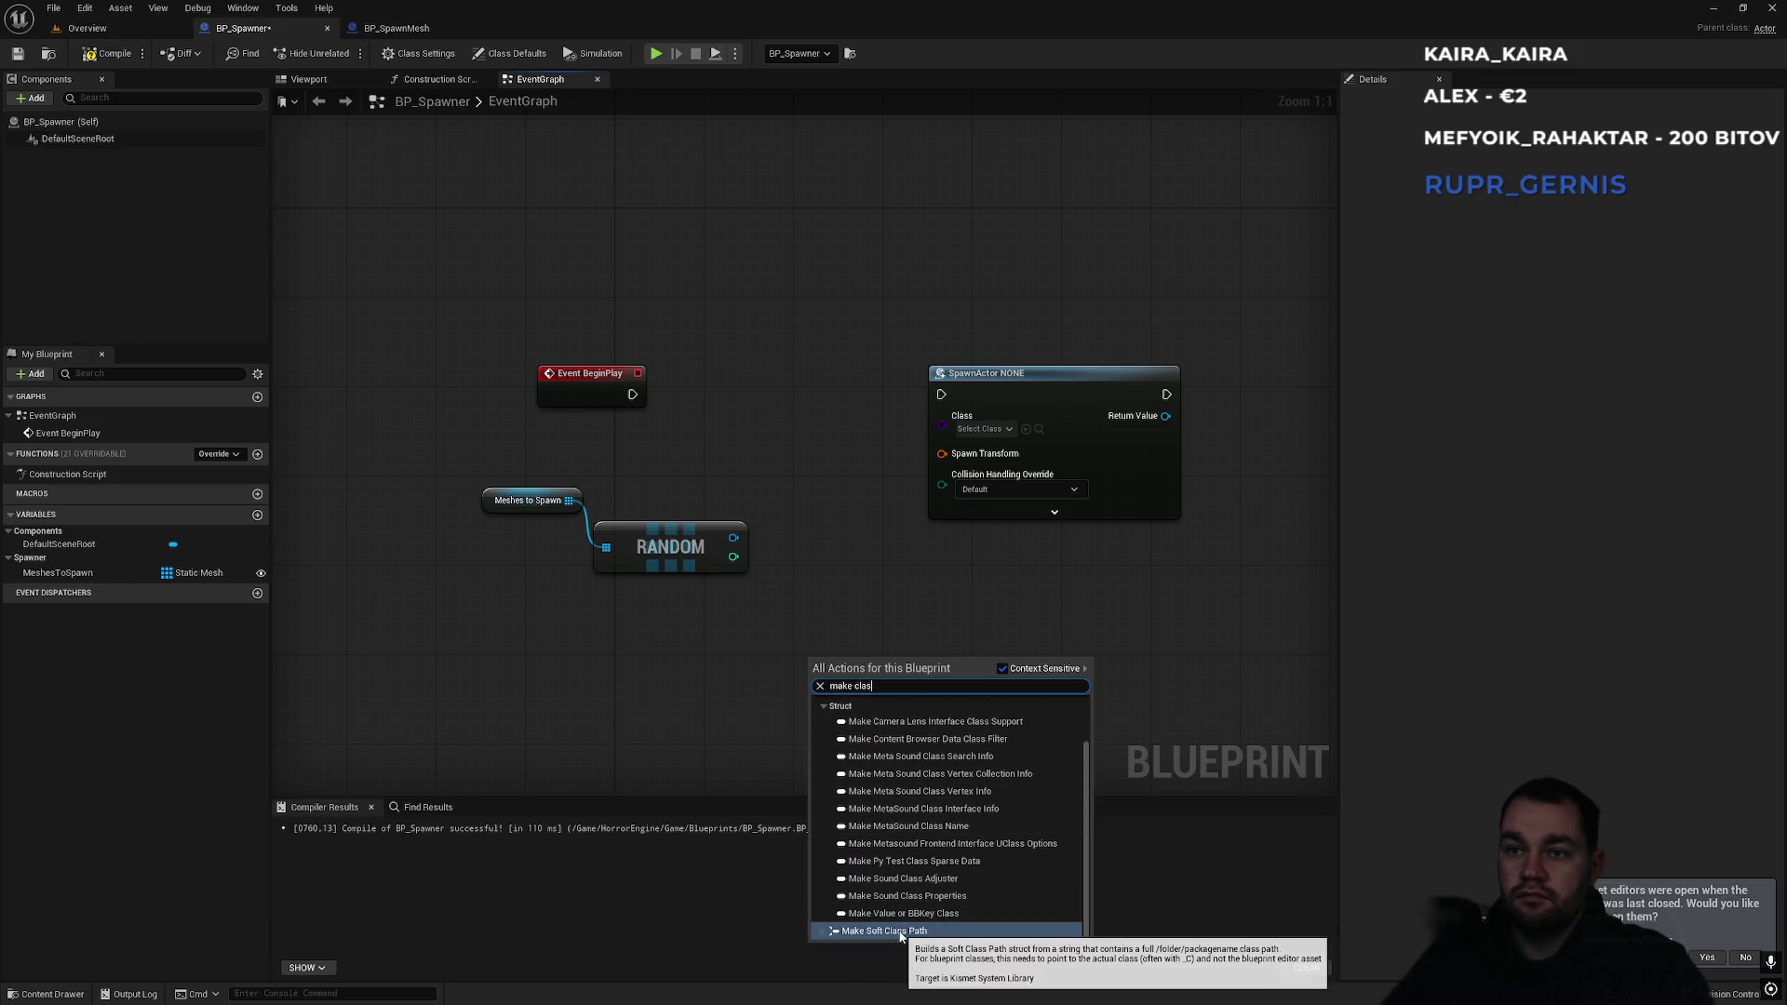
key("Return")
key("Delete")
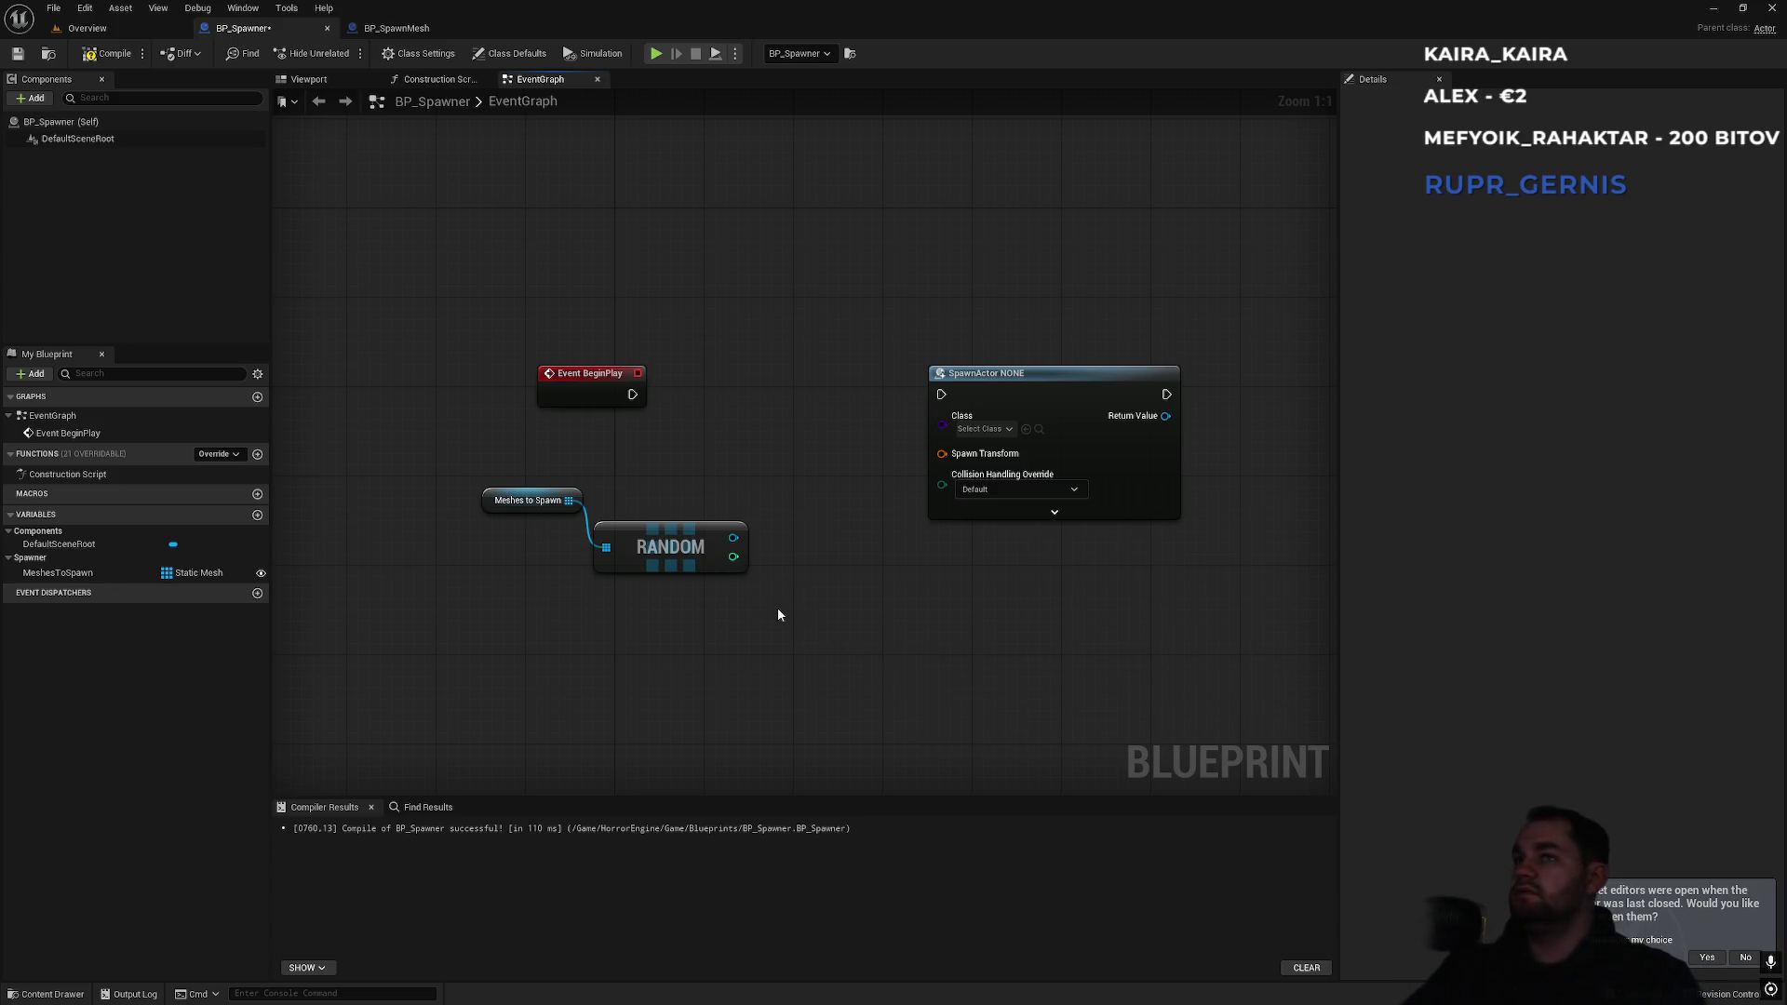
key("super")
key("Escape")
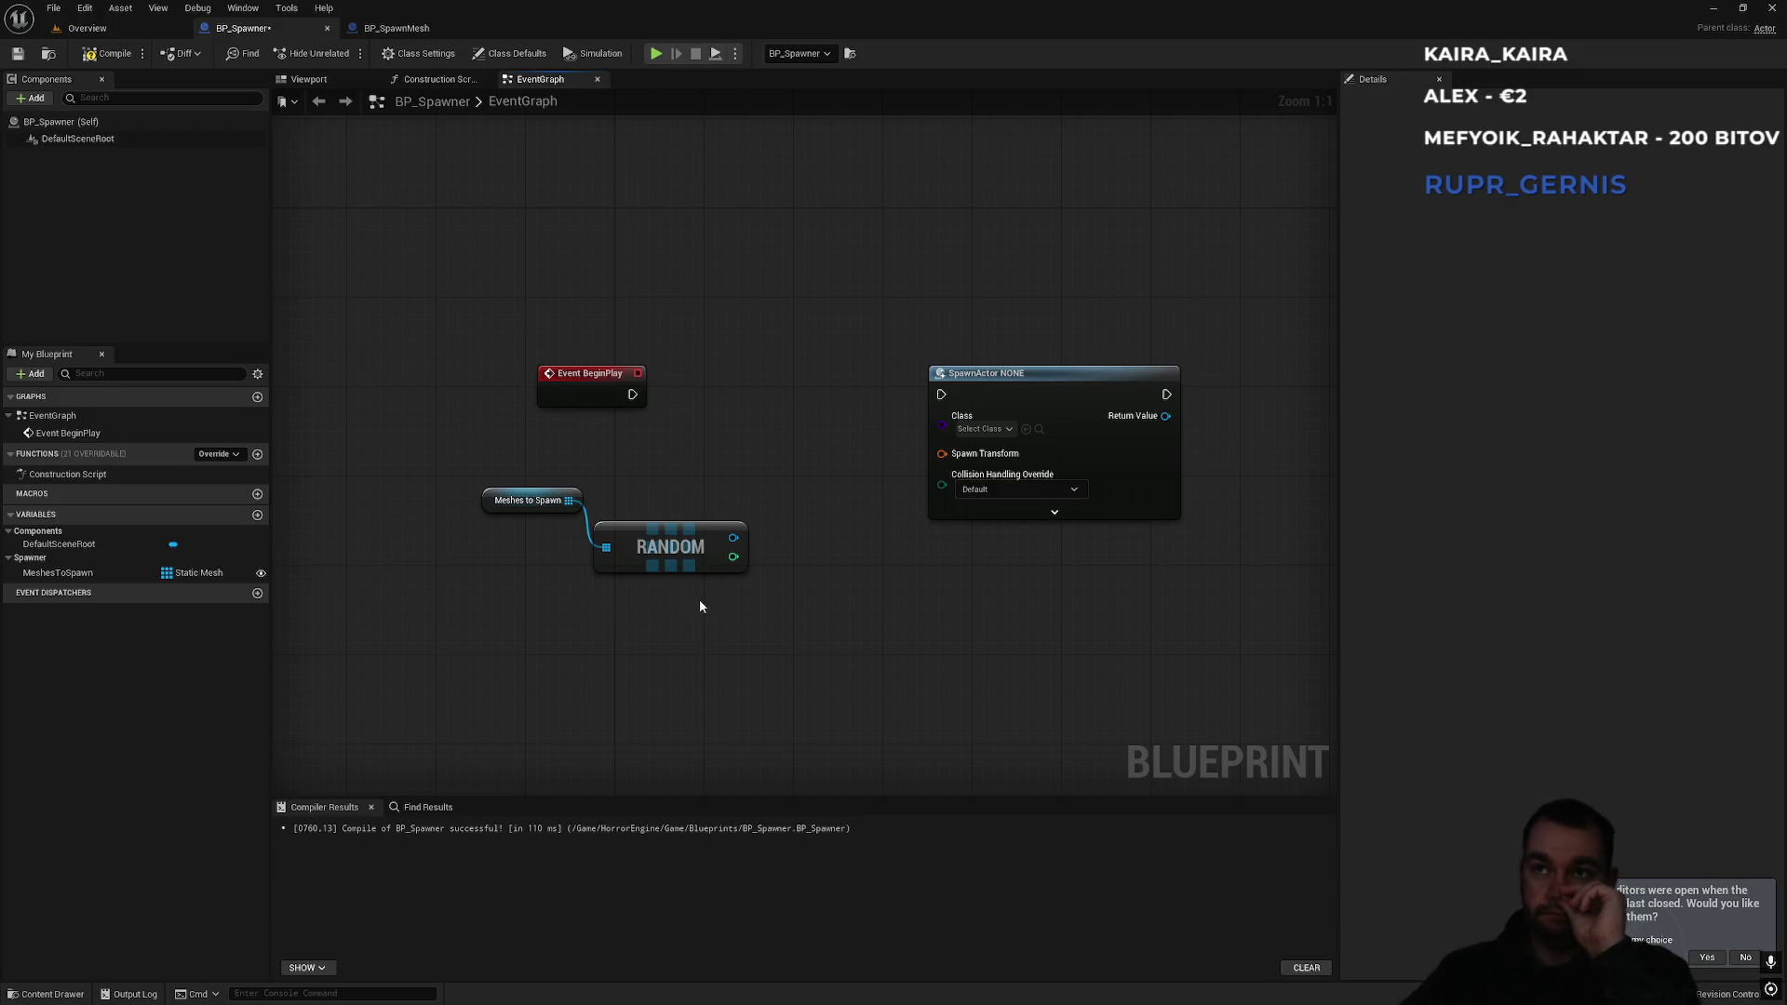
Expand the SpawnActor node's advanced pins and check its collision handling options.
left_click(1052, 513)
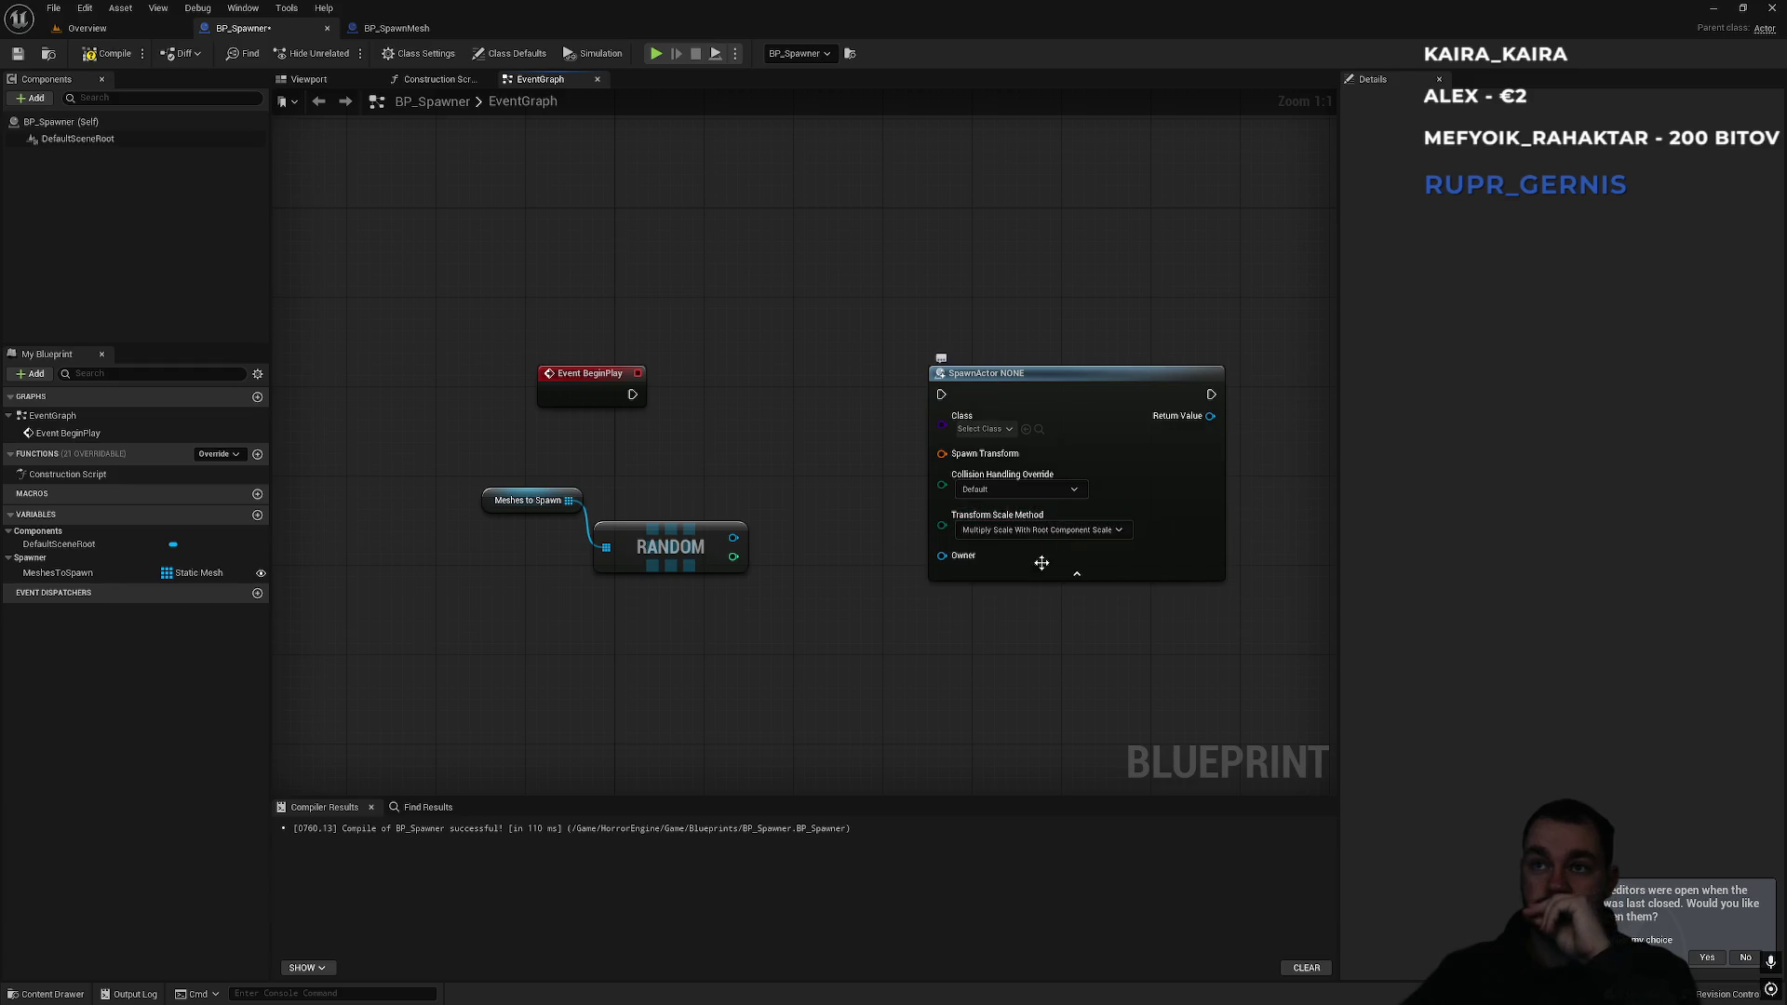
left_click(1061, 404)
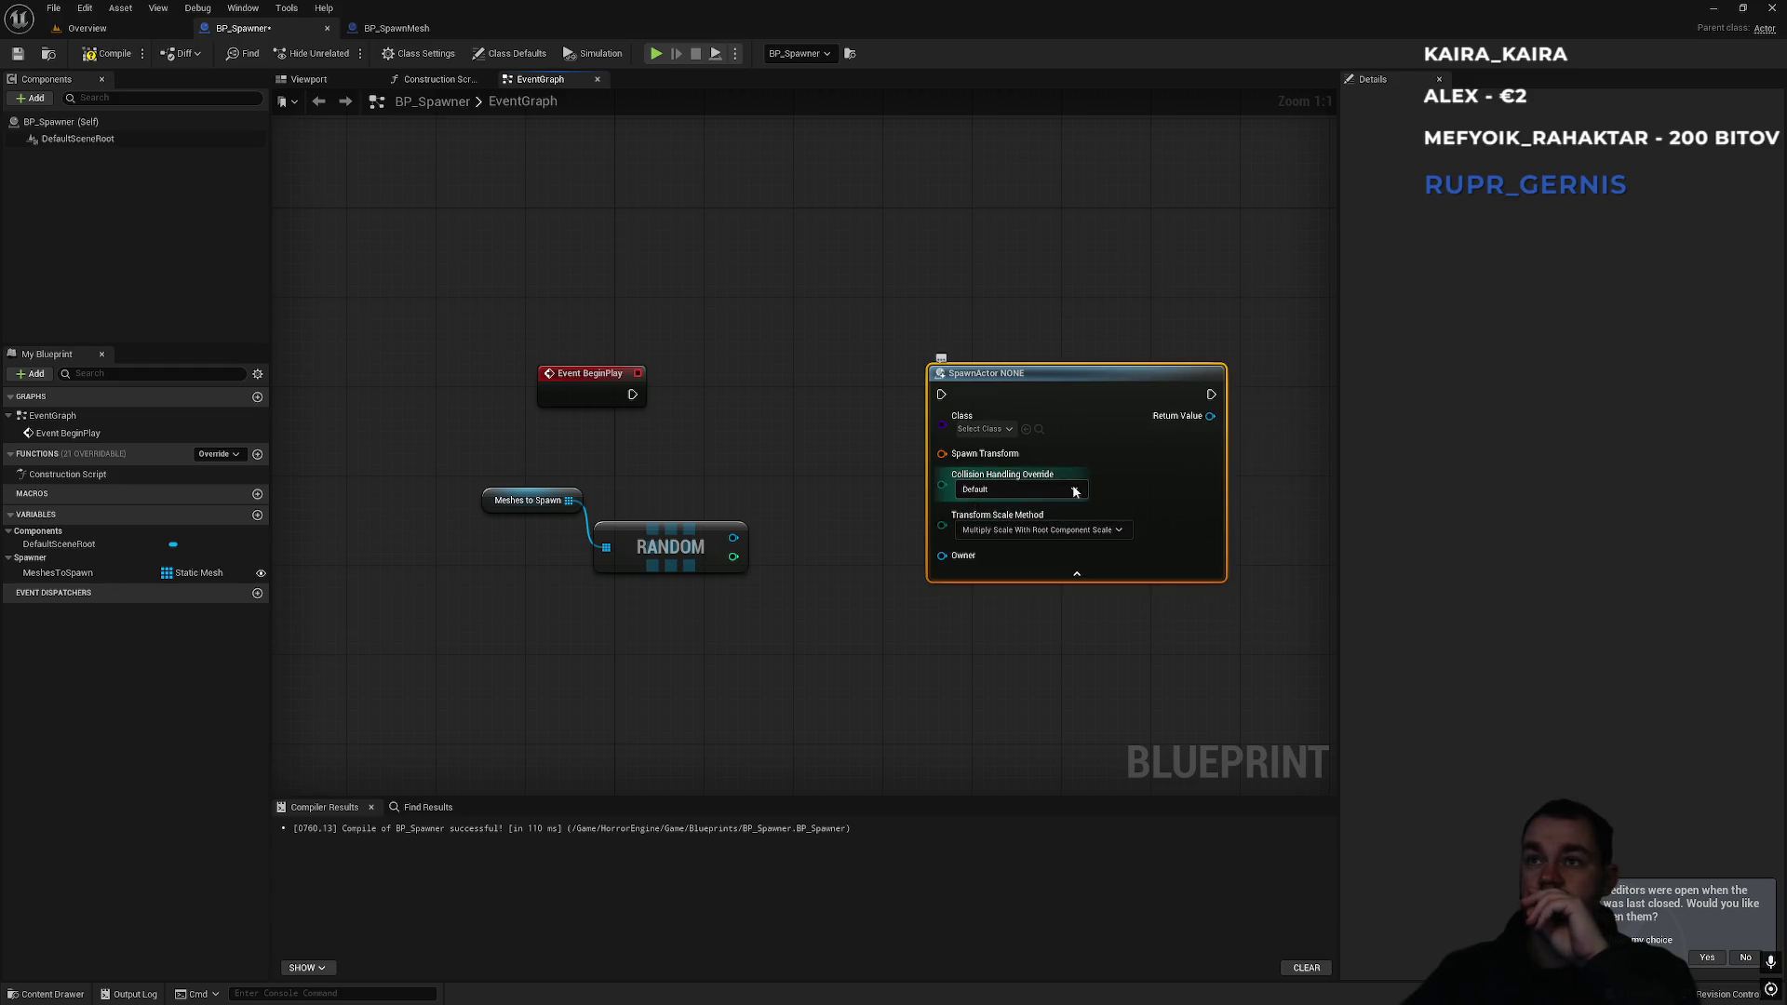
left_click(1055, 489)
left_click(982, 310)
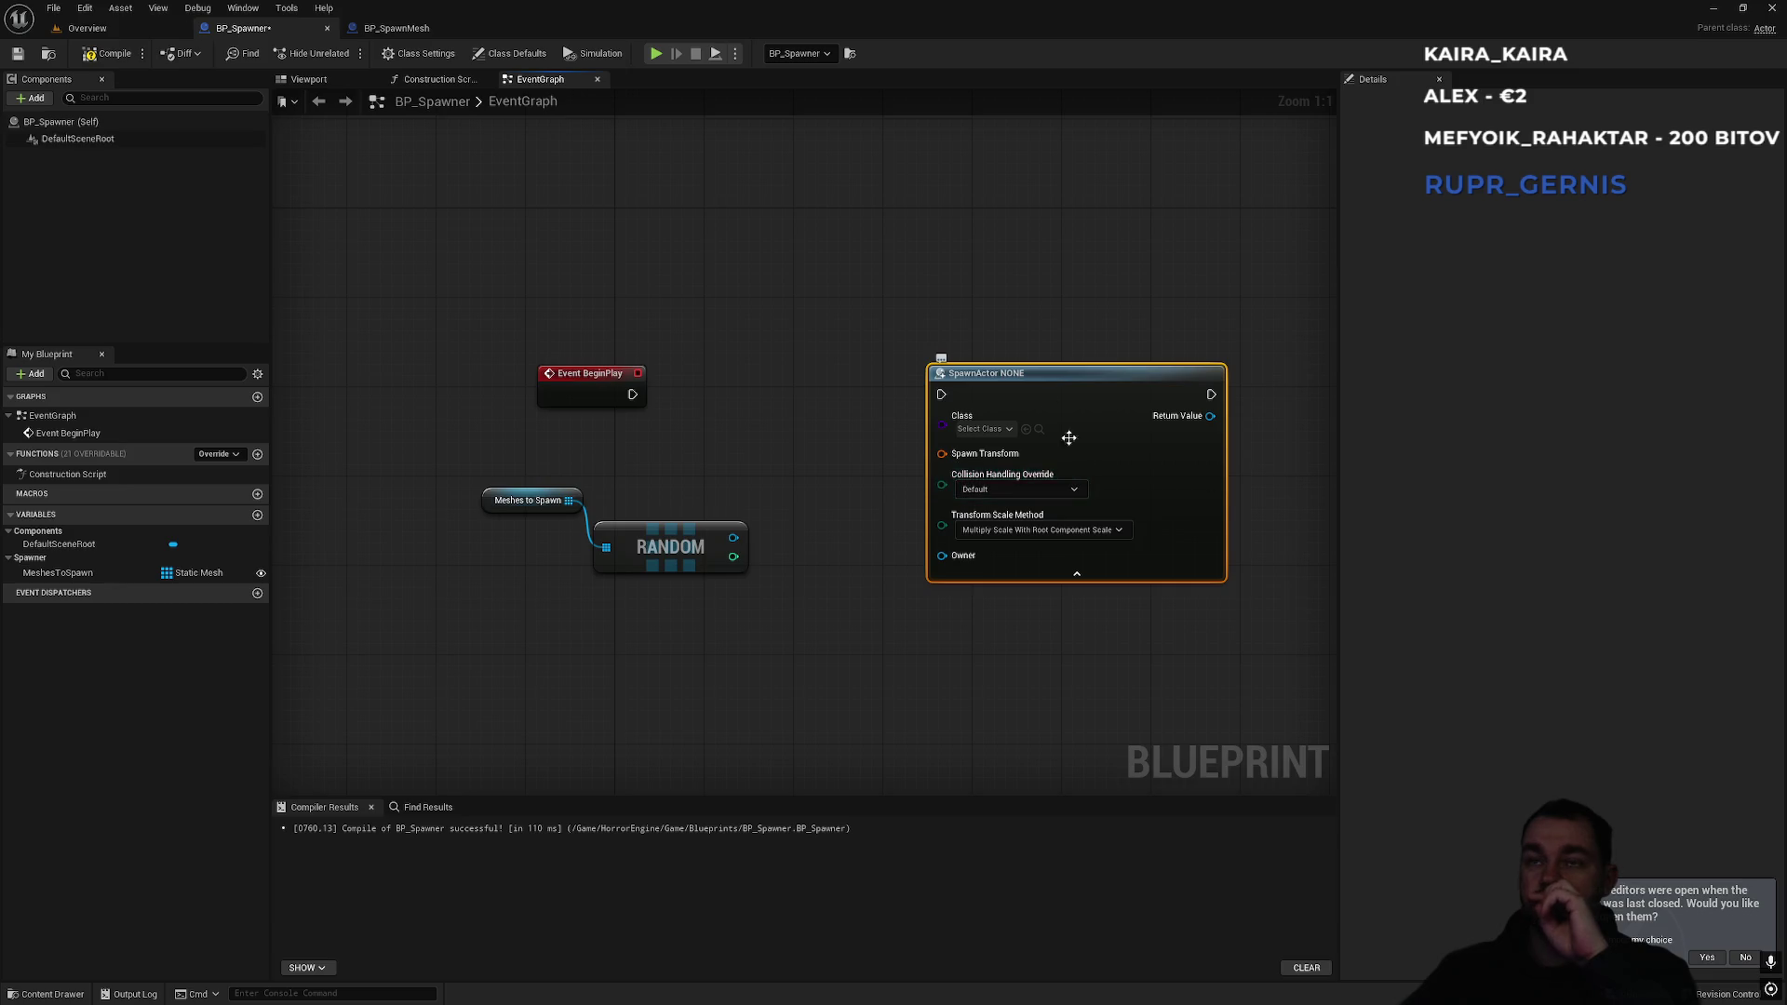
left_click_drag(983, 311, 870, 306)
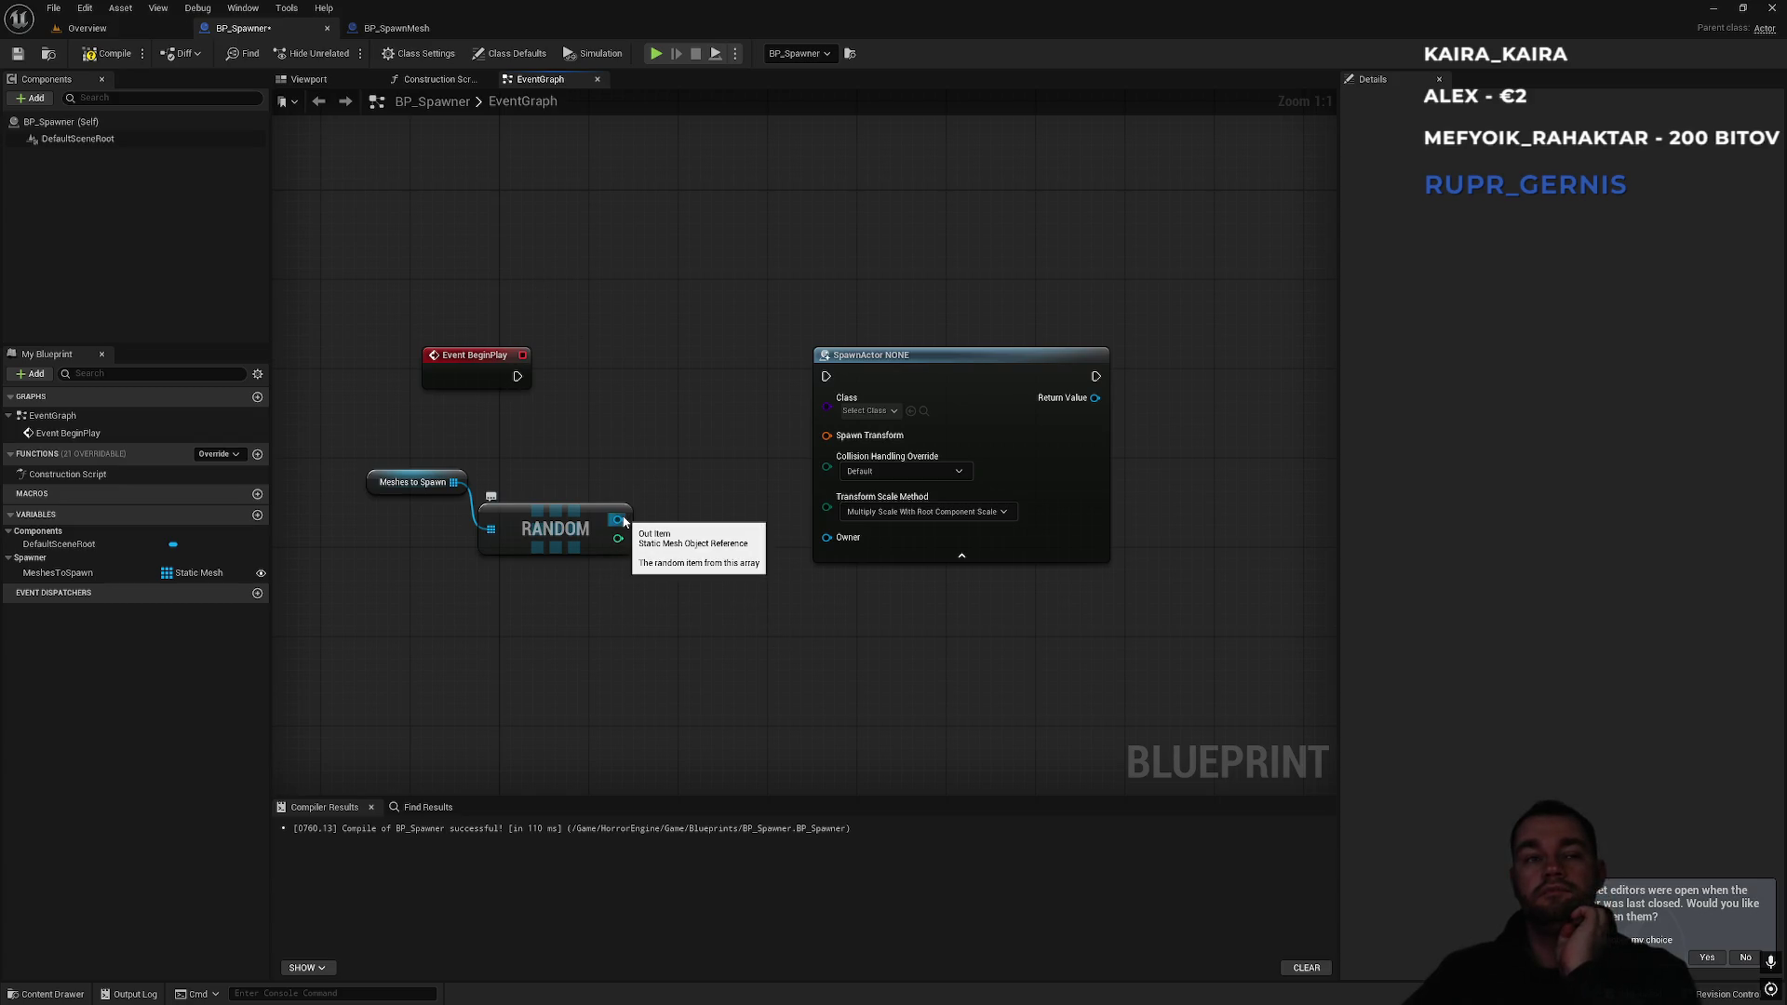
left_click_drag(923, 368, 956, 357)
Add a Construct Object from Class node, then delete it.
right_click(684, 719)
type("create ")
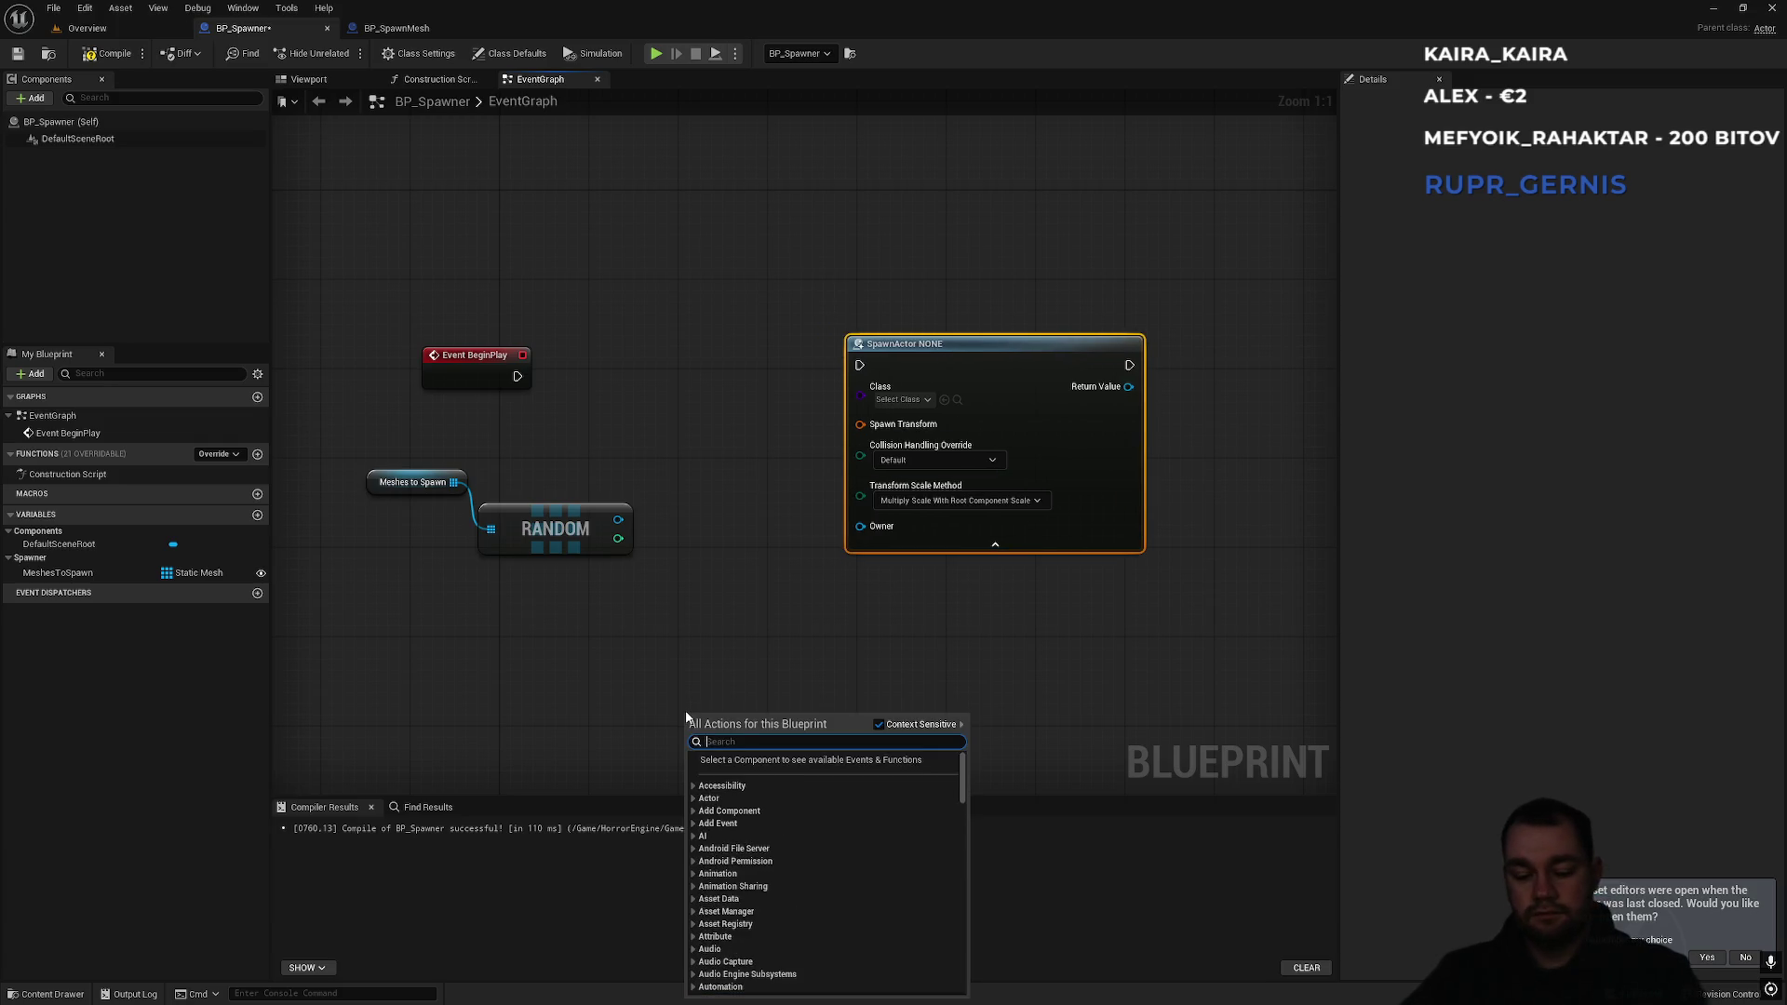
type("clas")
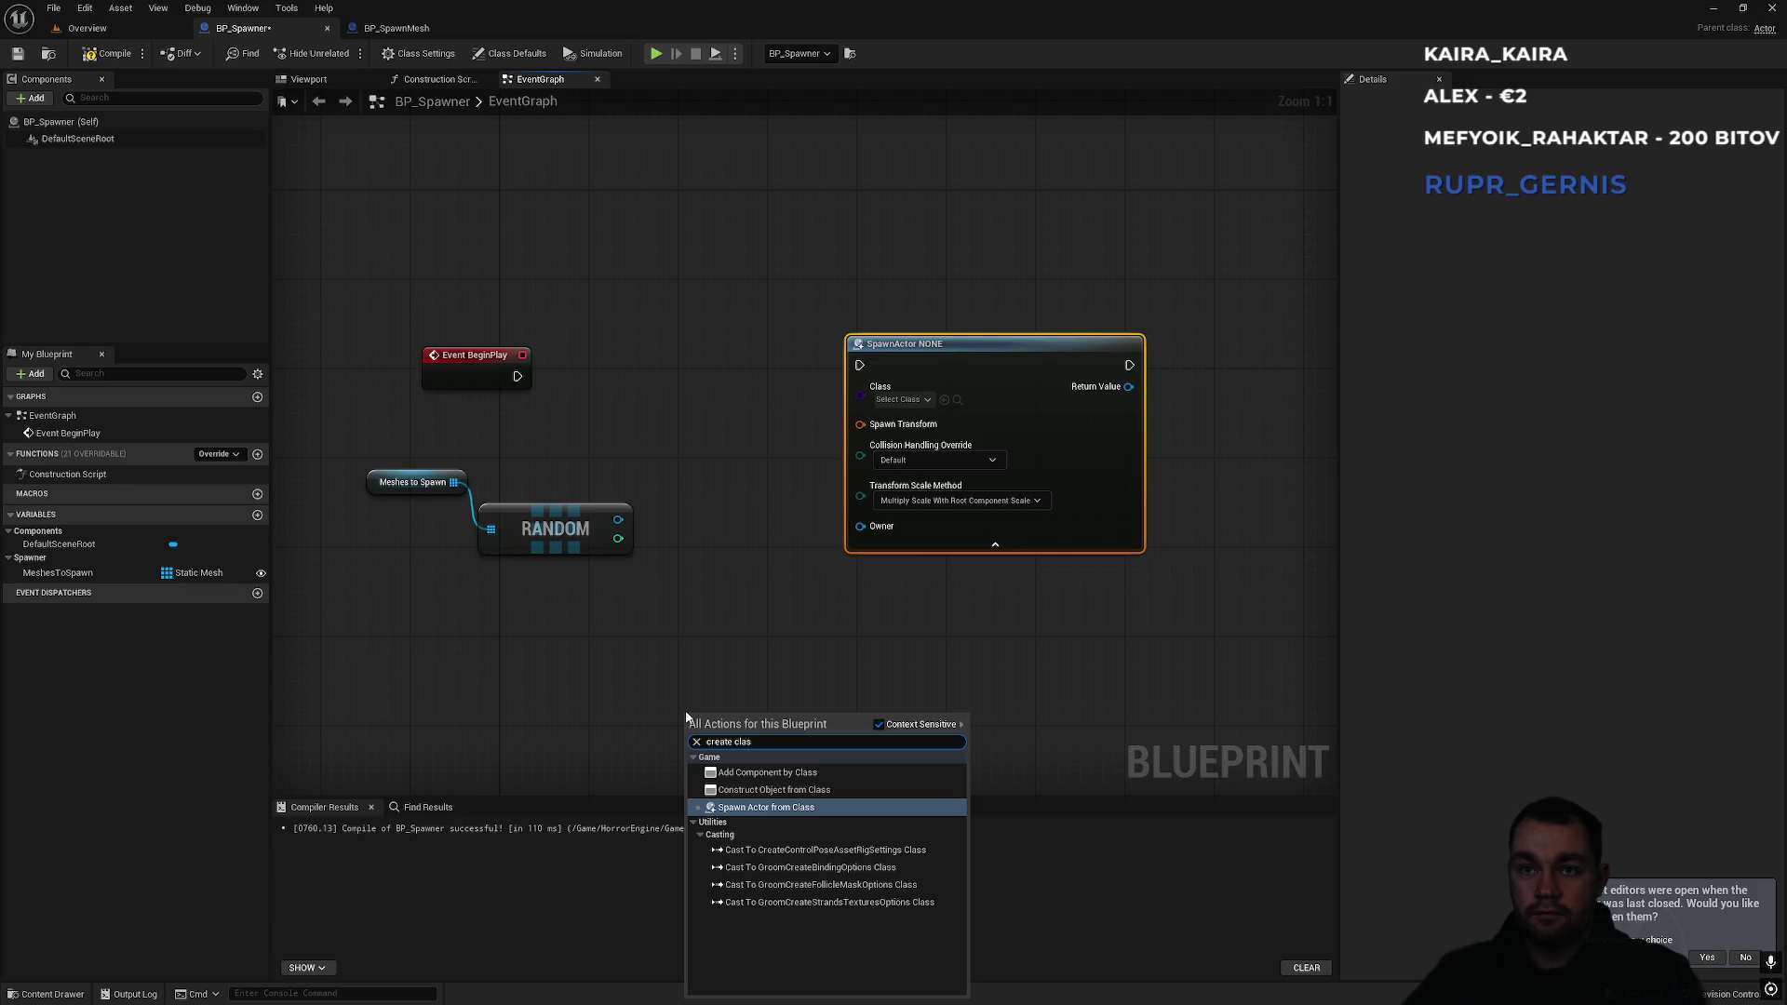
key("Up")
key("Return")
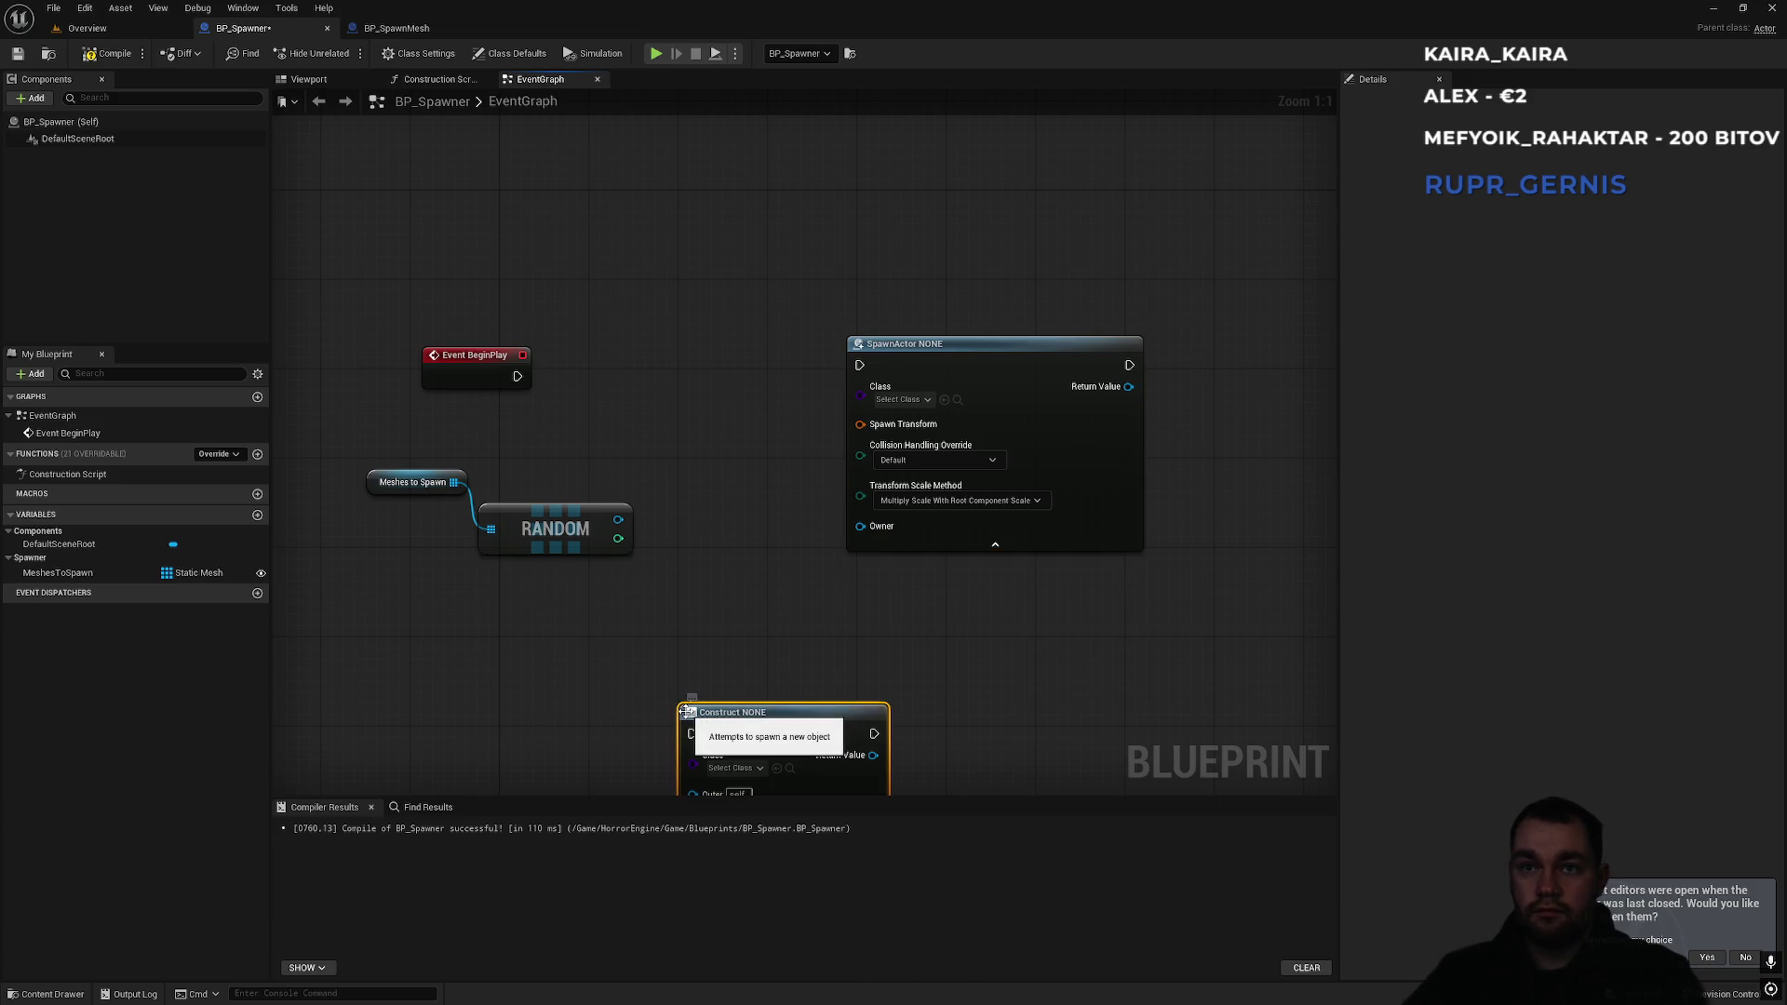
left_click_drag(760, 607, 827, 585)
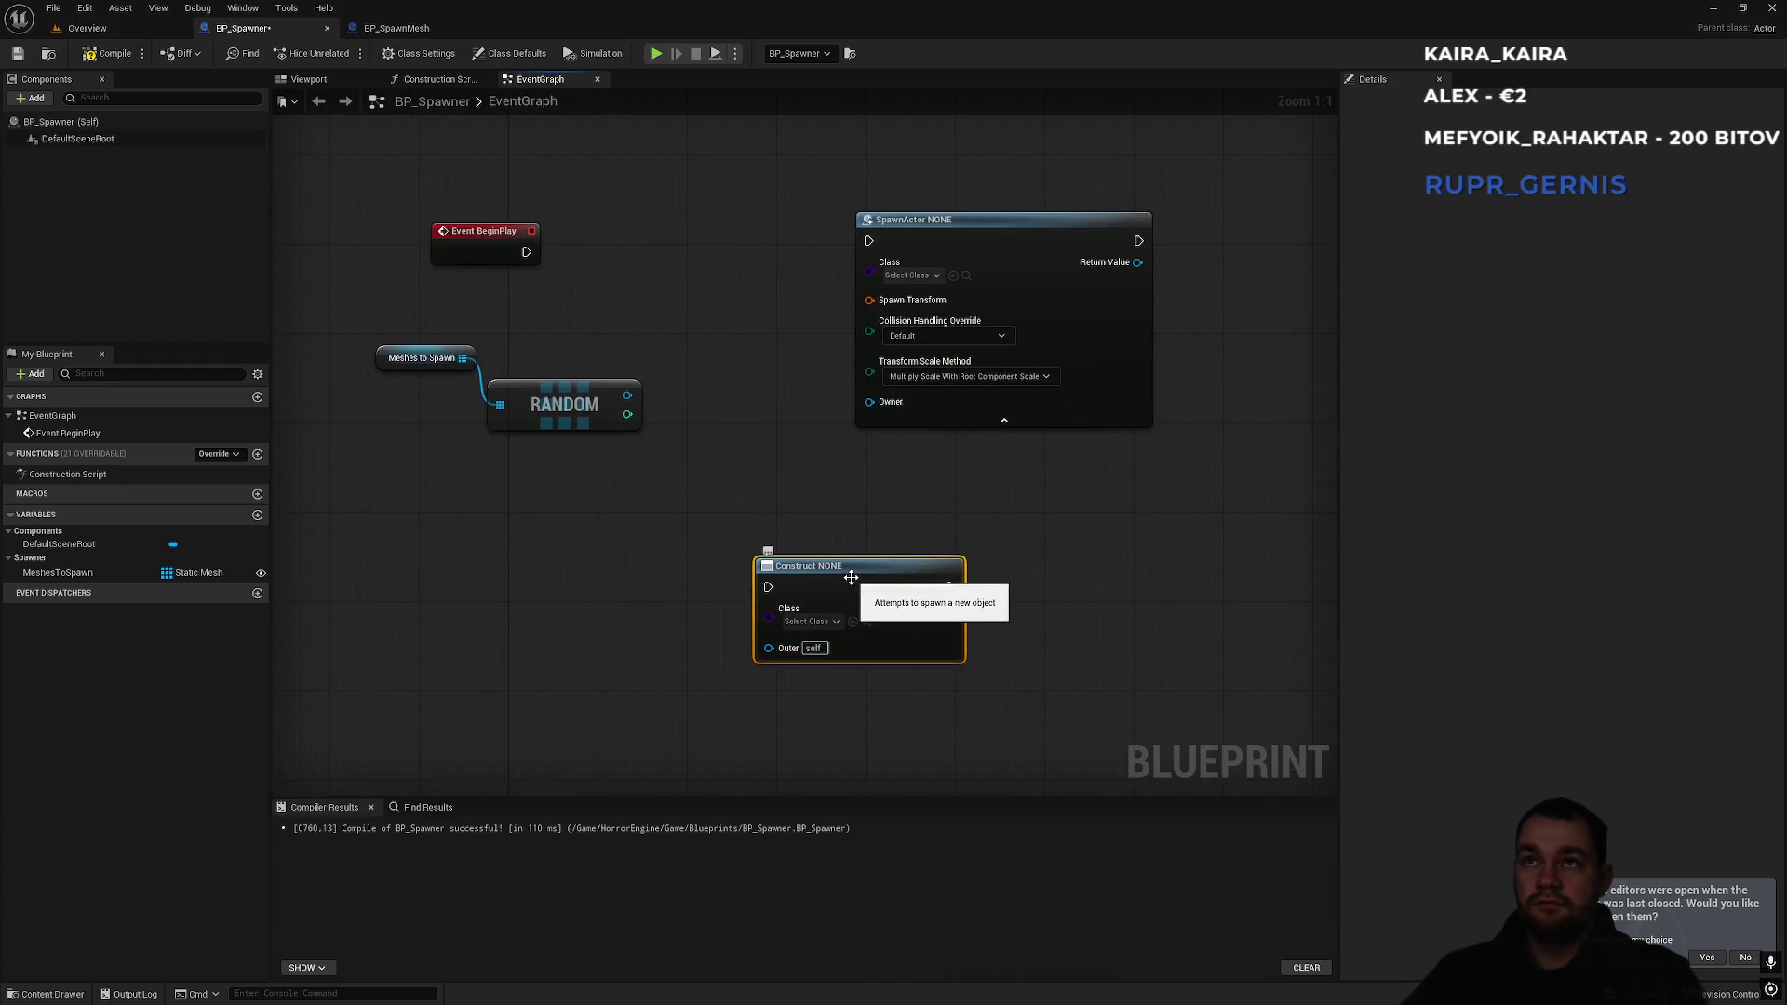
key("Delete")
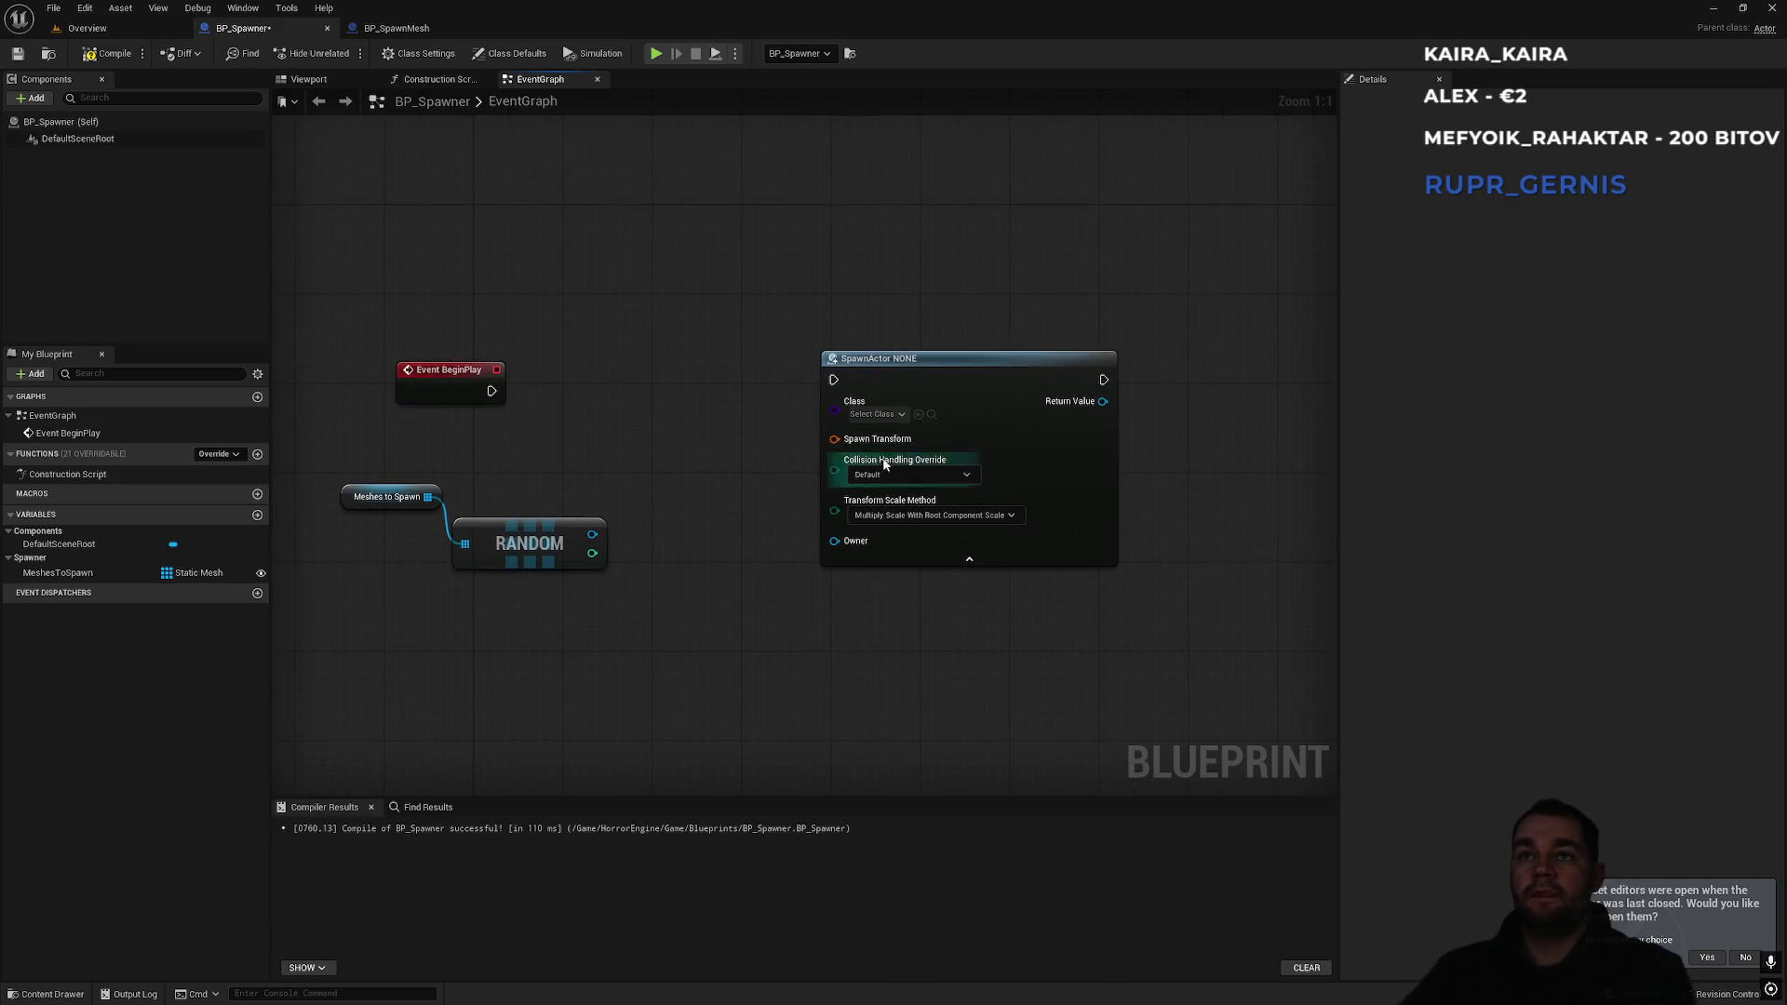
Set the SpawnActor node's Class to BP_SpawnMesh and move it left.
left_click(892, 415)
type("P")
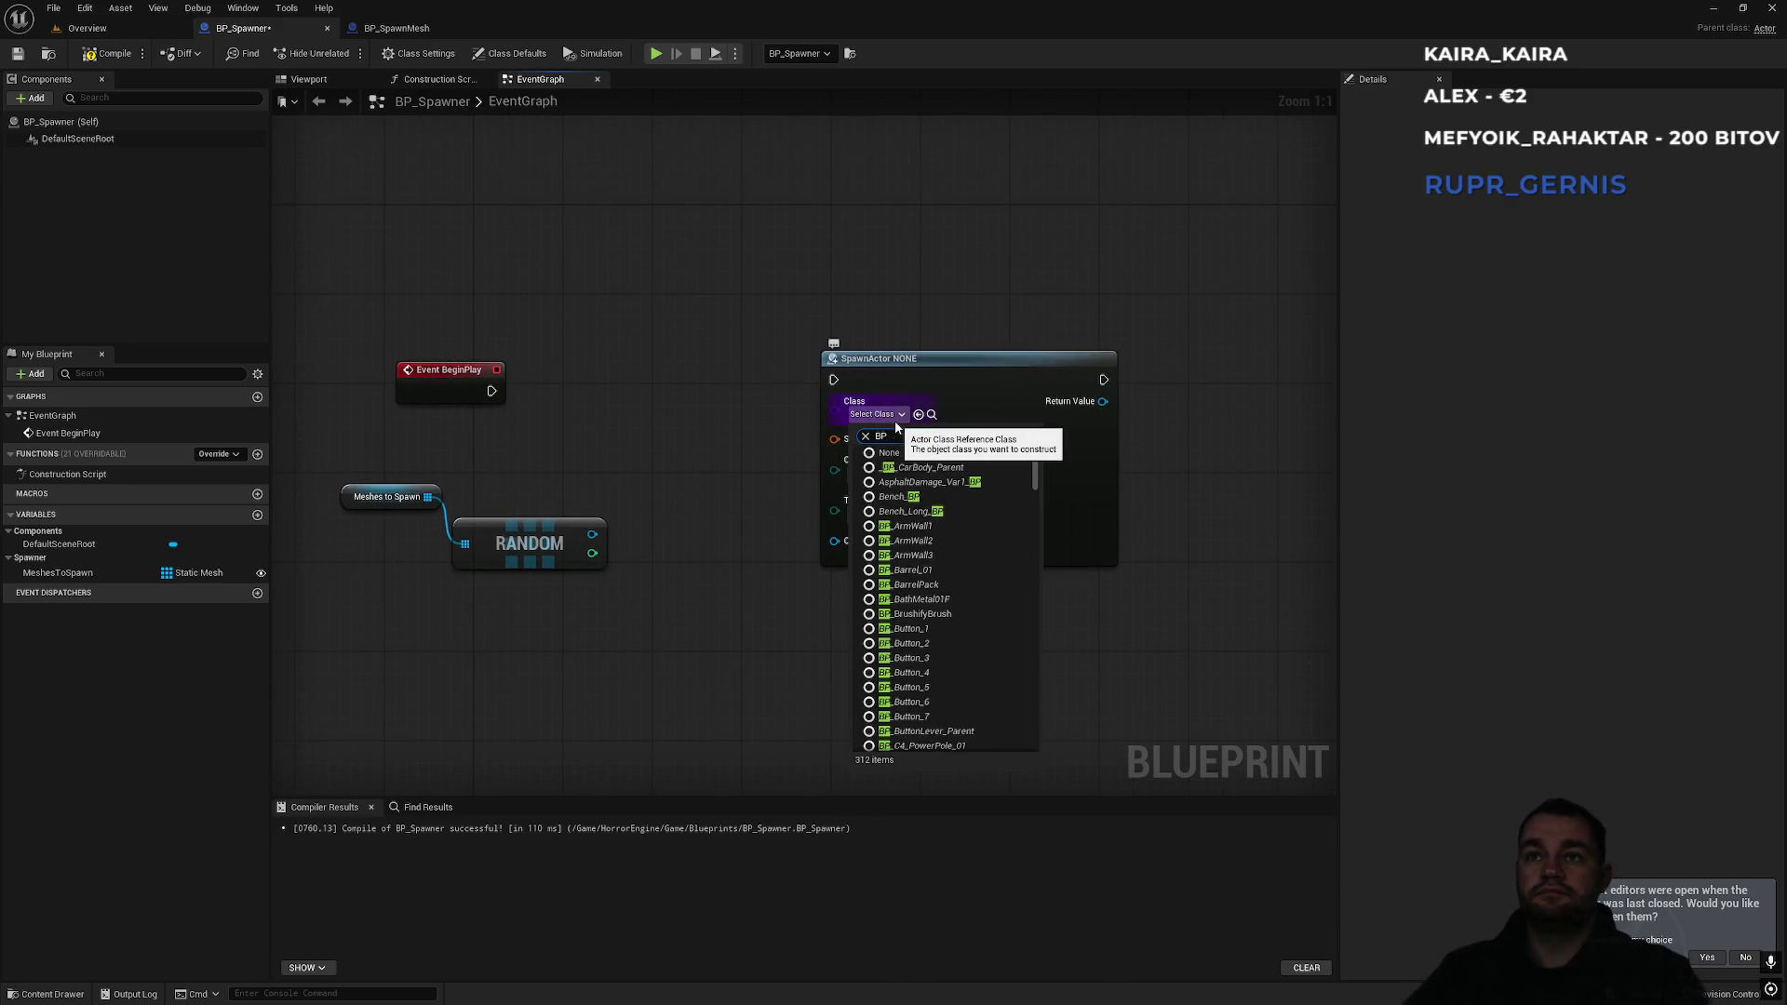
type("_Spa")
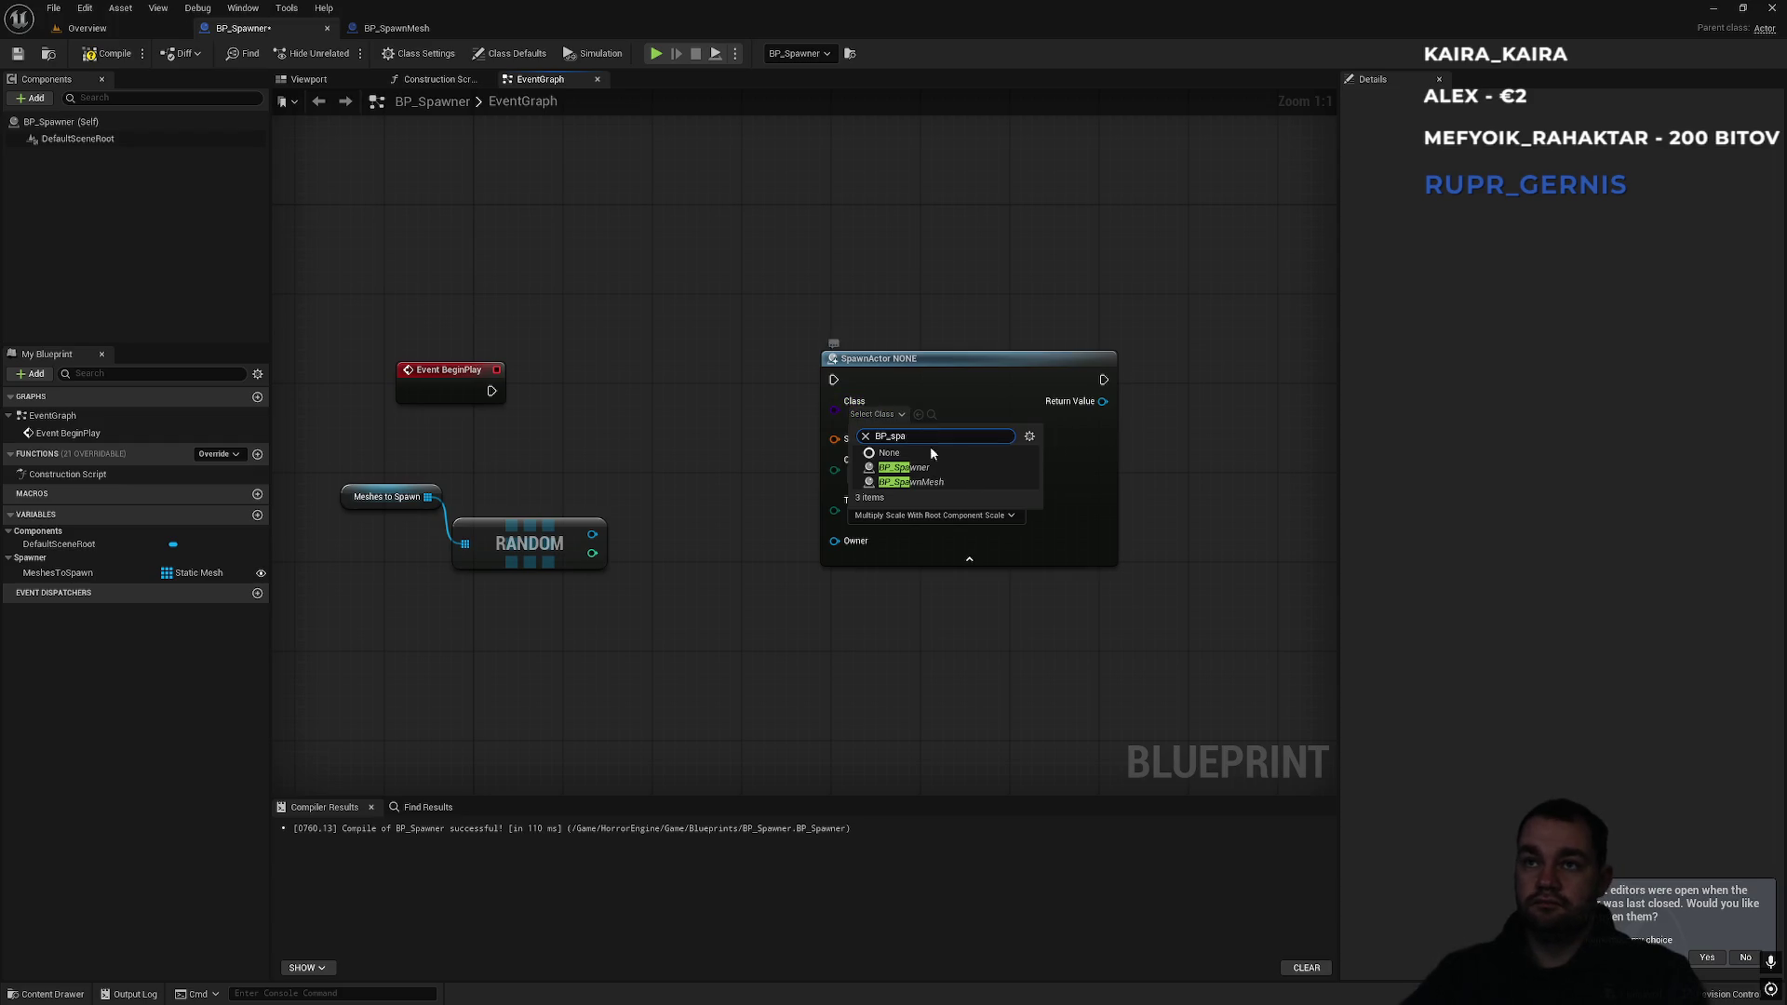
left_click(960, 483)
left_click_drag(958, 374, 888, 362)
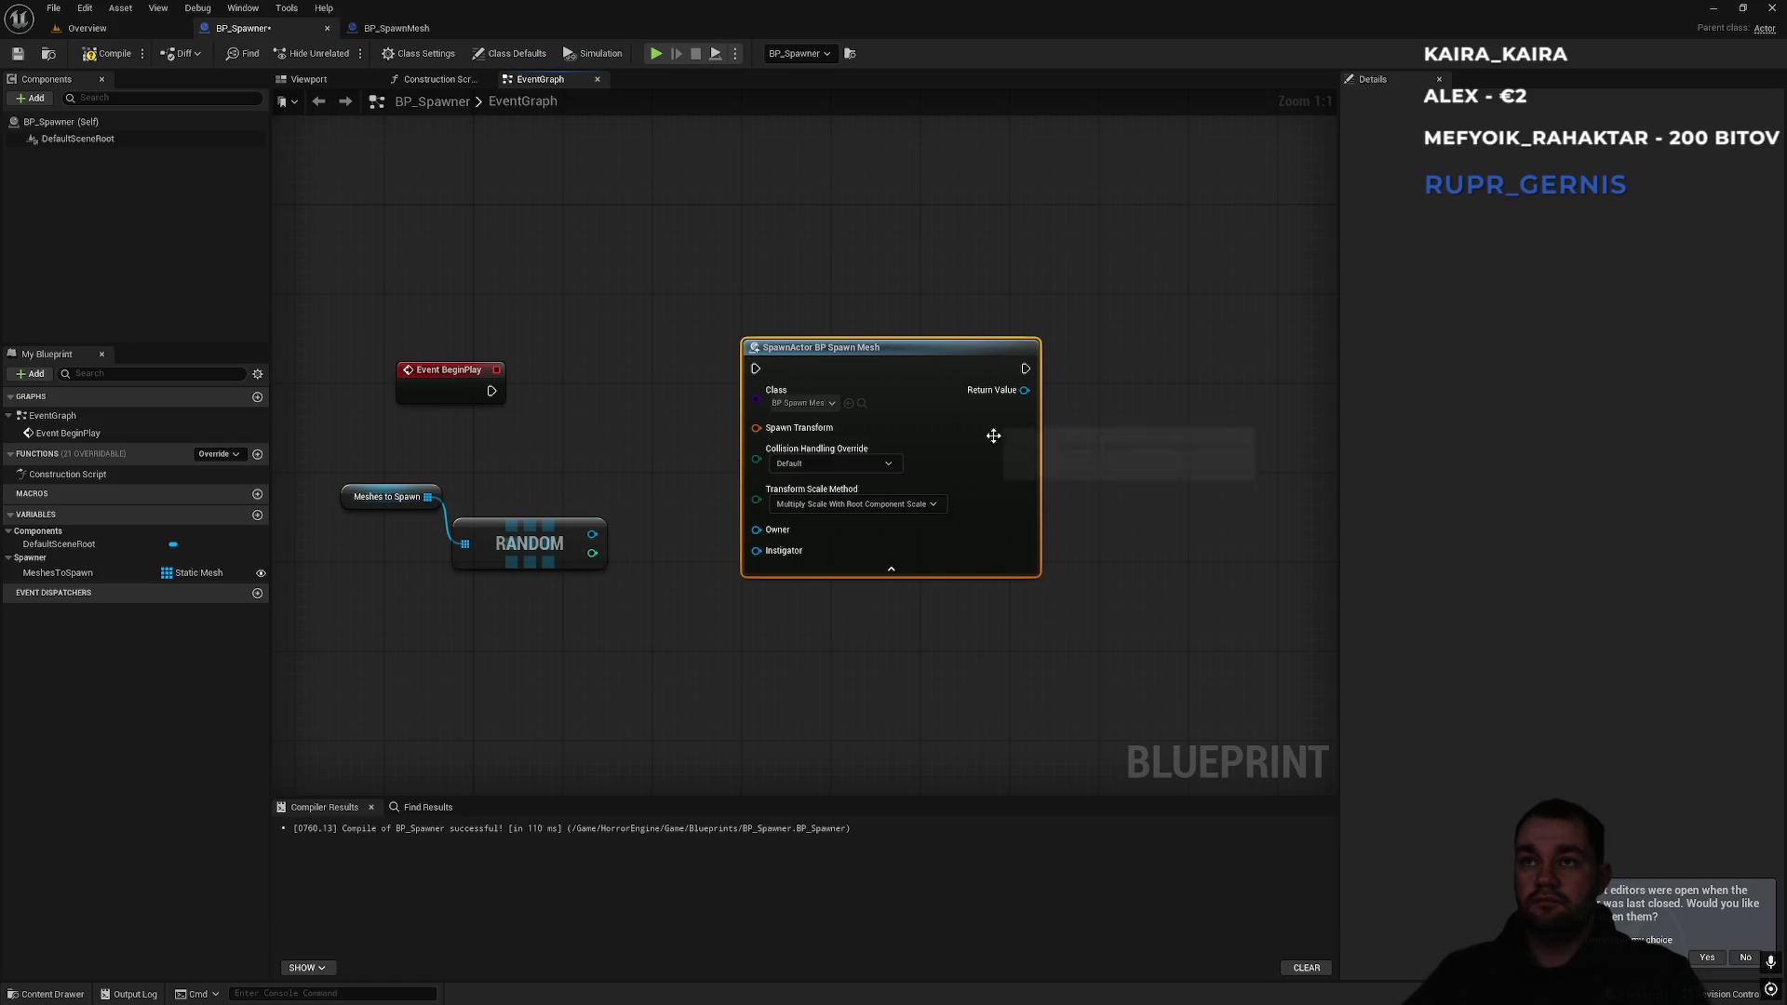
left_click_drag(1024, 390, 1104, 419)
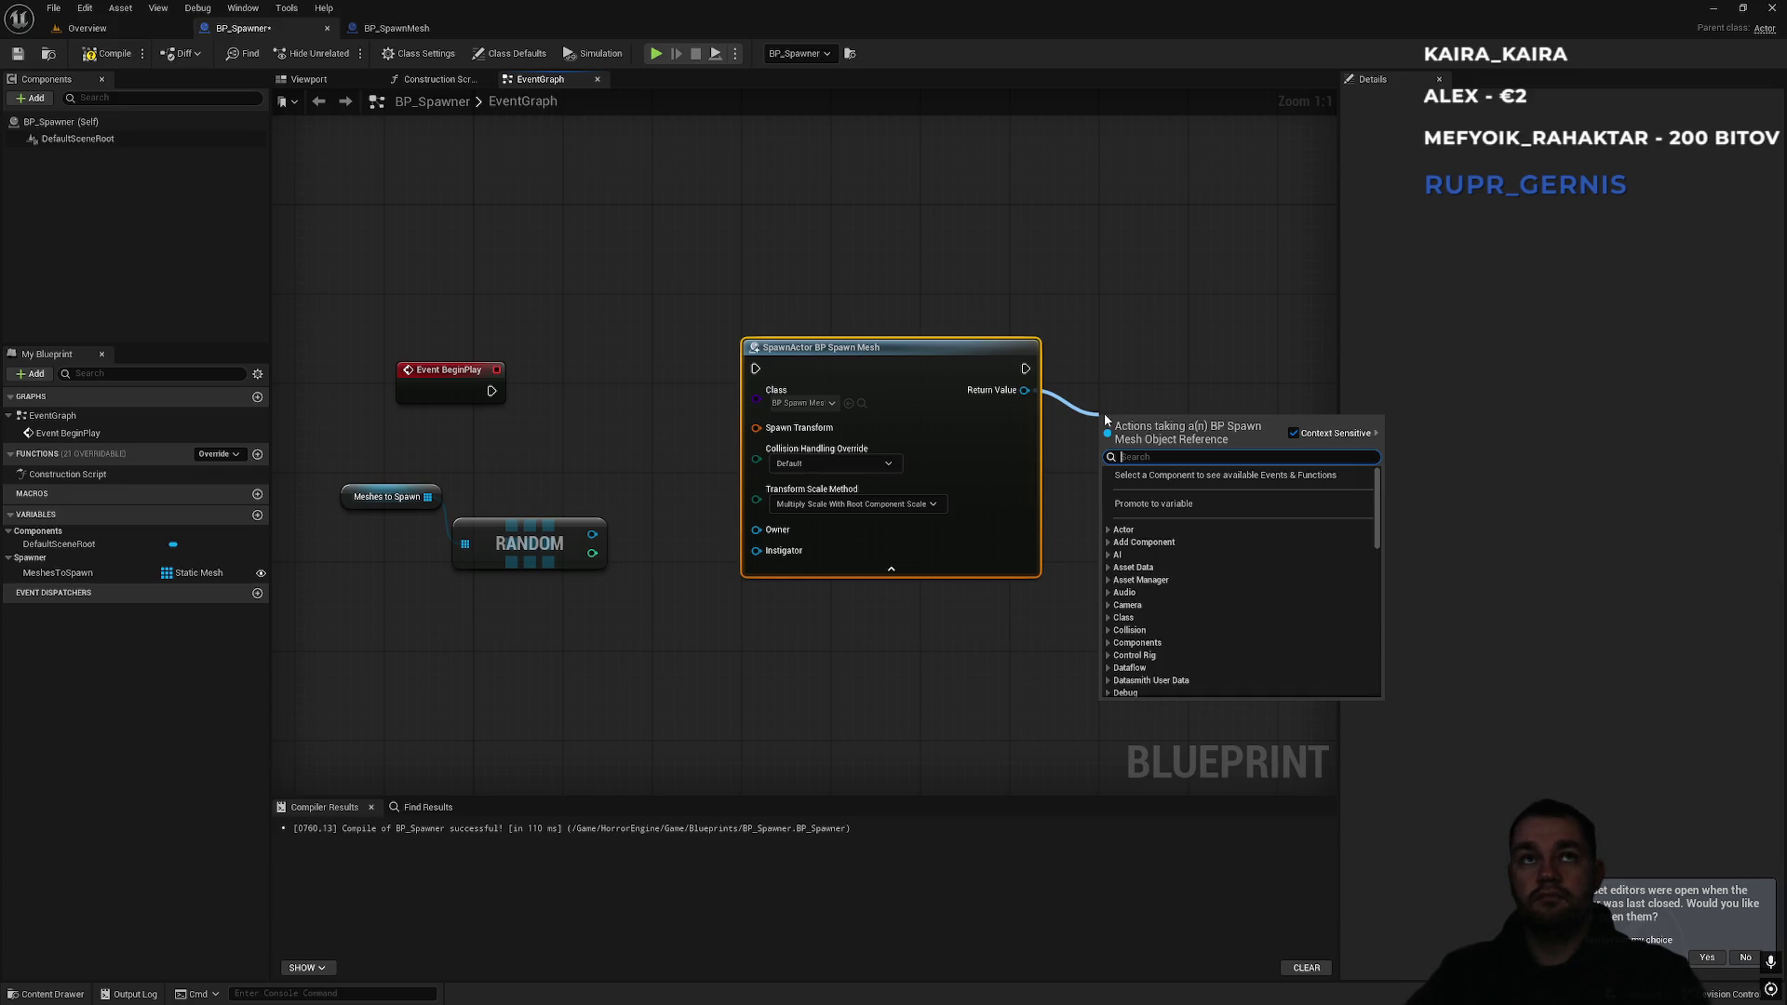
Add Set Static Mesh for the spawned actor below SpawnActor, with RANDOM feeding New Mesh.
type("static mesh")
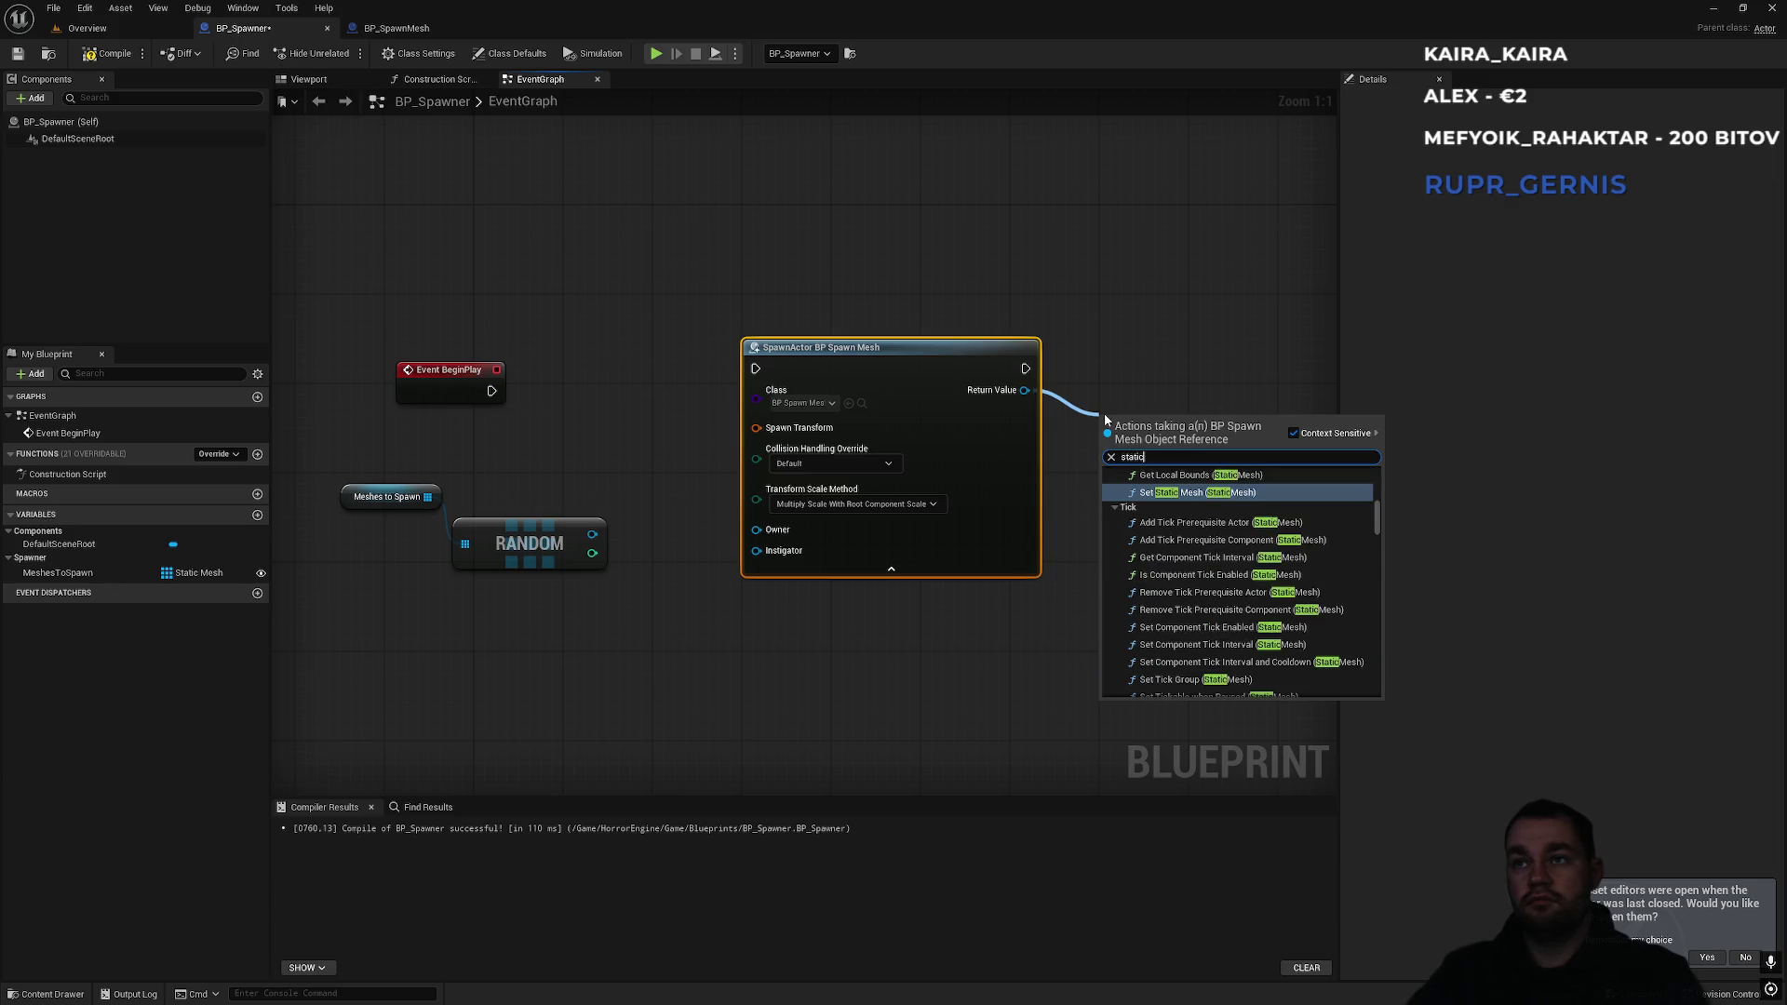
left_click(1153, 493)
mouse_move(1144, 453)
left_mouse_down()
mouse_move(1178, 588)
mouse_move(1111, 689)
left_mouse_up()
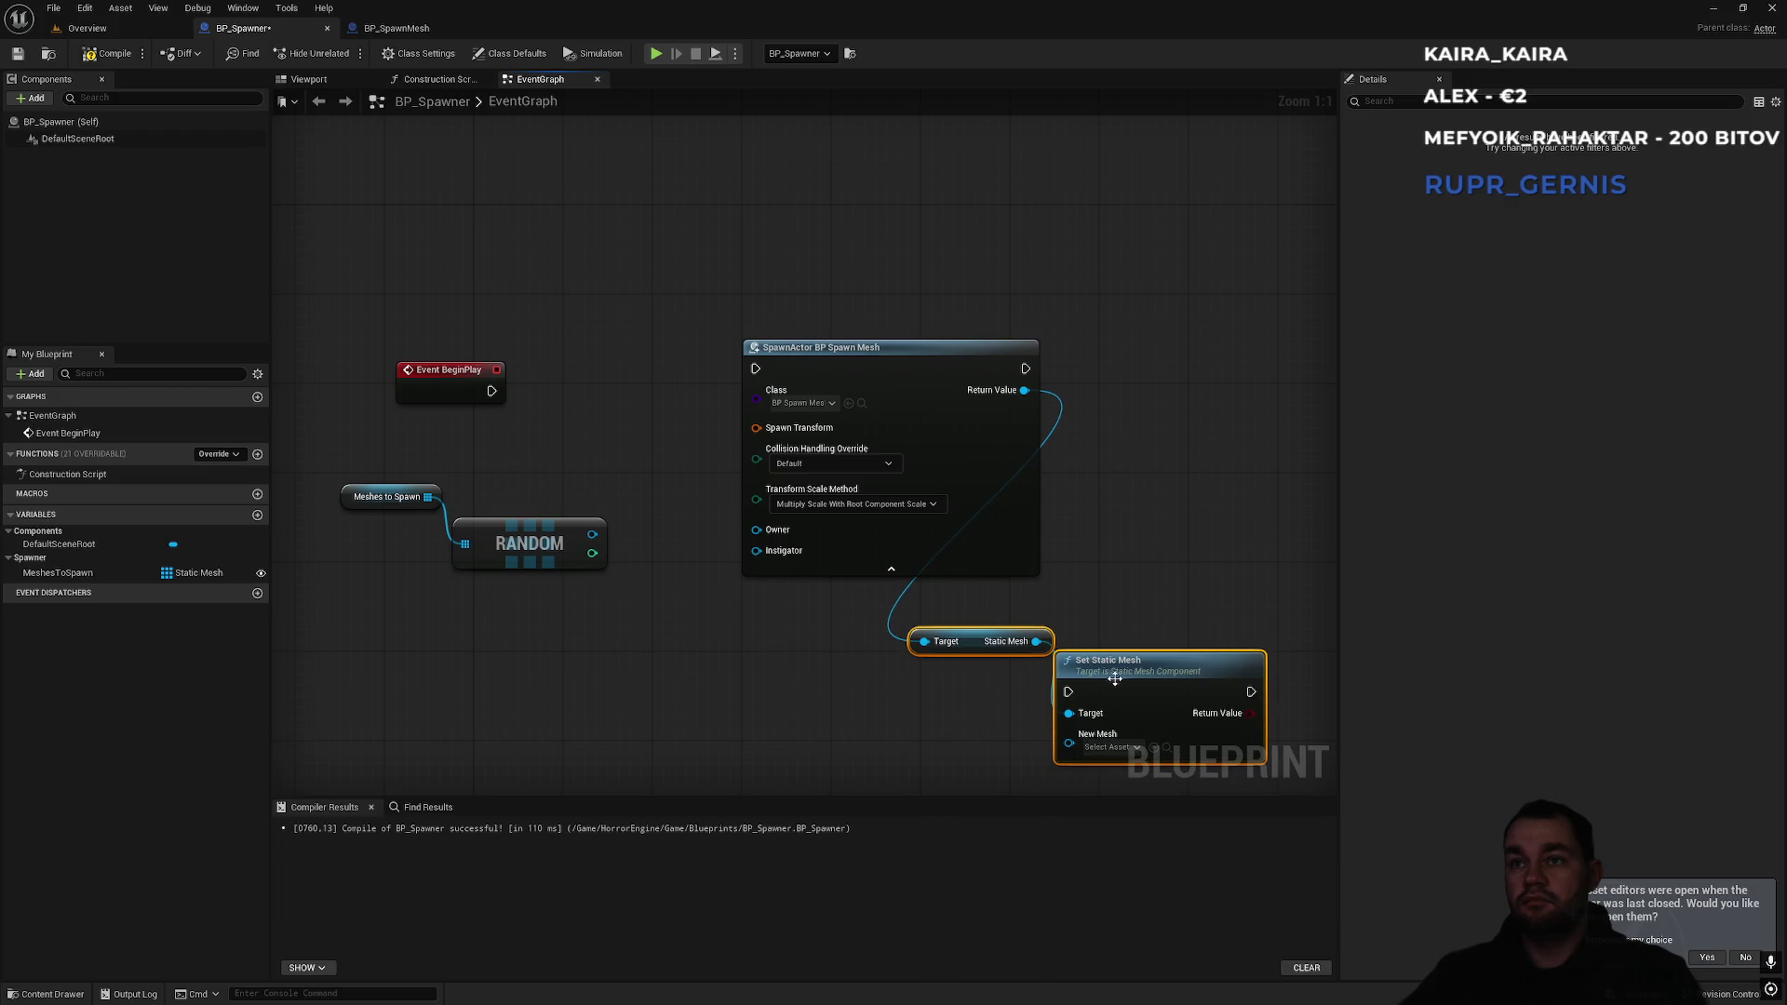
left_click(905, 556)
left_click_drag(577, 510, 670, 528)
mouse_move(487, 474)
left_mouse_down()
mouse_move(977, 679)
mouse_move(964, 686)
left_mouse_up()
Chain SpawnActor into Set Static Mesh, and break the BeginPlay to SpawnActor link.
mouse_move(1038, 609)
left_mouse_down()
mouse_move(1126, 496)
mouse_move(1137, 284)
mouse_move(921, 310)
left_mouse_up()
left_click_drag(1133, 293, 1177, 293)
mouse_move(650, 311)
left_mouse_down()
mouse_move(387, 334)
mouse_move(344, 291)
left_mouse_up()
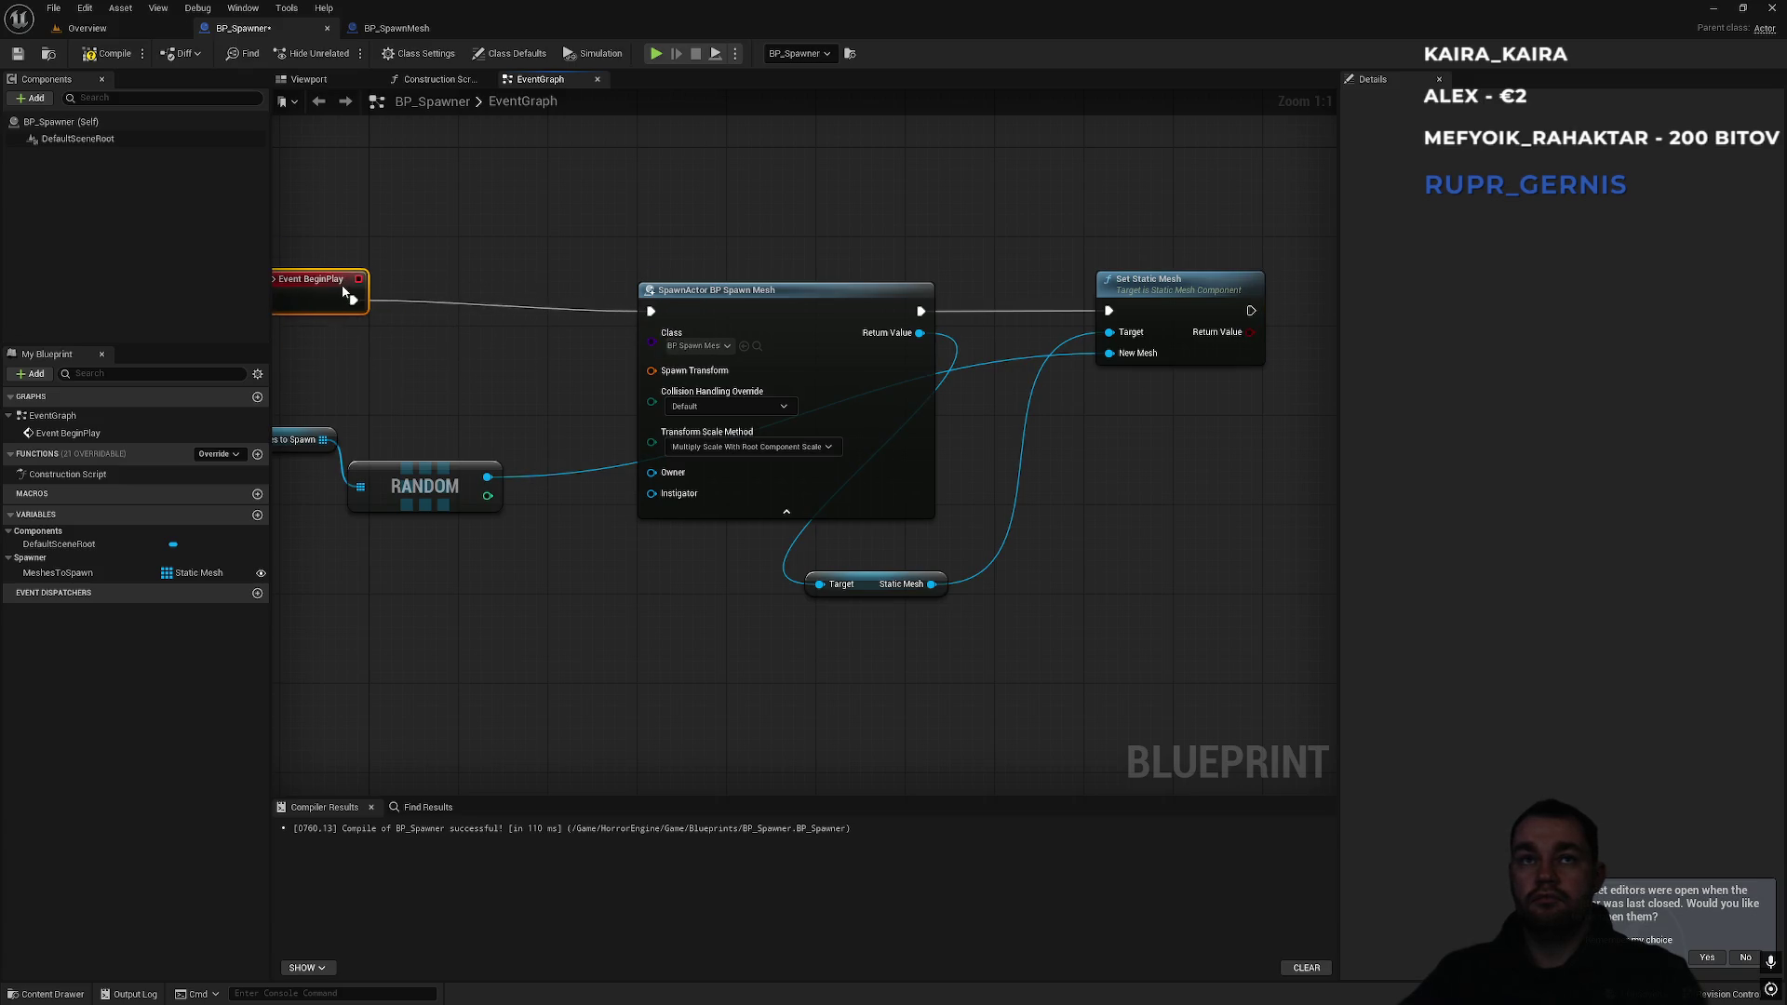
left_click(487, 260)
left_click_drag(494, 310, 936, 338)
left_click(869, 339, "alt")
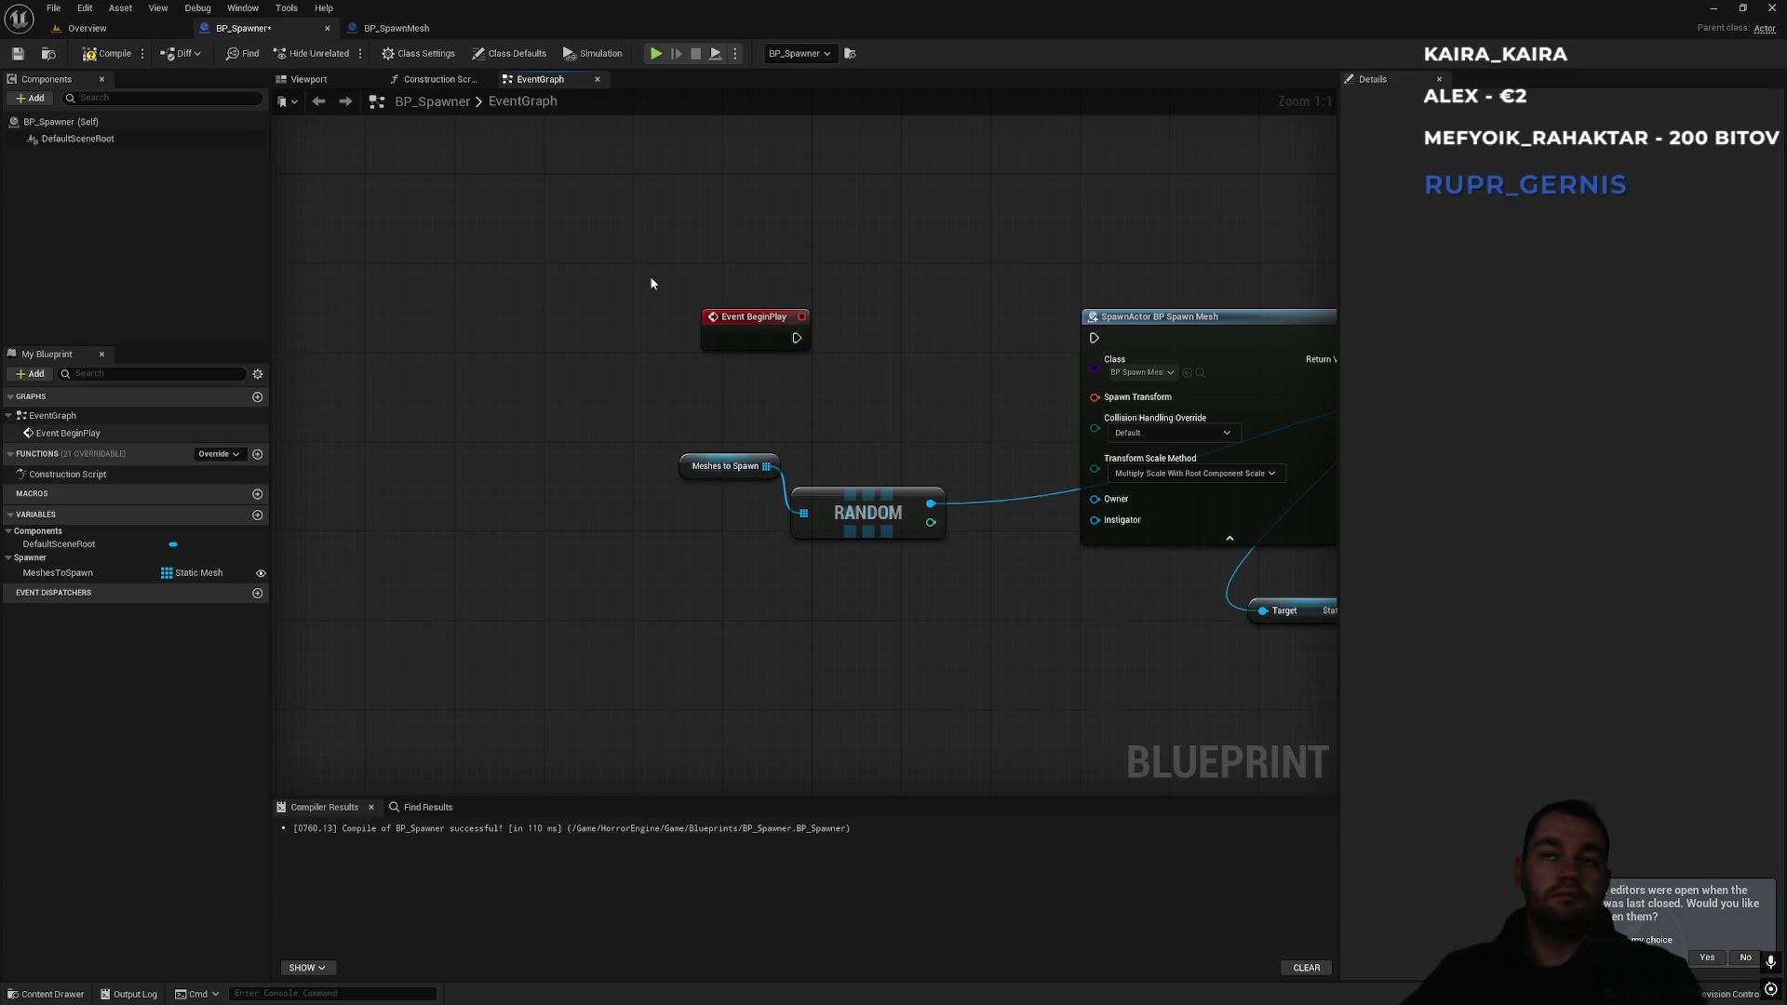
Search 'timer' actions, add a Start Tick Timer node, then undo it.
mouse_move(769, 325)
left_mouse_down()
mouse_move(557, 311)
mouse_move(718, 347)
mouse_move(705, 333)
left_mouse_up()
type("timer")
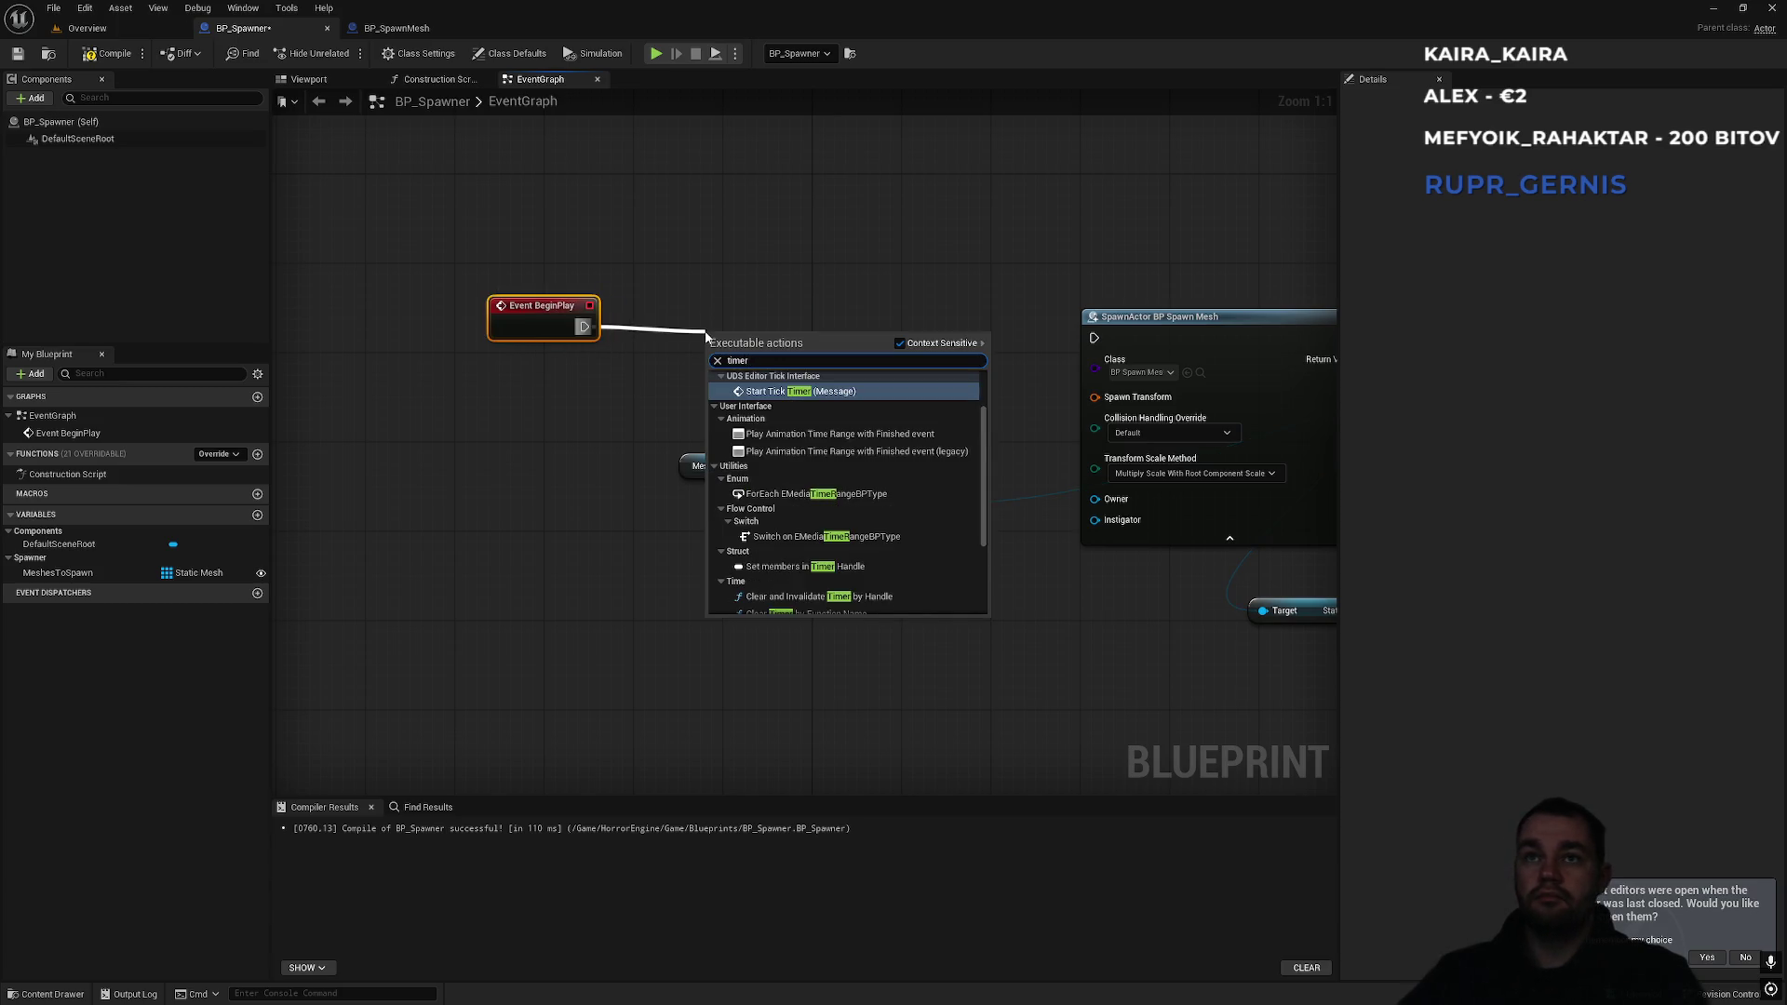
scroll(850, 416, "down", 2)
scroll(842, 437, "up", 3)
scroll(839, 438, "up", 2)
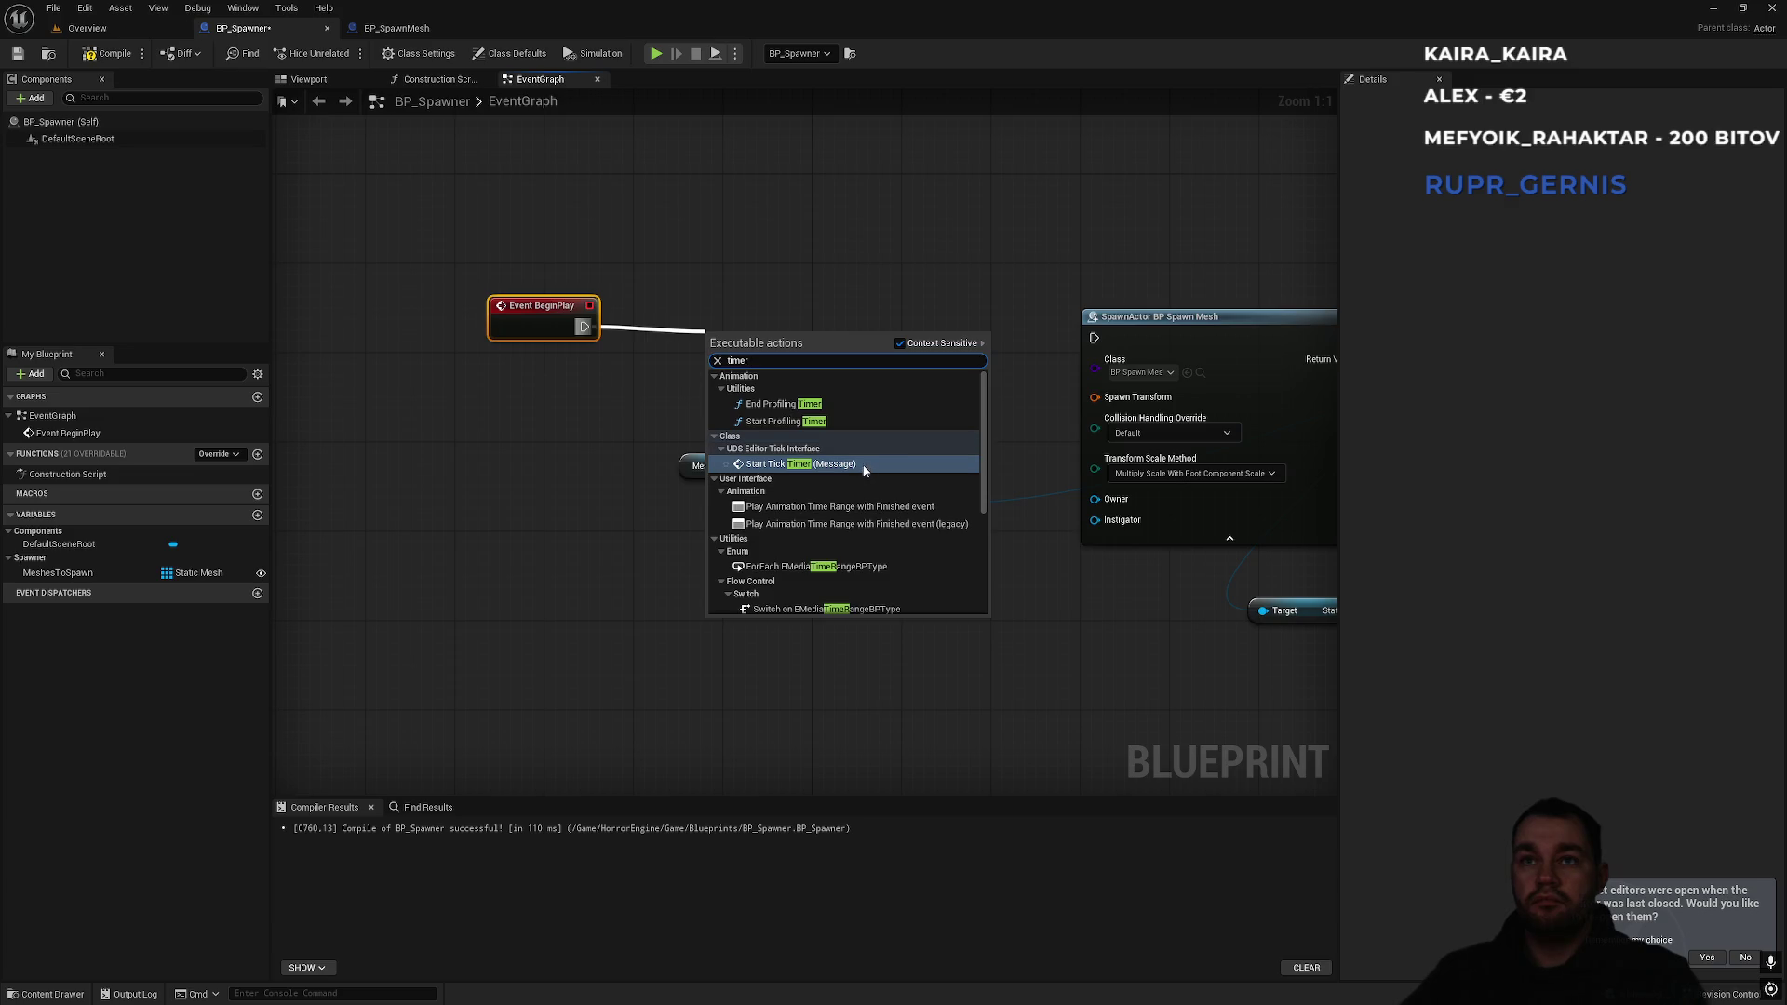
scroll(873, 558, "down", 2)
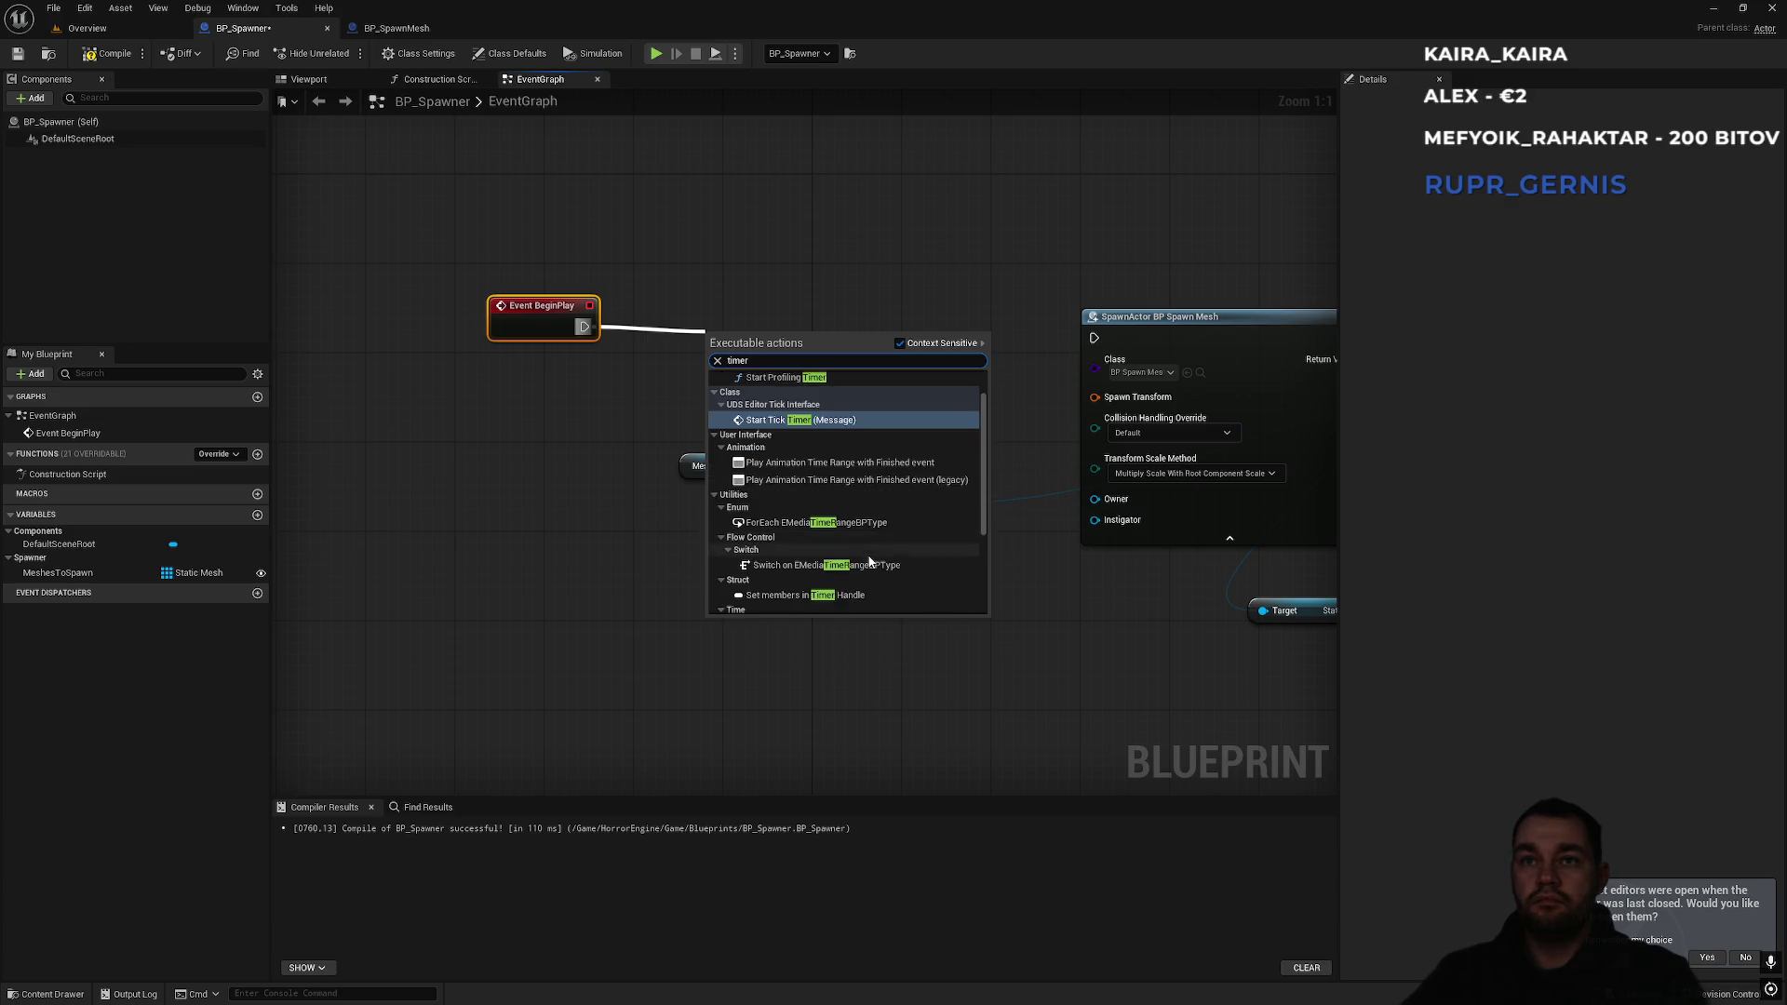
scroll(880, 561, "down", 2)
scroll(884, 565, "down", 3)
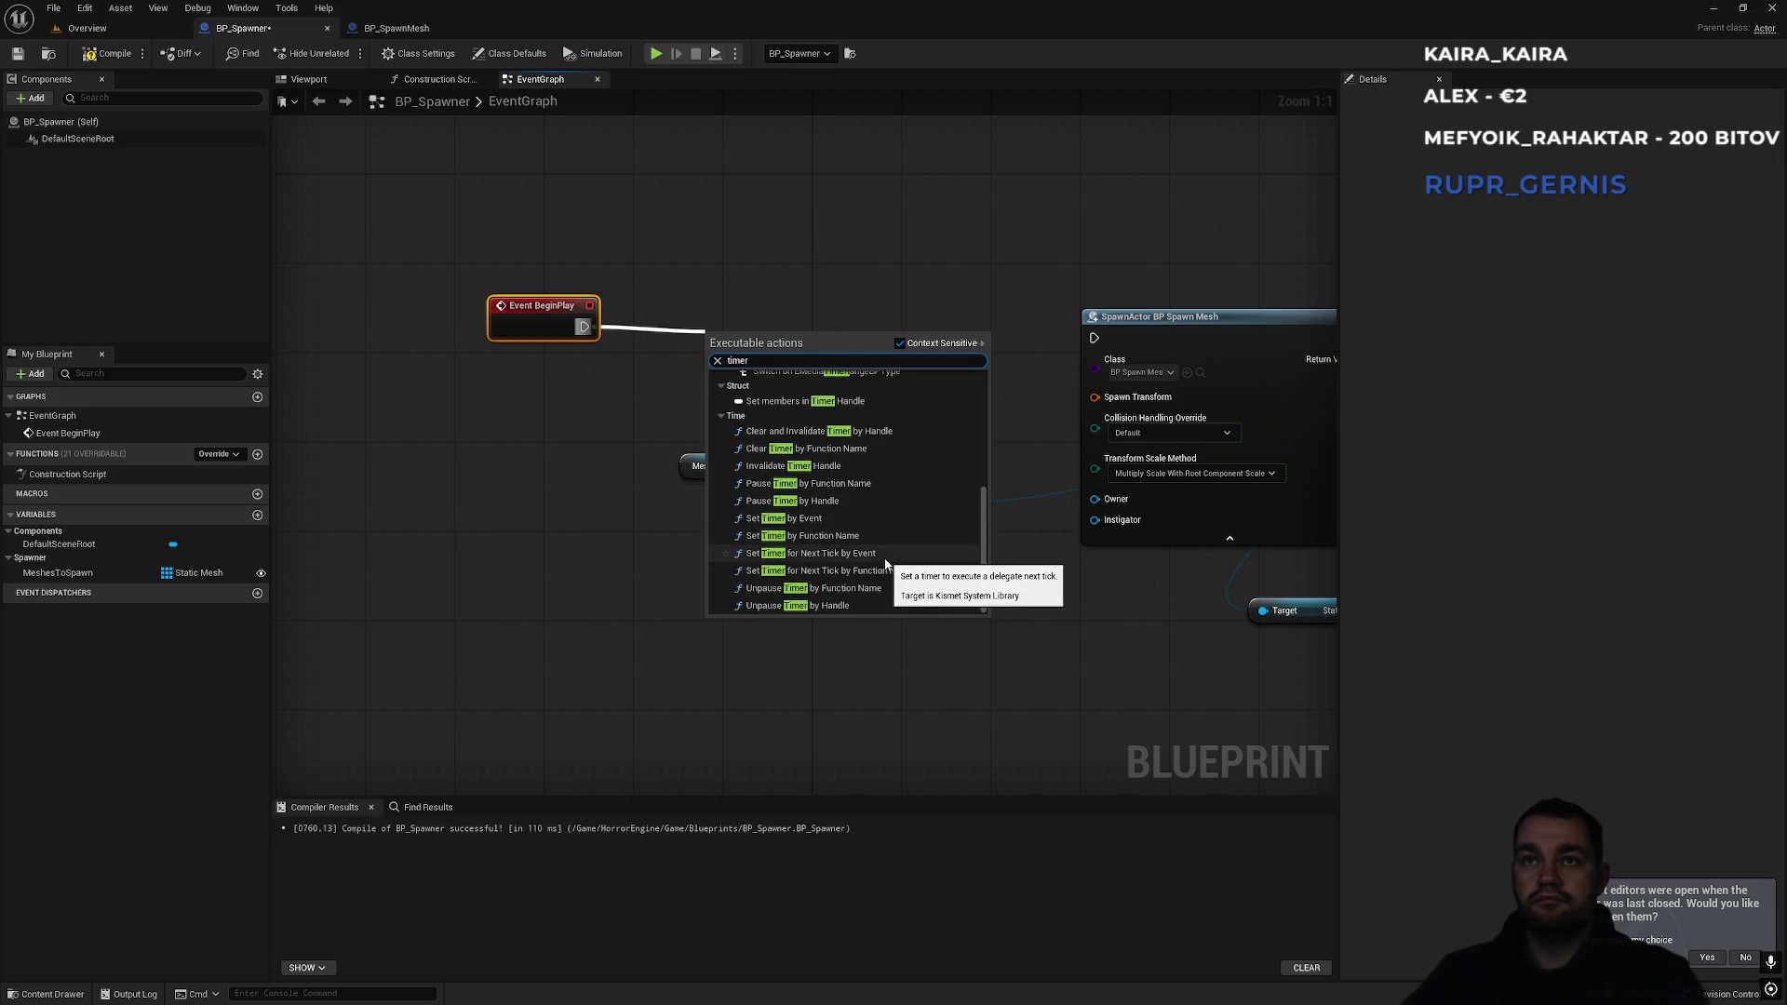
scroll(884, 556, "up", 5)
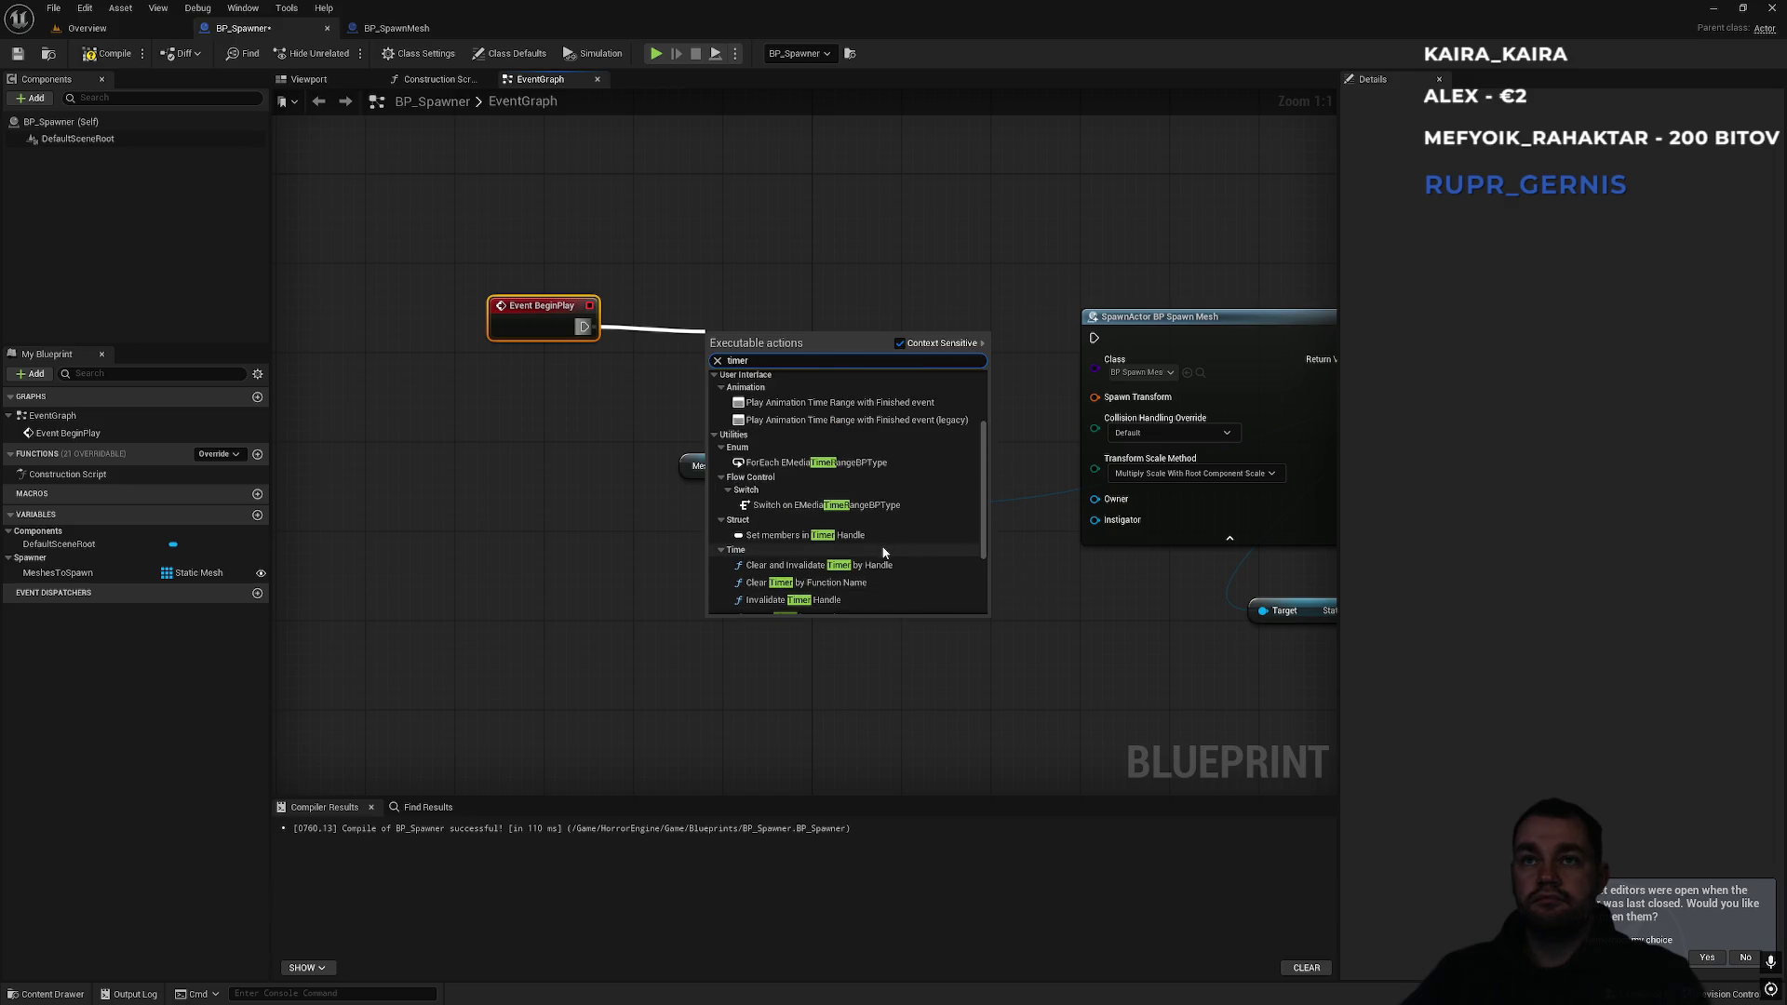
scroll(864, 499, "up", 2)
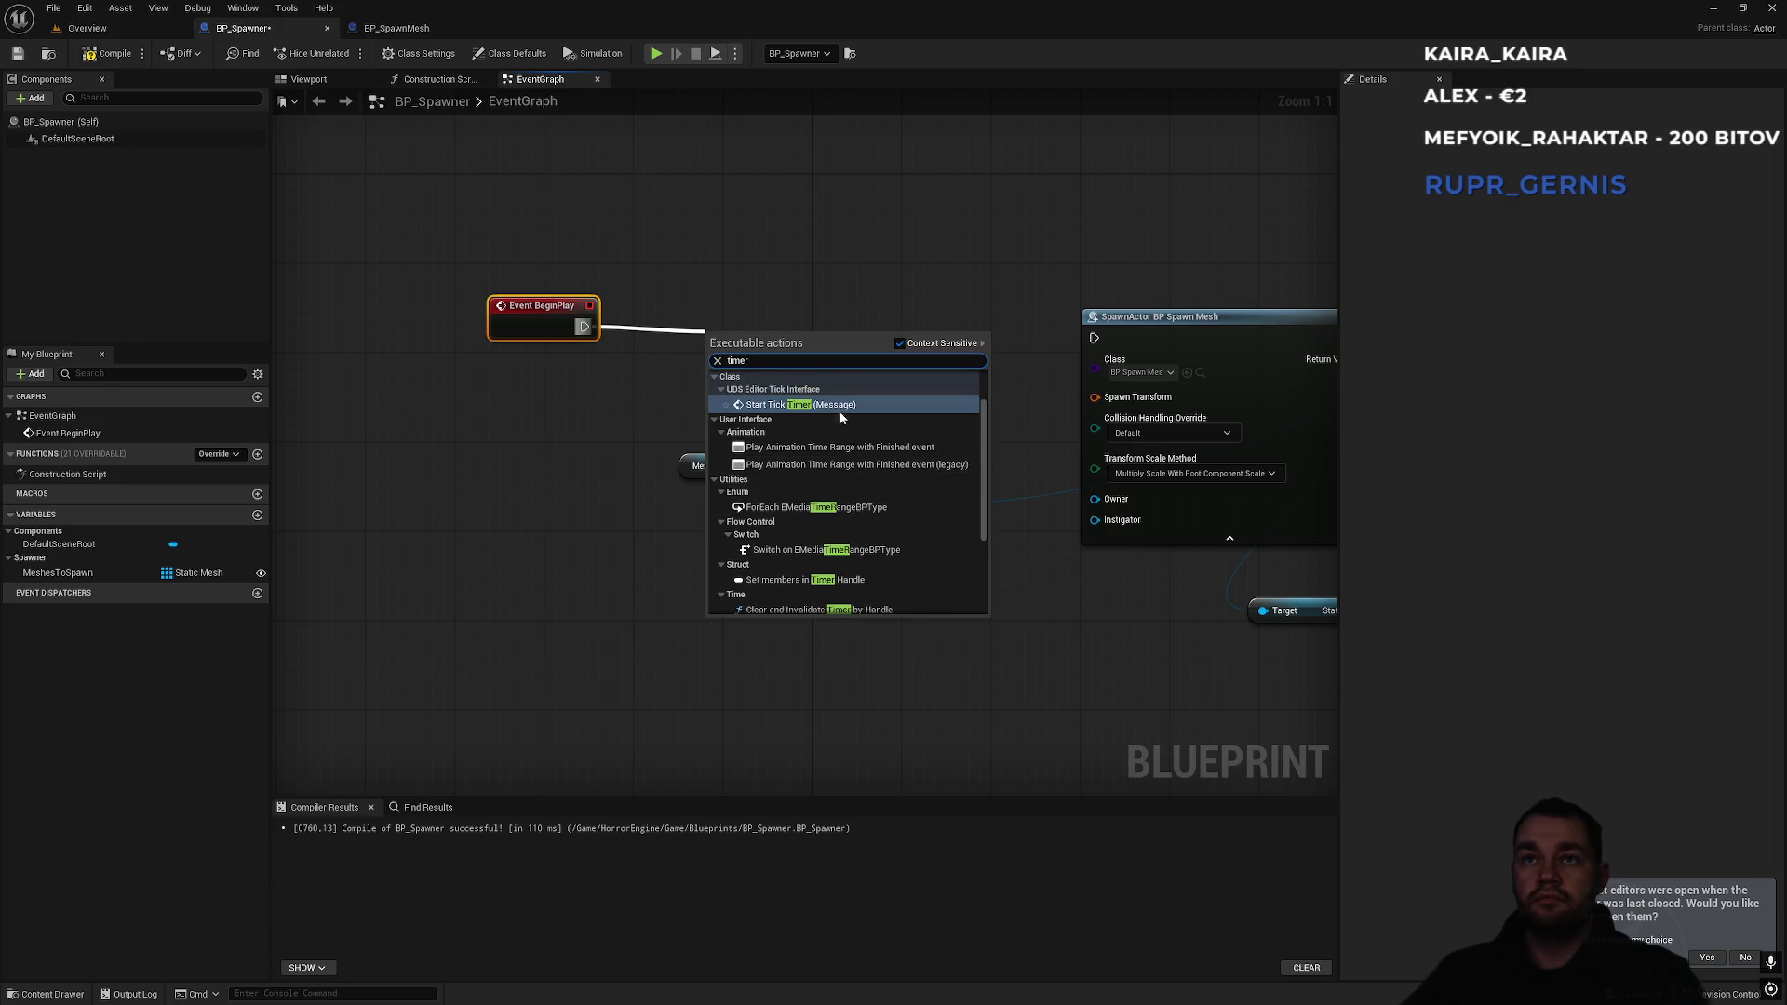
left_click(841, 406)
key("ctrl+z")
Search from BeginPlay's exec for 'timer', 'create time' and 'start time', then cancel the search.
left_click_drag(584, 327, 680, 340)
type("tim")
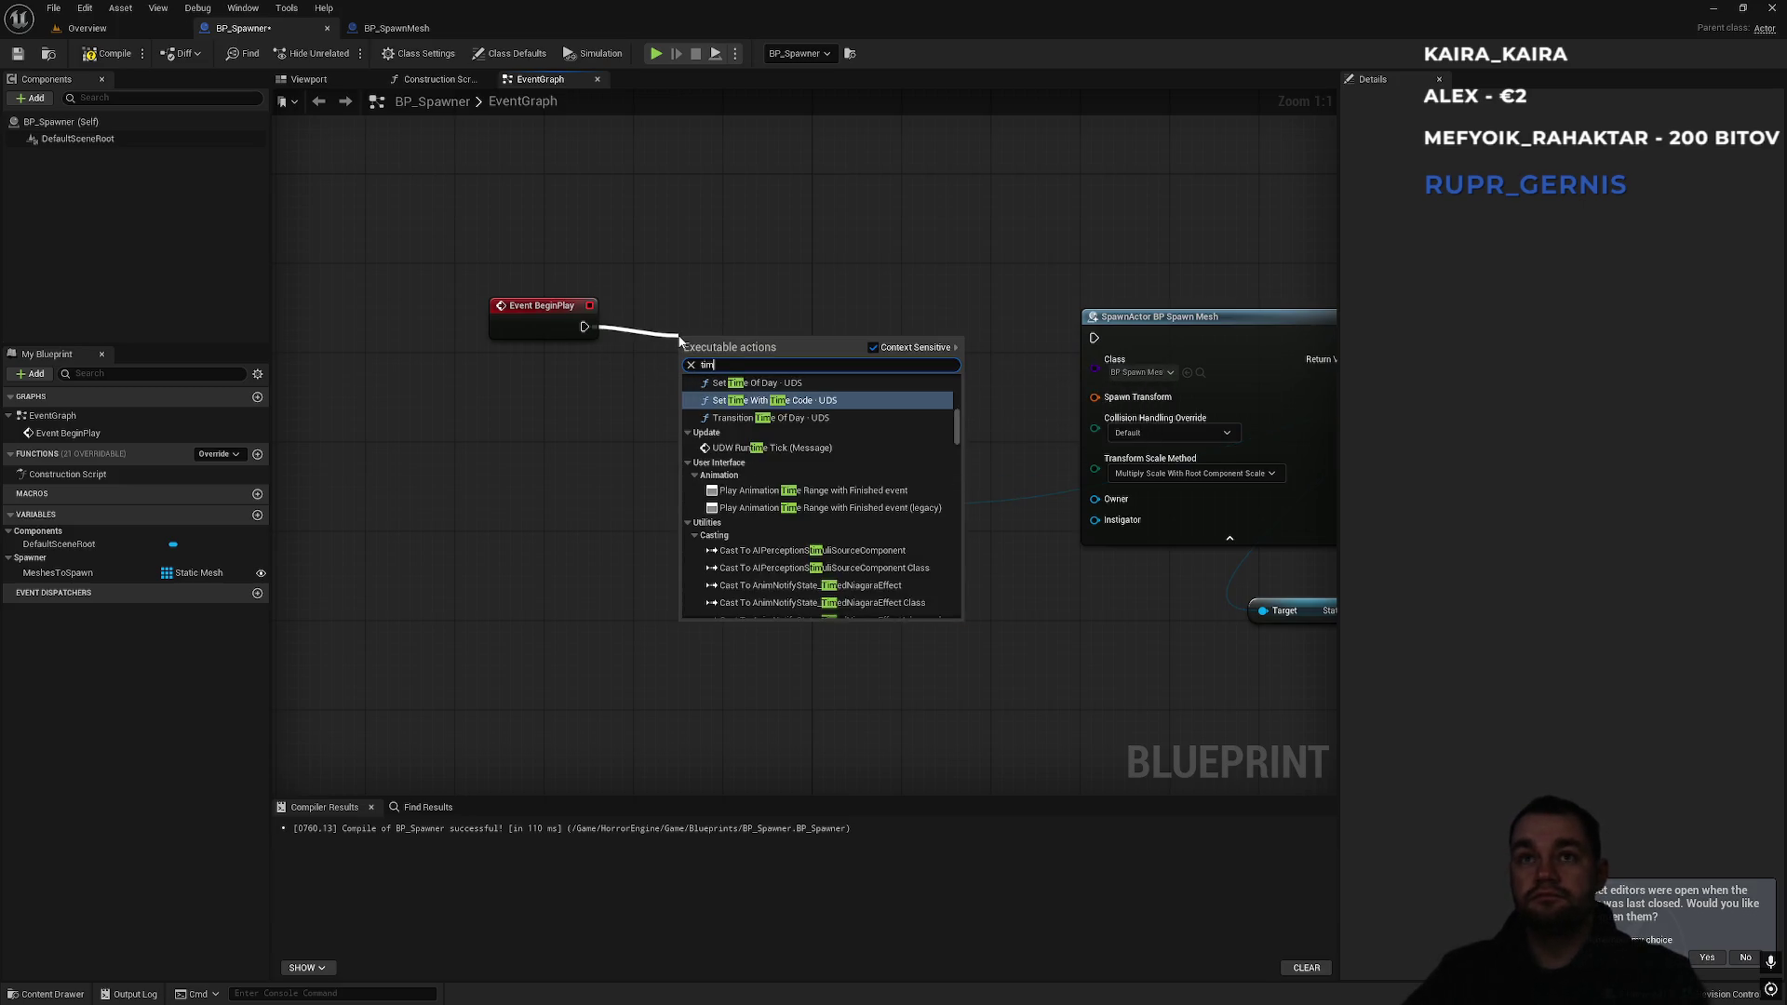
type("er")
scroll(857, 456, "up", 2)
scroll(852, 468, "down", 5)
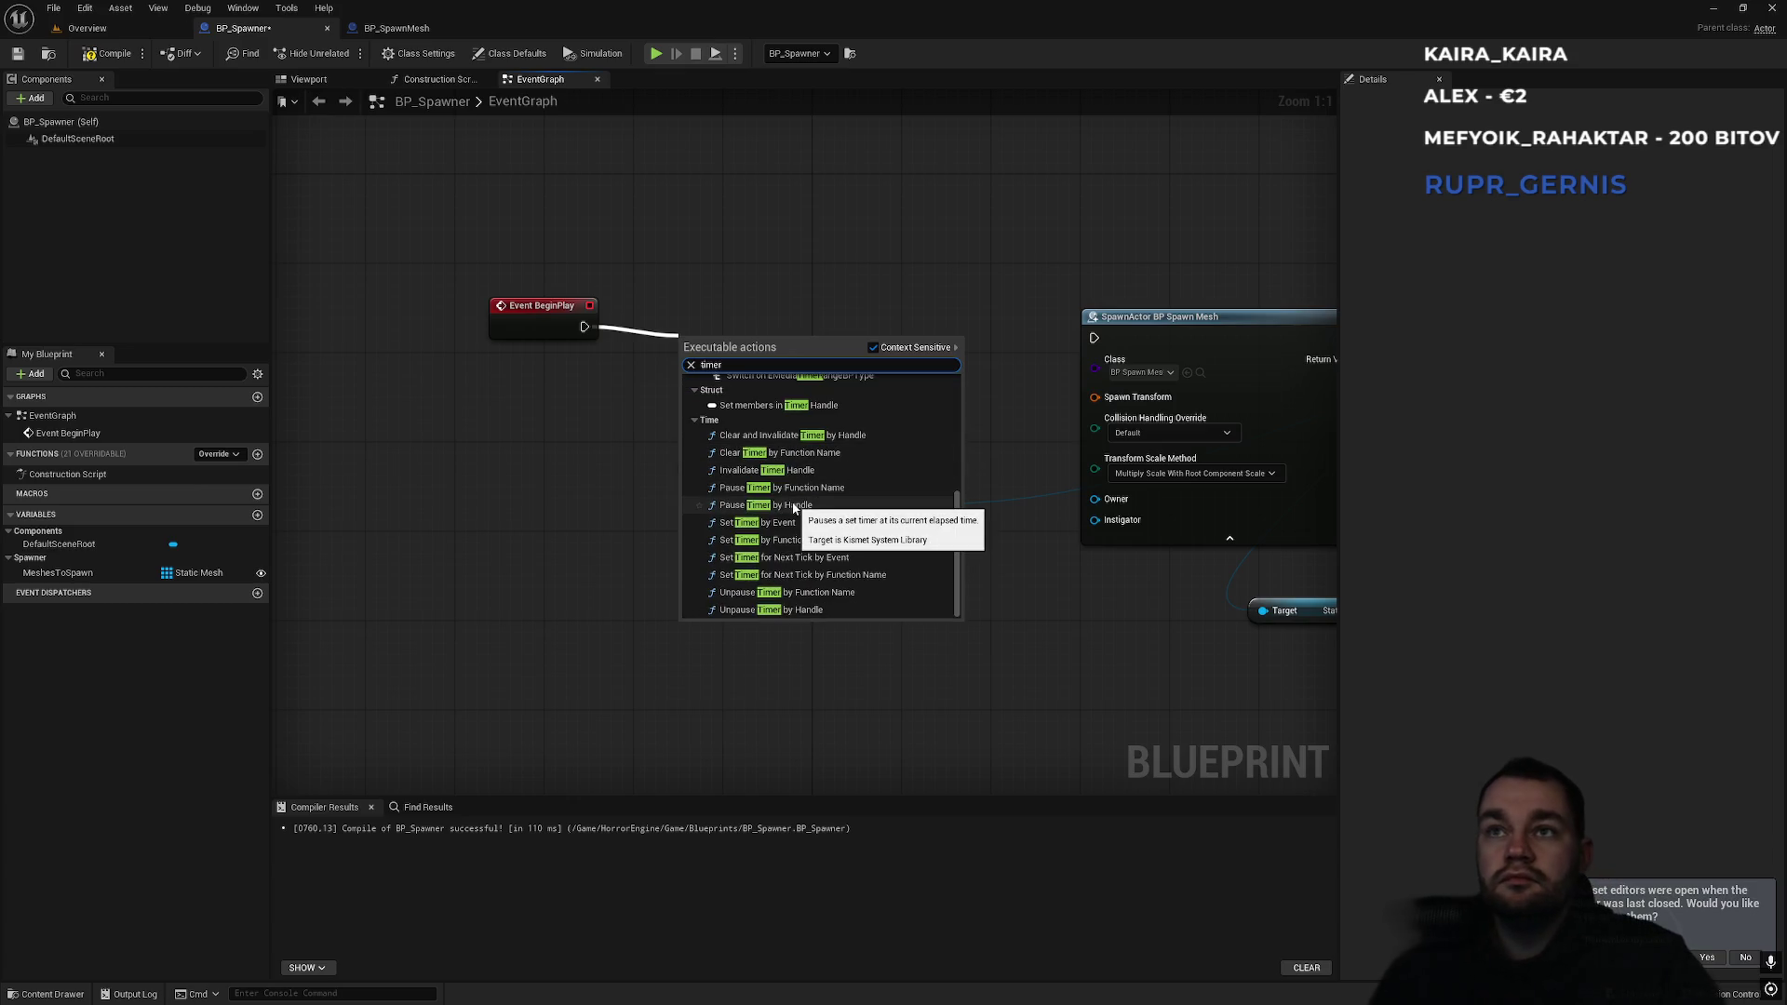
scroll(786, 522, "up", 2)
scroll(777, 540, "down", 2)
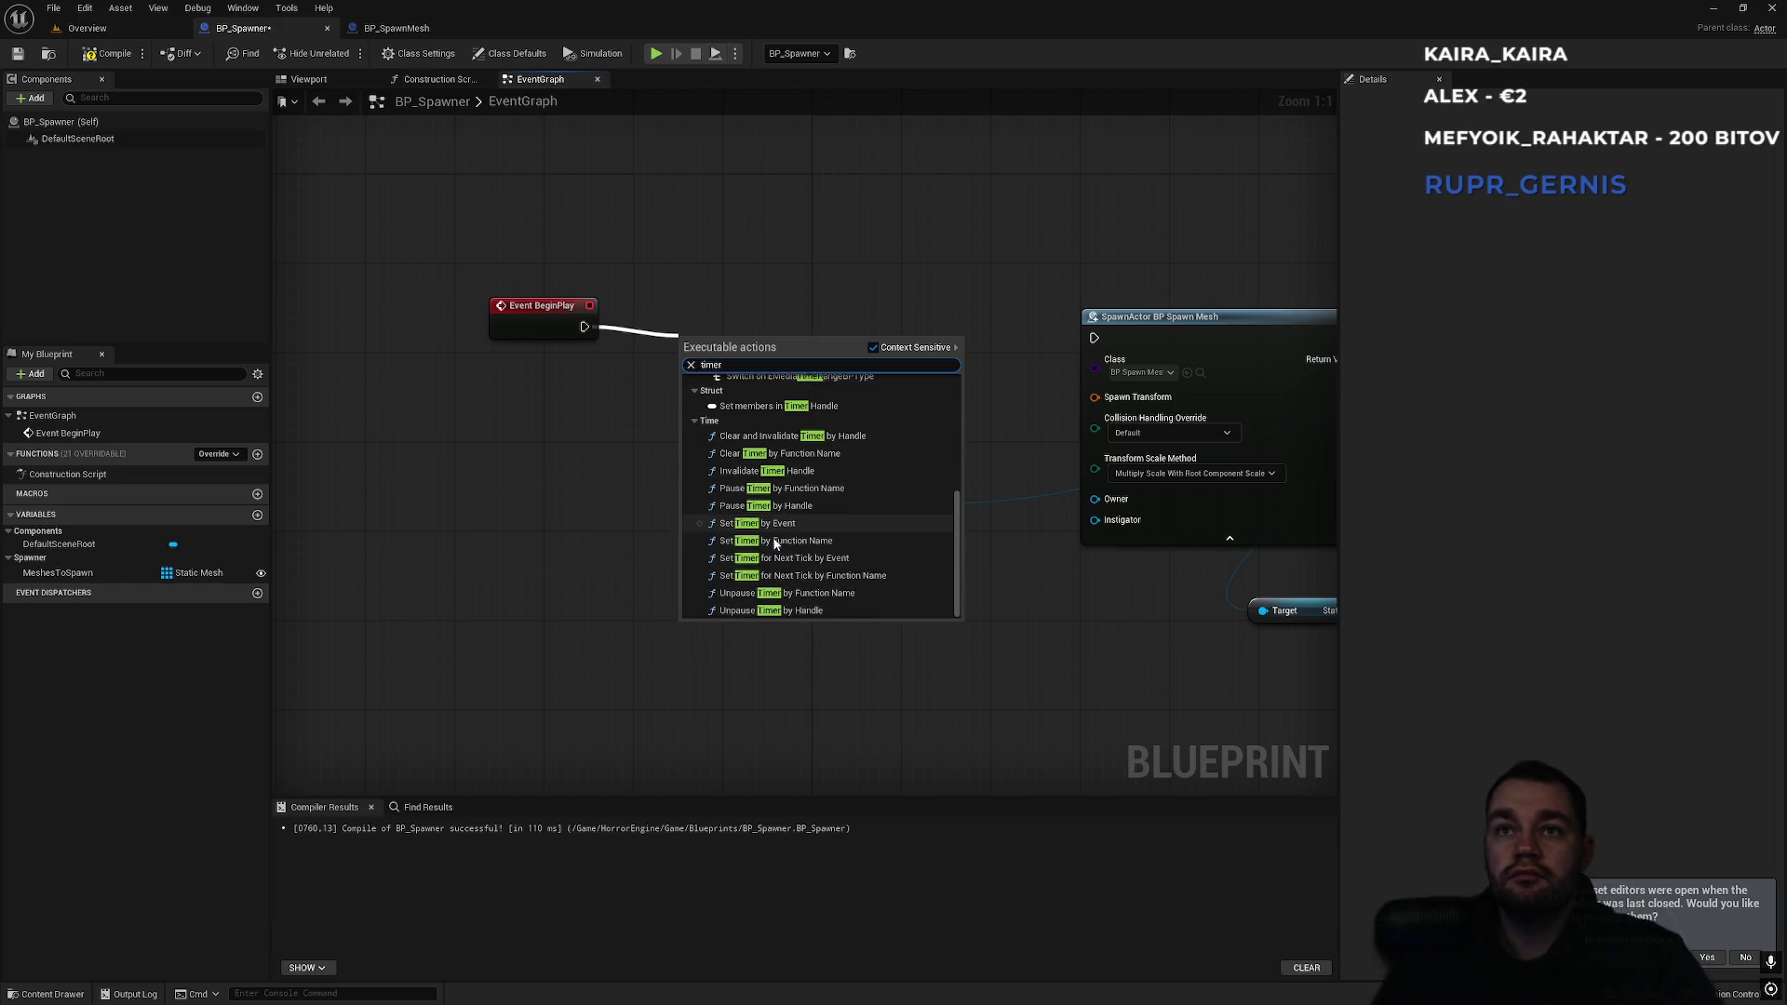
type("create time")
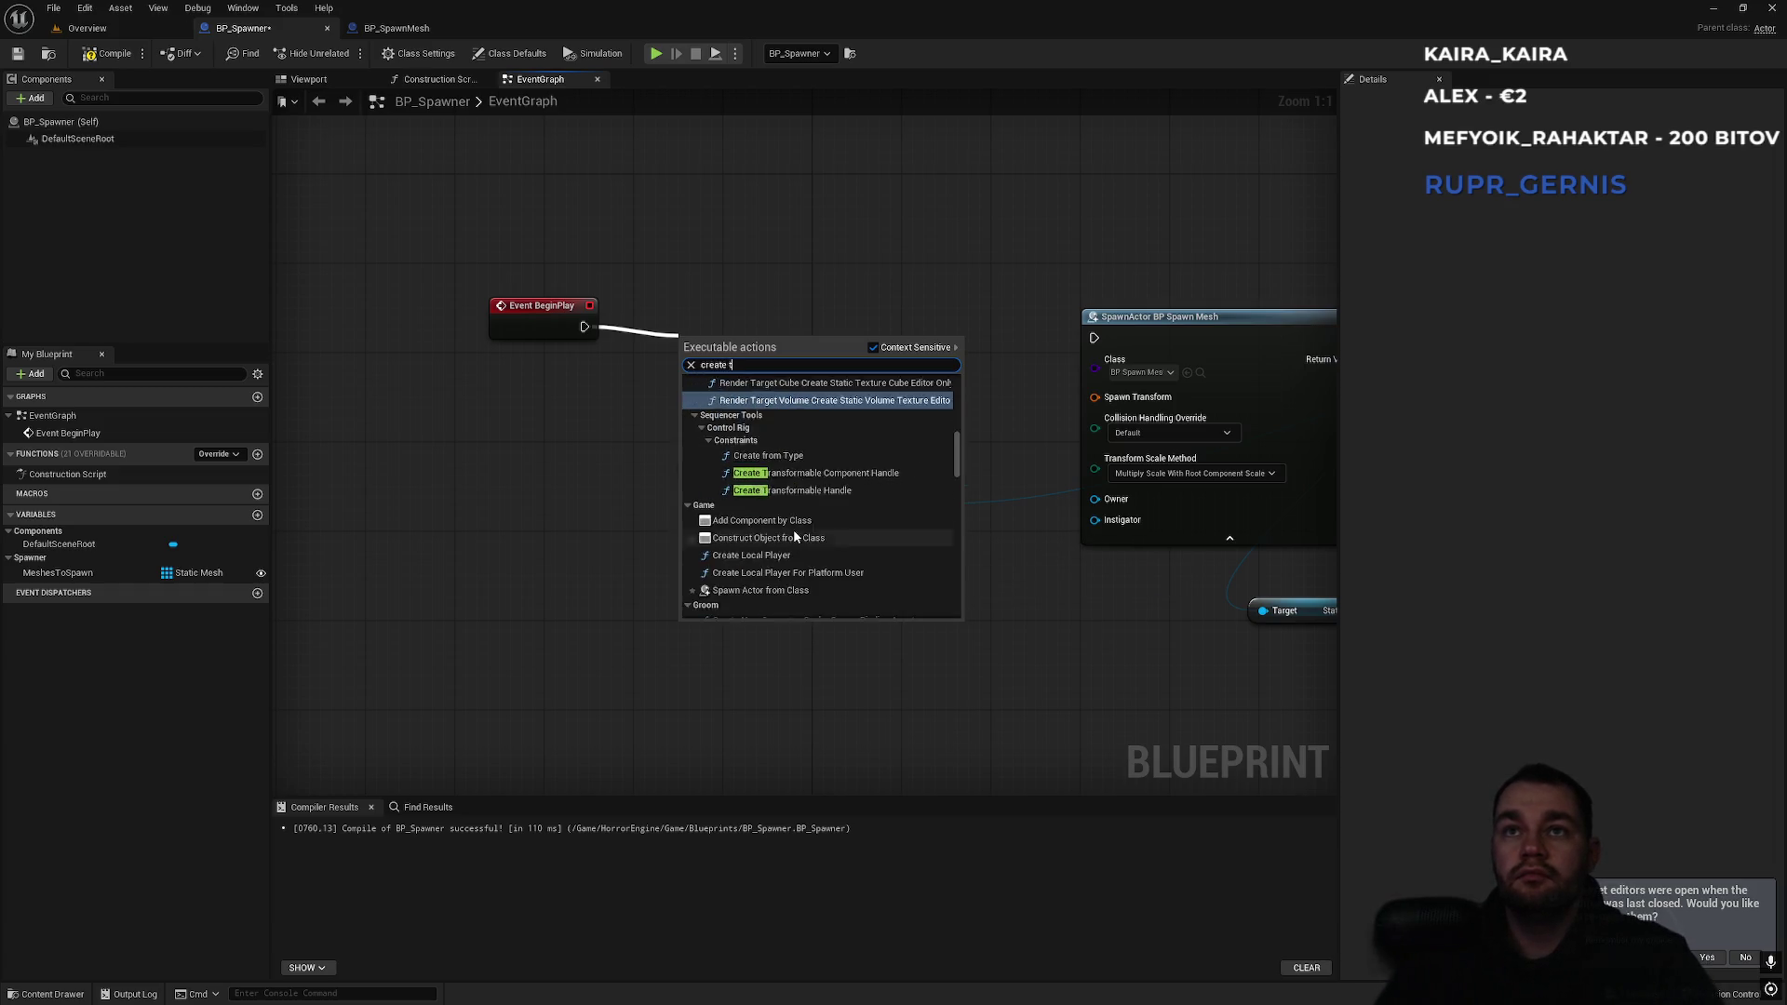
key("ctrl+a")
key("BackSpace")
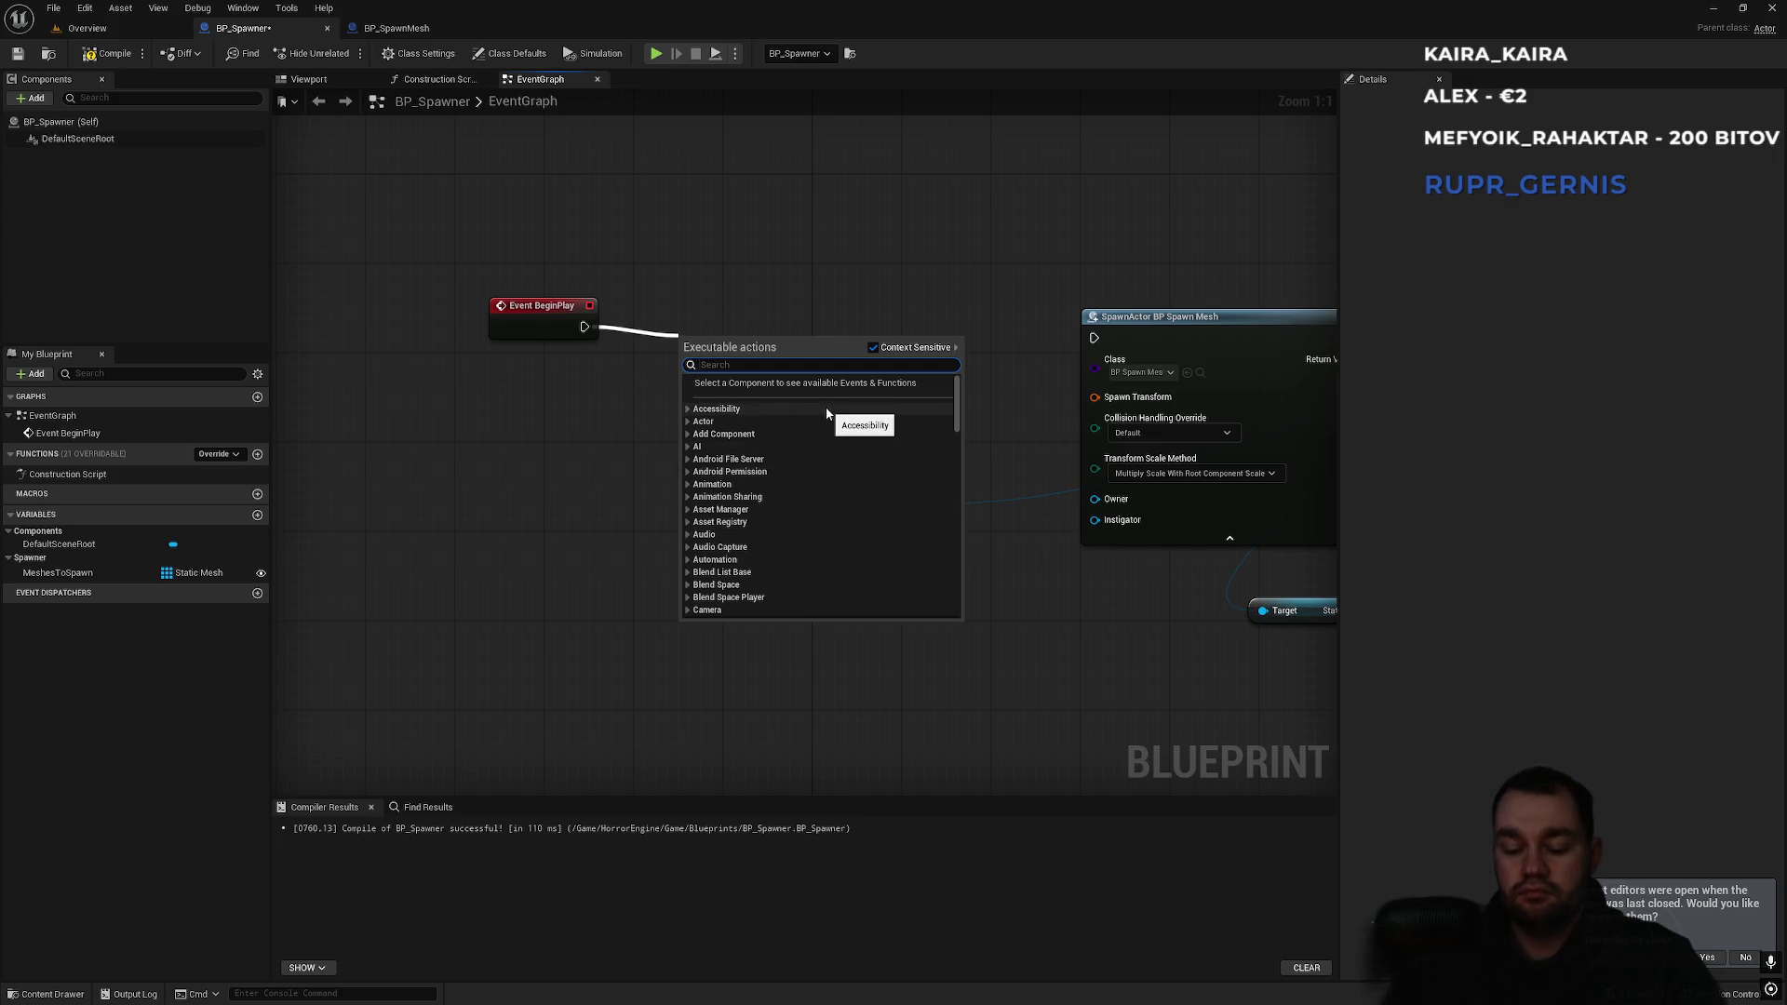
type("start time")
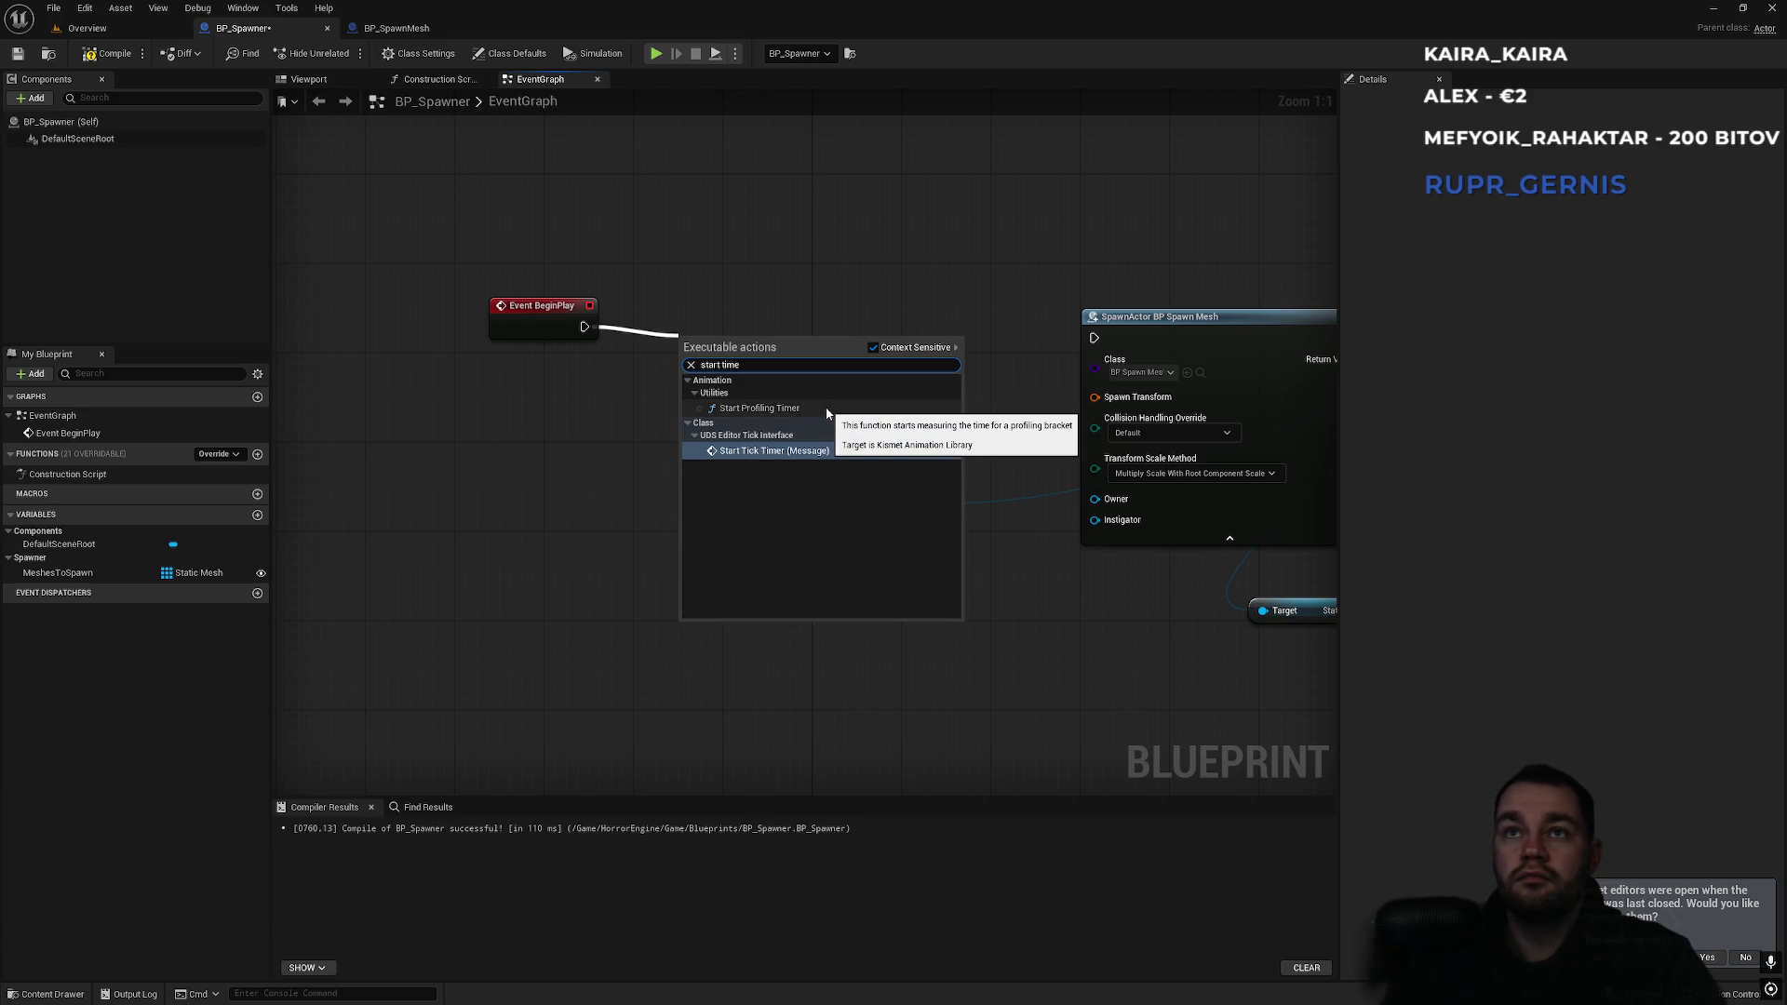
key("Escape")
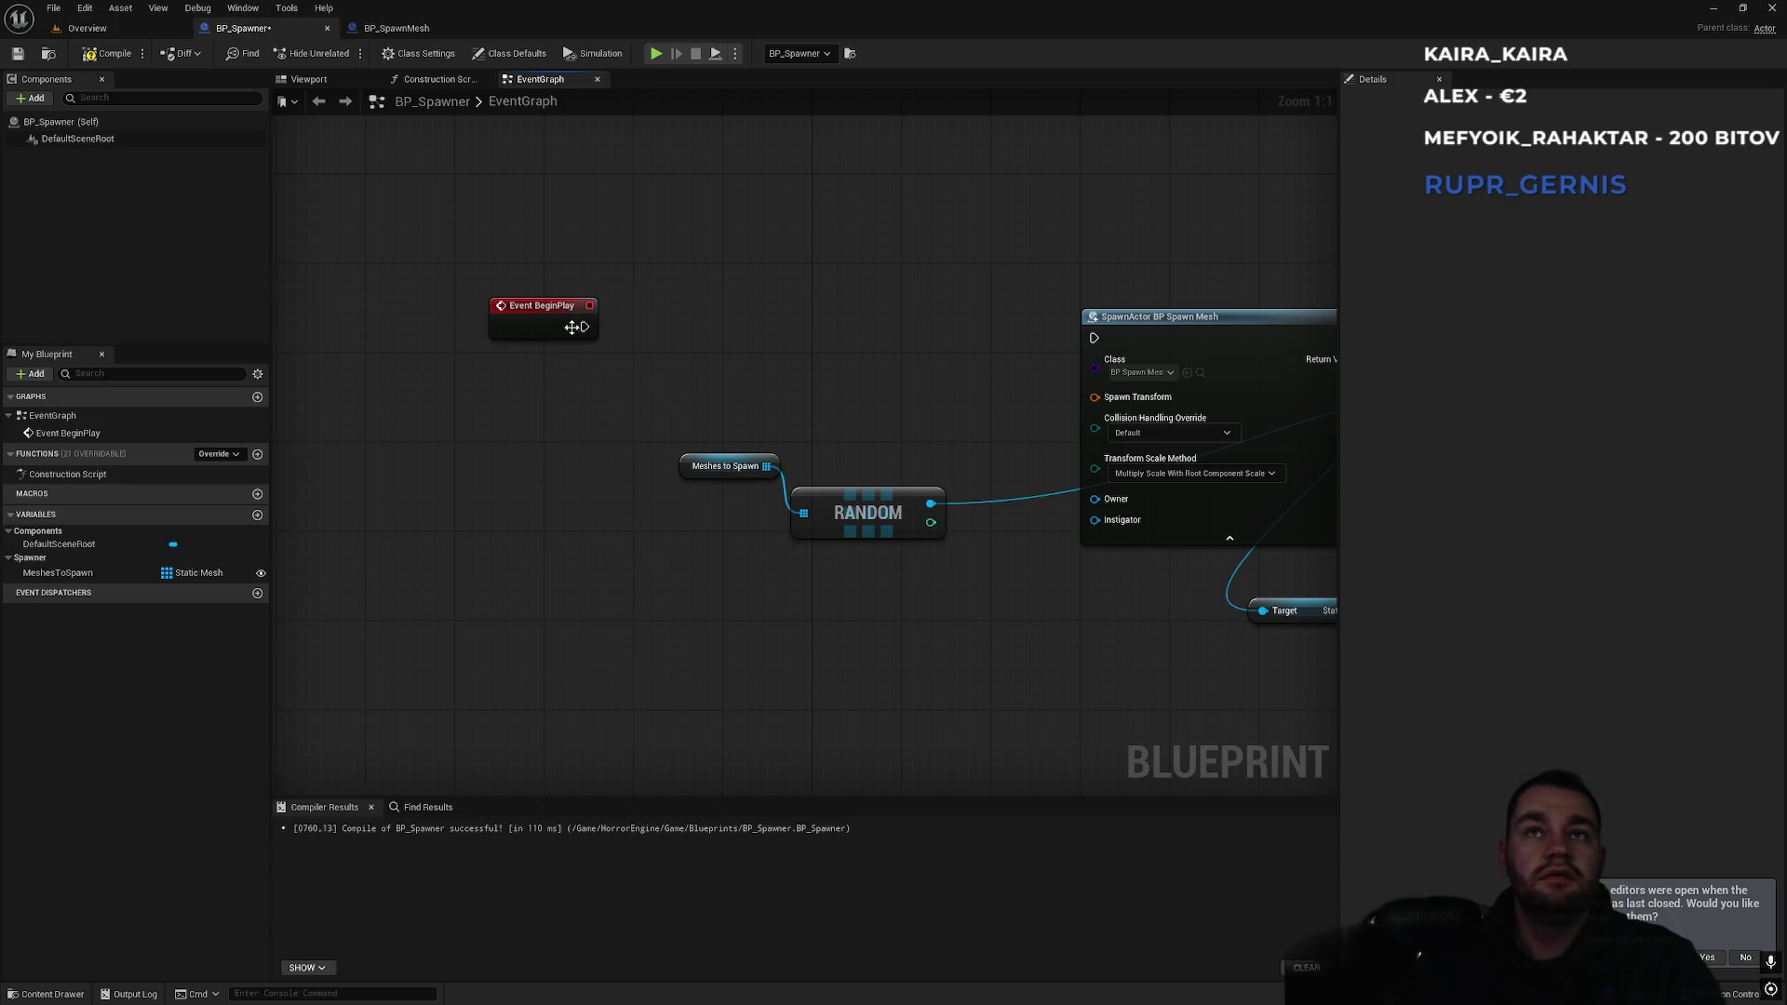
Insert a Set Timer by Event node after Event BeginPlay.
left_click_drag(583, 326, 701, 324)
type("set timer b")
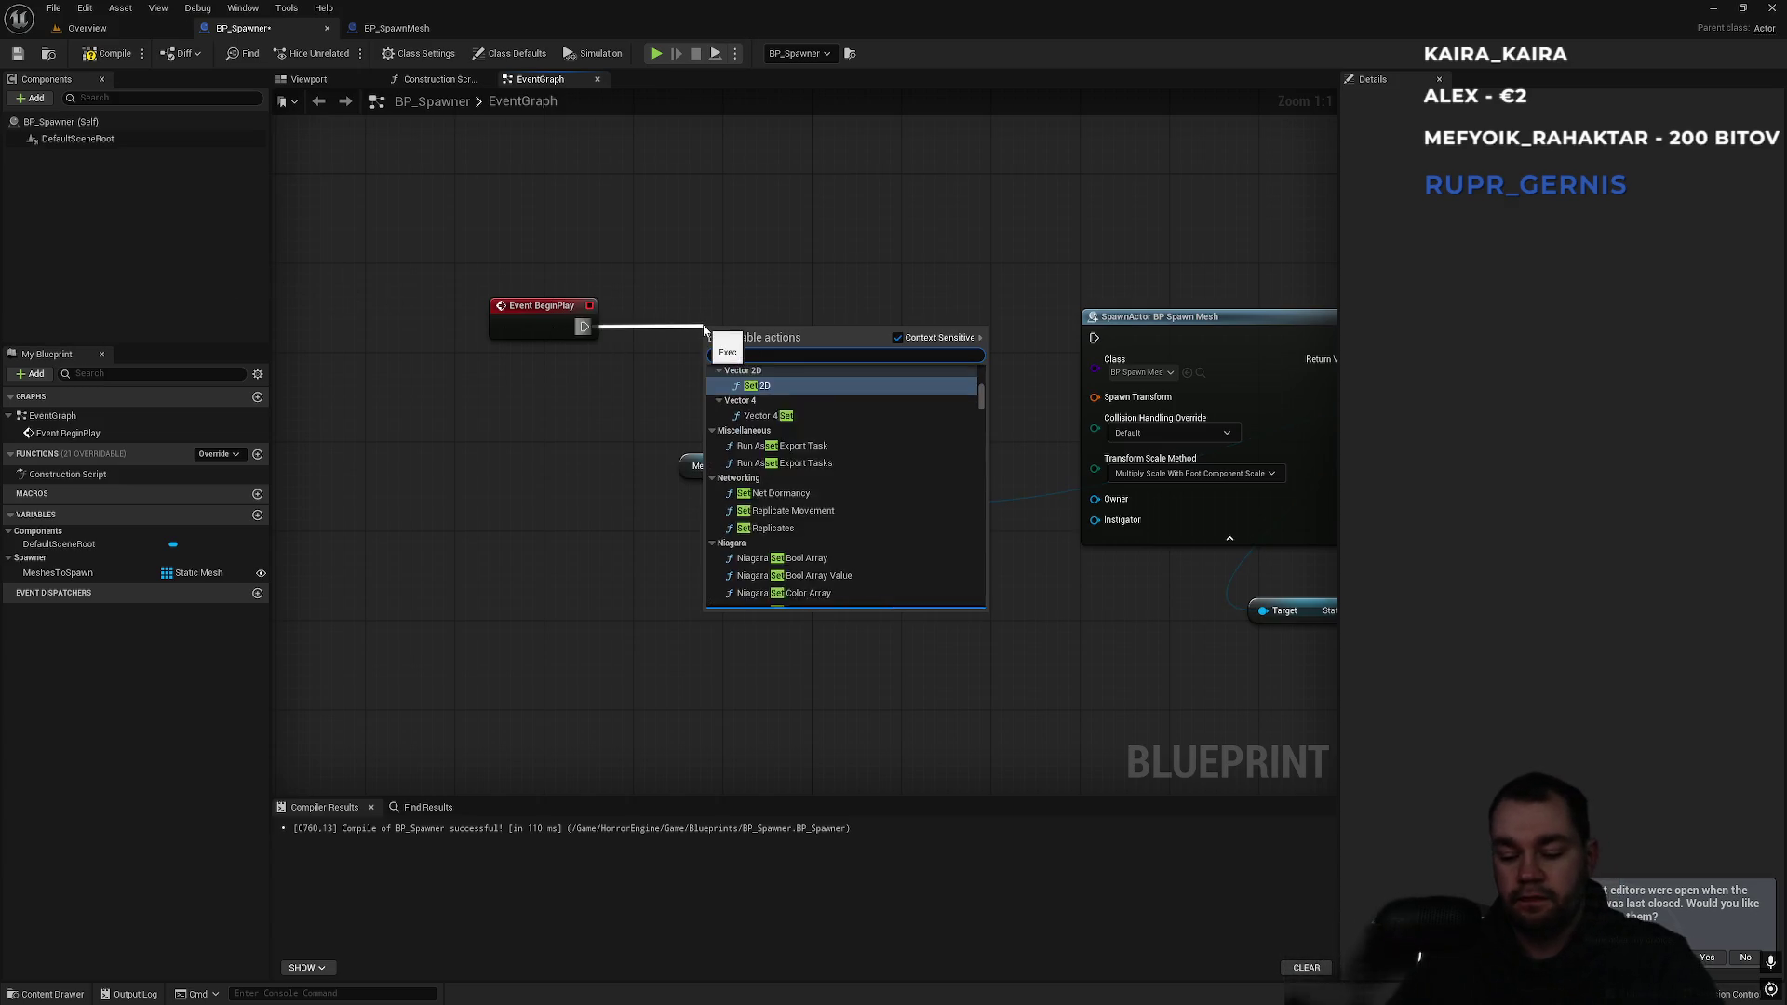
key("Up")
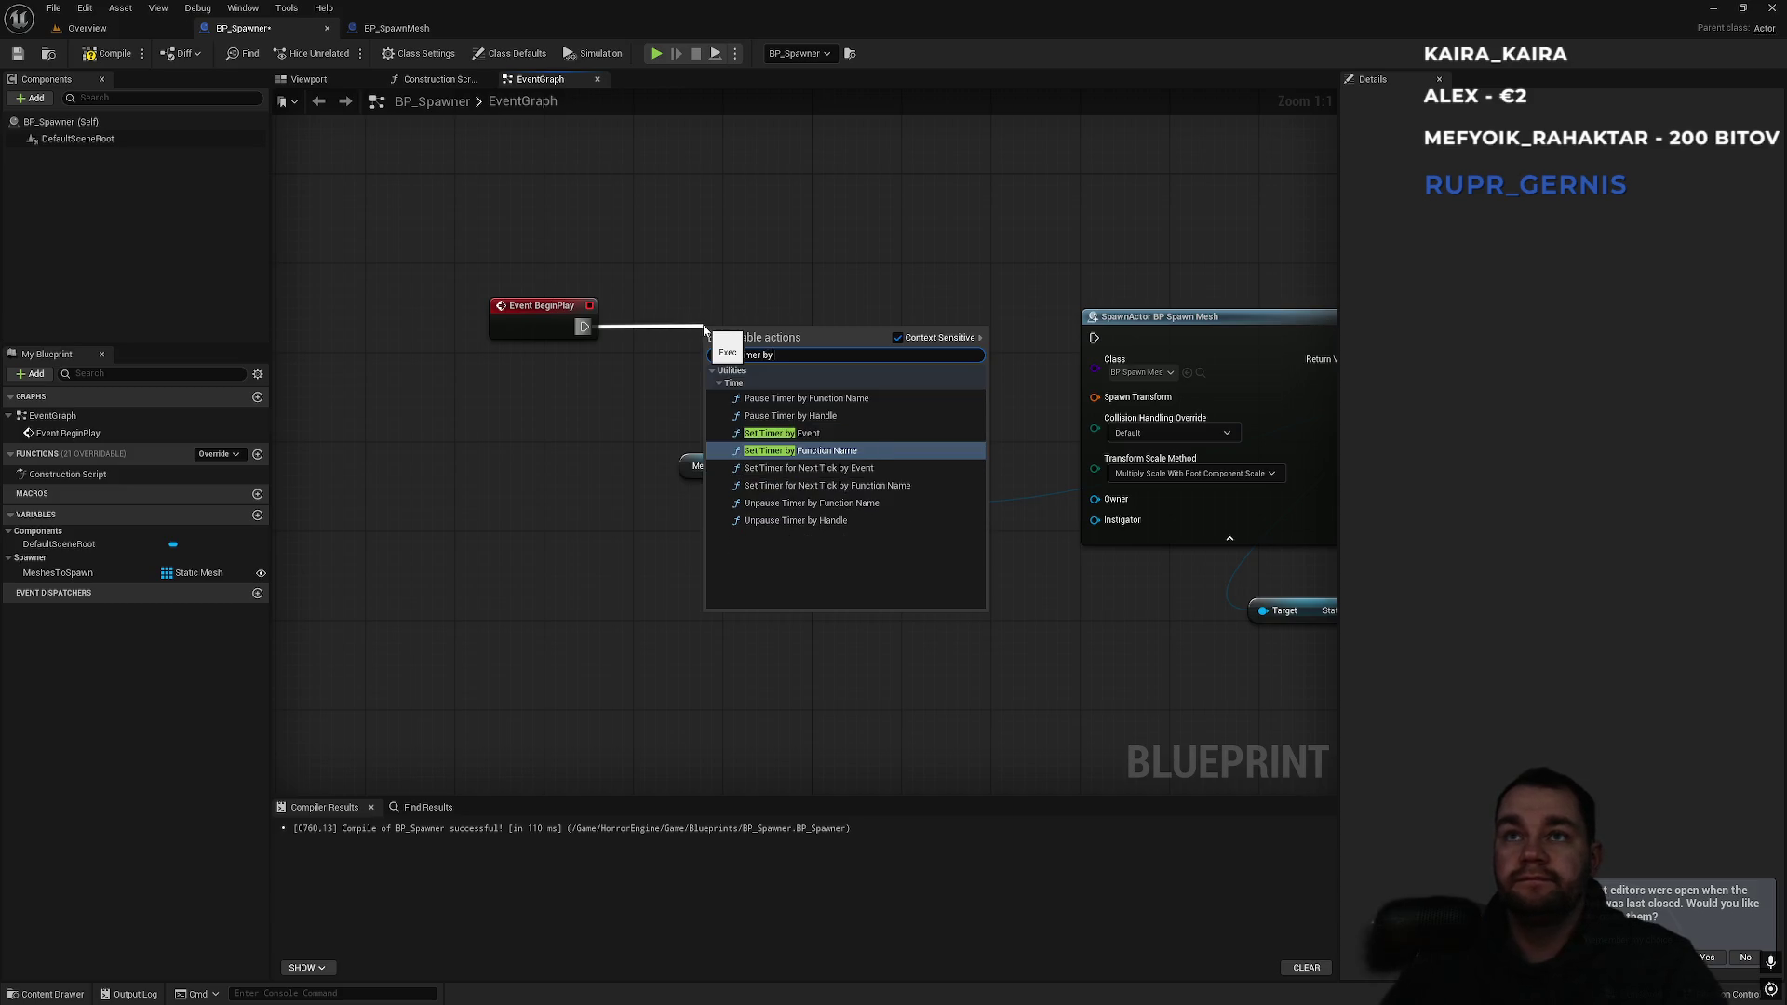
key("Return")
left_click_drag(704, 328, 749, 305)
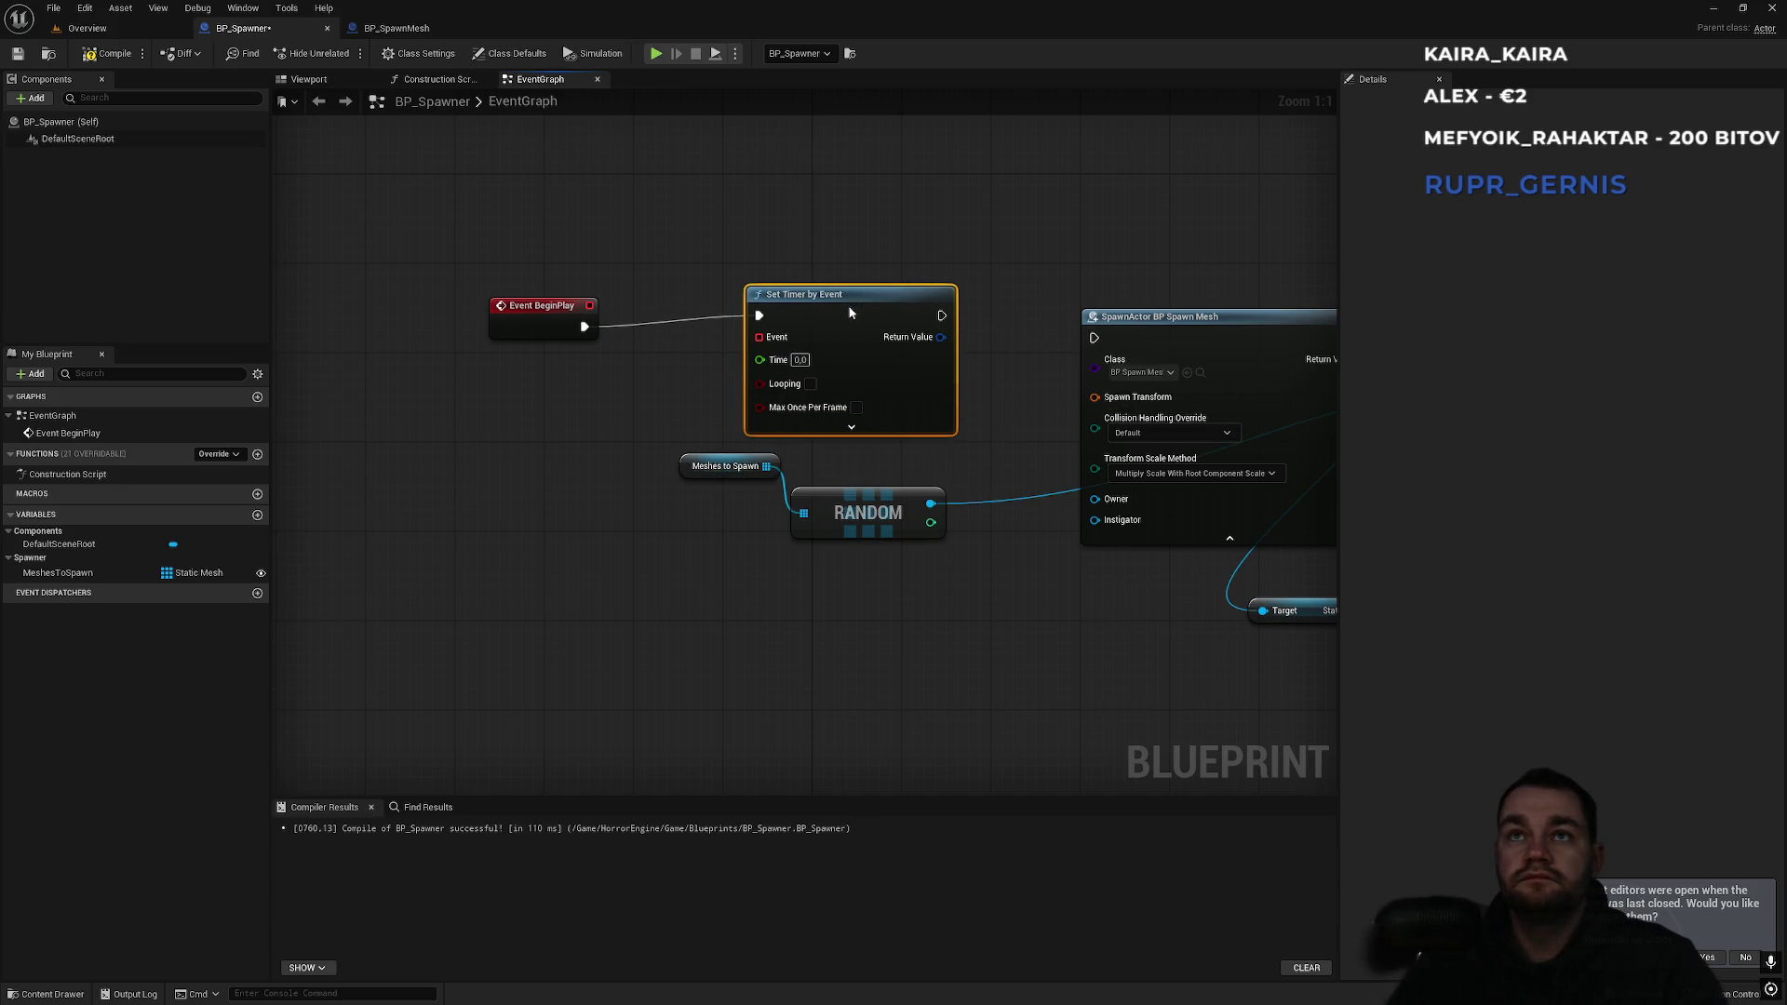
left_click(516, 456)
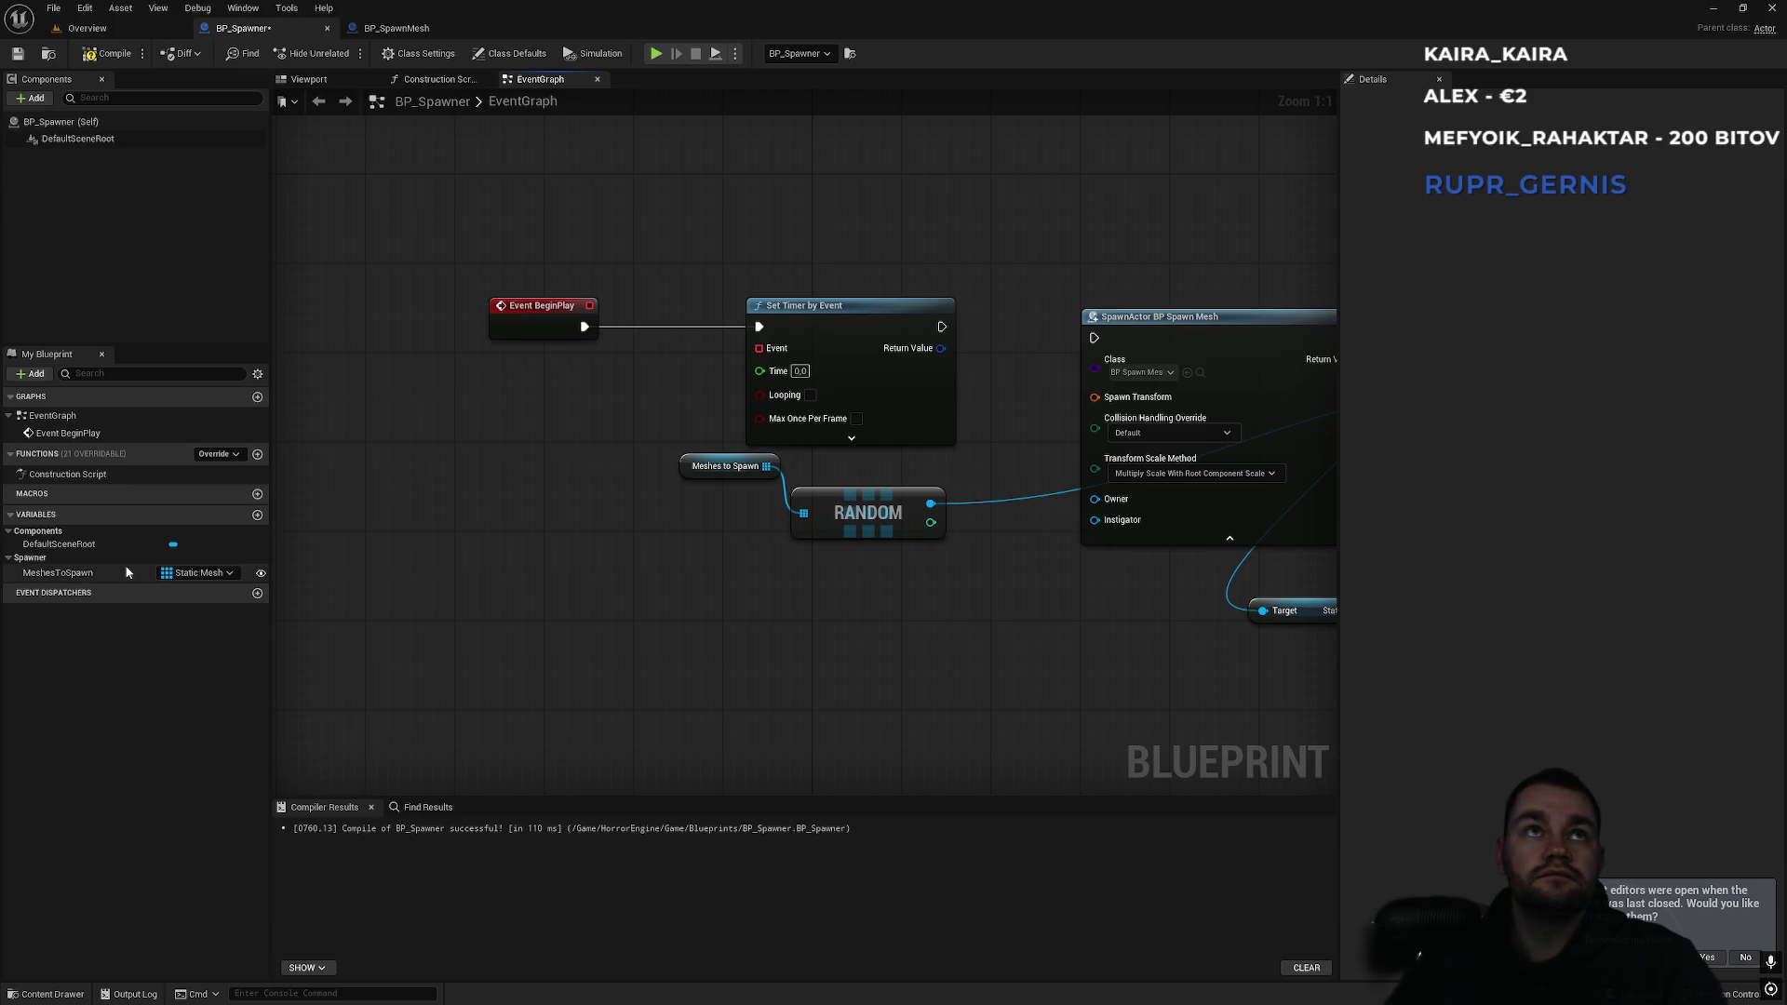
Promote the timer's Time pin to a Time variable in Spawner, compile, default 2.0.
left_click_drag(759, 370, 558, 441)
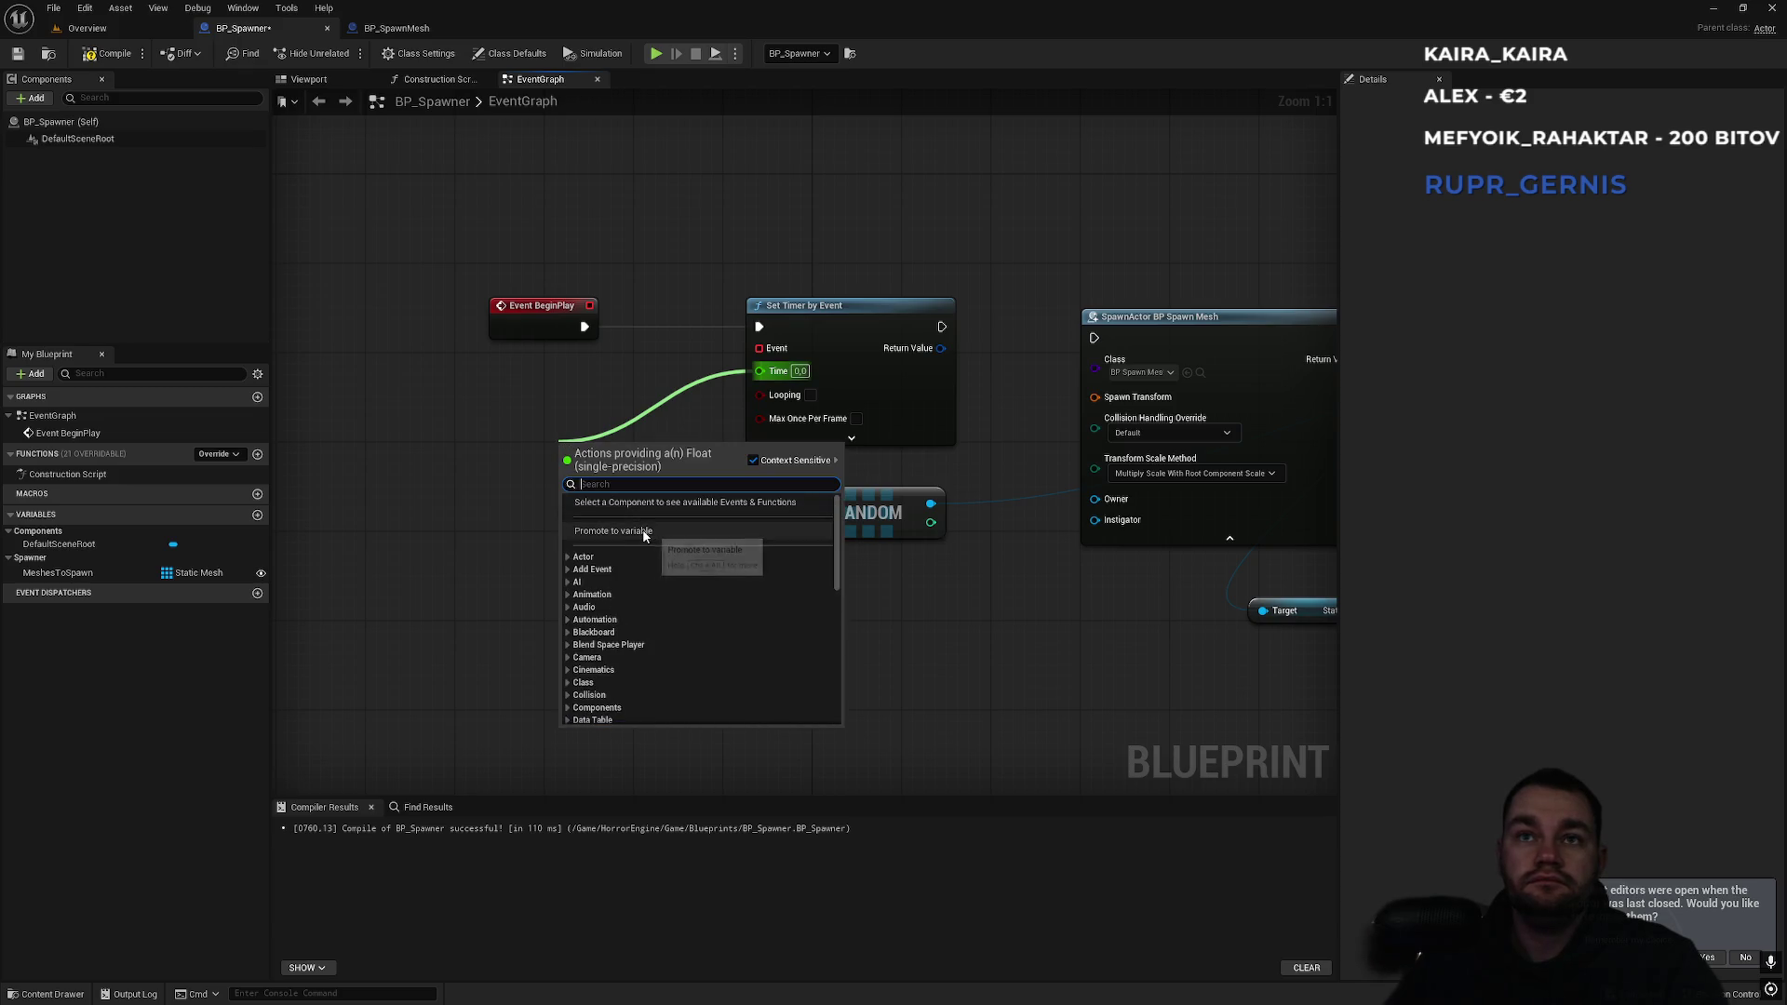
left_click(613, 530)
key("Return")
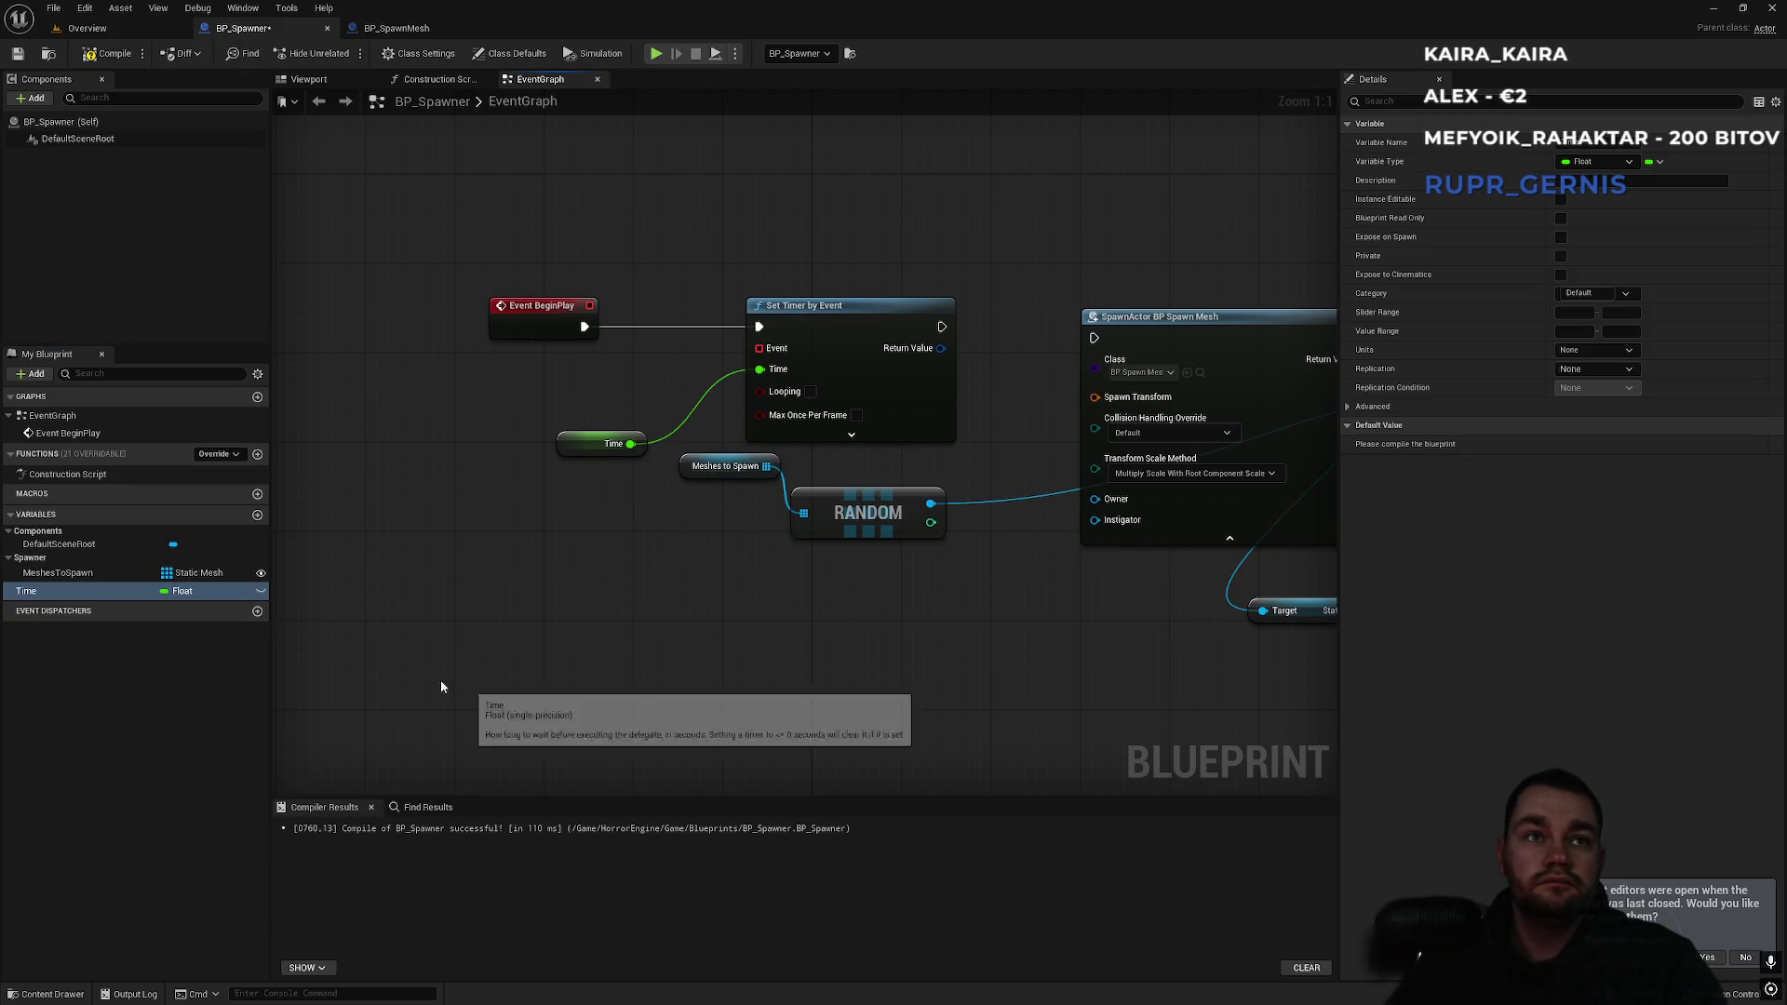
mouse_move(56, 597)
left_mouse_down()
mouse_move(26, 598)
mouse_move(41, 567)
left_mouse_up()
left_click(108, 53)
left_click_drag(1578, 445, 1579, 447)
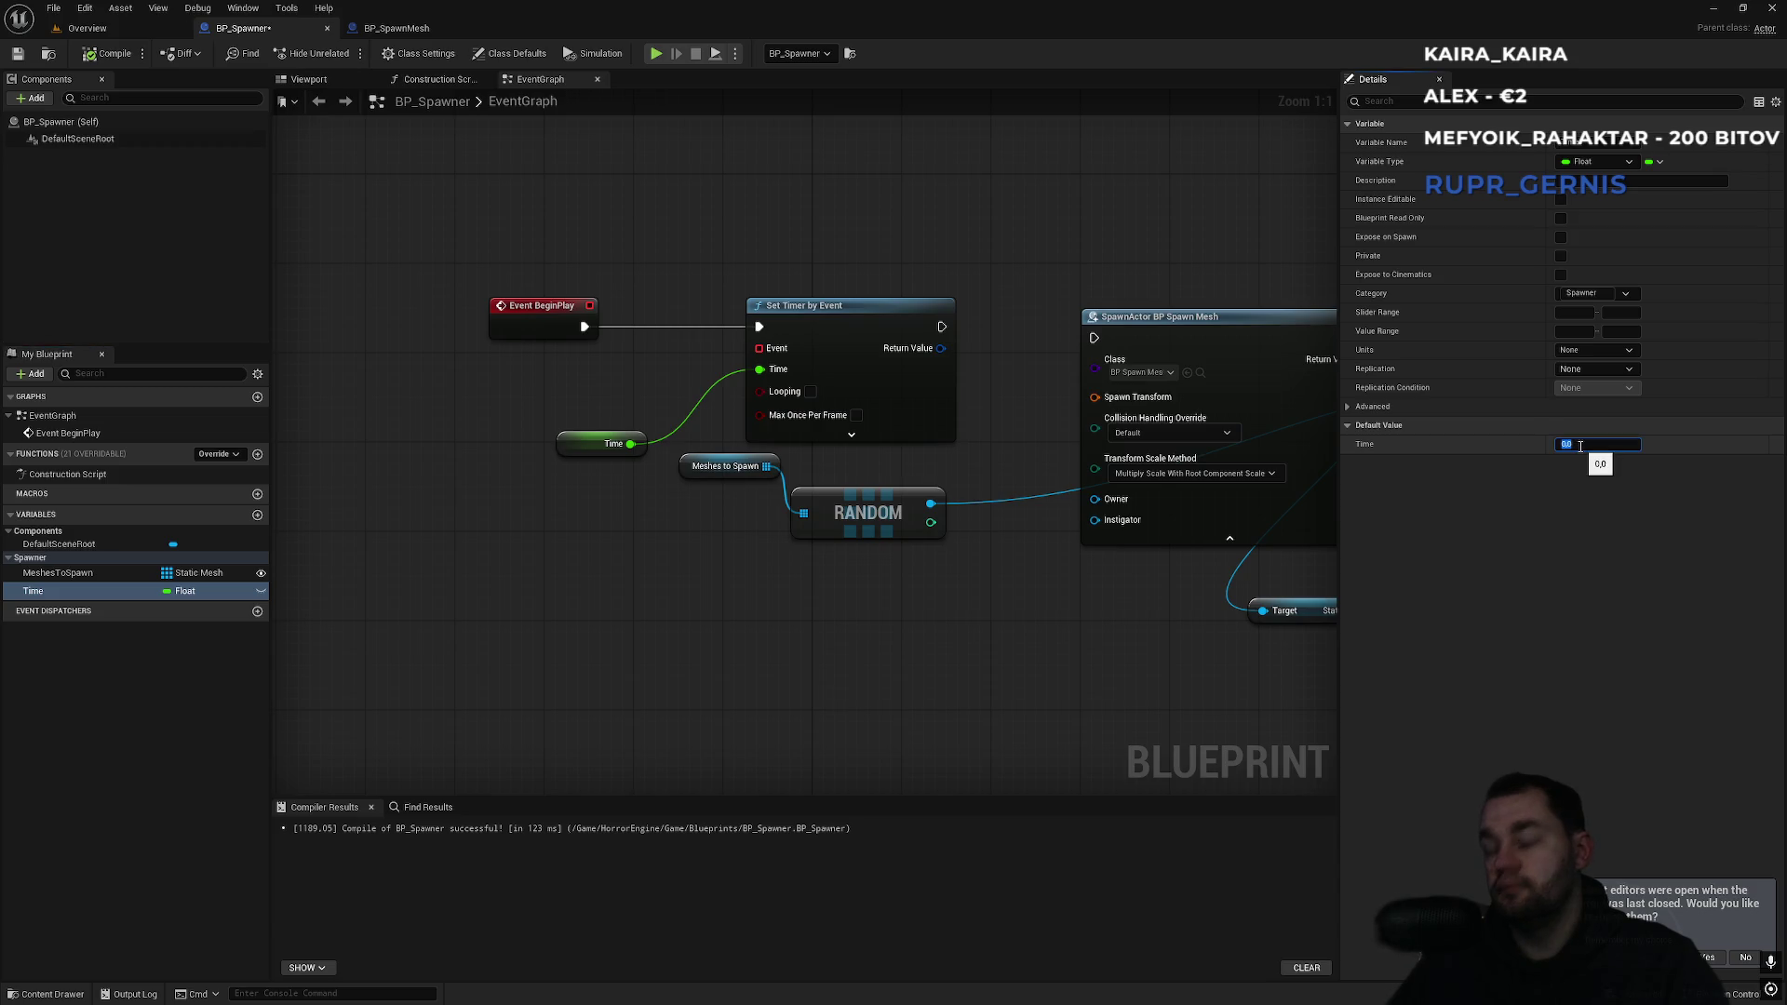
left_click(1579, 447)
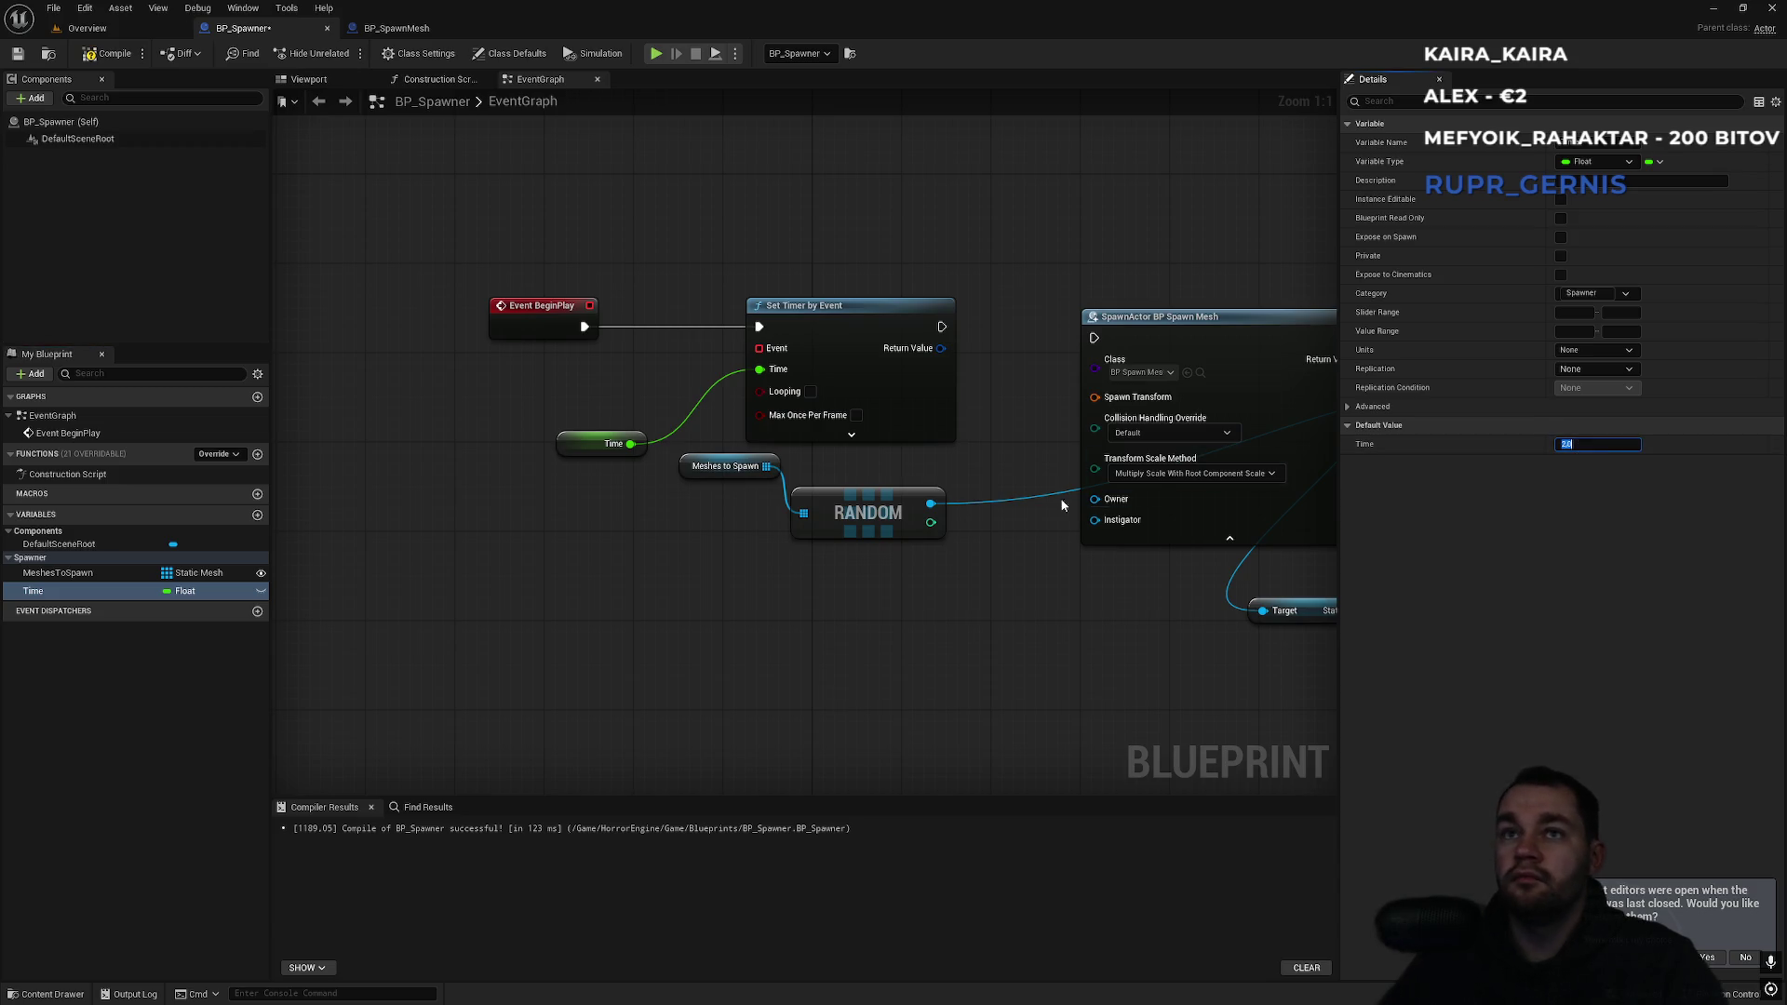
left_click_drag(585, 434, 769, 272)
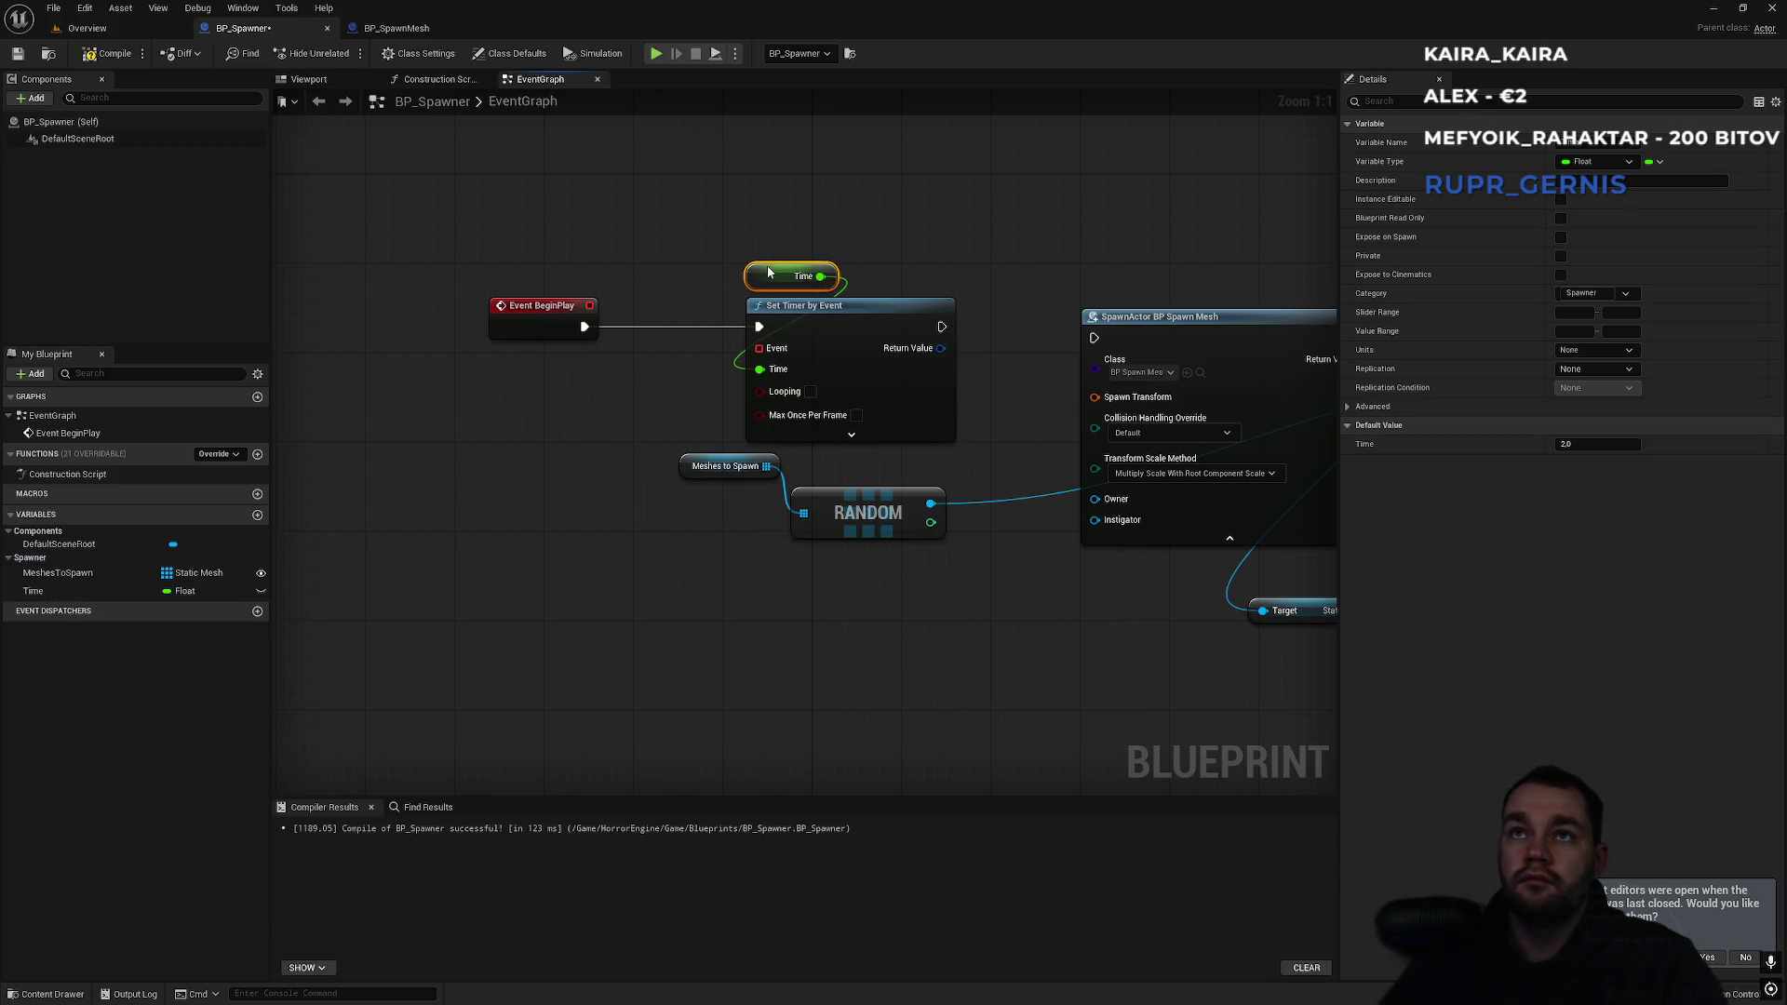
Move the RANDOM node and the Meshes to Spawn getter further down the graph.
left_click(872, 240)
mouse_move(684, 505)
left_mouse_down()
mouse_move(1137, 593)
mouse_move(1021, 678)
left_mouse_up()
left_click_drag(961, 521, 1017, 689)
left_click(889, 544)
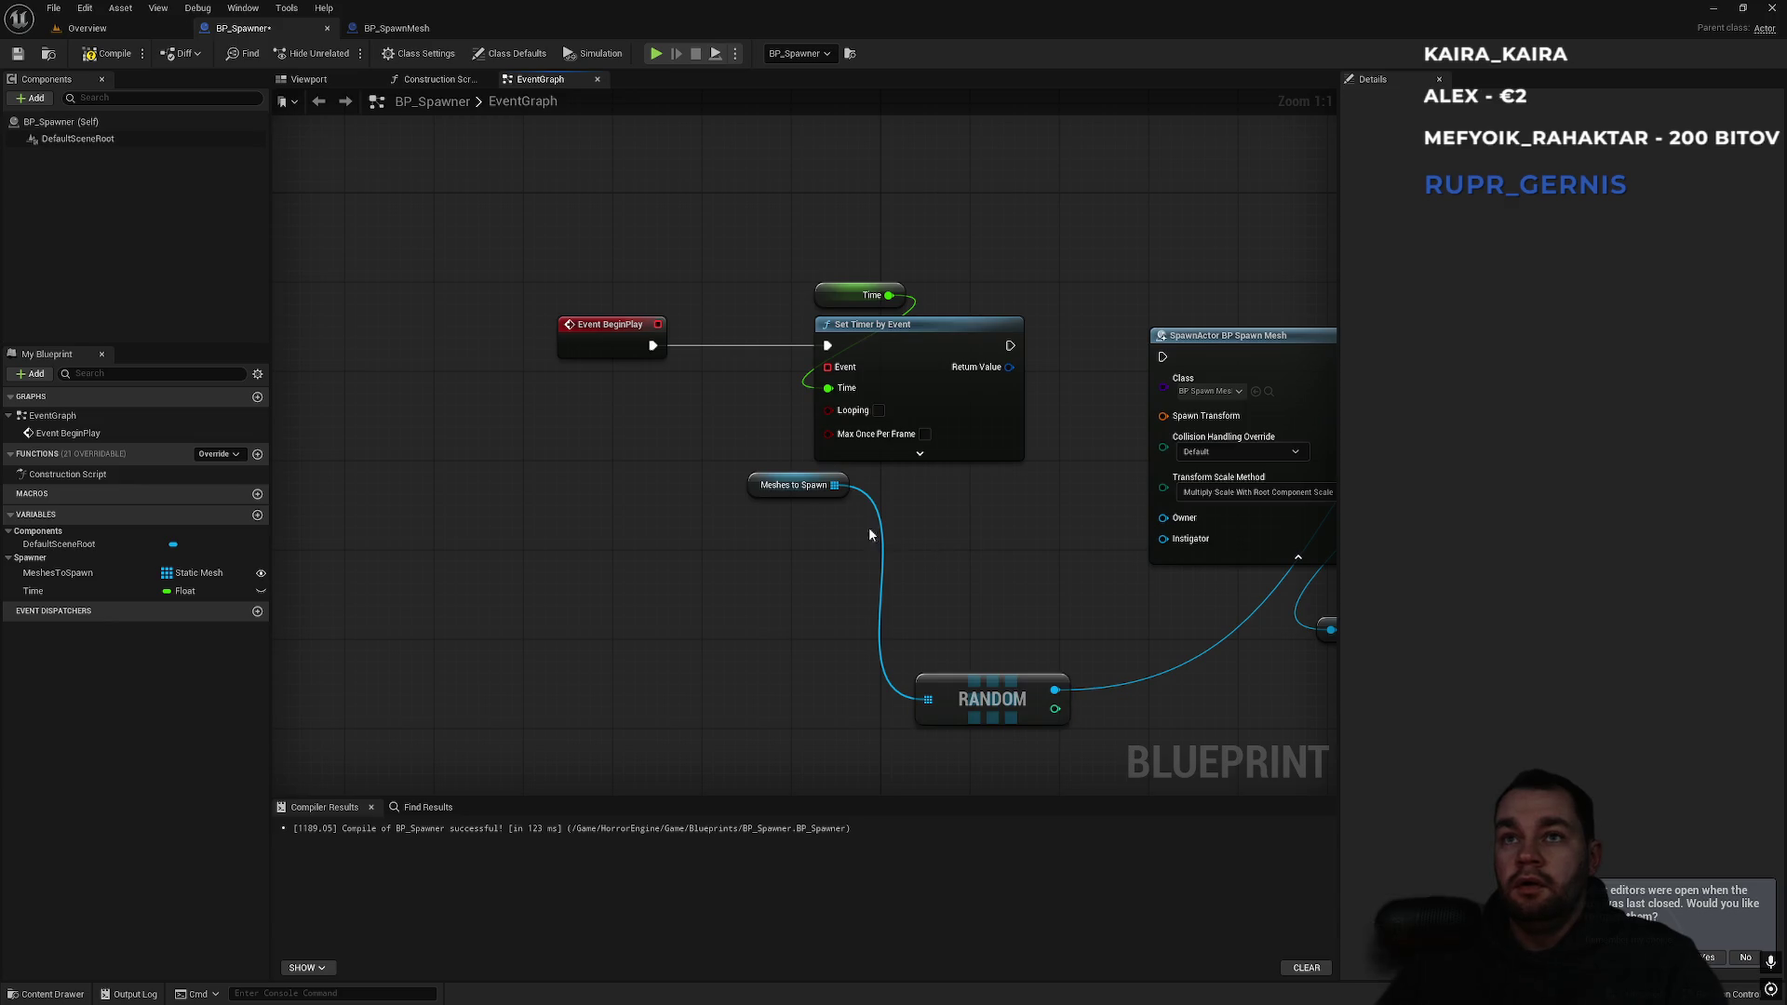
left_click_drag(756, 496, 801, 640)
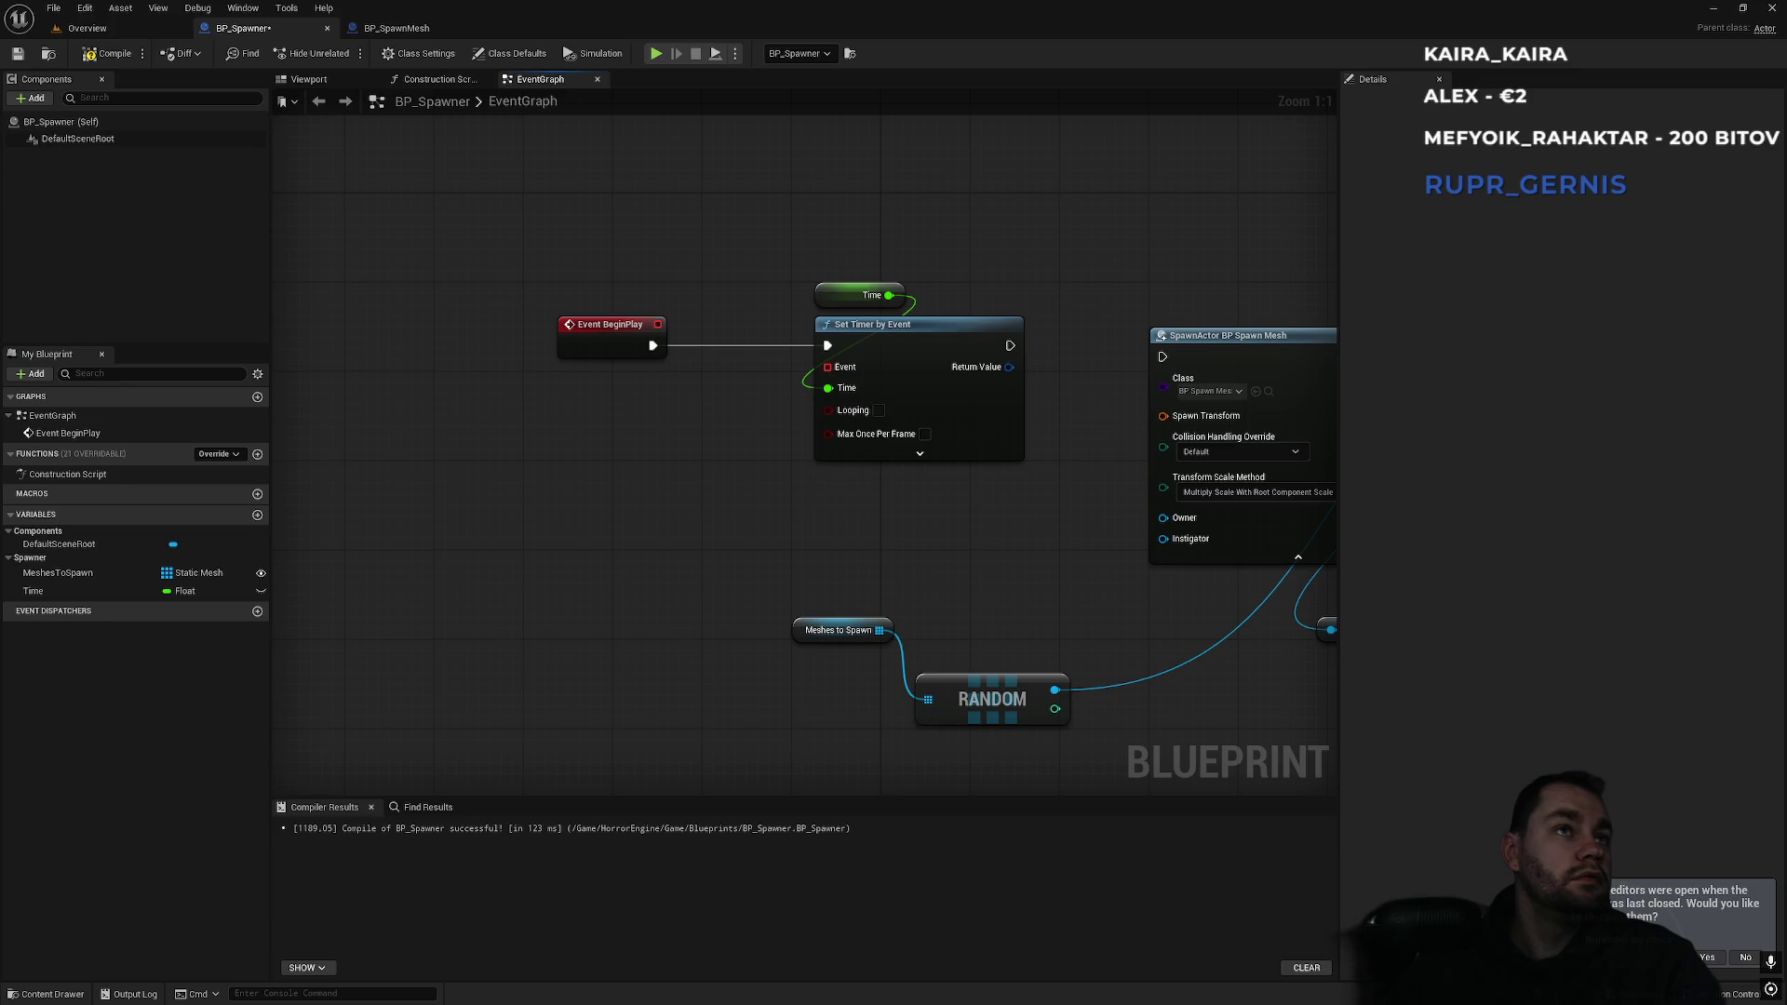
mouse_move(750, 521)
left_mouse_down()
mouse_move(984, 558)
mouse_move(911, 547)
left_mouse_up()
left_click_drag(754, 564, 914, 546)
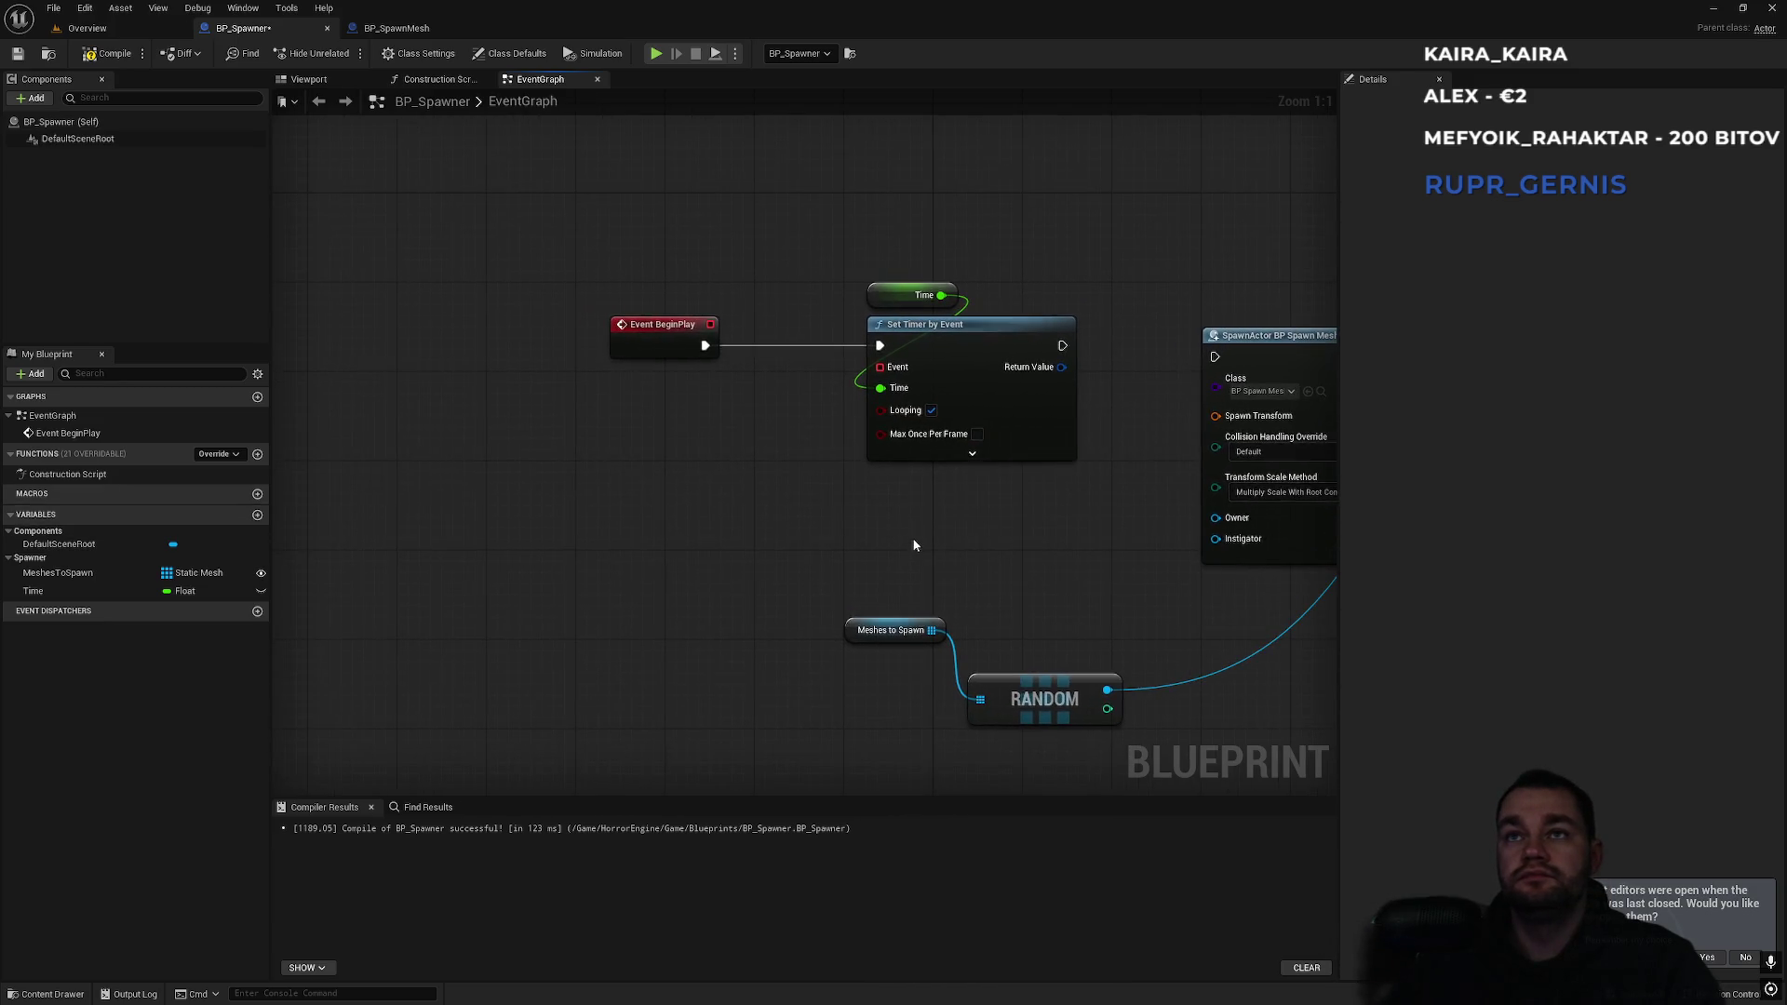
Add a custom event Spawn from the timer's Event pin and wire it to SpawnActor.
left_click_drag(876, 373, 550, 567)
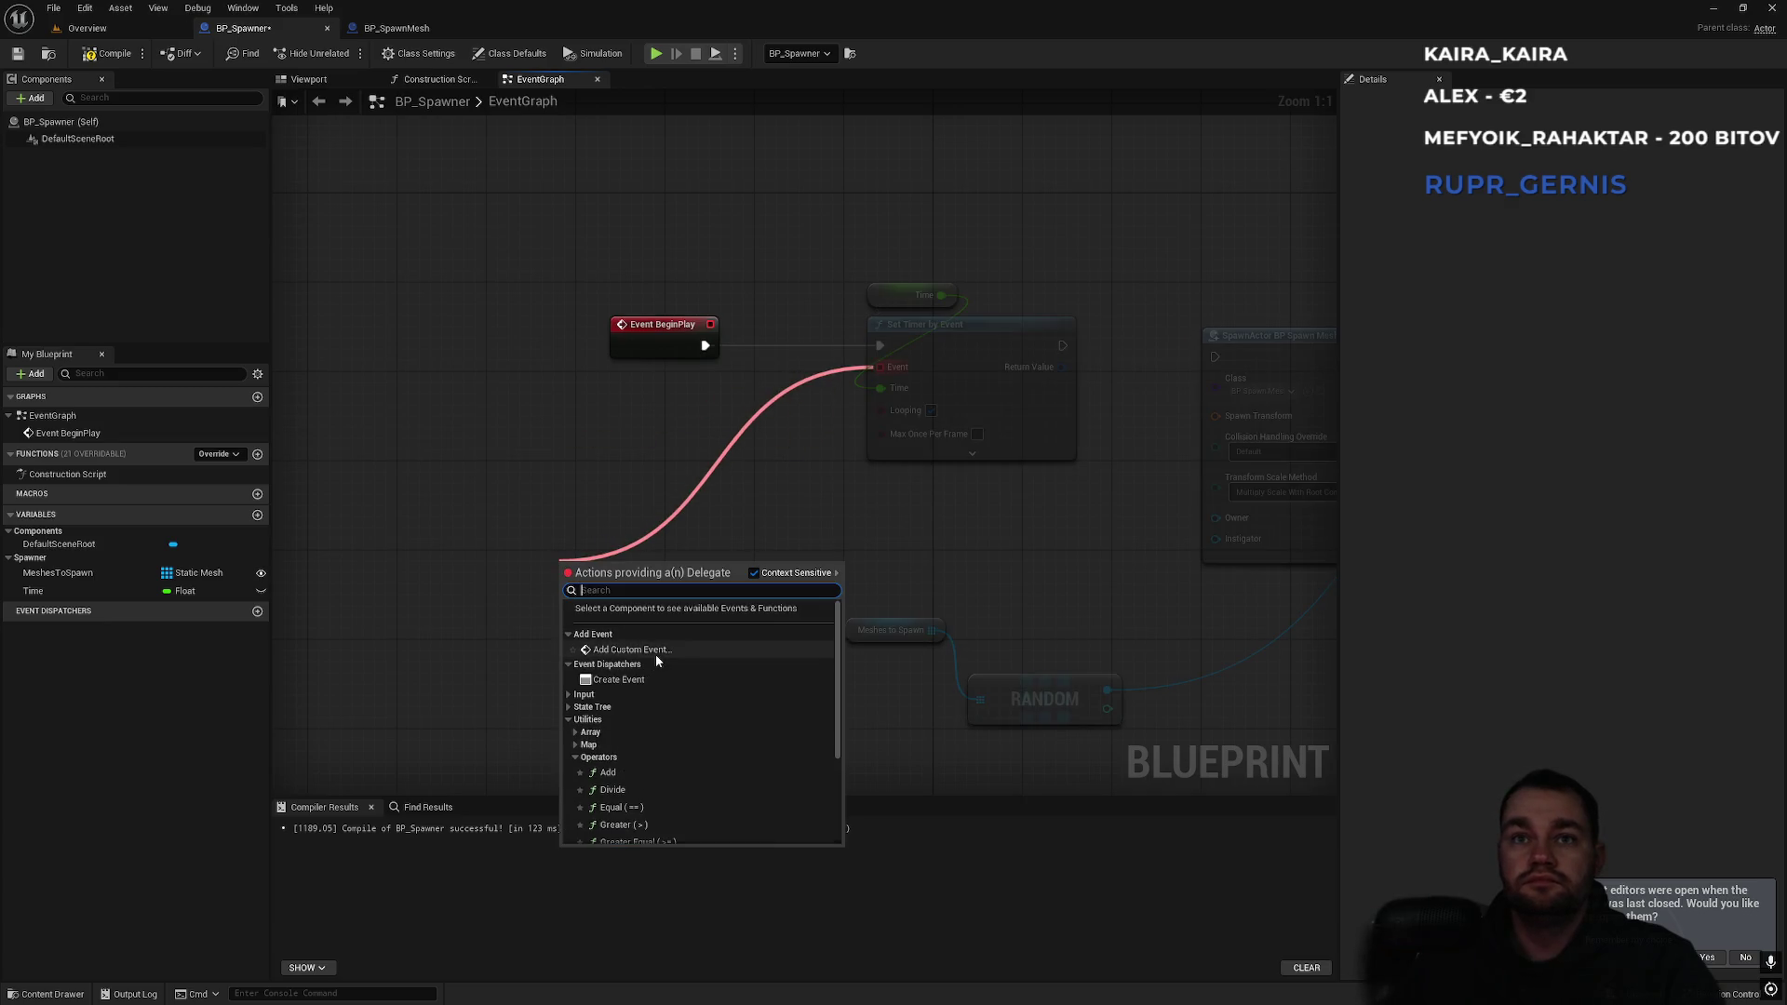
left_click(656, 655)
type("Spawn")
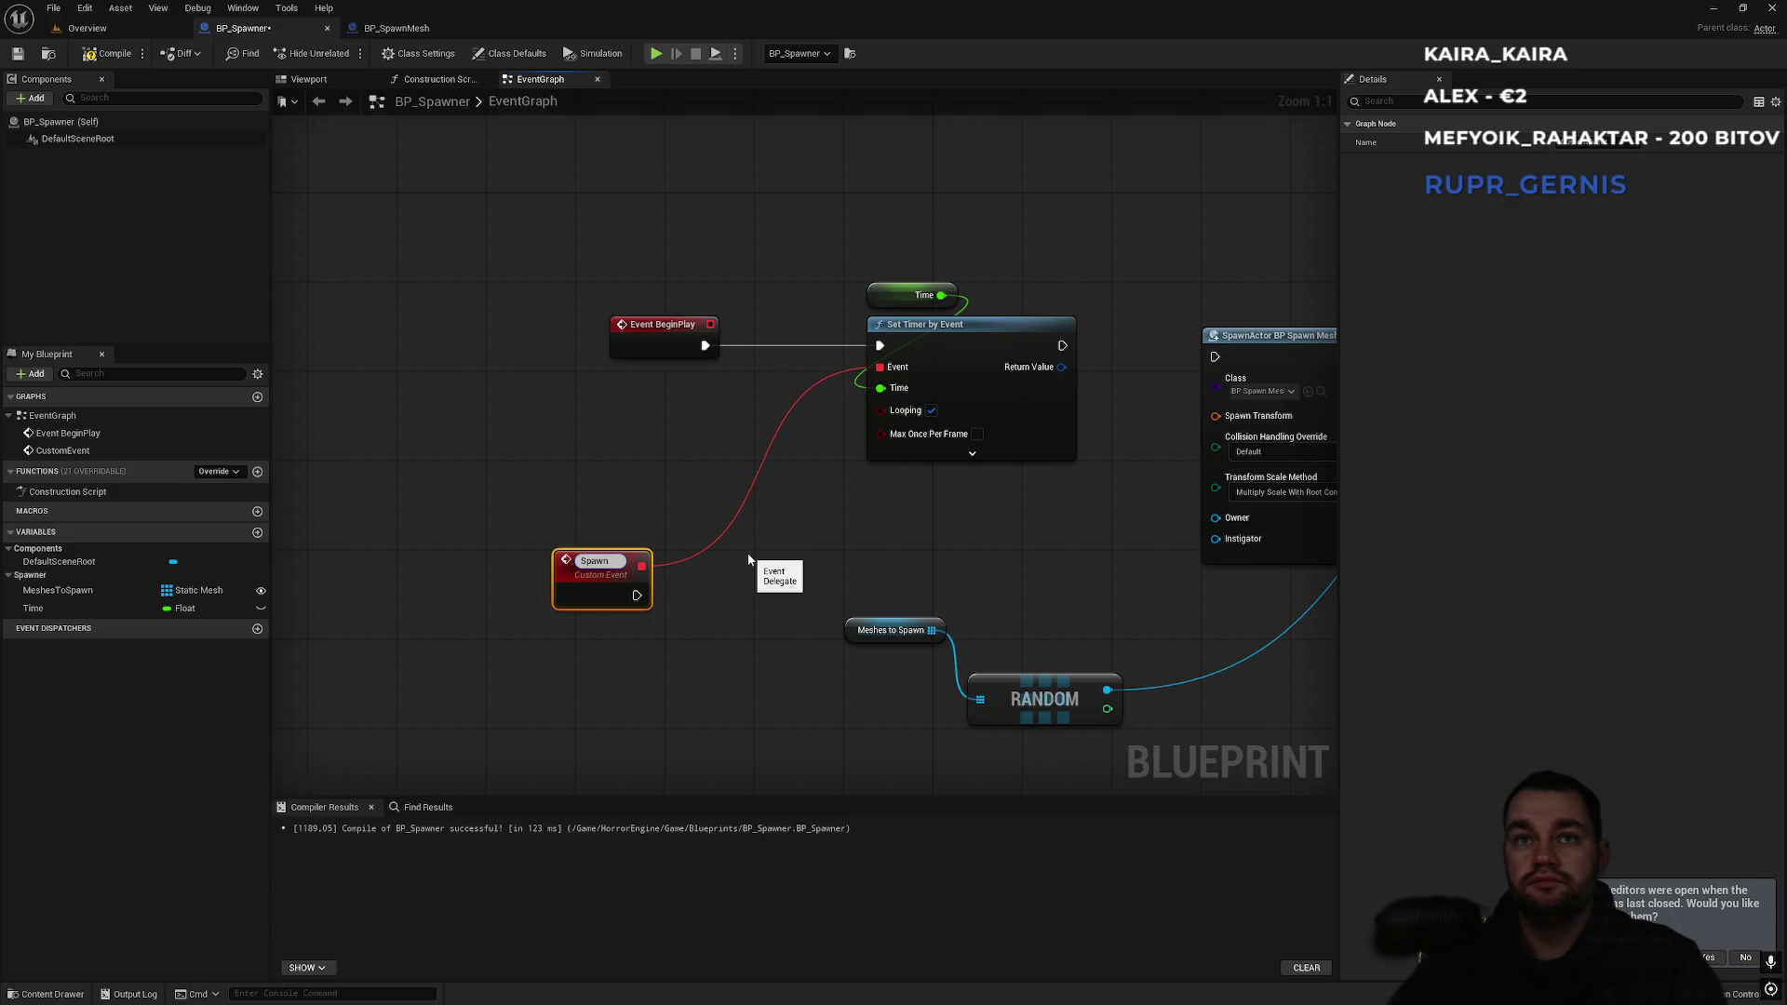
key("Return")
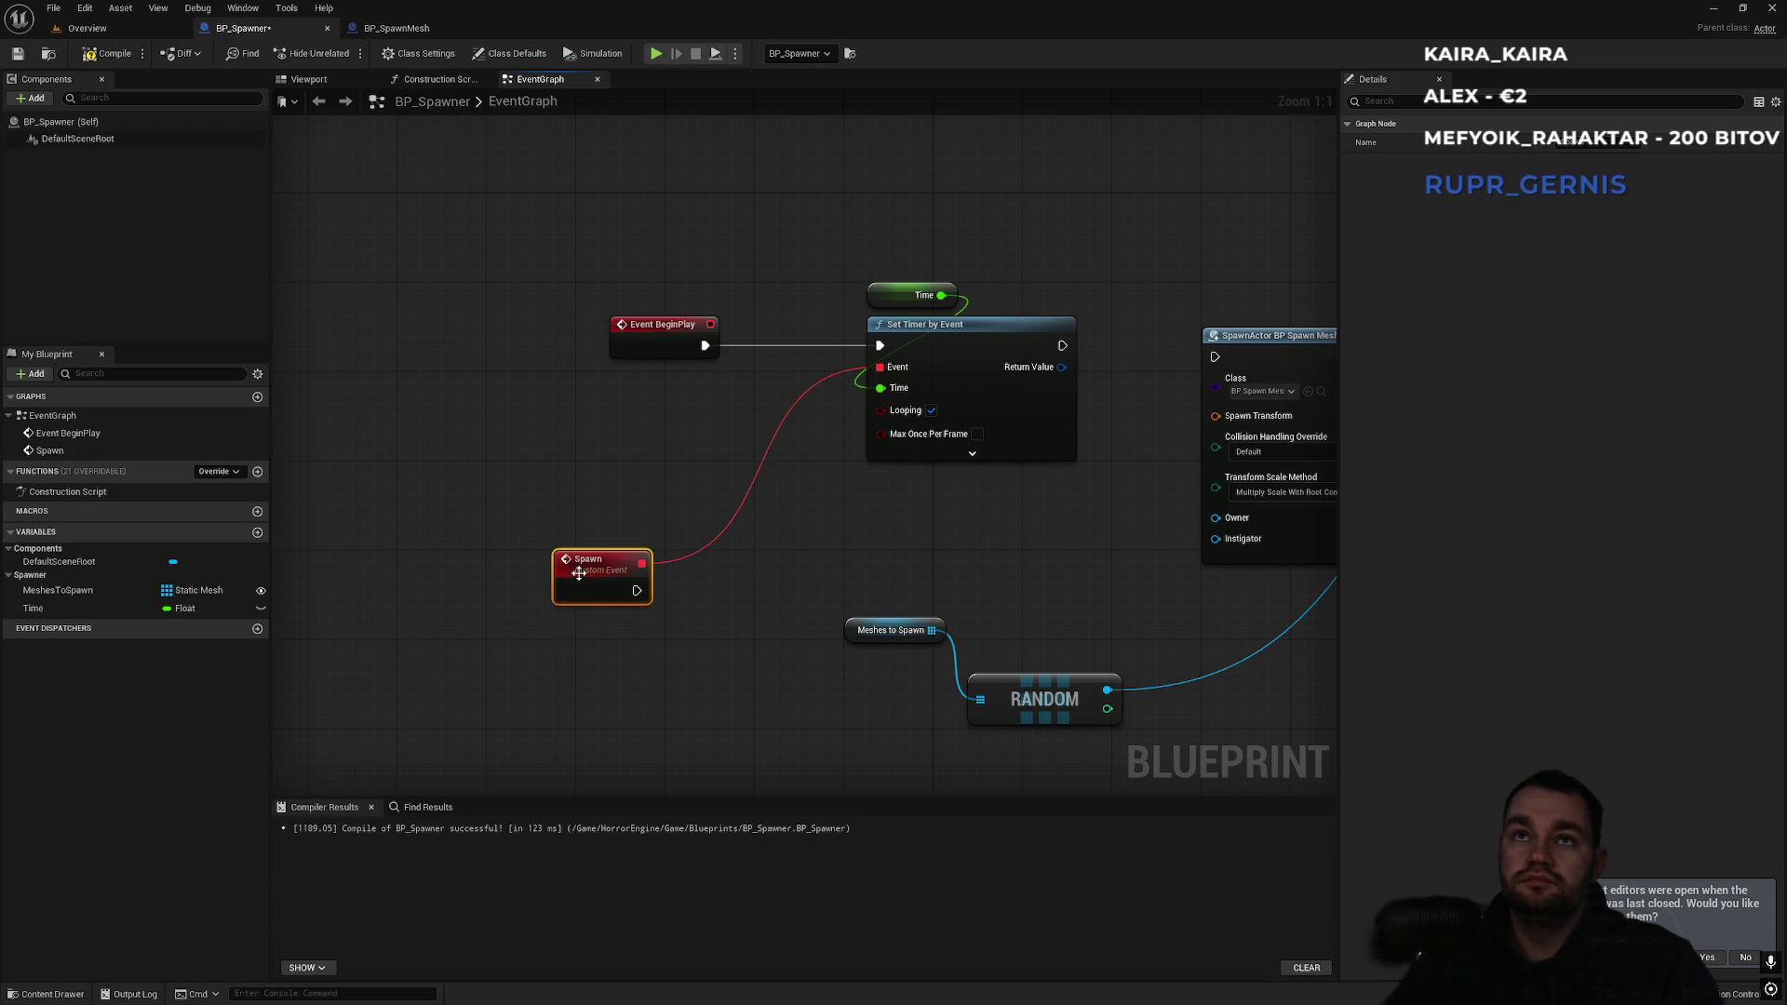
left_click_drag(574, 573, 642, 562)
left_click_drag(996, 573, 901, 601)
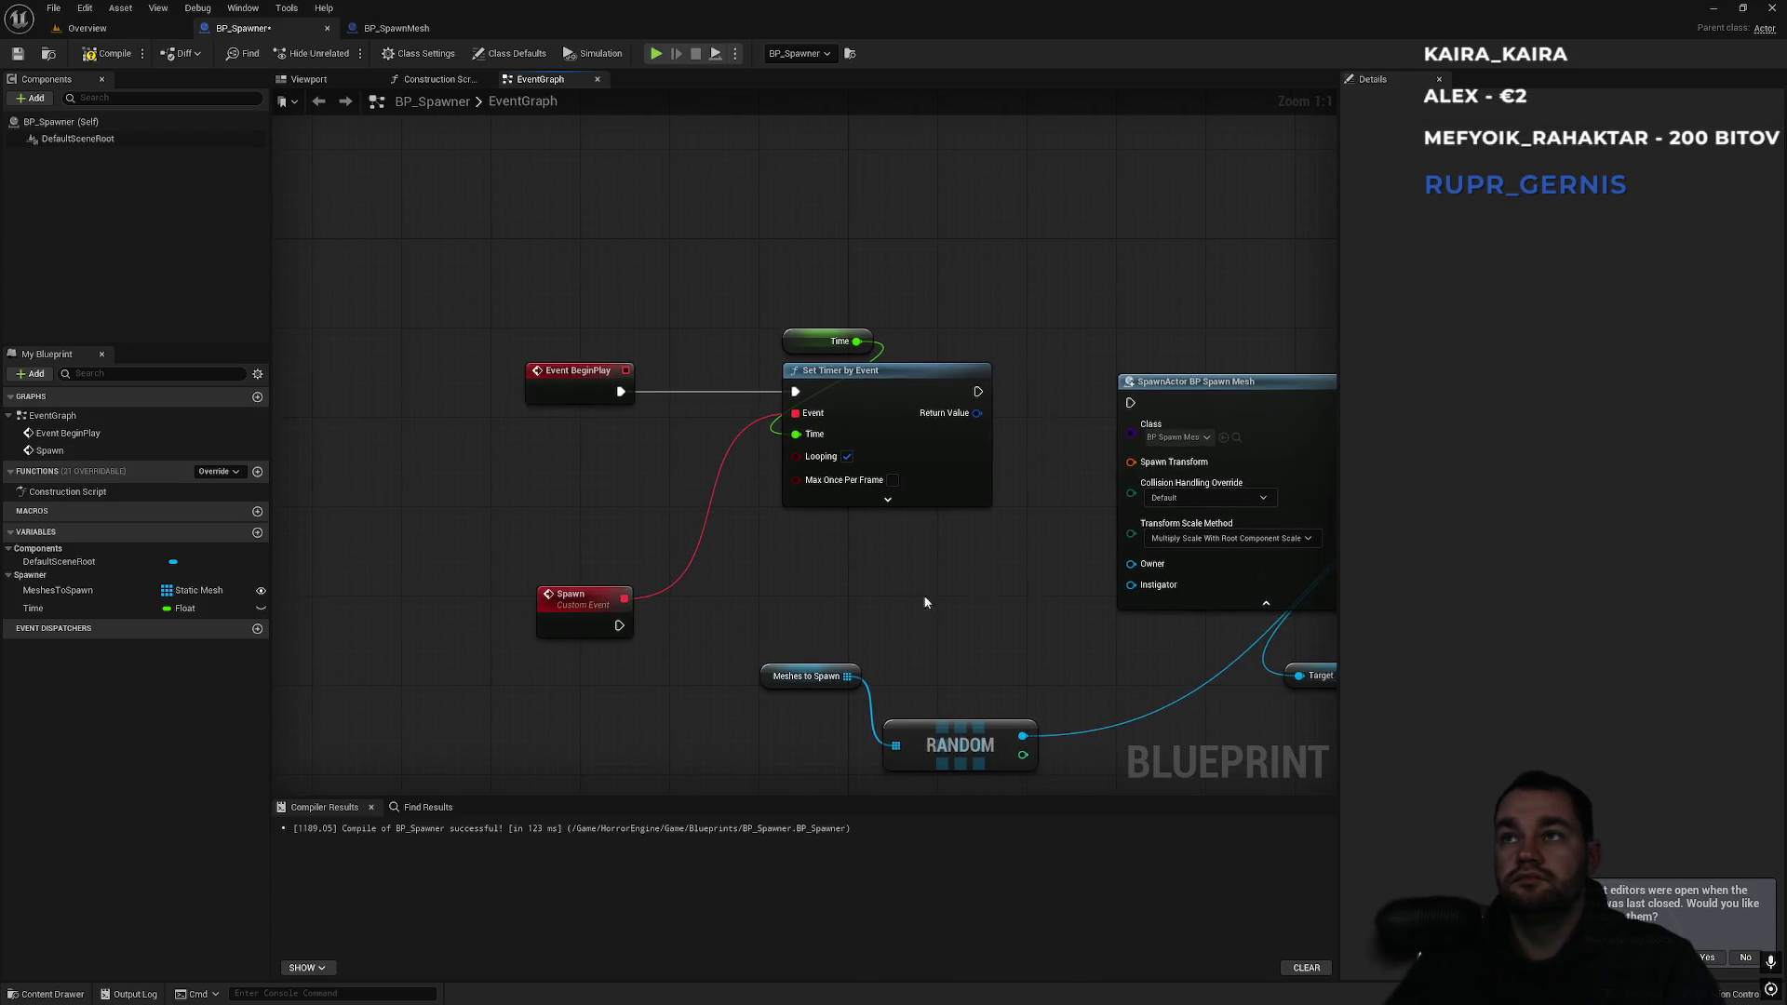
mouse_move(1128, 402)
left_mouse_down()
mouse_move(547, 677)
mouse_move(619, 624)
left_mouse_up()
mouse_move(759, 681)
left_mouse_down()
mouse_move(743, 593)
mouse_move(760, 619)
mouse_move(1033, 700)
left_mouse_up()
left_click_drag(941, 656, 528, 679)
Line up SpawnActor, Static Mesh getter and Set Static Mesh, with Meshes to Spawn and RANDOM below.
left_click(838, 598)
mouse_move(1181, 313)
left_mouse_down()
mouse_move(886, 500)
mouse_move(790, 537)
left_mouse_up()
mouse_move(1047, 508)
left_mouse_down()
mouse_move(932, 484)
mouse_move(510, 476)
left_mouse_up()
mouse_move(1057, 296)
left_mouse_down()
mouse_move(842, 473)
mouse_move(878, 517)
left_mouse_up()
mouse_move(759, 590)
left_mouse_down()
mouse_move(560, 607)
mouse_move(533, 507)
left_mouse_up()
left_click_drag(833, 514, 663, 518)
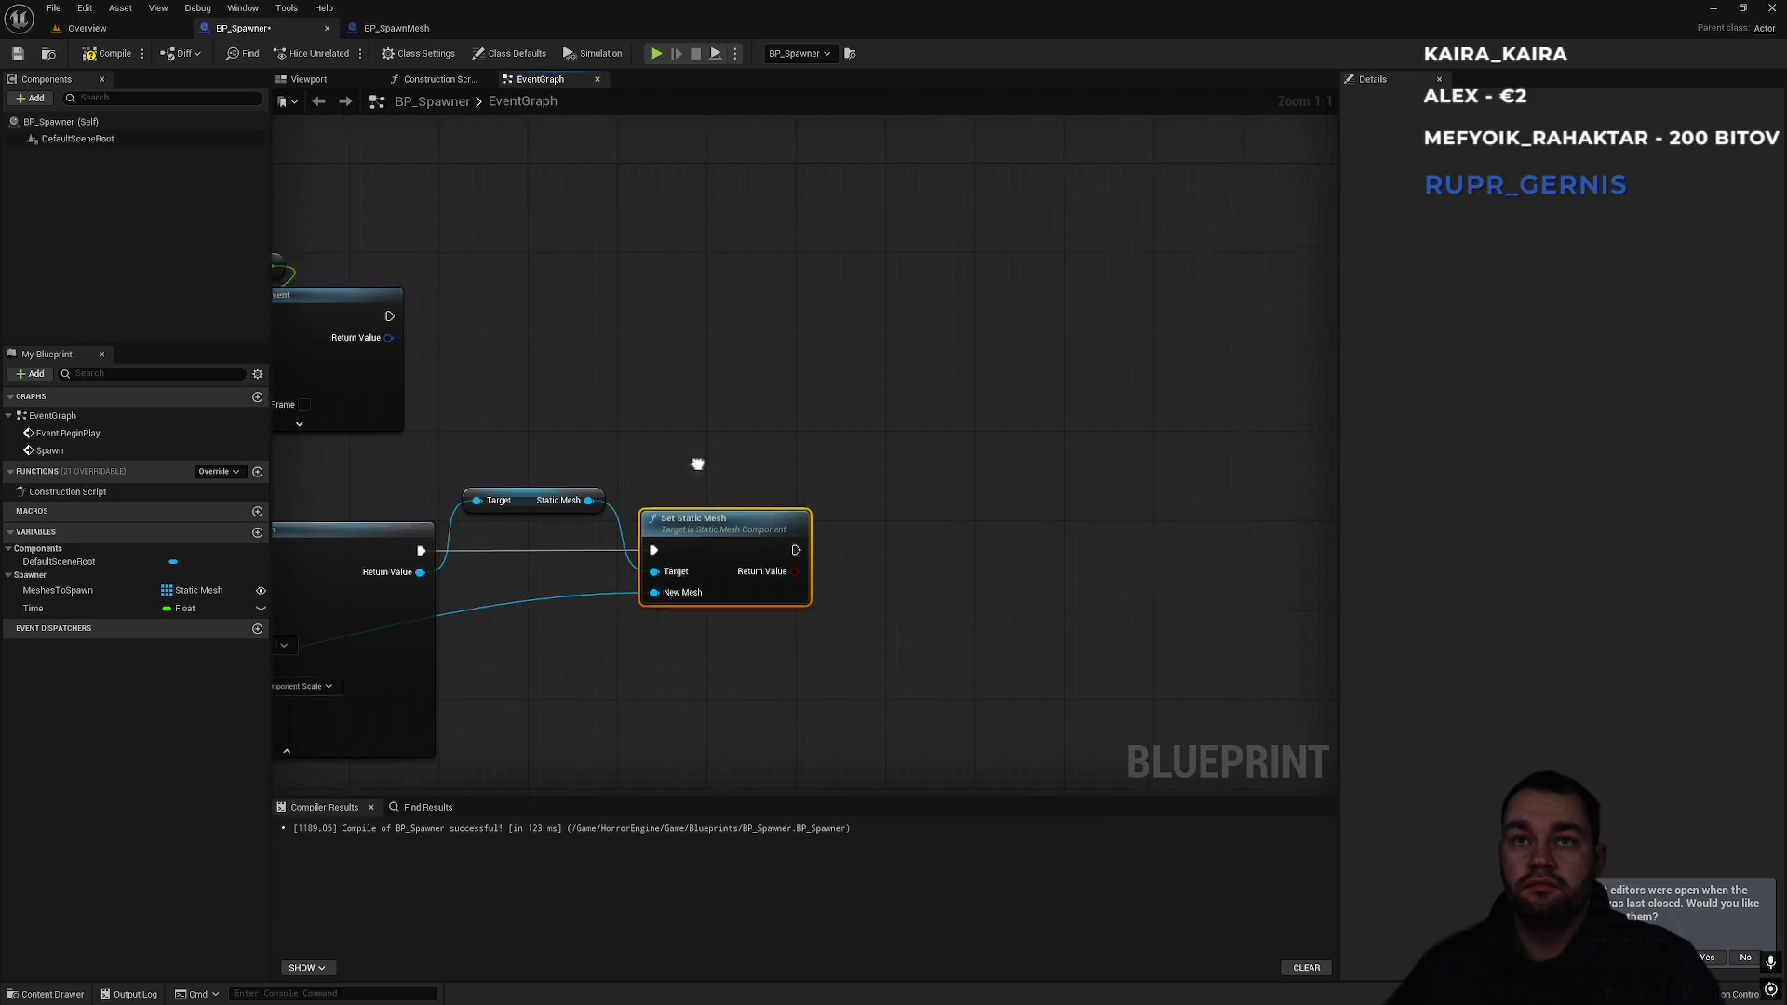
left_click_drag(309, 645, 718, 459)
right_click(718, 459)
key("Escape")
mouse_move(426, 517)
left_mouse_down()
mouse_move(1171, 661)
mouse_move(1217, 590)
mouse_move(875, 562)
left_mouse_up()
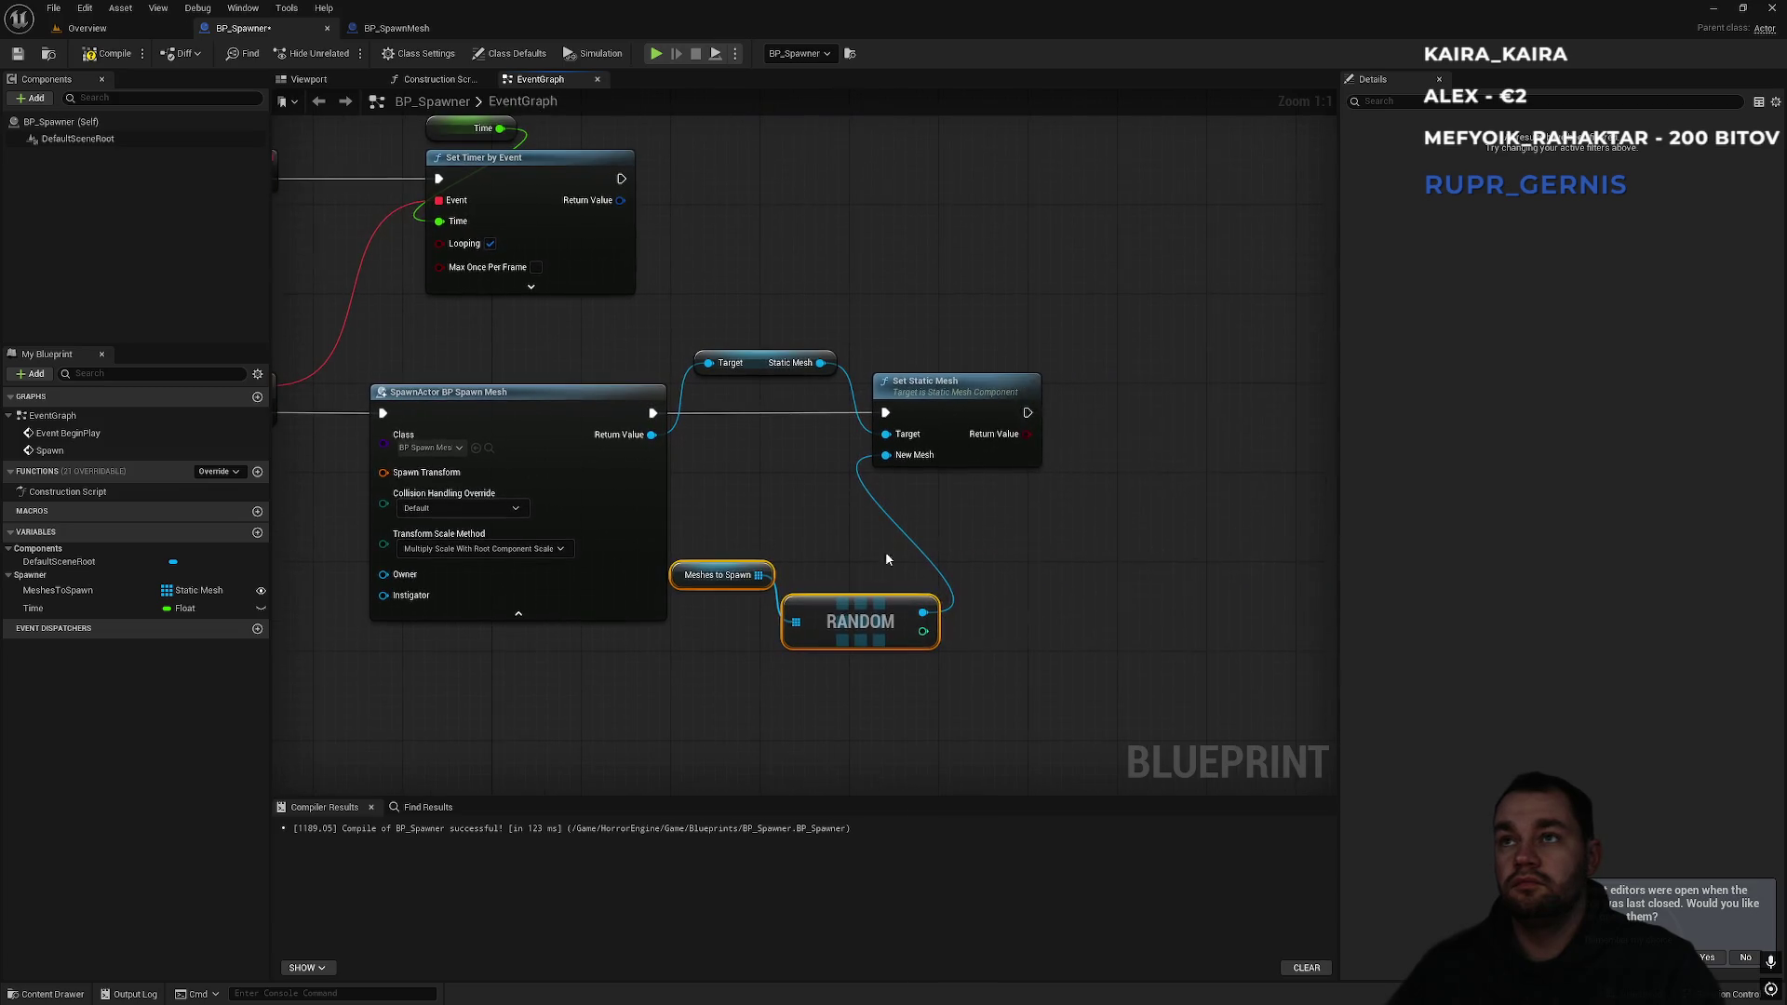
left_click_drag(957, 402, 1023, 402)
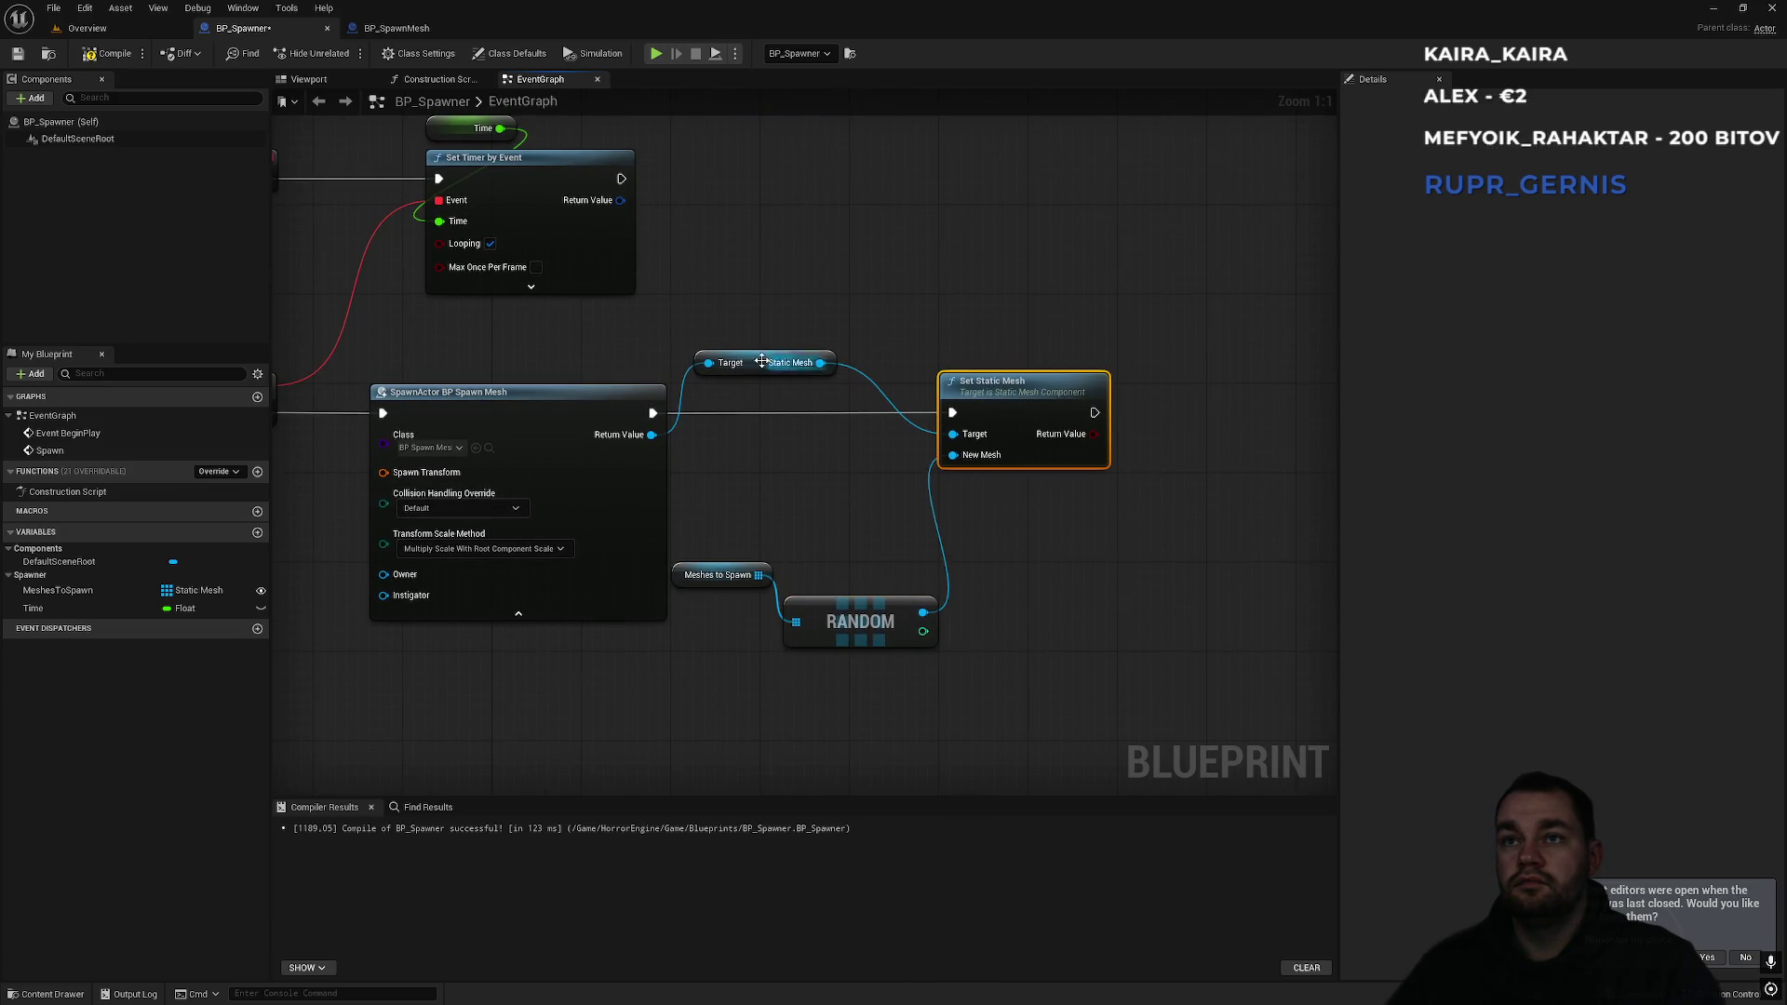
Move the Meshes to Spawn and RANDOM getters beneath the Static Mesh getter.
left_click_drag(757, 355, 798, 369)
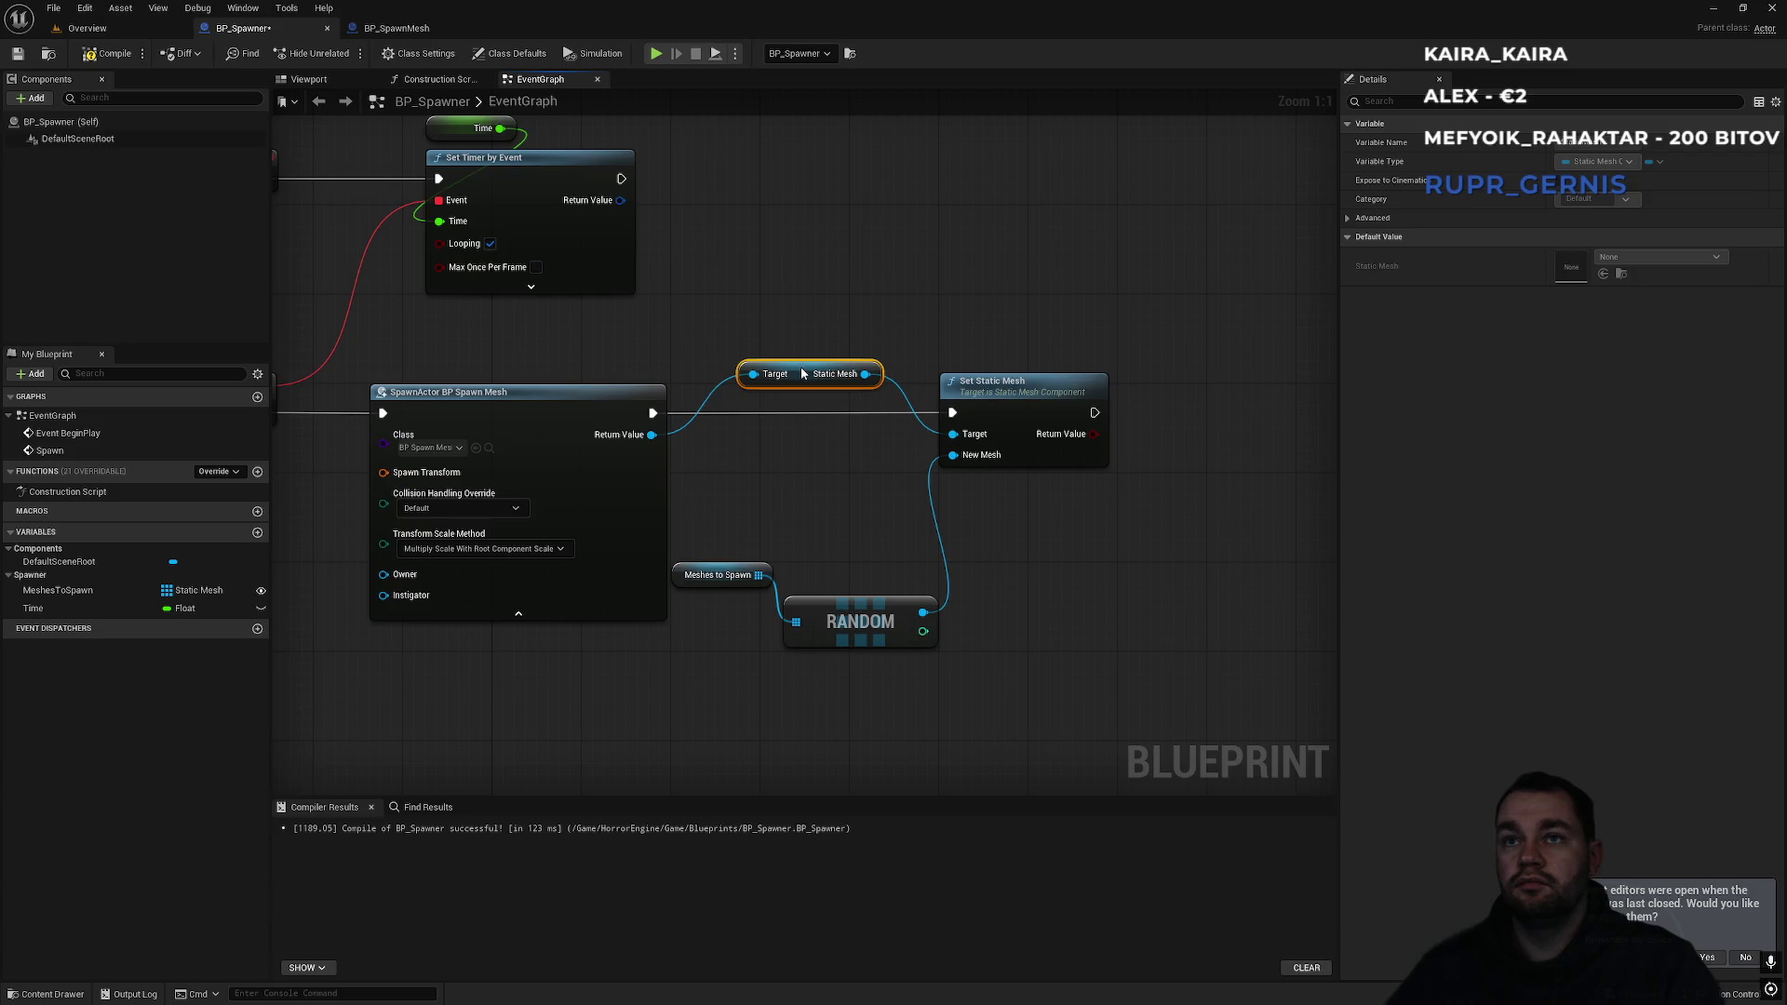
left_click_drag(688, 577, 788, 580)
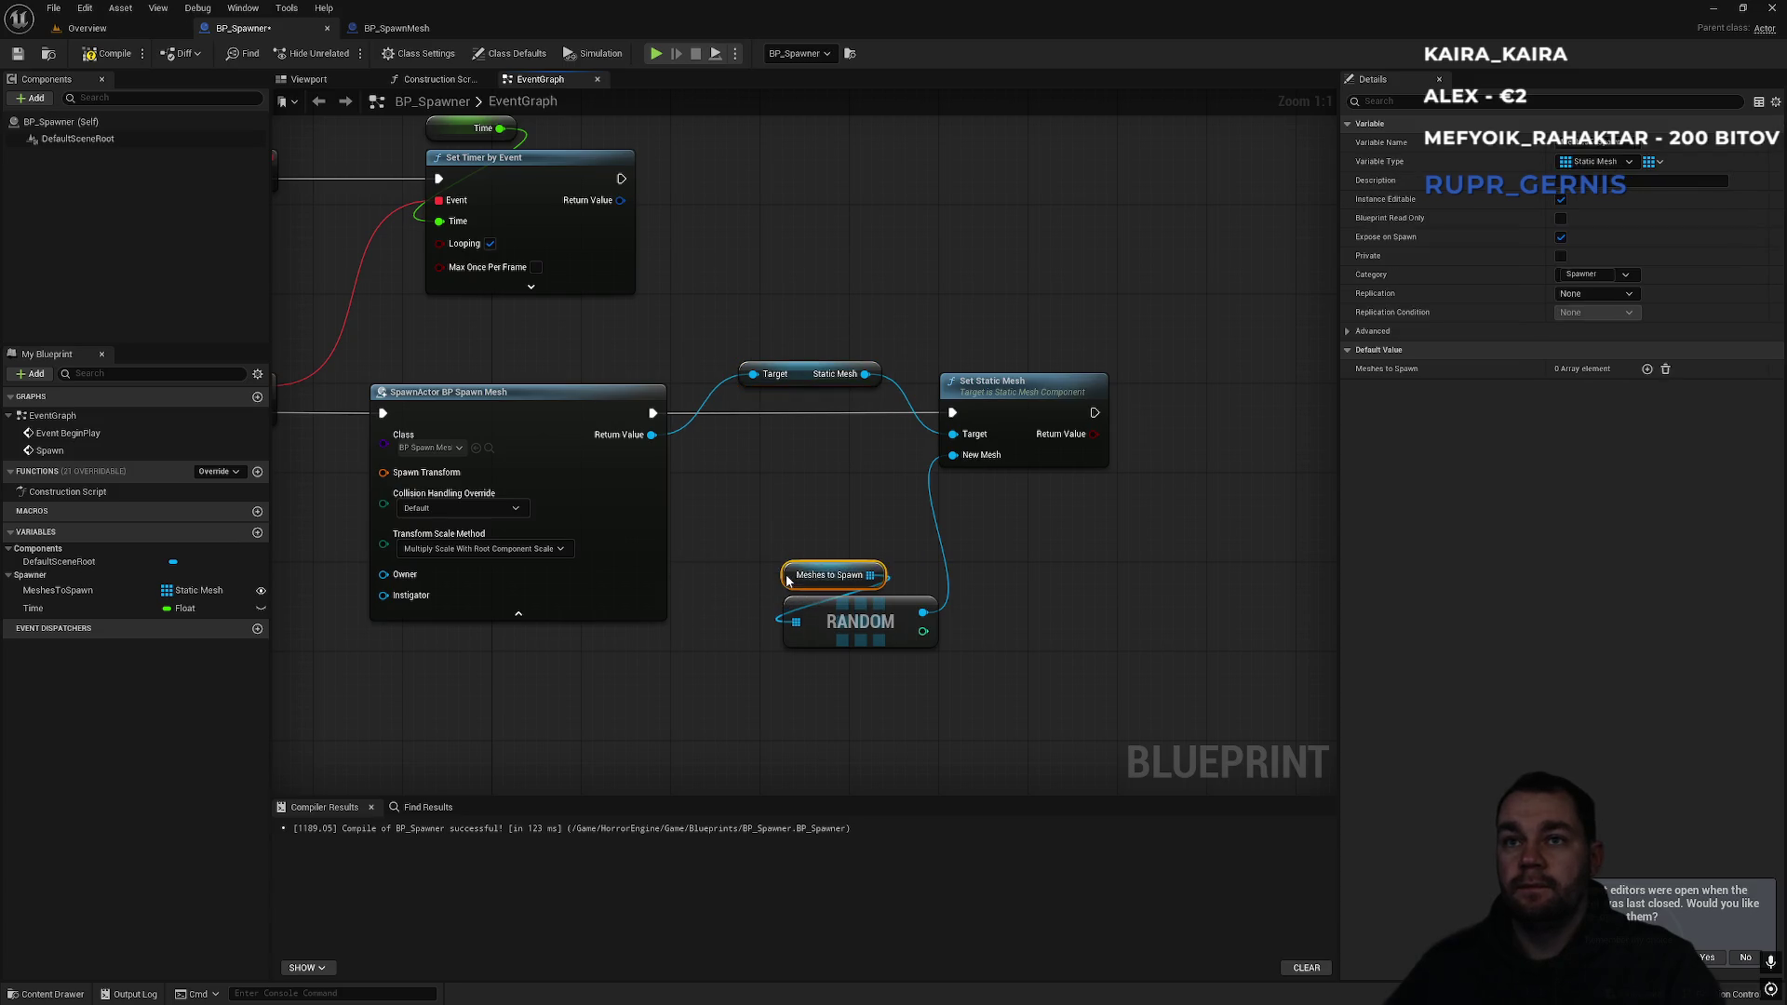
left_click_drag(872, 638, 872, 638)
left_click_drag(872, 639, 794, 526)
left_click(912, 599)
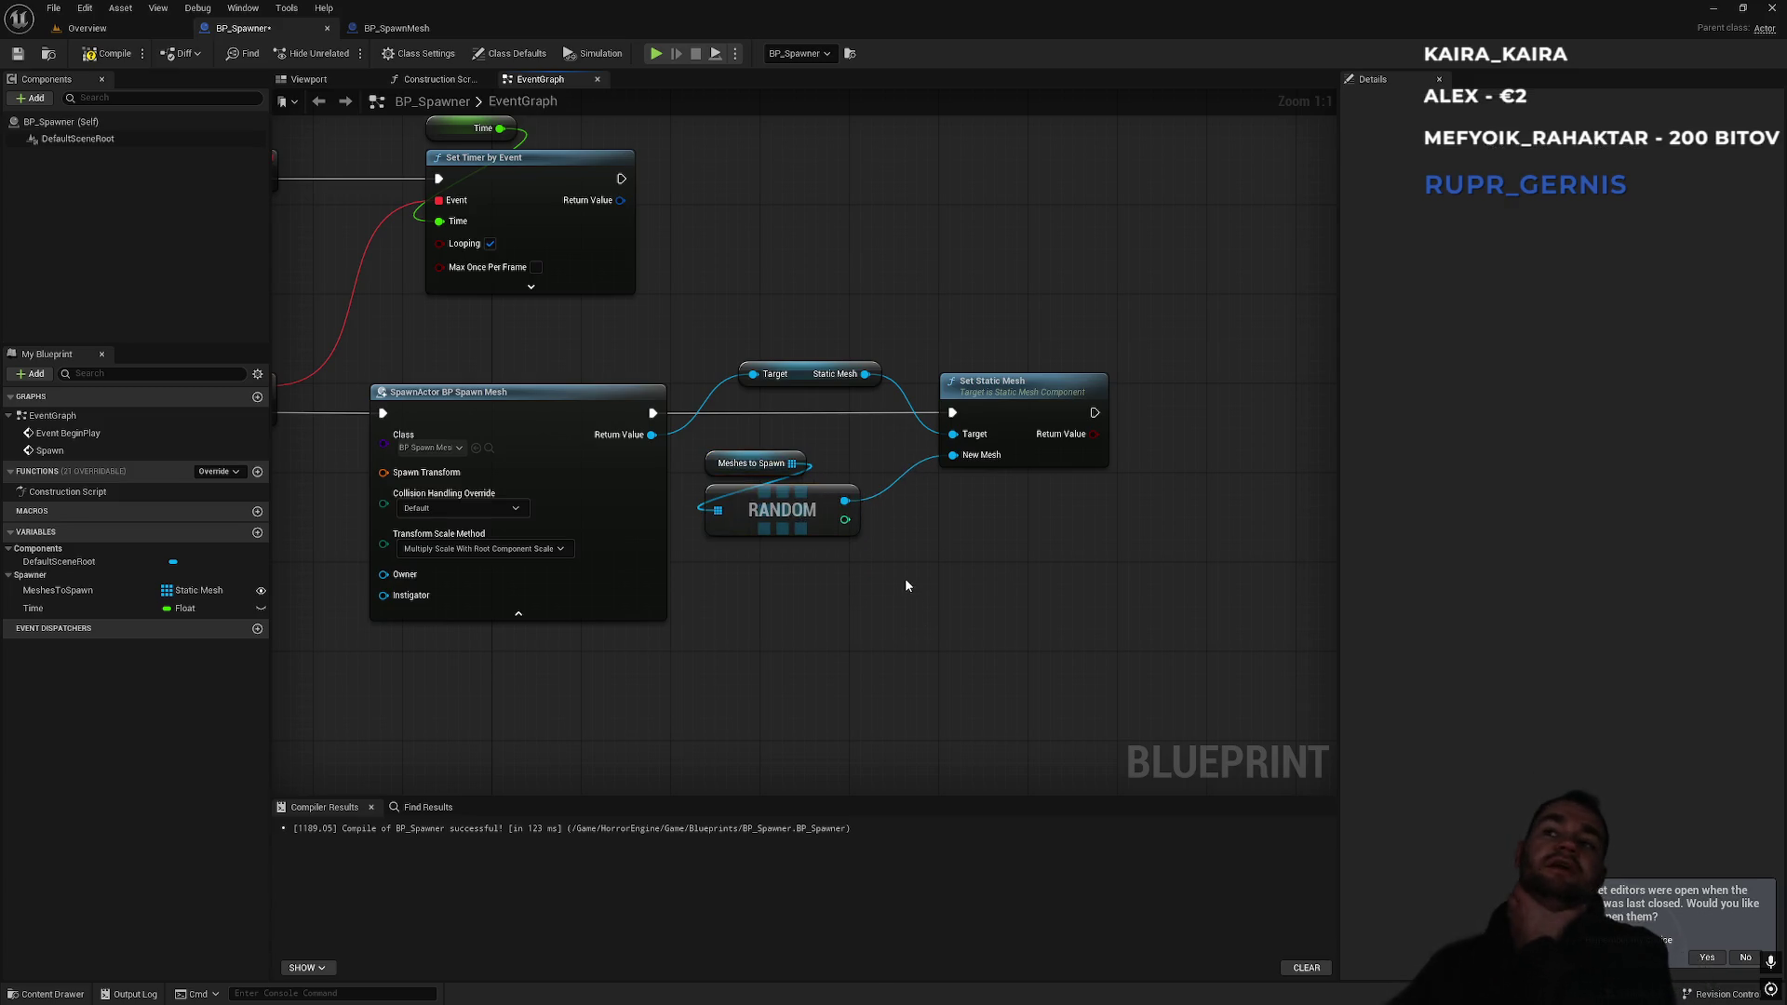
Add a Set Simulate Physics node from the Static Mesh output with Simulate ticked.
mouse_move(866, 373)
left_mouse_down()
mouse_move(1154, 338)
mouse_move(1164, 371)
left_mouse_up()
type("simulate physics")
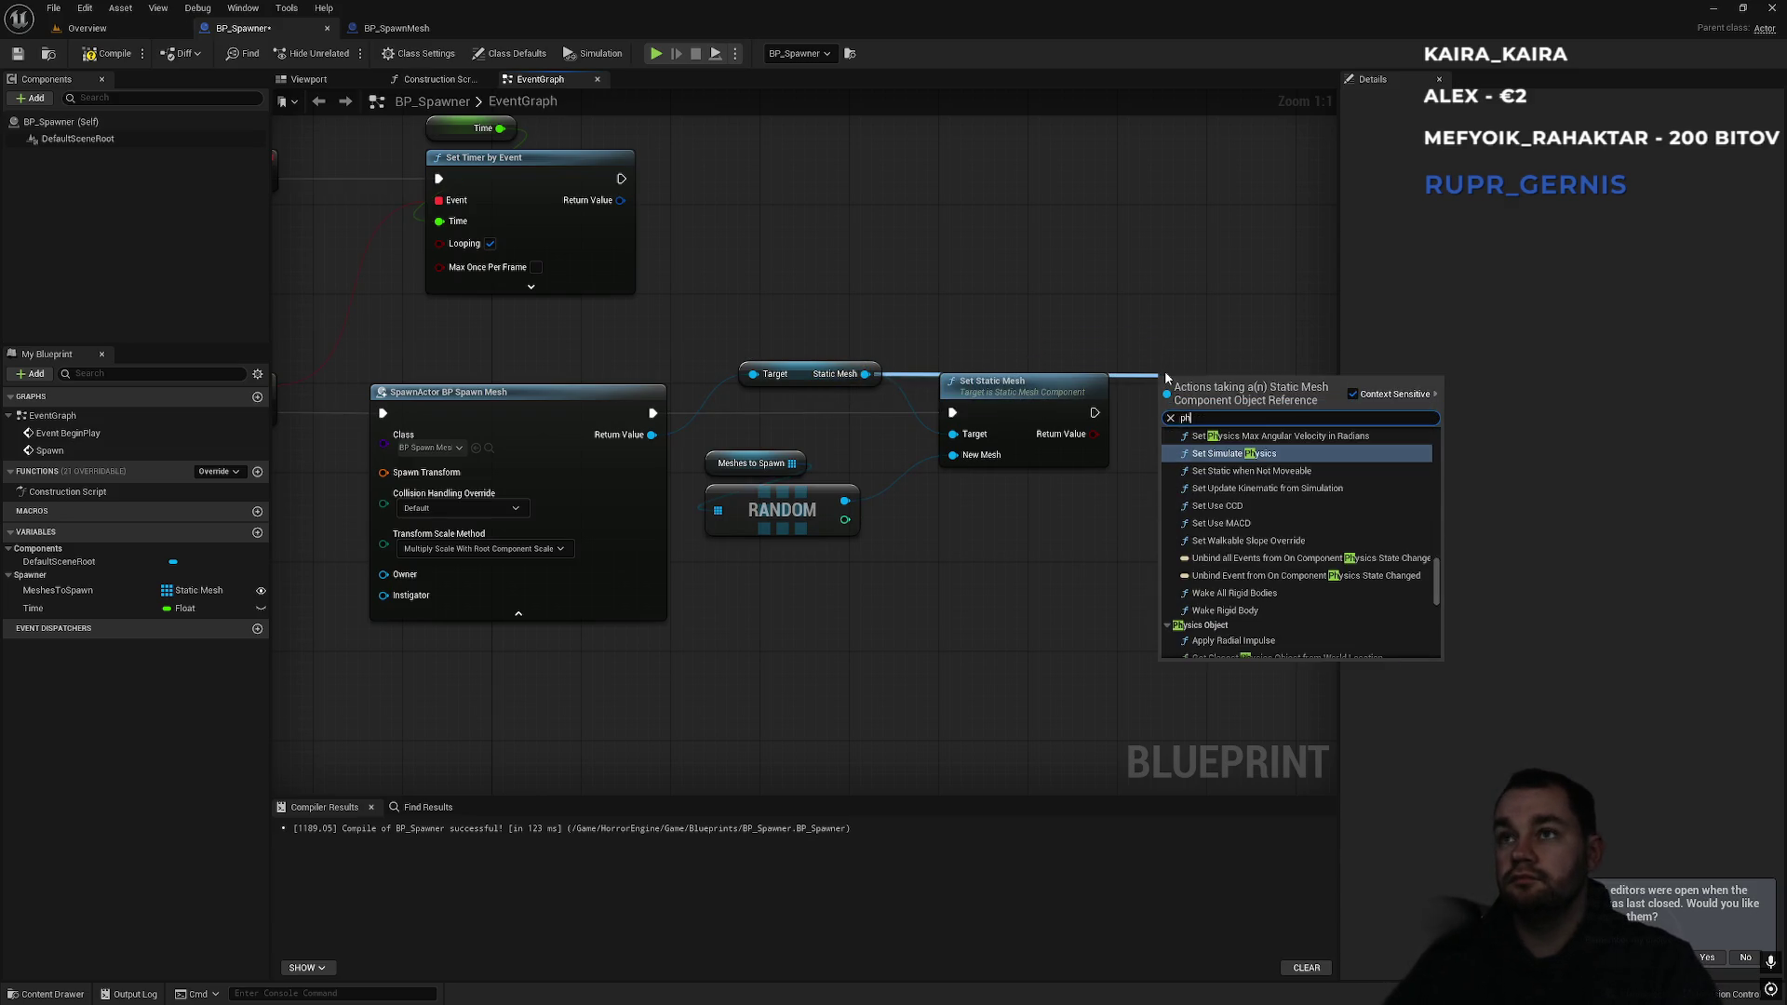
key("Return")
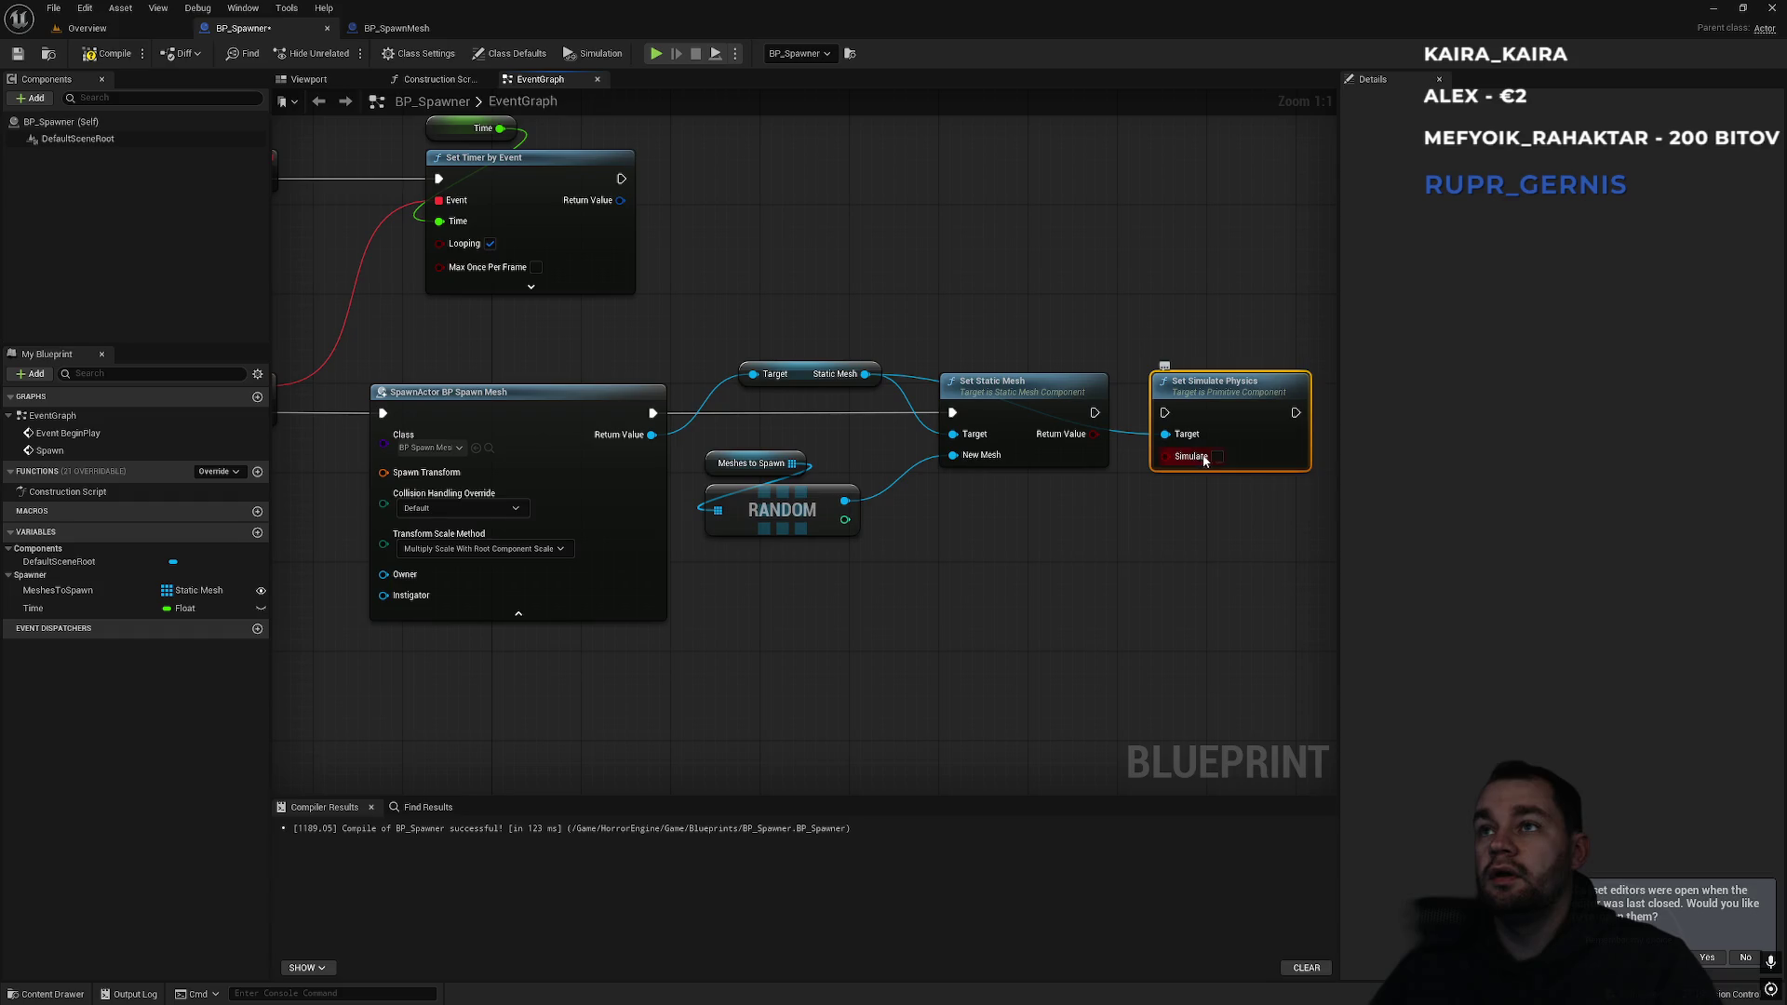
left_click(1076, 312)
mouse_move(1076, 313)
left_mouse_down()
mouse_move(868, 333)
mouse_move(1263, 335)
mouse_move(990, 329)
left_mouse_up()
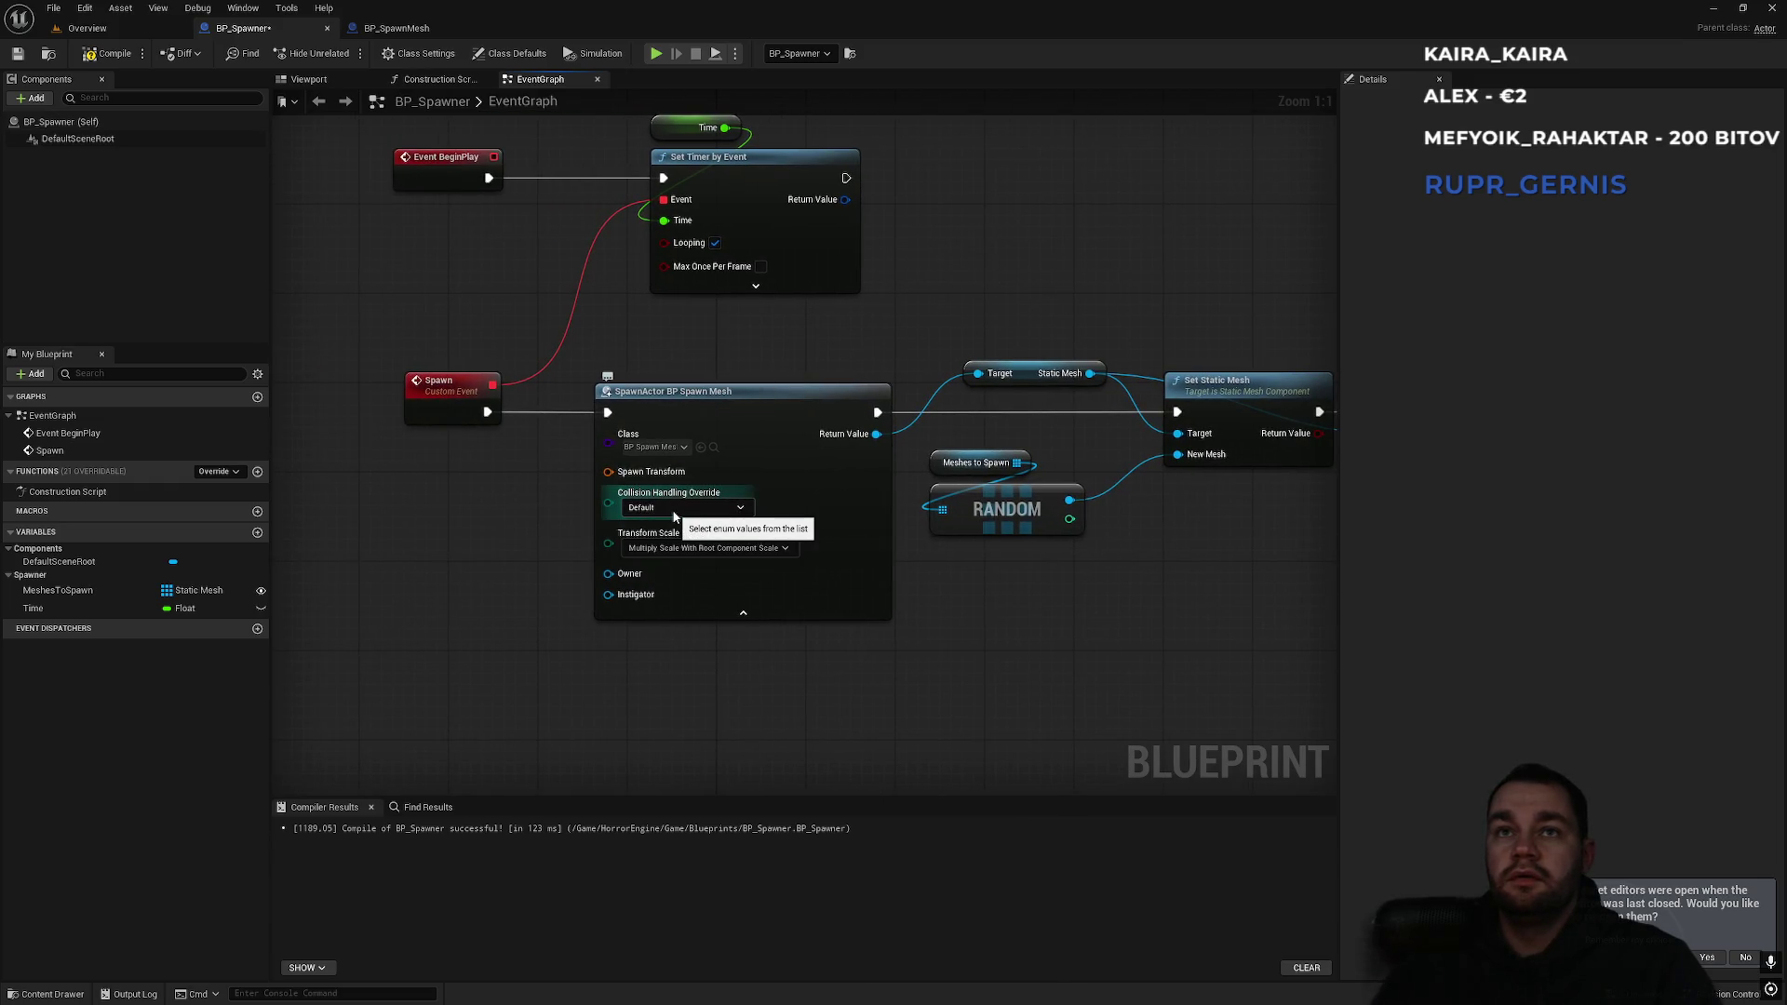
left_click_drag(828, 593, 469, 605)
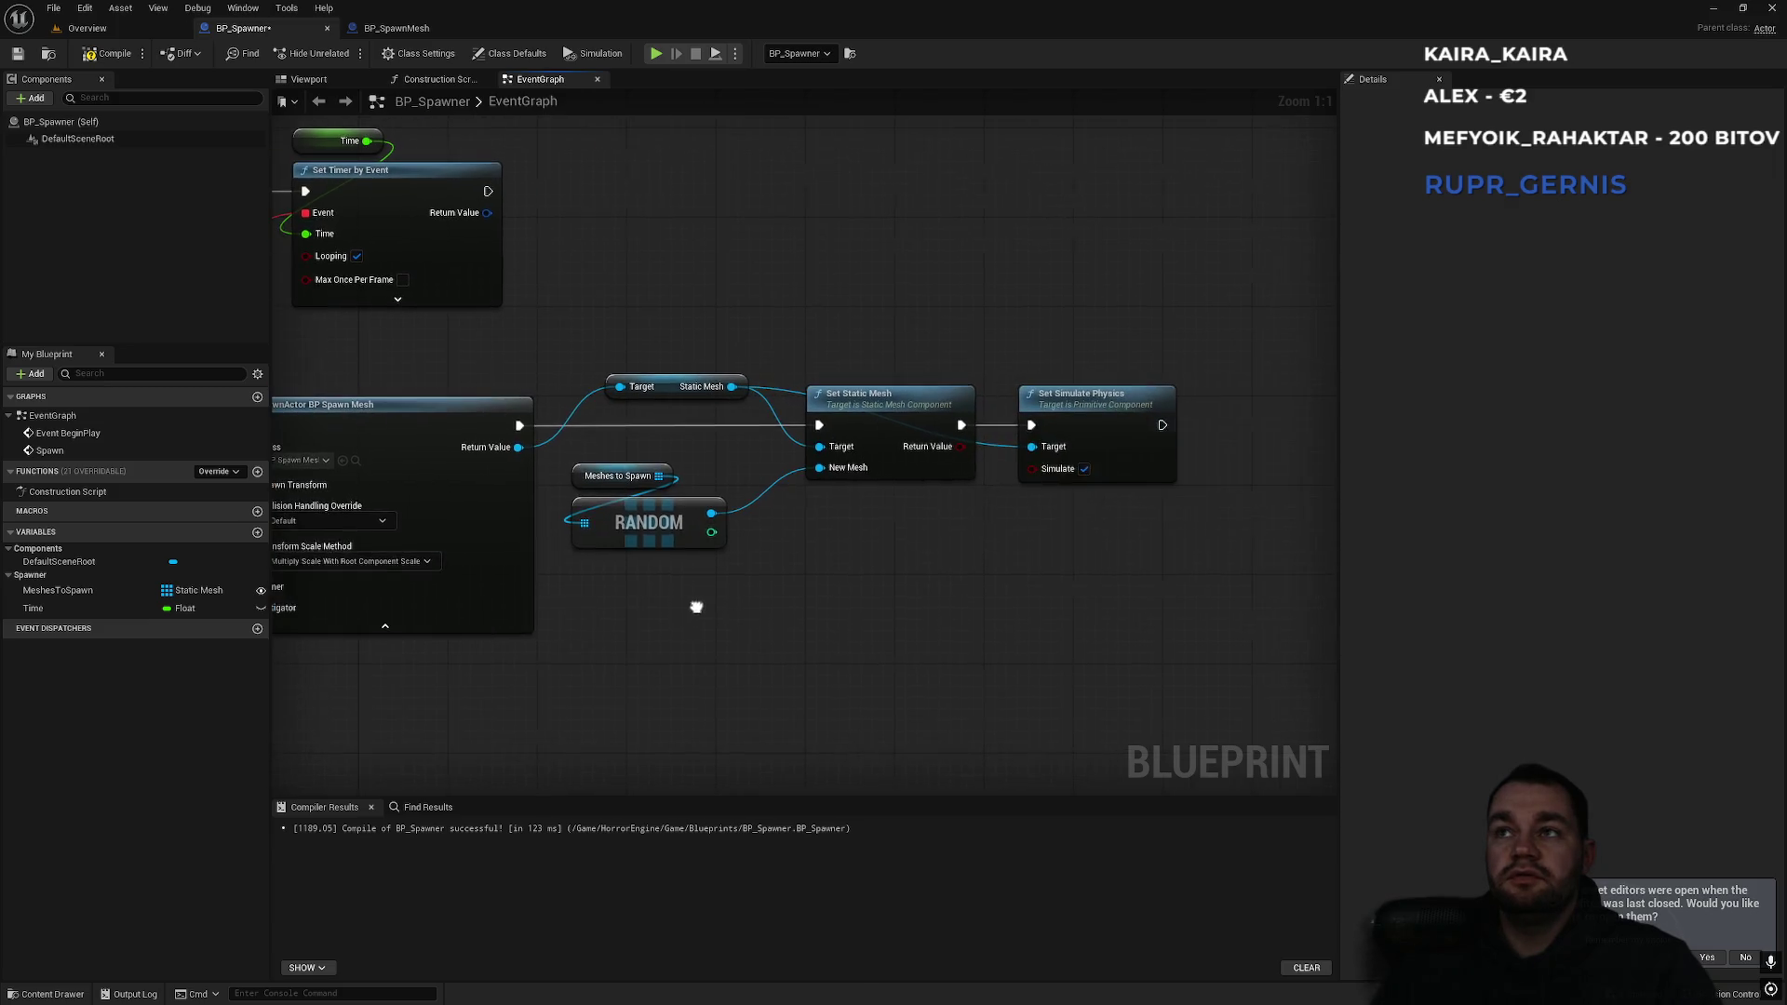
left_click(1148, 406)
left_click(1020, 604)
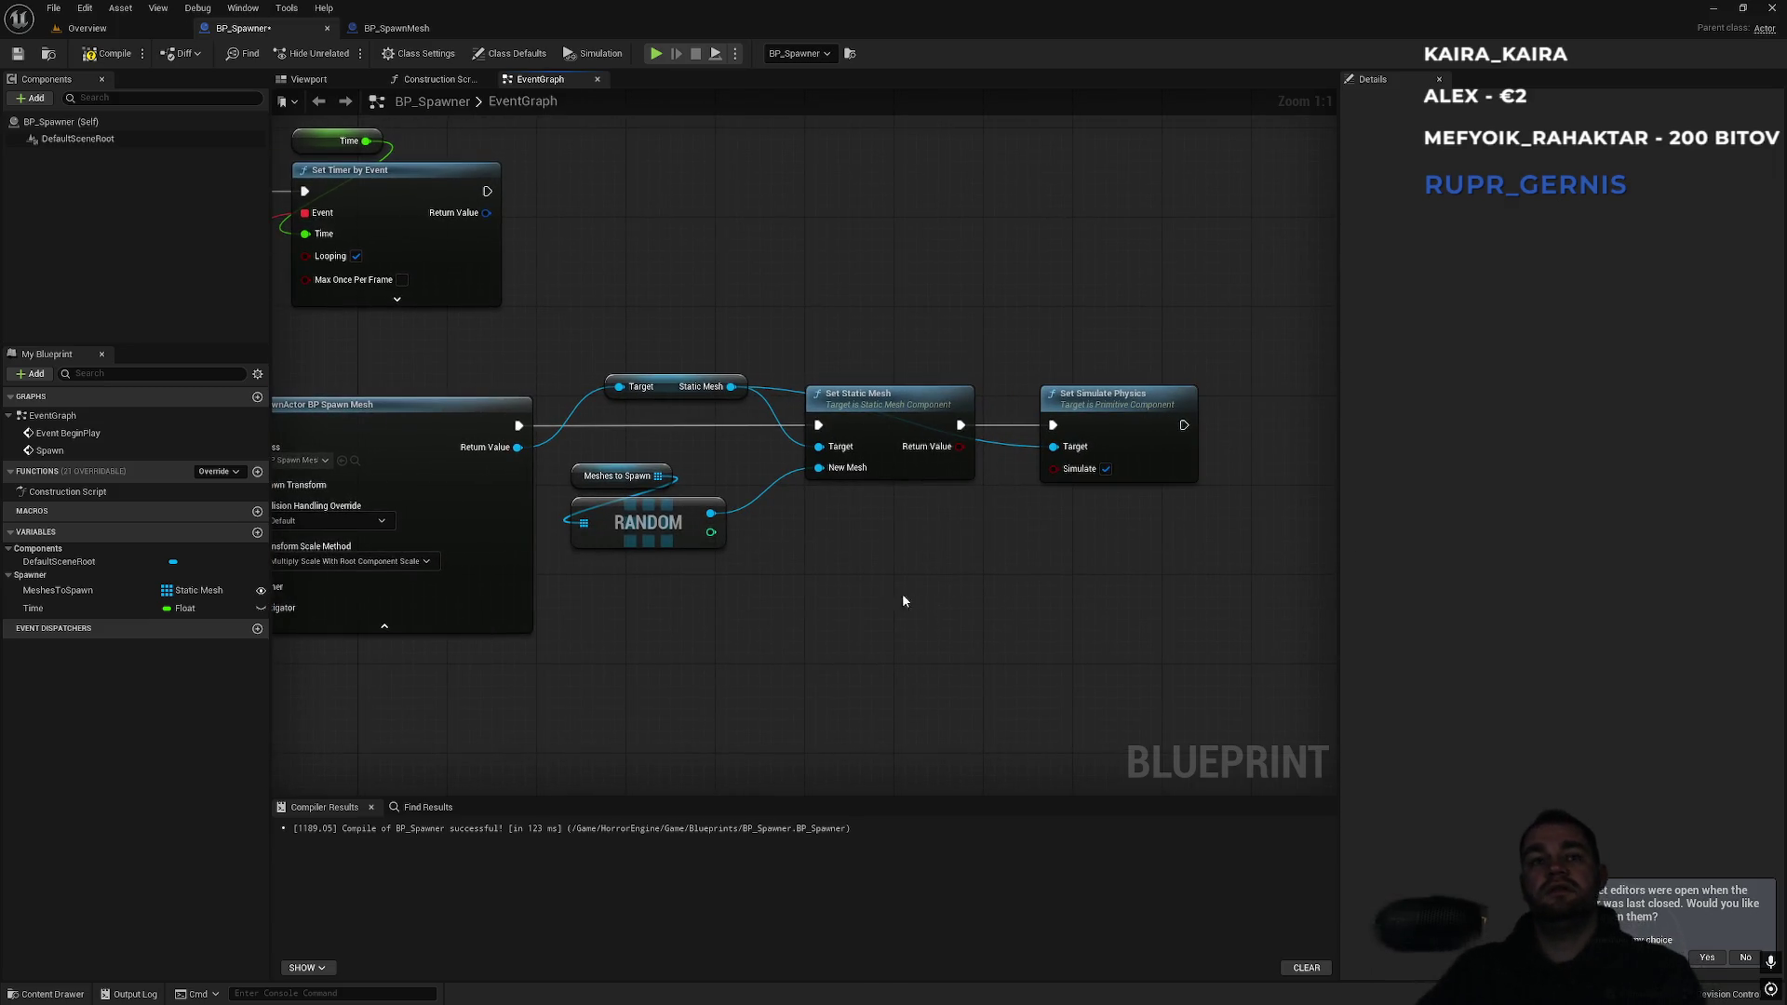
left_click_drag(914, 594, 973, 592)
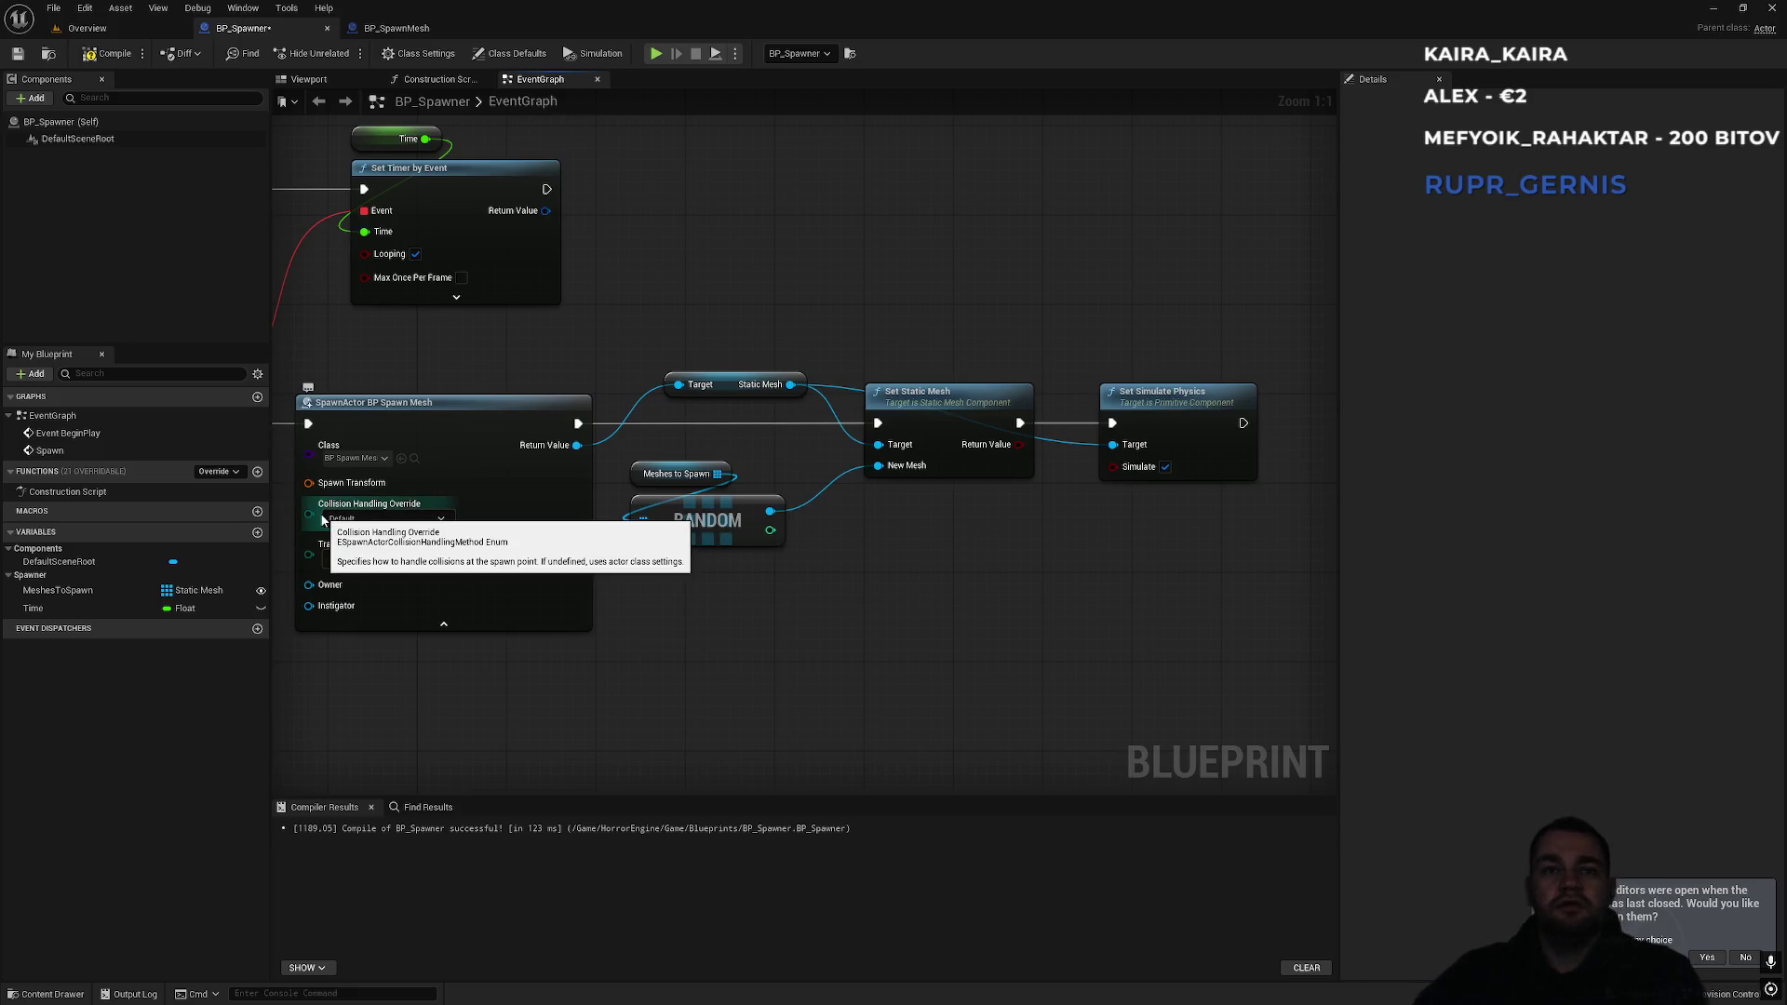
left_click_drag(554, 362, 1002, 336)
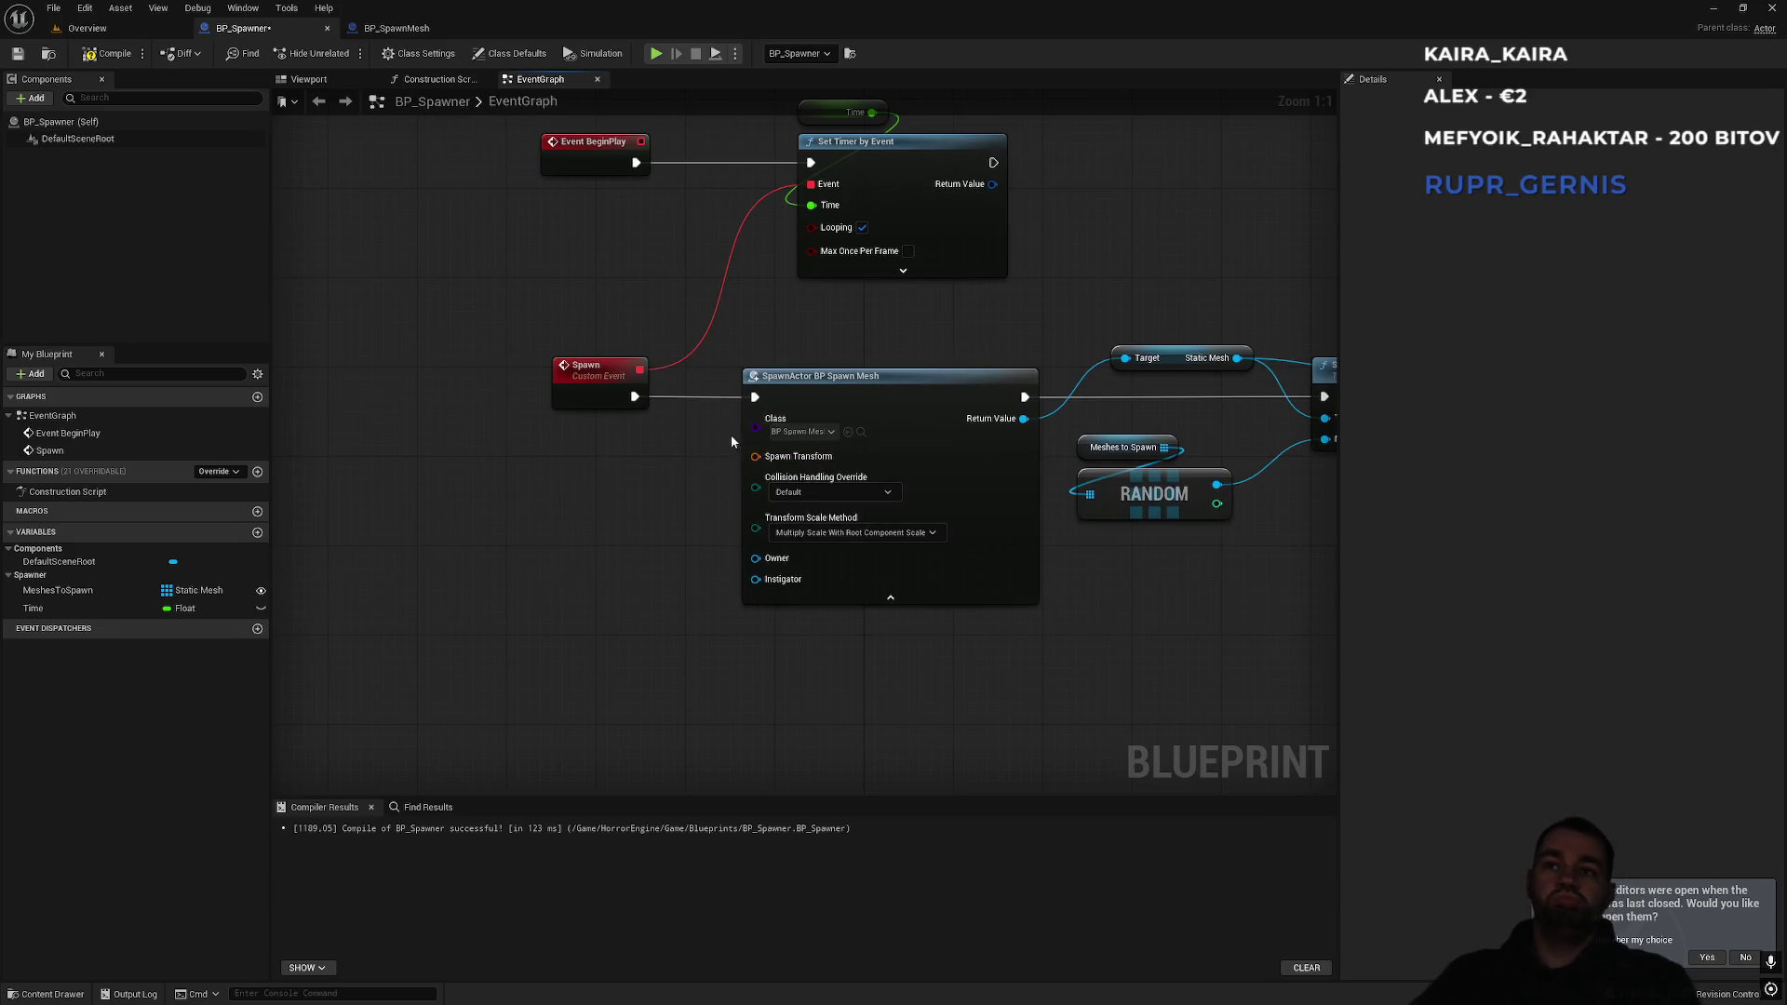
Add a Get Actor Transform node and wire it into SpawnActor's Spawn Transform pin.
right_click(427, 577)
type("actotr")
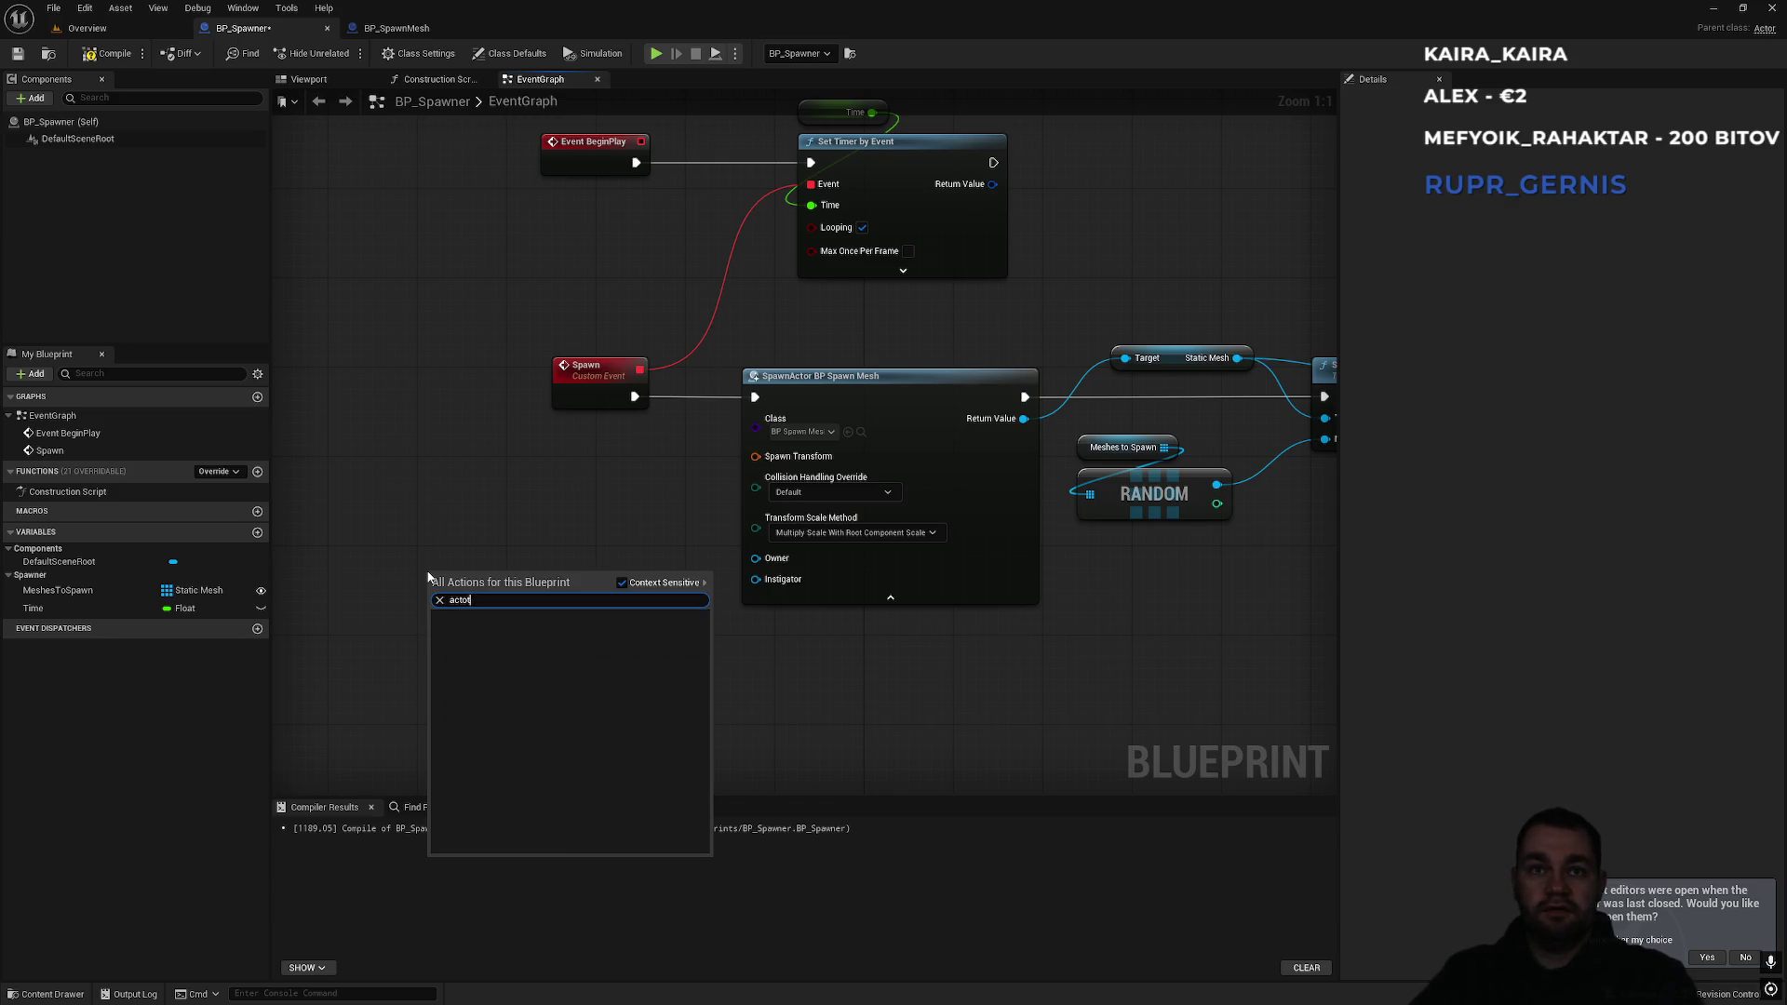
key("BackSpace")
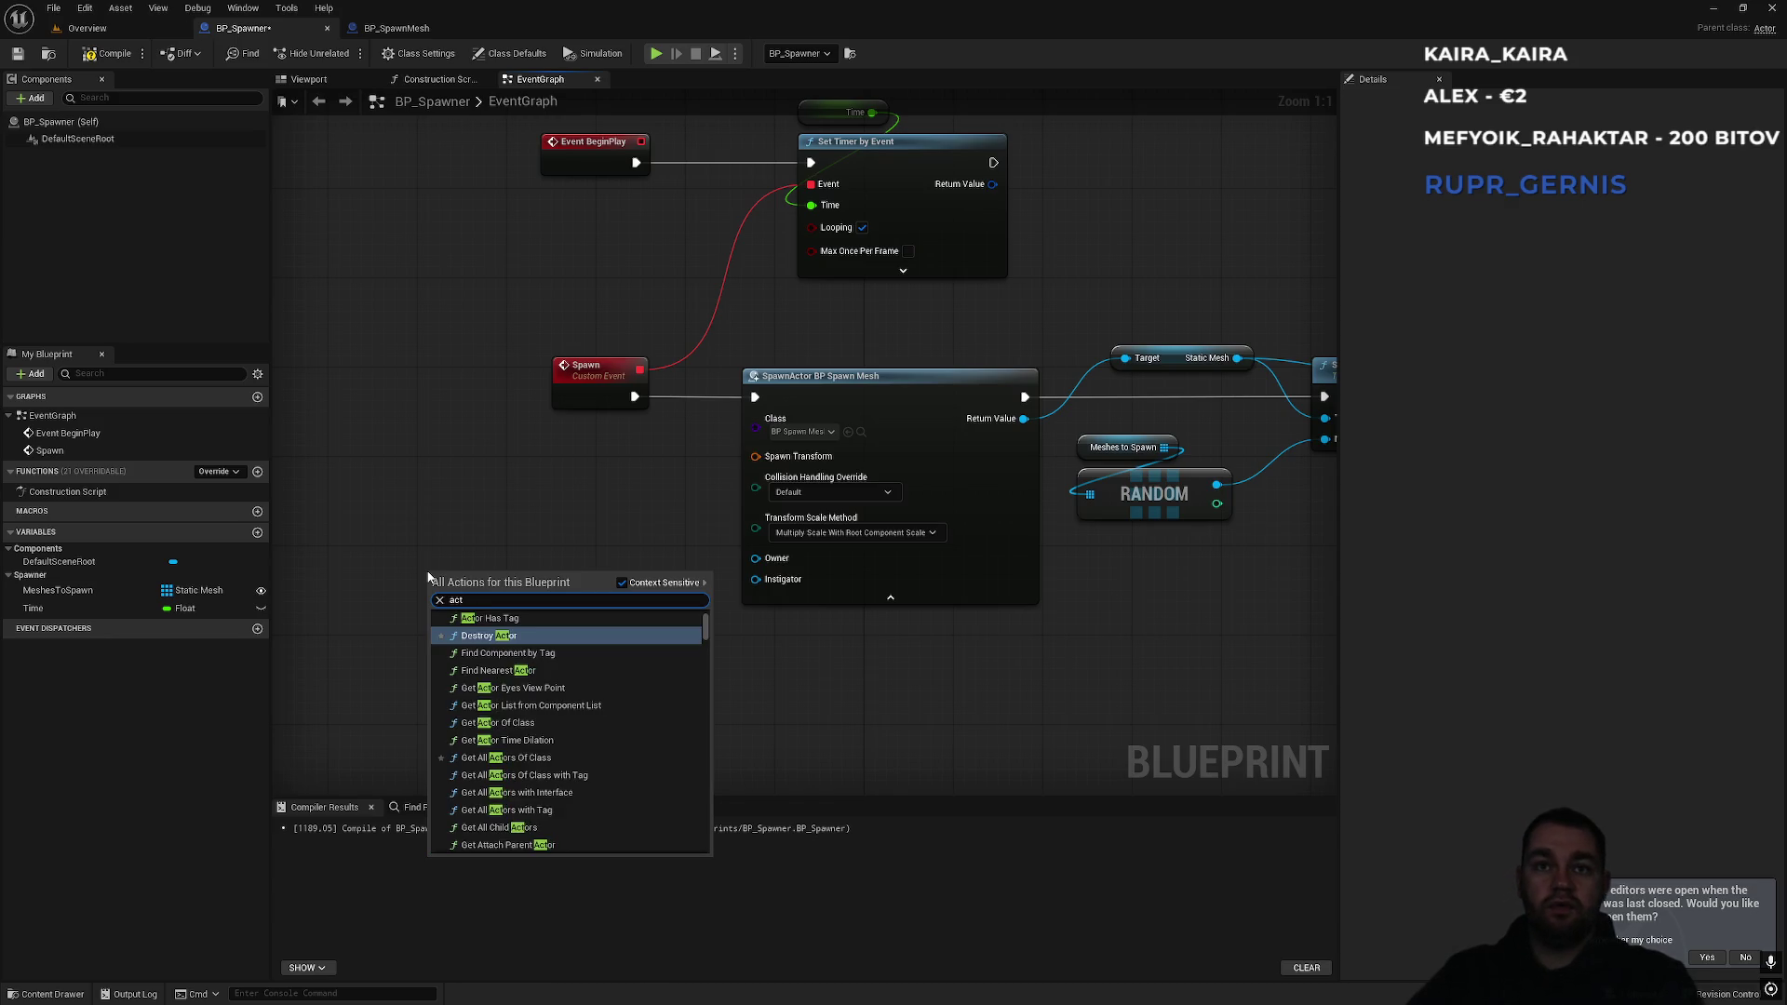
type("or tra")
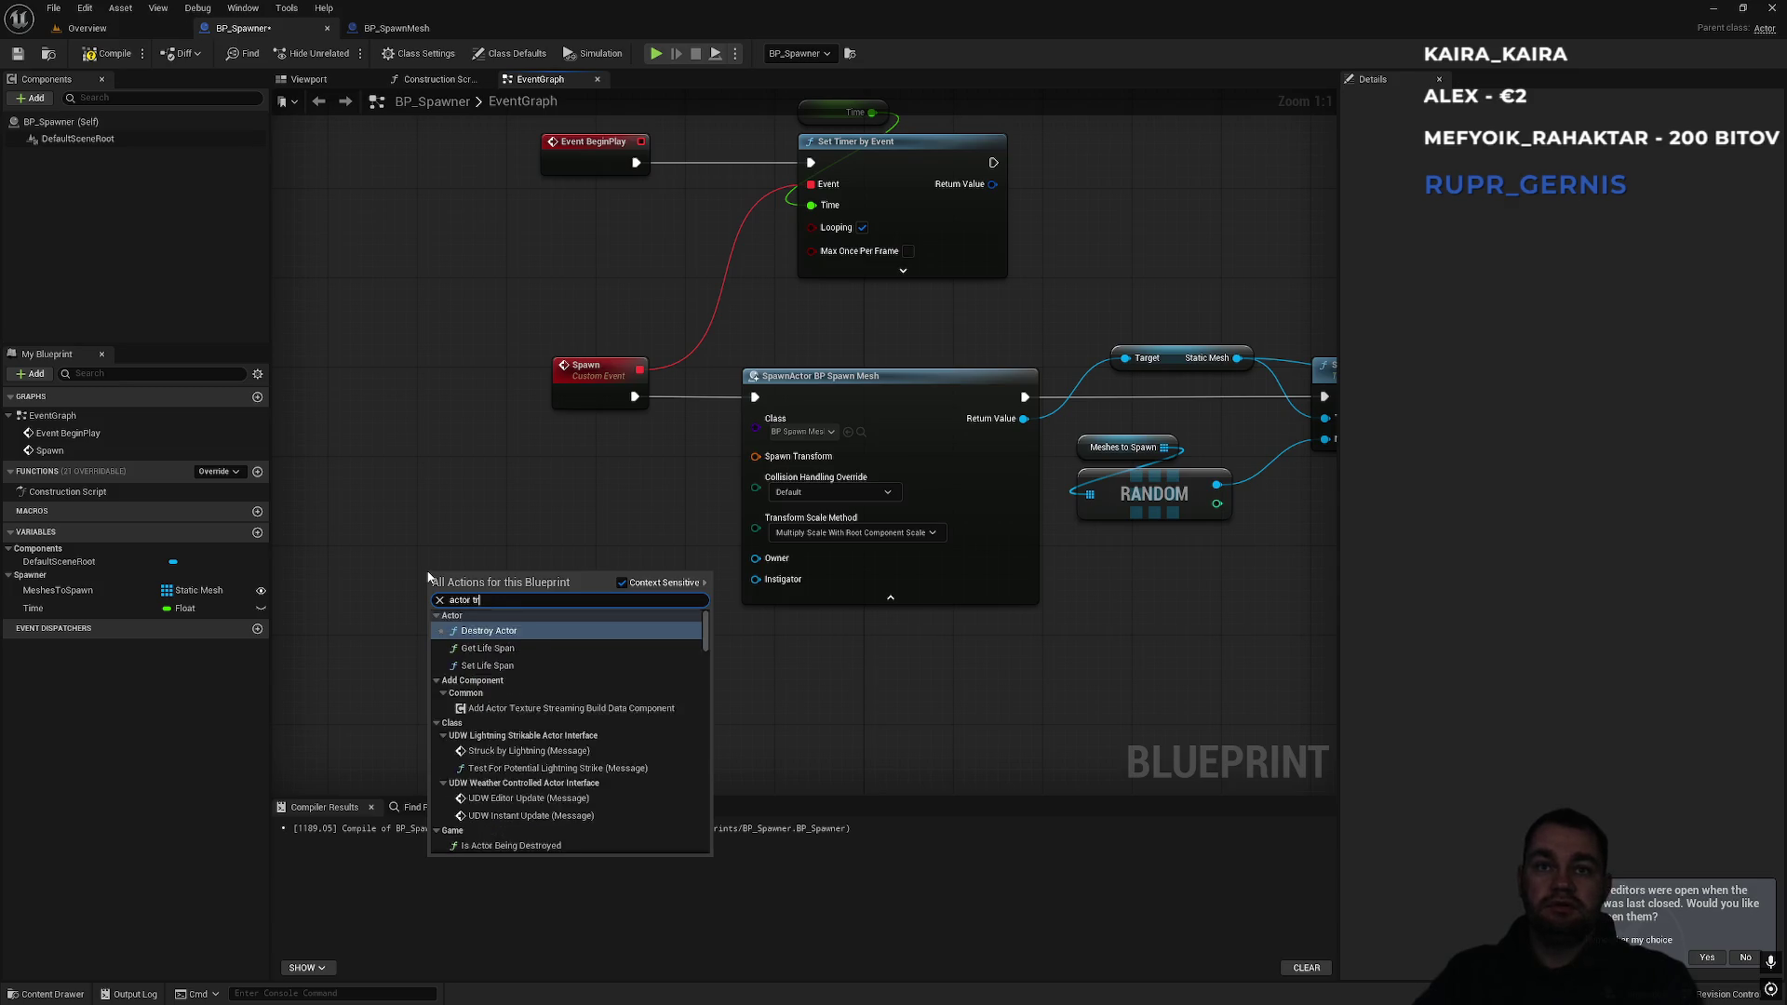
key("Return")
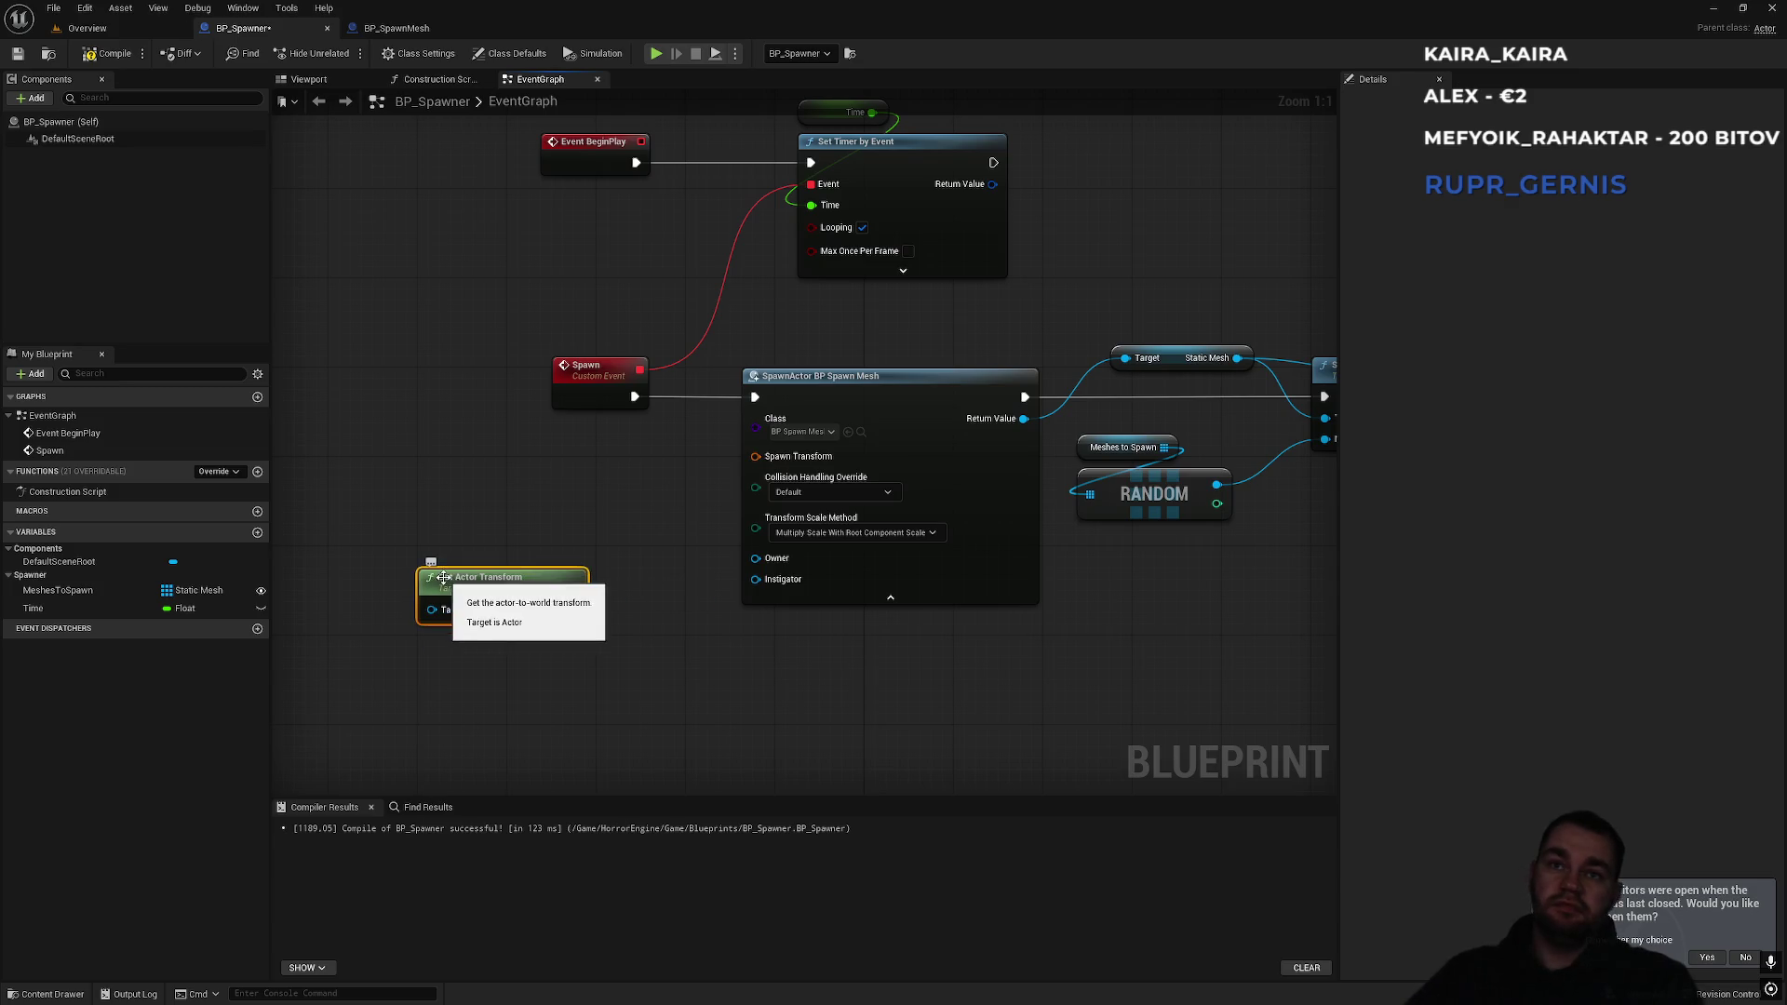
left_click_drag(572, 614, 773, 463)
mouse_move(502, 591)
left_mouse_down()
mouse_move(577, 503)
mouse_move(602, 513)
left_mouse_up()
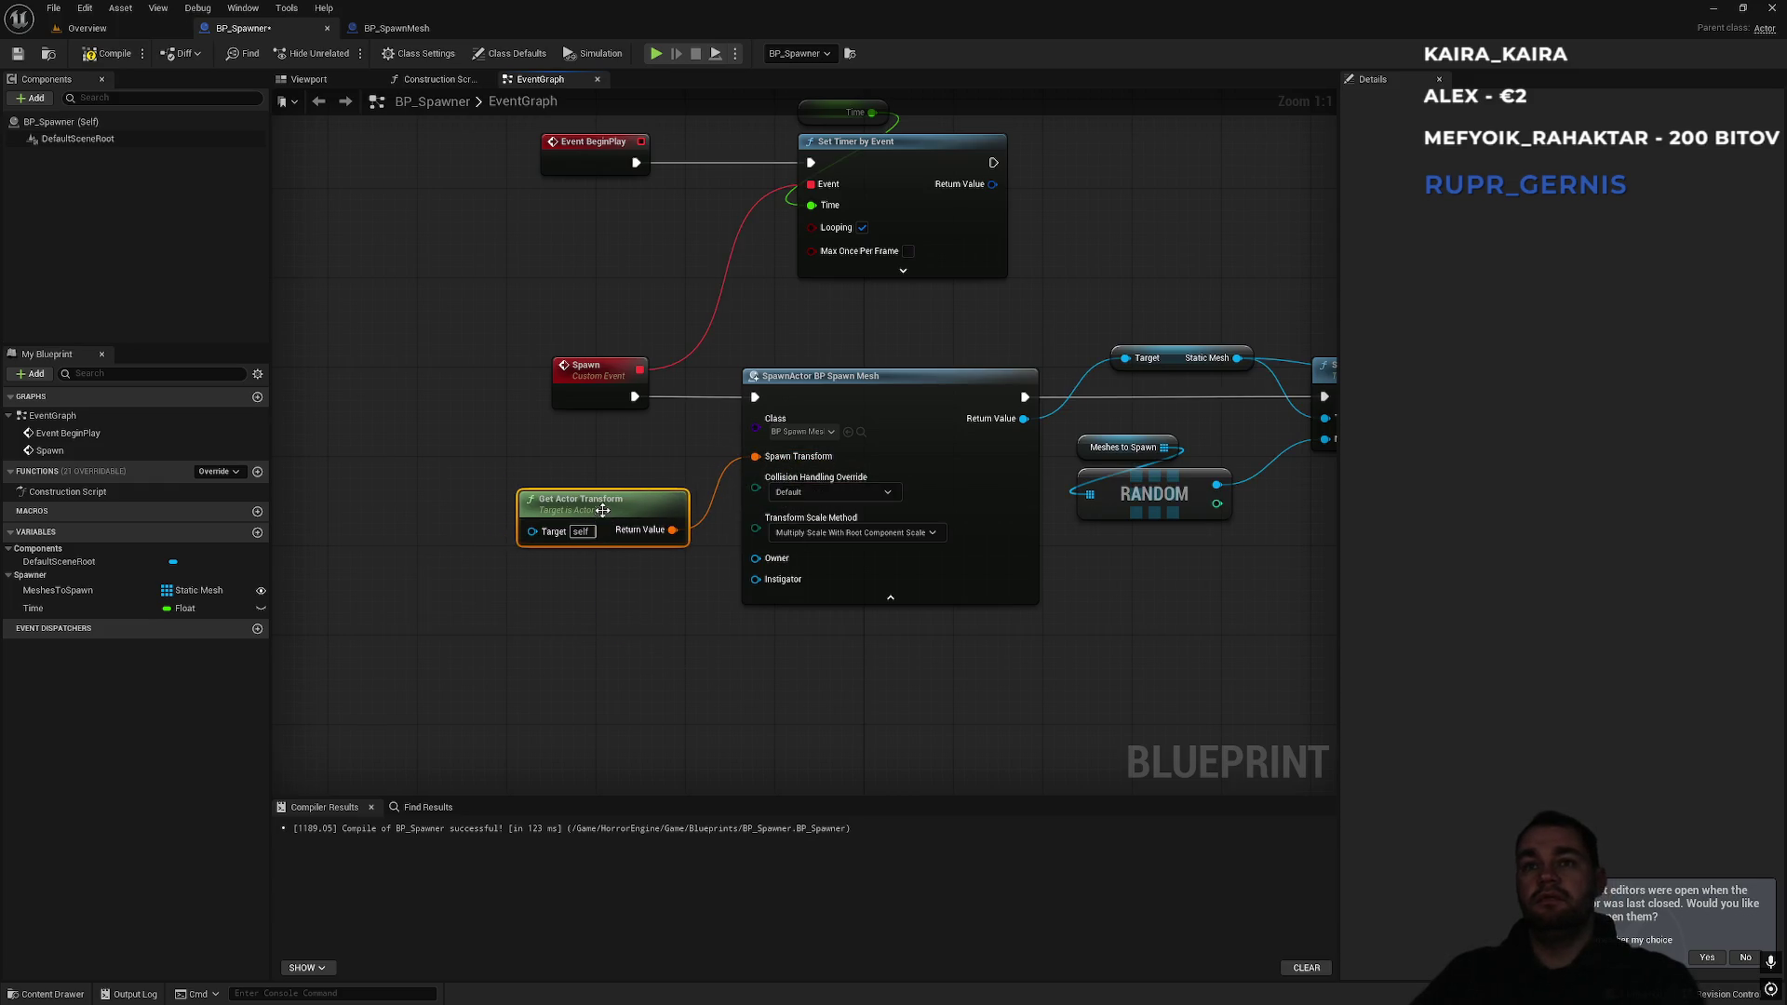
Collapse and re-expand the SpawnActor node's advanced pins, then view the graph's right end.
left_click(891, 597)
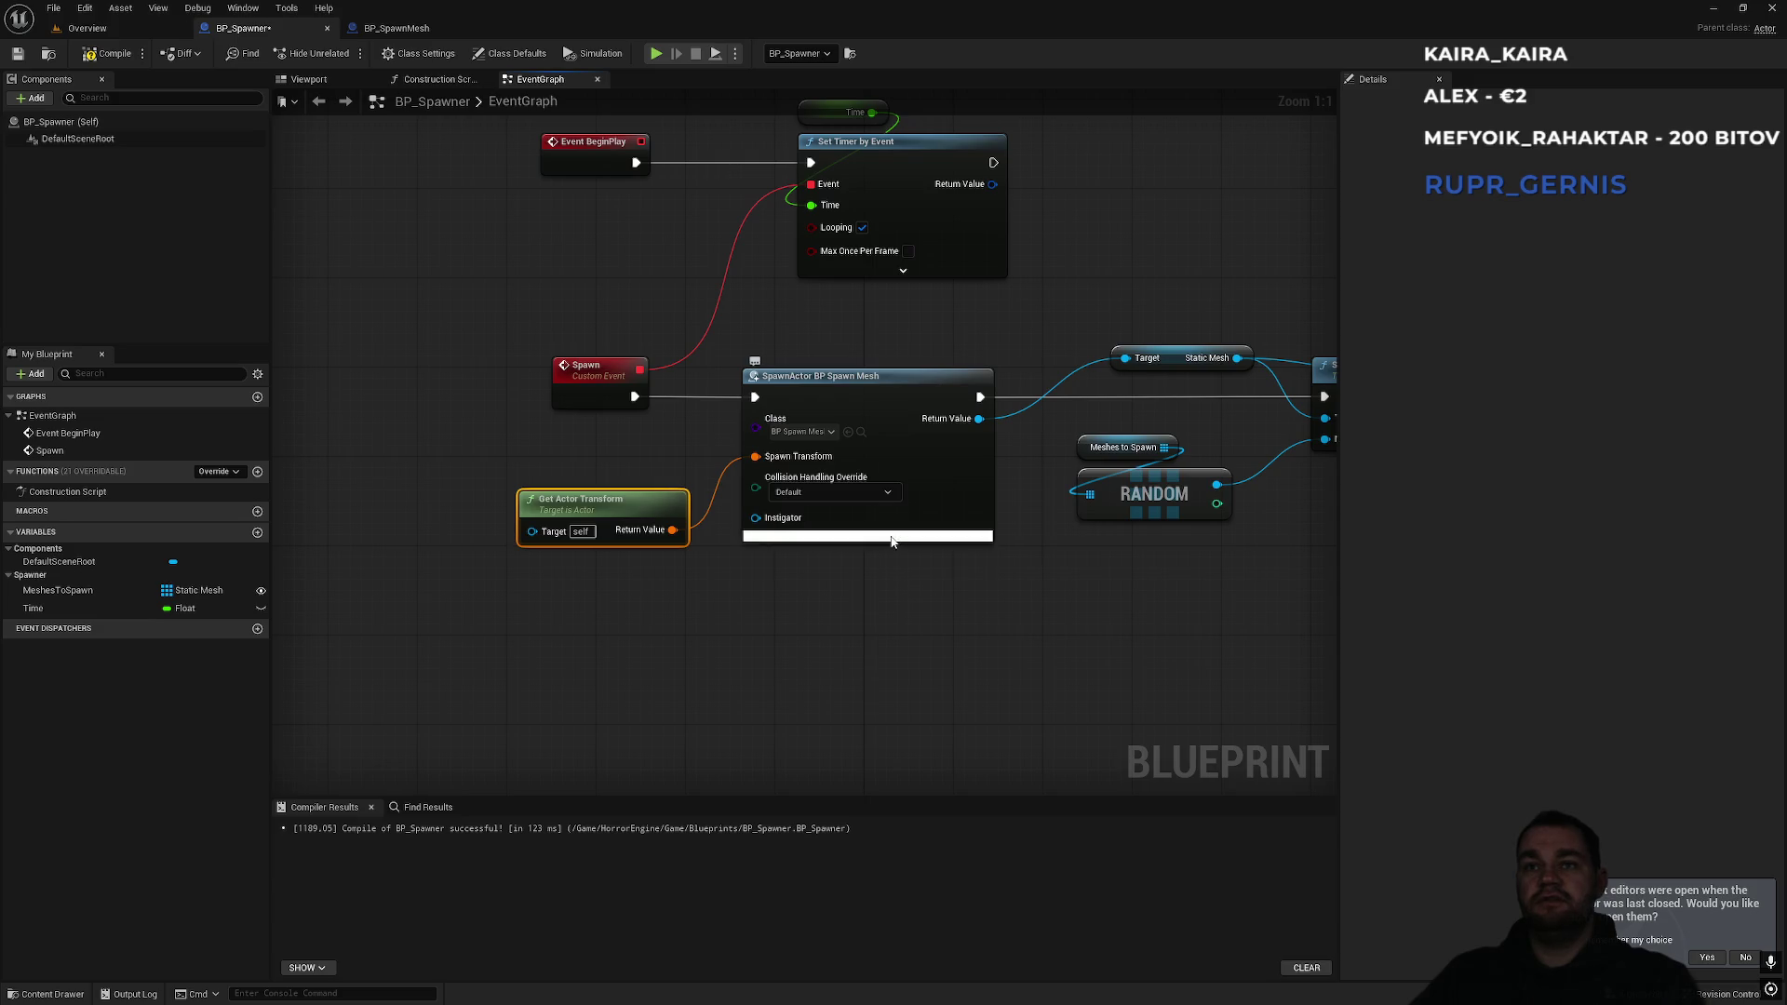
left_click(892, 537)
scroll(899, 693, "down", 1)
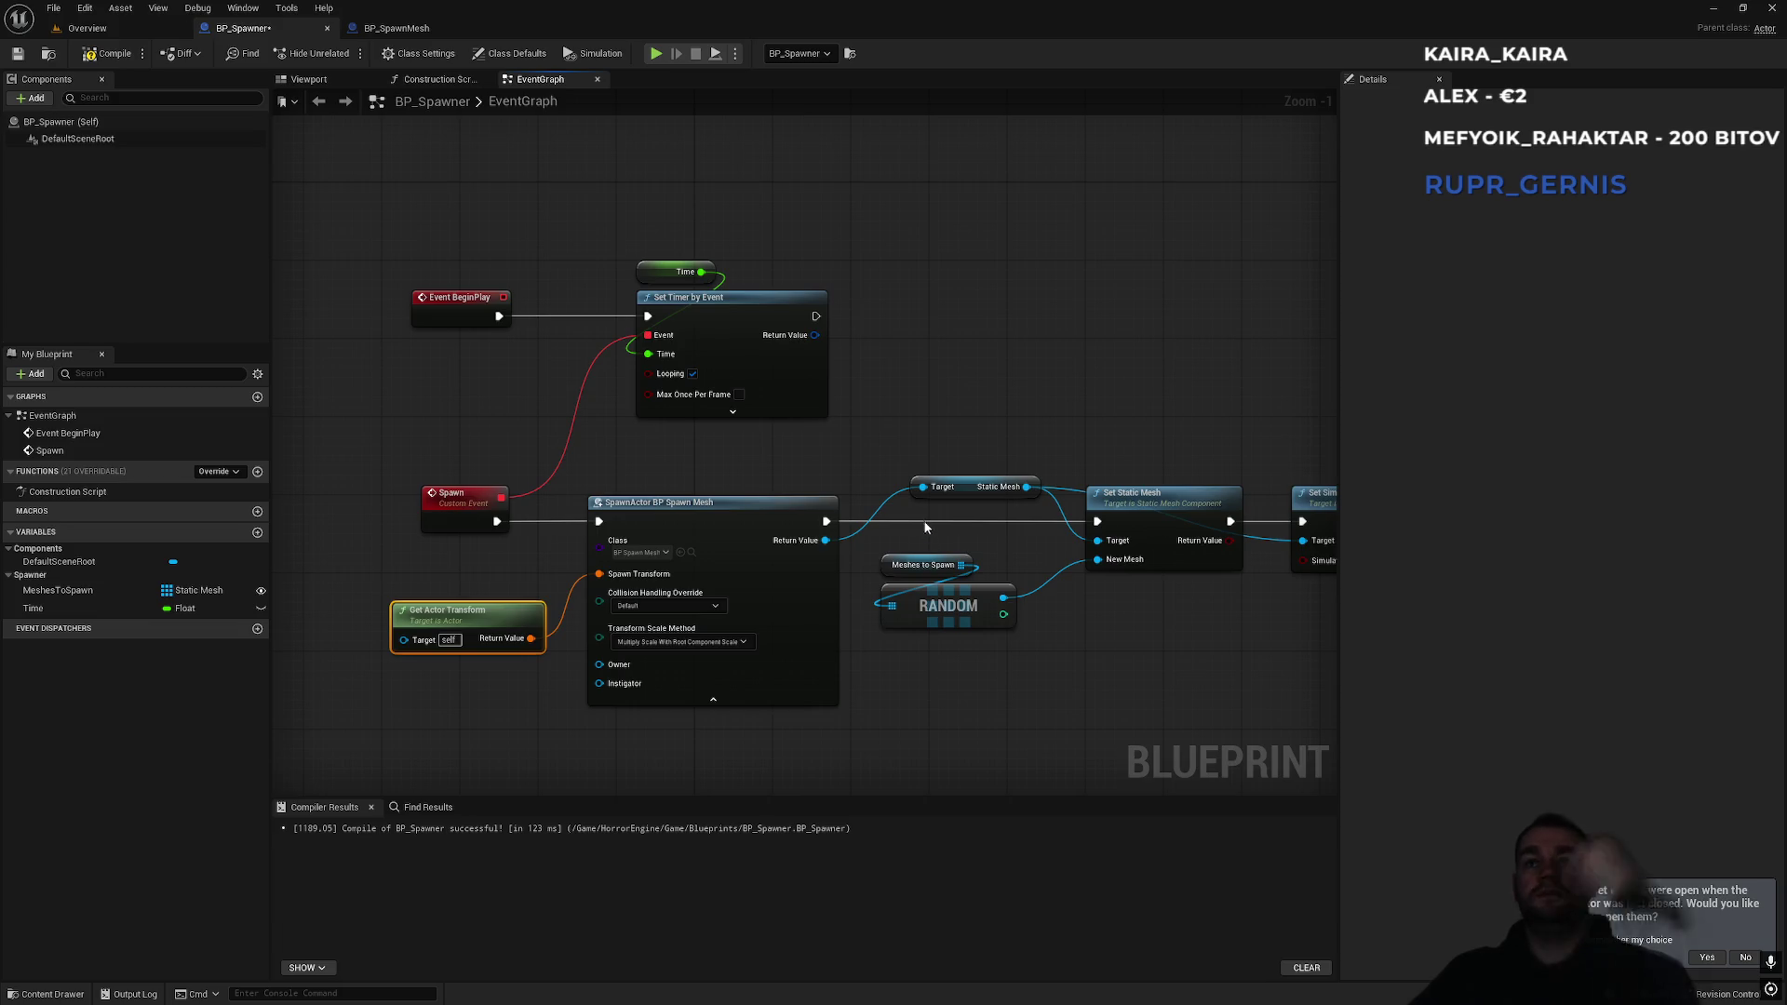
left_click_drag(1035, 420, 884, 421)
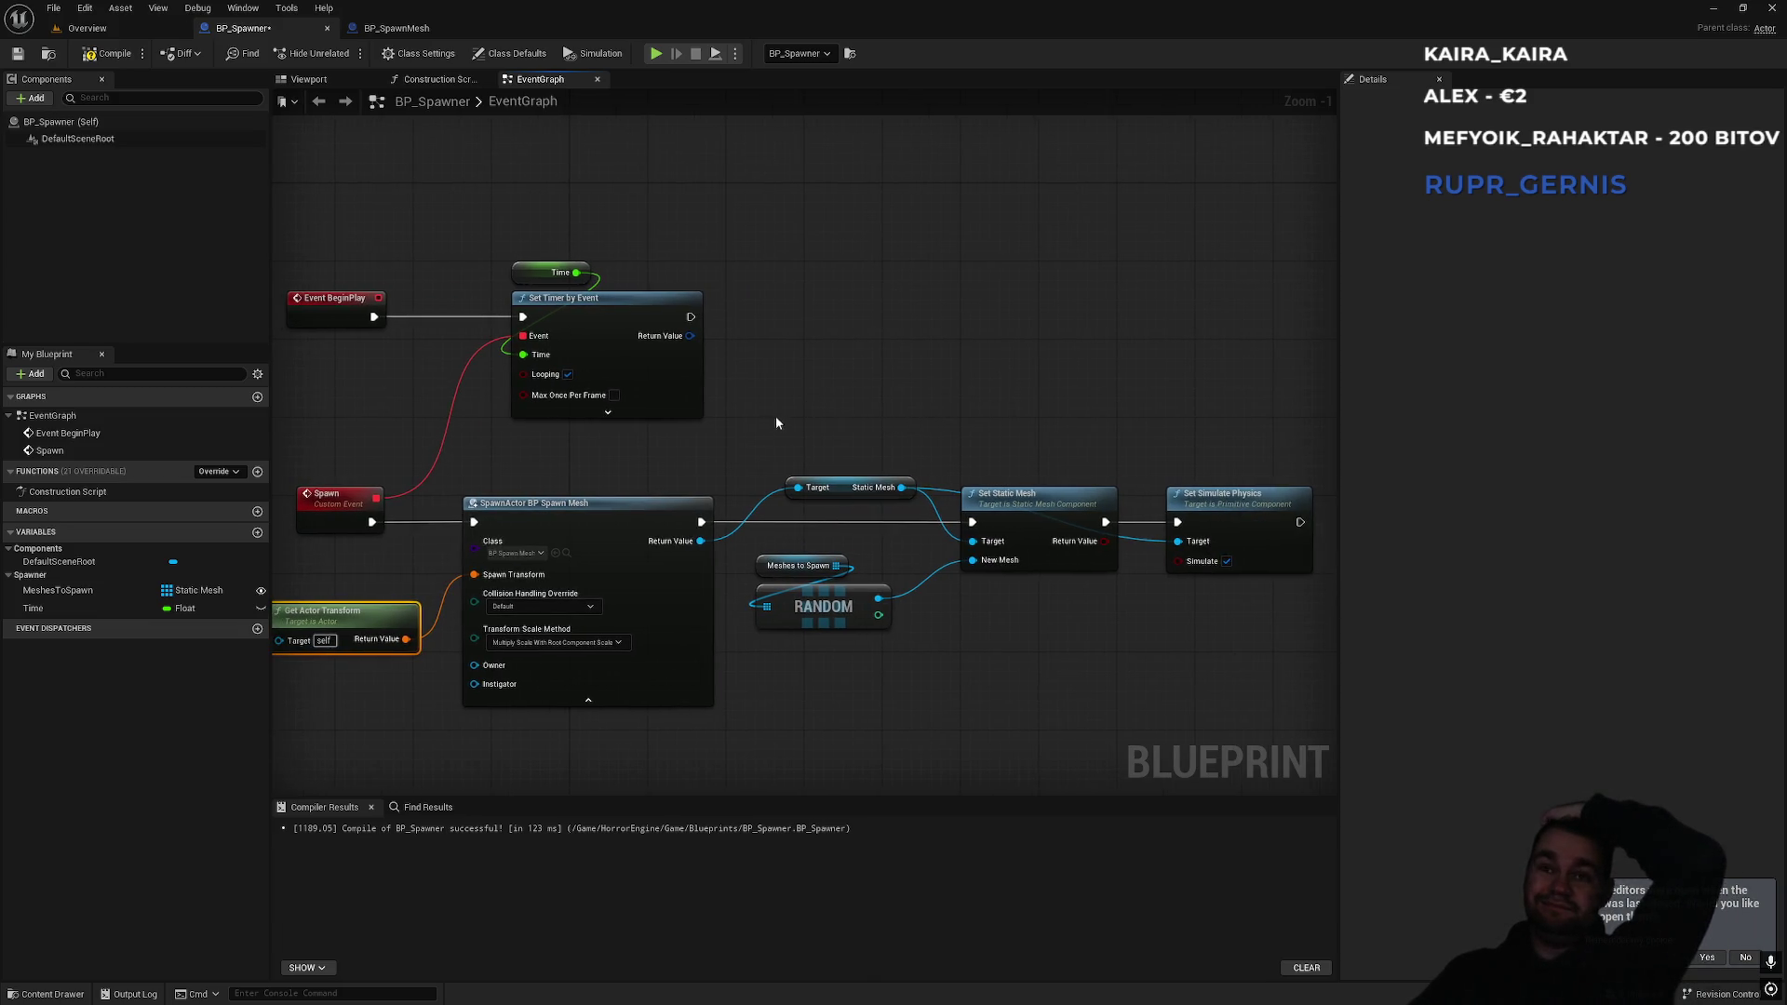
Look at the spawner in the level, then return to the BP_Spawner event graph.
left_click(144, 34)
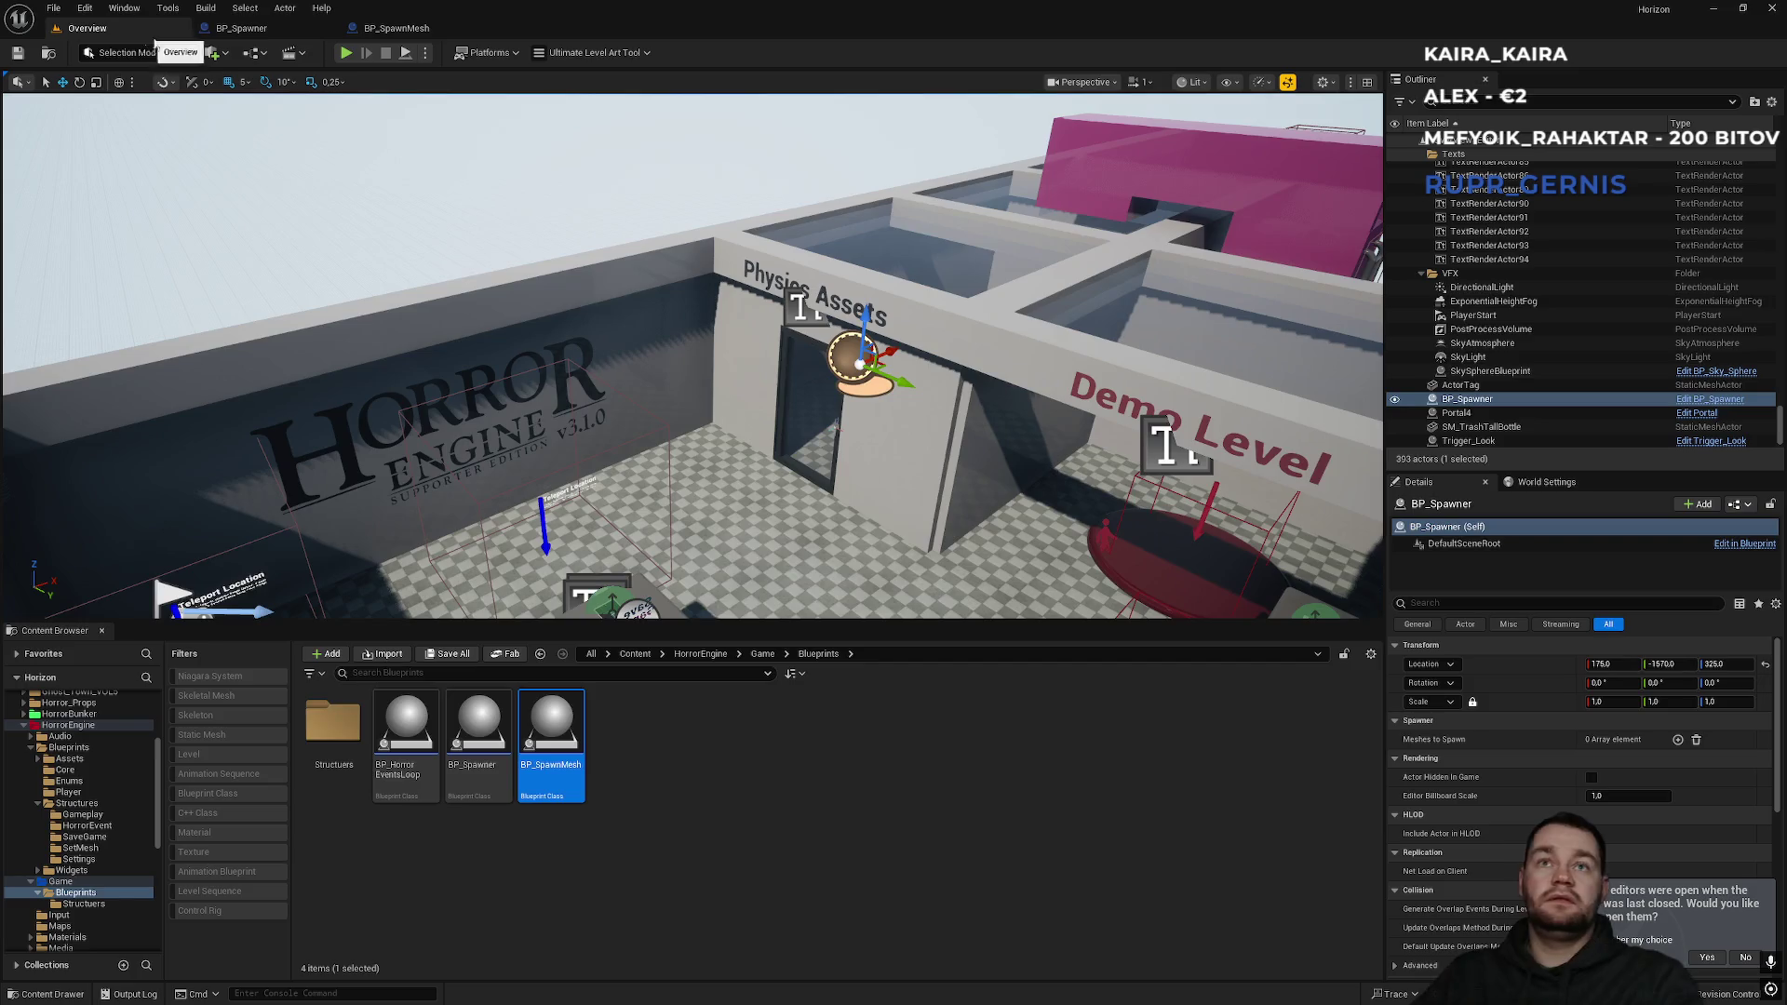
left_click_drag(876, 370, 1061, 378)
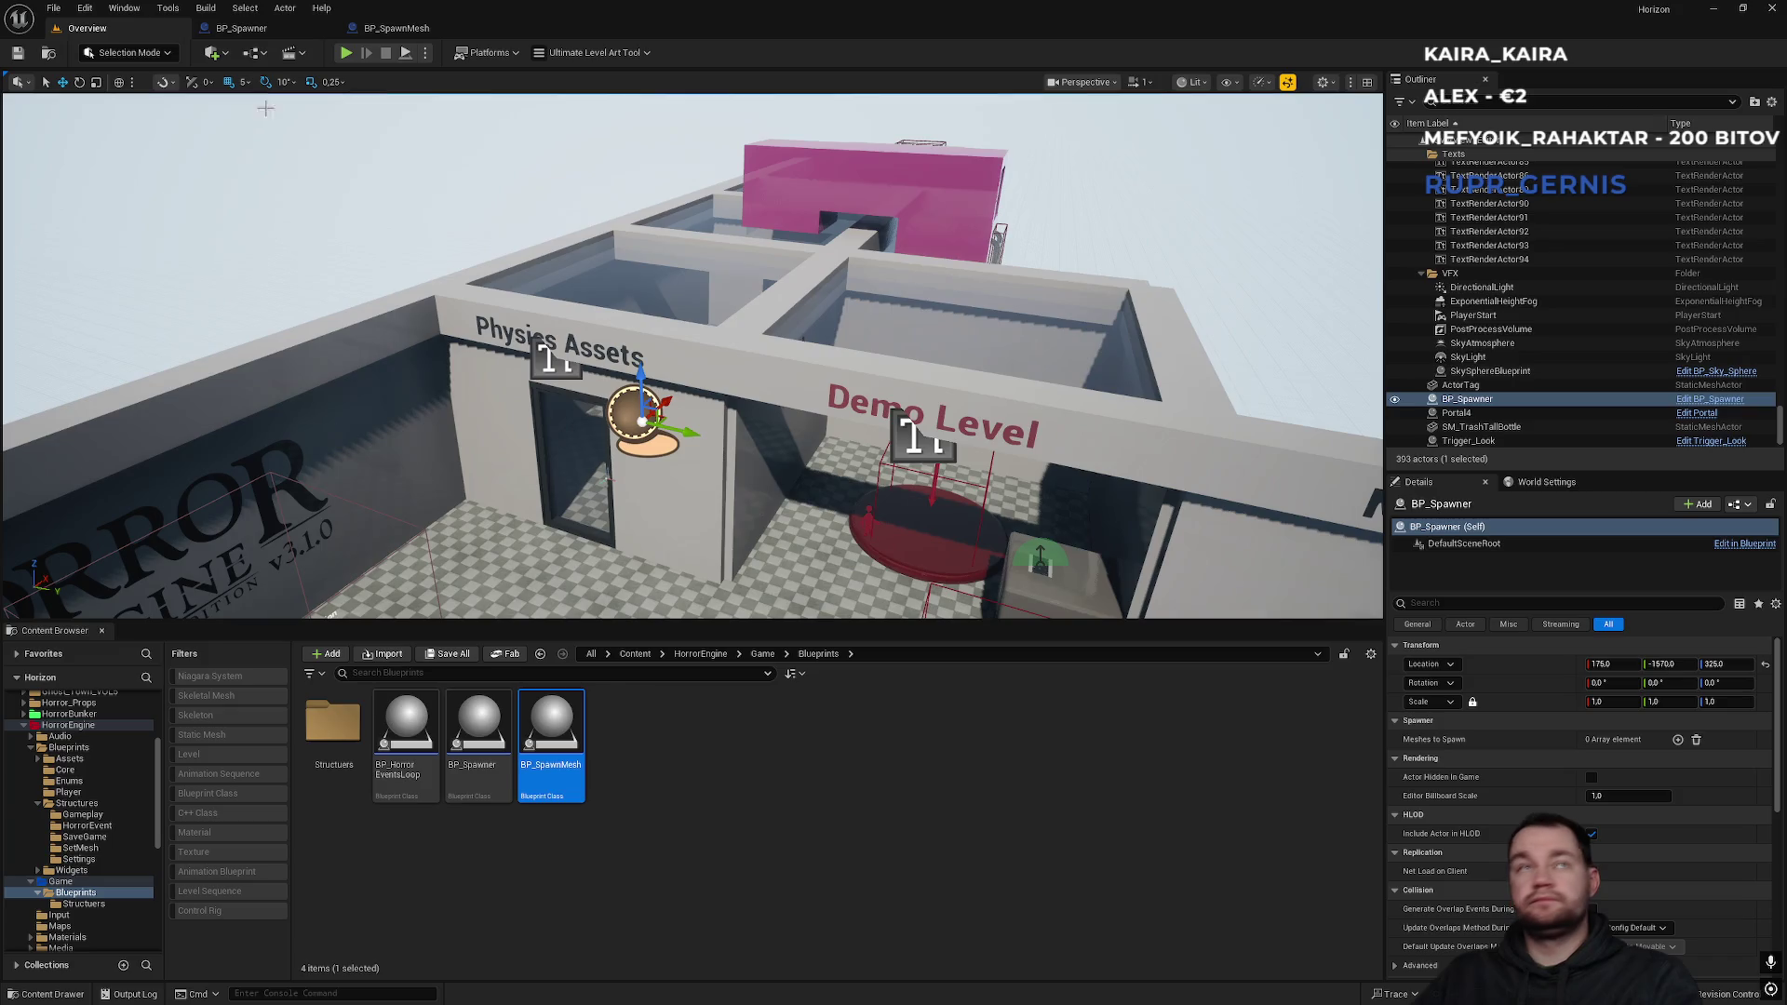
left_click(404, 31)
left_click(276, 28)
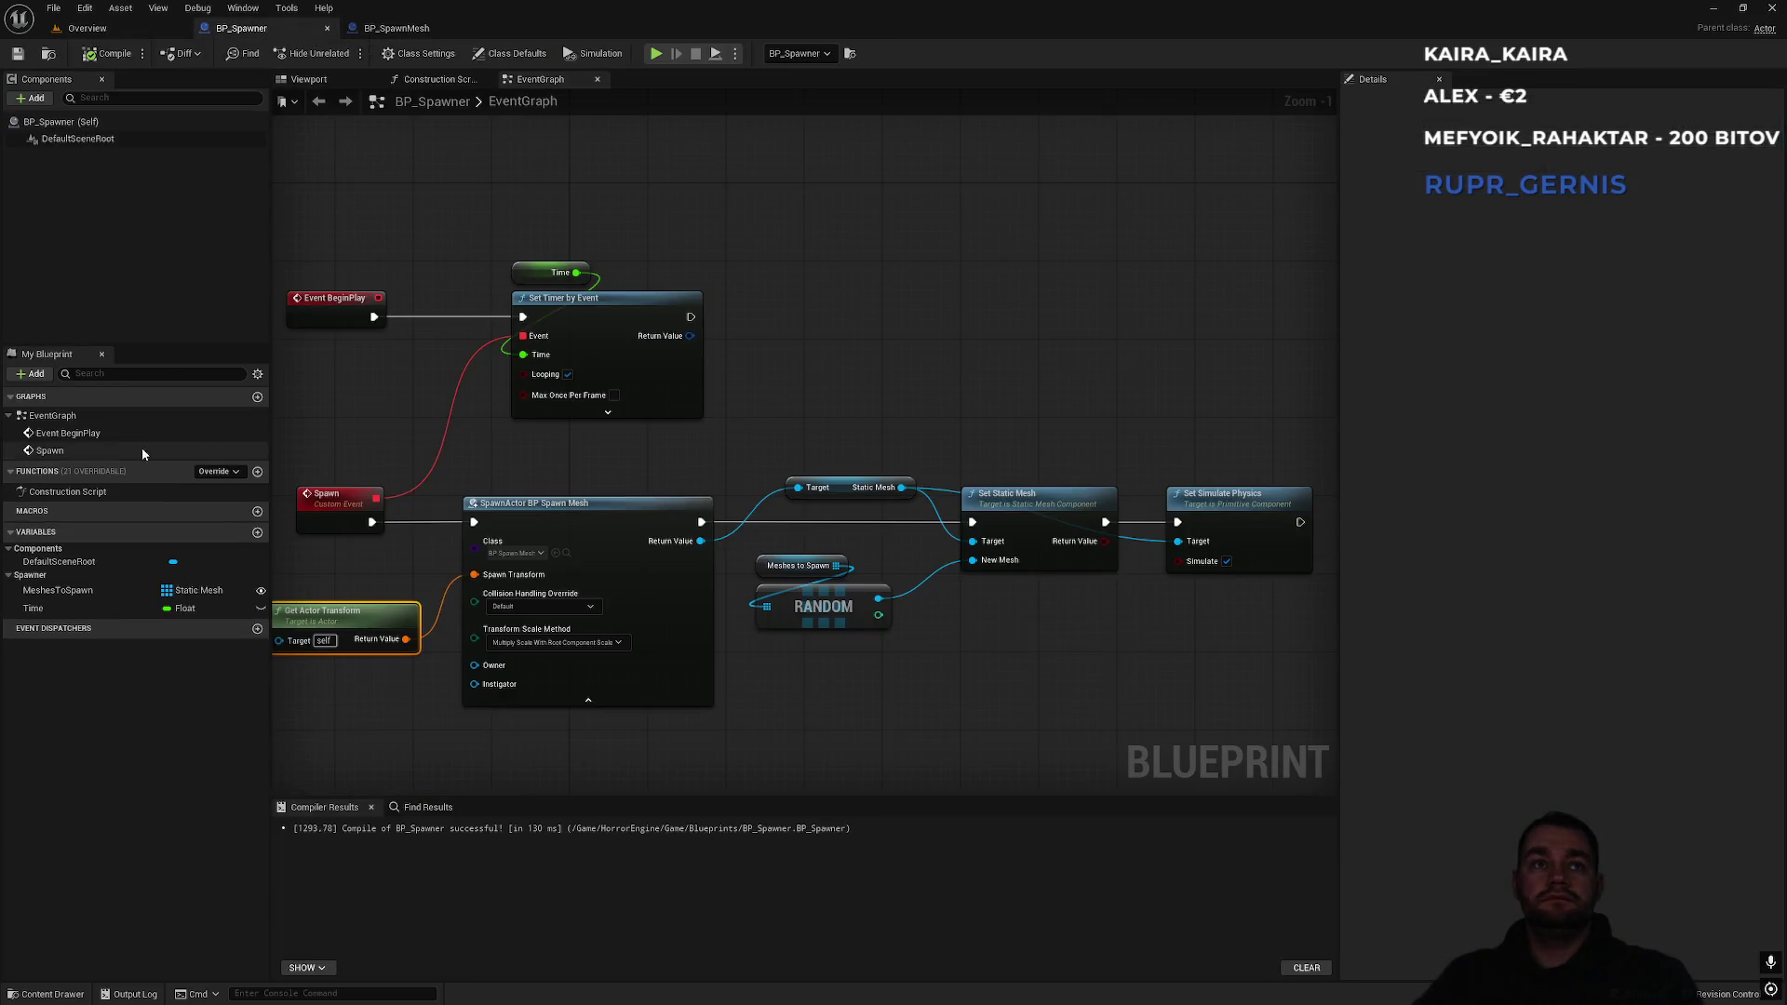
Make Time Instance Editable and Expose on Spawn, compile, and return to the level.
left_click(60, 608)
left_click(1561, 199)
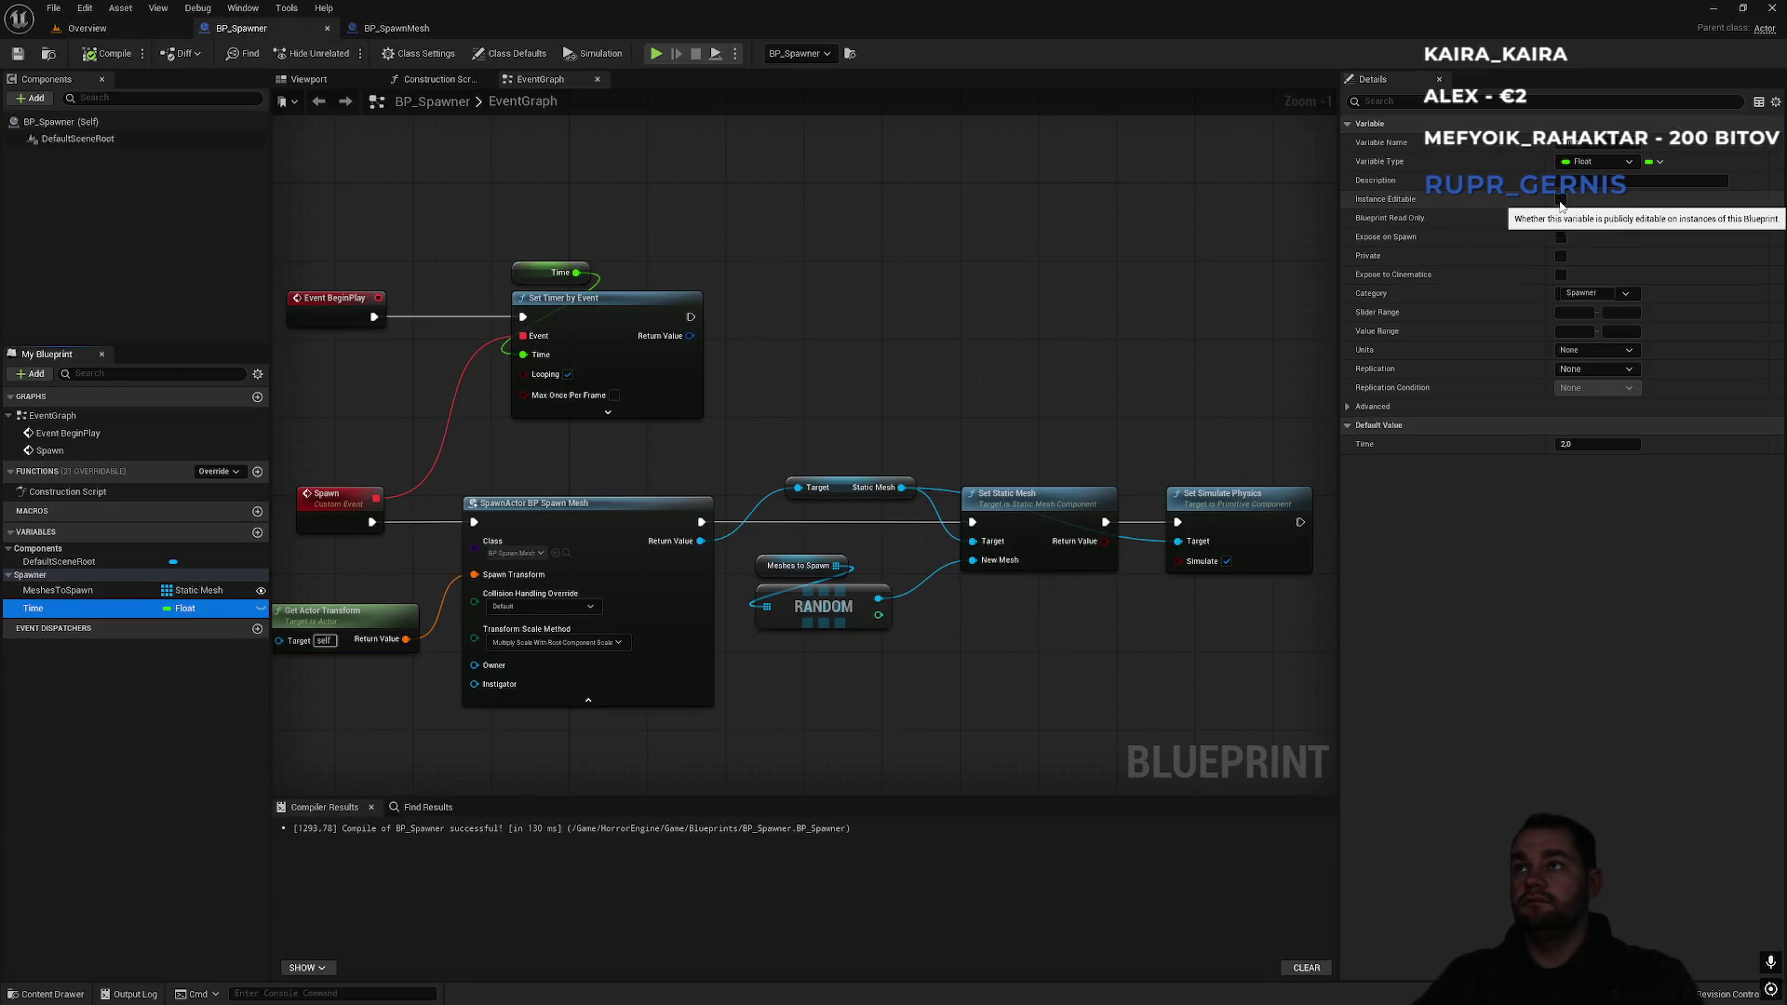
left_click(1561, 236)
left_click(110, 53)
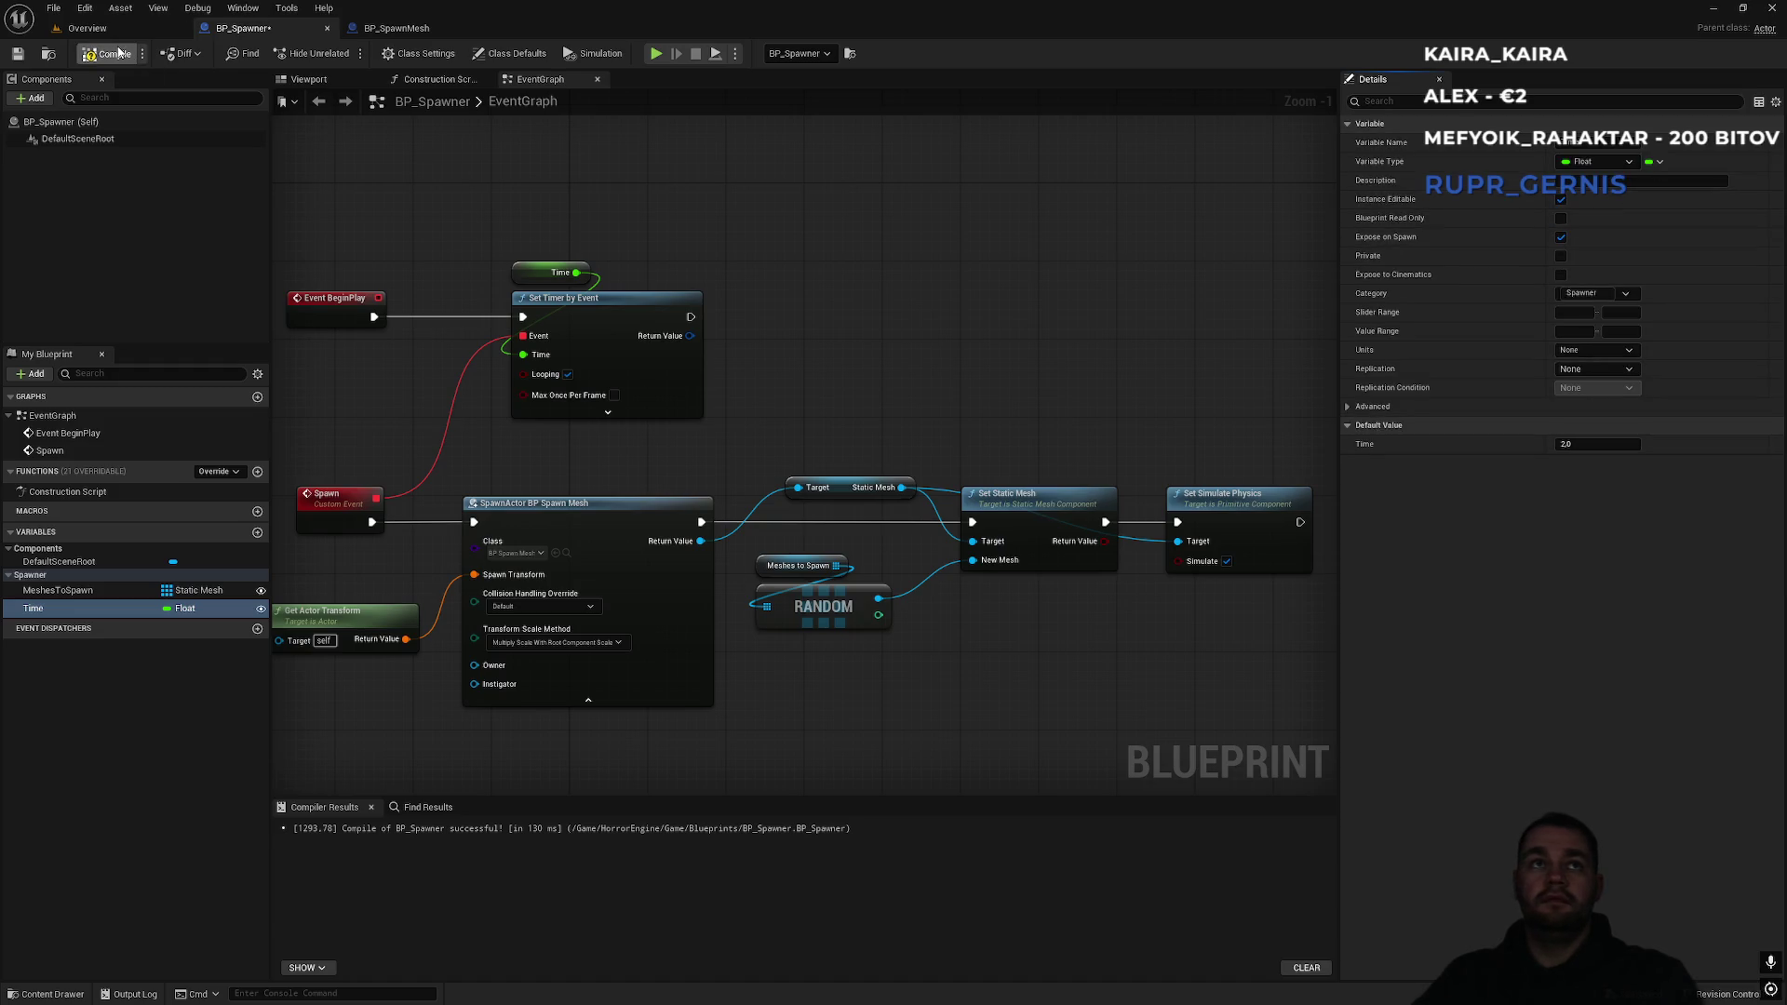
left_click(137, 37)
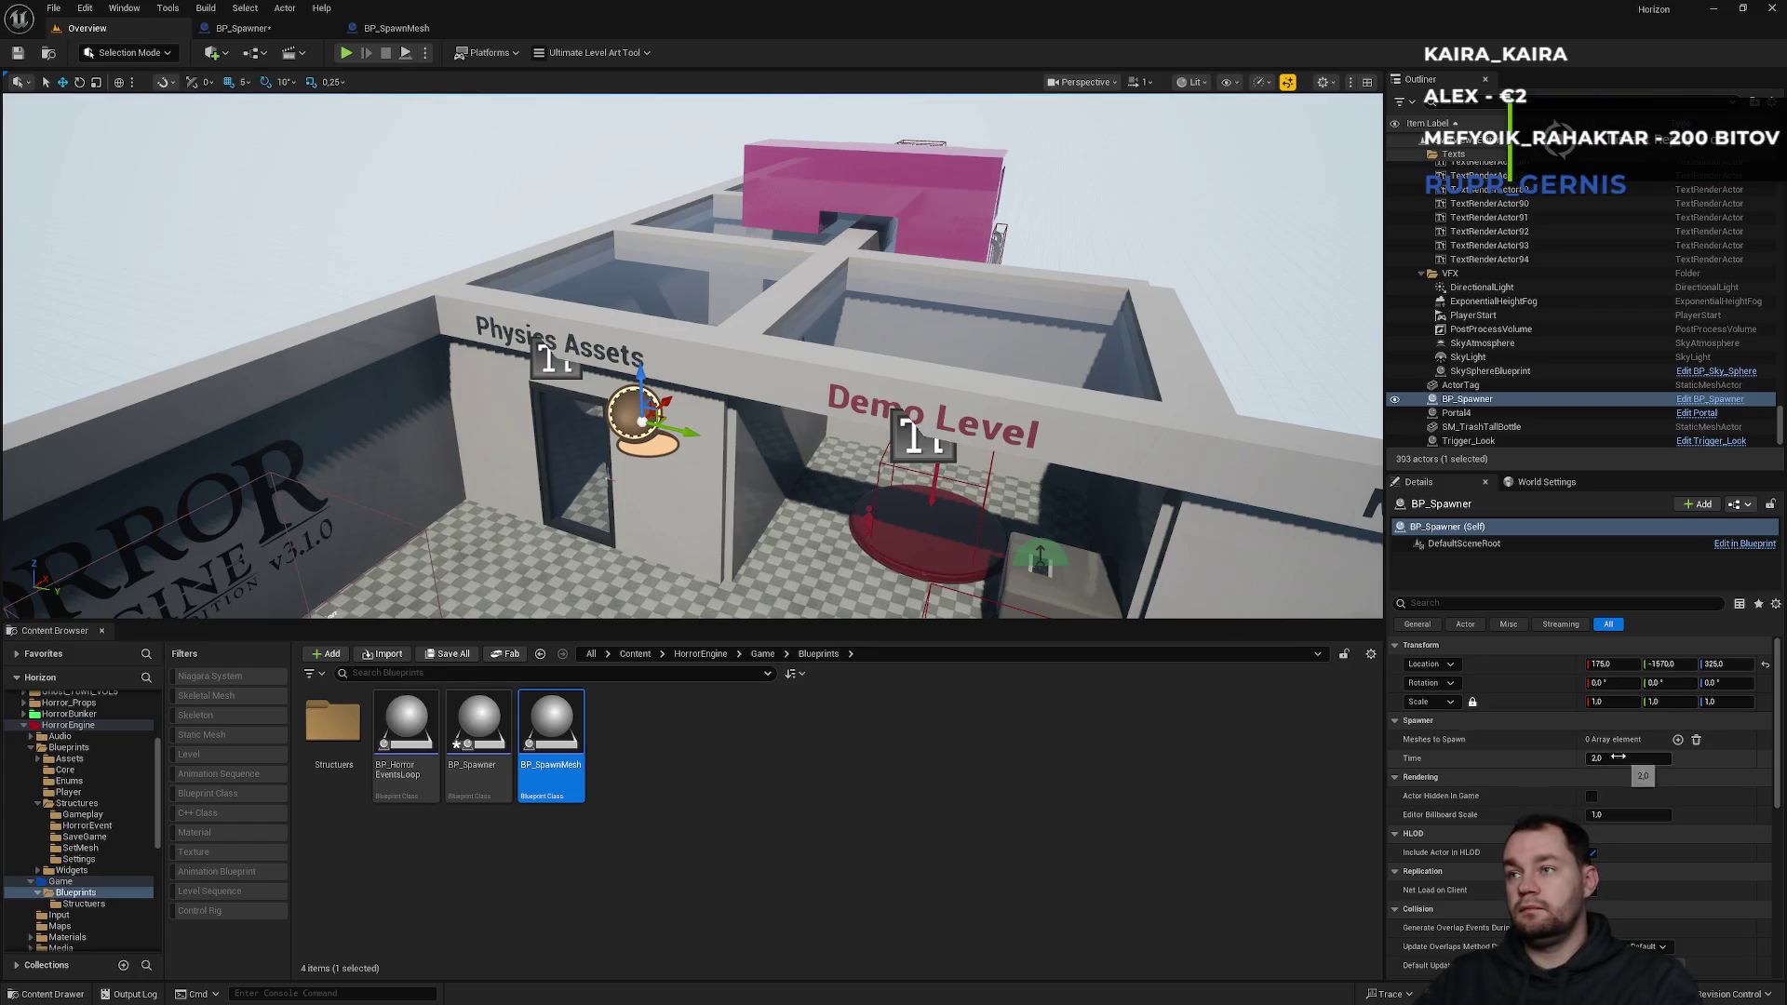
Add a Meshes to Spawn element and set it to Bench.
left_click(1678, 742)
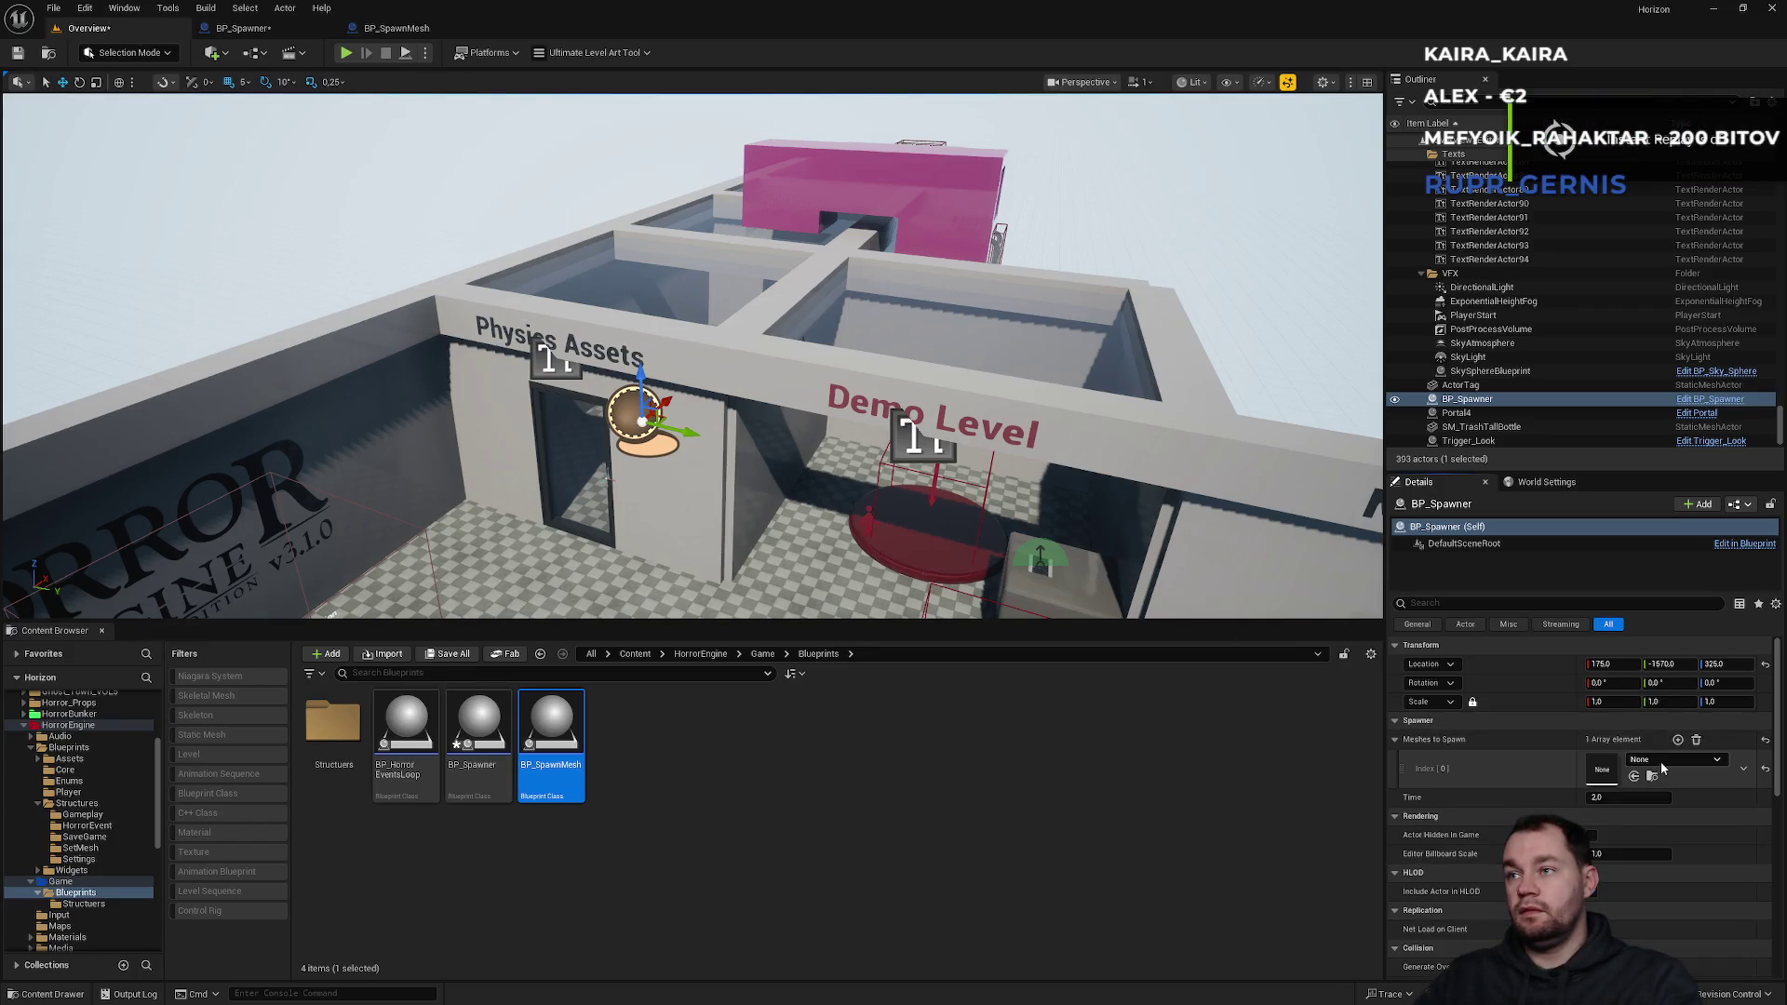
left_click(1656, 758)
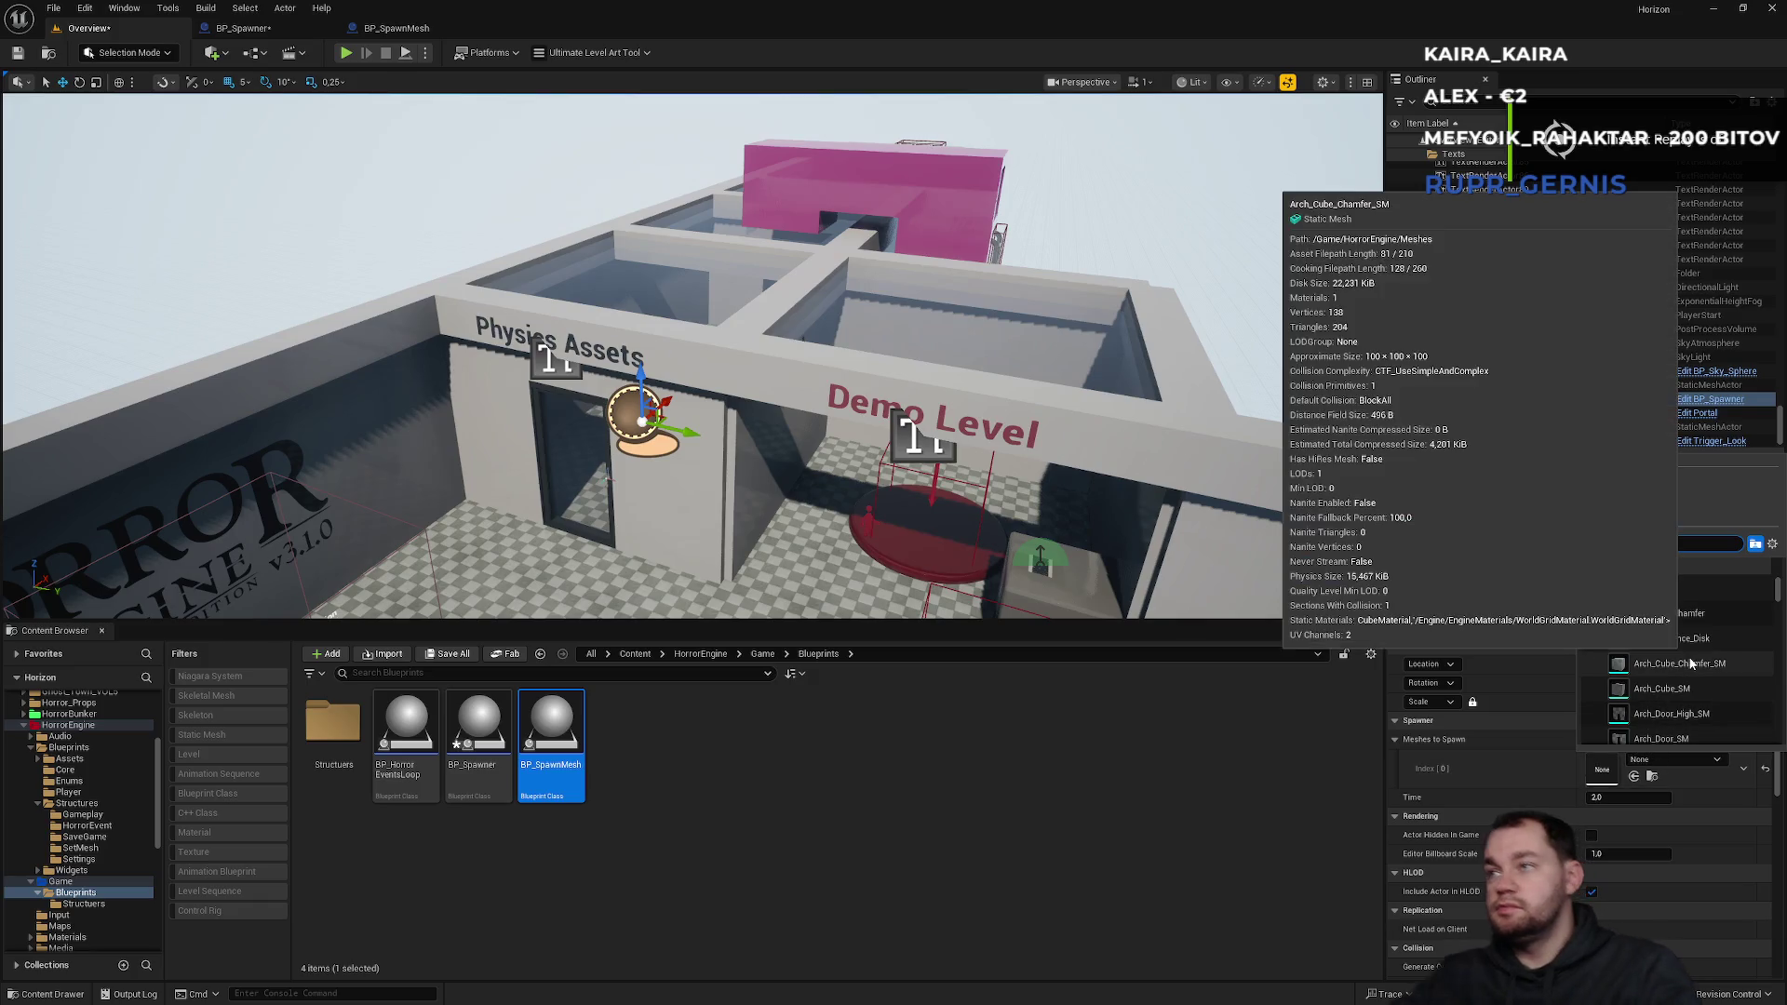
scroll(1660, 618, "down", 3)
scroll(1670, 651, "down", 3)
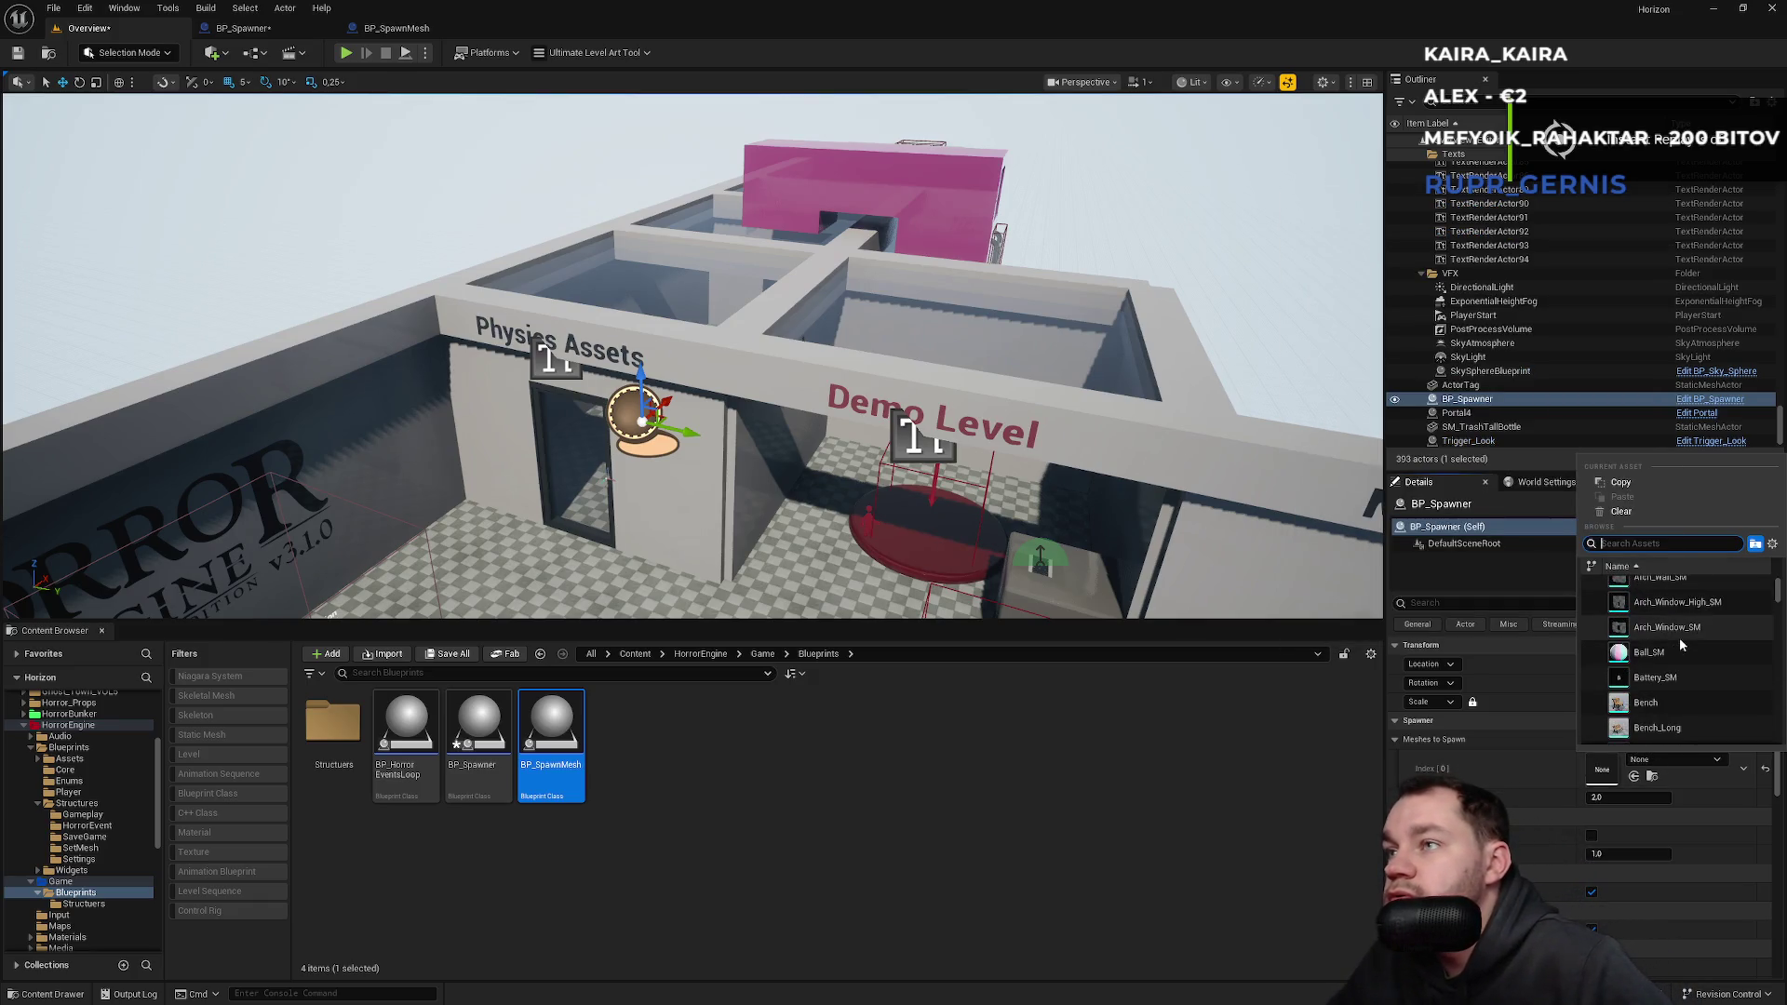
left_click(1654, 703)
Add a second Meshes to Spawn element and set it to Valve_SM.
left_click(1678, 739)
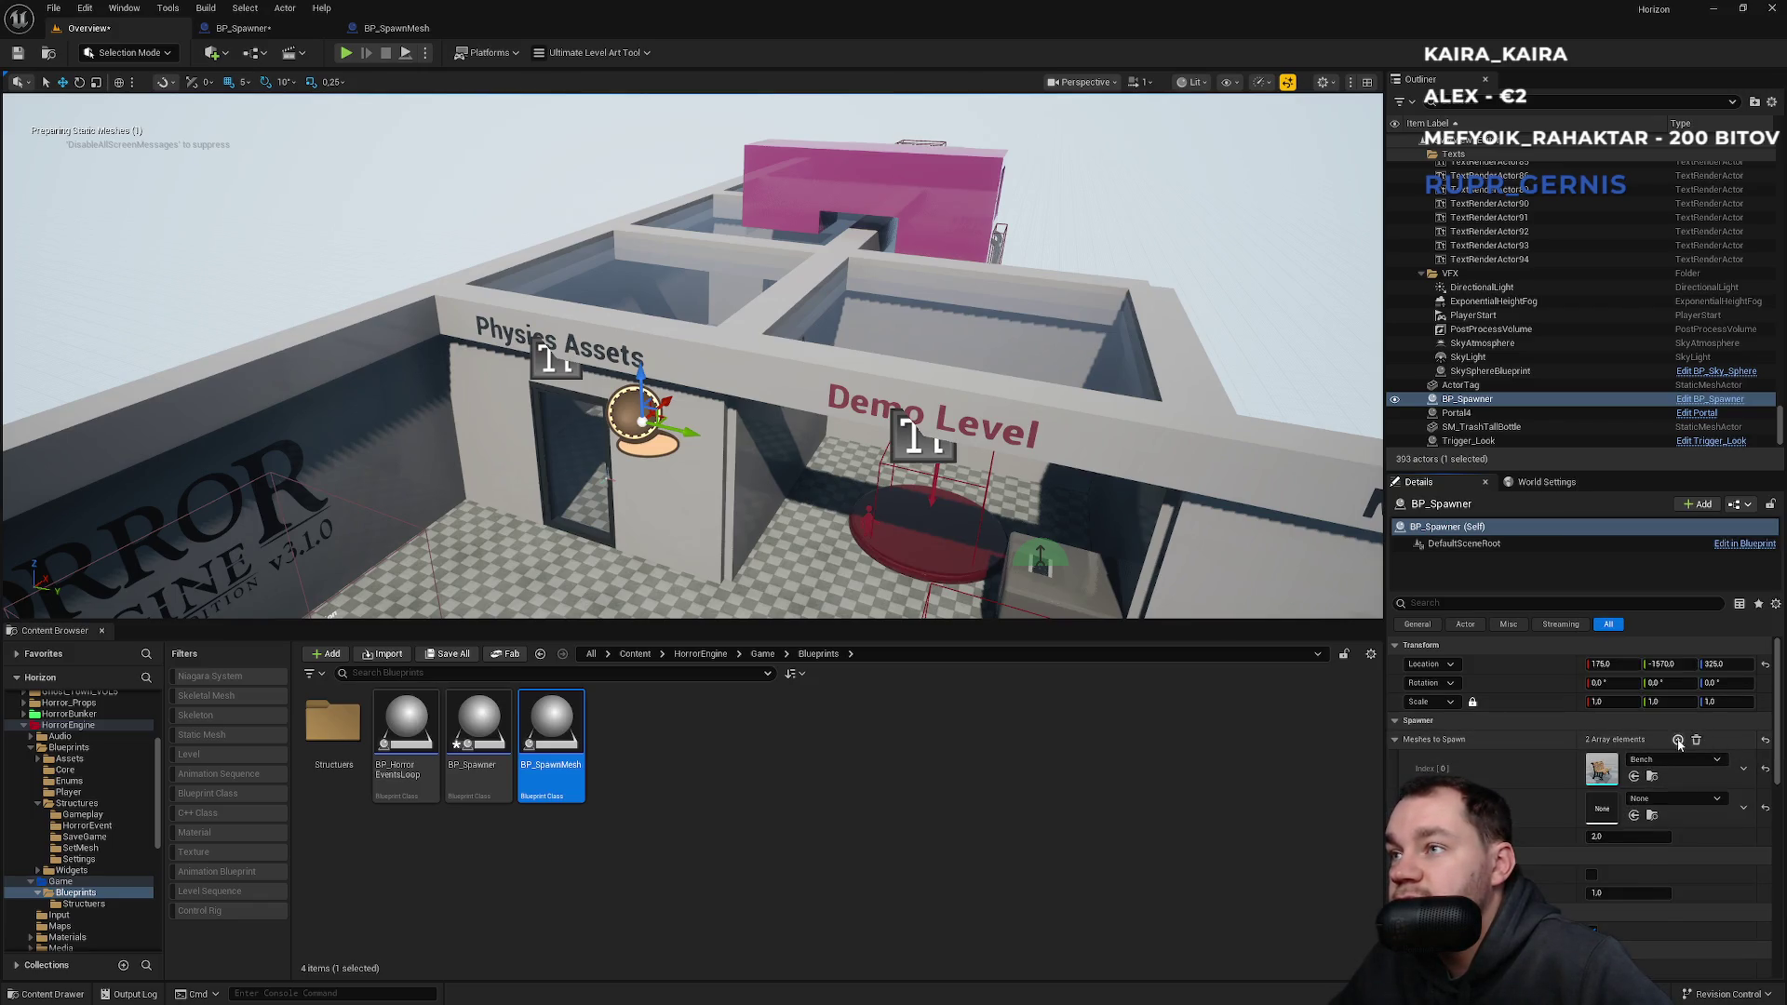
left_click(1666, 800)
scroll(1667, 724, "down", 10)
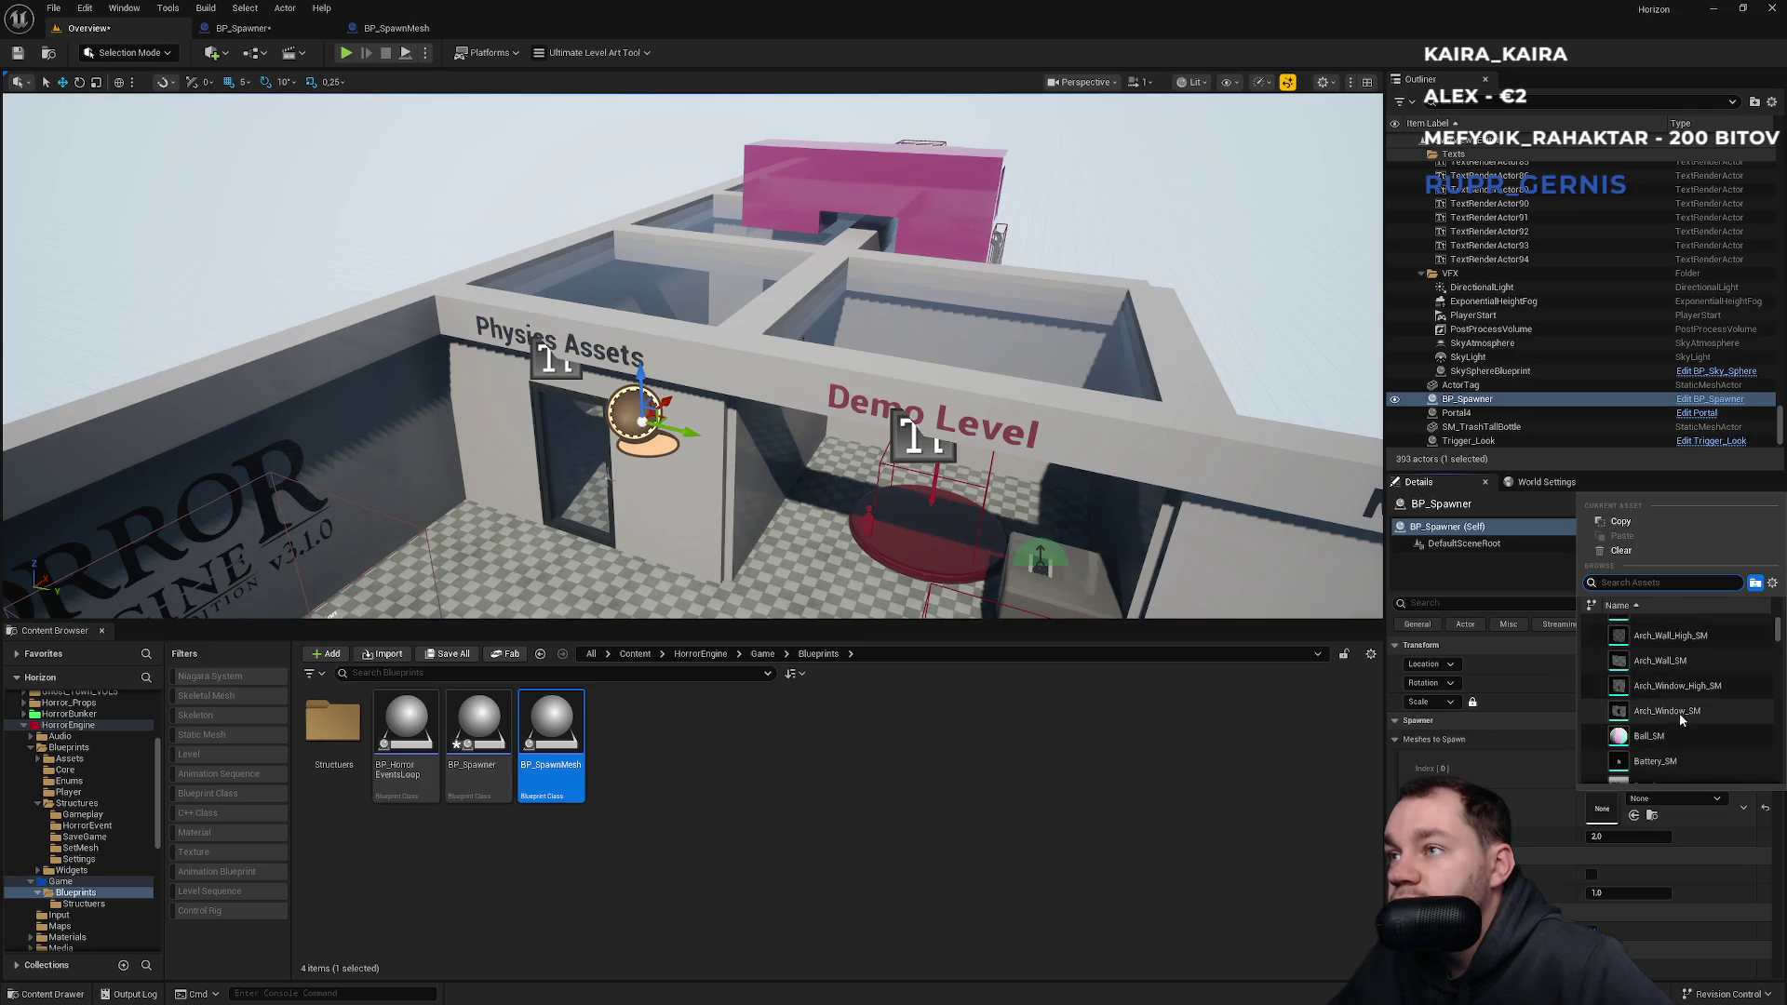
scroll(1682, 719, "down", 8)
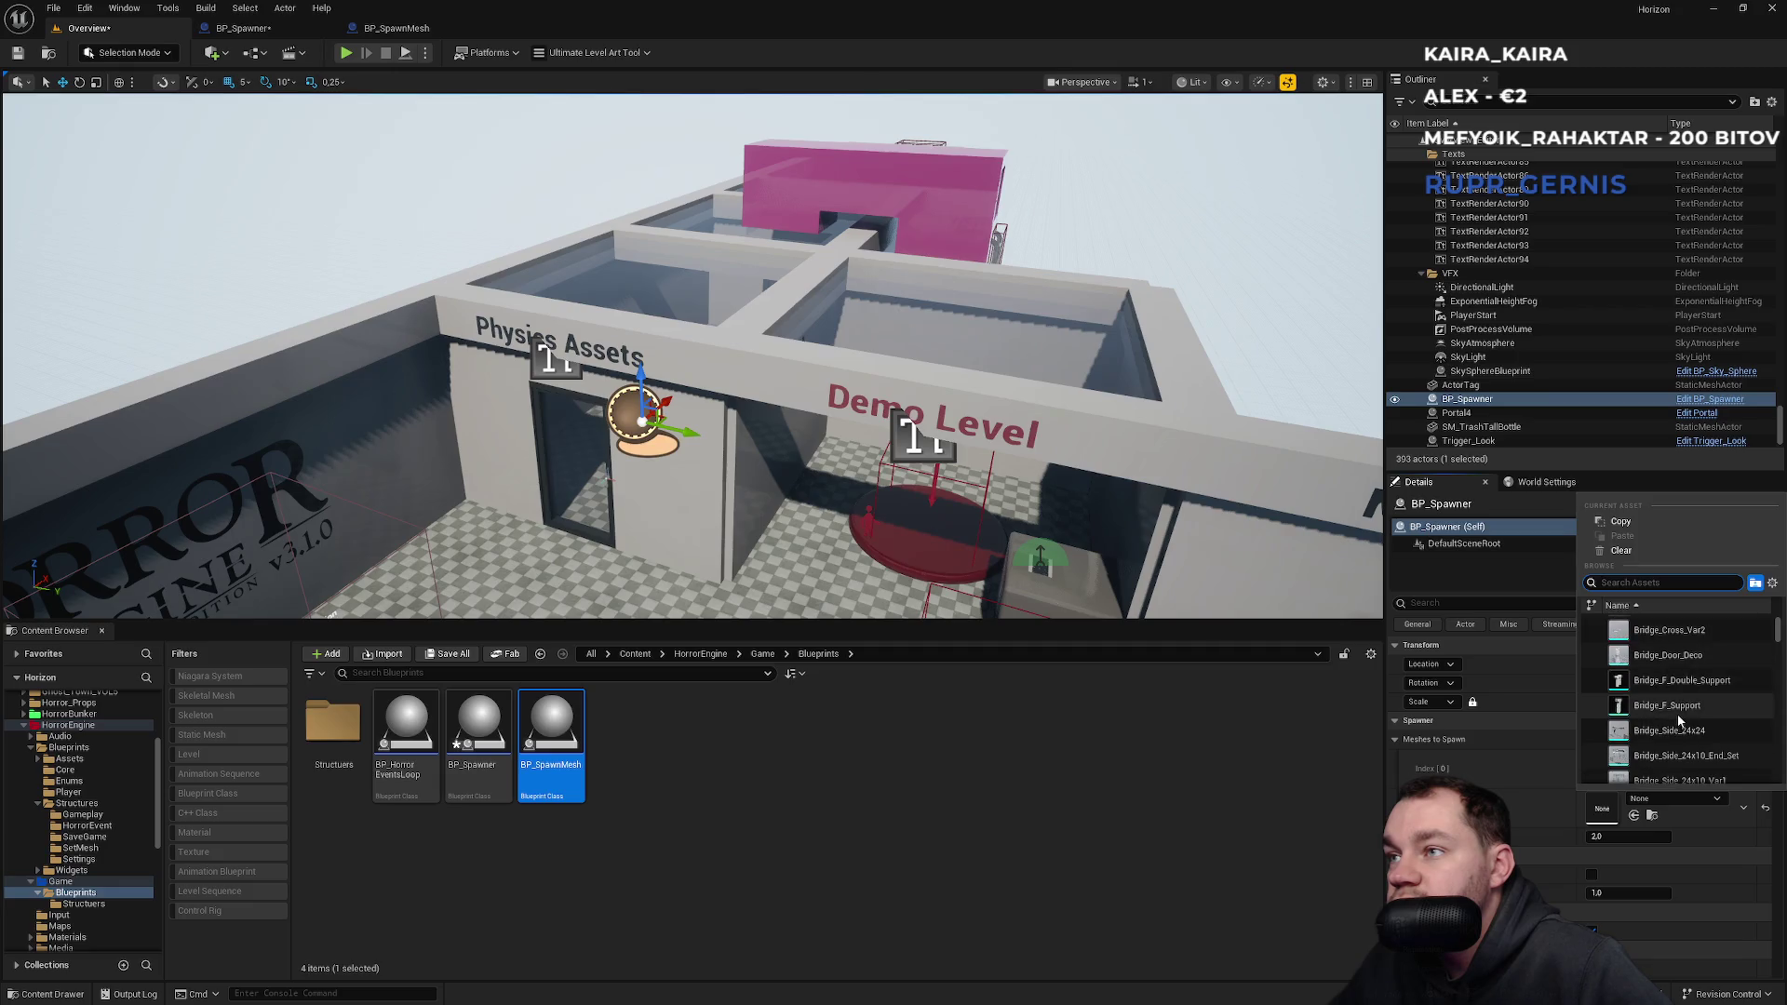
scroll(1666, 733, "down", 3)
scroll(1667, 738, "down", 3)
left_click_drag(1776, 629, 1778, 785)
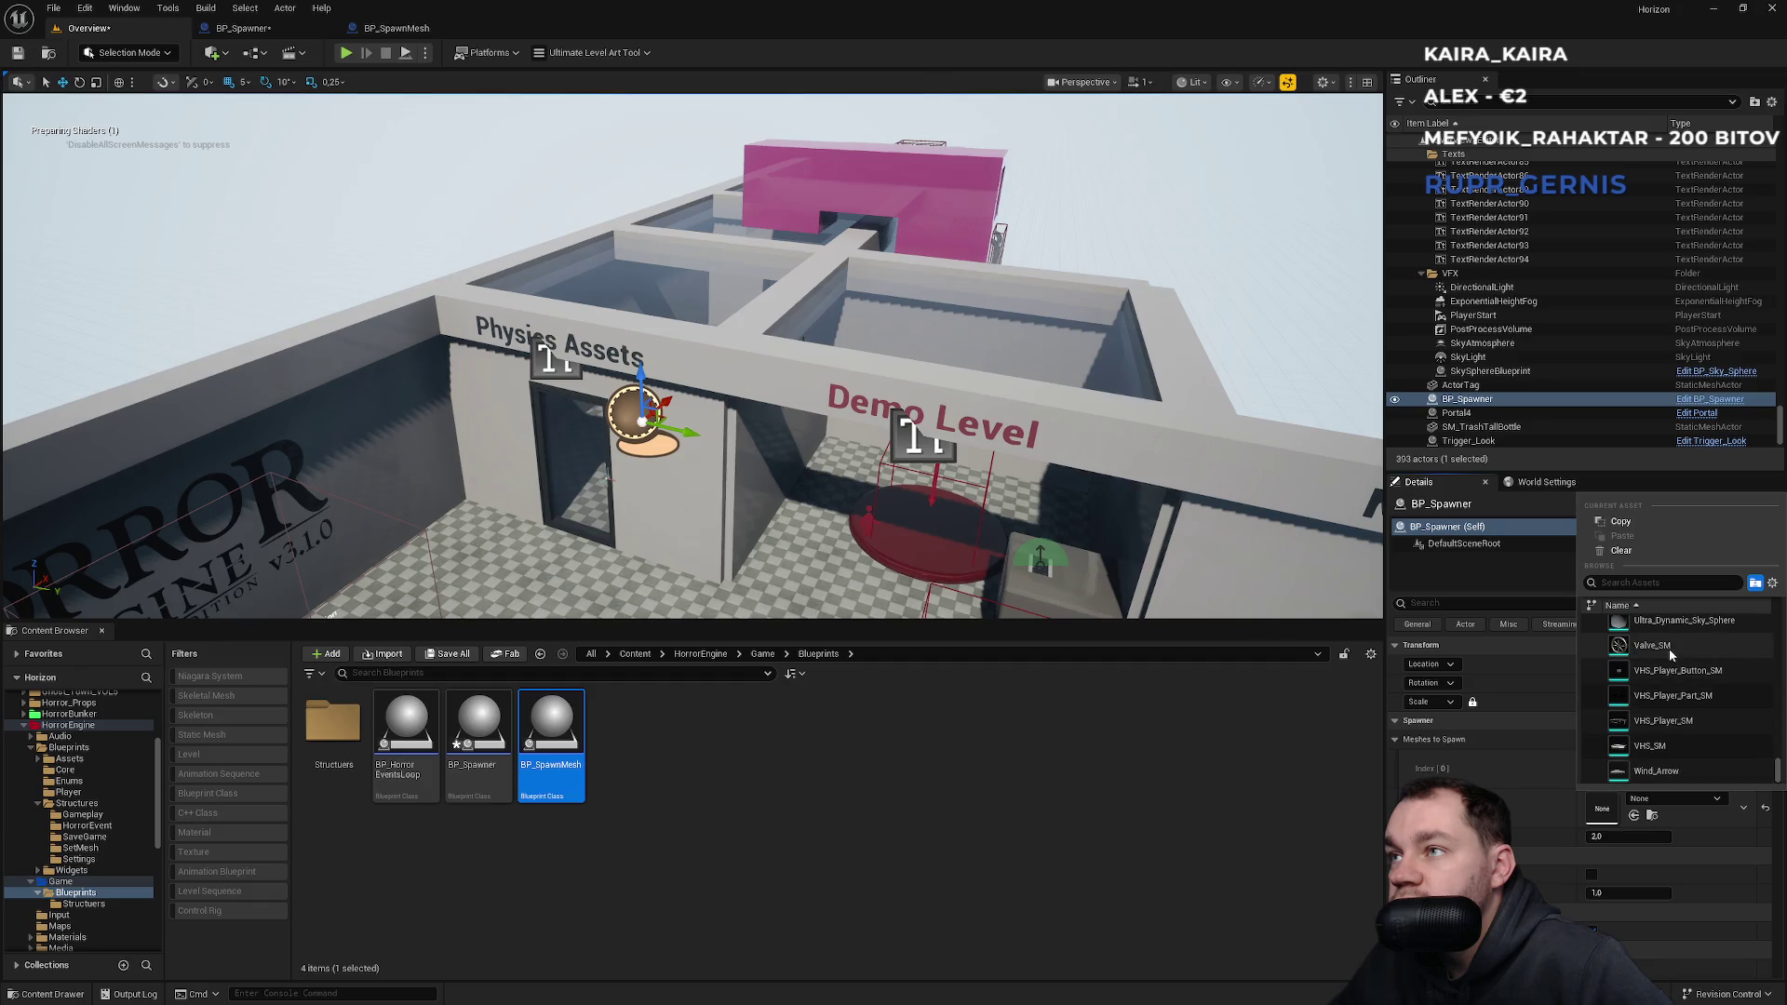
left_click(1652, 645)
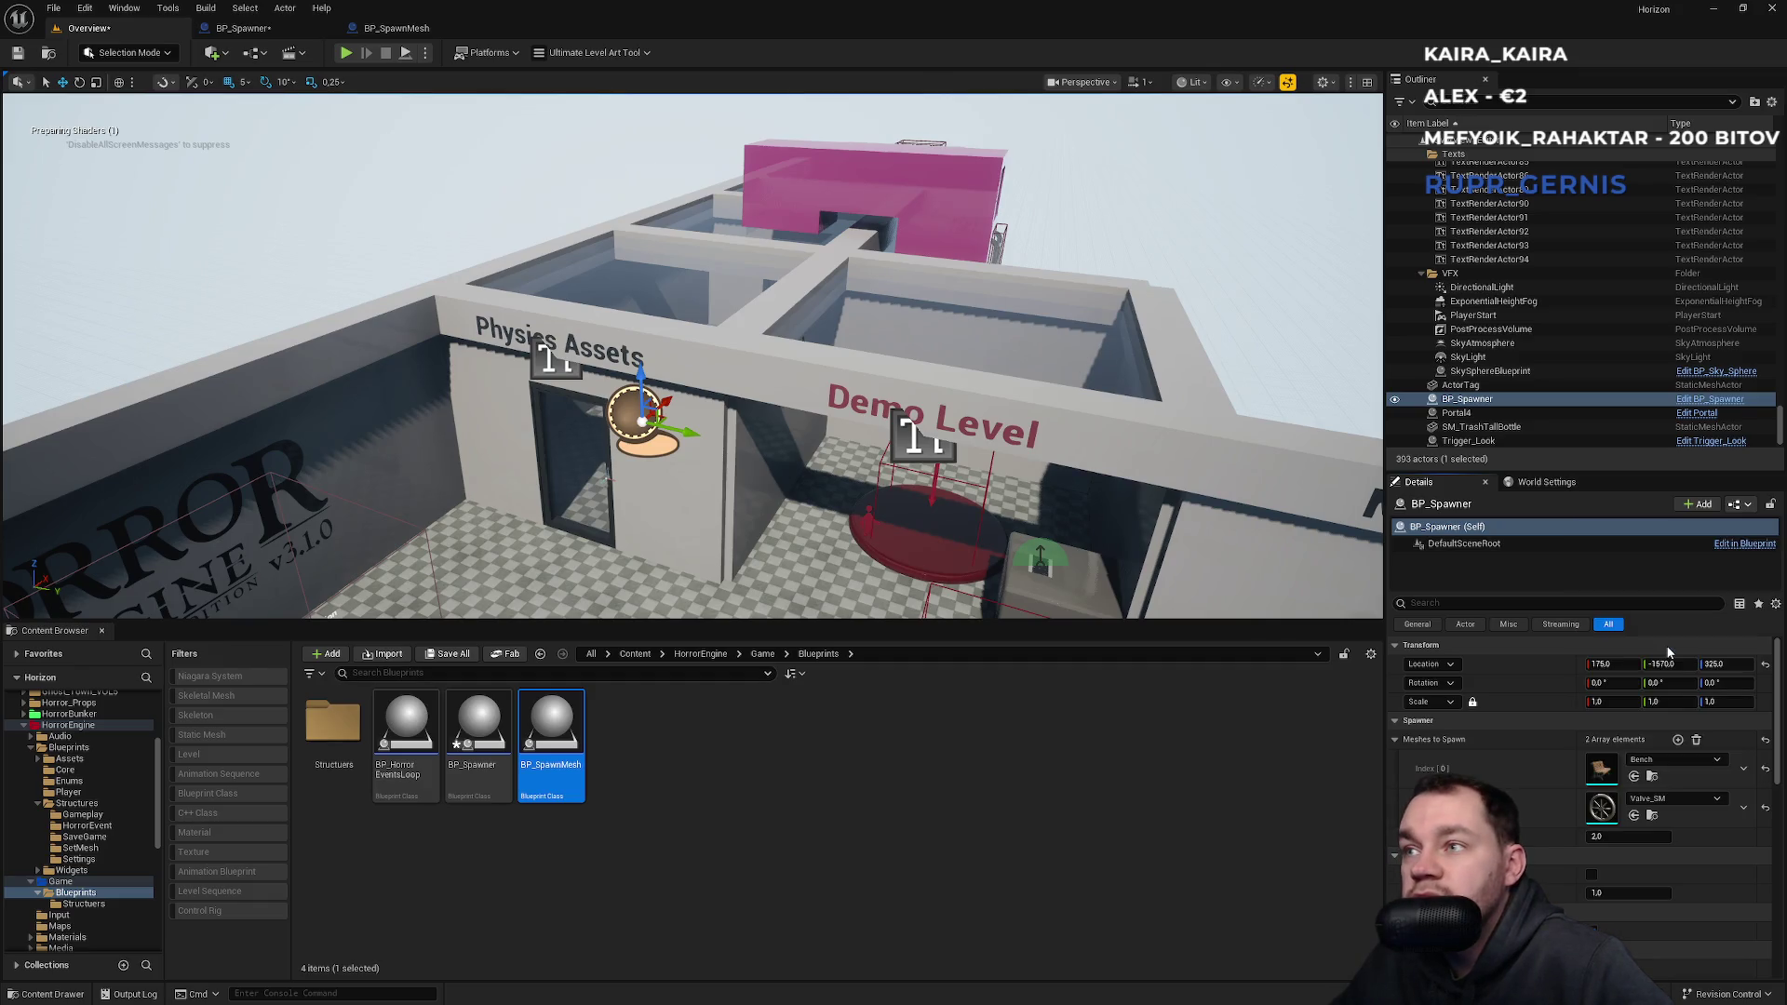
Simulate the level, select one of the spawned benches, then stop the simulation.
left_click(426, 53)
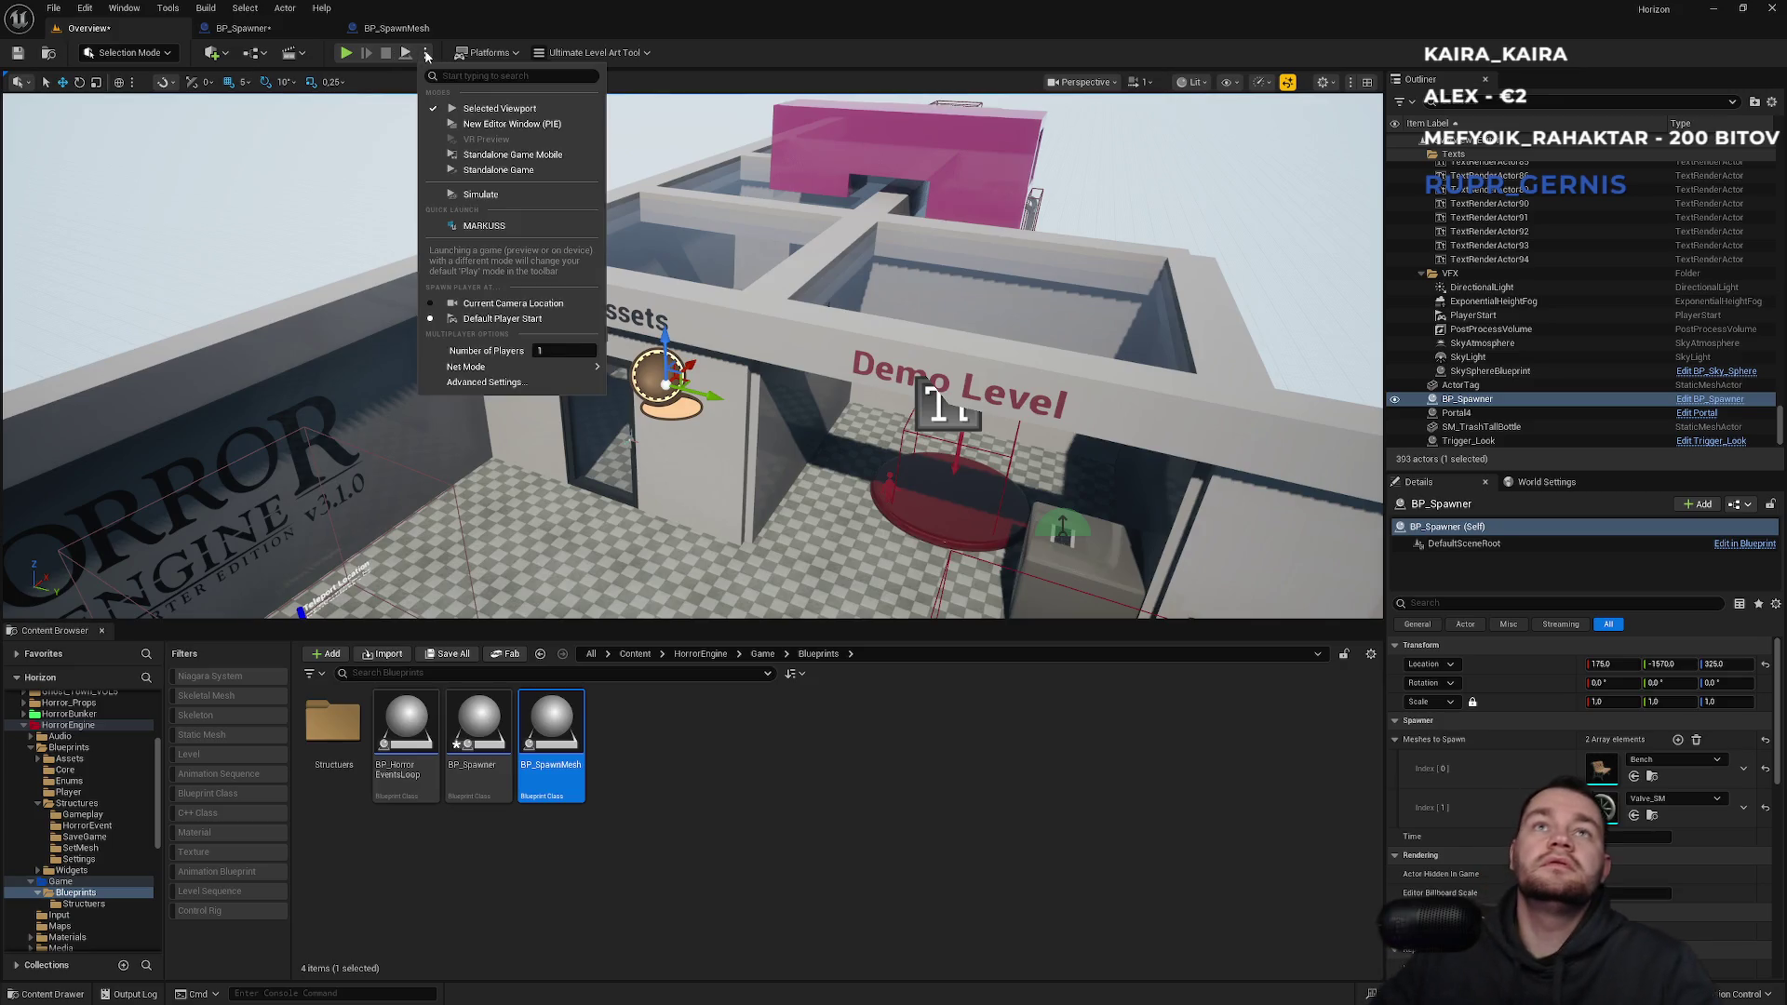
left_click(481, 193)
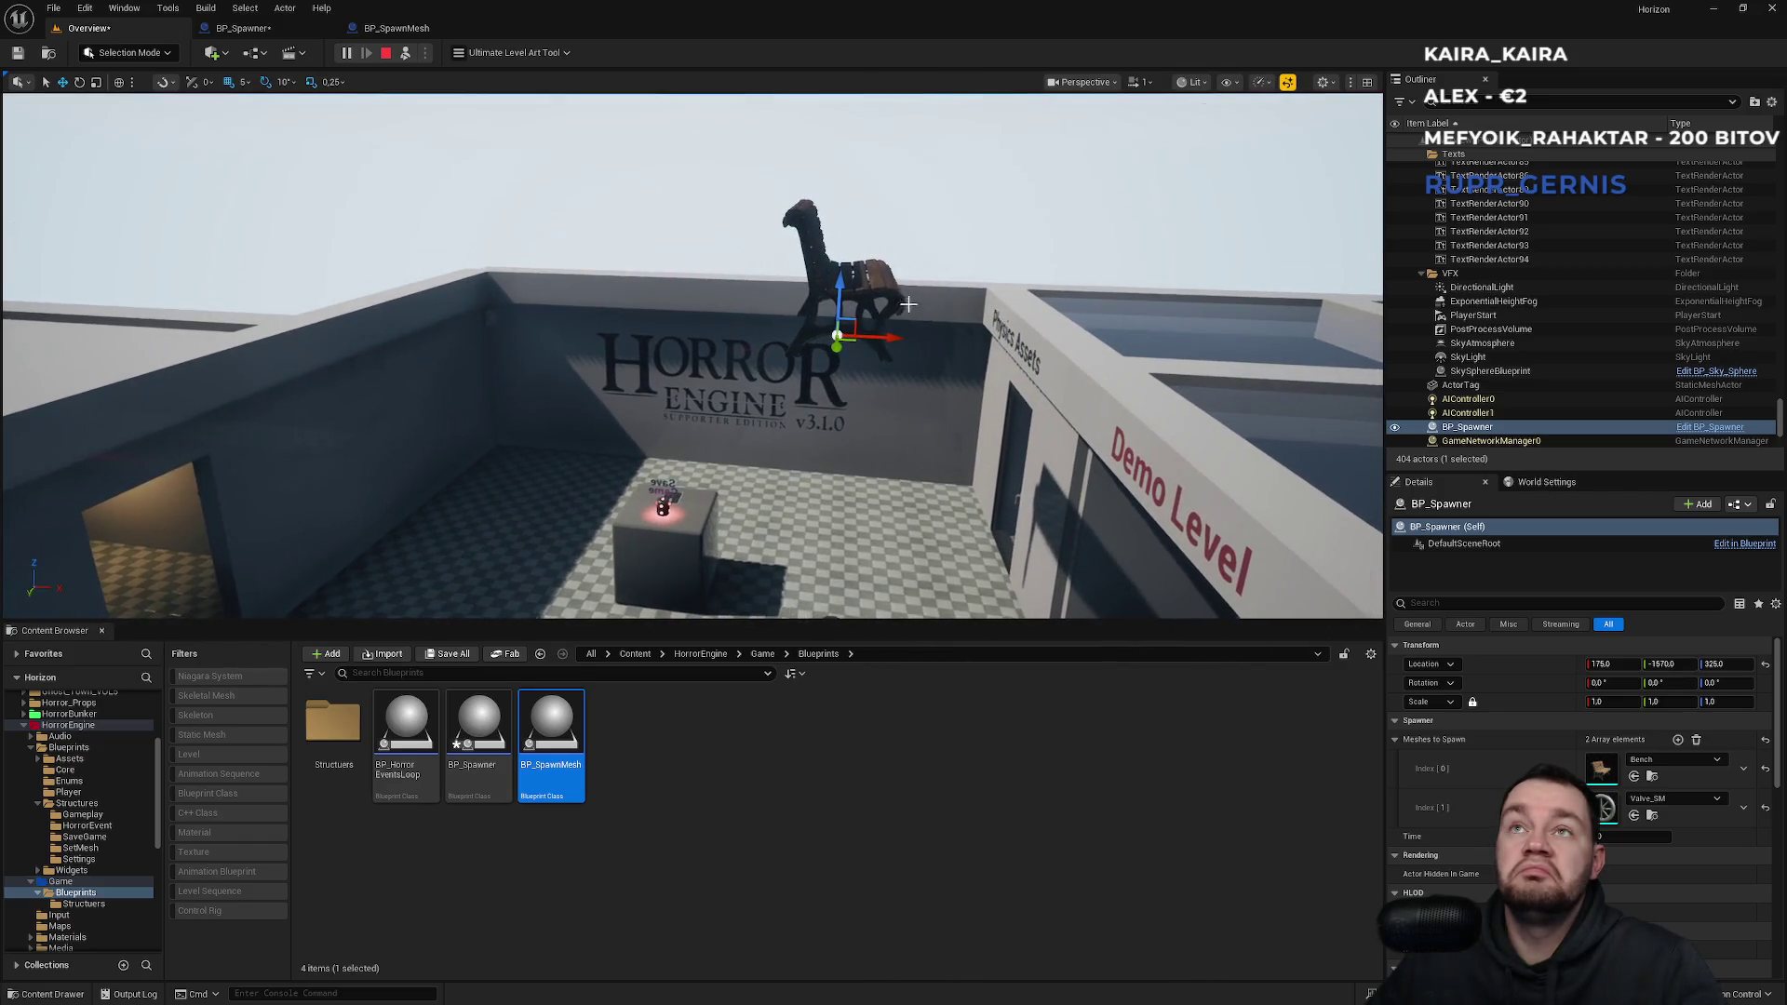
left_click(889, 274)
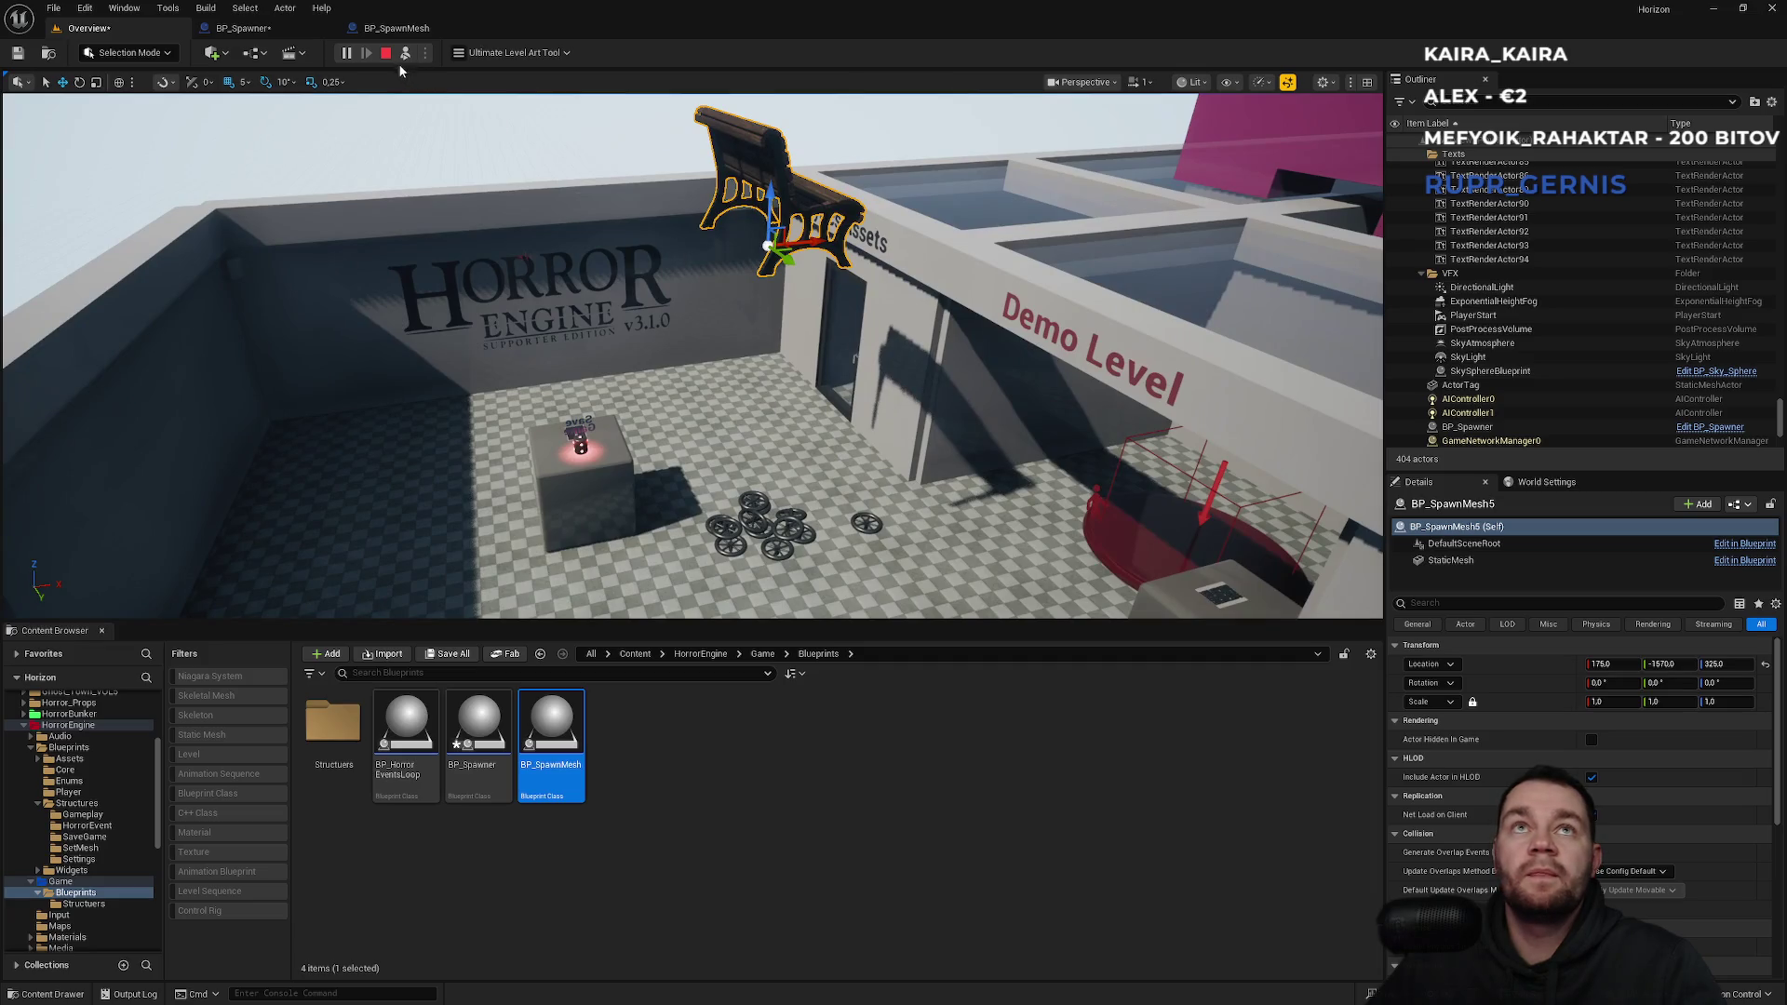
left_click(386, 54)
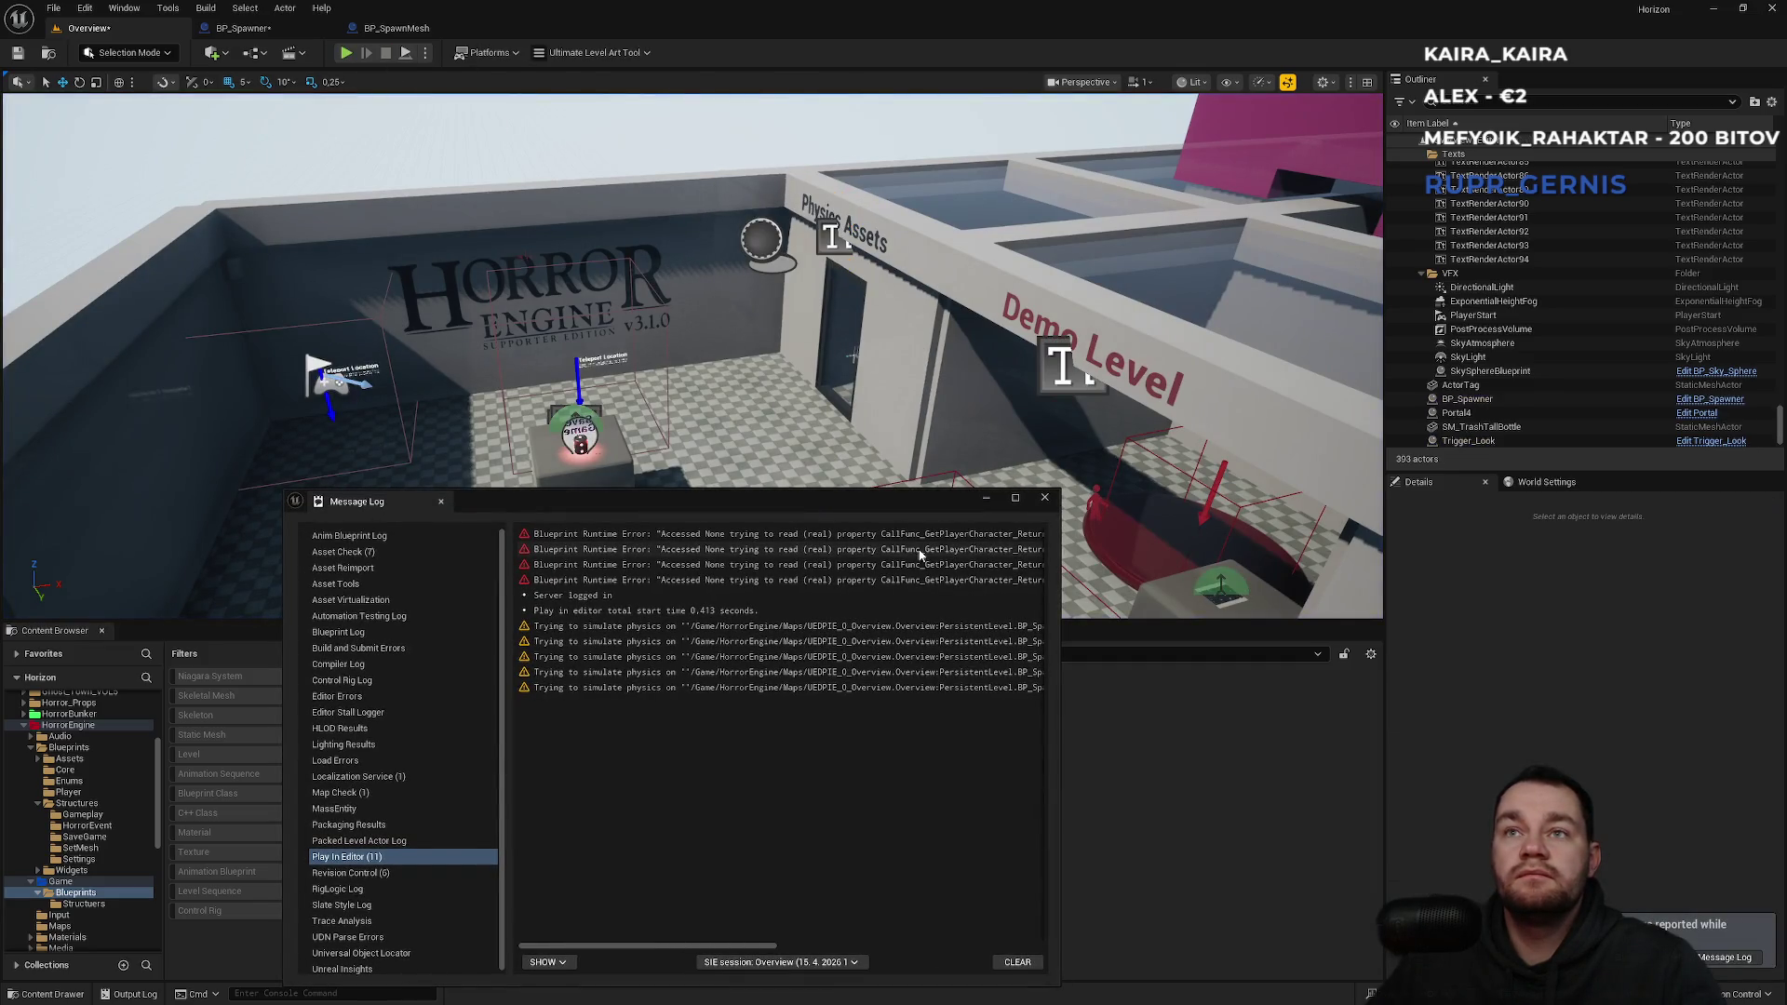
Close the Message Log and inspect BP_SpawnMesh's StaticMesh component.
left_click_drag(694, 946, 1084, 968)
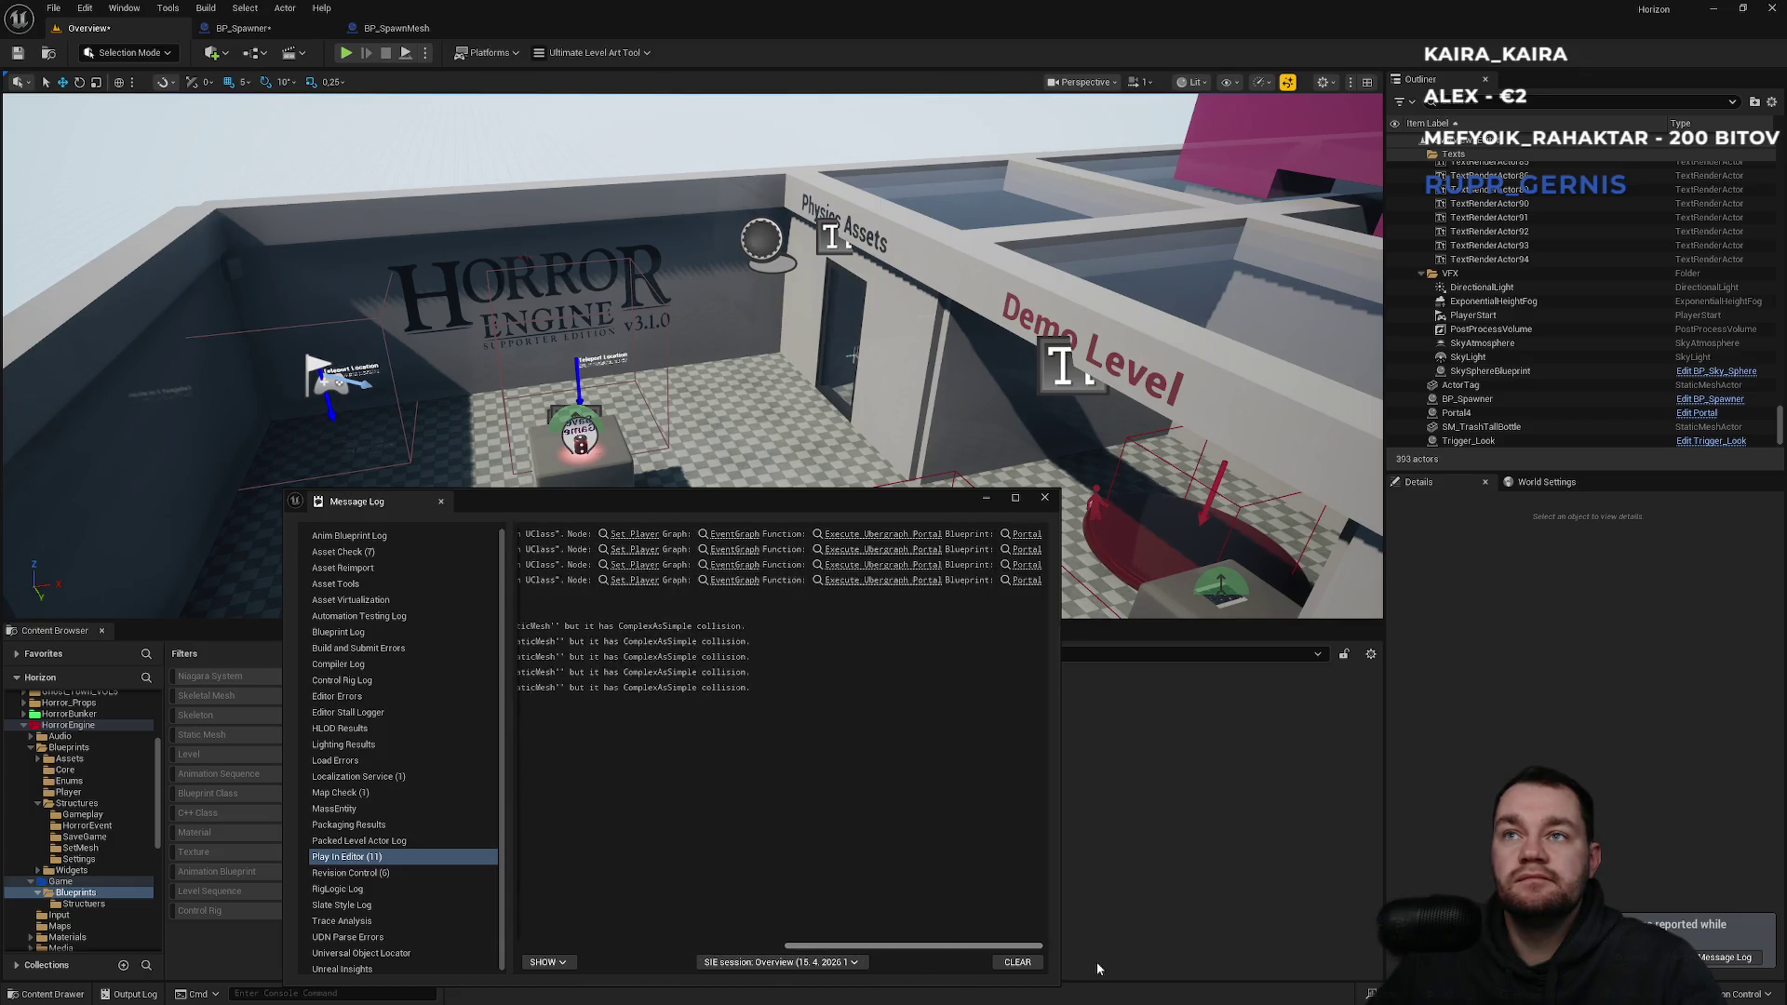
left_click(1044, 498)
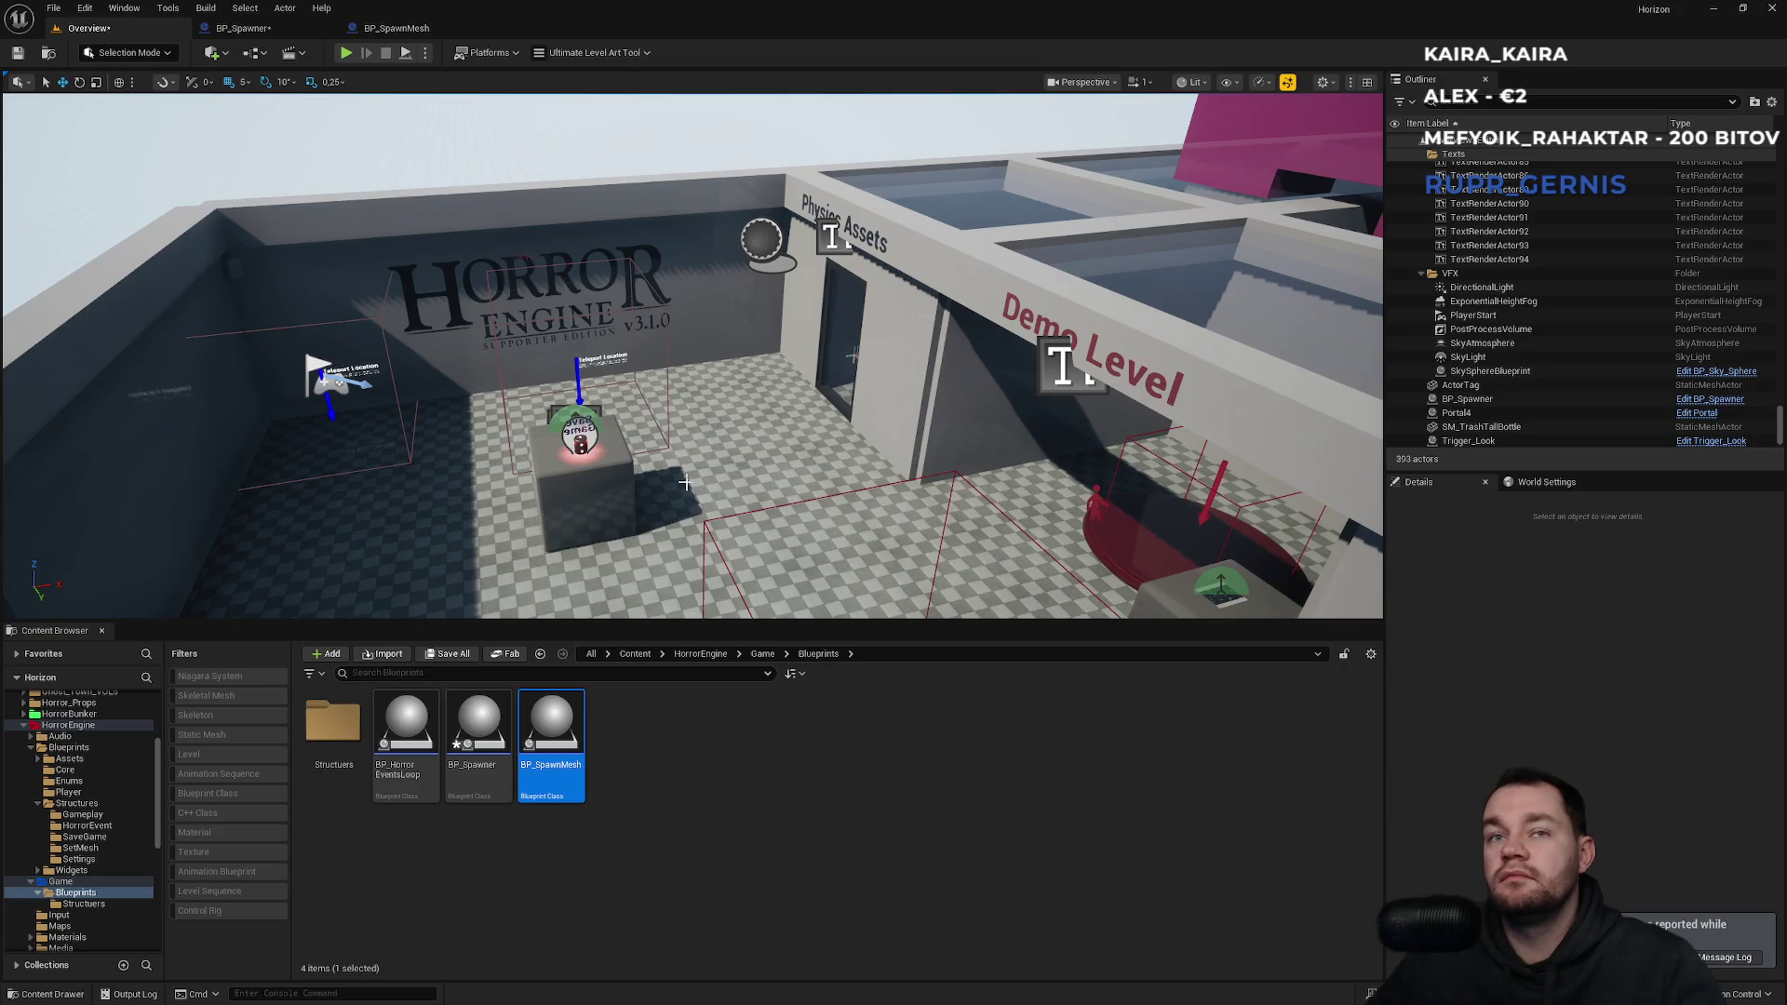
left_click(281, 29)
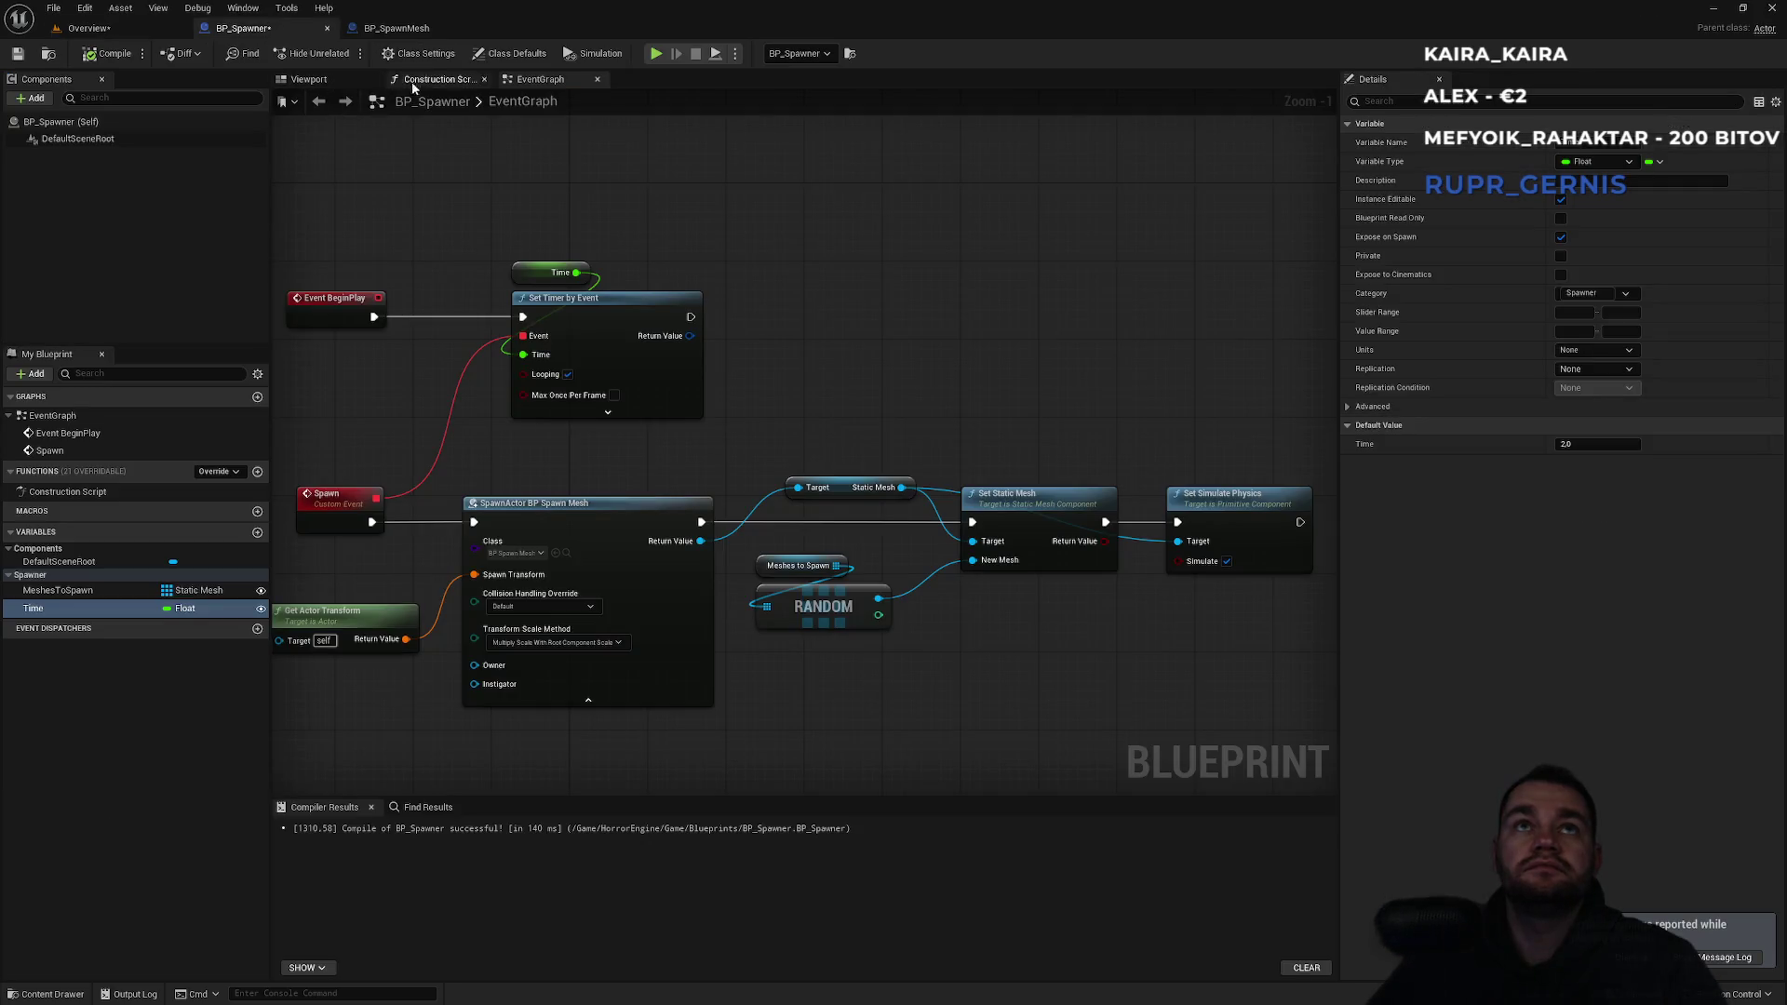
left_click(396, 28)
left_click(119, 156)
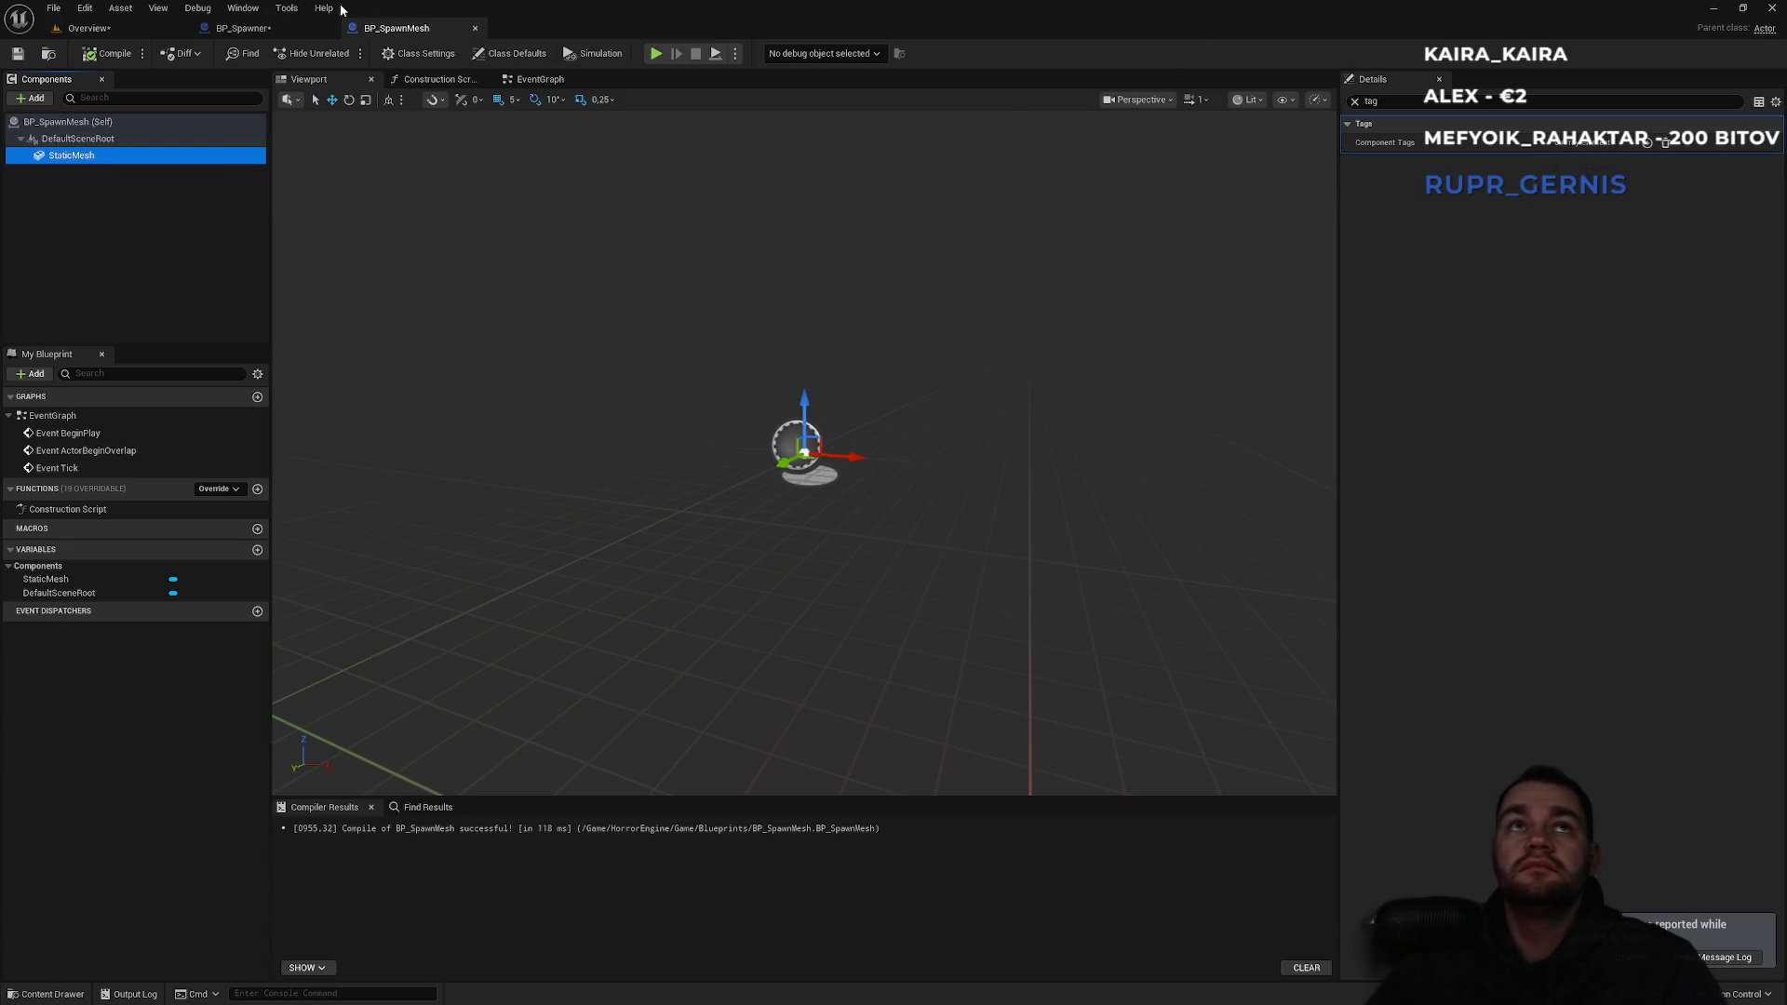
Set BP_Spawner's Spawn Collision Handling to Always Spawn, Ignore Collisions.
left_click(242, 28)
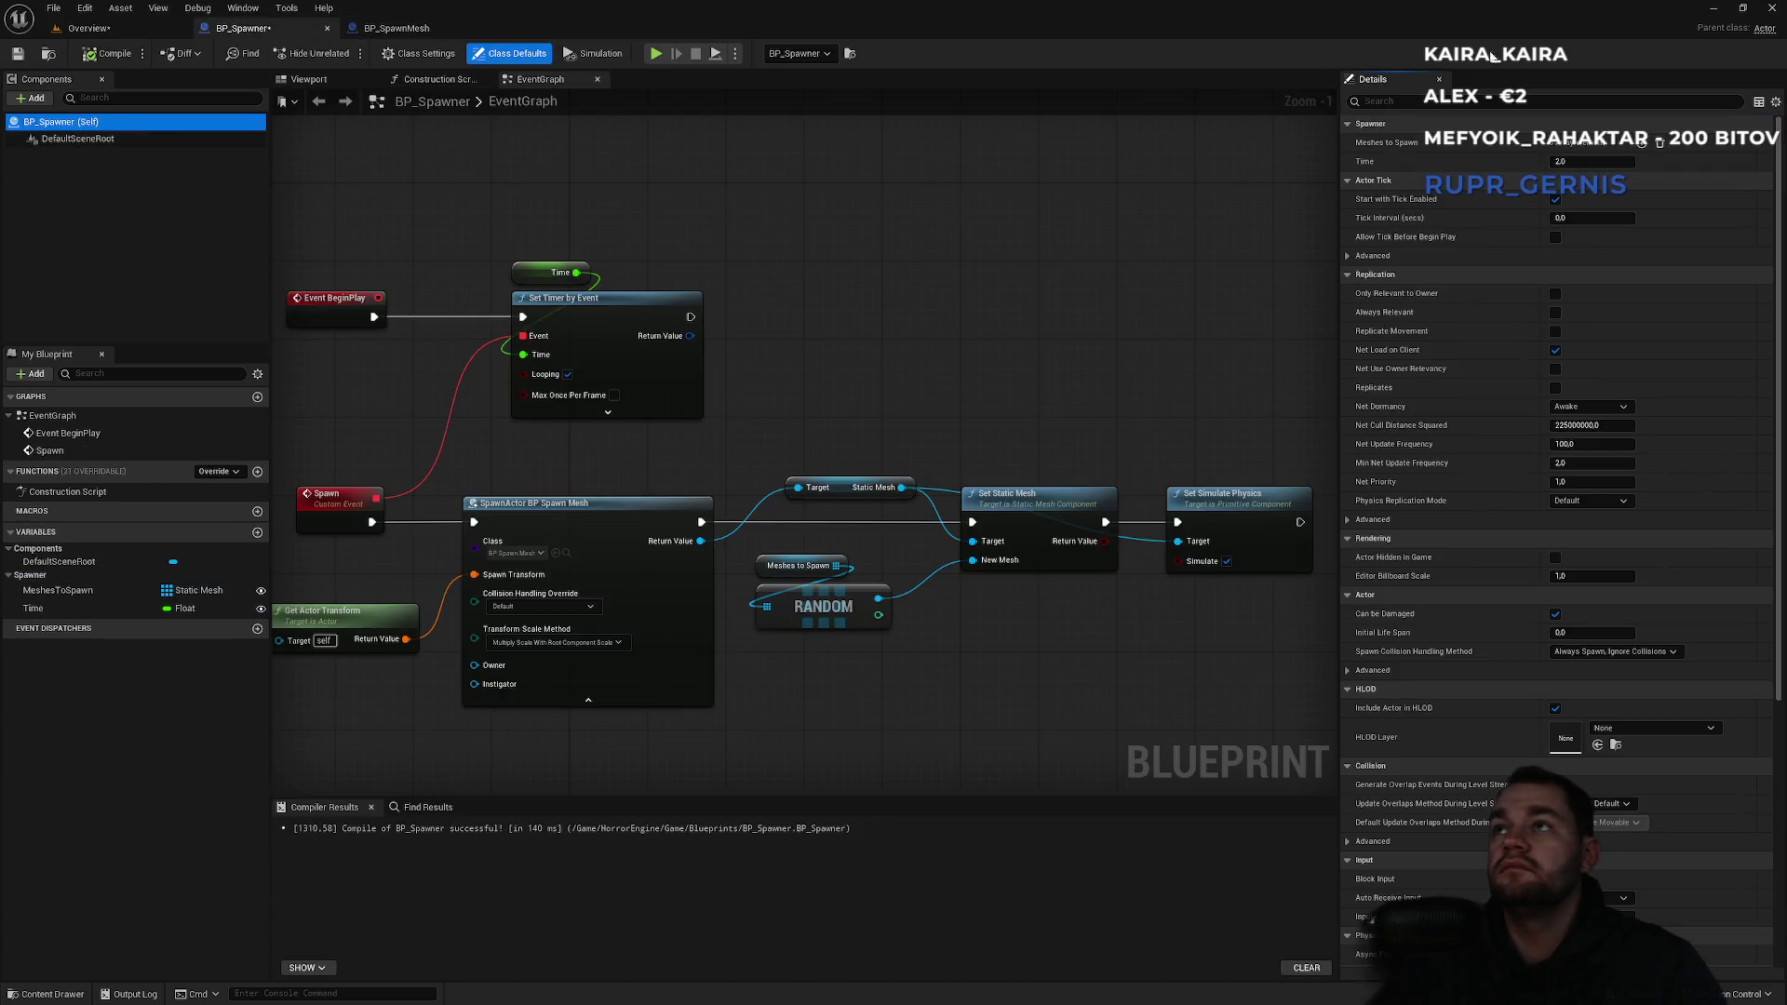
left_click(1399, 101)
type("col")
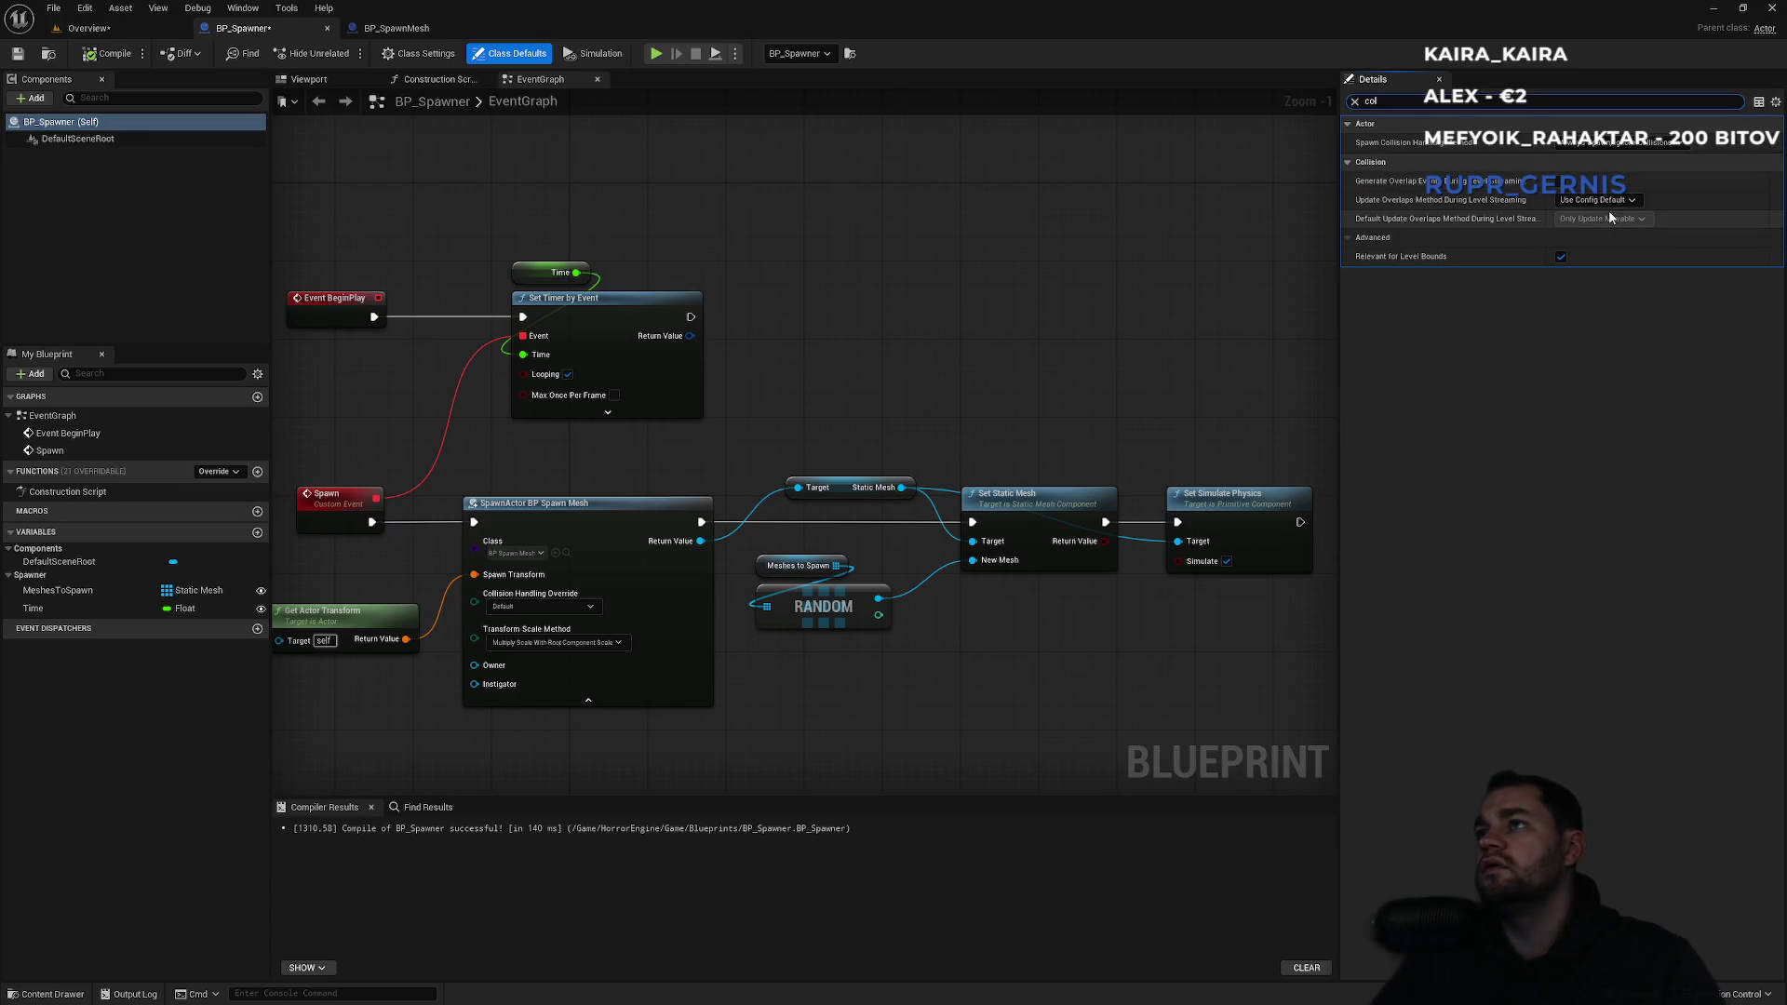
left_click(1594, 143)
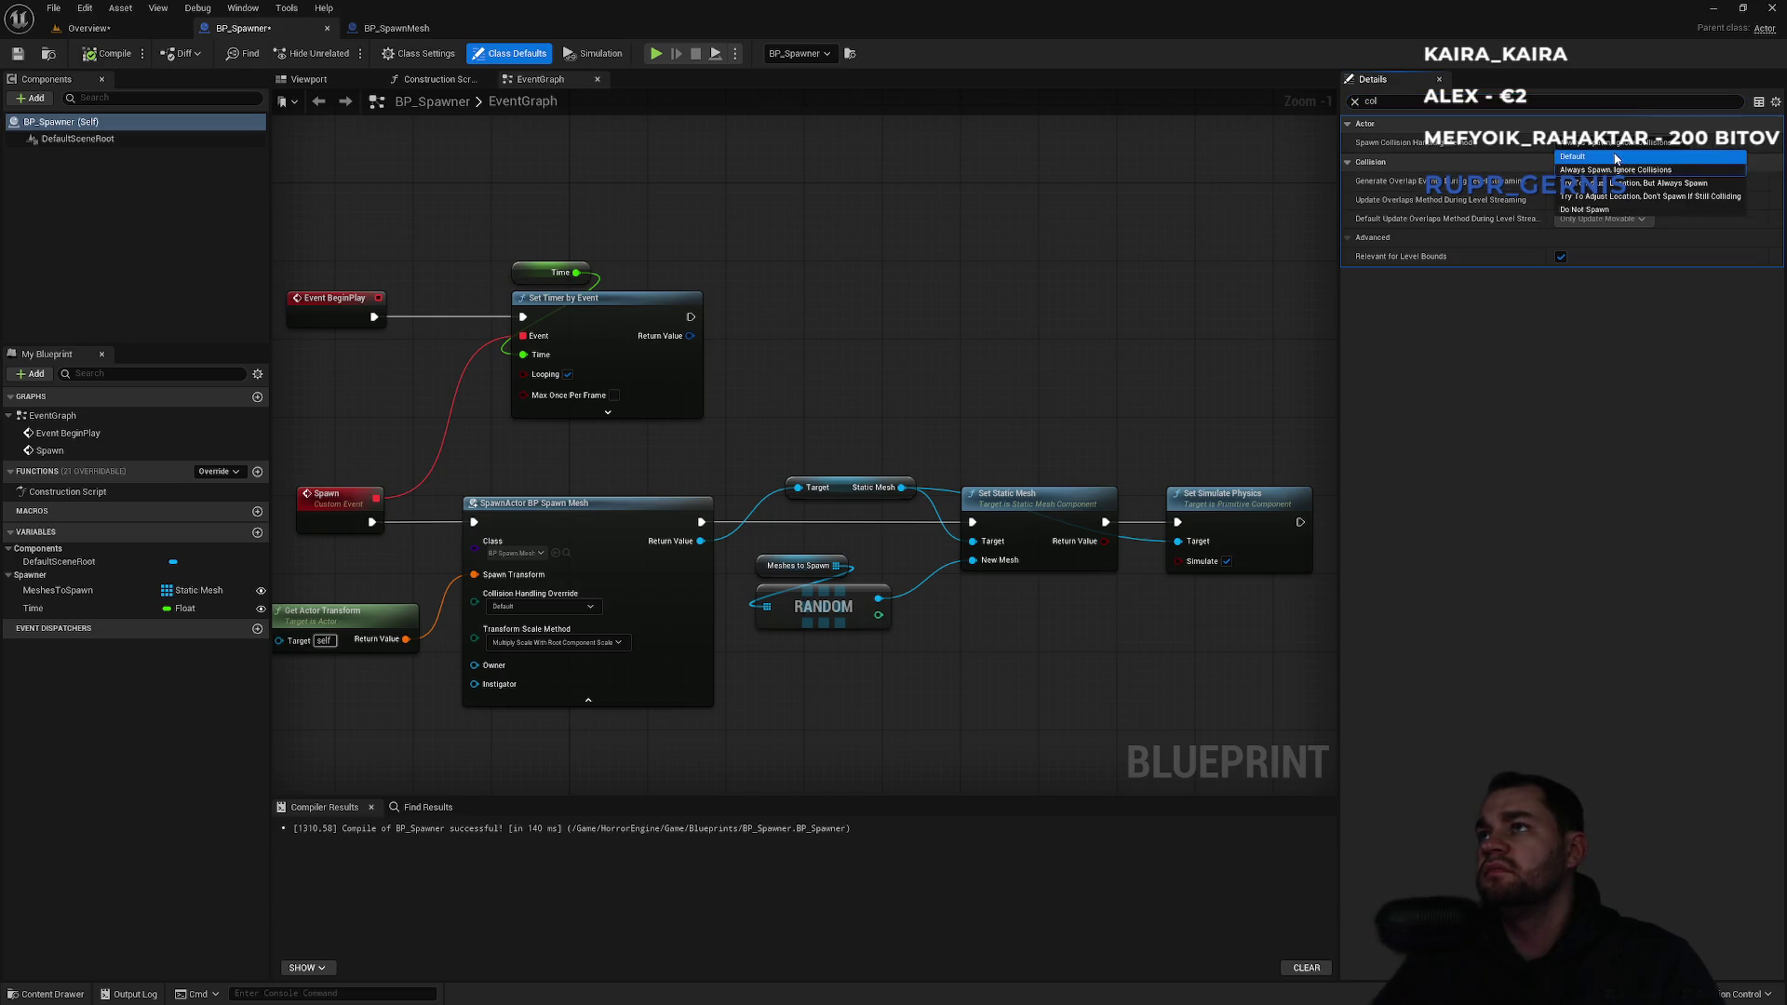
left_click(1617, 148)
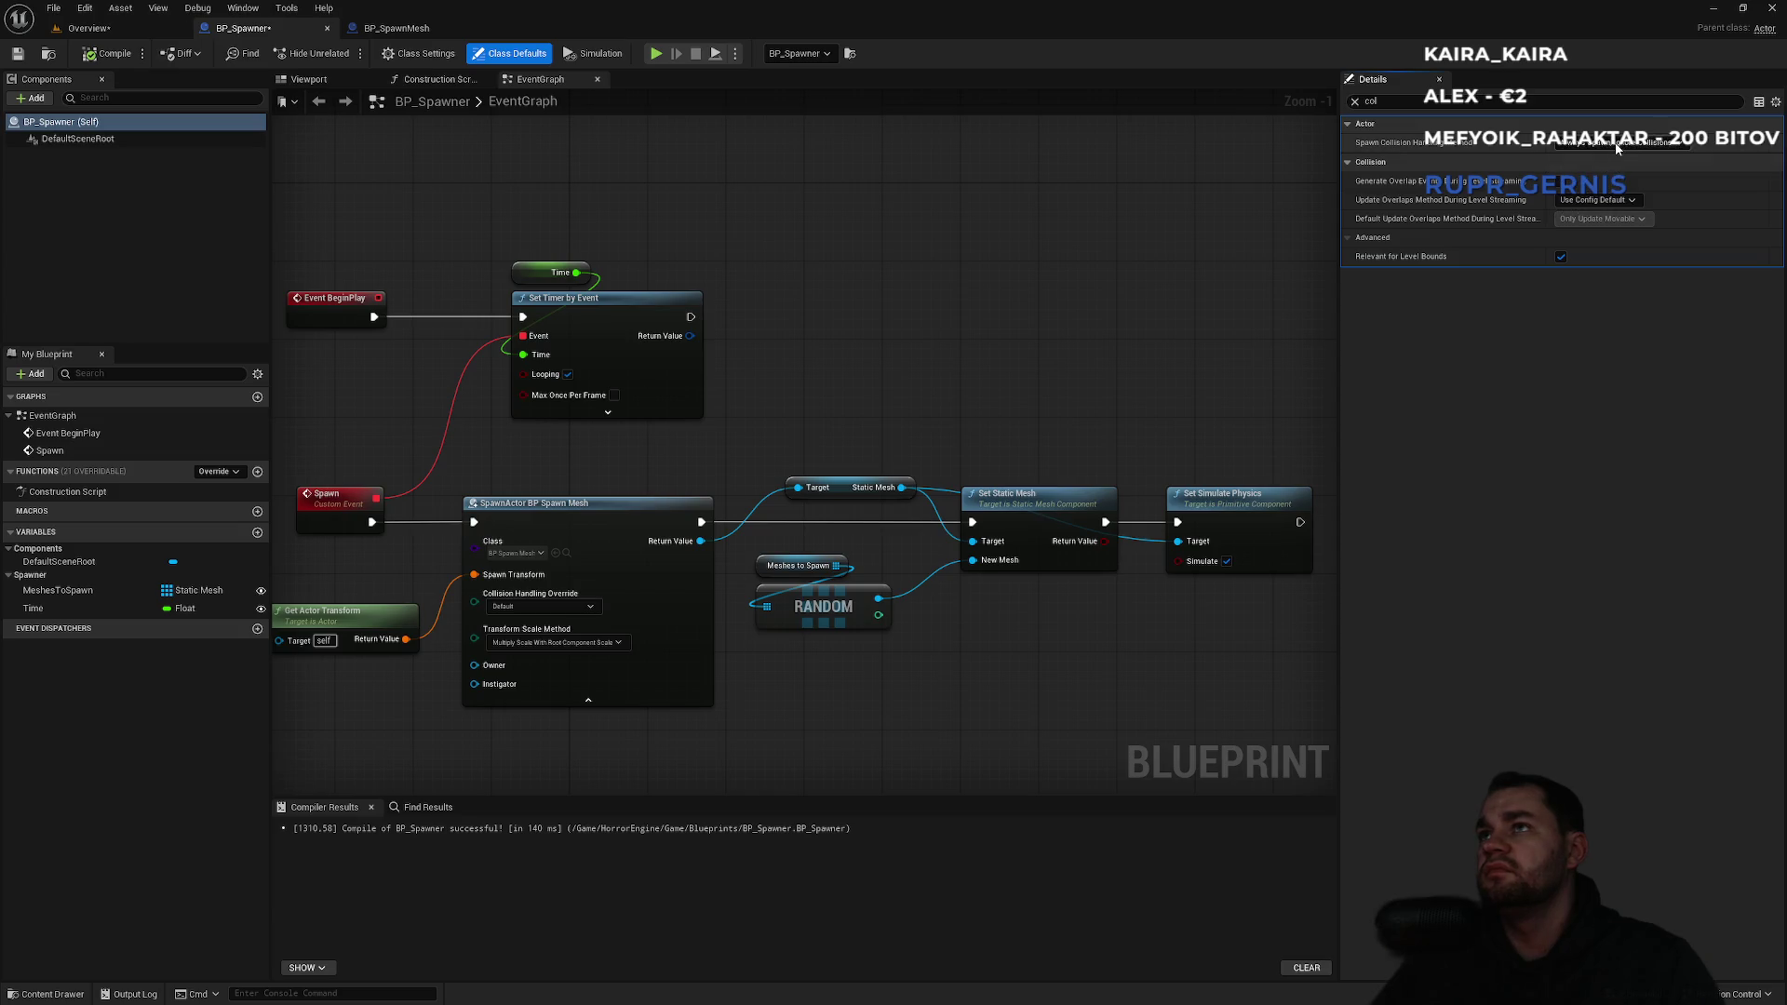
Review BP_SpawnMesh and the BP_Spawner event graph, then return to the level editor.
left_click(222, 139)
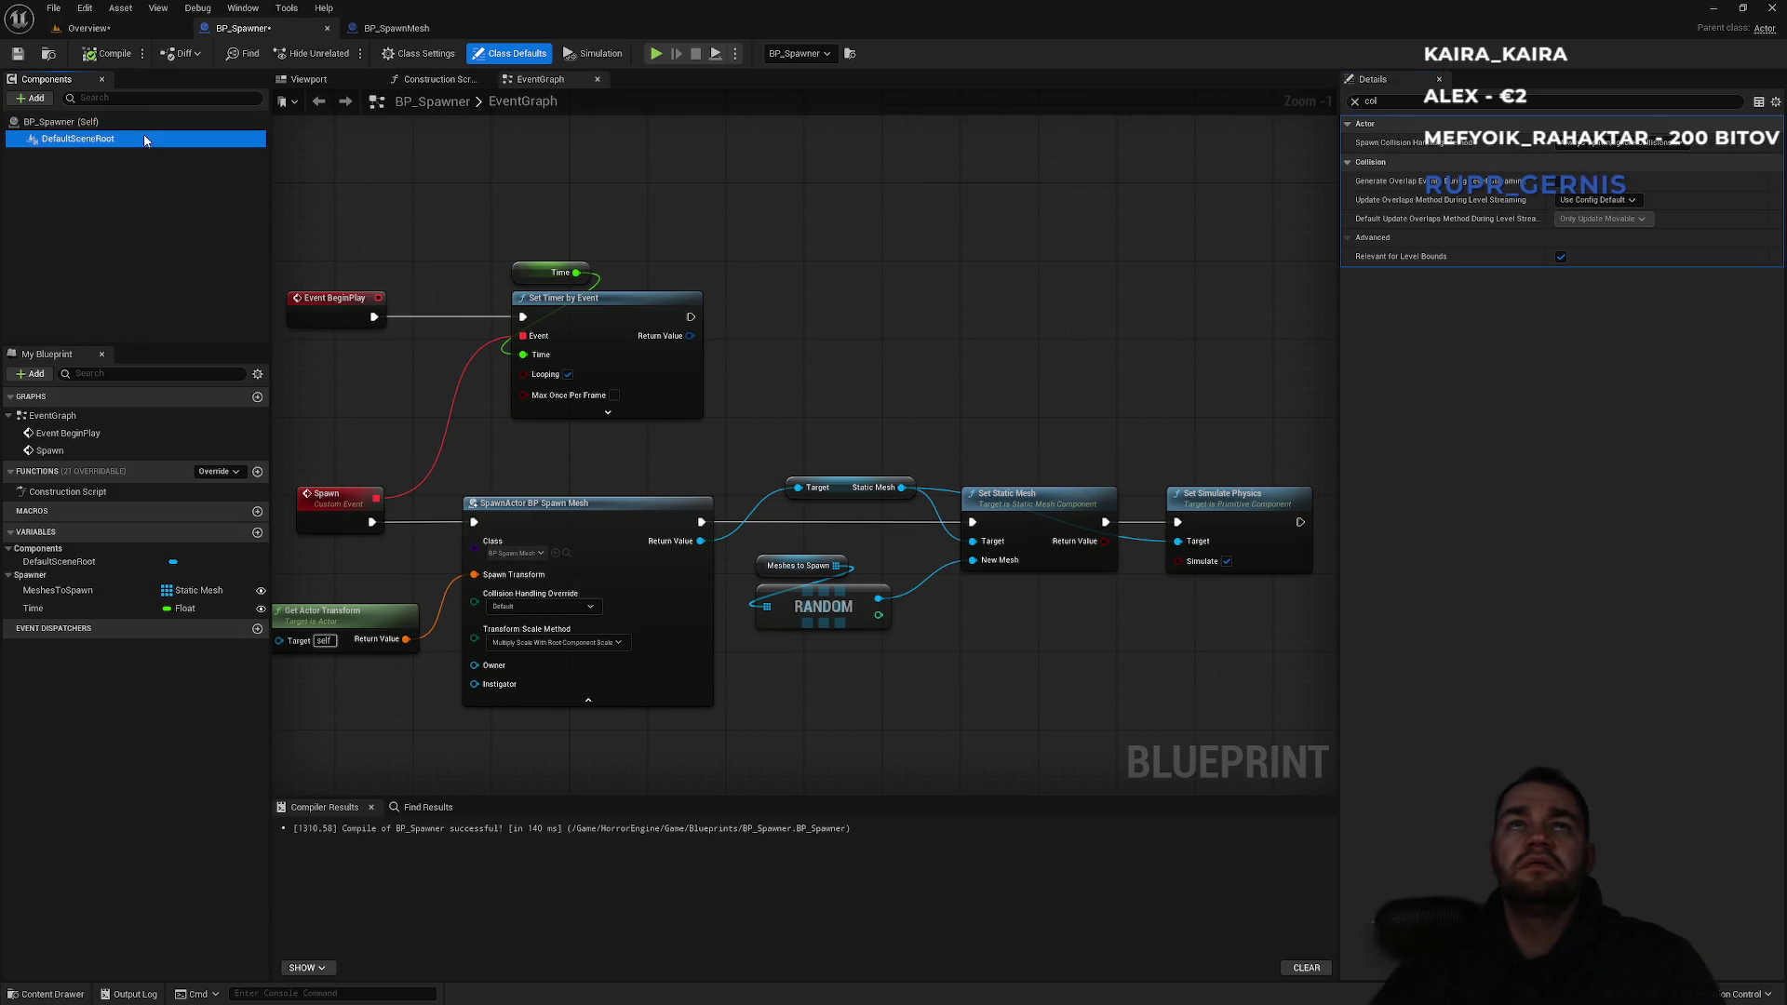
left_click(1355, 102)
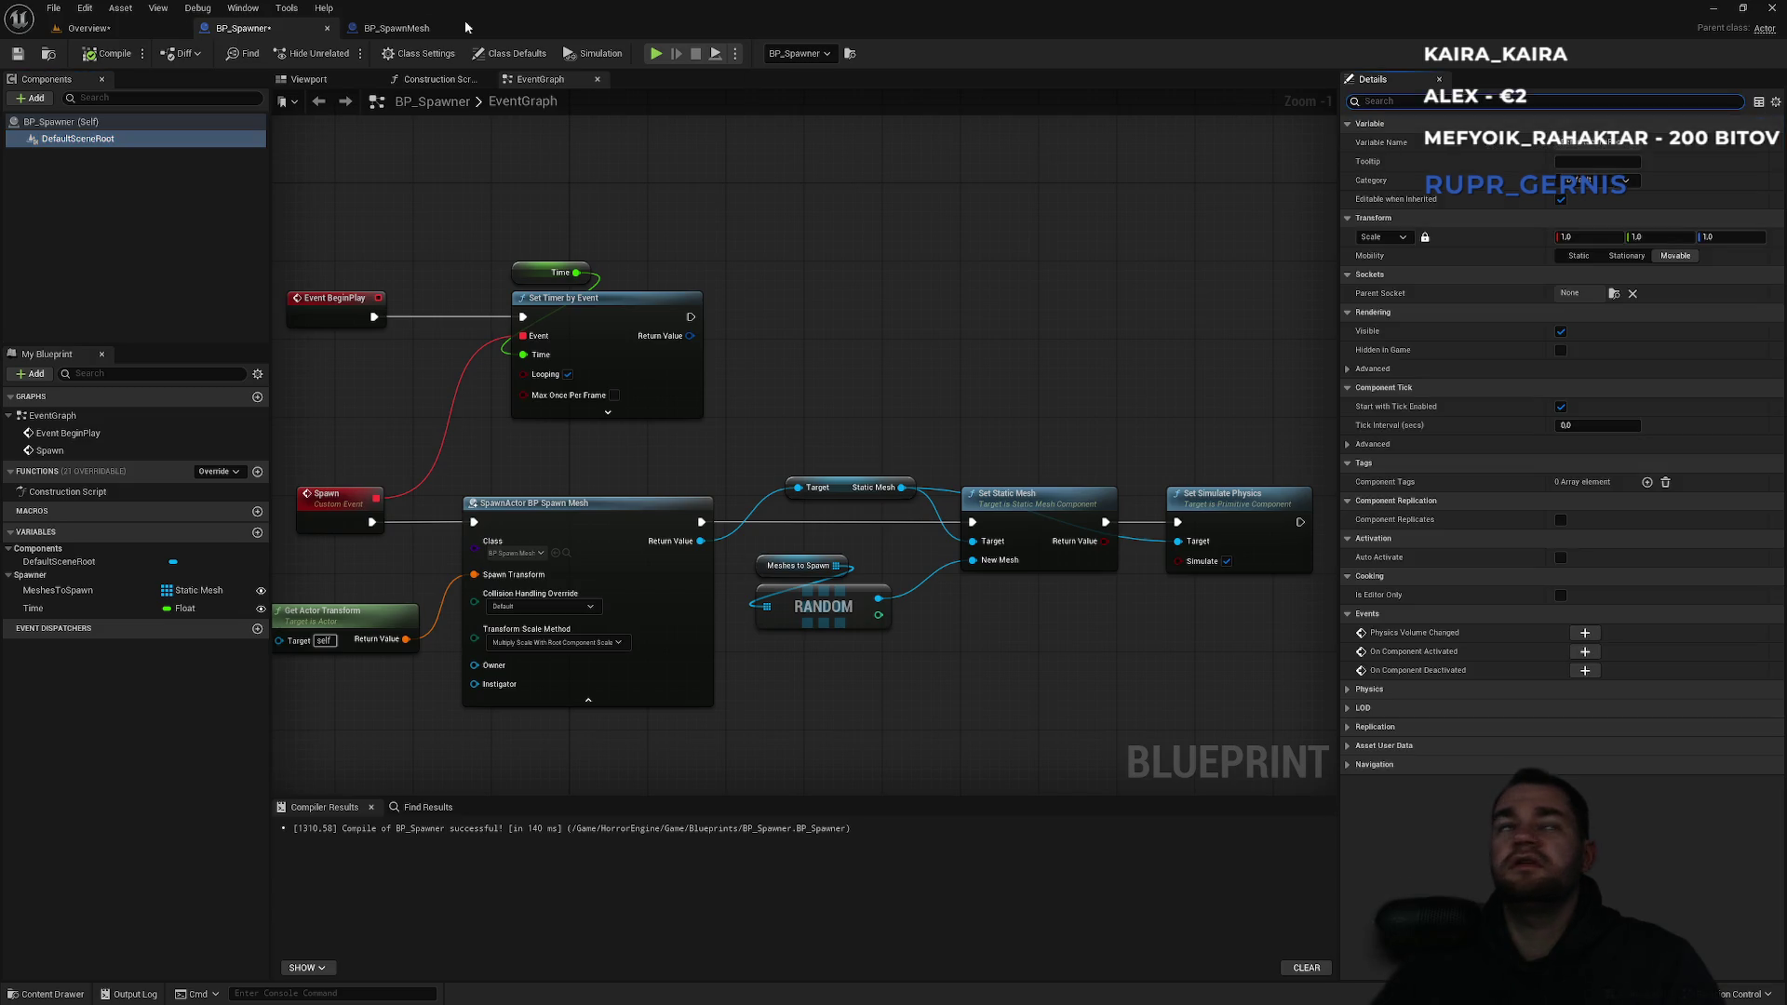
left_click(427, 30)
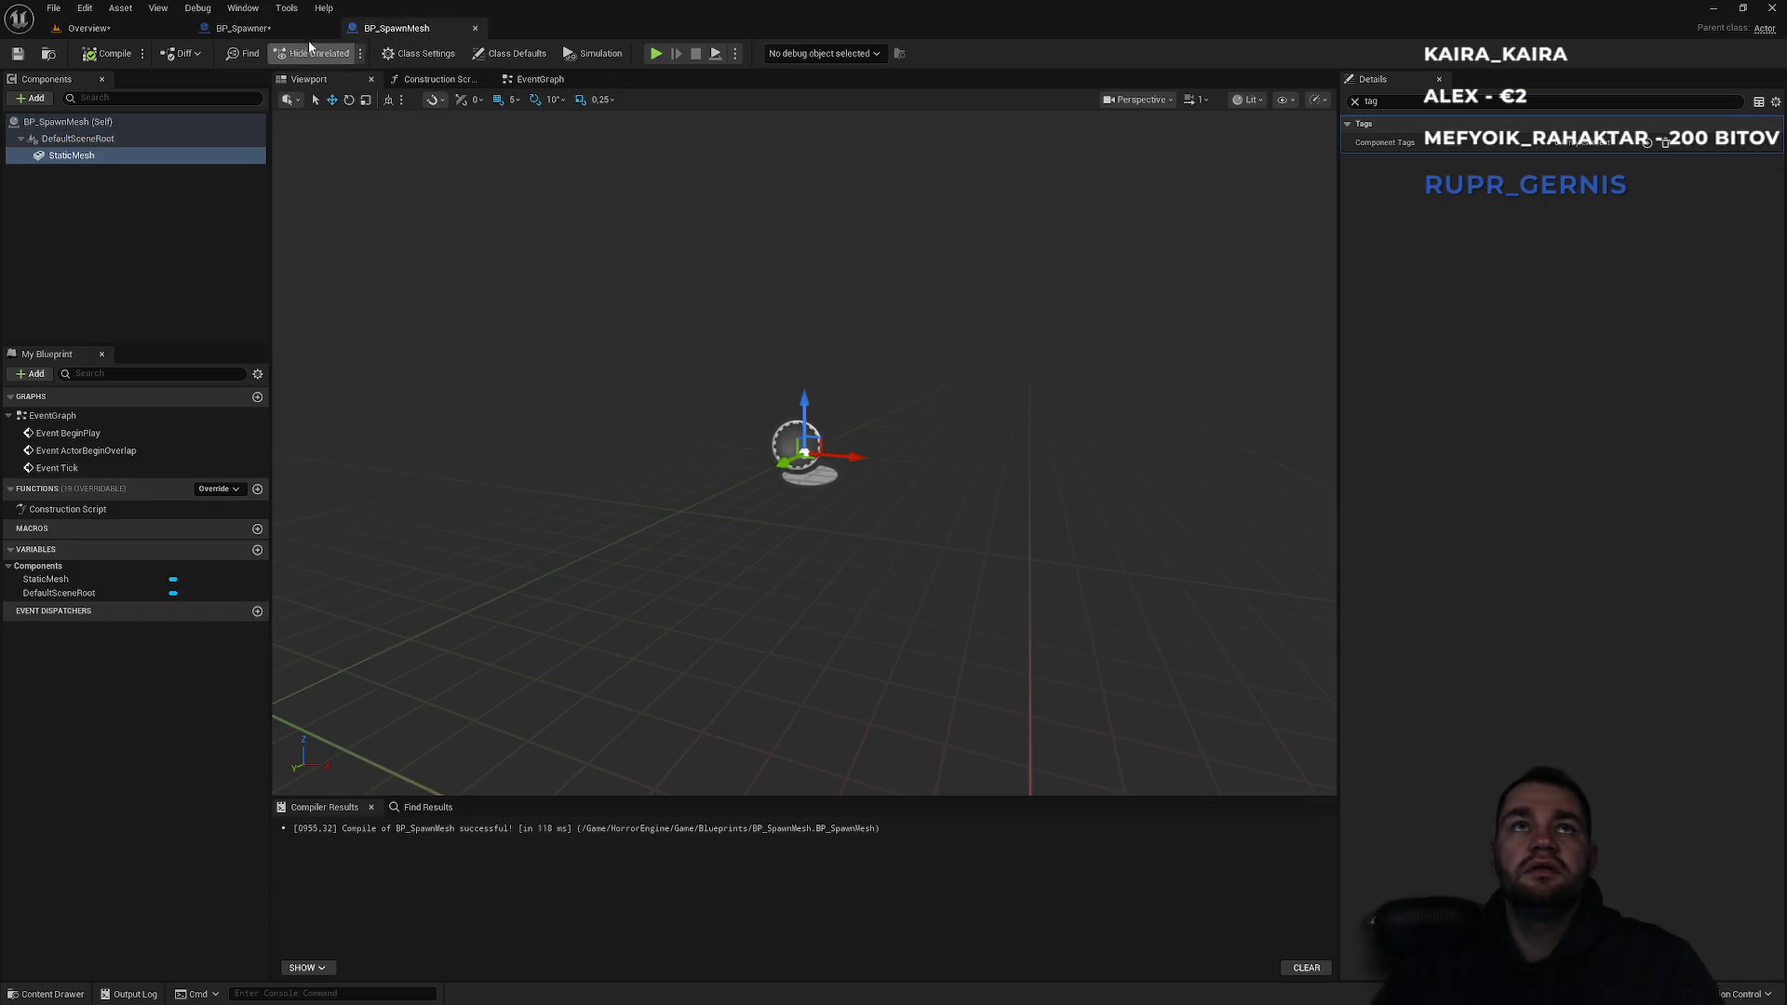
left_click(244, 28)
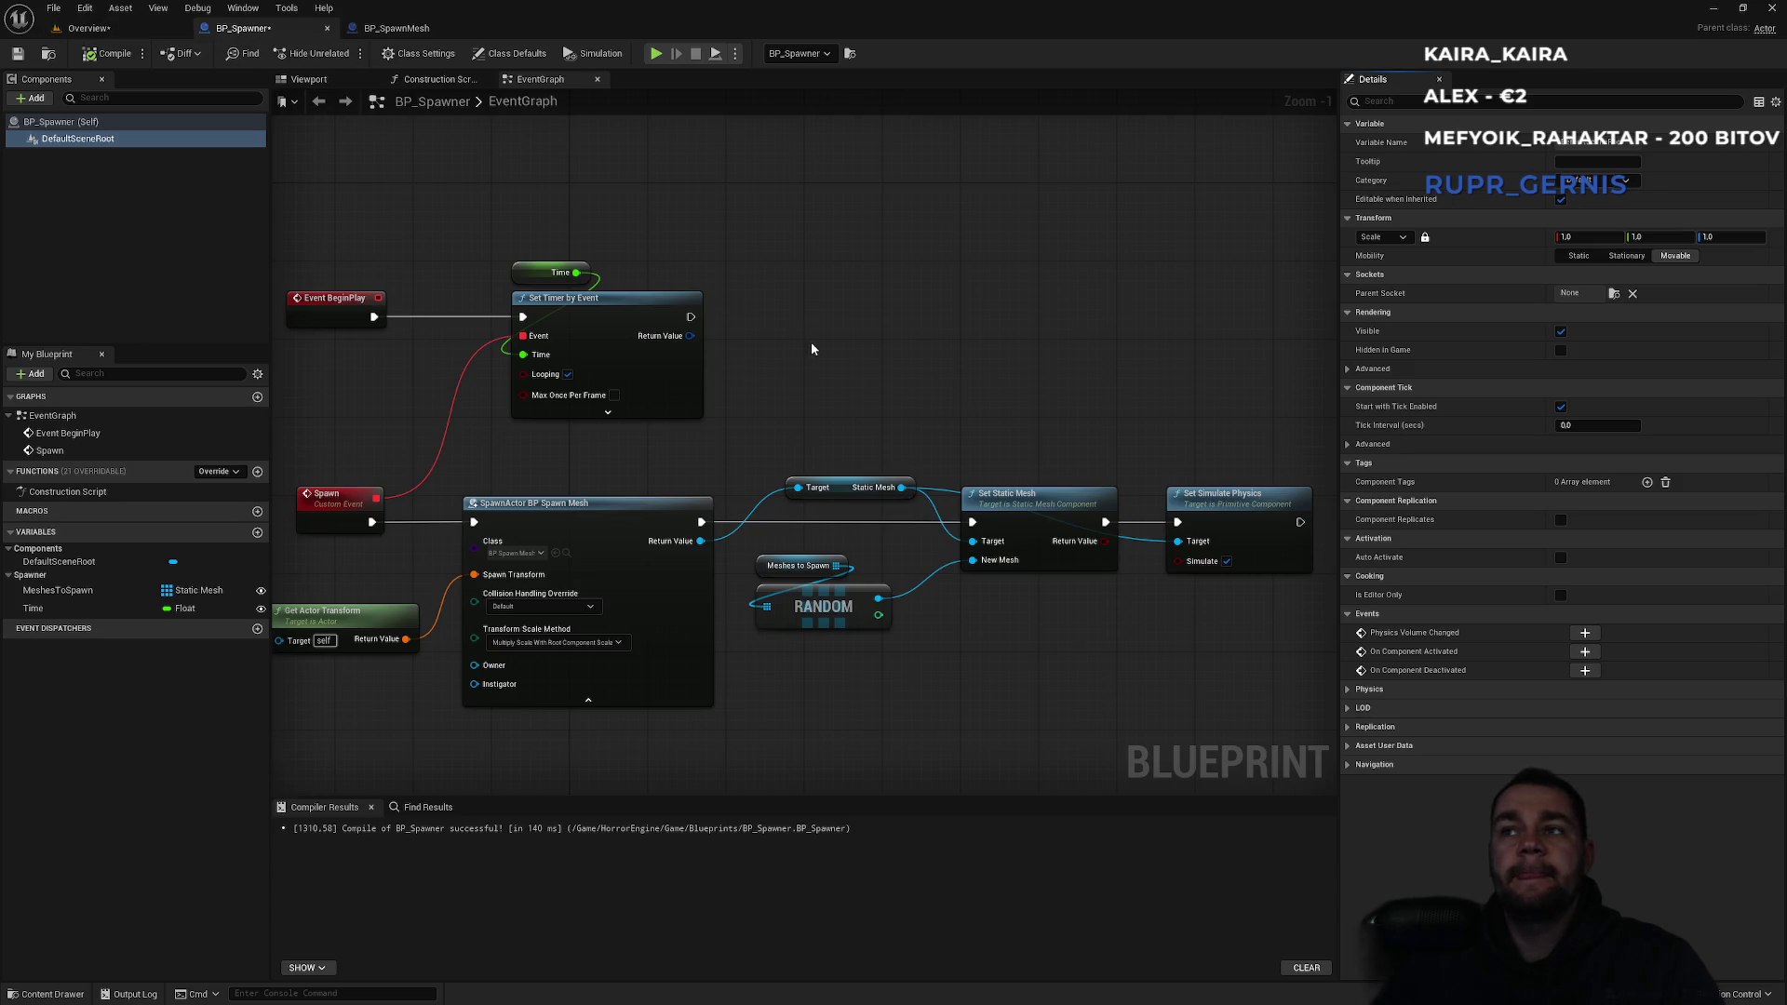
left_click_drag(962, 372, 881, 382)
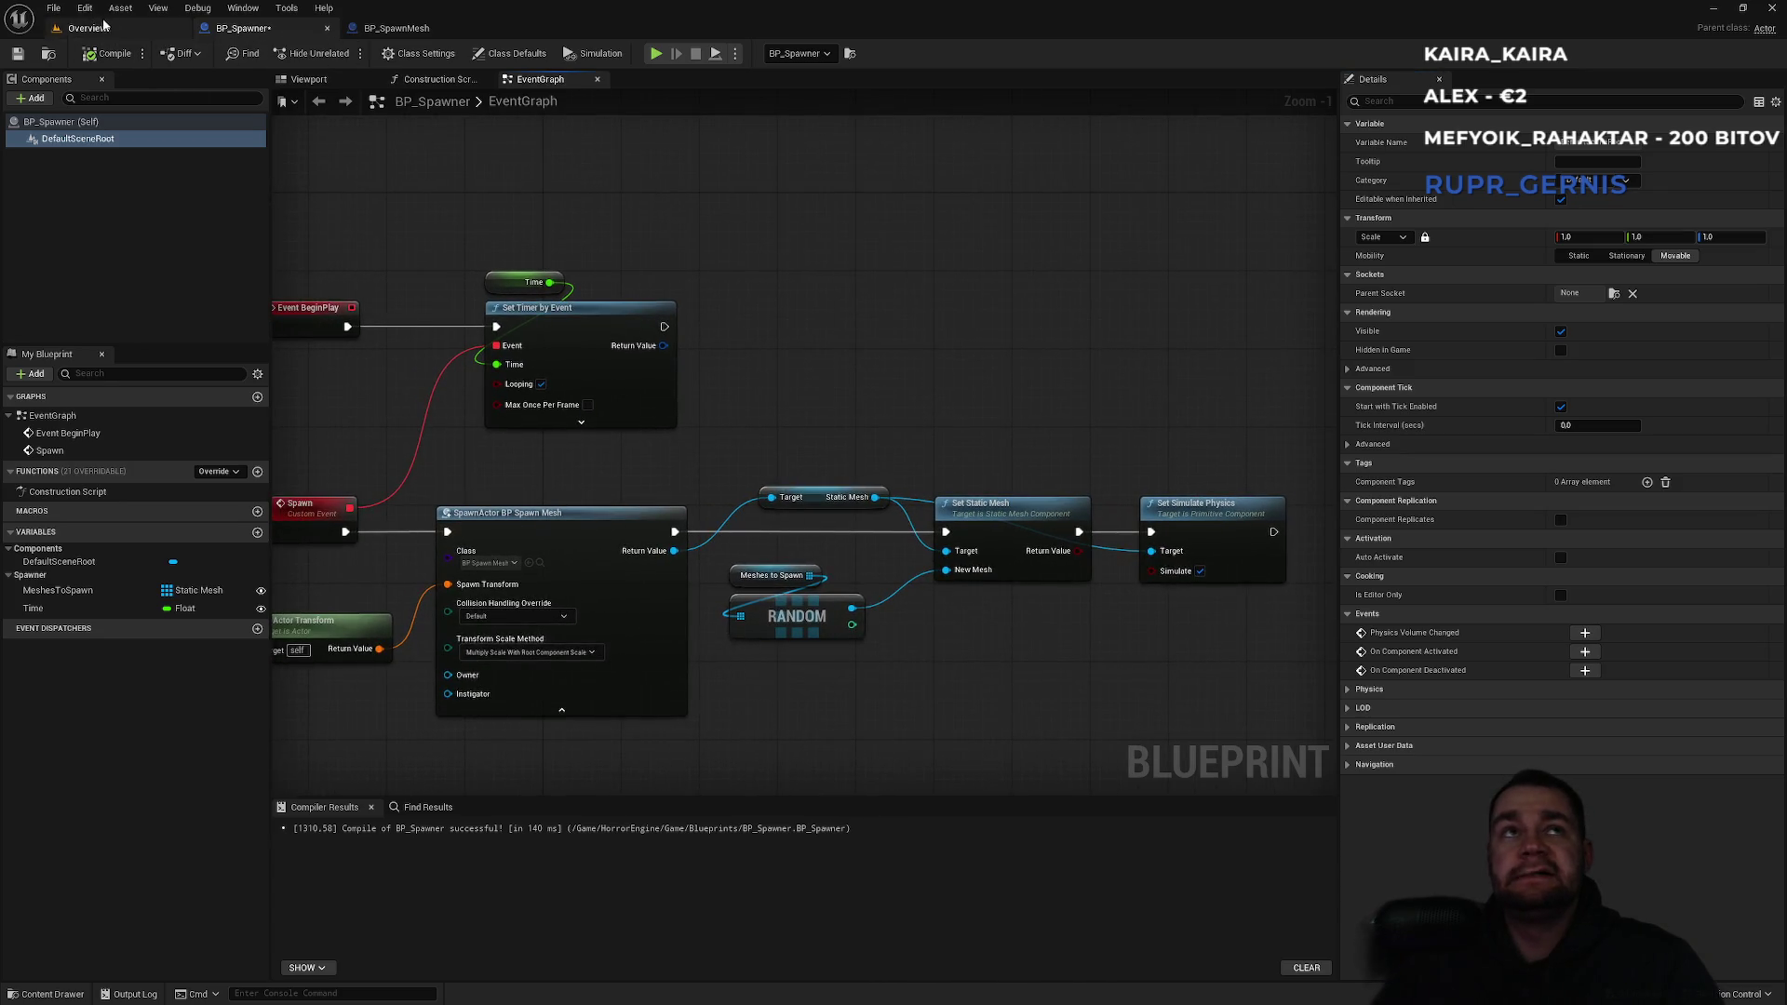
left_click(104, 26)
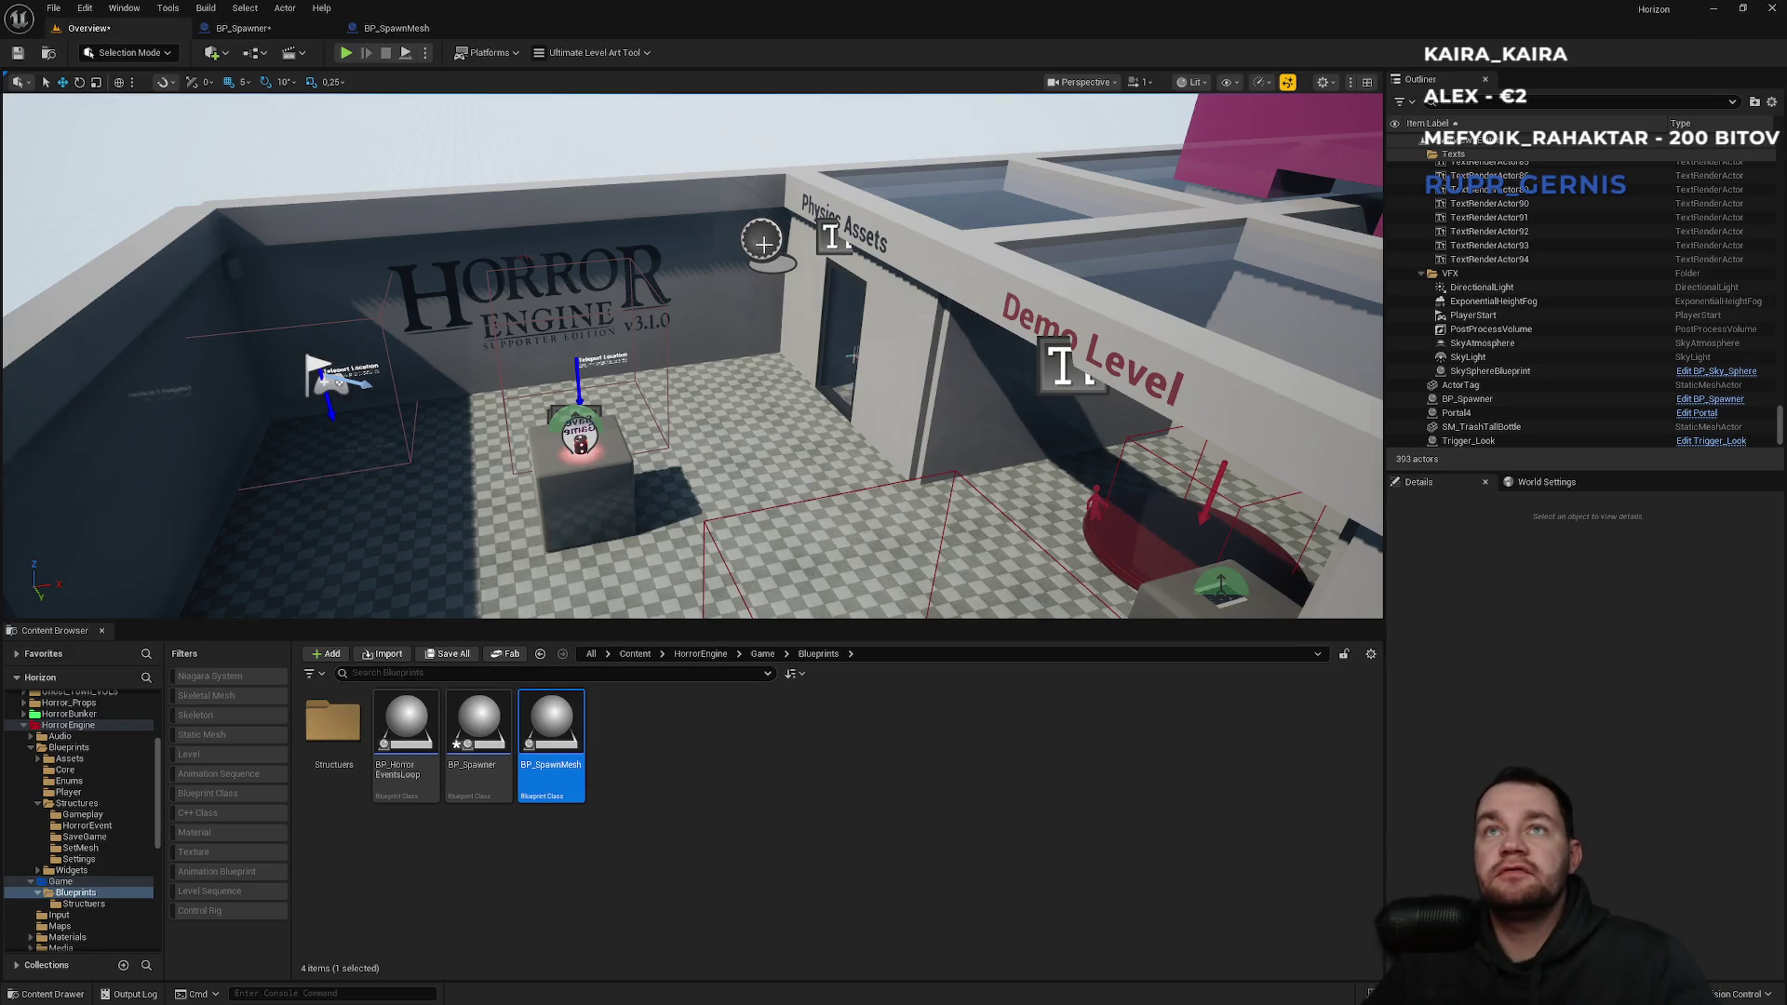
Select the placed spawner and replace its first Meshes to Spawn entry with Book_SM.
left_click(763, 244)
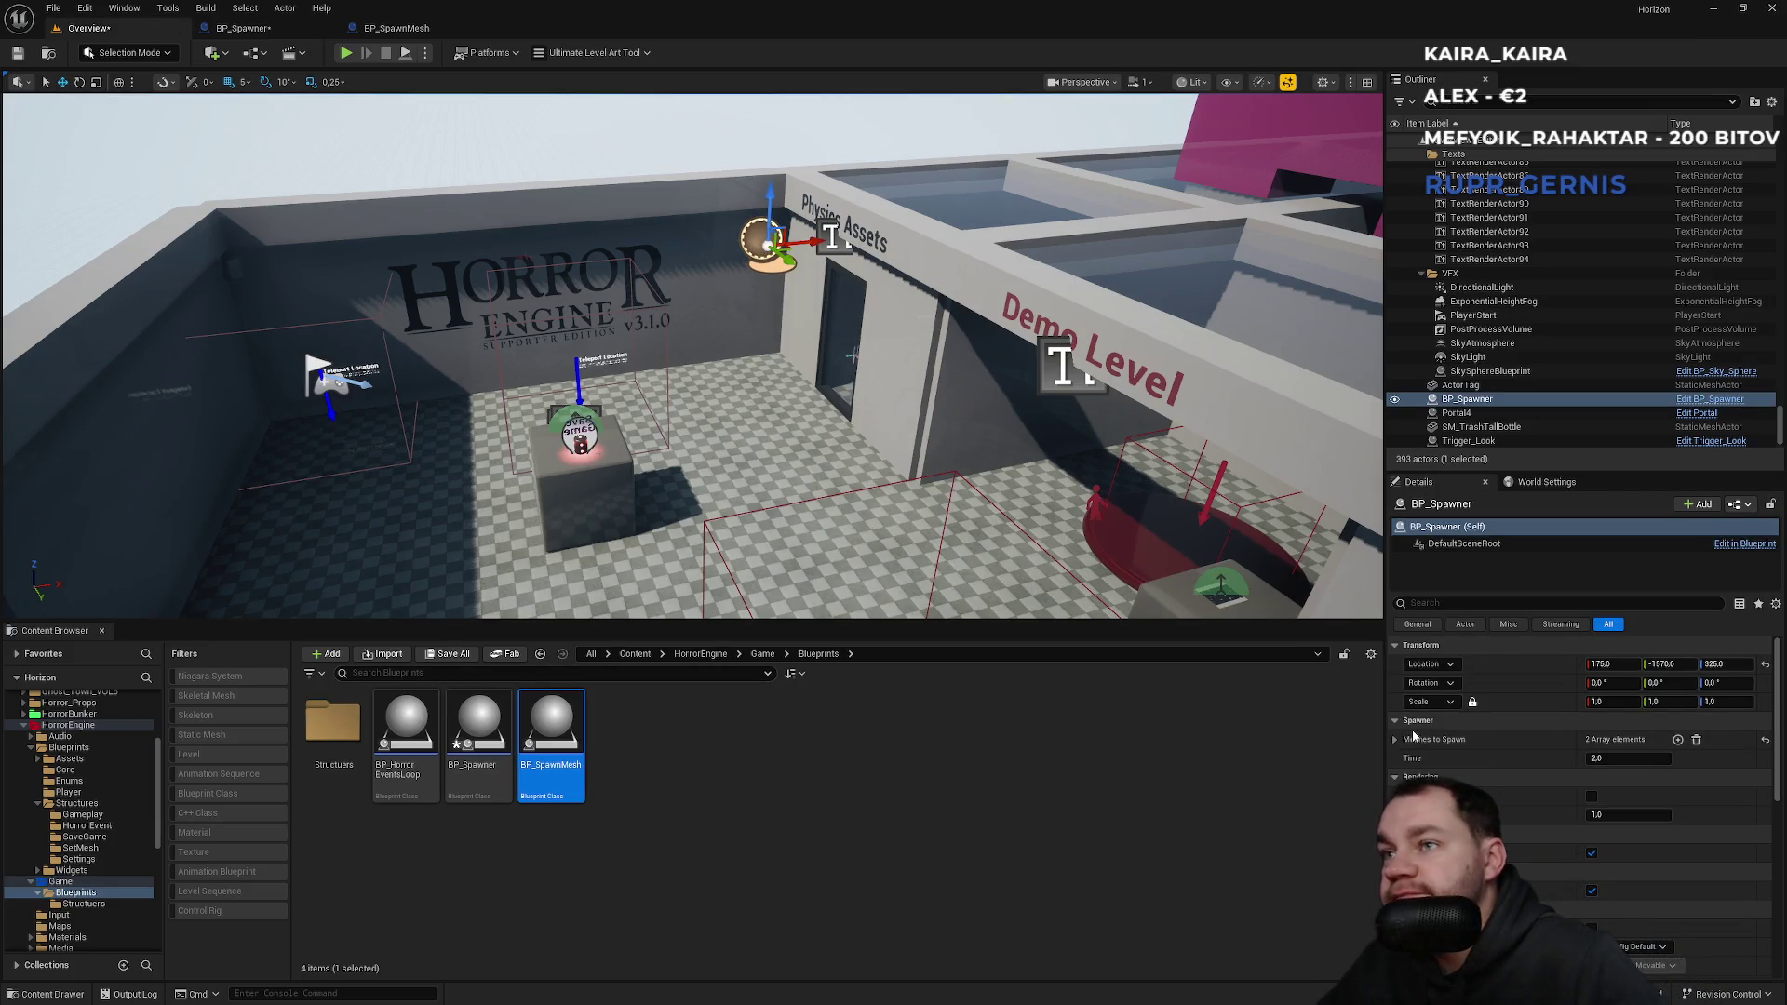
left_click(1395, 739)
left_click(1689, 762)
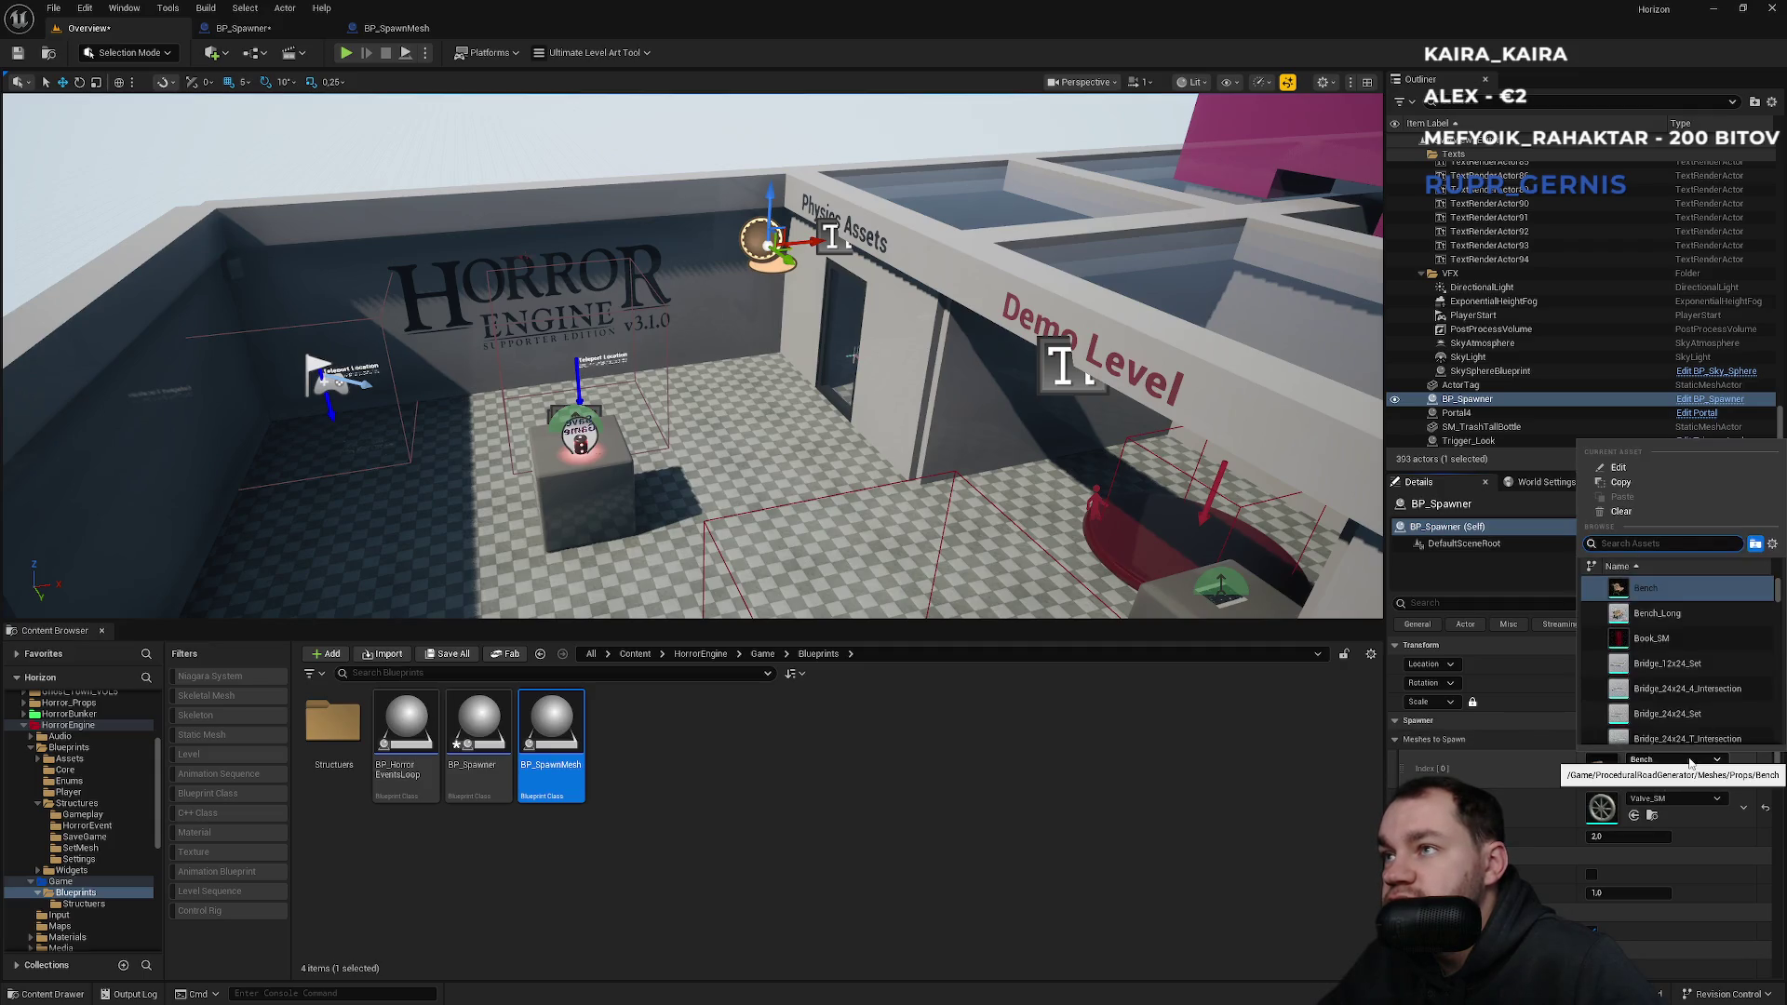
left_click(1650, 638)
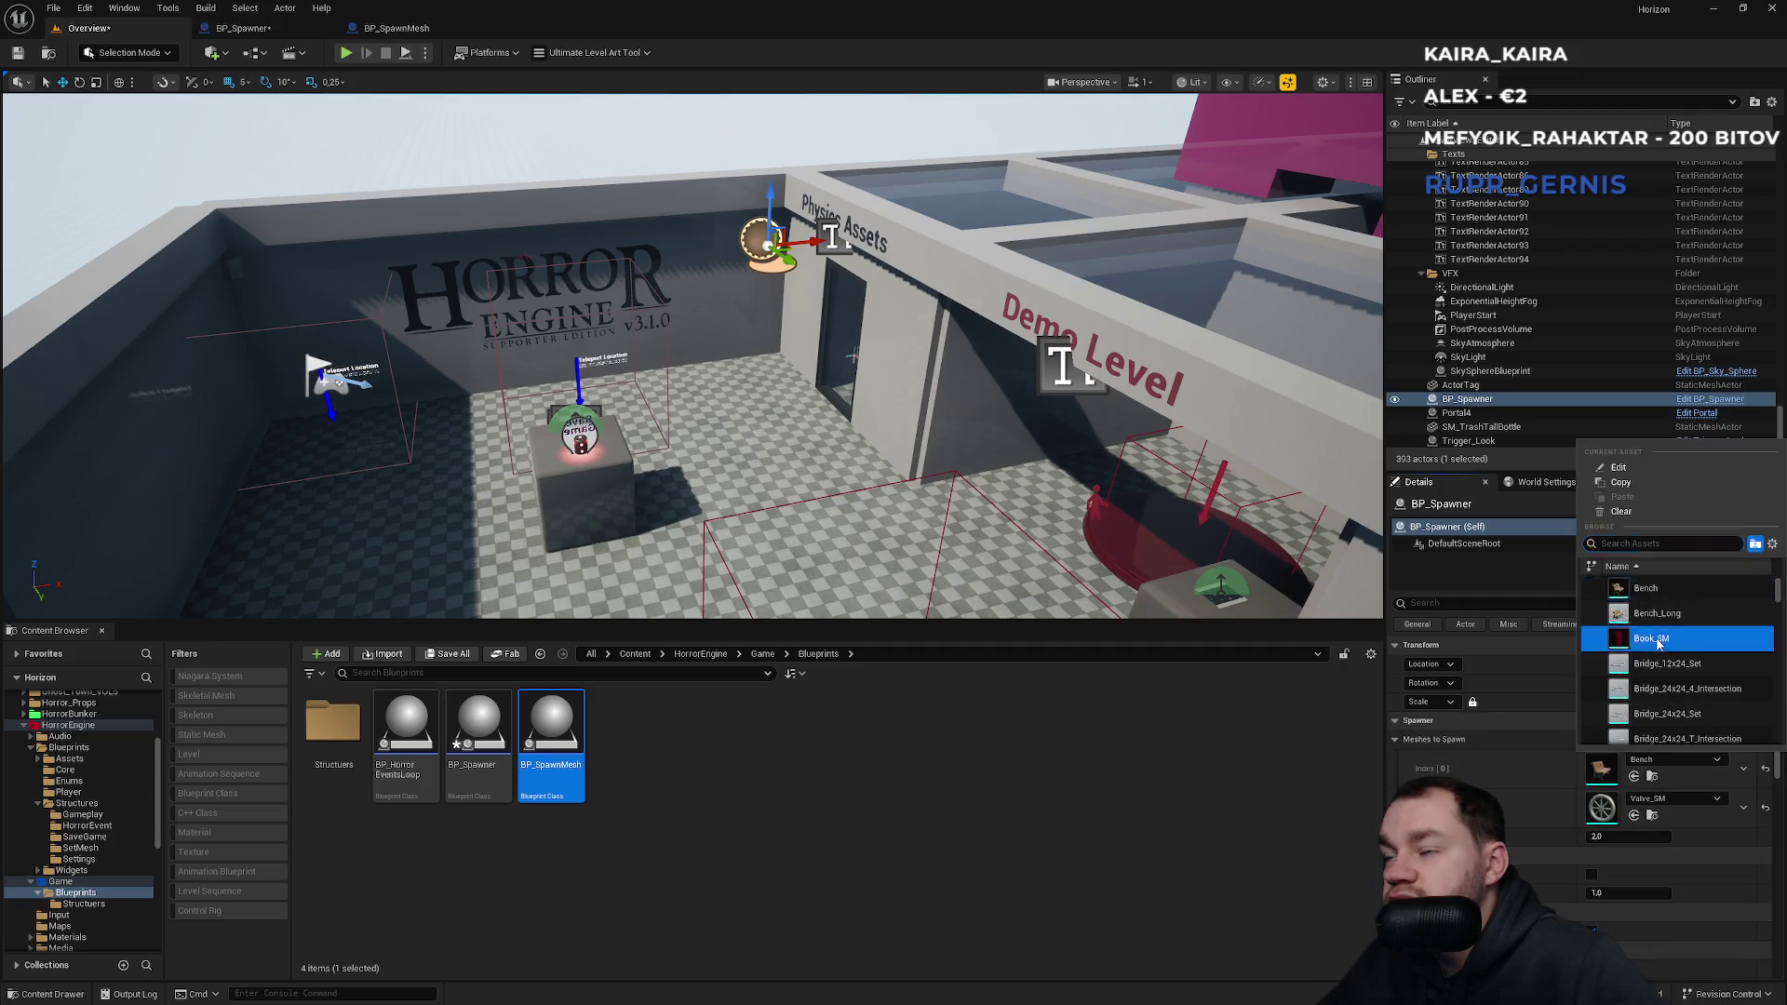
left_click(1652, 776)
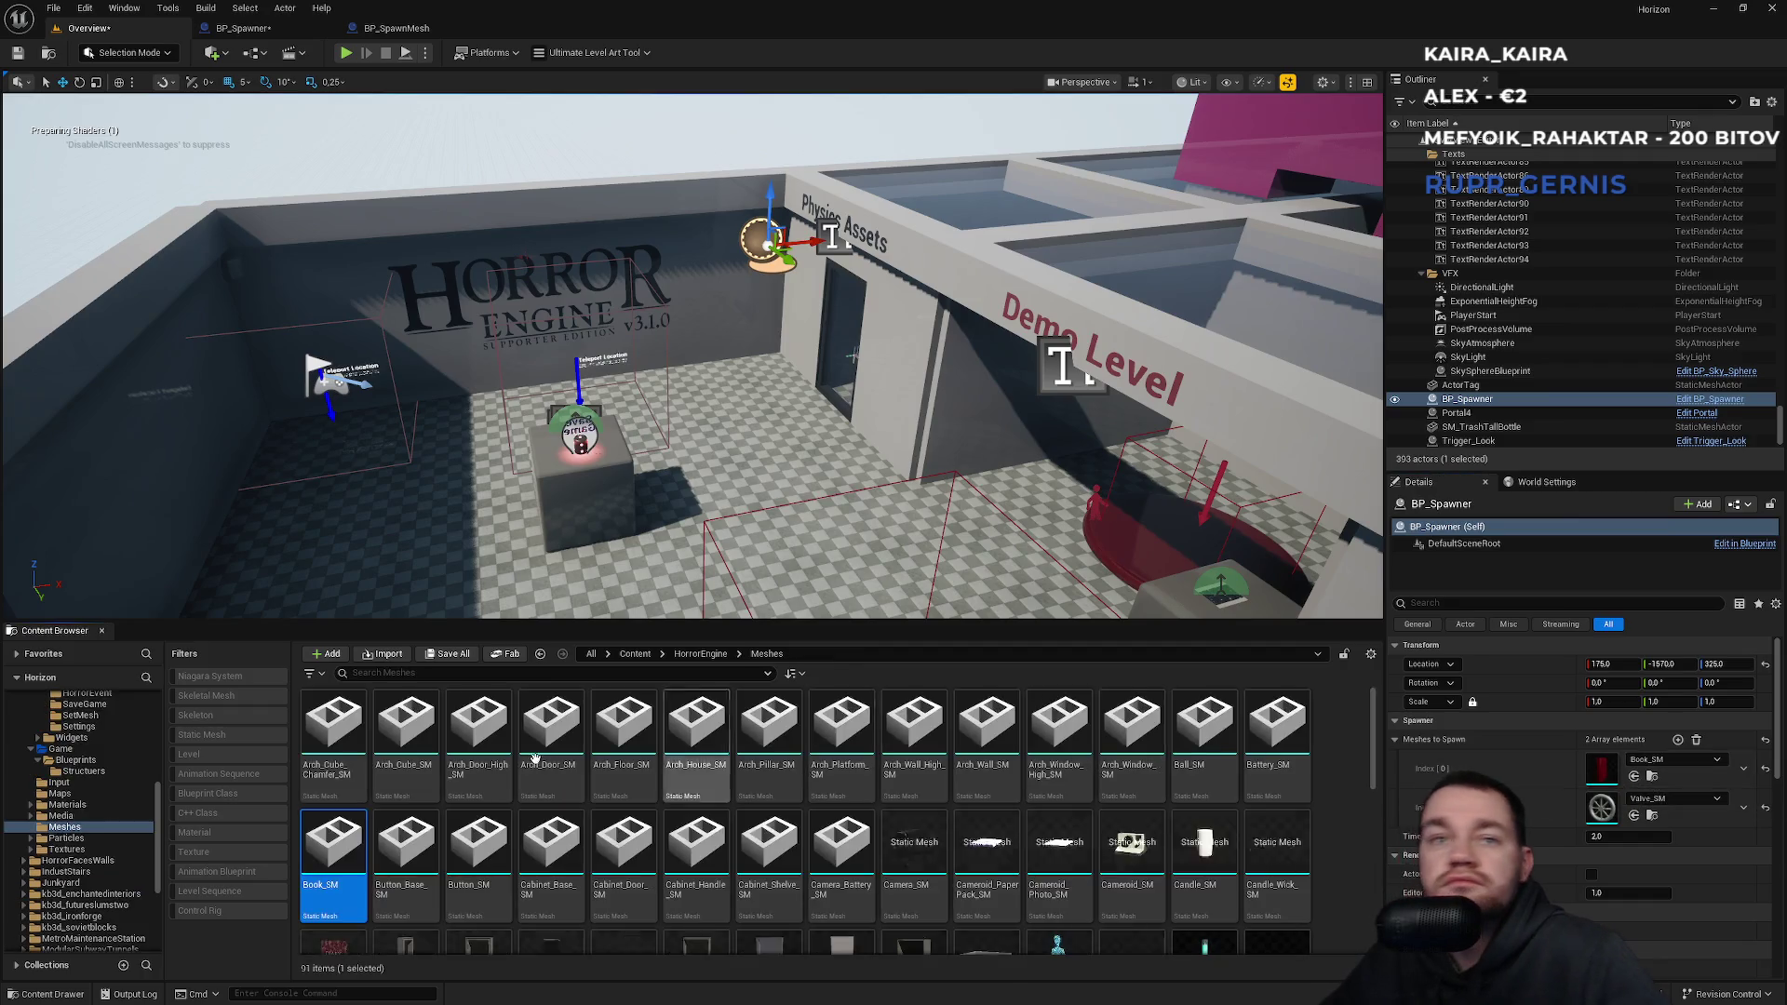
Preview Book_SM in the mesh editor, then return to the level and start Play.
double_click(310, 864)
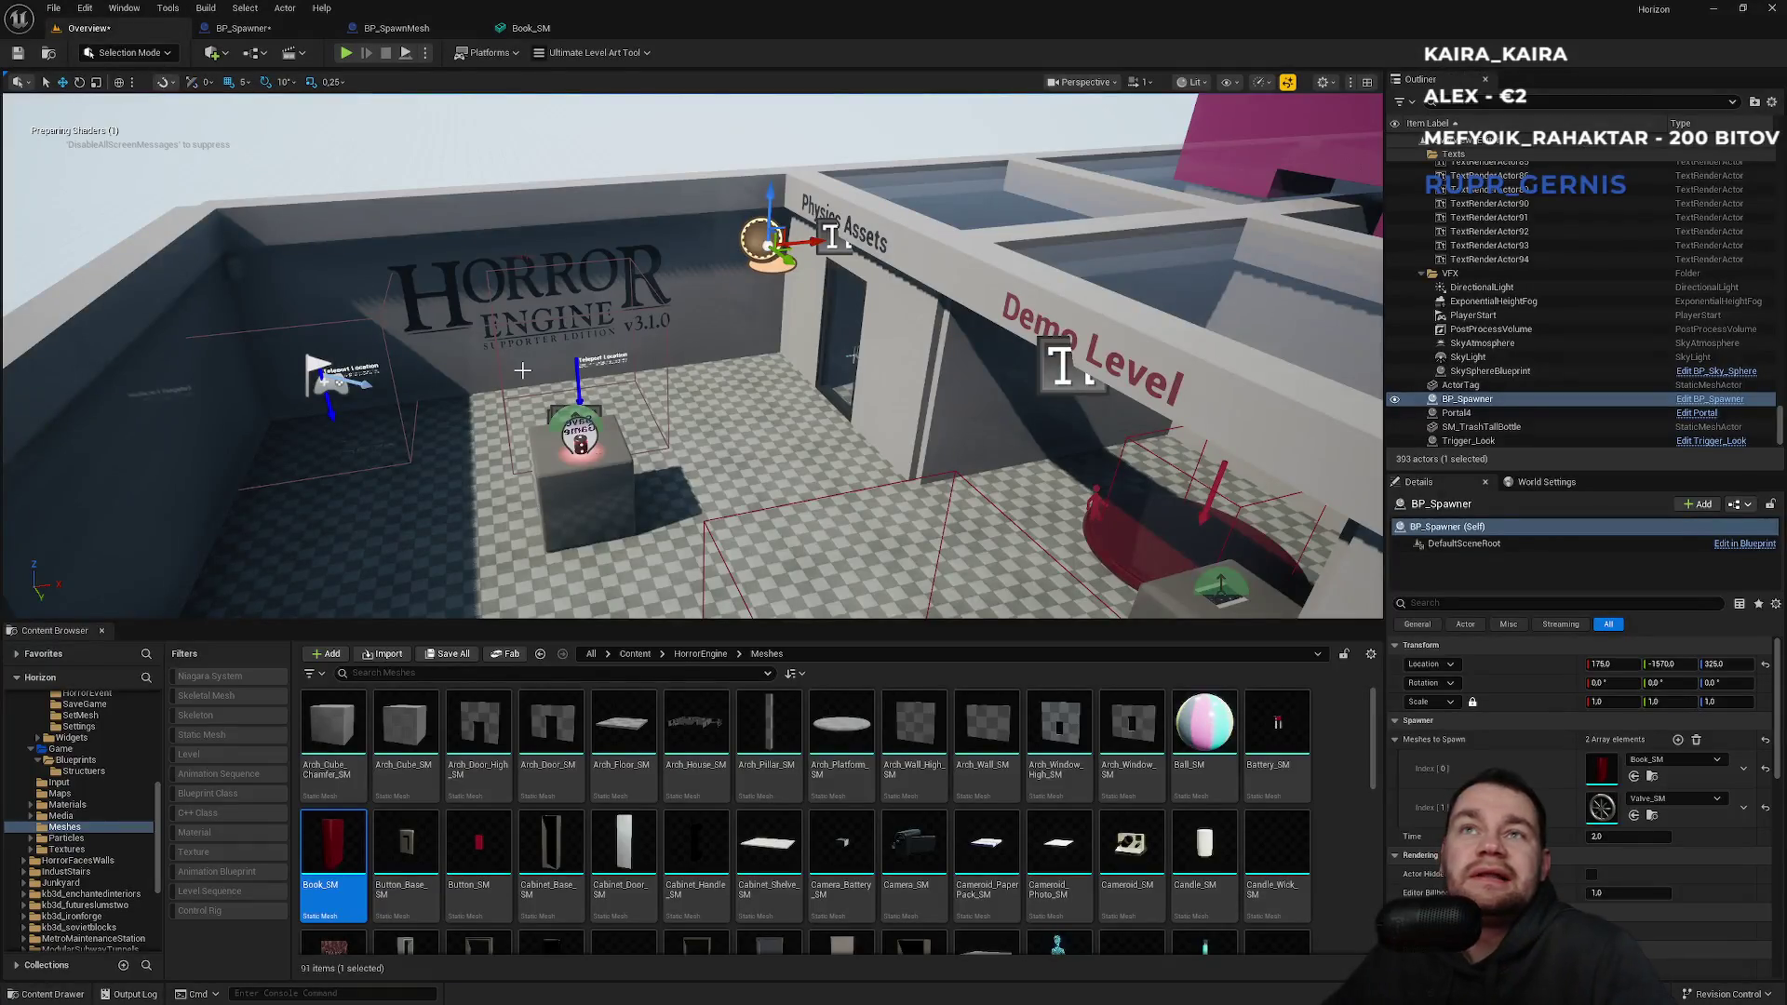
left_click(397, 28)
left_click(525, 28)
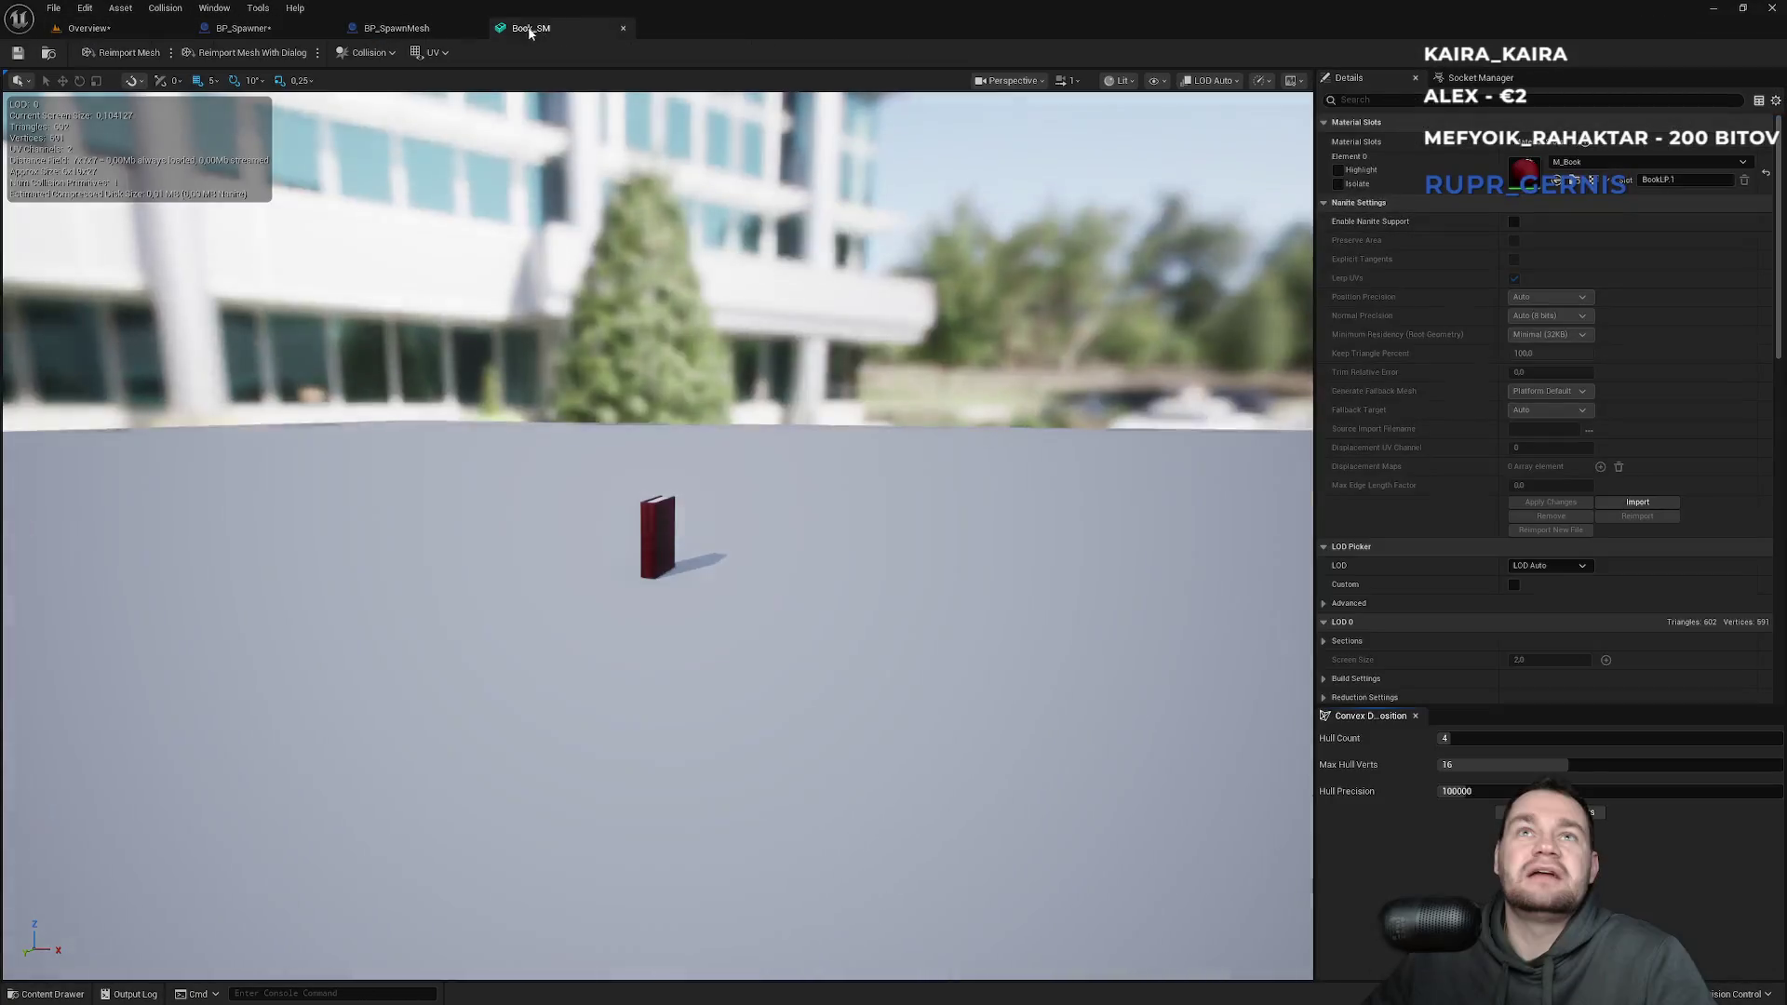
left_click(264, 32)
left_click(86, 28)
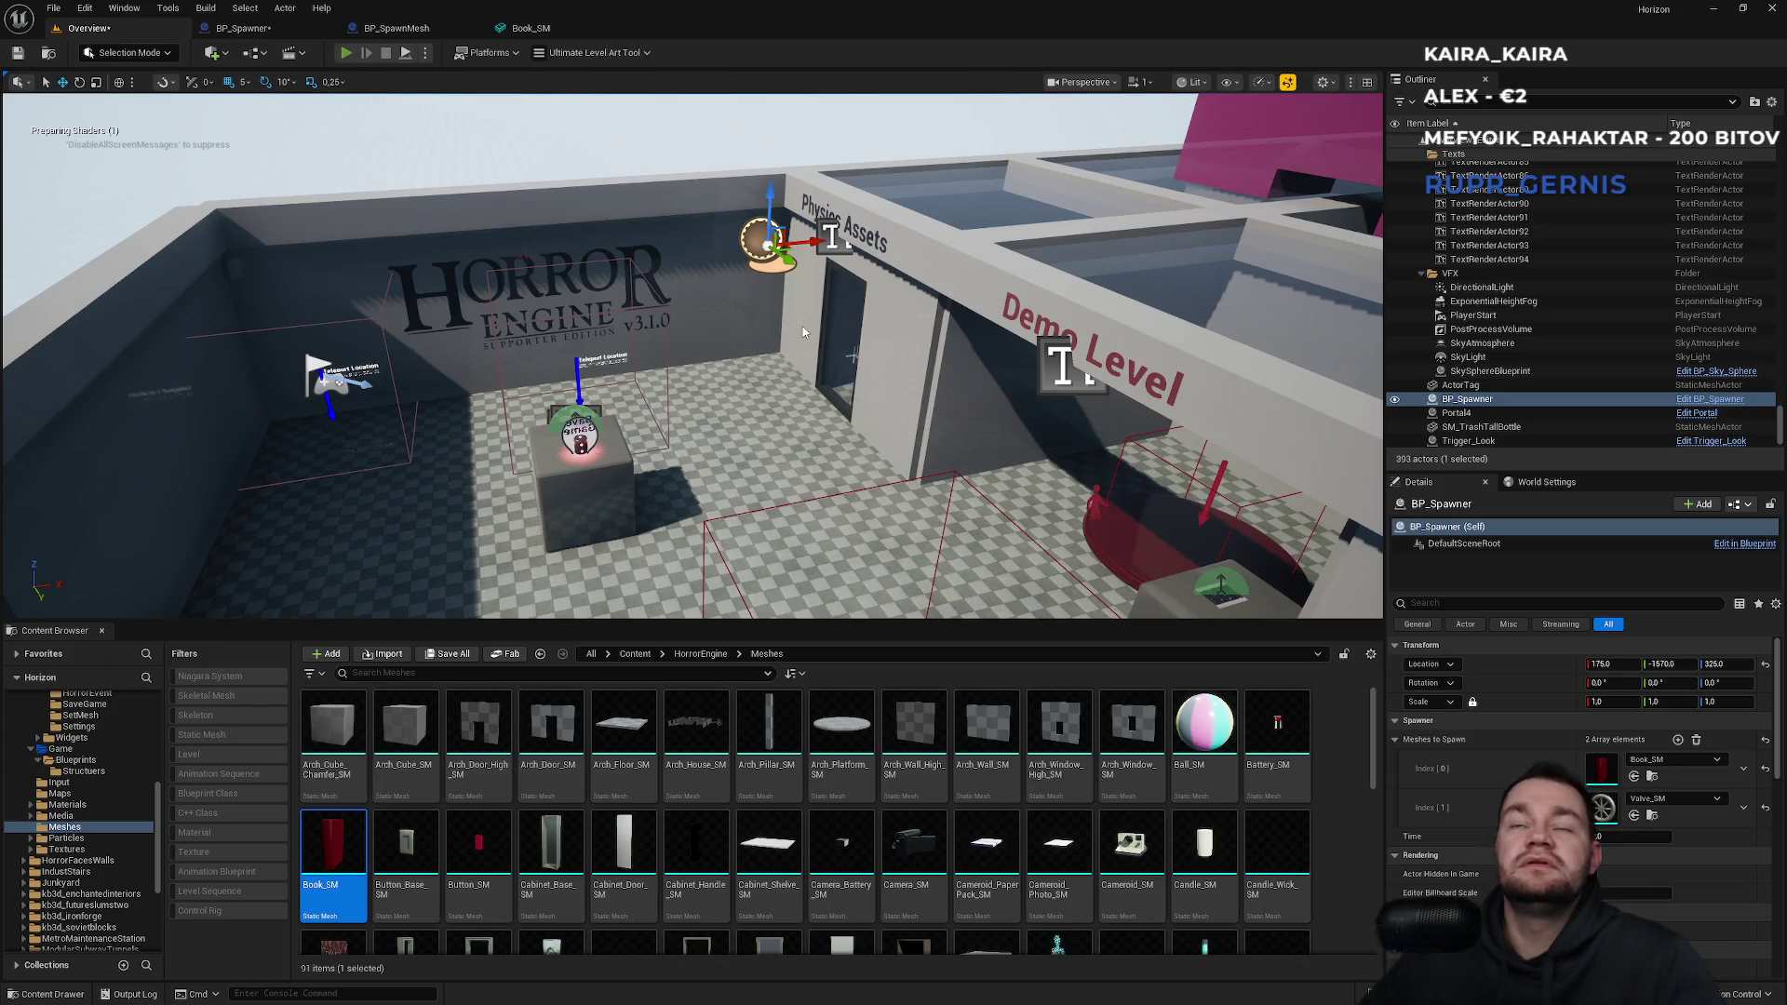
key("alt+p")
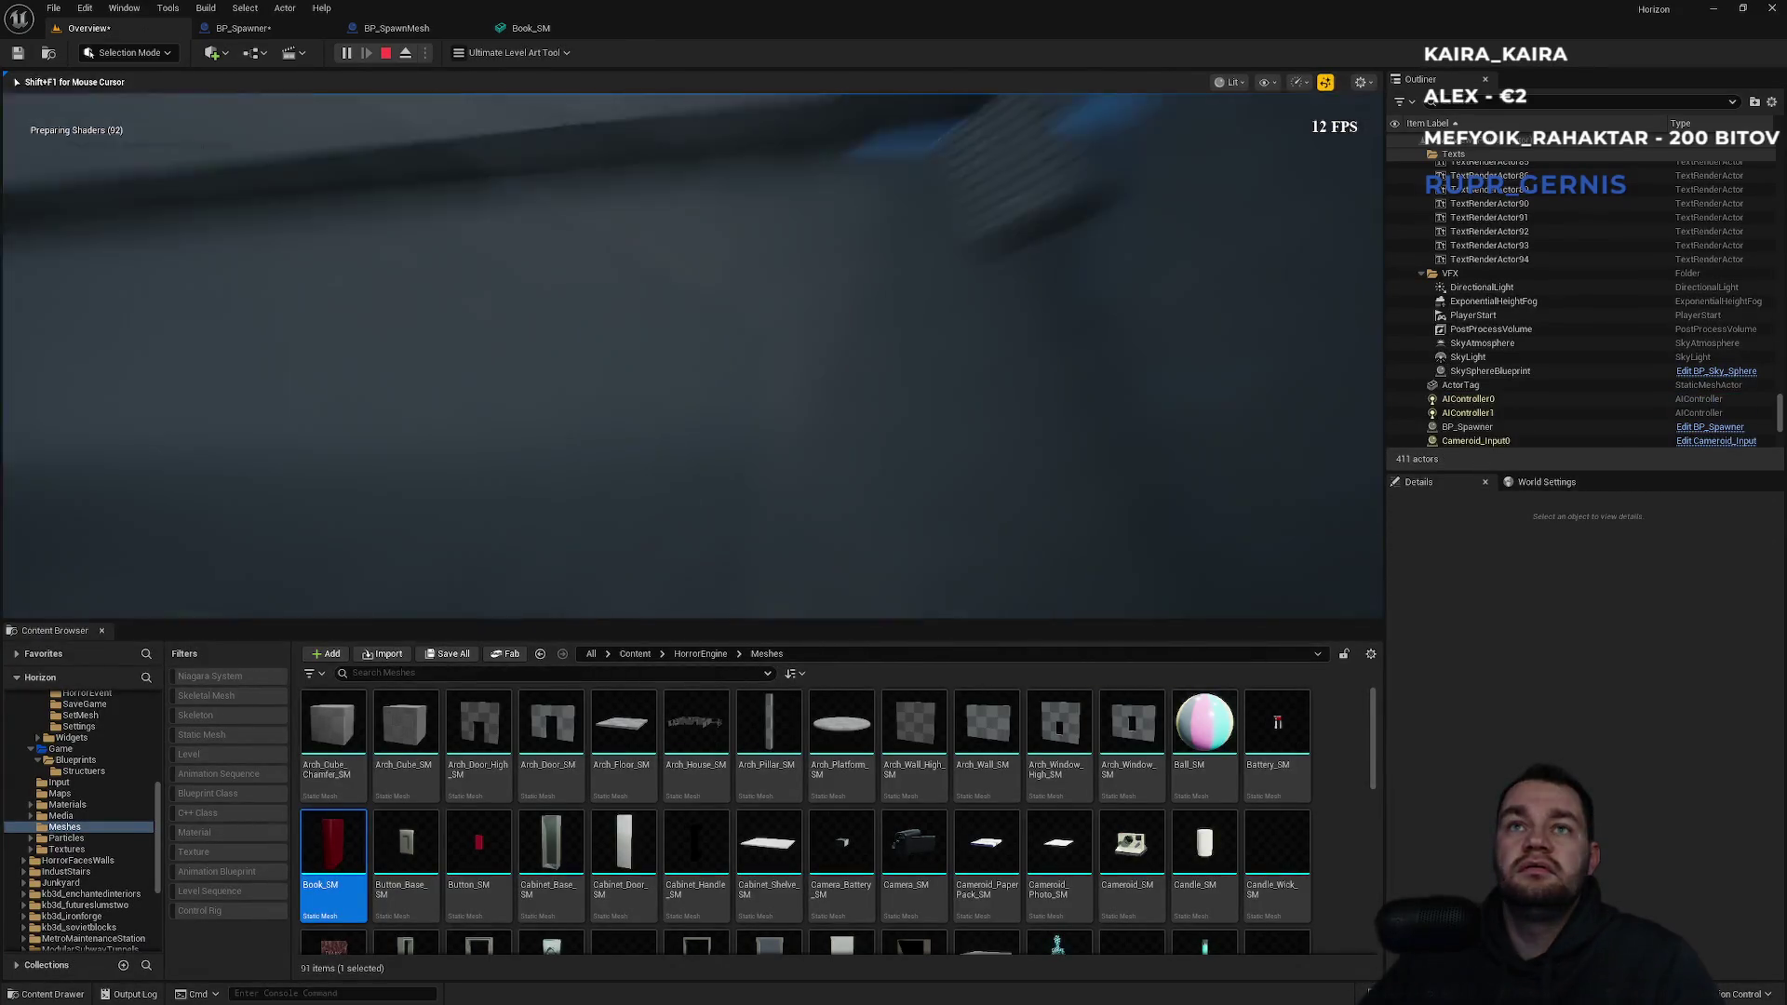
End Play, simulate the level and watch books and valves pile up, then stop.
key("Escape")
left_click(426, 56)
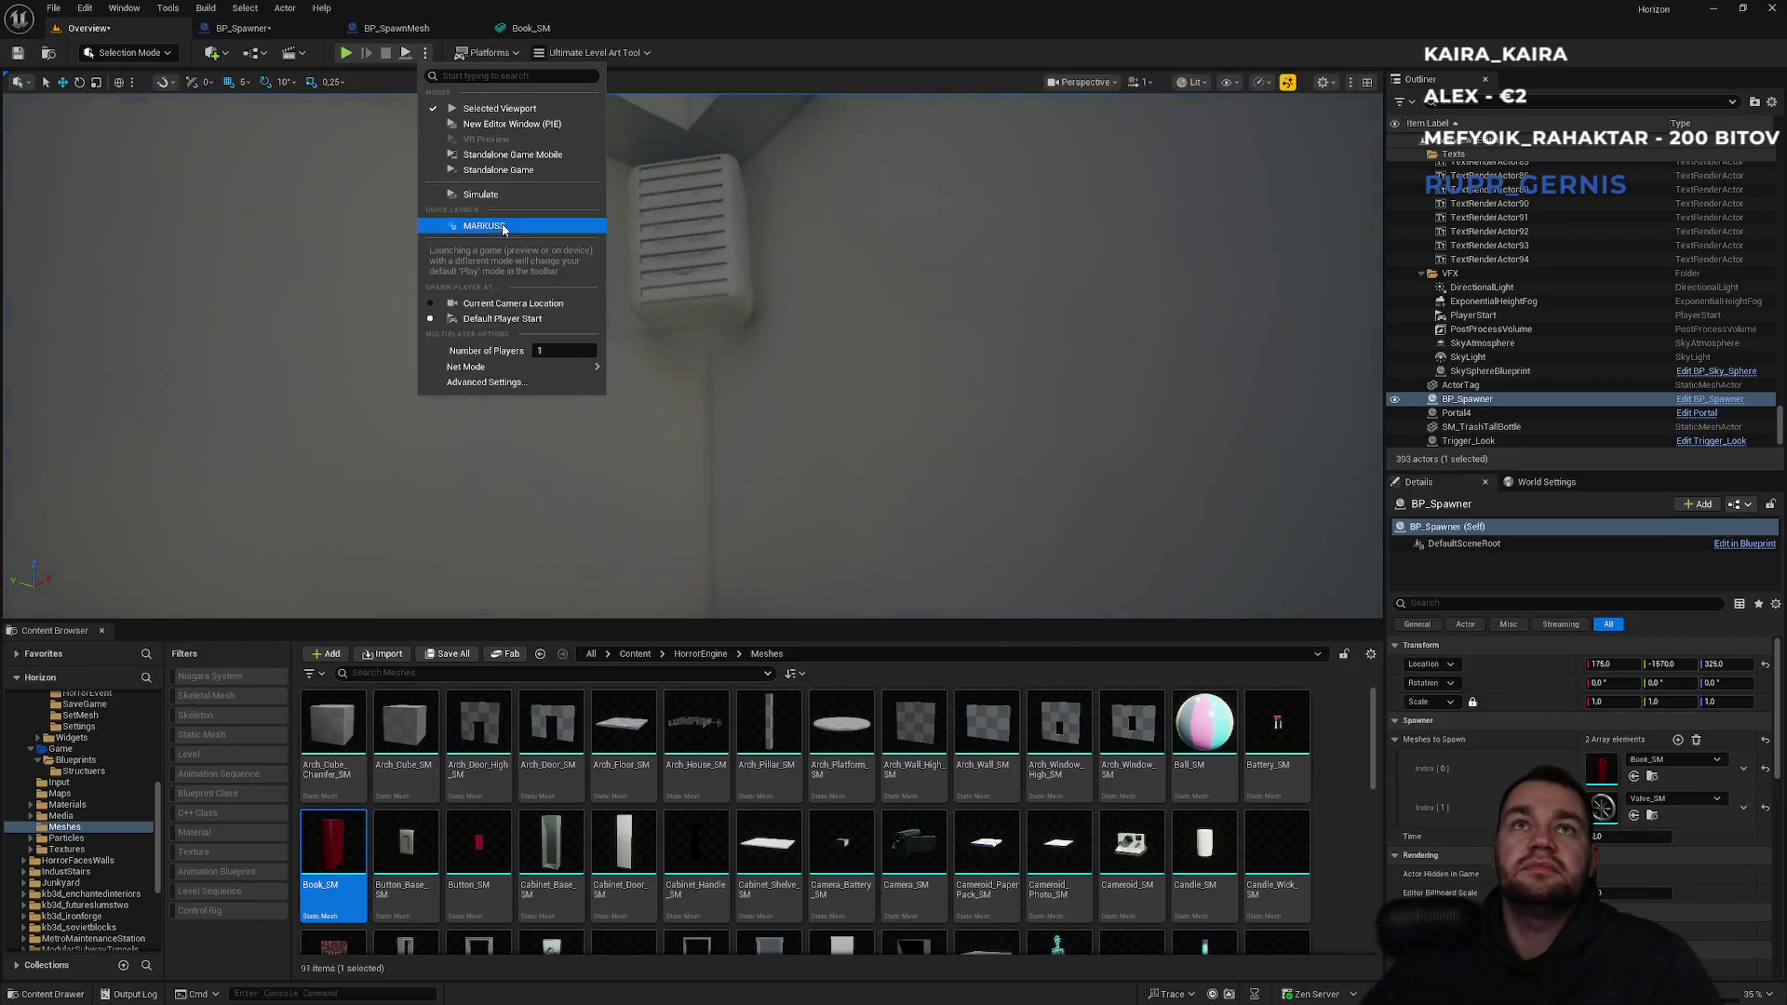
left_click(495, 194)
key("alt+s")
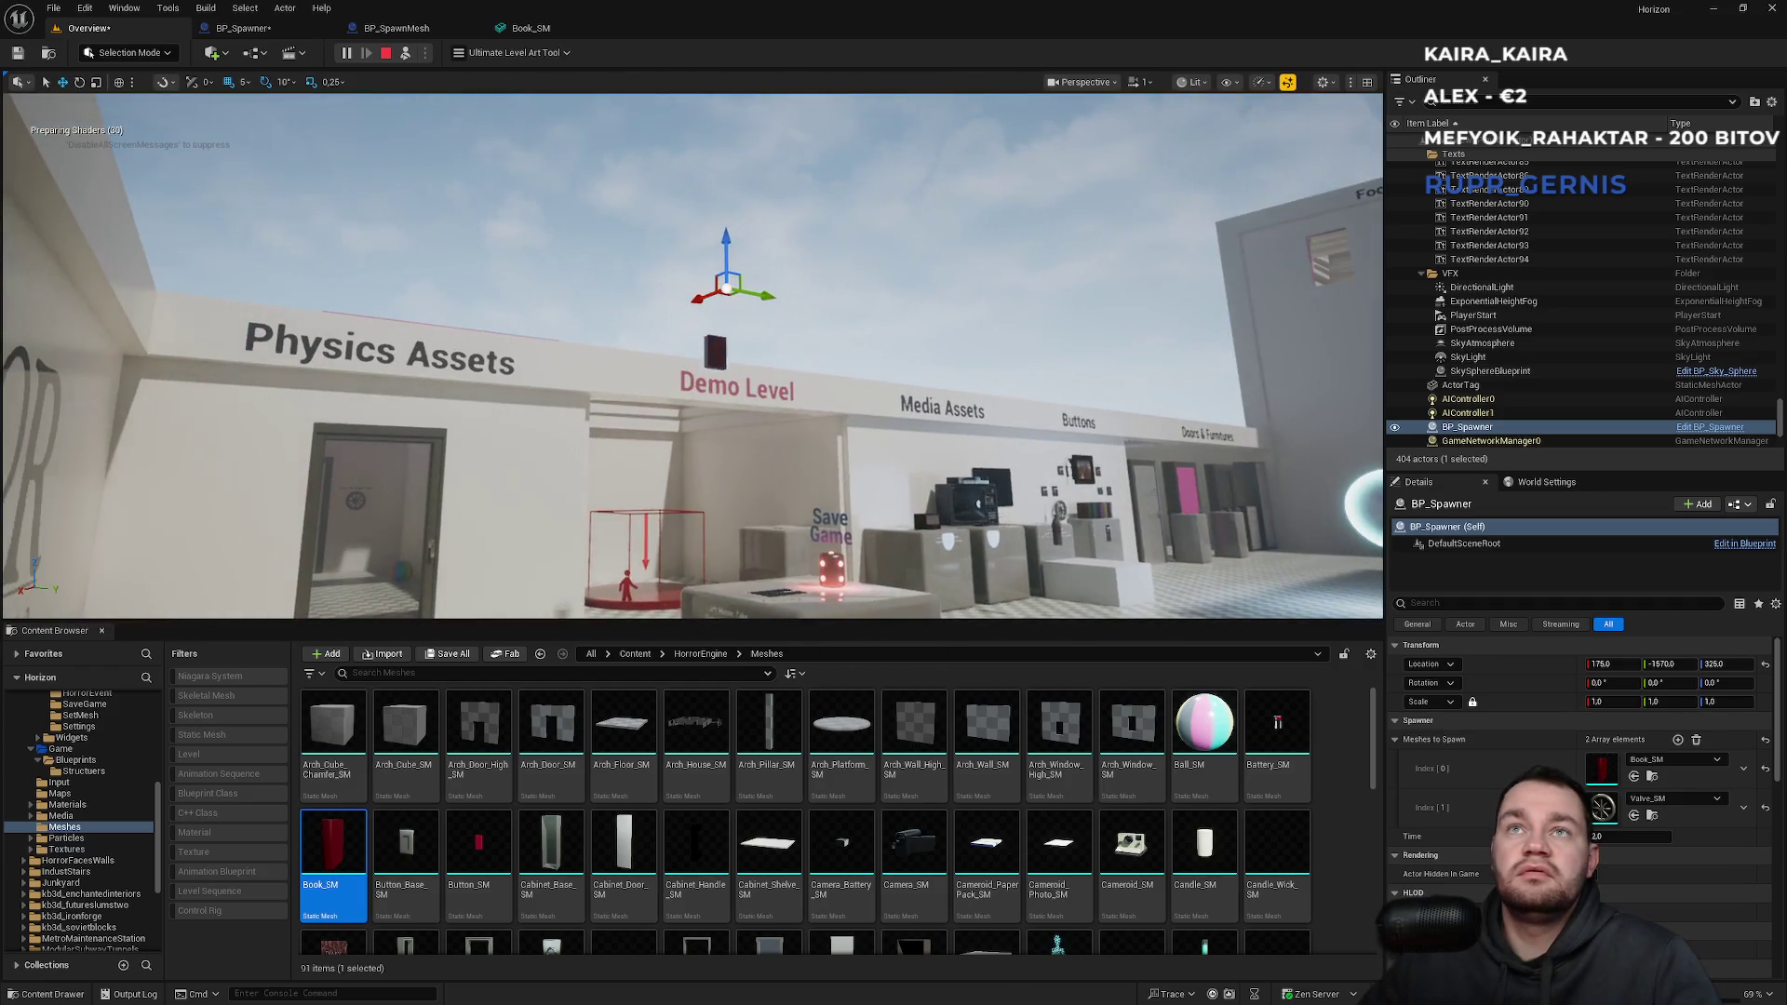
mouse_move(692, 354)
left_mouse_down()
mouse_move(642, 335)
mouse_move(642, 391)
mouse_move(633, 330)
mouse_move(632, 409)
mouse_move(591, 349)
mouse_move(605, 382)
mouse_move(568, 354)
mouse_move(577, 377)
left_mouse_up()
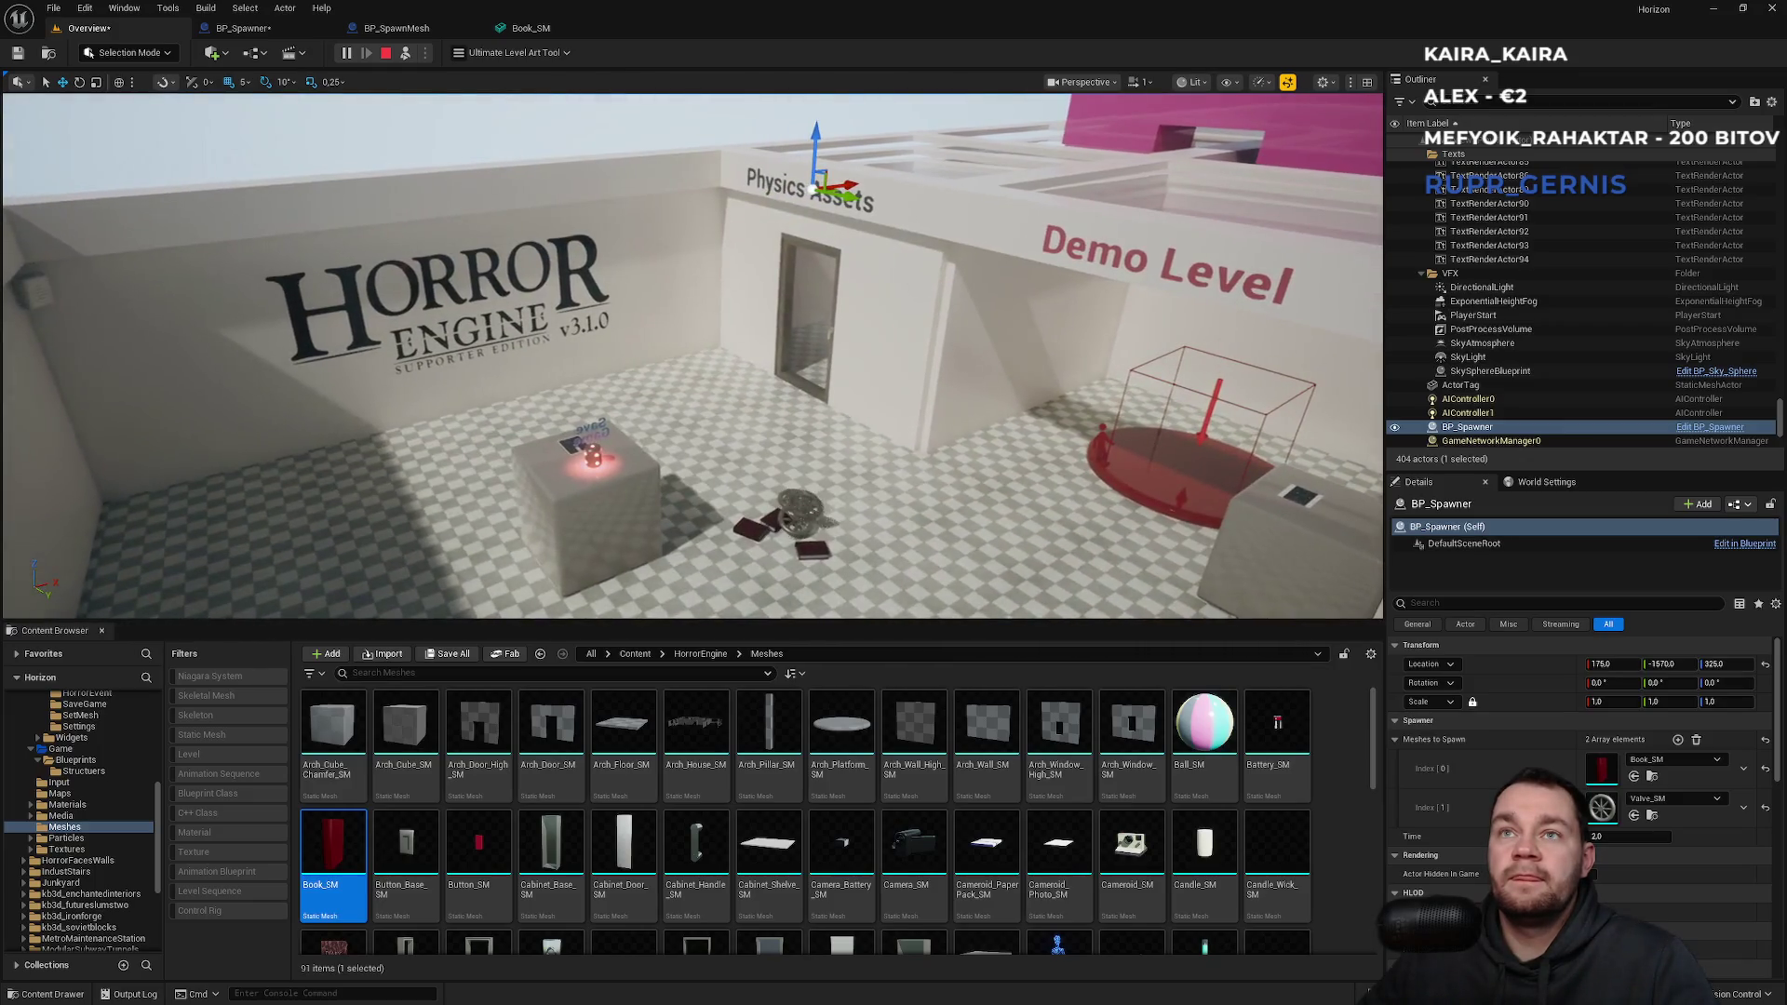
left_click_drag(818, 350, 735, 353)
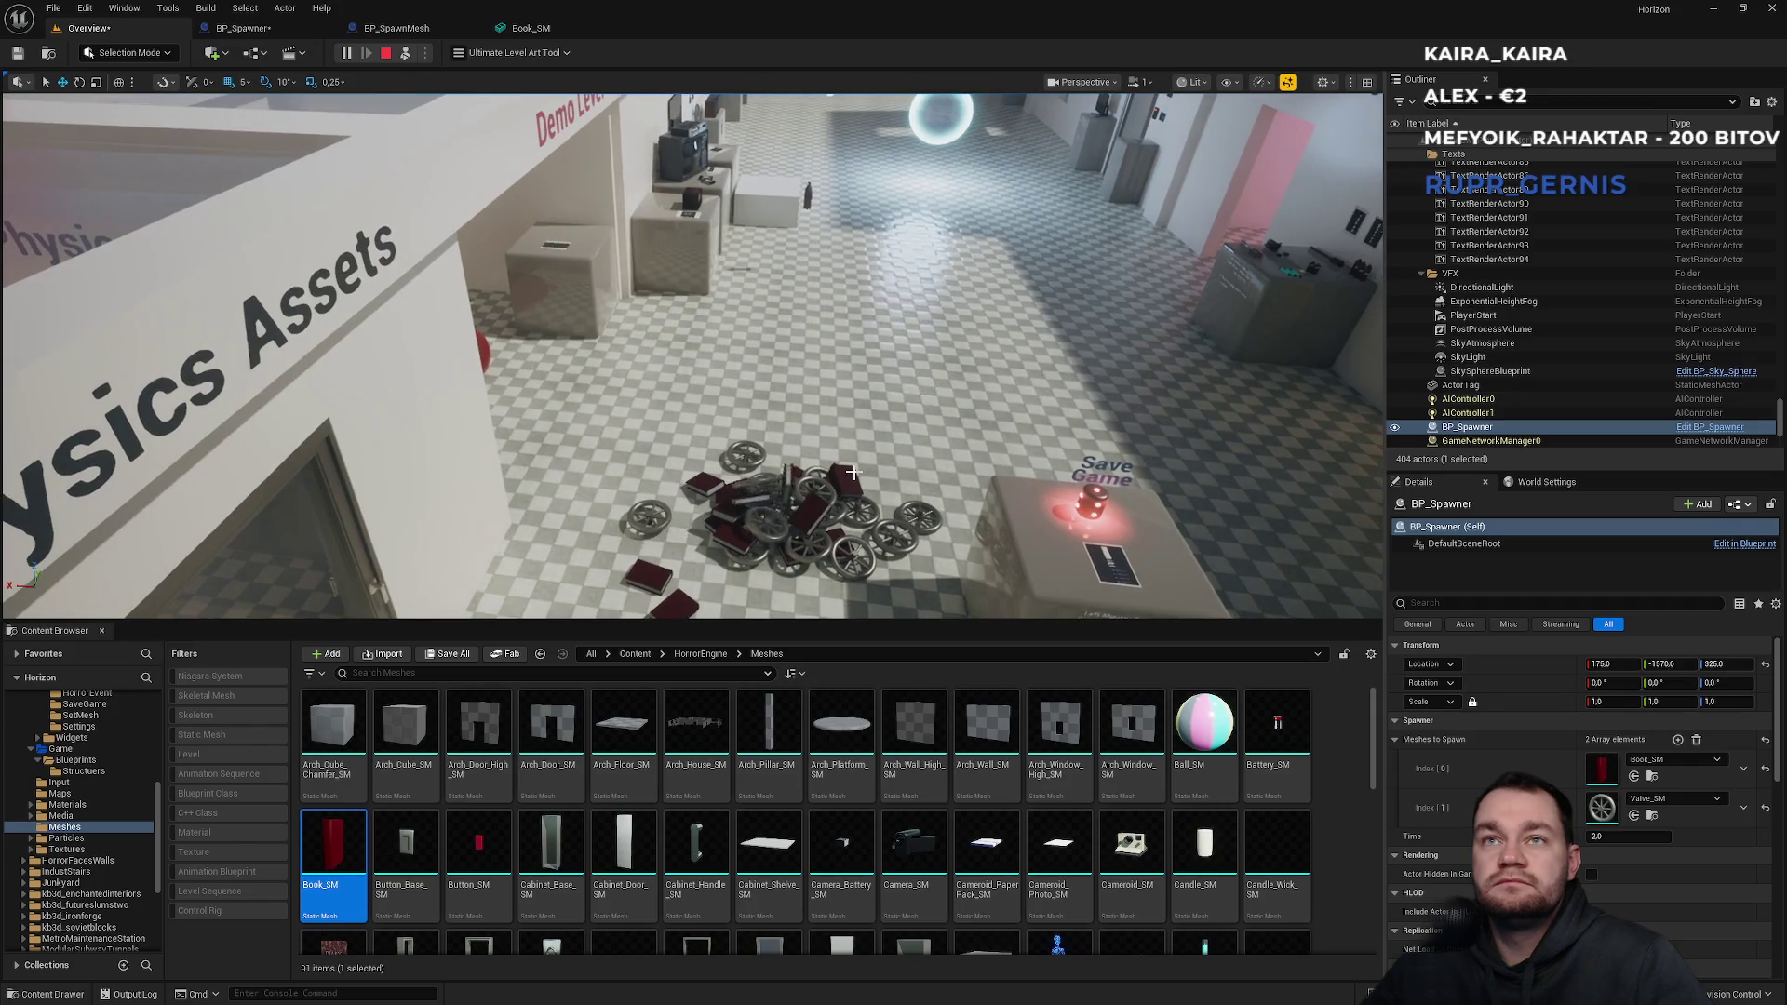
key("Escape")
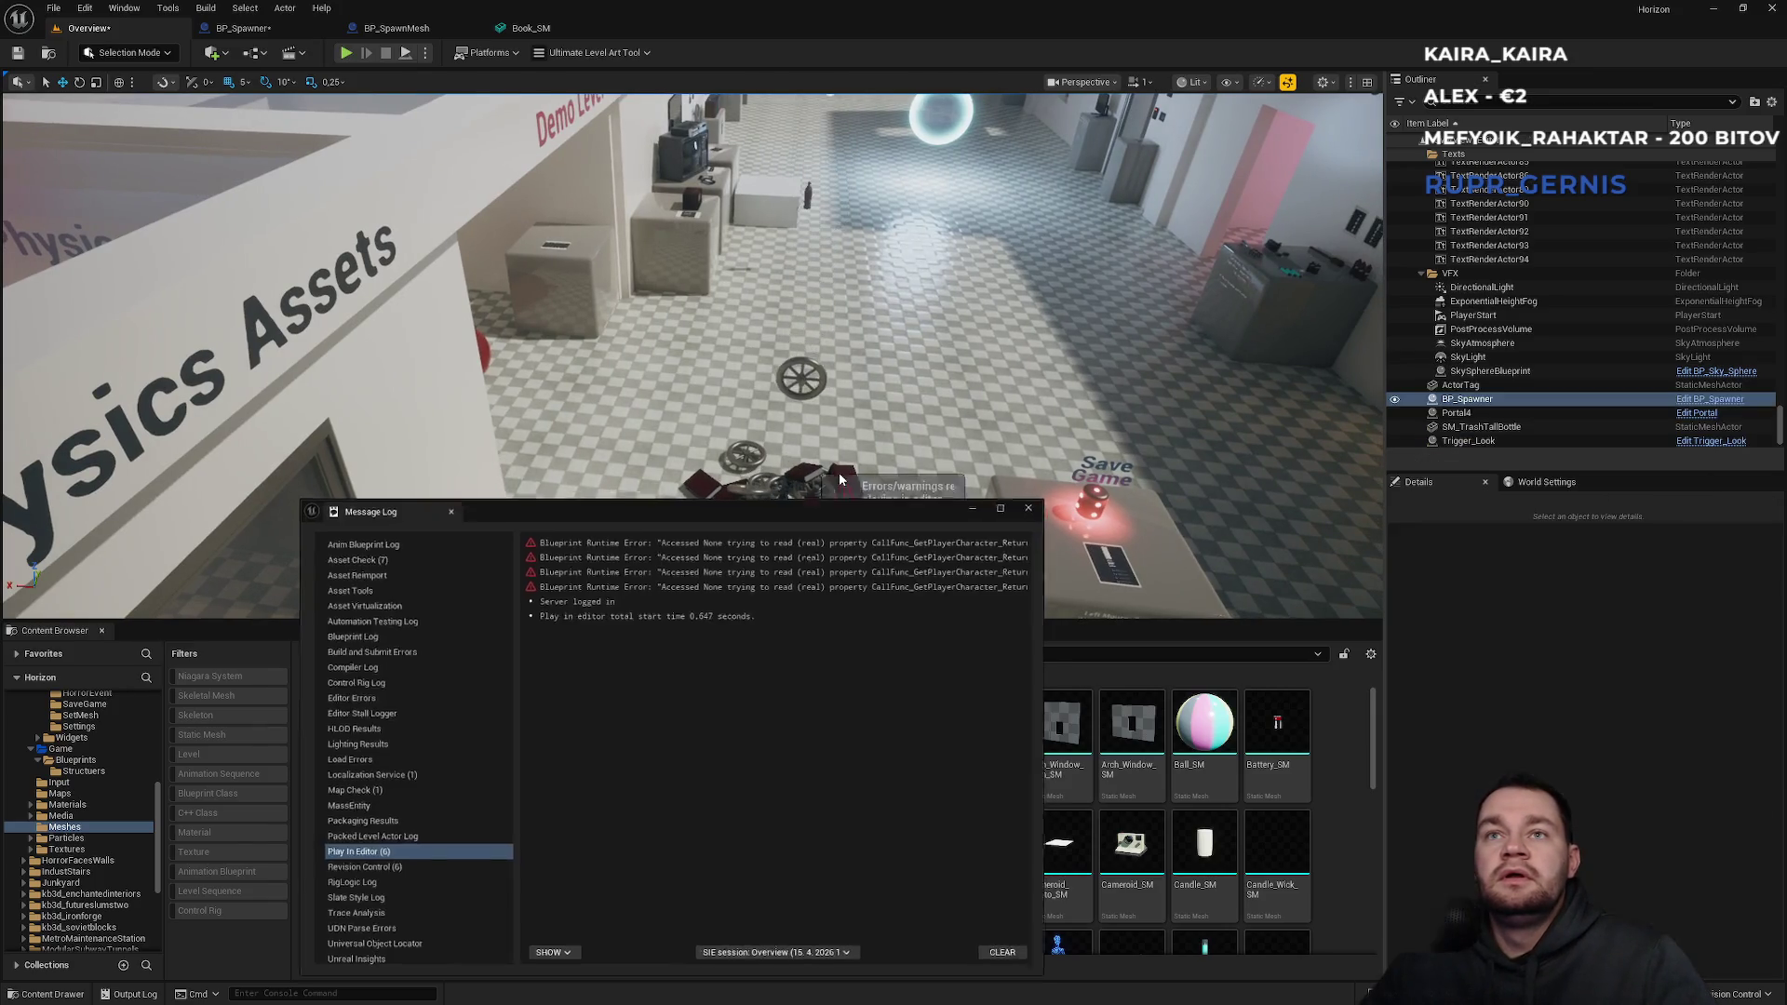
Close the error log, browse to HorrorEngine, and review BP_SpawnMesh's default tags.
left_click(1044, 498)
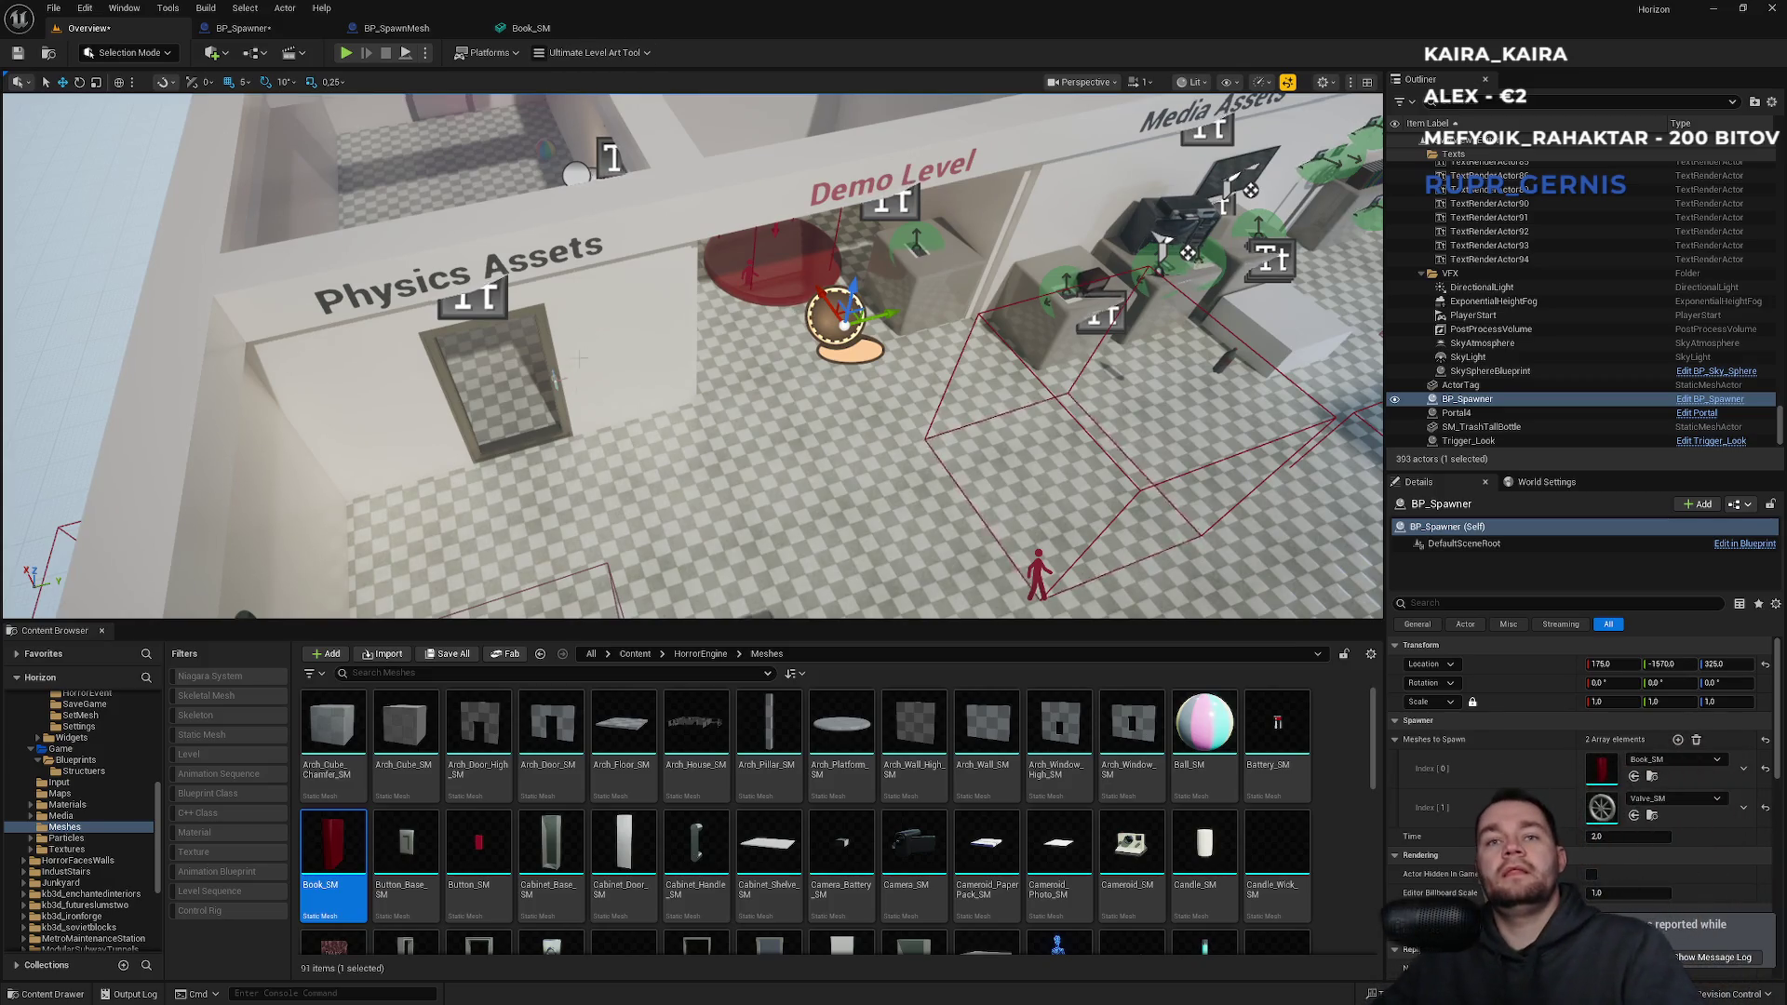
left_click(700, 653)
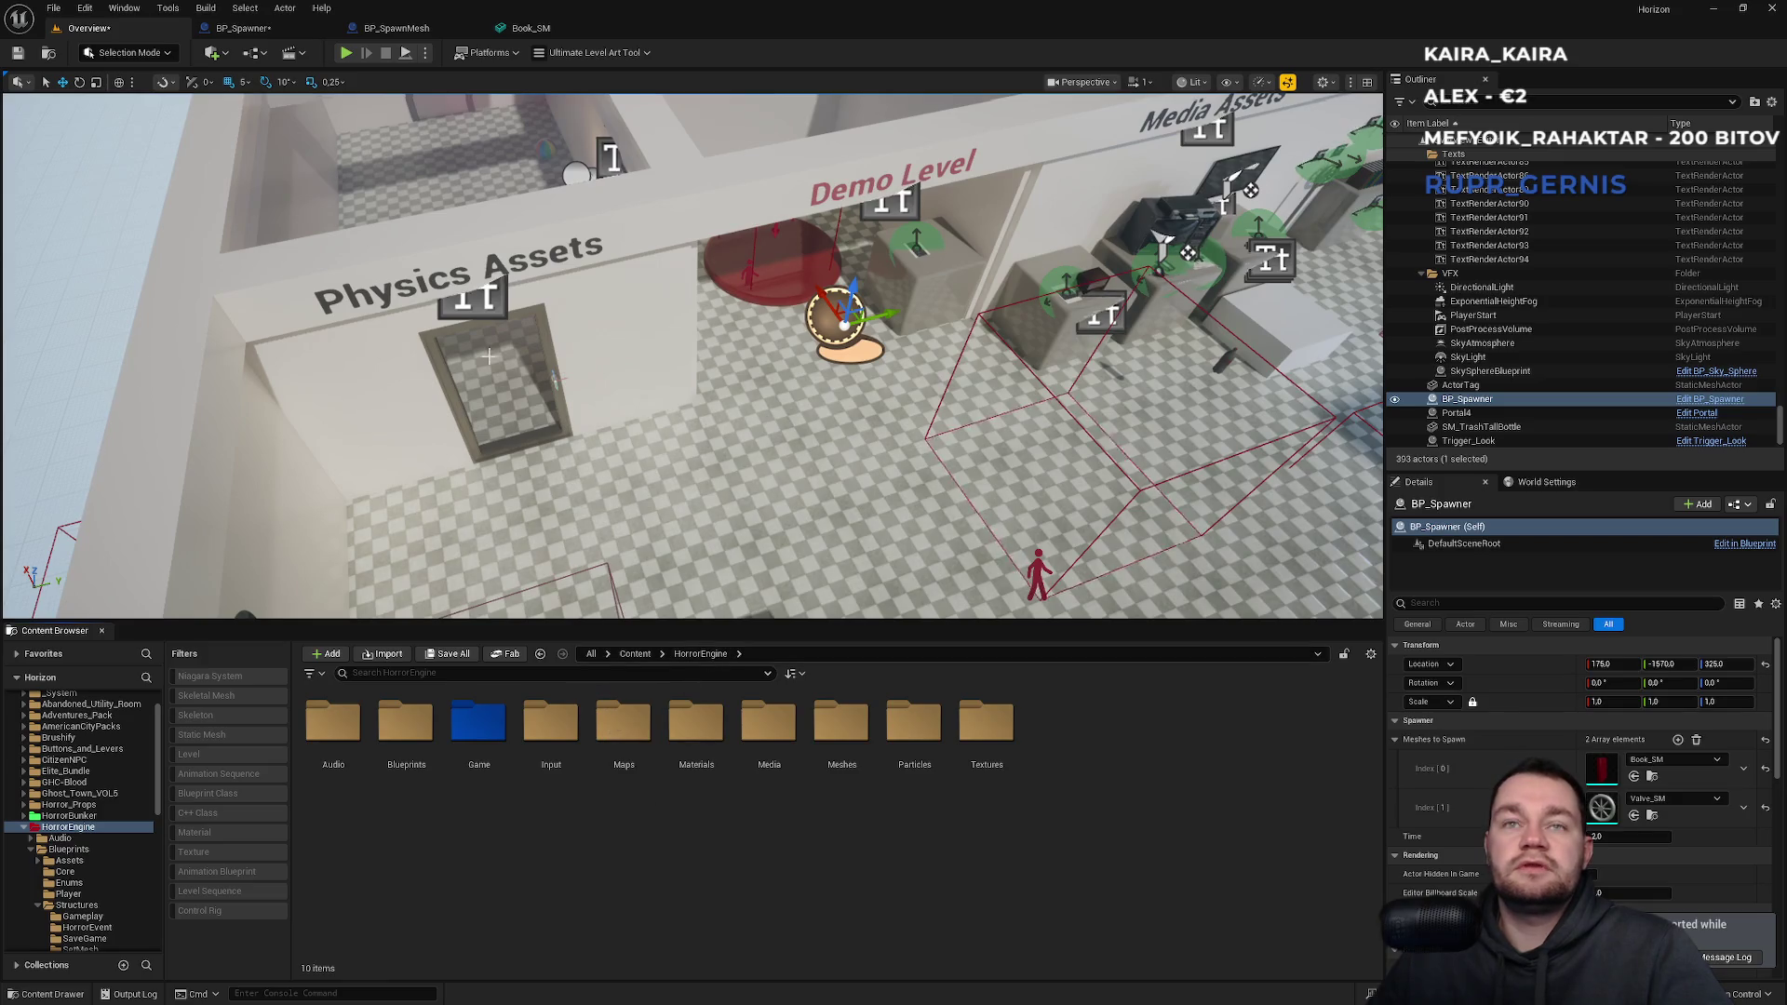
left_click(409, 28)
left_click(530, 28)
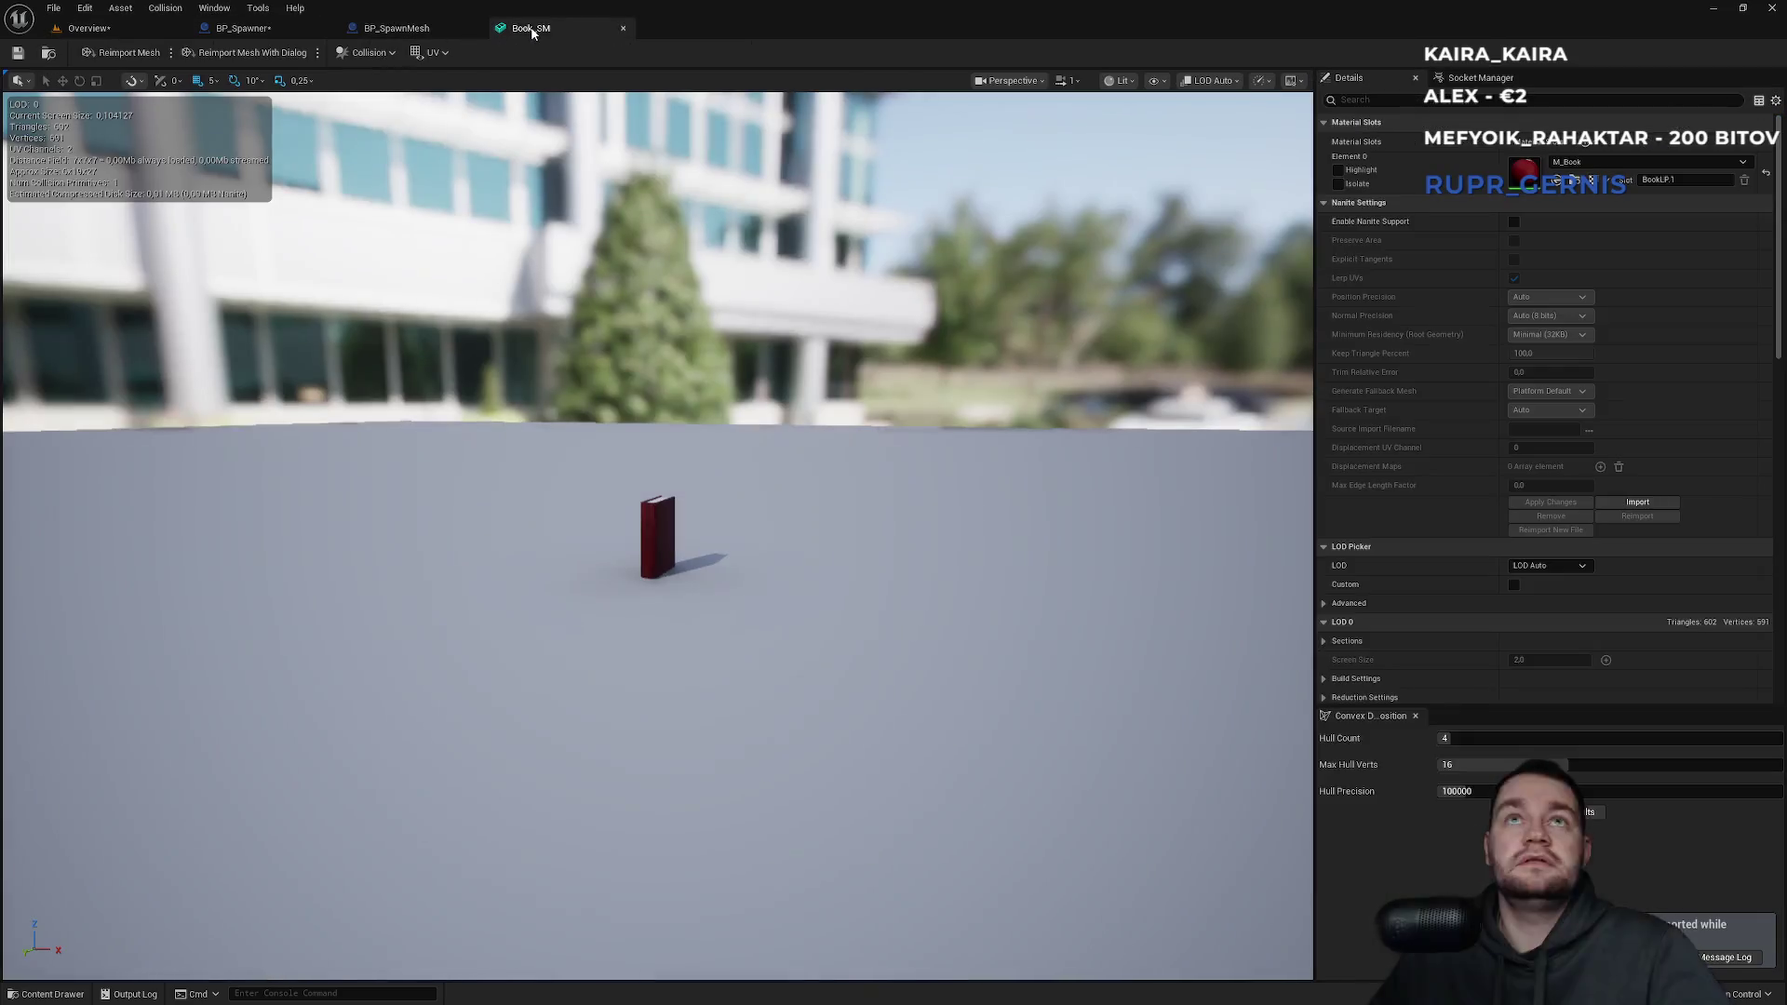
left_click(279, 28)
left_click(410, 28)
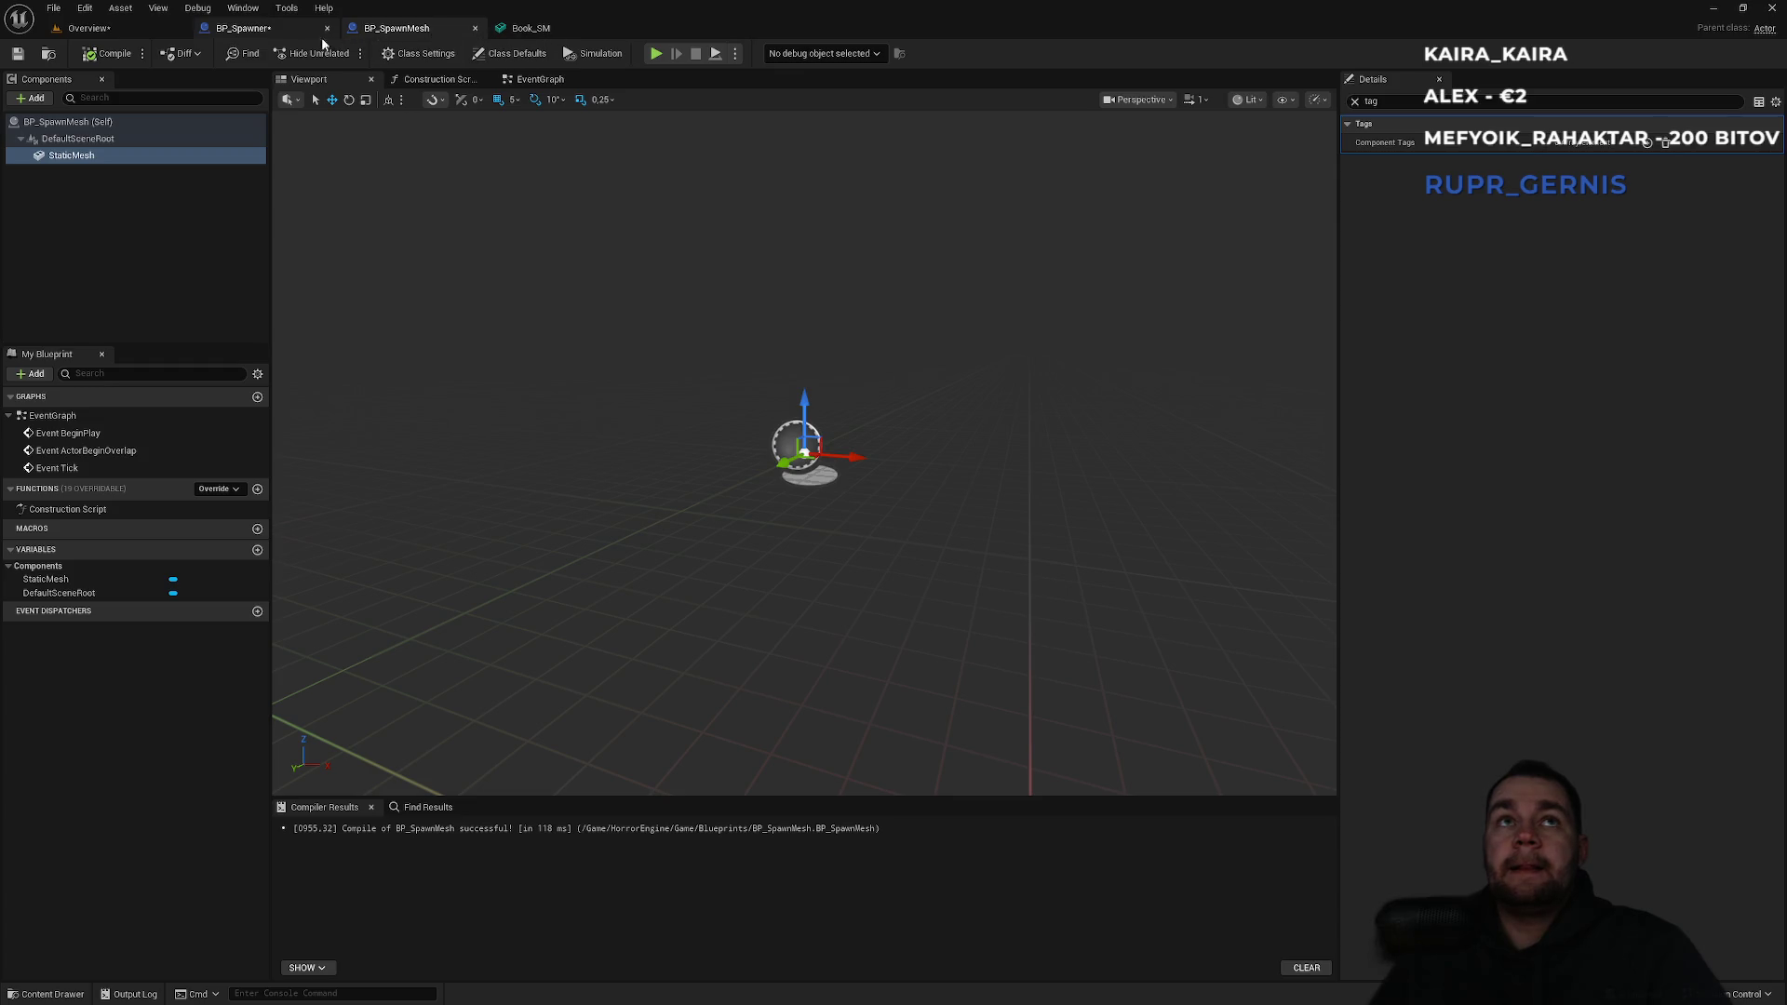
left_click(160, 124)
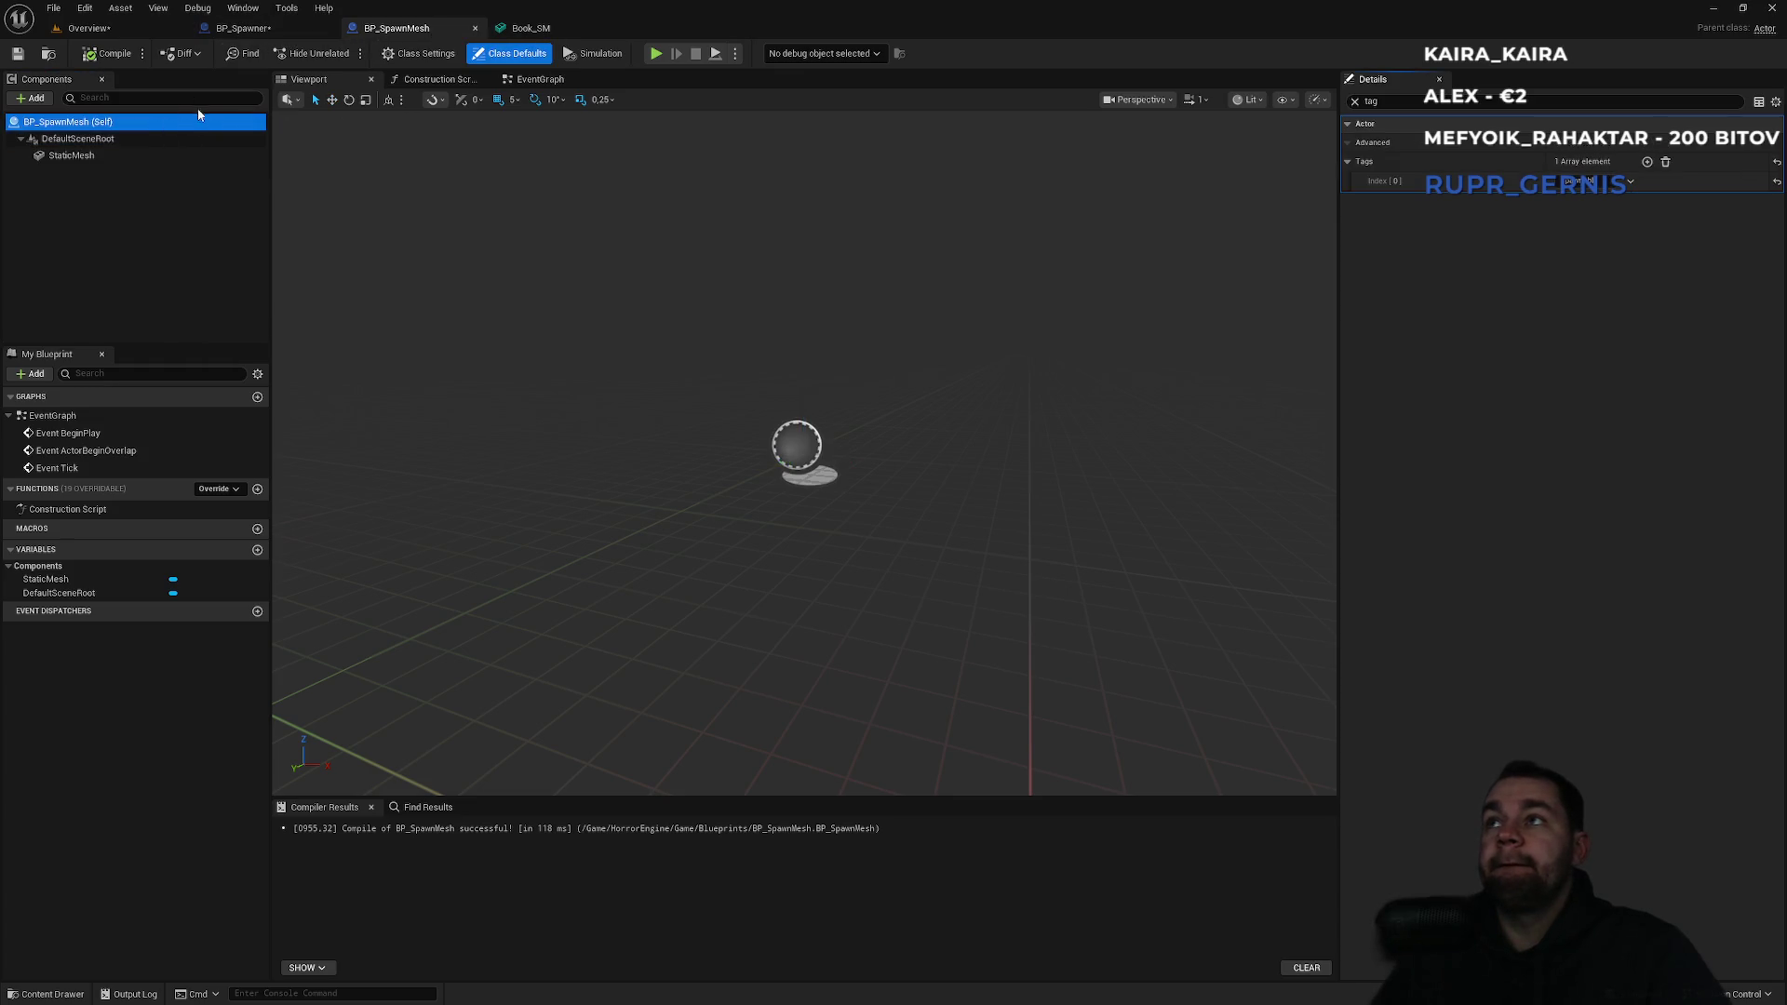
left_click(127, 36)
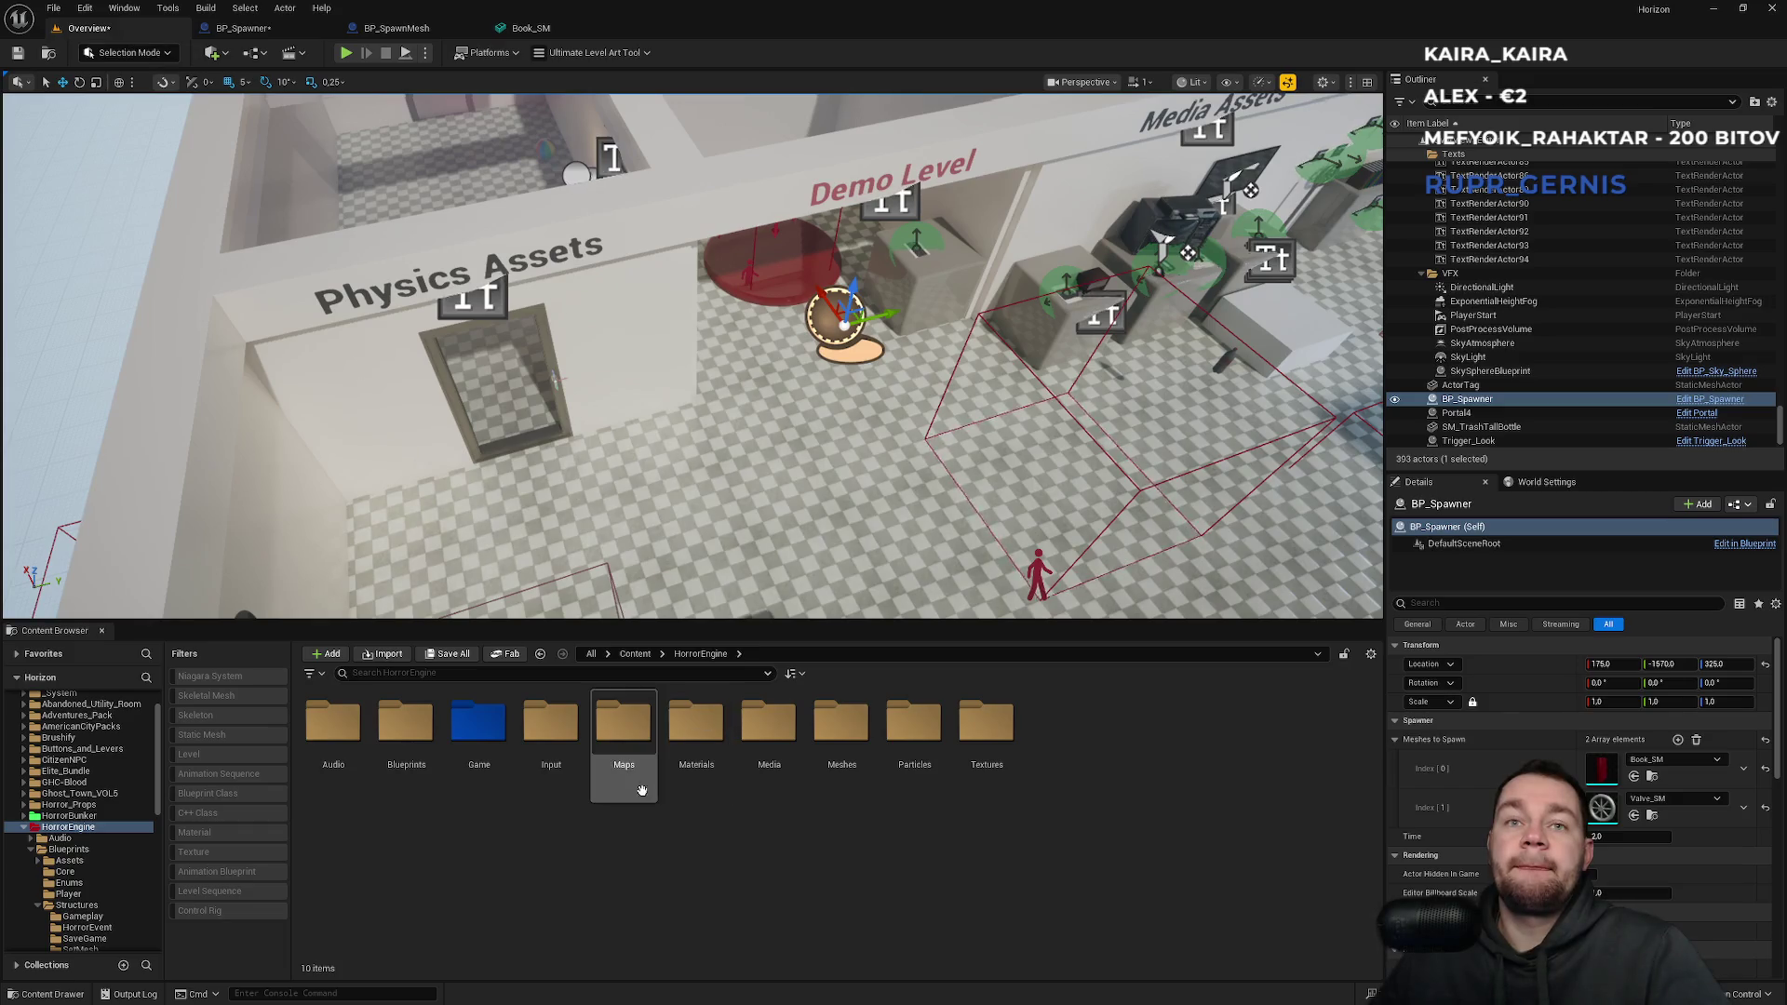
Create a Pawn-based blueprint named BP_Despawner in Game/Blueprints and save it.
double_click(477, 731)
double_click(333, 724)
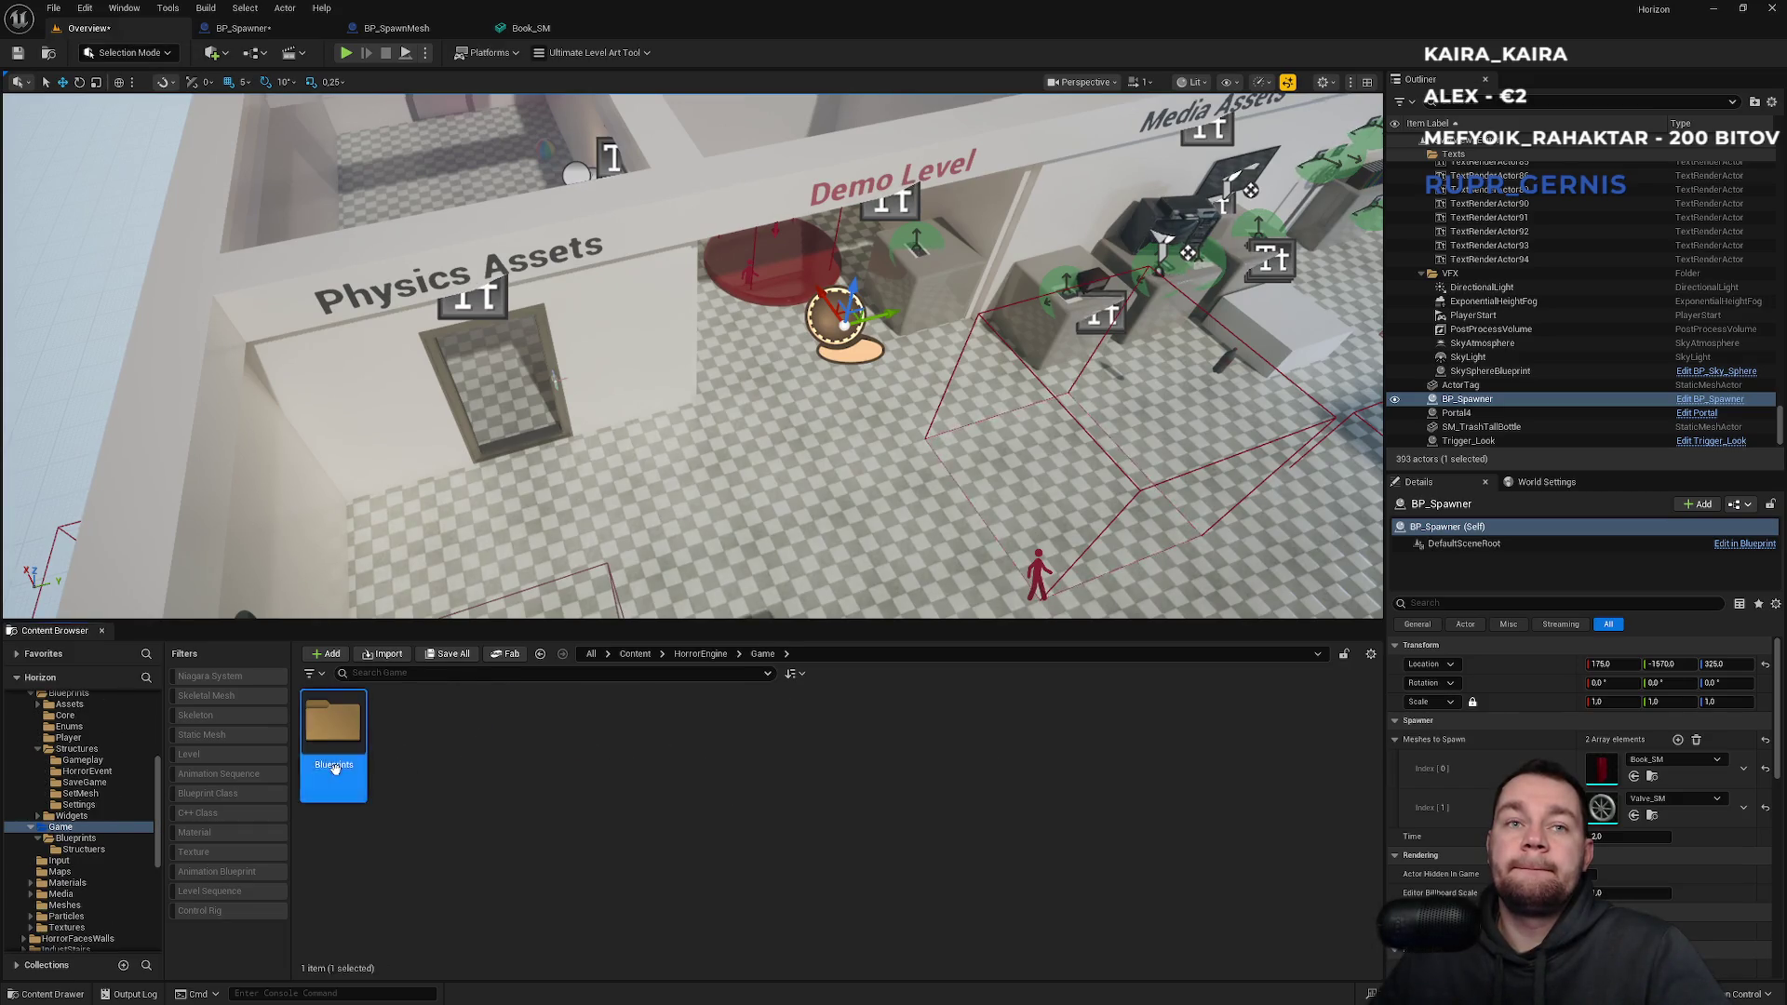
right_click(582, 858)
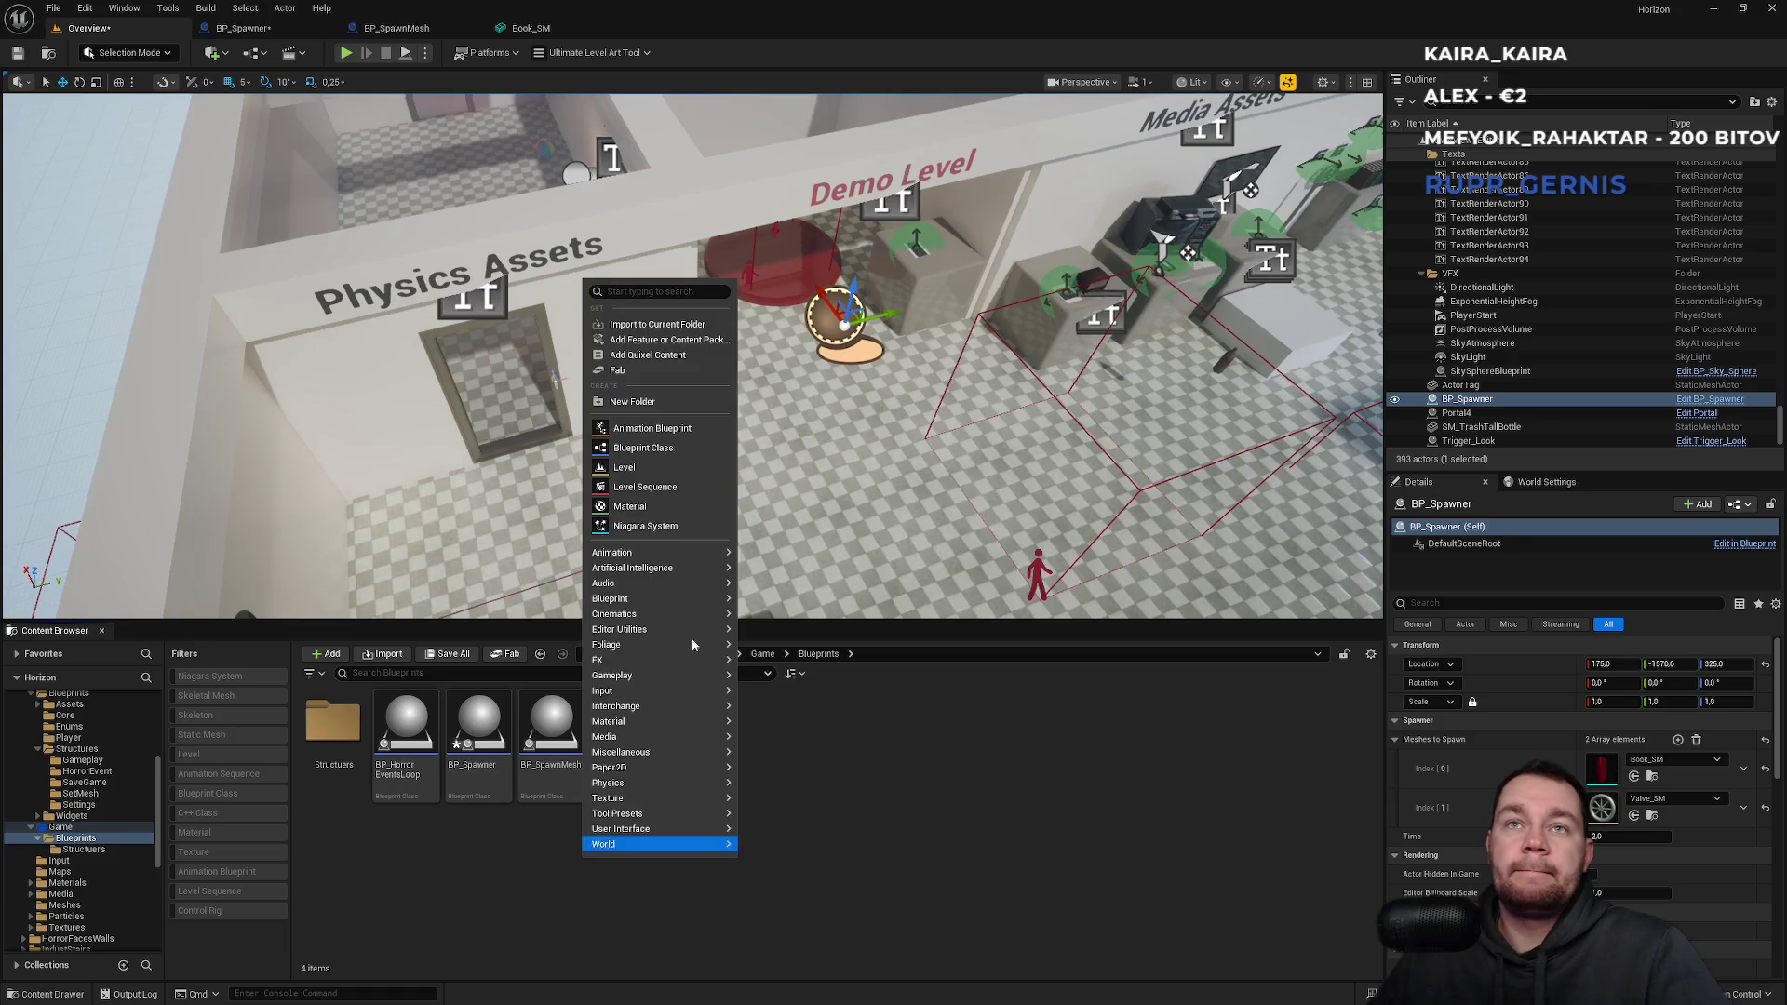
left_click(683, 449)
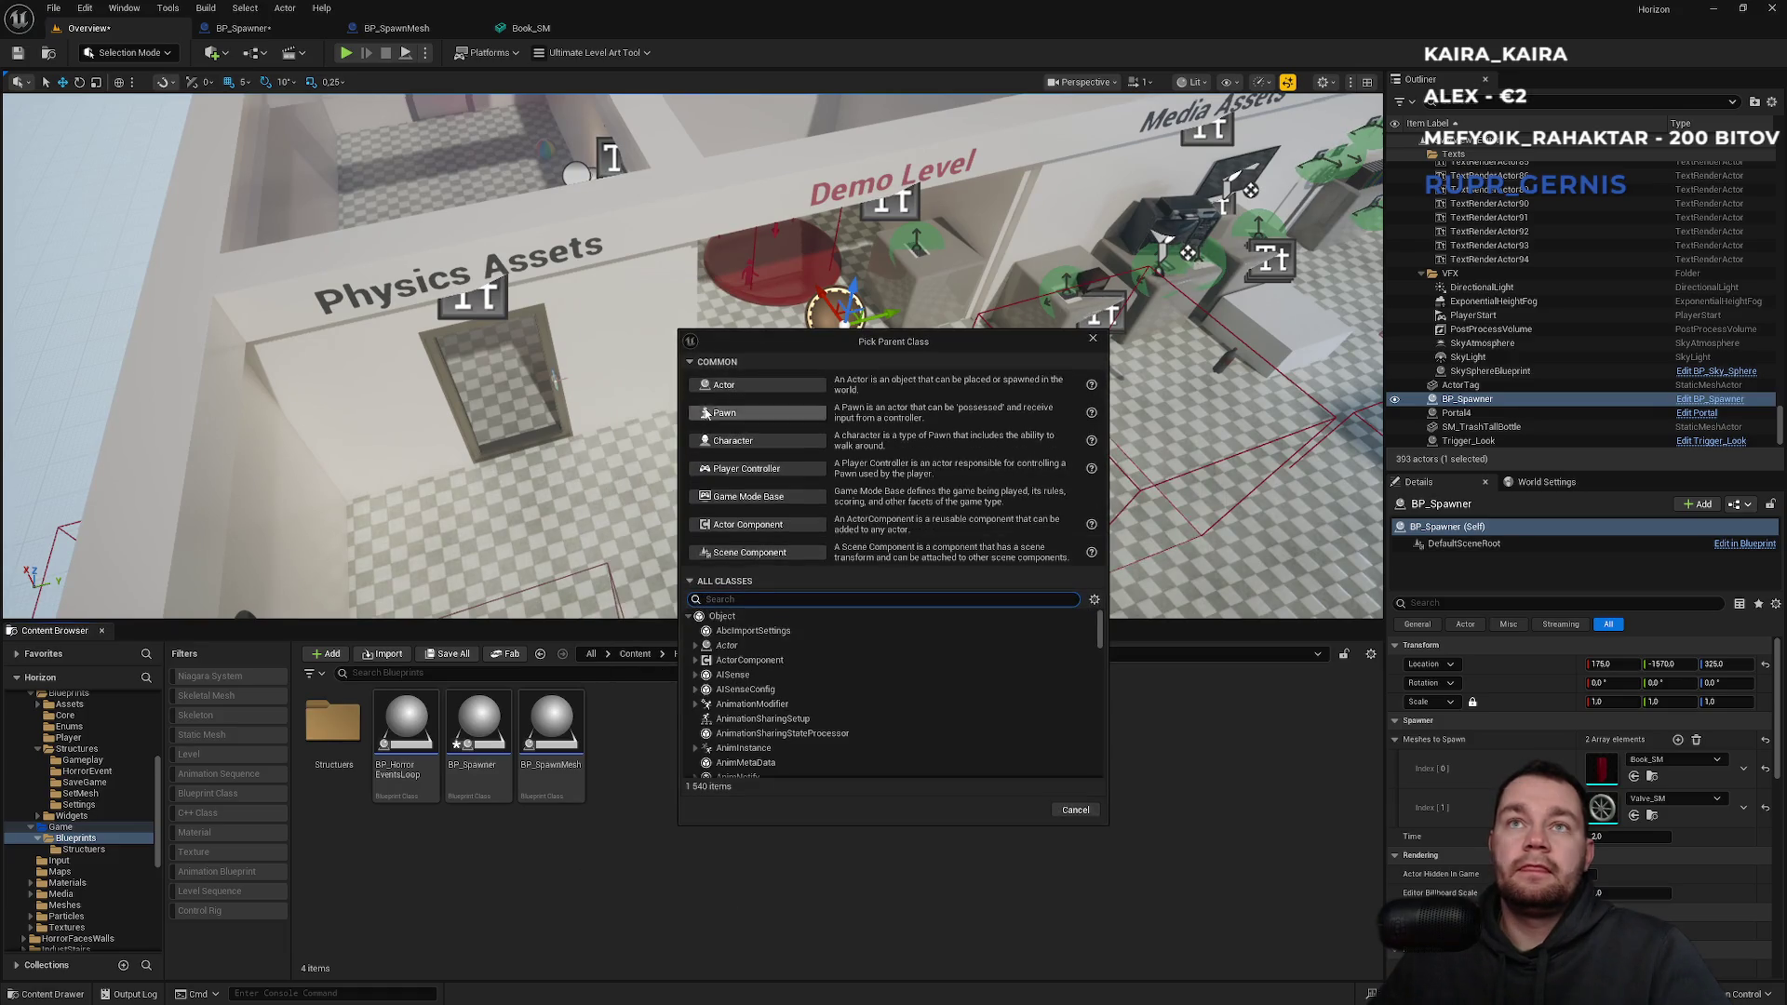
left_click(754, 415)
type("BP_Despawne")
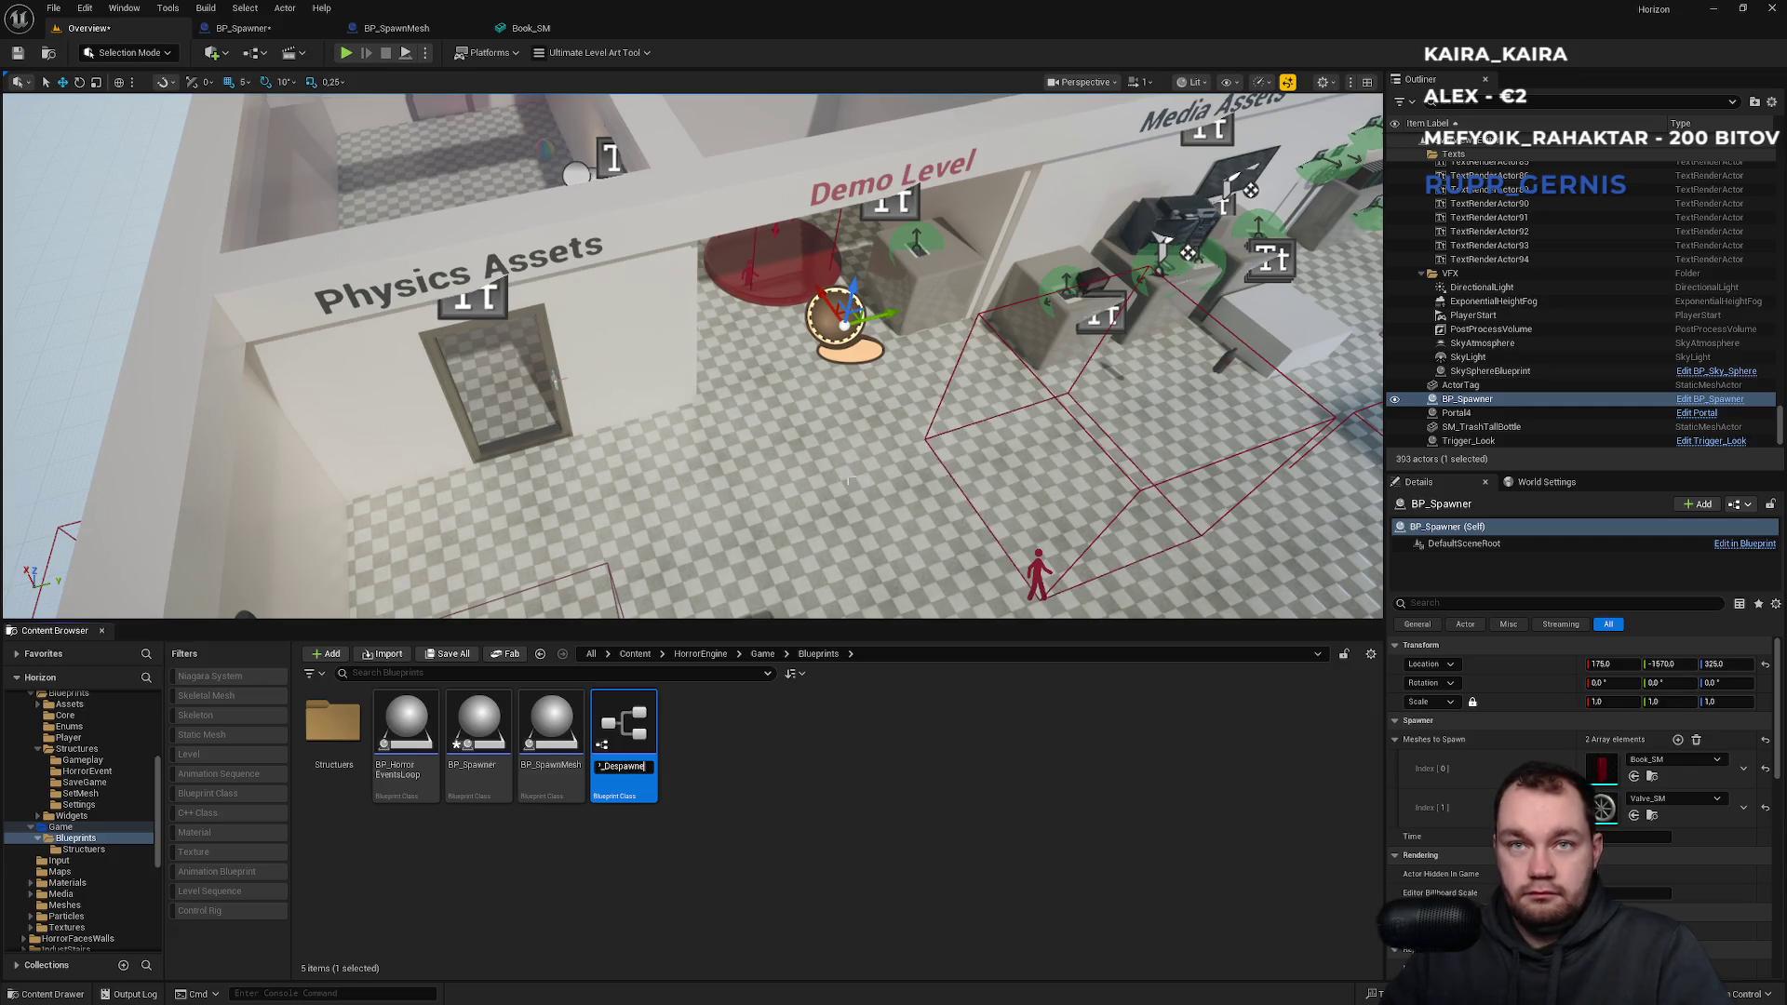
type("r")
key("Return")
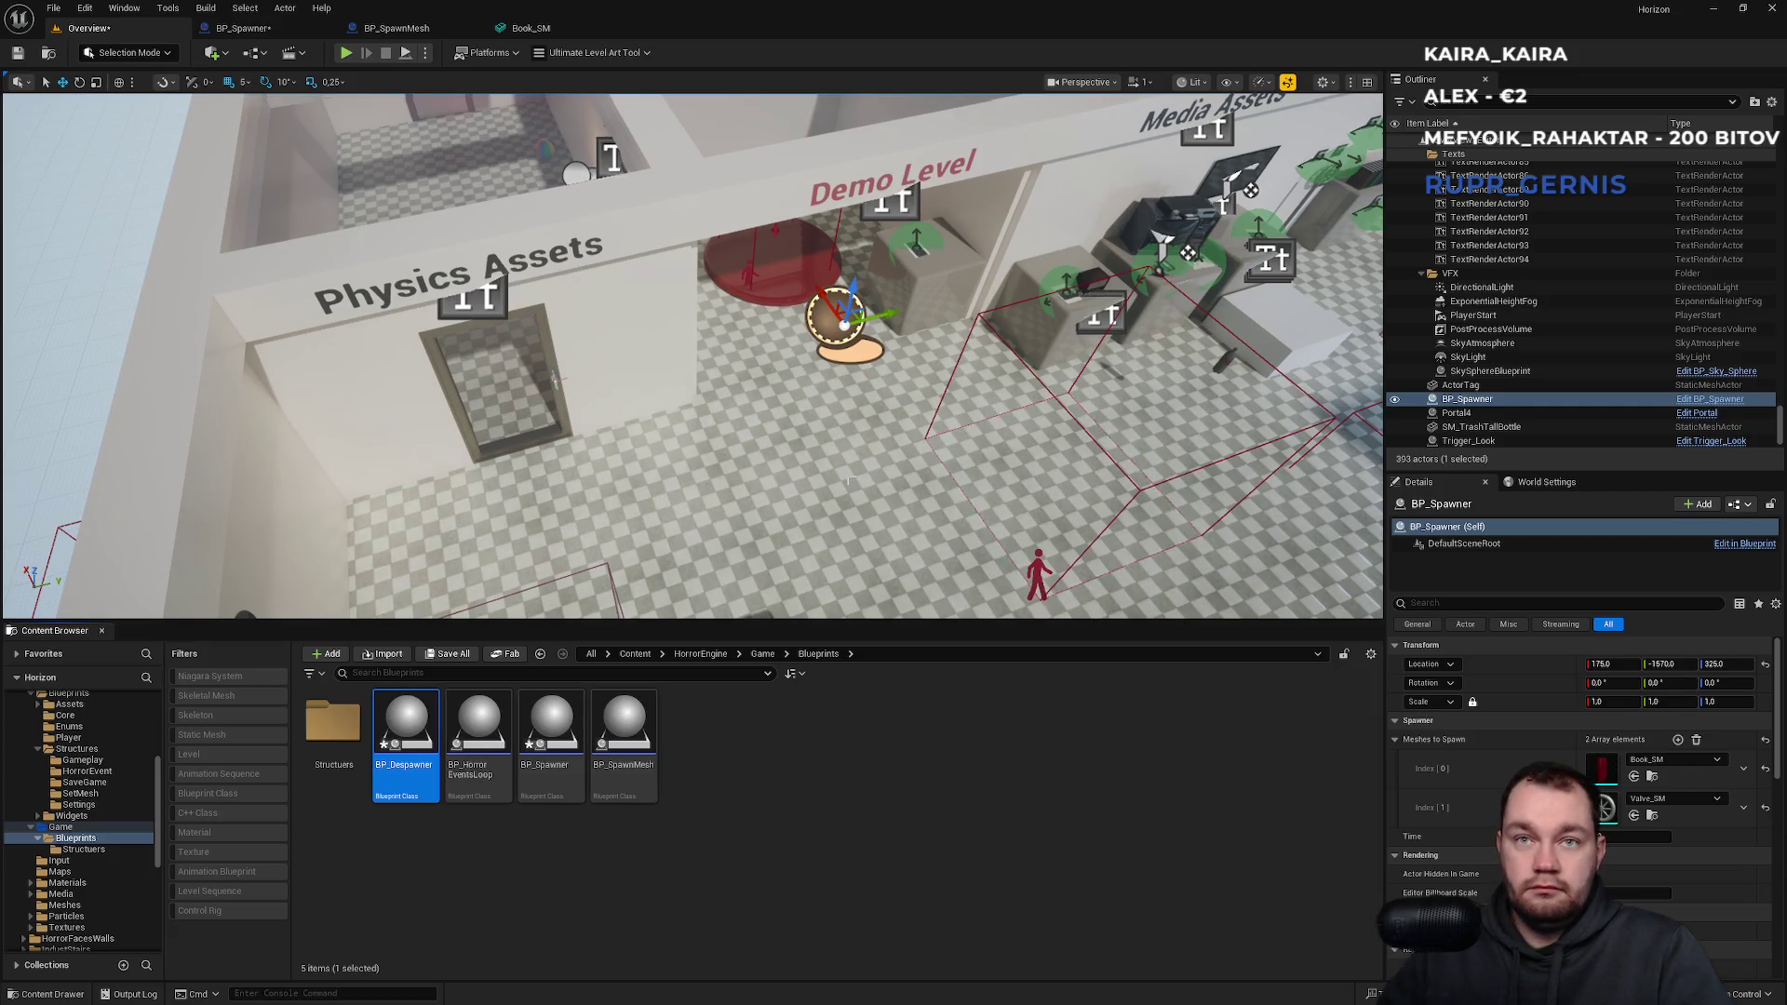
key("ctrl+s")
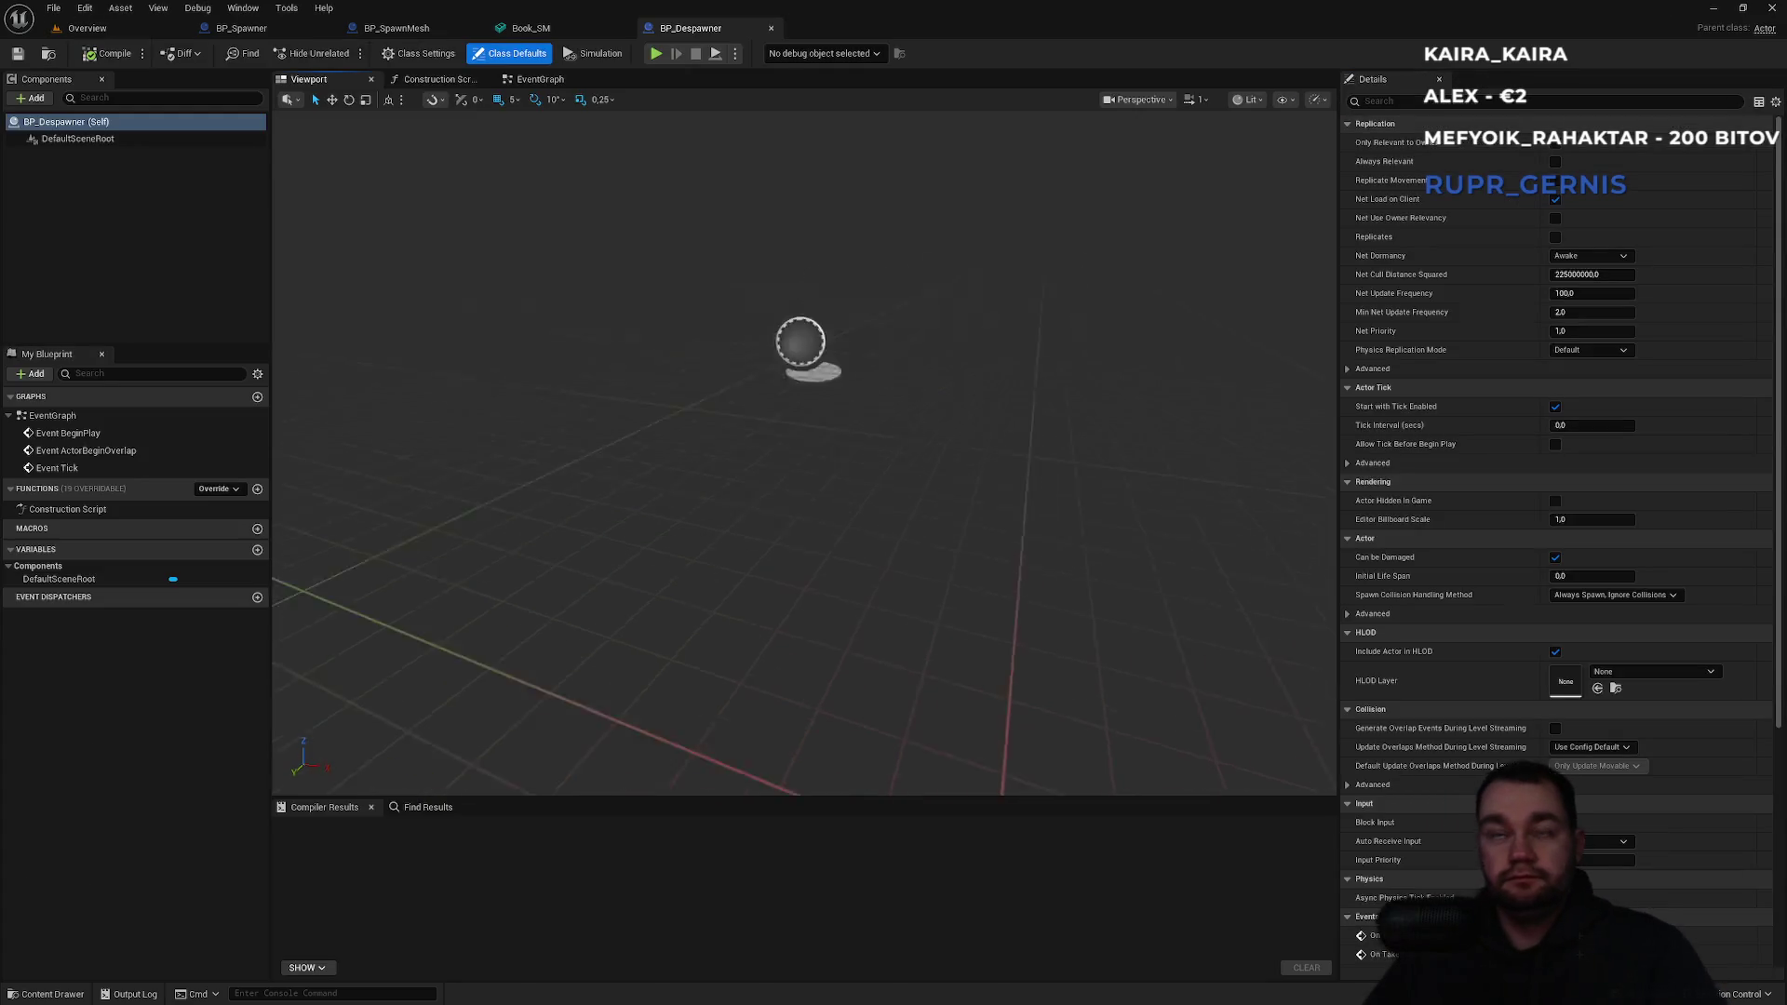
mouse_move(847, 477)
left_mouse_down()
mouse_move(819, 437)
mouse_move(865, 521)
mouse_move(912, 484)
mouse_move(837, 446)
mouse_move(819, 465)
mouse_move(809, 390)
mouse_move(627, 355)
left_mouse_up()
Add a Box Collision component under the blueprint's DefaultSceneRoot.
left_click(67, 138)
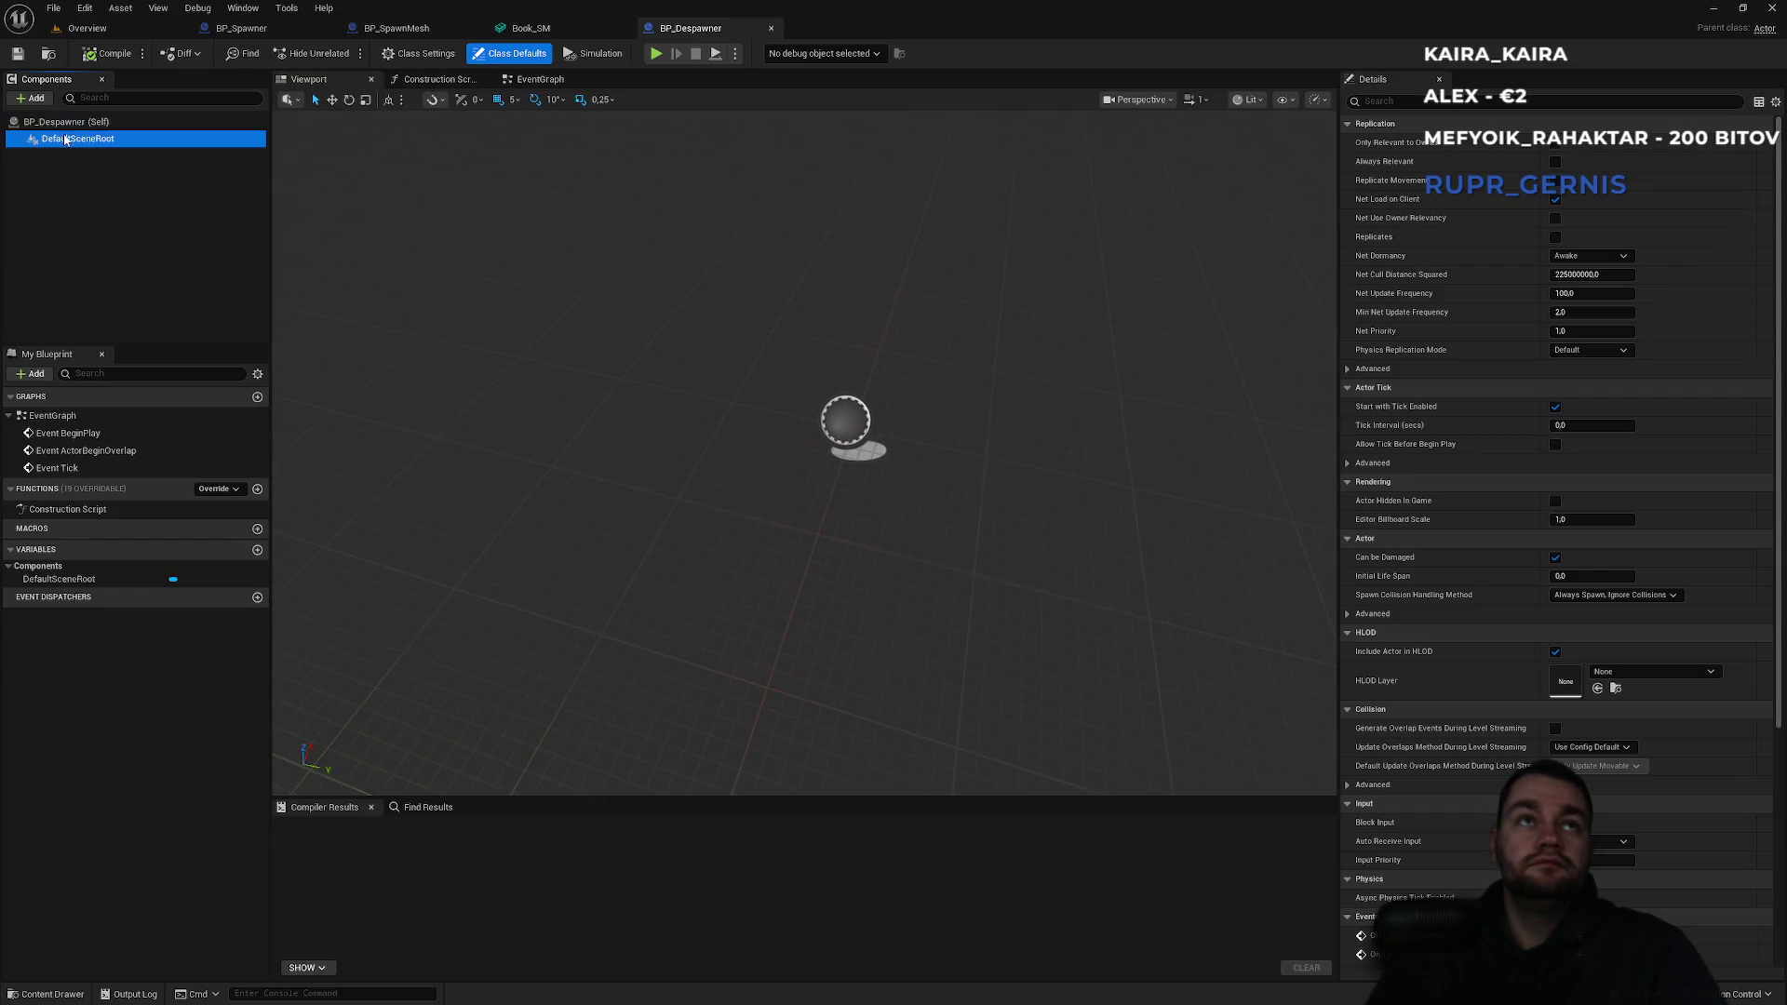
left_click(32, 98)
type("coll")
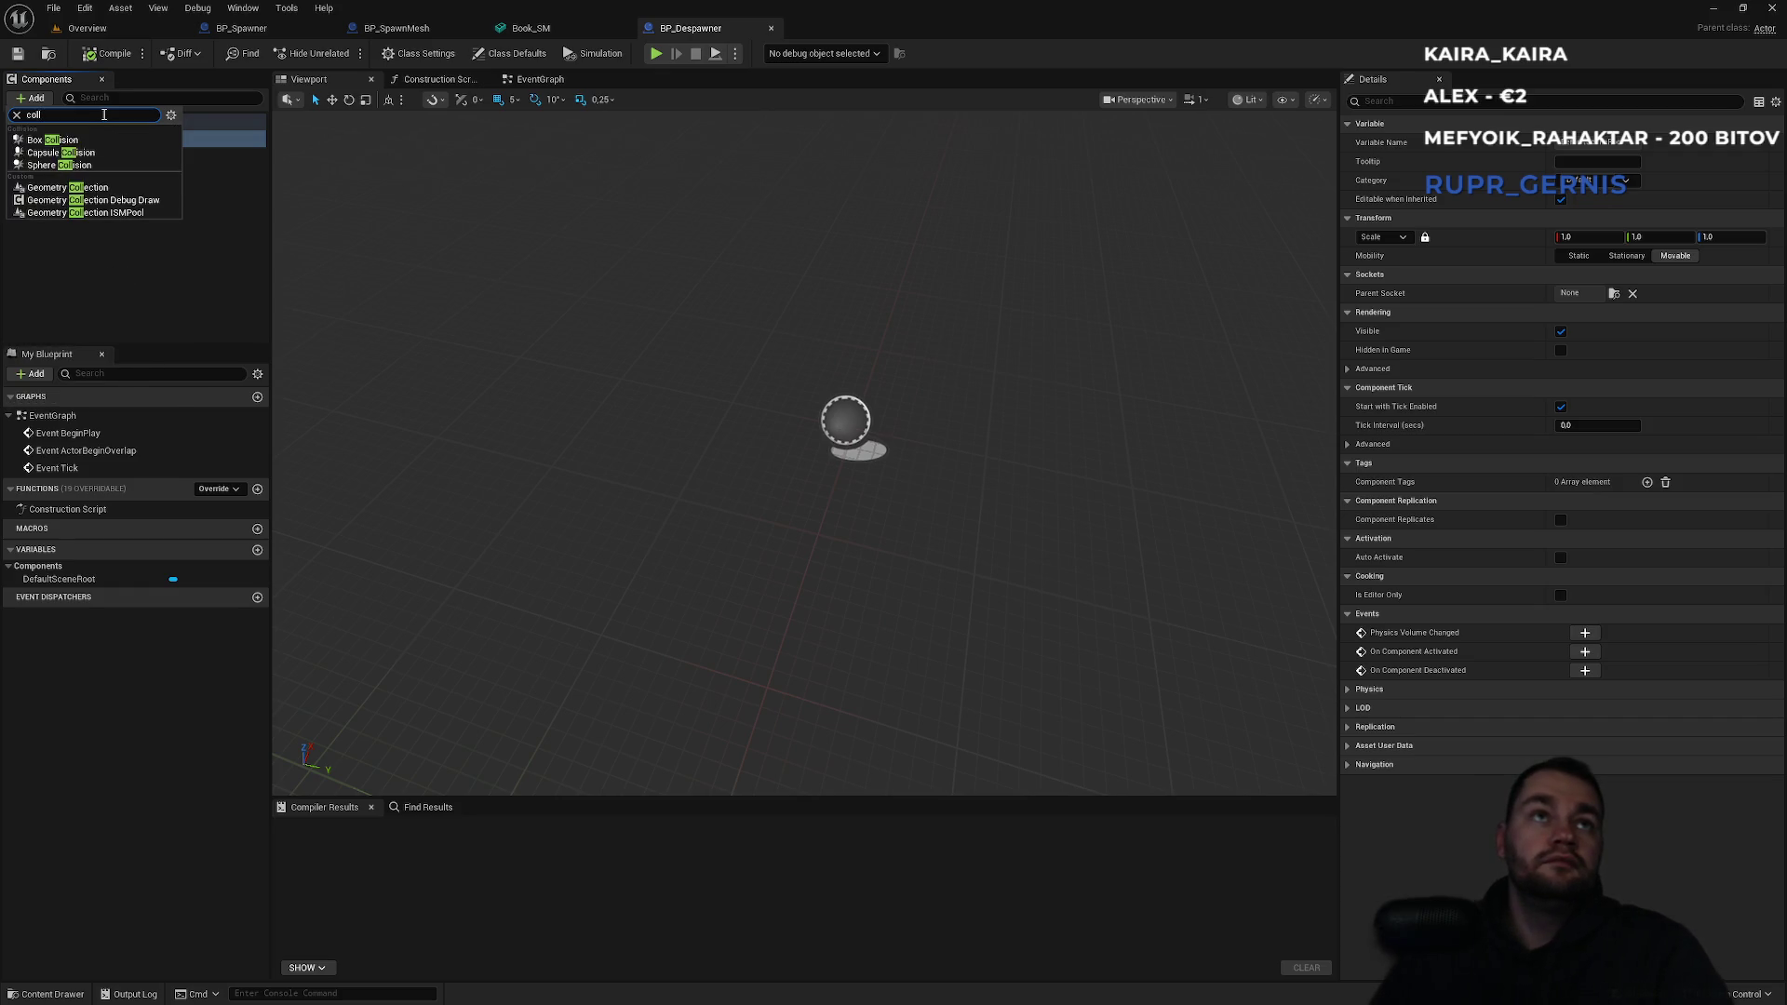
left_click(53, 140)
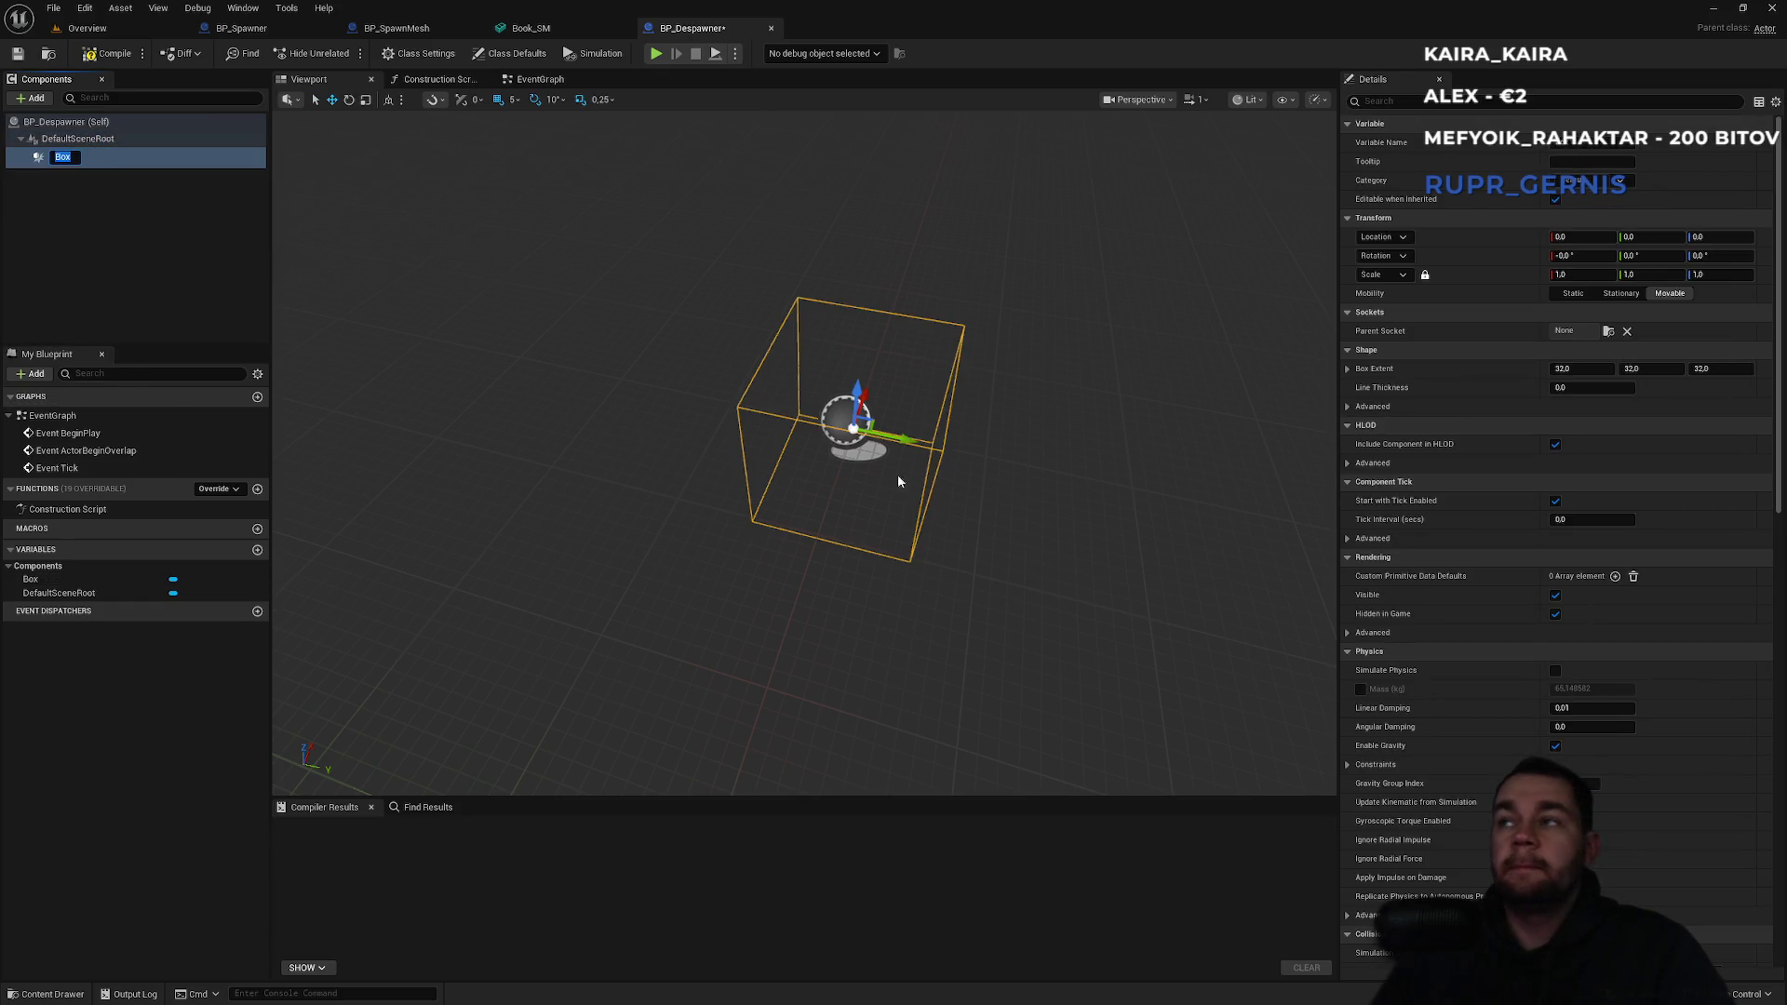
Set the box's extent to 50, 50, 10.
left_click_drag(1252, 439, 1043, 466)
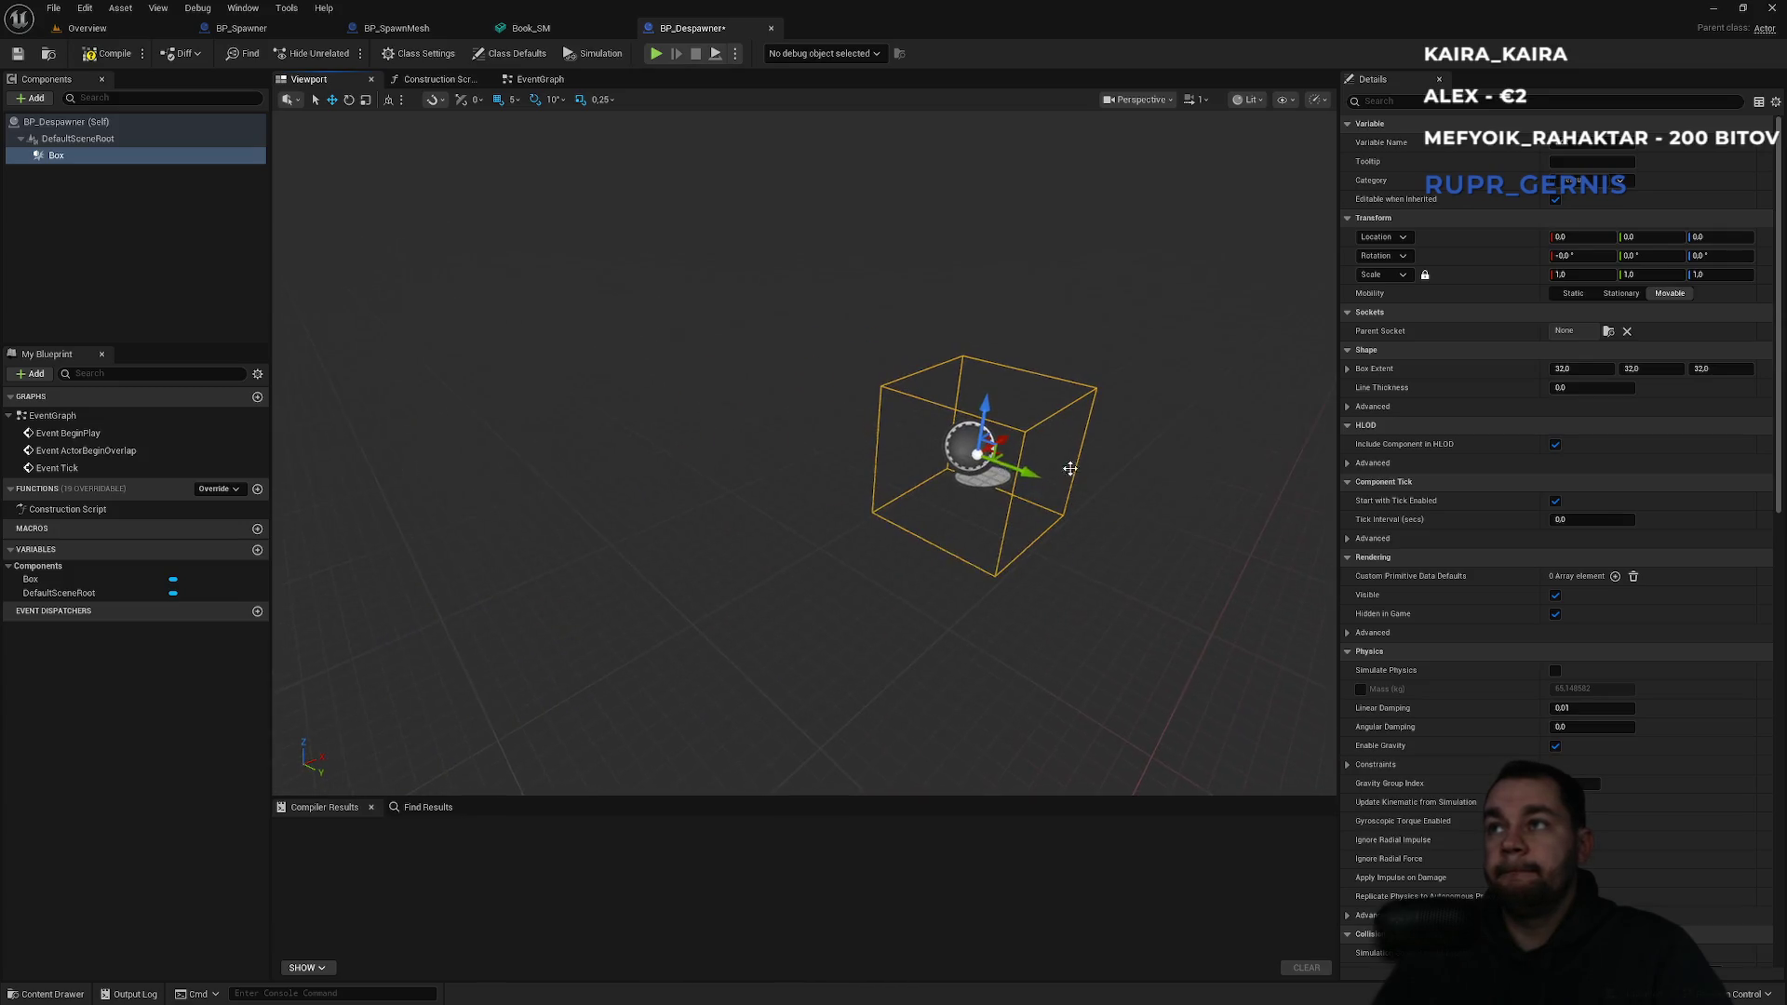
left_click_drag(1573, 369, 1633, 369)
left_click(1571, 369)
type("50")
key("Return")
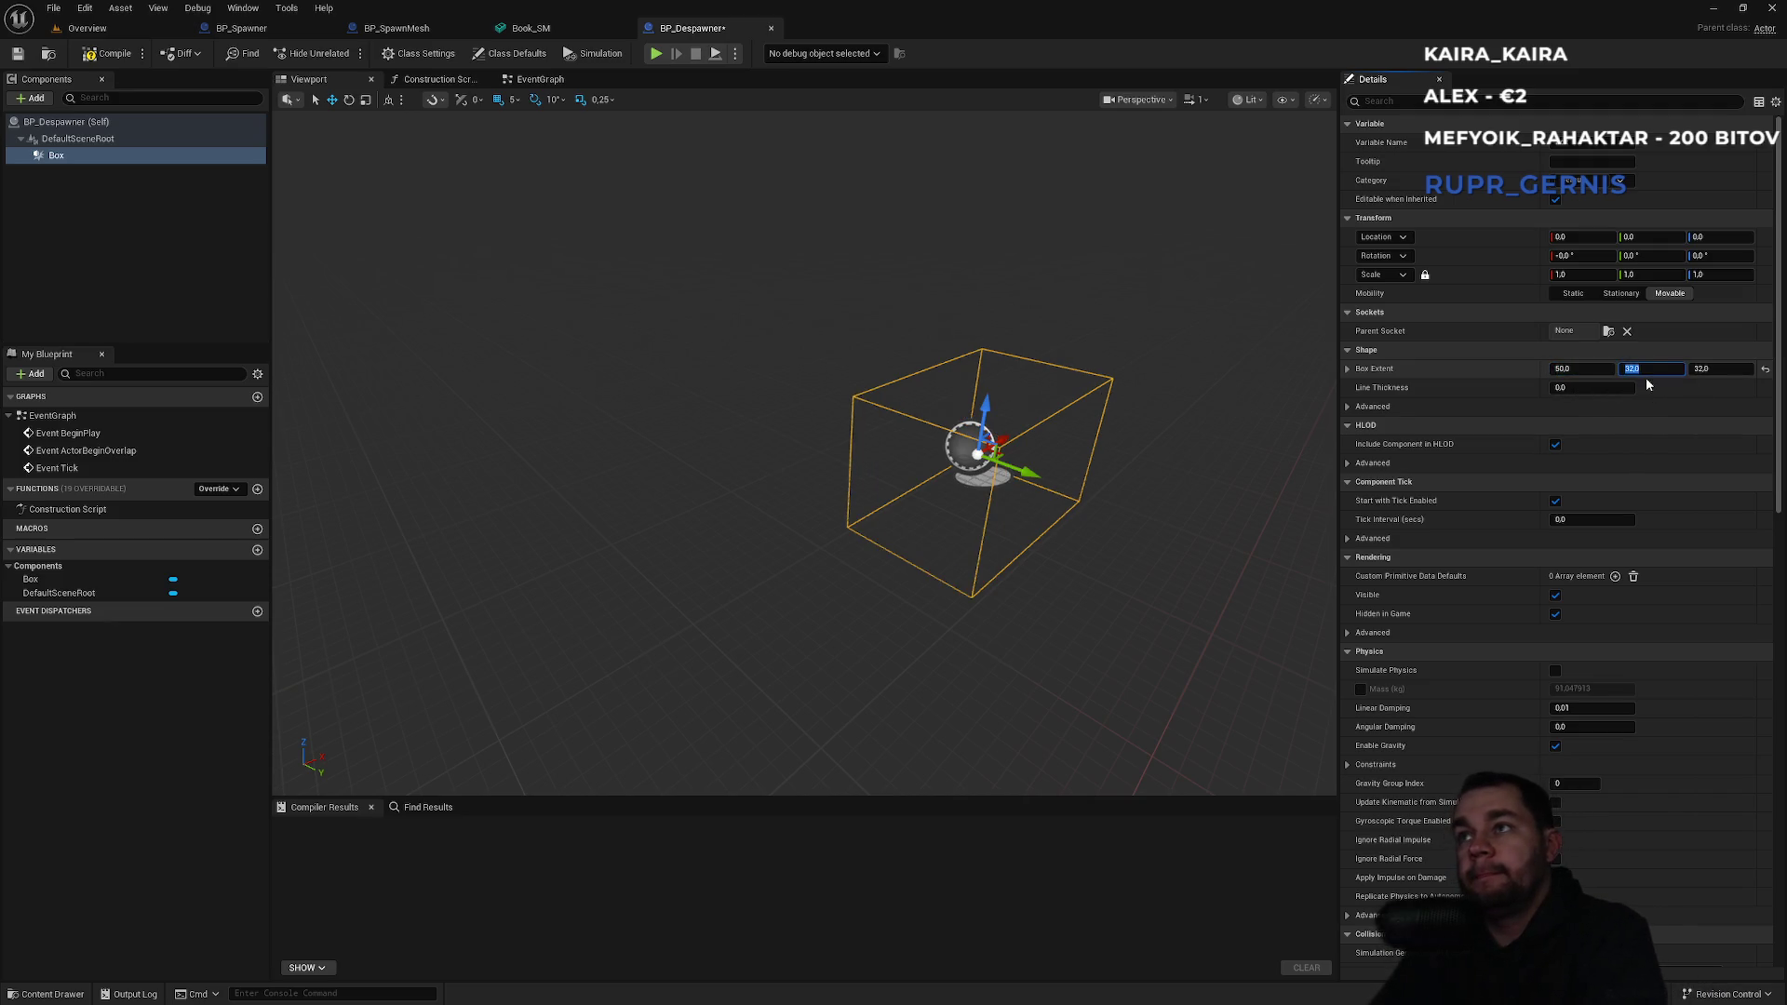
type("10")
key("Return")
key("Return")
left_click(1712, 369)
key("Return")
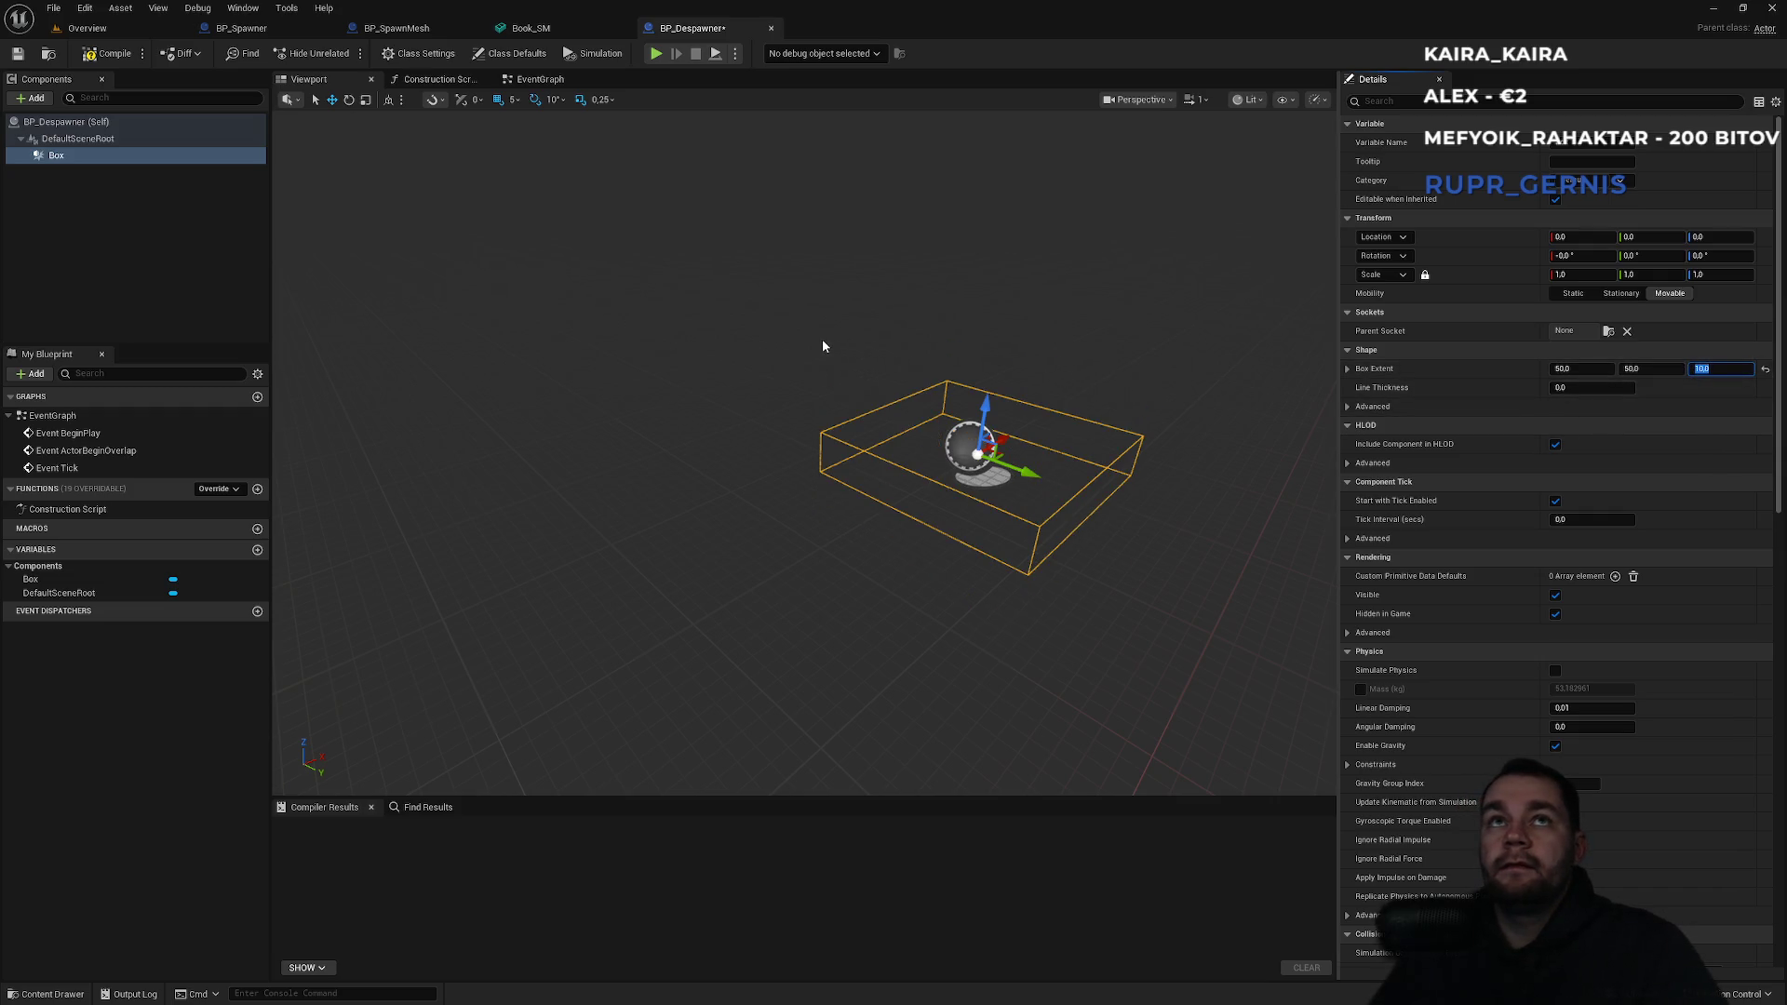
scroll(836, 350, "down", 3)
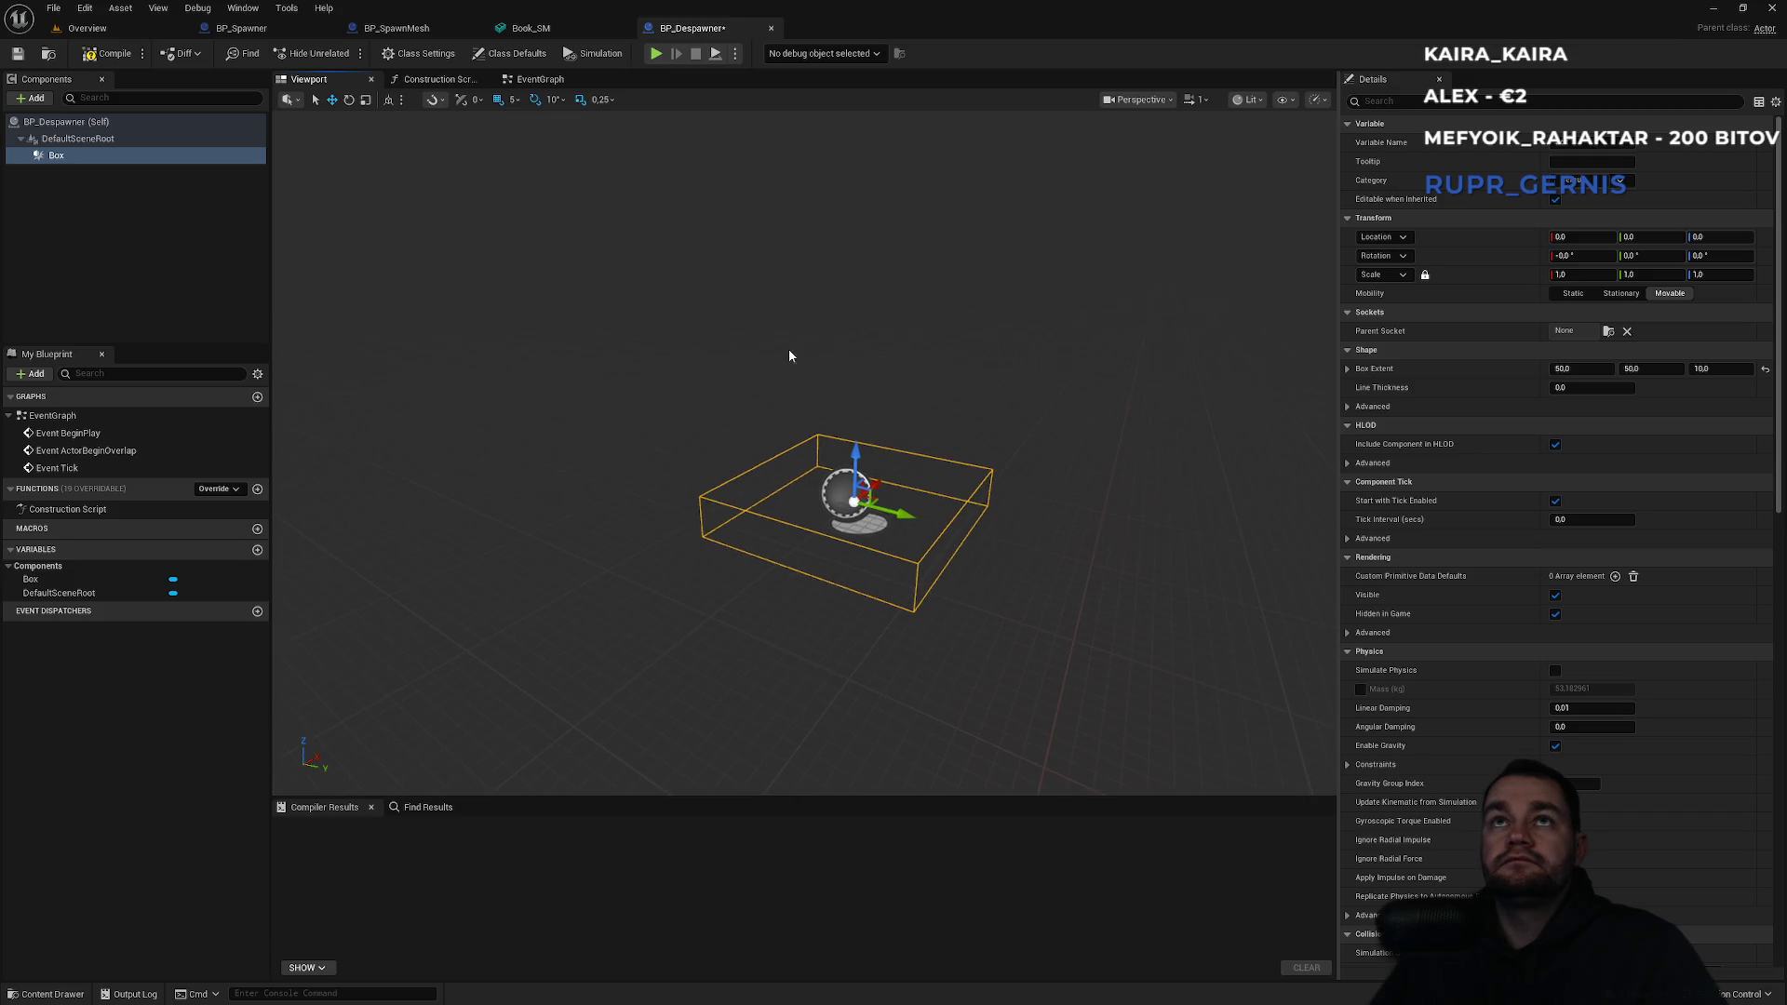
Delete the default event nodes from the EventGraph.
left_click(545, 83)
mouse_move(626, 239)
left_mouse_down()
mouse_move(860, 495)
mouse_move(903, 705)
left_mouse_up()
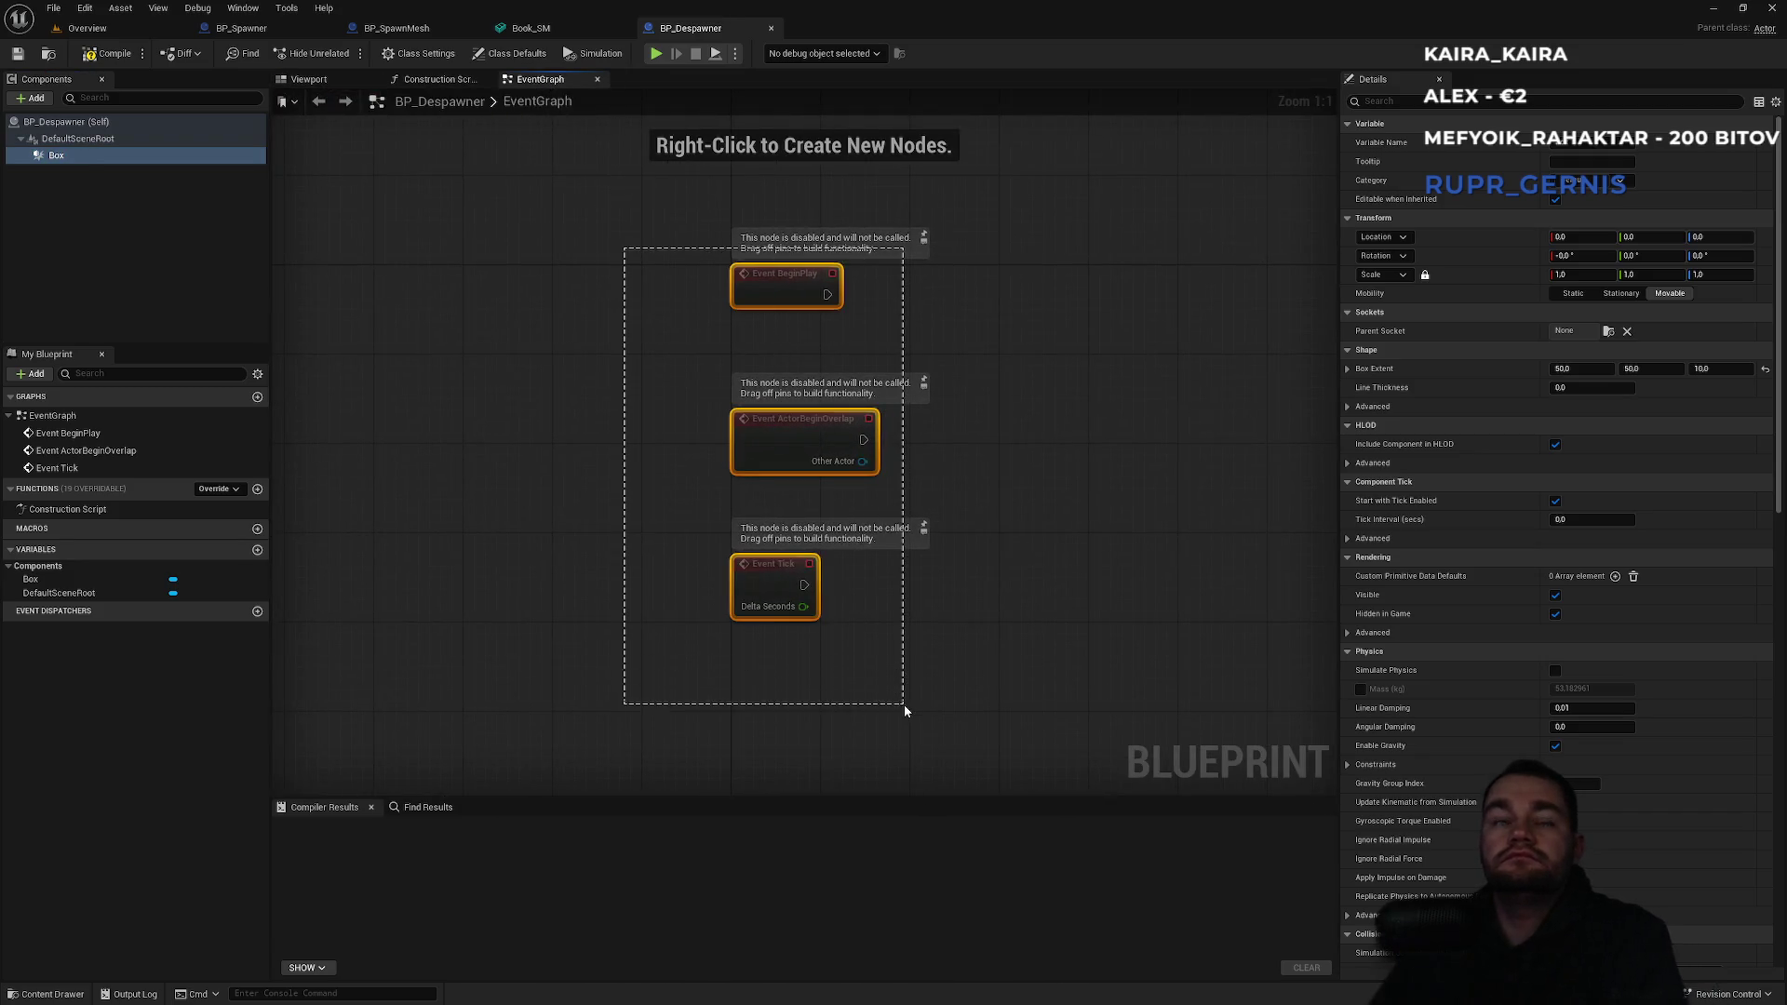
key("Delete")
Review the Box component's properties, including its OverlapAllDynamic collision preset.
left_click(95, 156)
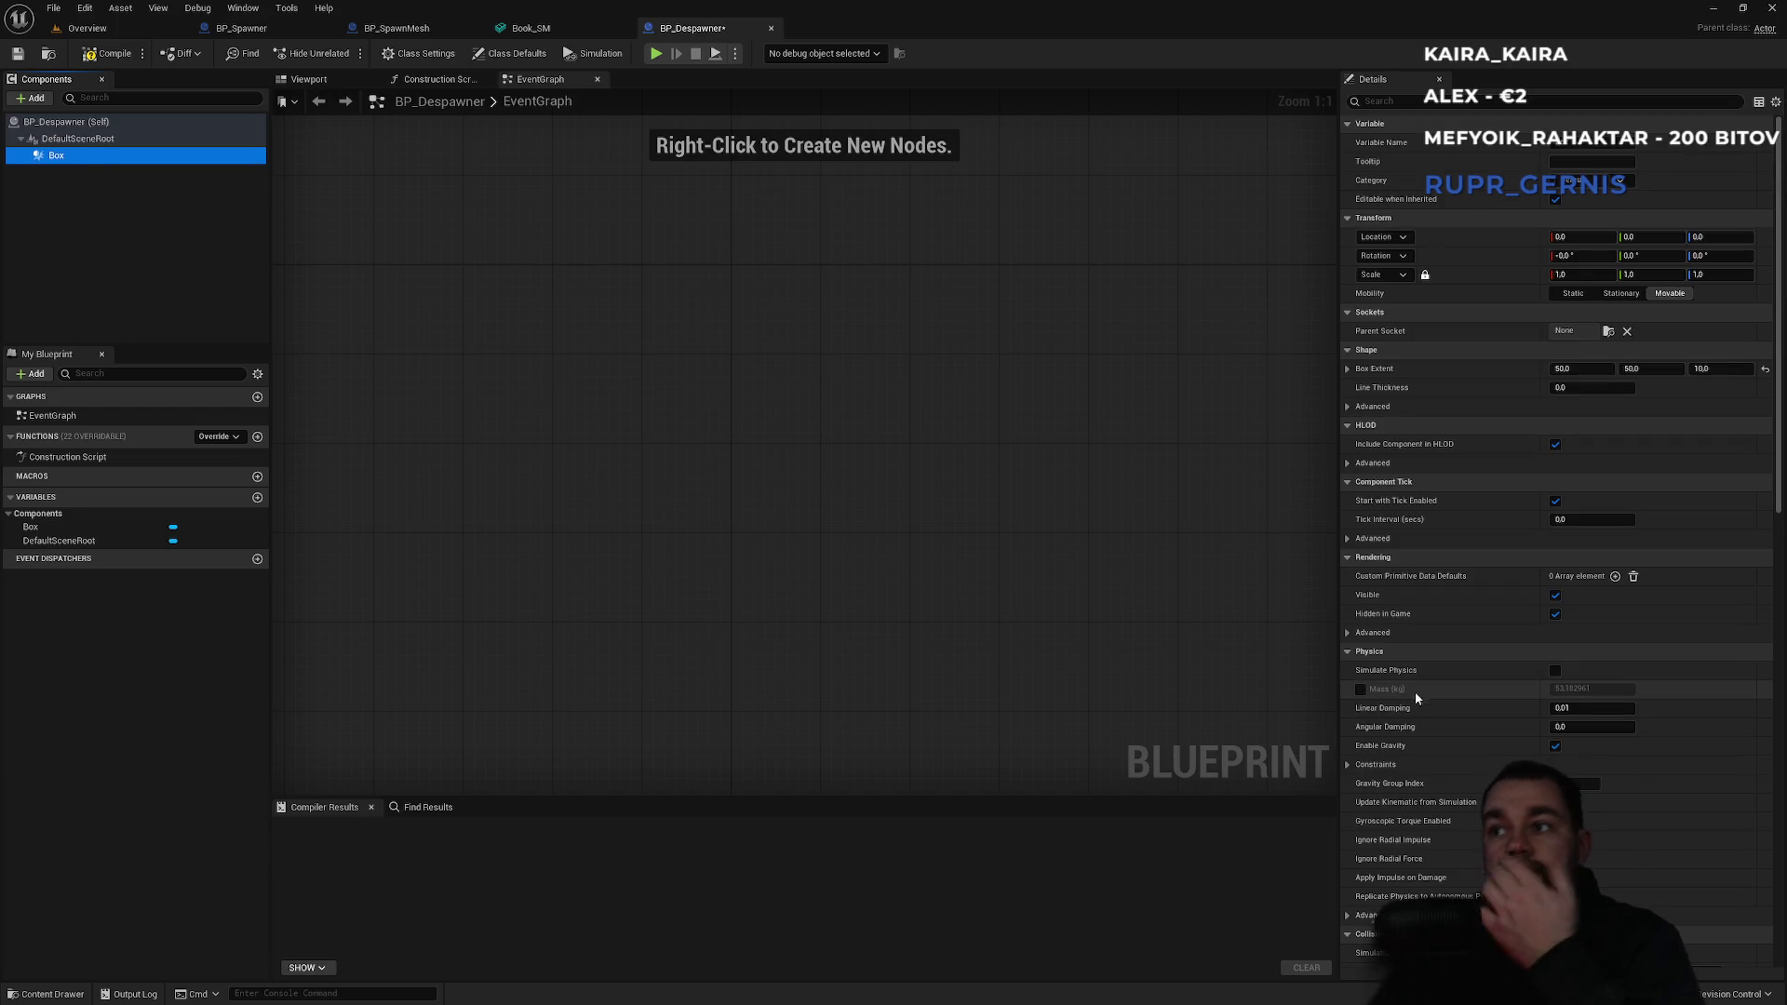
scroll(1411, 690, "down", 10)
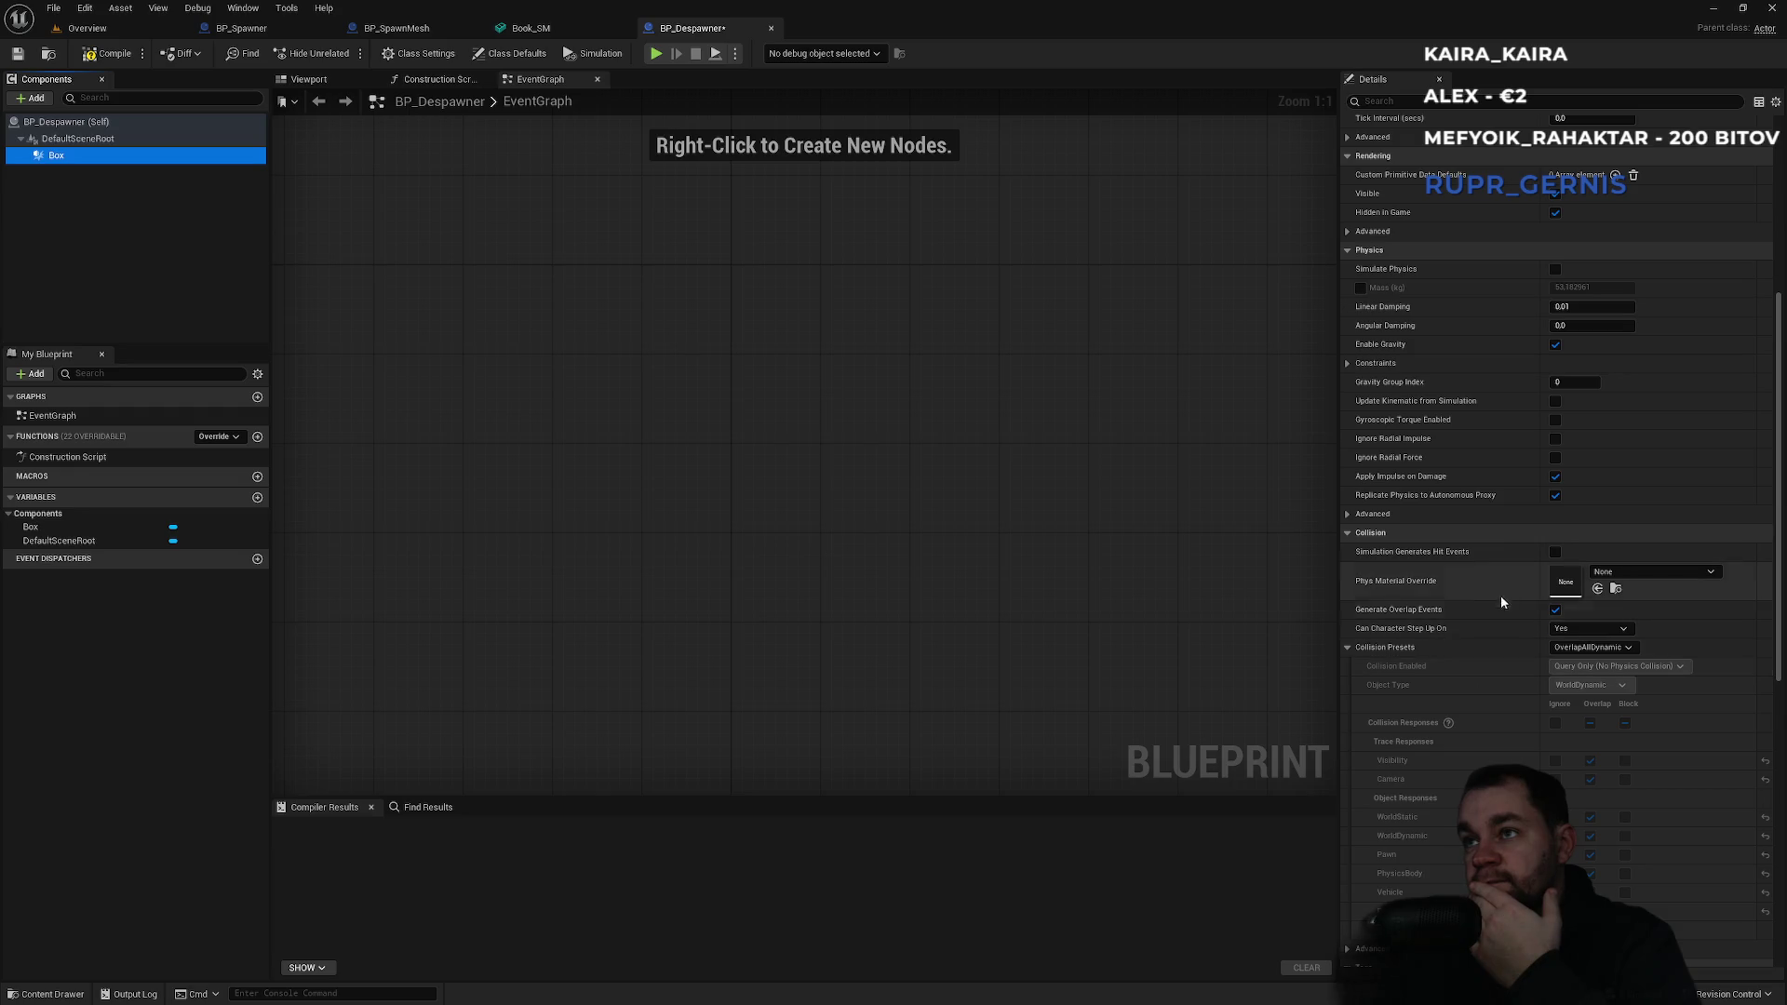
scroll(1500, 652, "down", 3)
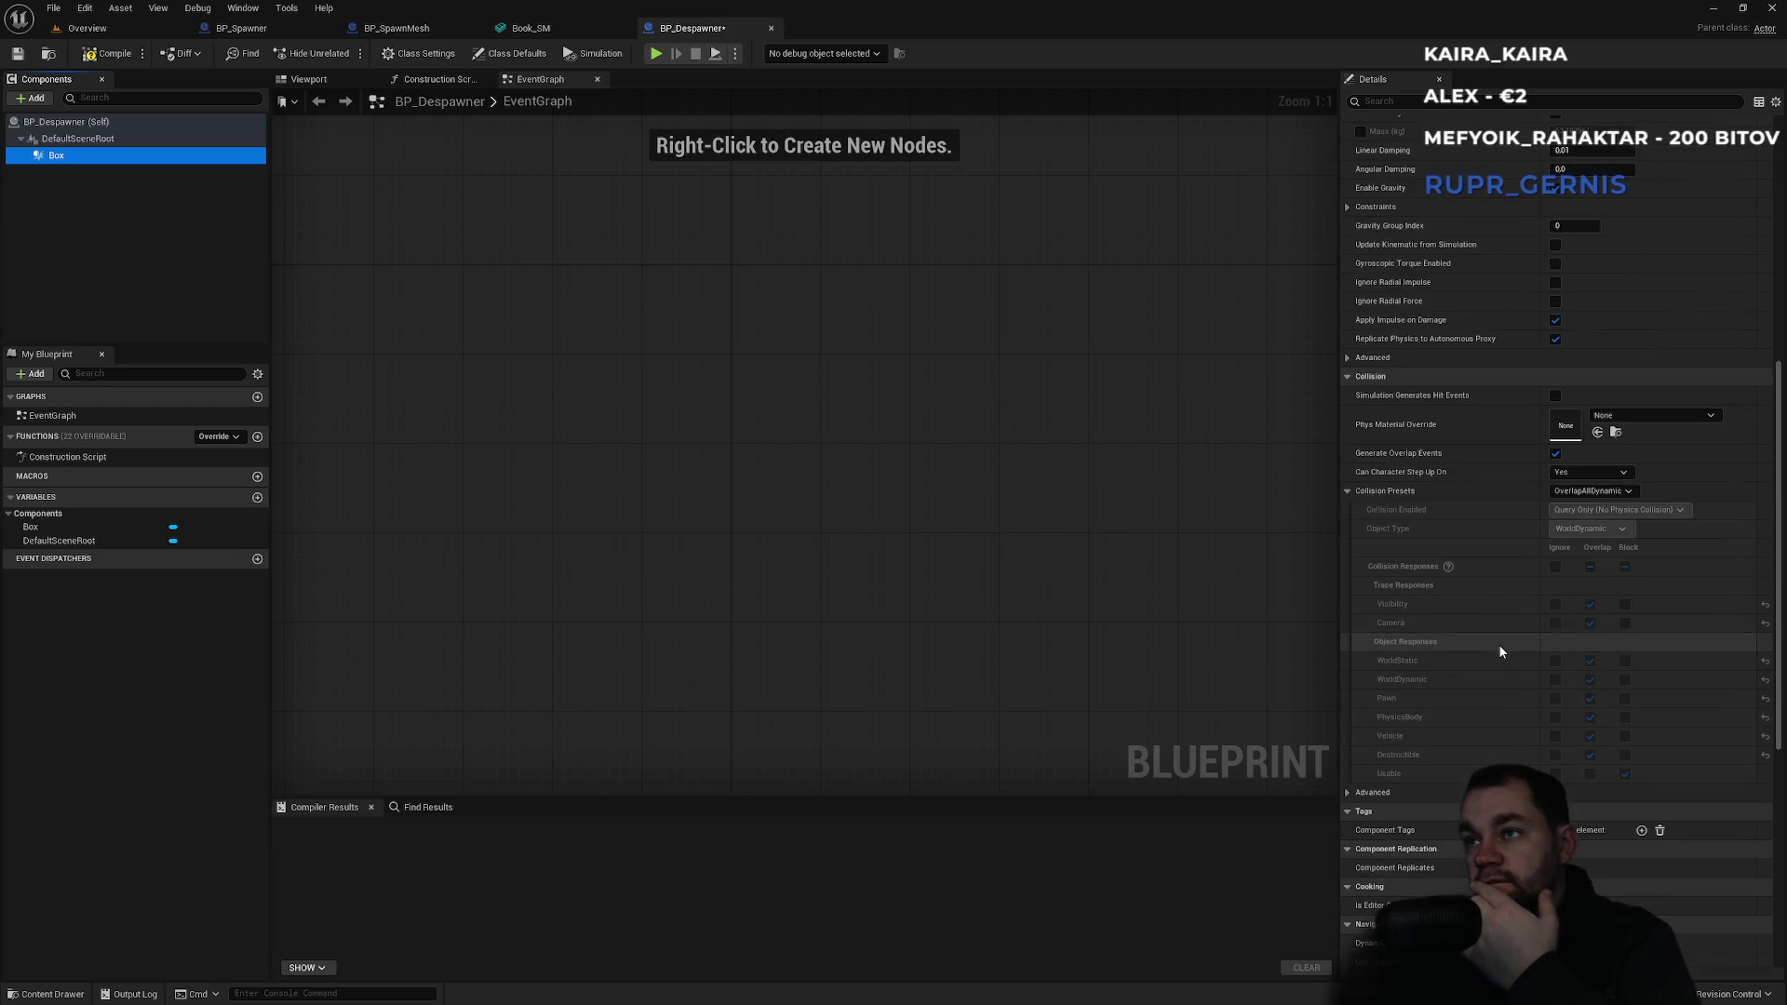
scroll(1499, 651, "down", 2)
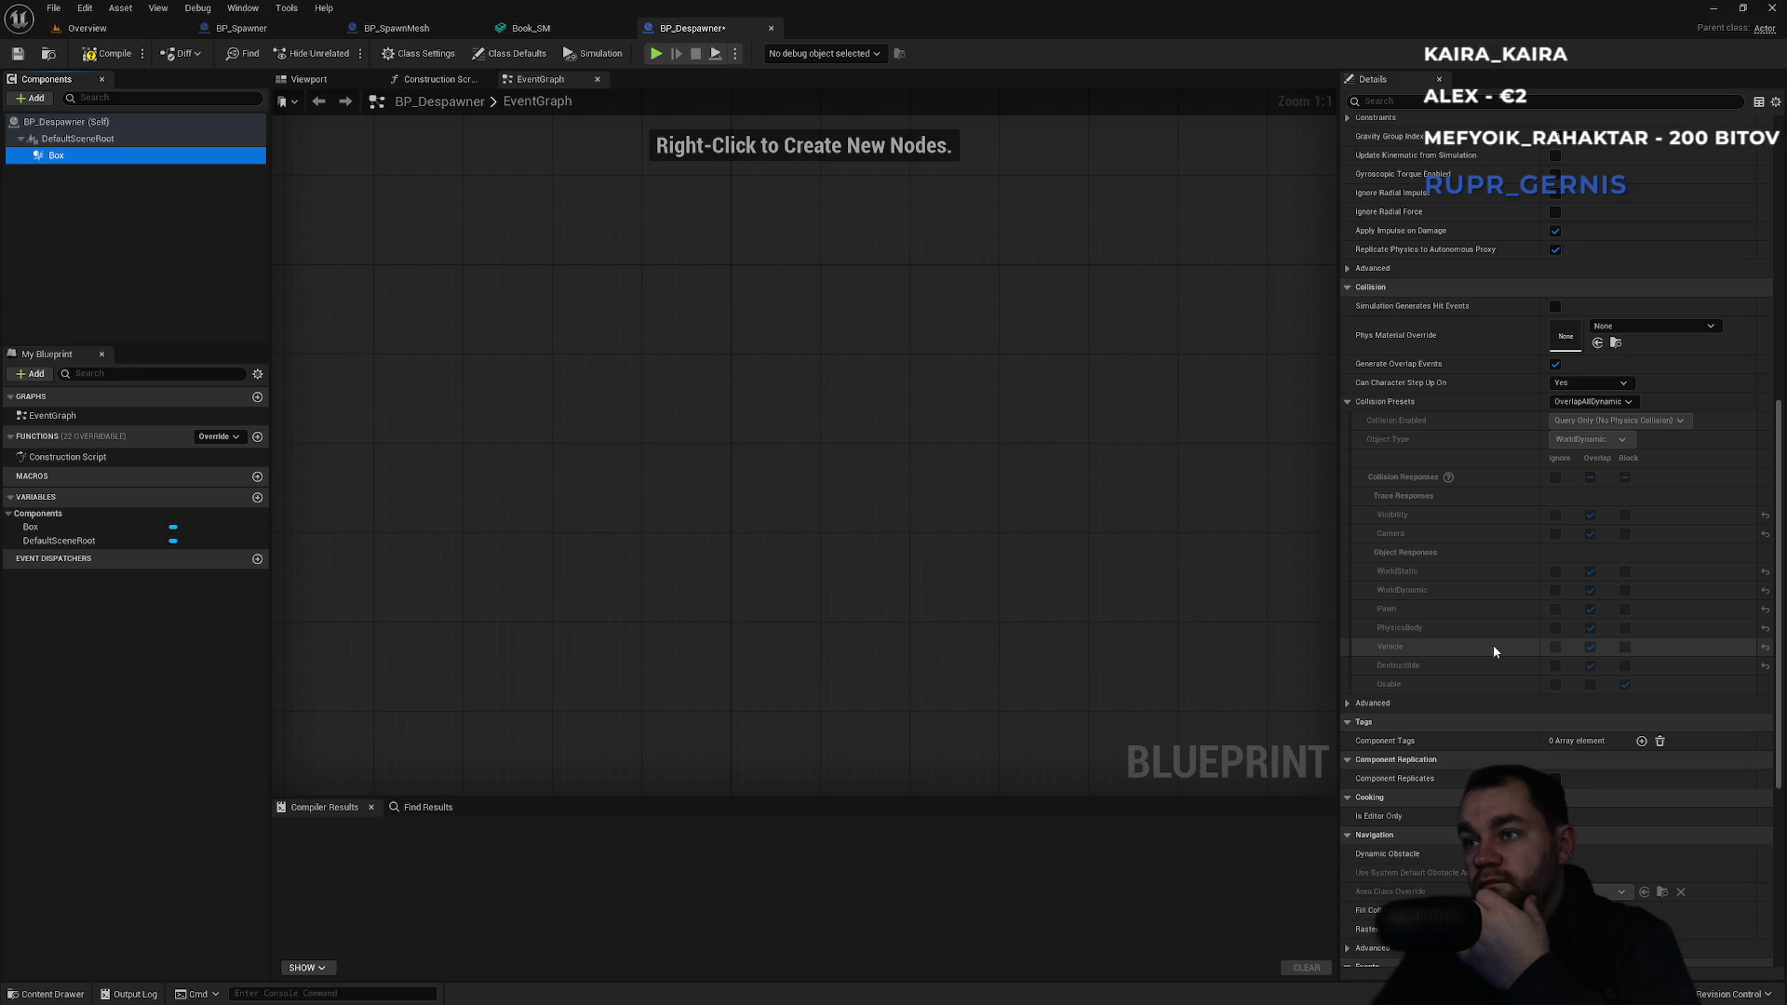
scroll(1481, 628, "down", 3)
scroll(1478, 628, "down", 1)
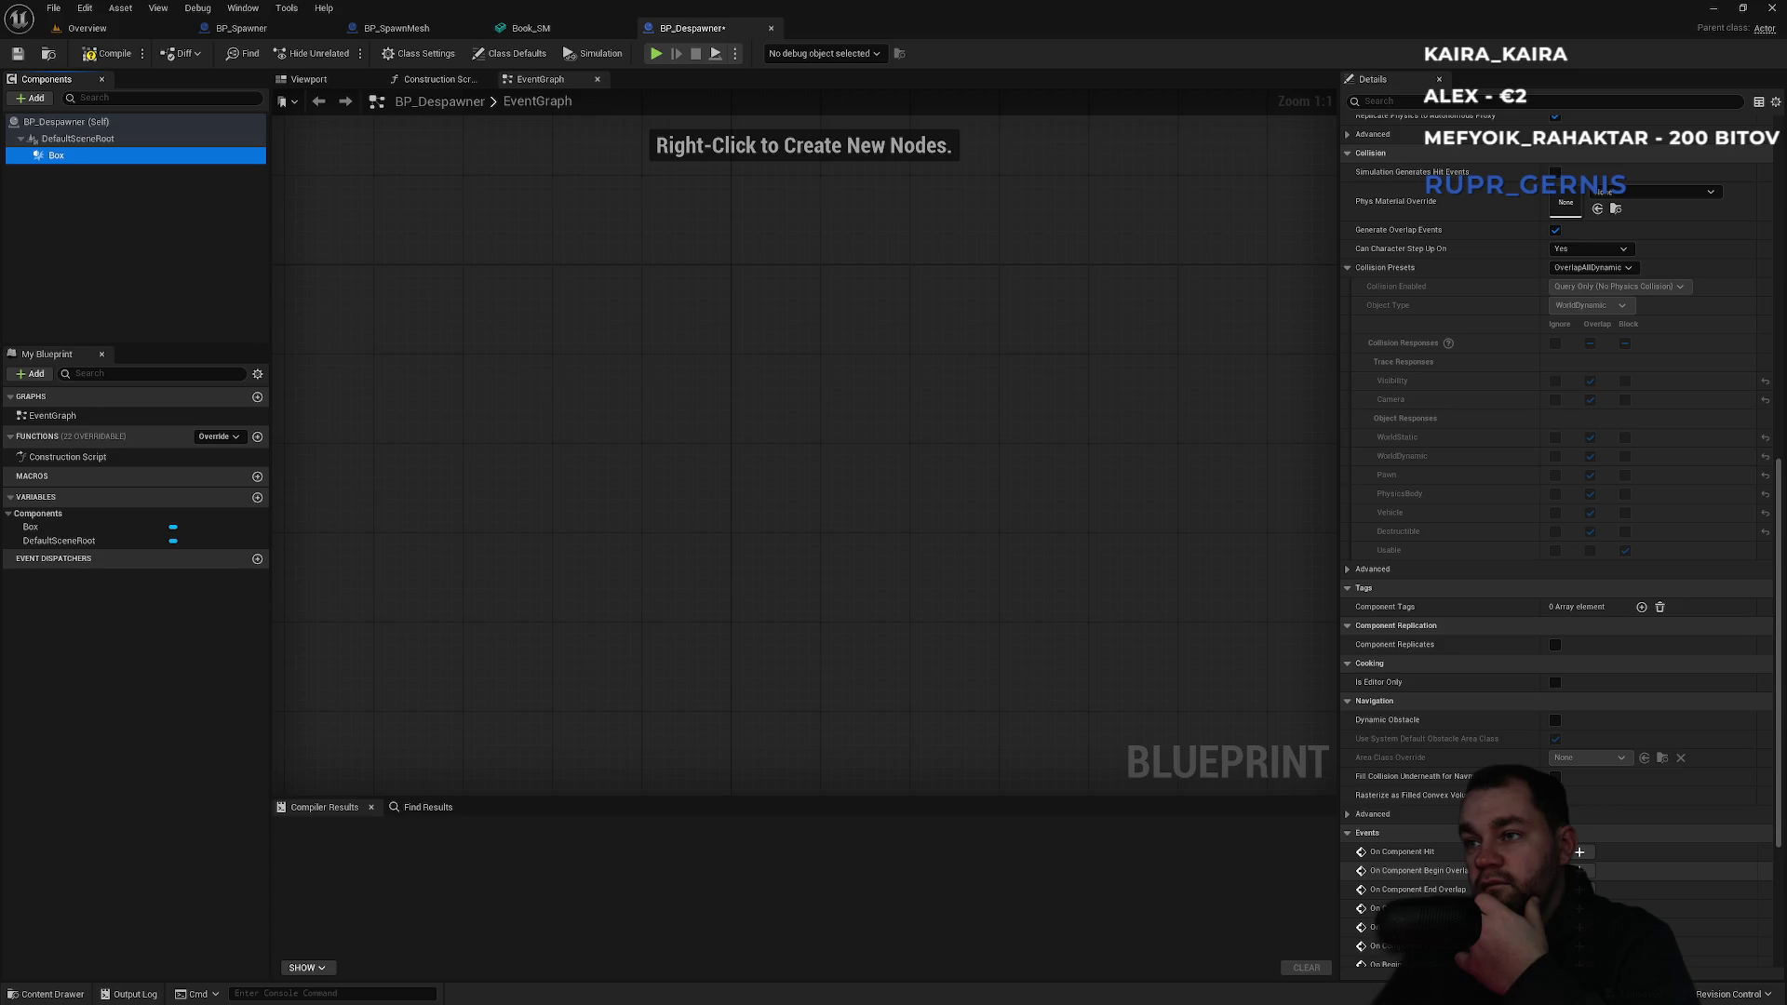
scroll(1433, 852, "down", 1)
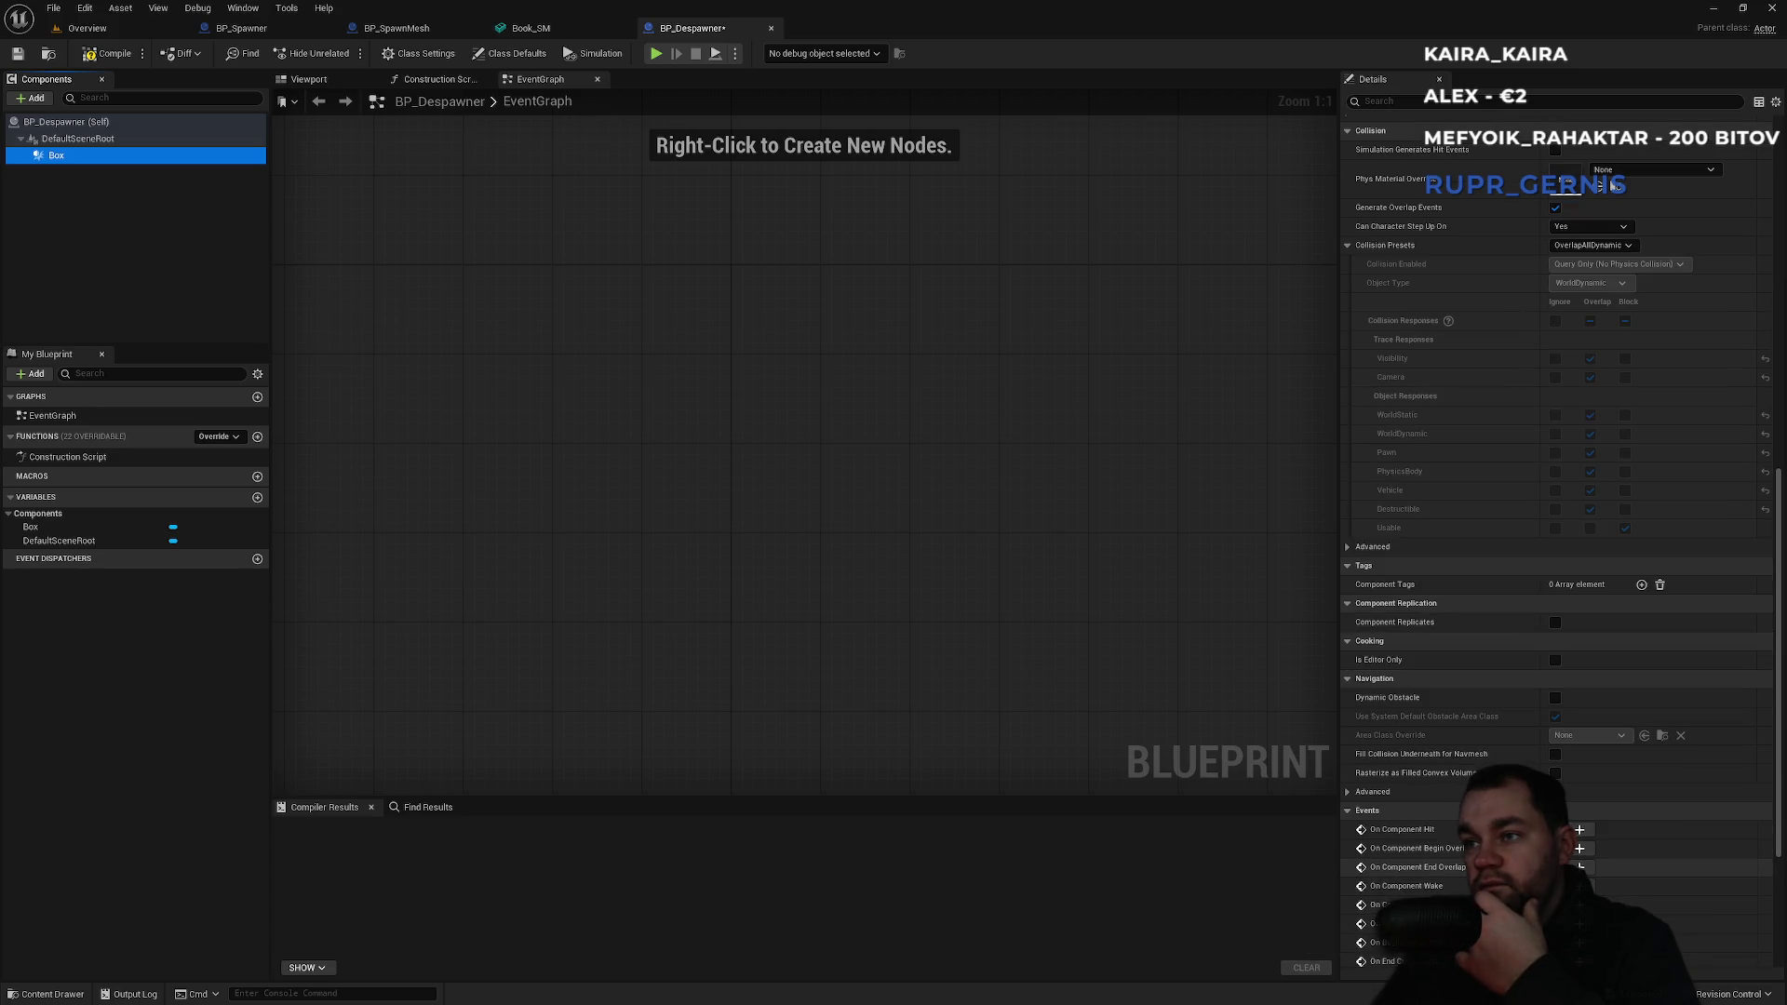
Add the Box begin-overlap event and an Actor Has Tag 'spawnable' check on Other Actor.
left_click(1579, 848)
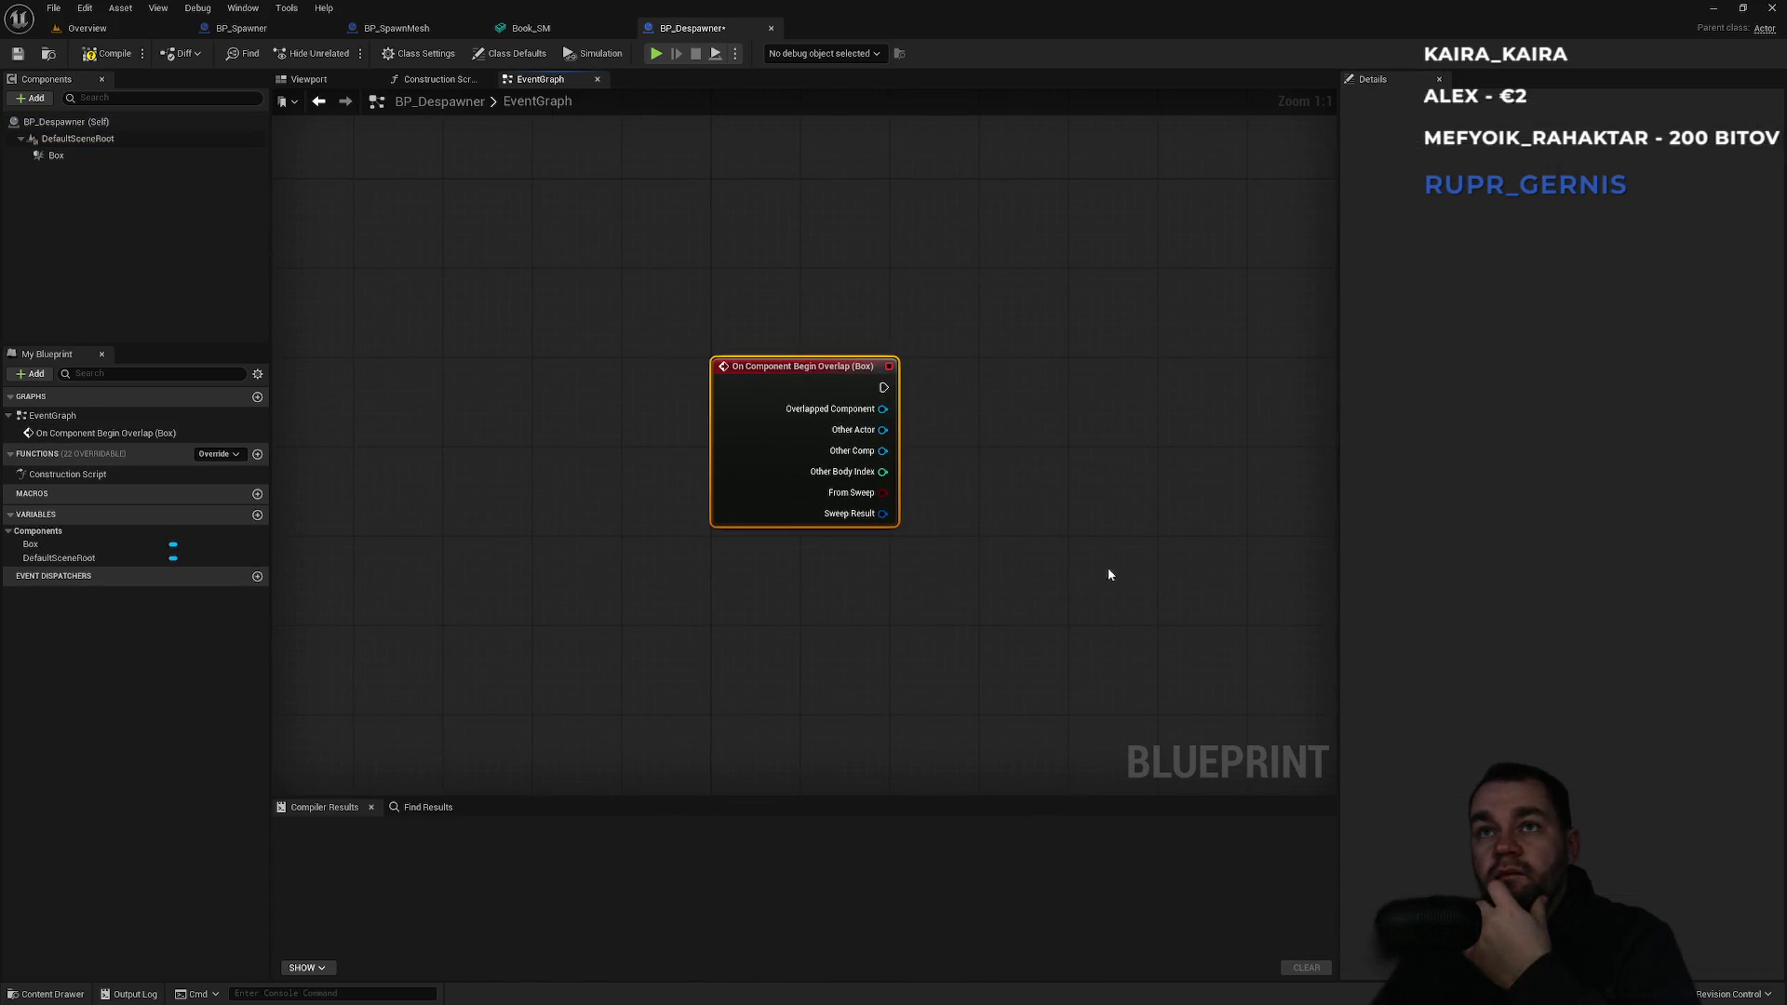
left_click_drag(1001, 488, 855, 505)
mouse_move(735, 449)
left_mouse_down()
mouse_move(777, 470)
mouse_move(822, 439)
left_mouse_up()
type("has tag")
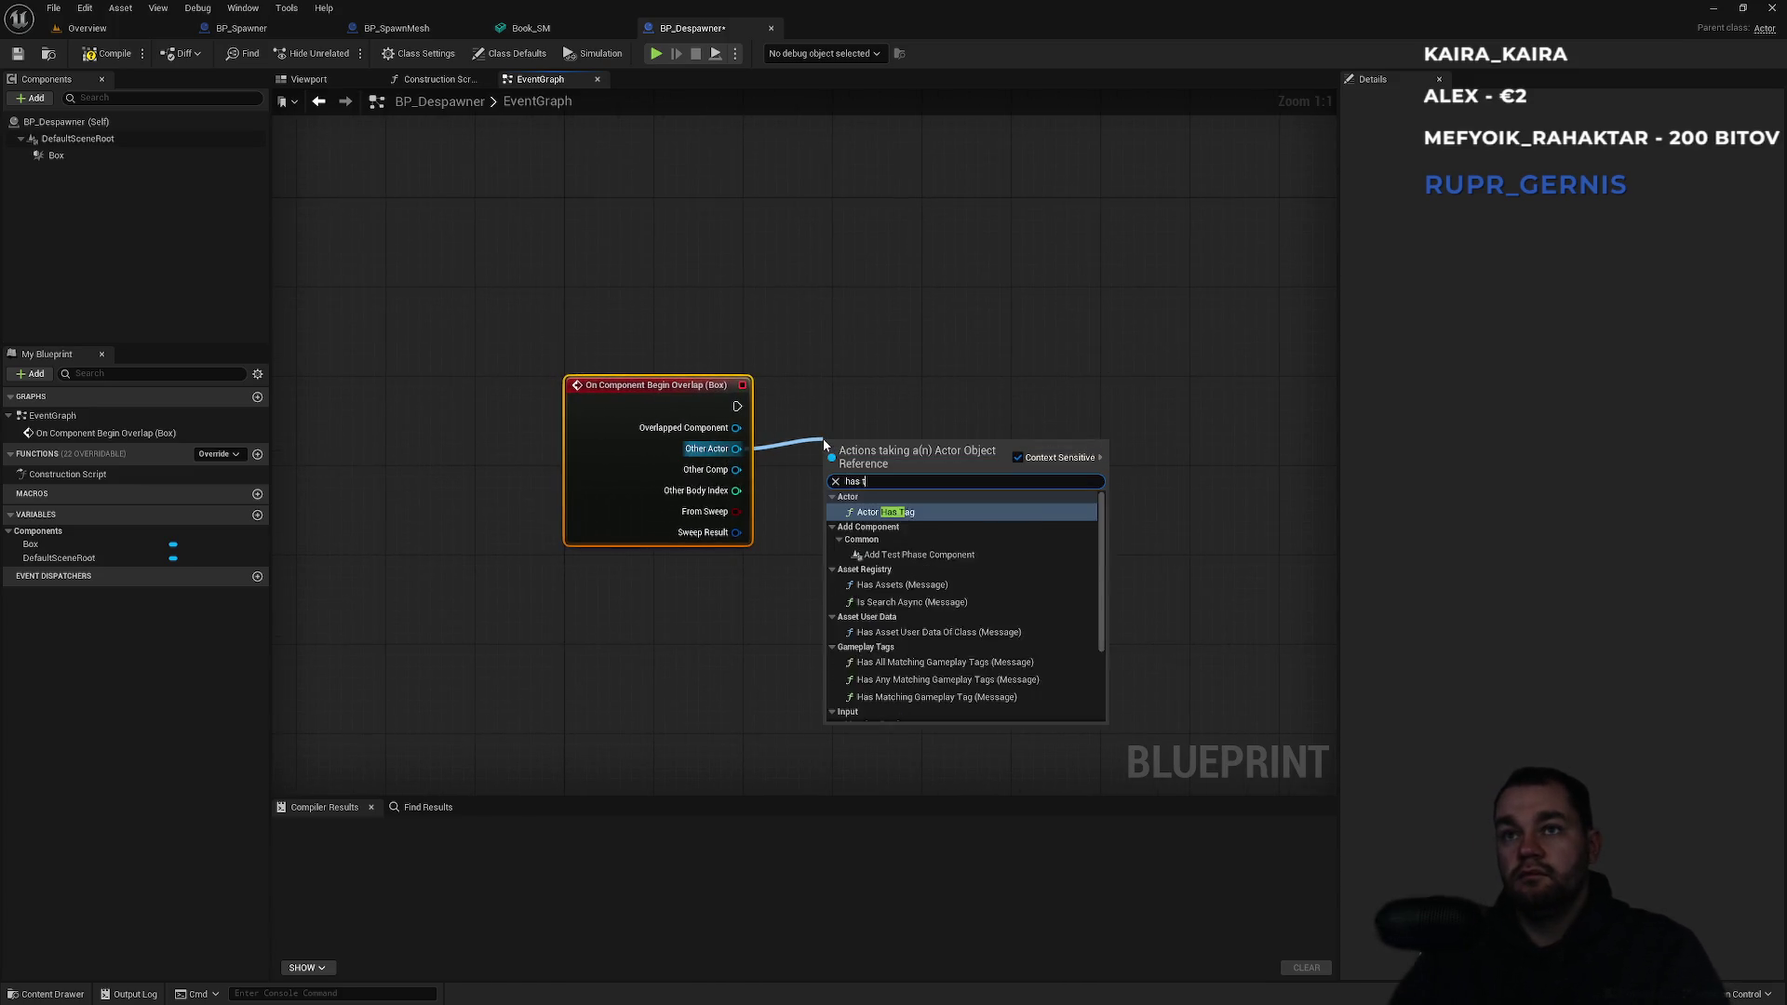
key("Return")
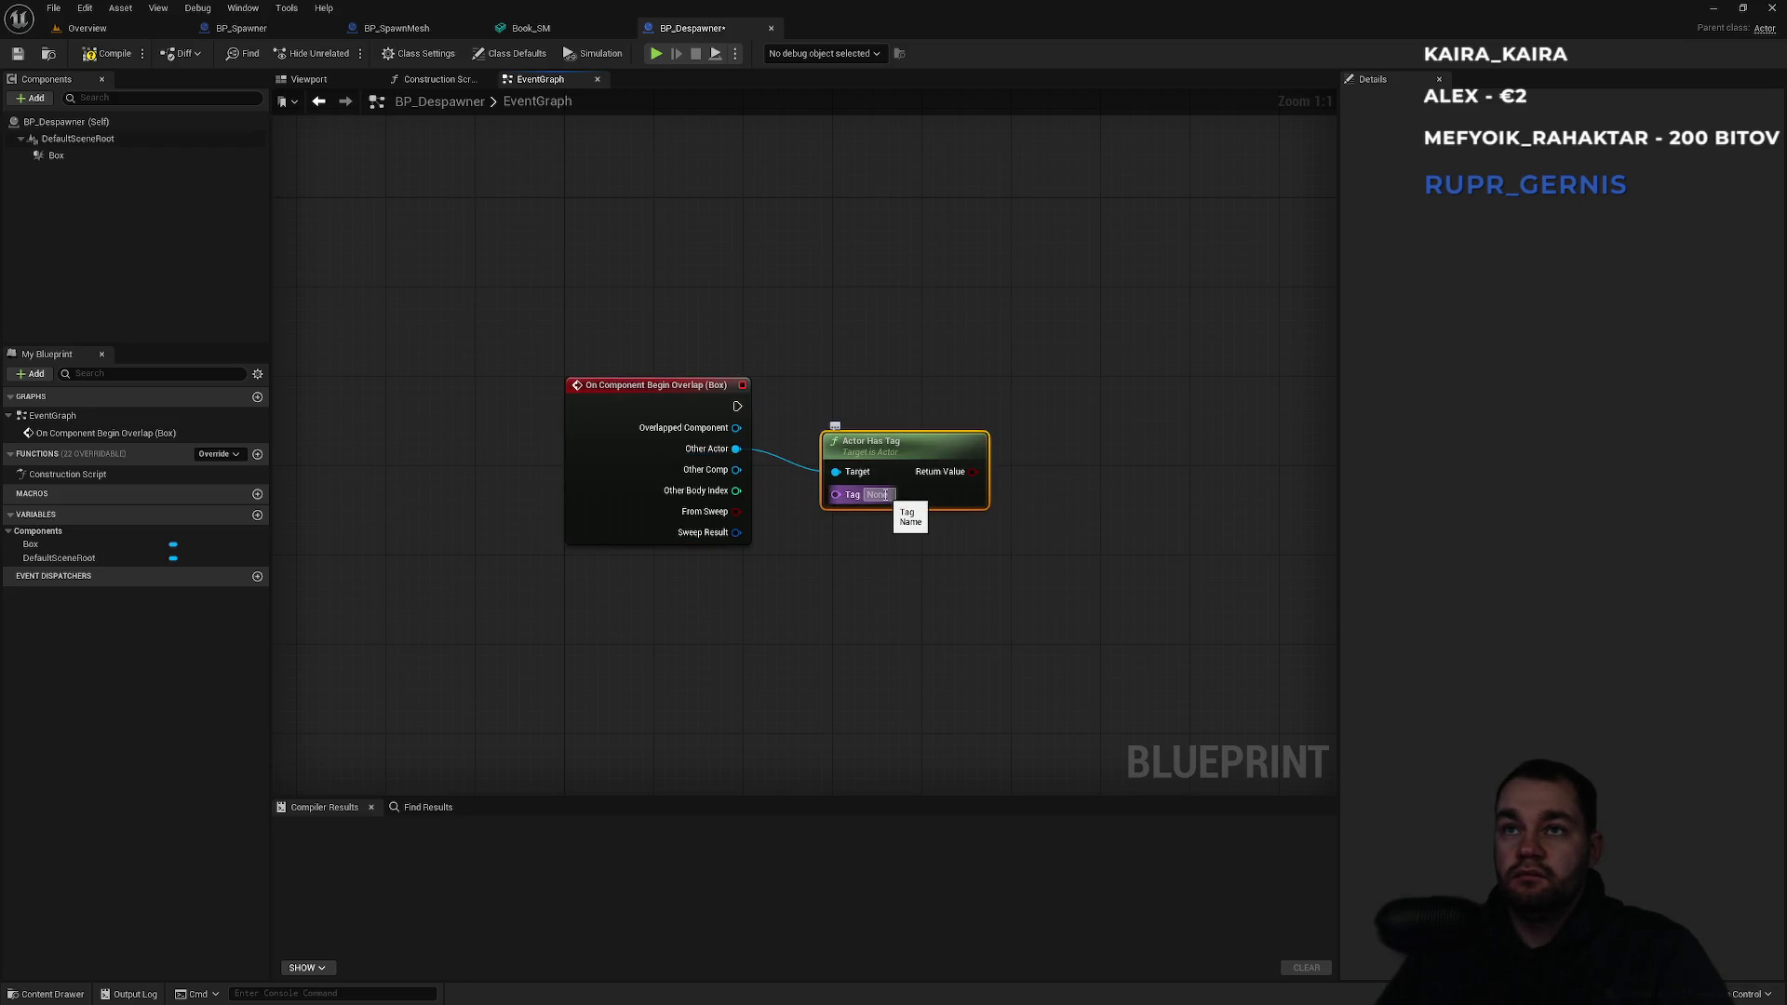
type("spawnabl")
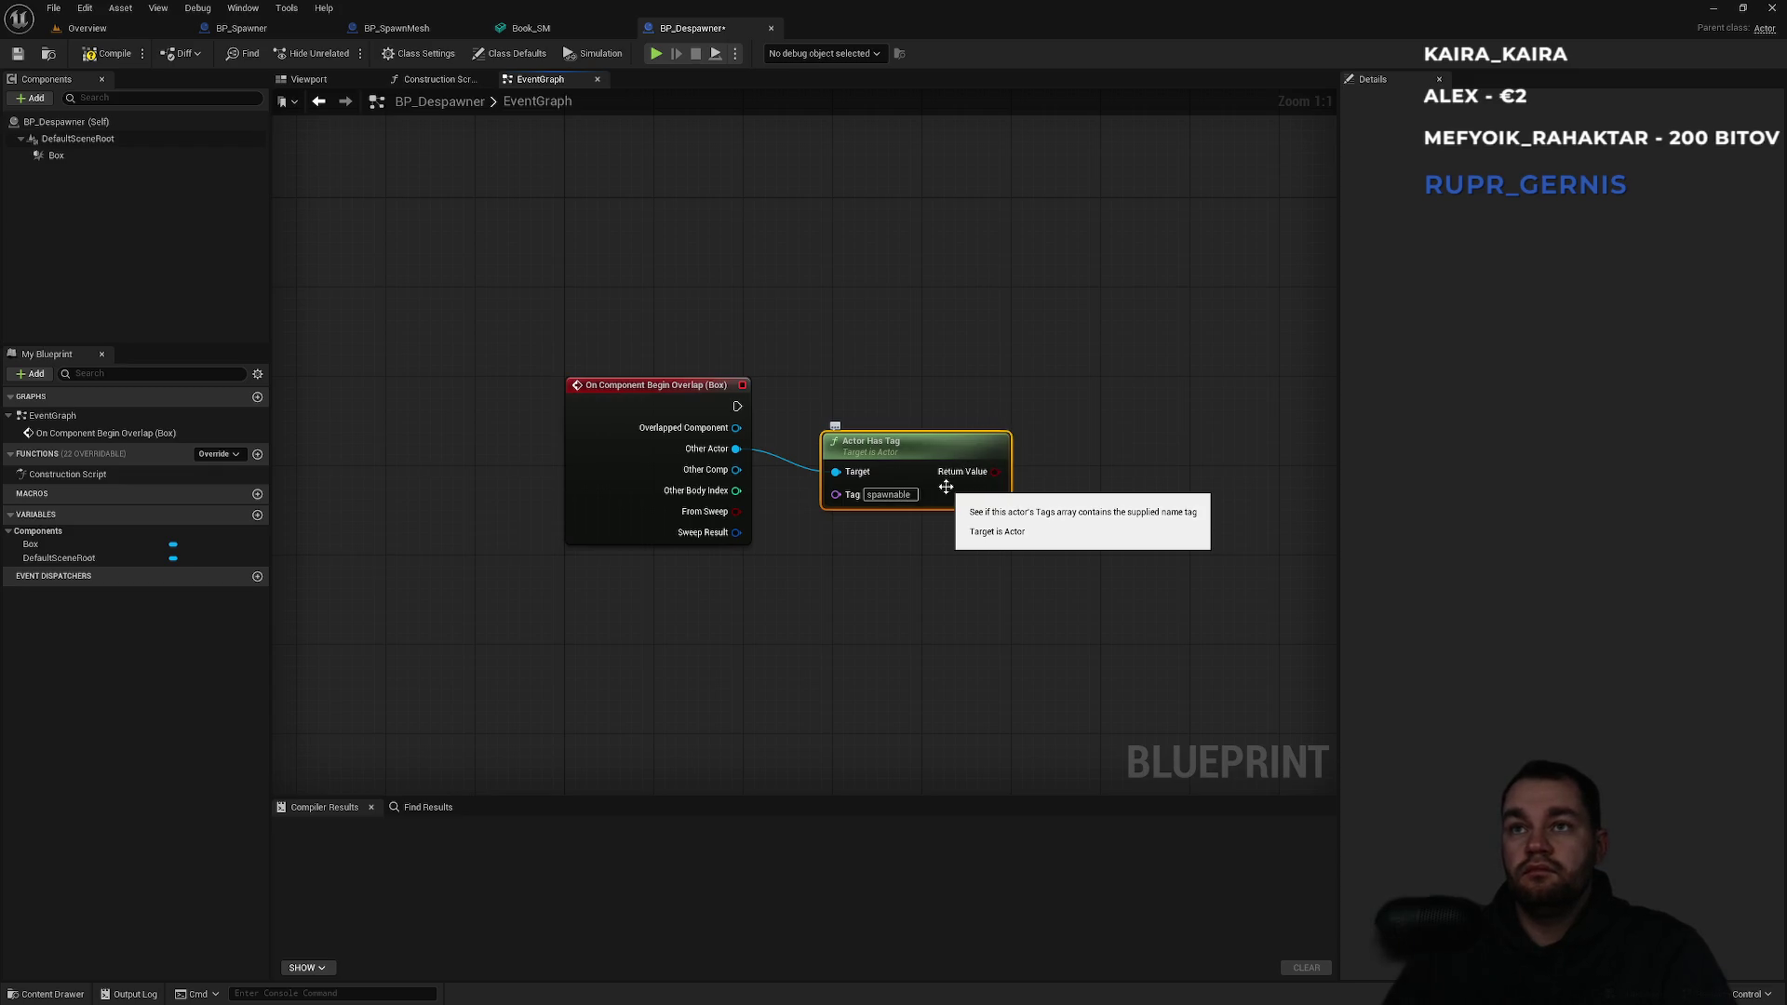
left_click_drag(901, 471, 888, 511)
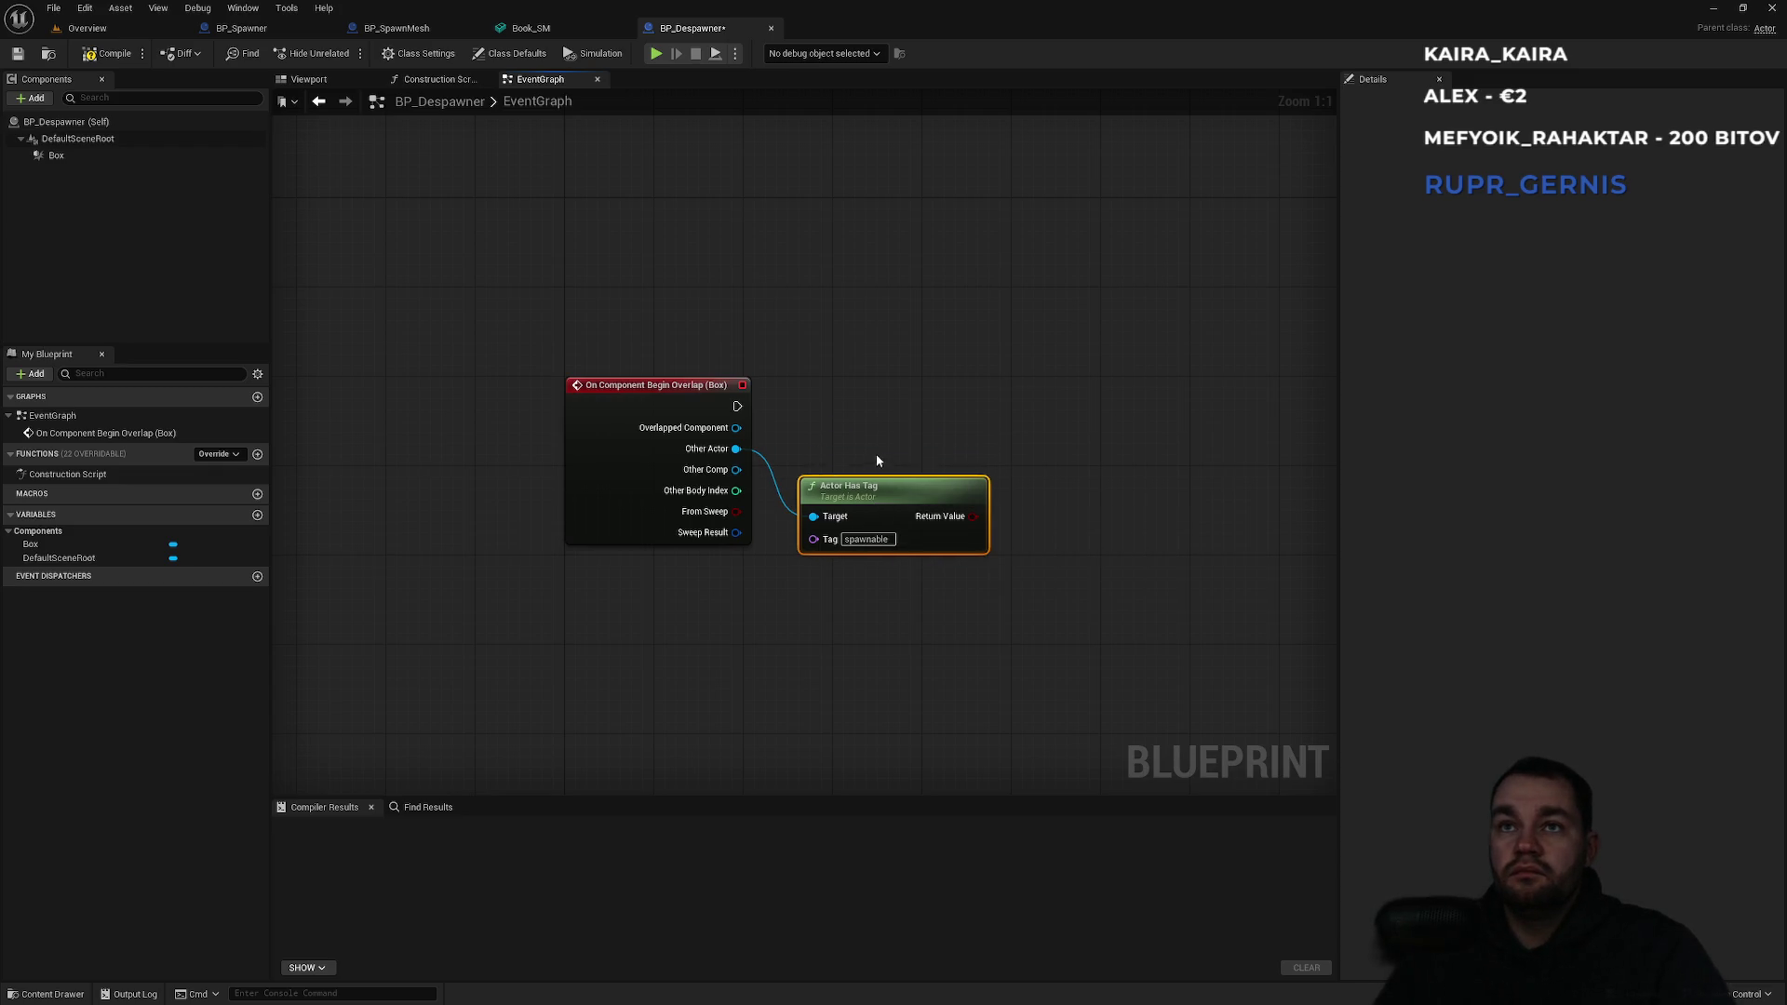
Route the tag check into a Branch driven by the overlap event.
mouse_move(958, 526)
left_mouse_down()
mouse_move(1097, 409)
mouse_move(811, 423)
mouse_move(737, 407)
left_mouse_up()
type("branch")
key("Return")
left_click_drag(1149, 422, 1126, 388)
mouse_move(934, 509)
left_mouse_down()
mouse_move(933, 487)
mouse_move(772, 490)
left_mouse_up()
Destroy Other Actor when the Branch is True, then go back to the level.
left_click_drag(541, 498, 939, 538)
type("destroy")
left_click_drag(1064, 521, 985, 460)
key("Return")
left_click_drag(1111, 546, 1122, 446)
left_click_drag(813, 355, 904, 367)
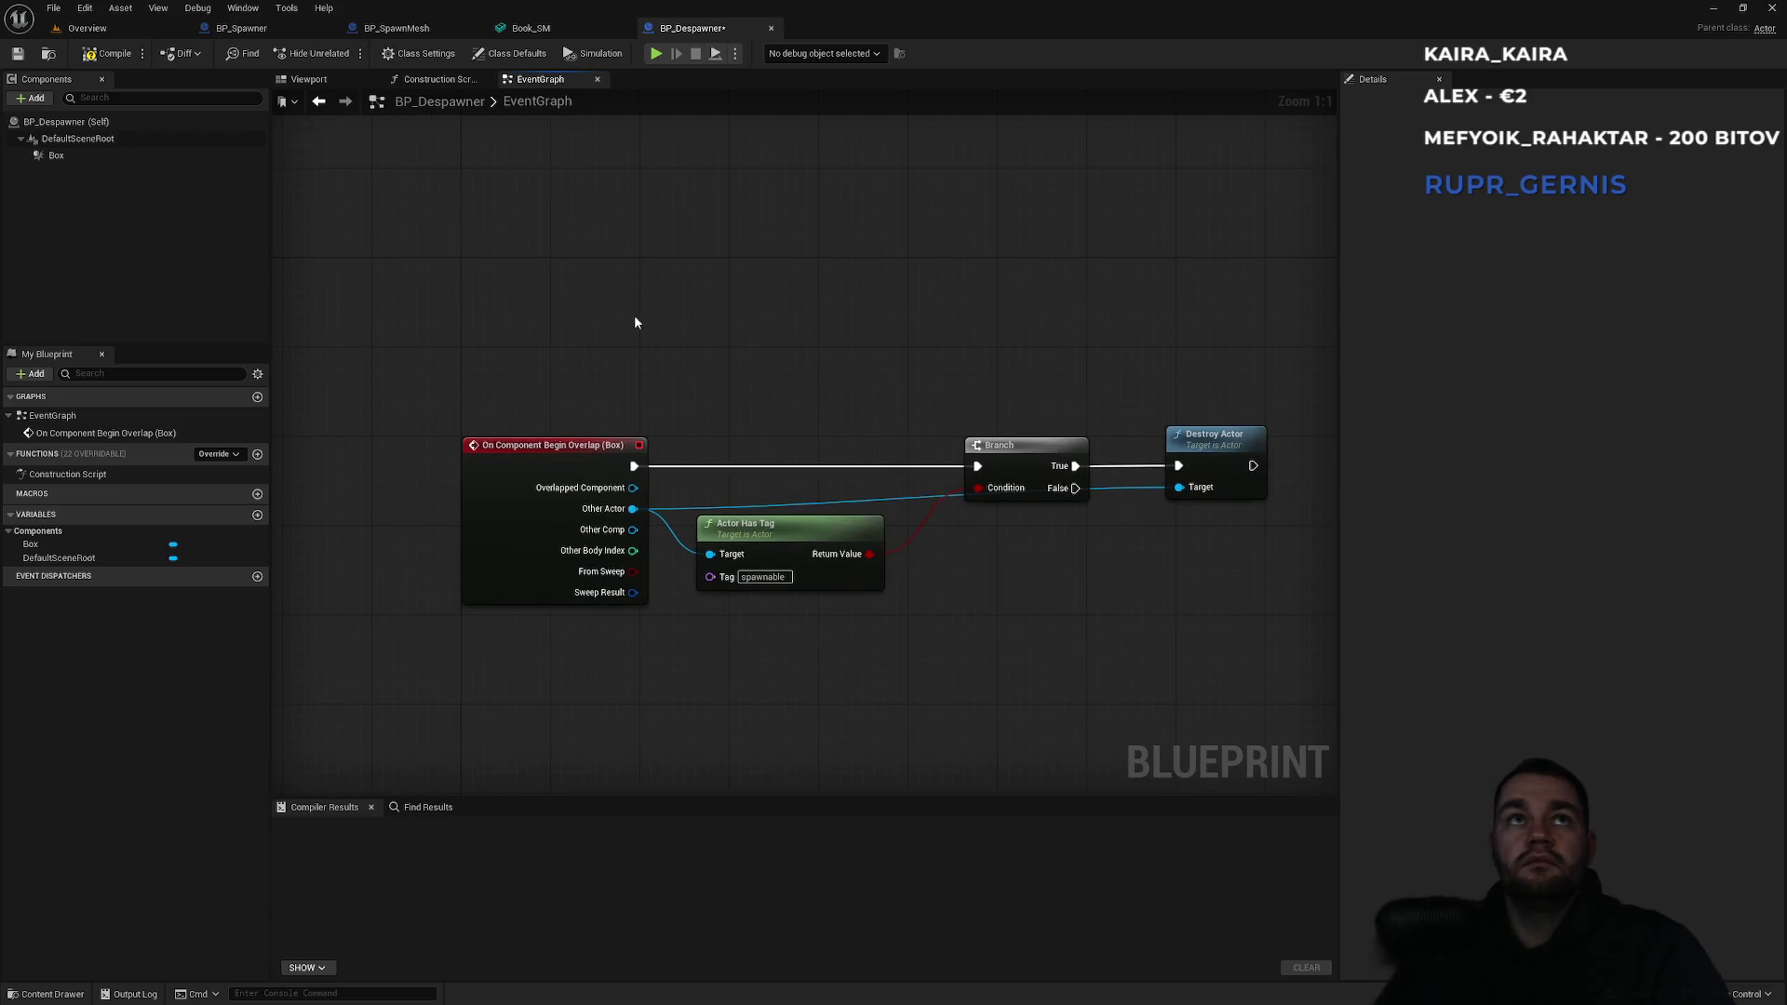
left_click(127, 26)
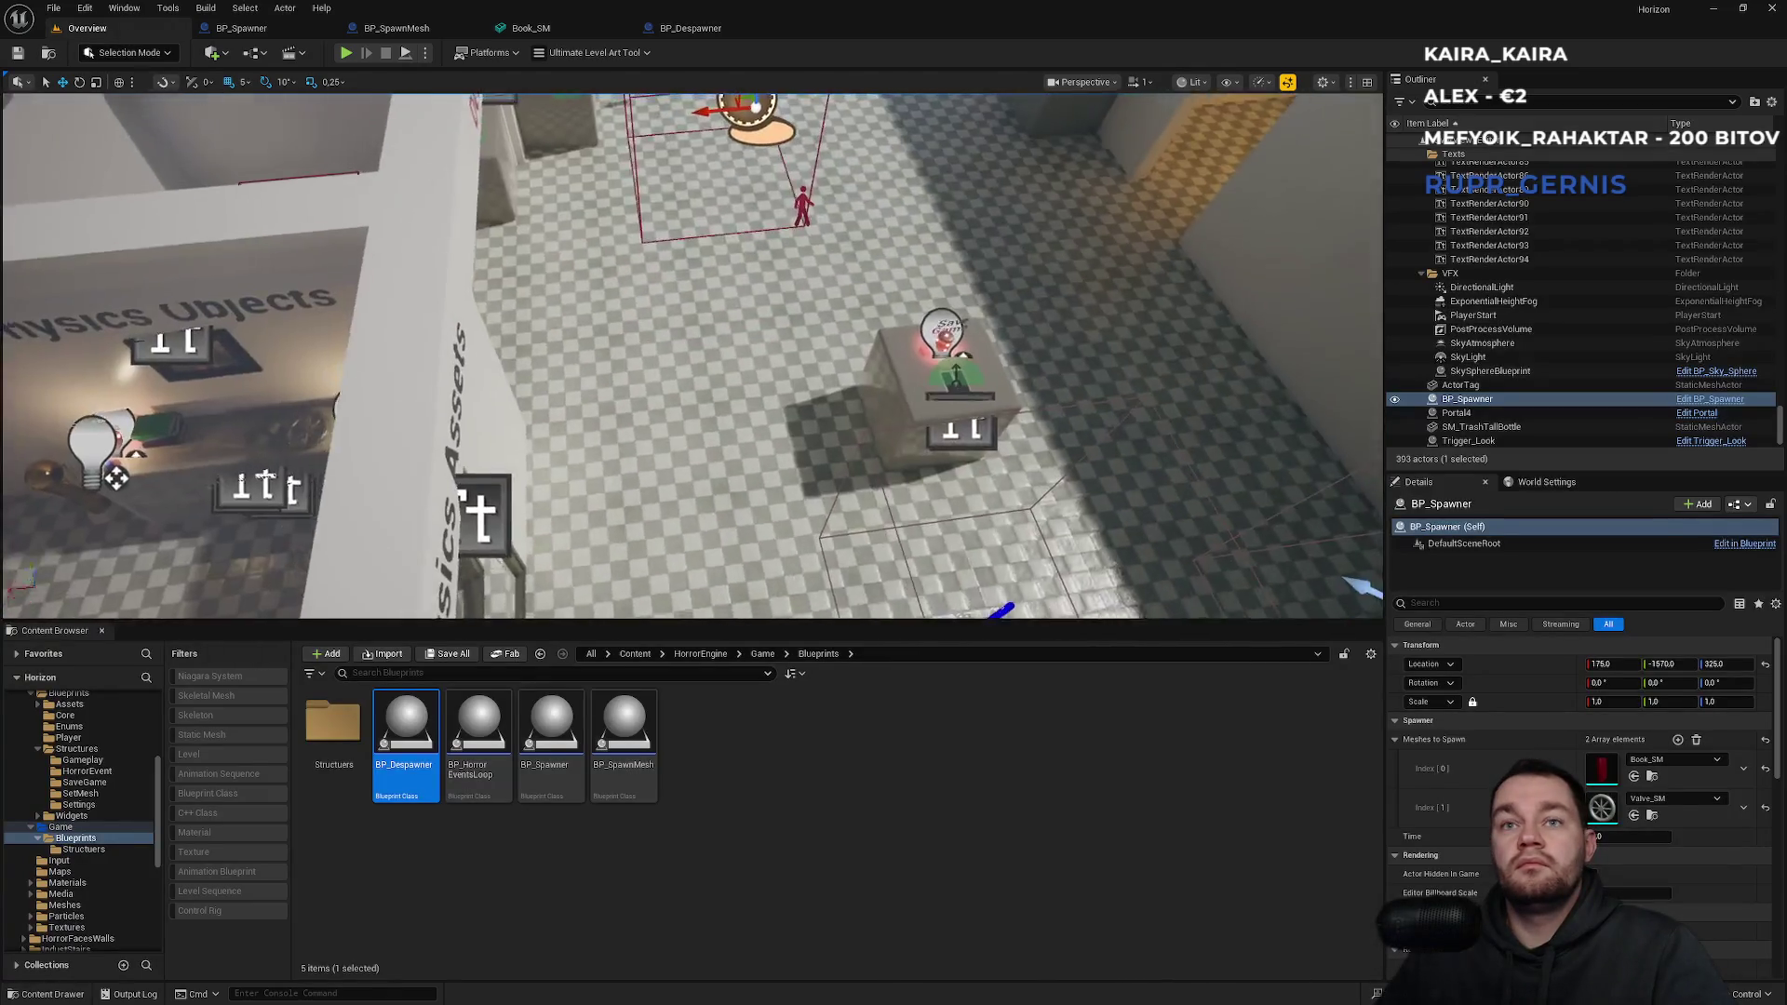
Drop a BP_Despawner into the level and move it along X to 210.
left_click_drag(406, 735, 750, 446)
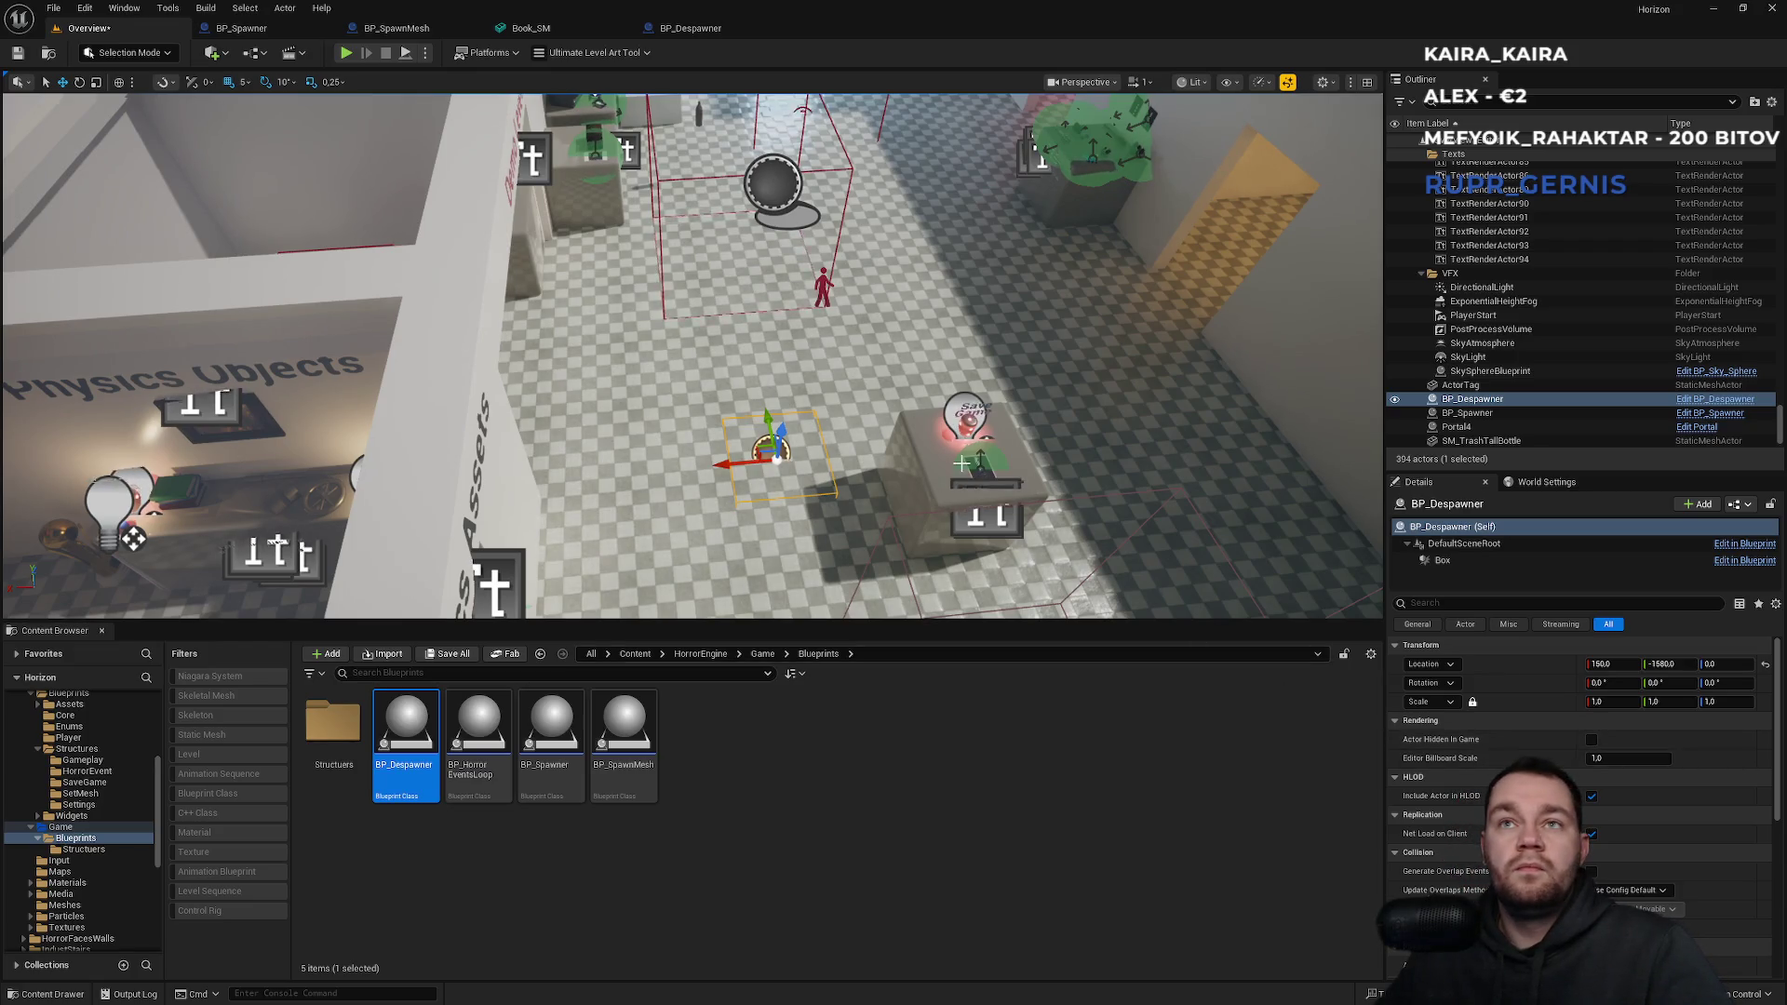
key("f")
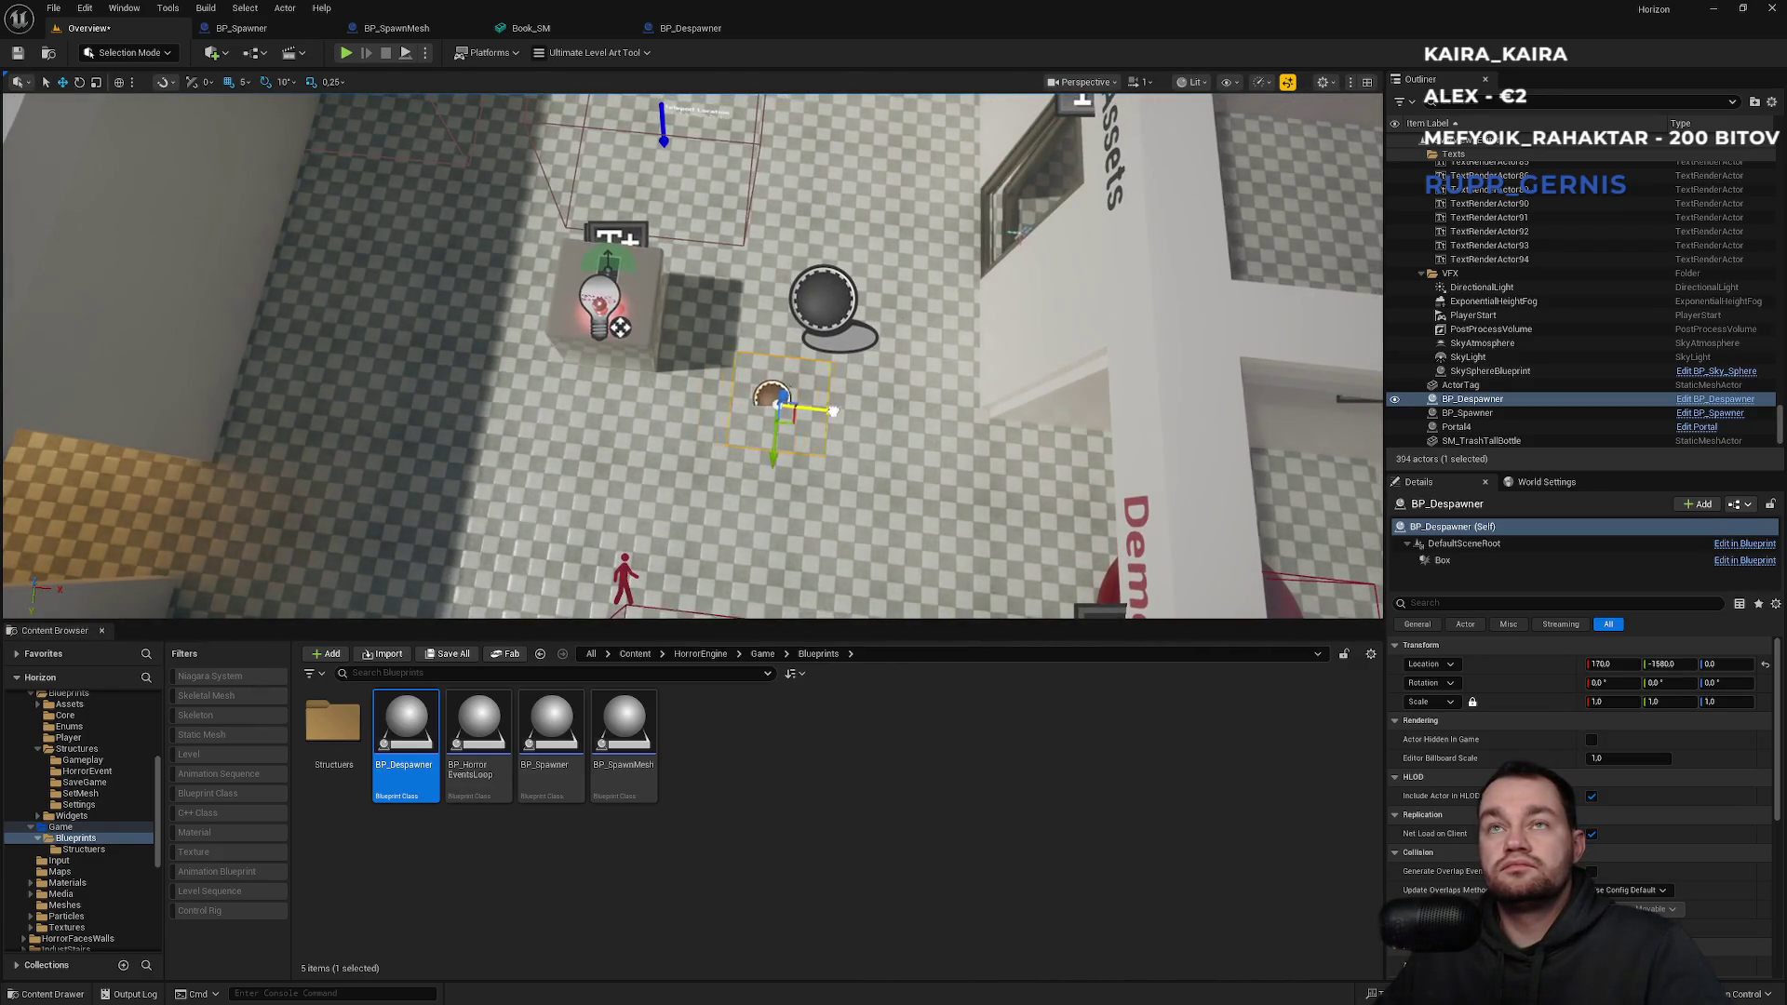
mouse_move(833, 411)
left_mouse_down()
mouse_move(858, 410)
mouse_move(804, 425)
left_mouse_up()
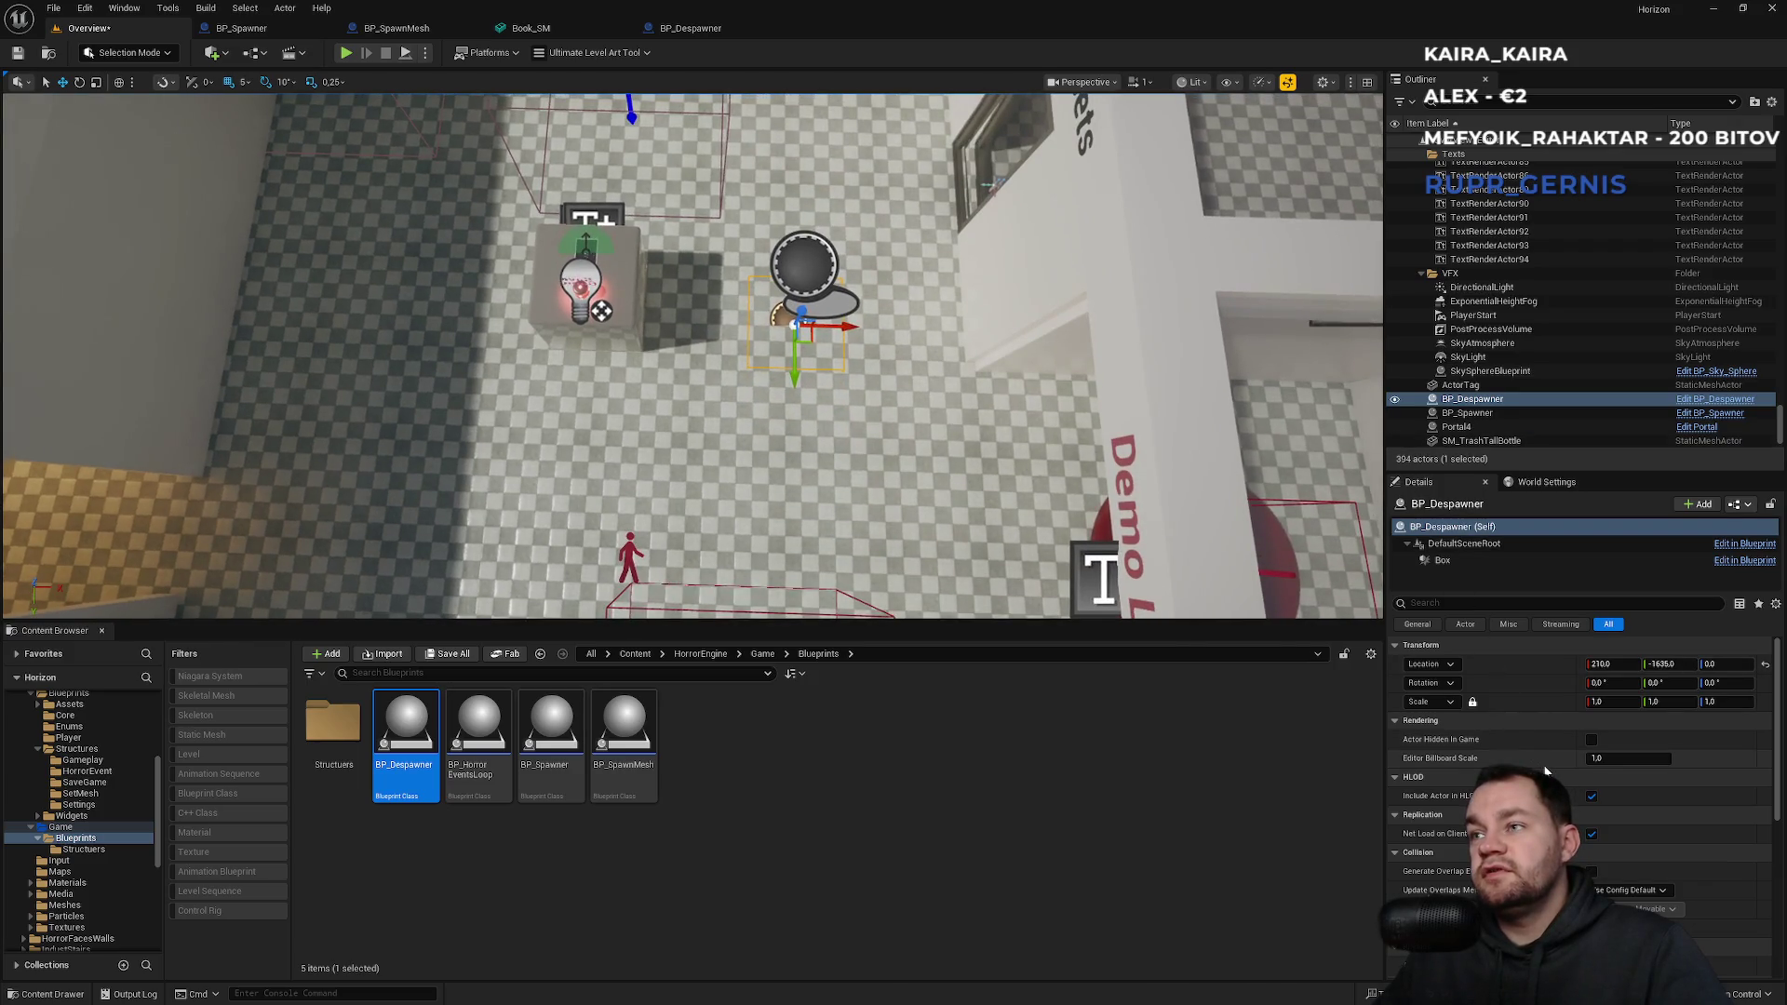
Orbit the room to check the despawner's placement, then select Simulate play mode.
left_click_drag(931, 372, 931, 428)
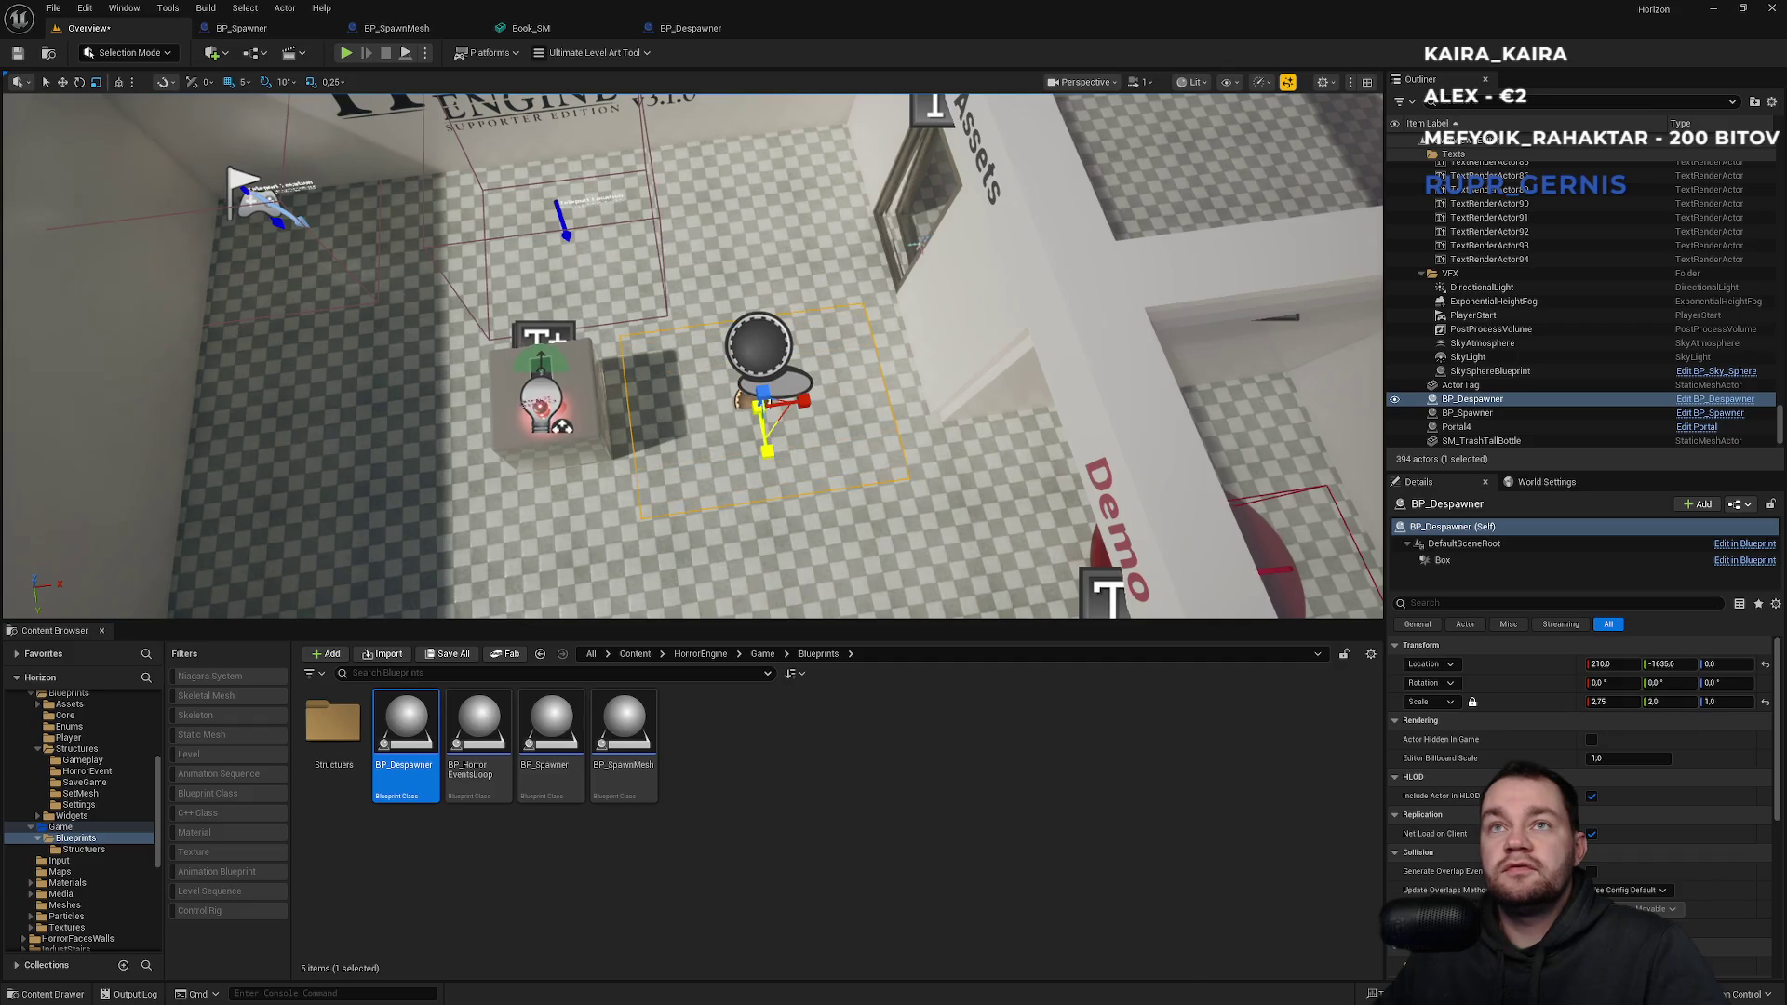
mouse_move(930, 428)
left_mouse_down()
mouse_move(856, 447)
mouse_move(1018, 524)
mouse_move(933, 337)
left_mouse_up()
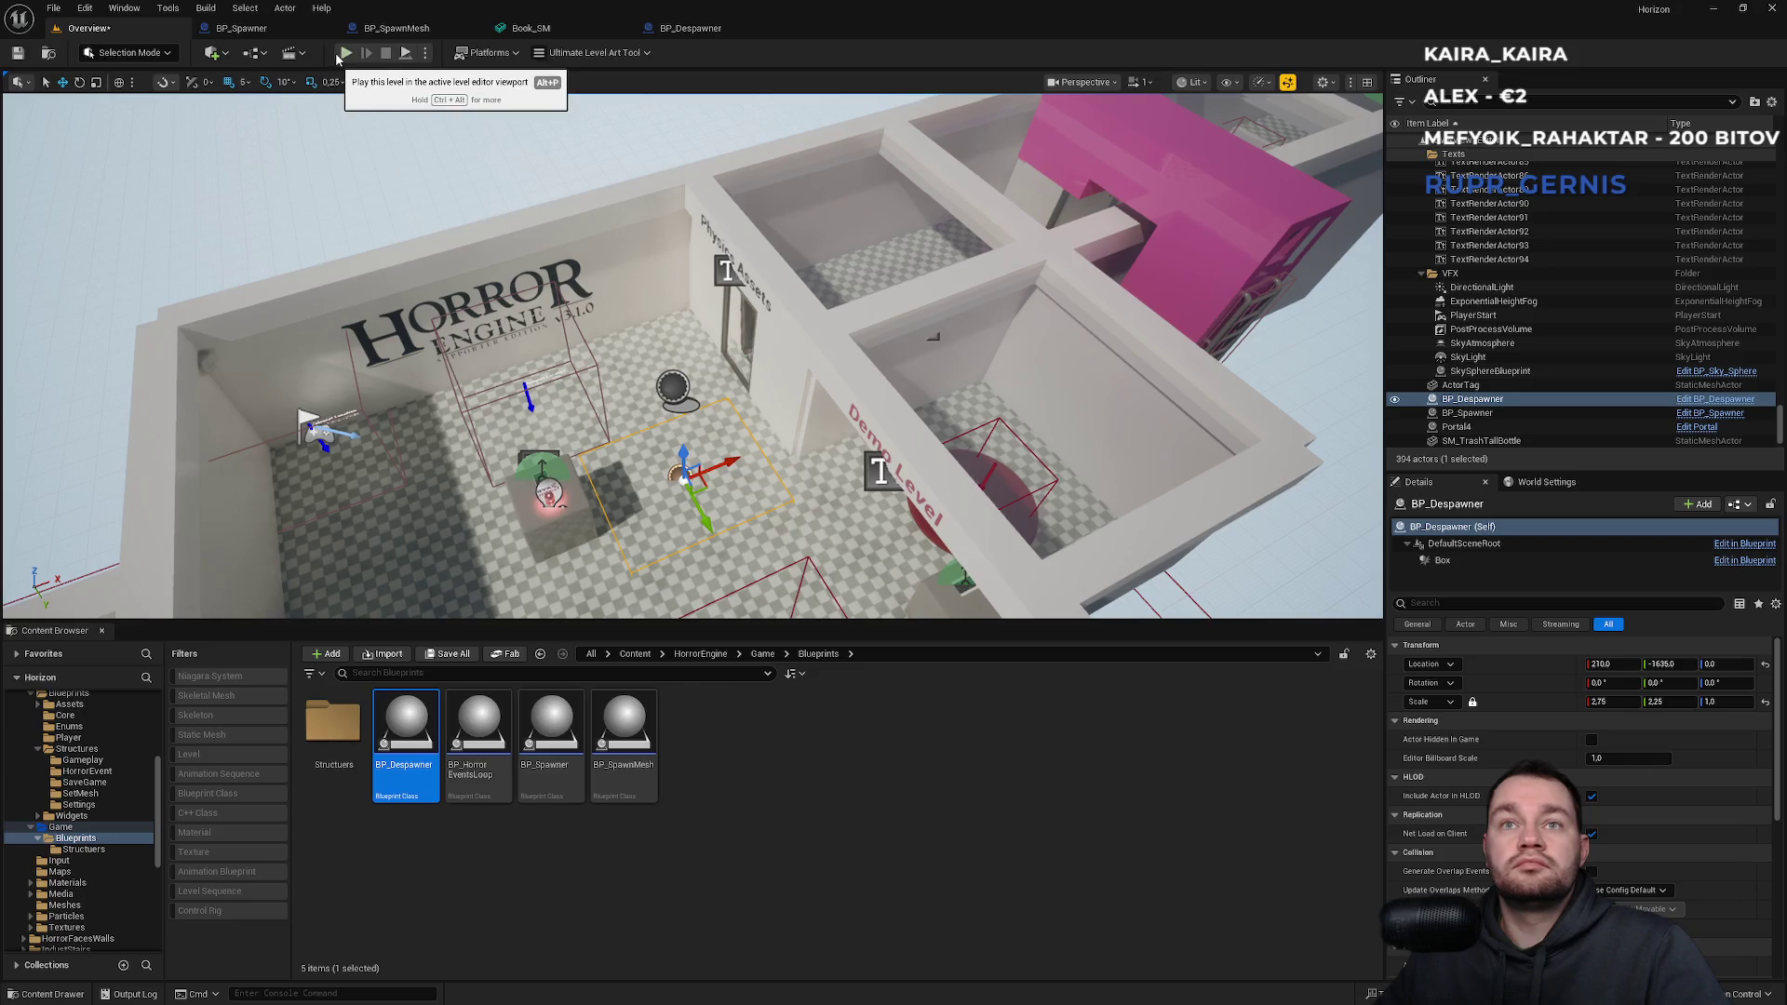
mouse_move(651, 372)
left_mouse_down()
mouse_move(689, 363)
mouse_move(726, 409)
mouse_move(672, 318)
left_mouse_up()
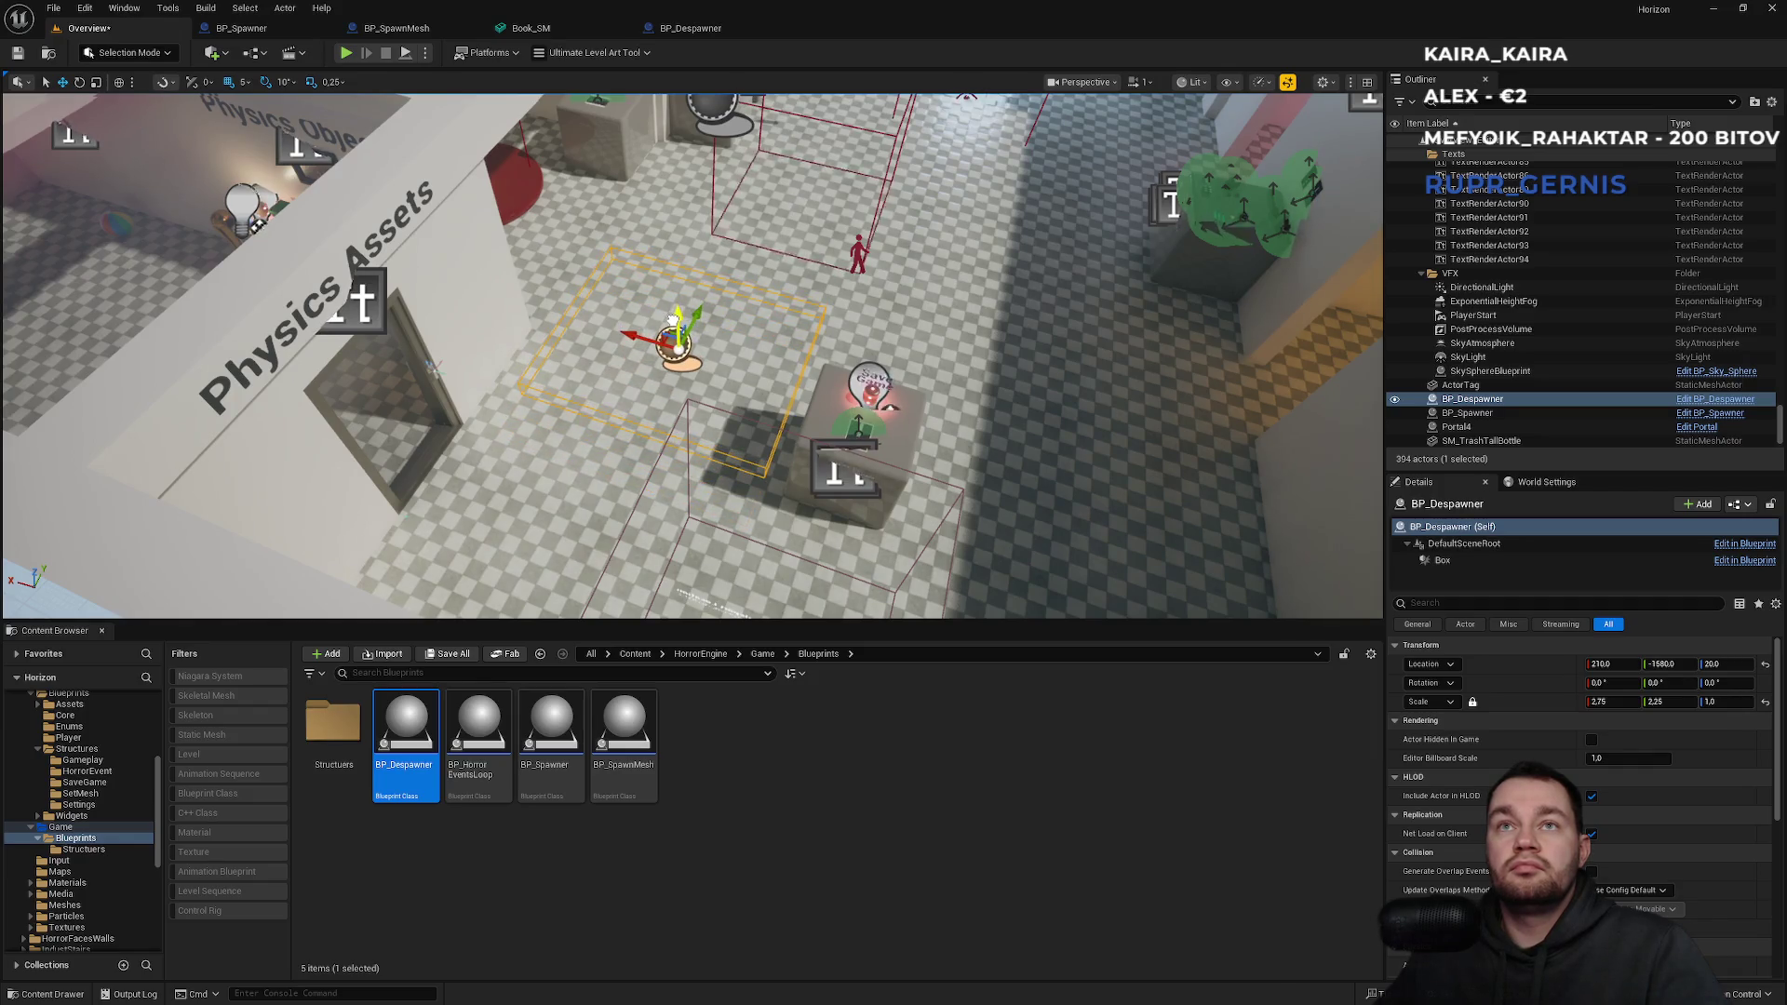
left_click_drag(631, 441, 410, 130)
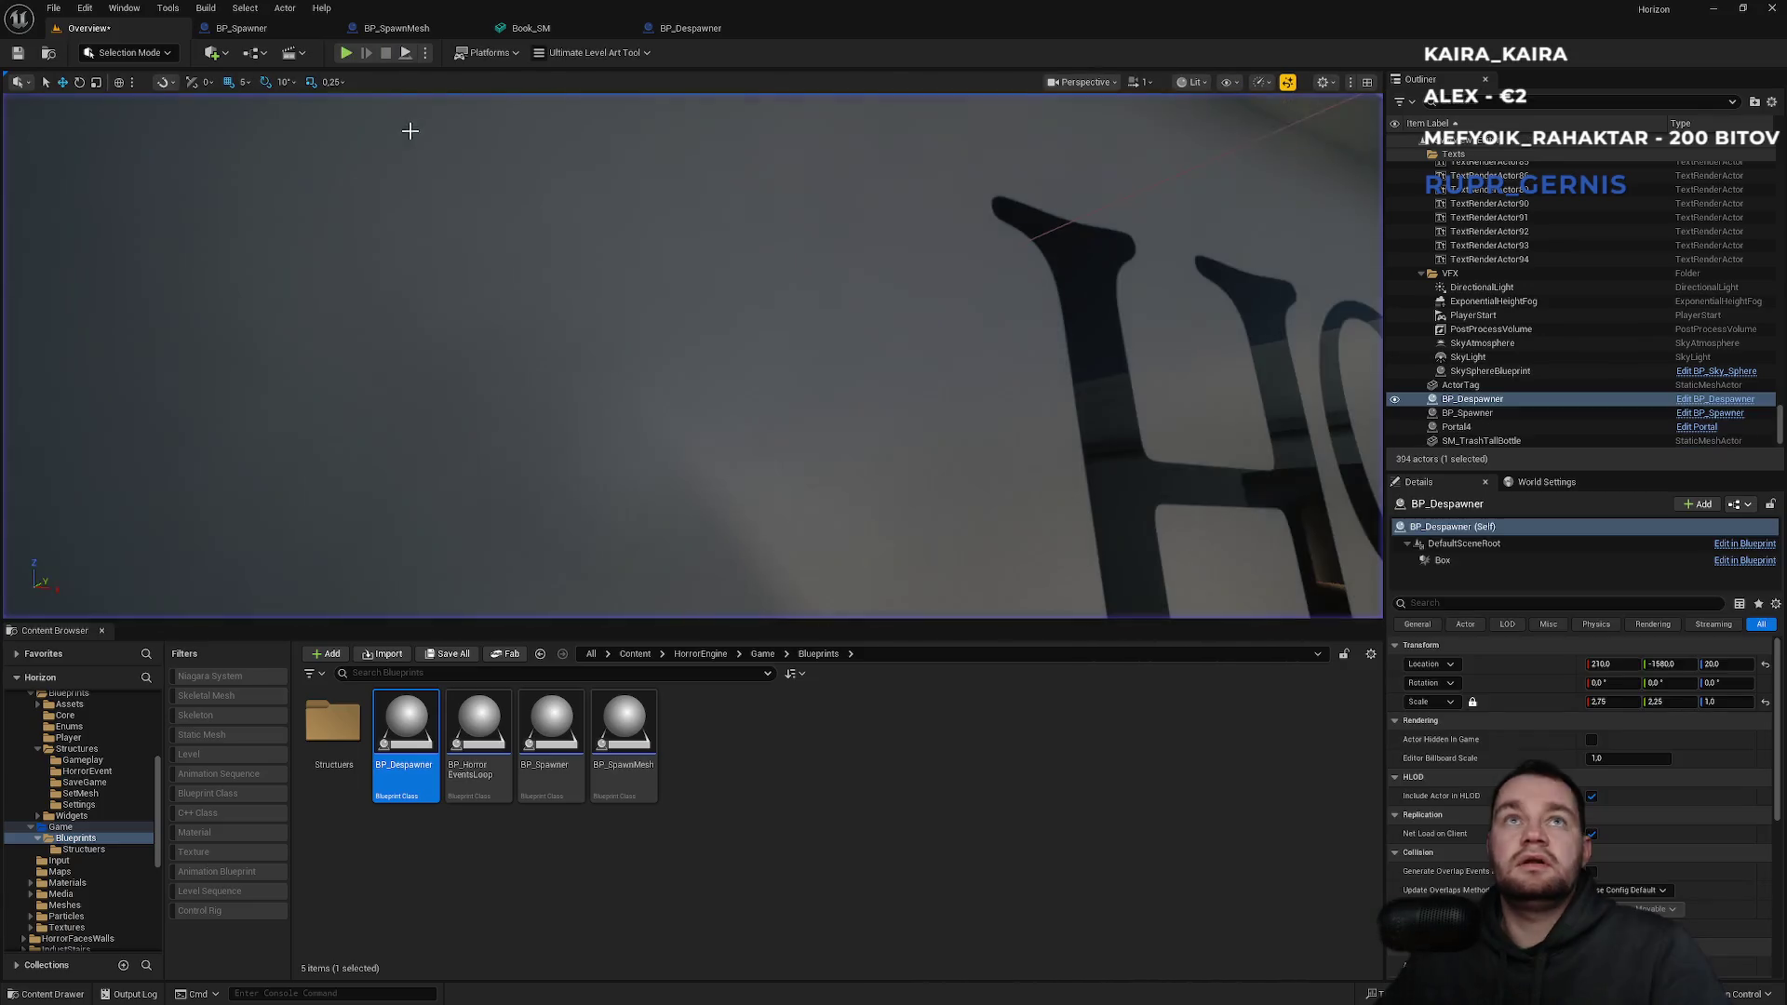
left_click_drag(542, 287, 586, 335)
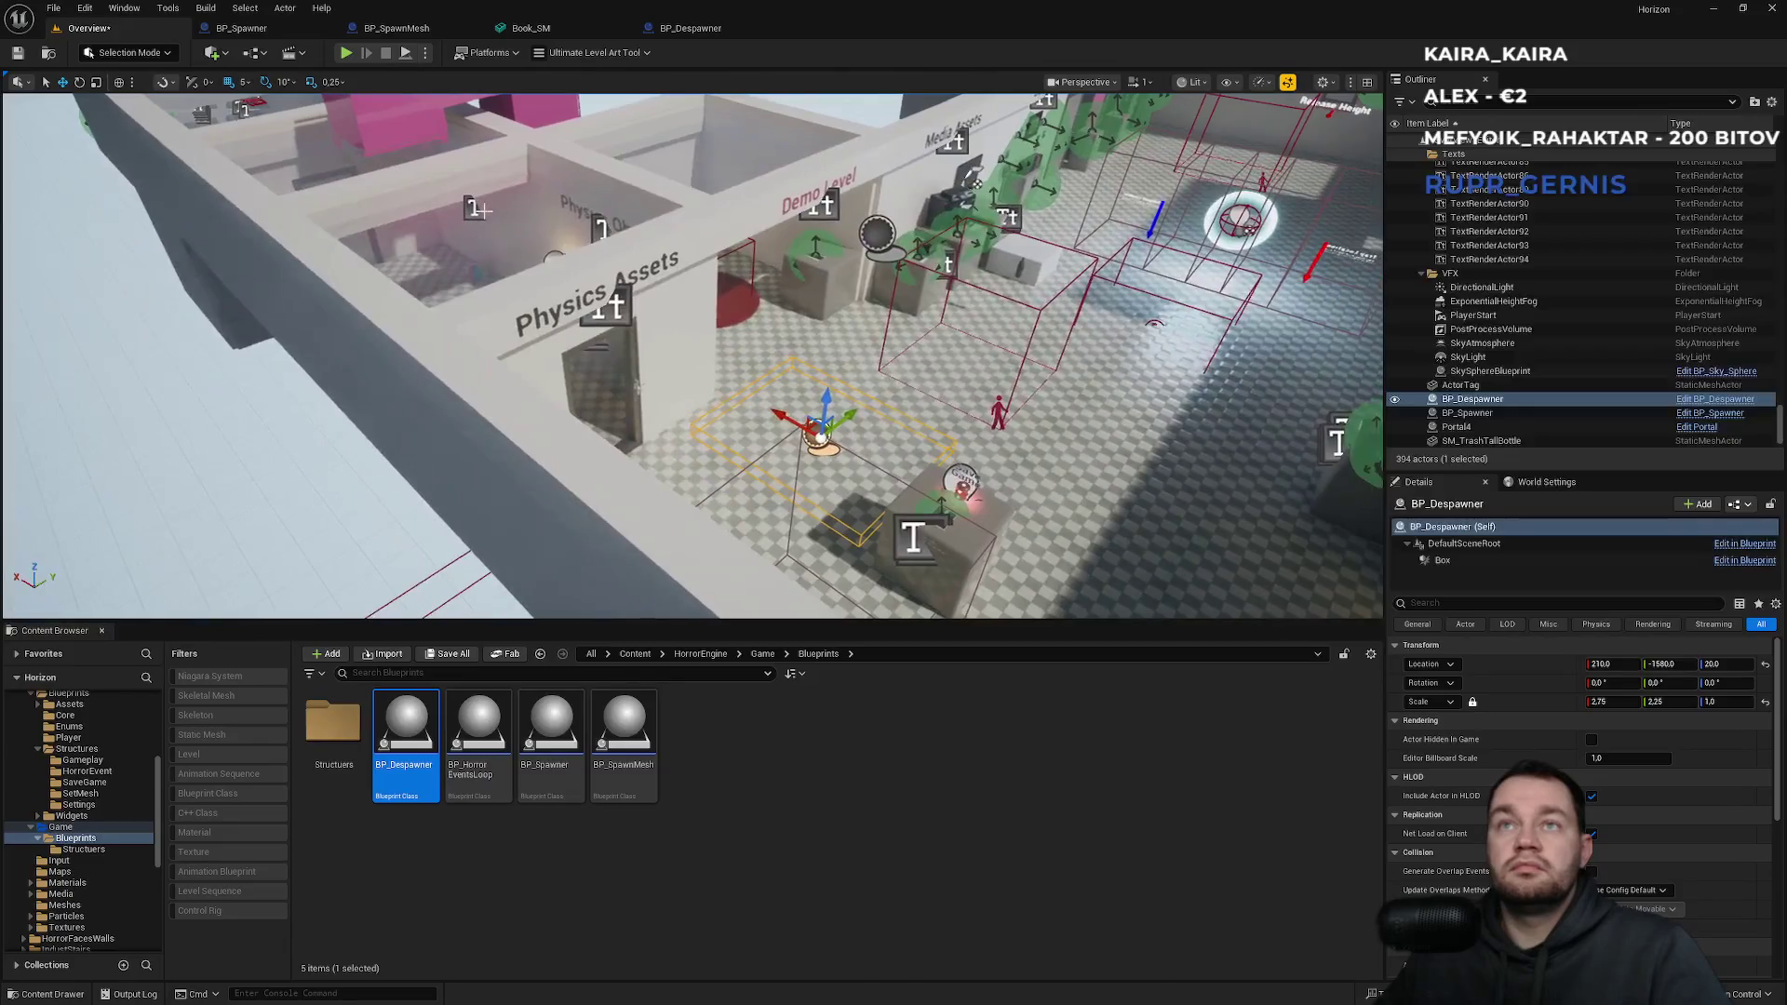
left_click(426, 52)
left_click(575, 327)
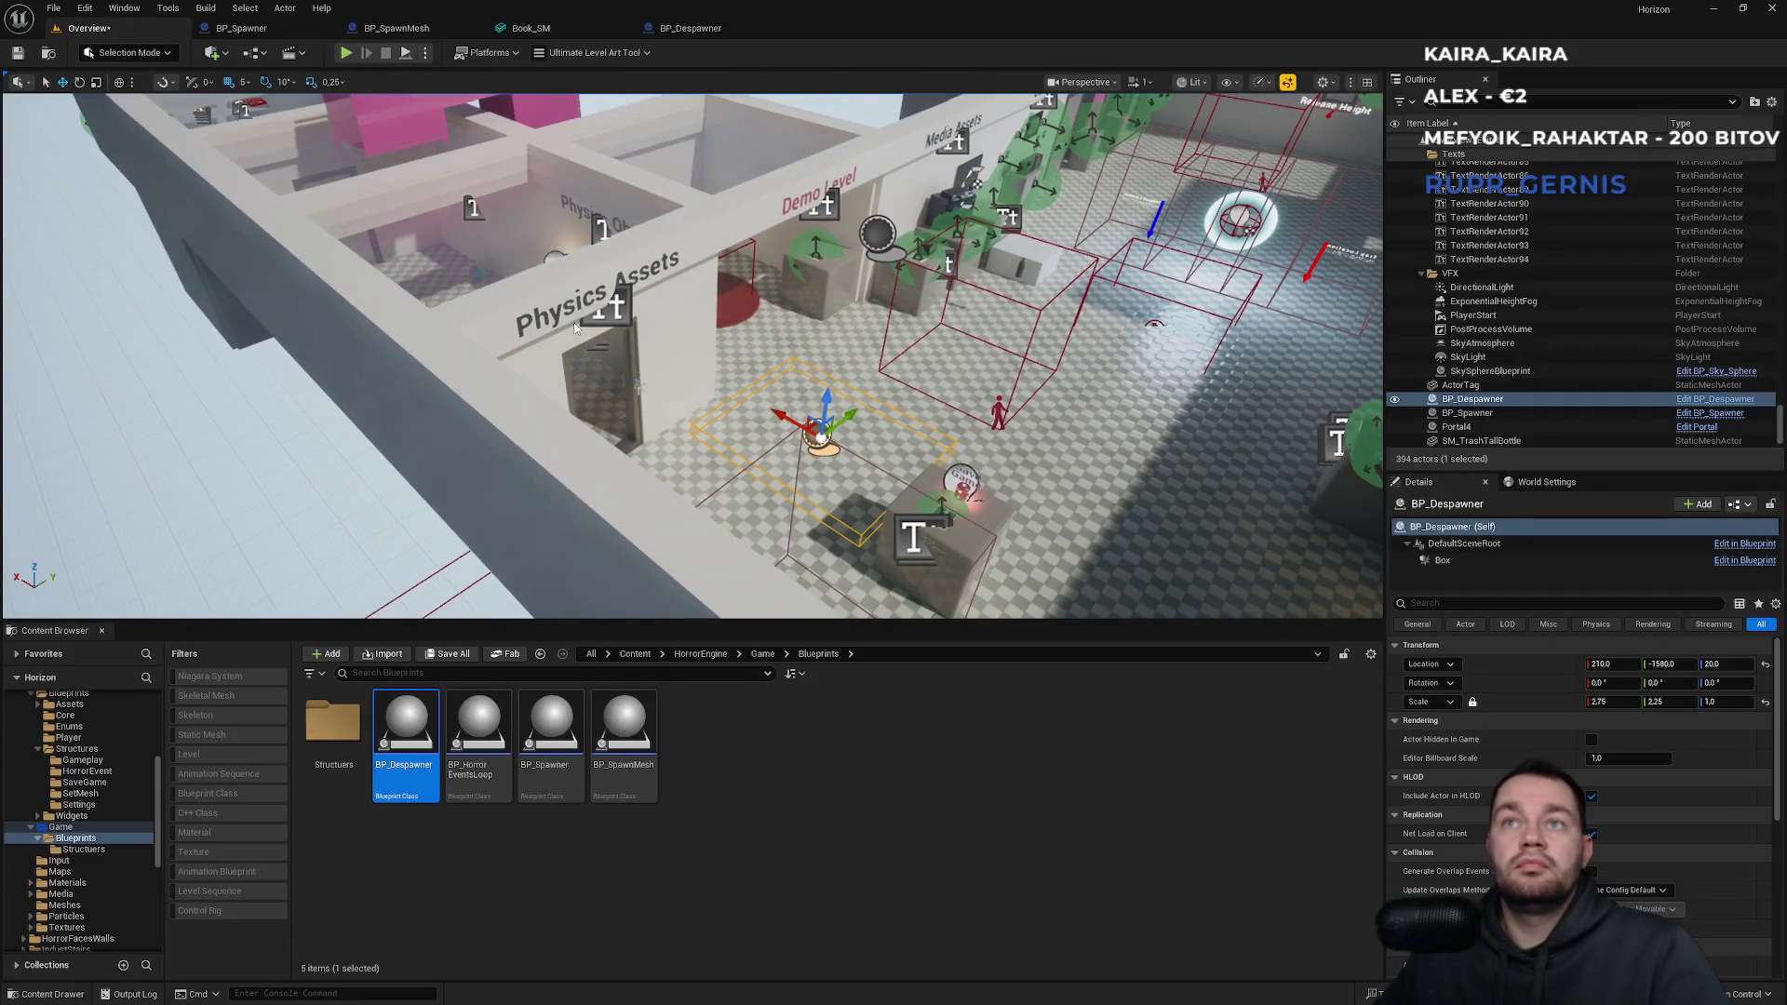
Simulate the level, fly toward the Demo Level area, then stop with Esc.
key("alt+s")
mouse_move(574, 327)
left_mouse_down()
mouse_move(614, 312)
mouse_move(661, 235)
left_mouse_up()
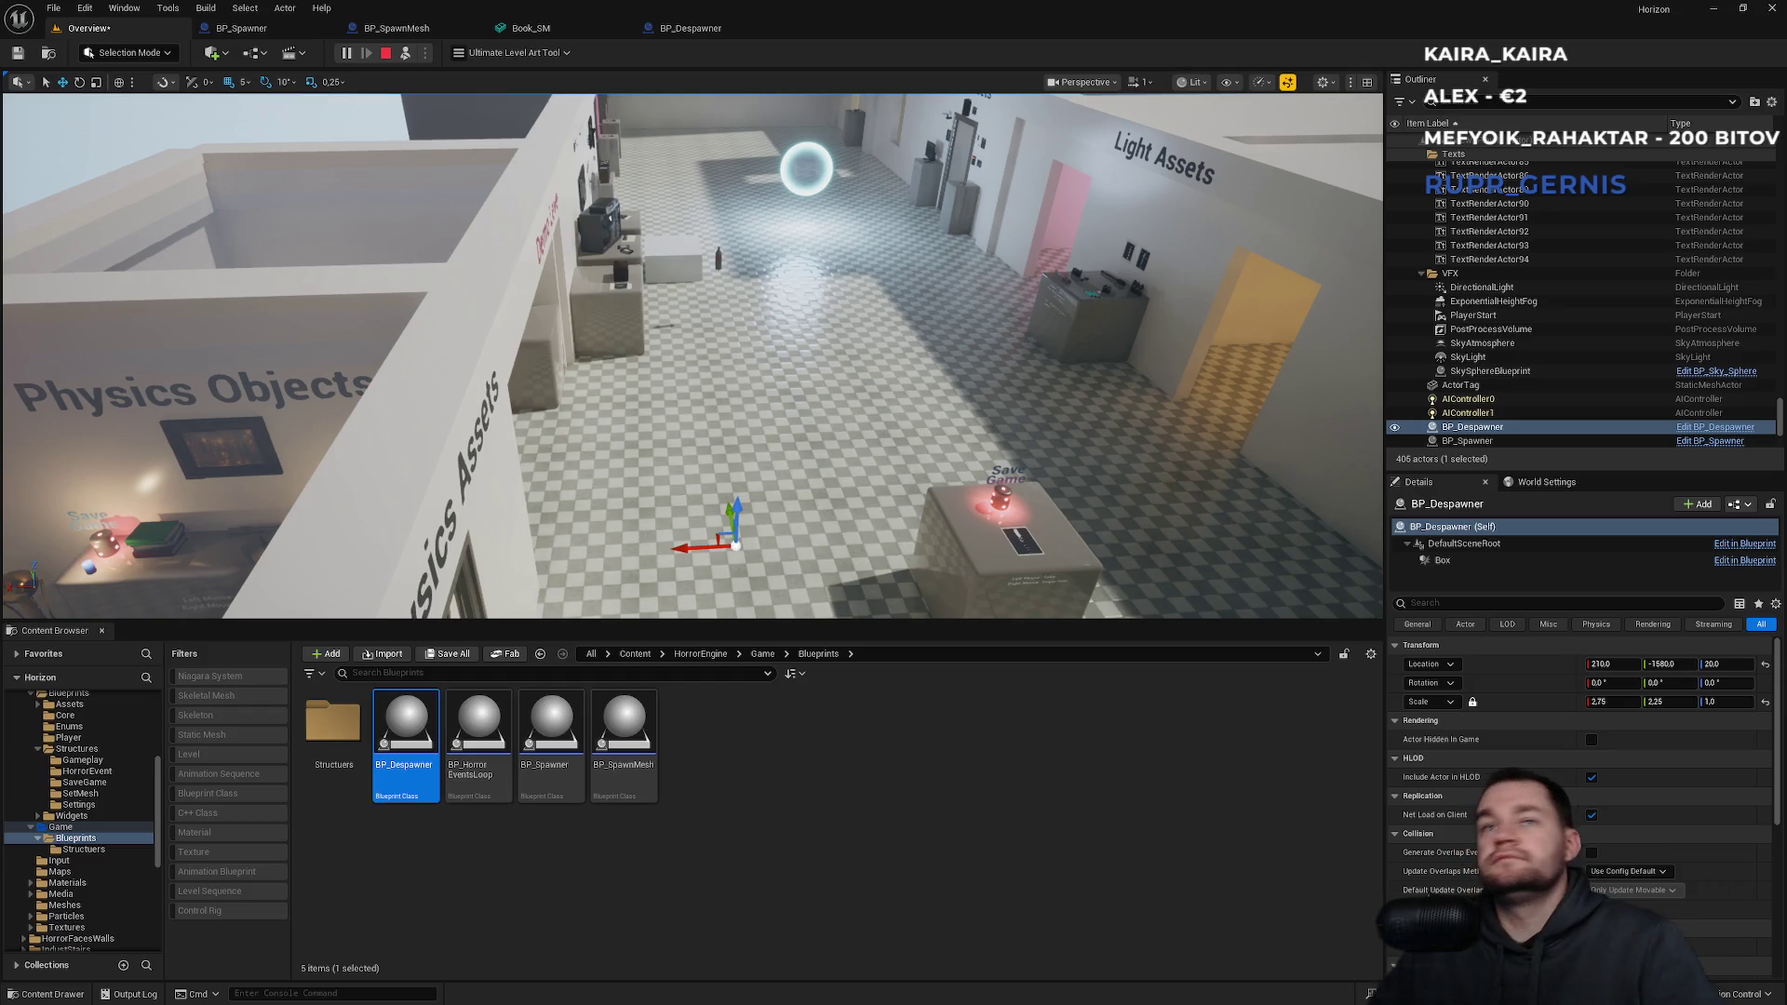
mouse_move(1022, 441)
left_mouse_down()
mouse_move(930, 330)
mouse_move(950, 322)
left_mouse_up()
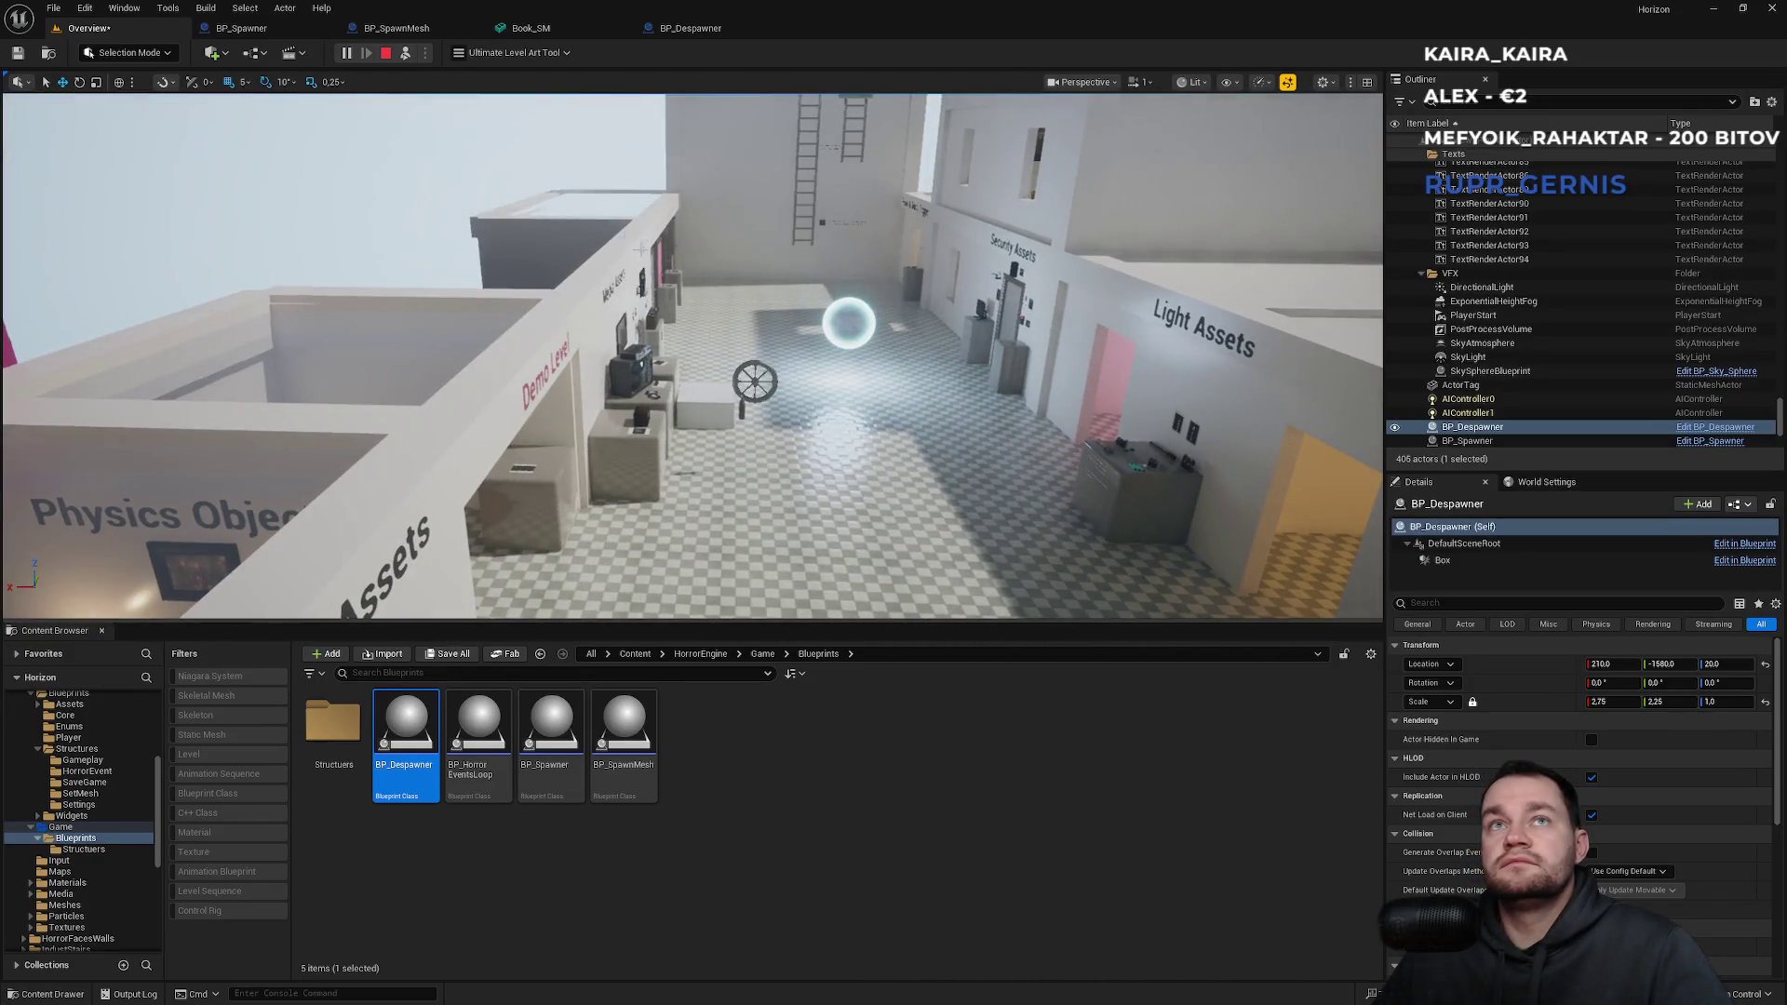
left_click(751, 499)
left_click_drag(750, 499, 670, 409)
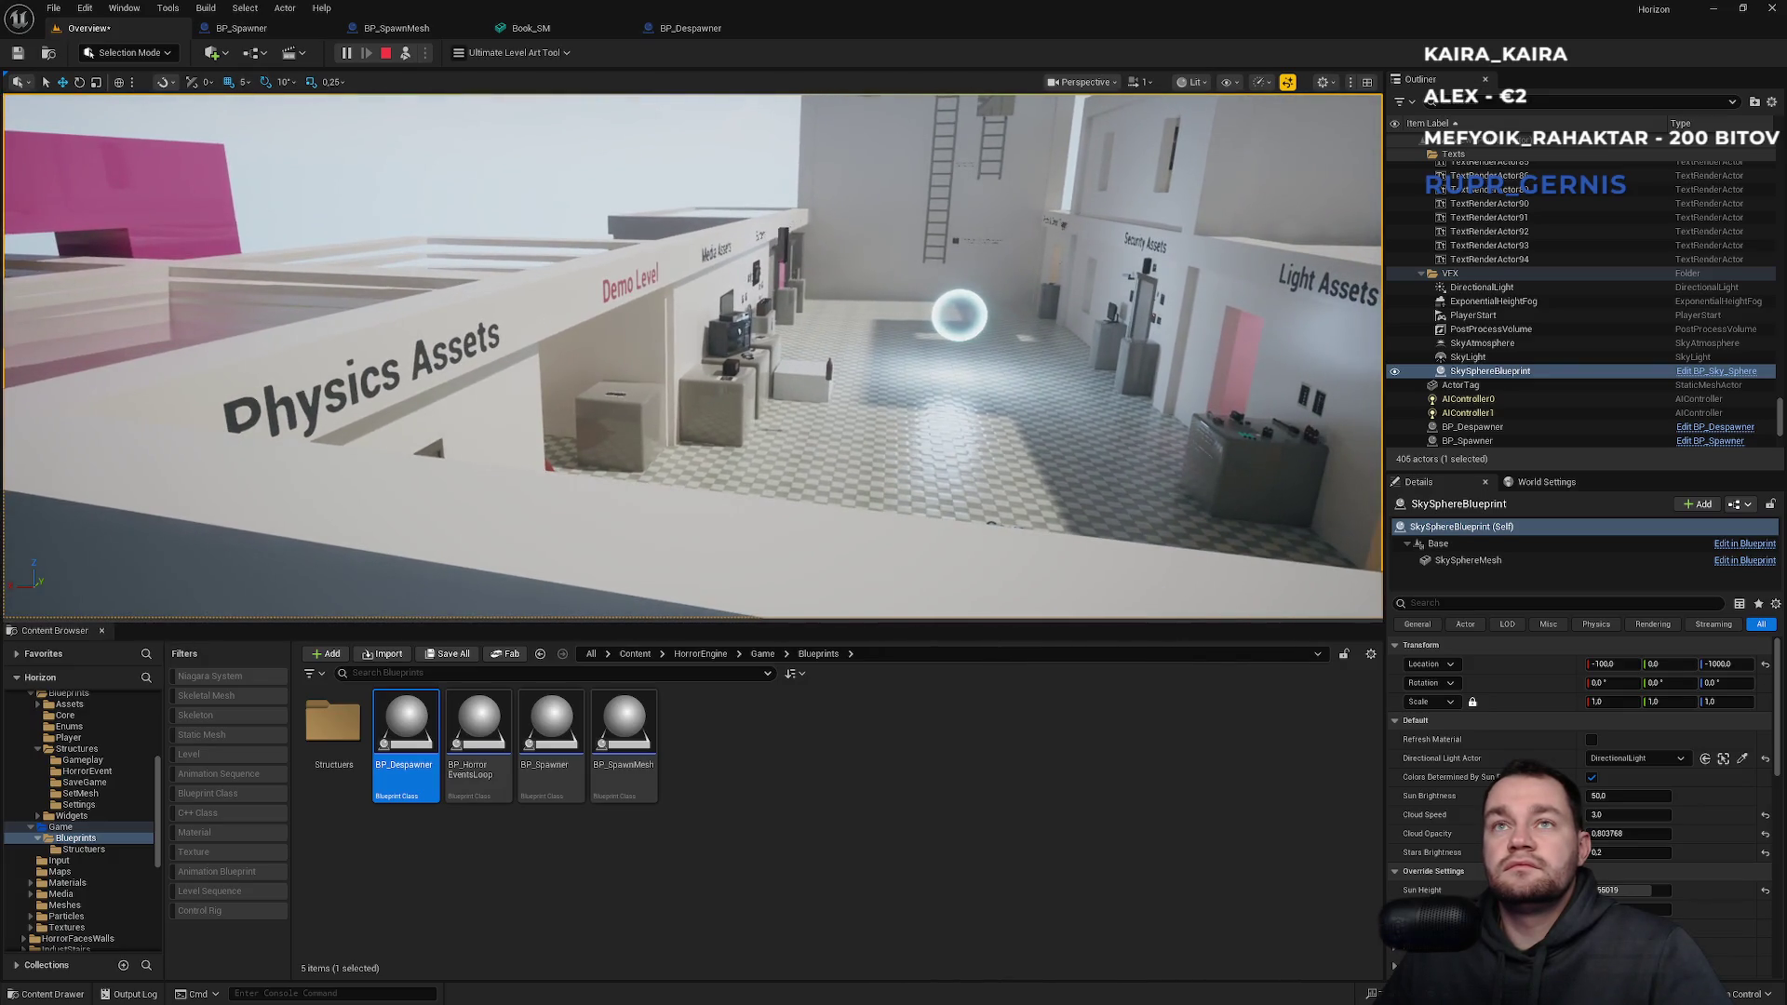
key("w")
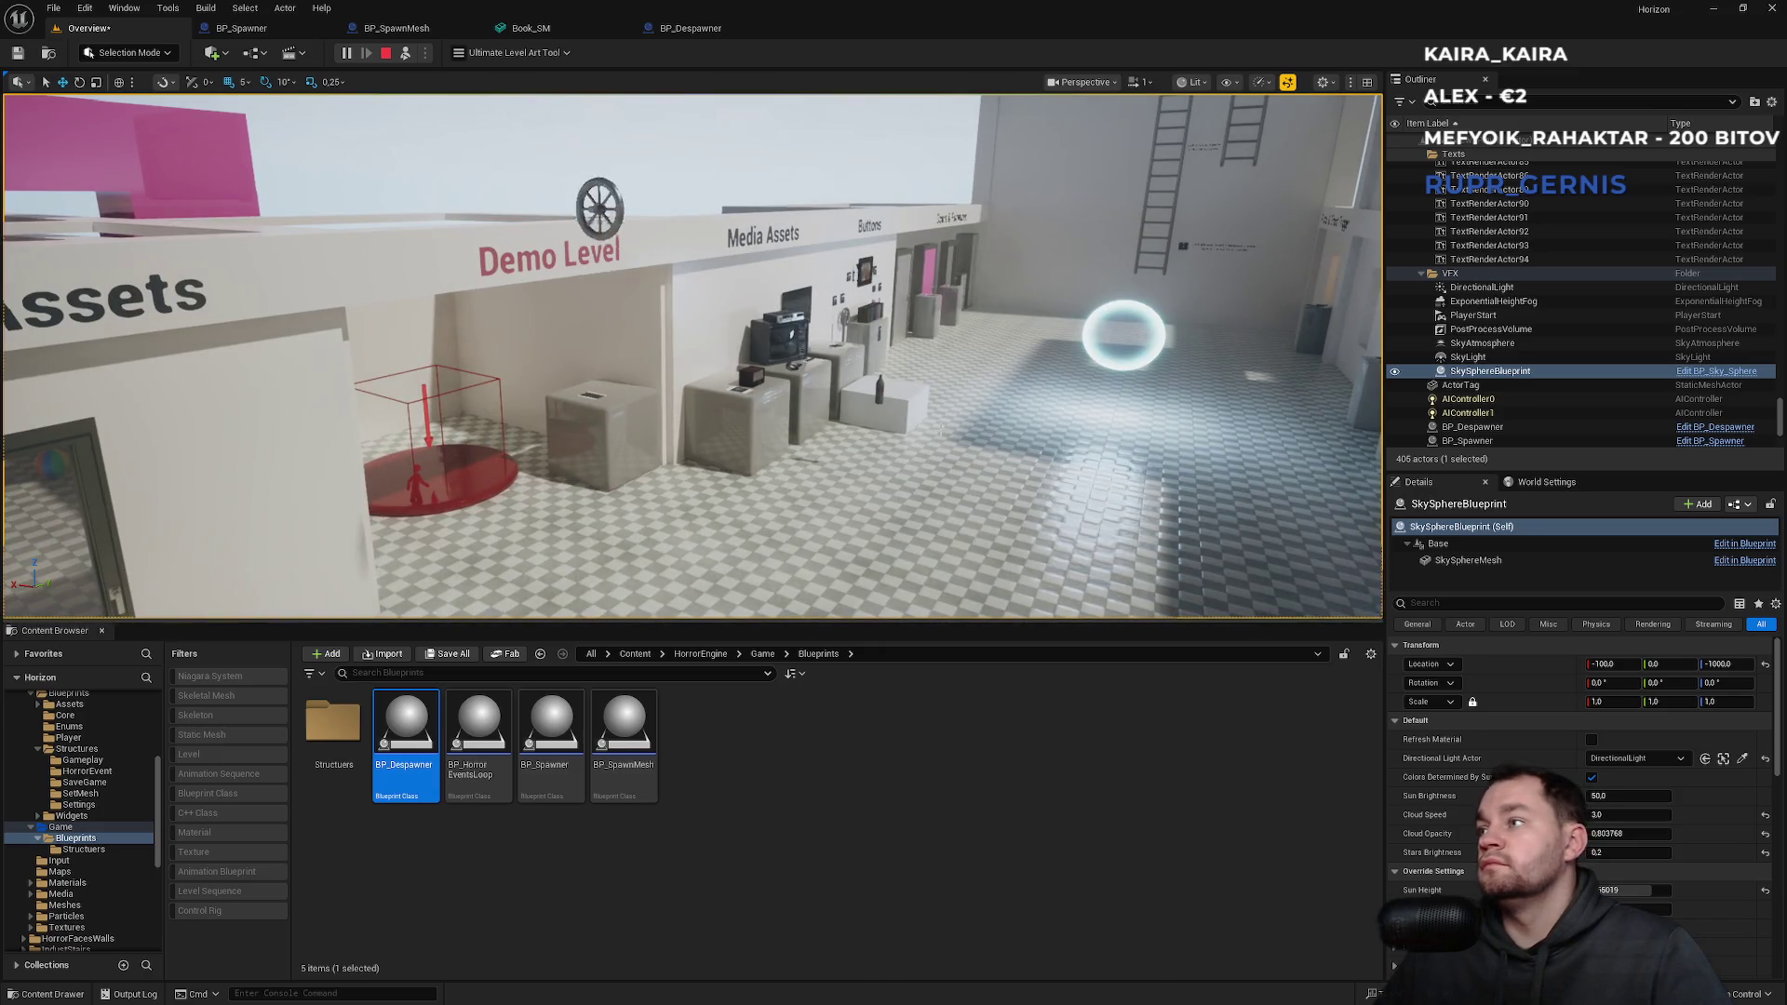
key("Escape")
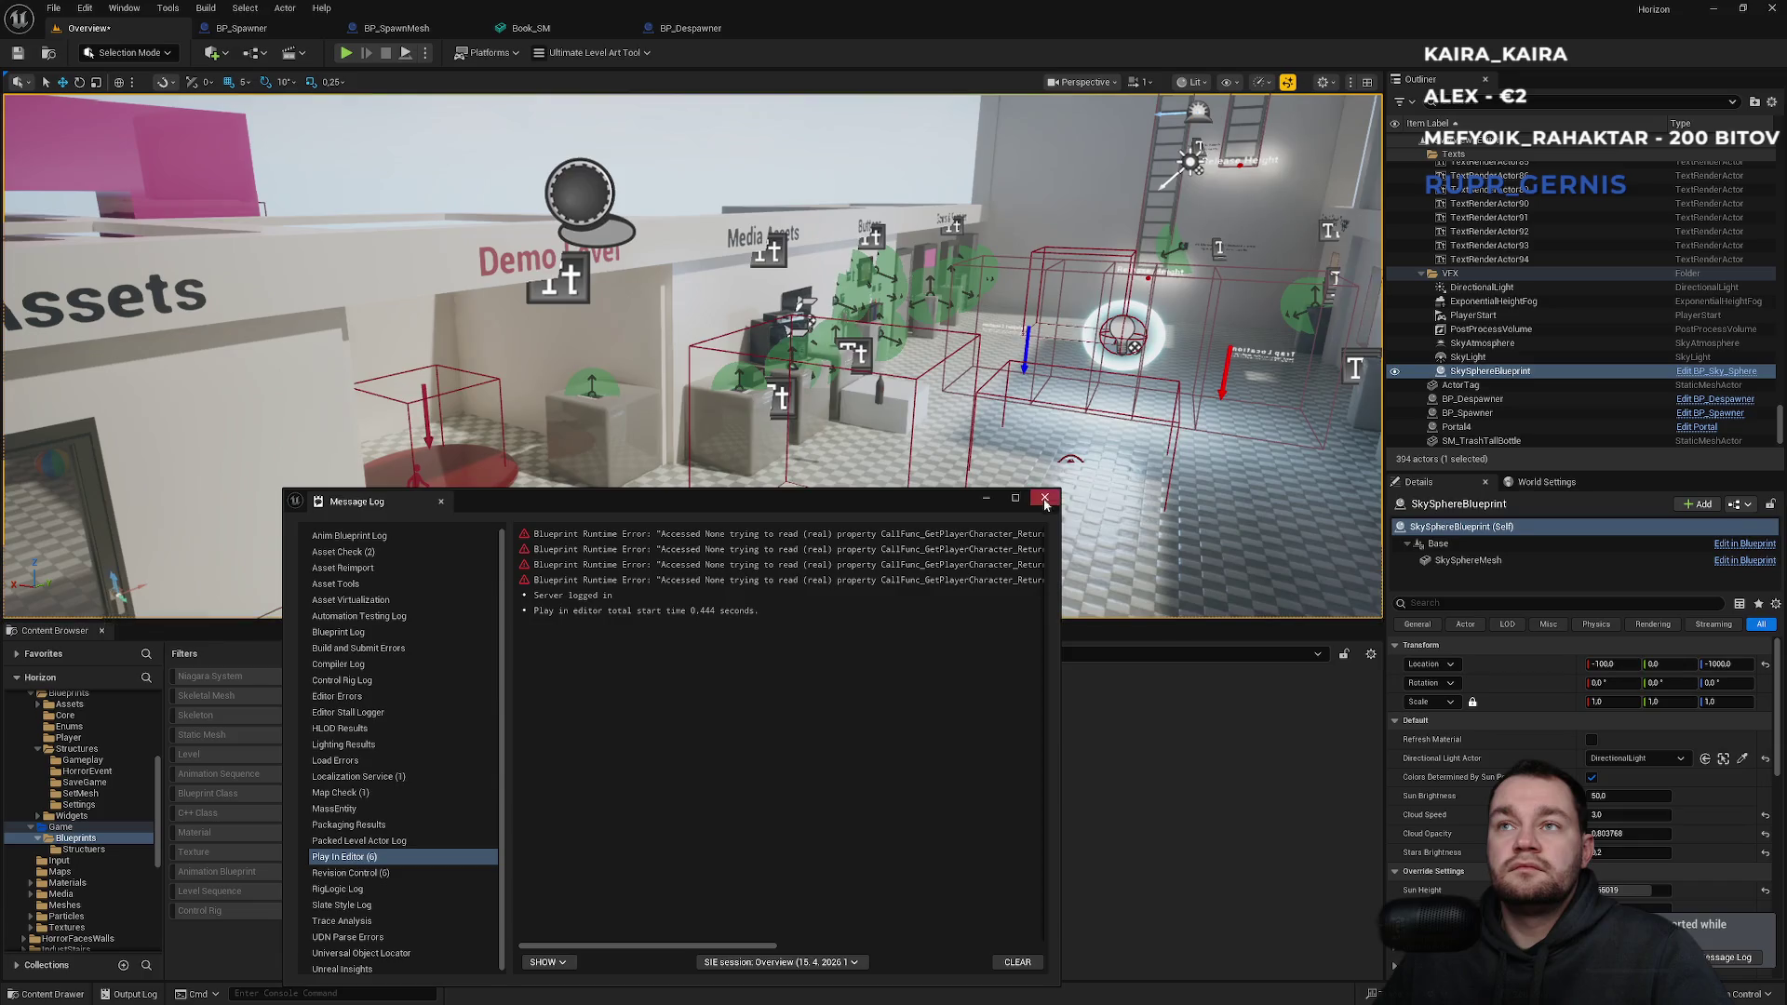
Close the runtime error log and save the level with Ctrl+S.
left_click(1045, 500)
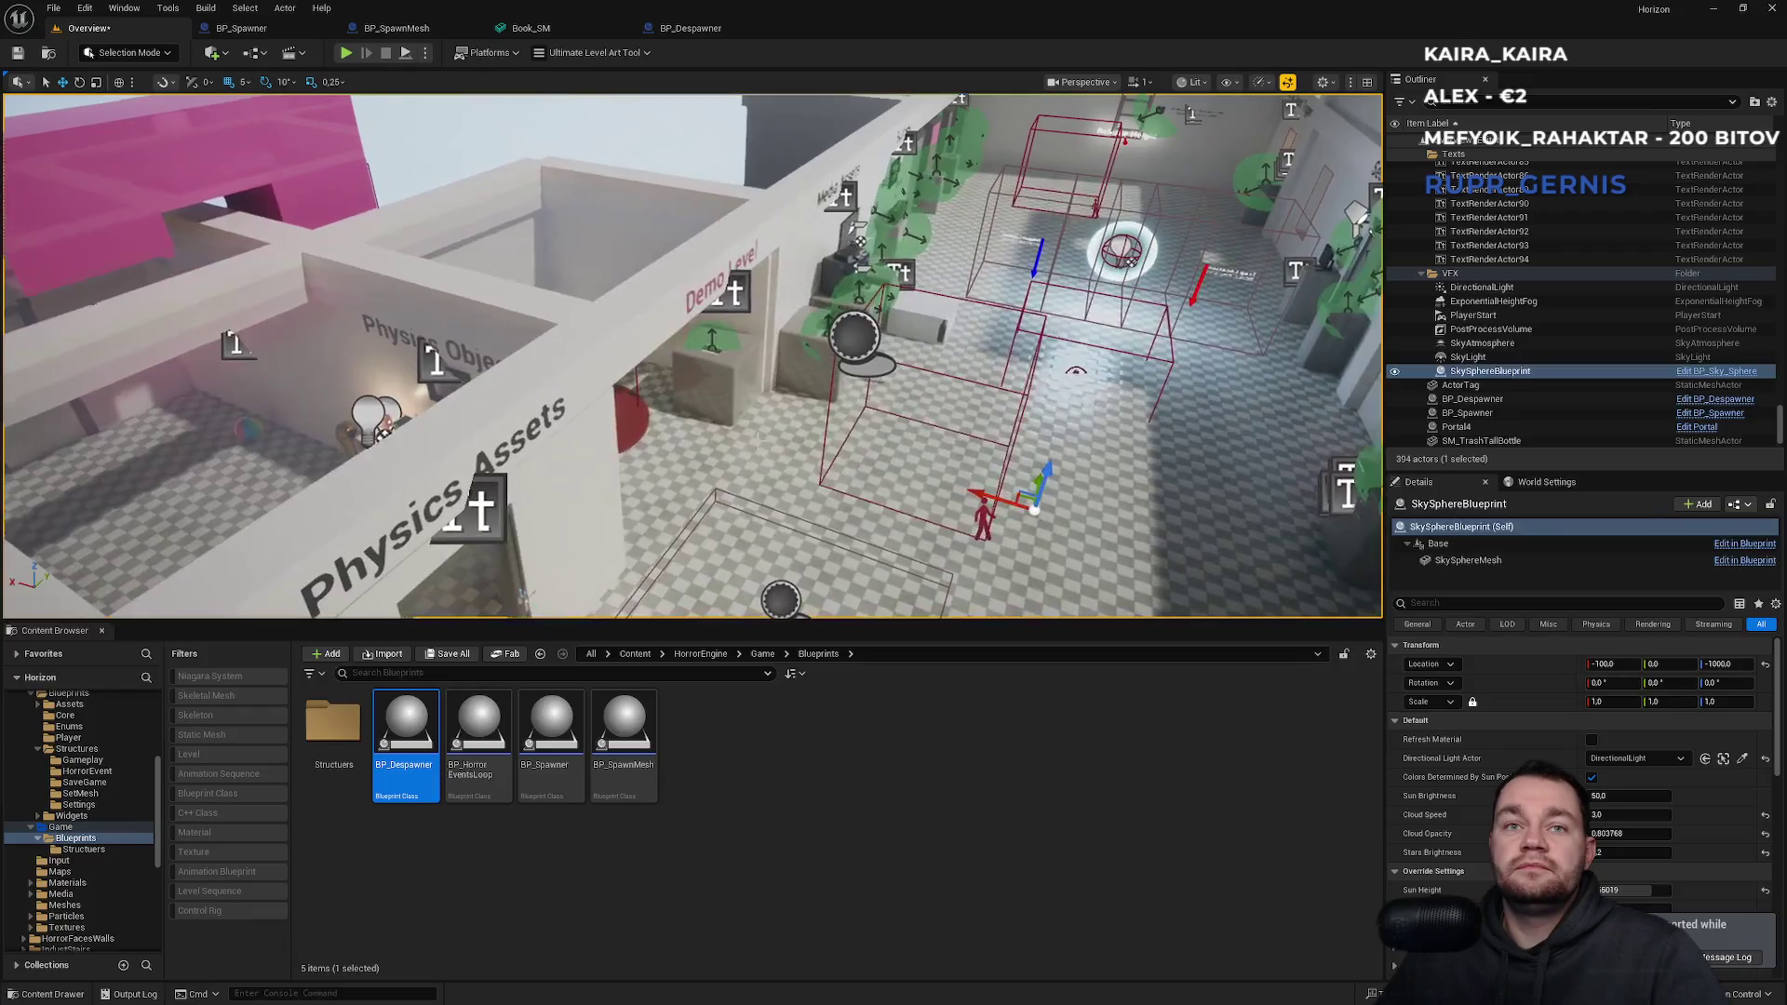
left_click(749, 771)
key("ctrl+s")
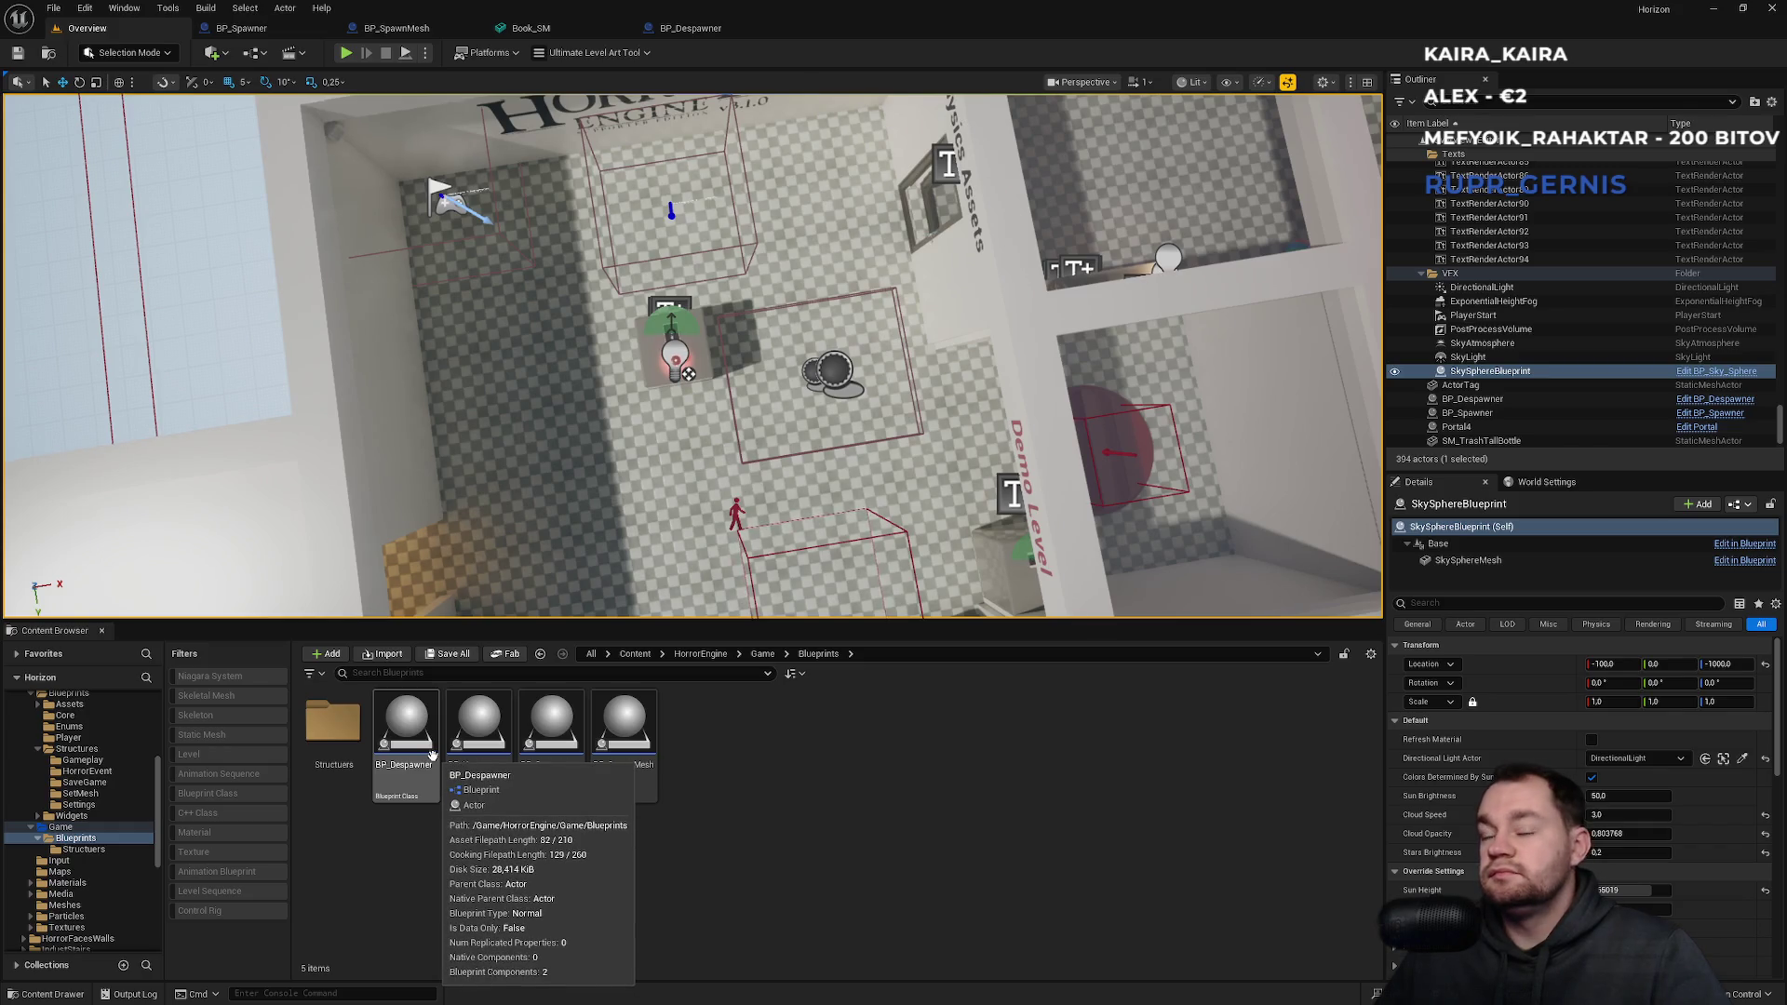
Review the BP_SpawnMesh, Book_SM, BP_Despawner and BP_Spawner tabs, then select the level's spawner.
left_click(434, 30)
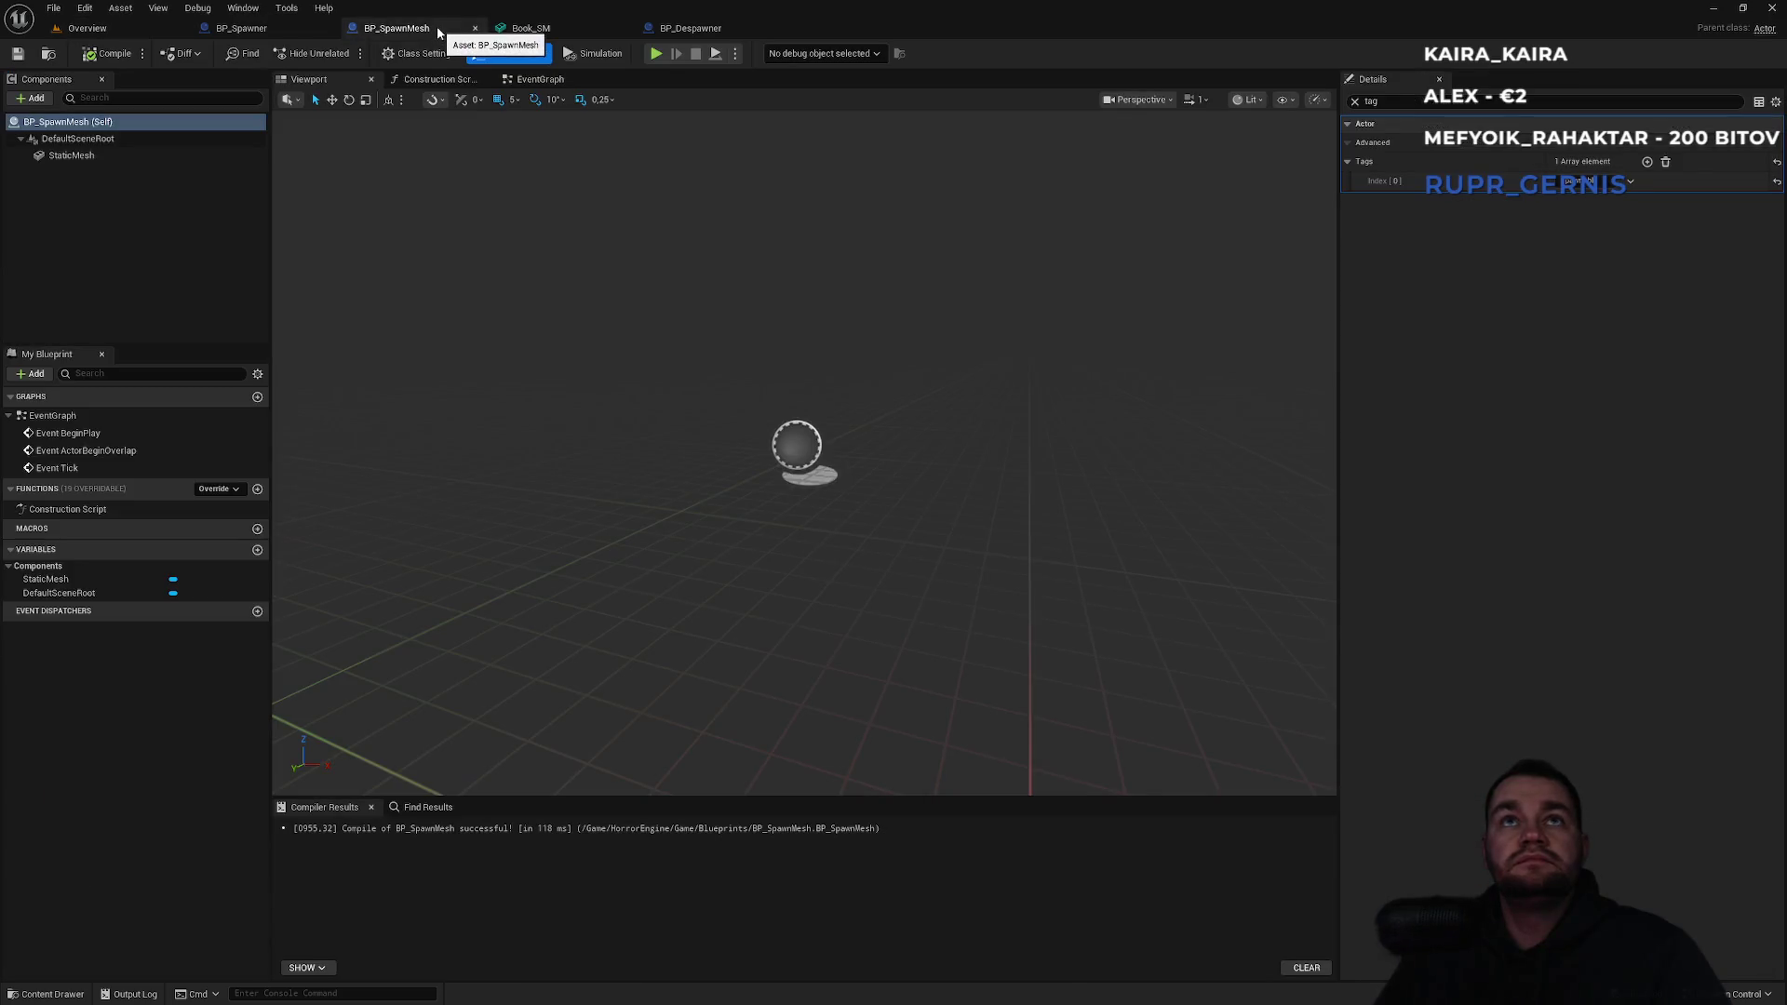
left_click(525, 30)
left_click(690, 28)
left_click(586, 26)
left_click(689, 28)
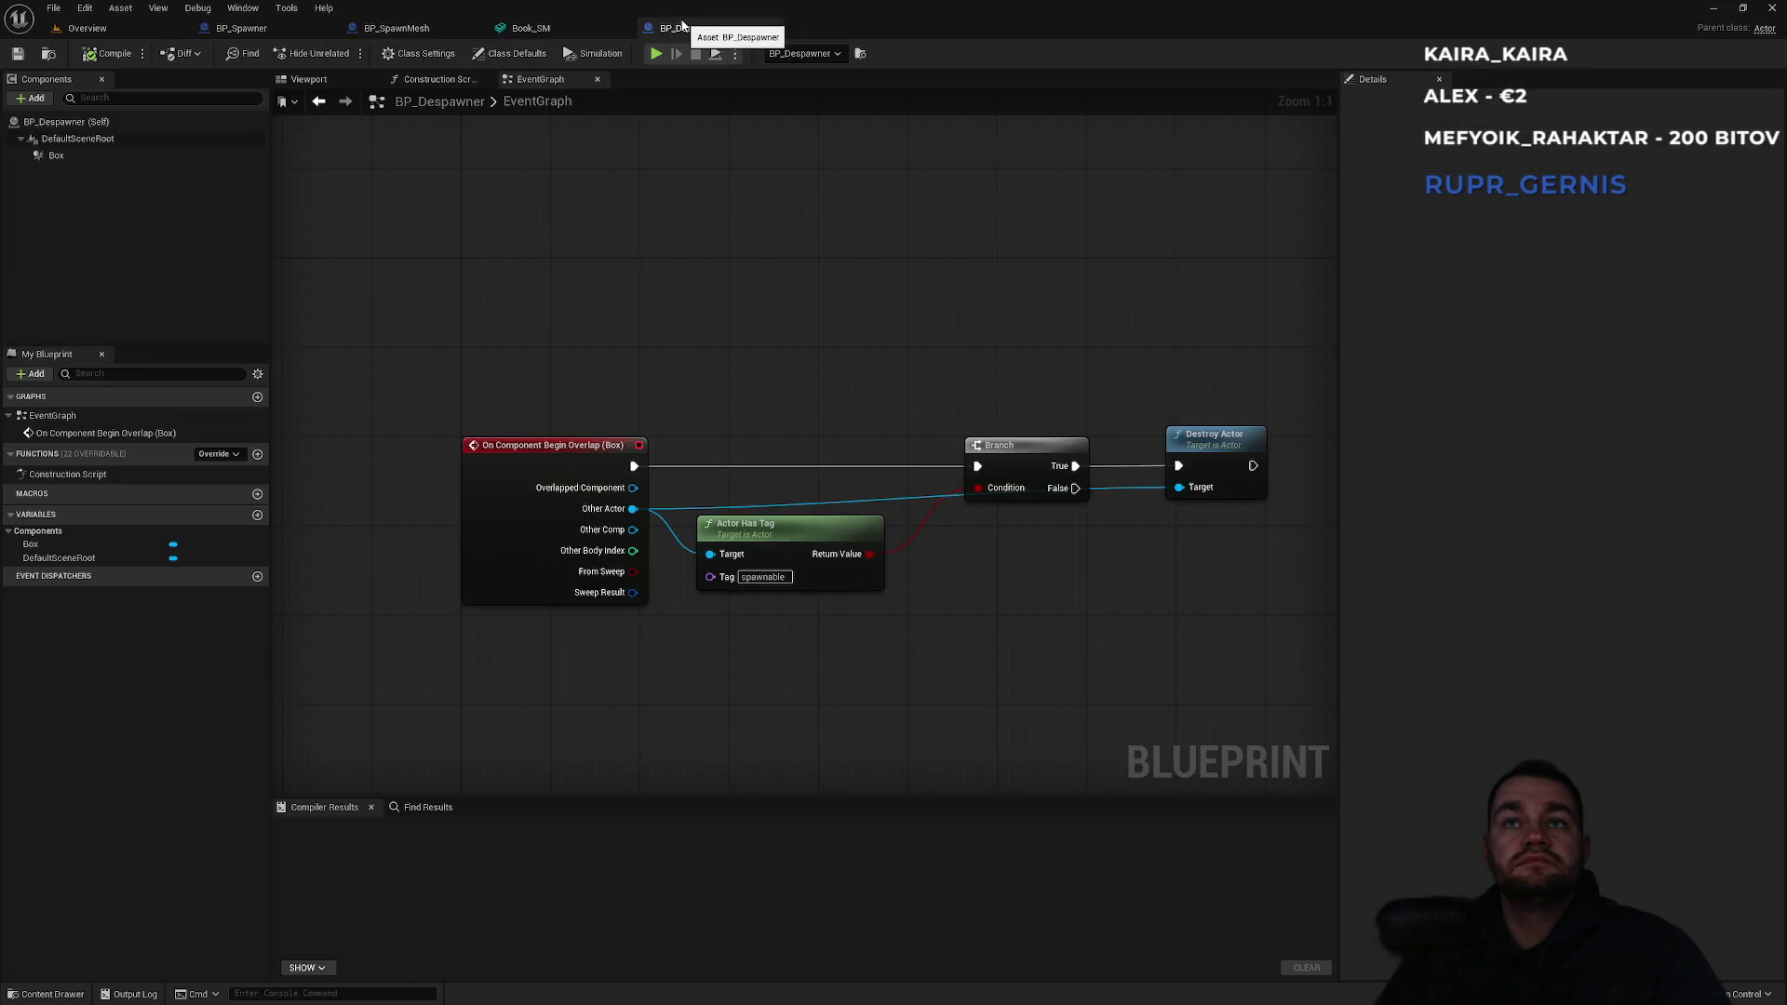
left_click(572, 28)
left_click(423, 30)
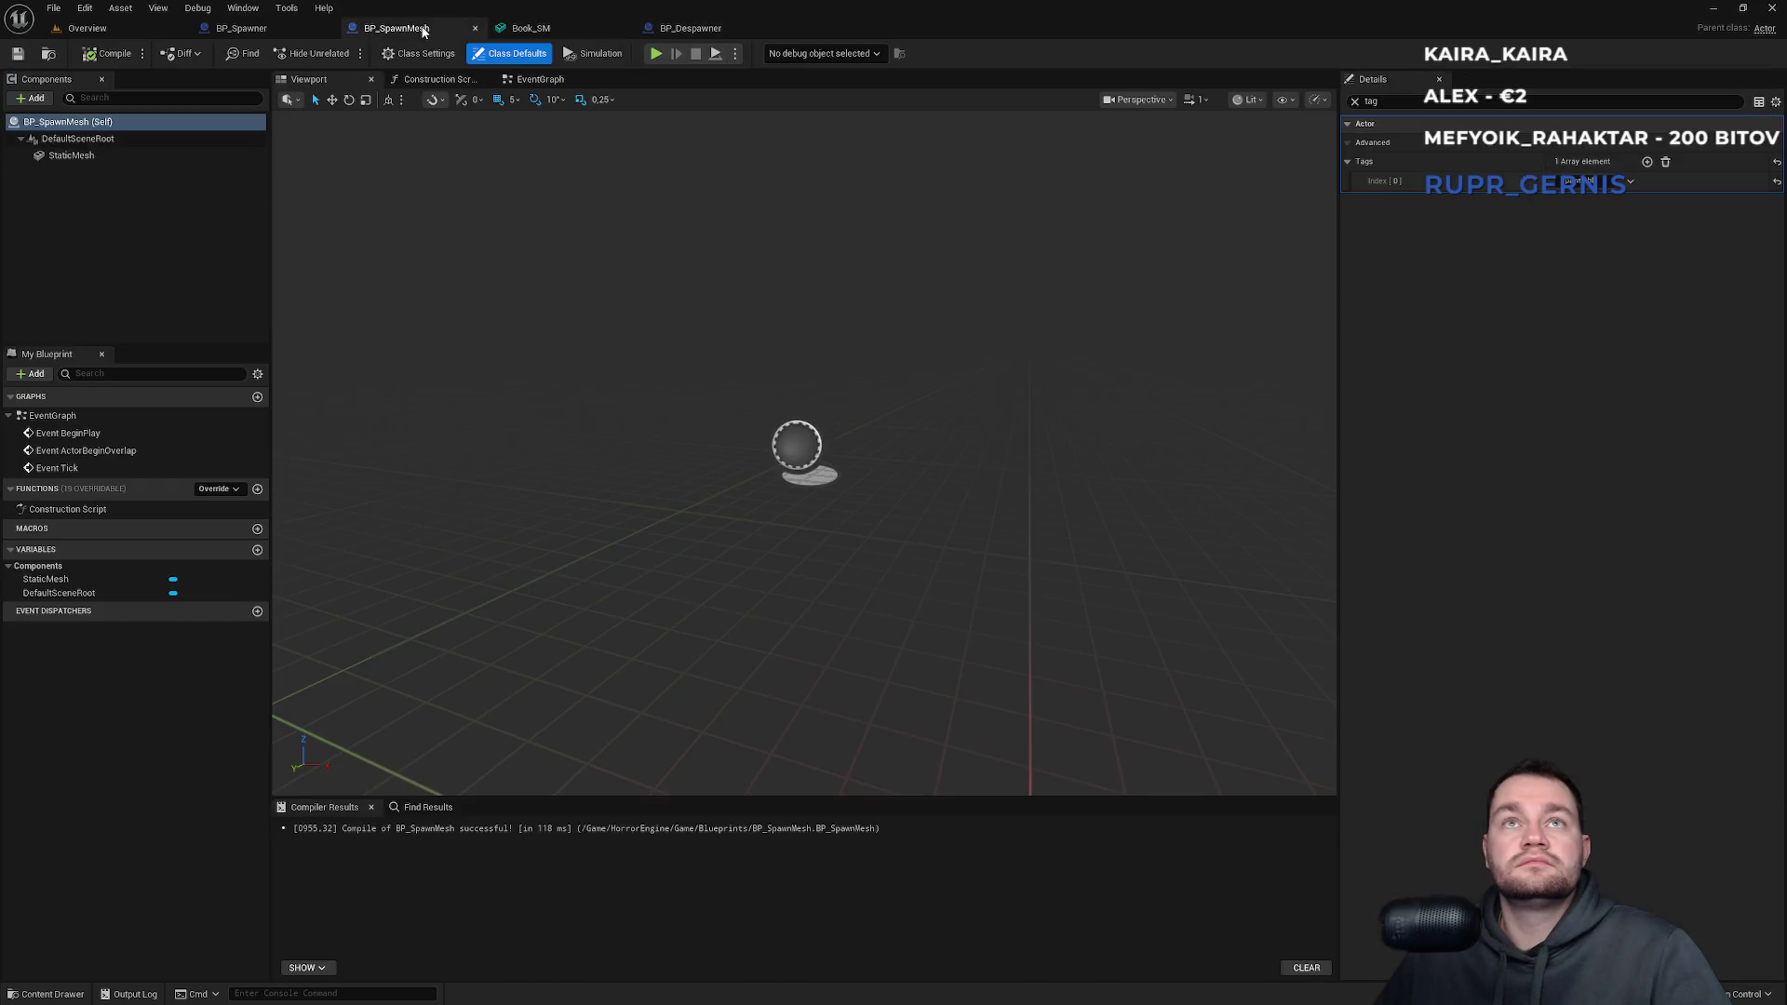
left_click(270, 28)
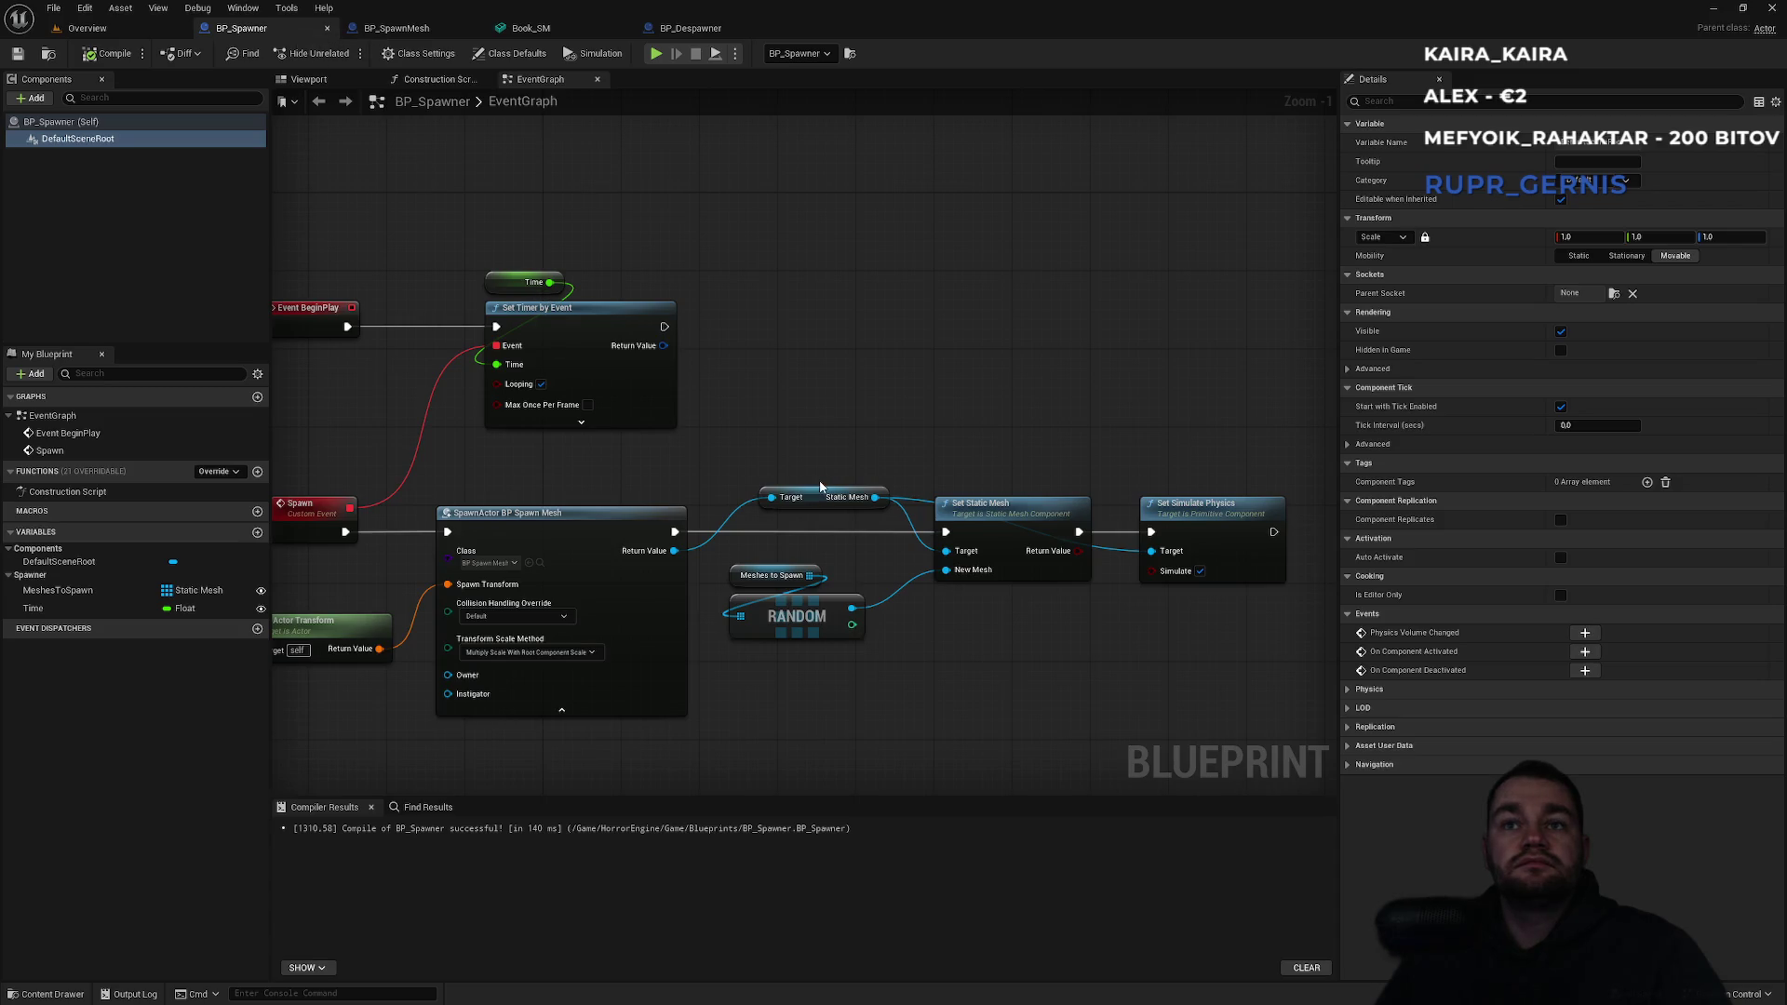
left_click_drag(820, 486, 900, 469)
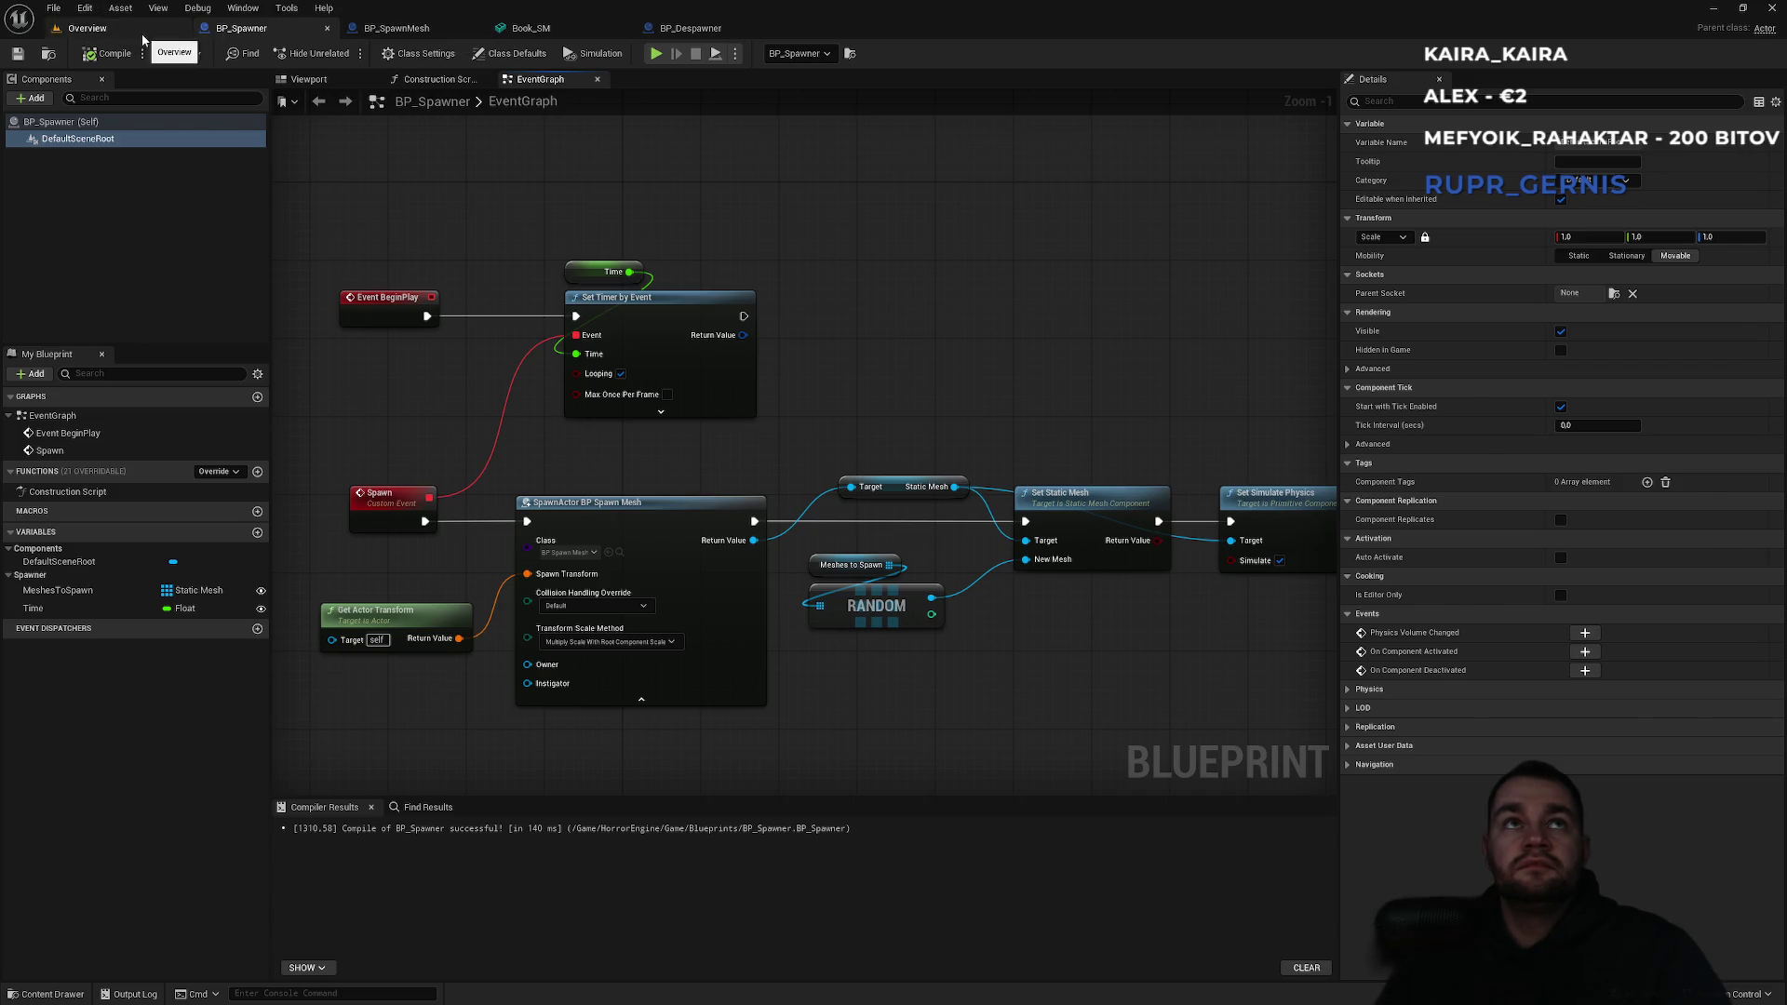
left_click(86, 28)
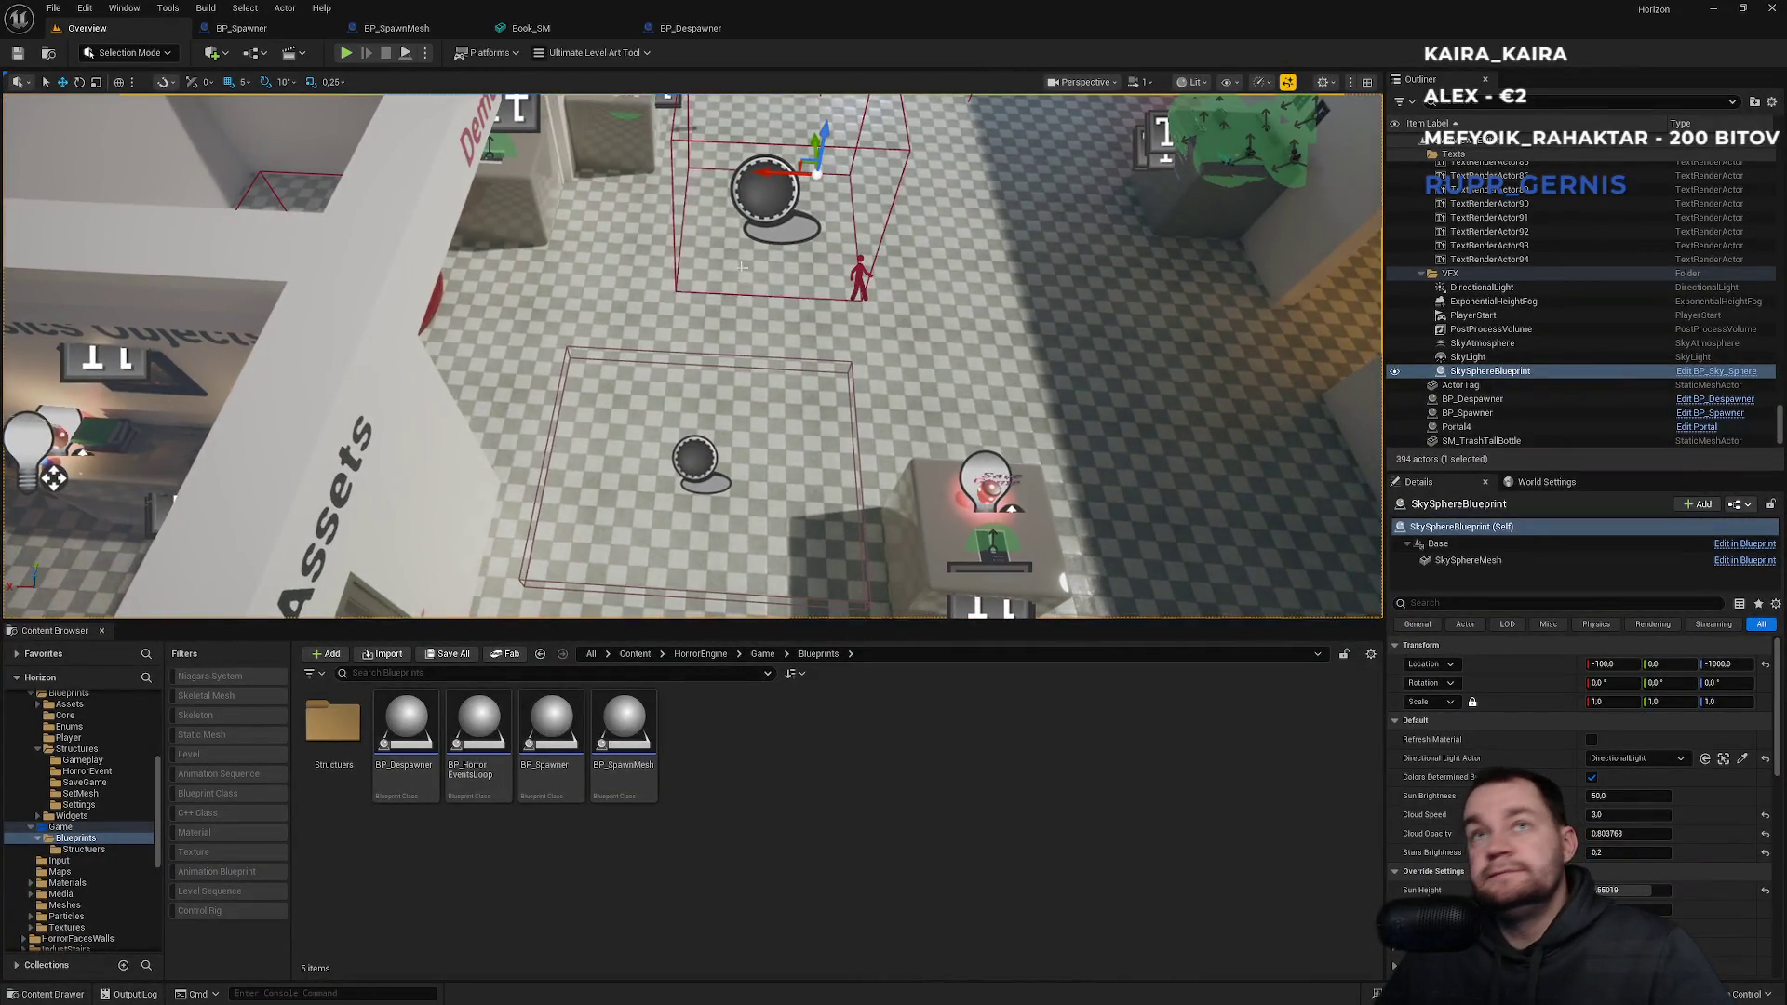
left_click(759, 191)
Nudge the spawner along X, add SM_Pot as Meshes to Spawn index 2, and save.
left_click_drag(720, 203, 650, 197)
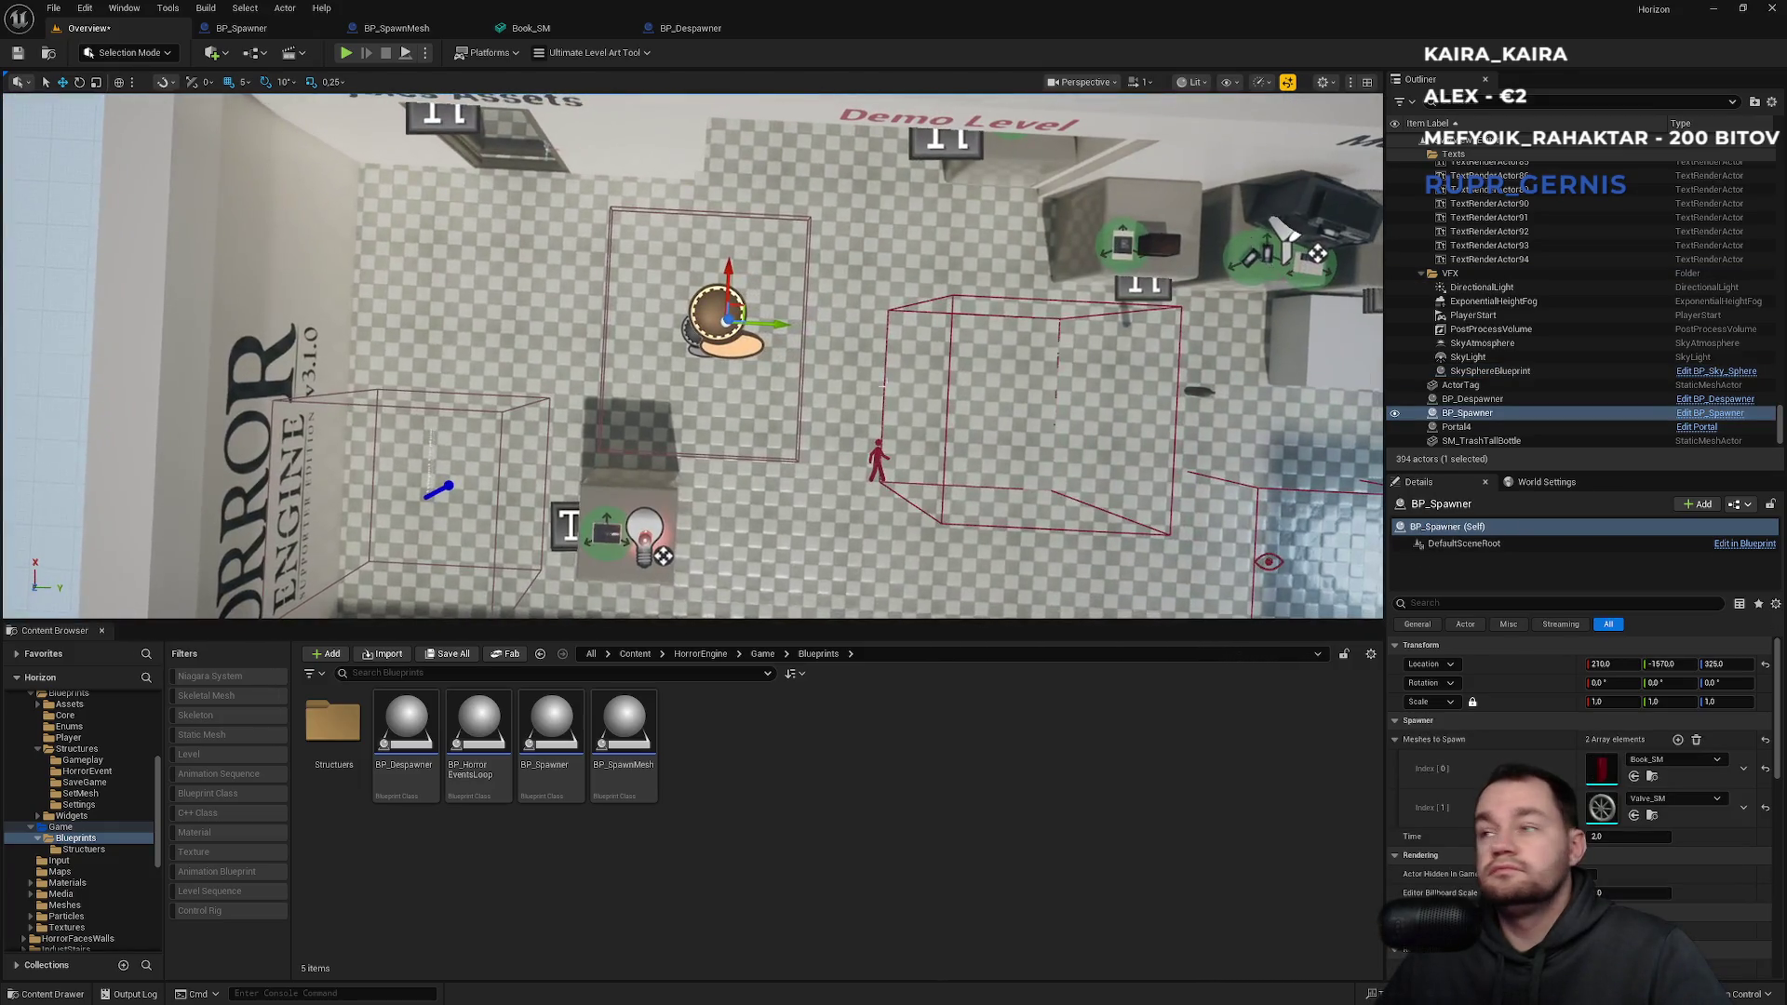
left_click(1680, 742)
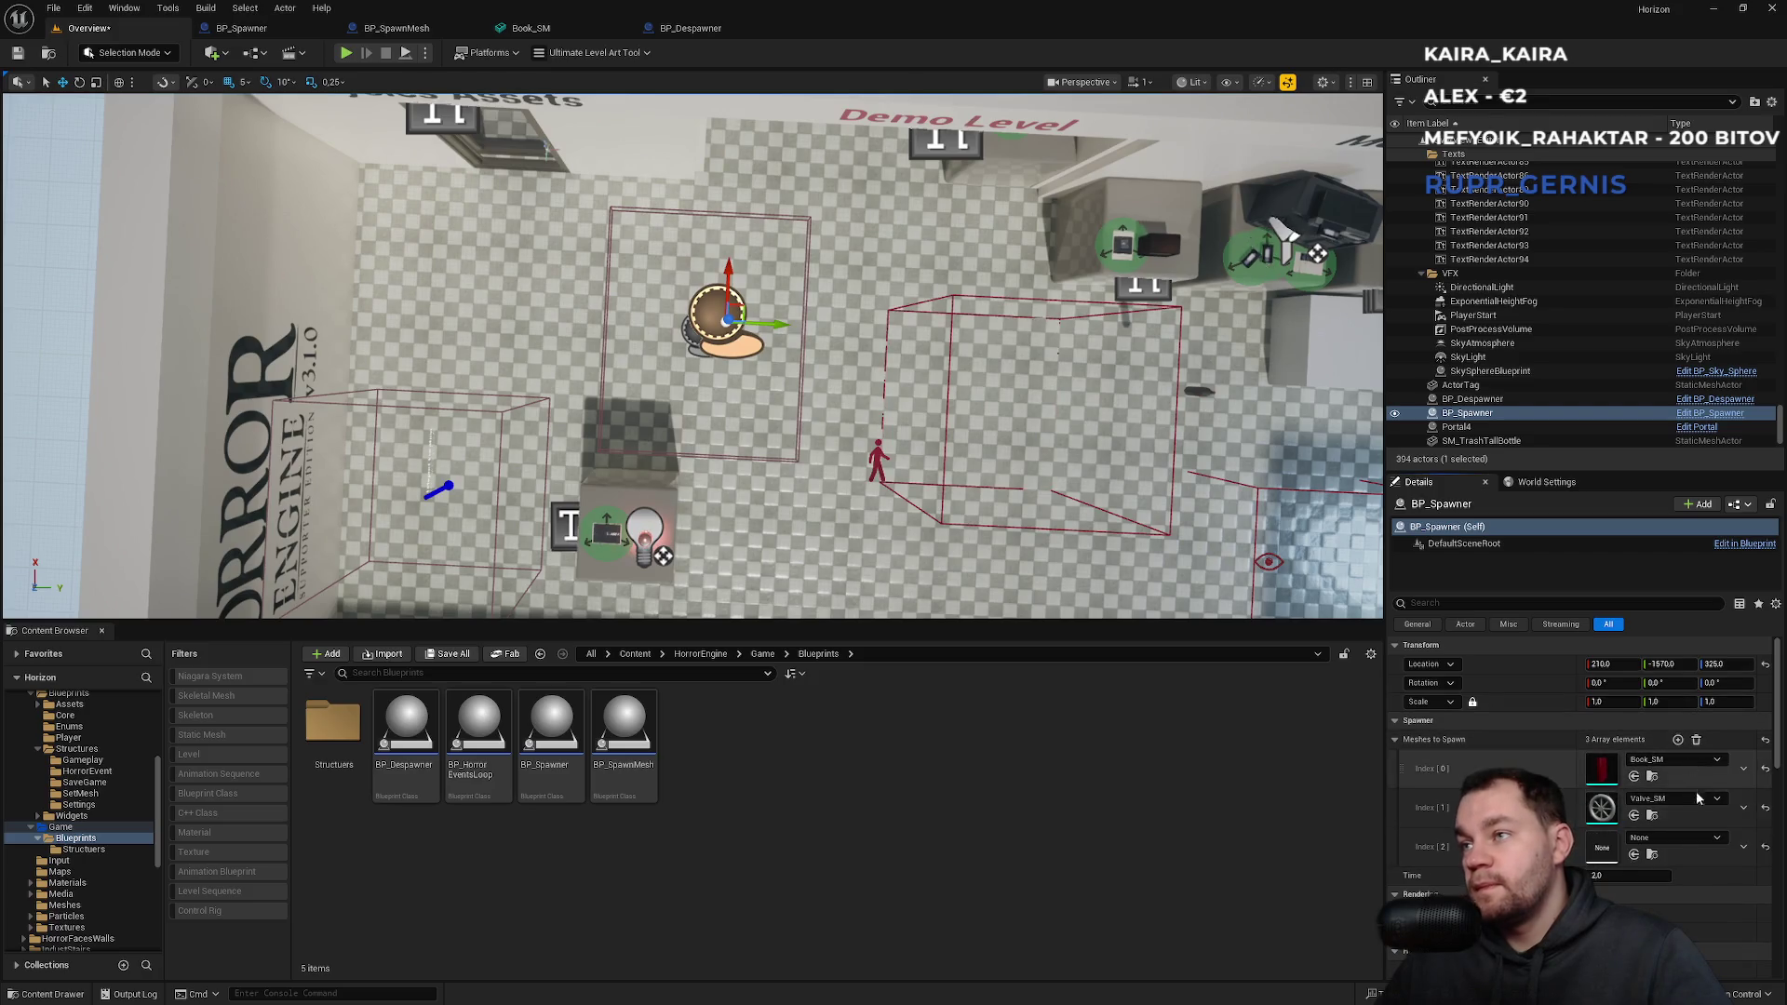
left_click(1675, 838)
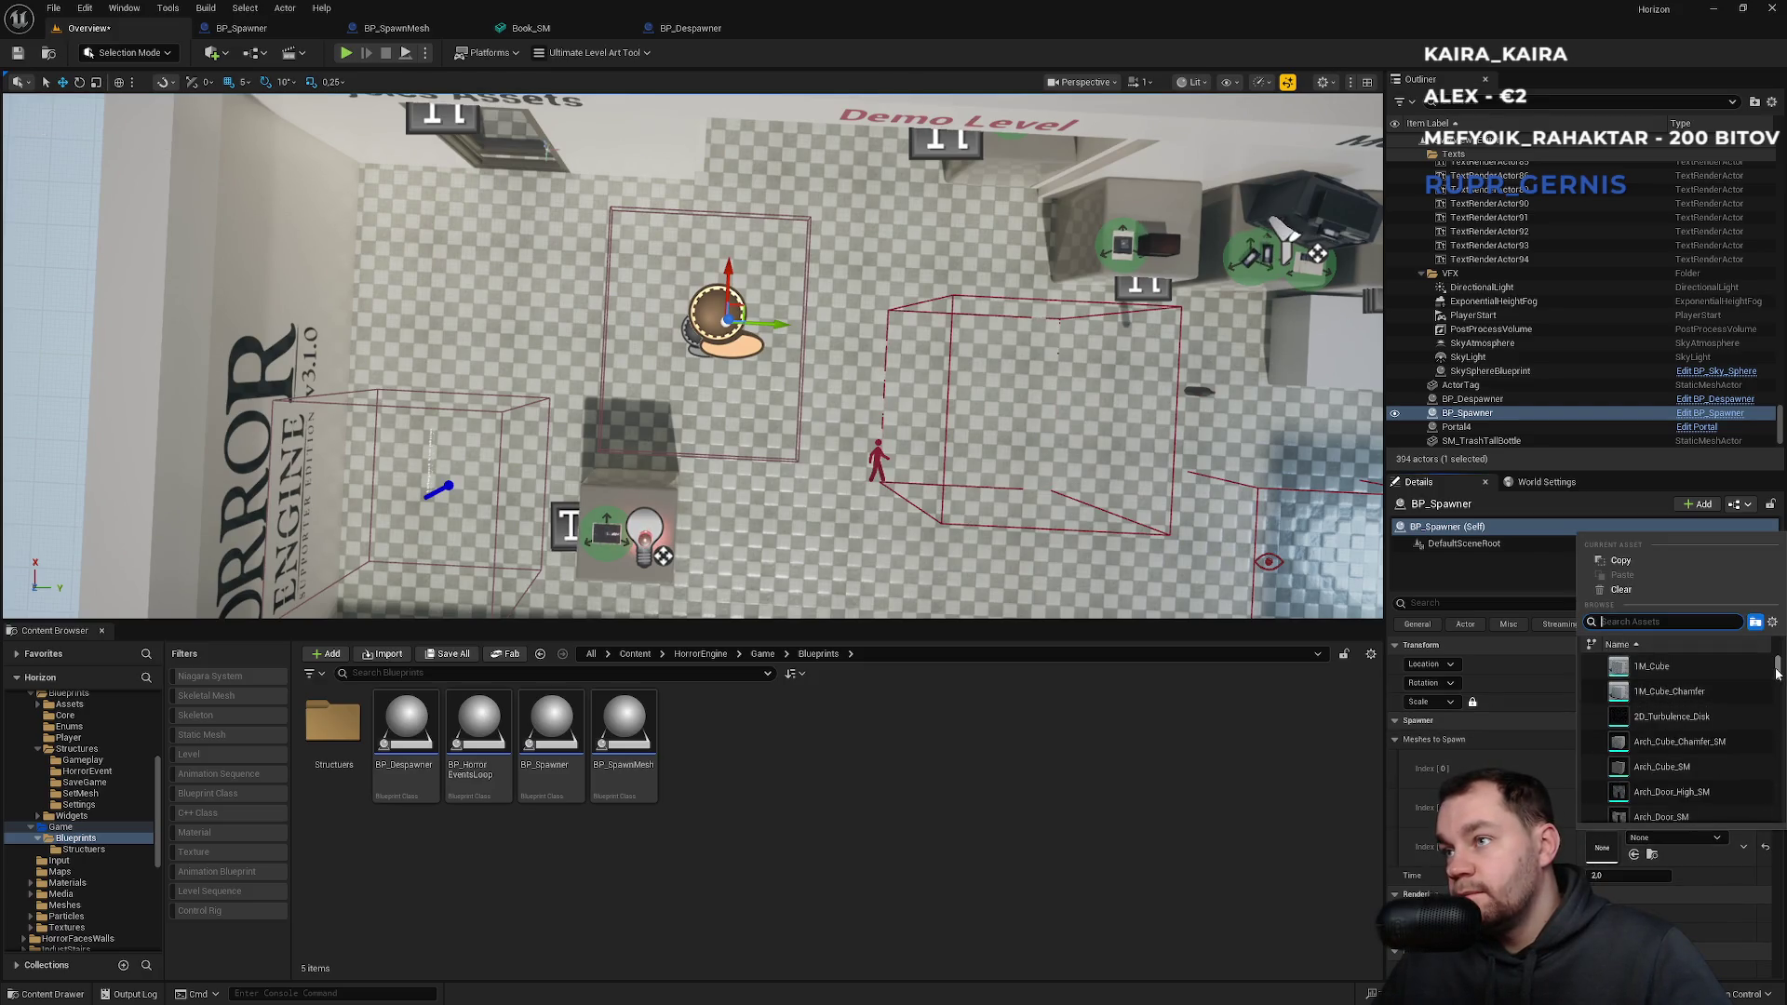
left_click_drag(1777, 672, 1774, 772)
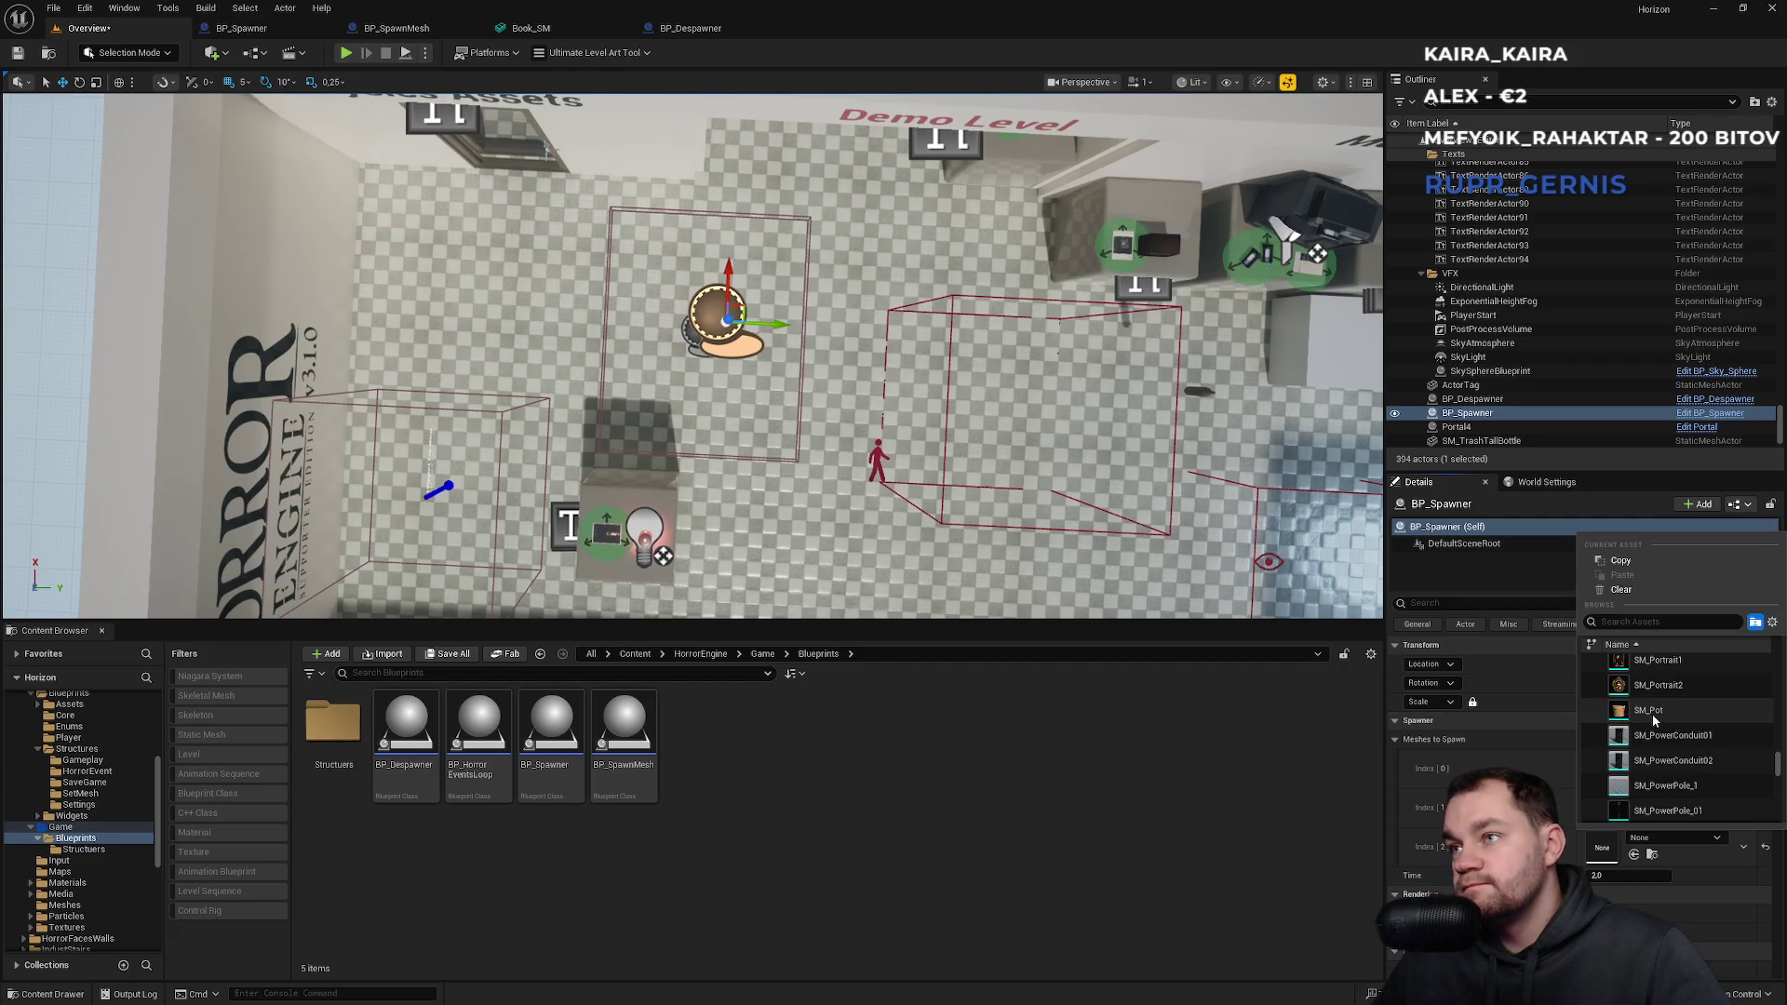
left_click(1654, 714)
key("ctrl+s")
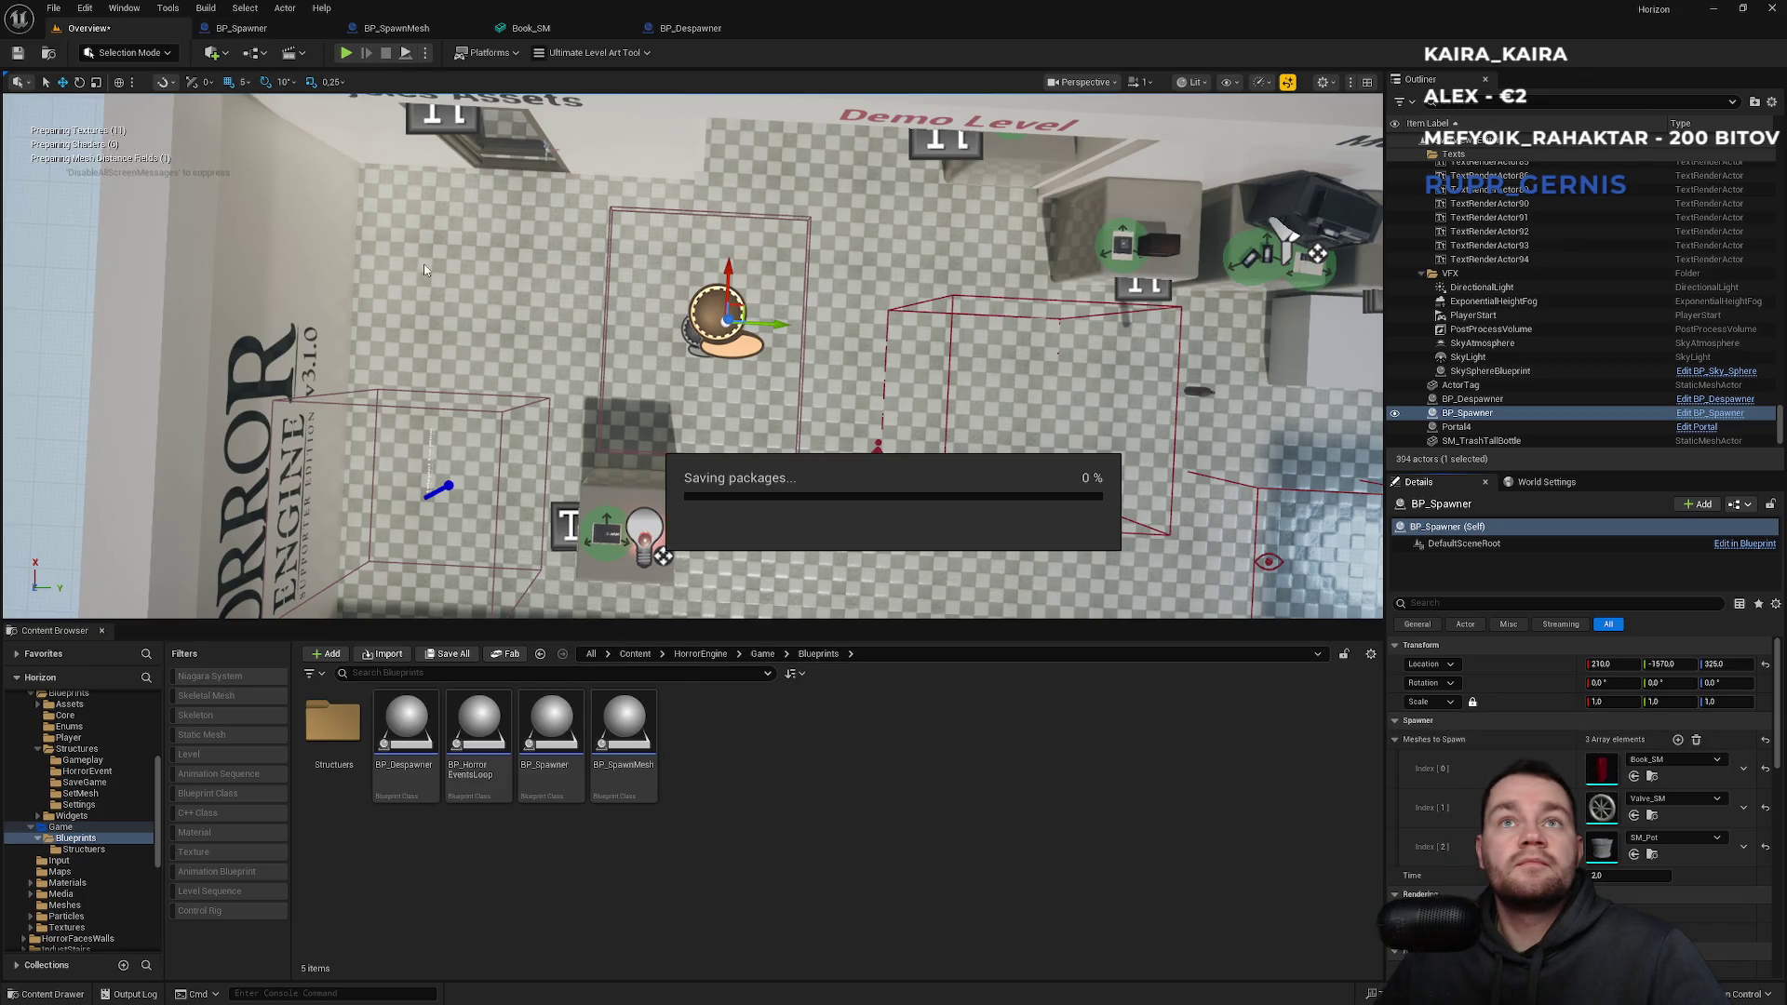
Fly the view back over to the Physics area.
left_click_drag(531, 371, 672, 574)
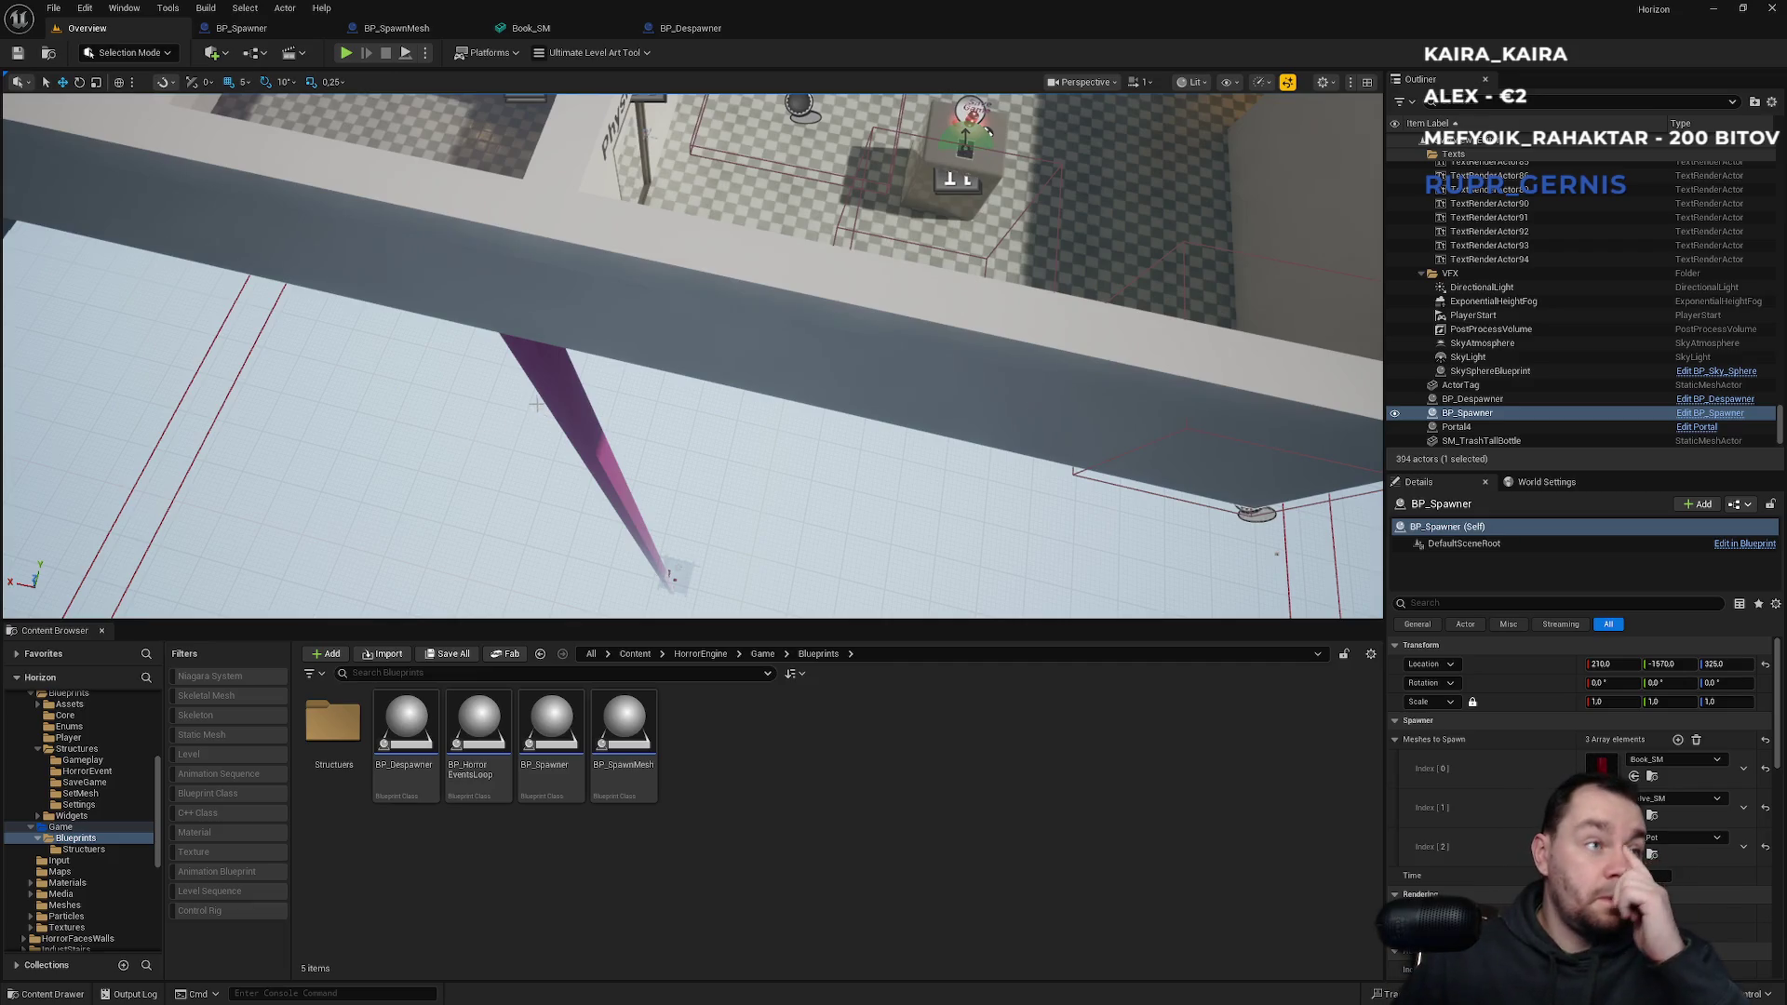
mouse_move(557, 354)
left_mouse_down()
mouse_move(633, 316)
mouse_move(555, 260)
left_mouse_up()
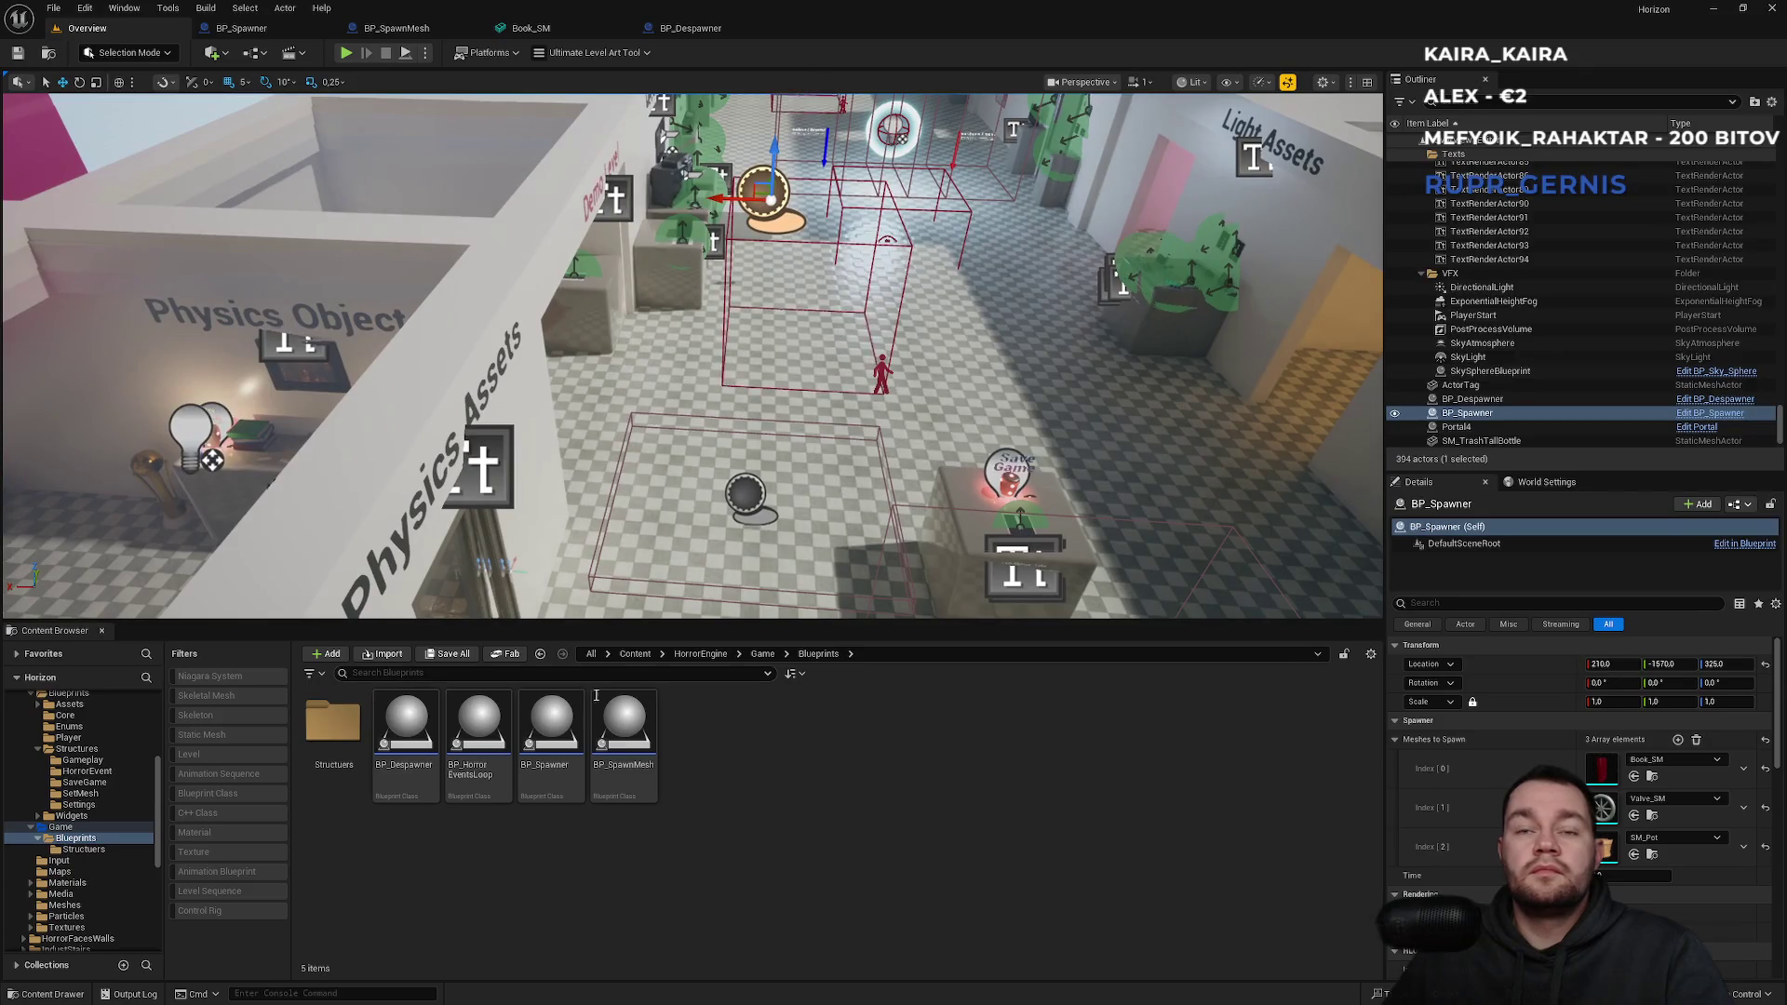
left_click(426, 54)
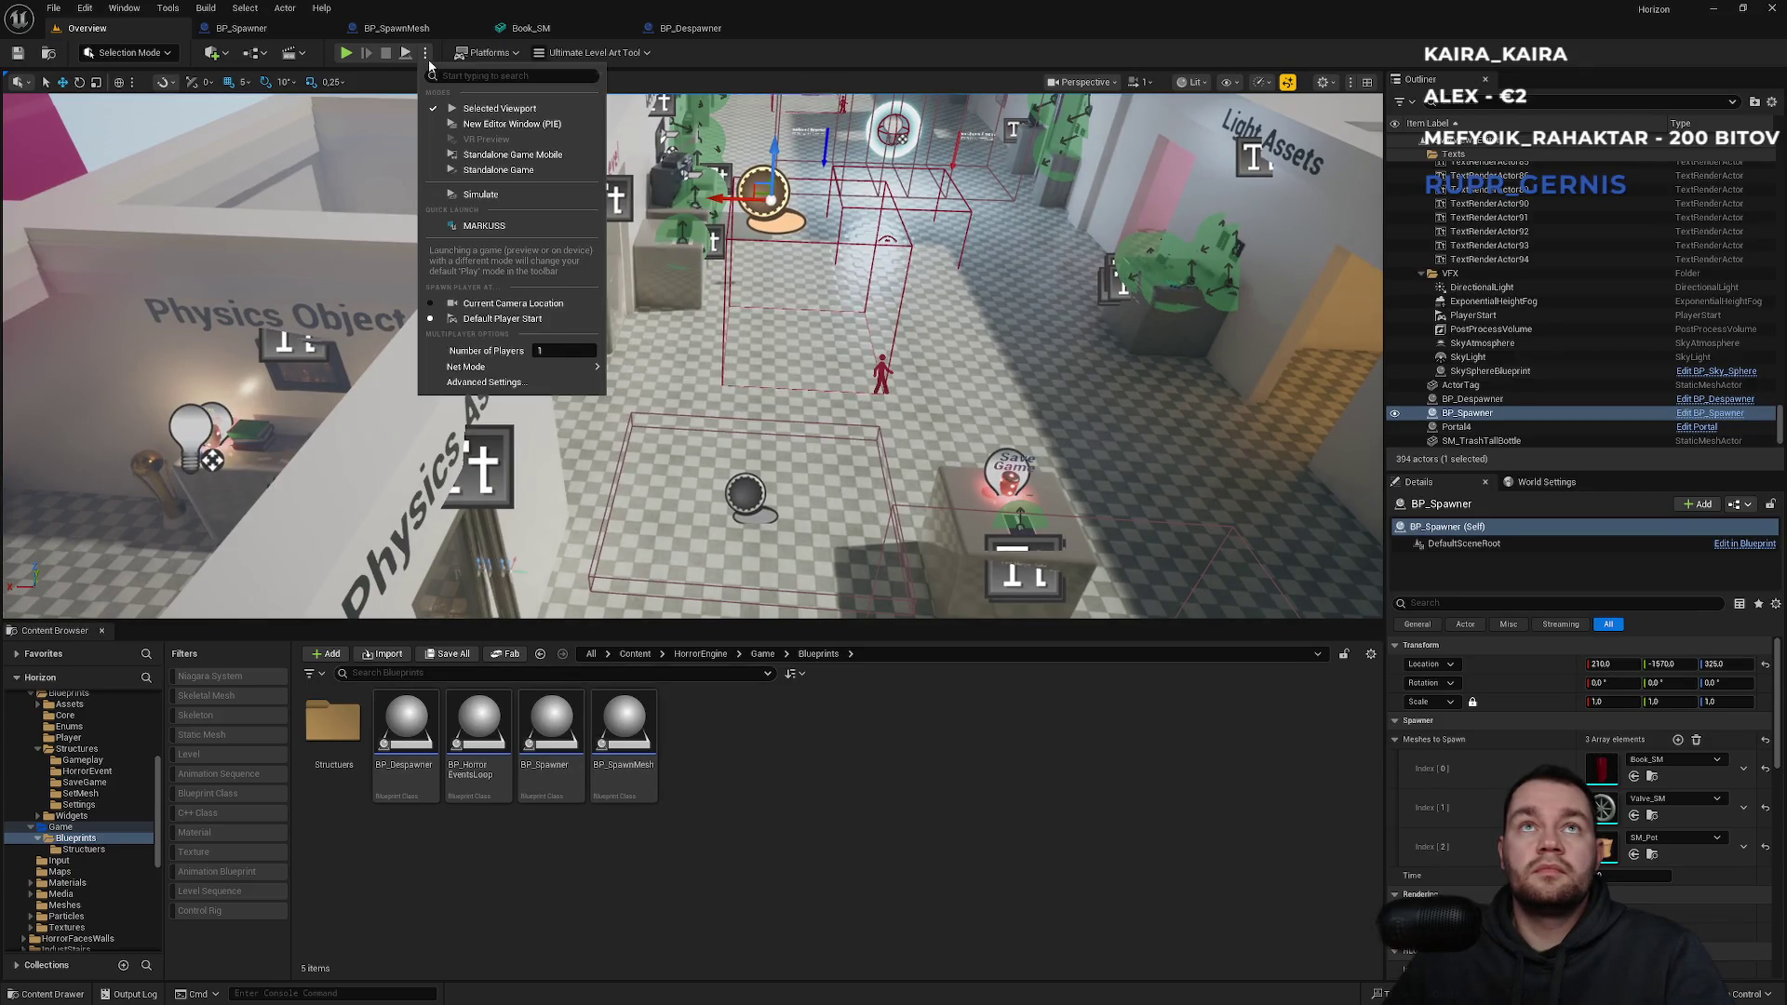
Simulate the level, watch books and valves drop near the spawner table, then stop.
left_click(480, 195)
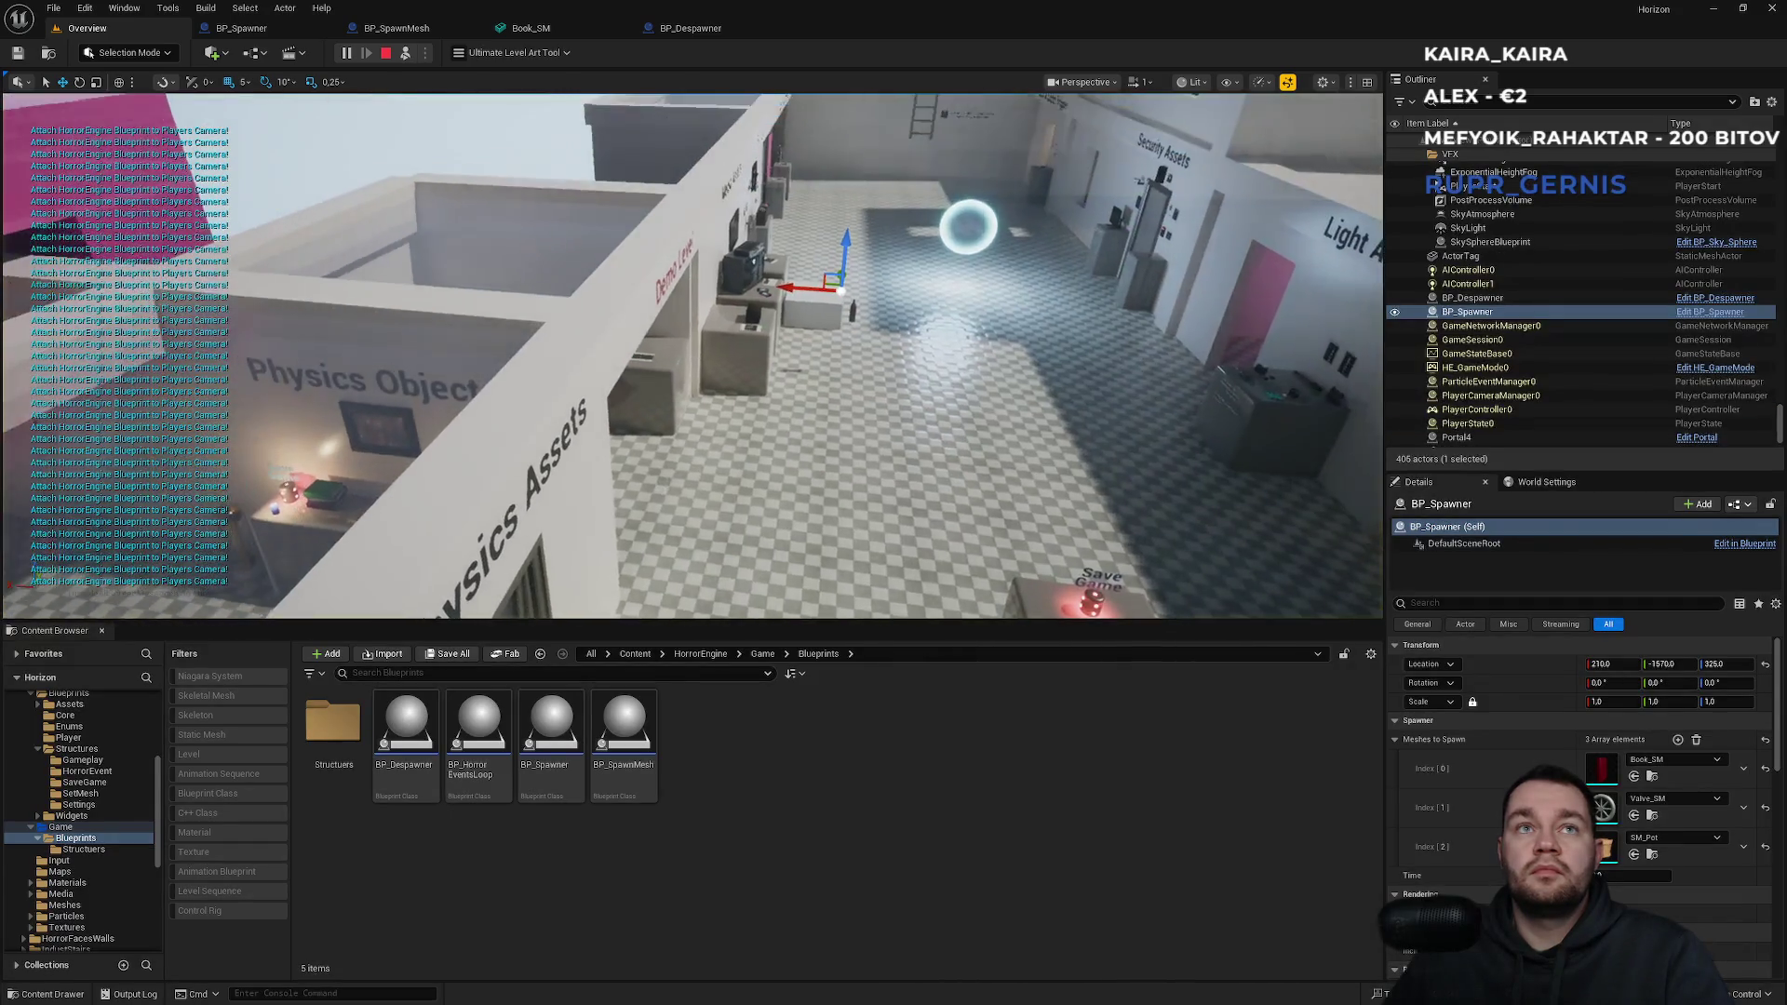
mouse_move(692, 353)
left_mouse_down()
mouse_move(605, 330)
mouse_move(643, 293)
mouse_move(614, 298)
mouse_move(627, 271)
left_mouse_up()
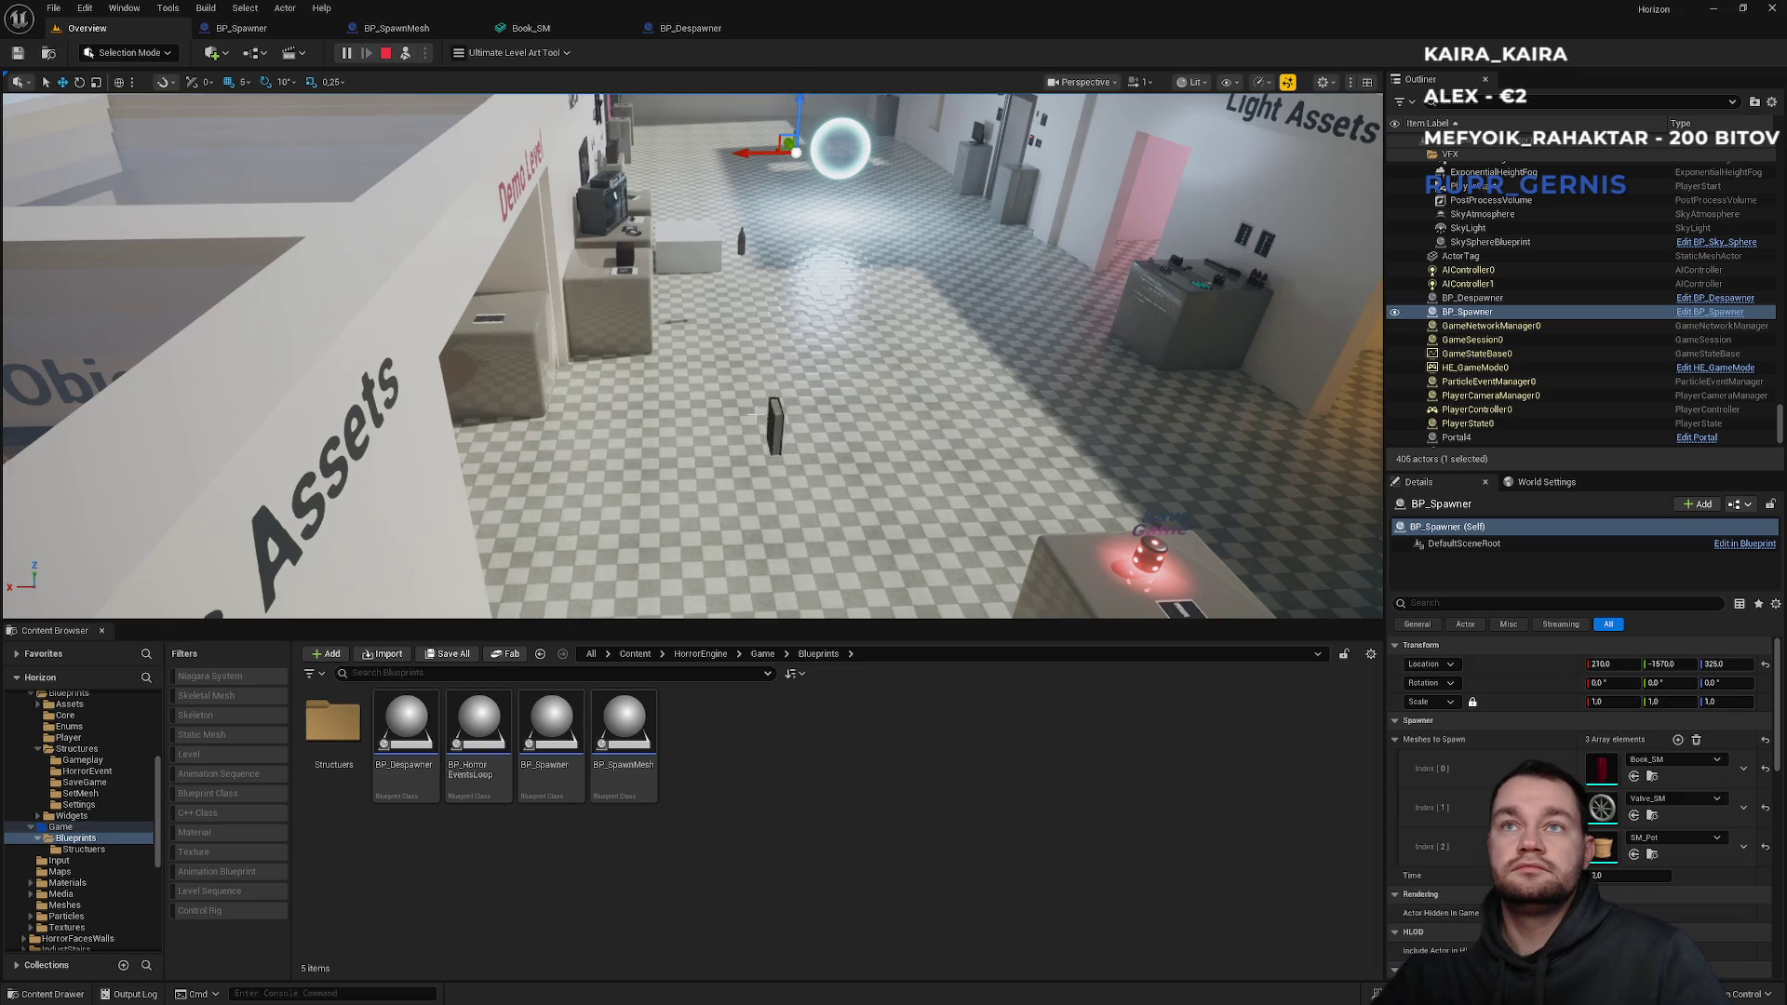
left_click_drag(754, 415, 765, 415)
key("Escape")
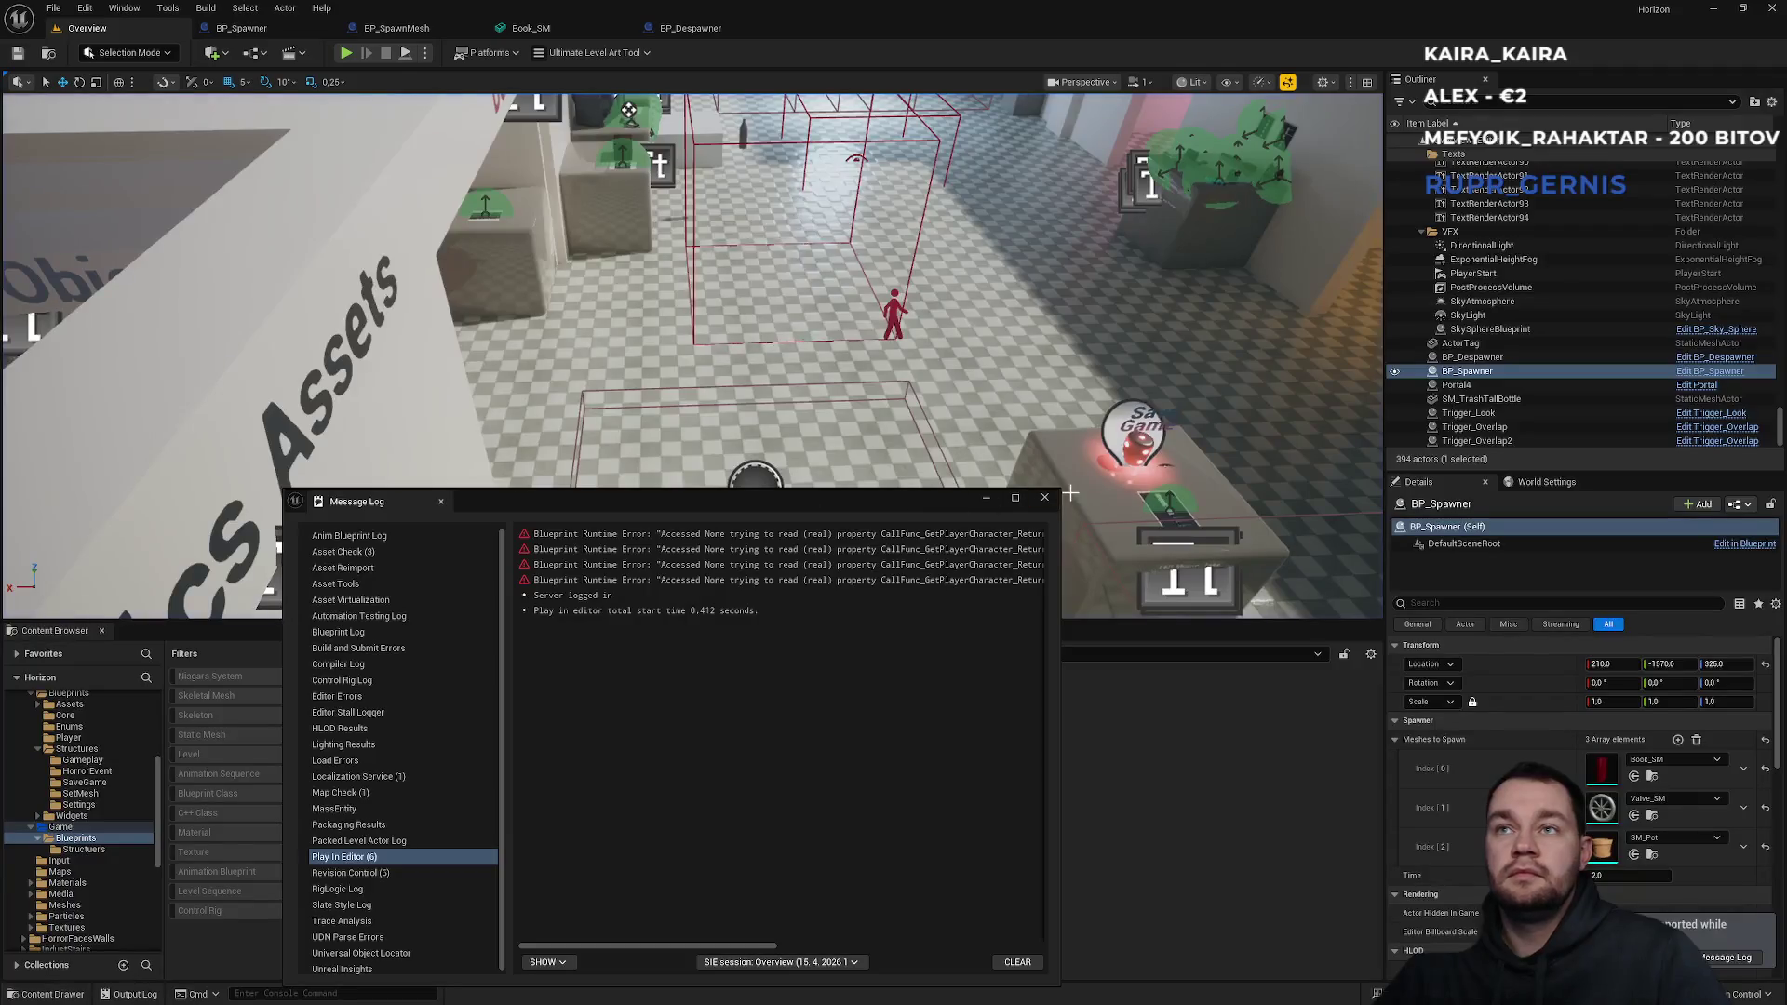
Close the error log, drag the despawner volume across the floor, and reselect the spawner.
left_click(1044, 499)
left_click(755, 489)
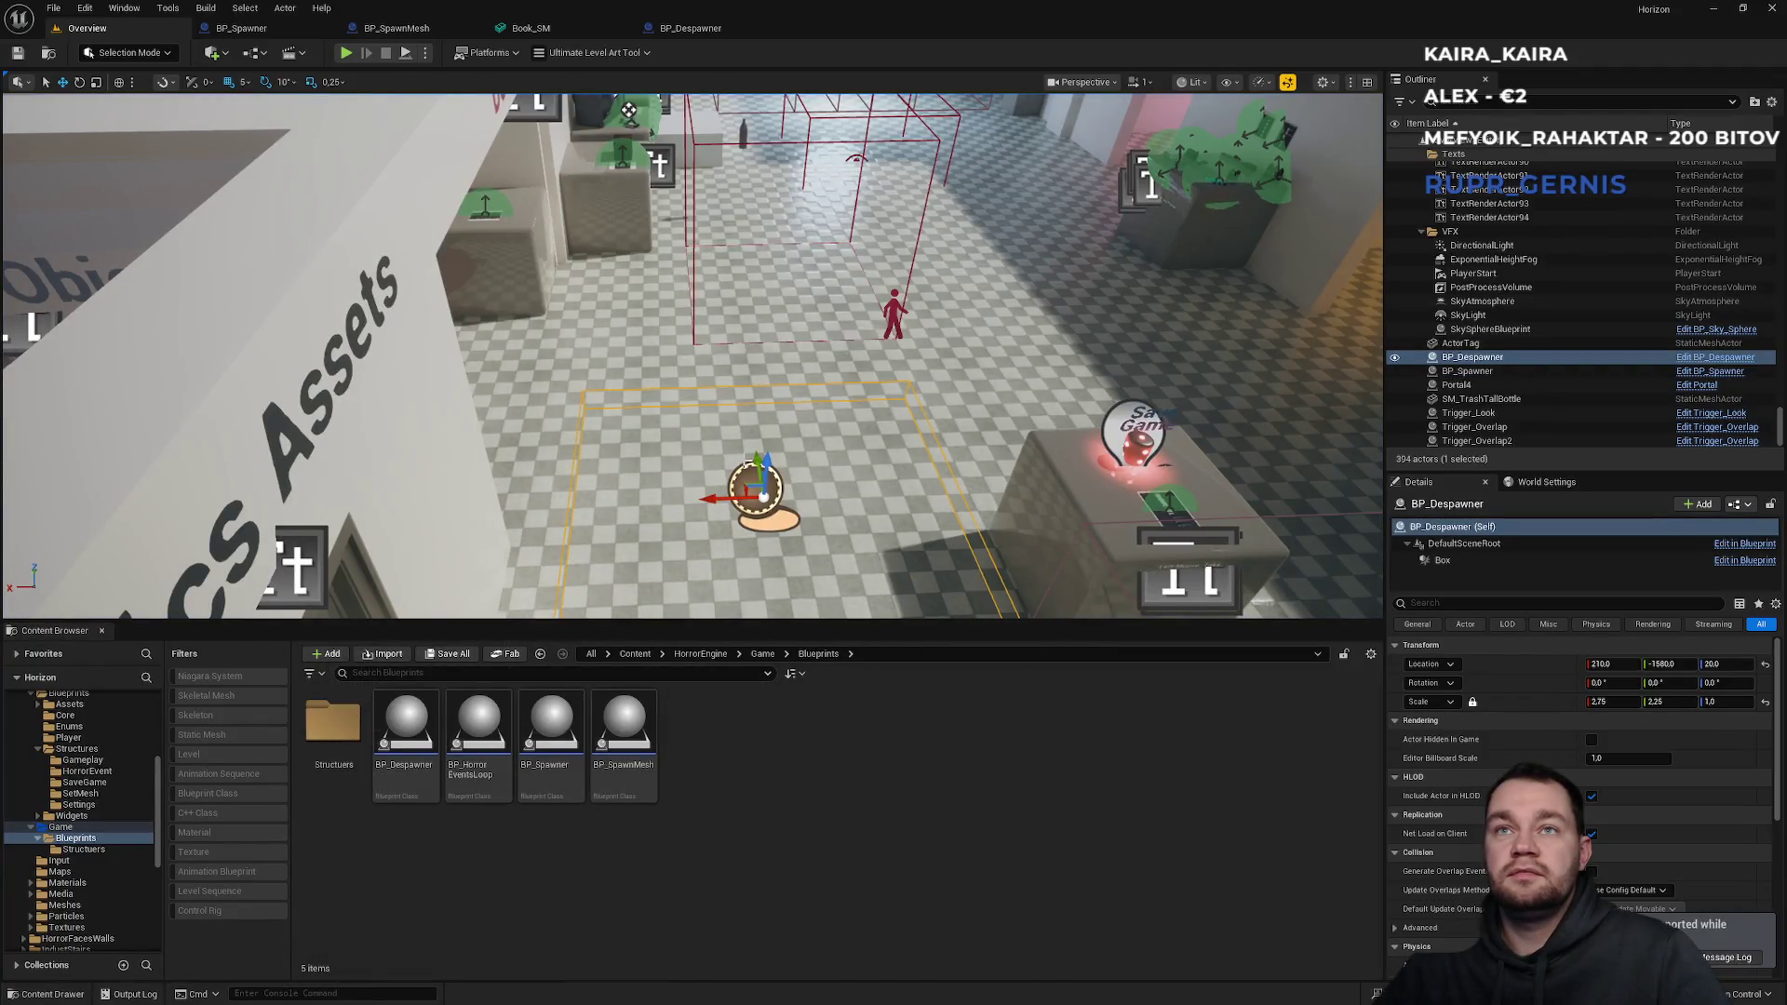
mouse_move(755, 490)
left_mouse_down()
mouse_move(654, 318)
mouse_move(1030, 311)
left_mouse_up()
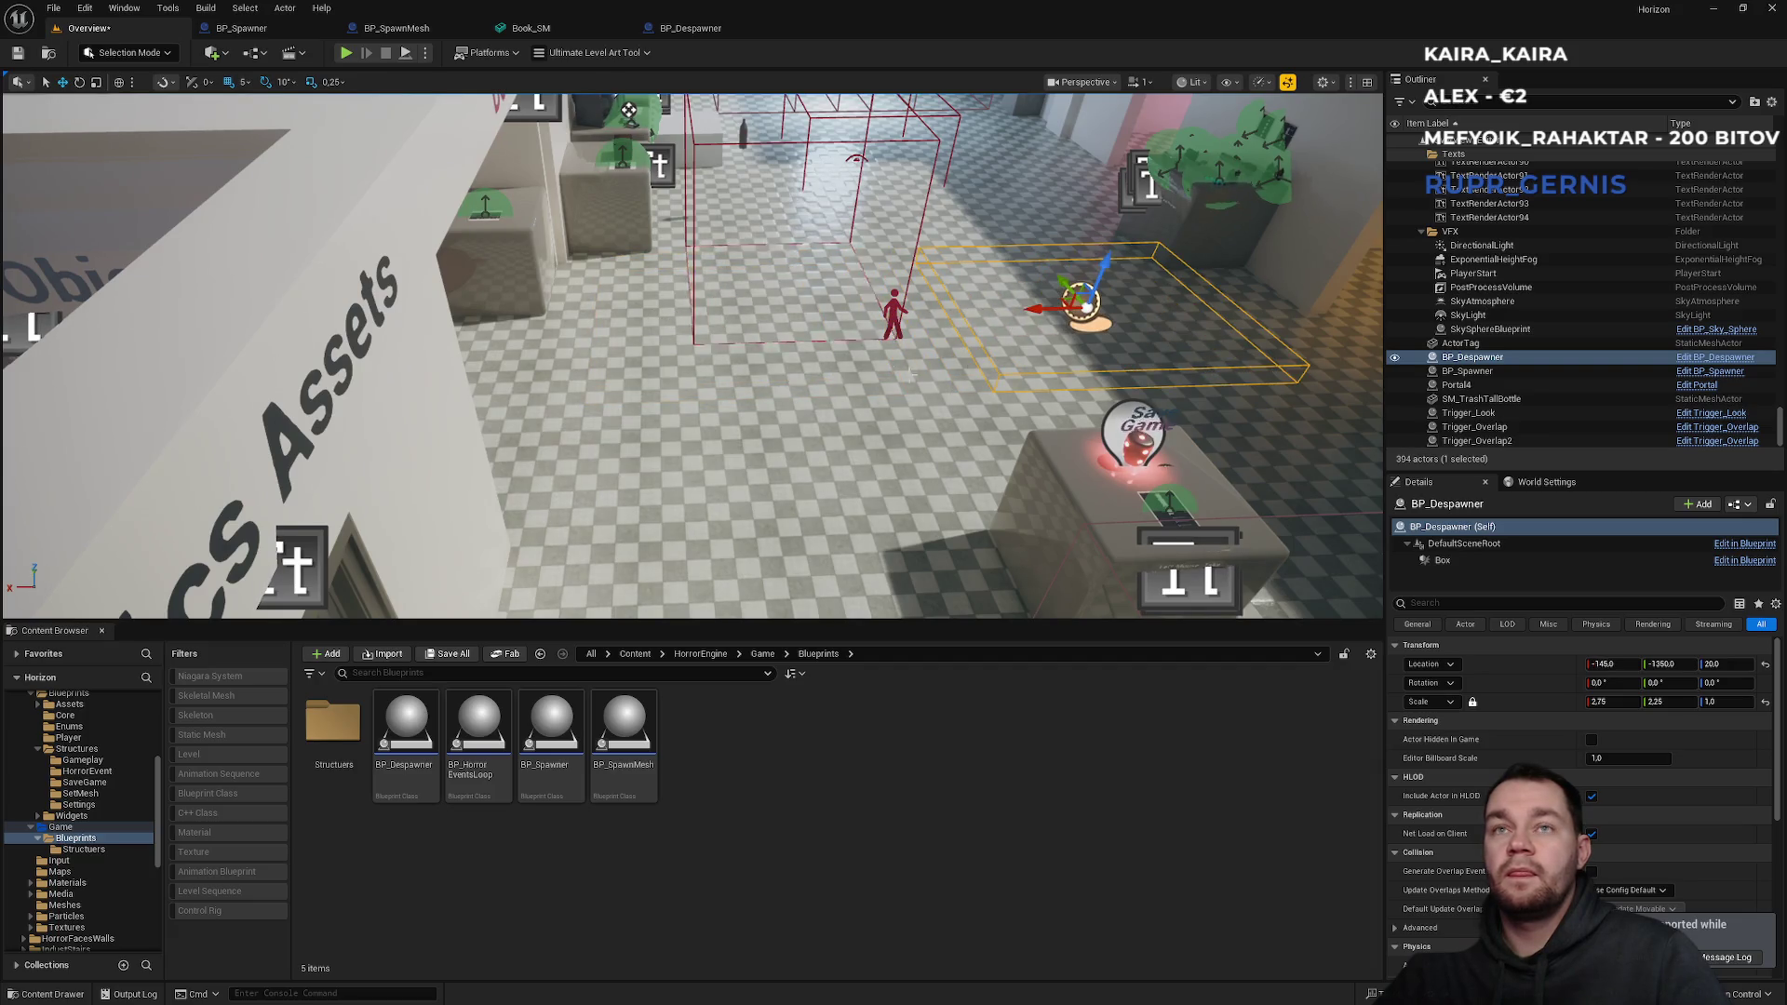
left_click(771, 181)
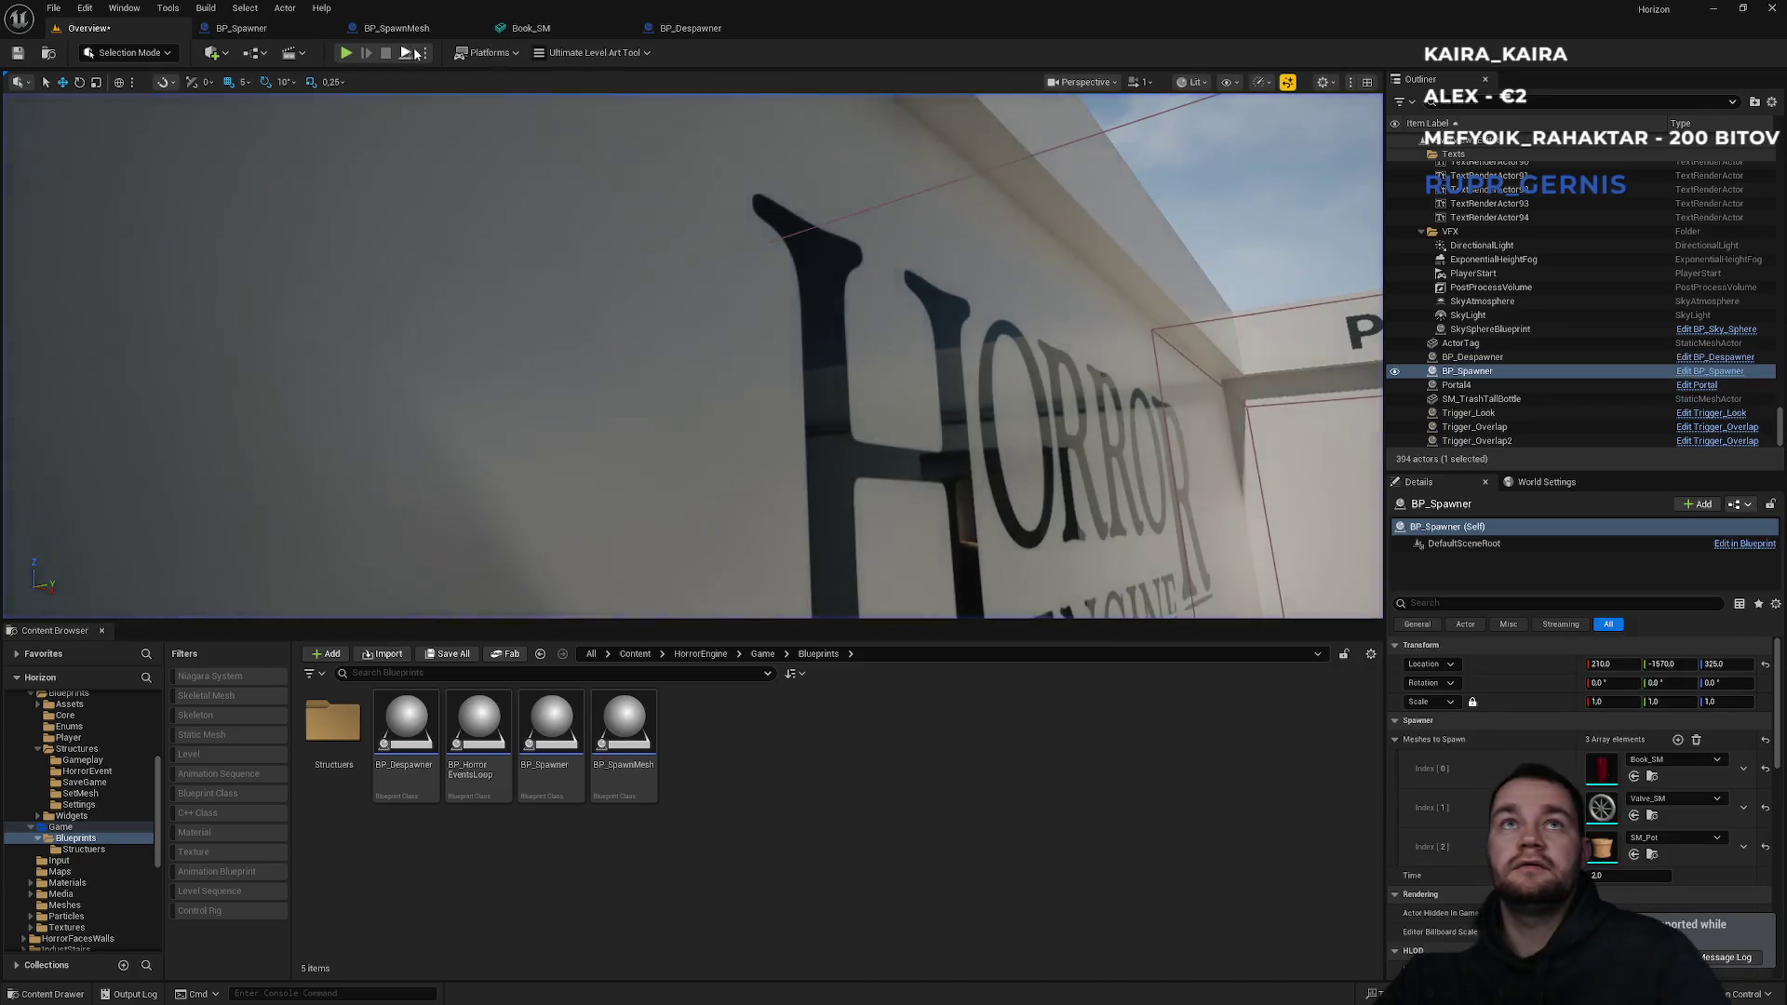
left_click(419, 53)
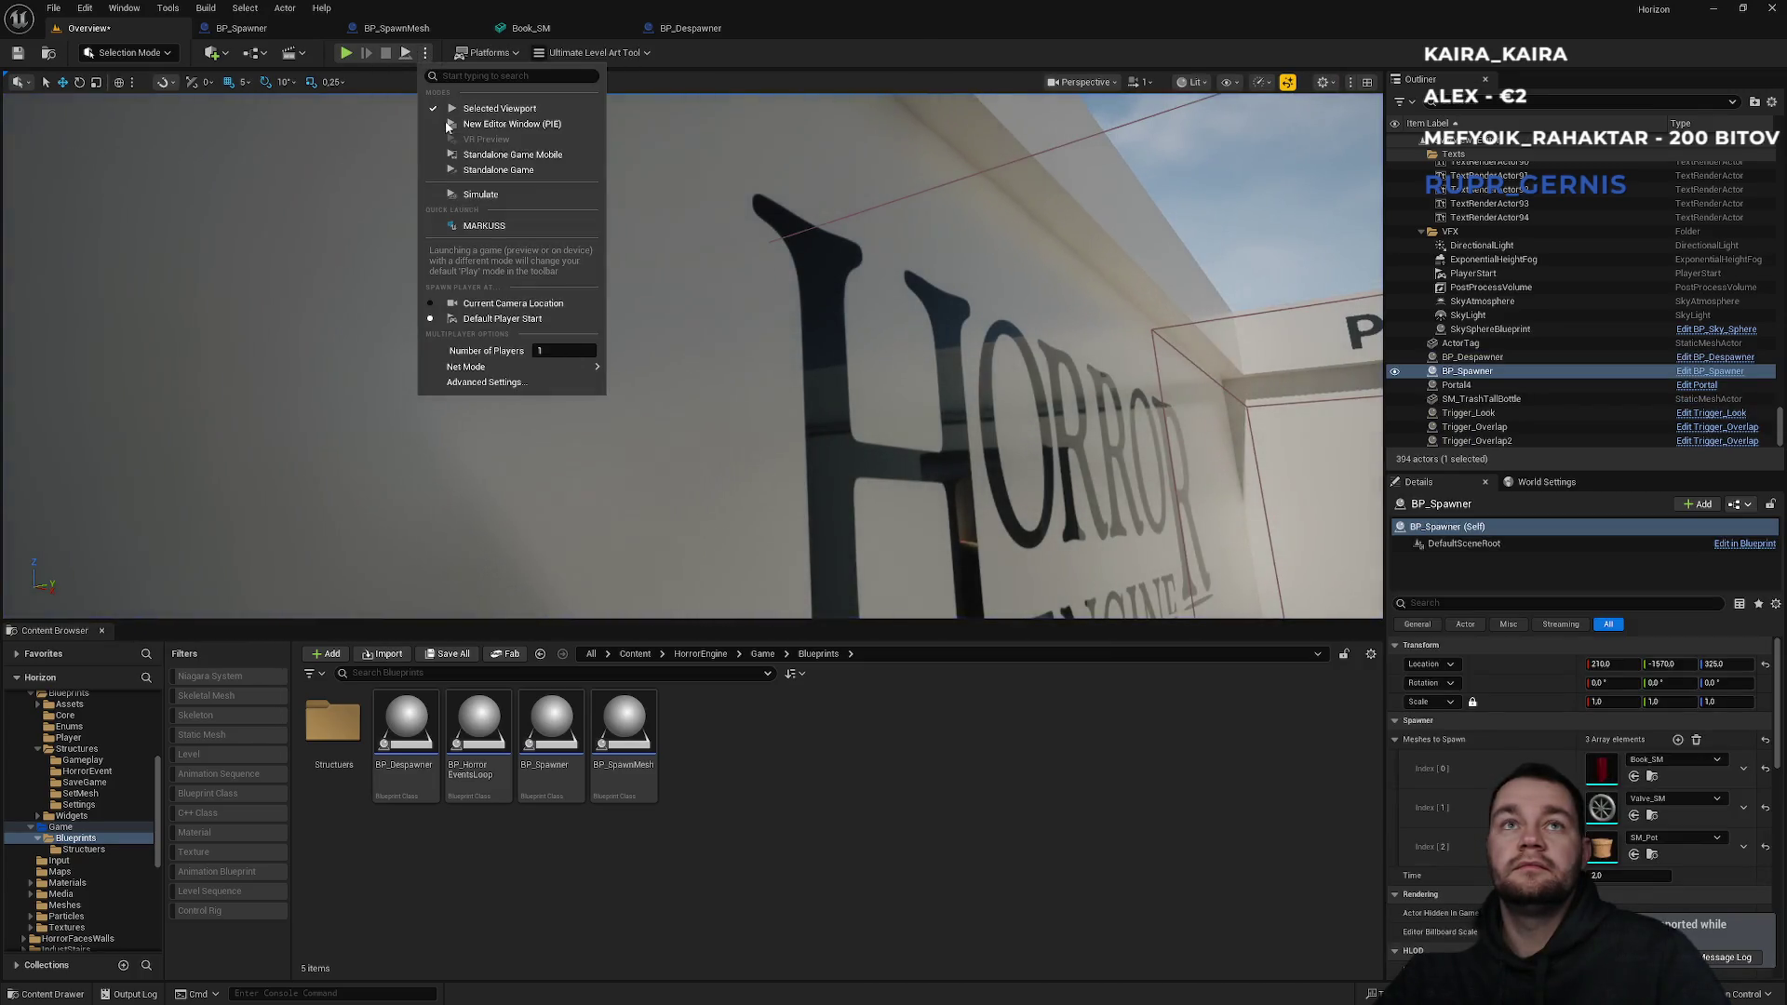
Play the level, walk around the growing pile of books, valves and pots, then stop.
left_click(484, 193)
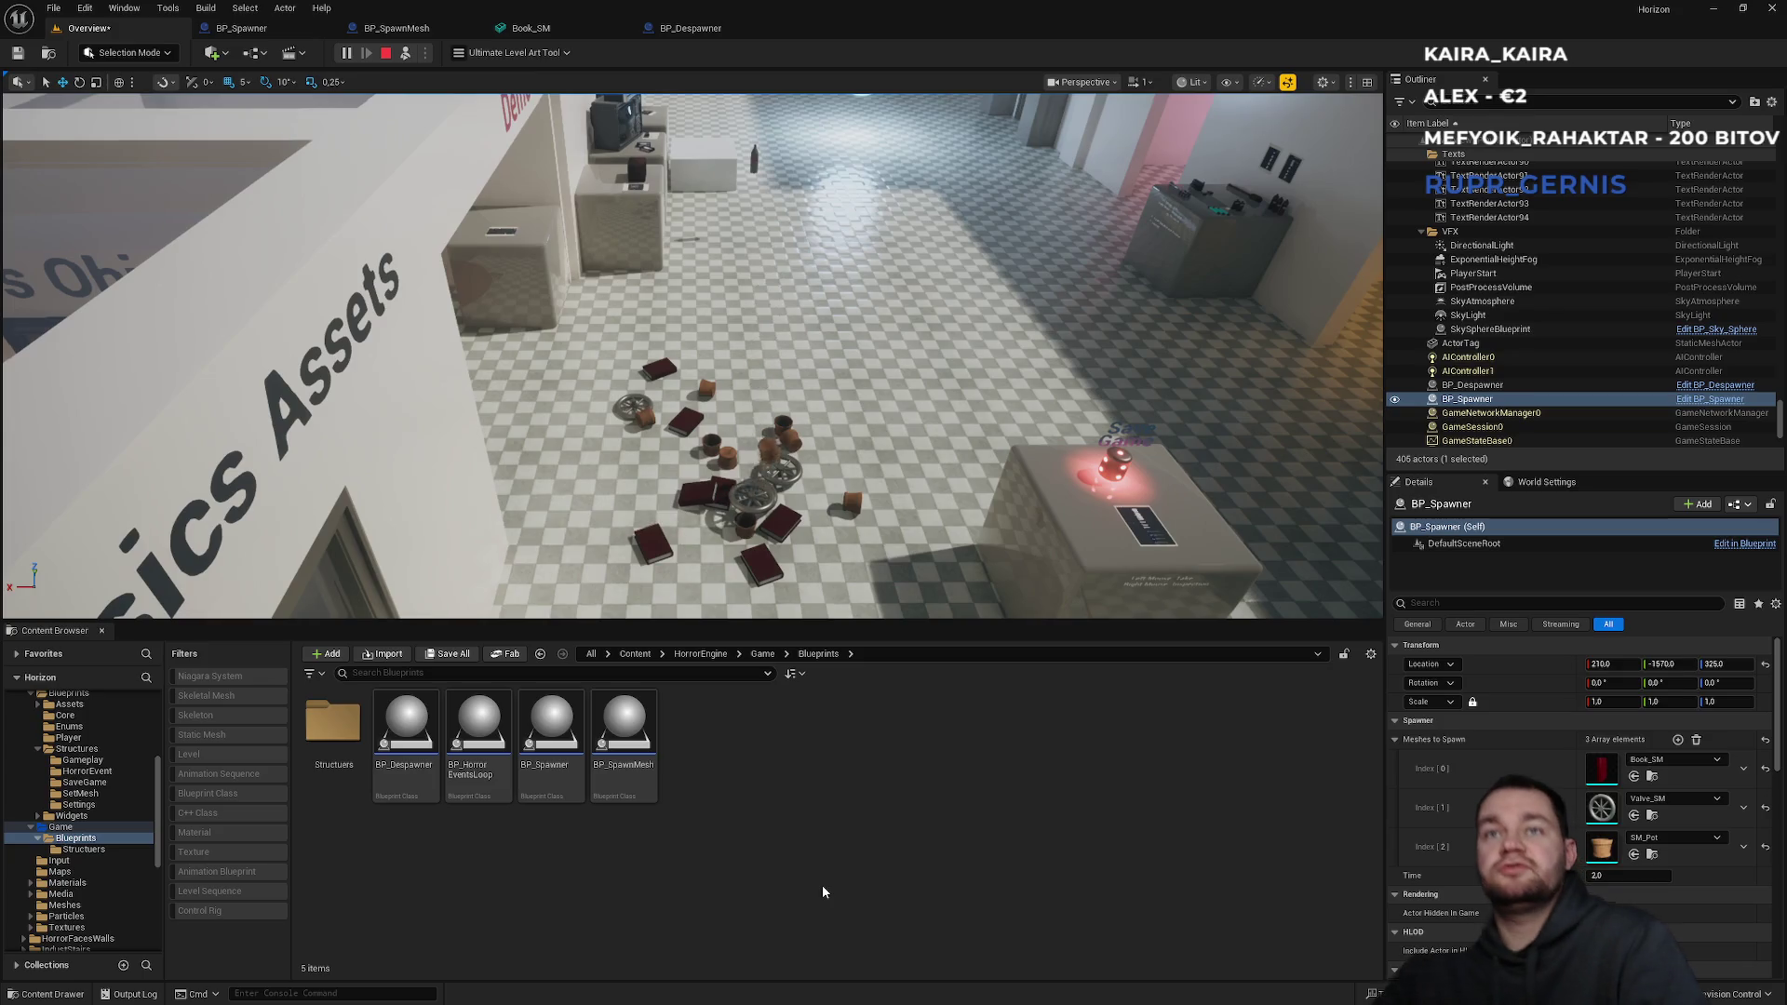
left_click(779, 615)
key("w")
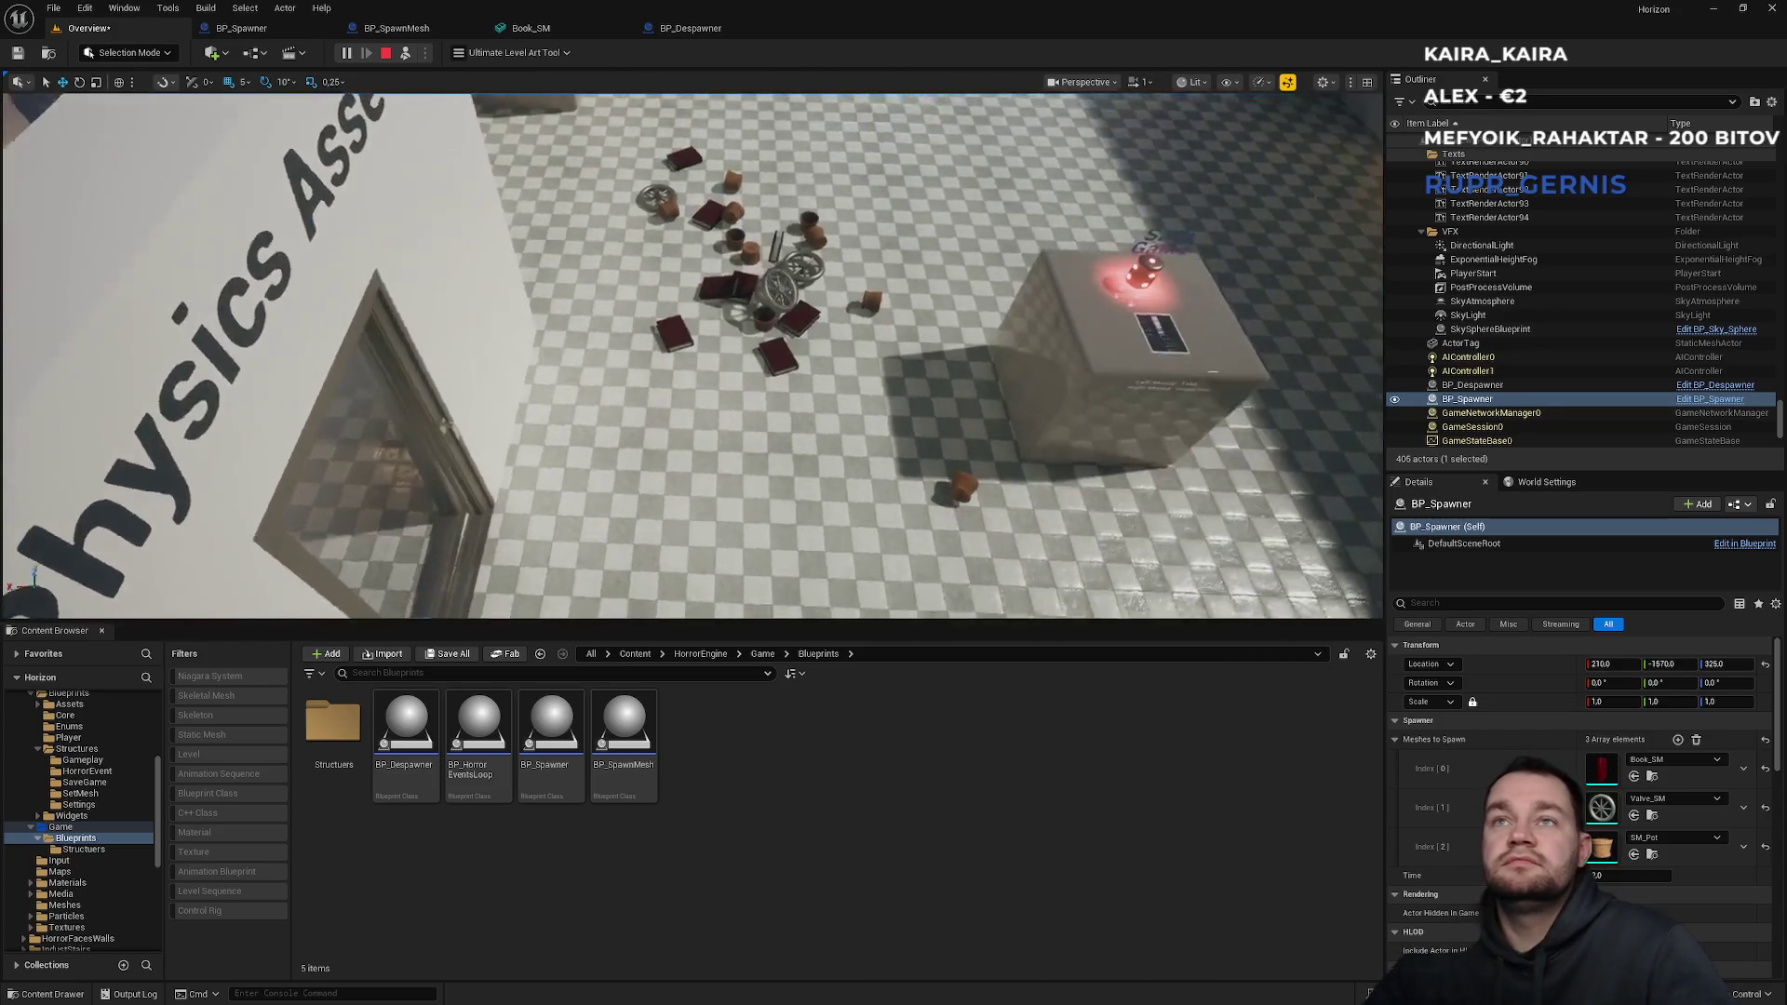
key("w")
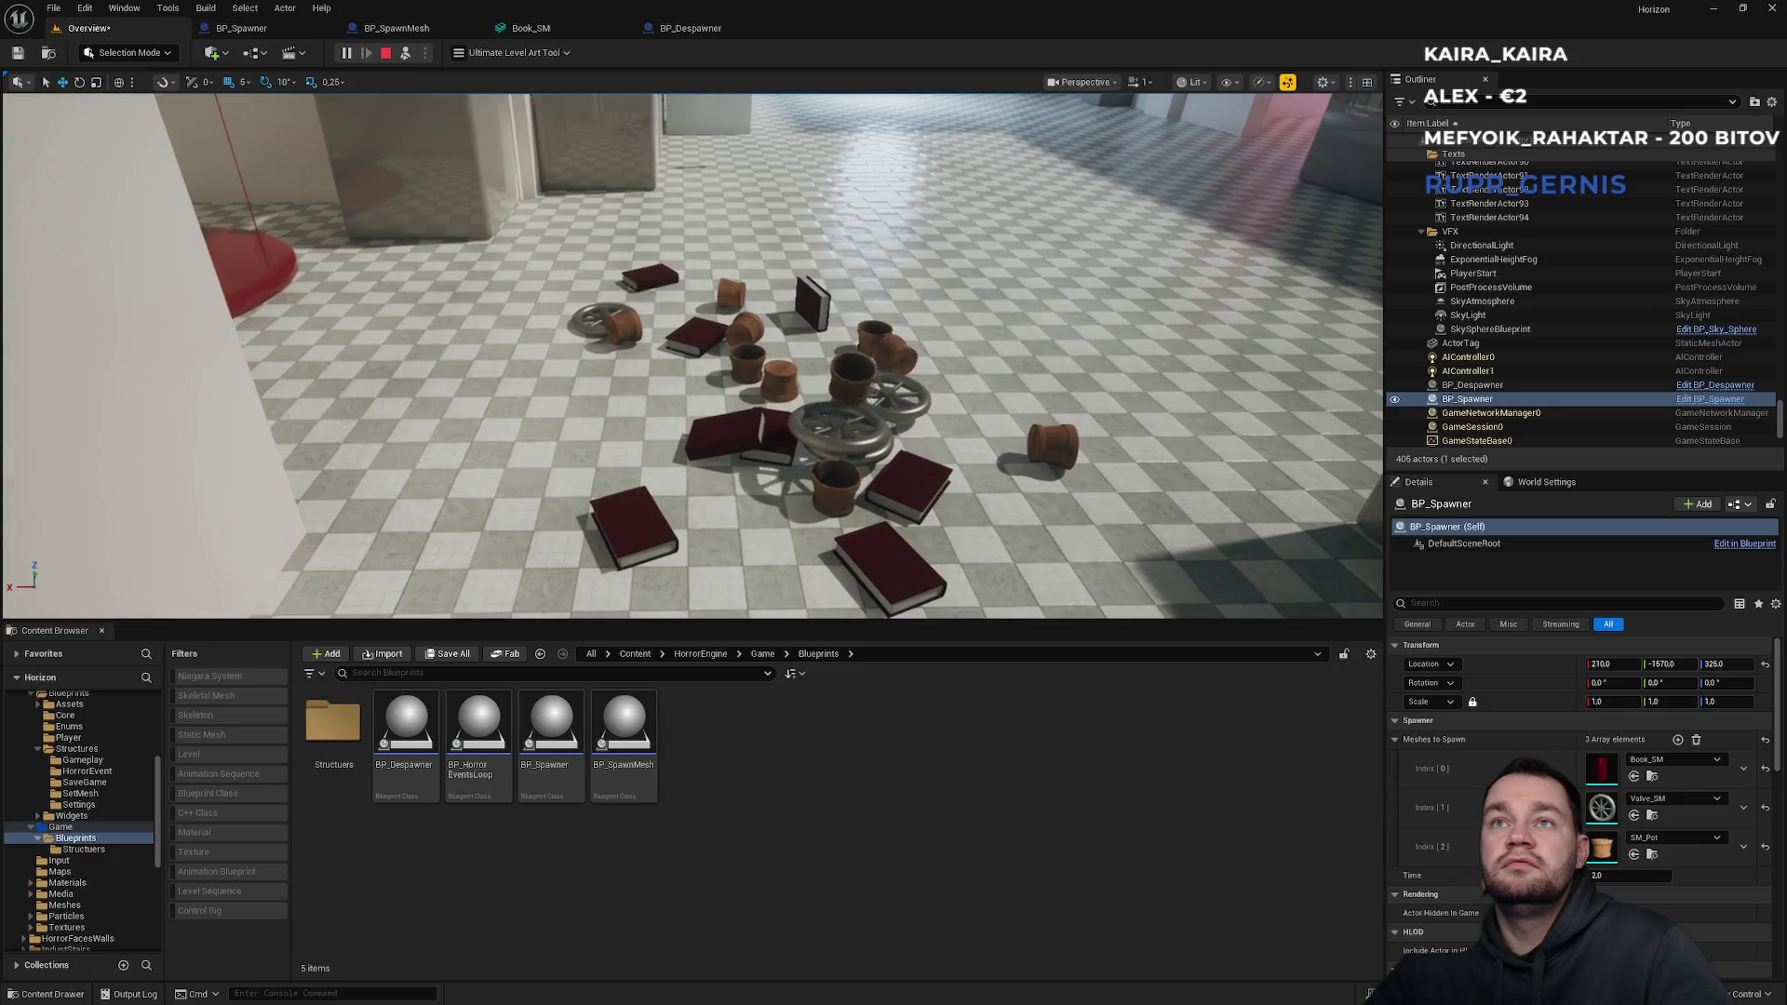
key("s")
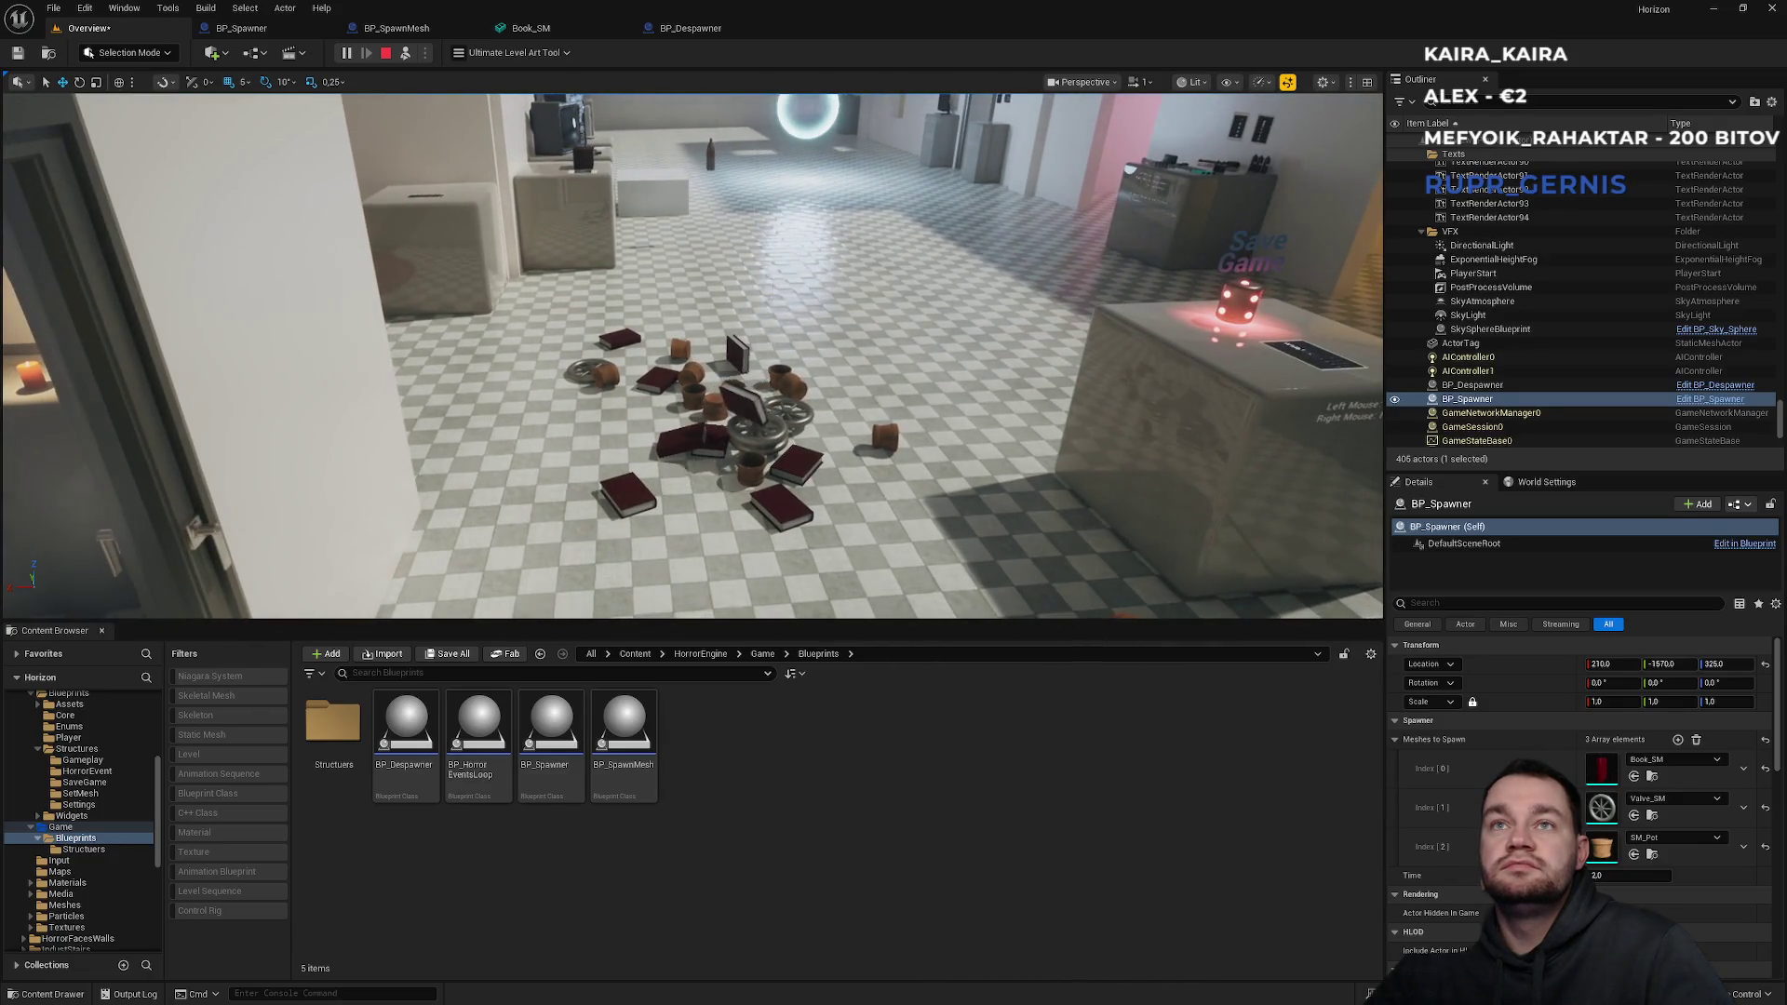
key("w")
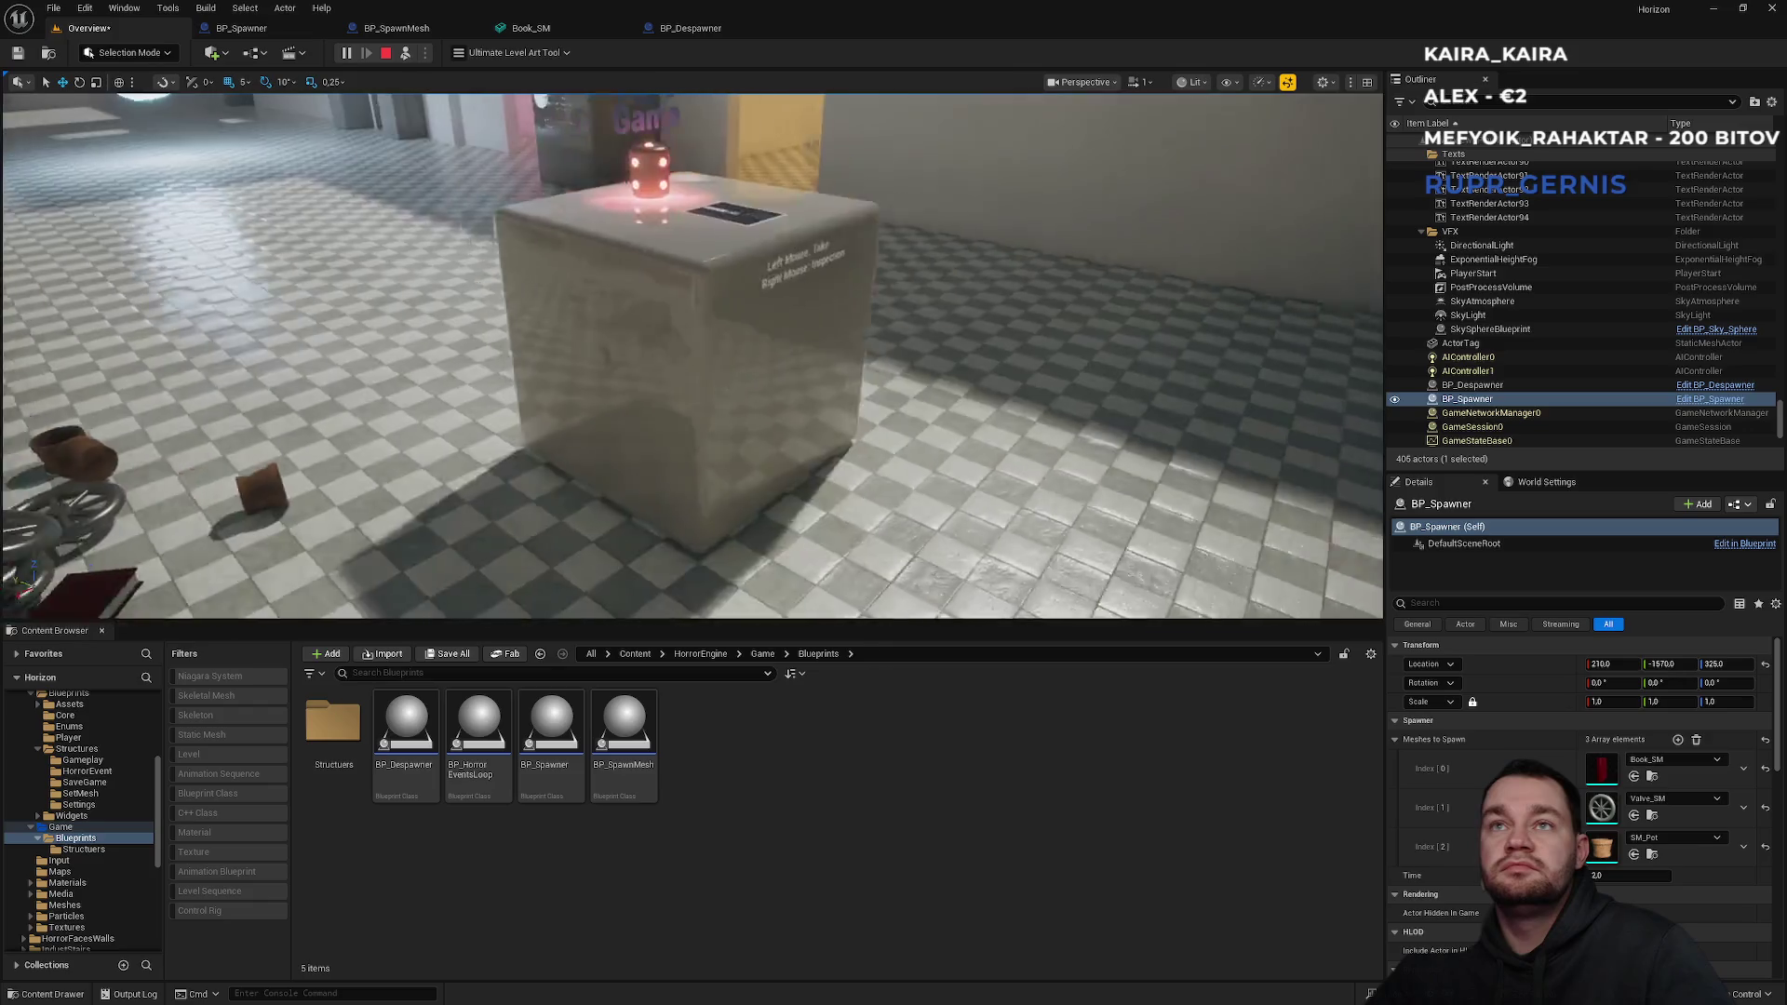
key("s")
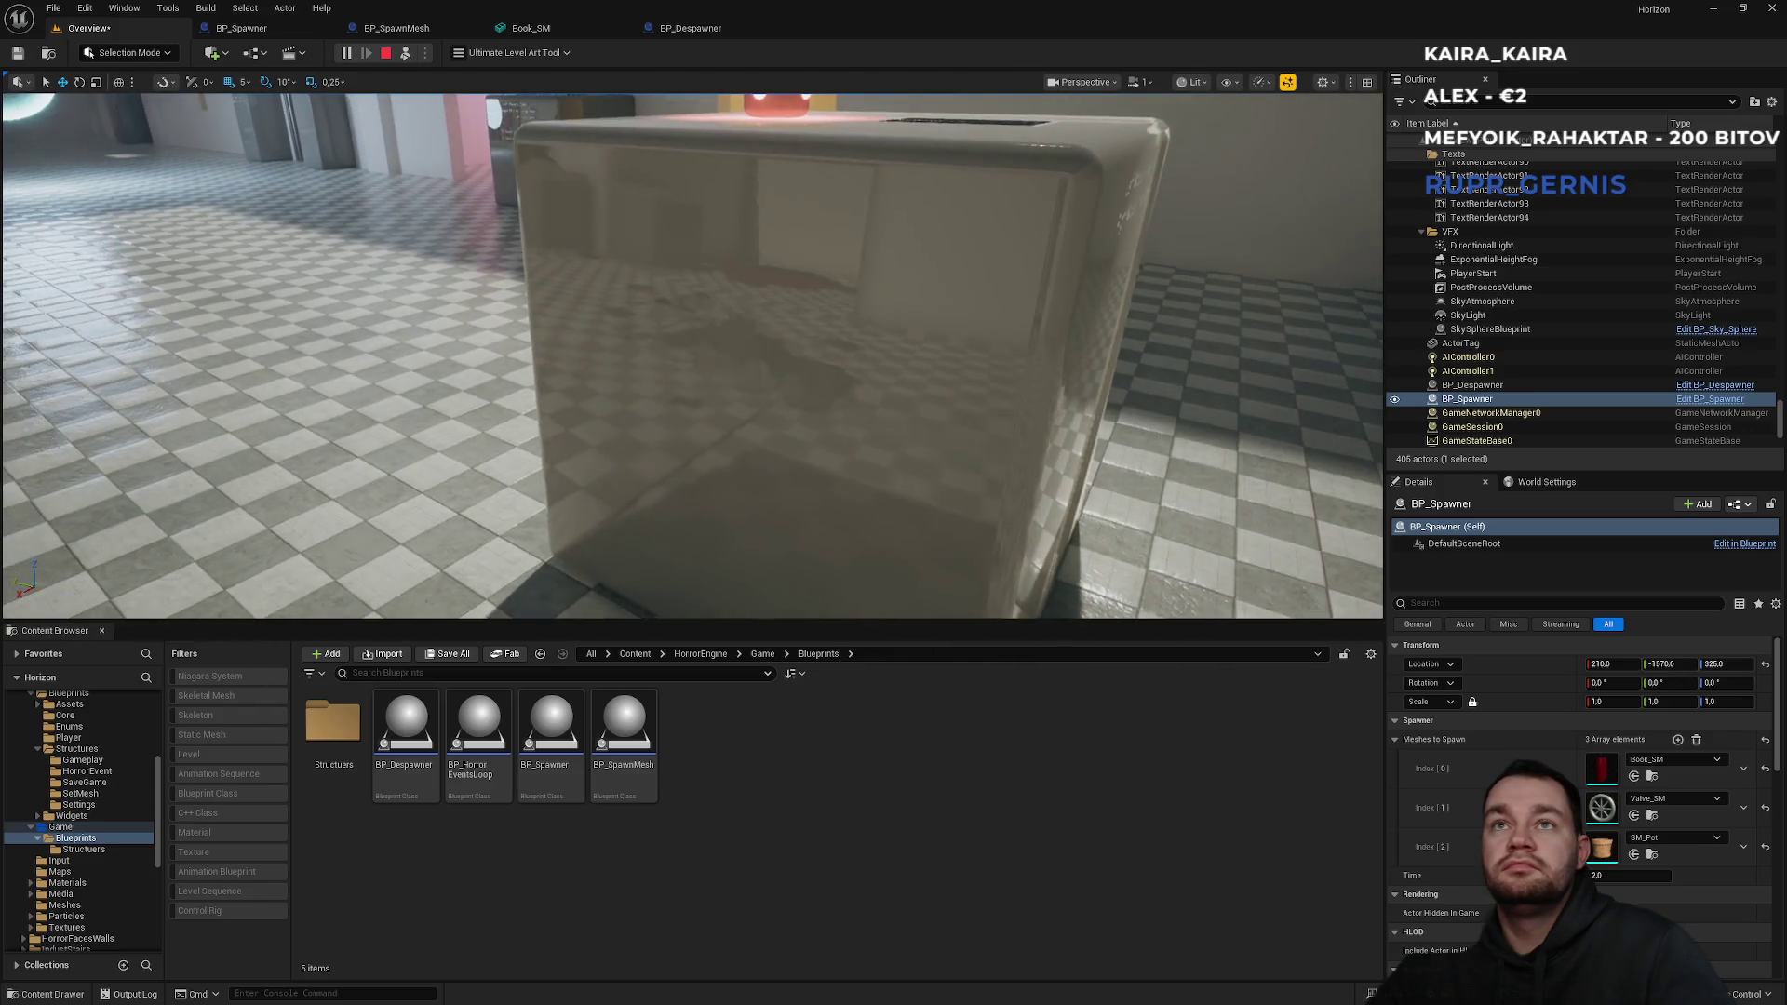
key("w")
key("s")
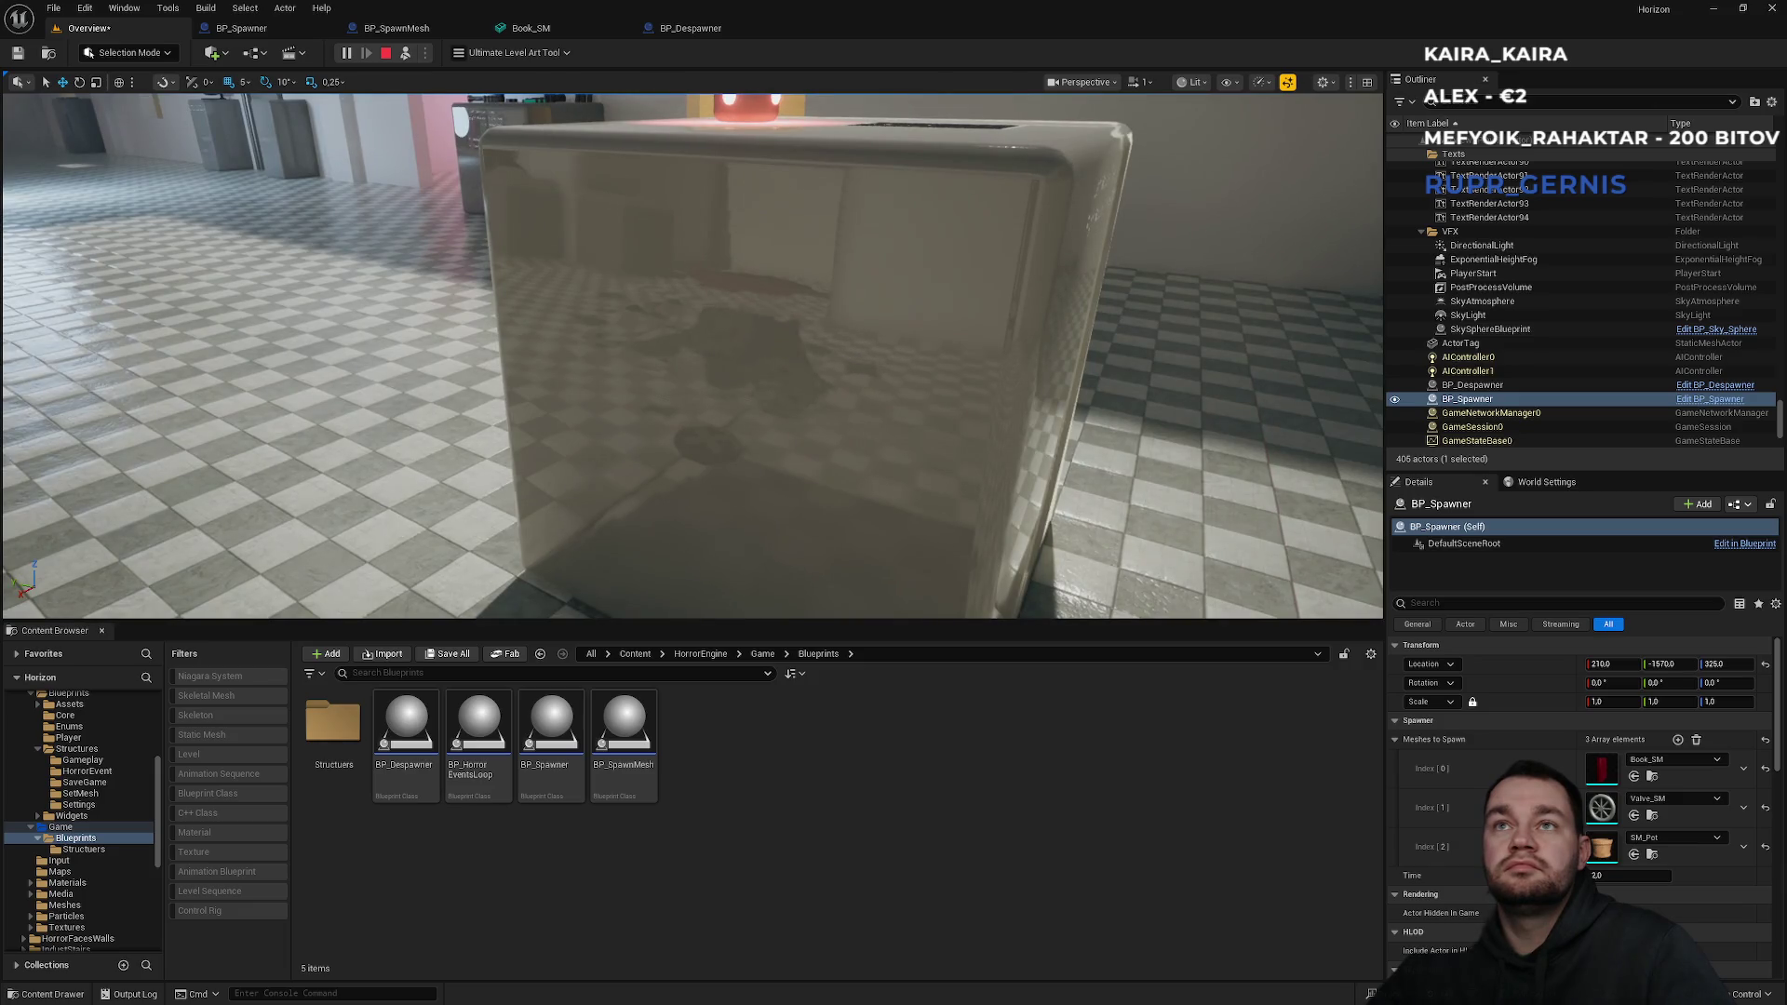
key("s")
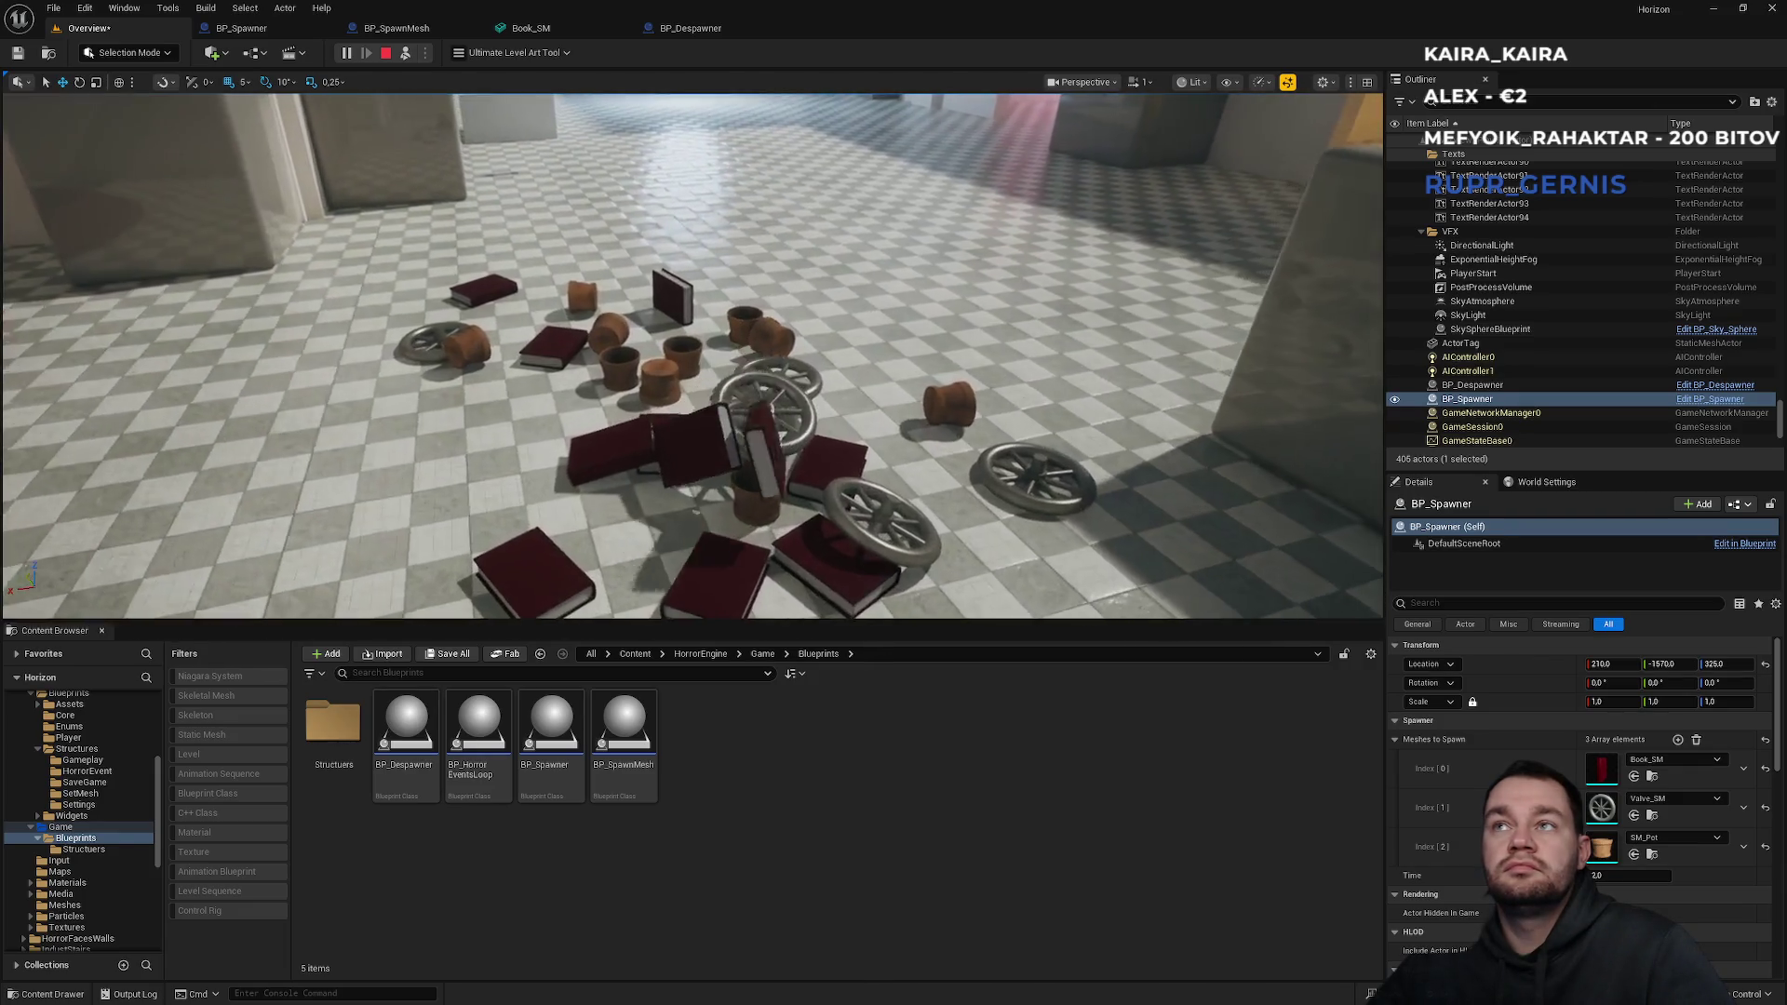
key("s")
key("w")
key("s")
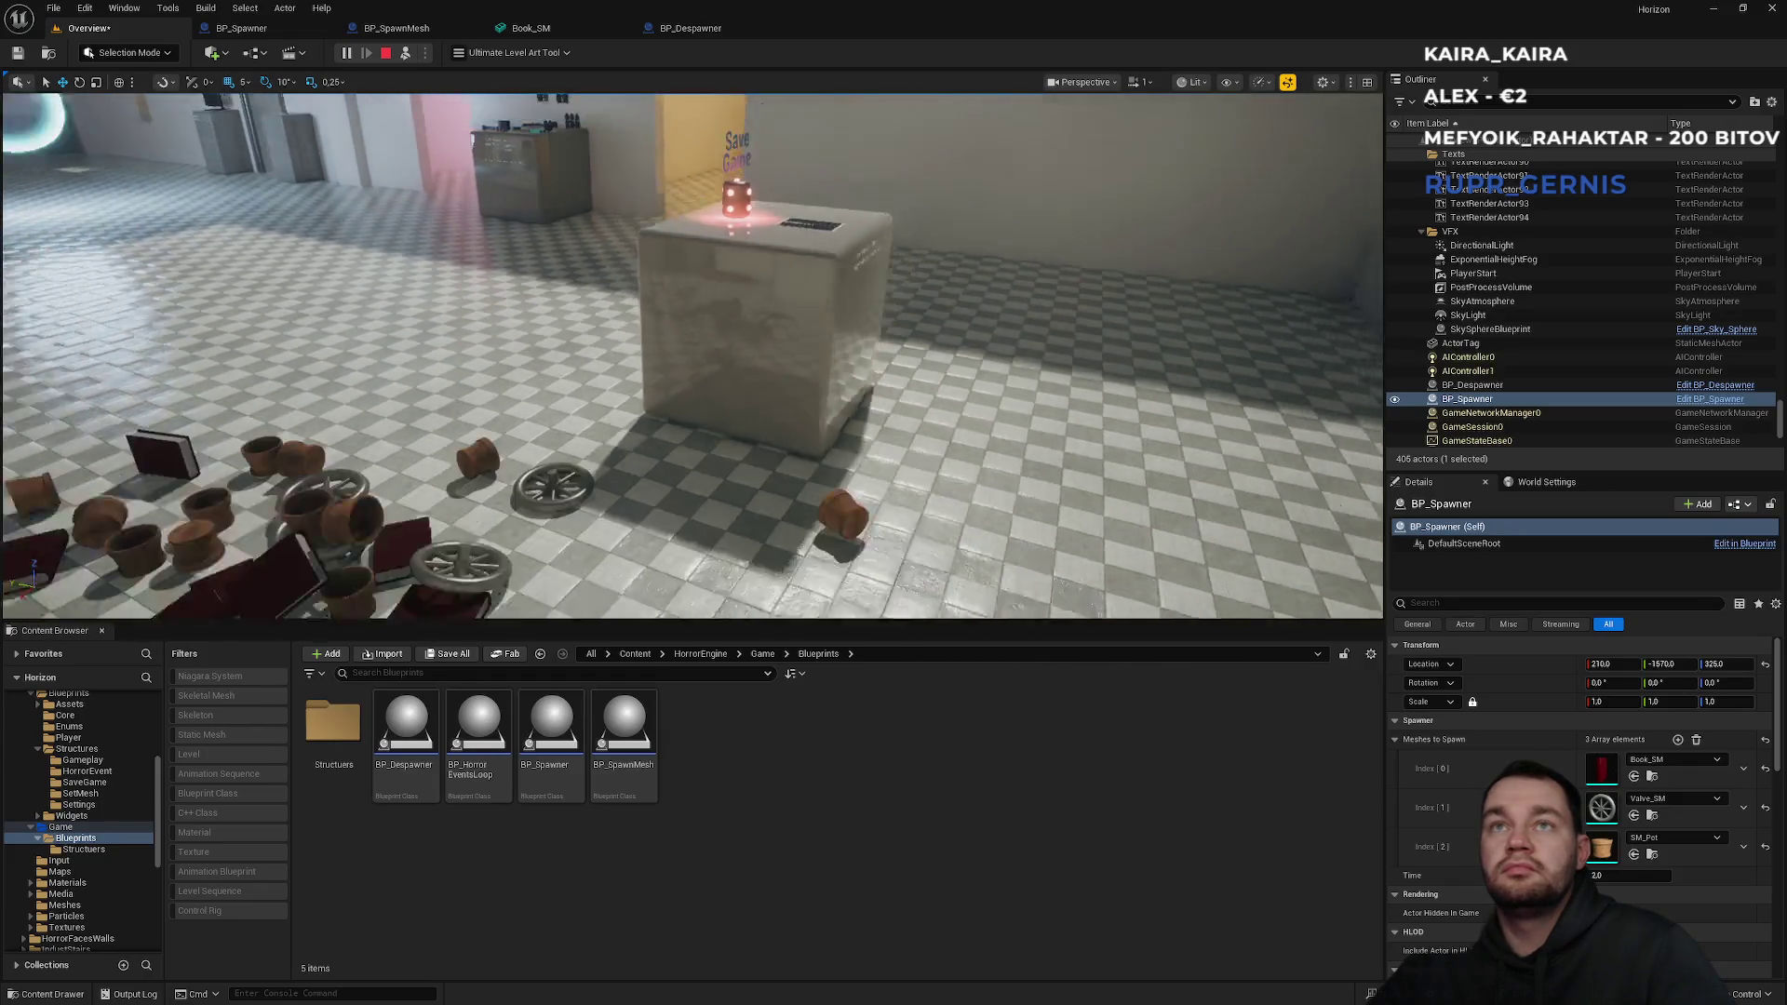
key("w")
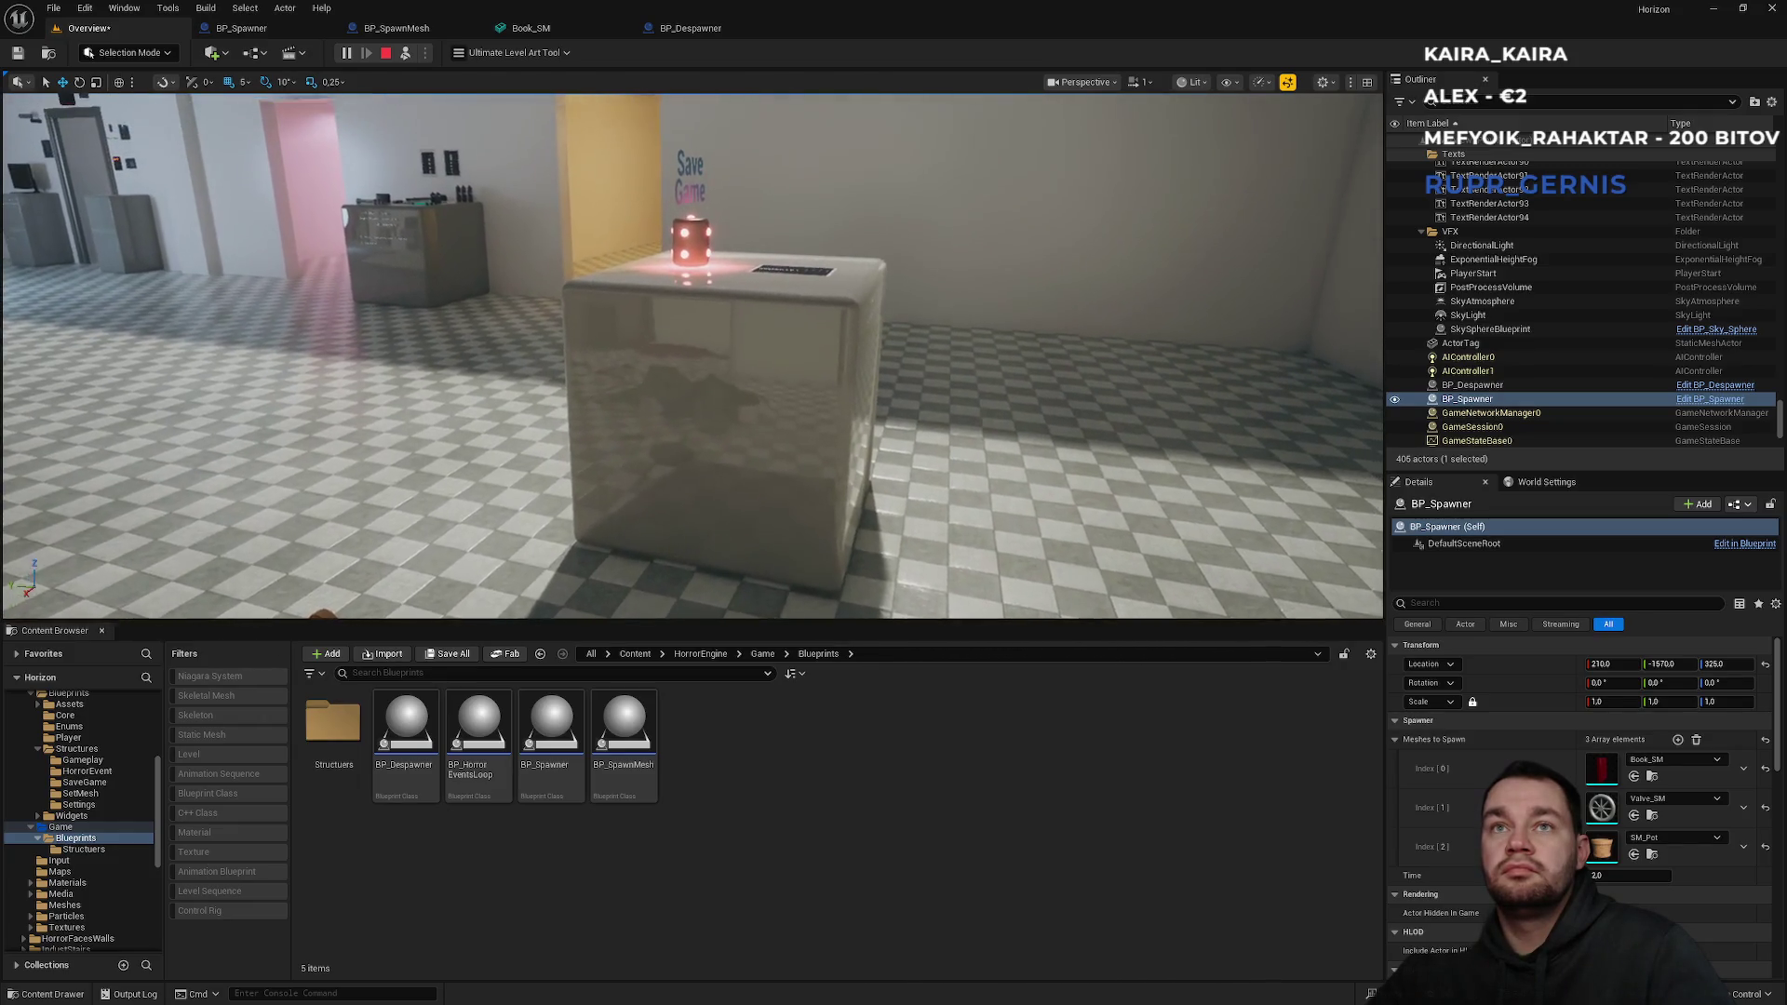
key("w")
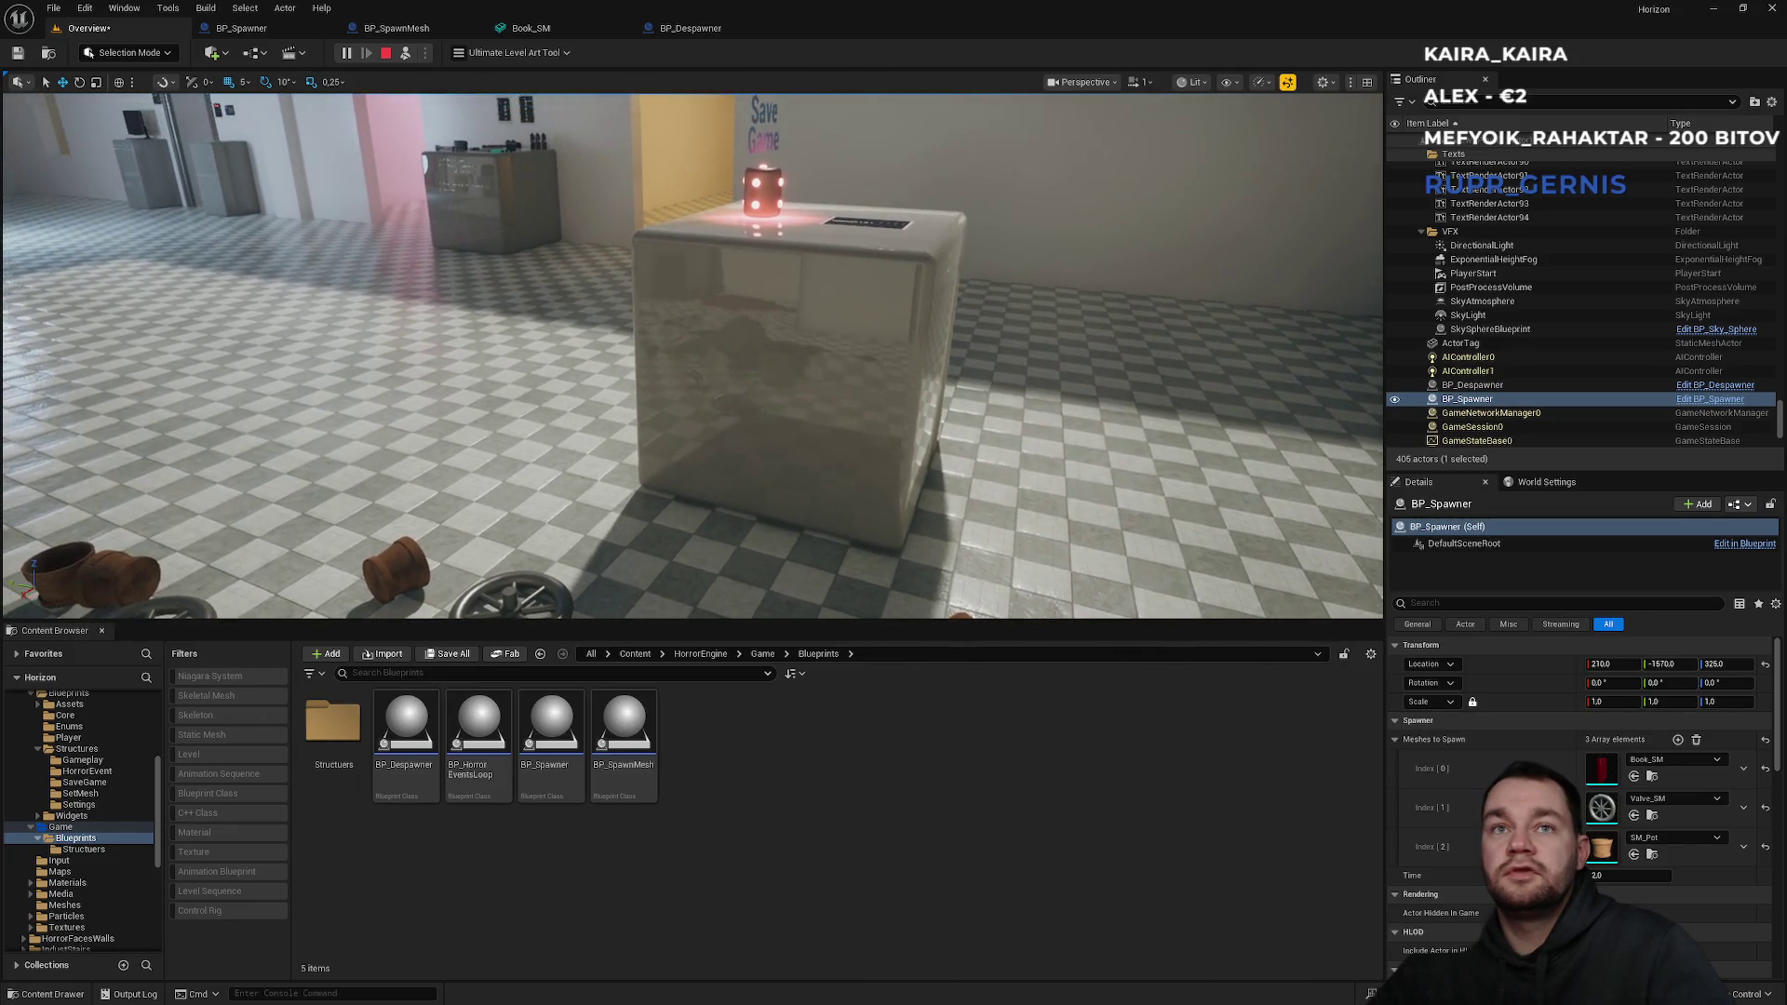
key("s")
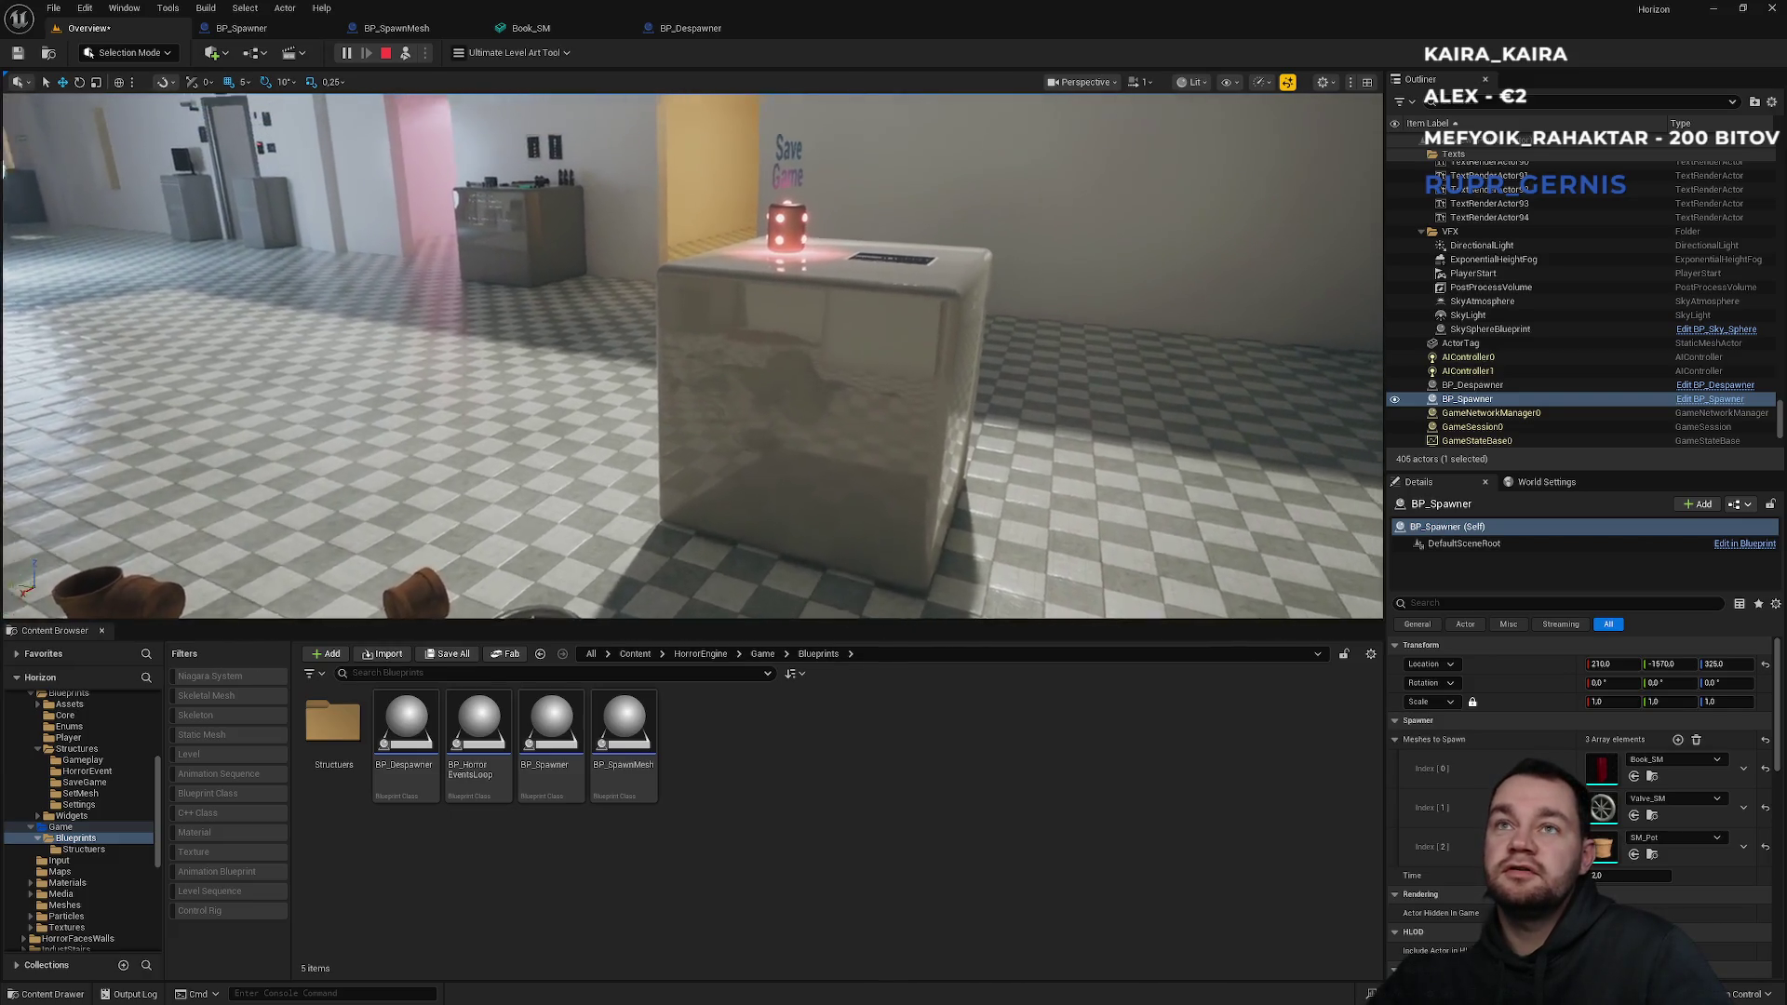
key("s")
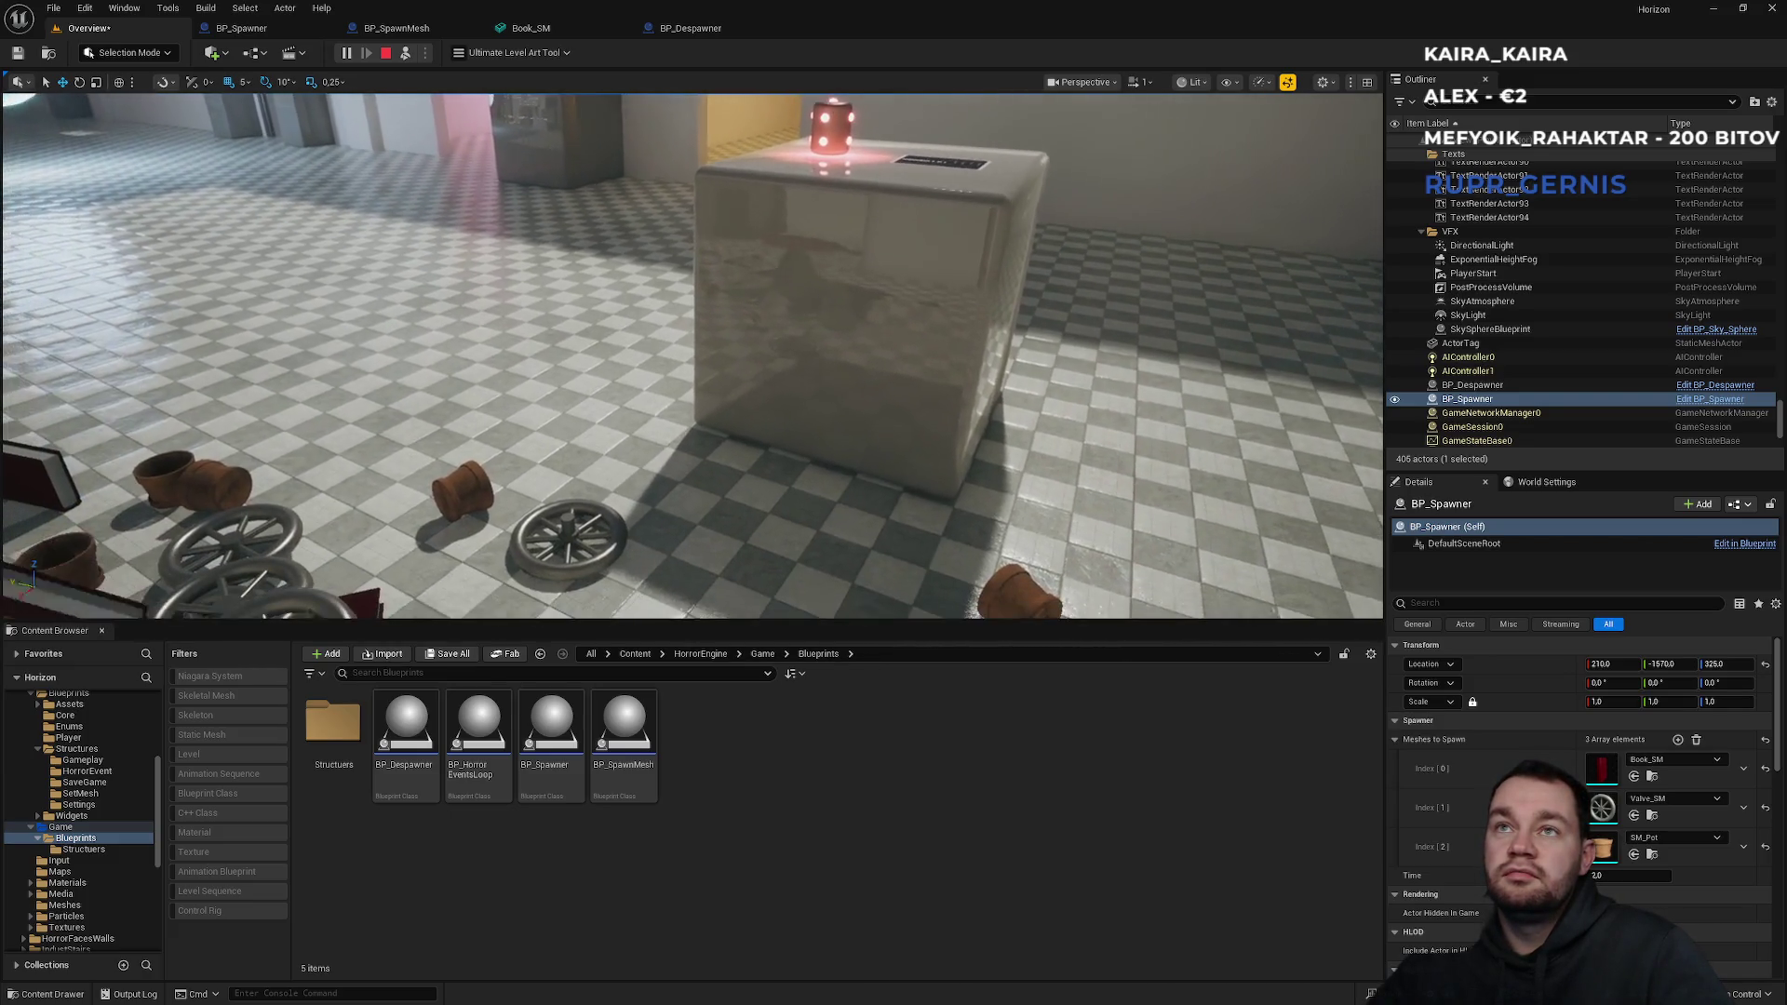
key("w")
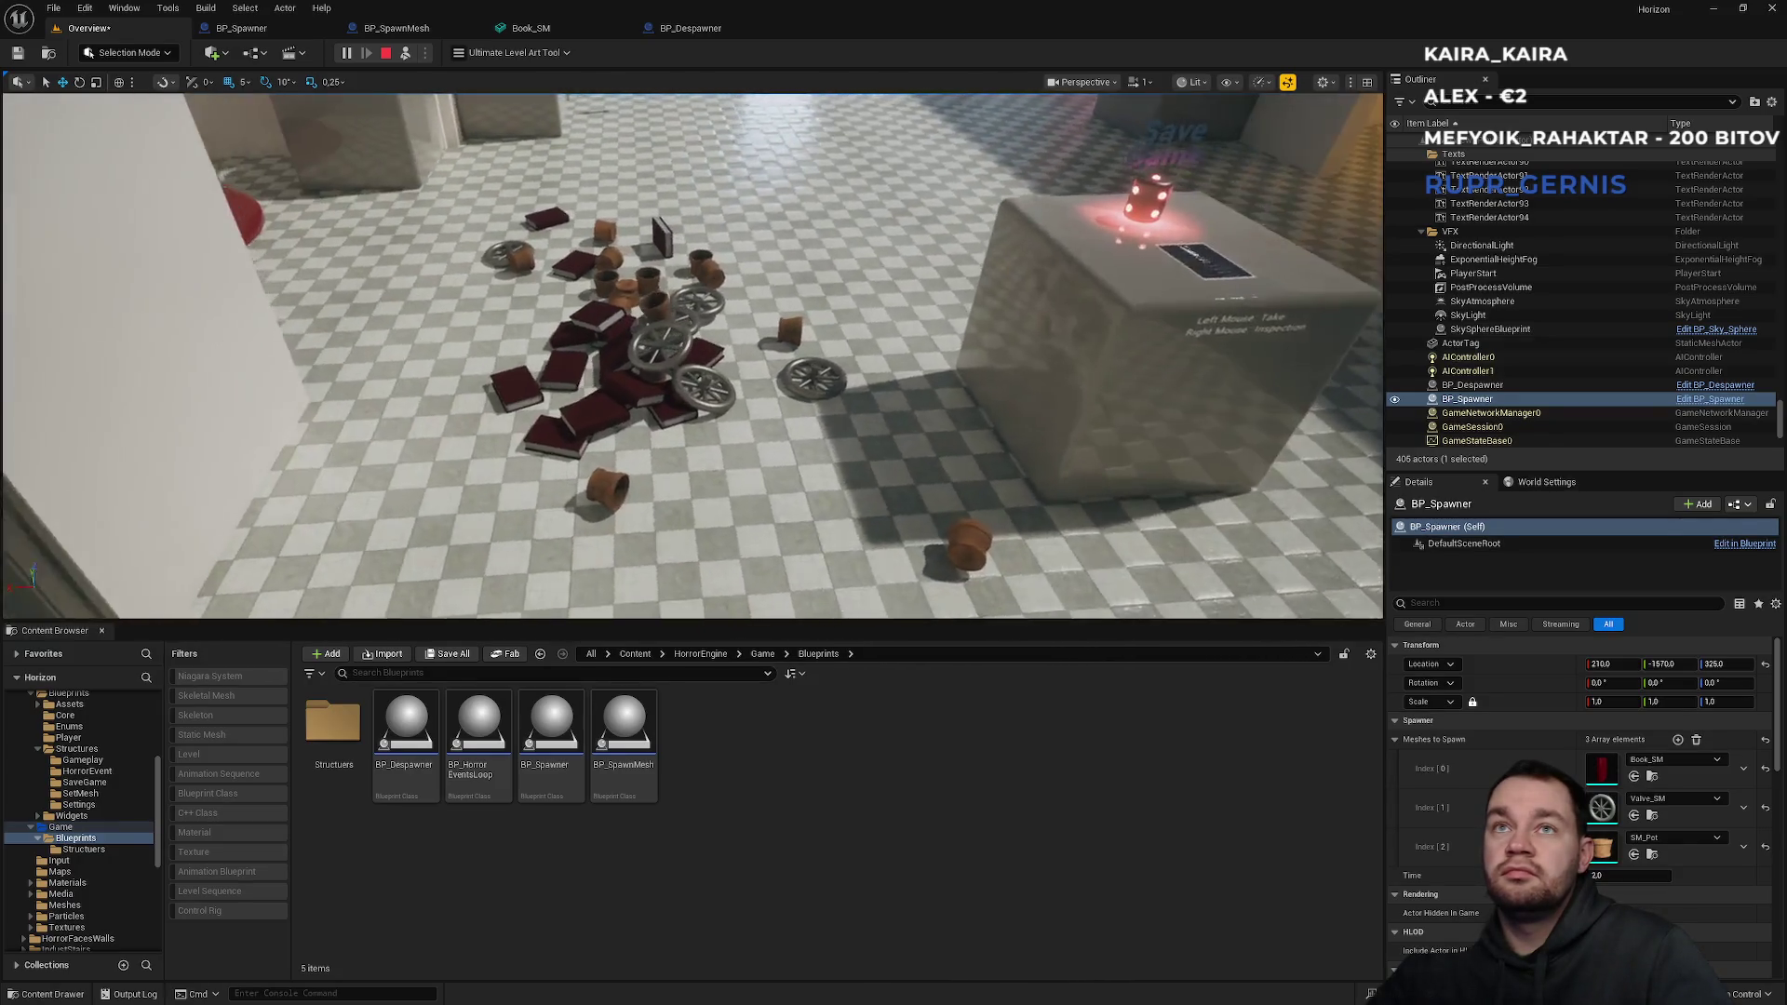
key("e")
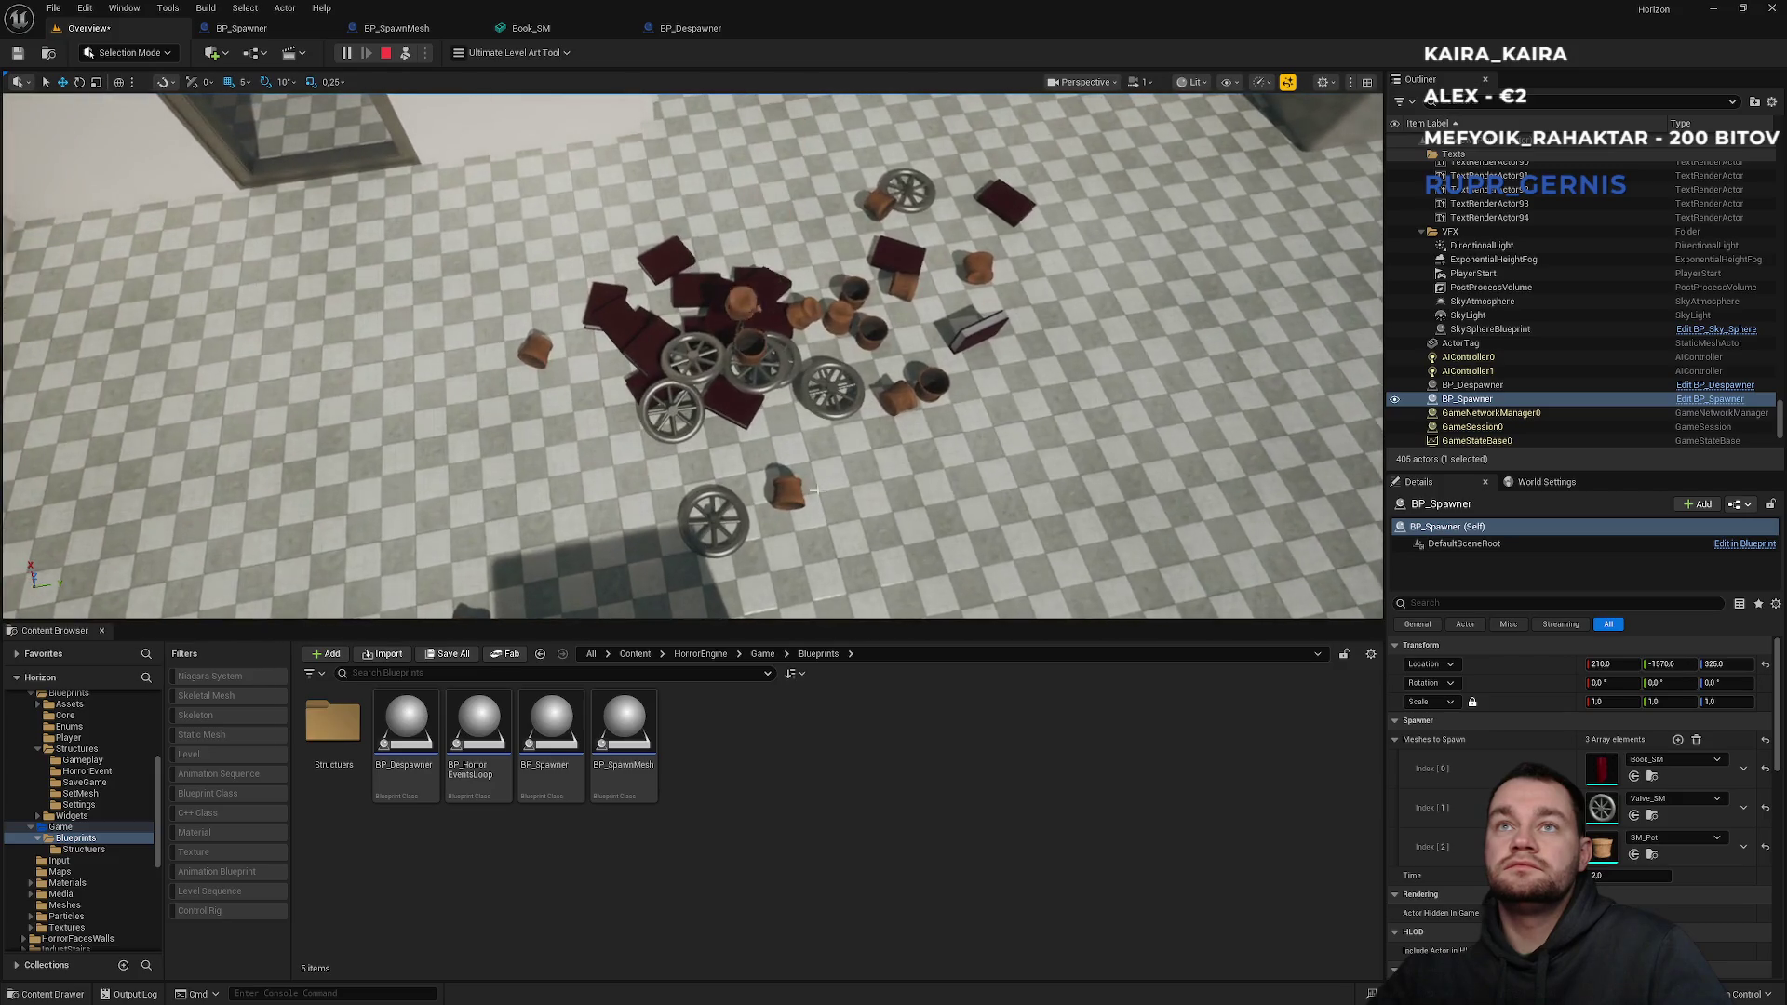
key("Escape")
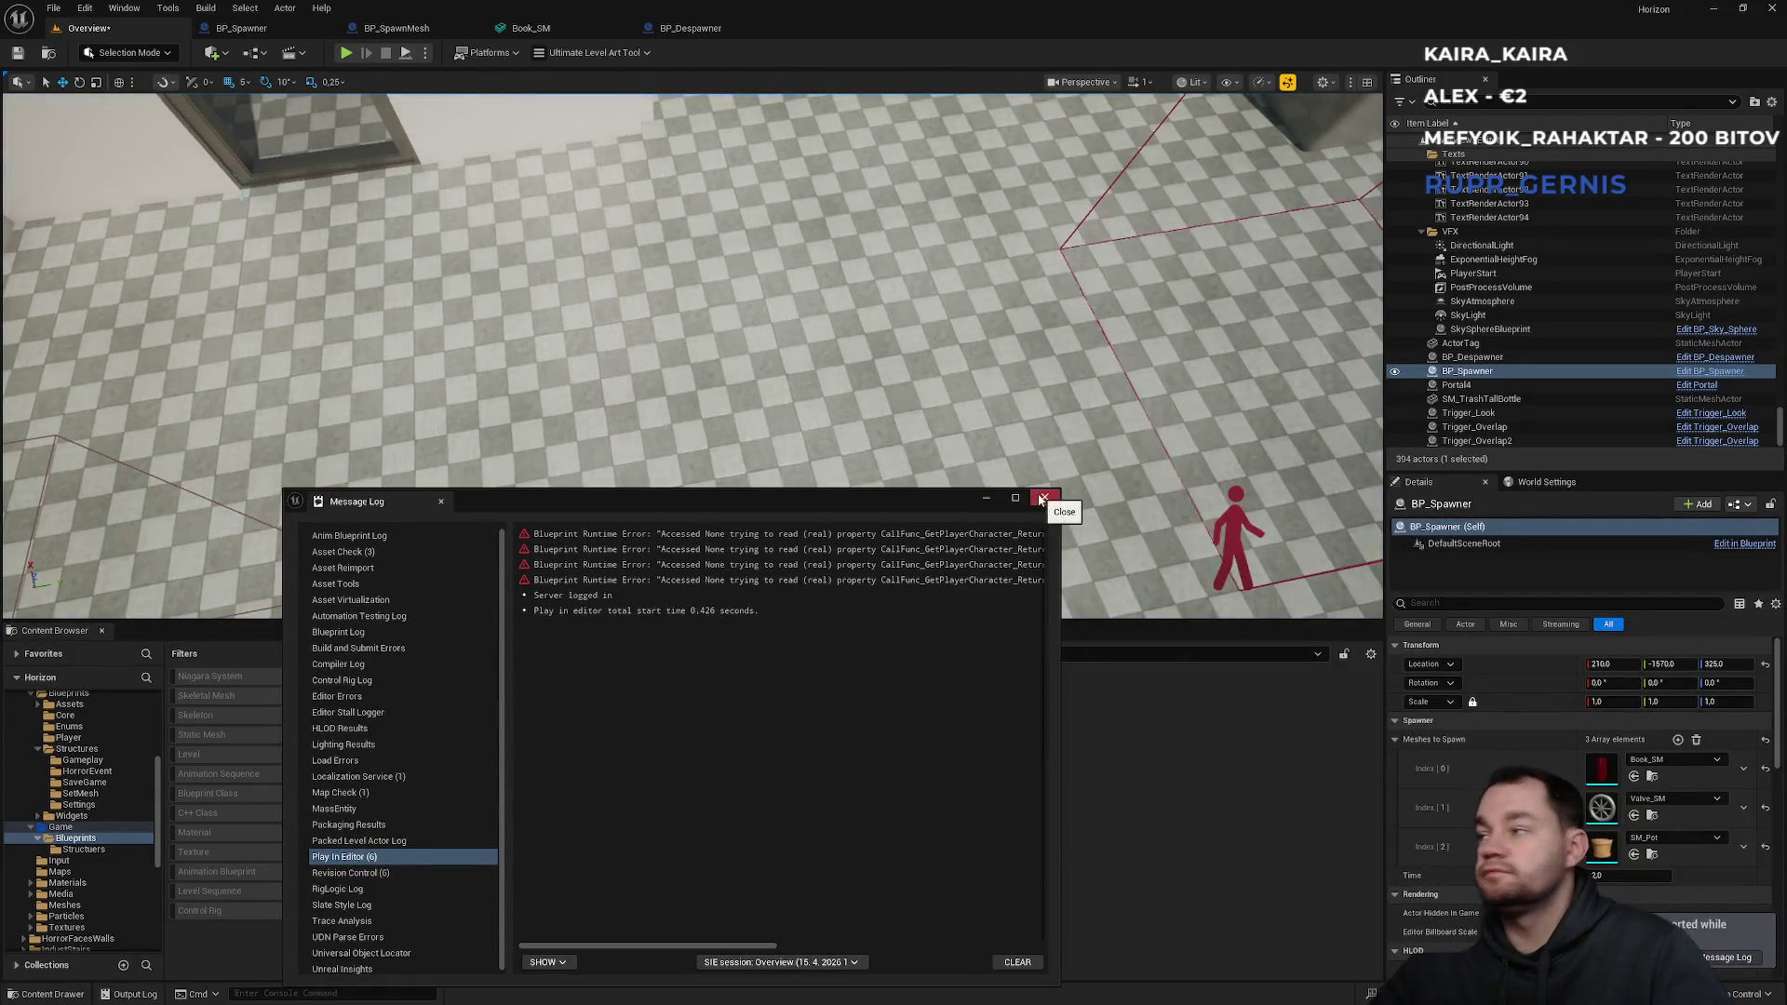
Close the message log, quit the editor, and save the Overview map when prompted.
left_click(1044, 497)
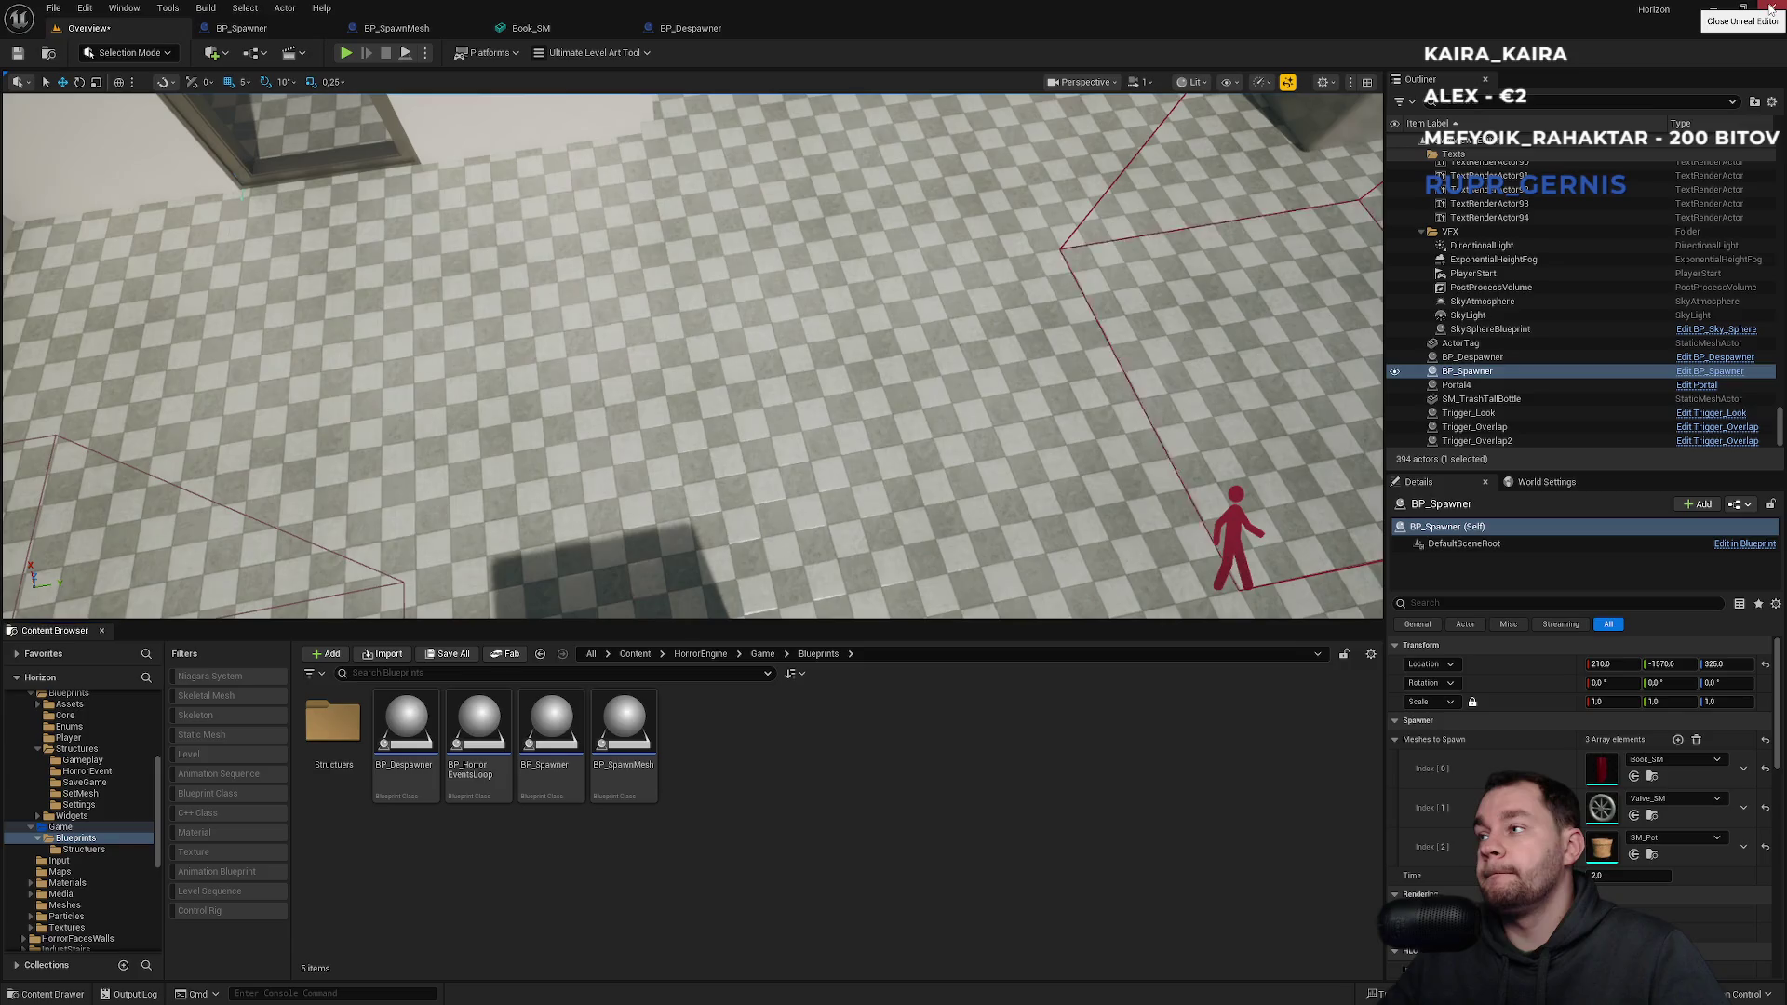
left_click(1770, 8)
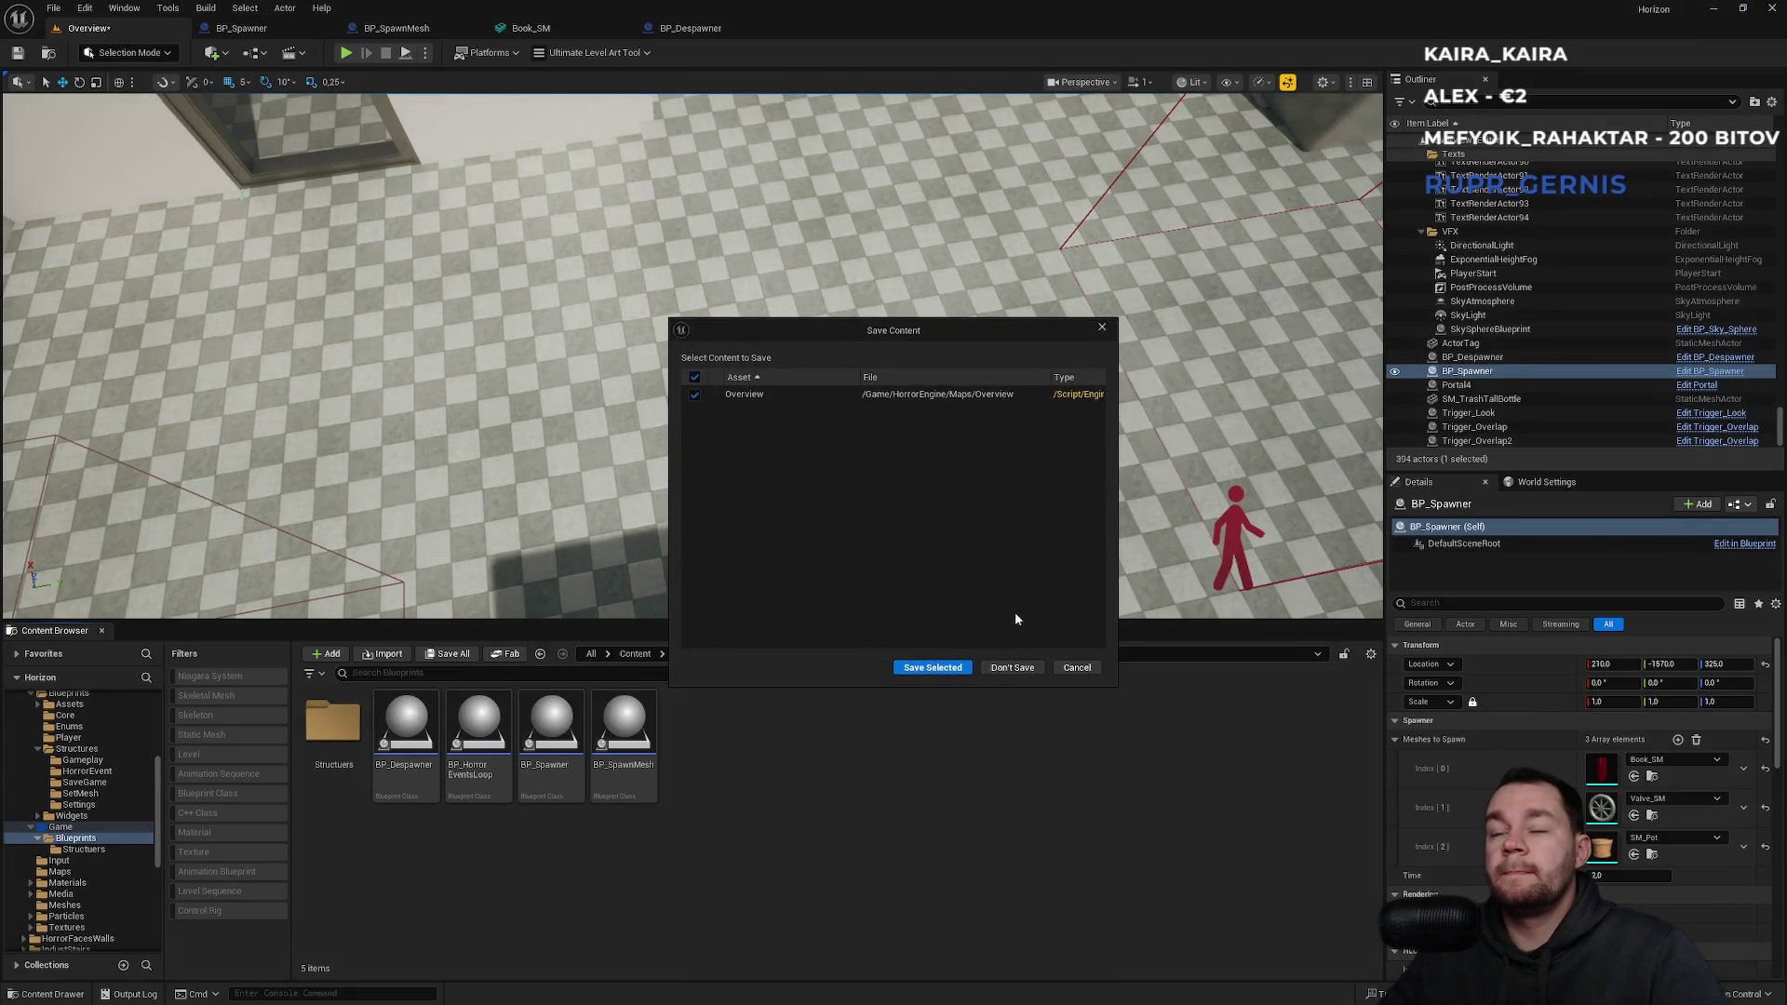
left_click(959, 668)
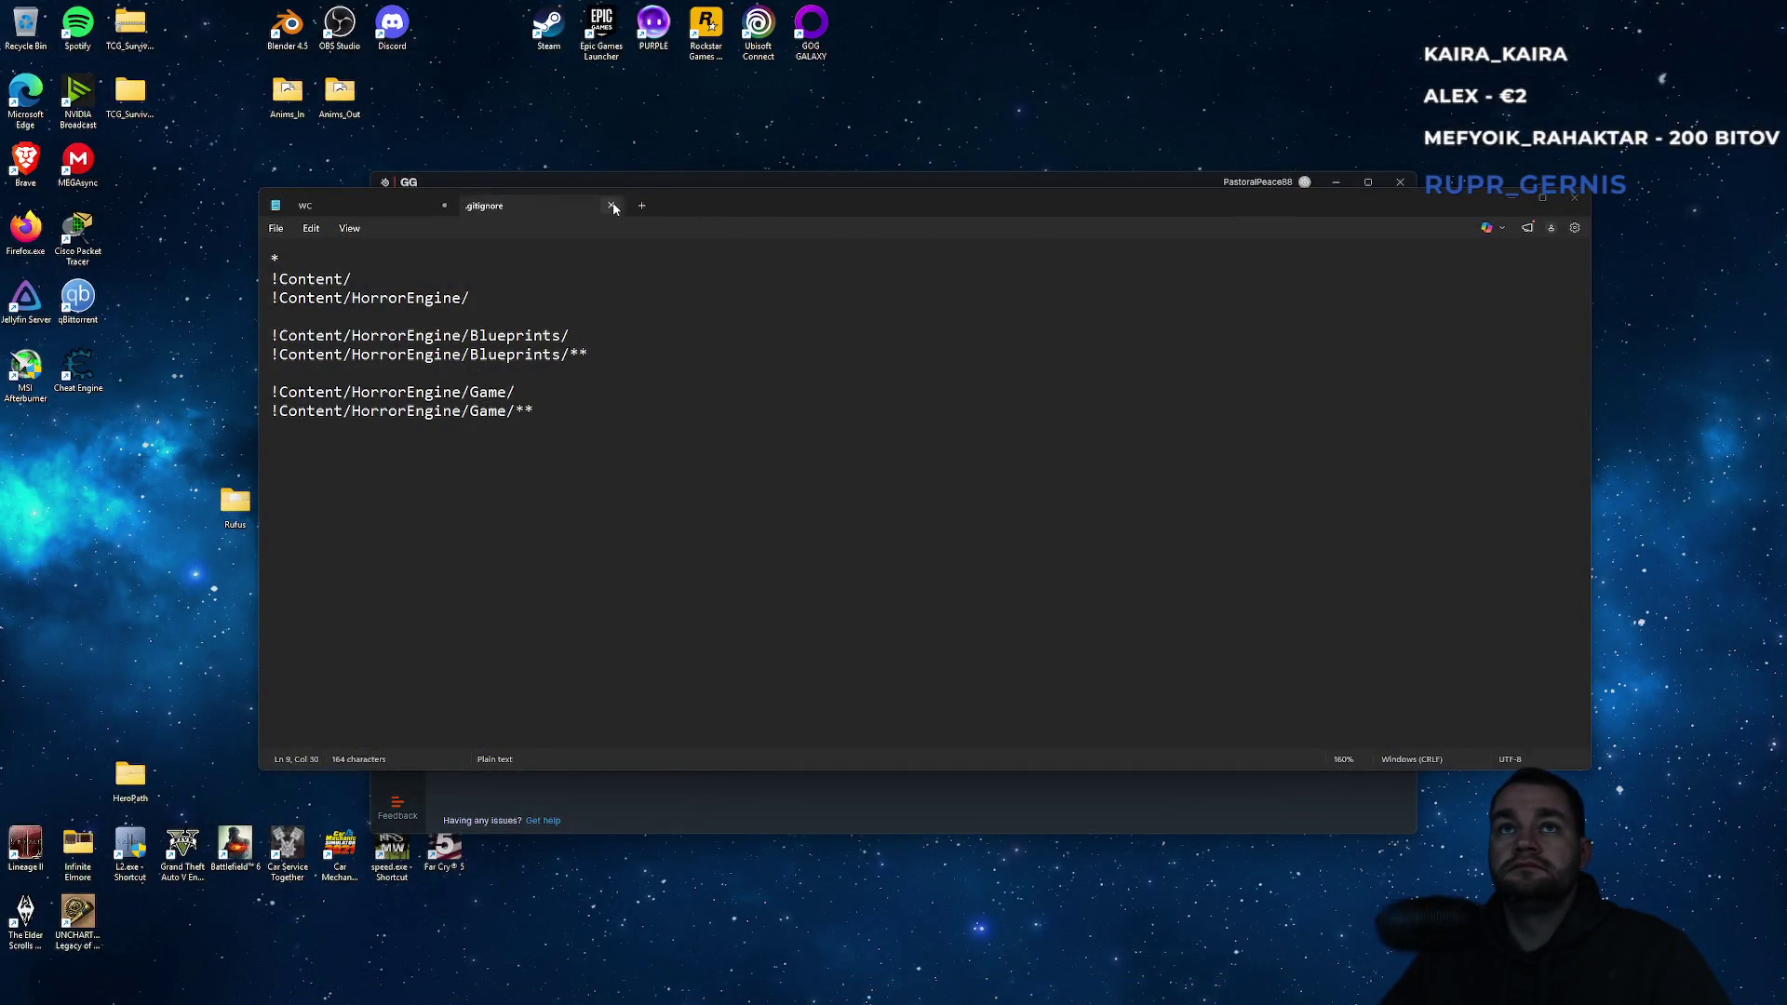
Close the .gitignore tab, minimize Notepad and SteelSeries GG, and close PowerShell.
left_click(611, 205)
left_click(1512, 197)
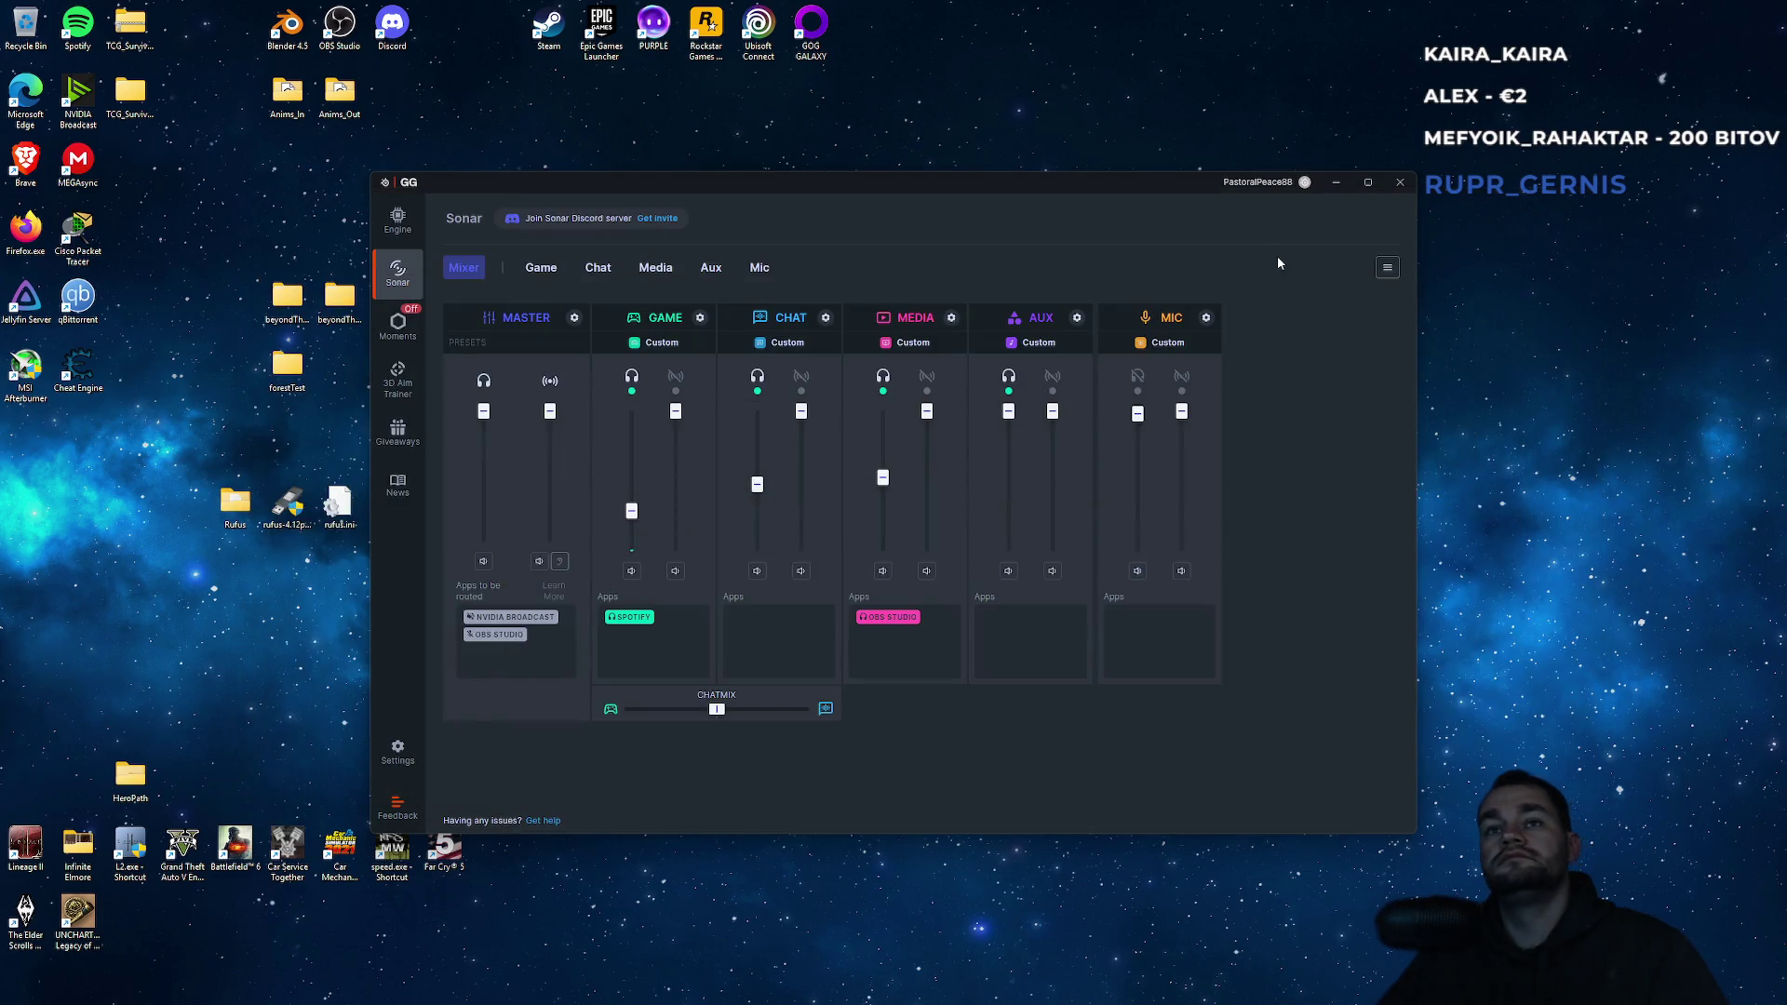
left_click(1337, 184)
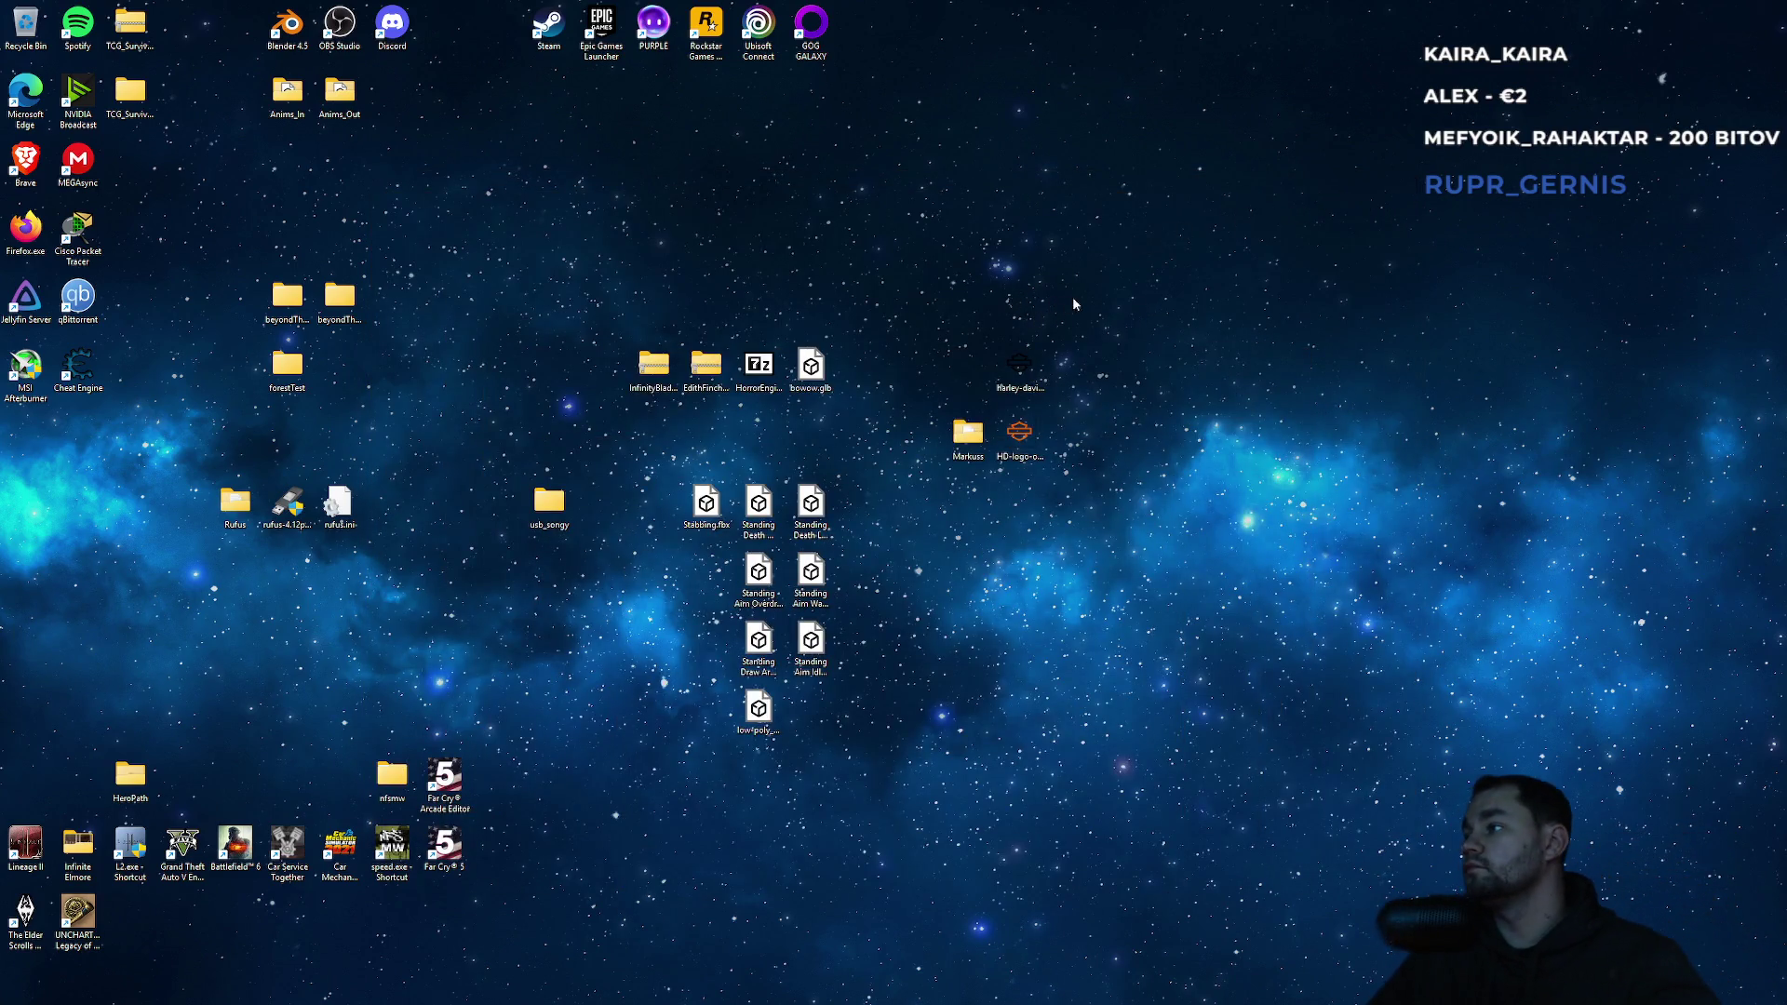
mouse_move(987, 990)
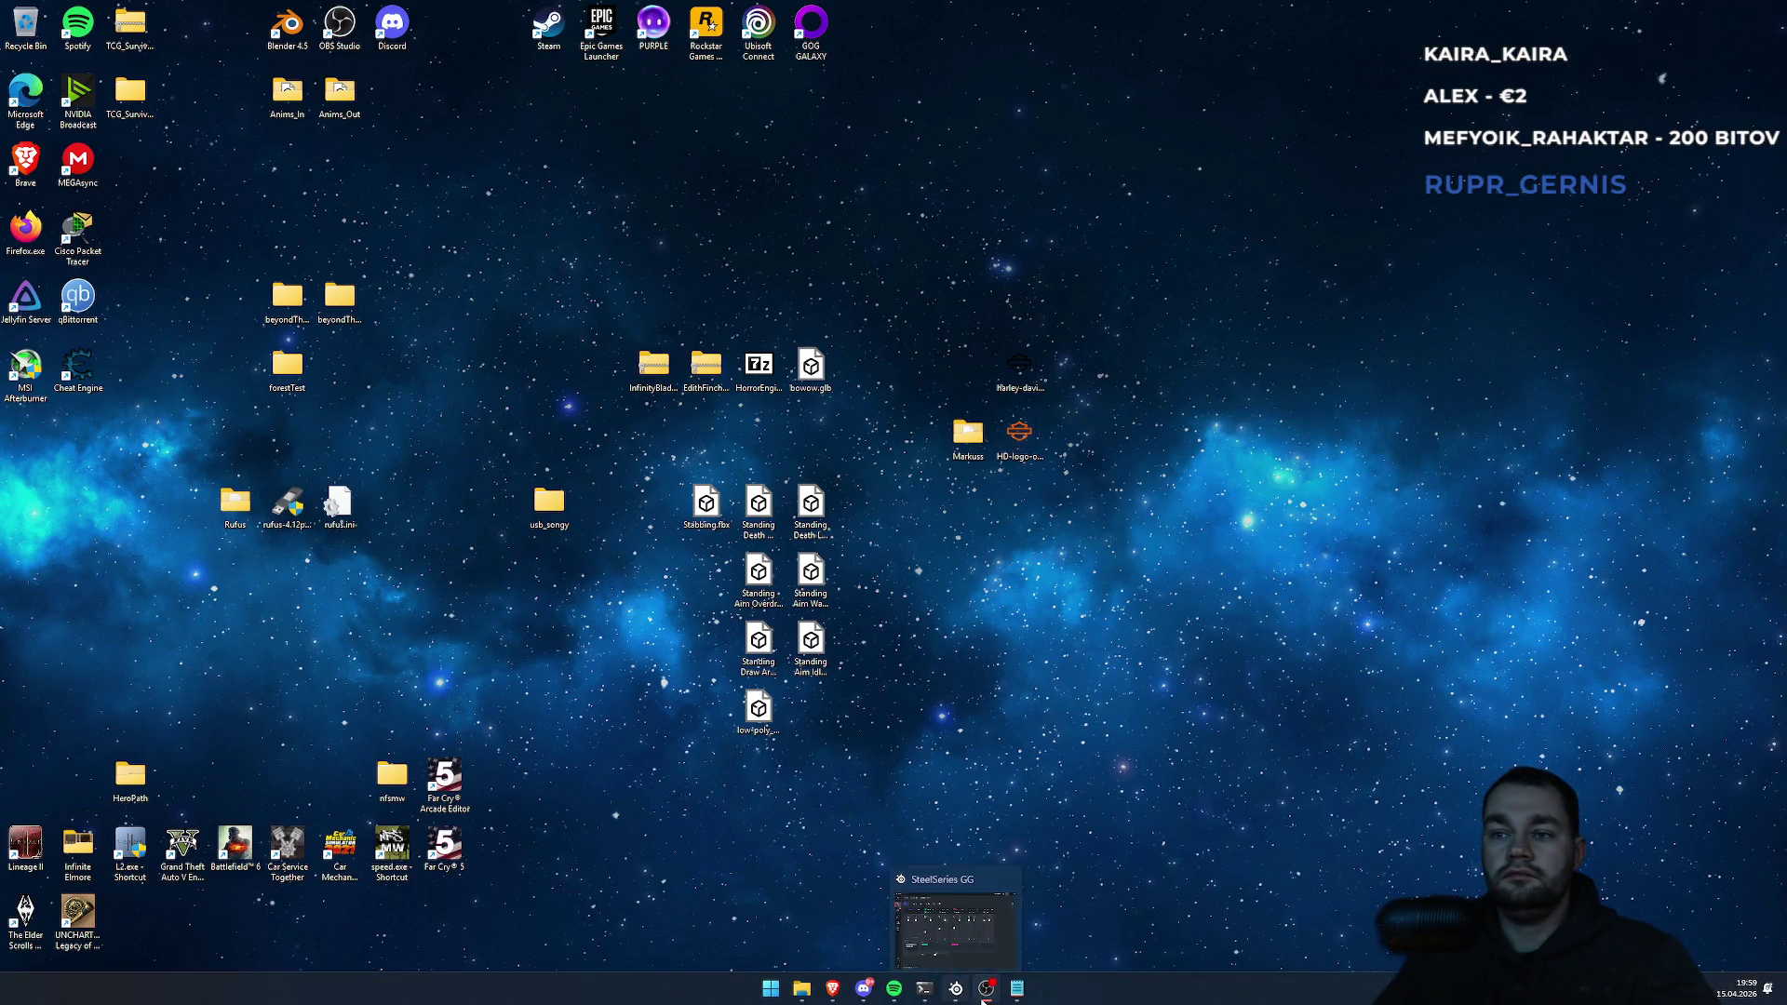
mouse_move(935, 1001)
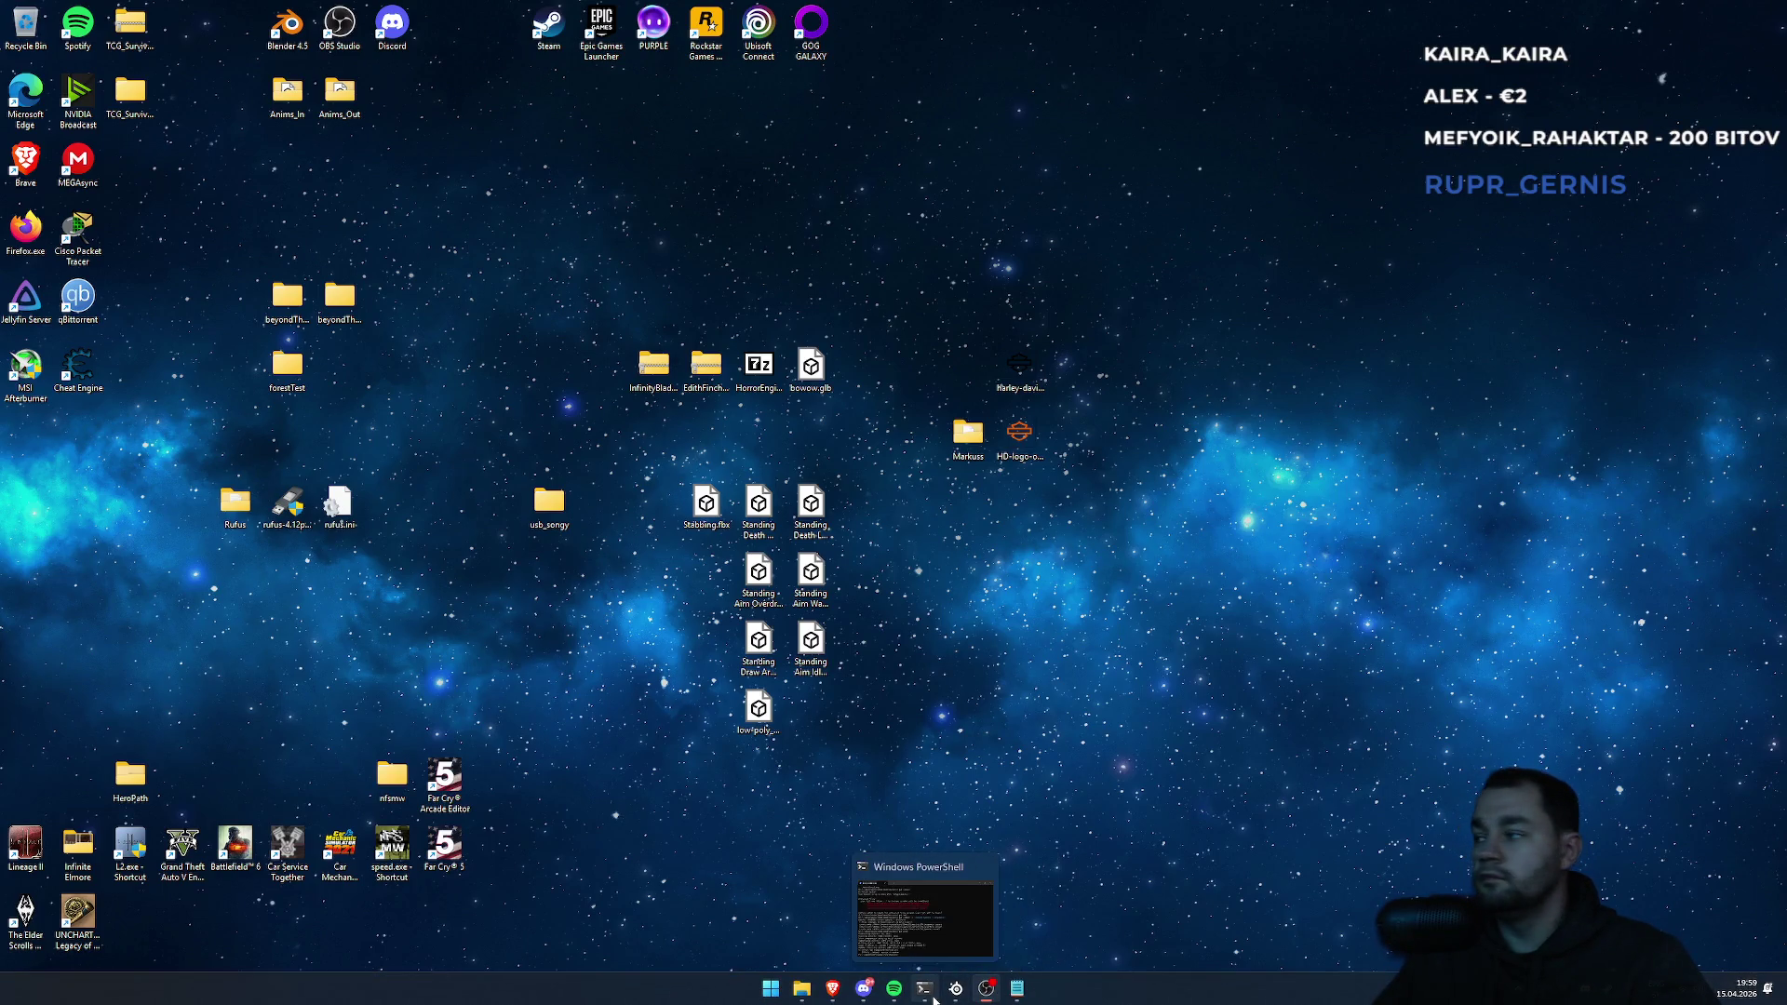
left_click(986, 864)
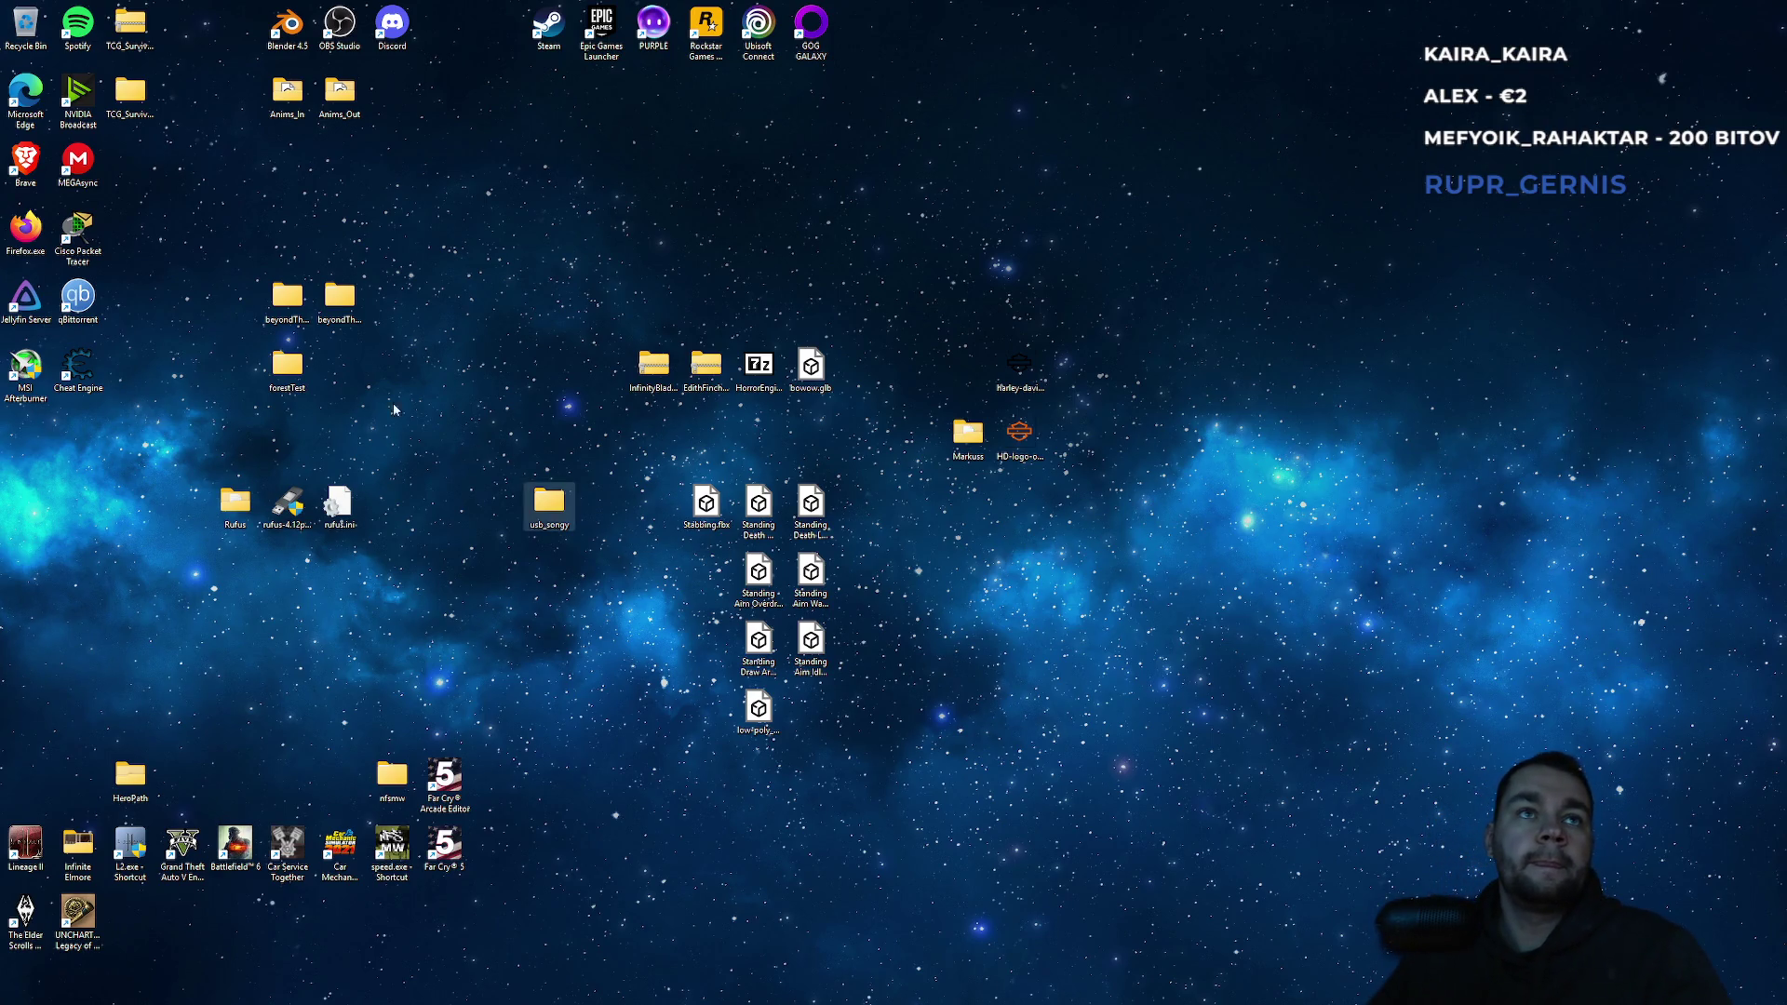
Clear the desktop icon selection and launch the Epic Games Launcher by searching 'epic'.
mouse_move(1037, 874)
left_mouse_down()
mouse_move(254, 245)
mouse_move(204, 239)
left_mouse_up()
mouse_move(195, 247)
left_mouse_down()
mouse_move(762, 937)
mouse_move(1102, 894)
left_mouse_up()
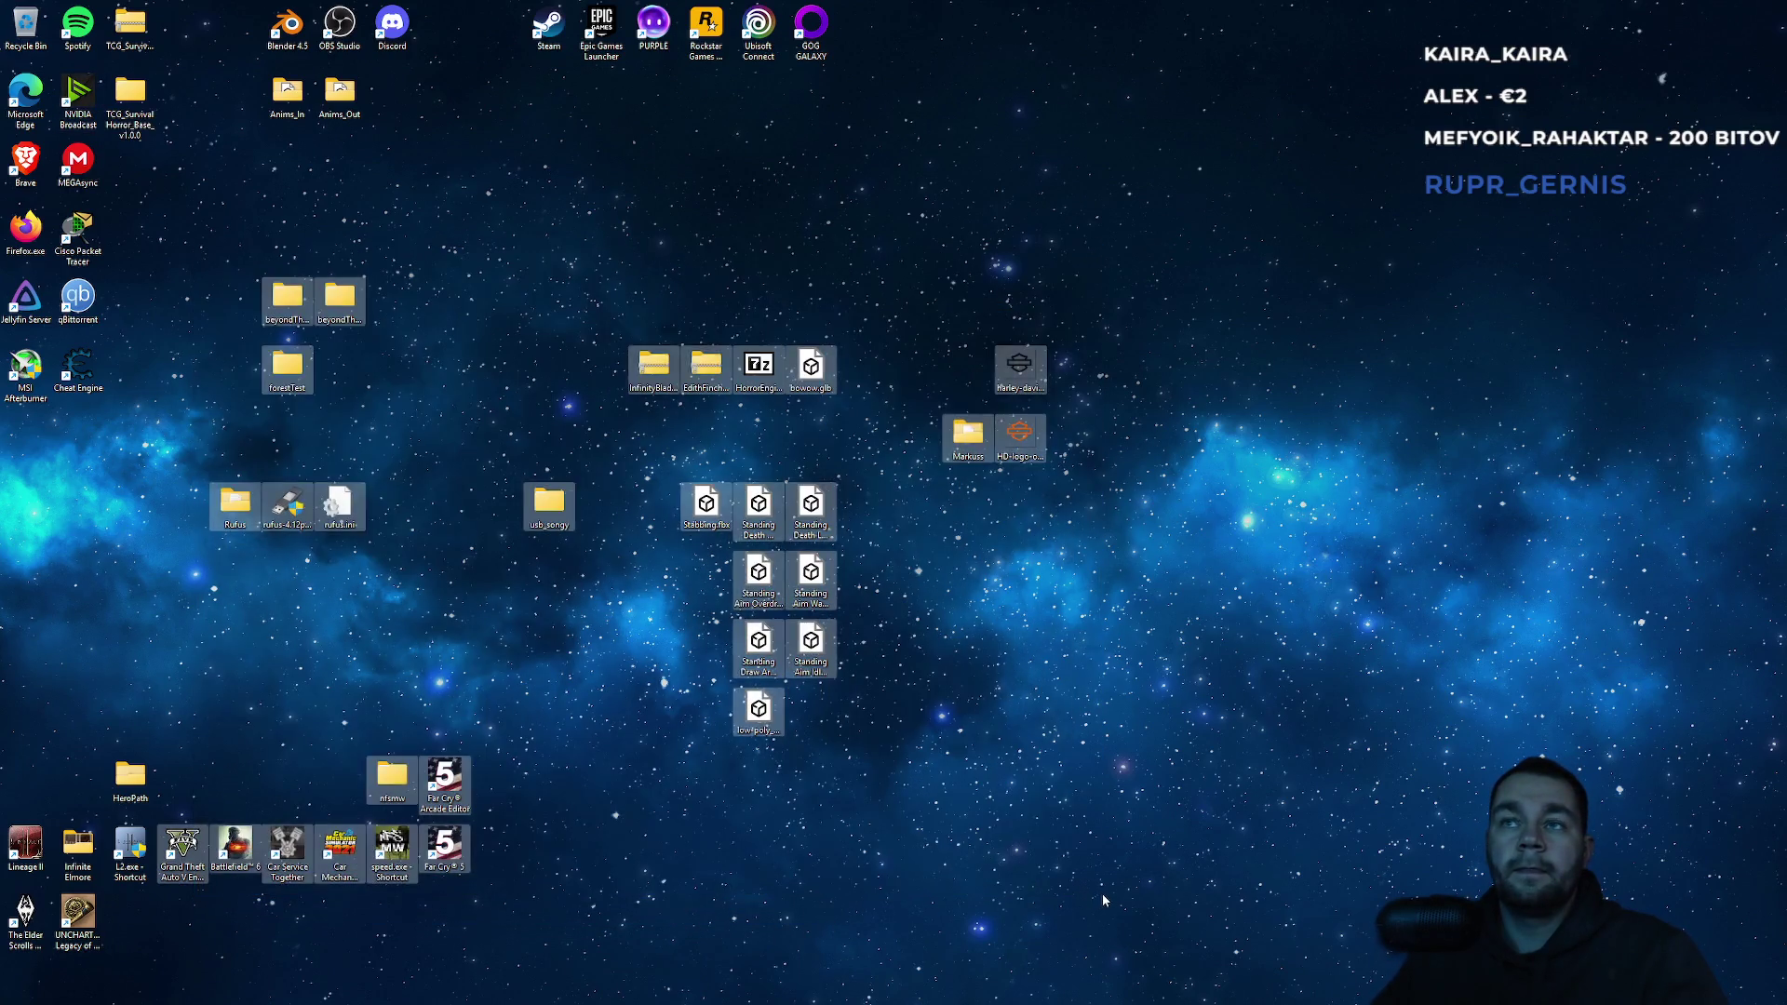
left_click(1102, 893)
mouse_move(974, 994)
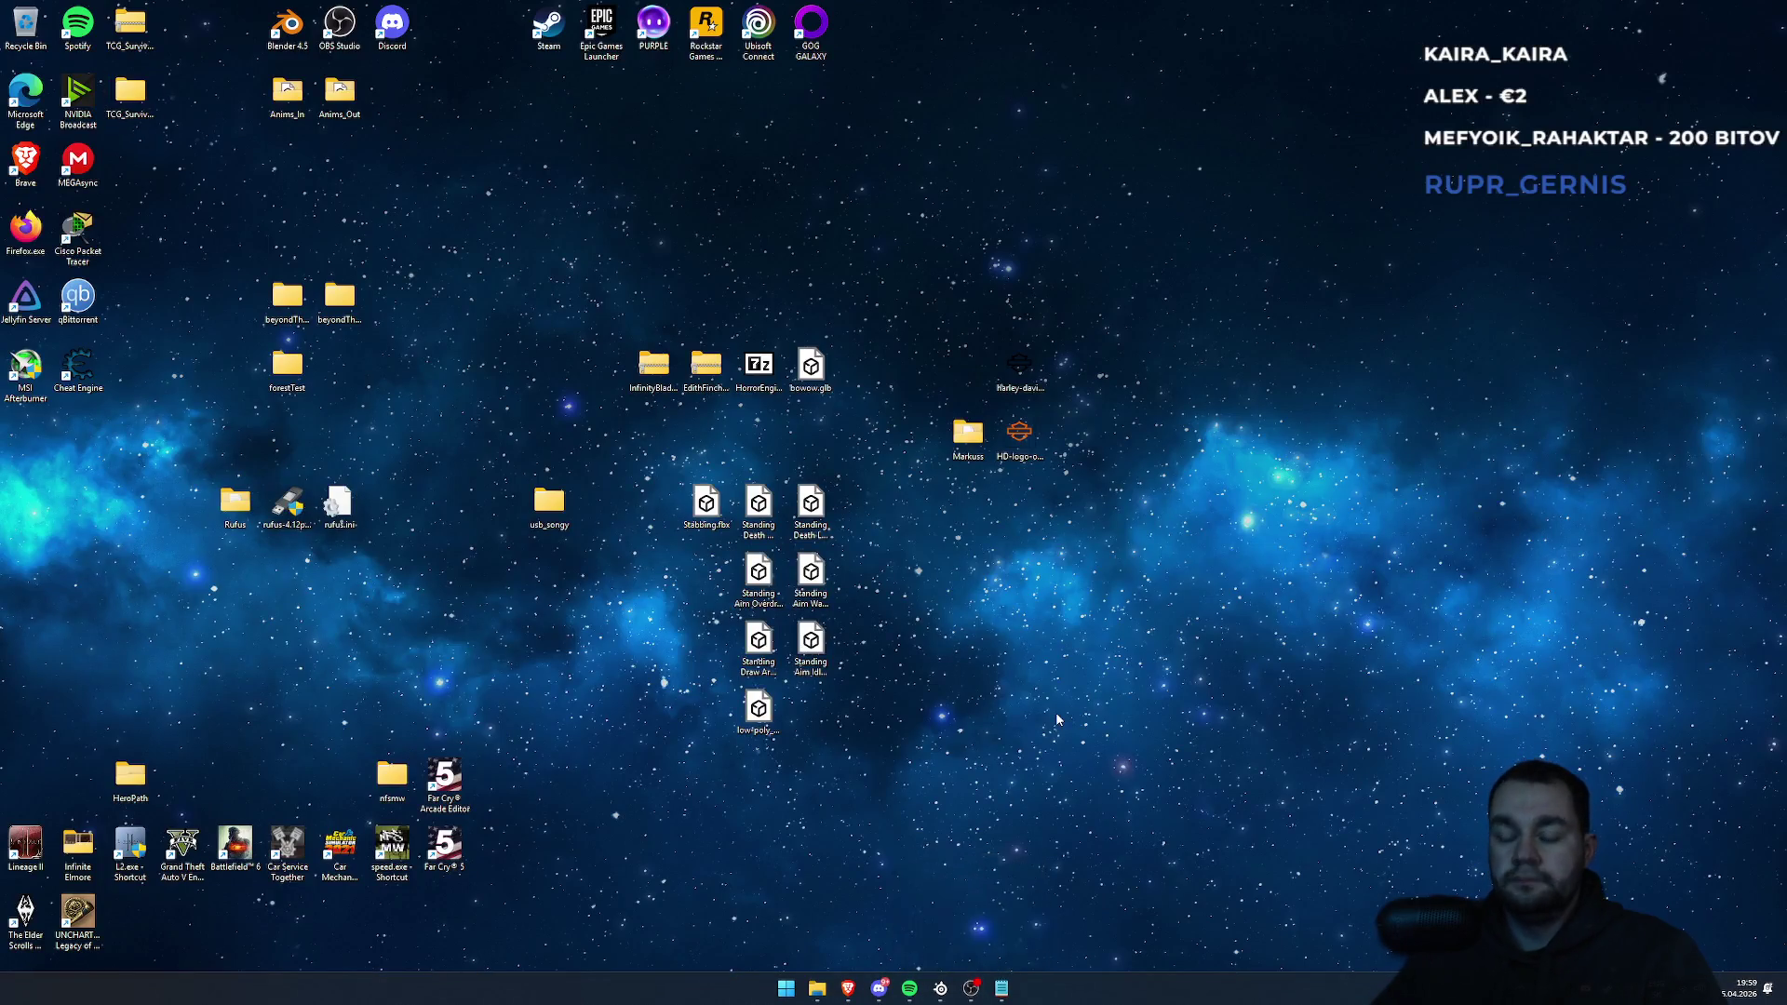
key("super")
type("epic")
key("Return")
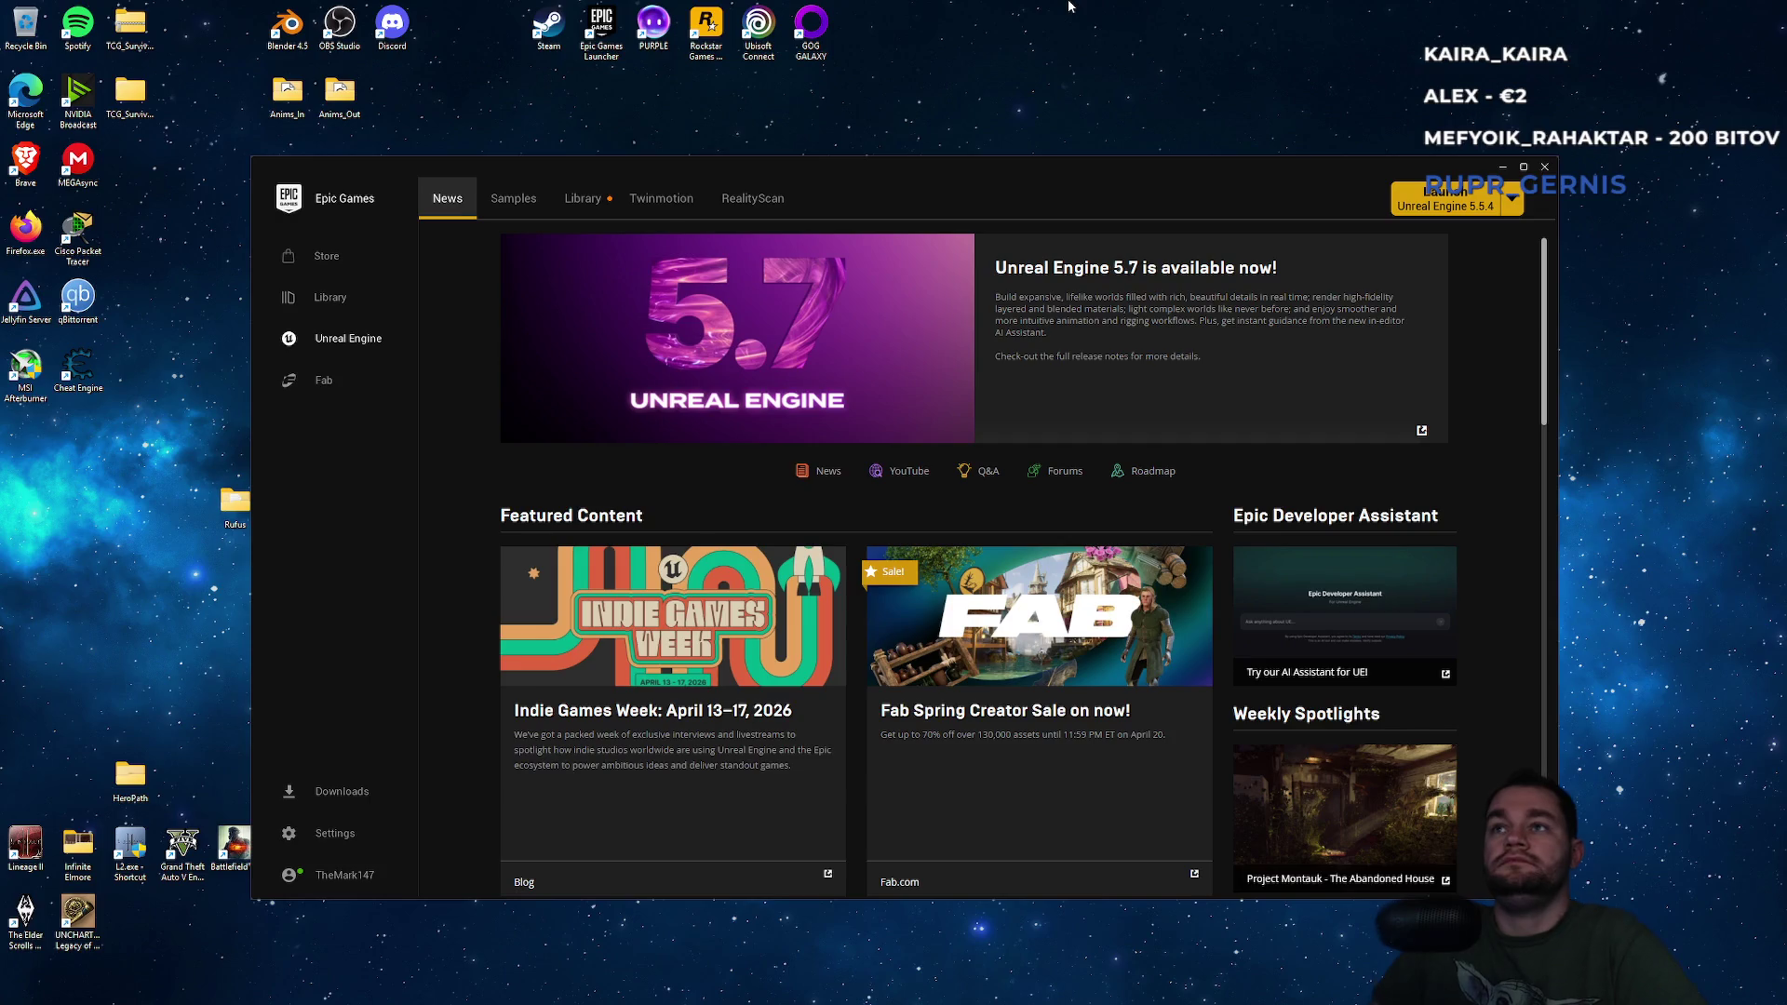
Launch the smartPolyCourse project from the Library tab, then minimize the launcher.
left_click(577, 211)
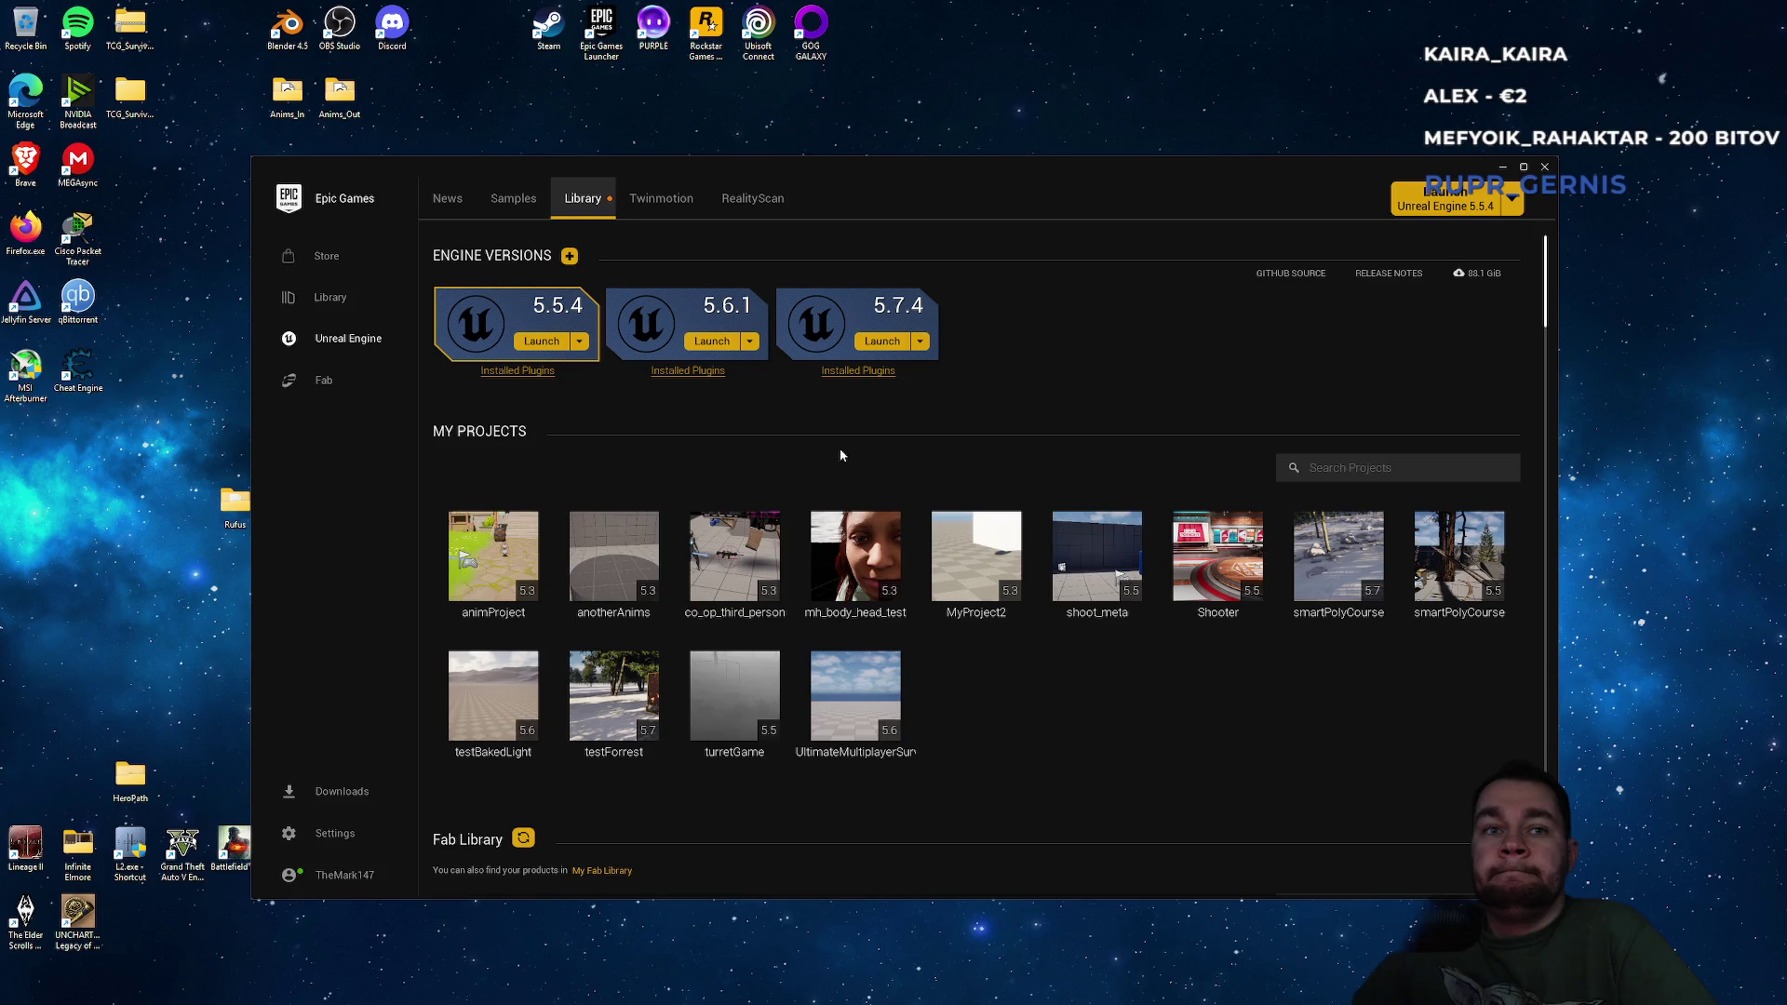
mouse_move(856, 999)
mouse_move(797, 1000)
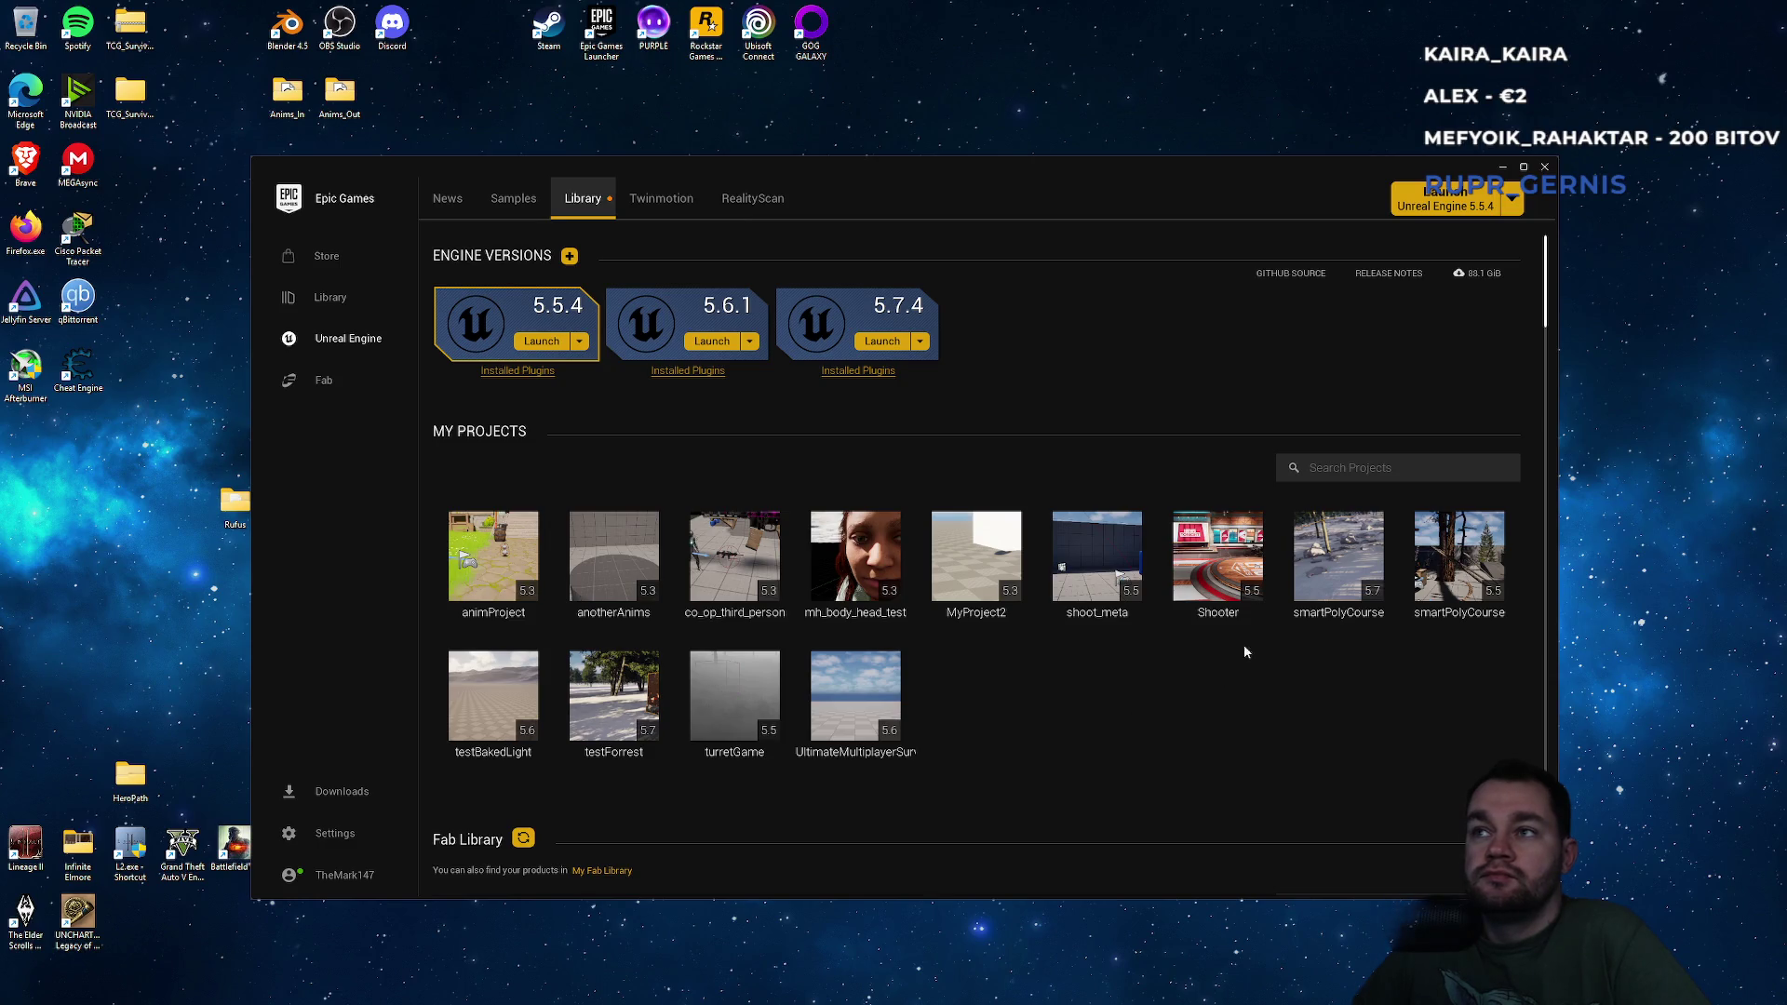
double_click(1325, 596)
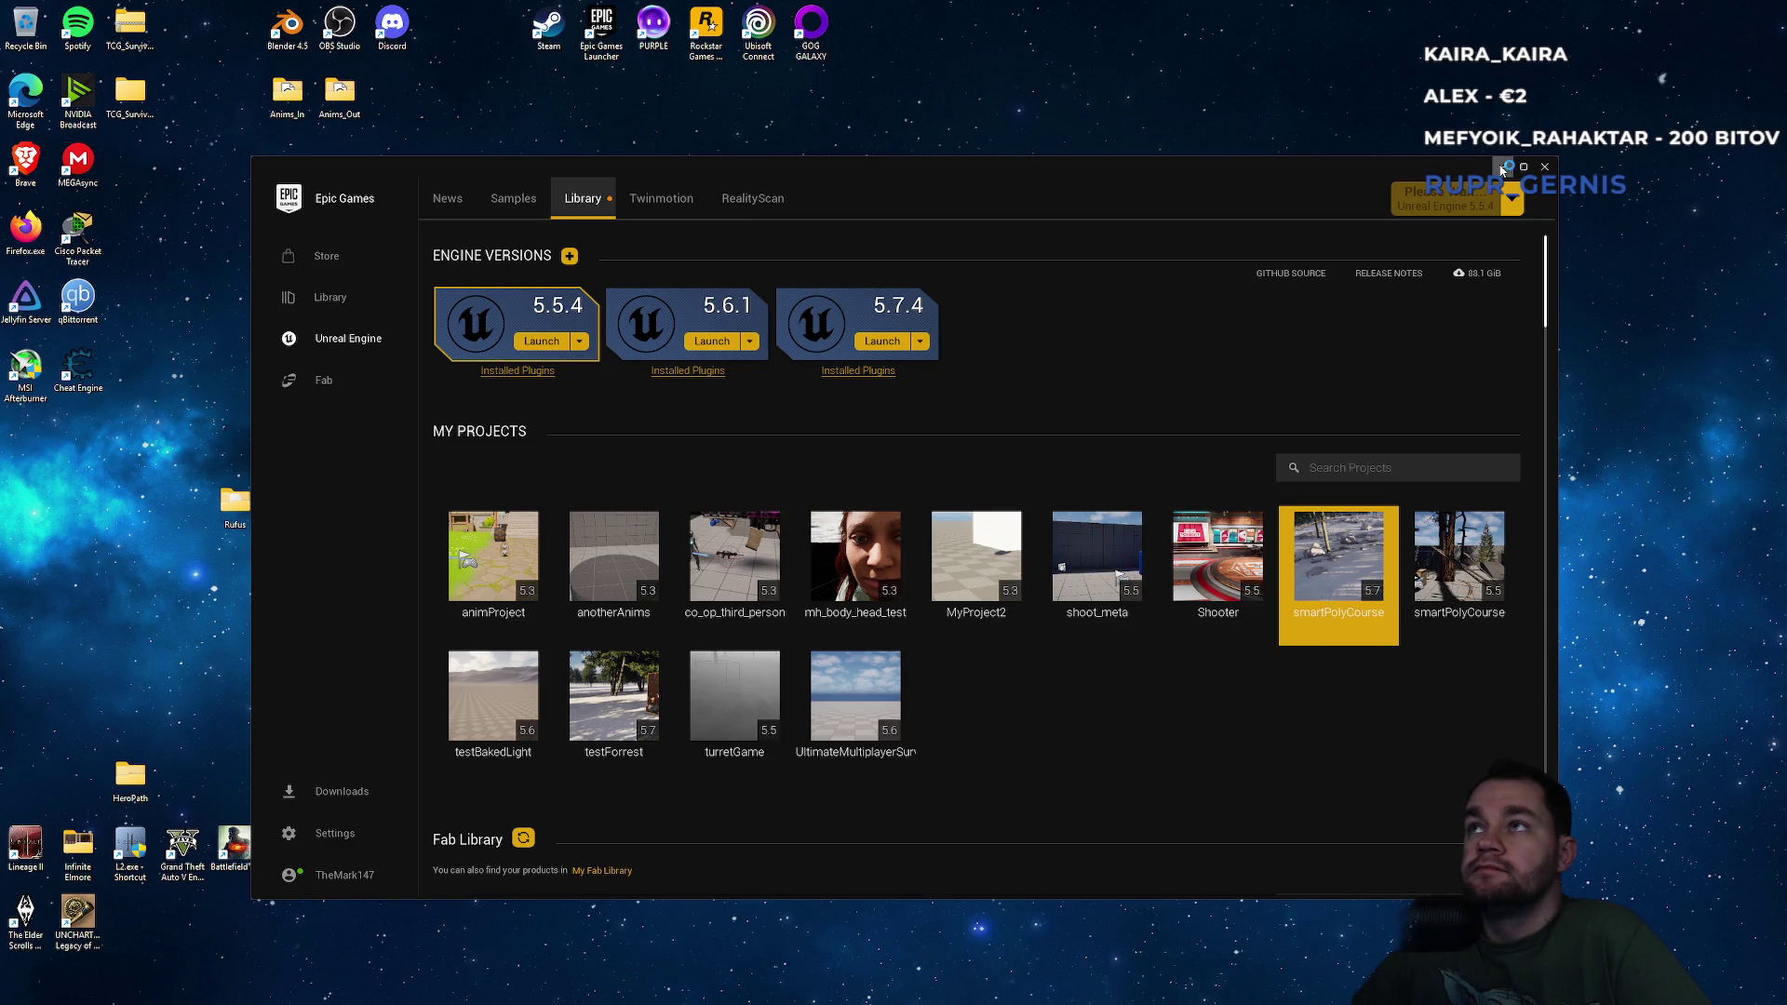
left_click(1502, 166)
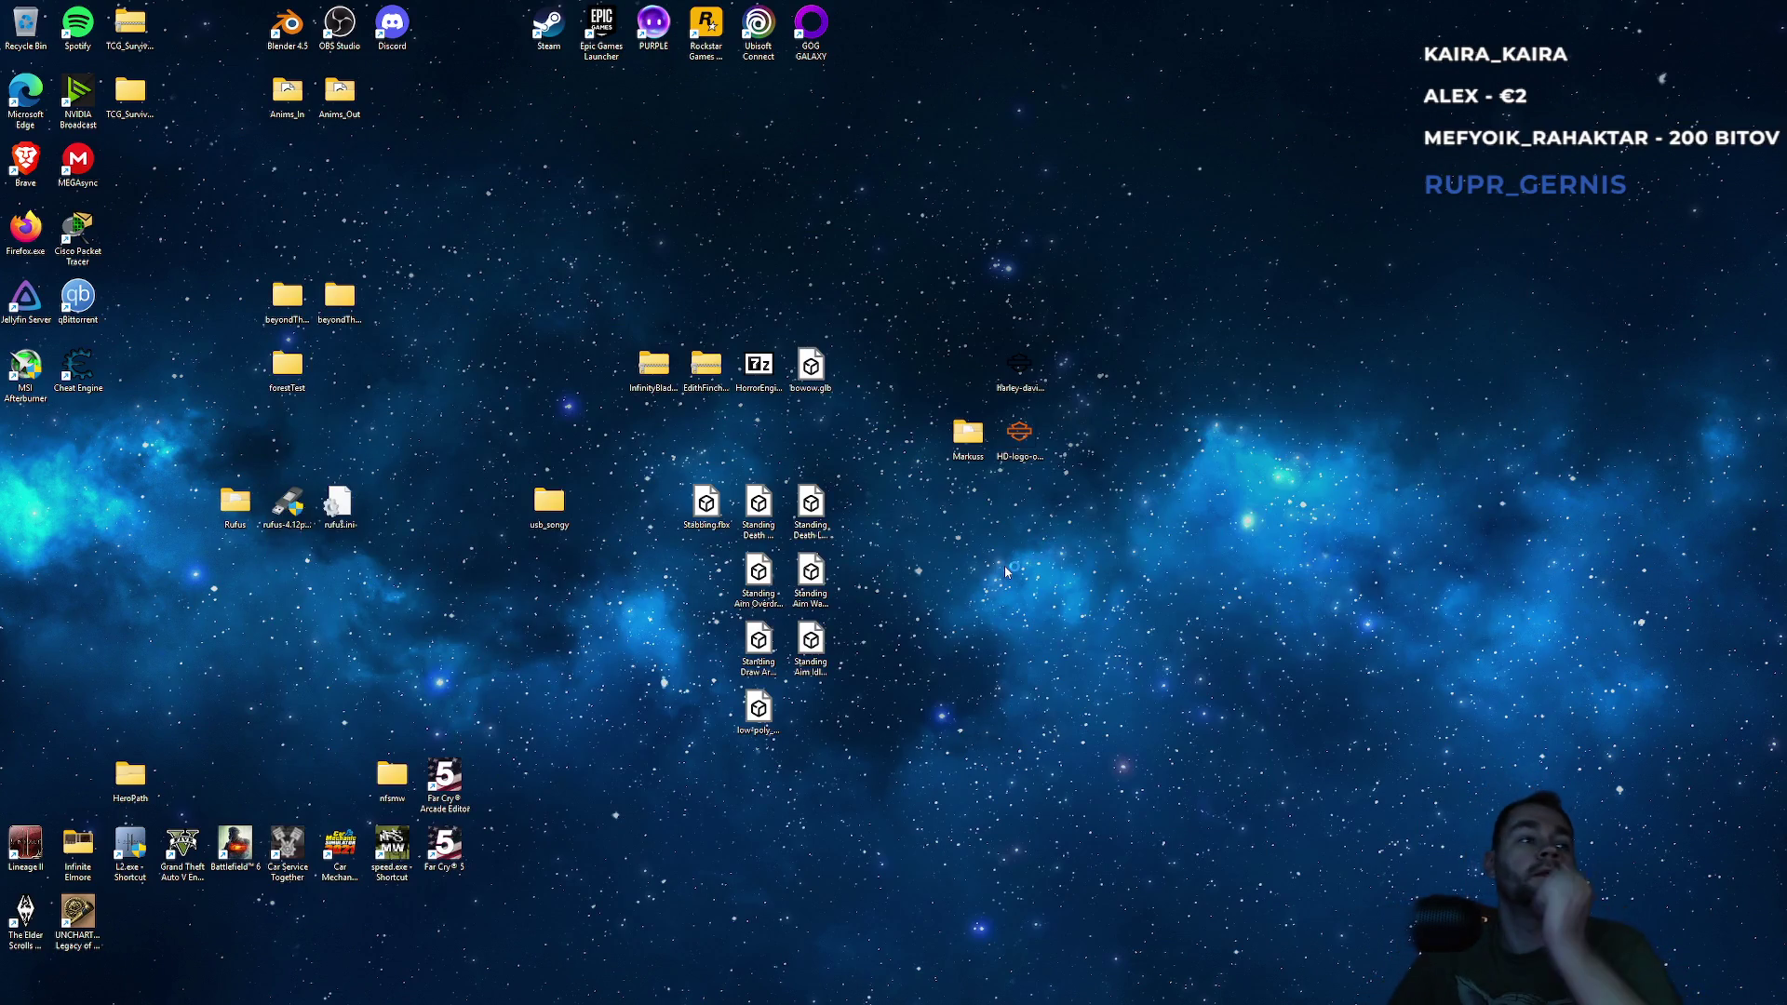
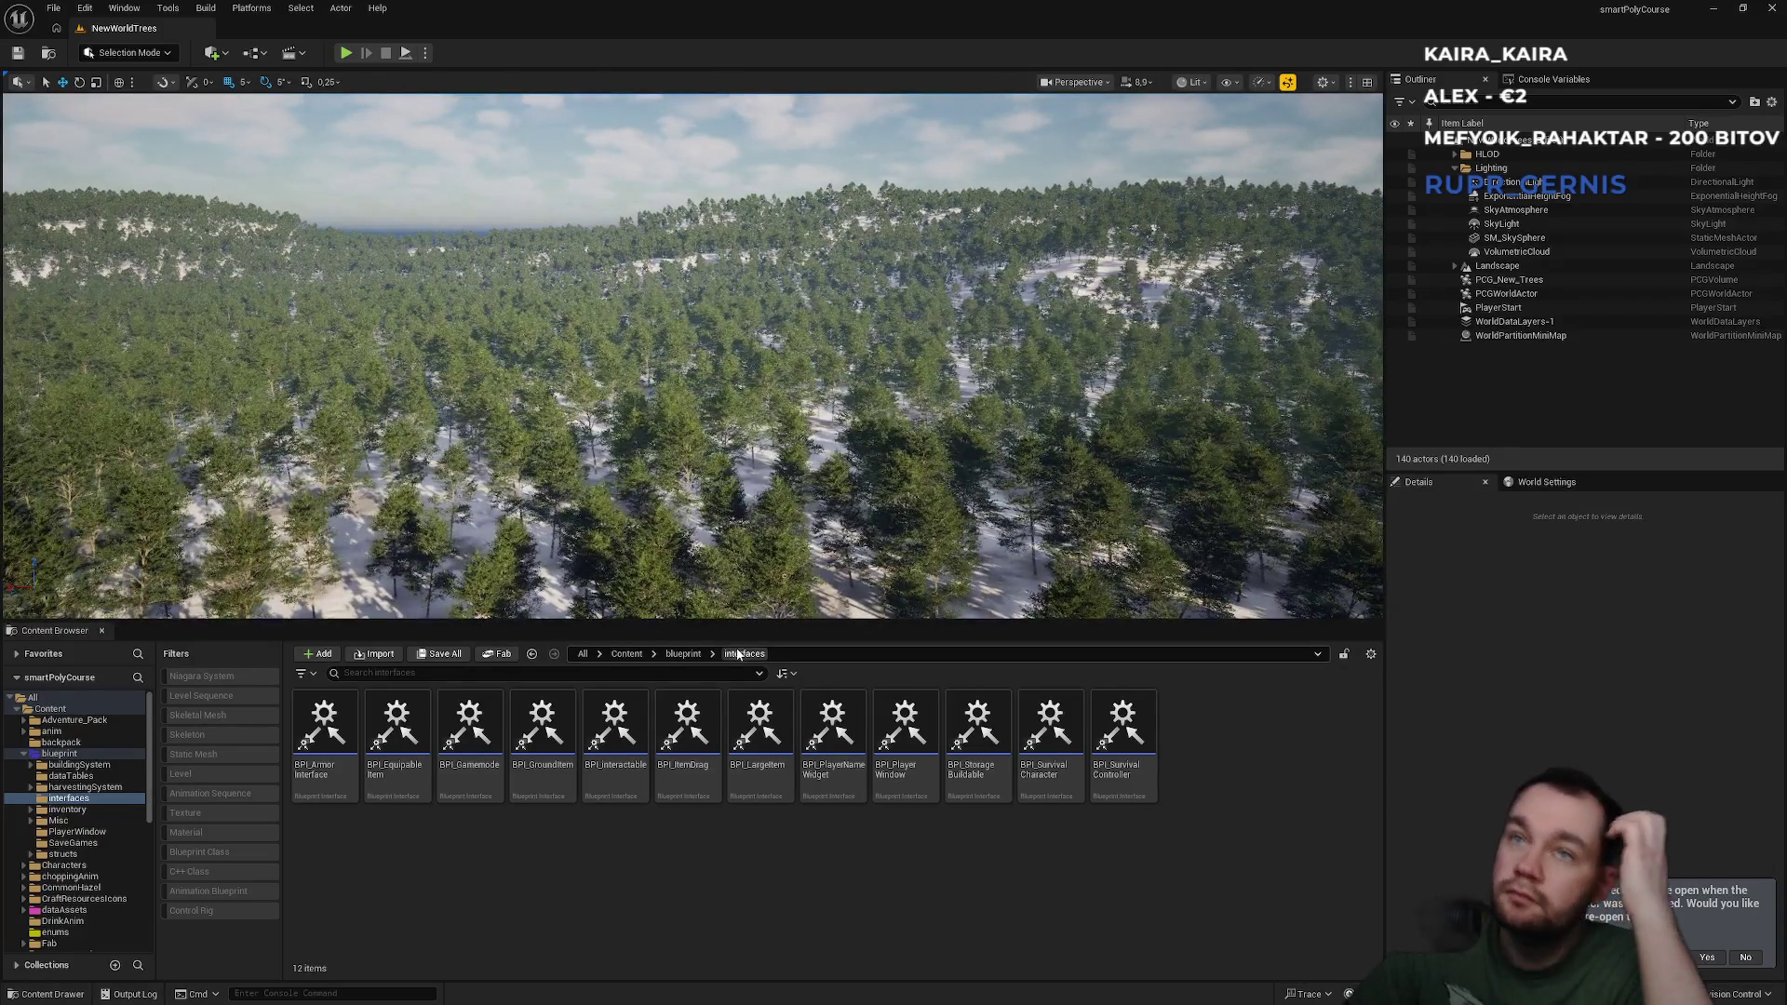
Leave the interfaces folder for the top-level Content folder and scroll down its asset grid.
left_click(626, 654)
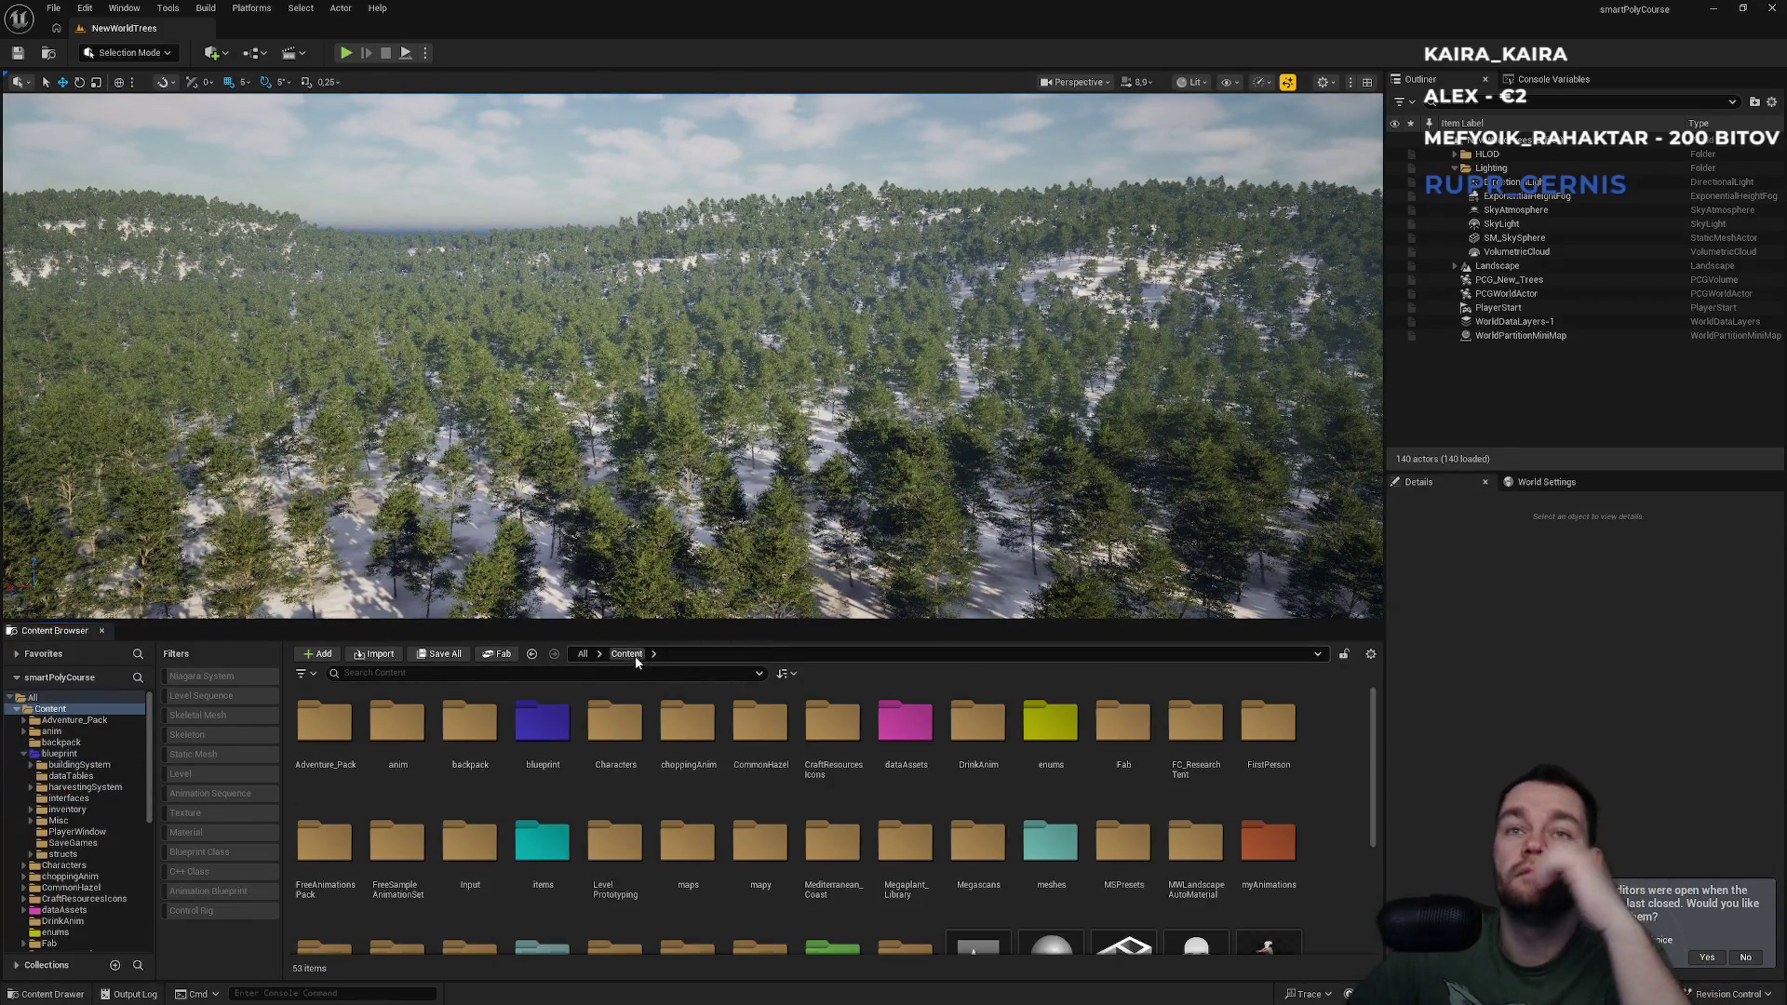
scroll(912, 837, "down", 2)
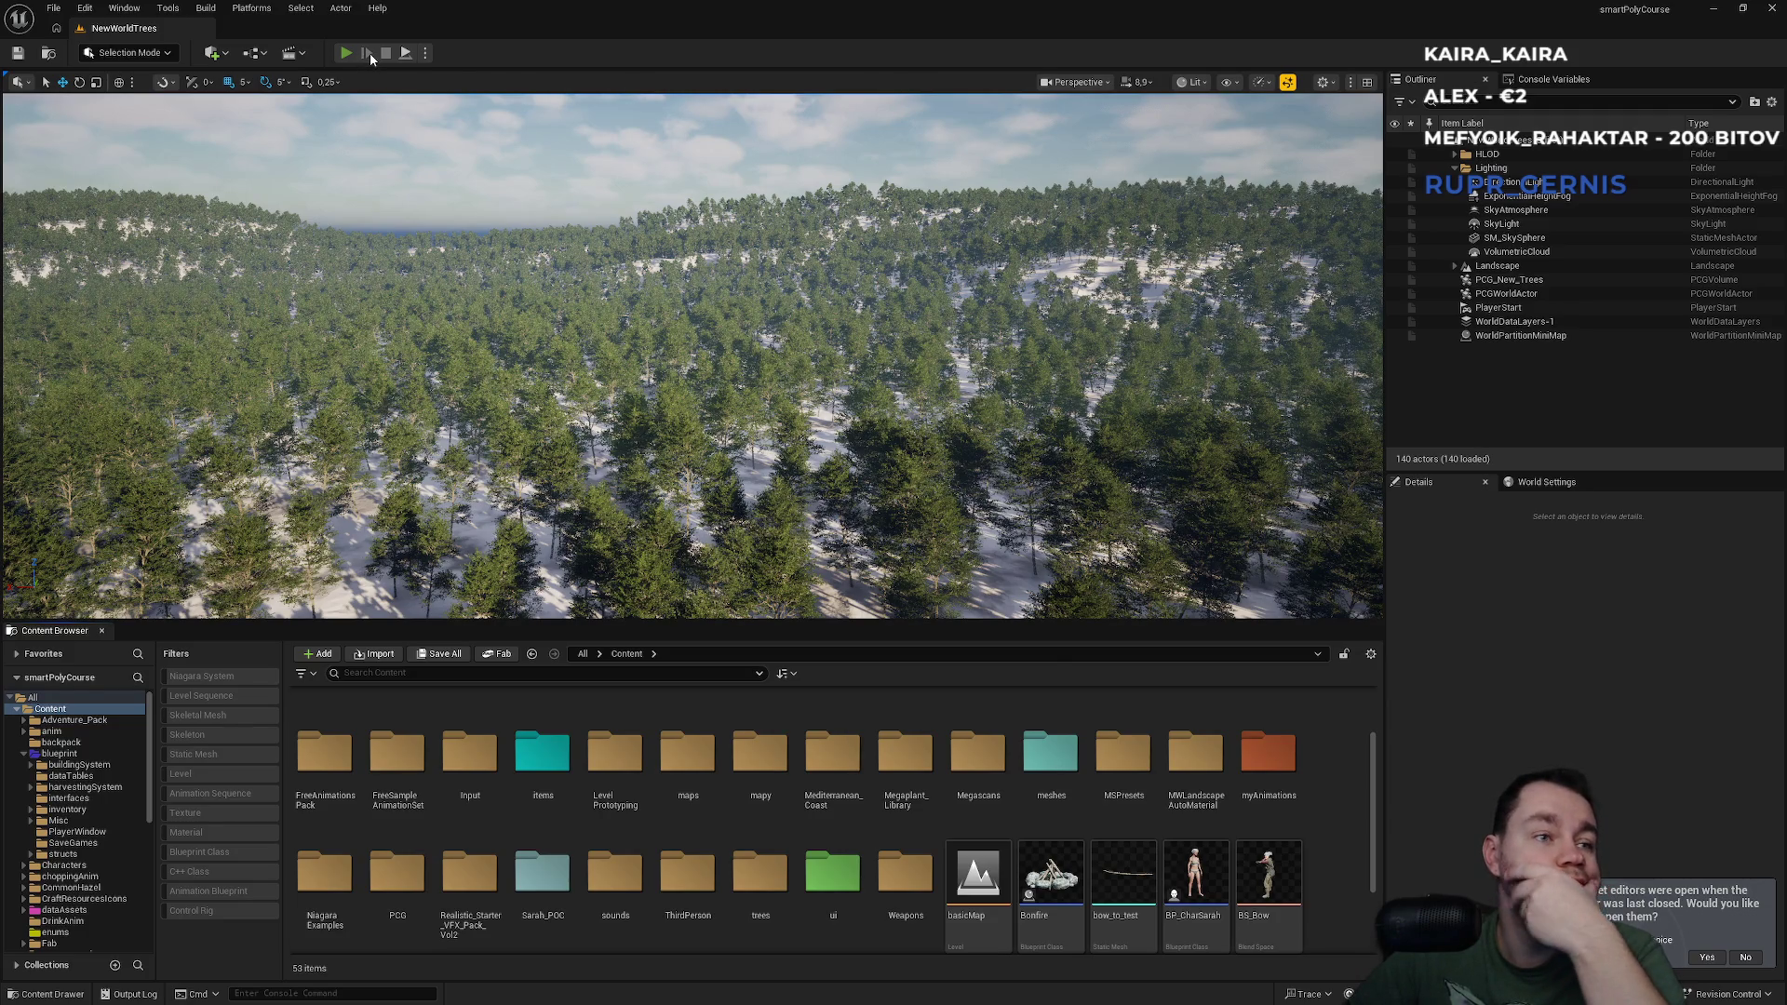
Start a Play-in-editor session, dismiss the Message Log and give the game mouse control.
left_click(345, 53)
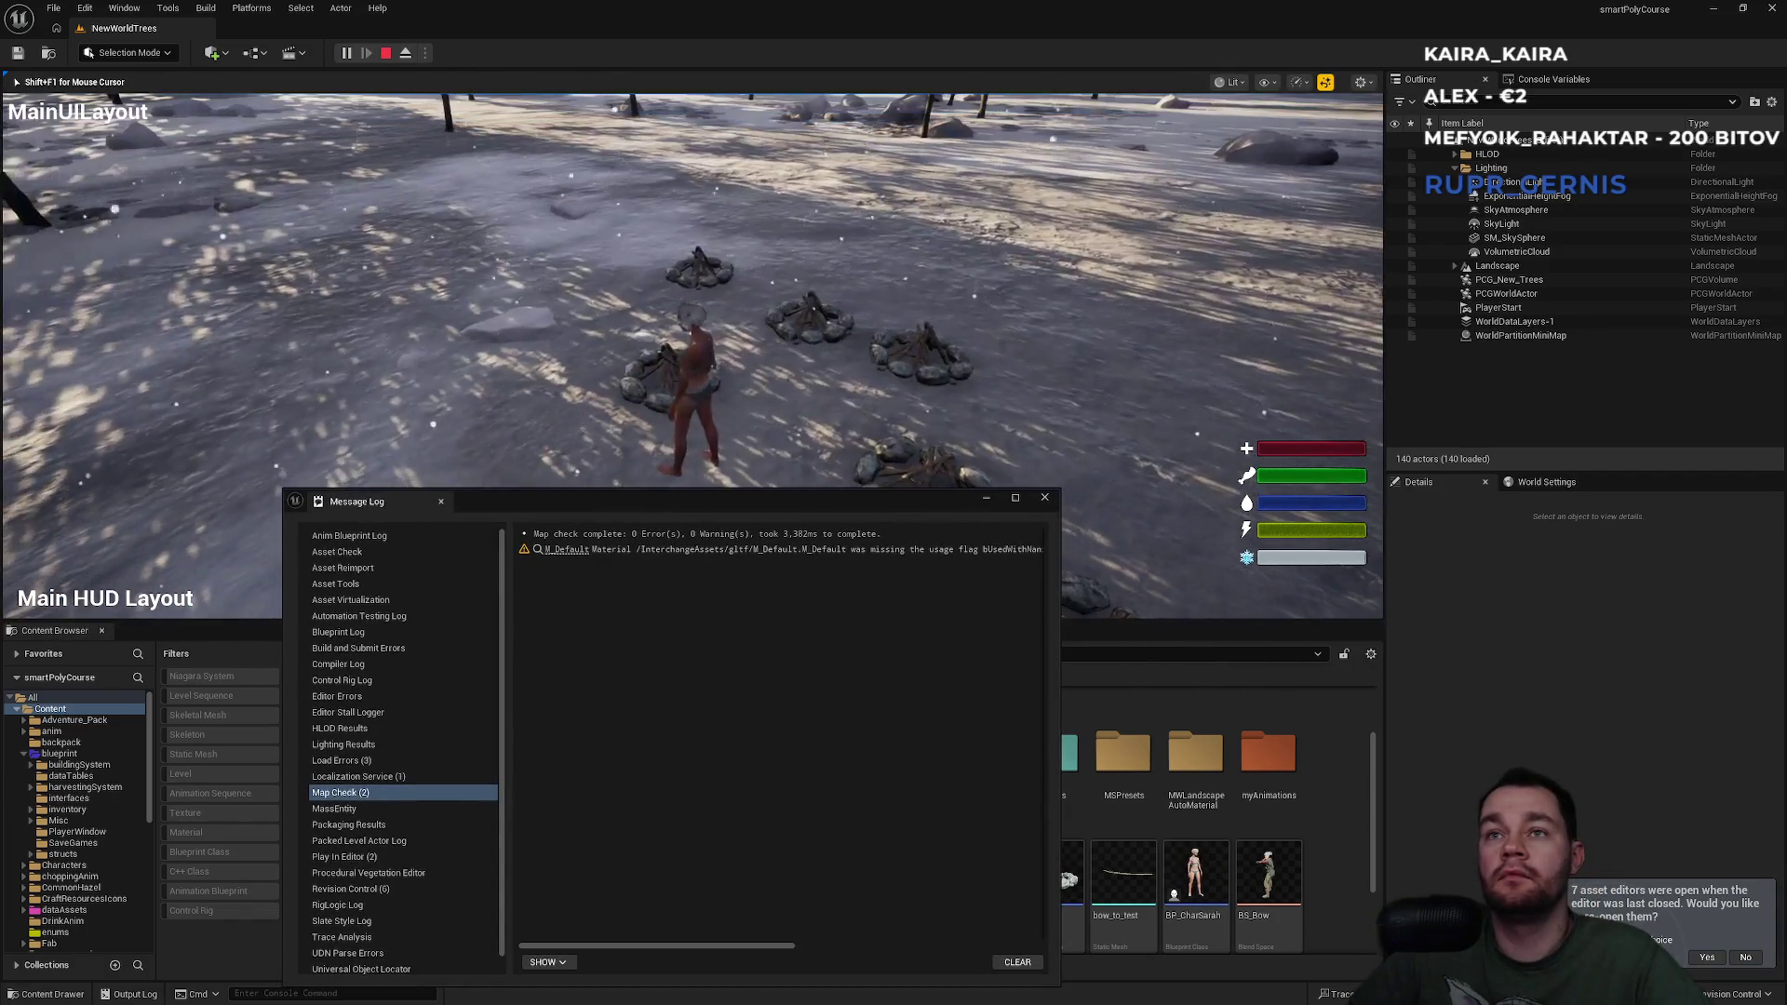
key("super")
key("super")
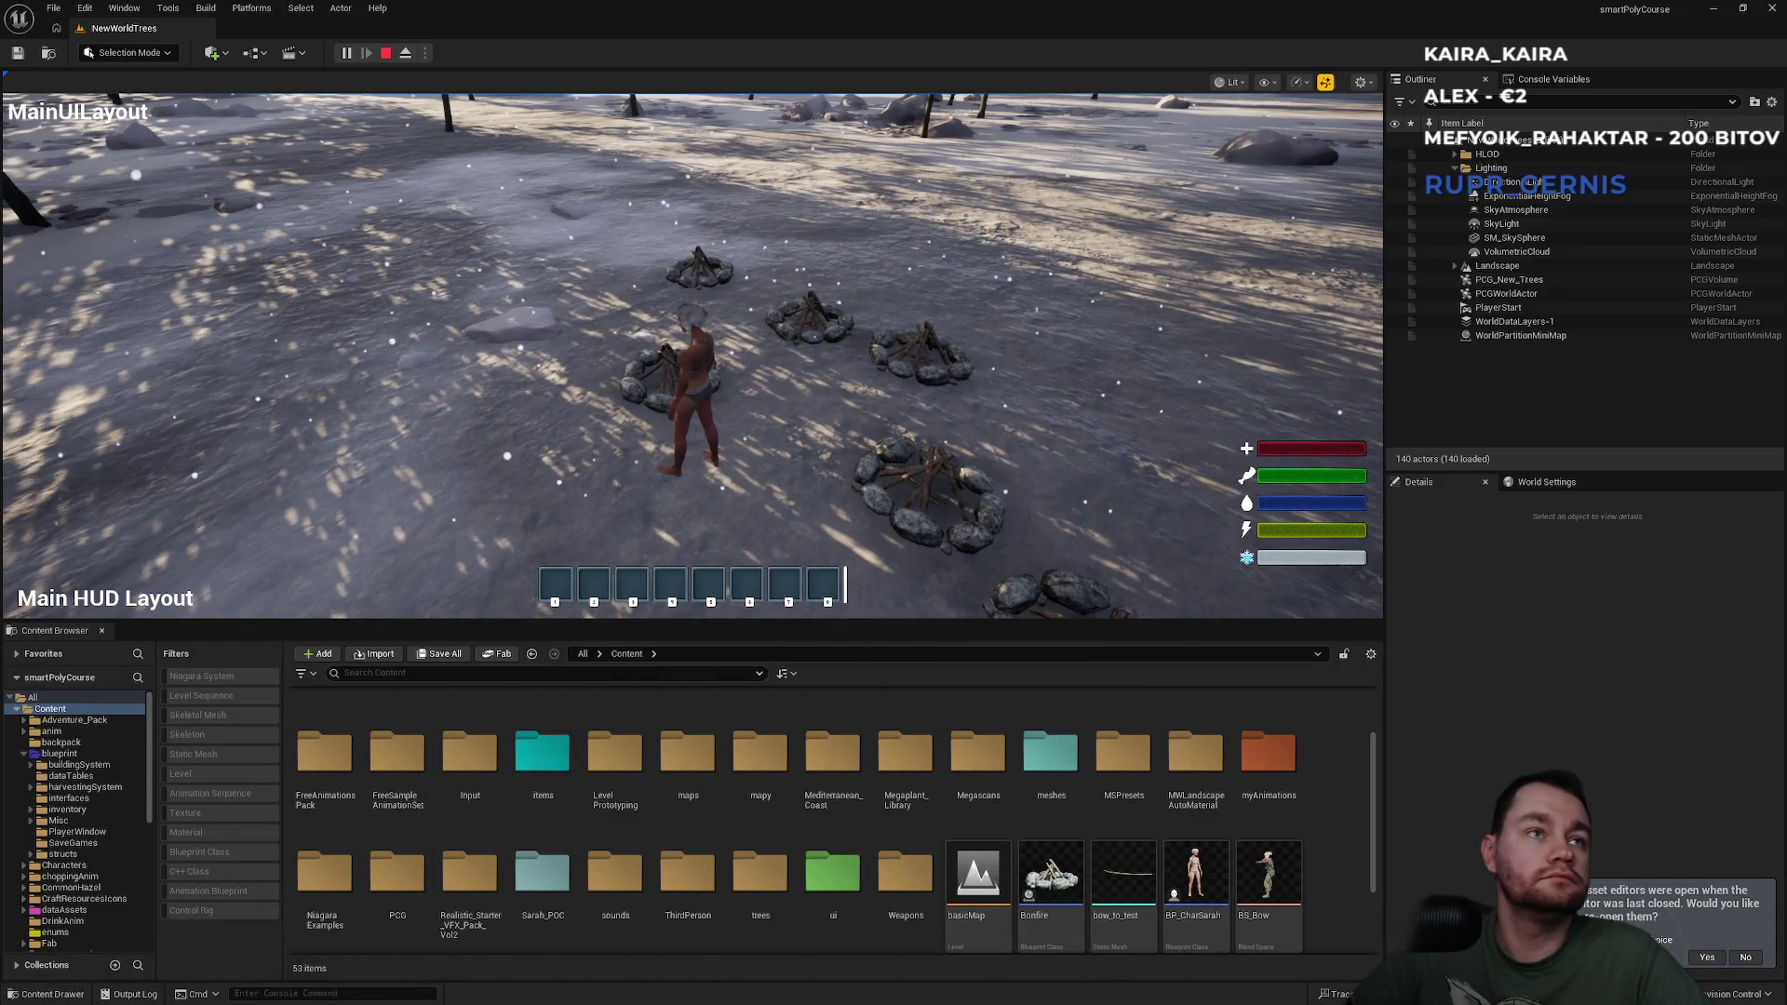
key("super")
key("super")
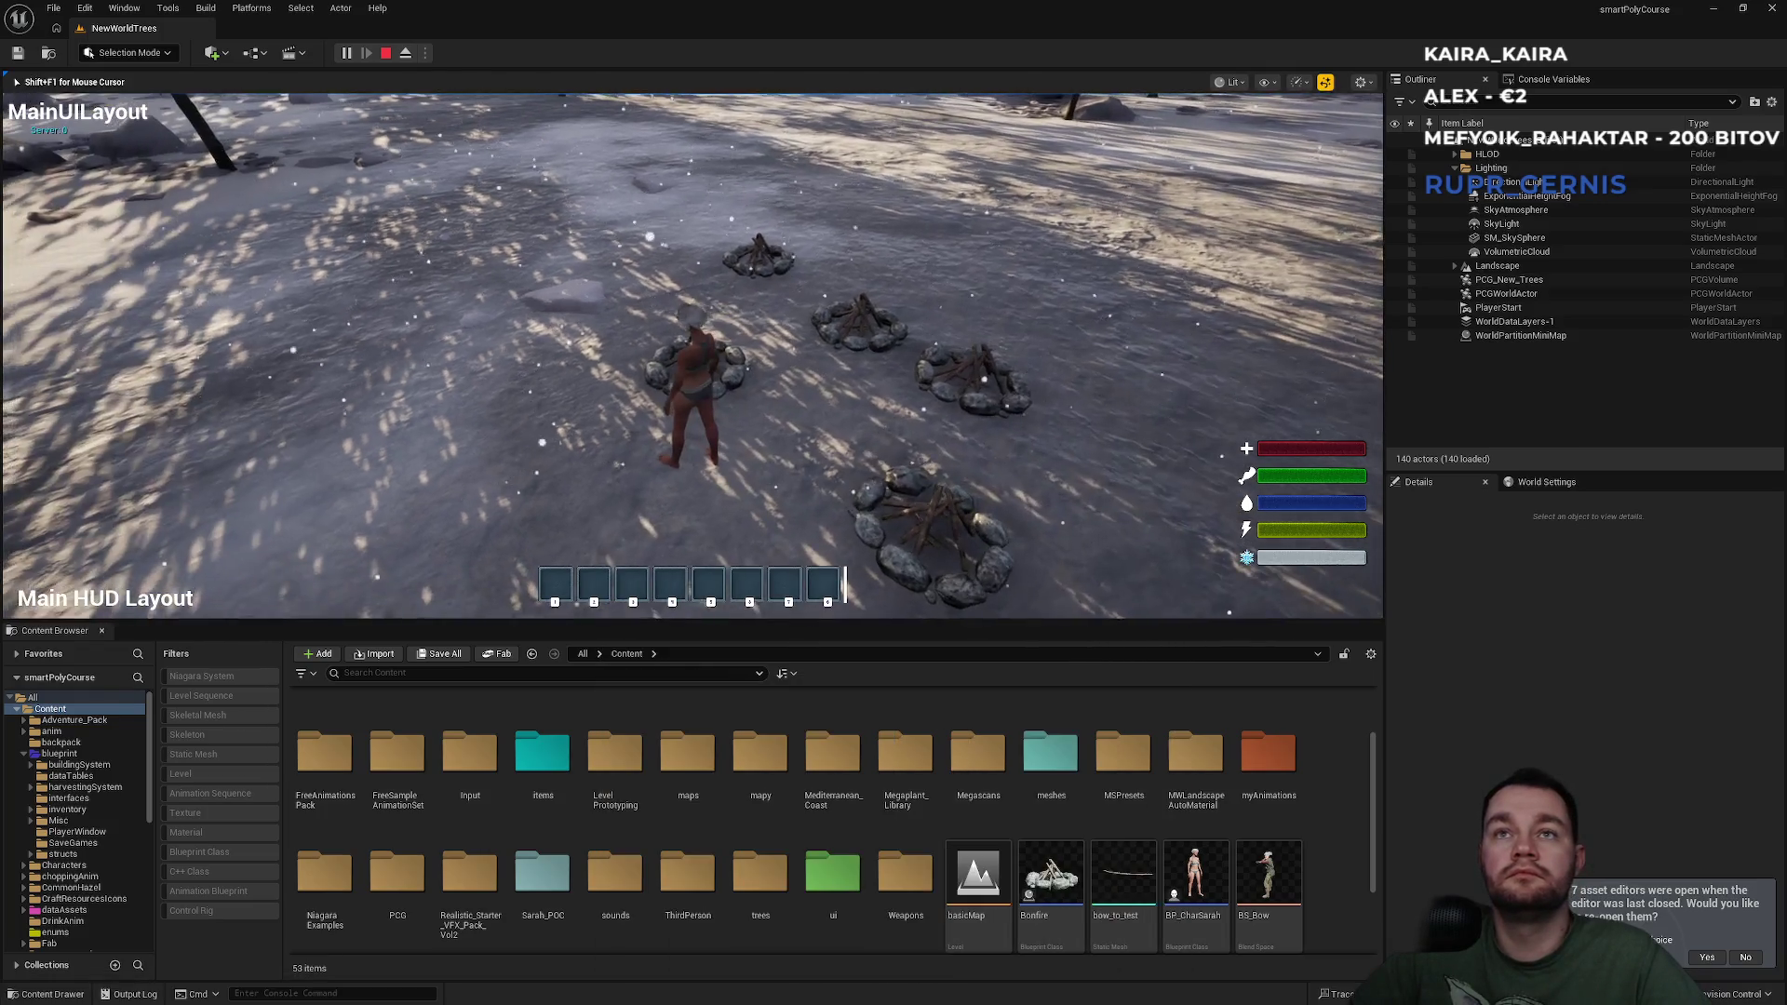
Walk between the fire pits and light each one with the interact key E.
key("e")
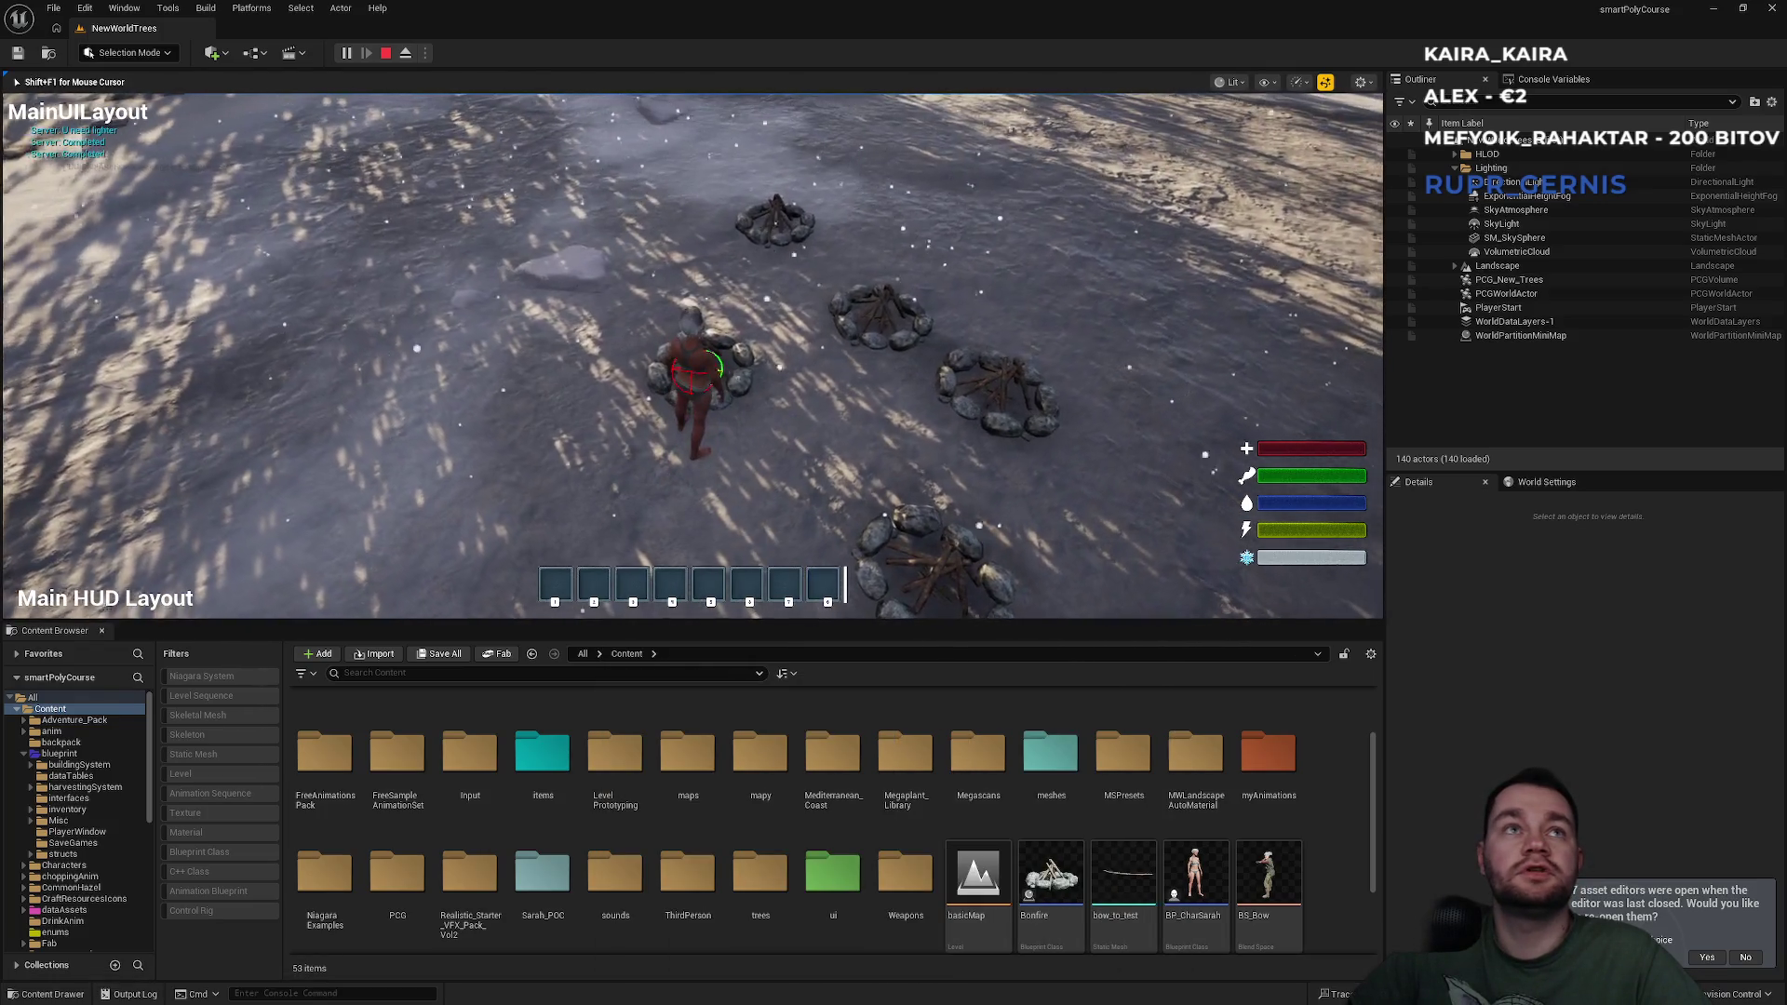
key("w")
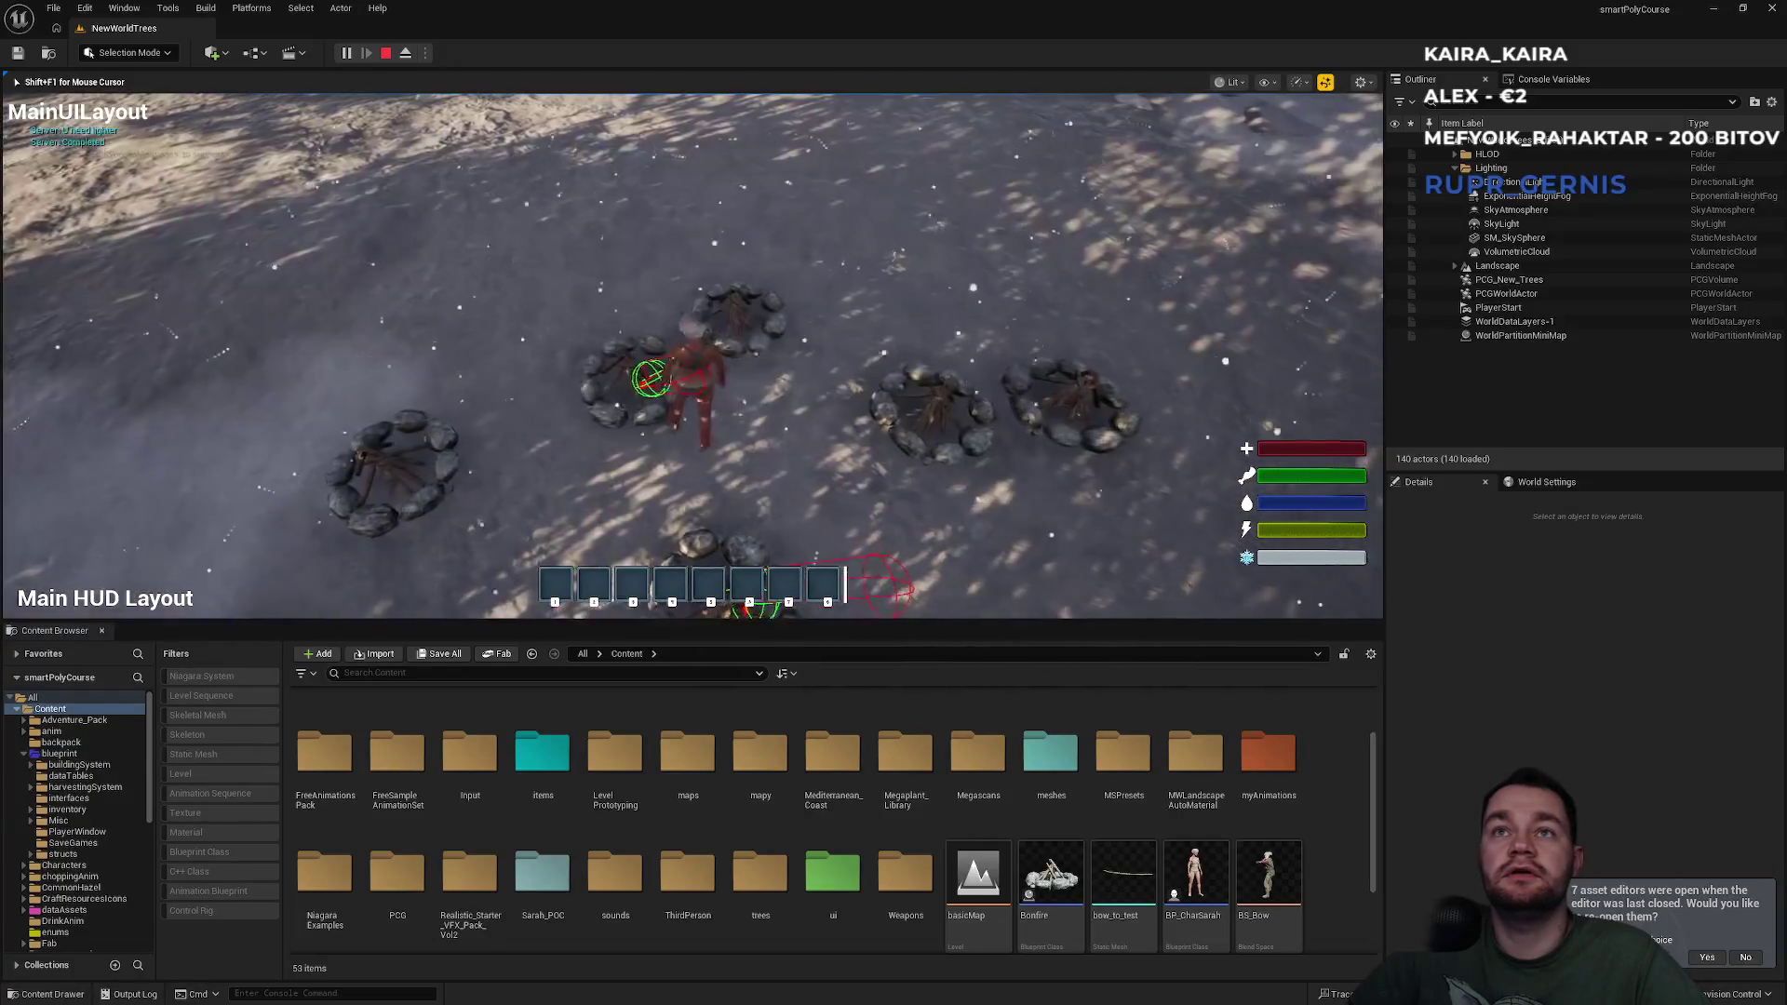
key("e")
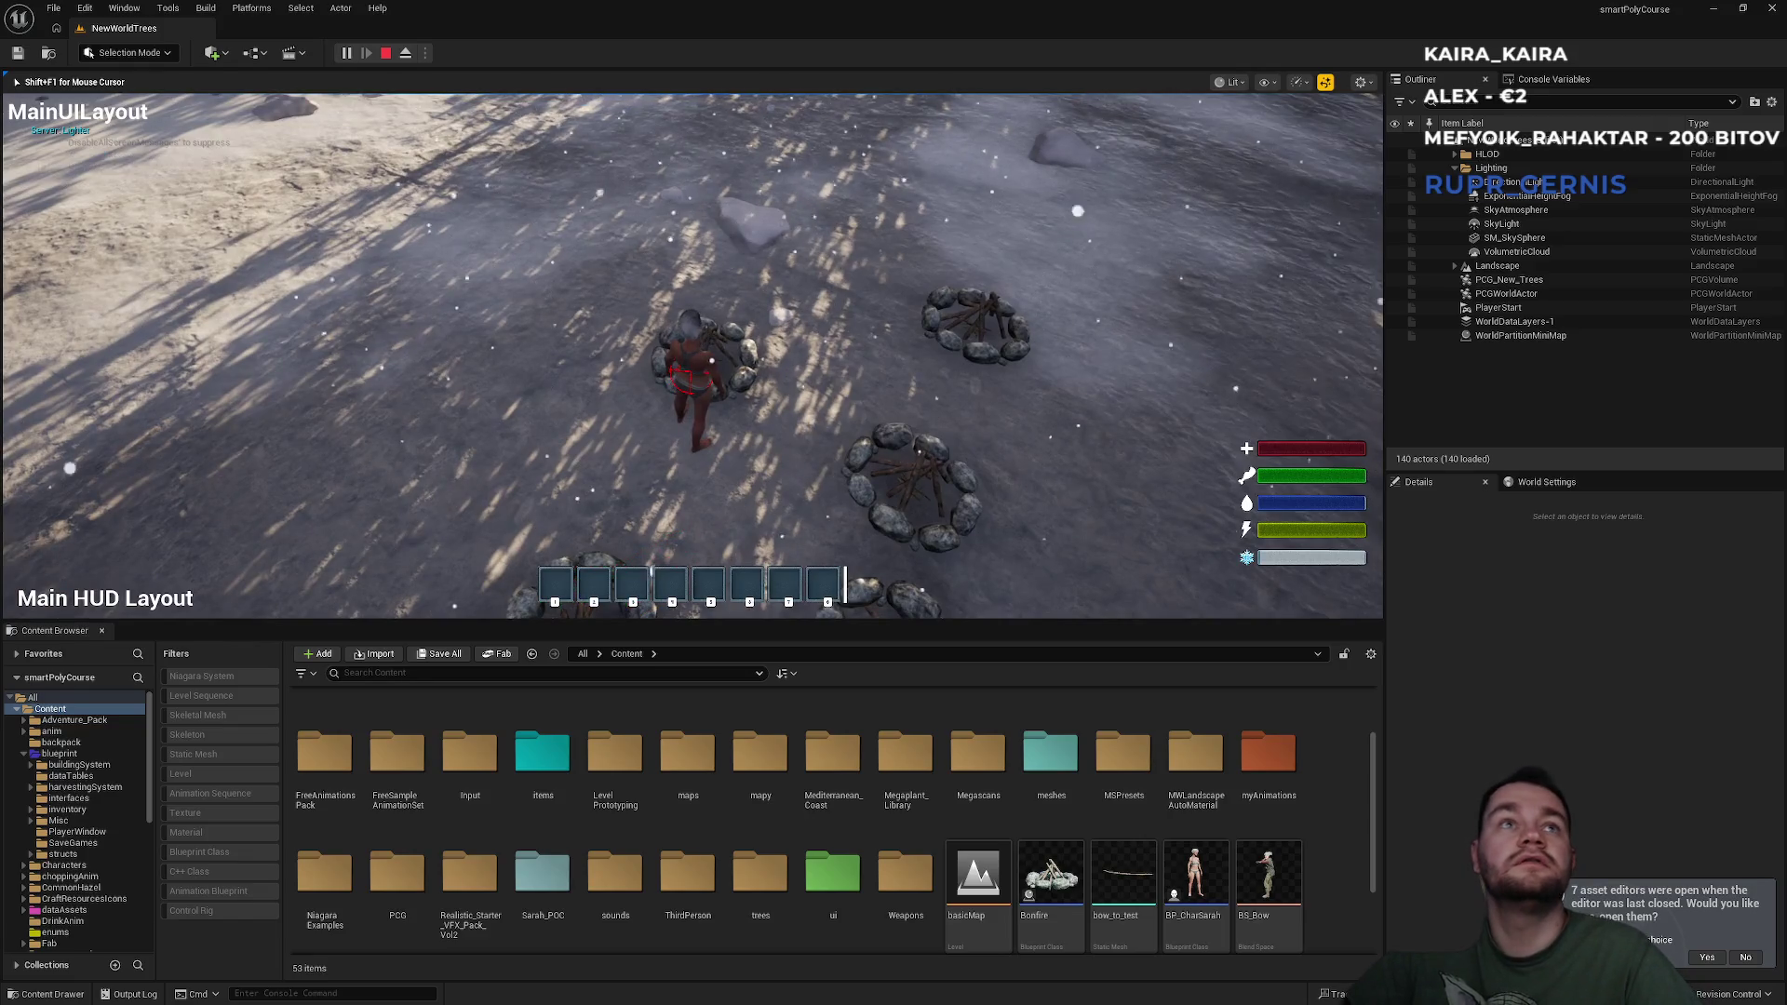
key("e")
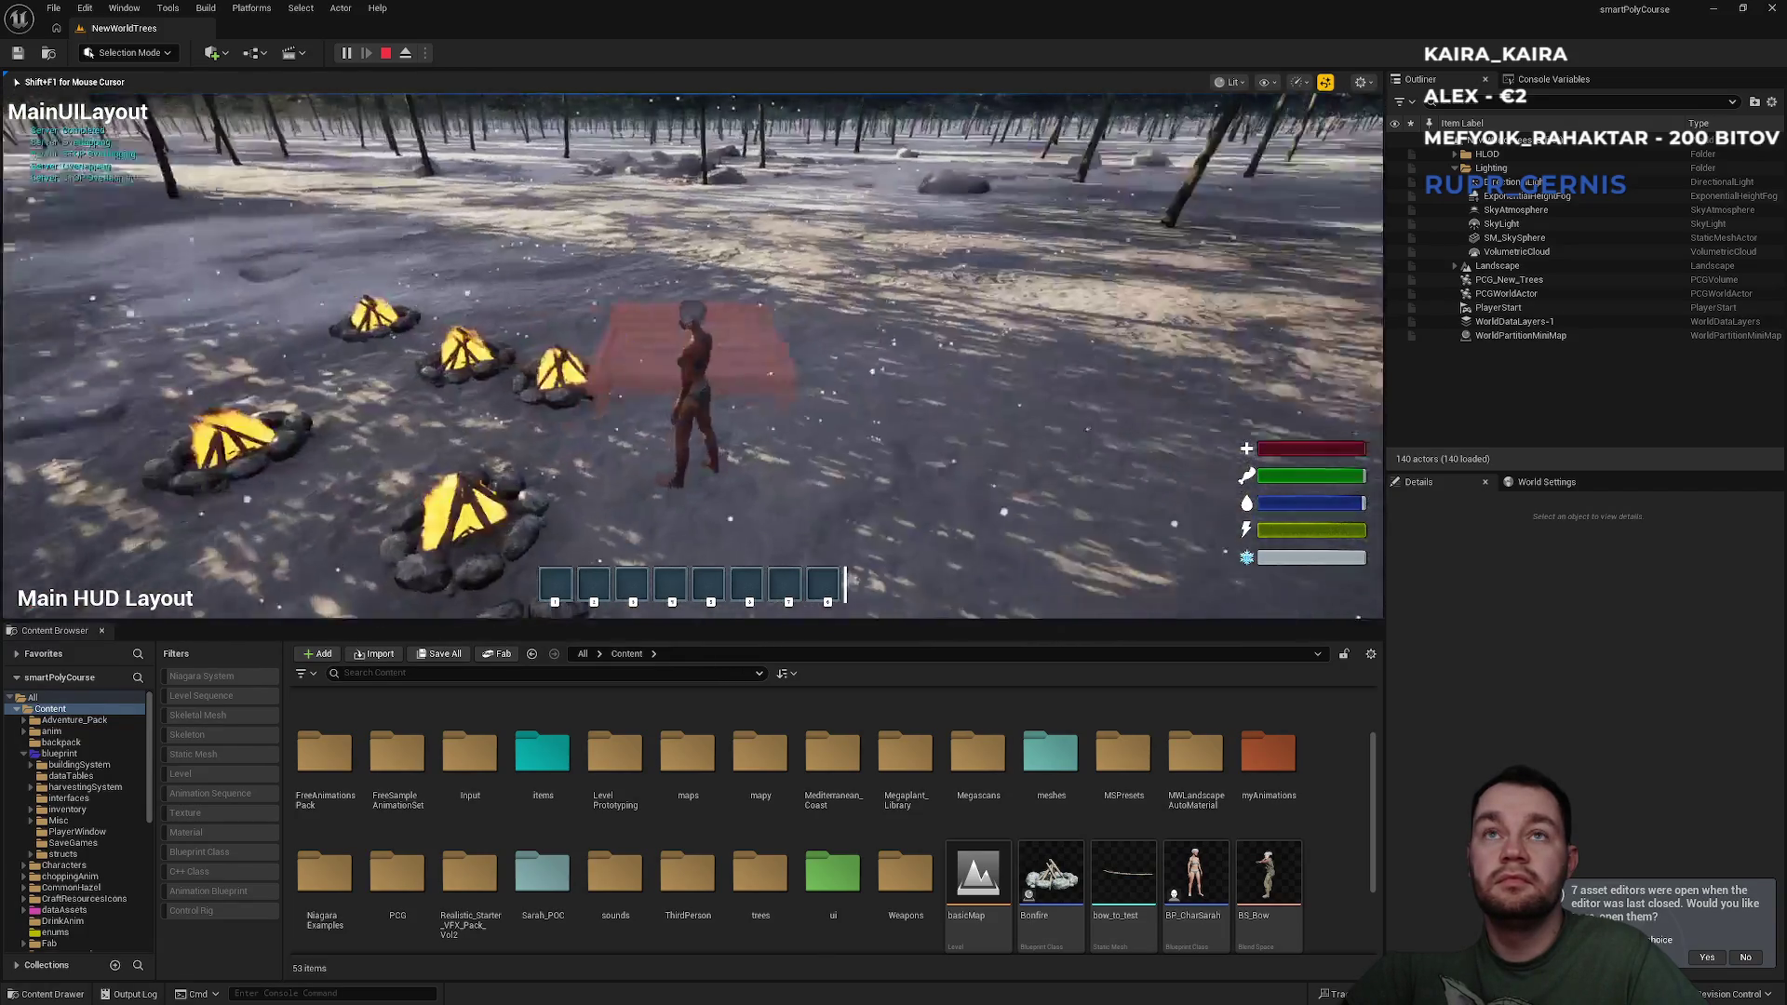
Bring up a building placement preview, then toggle the Inventory and Player Name panels.
key("b")
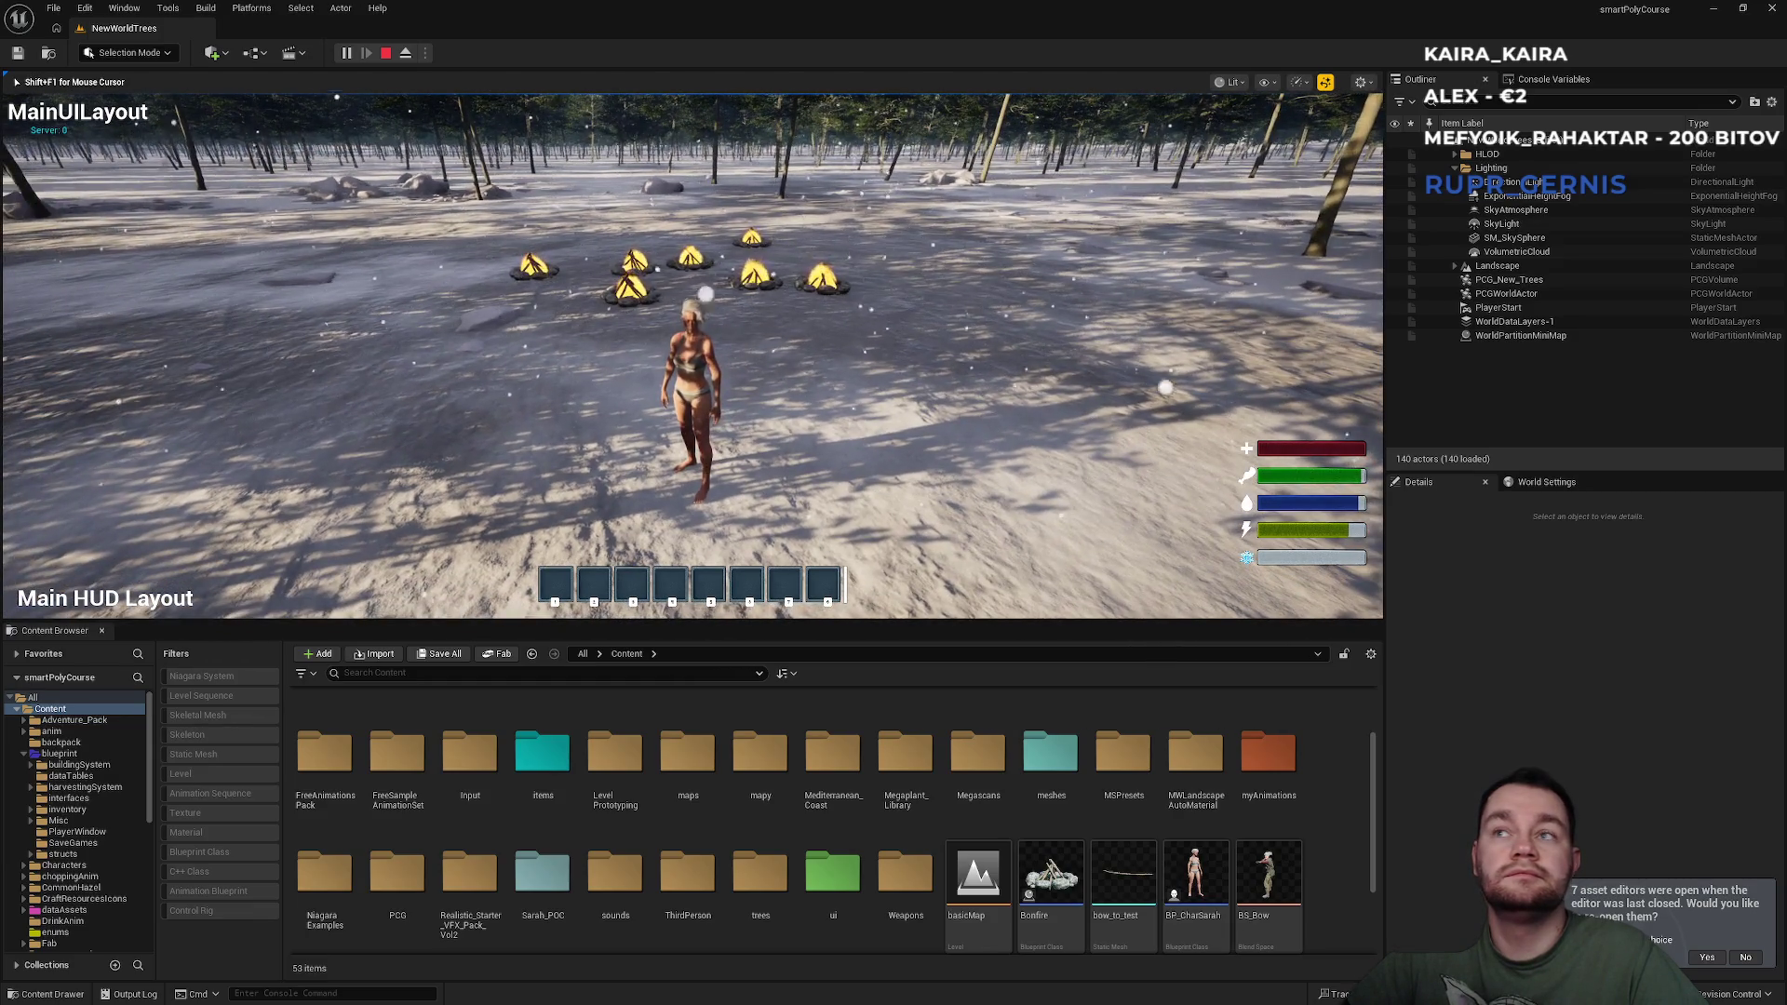
key("i")
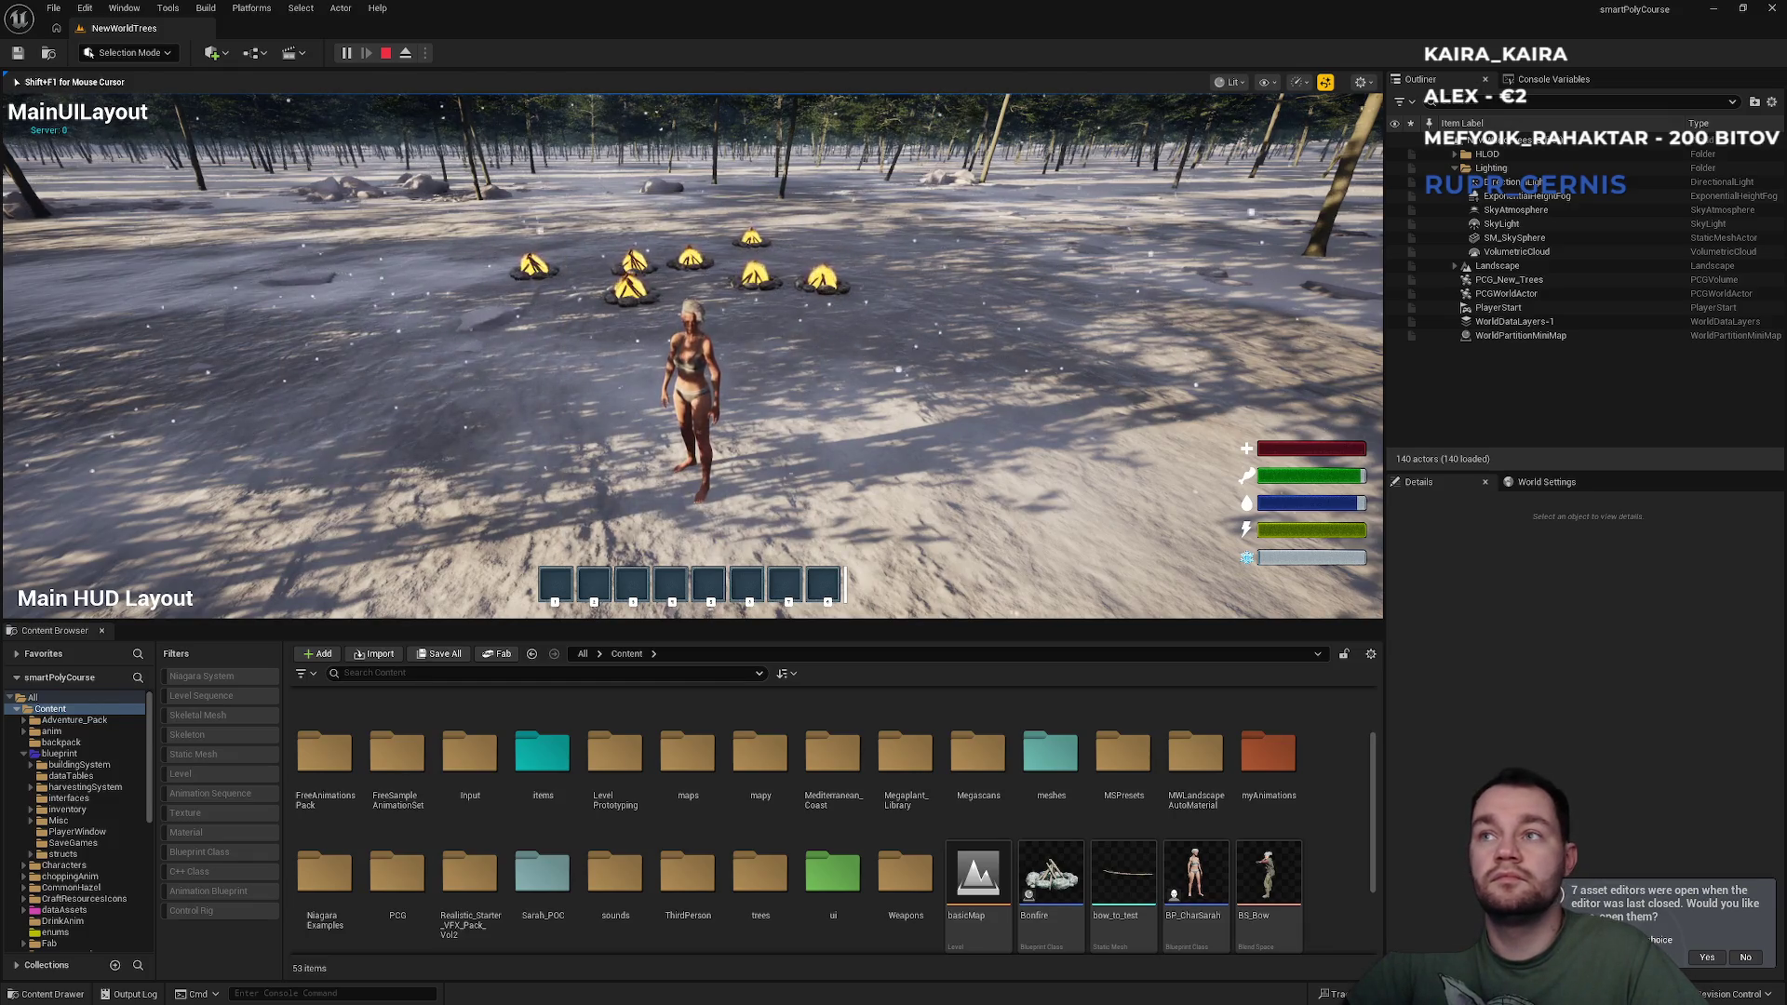
key("i")
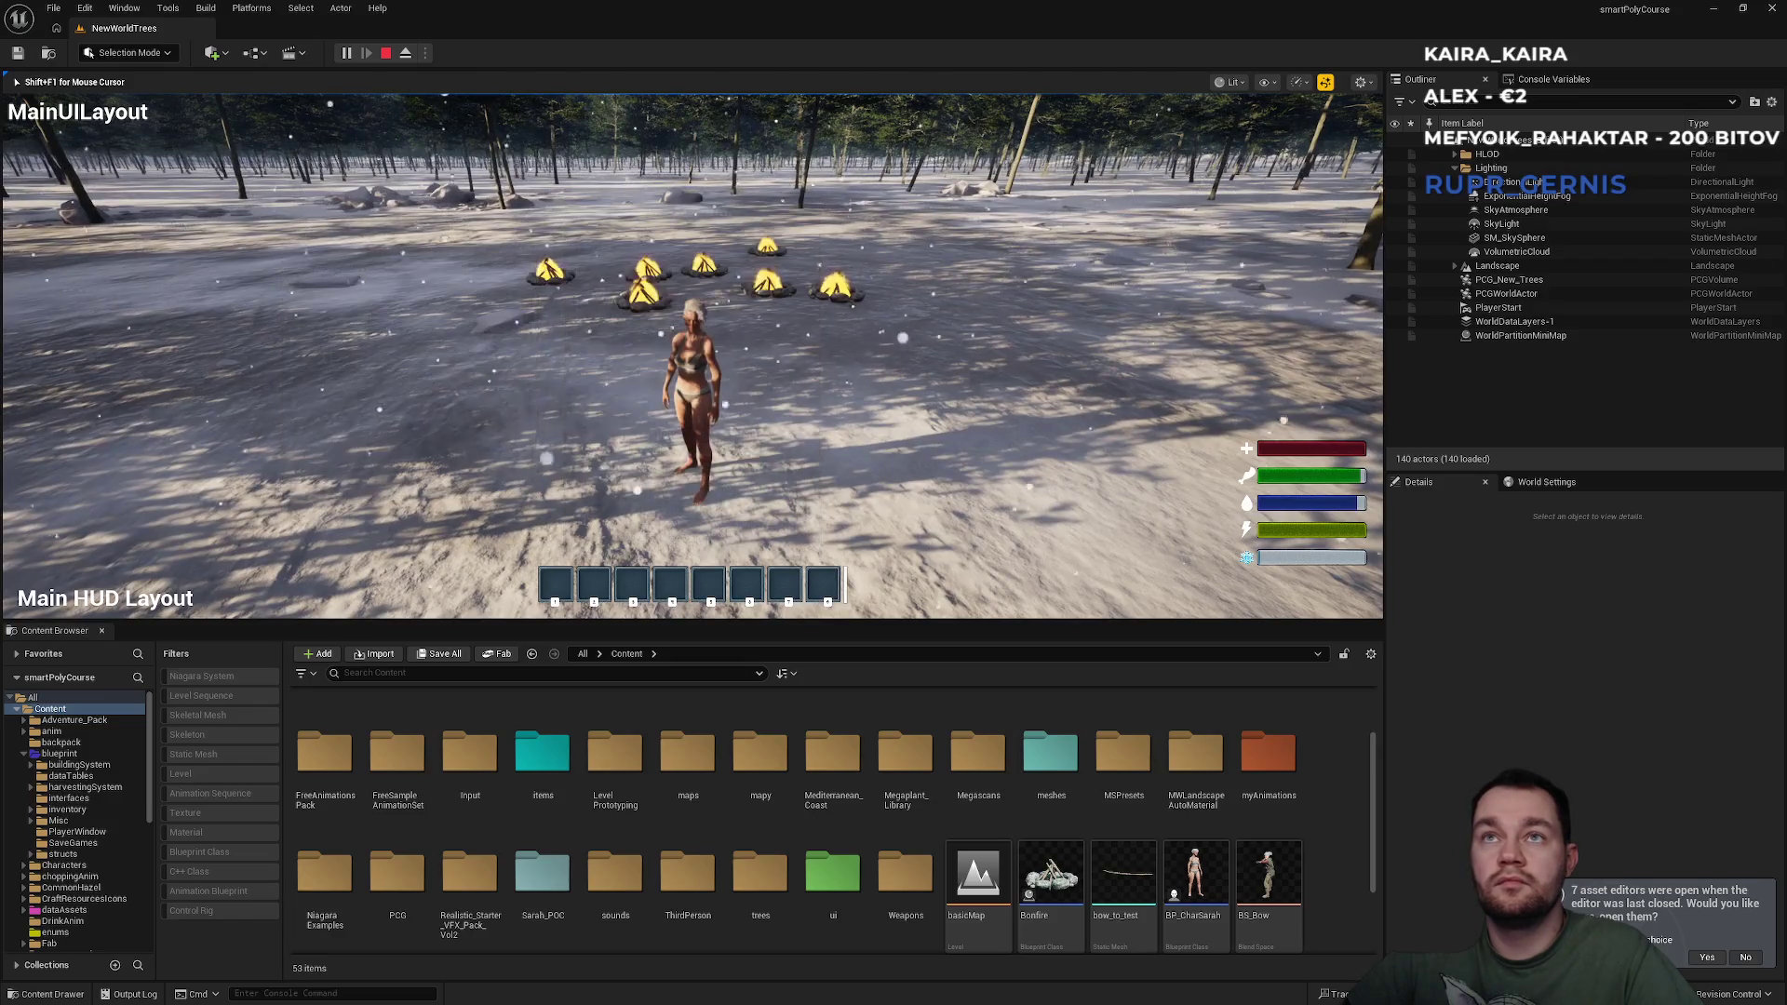
Run the character through the burning bonfire circle toward the forest.
key("w")
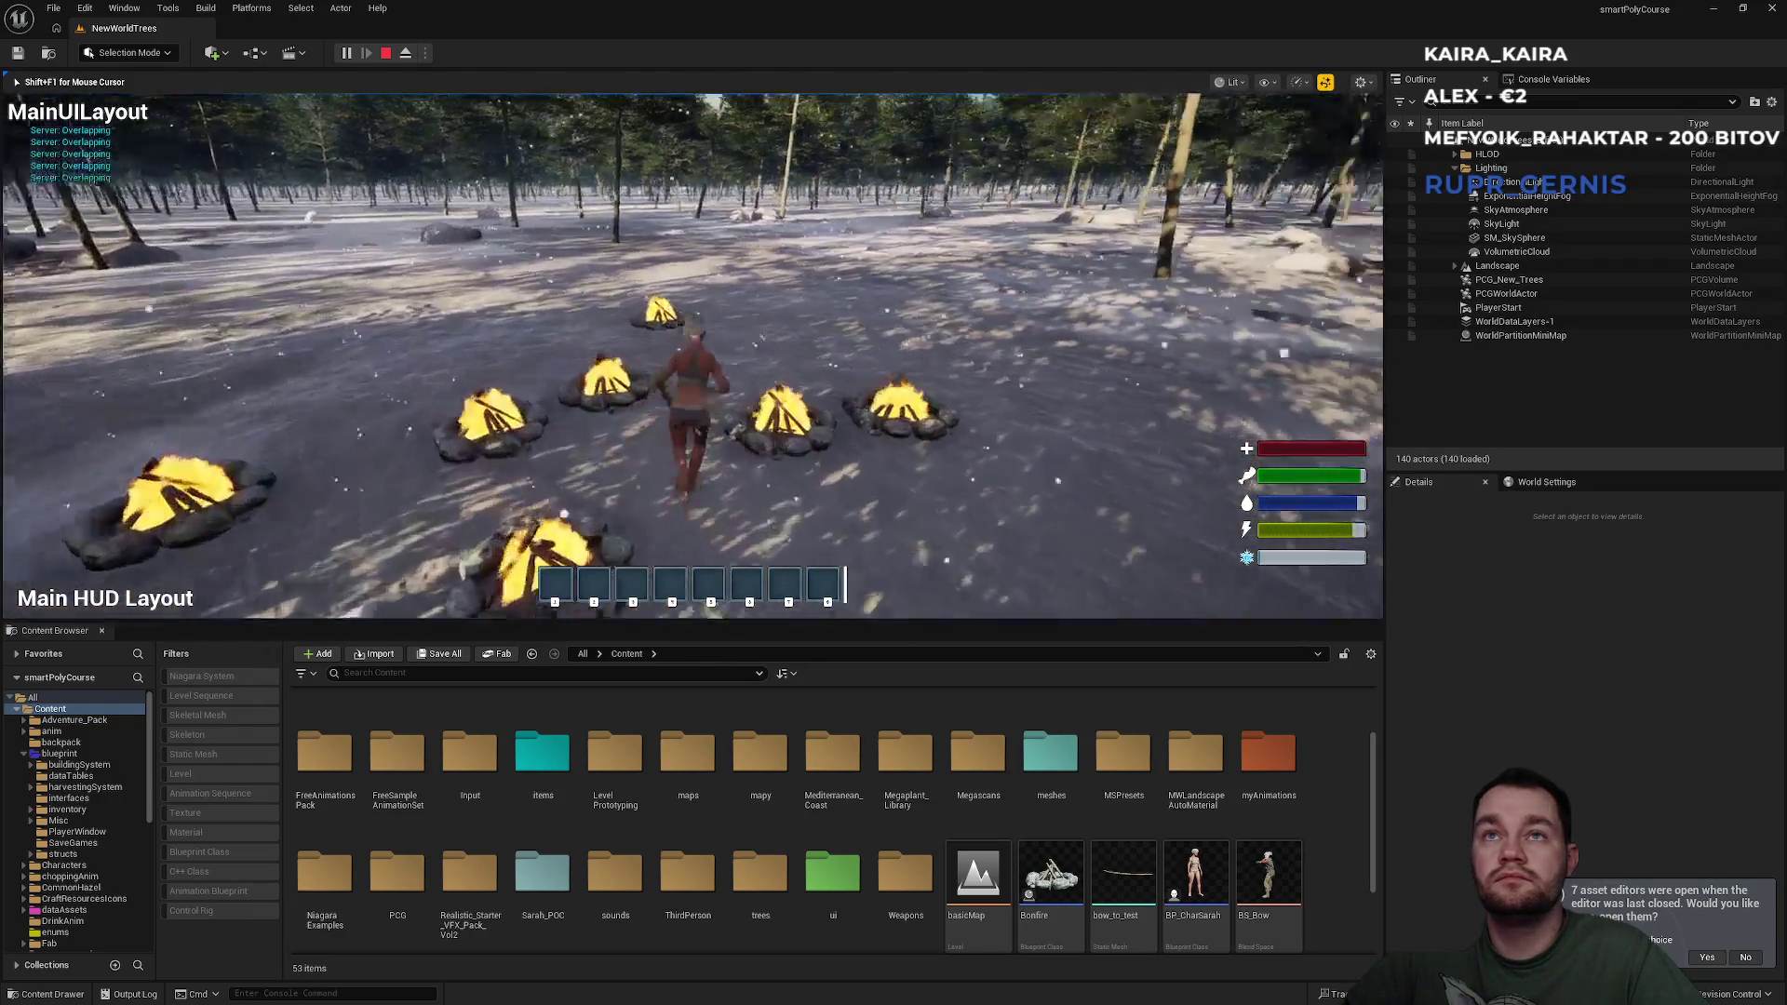
key("w")
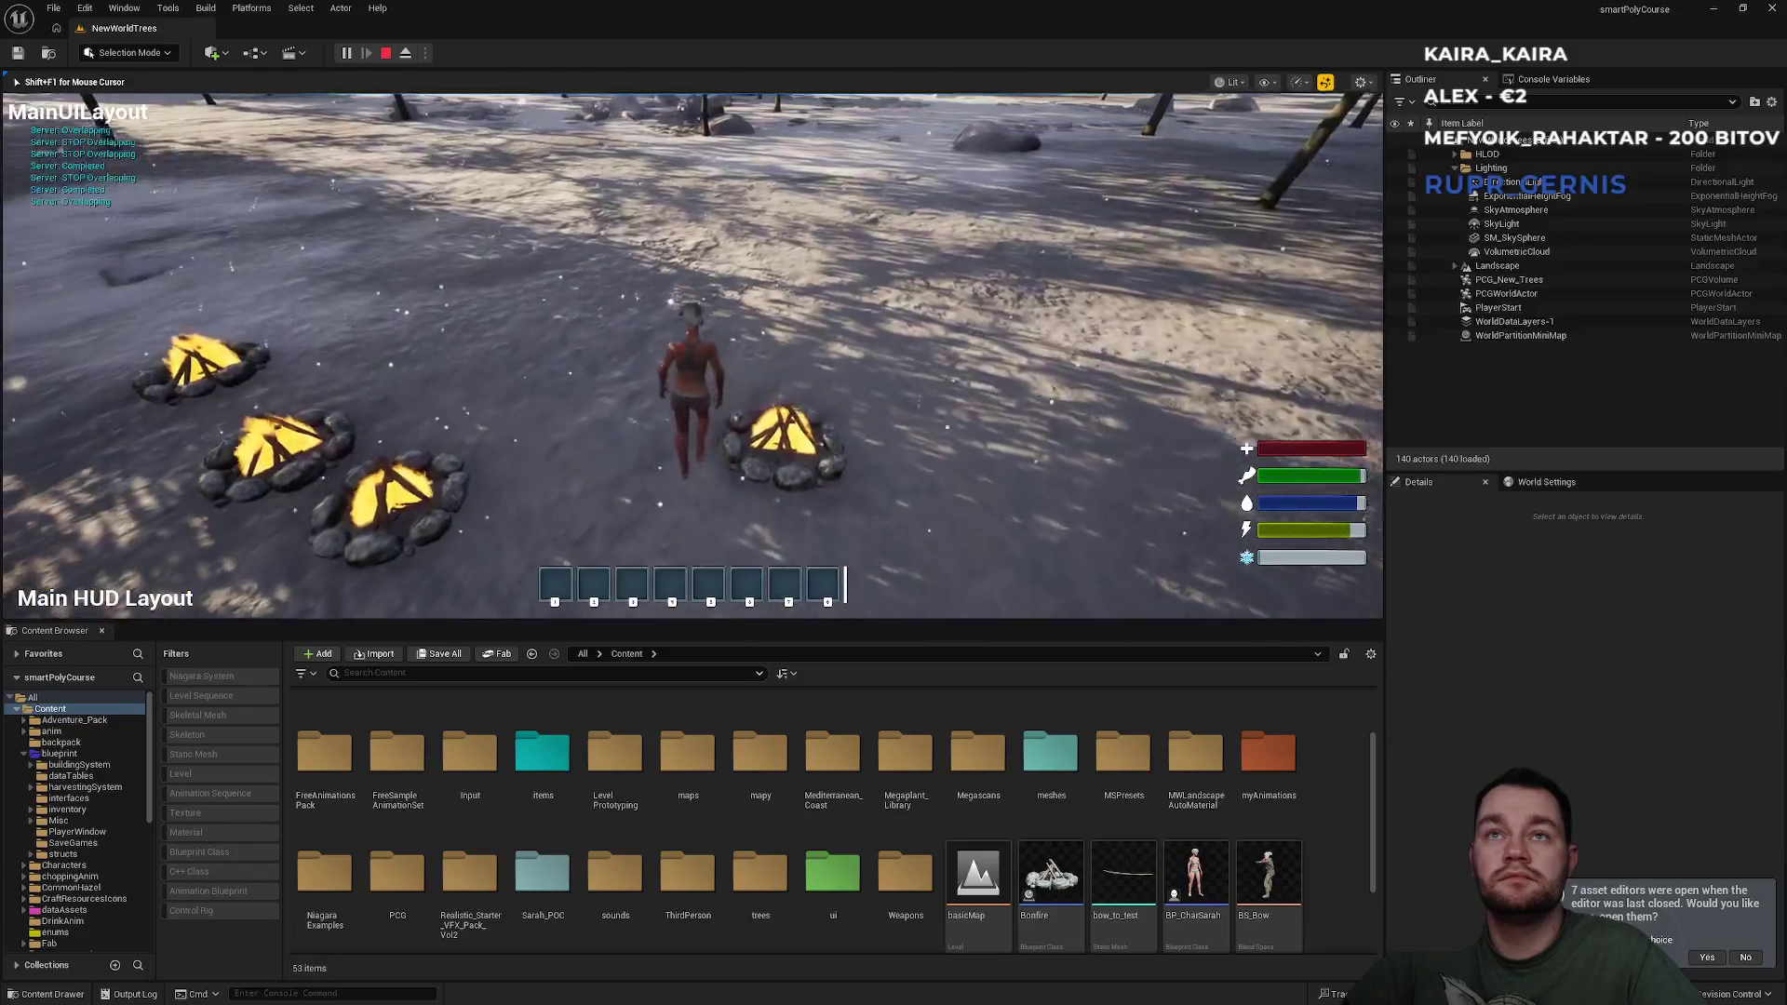
mouse_move(692, 353)
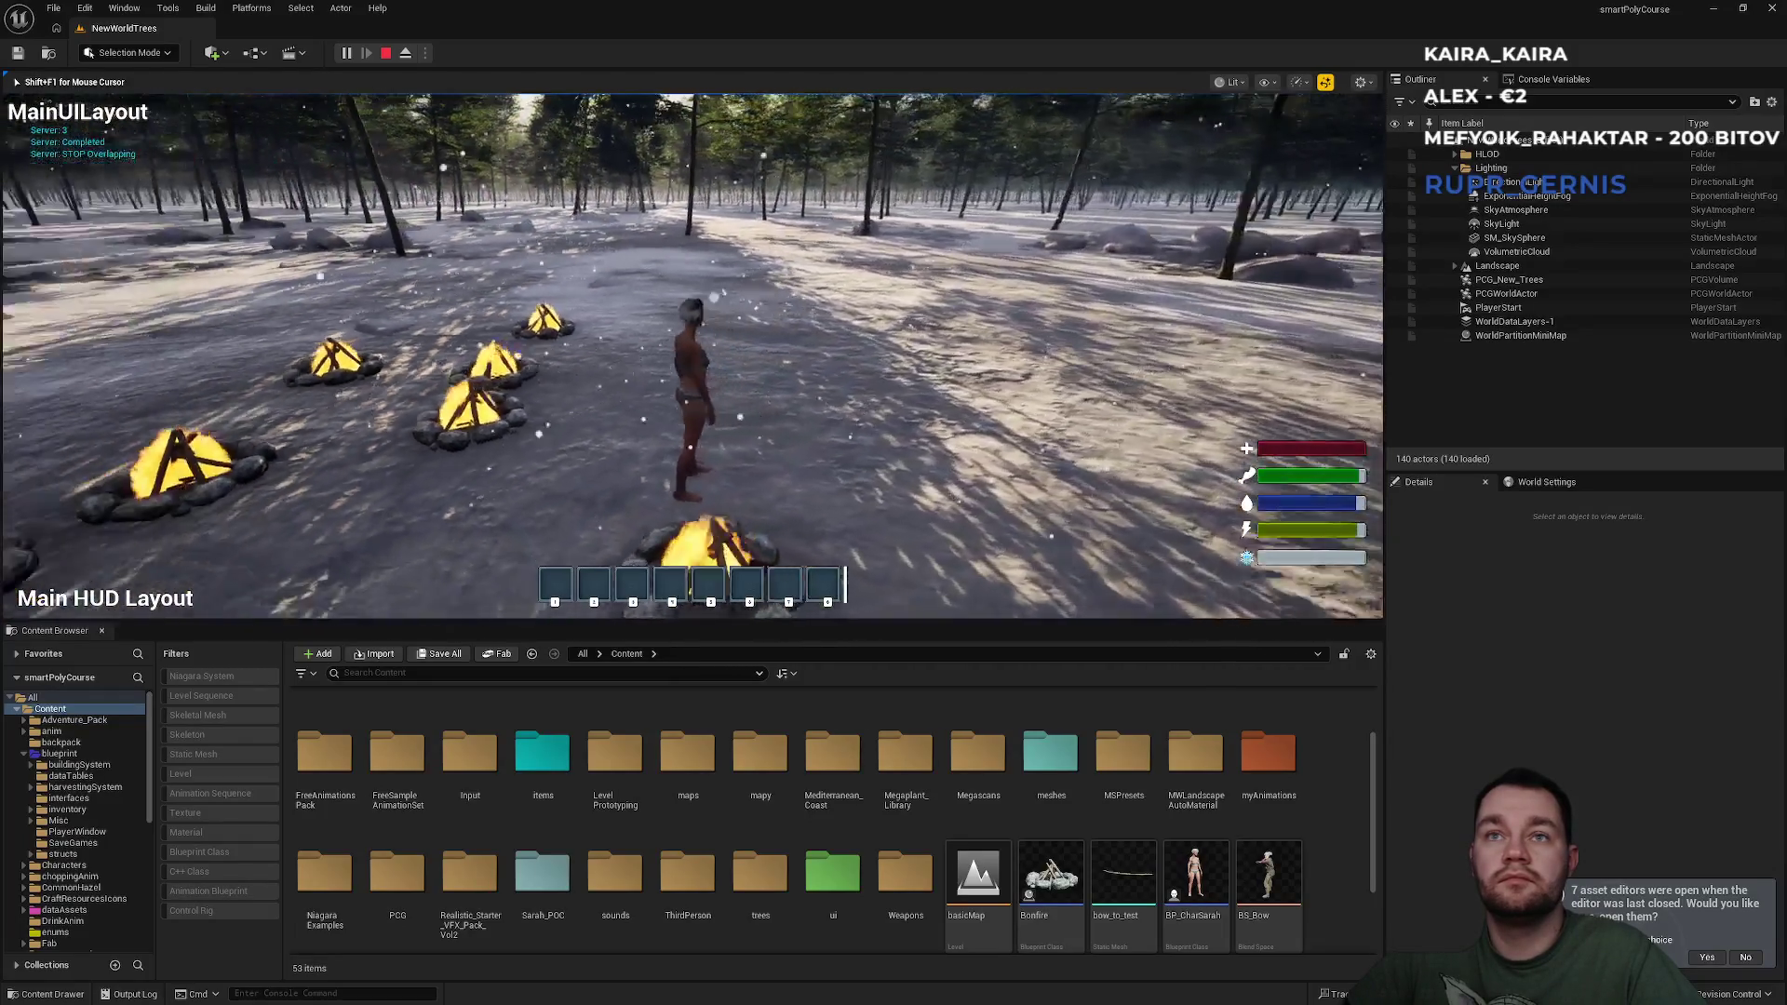
key("w")
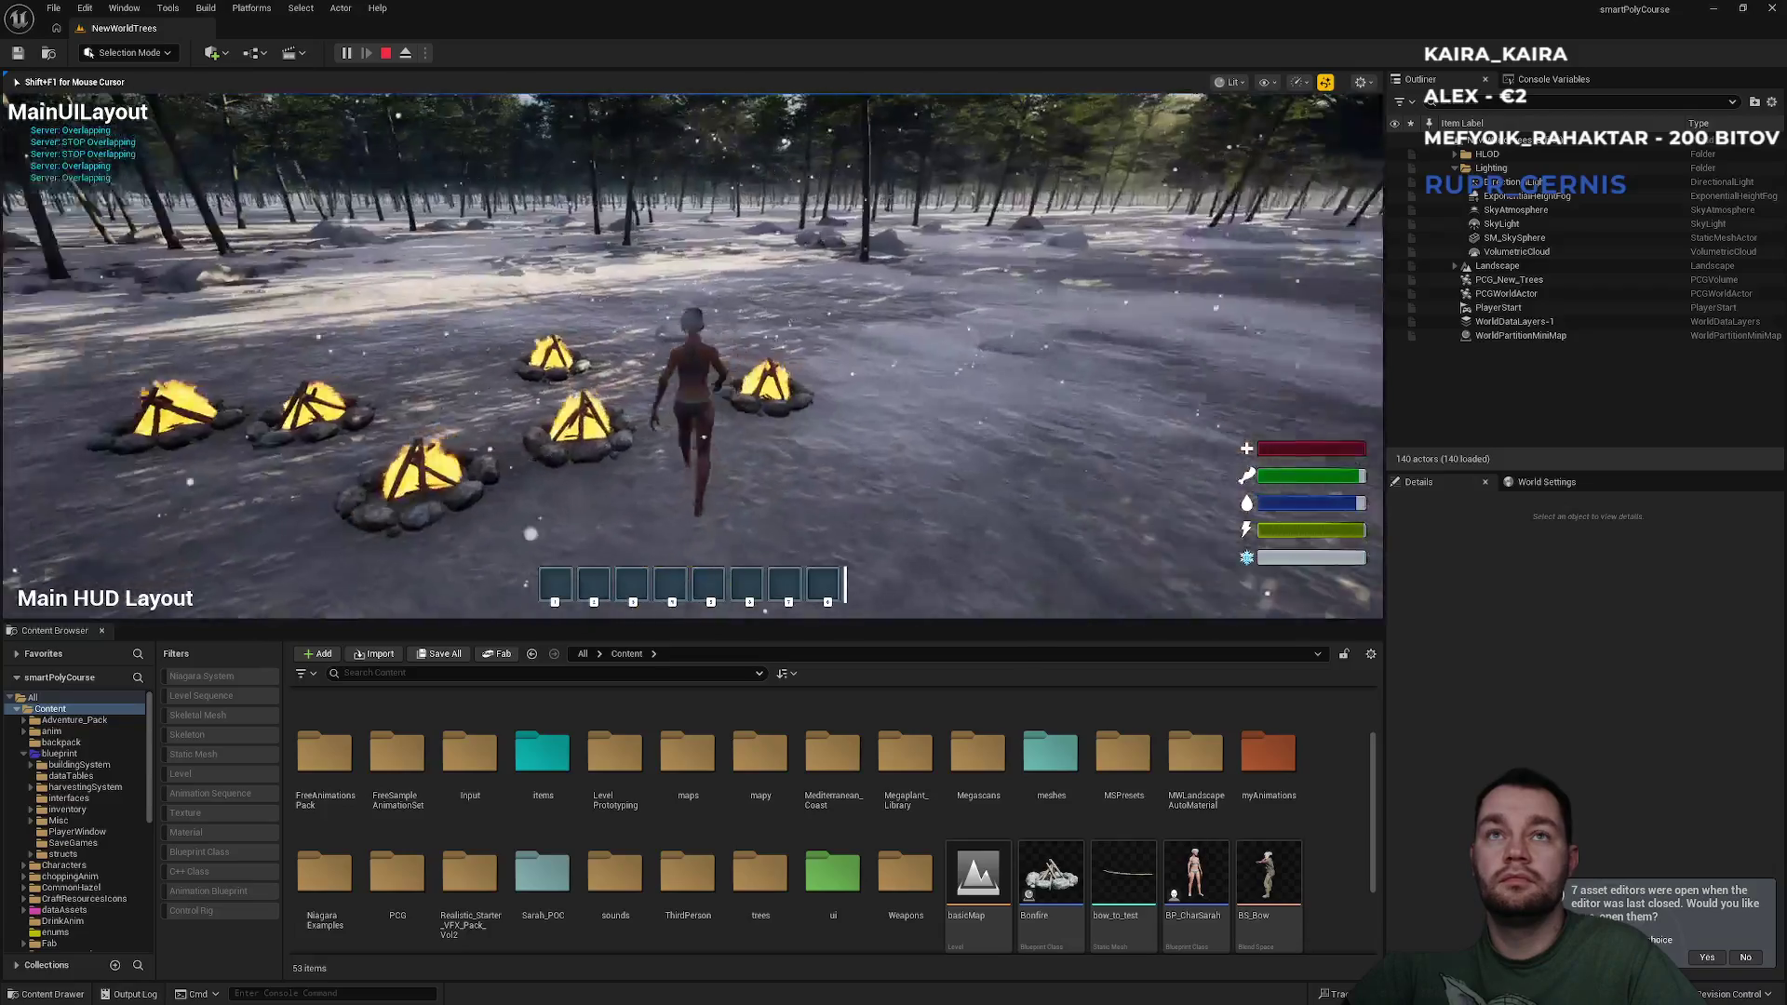
key("w")
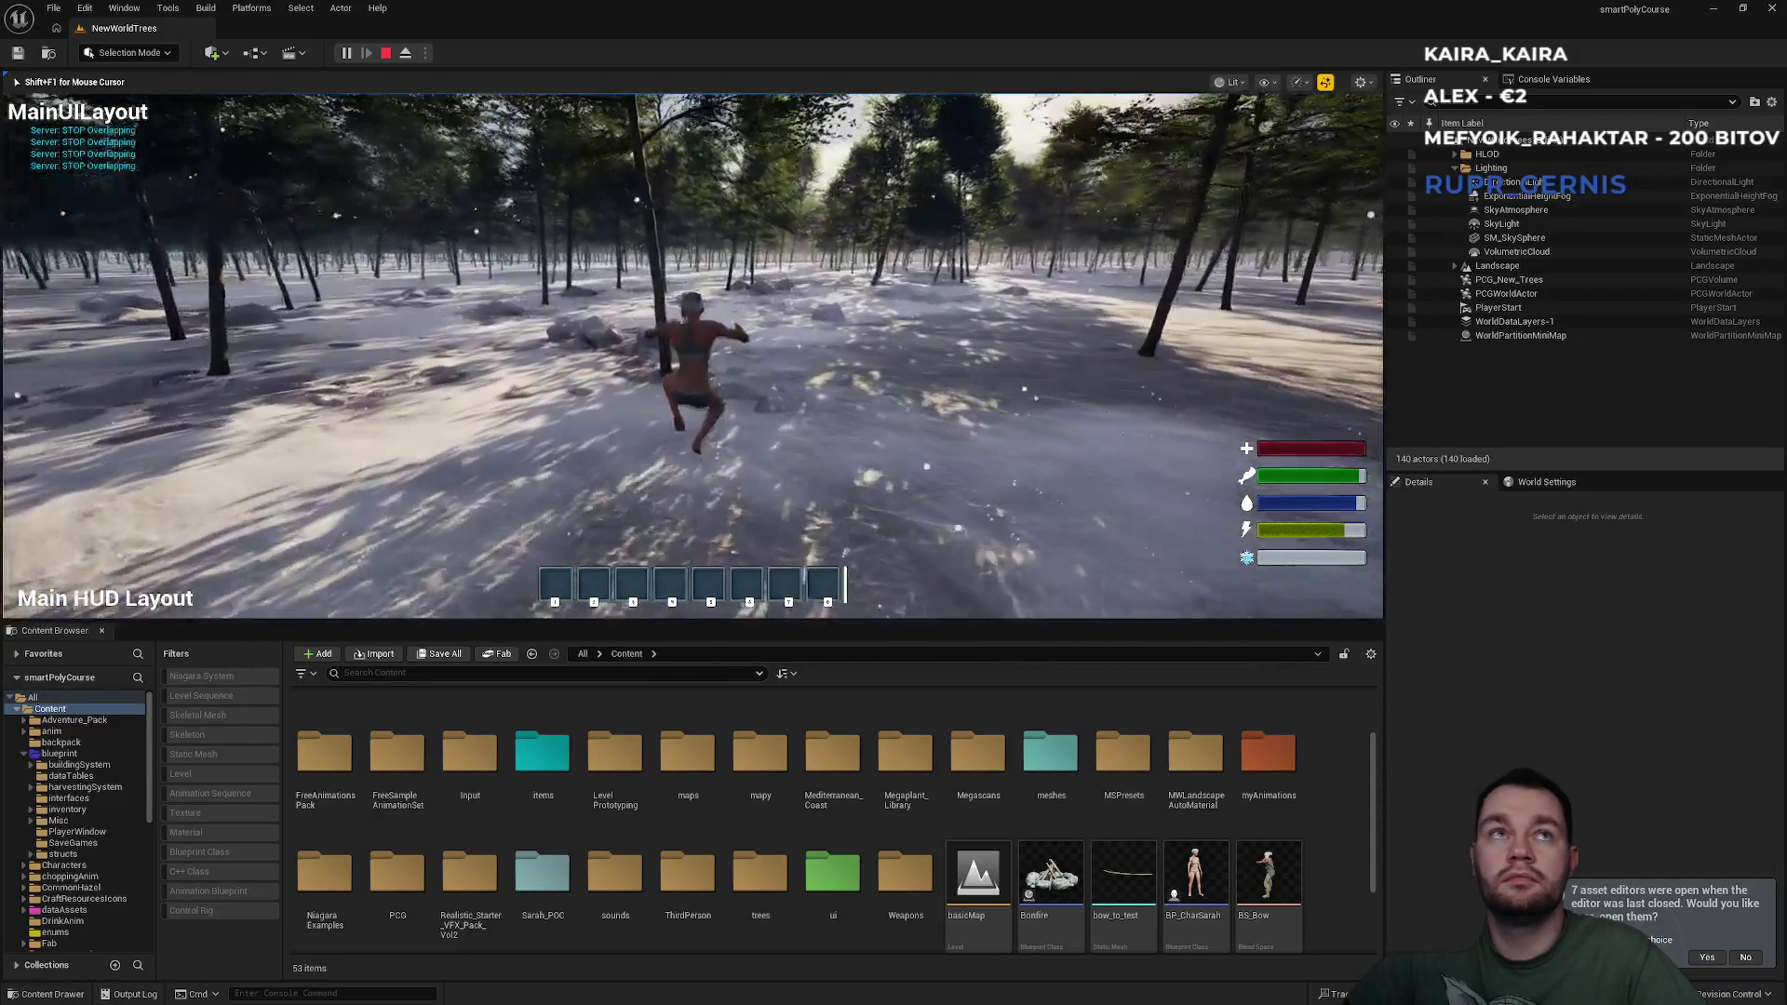
Jump forward, close the inventory and switch the game view to full screen with F11.
key("w")
key("i")
key("F11")
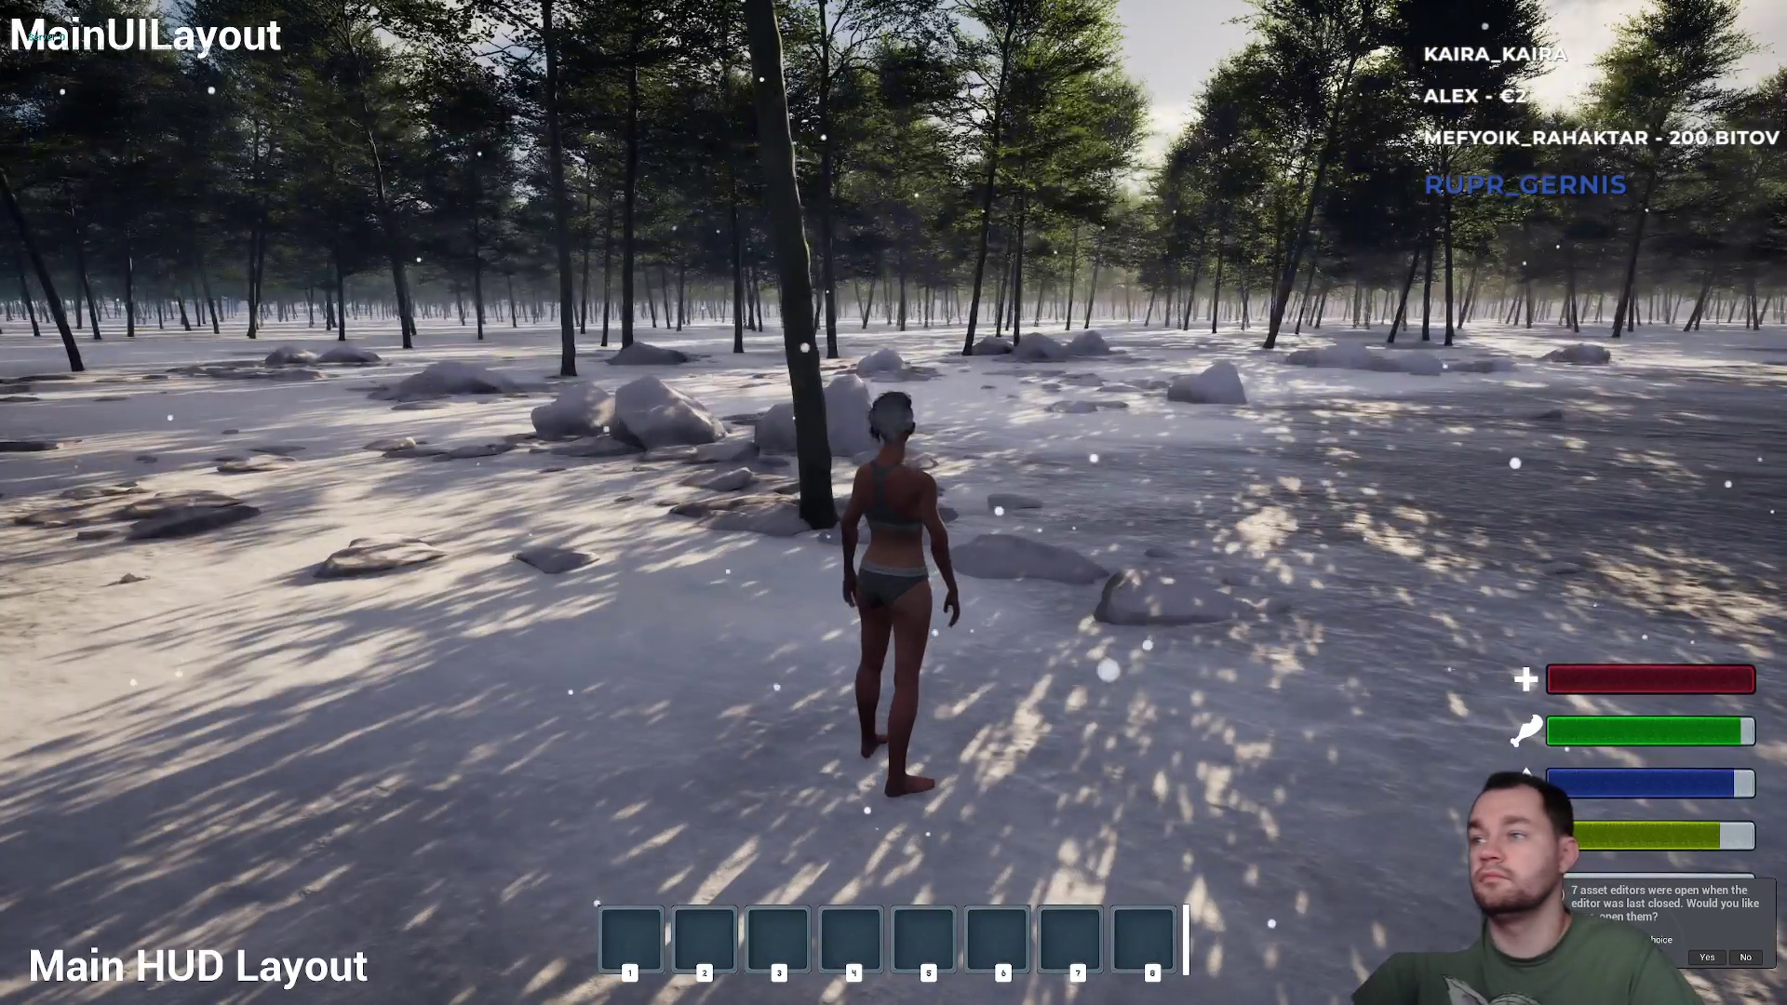
key("super")
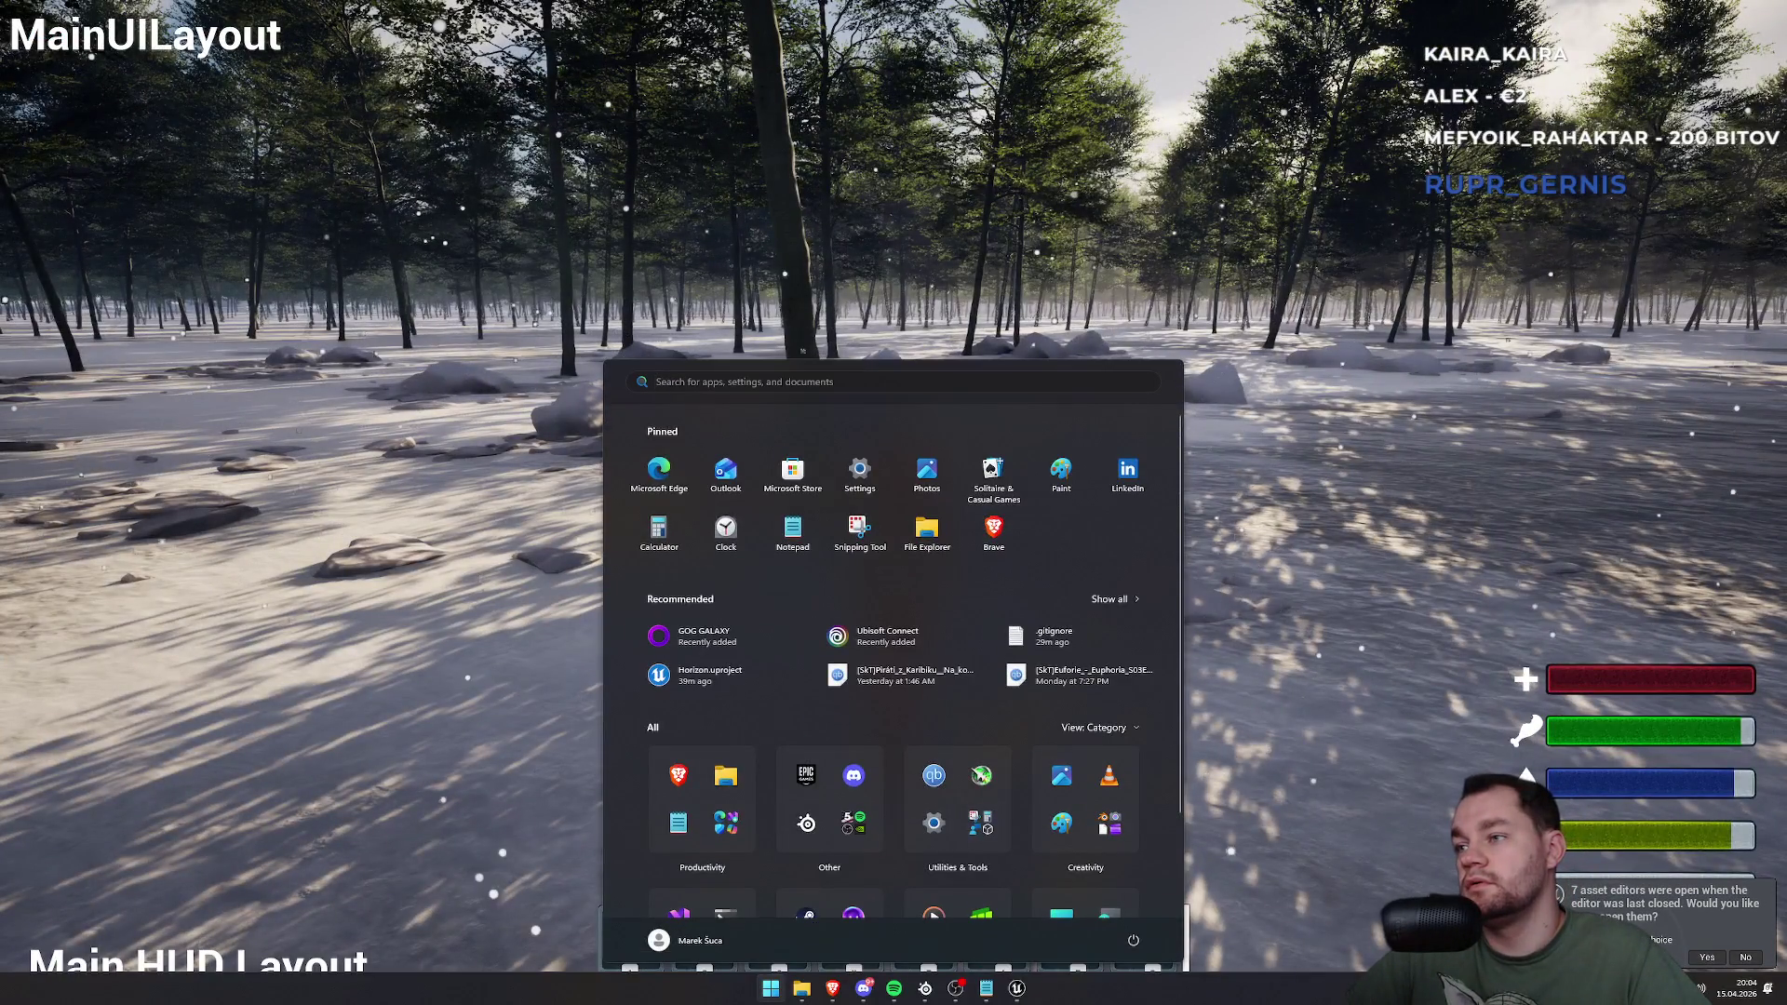
Decline reopening the previous asset editors, then walk toward the campfires and reopen the inventory.
left_click(1745, 961)
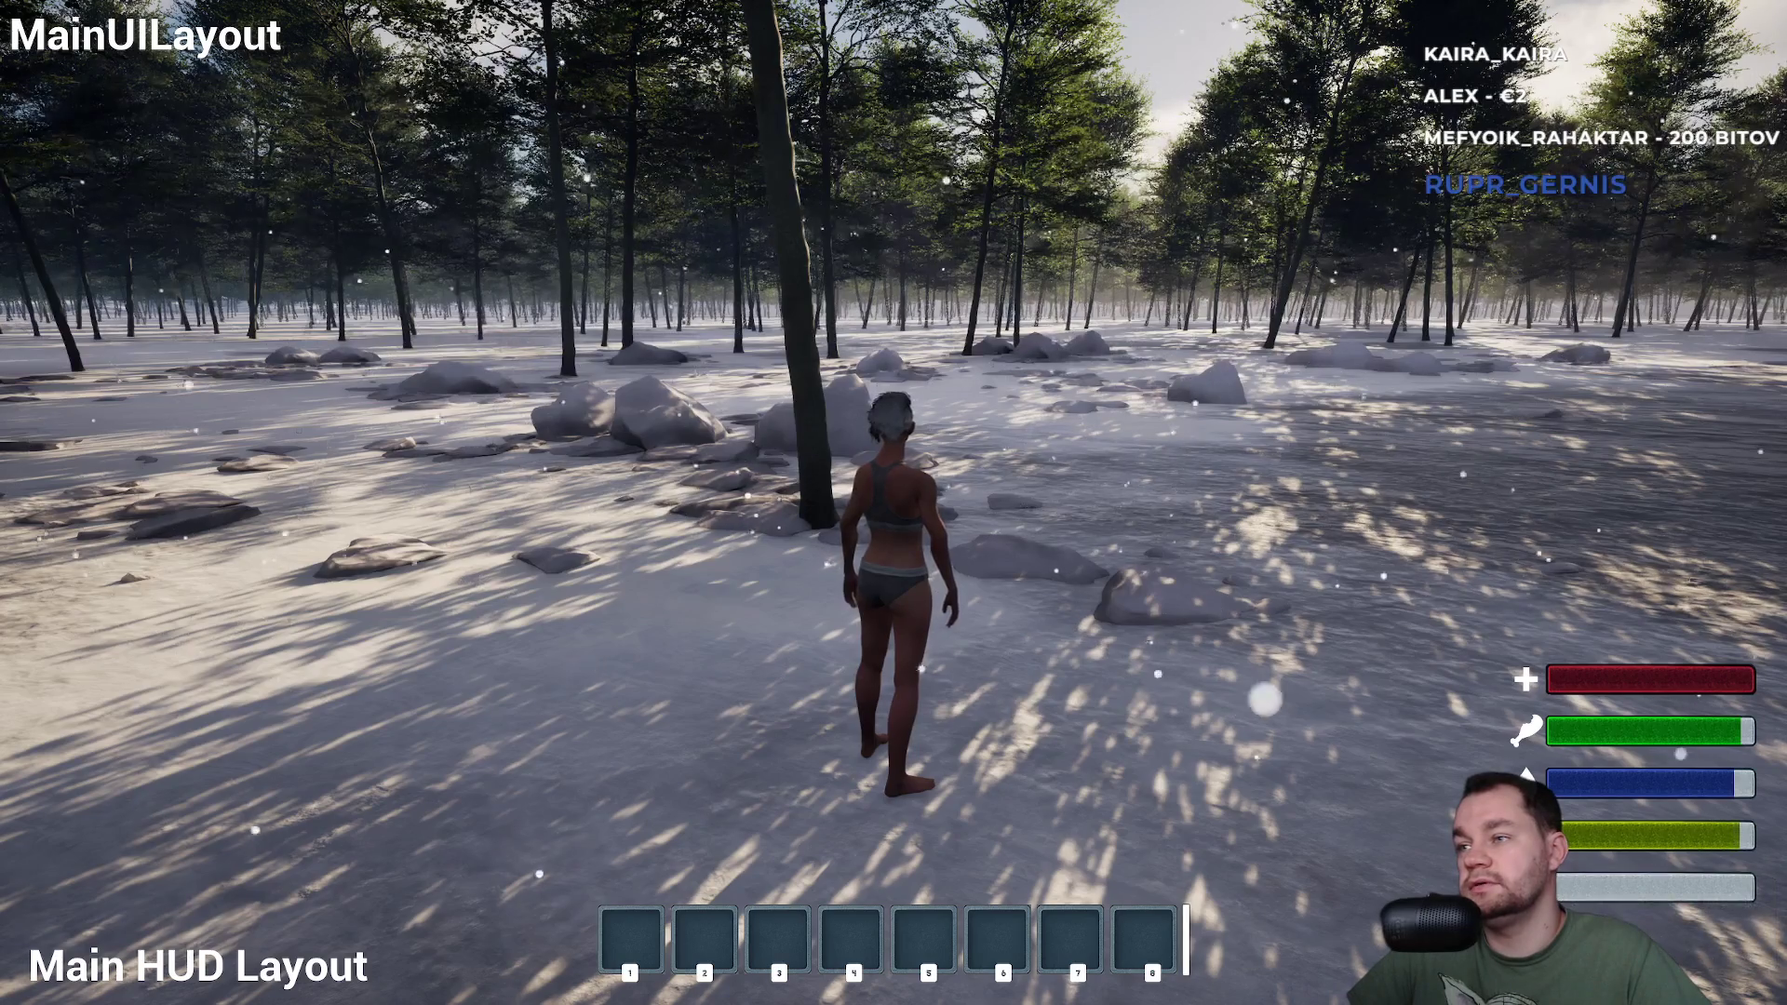
key("w")
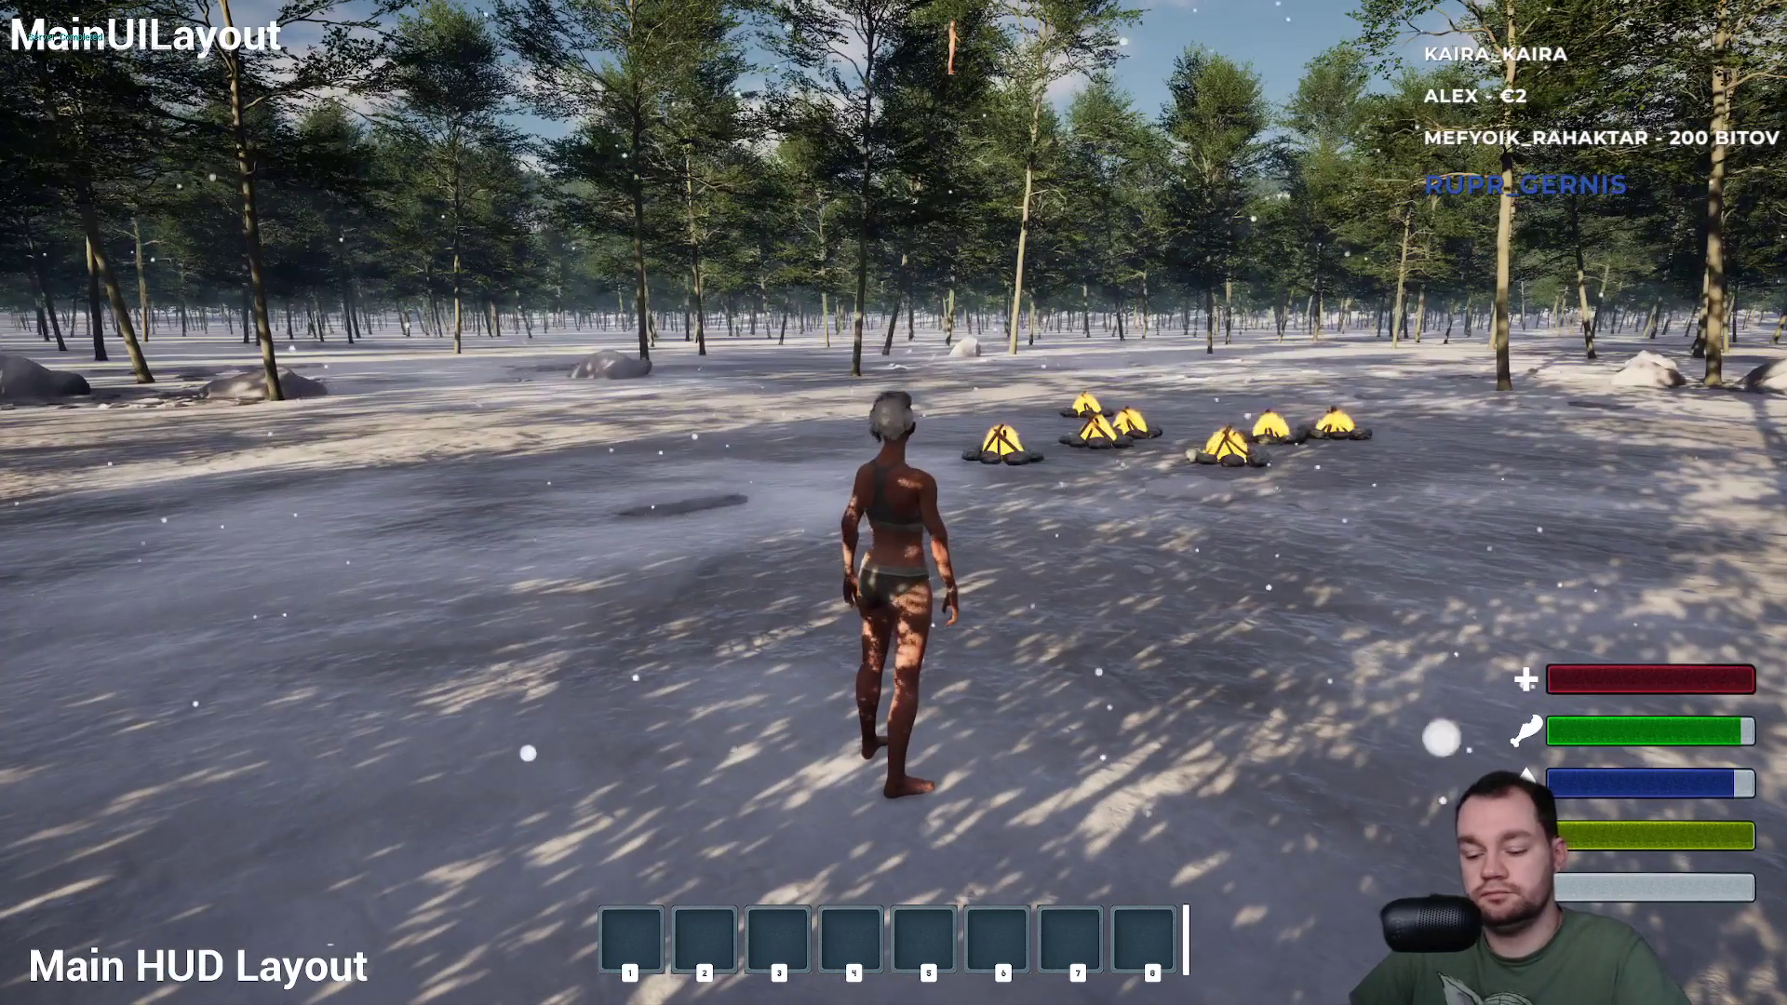
key("i")
key("i")
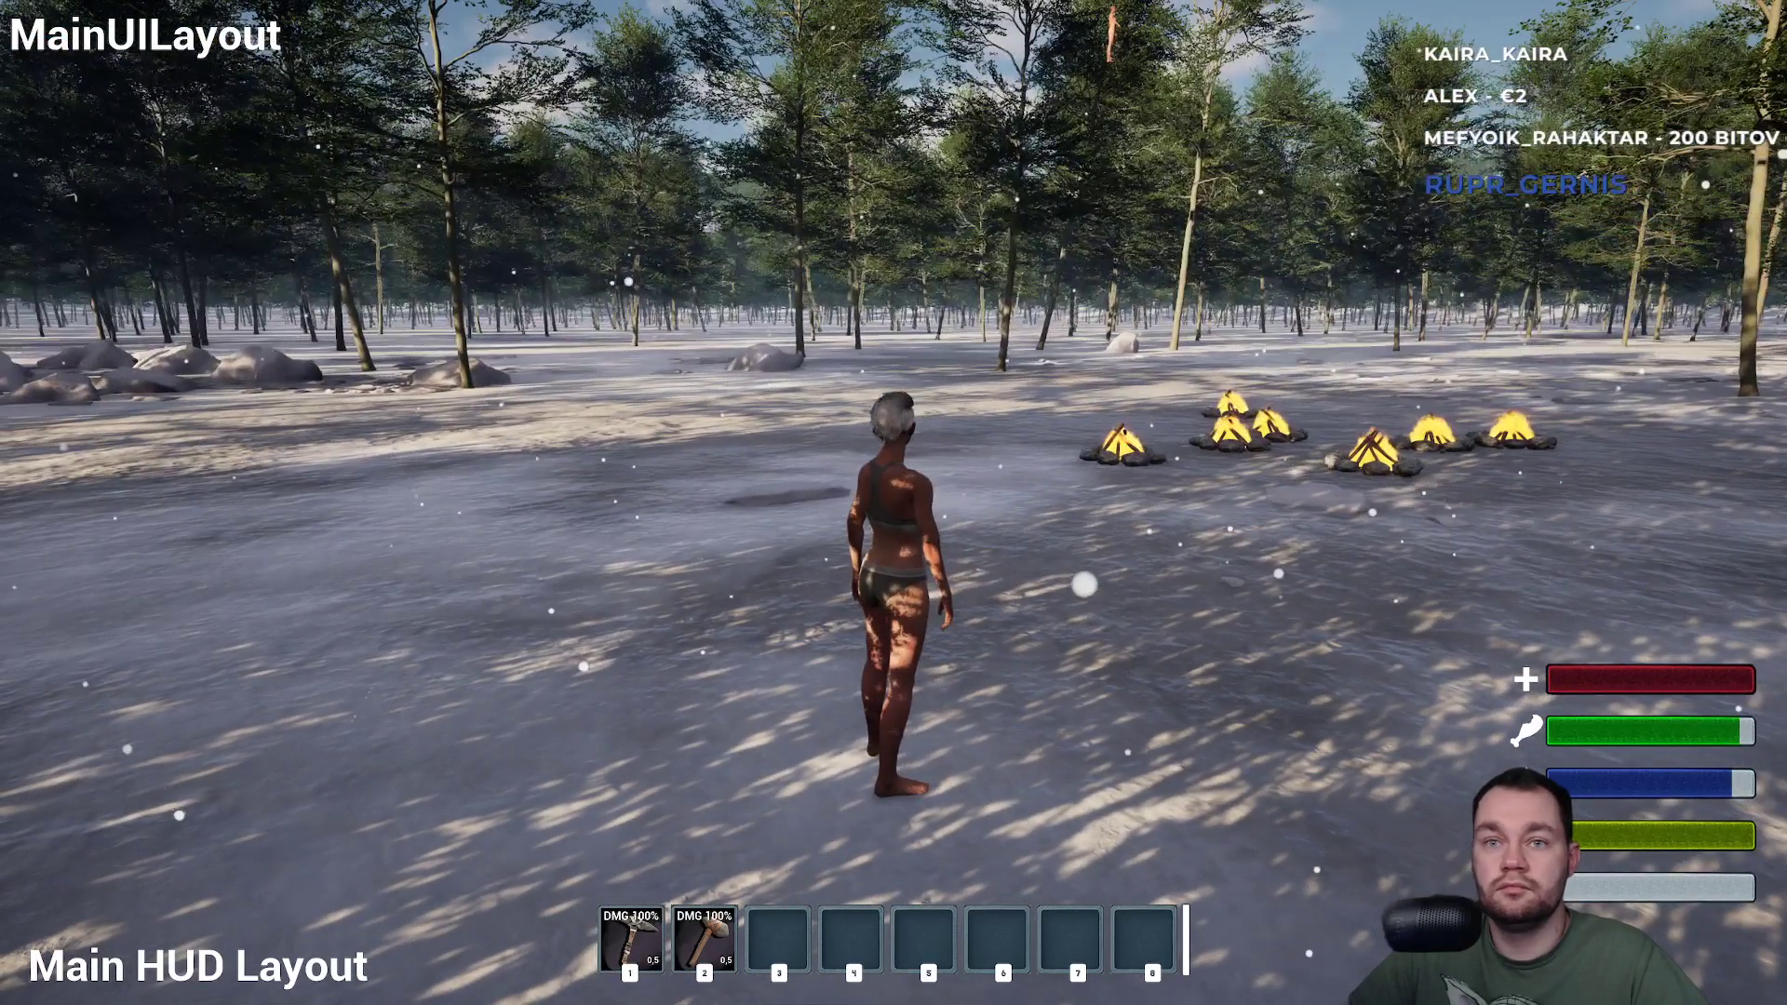
Equip the axe and hammer from hotbar slot 1 while toggling the inventory panels repeatedly.
key("1")
key("i")
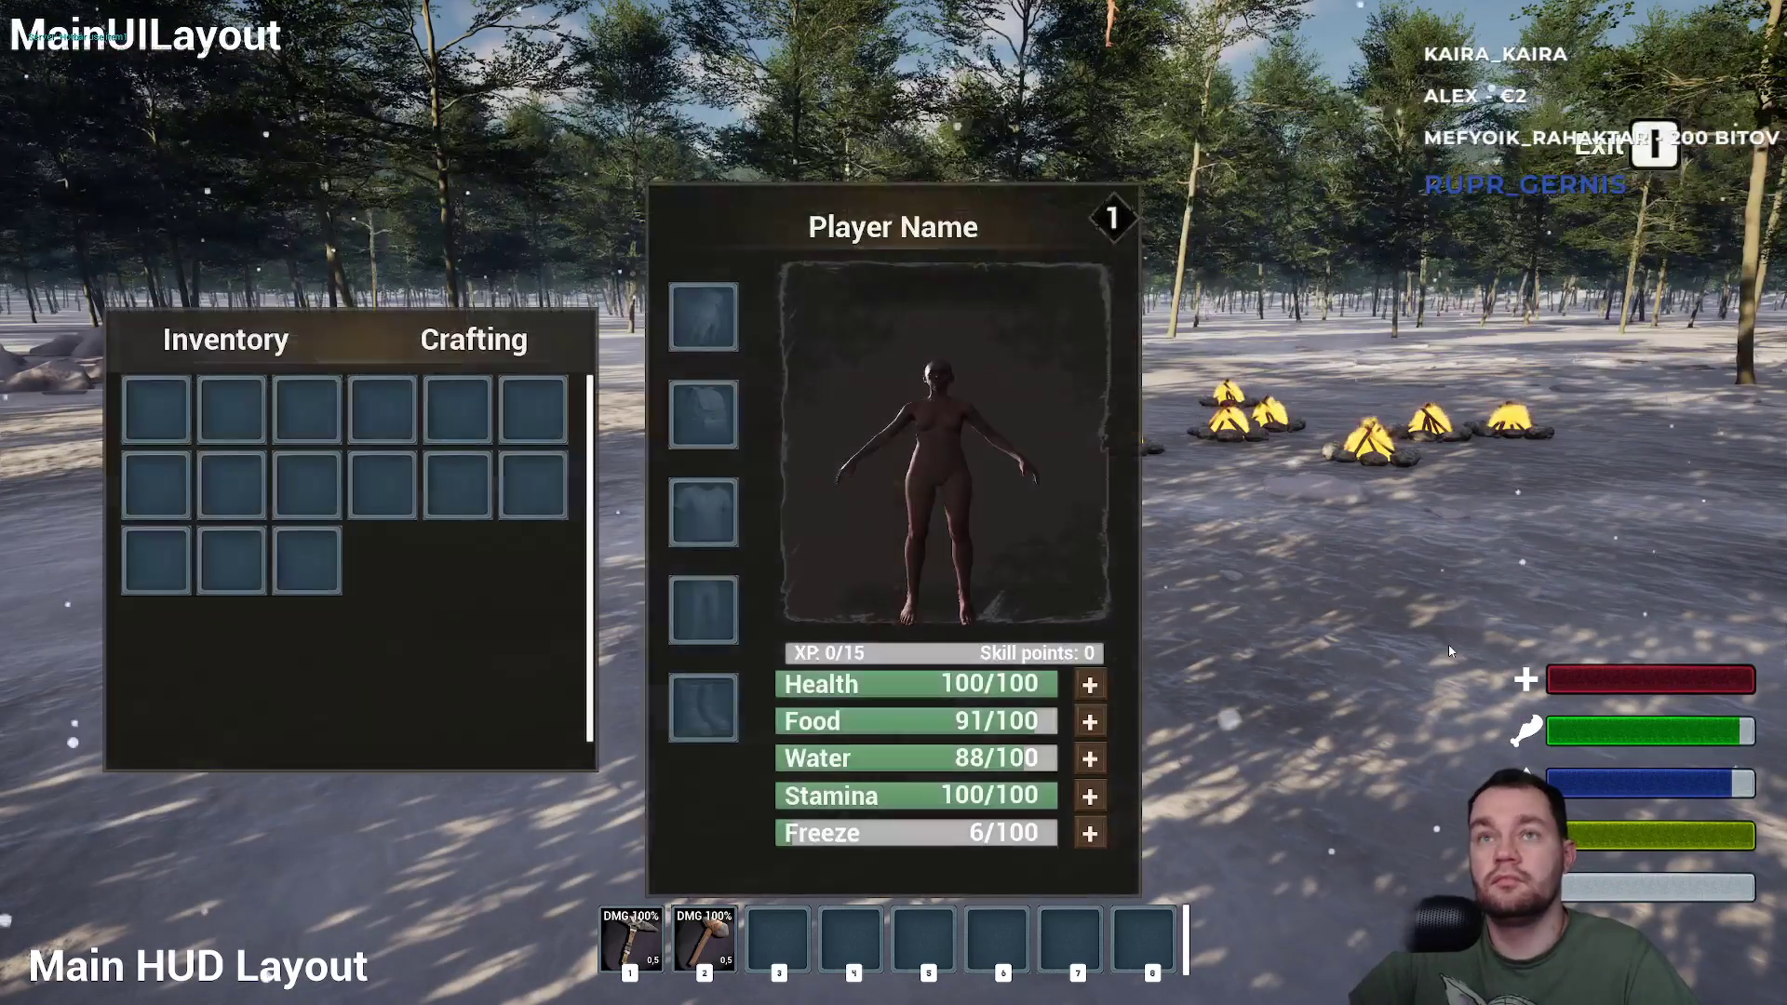
key("i")
key("a")
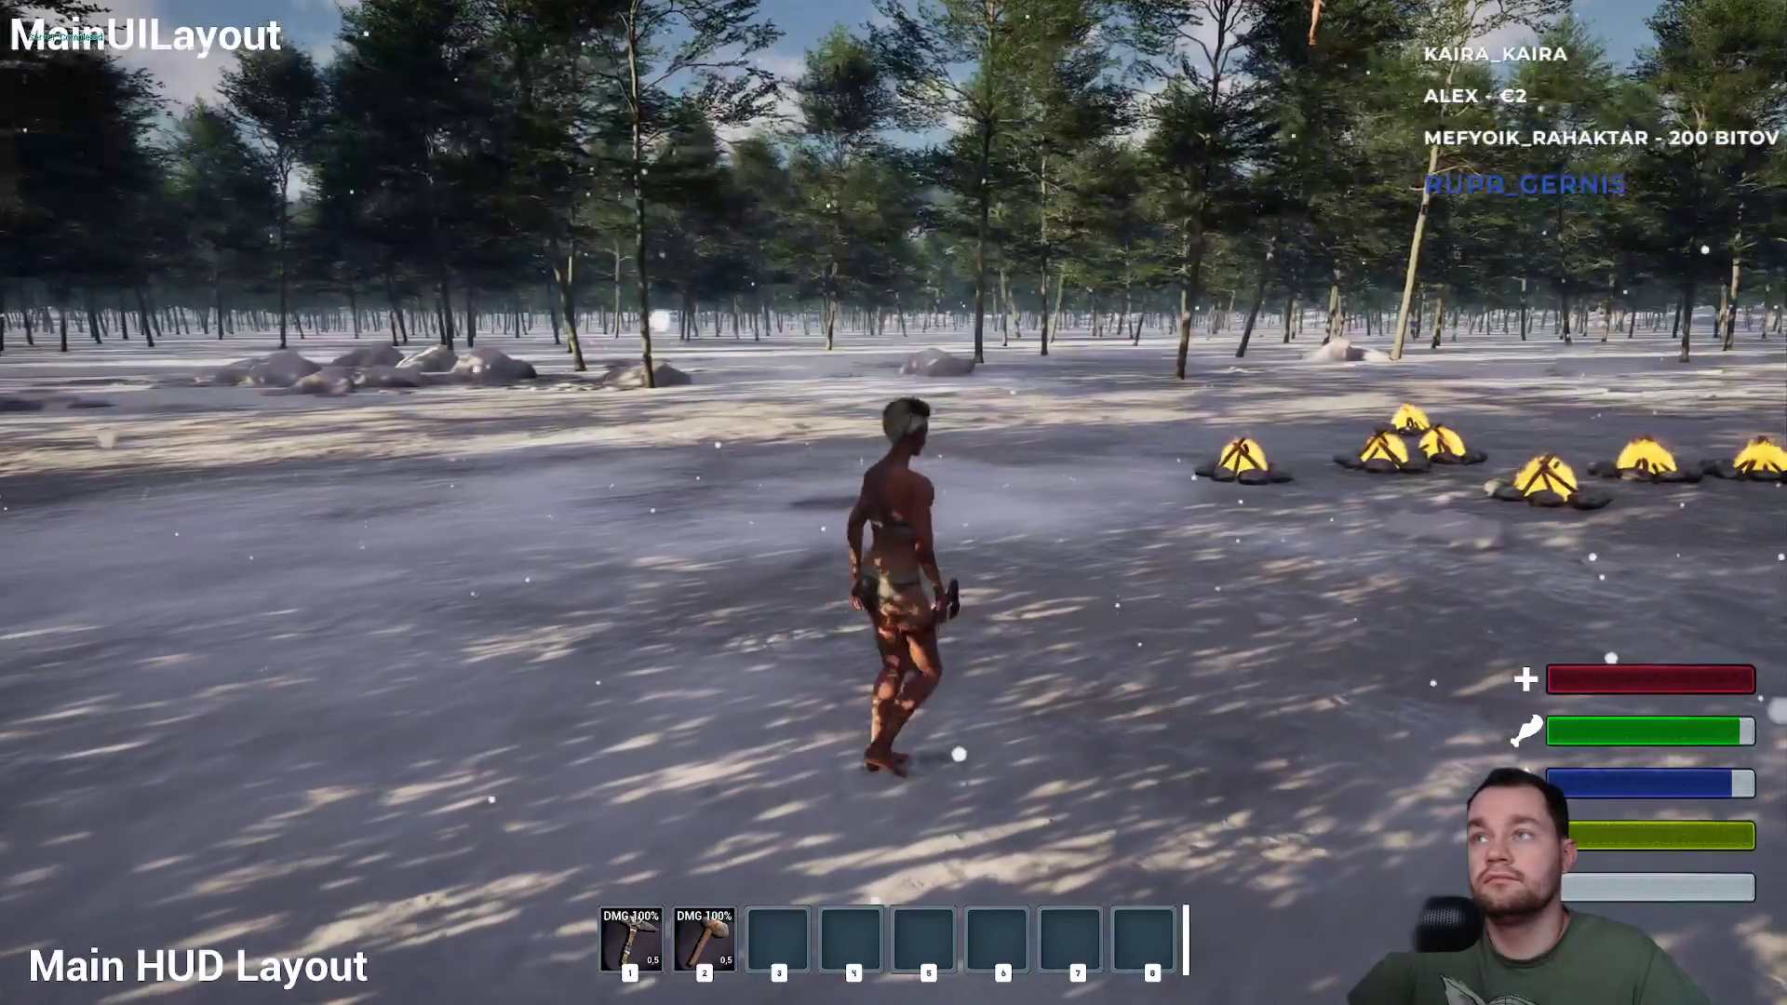
key("i")
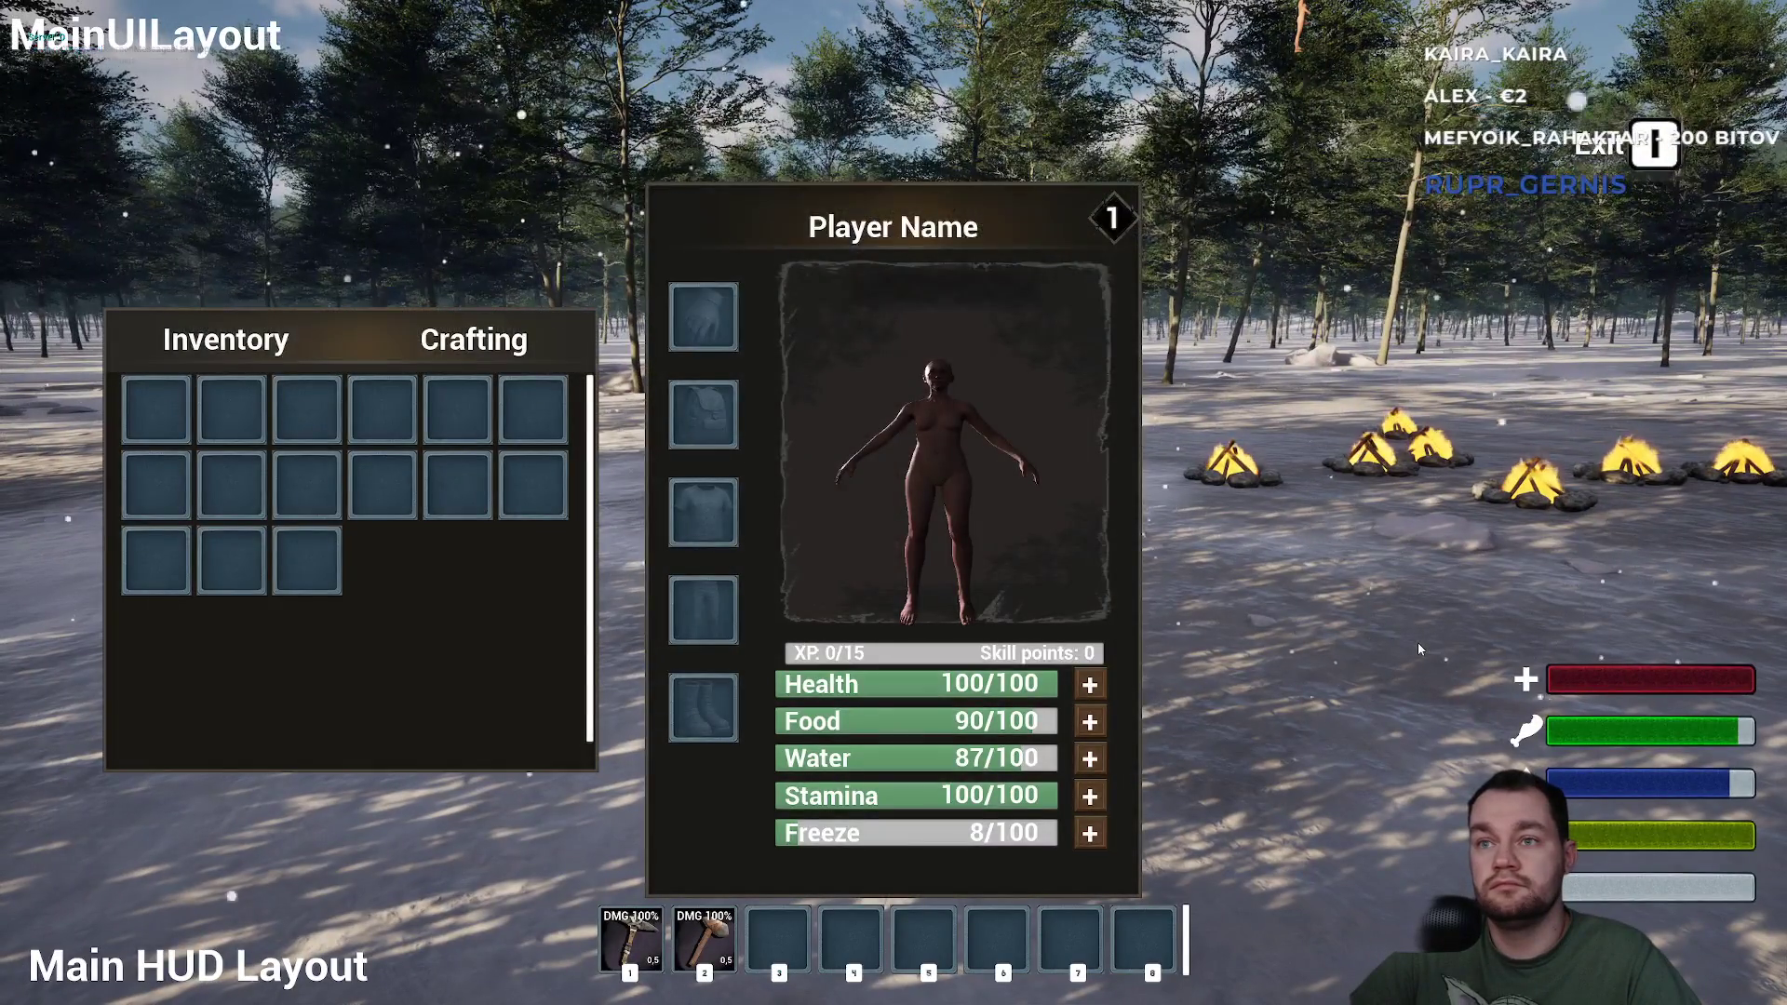
key("i")
key("w")
key("w")
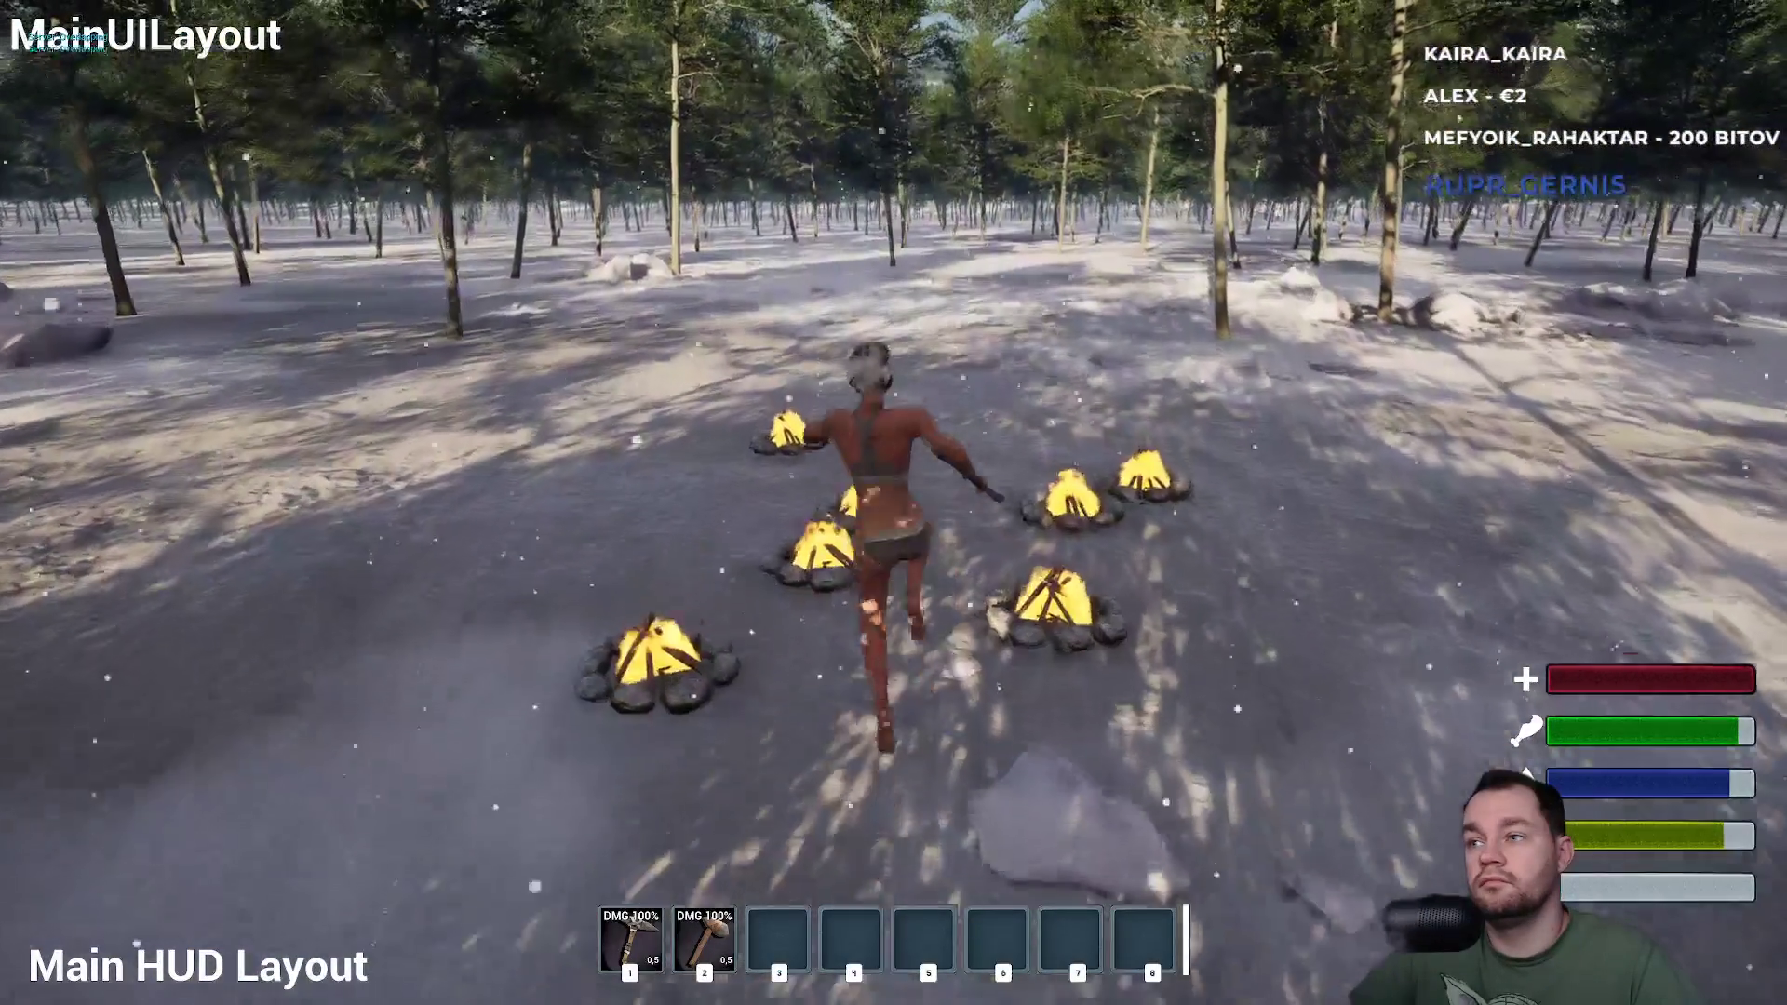
key("i")
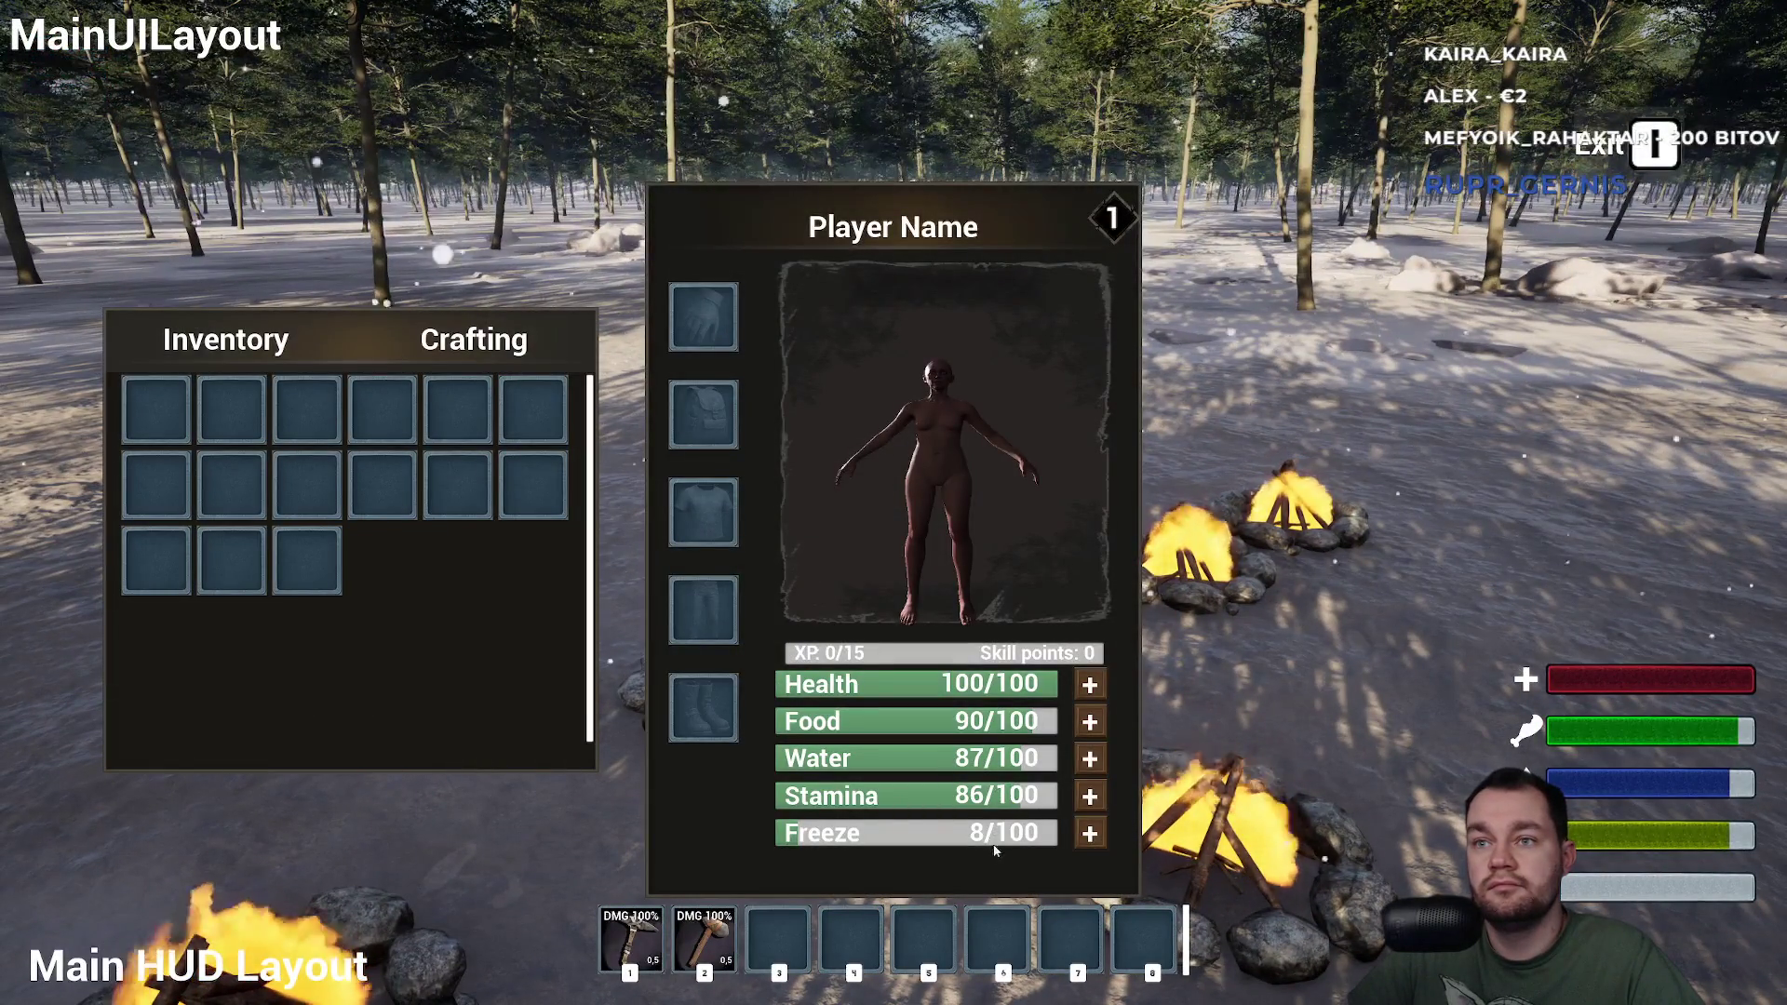
key("i")
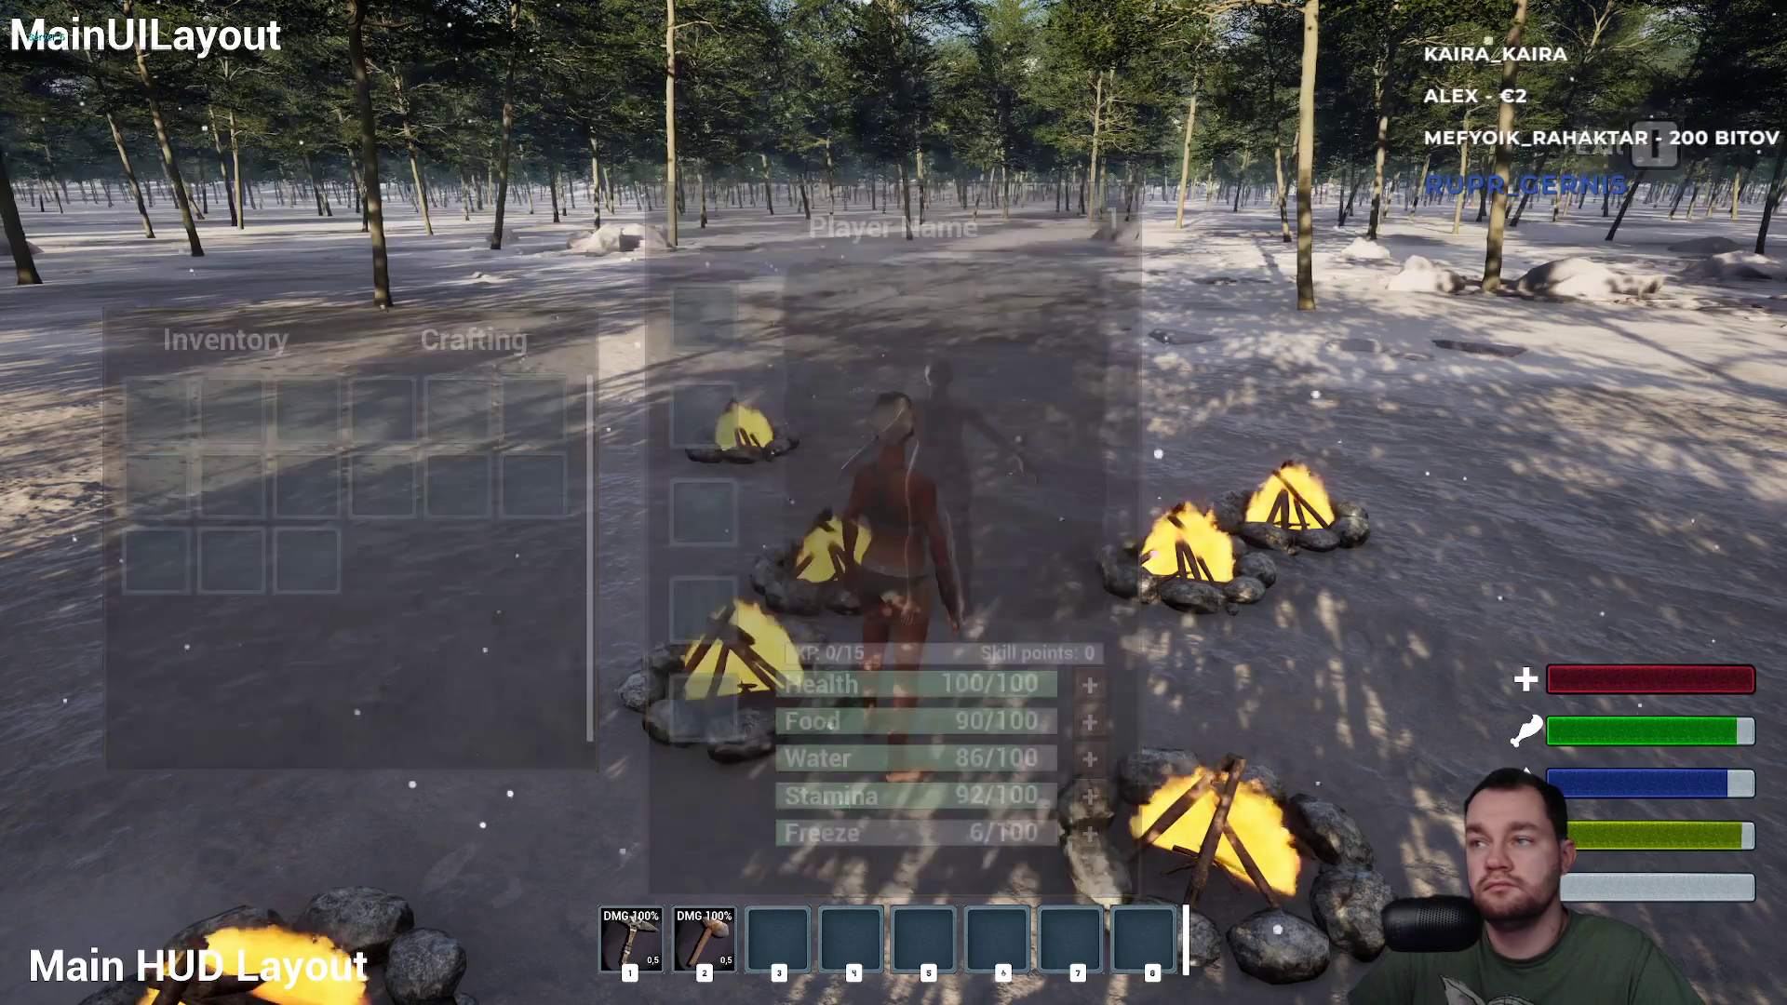
key("i")
key("i")
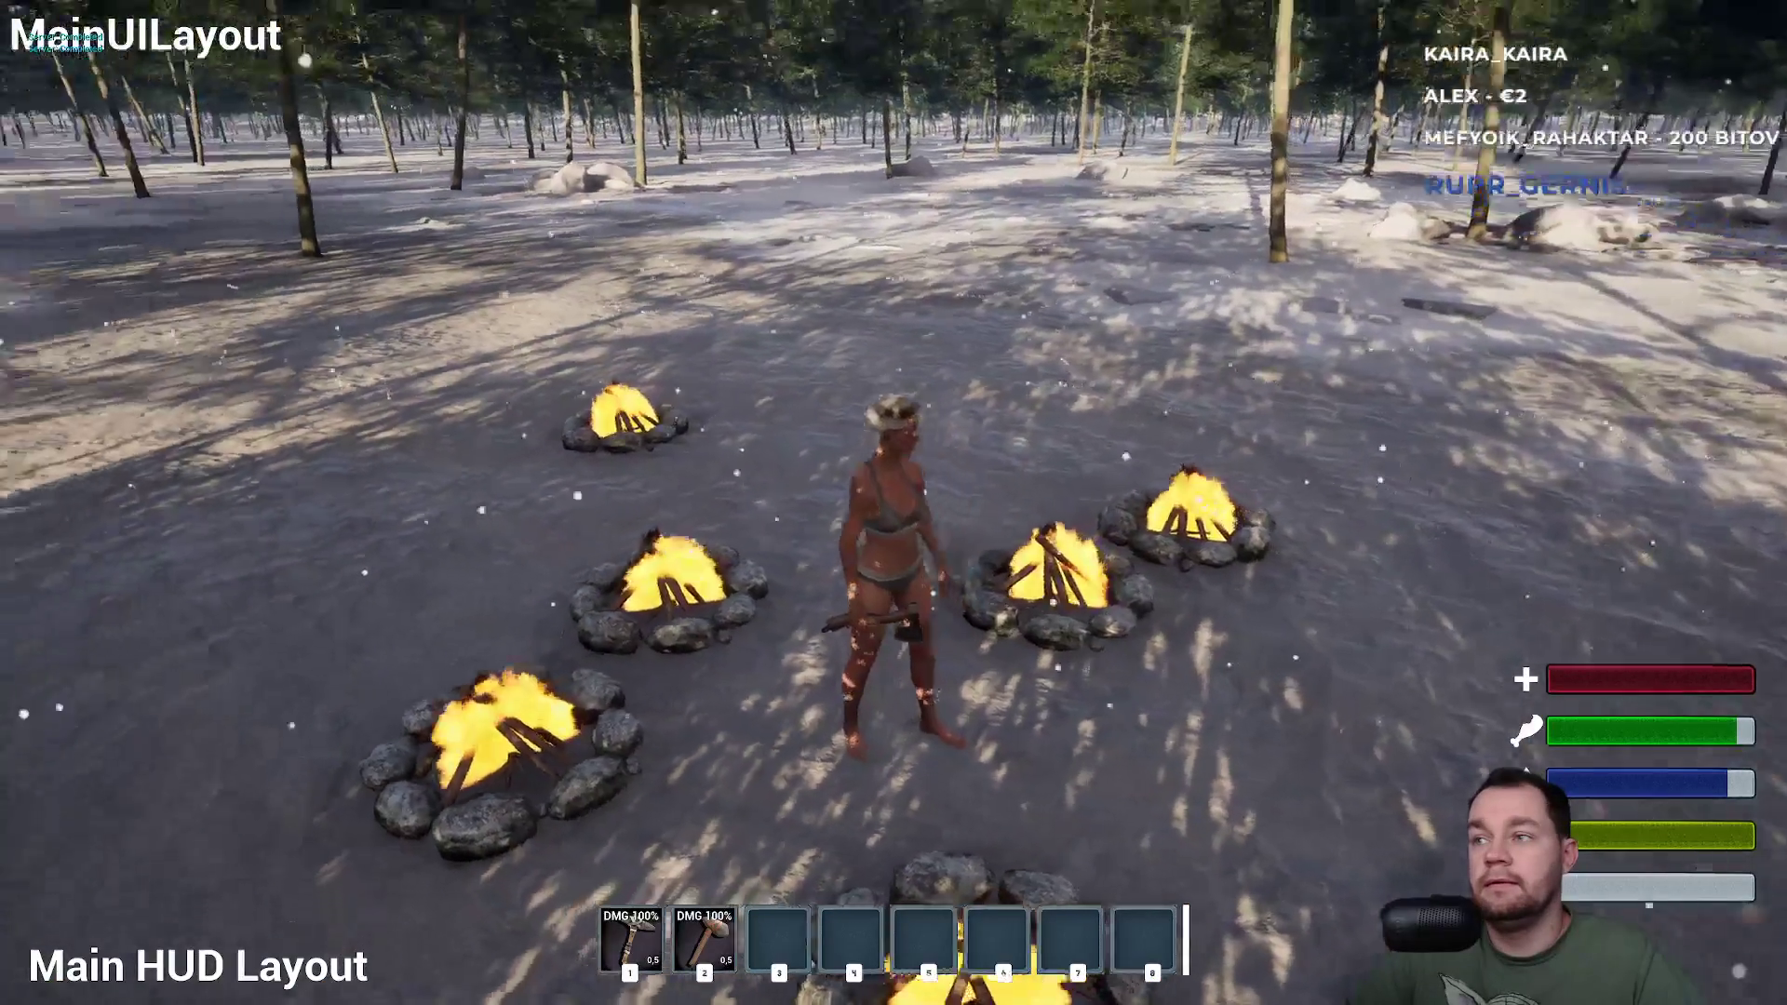
key("i")
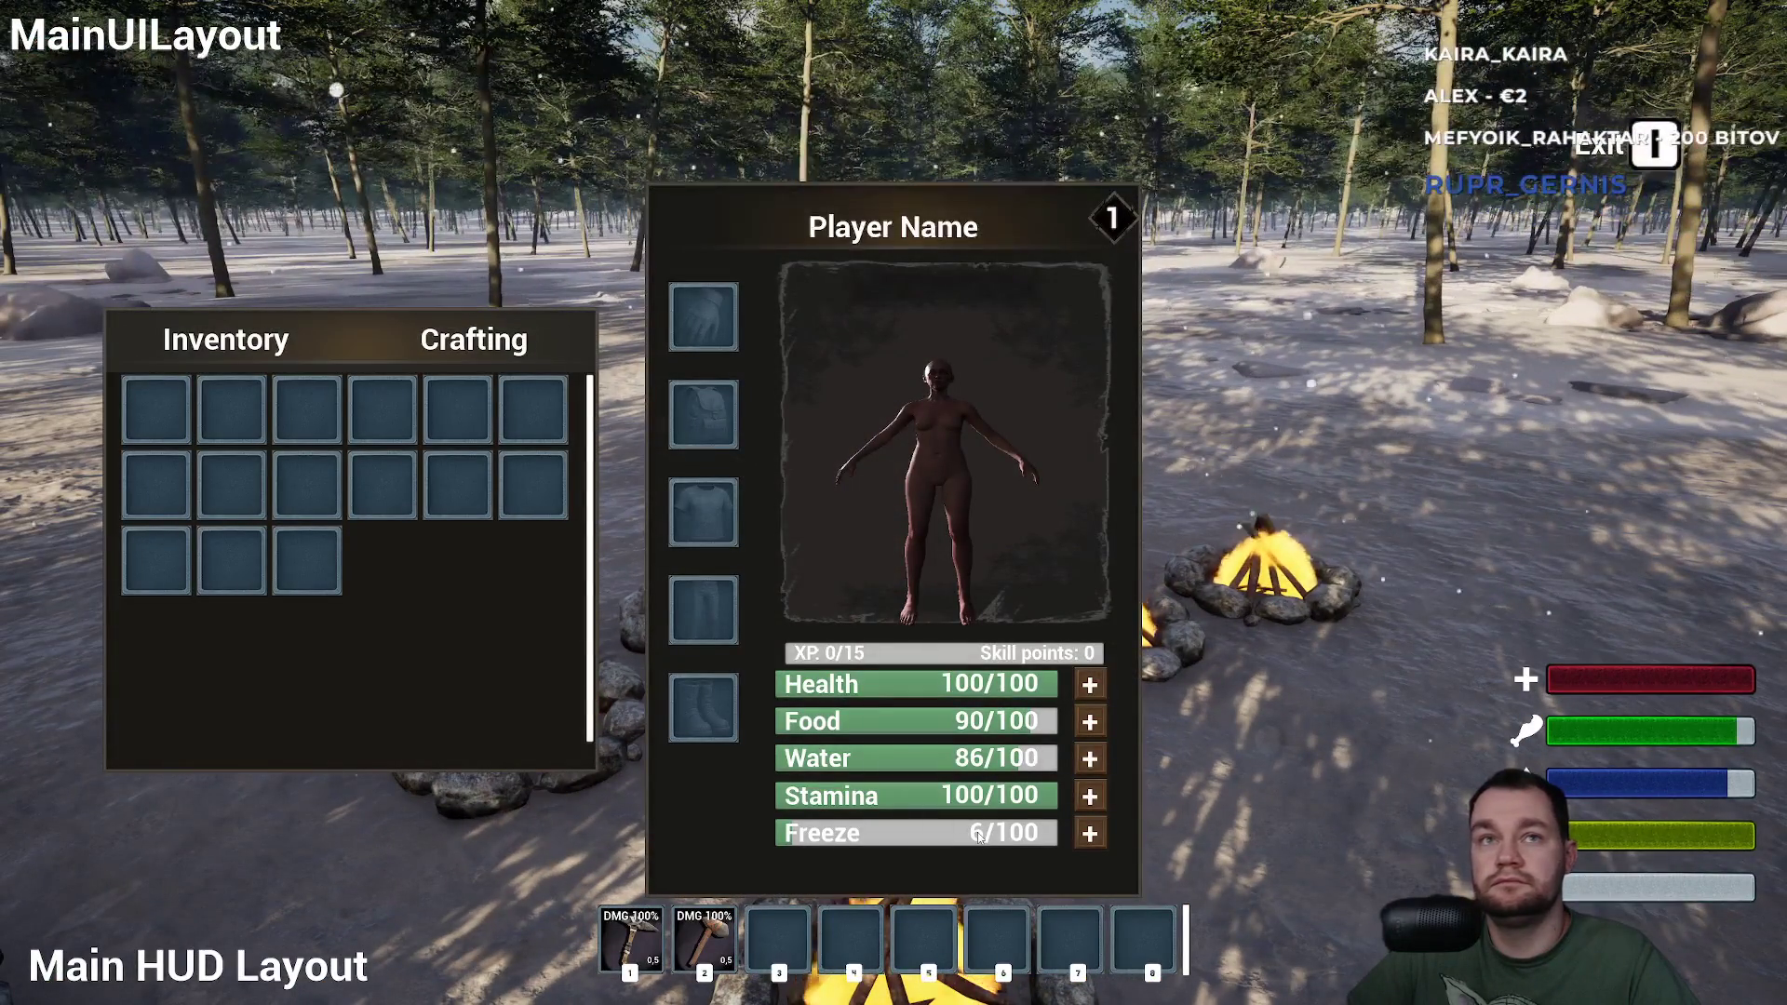
key("i")
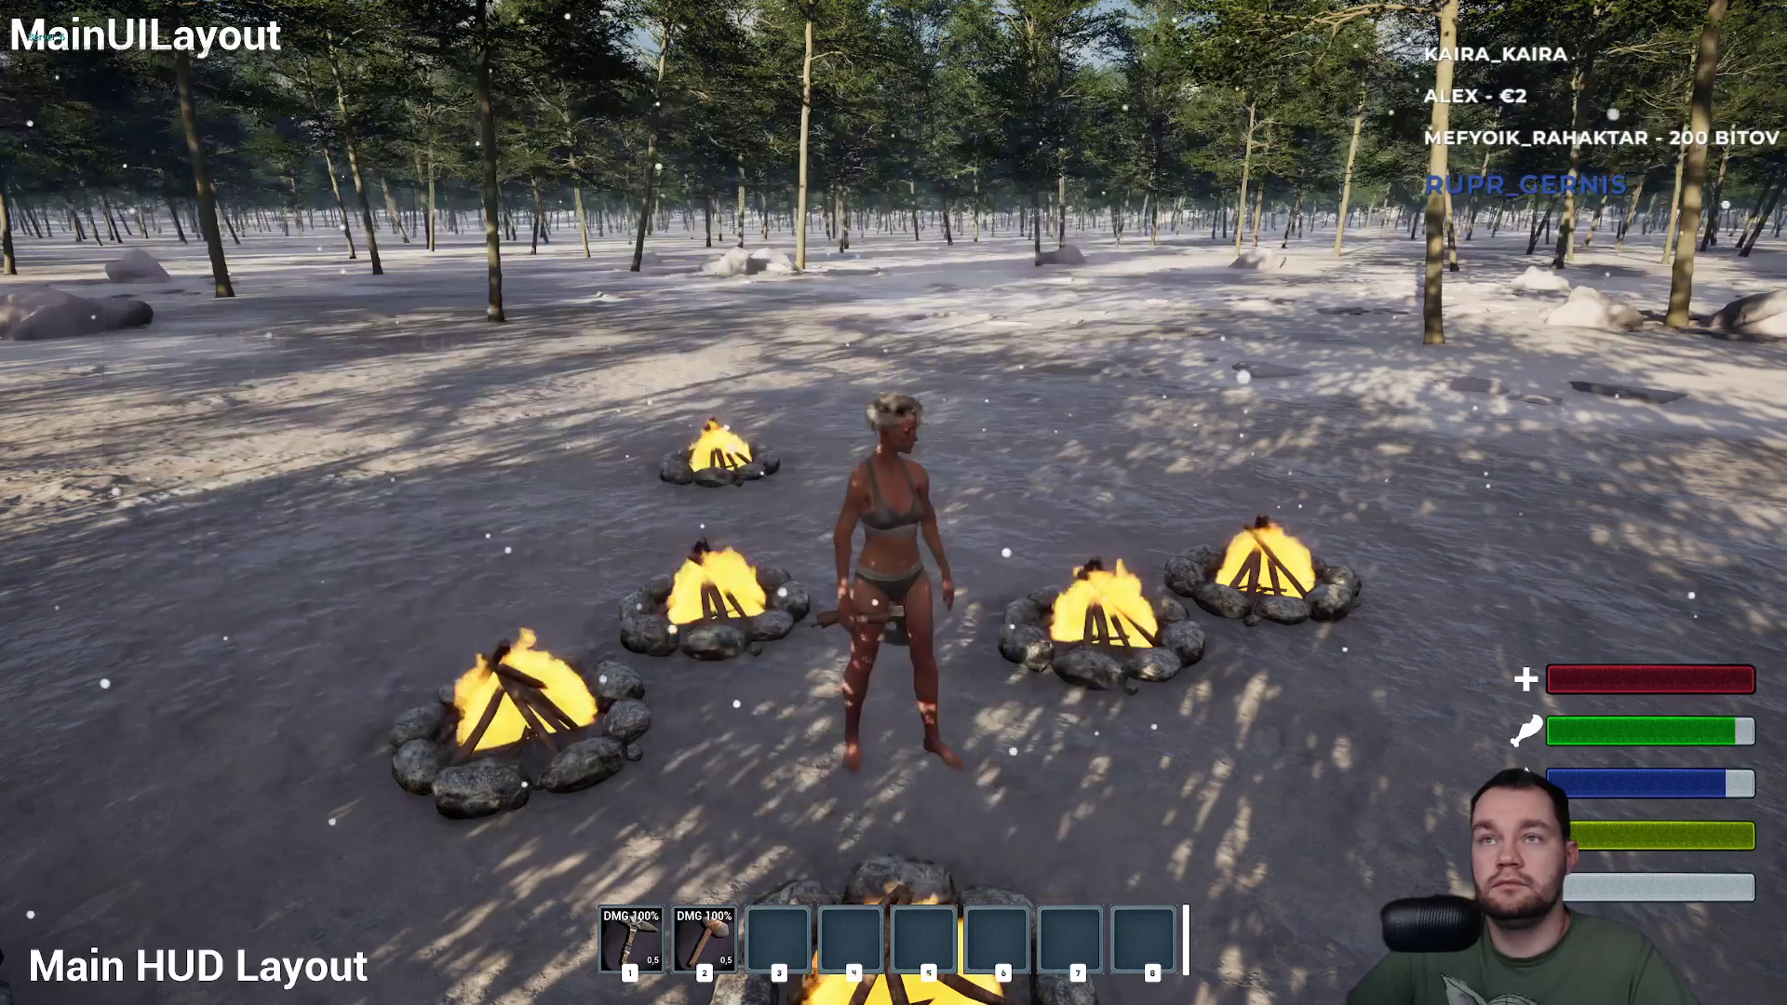
Sprint with Shift away from the campfires into the snowy forest.
key("w")
key("shift")
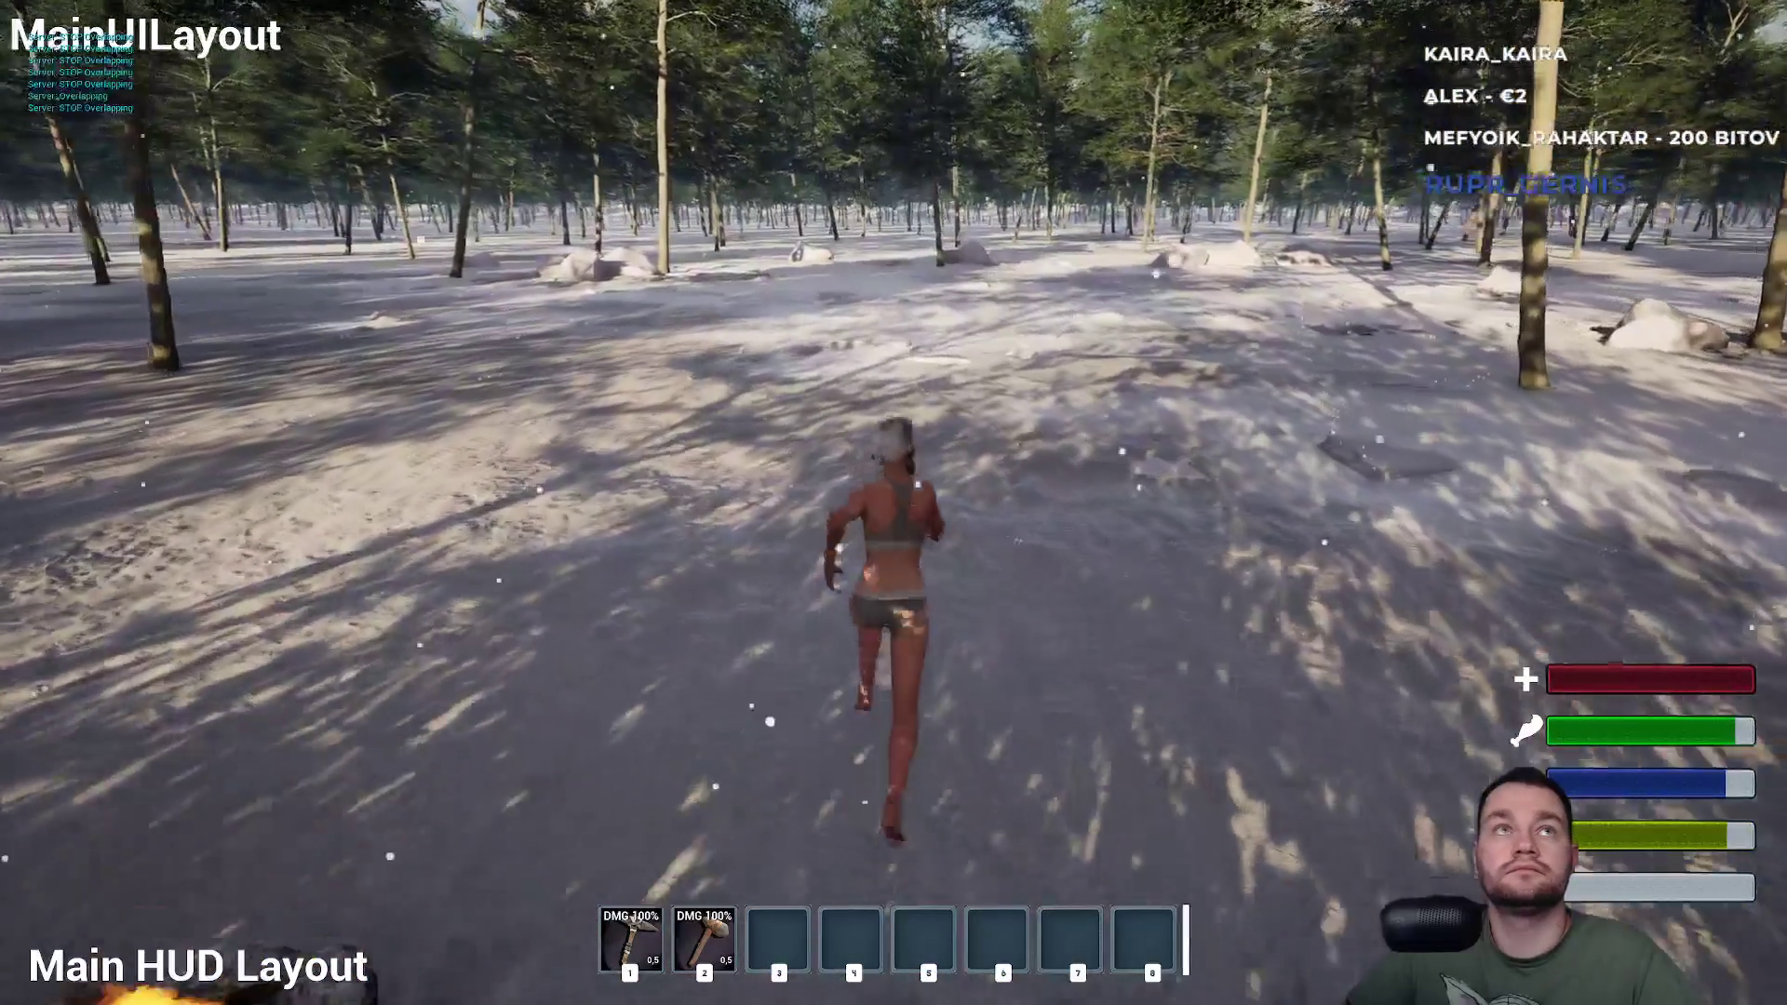
key("a")
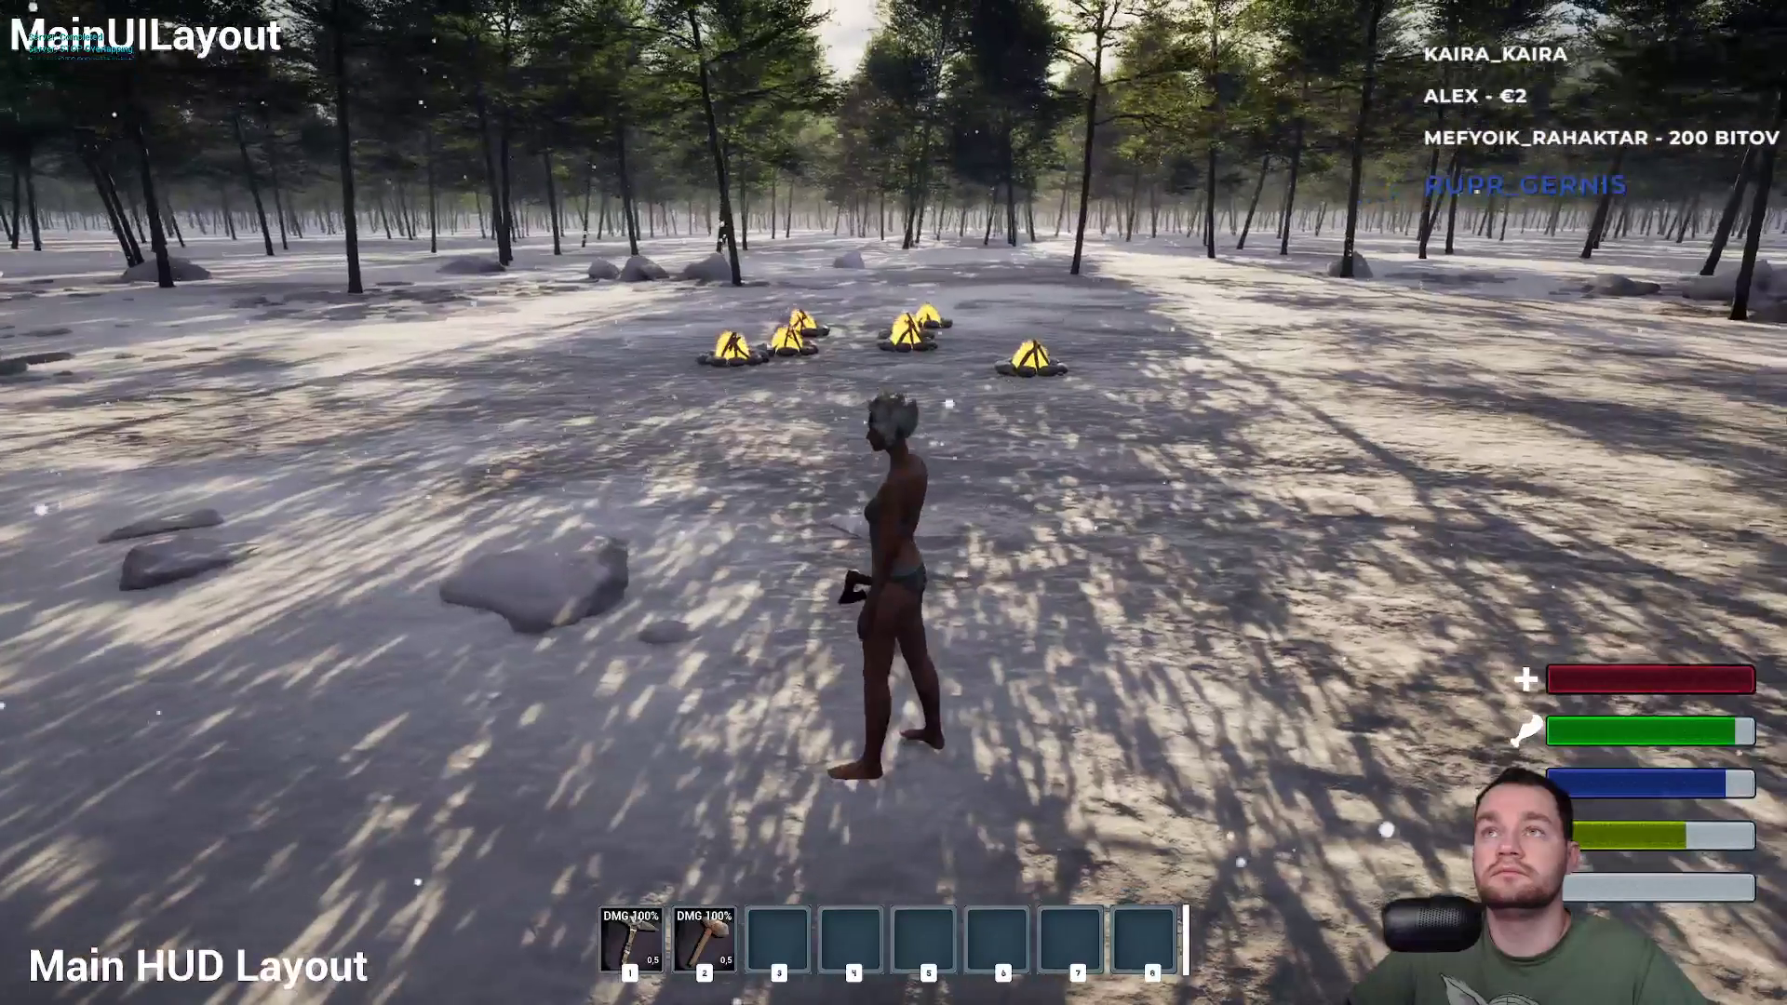
key("w")
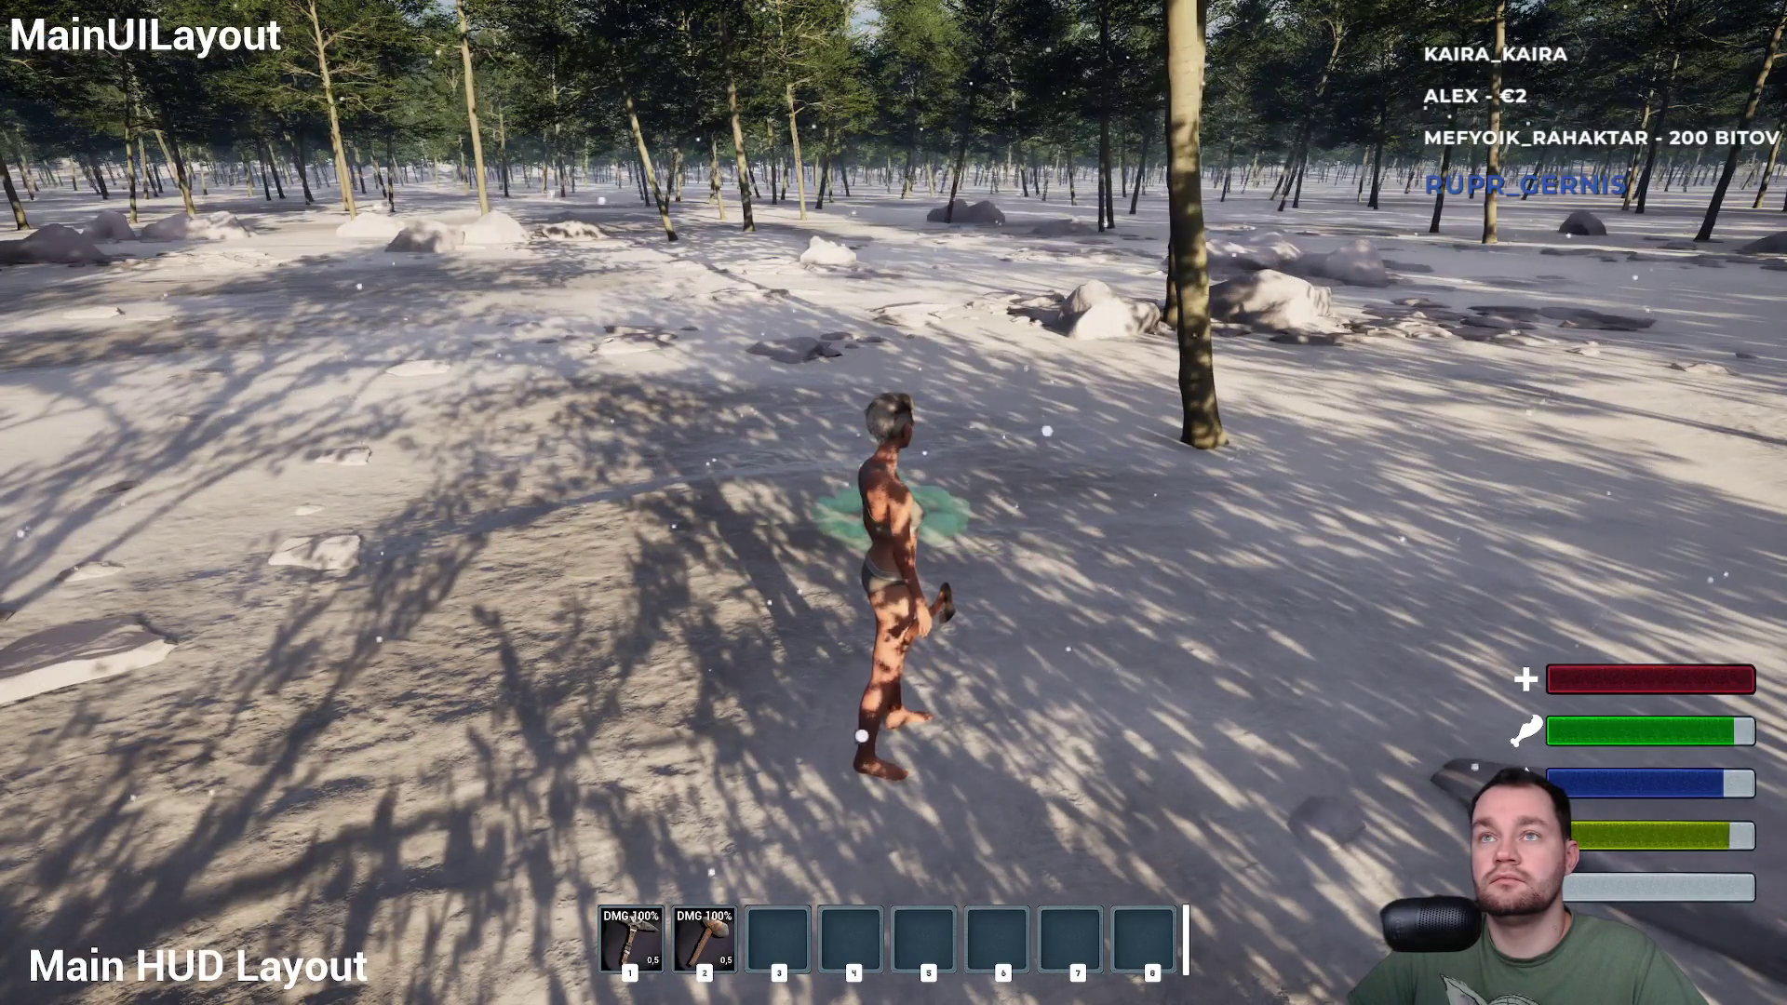
Pick the campfire build piece and place a campfire beside the character.
scroll(893, 503, "down", 2)
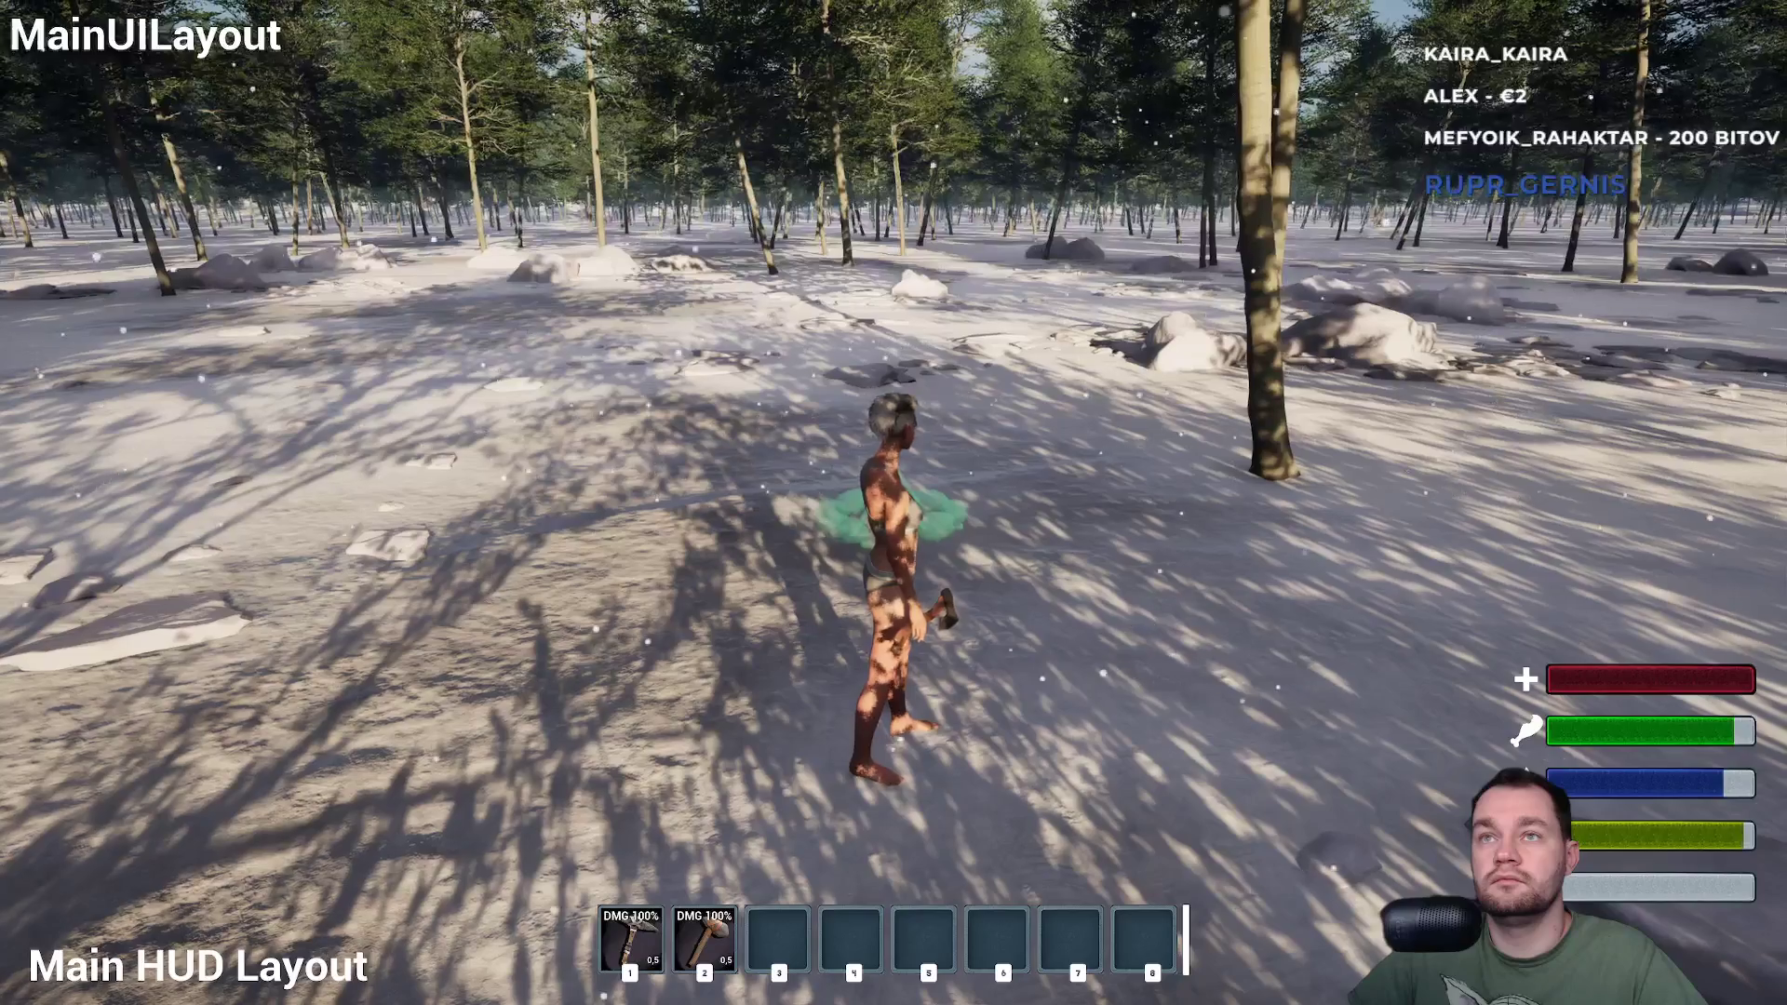
left_click(893, 502)
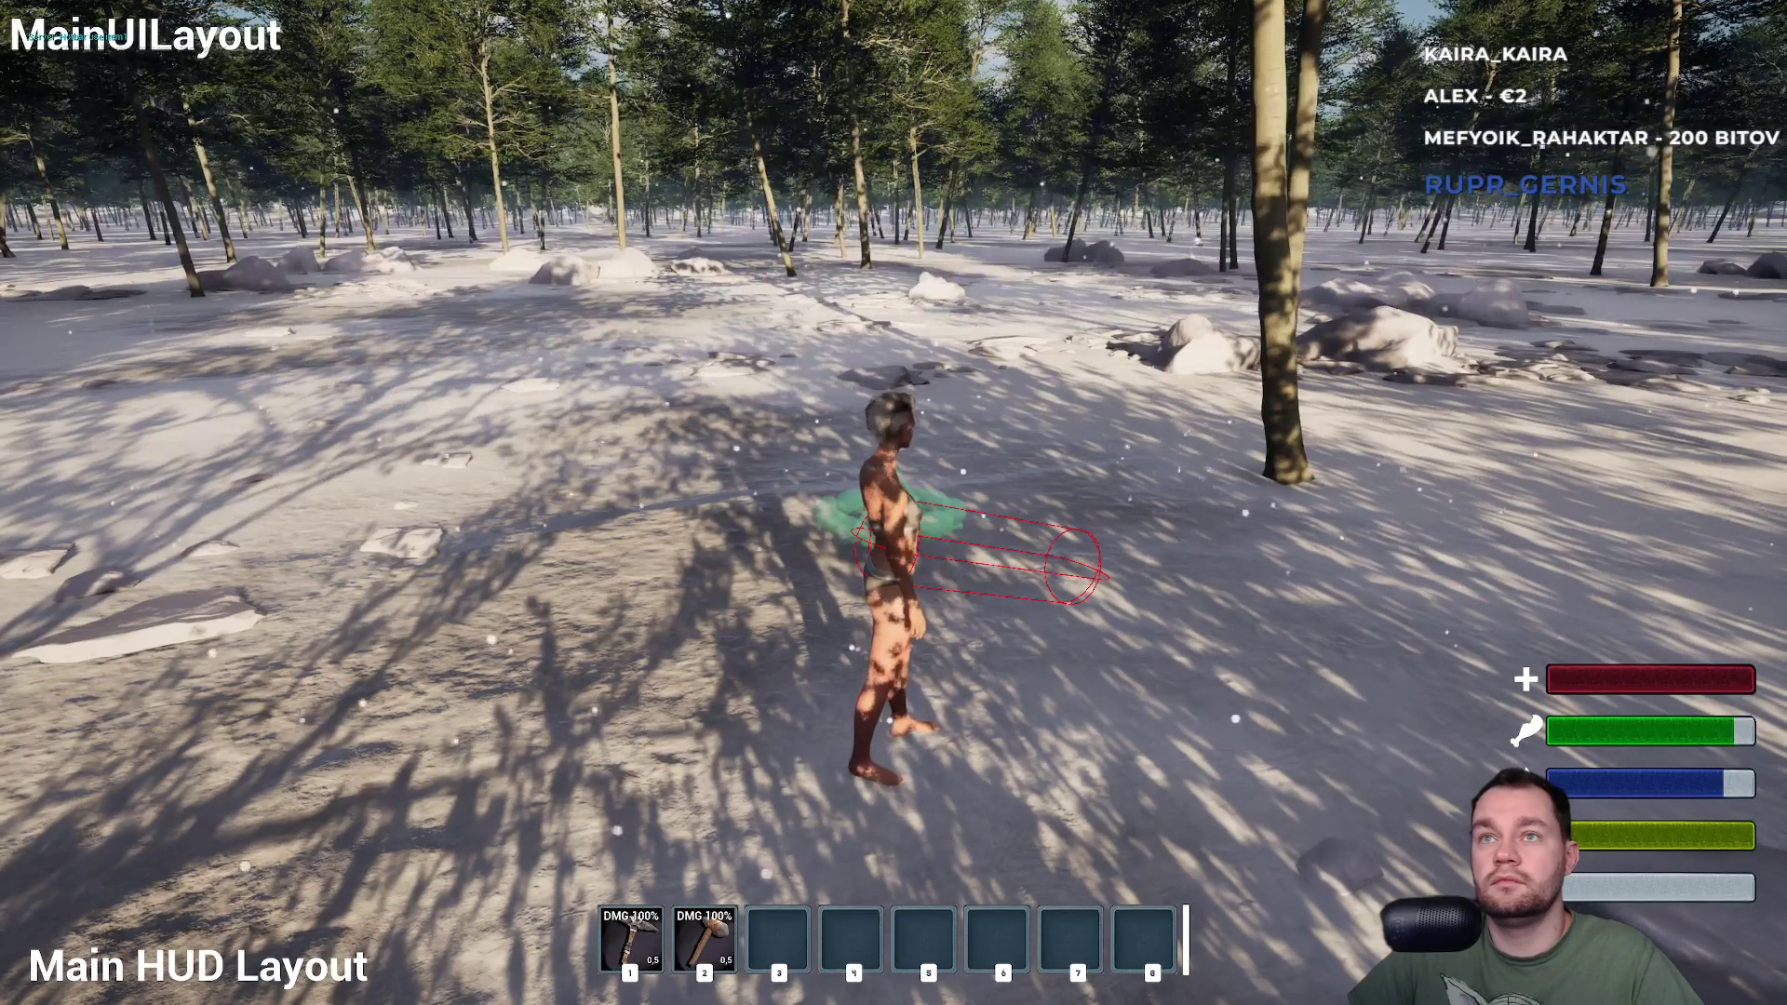
left_click(893, 502)
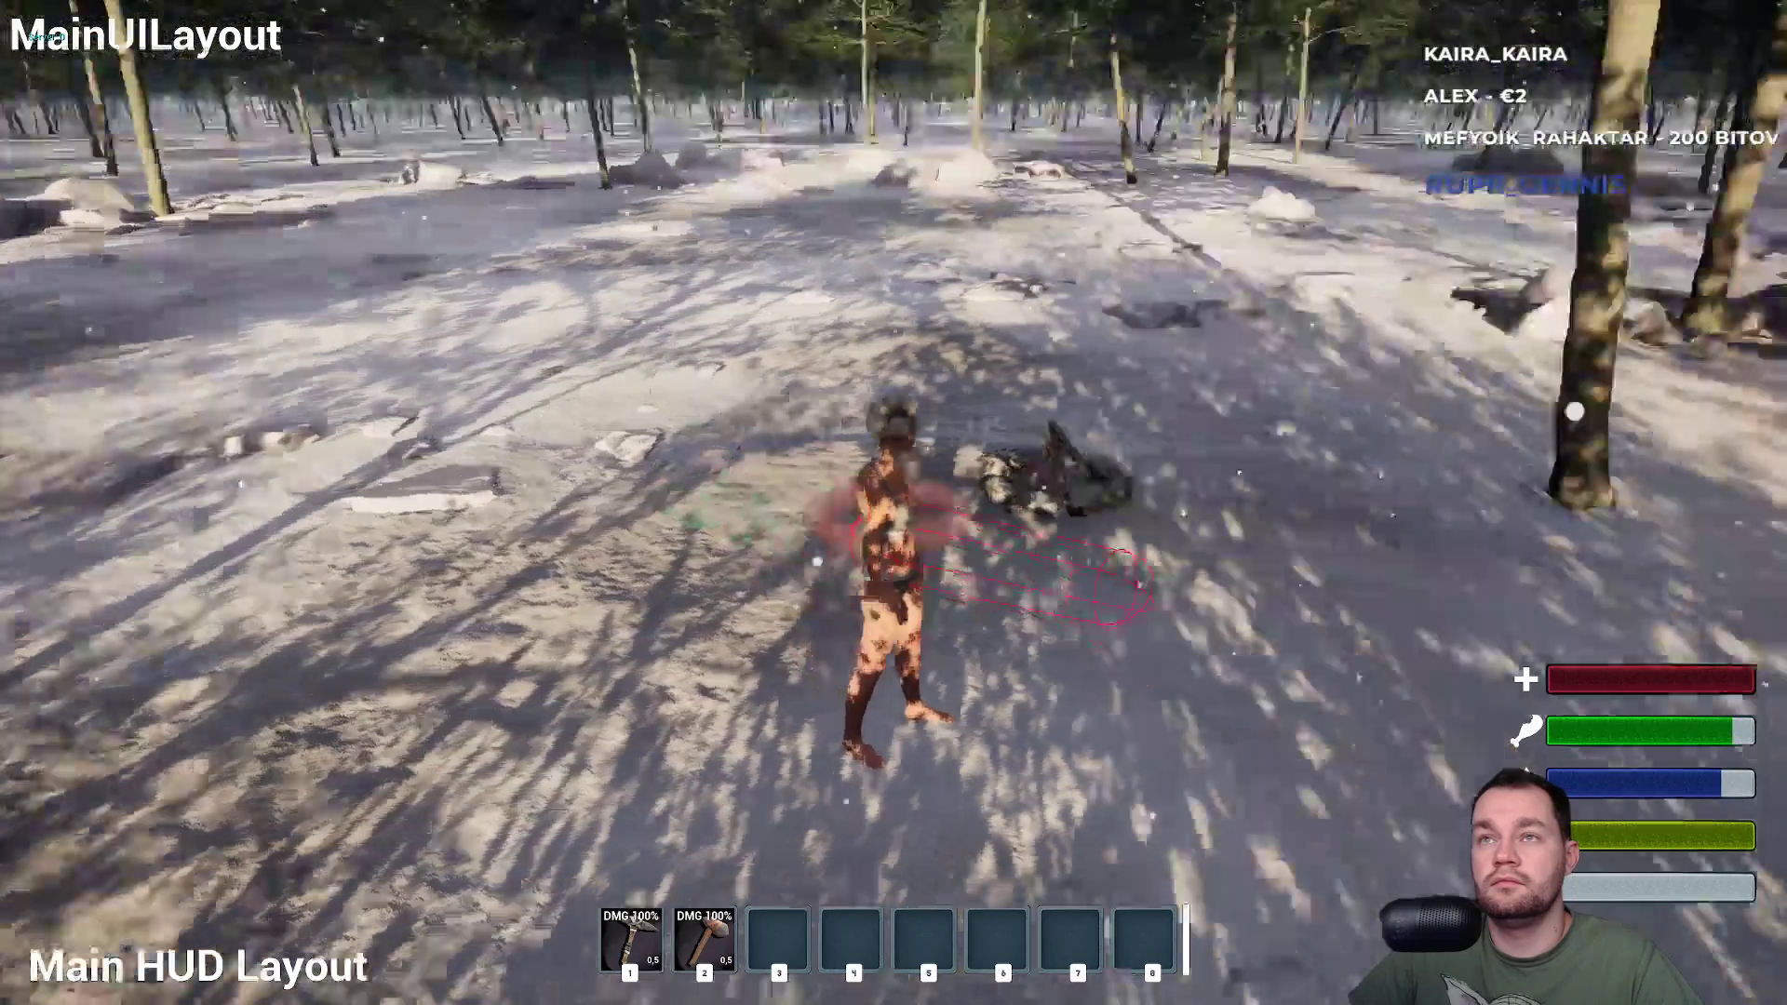
Walk past the new campfire up to a nearby tree, then release the game view to the editor.
key("w")
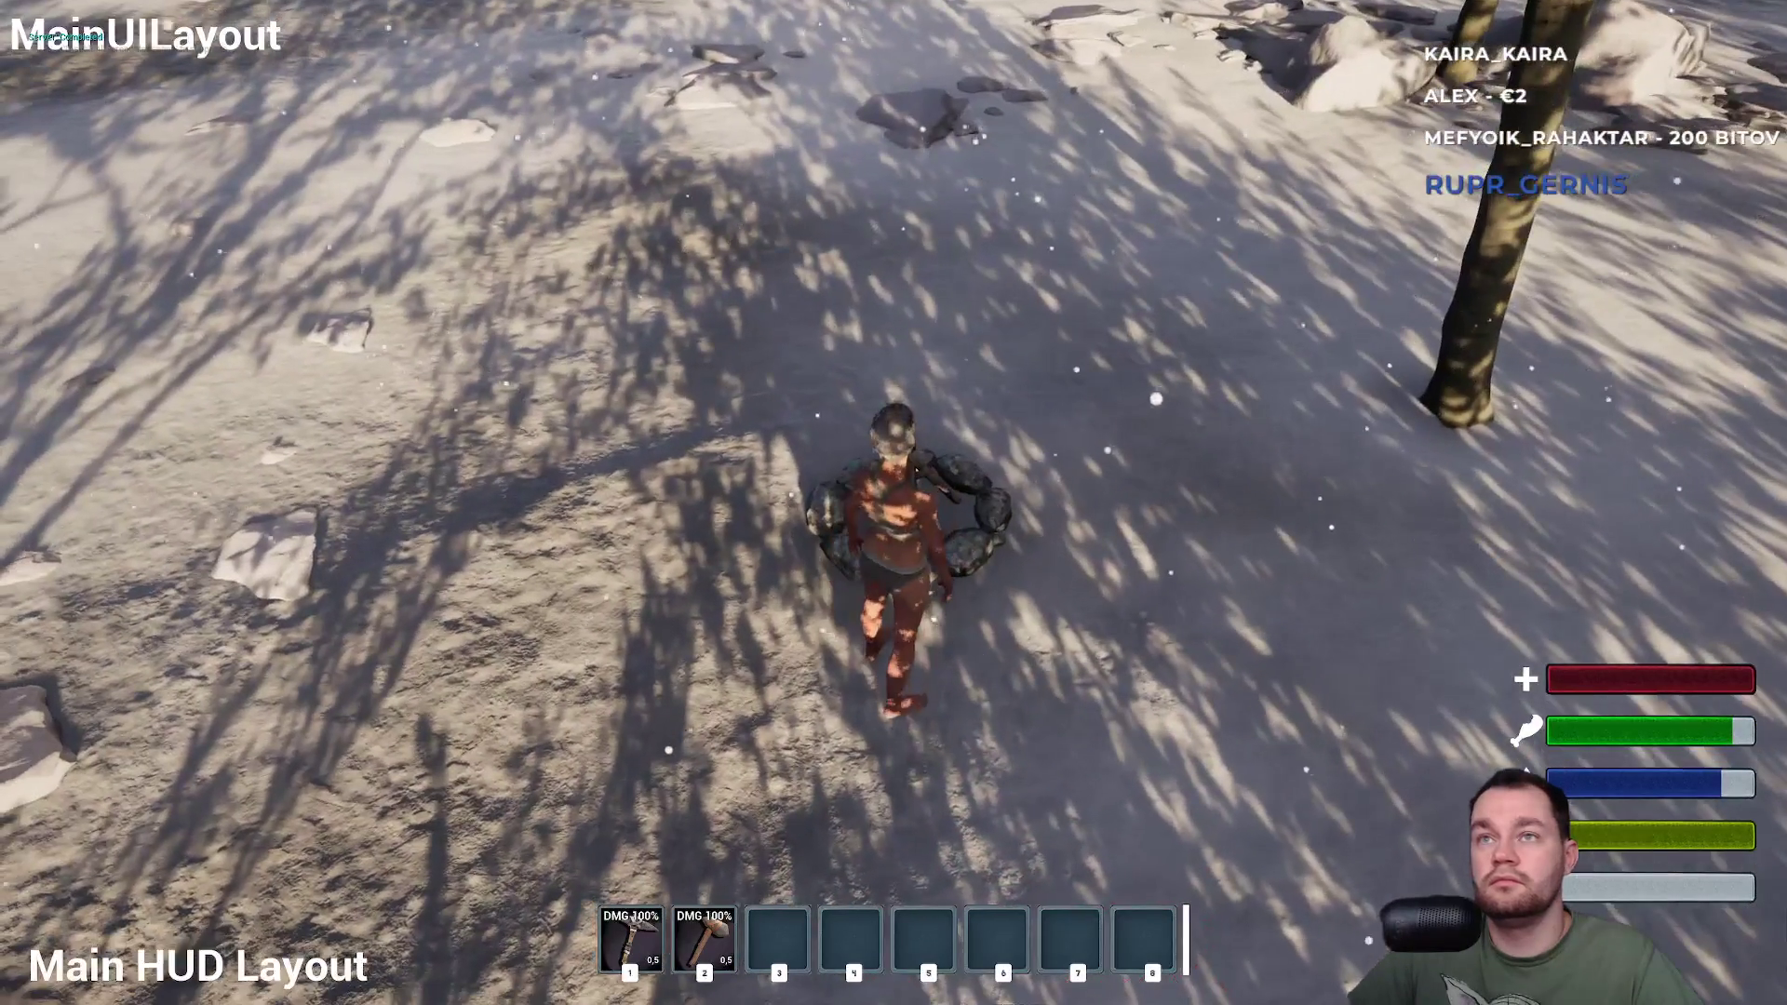
key("w")
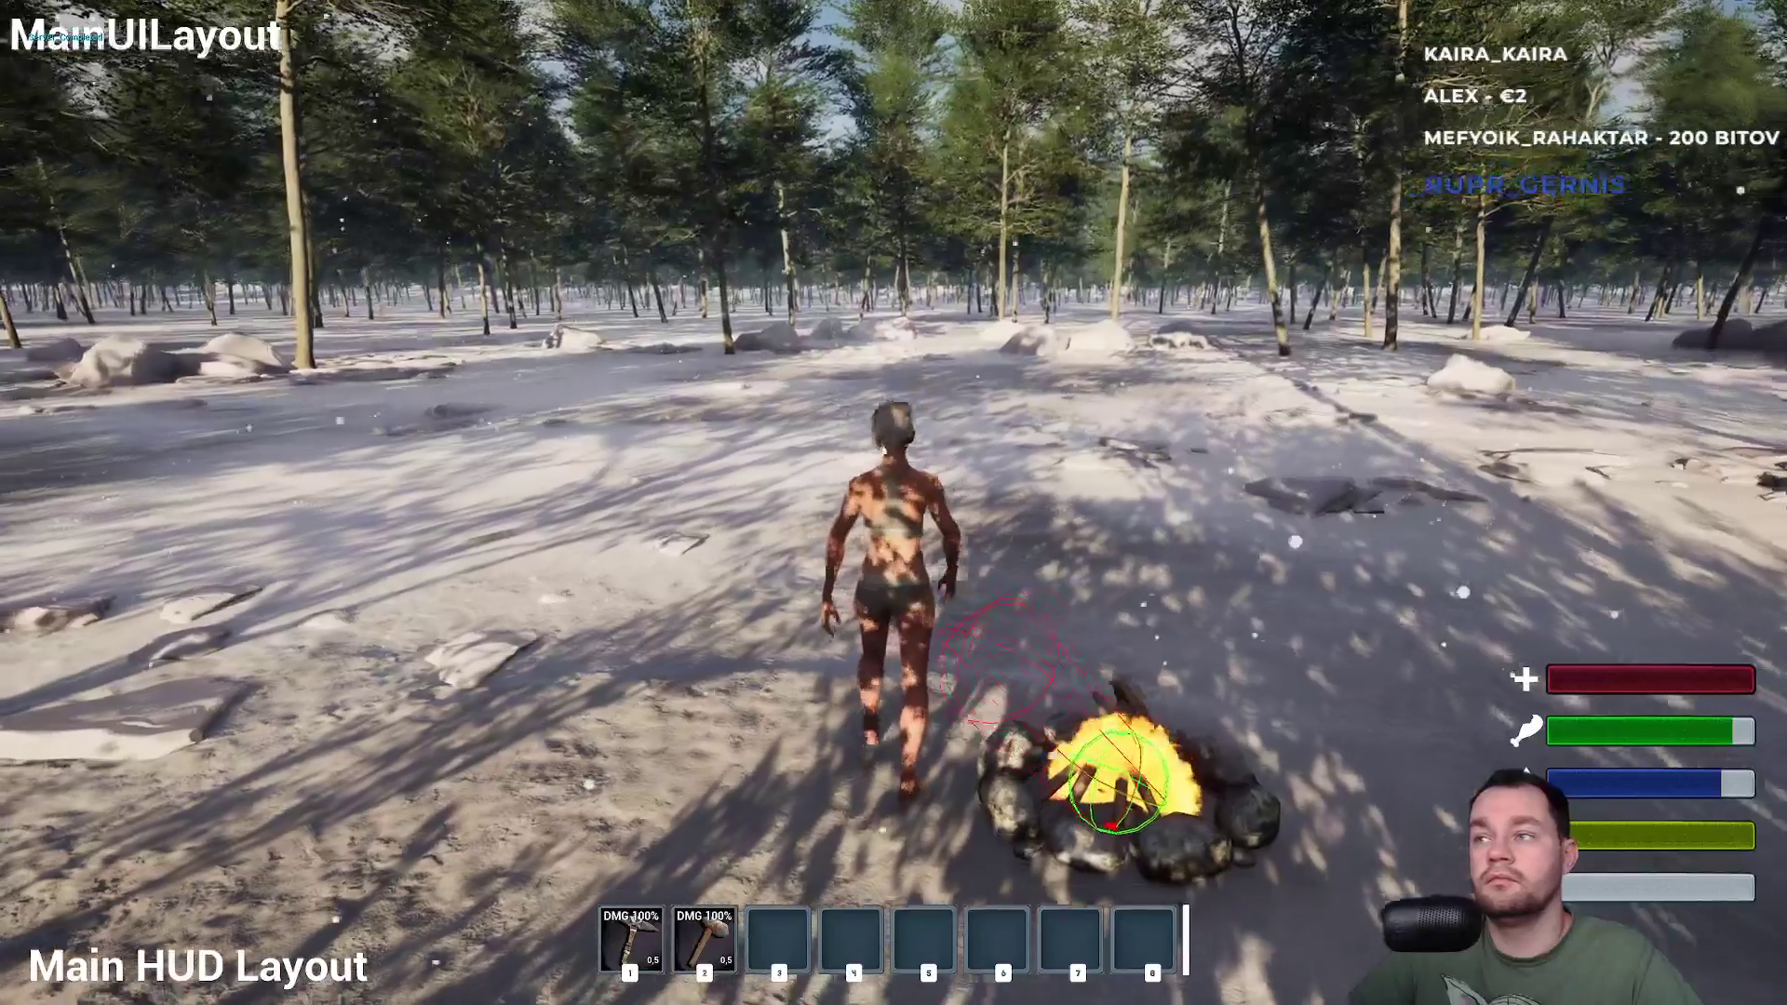
key("w")
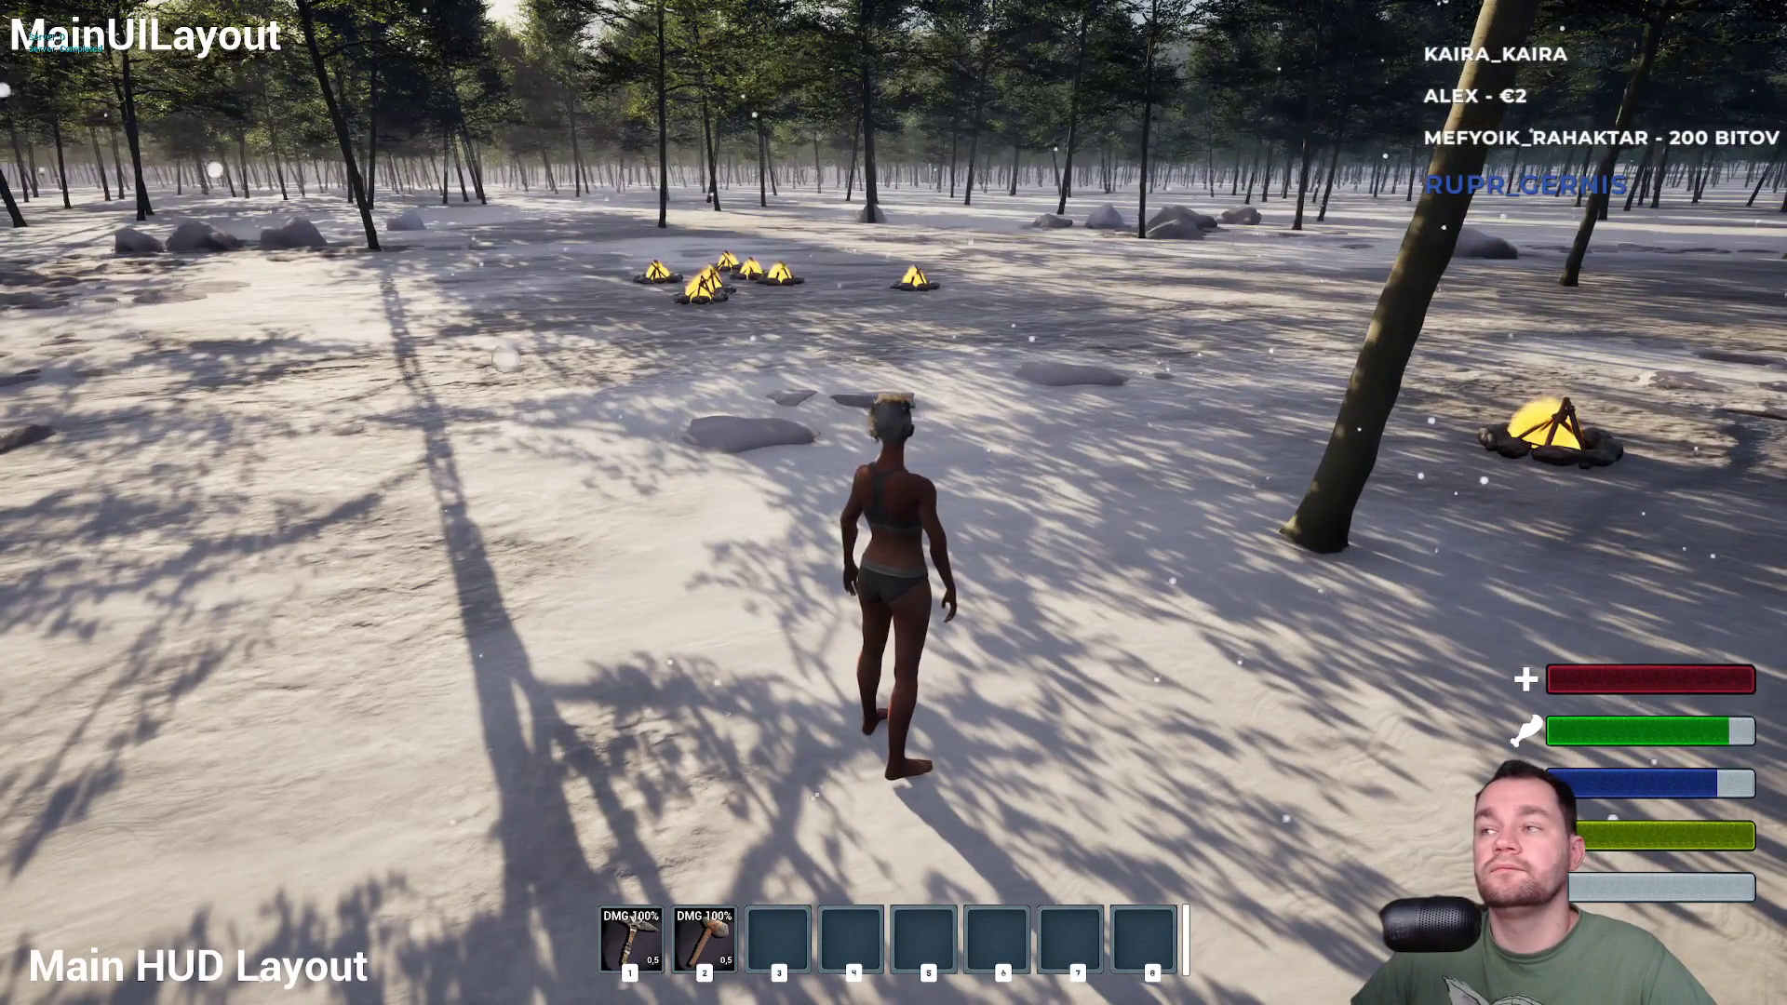
key("w")
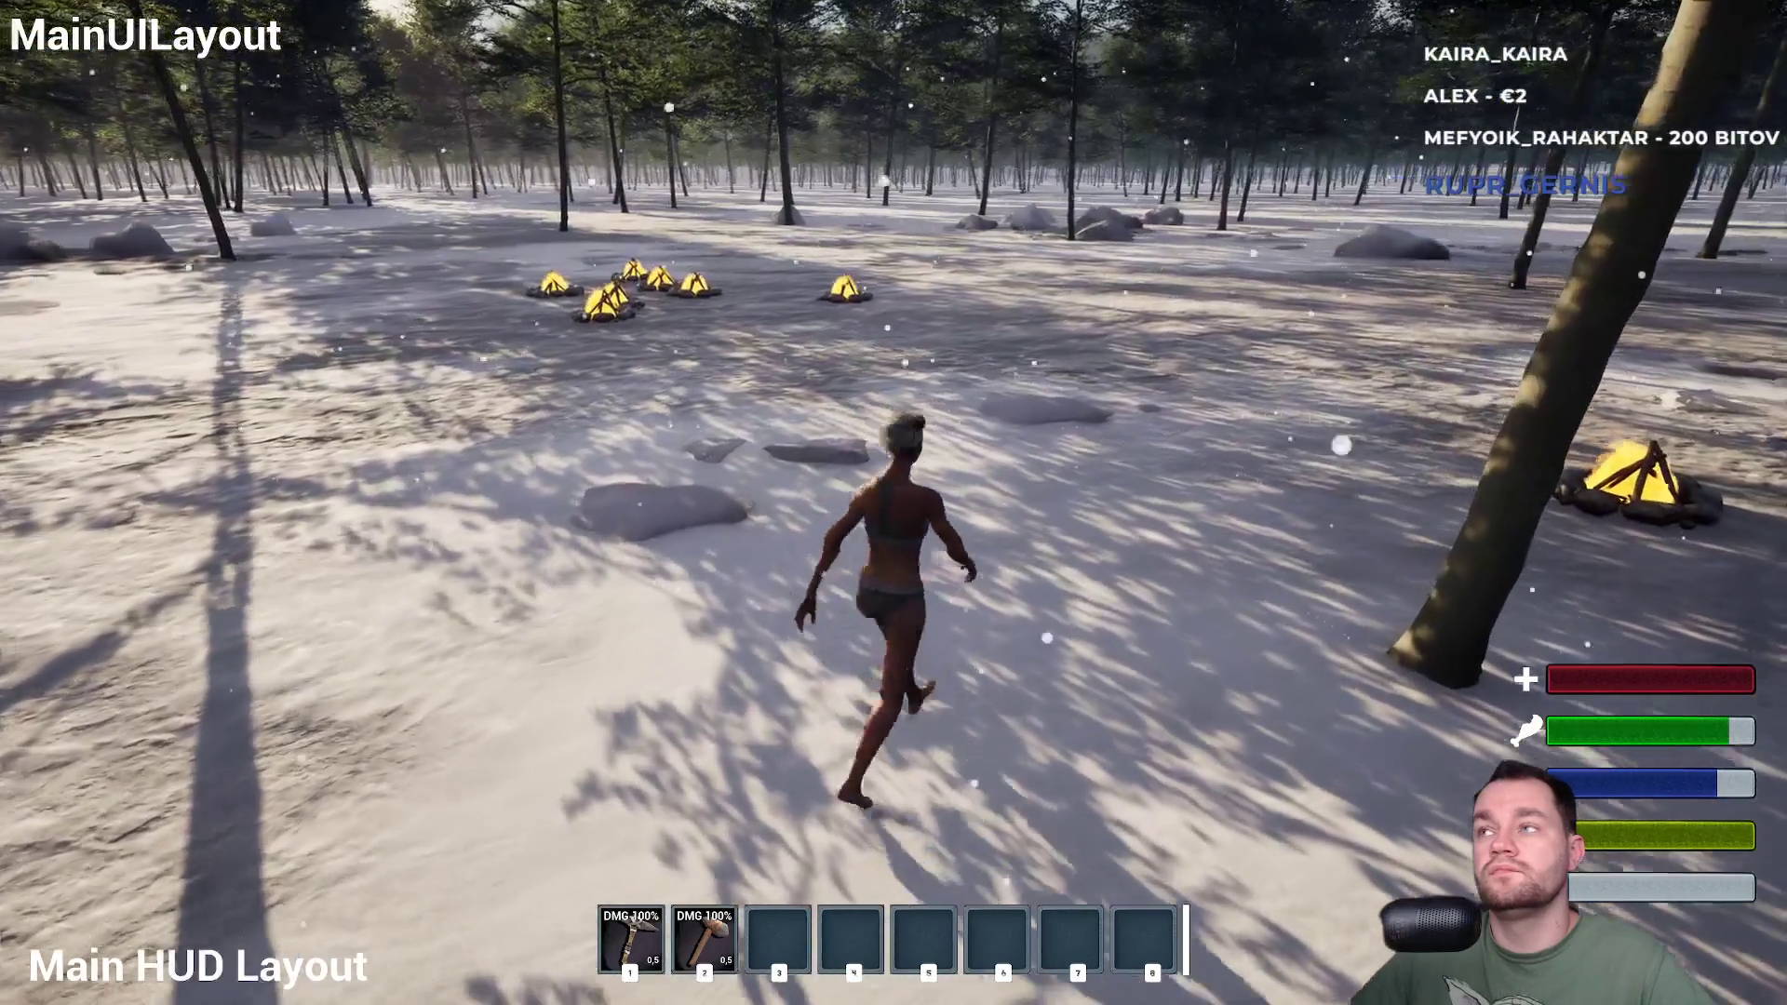
key("w")
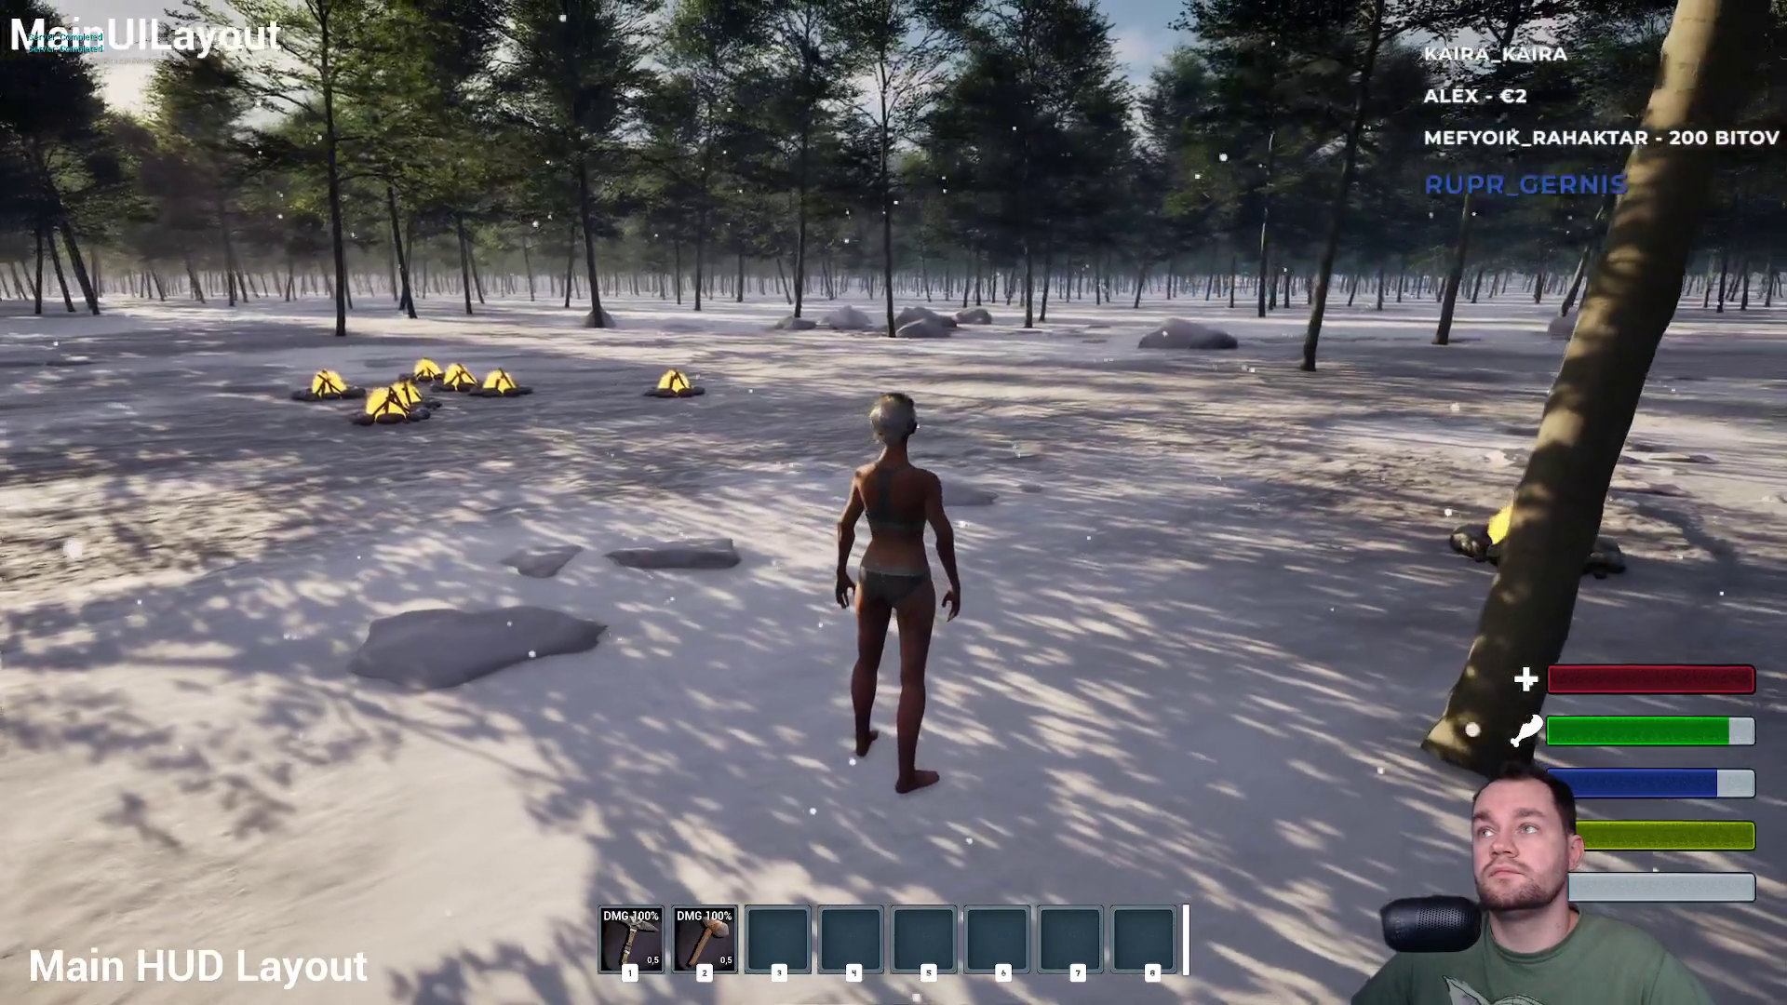
key("w")
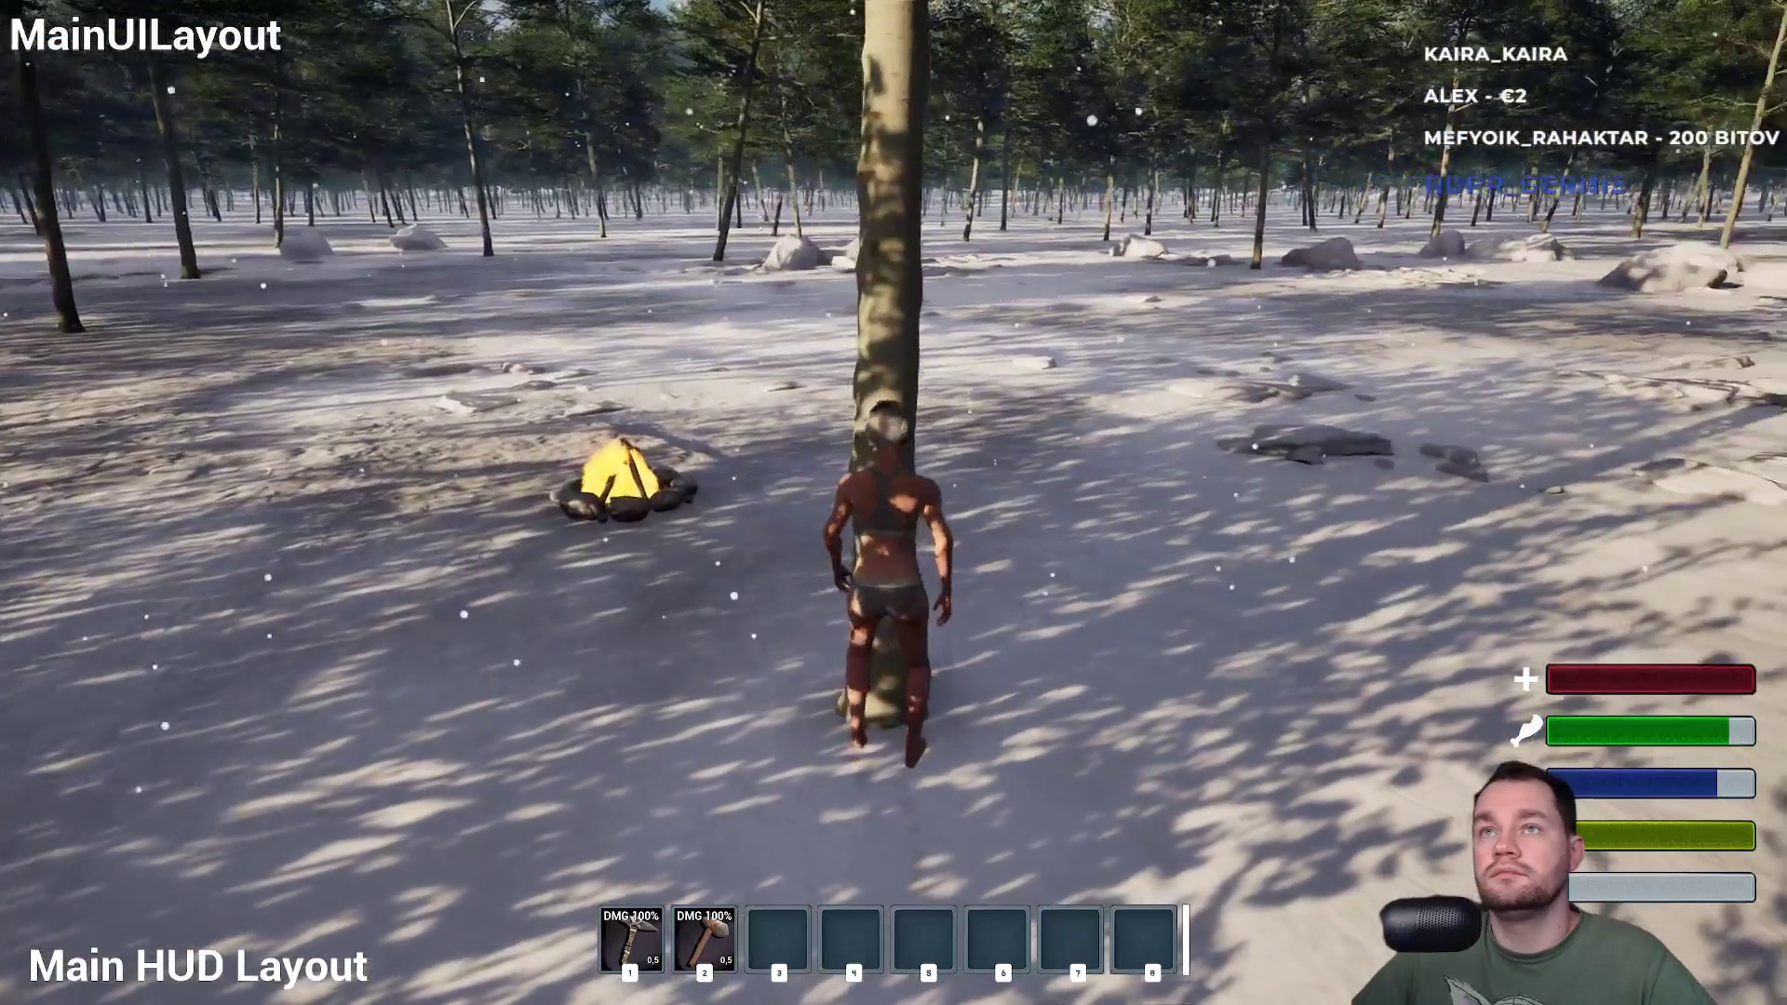
key("s")
key("w")
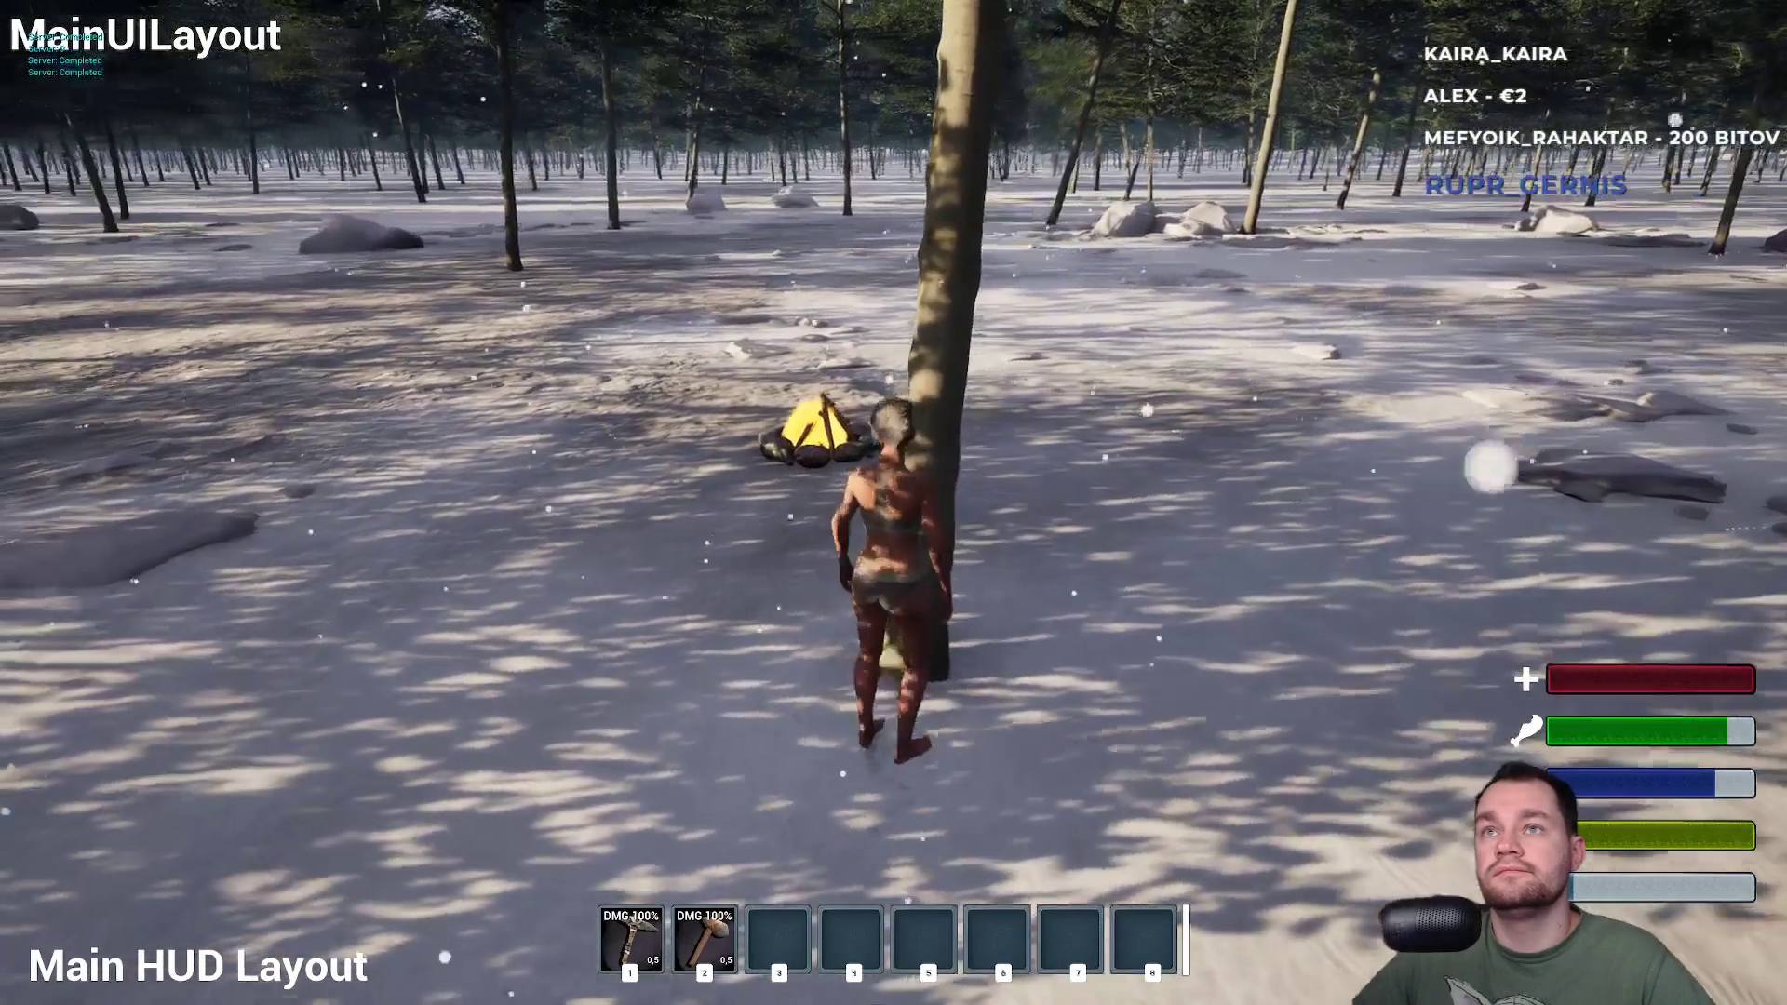
key("a")
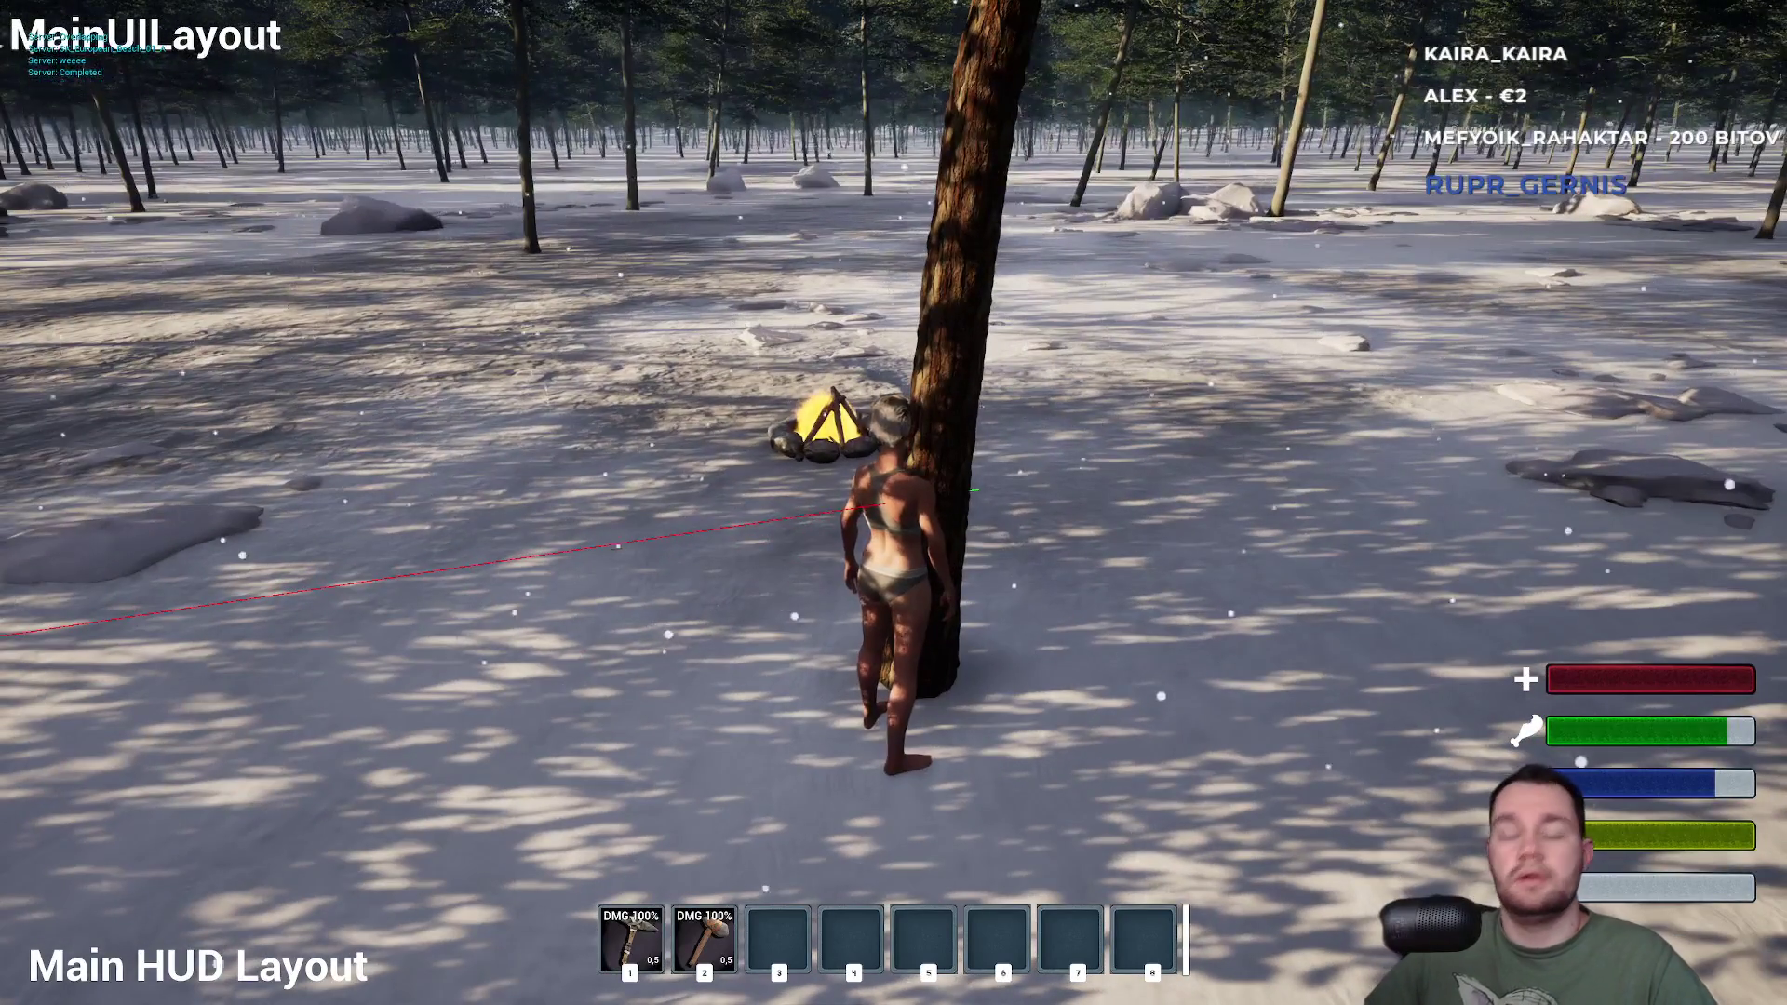
key("s")
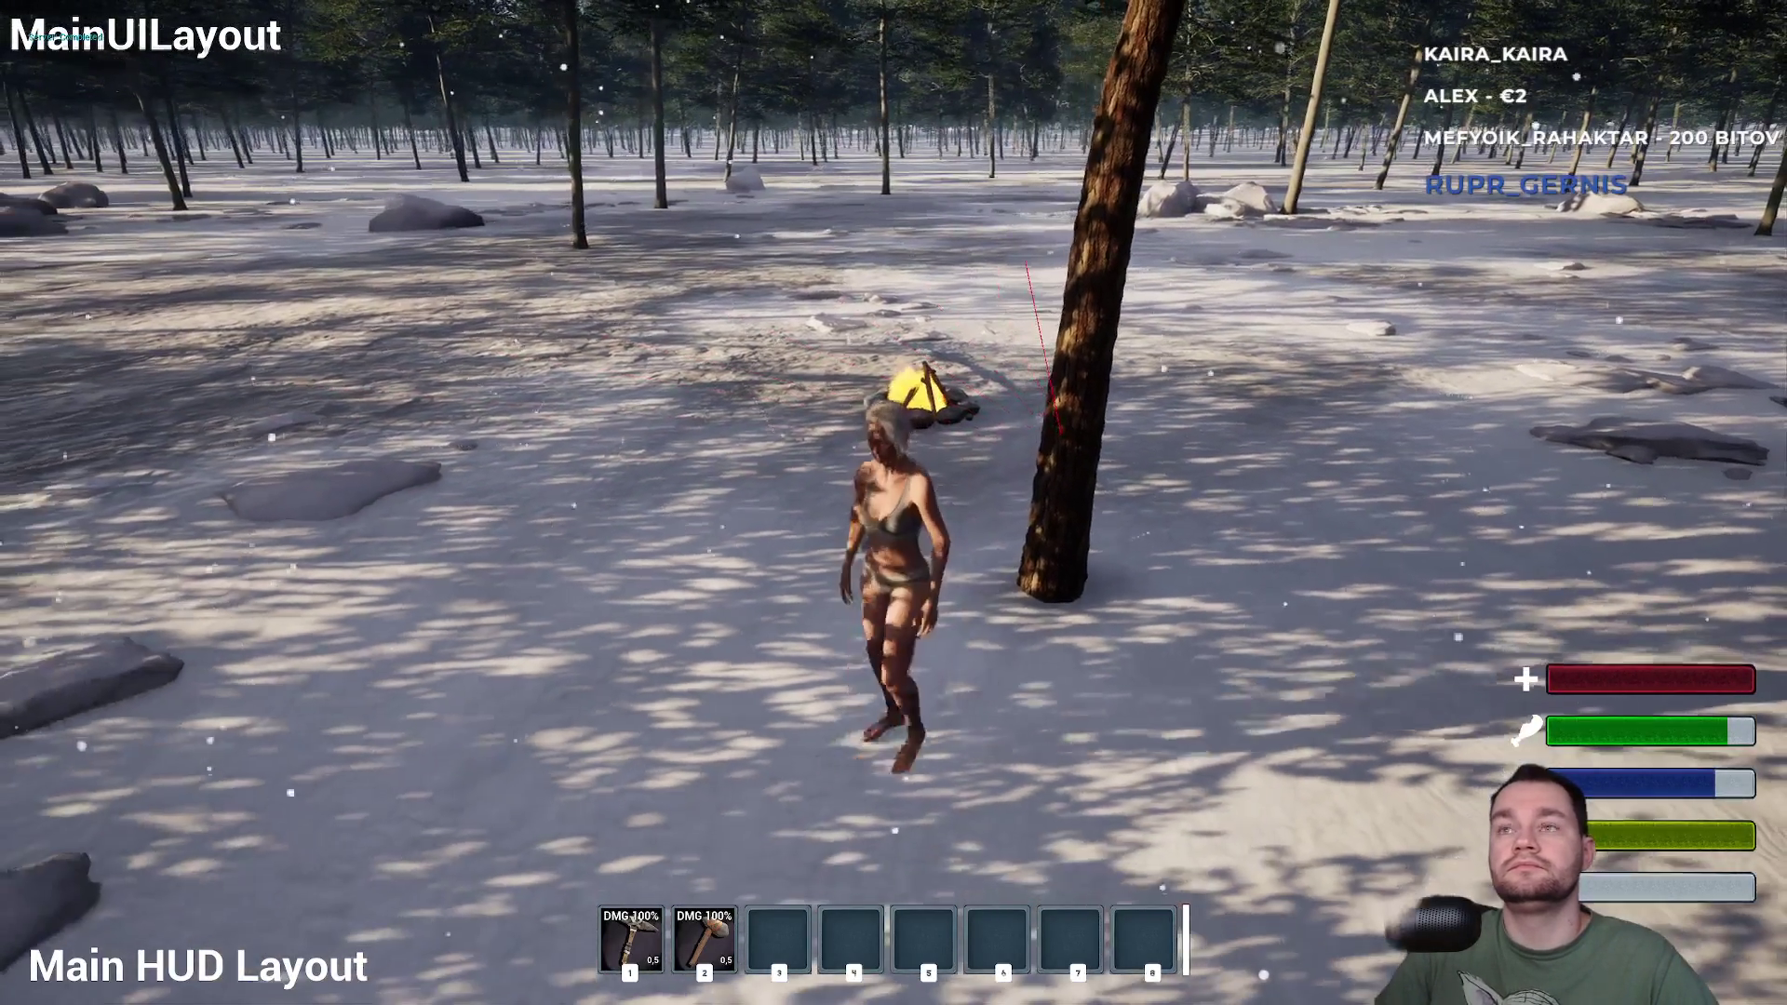
key("F11")
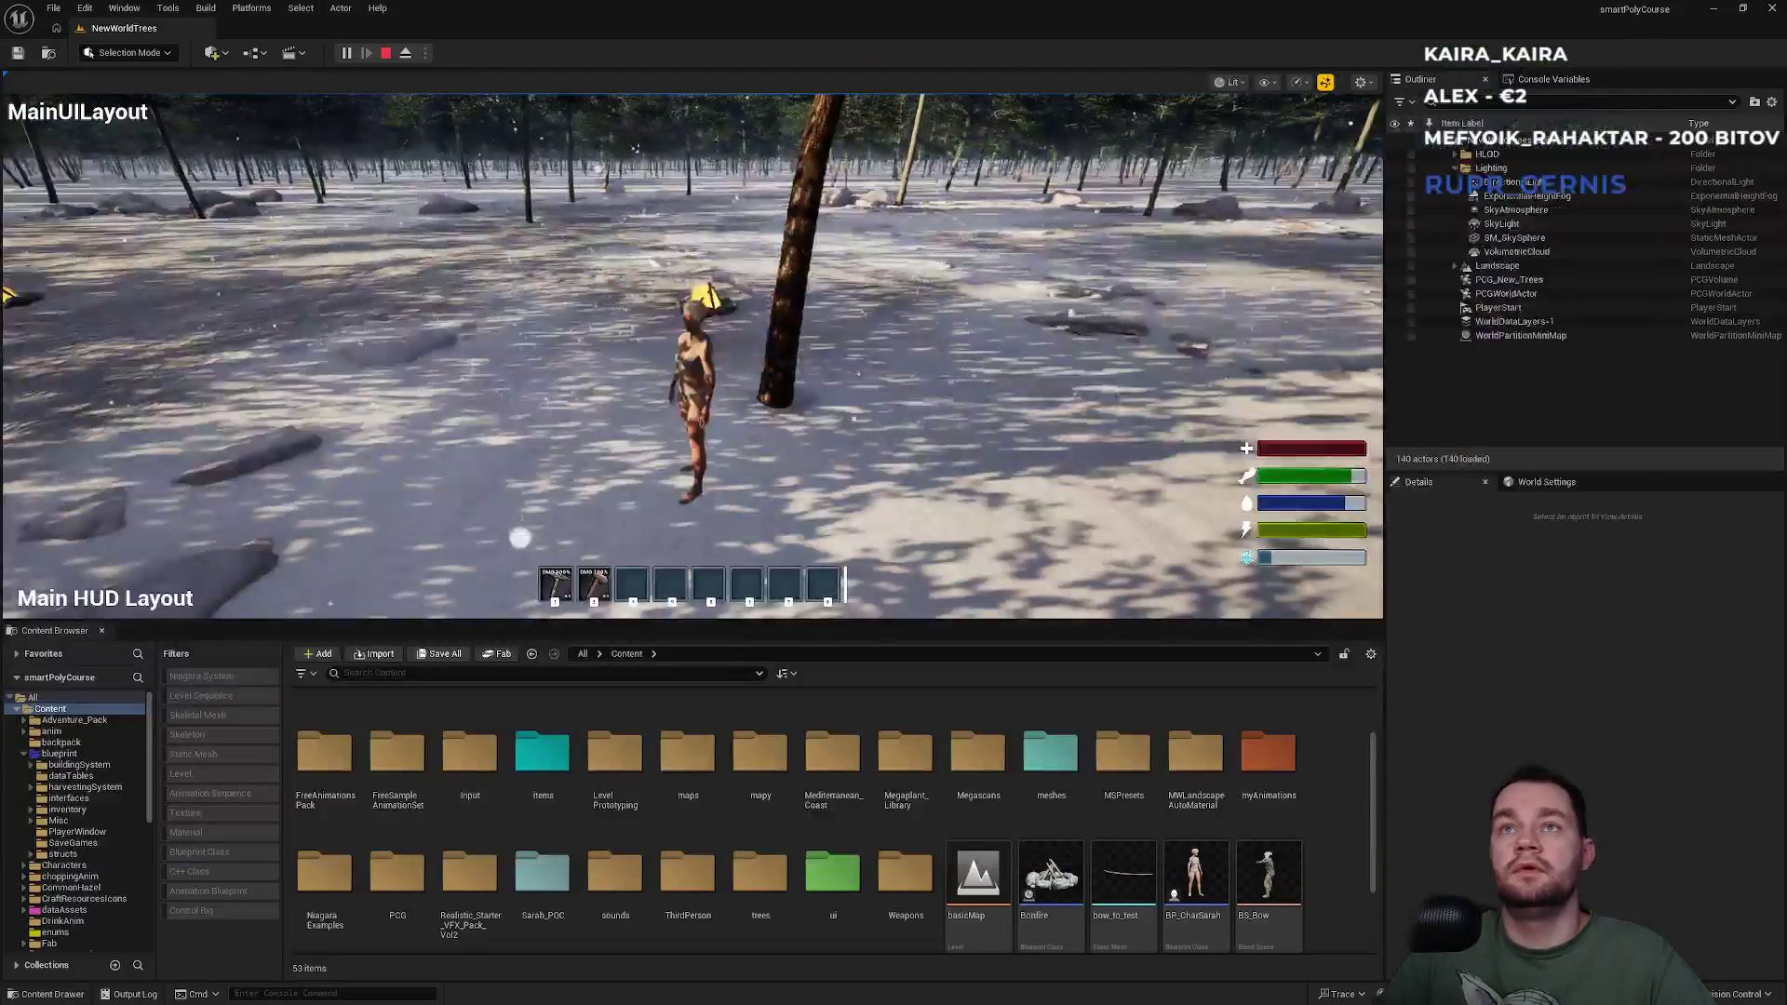
Stop the play session with Esc, fly the camera down to the snowy clearing, and open the Start menu.
key("Escape")
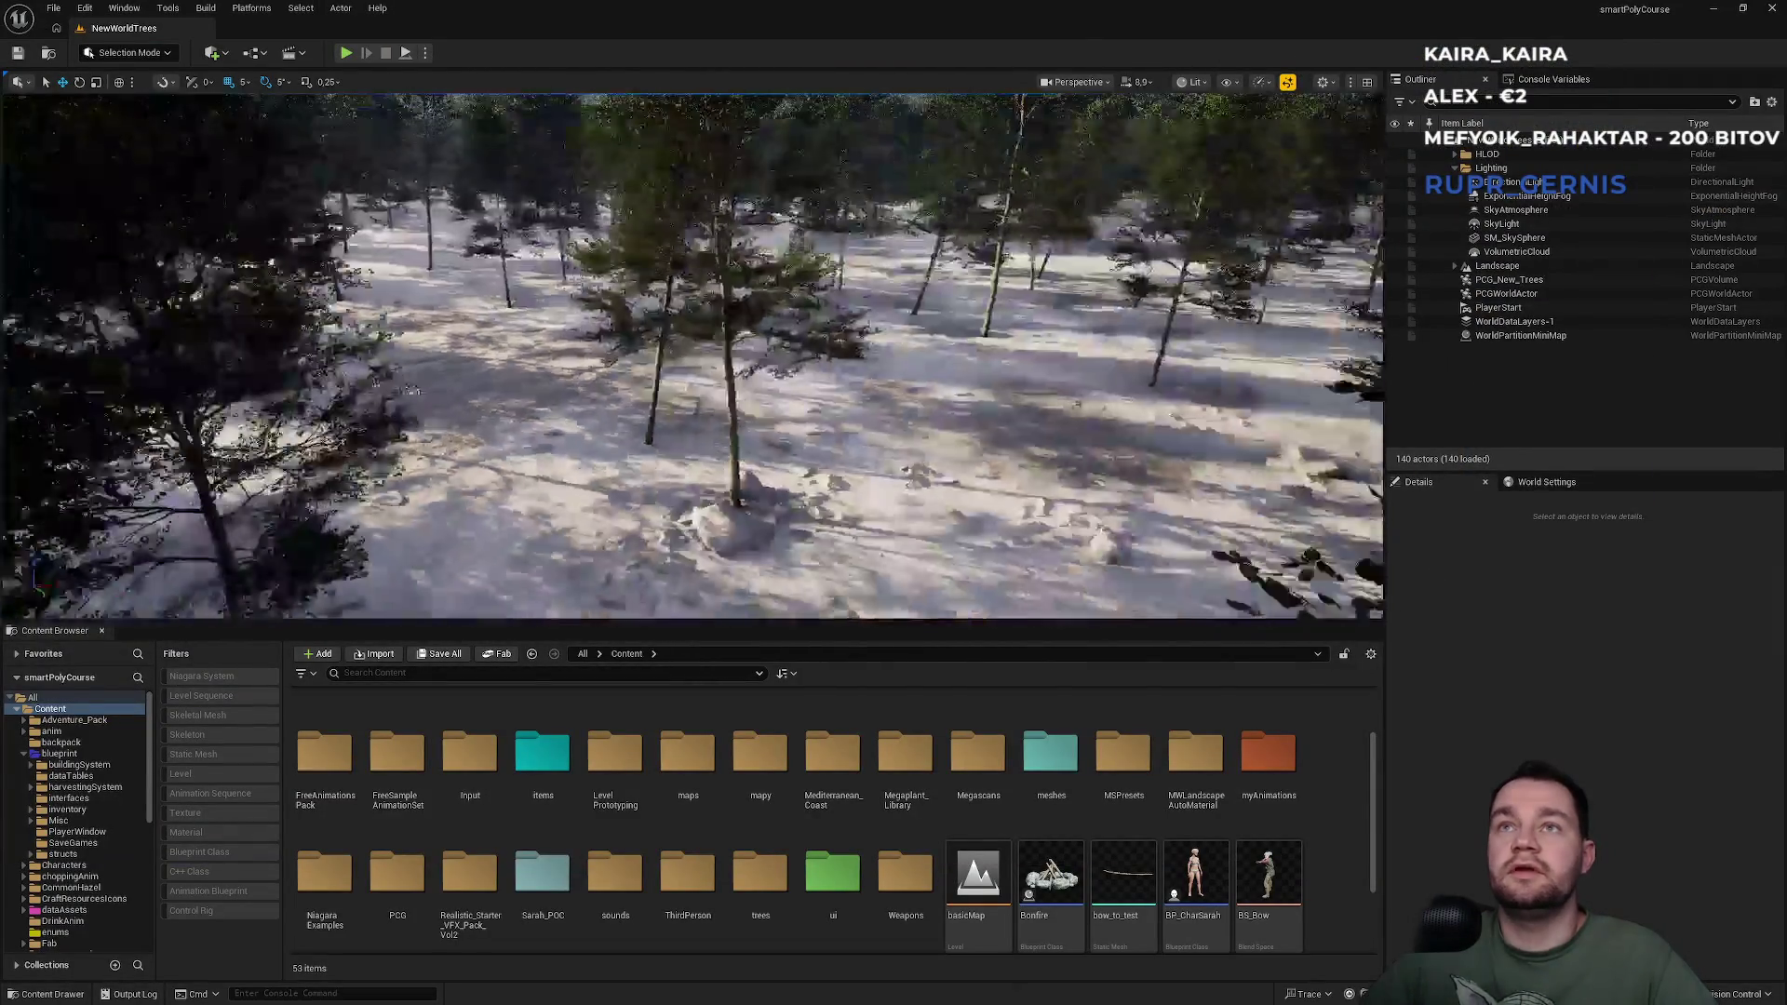
left_click_drag(1190, 558, 1191, 639)
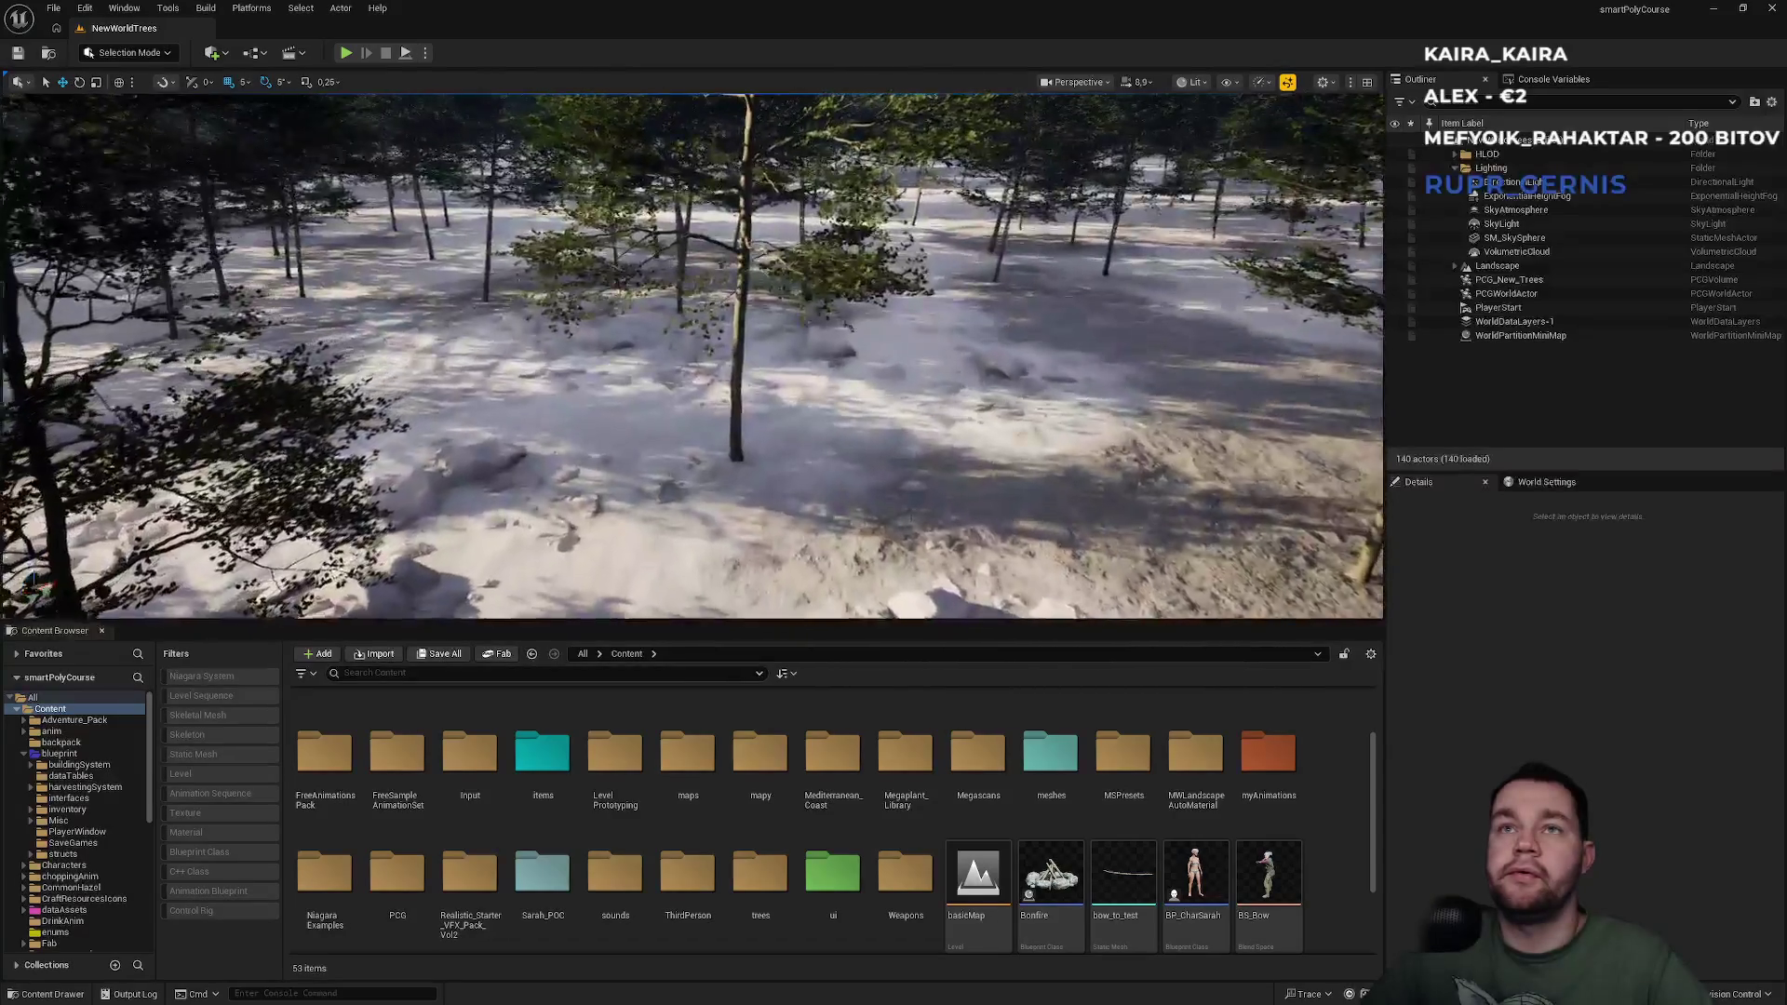
scroll(968, 856, "down", 2)
mouse_move(966, 849)
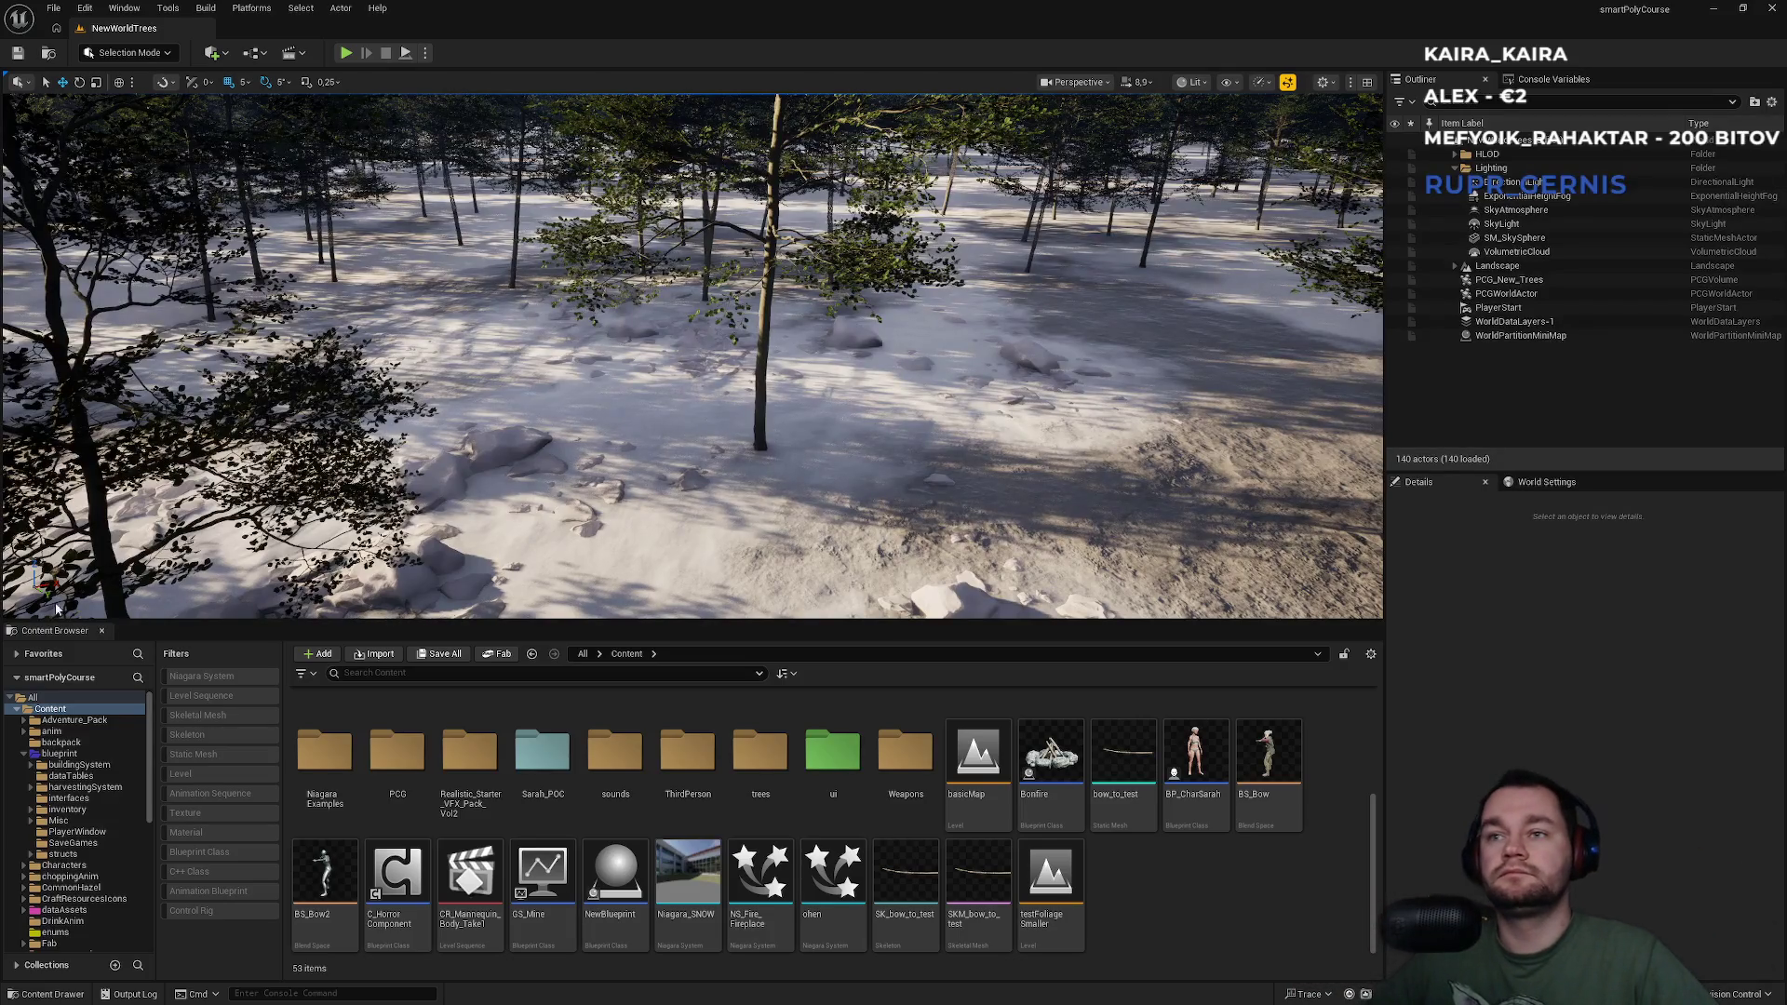
key("super")
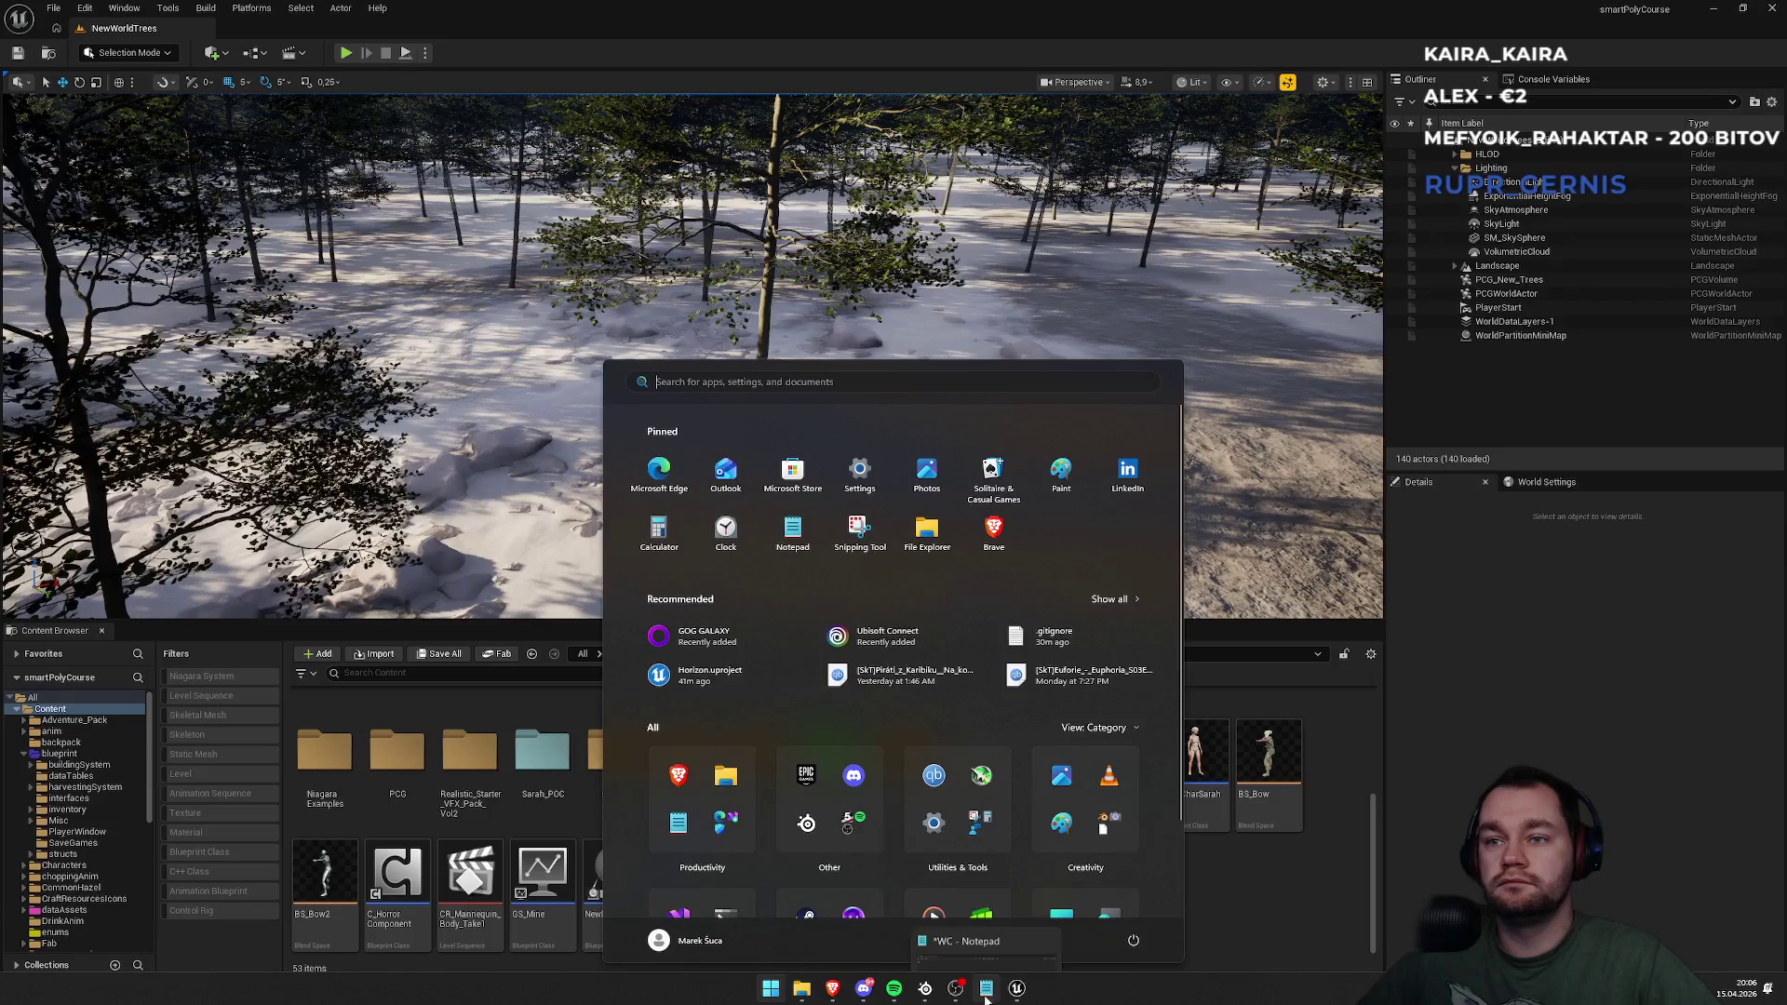
mouse_move(891, 998)
key("super")
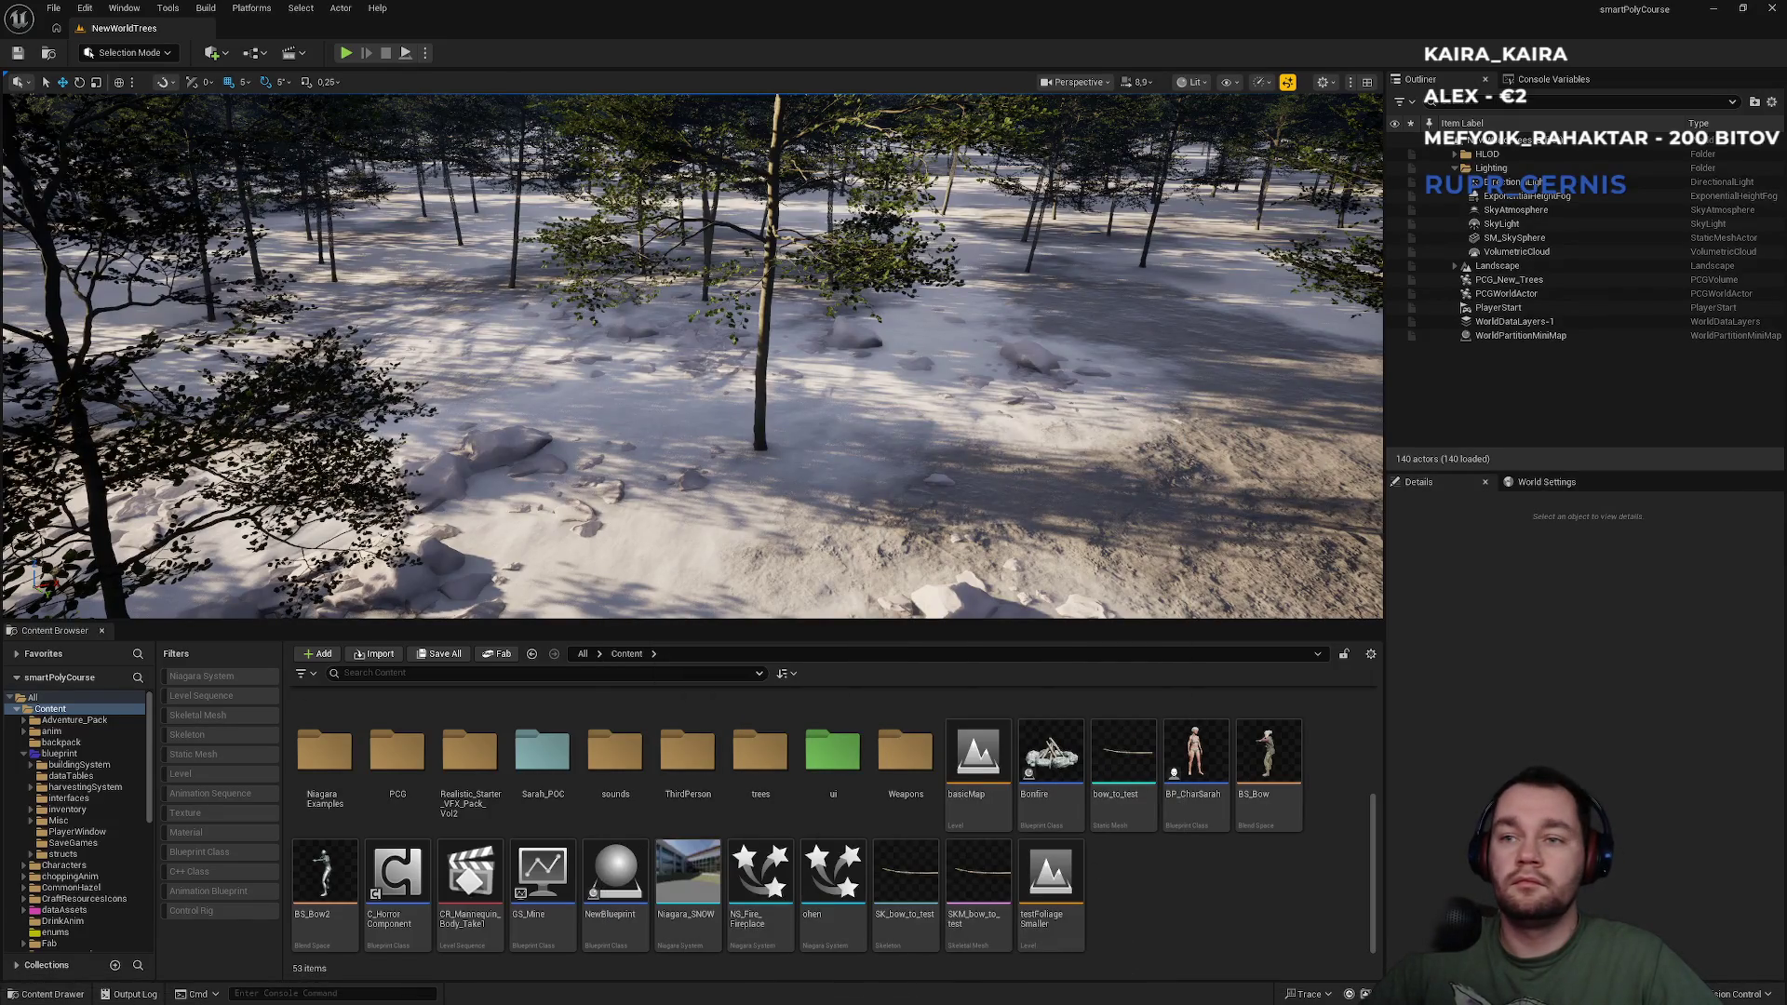
key("super")
left_click(609, 561)
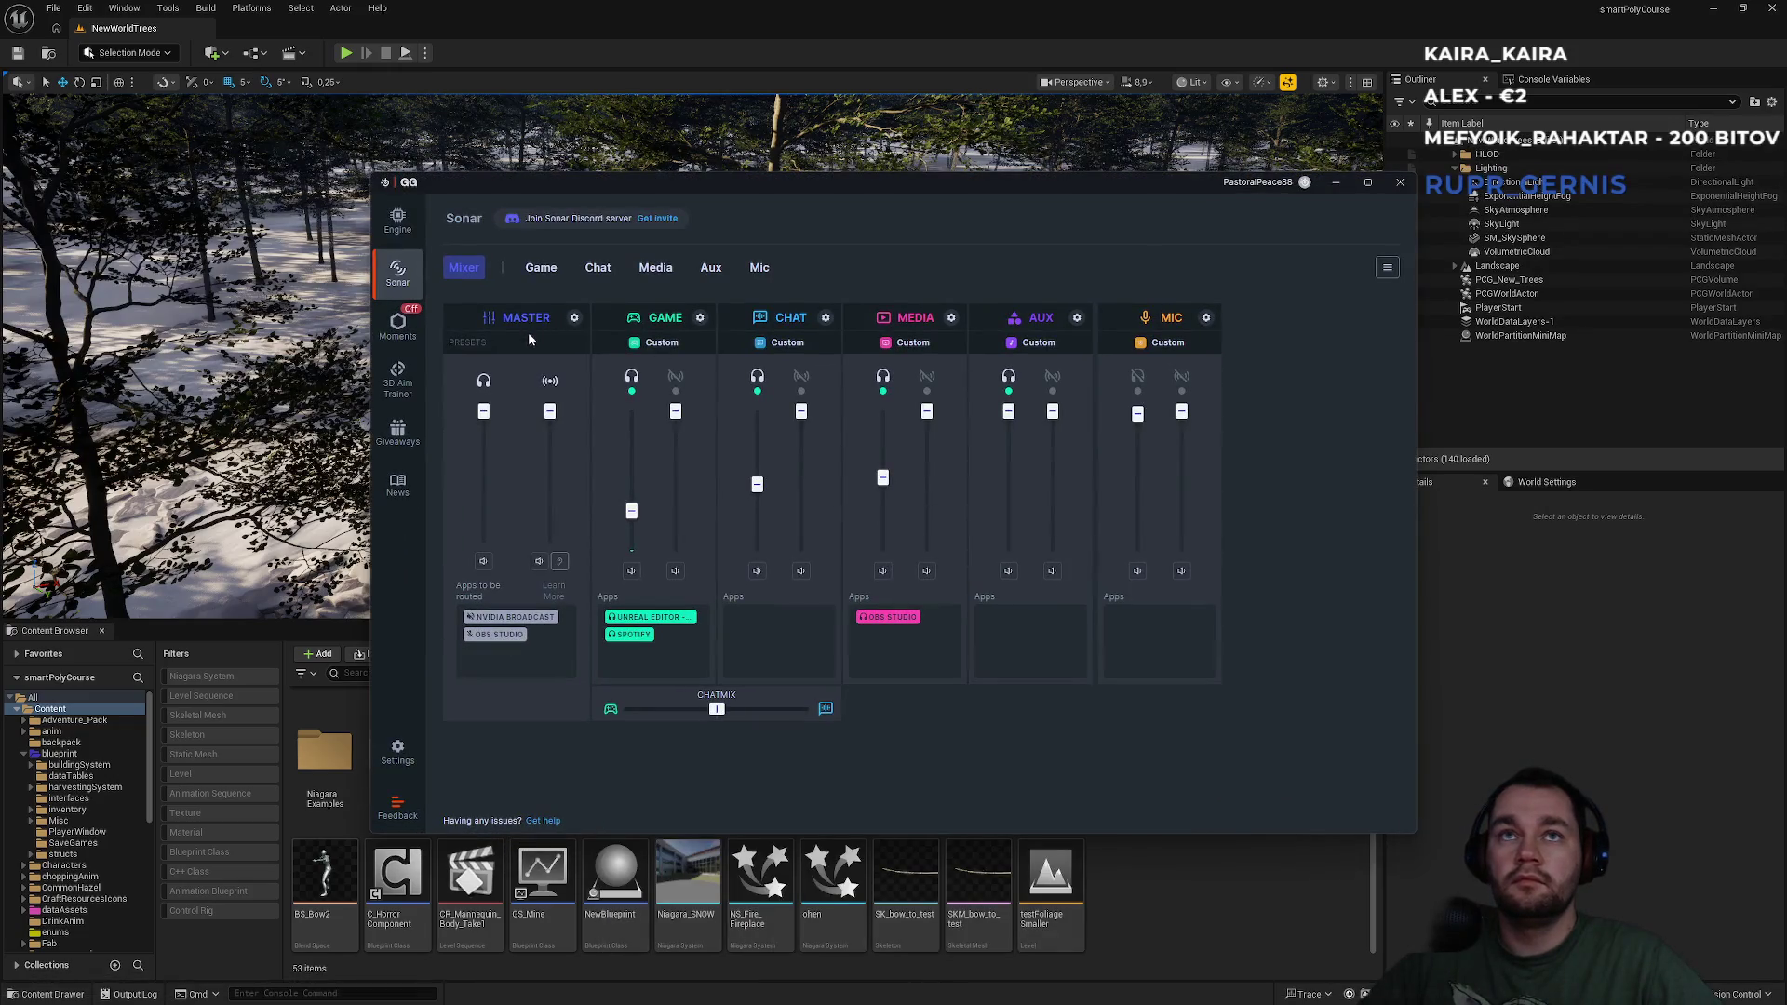
left_click(573, 318)
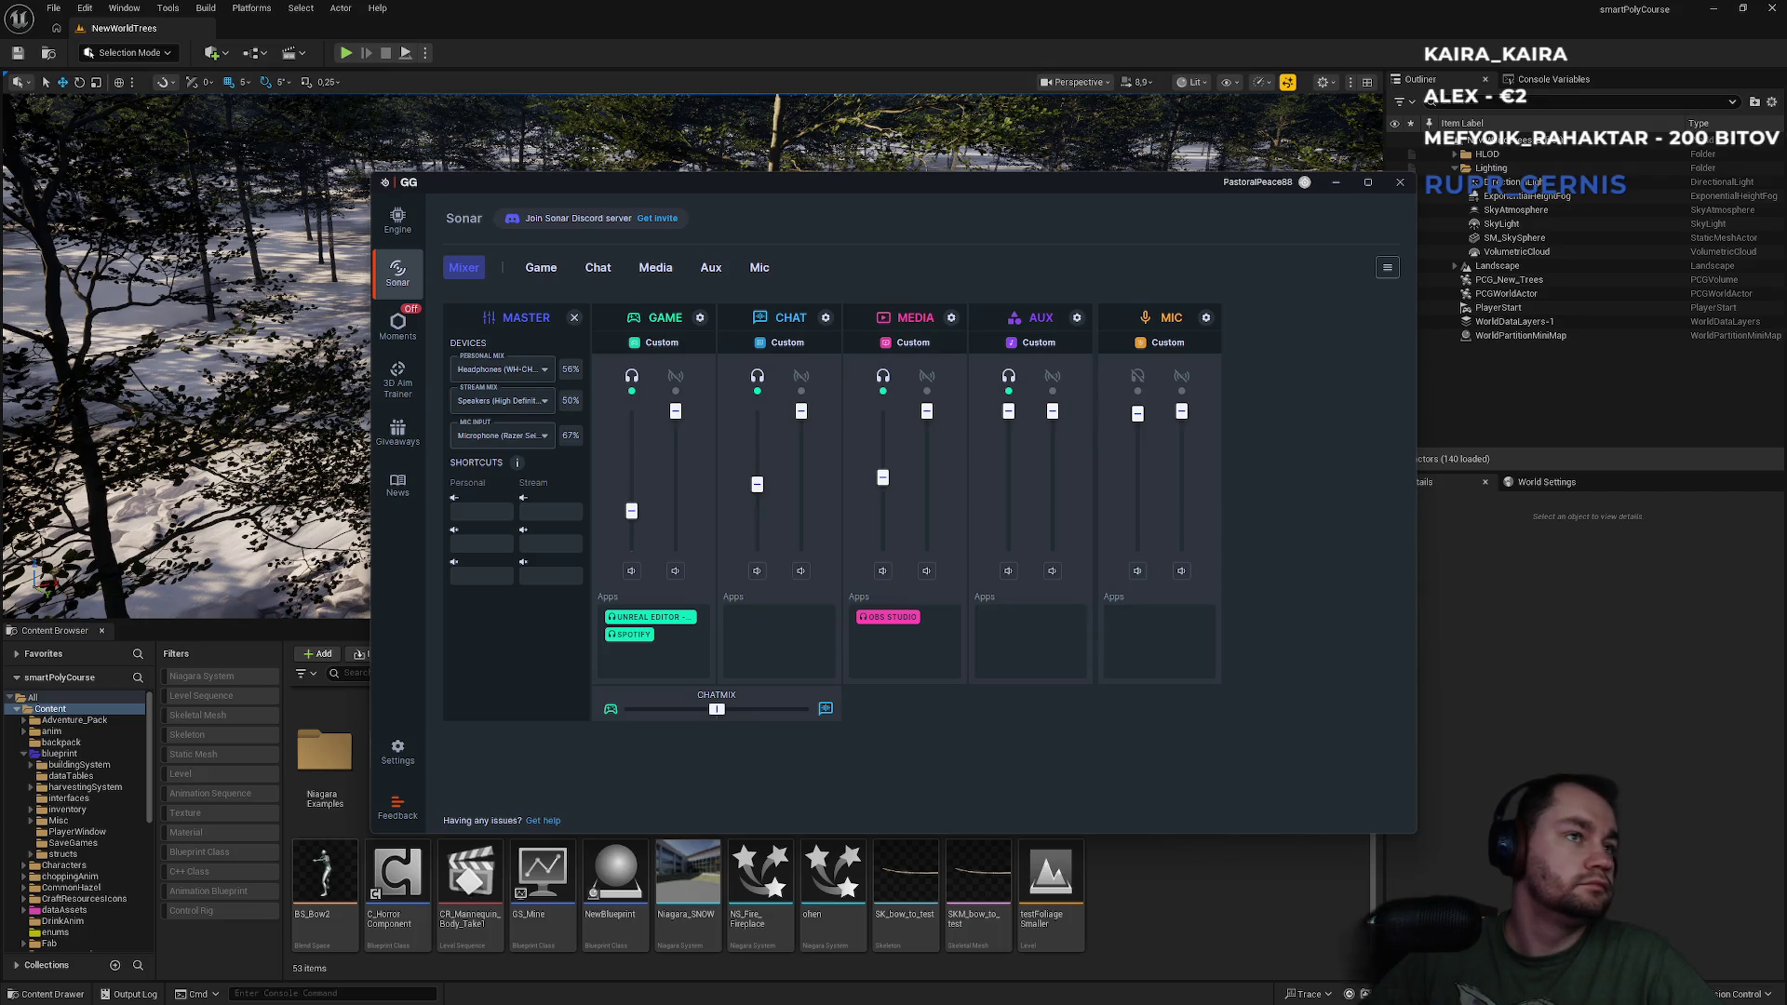
left_click(1335, 185)
key("alt+Tab")
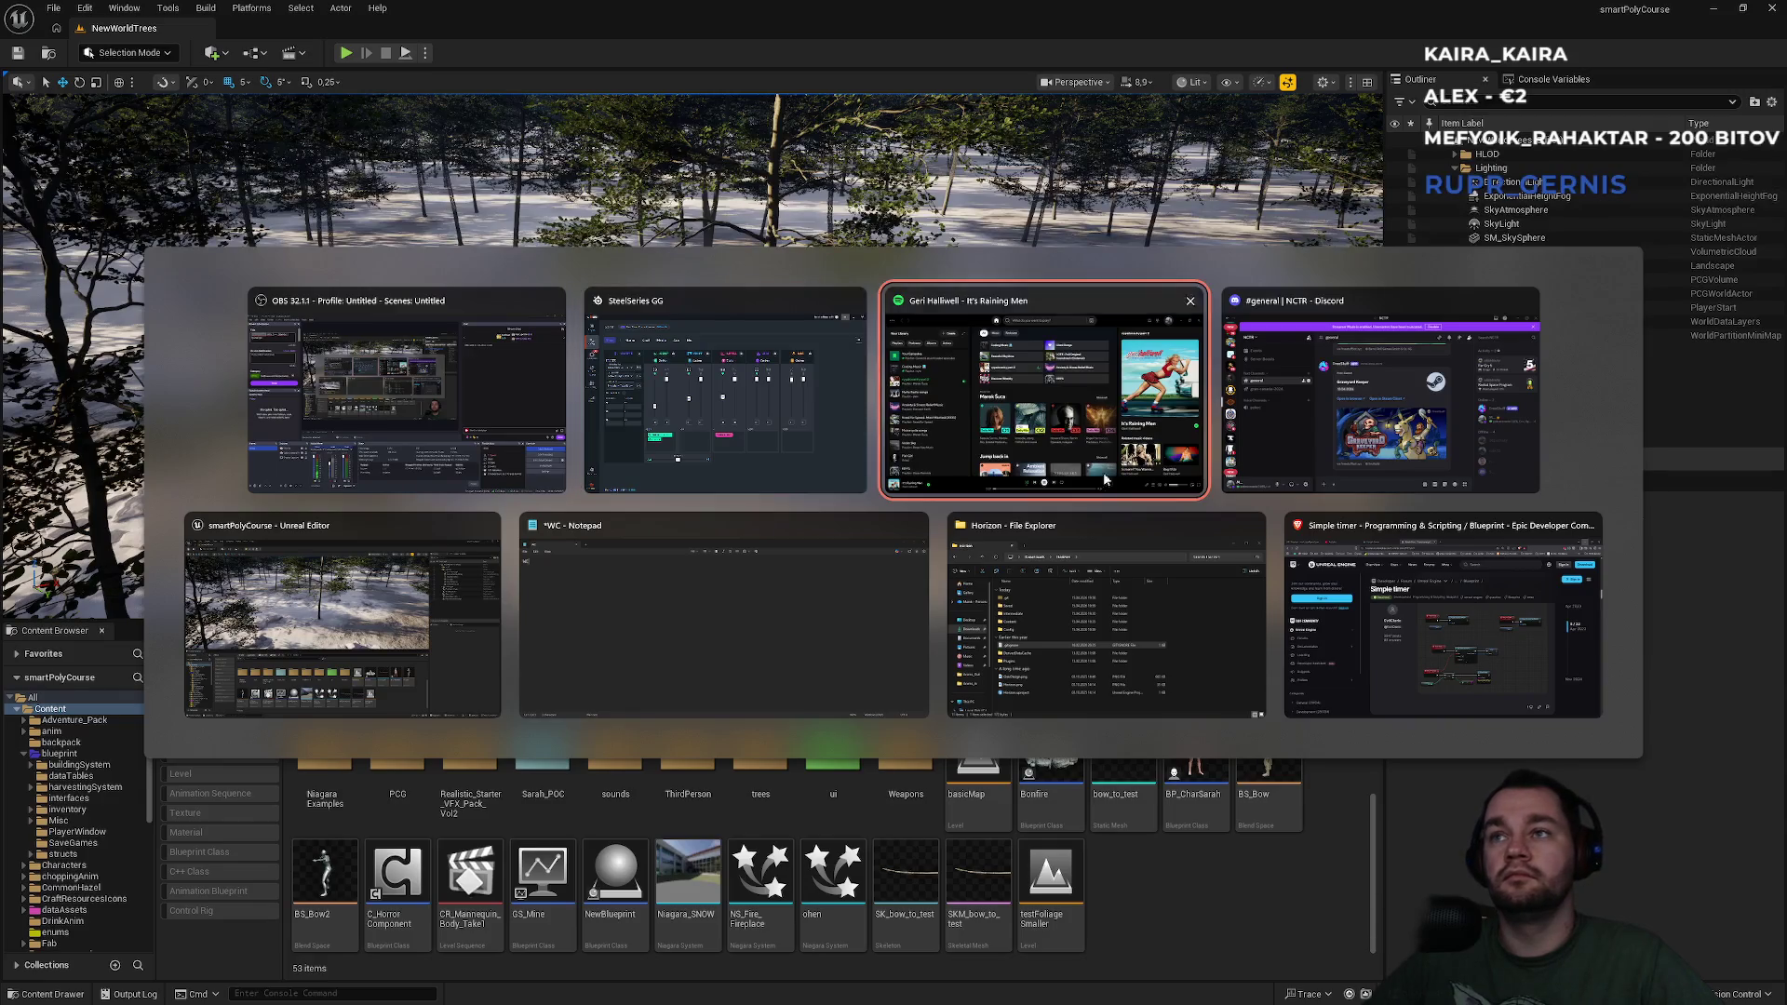
key("Escape")
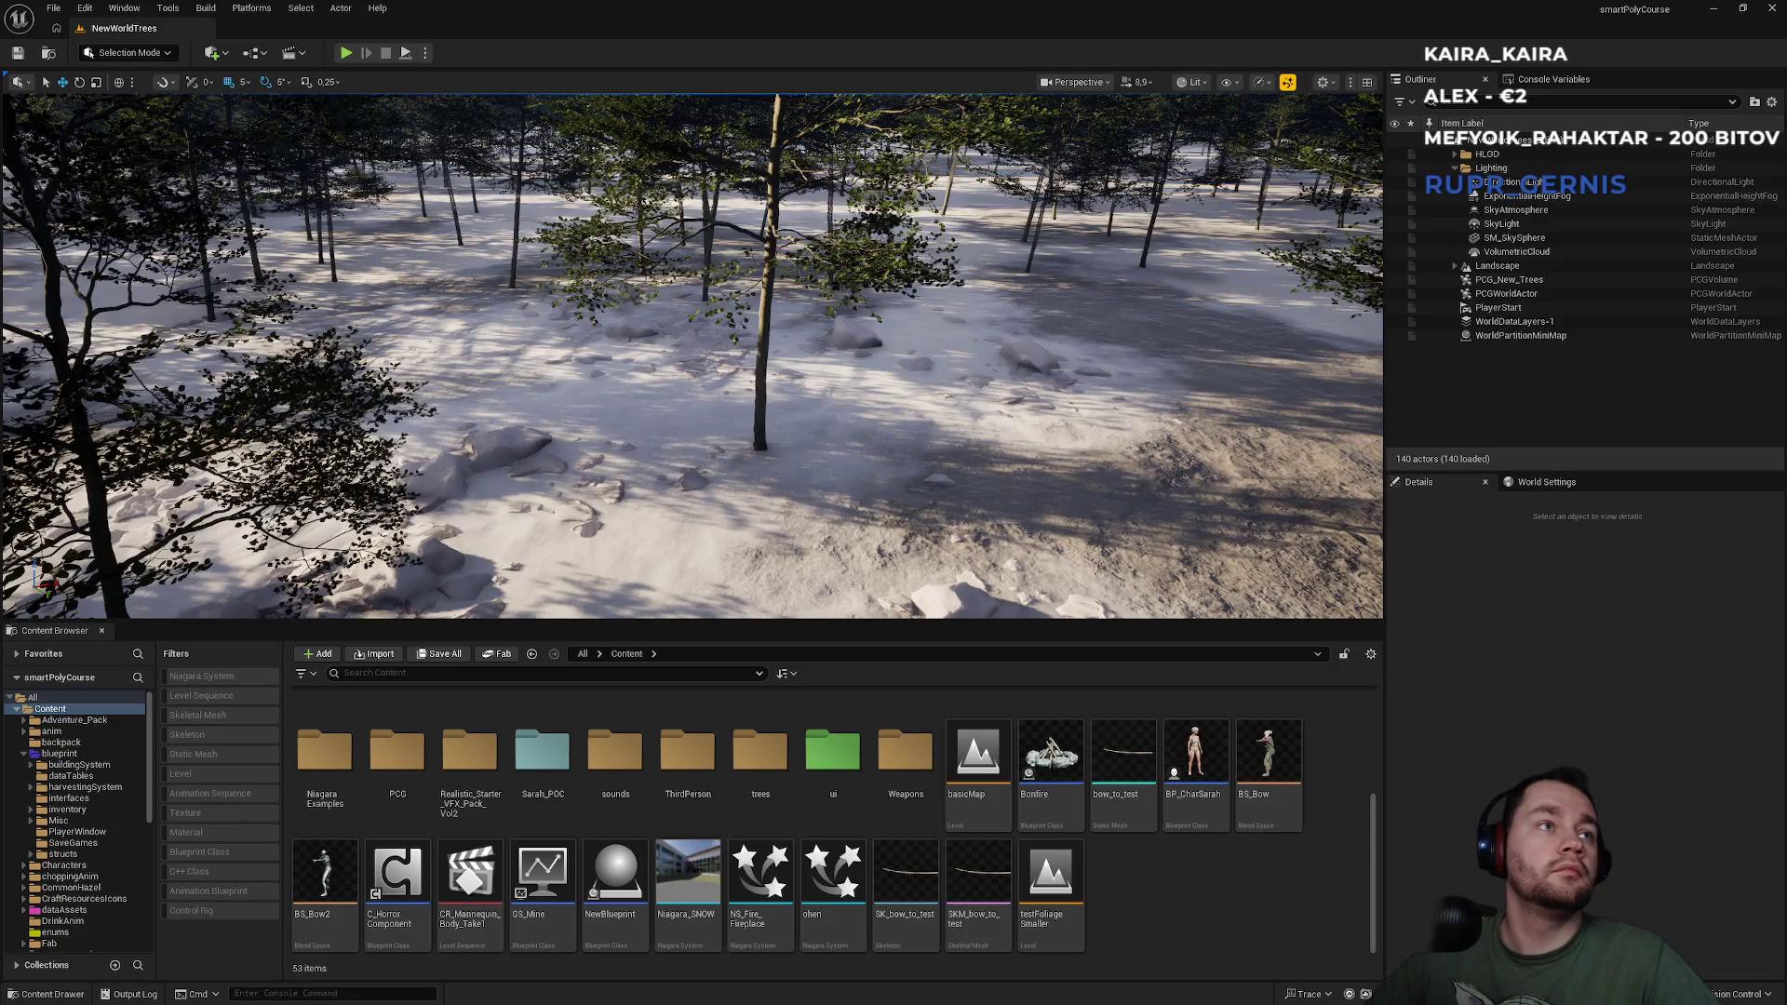
Level the camera through the forest, peek into the trees folder, and return to Content.
mouse_move(855, 203)
left_mouse_down()
mouse_move(879, 242)
mouse_move(861, 196)
left_mouse_up()
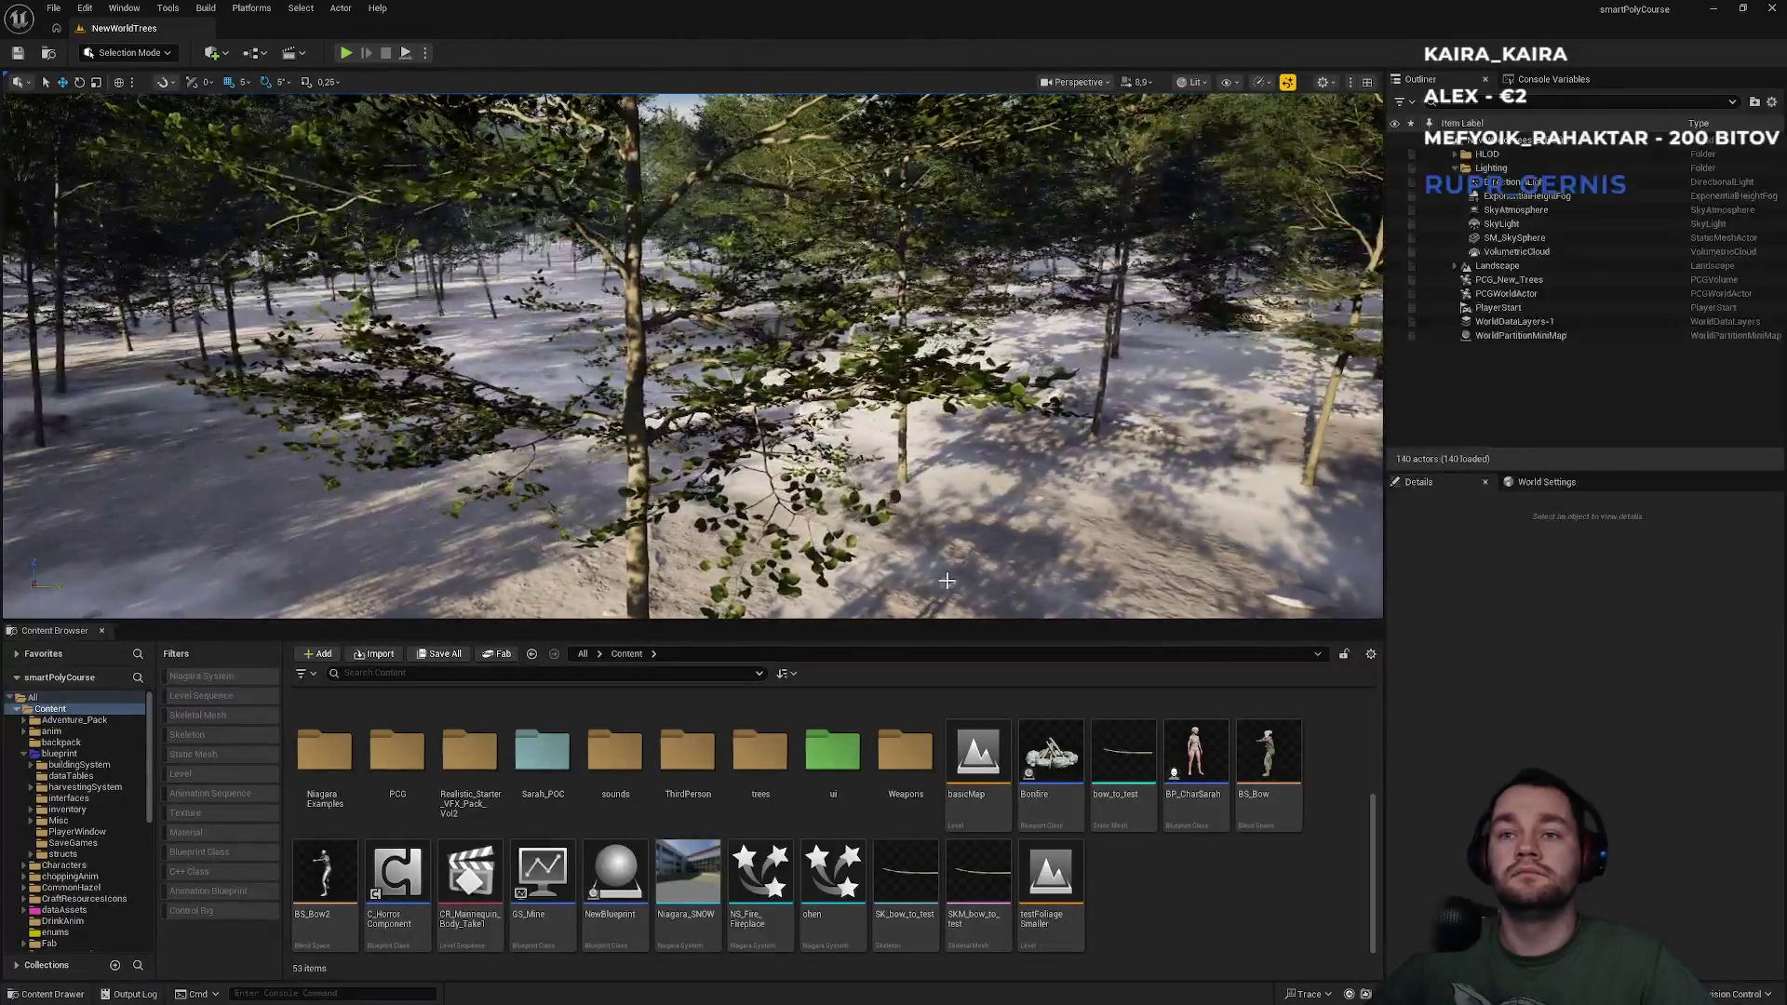
double_click(760, 758)
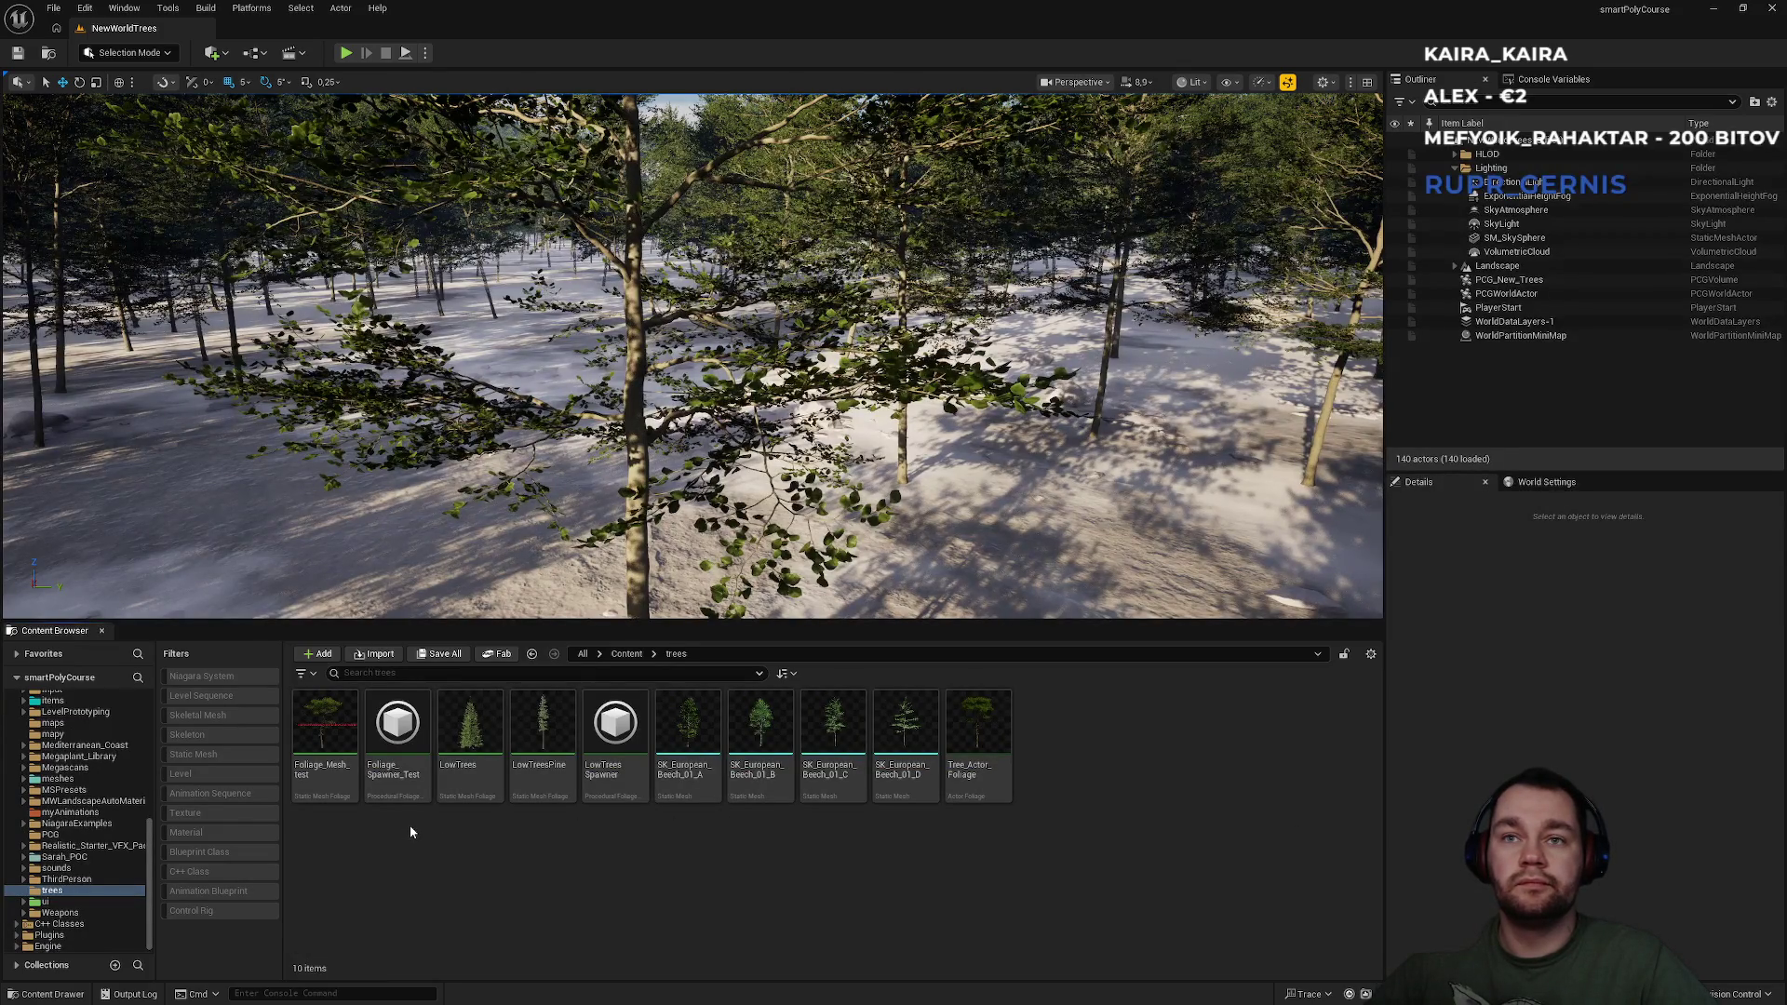
left_click(626, 654)
Open BP_TreeDestructable03 from blueprint > harvestingSystem > Destructables > trees > children.
left_click(540, 749)
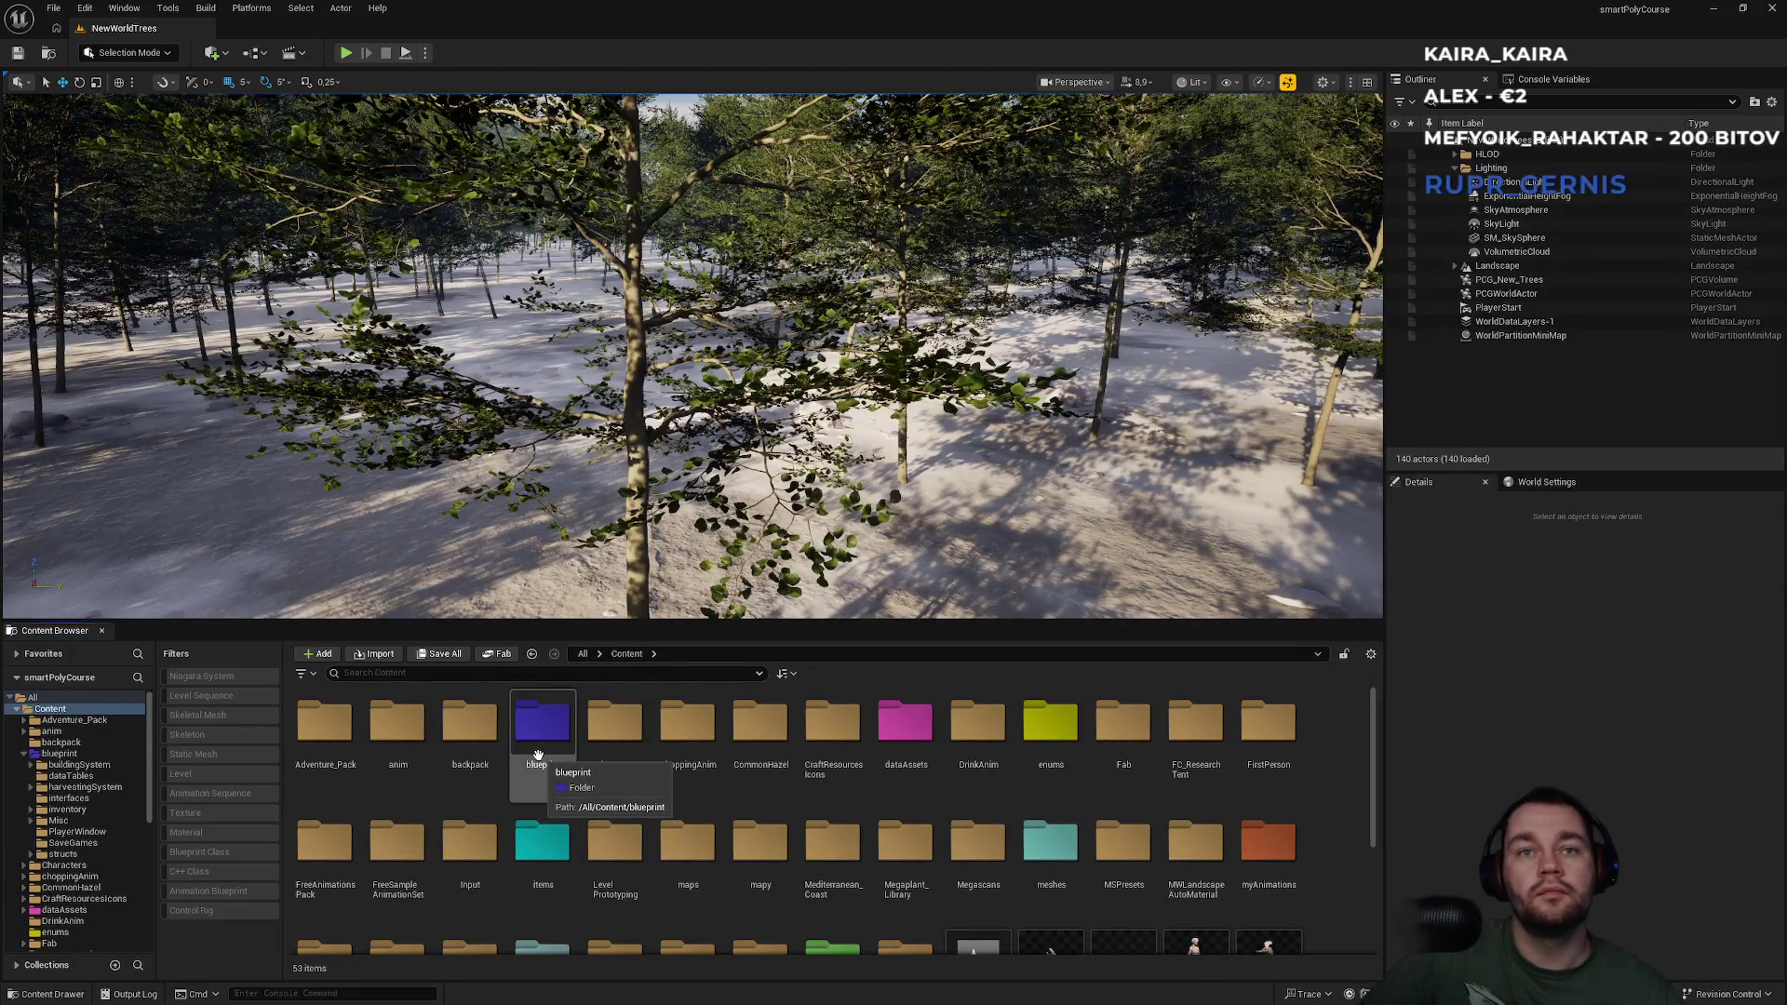
double_click(538, 754)
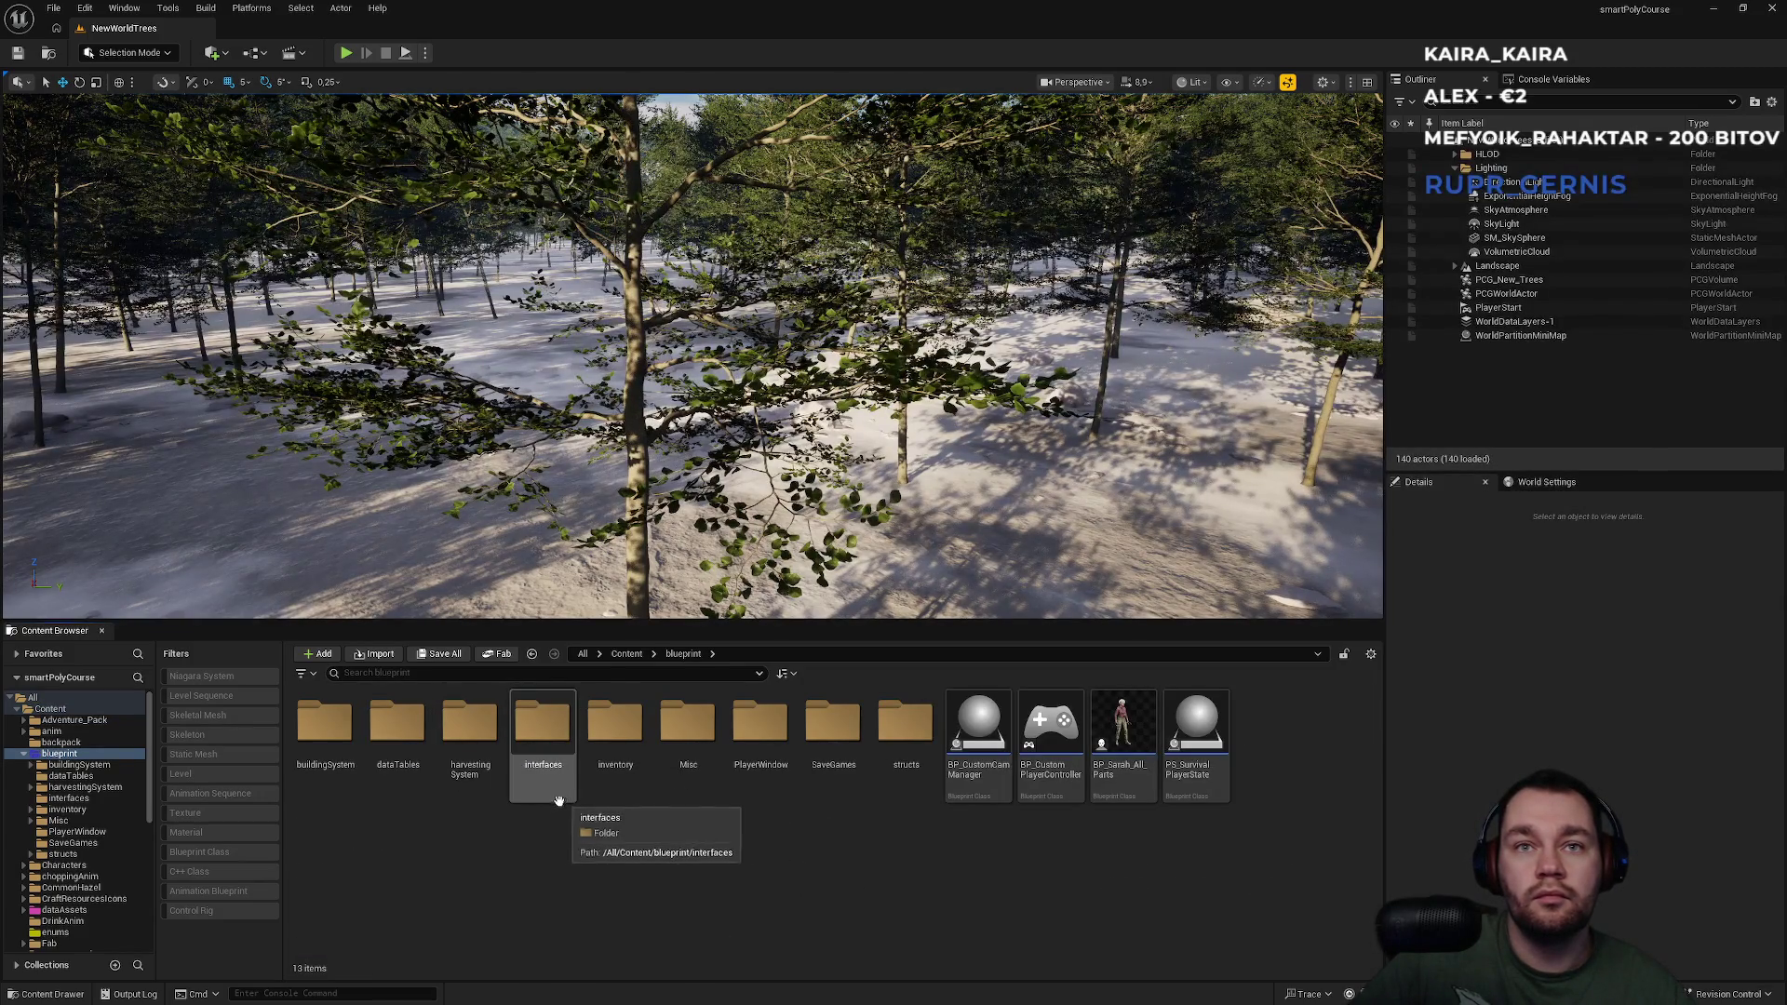
double_click(478, 789)
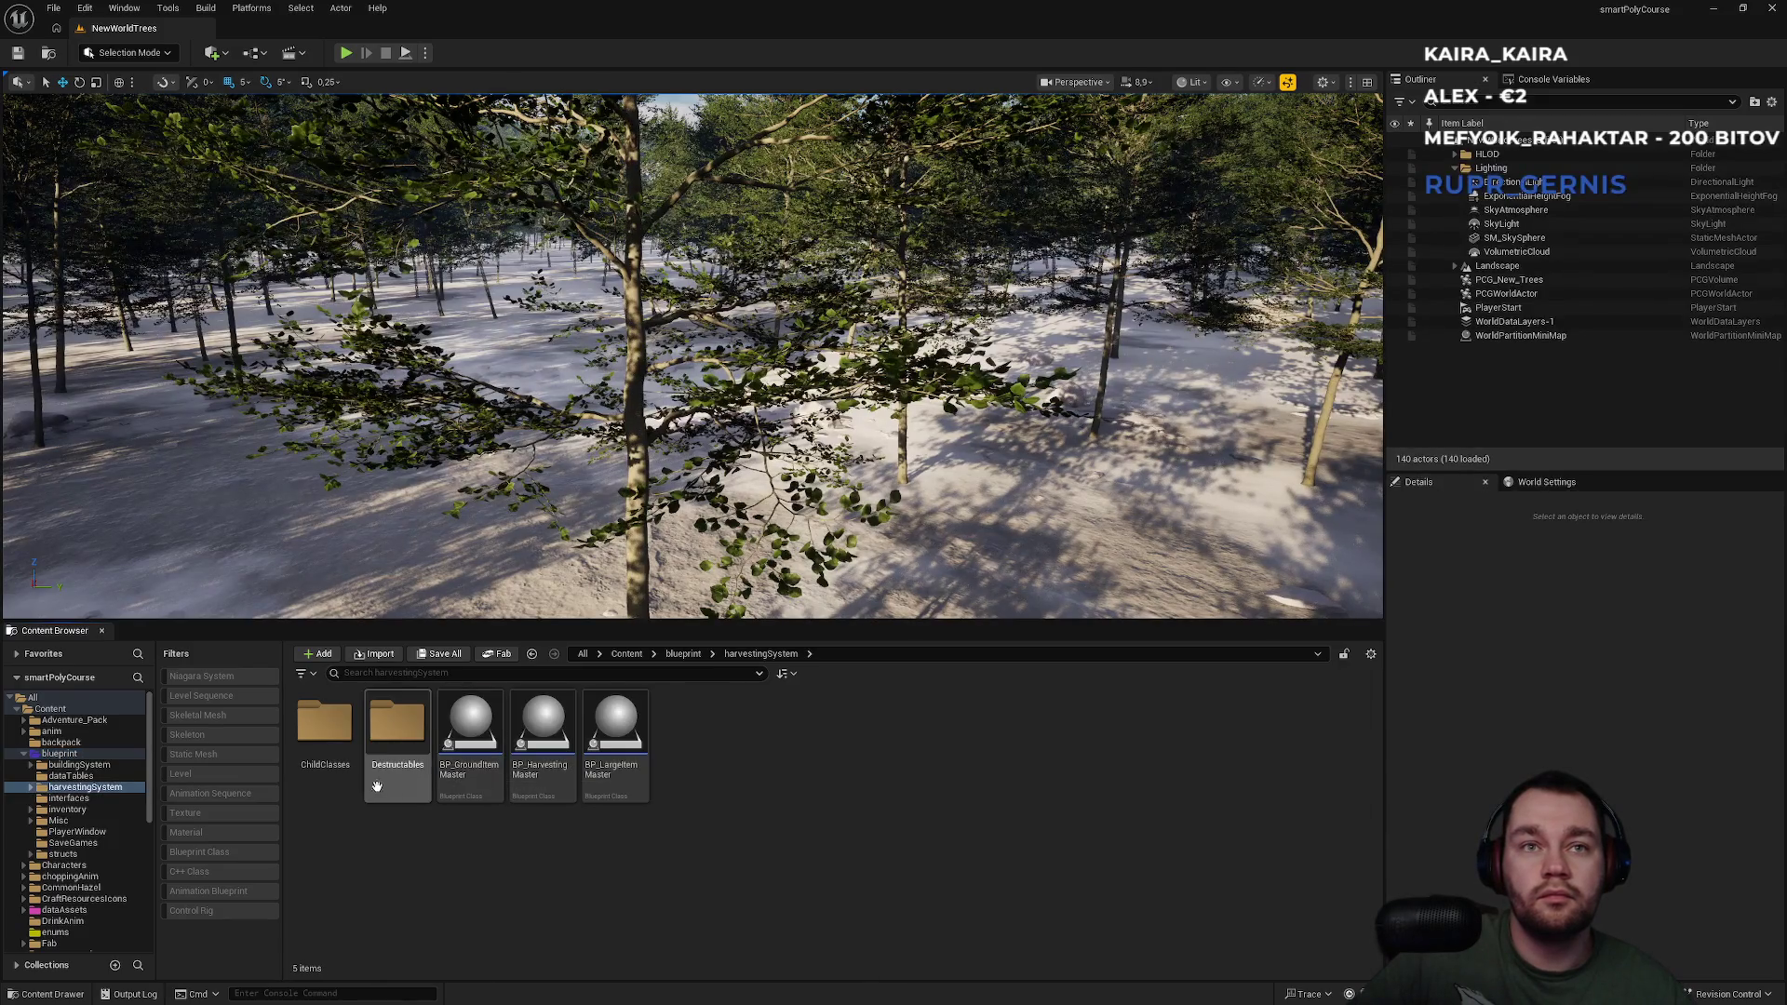
double_click(386, 780)
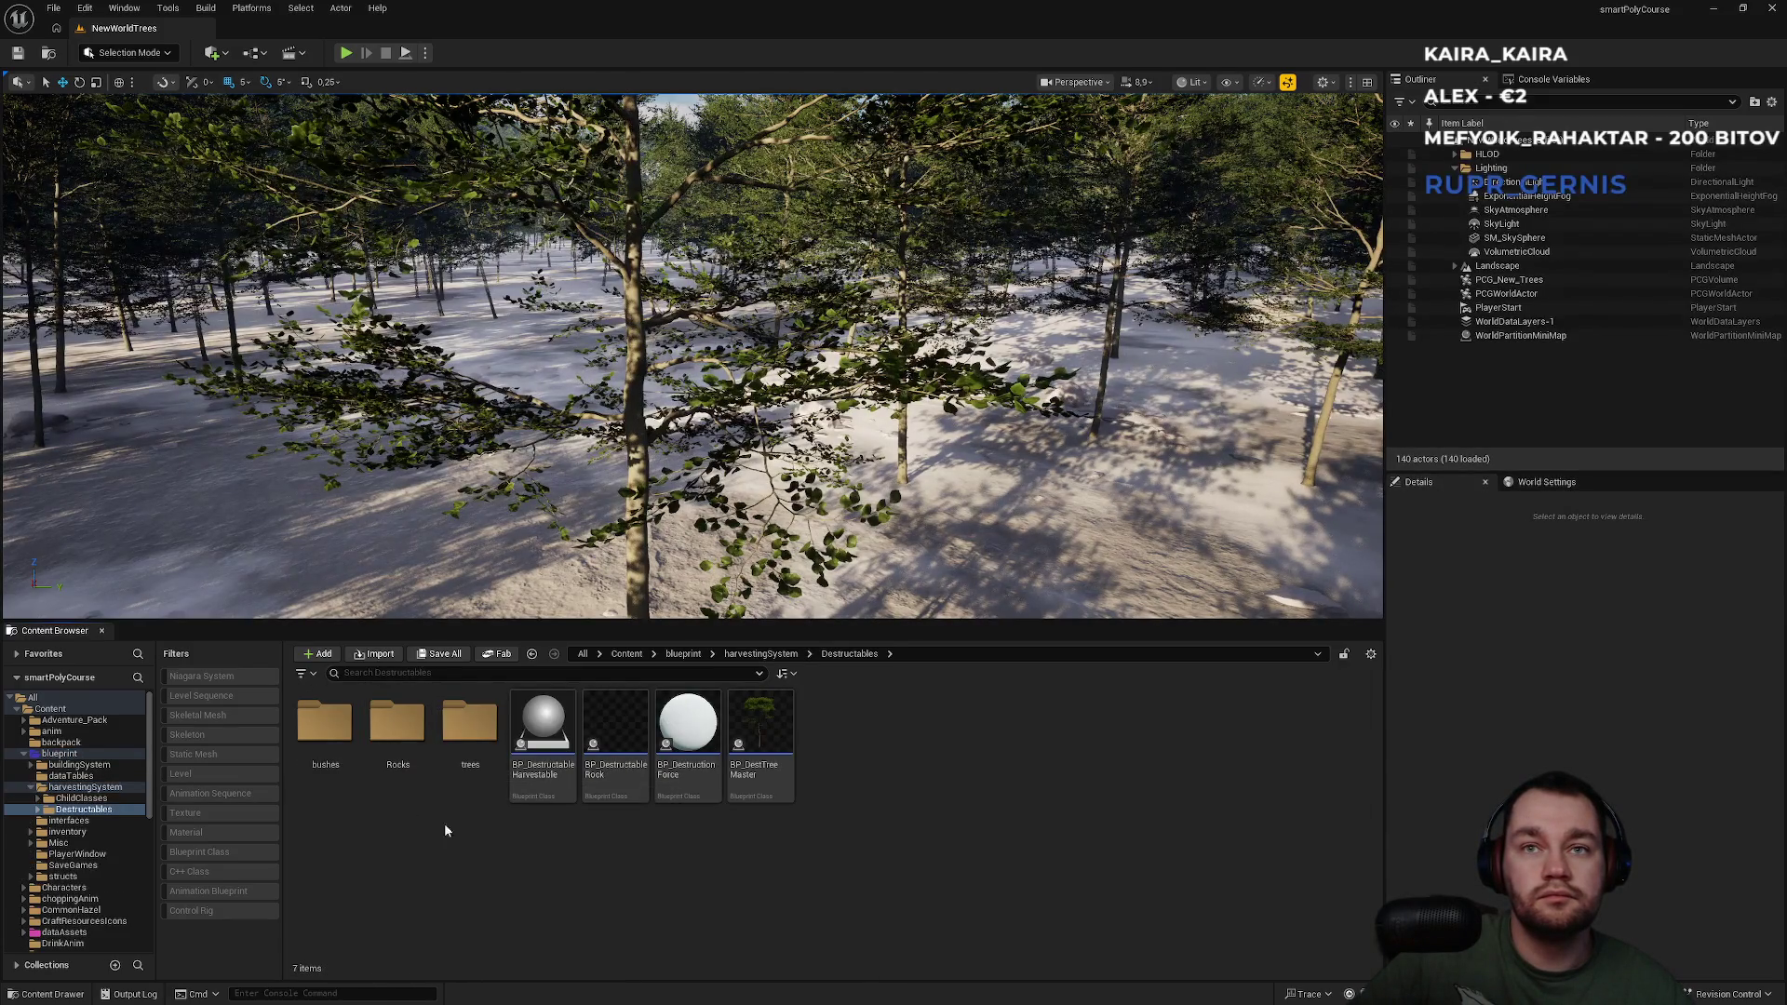
double_click(456, 786)
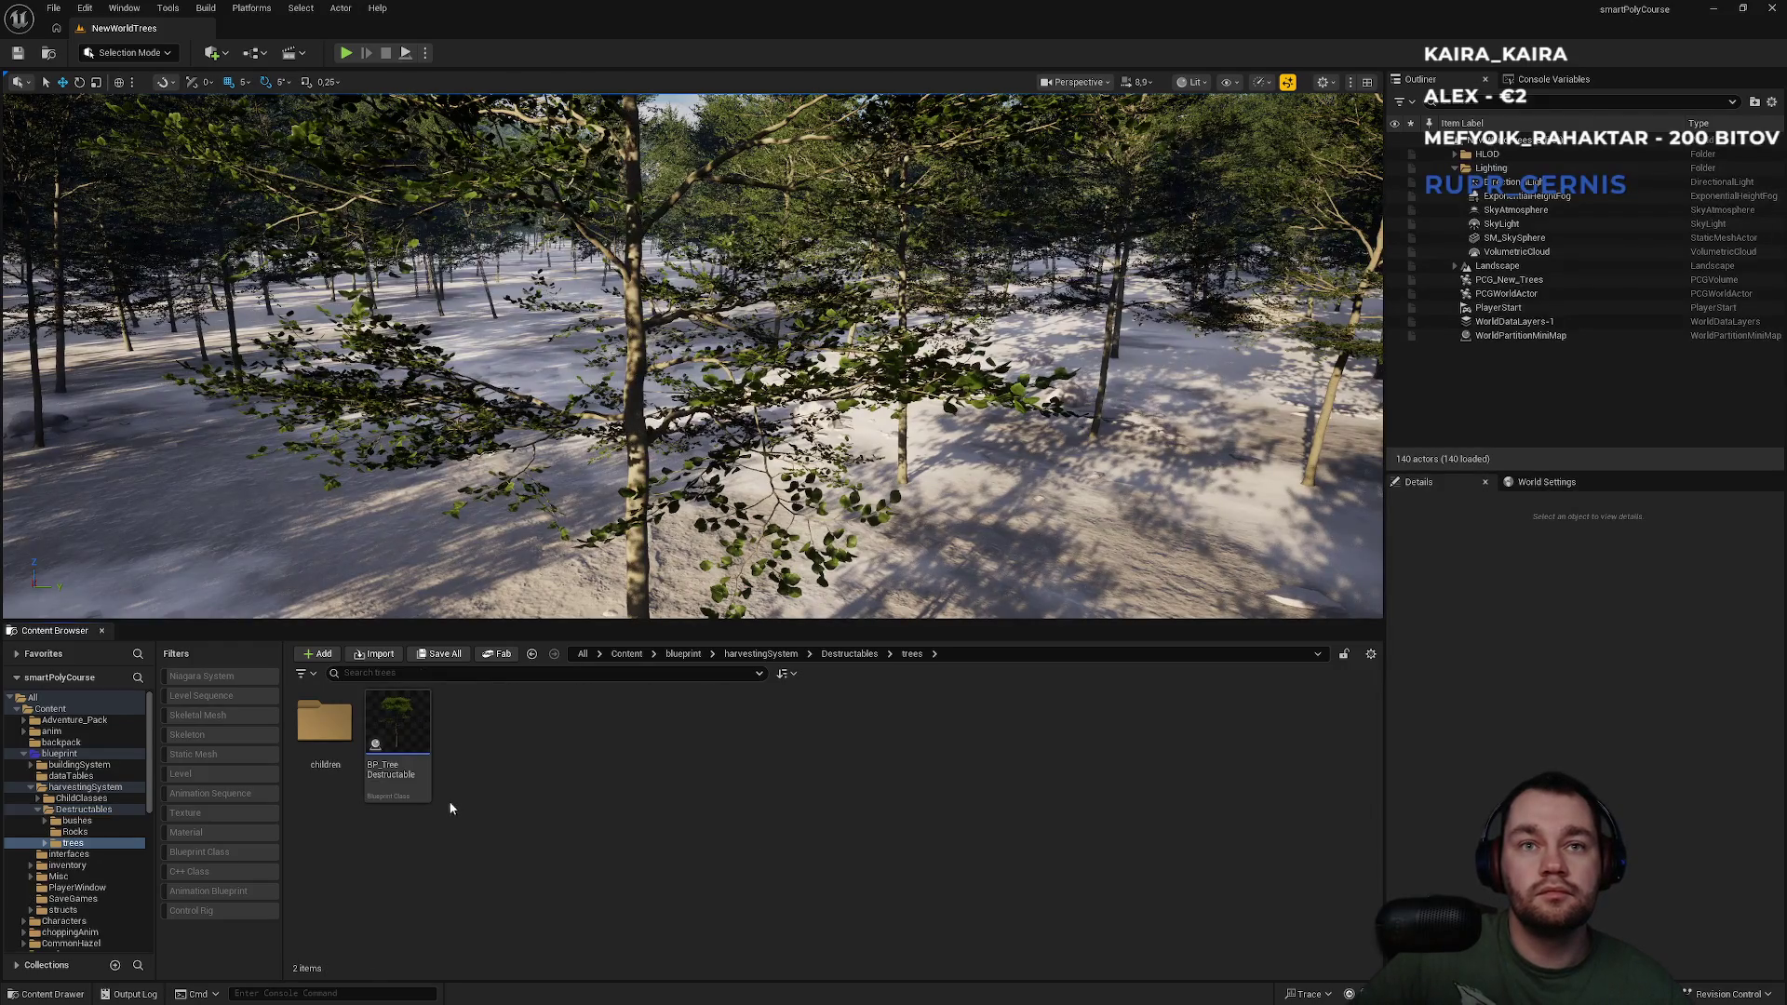
double_click(347, 793)
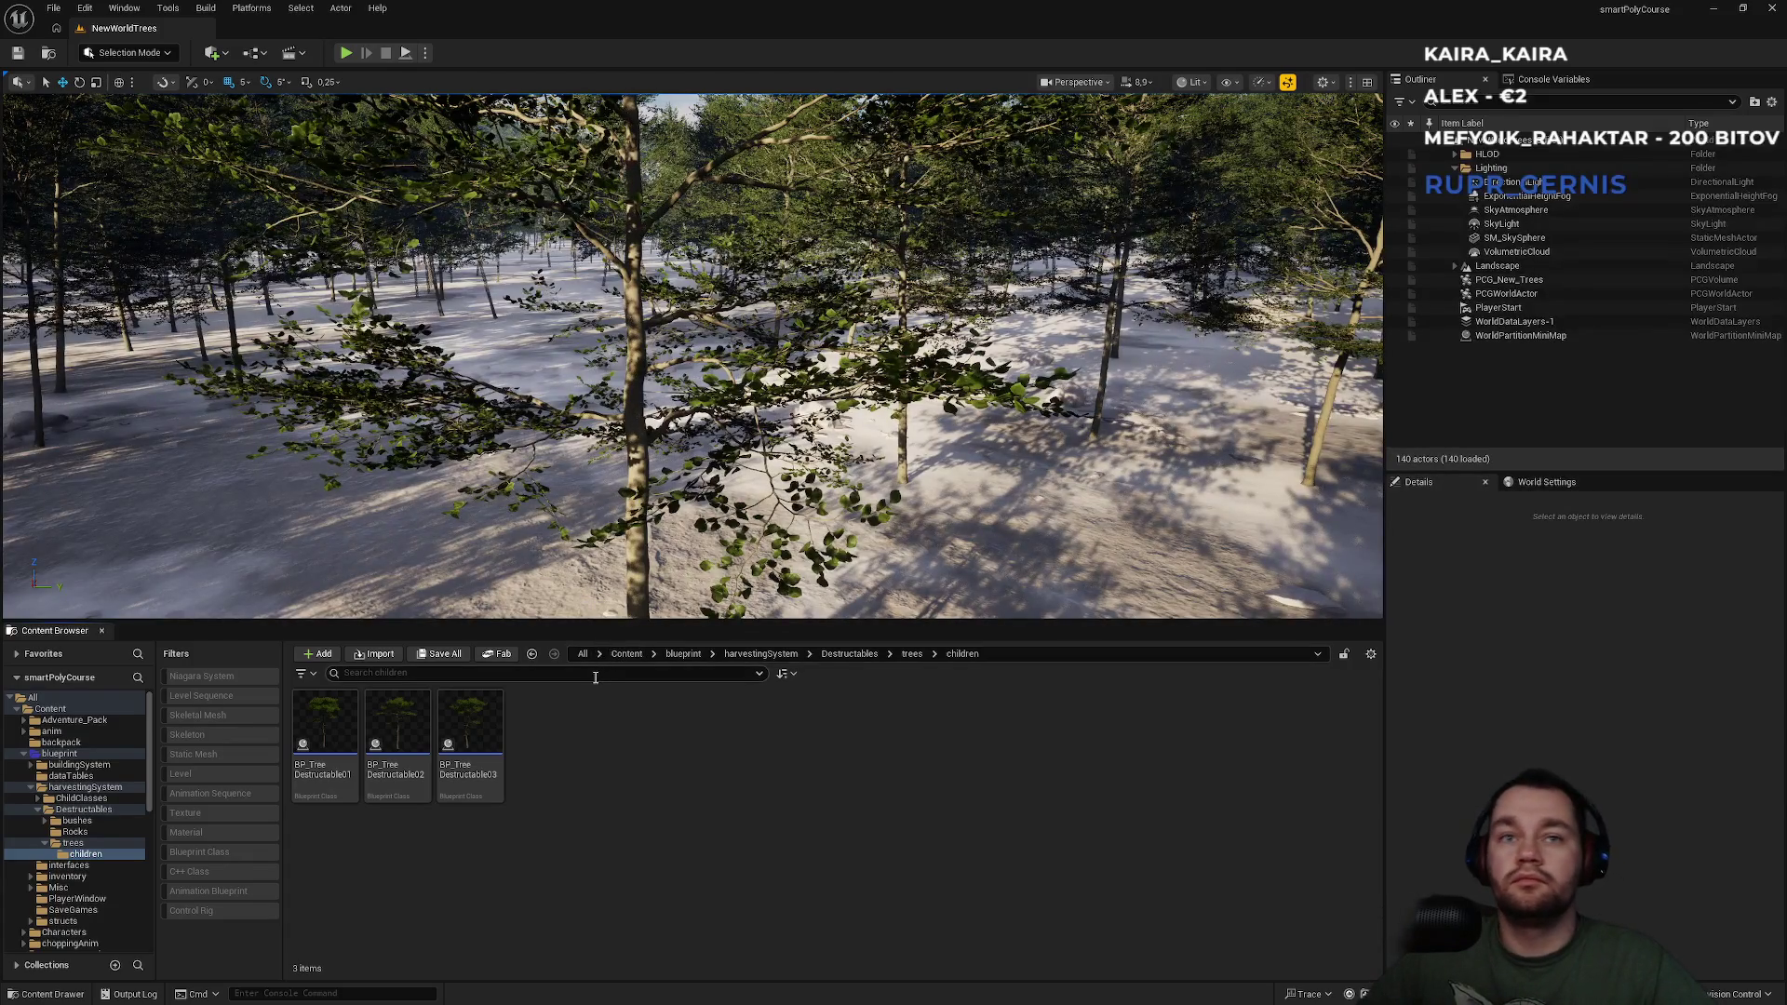
double_click(488, 724)
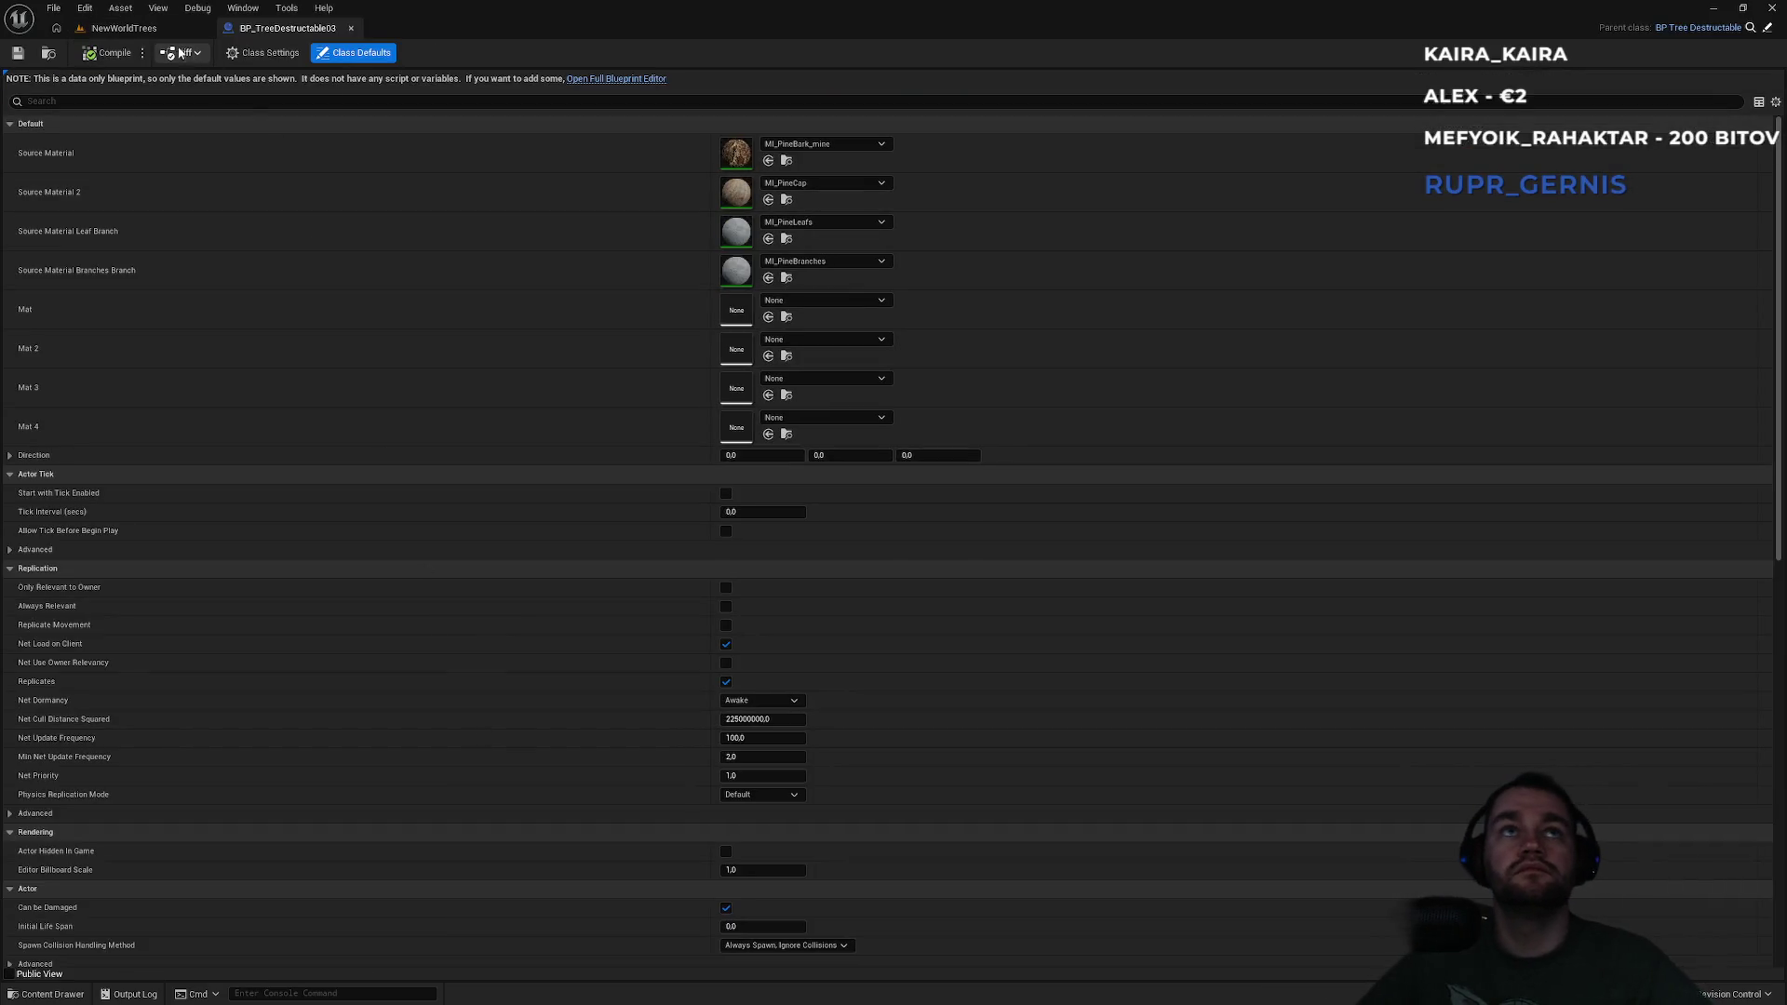
Return to the NewWorldTrees level, go up to Content, and open the BP_CharSarah blueprint.
left_click(167, 32)
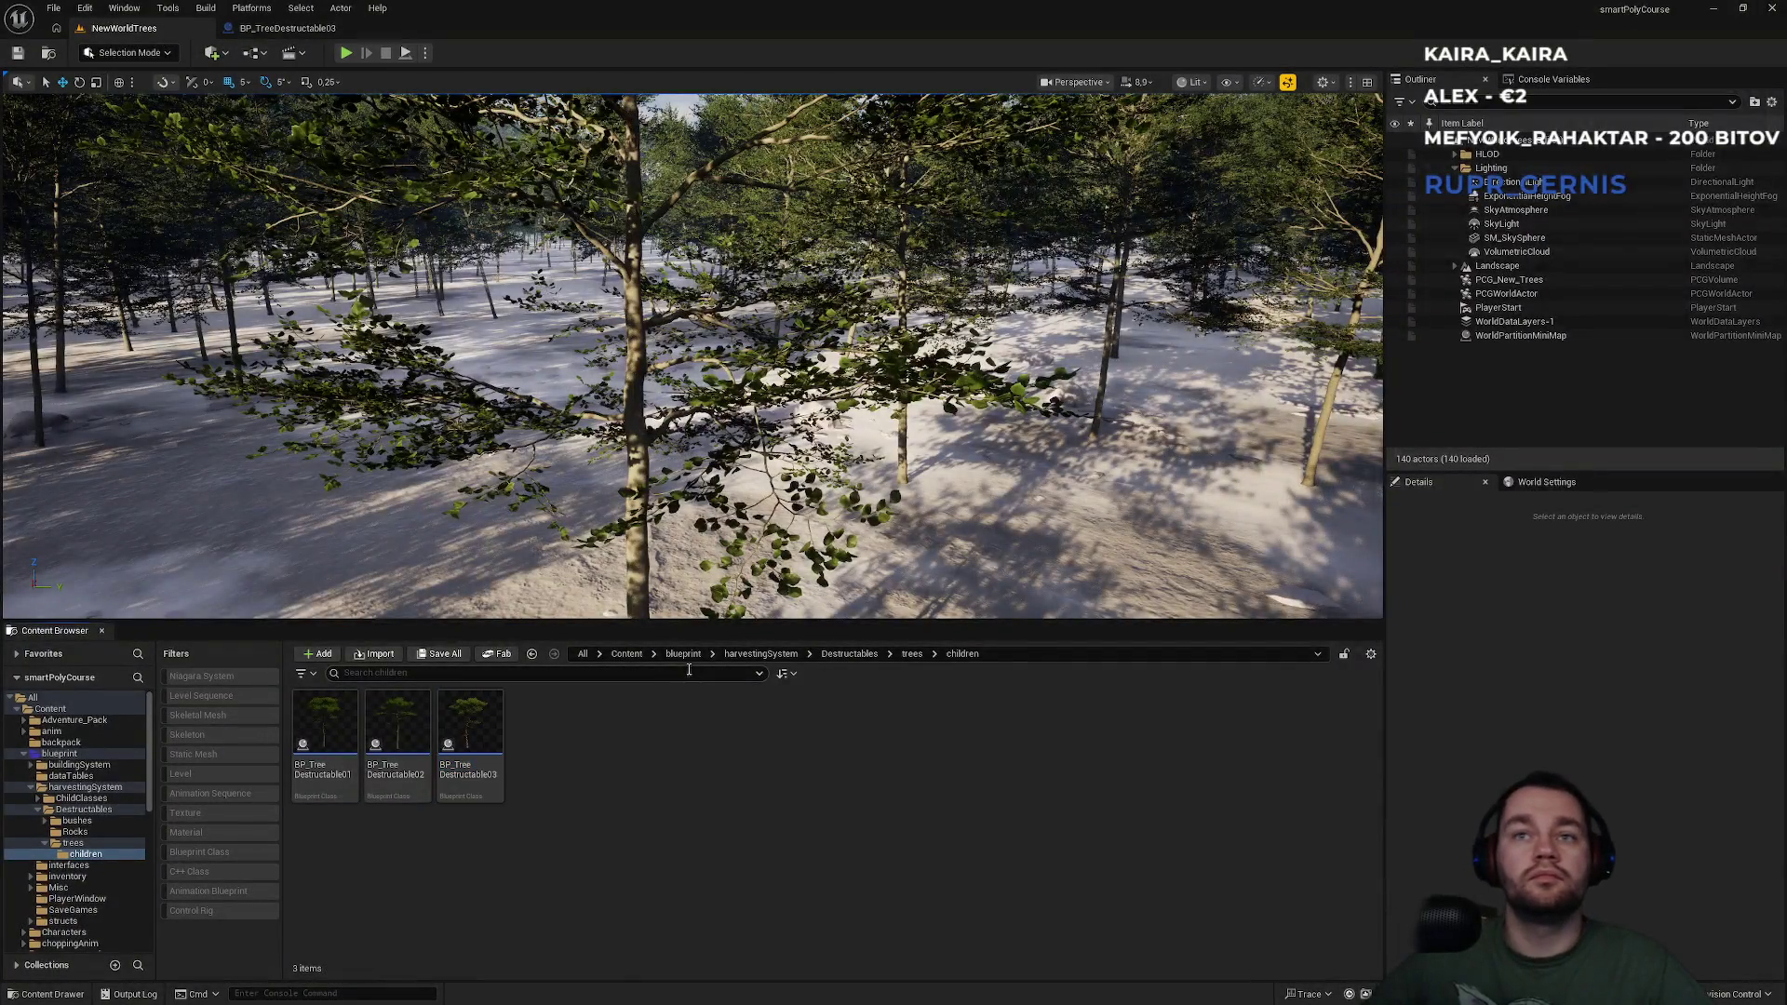
left_click(680, 655)
left_click(628, 655)
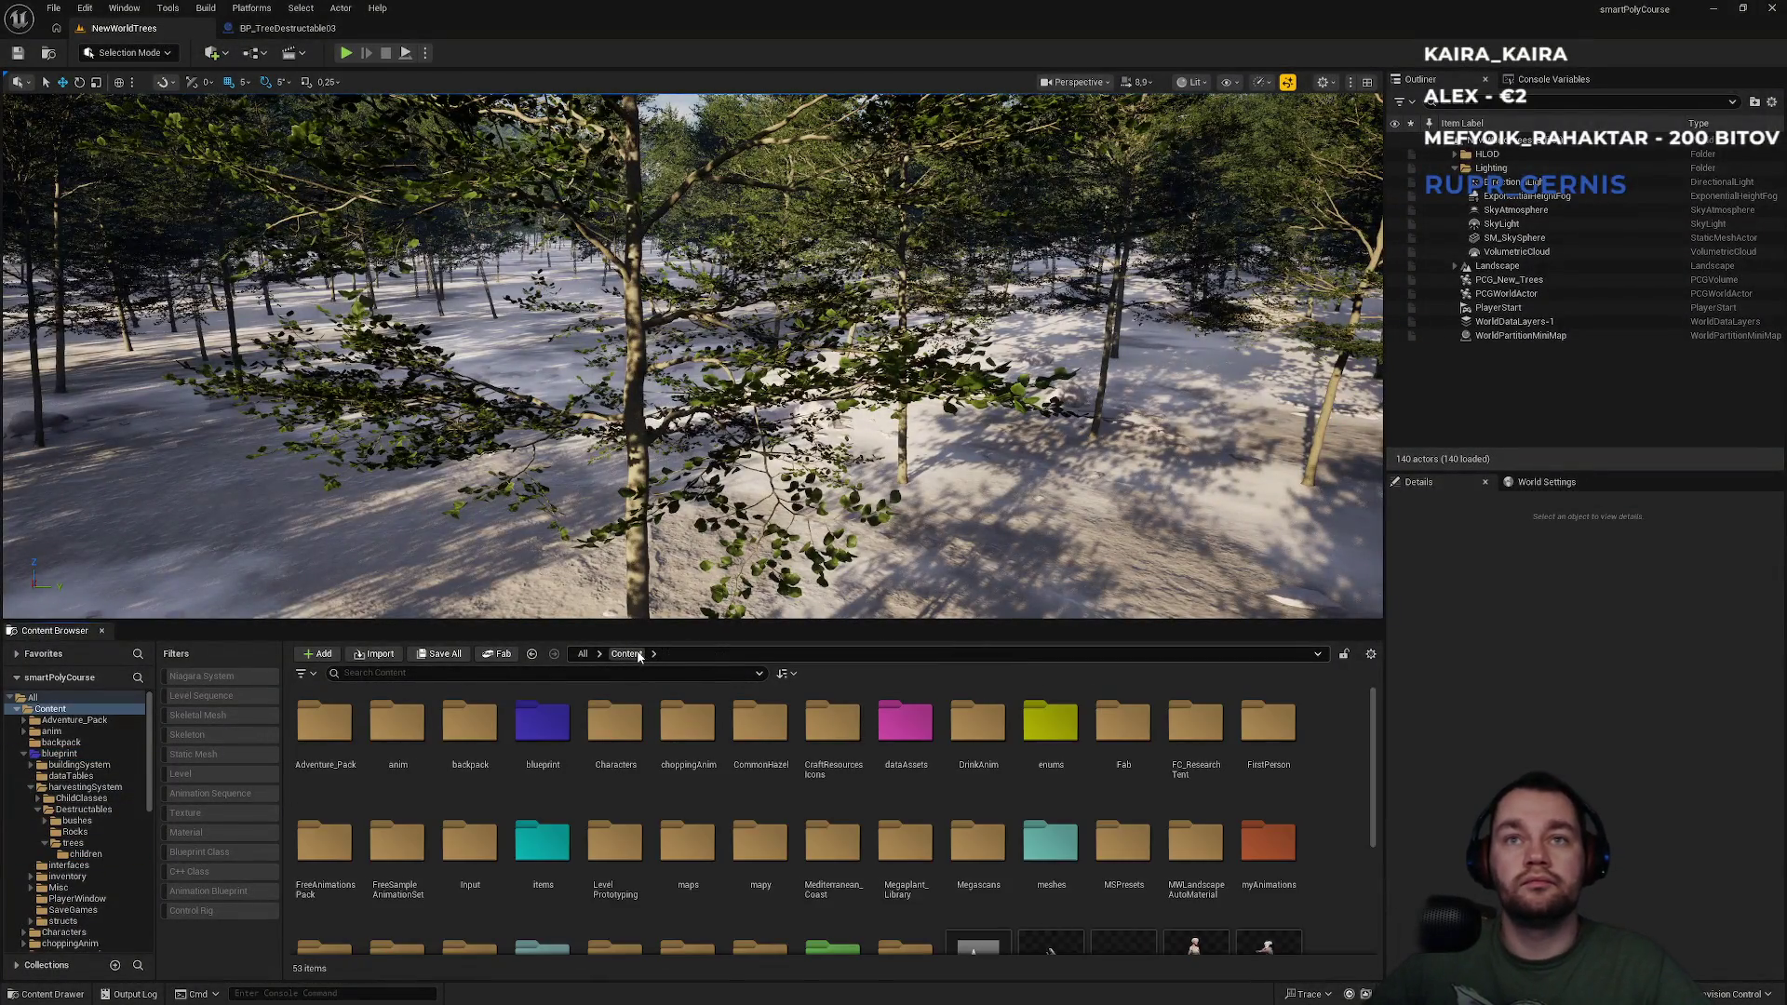
scroll(724, 777, "down", 5)
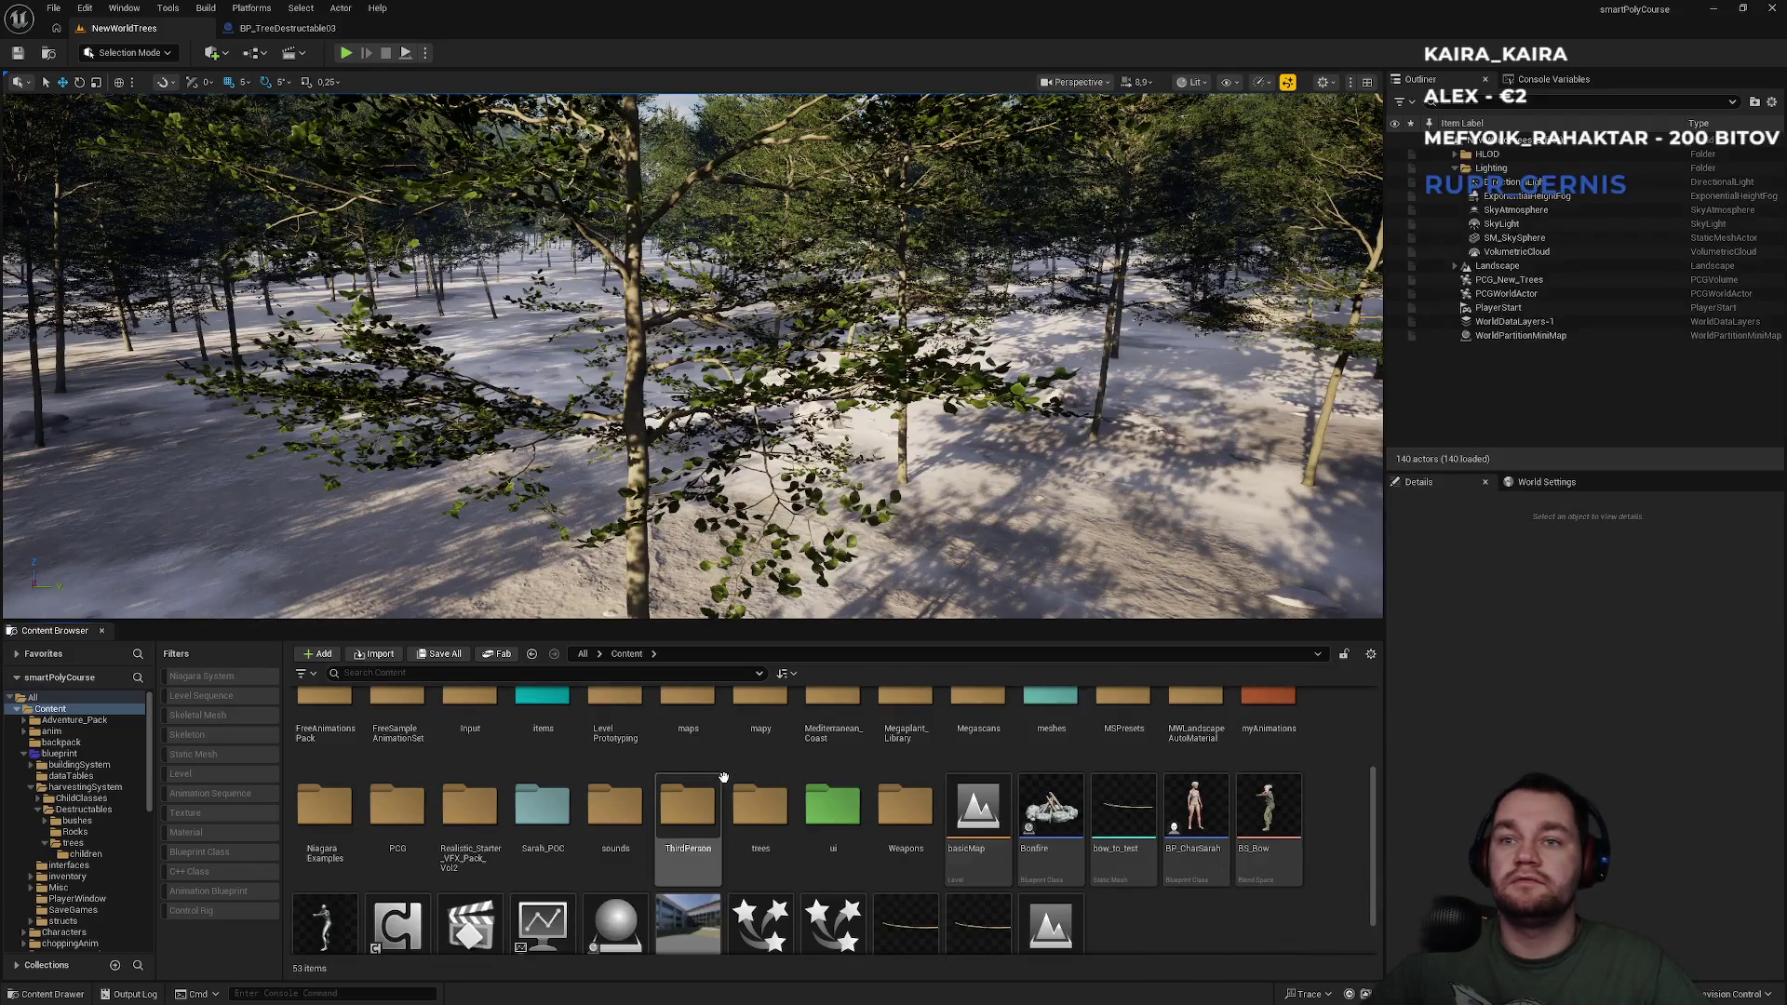
scroll(724, 782, "up", 1)
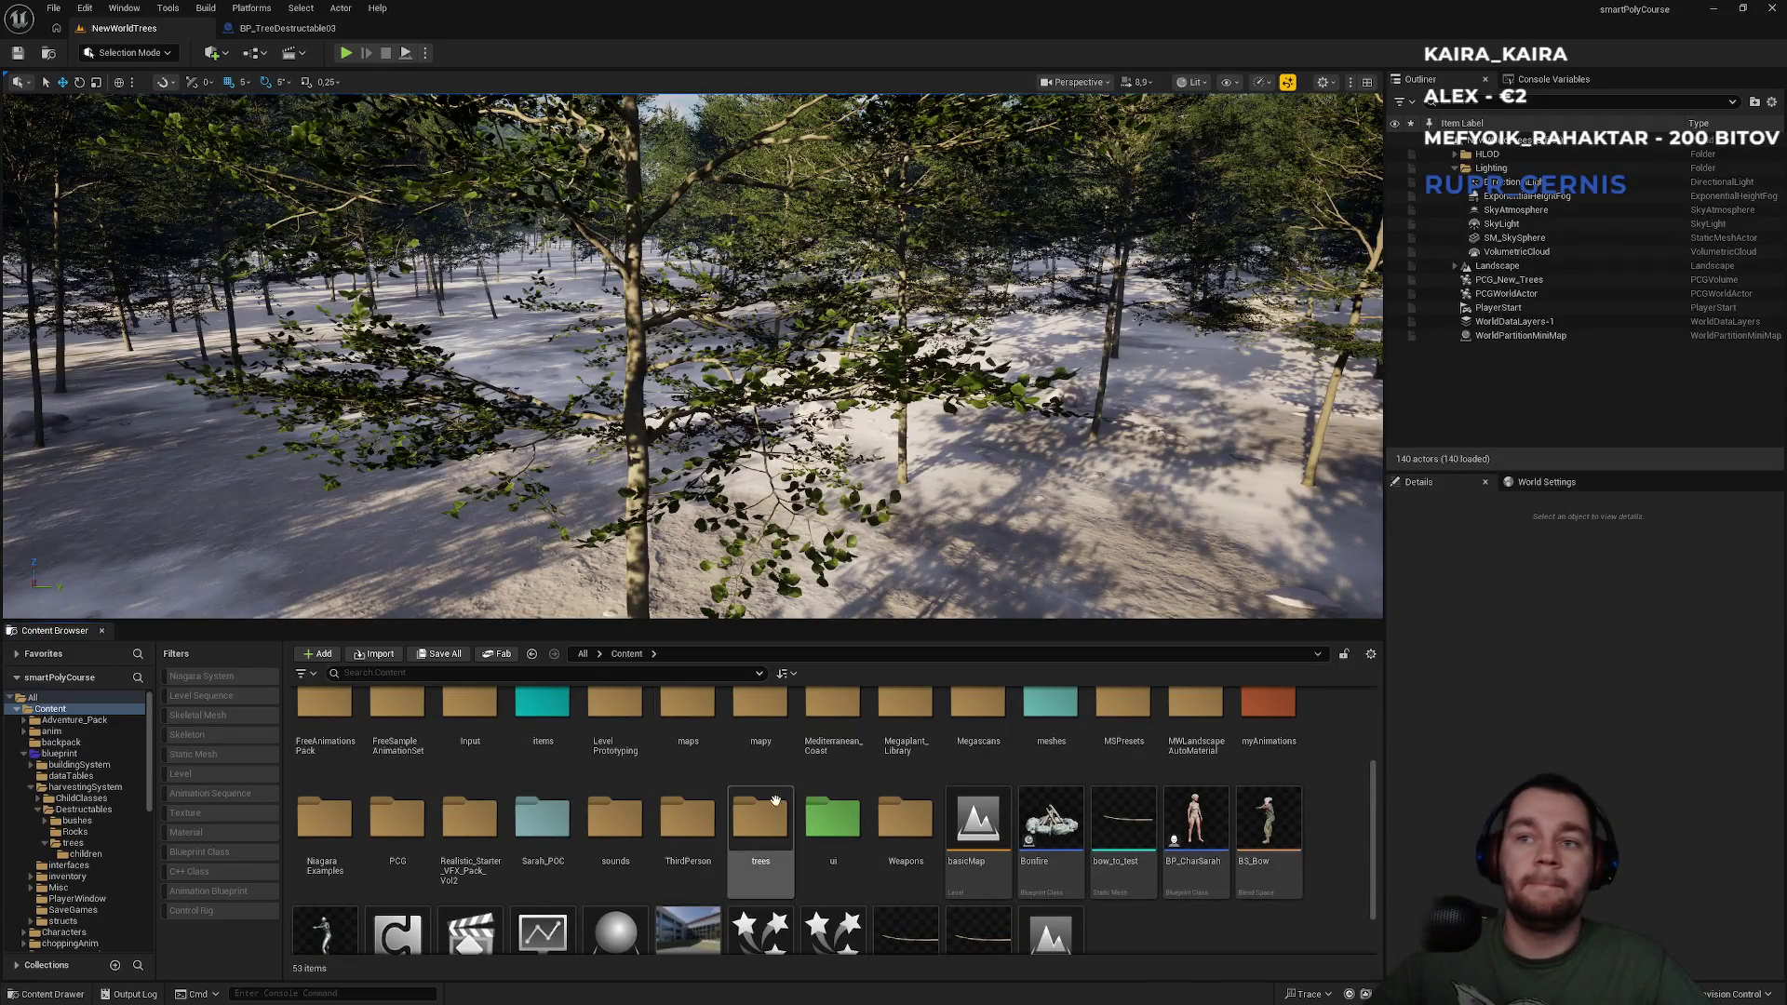
scroll(694, 819, "down", 1)
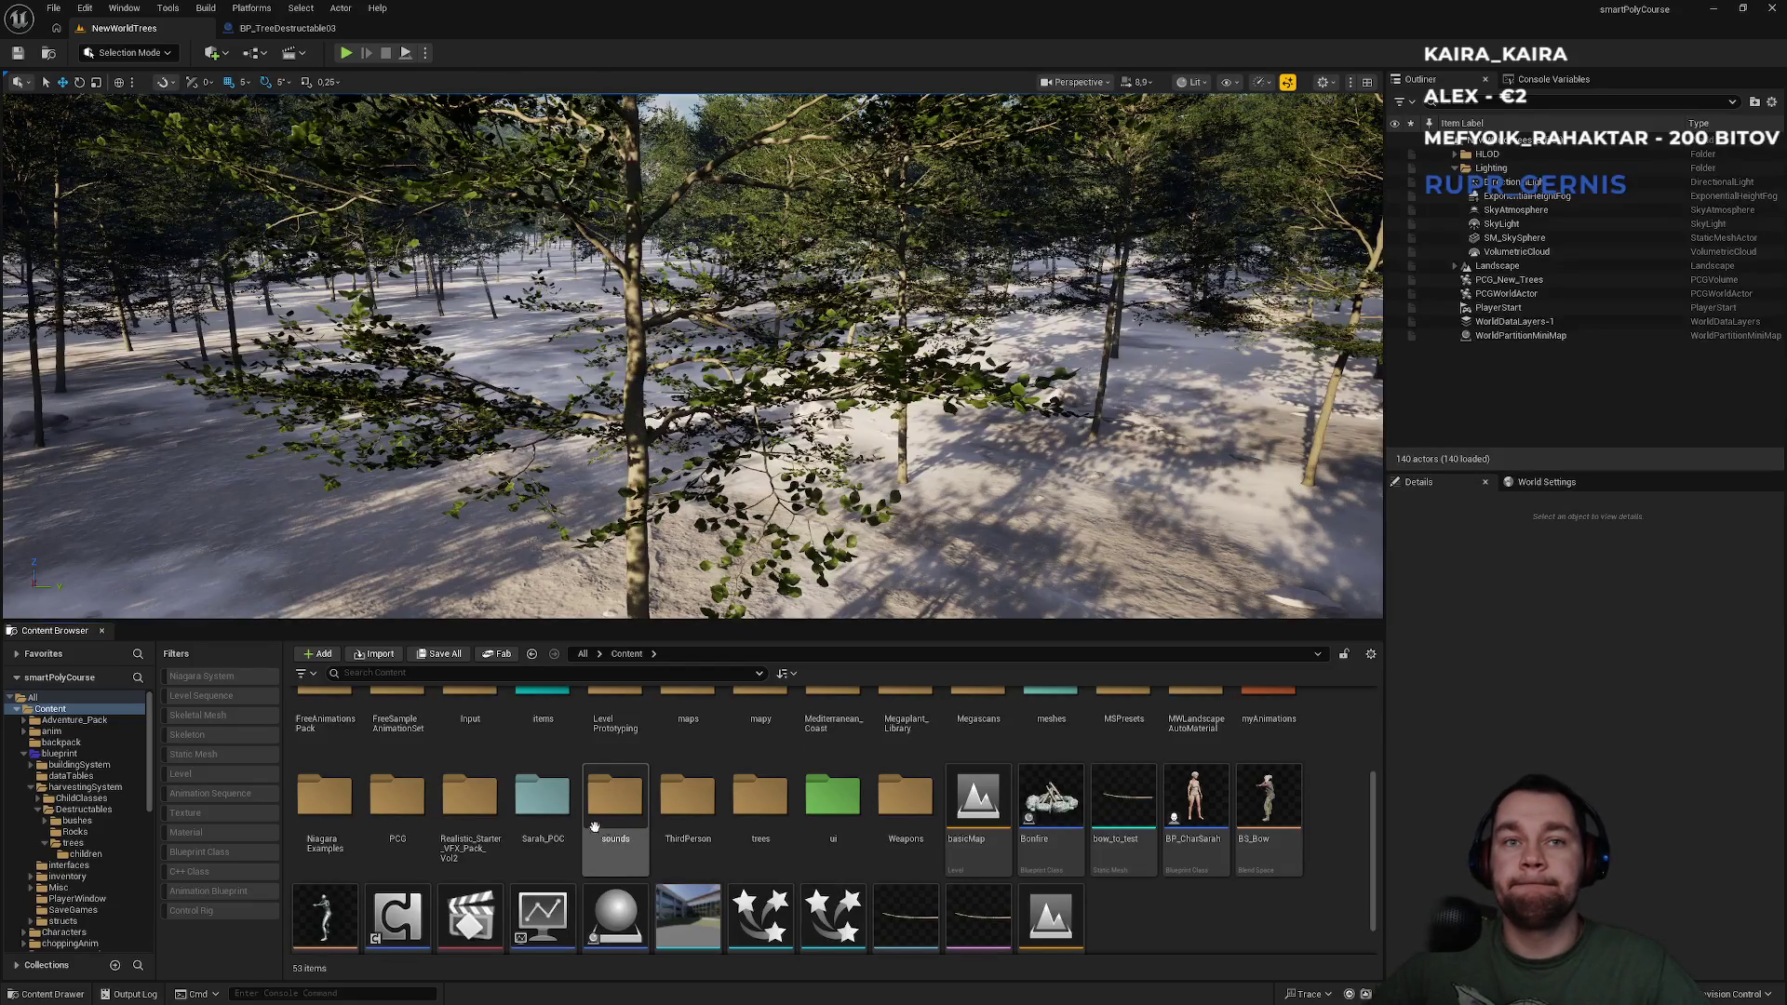
scroll(433, 819, "up", 1)
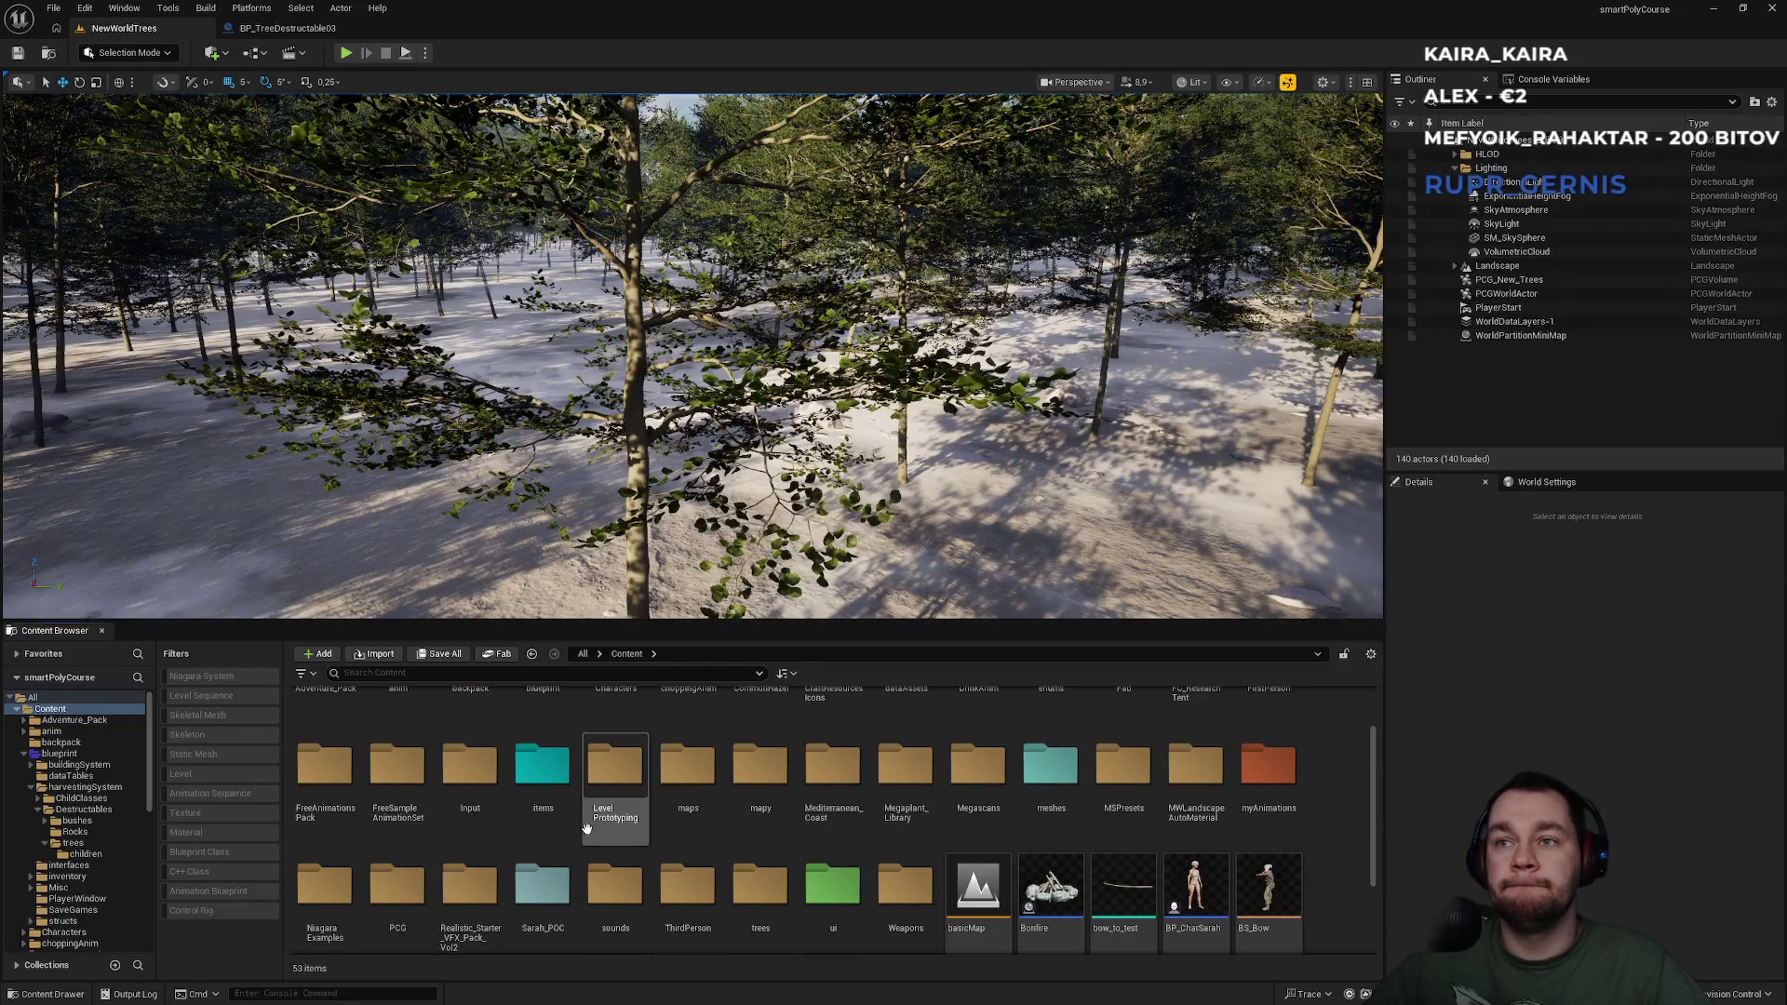
scroll(600, 823, "down", 2)
double_click(1190, 854)
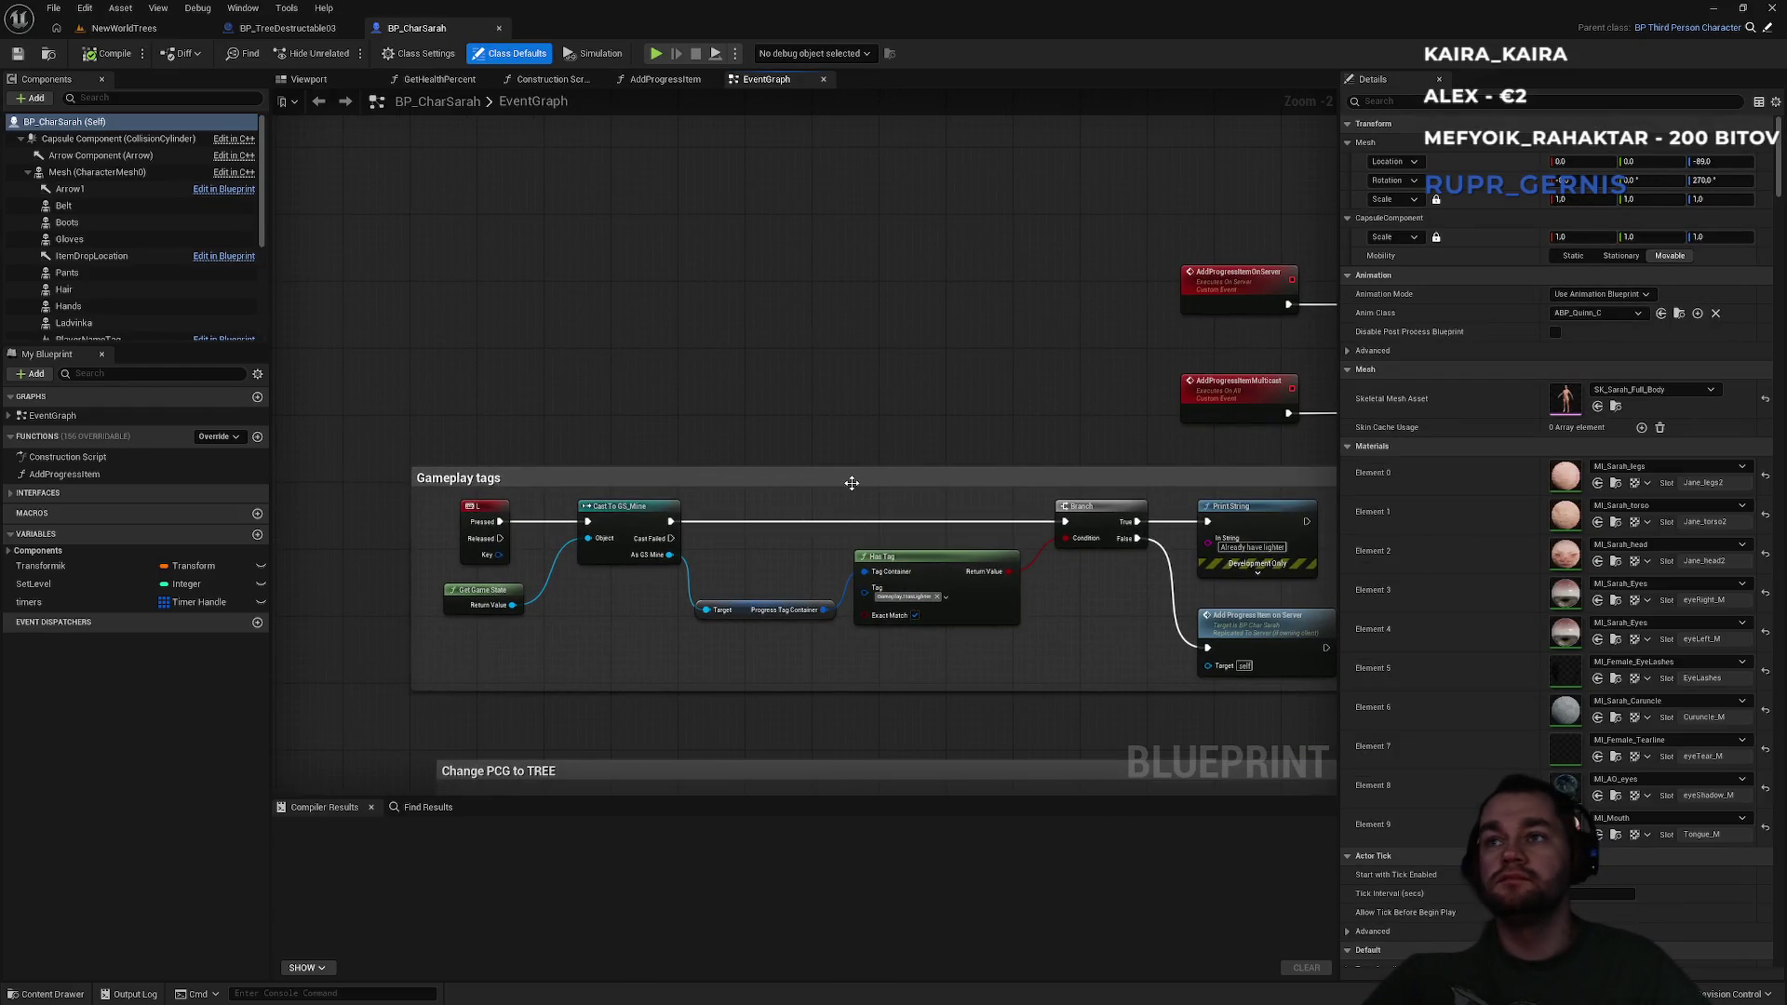
Pan BP_CharSarah's EventGraph past the line trace and hit result nodes to the chop-down logic.
left_click_drag(888, 474, 749, 435)
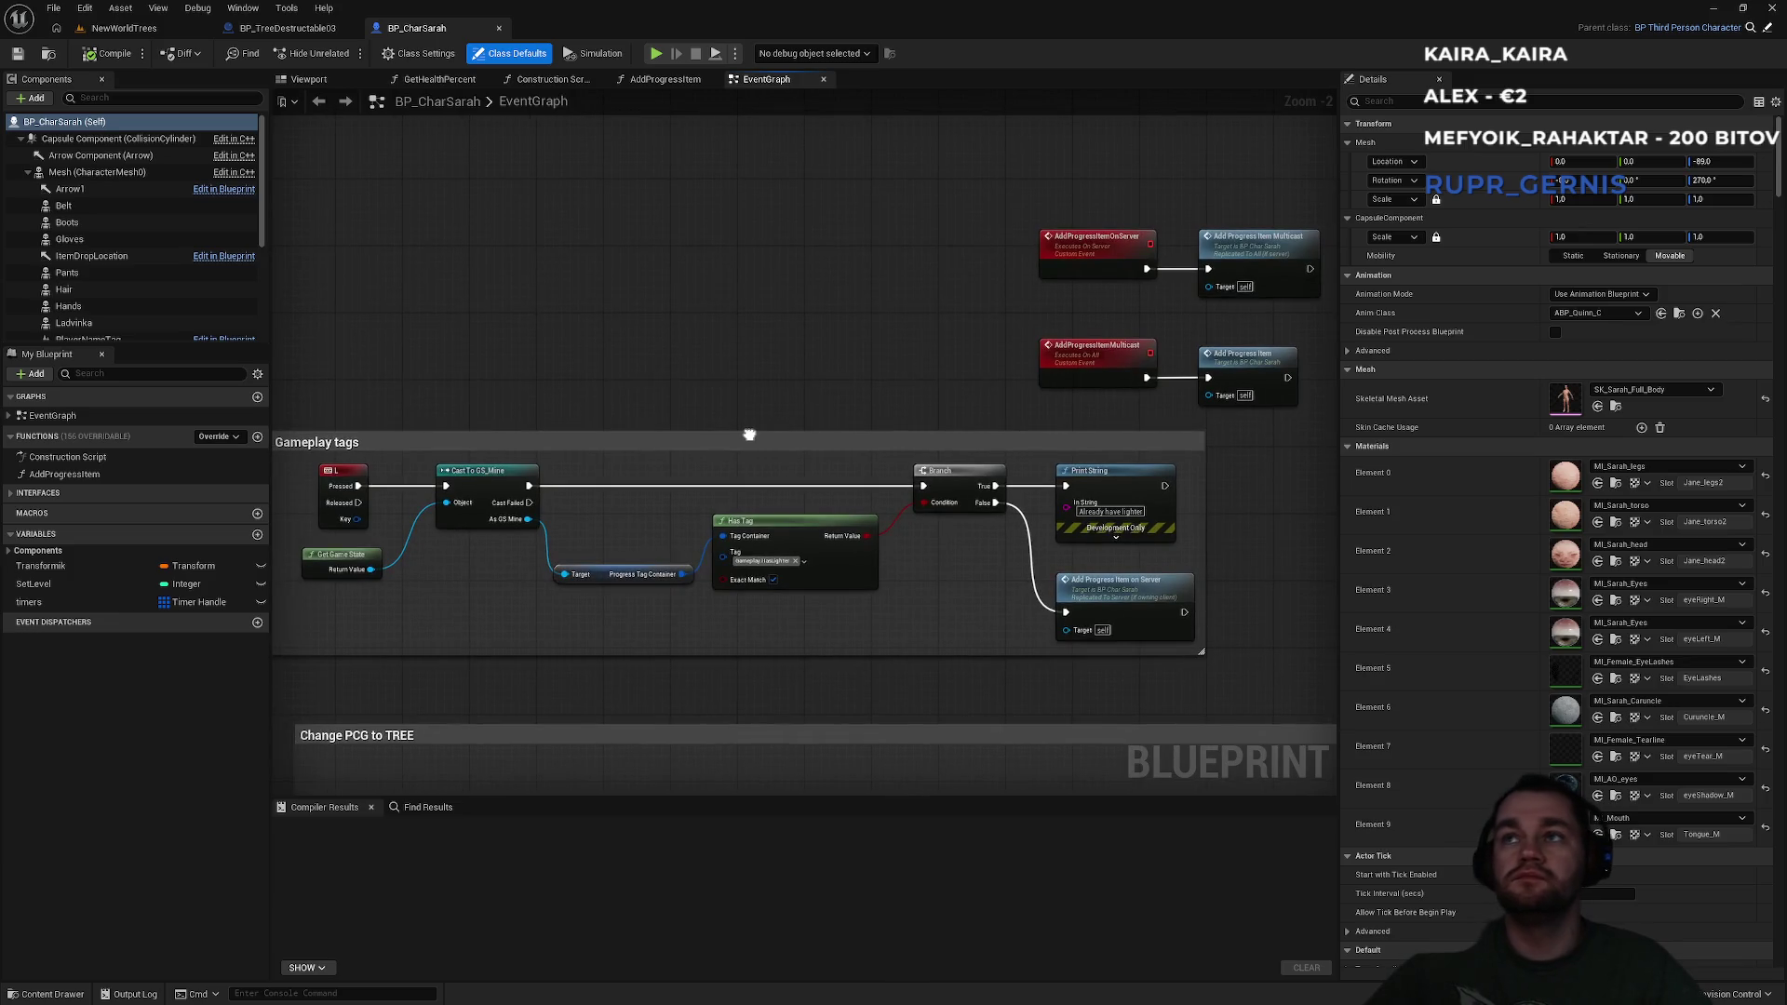
scroll(765, 548, "down", 1)
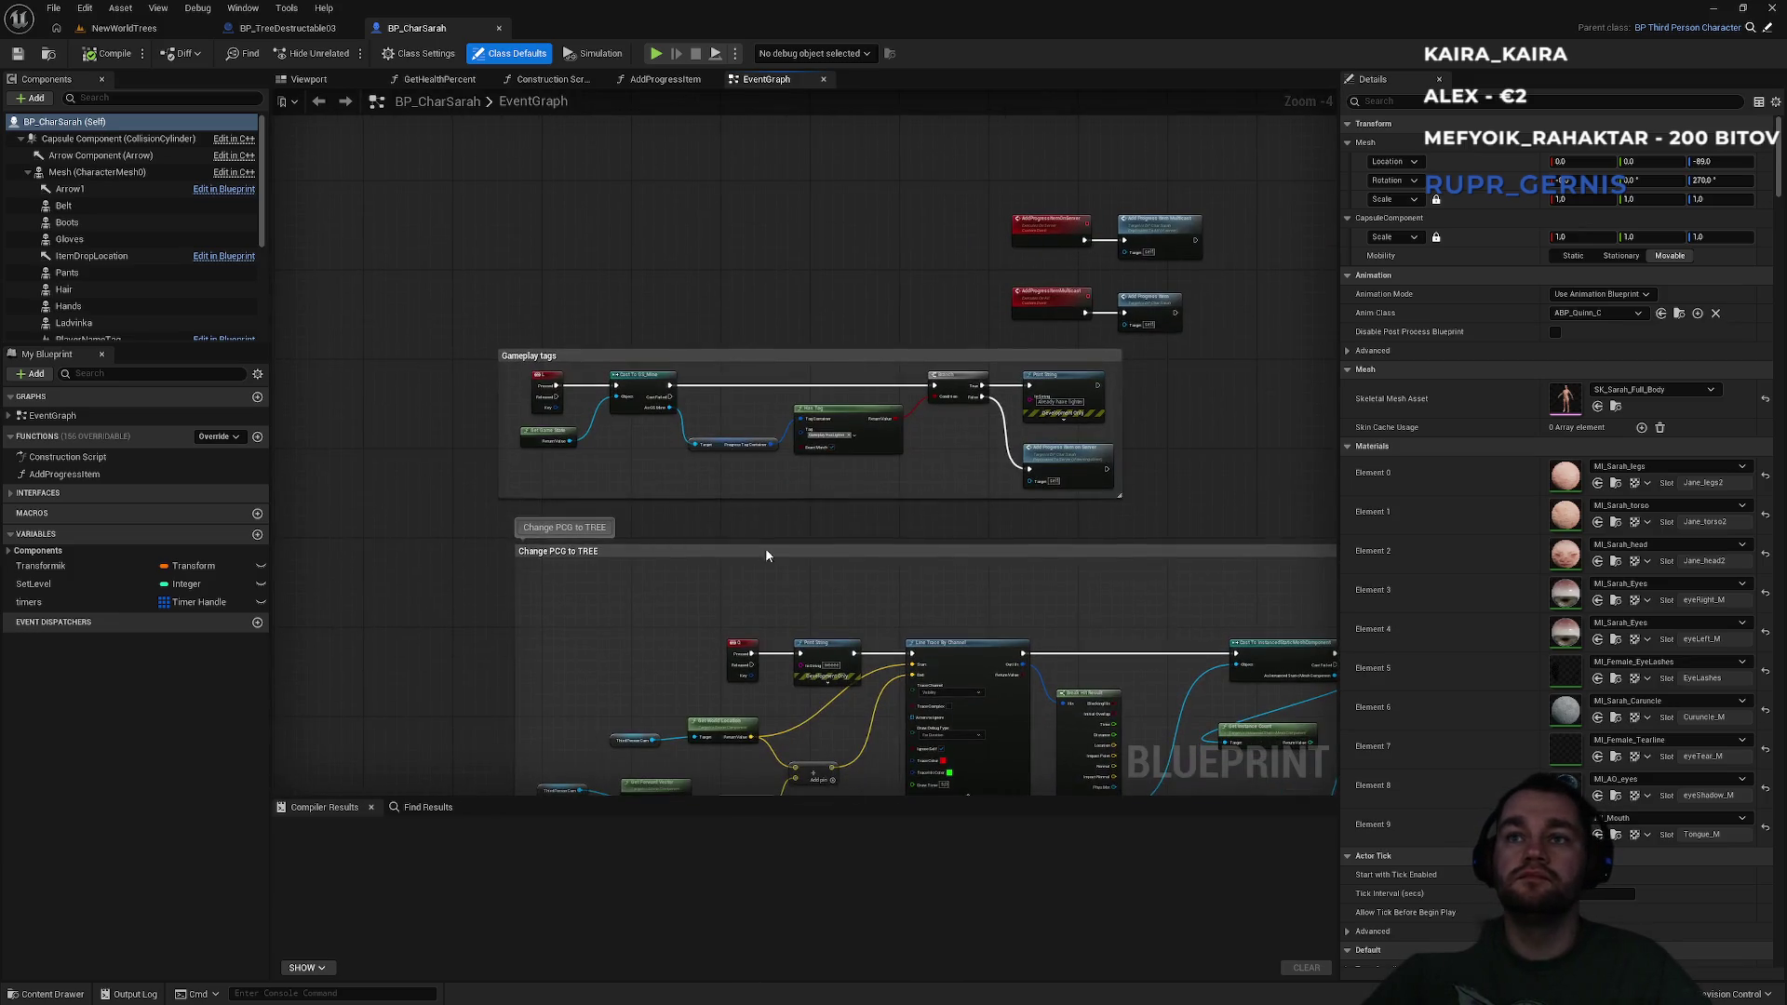
scroll(772, 409, "up", 2)
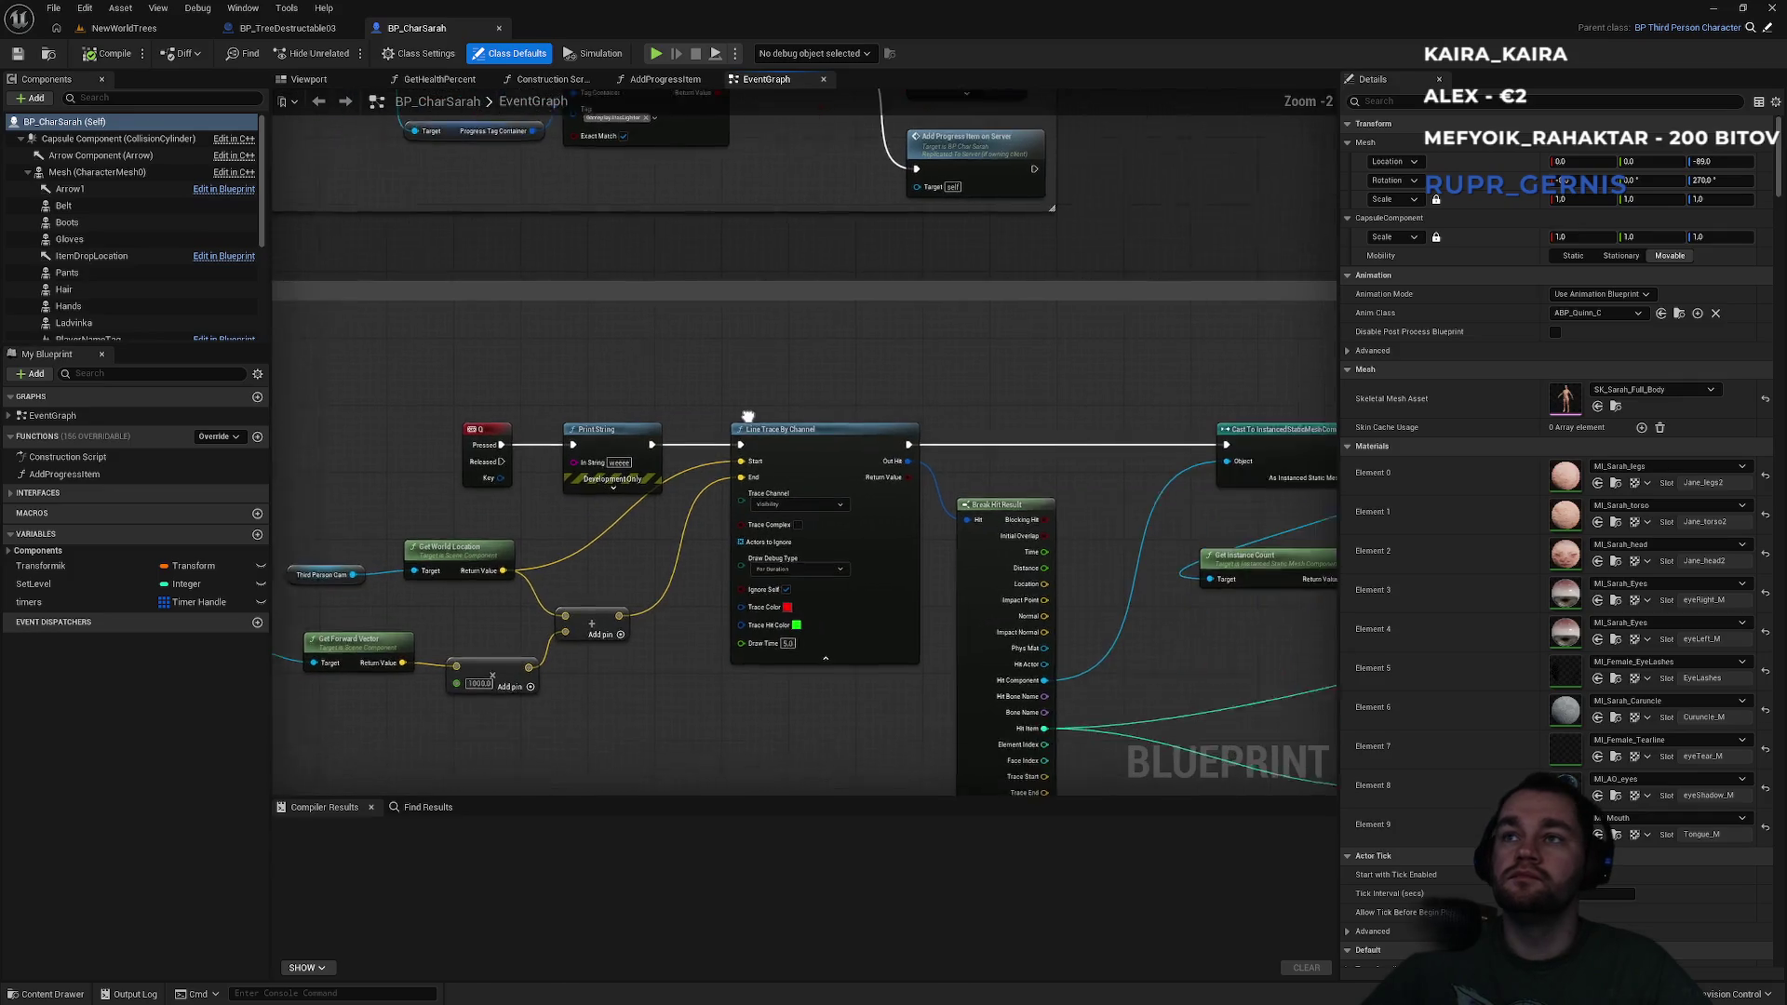
mouse_move(942, 412)
left_mouse_down()
mouse_move(786, 398)
mouse_move(750, 347)
mouse_move(867, 345)
mouse_move(586, 335)
left_mouse_up()
scroll(685, 349, "down", 2)
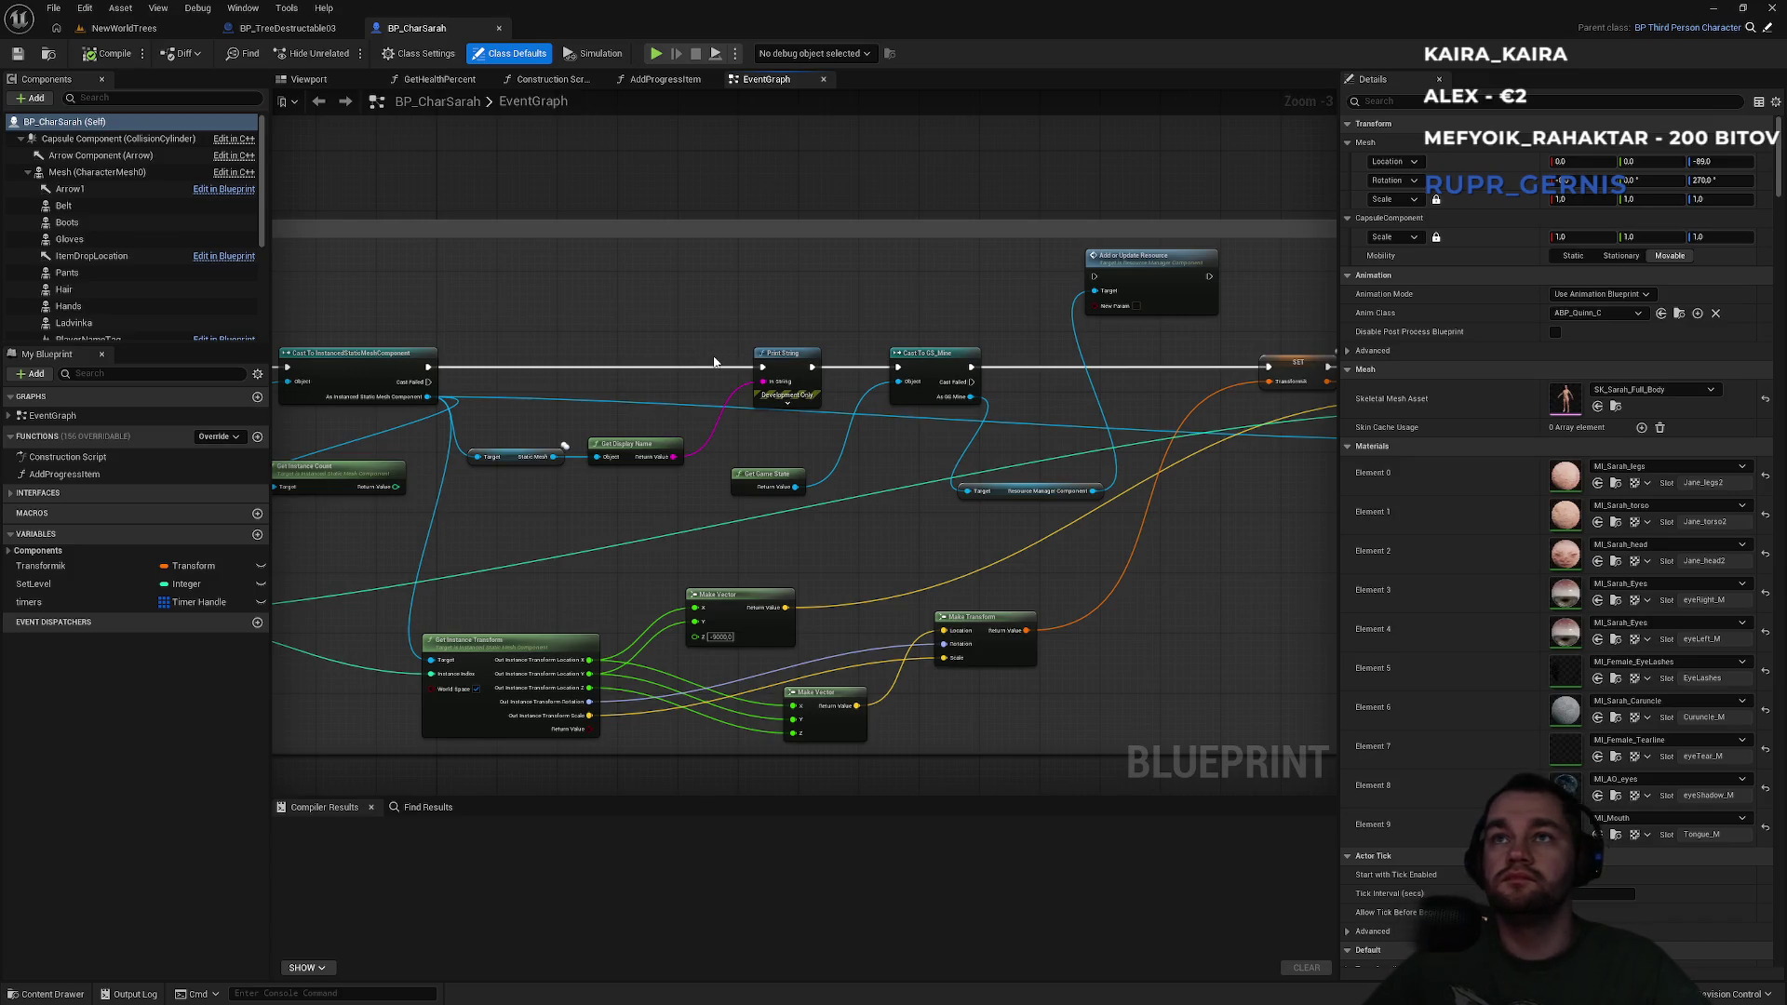
scroll(716, 363, "up", 2)
mouse_move(859, 349)
left_mouse_down()
mouse_move(395, 338)
mouse_move(698, 288)
mouse_move(630, 255)
mouse_move(442, 253)
mouse_move(722, 187)
mouse_move(1097, 263)
left_mouse_up()
scroll(695, 288, "down", 2)
Follow ChopDownOnServer into SpawnTreeOnServer and browse to the spawned BP_Tree class.
double_click(1170, 264)
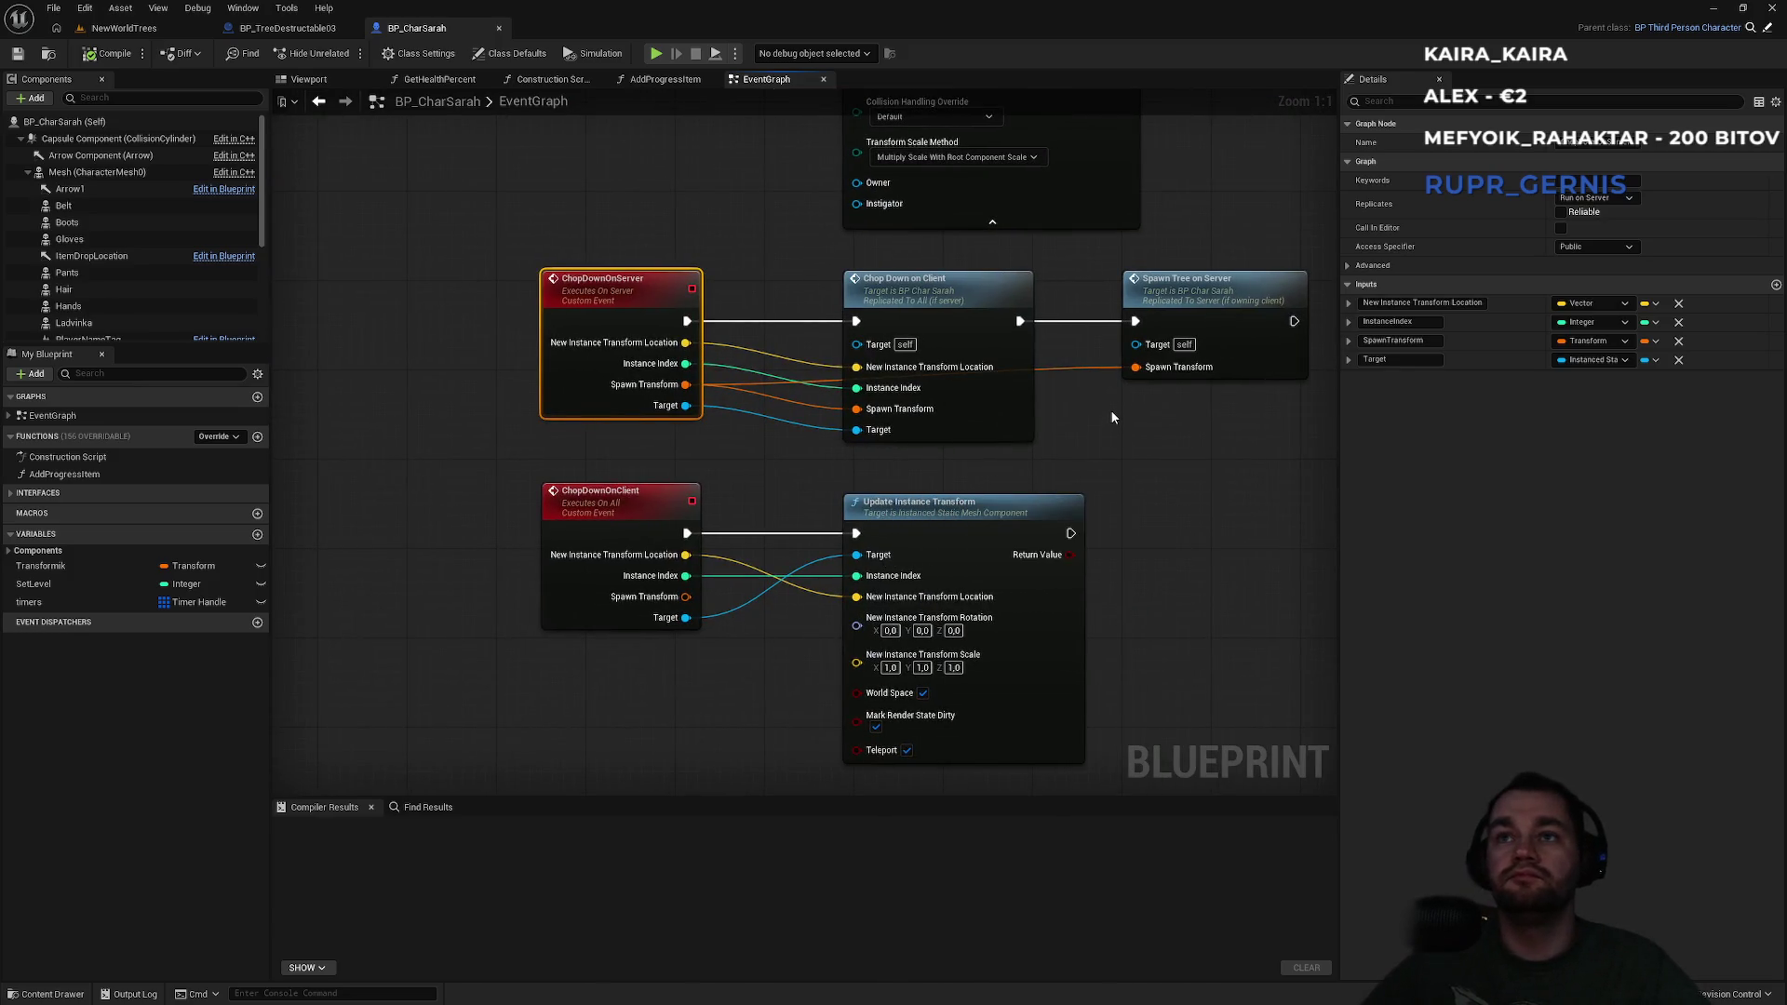
left_click(1180, 293)
double_click(1180, 292)
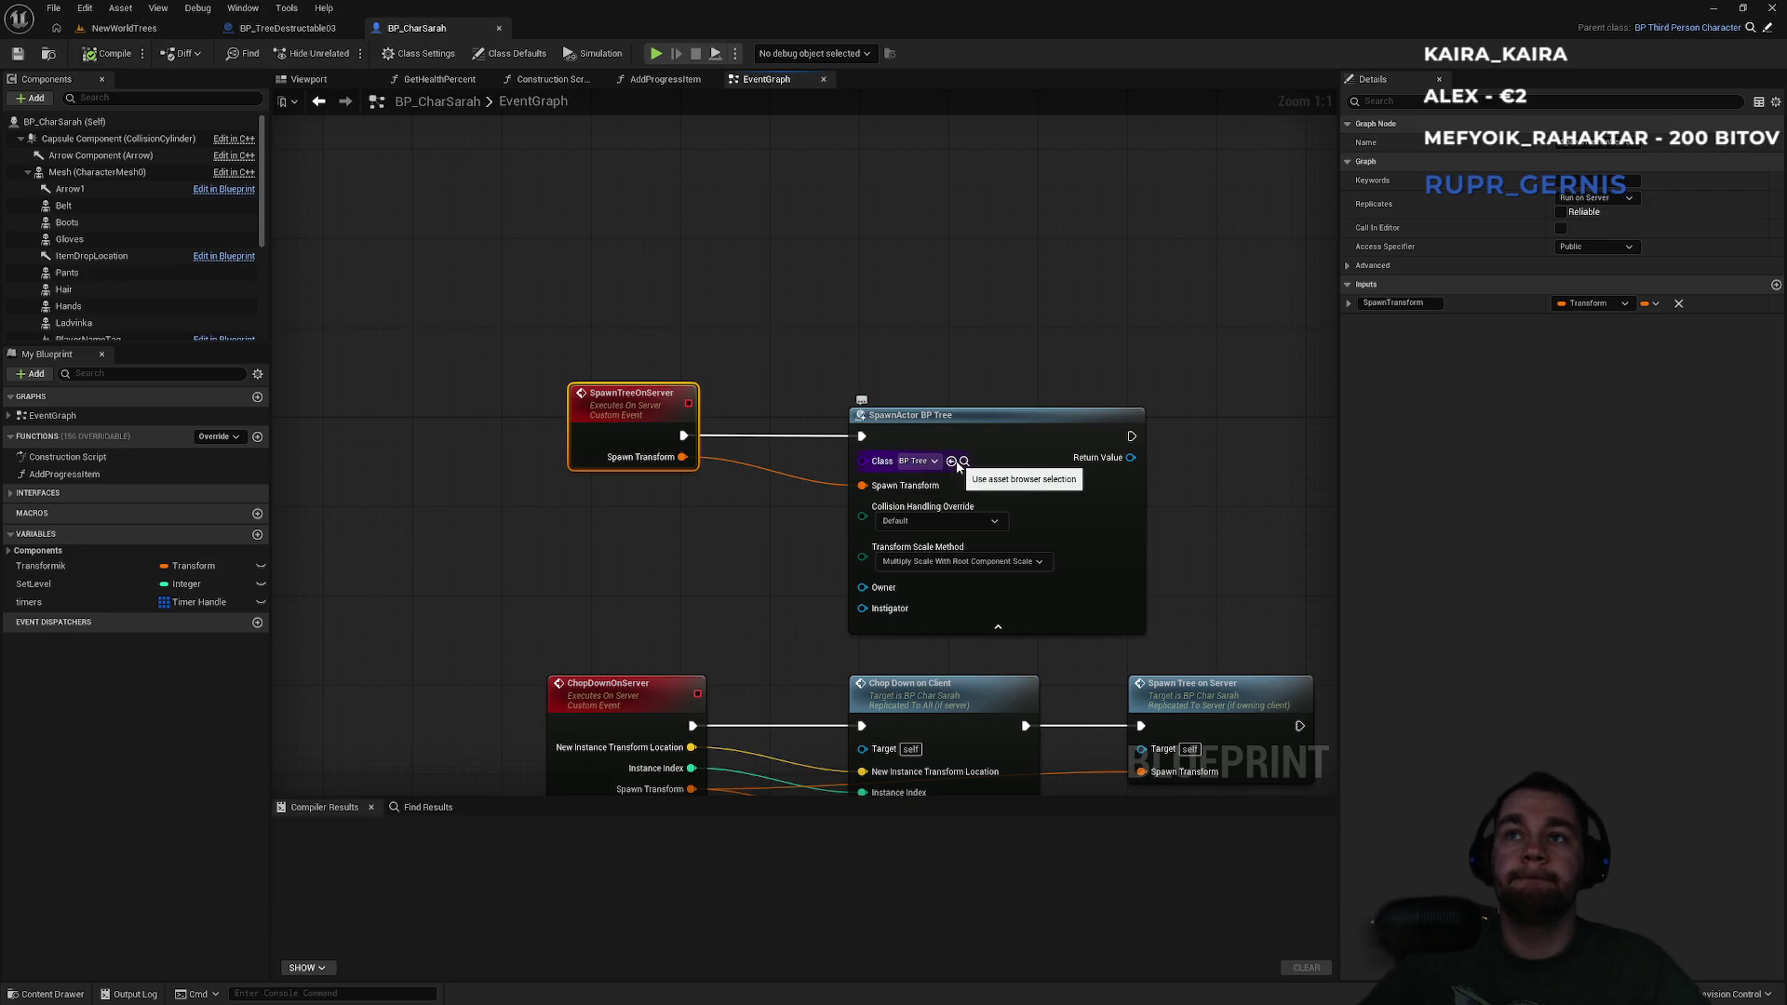
left_click(964, 461)
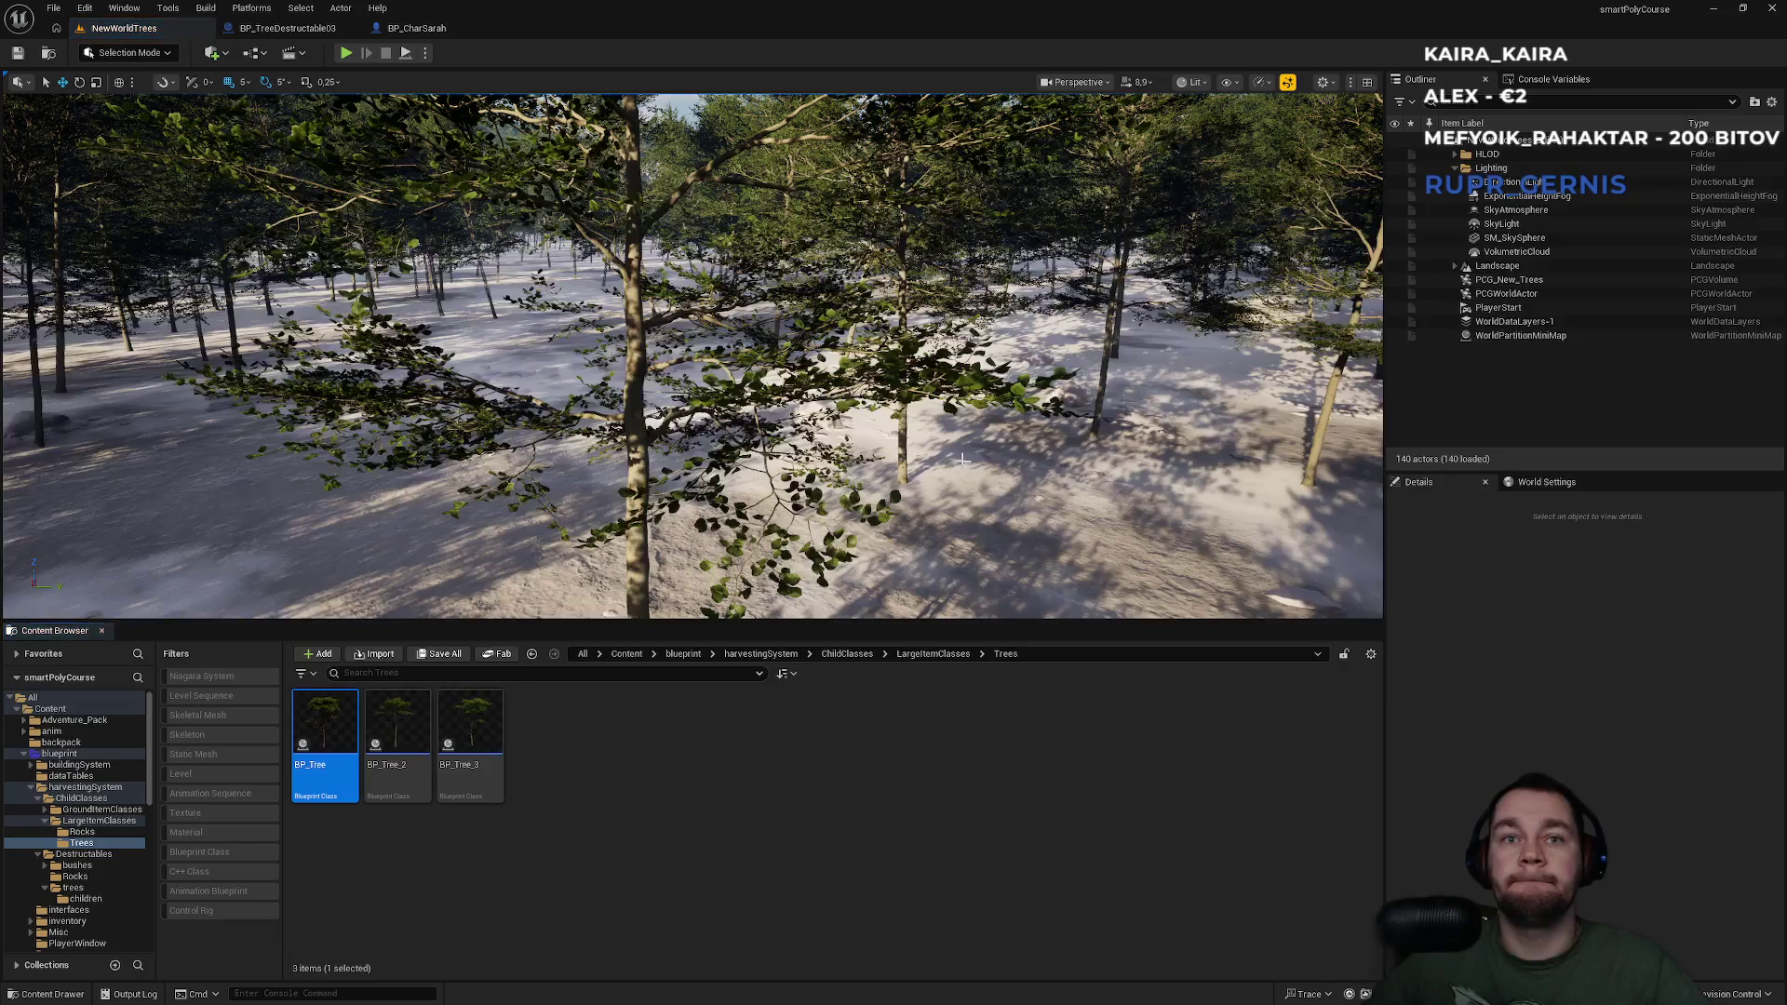
left_click(449, 30)
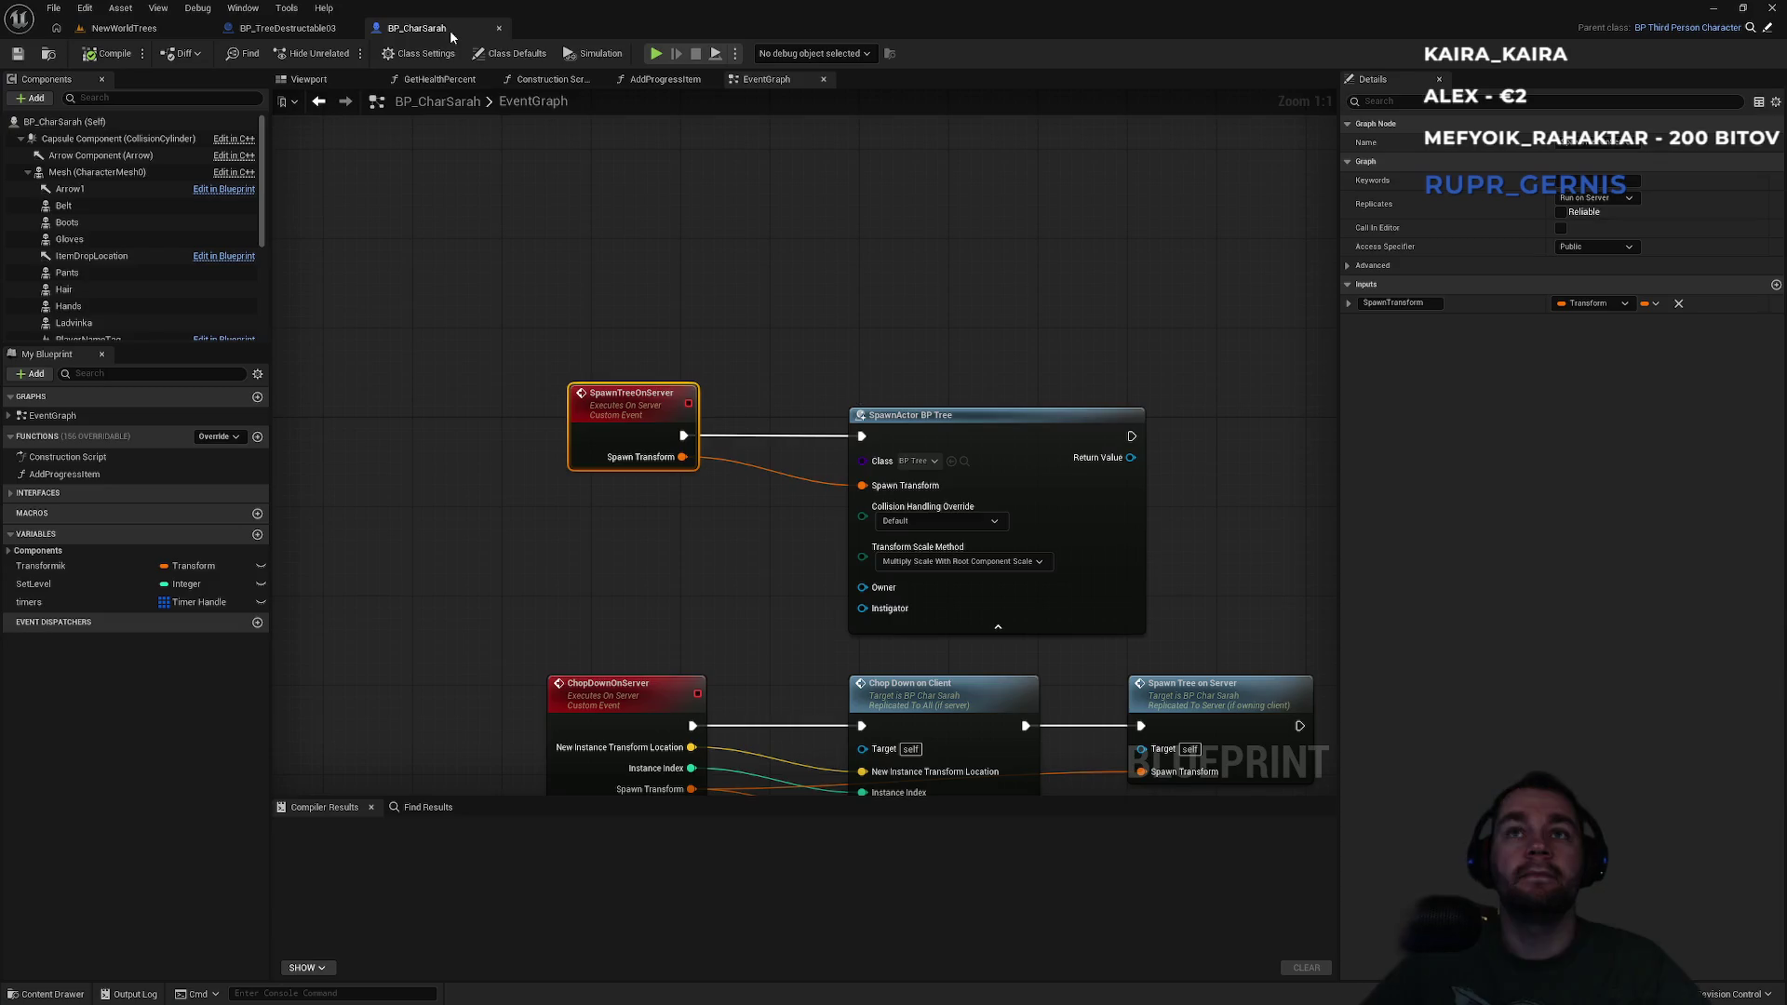
scroll(651, 381, "down", 3)
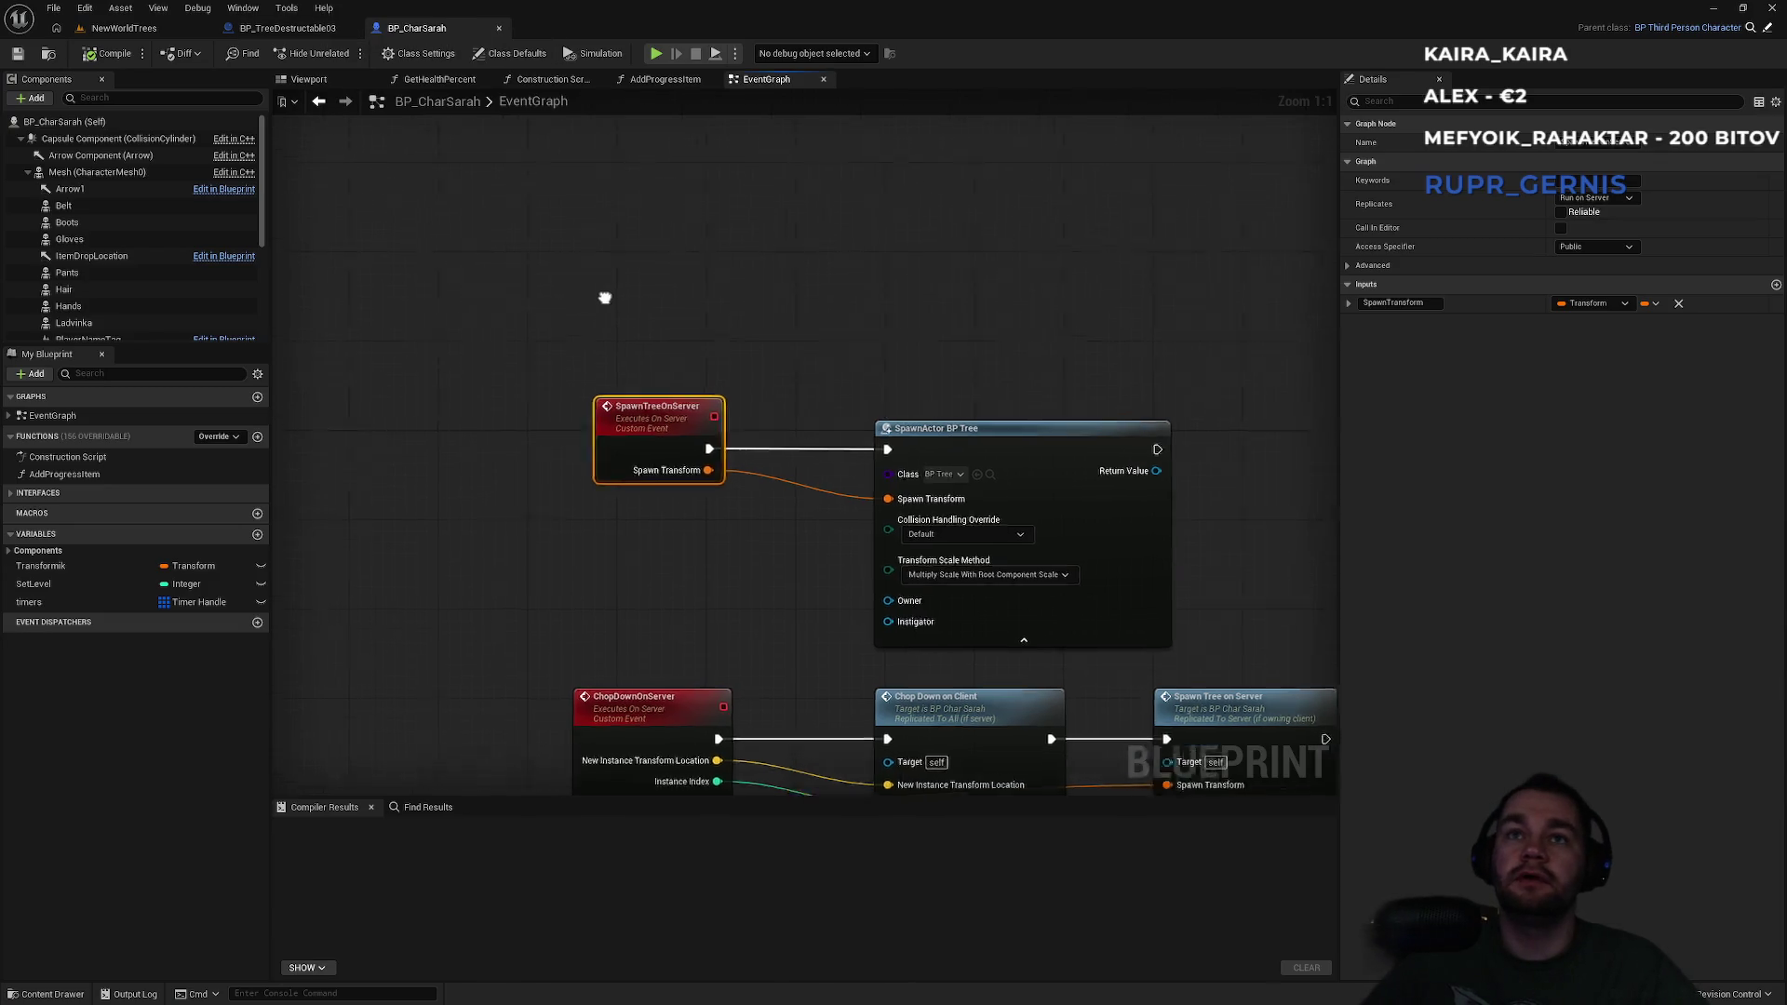
mouse_move(649, 384)
left_mouse_down()
mouse_move(1045, 443)
mouse_move(897, 387)
mouse_move(975, 557)
mouse_move(915, 659)
mouse_move(904, 772)
left_mouse_up()
scroll(992, 362, "up", 2)
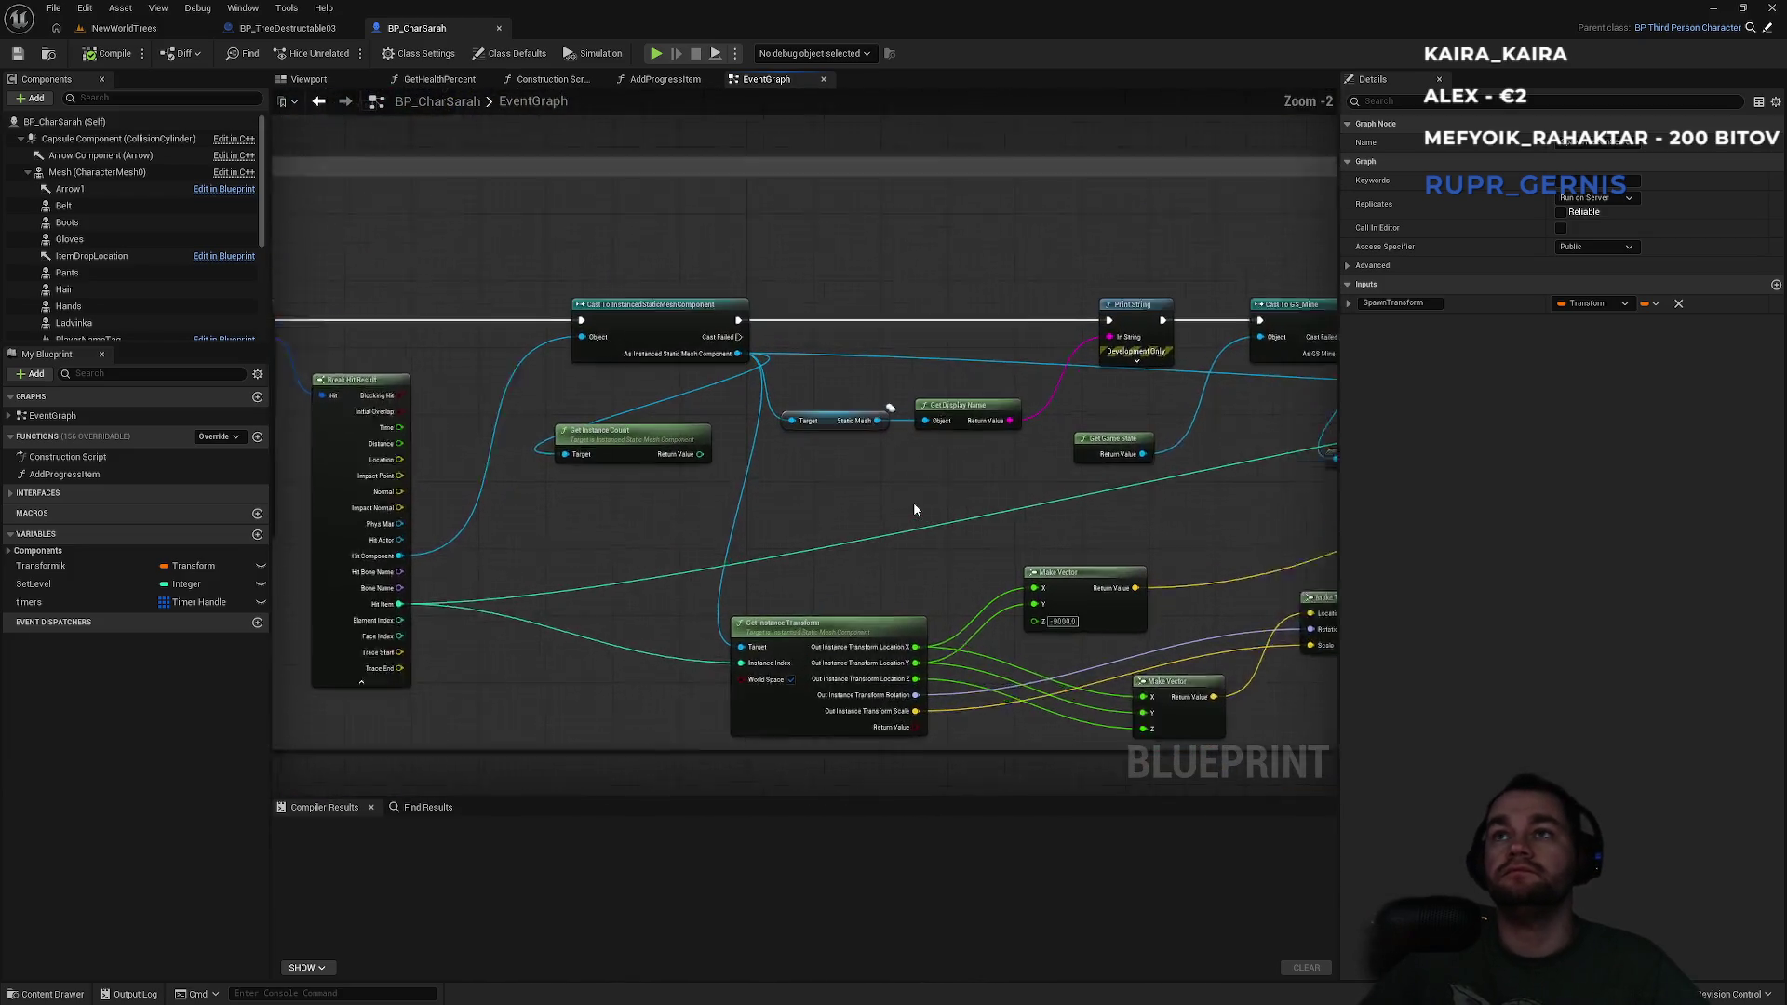
scroll(848, 399, "up", 1)
left_click_drag(875, 425, 1003, 470)
left_click_drag(806, 367, 1015, 506)
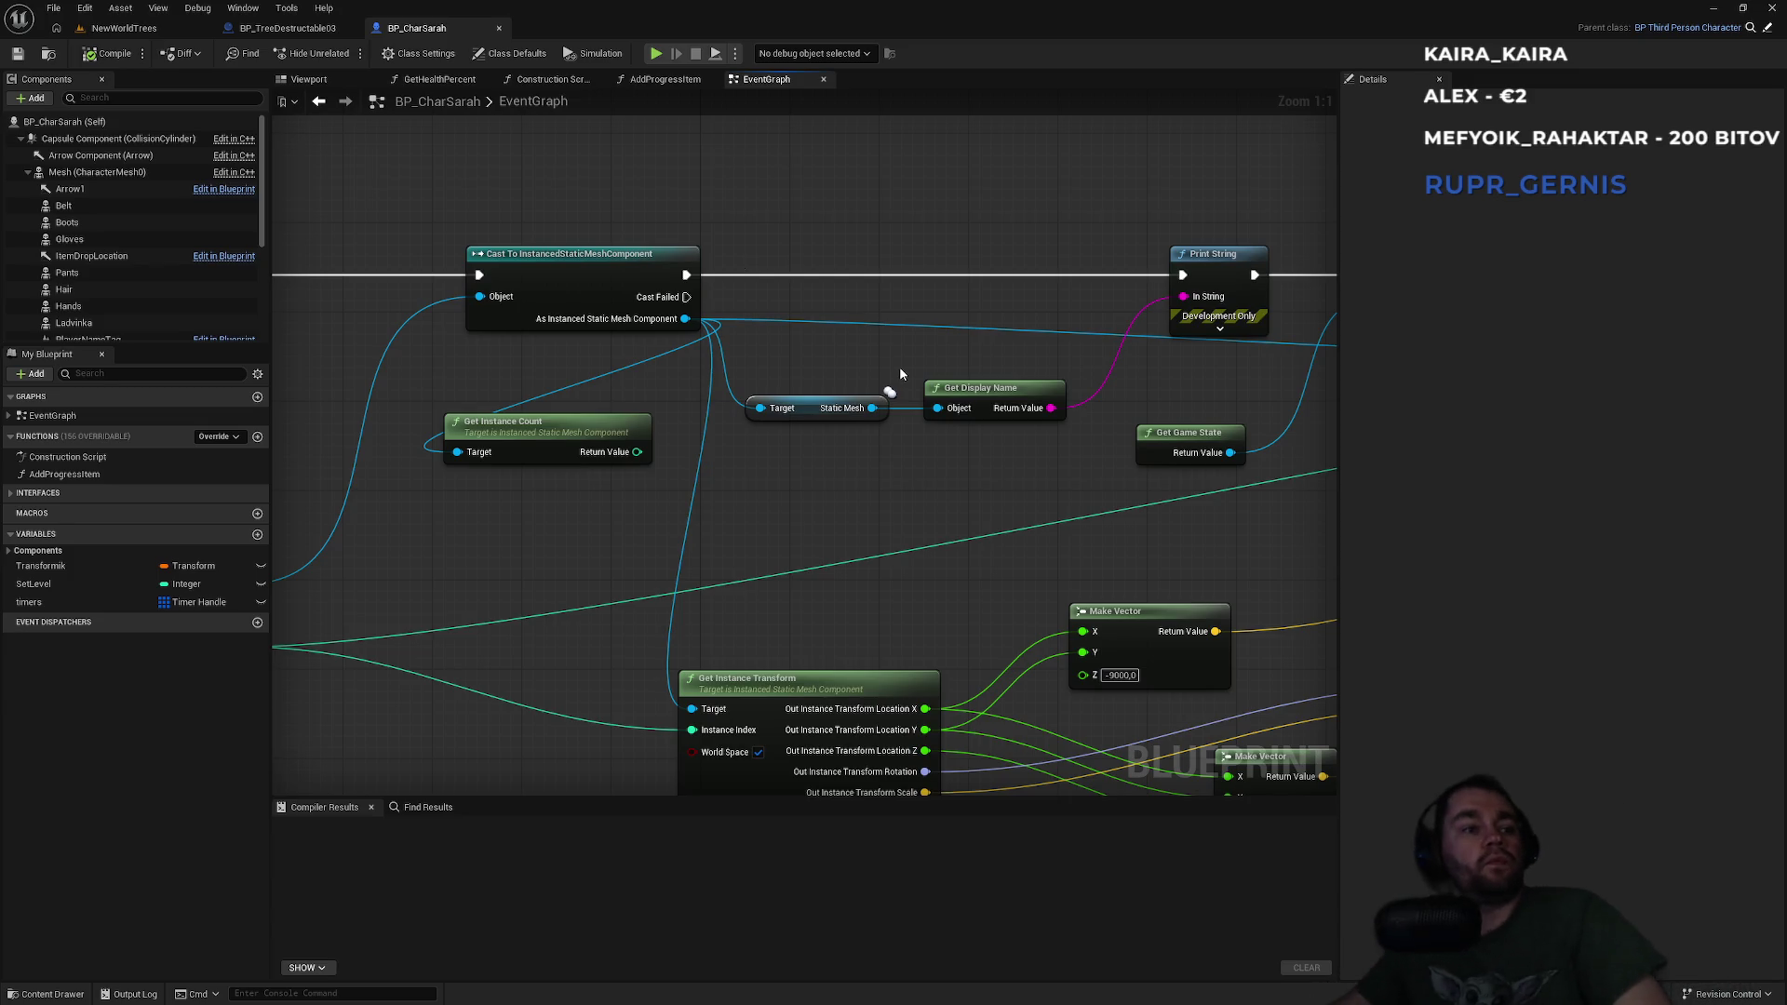
left_click(124, 28)
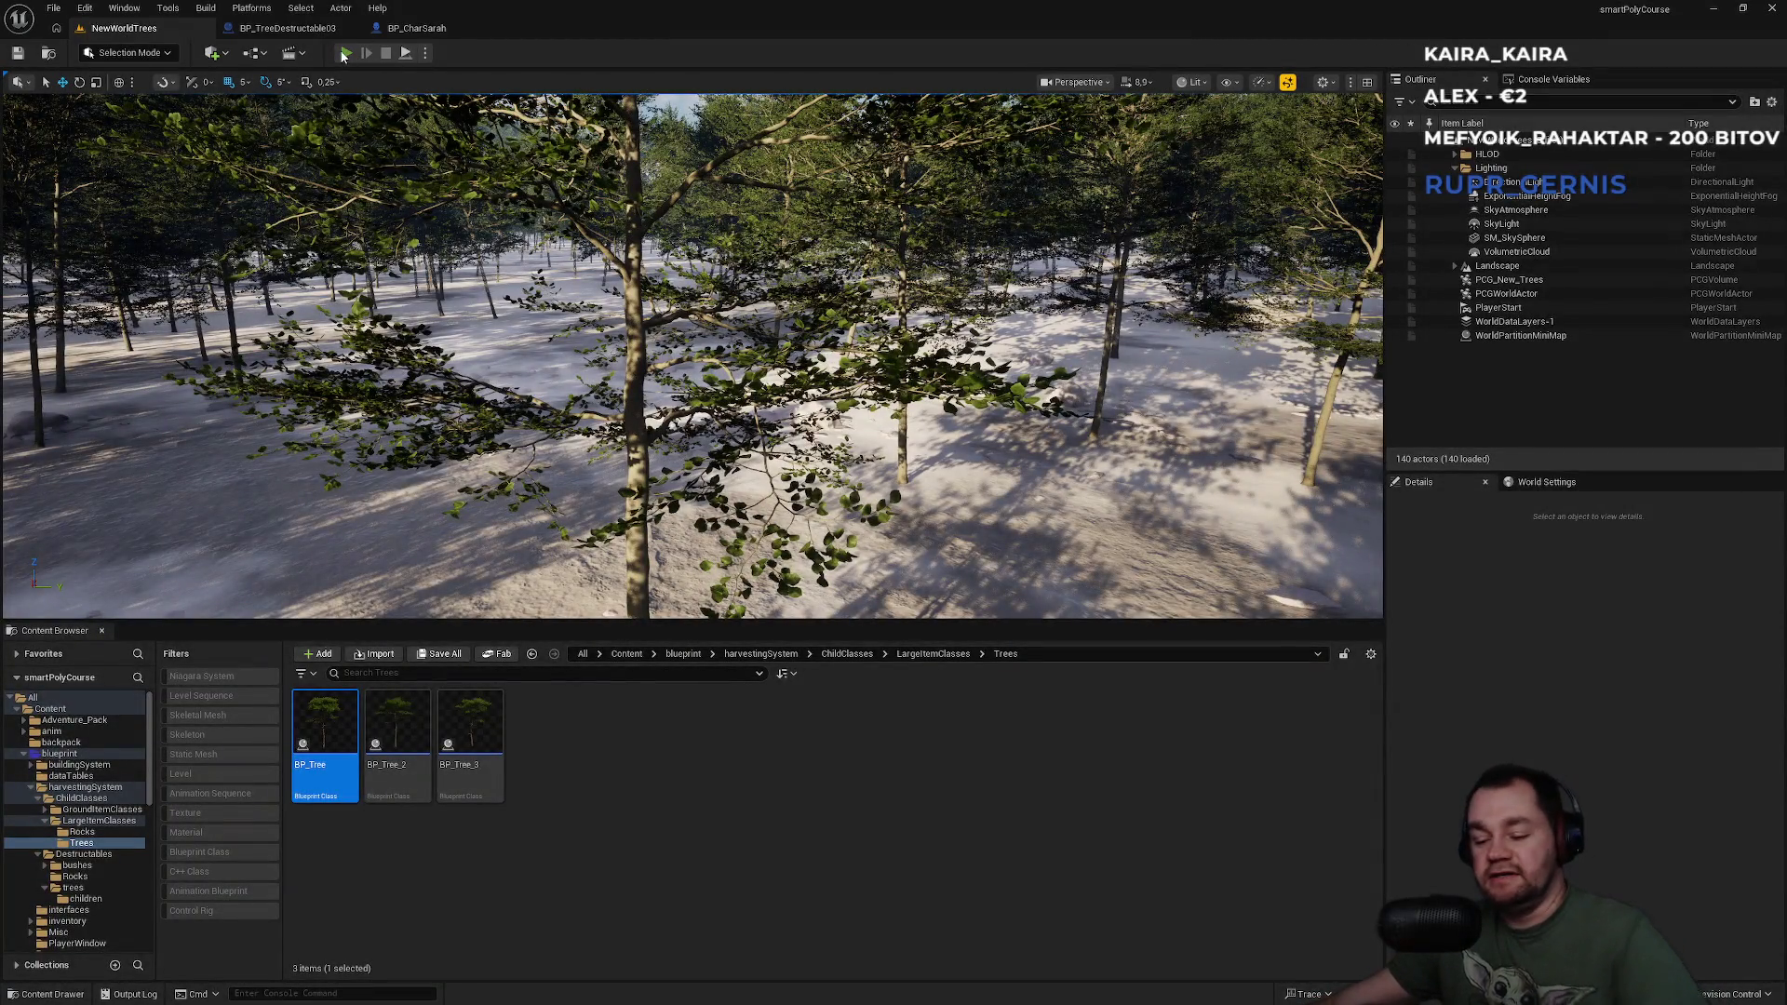
left_click(345, 53)
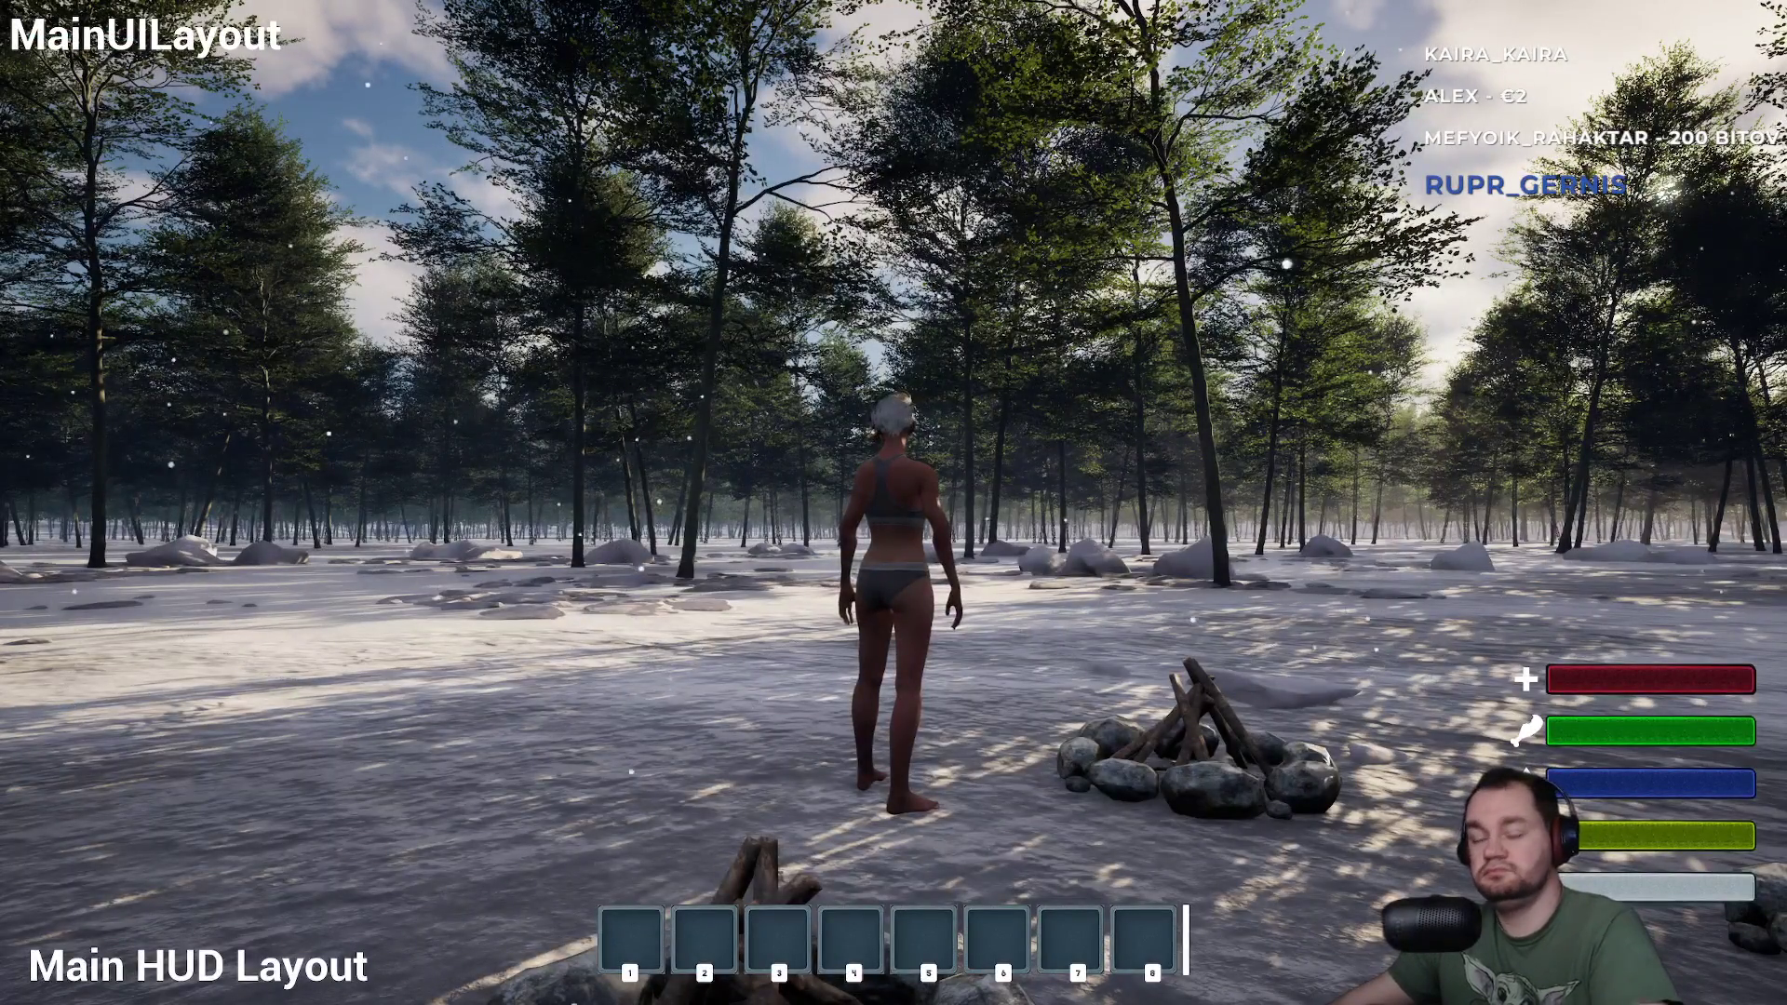
key("w")
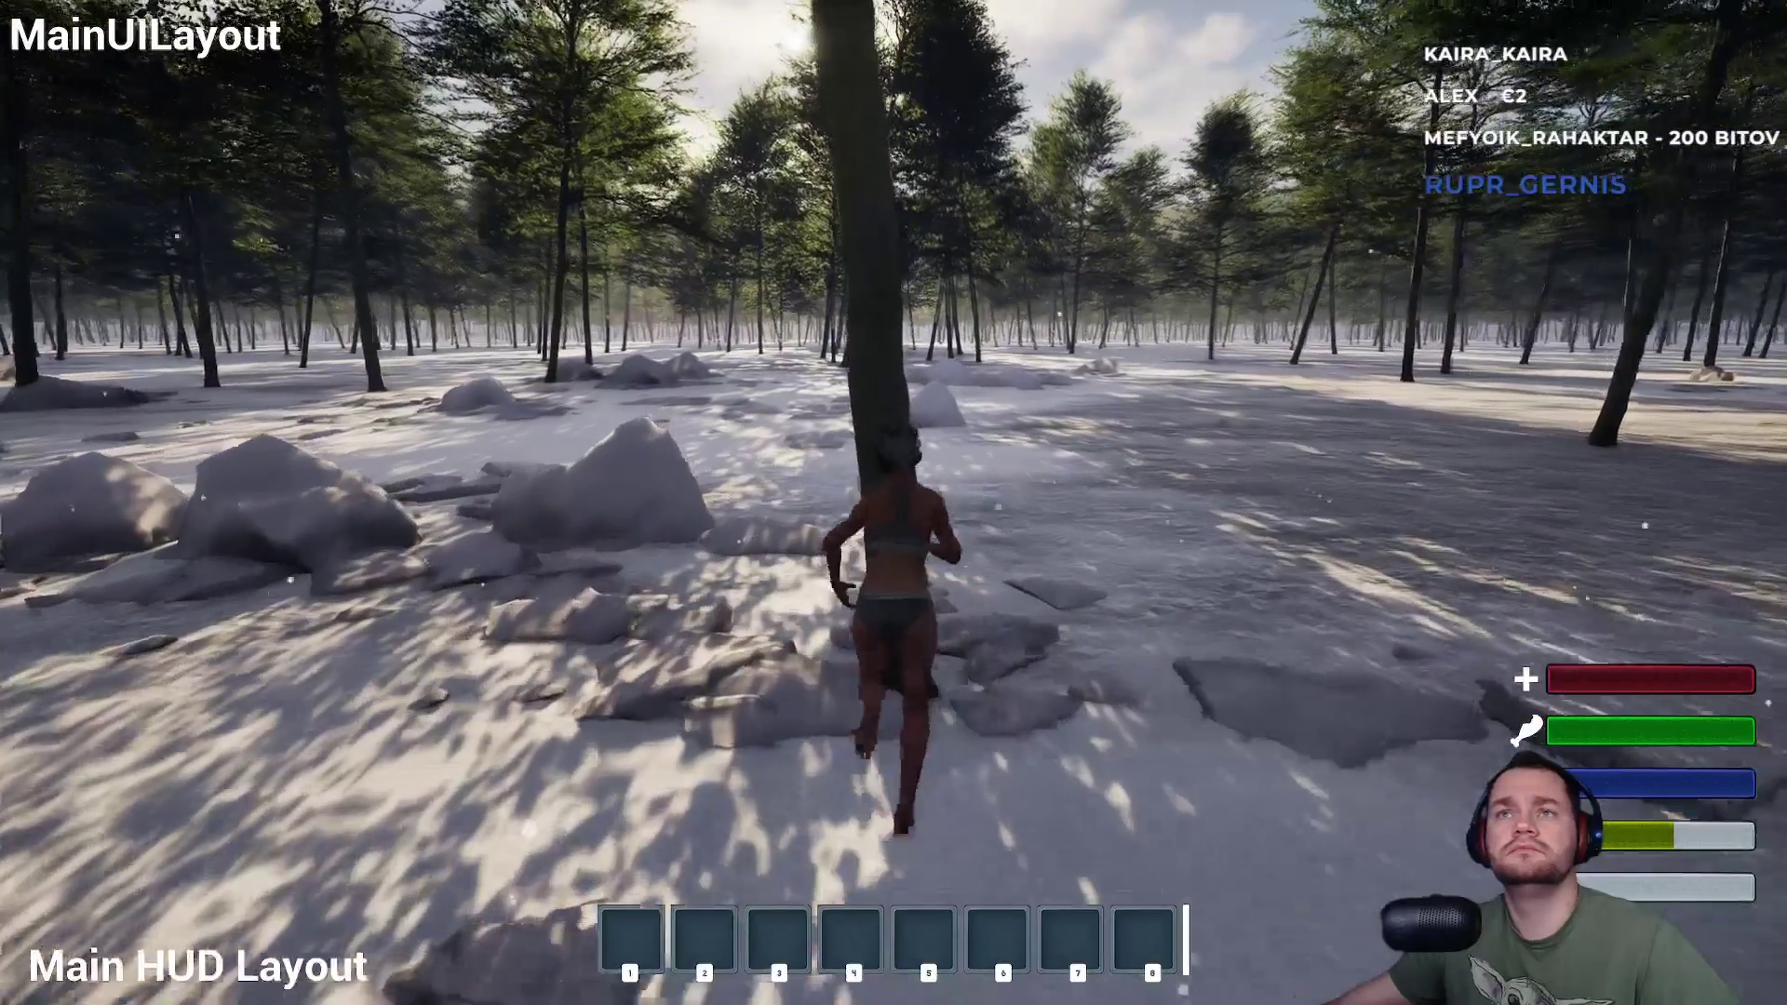
key("e")
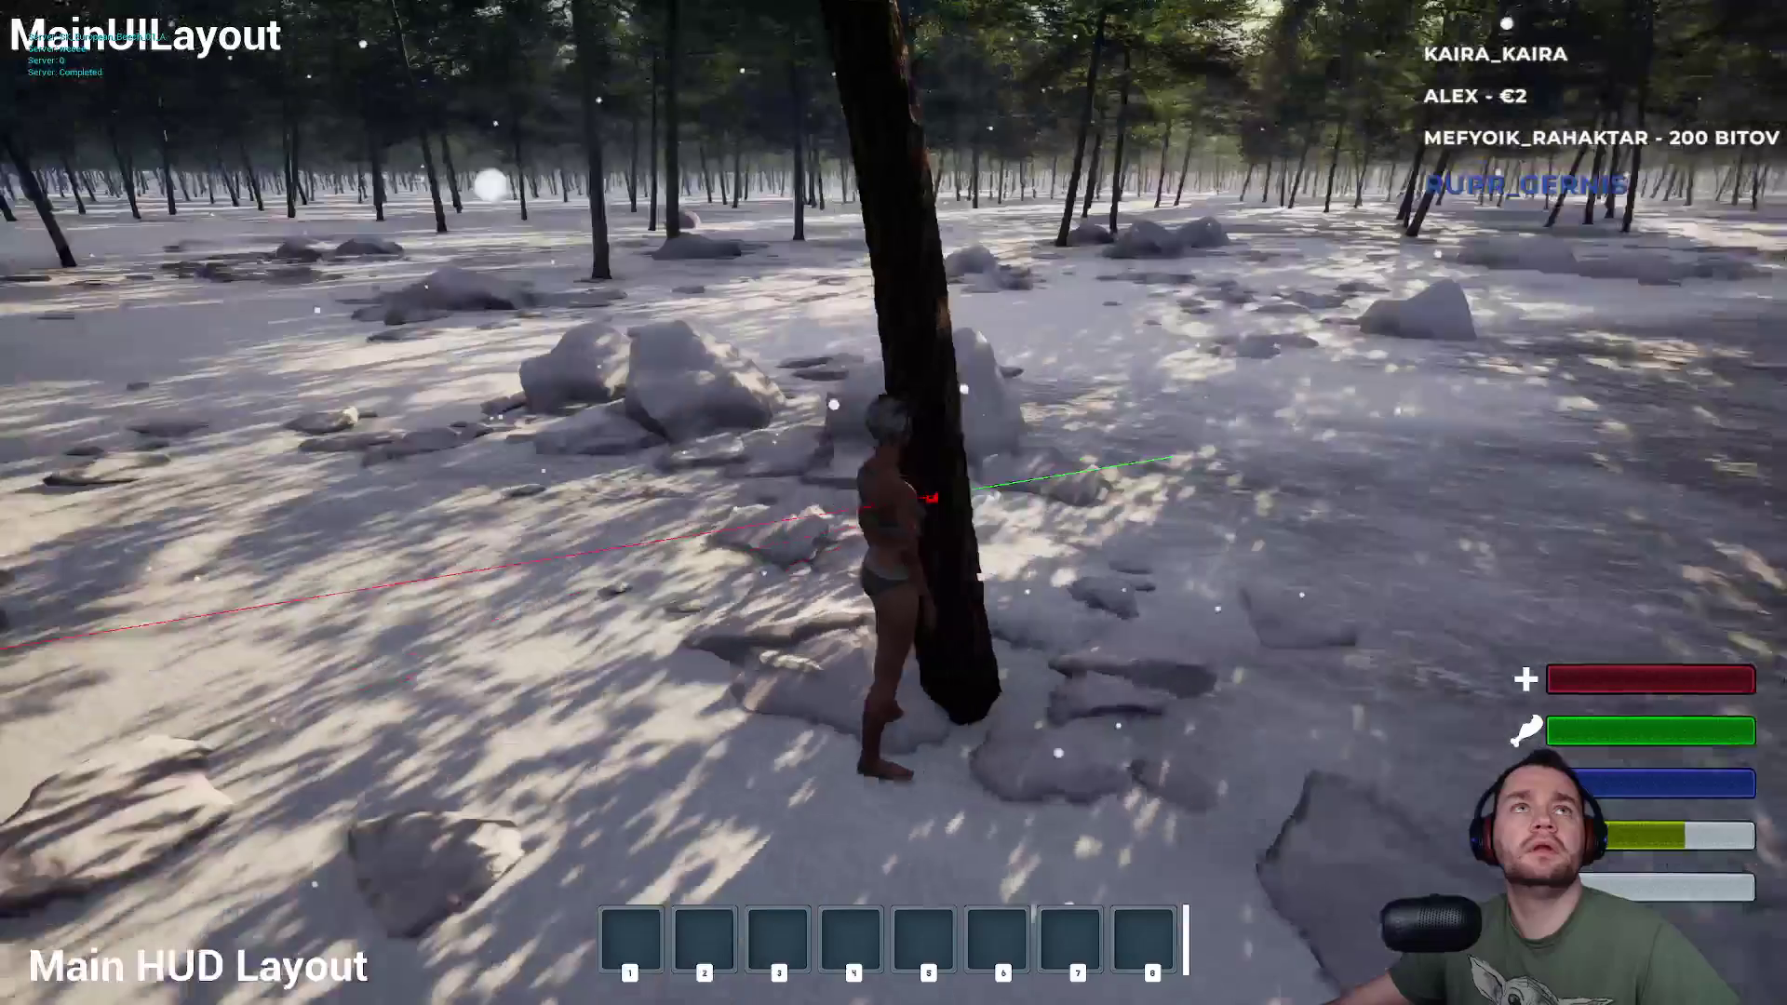
key("w")
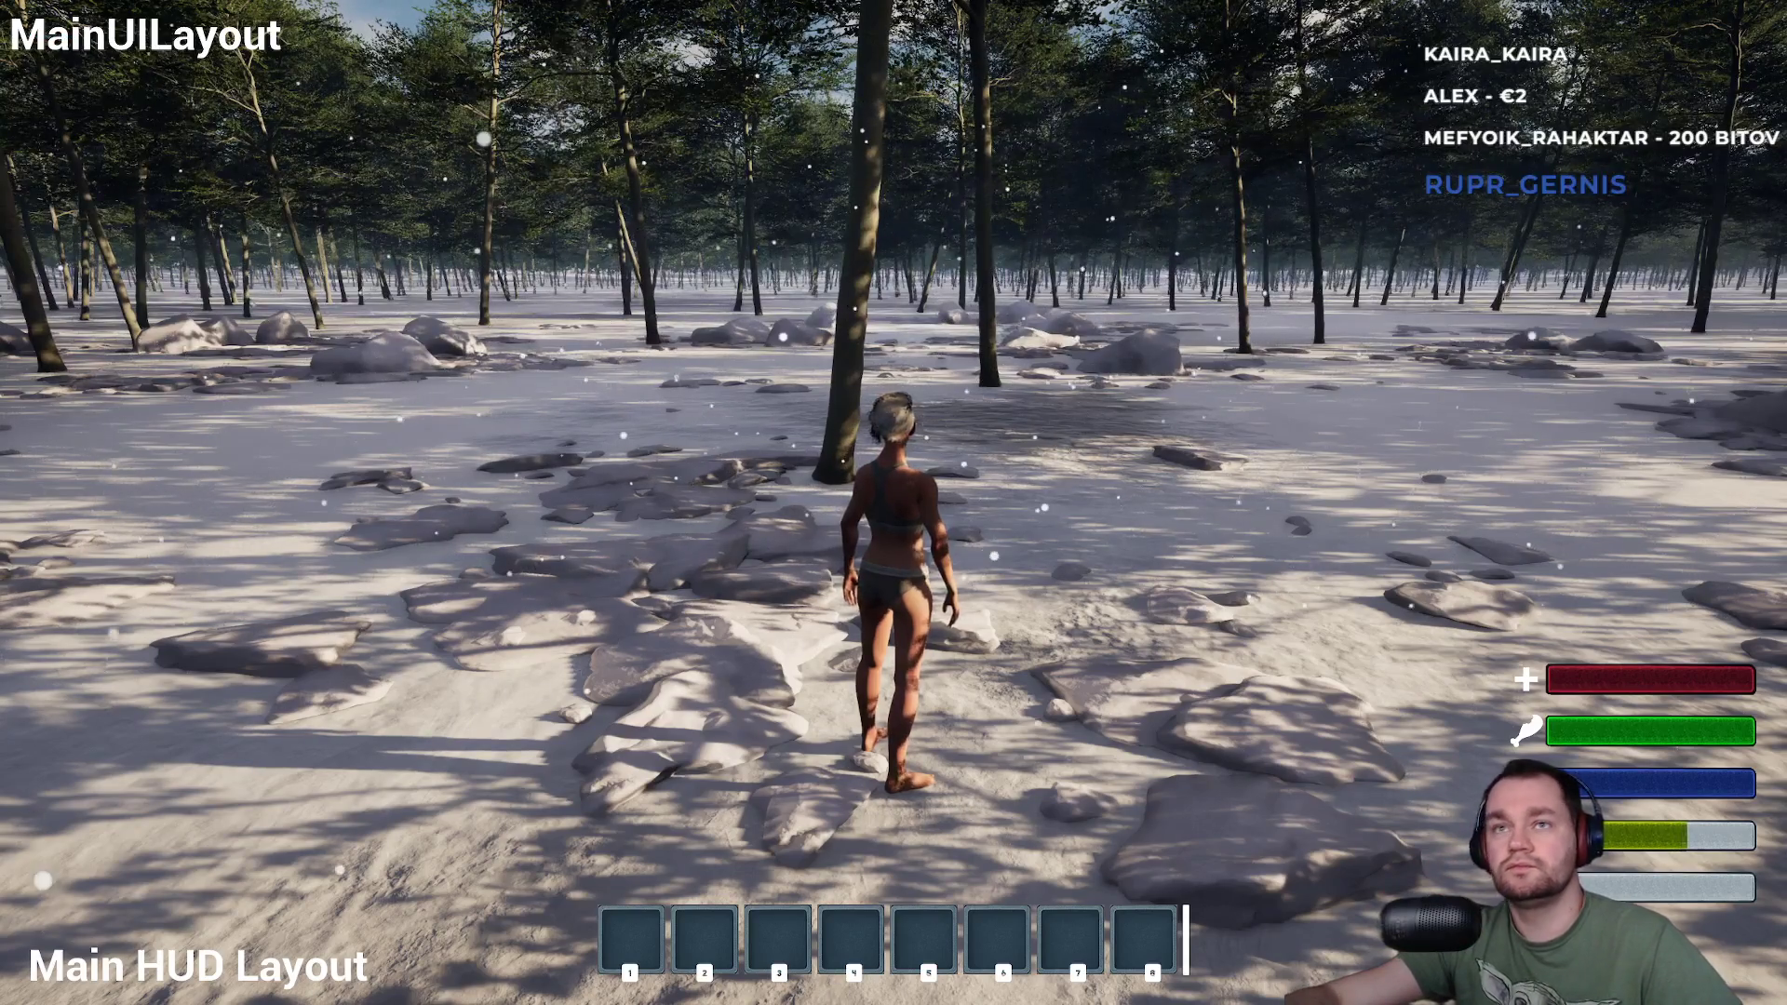
key("F11")
key("Escape")
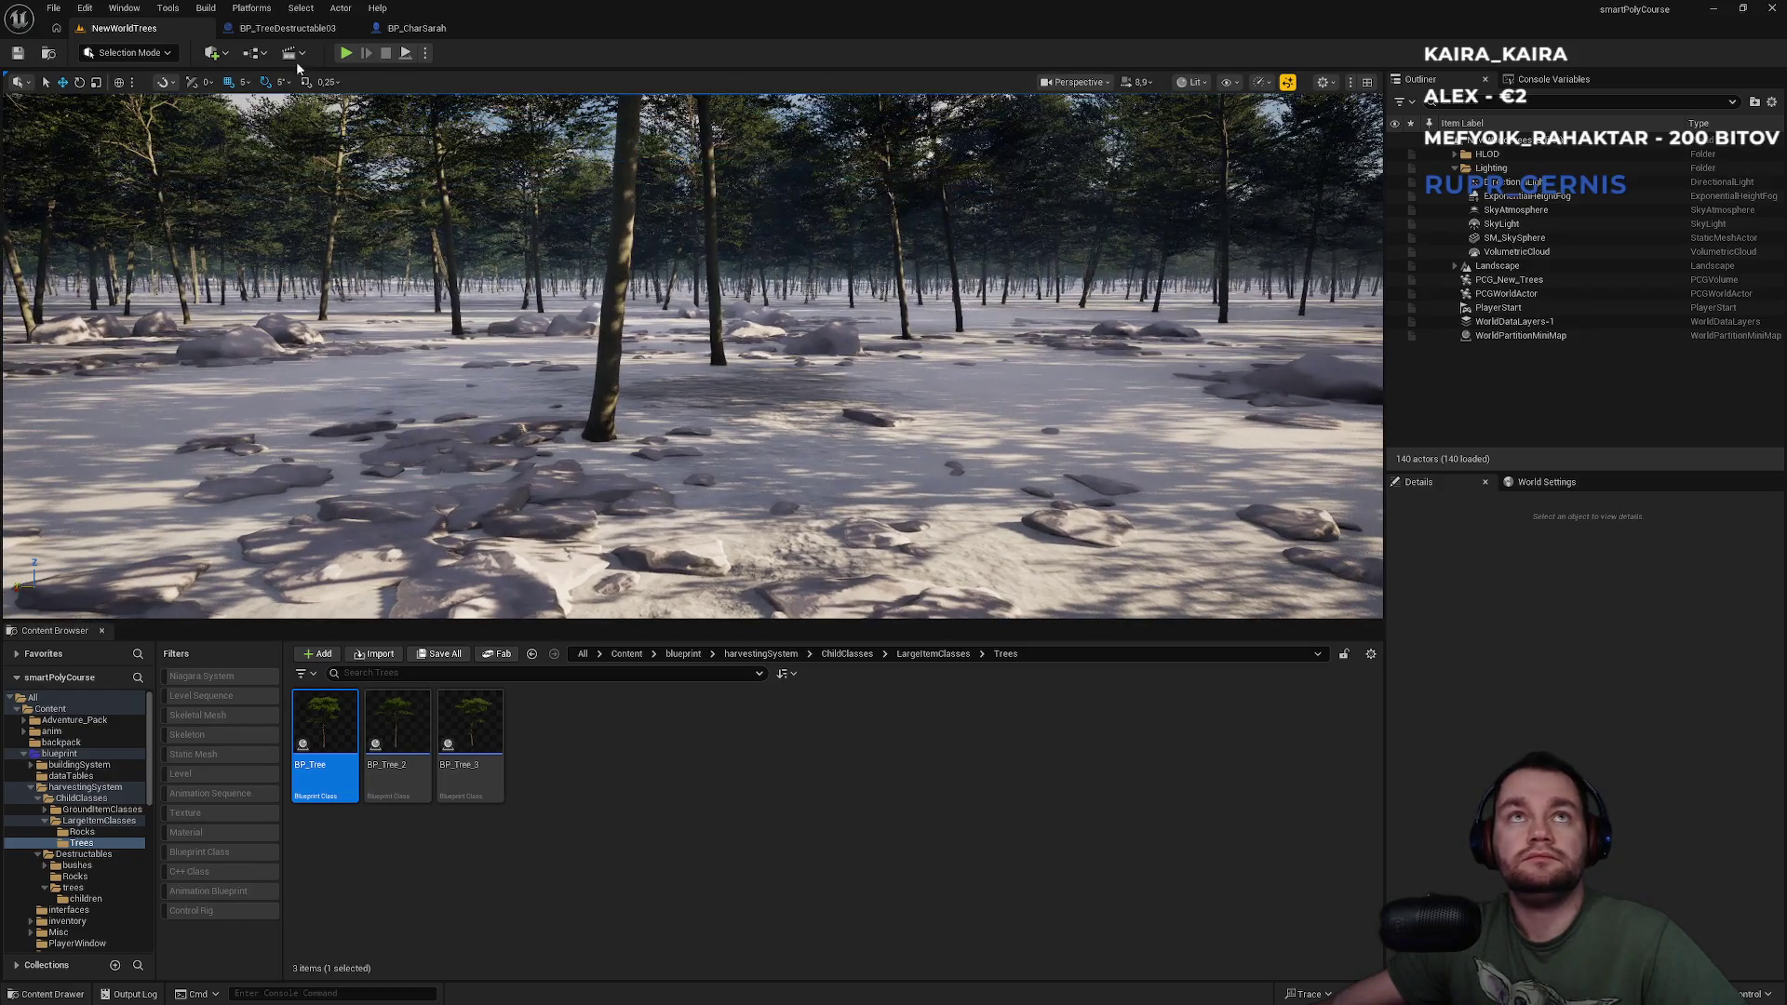
Glance at BP_TreeDestructable03, then open BP_Tree's defaults and the DA_TreeResource data asset.
left_click(286, 30)
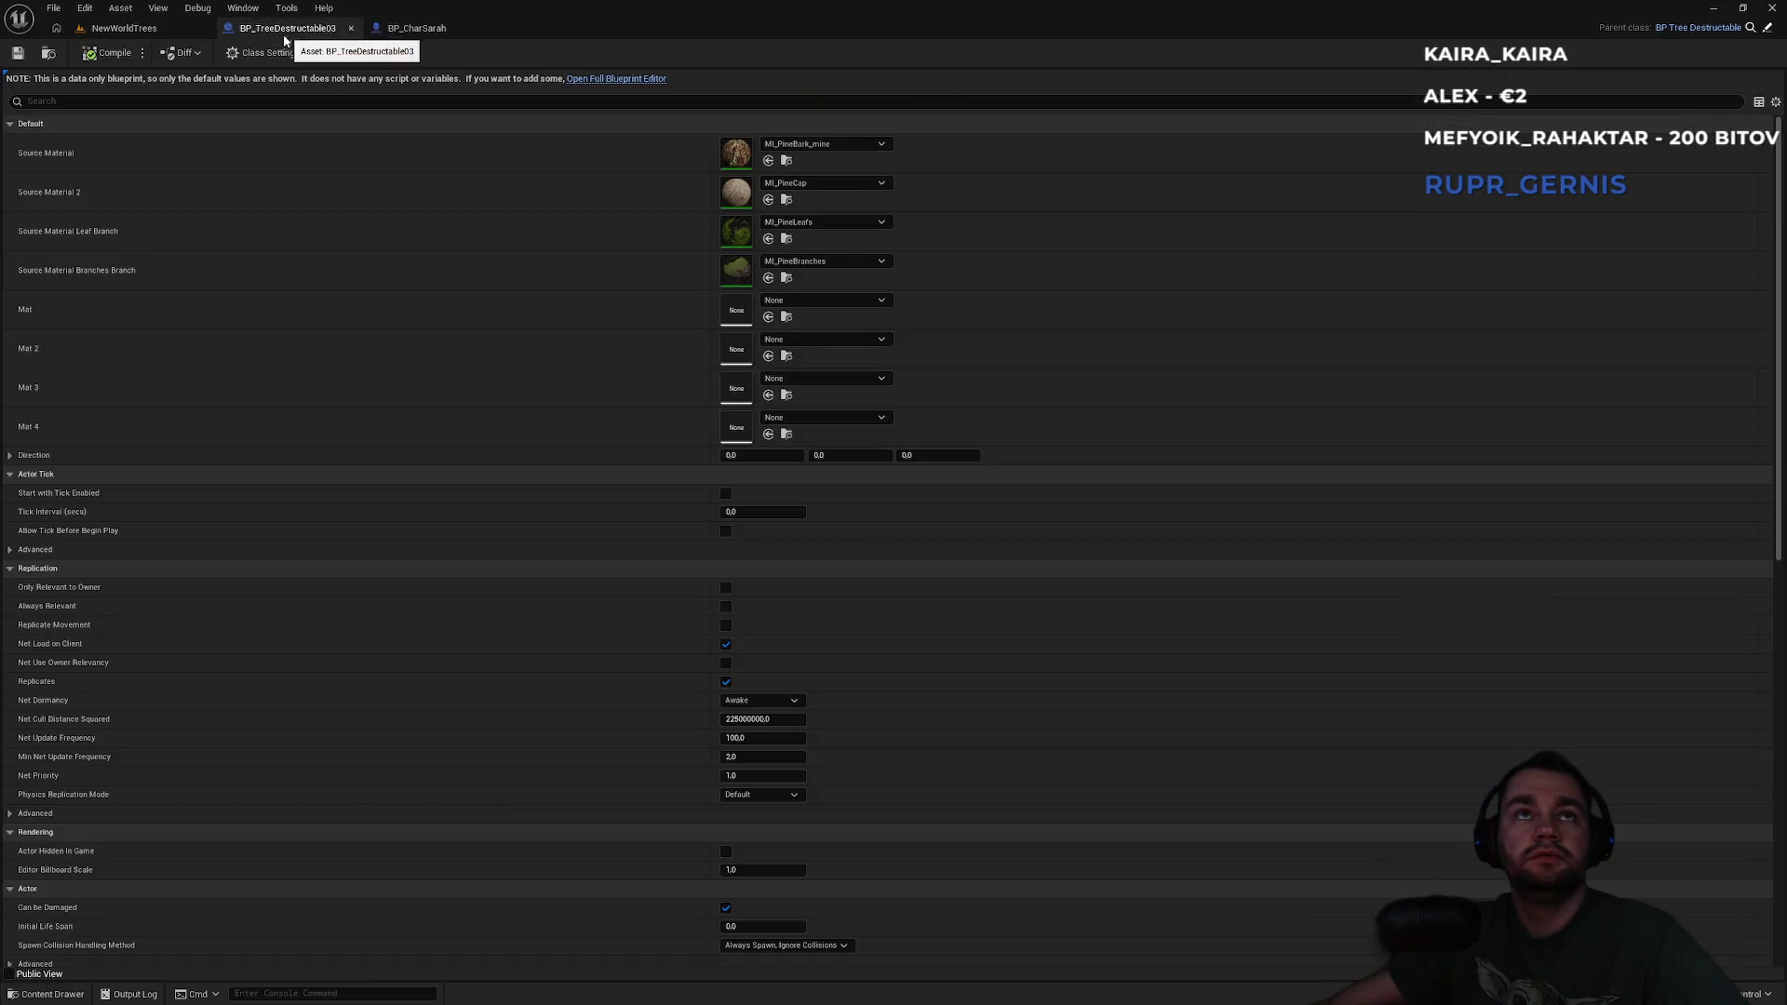
left_click(144, 29)
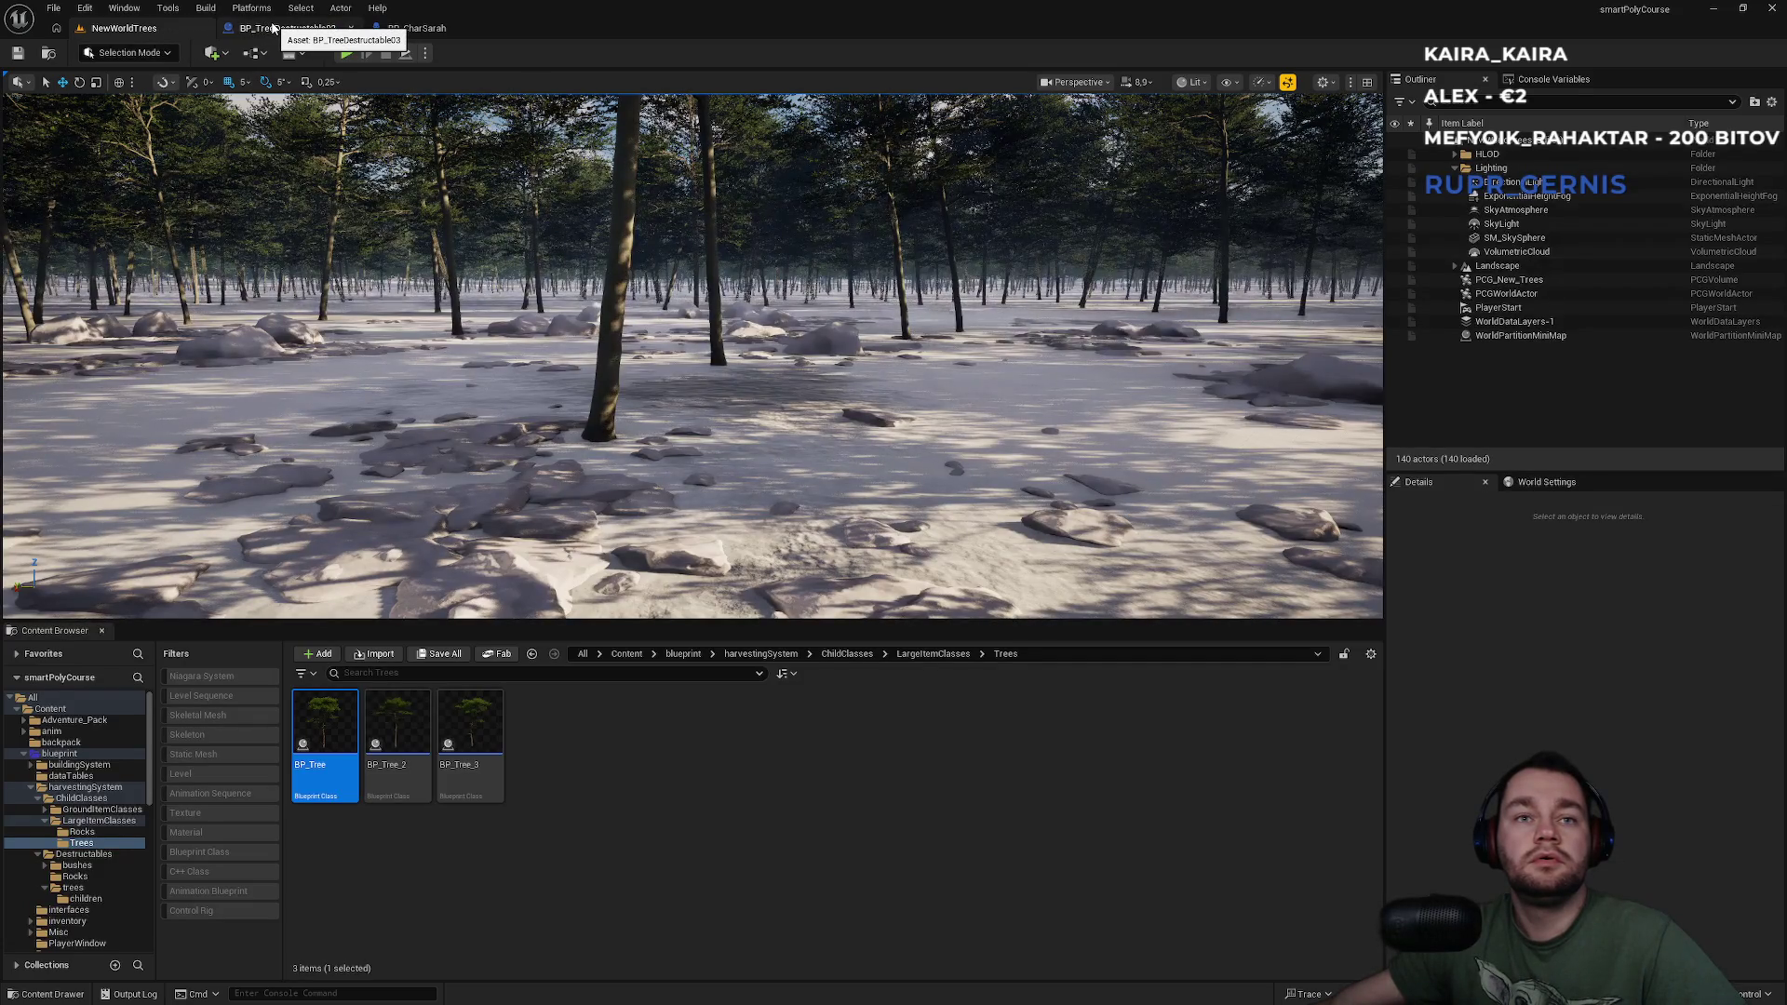
double_click(315, 790)
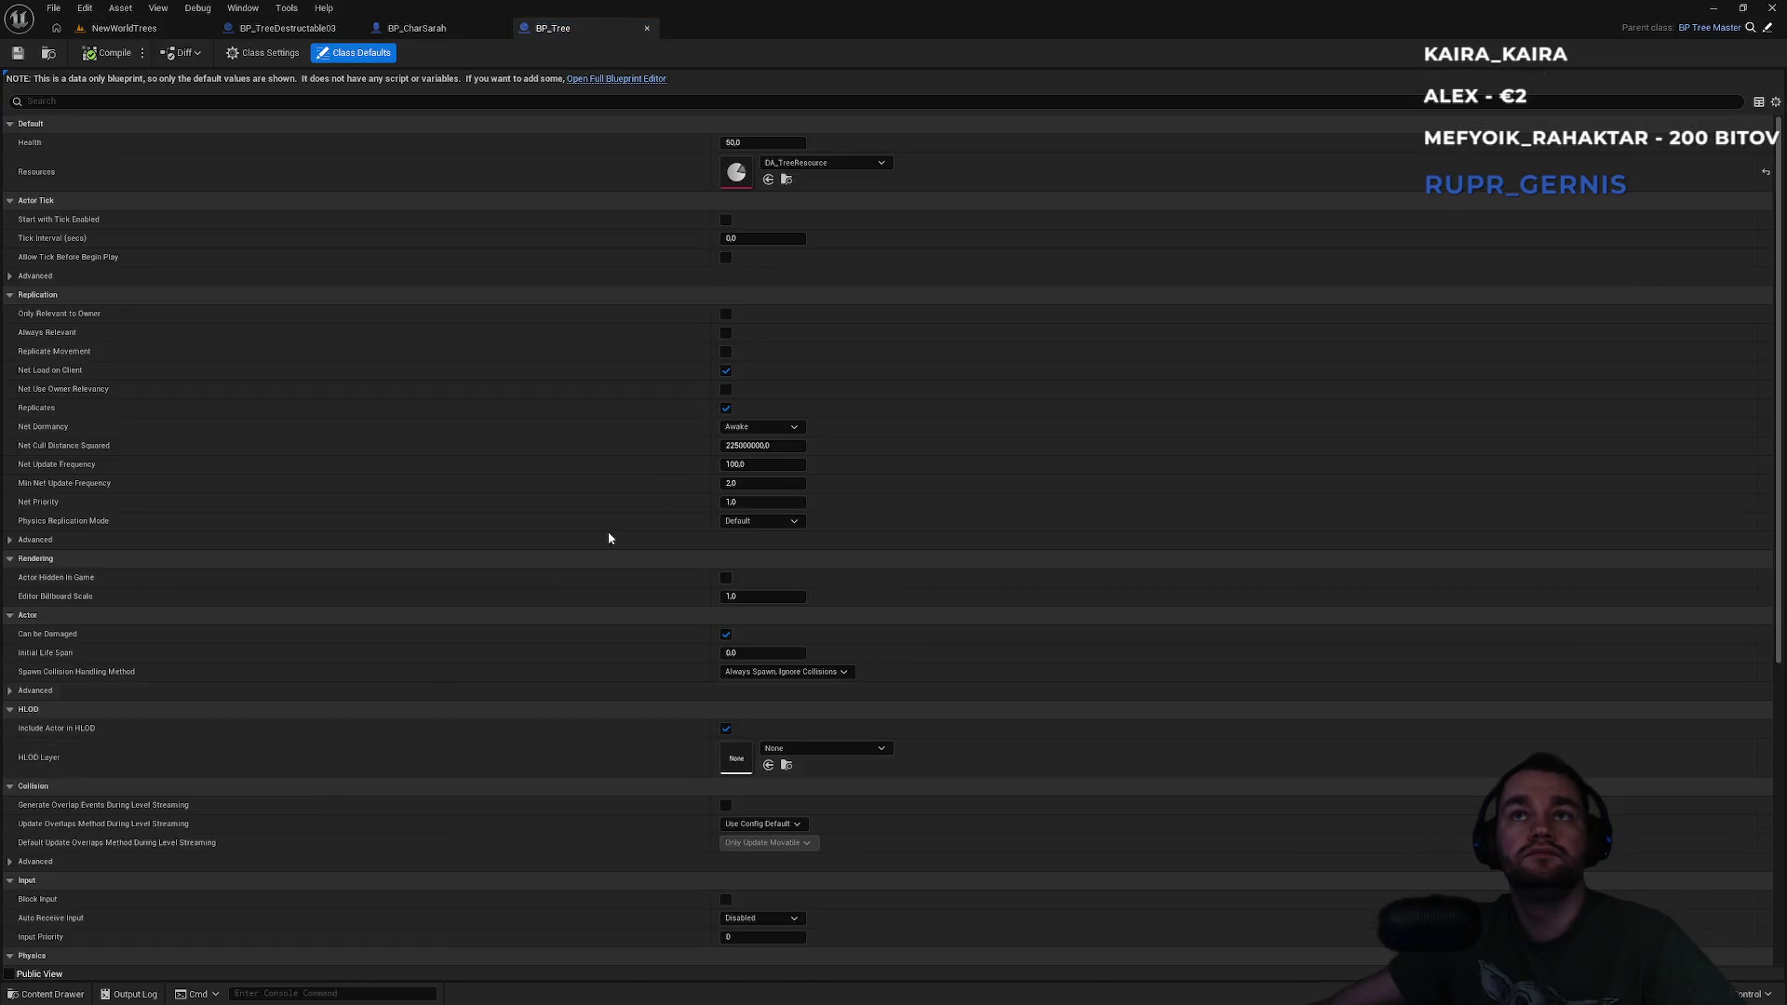
left_click(780, 183)
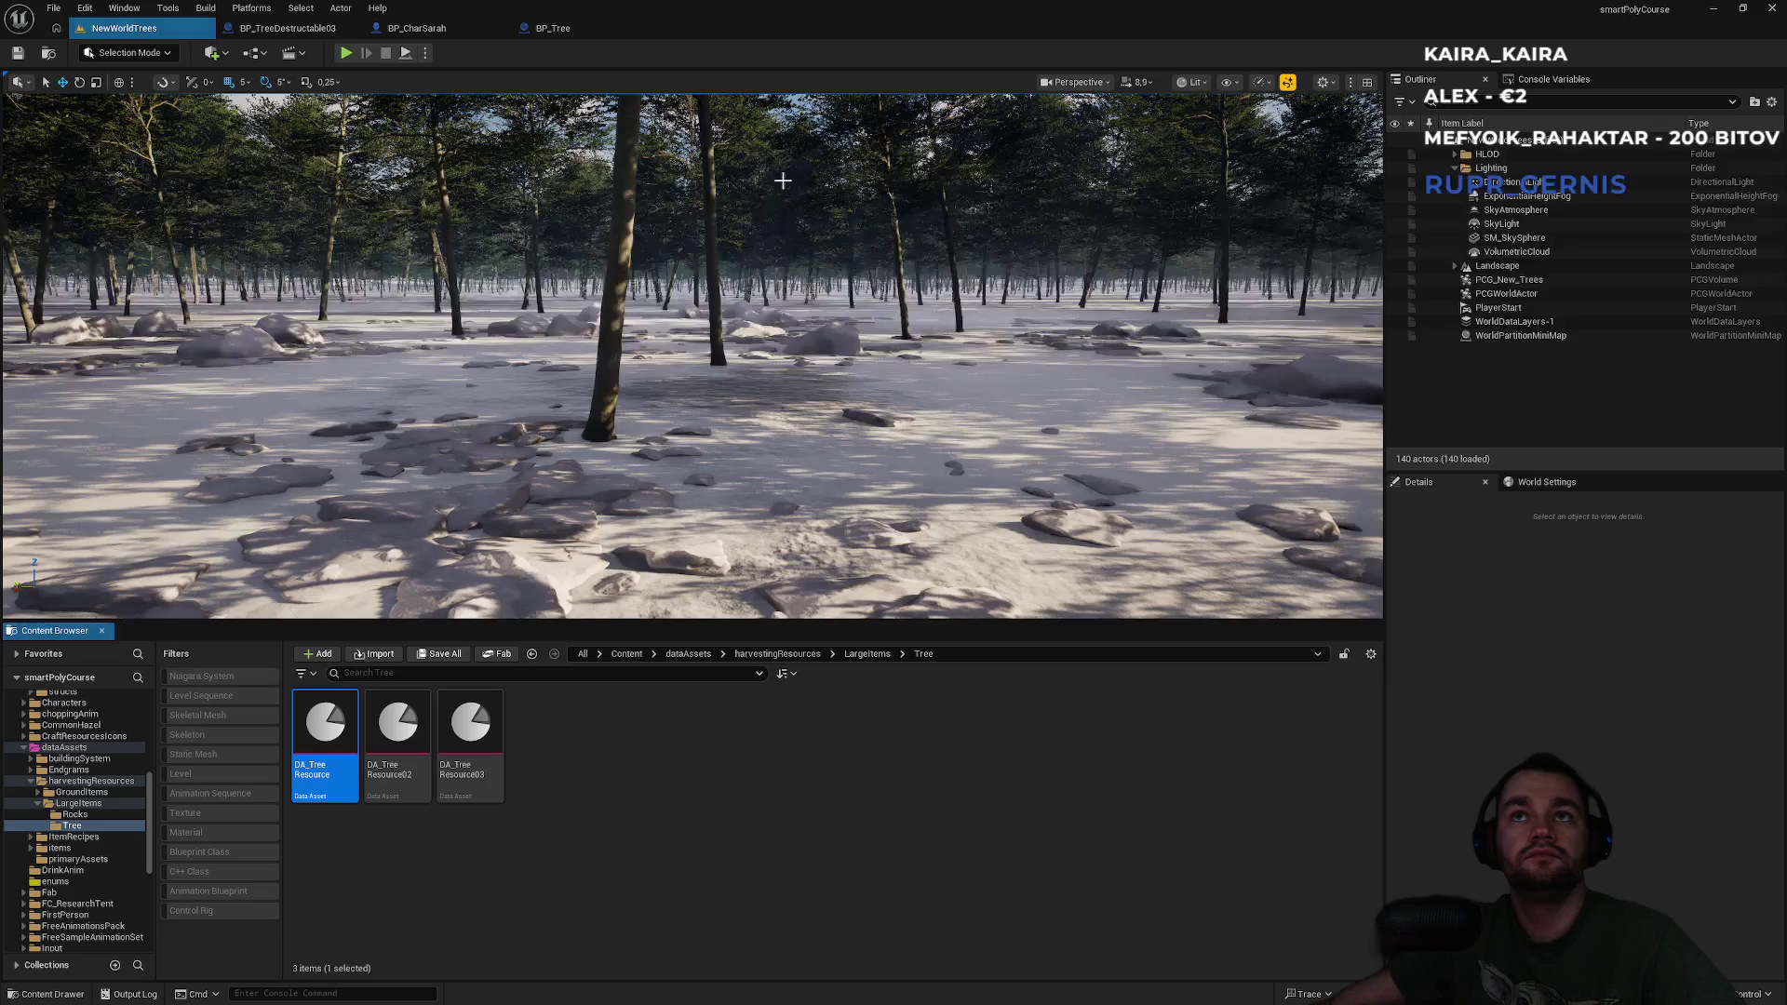
double_click(324, 785)
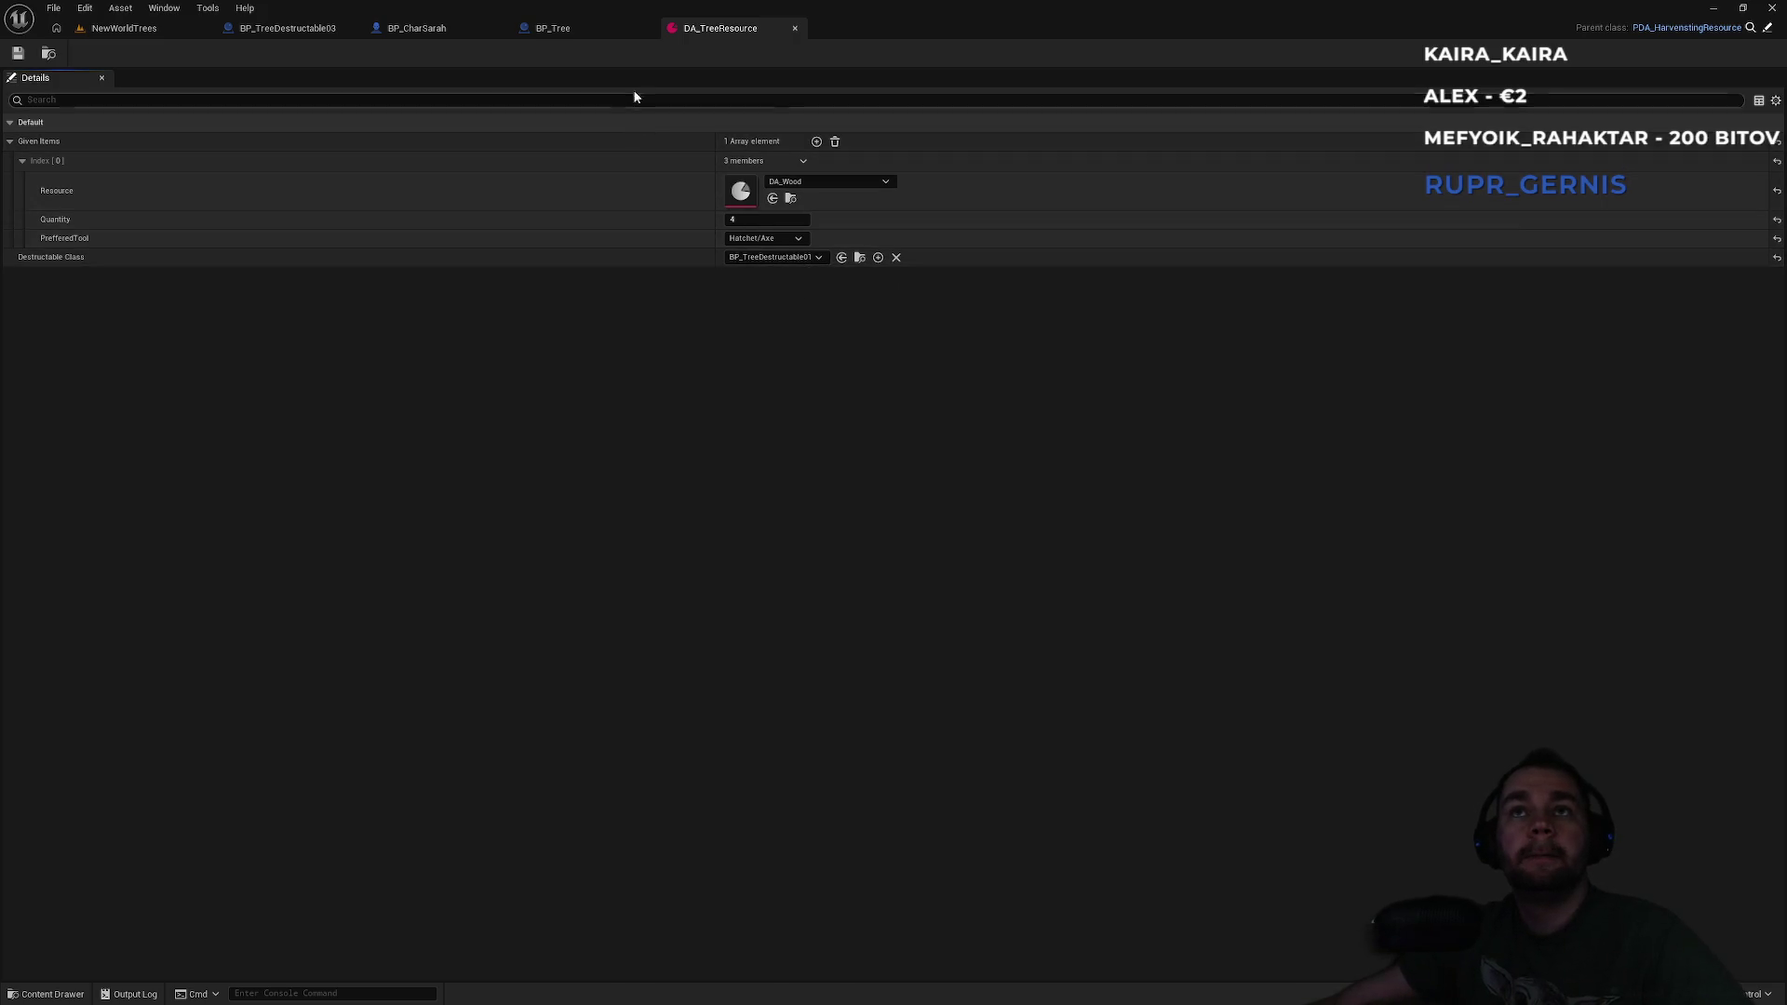
Flip between the BP_Tree, DA_TreeResource and BP_TreeDestructable03 editors, ending on NewWorldTrees.
left_click(595, 28)
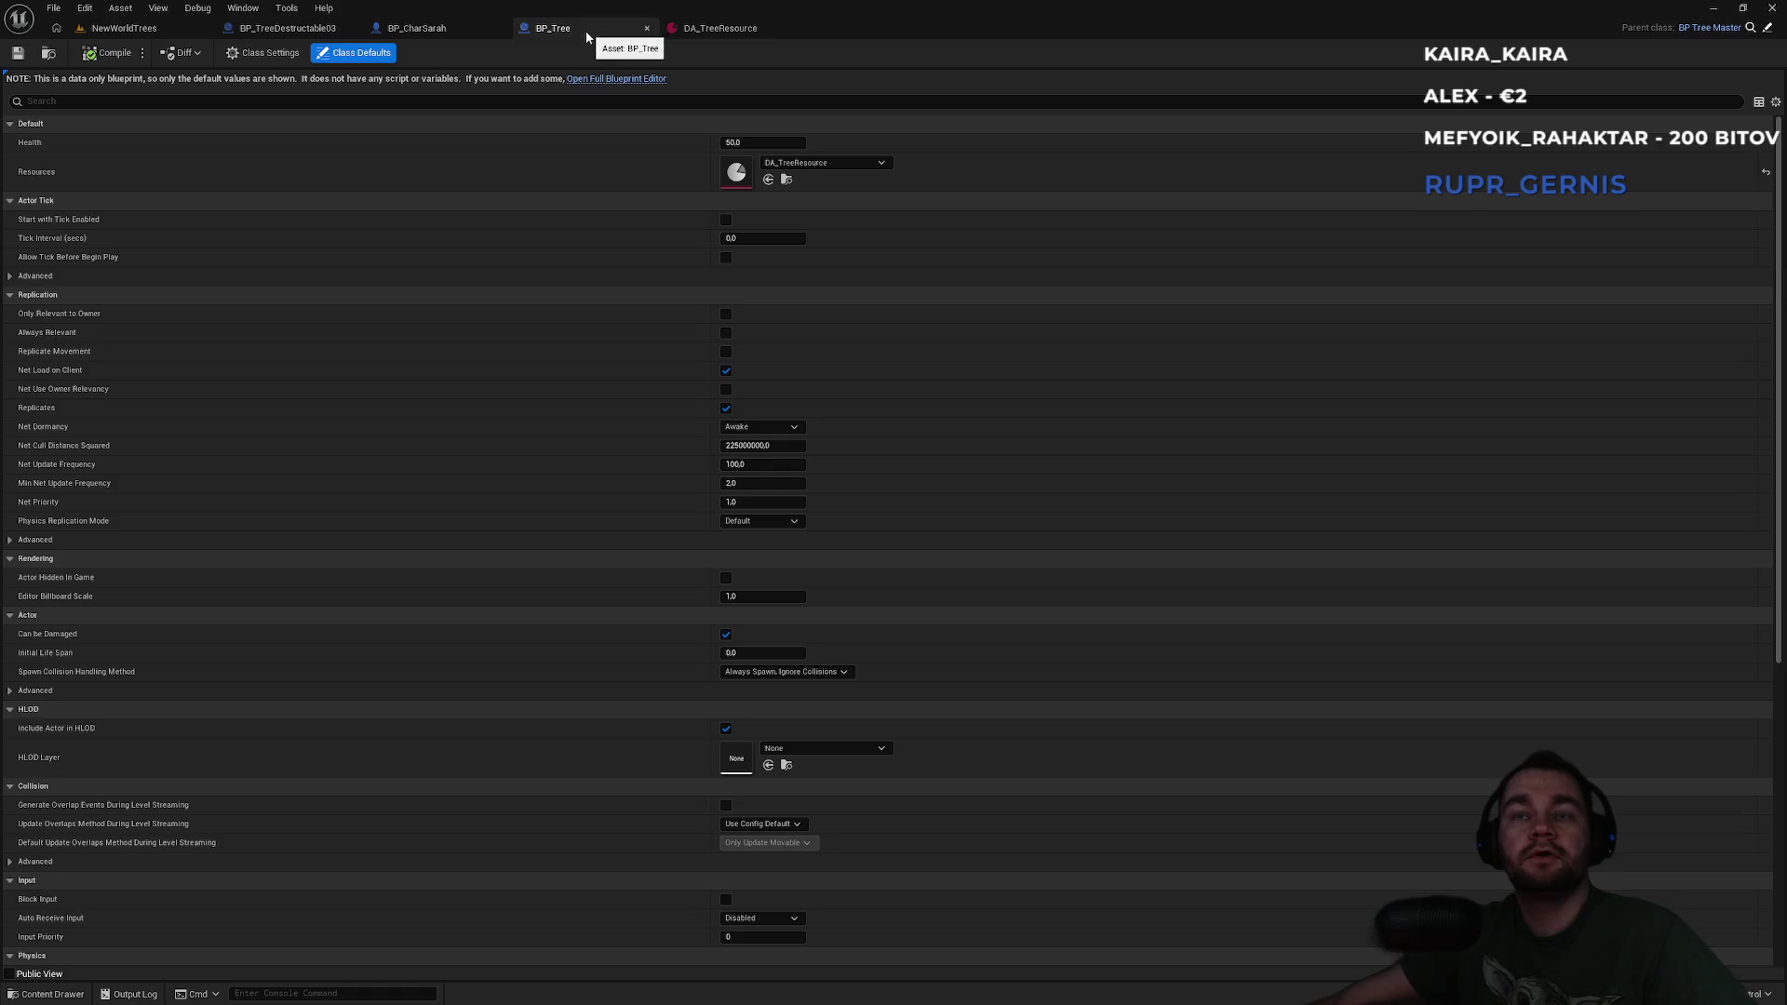
left_click(735, 29)
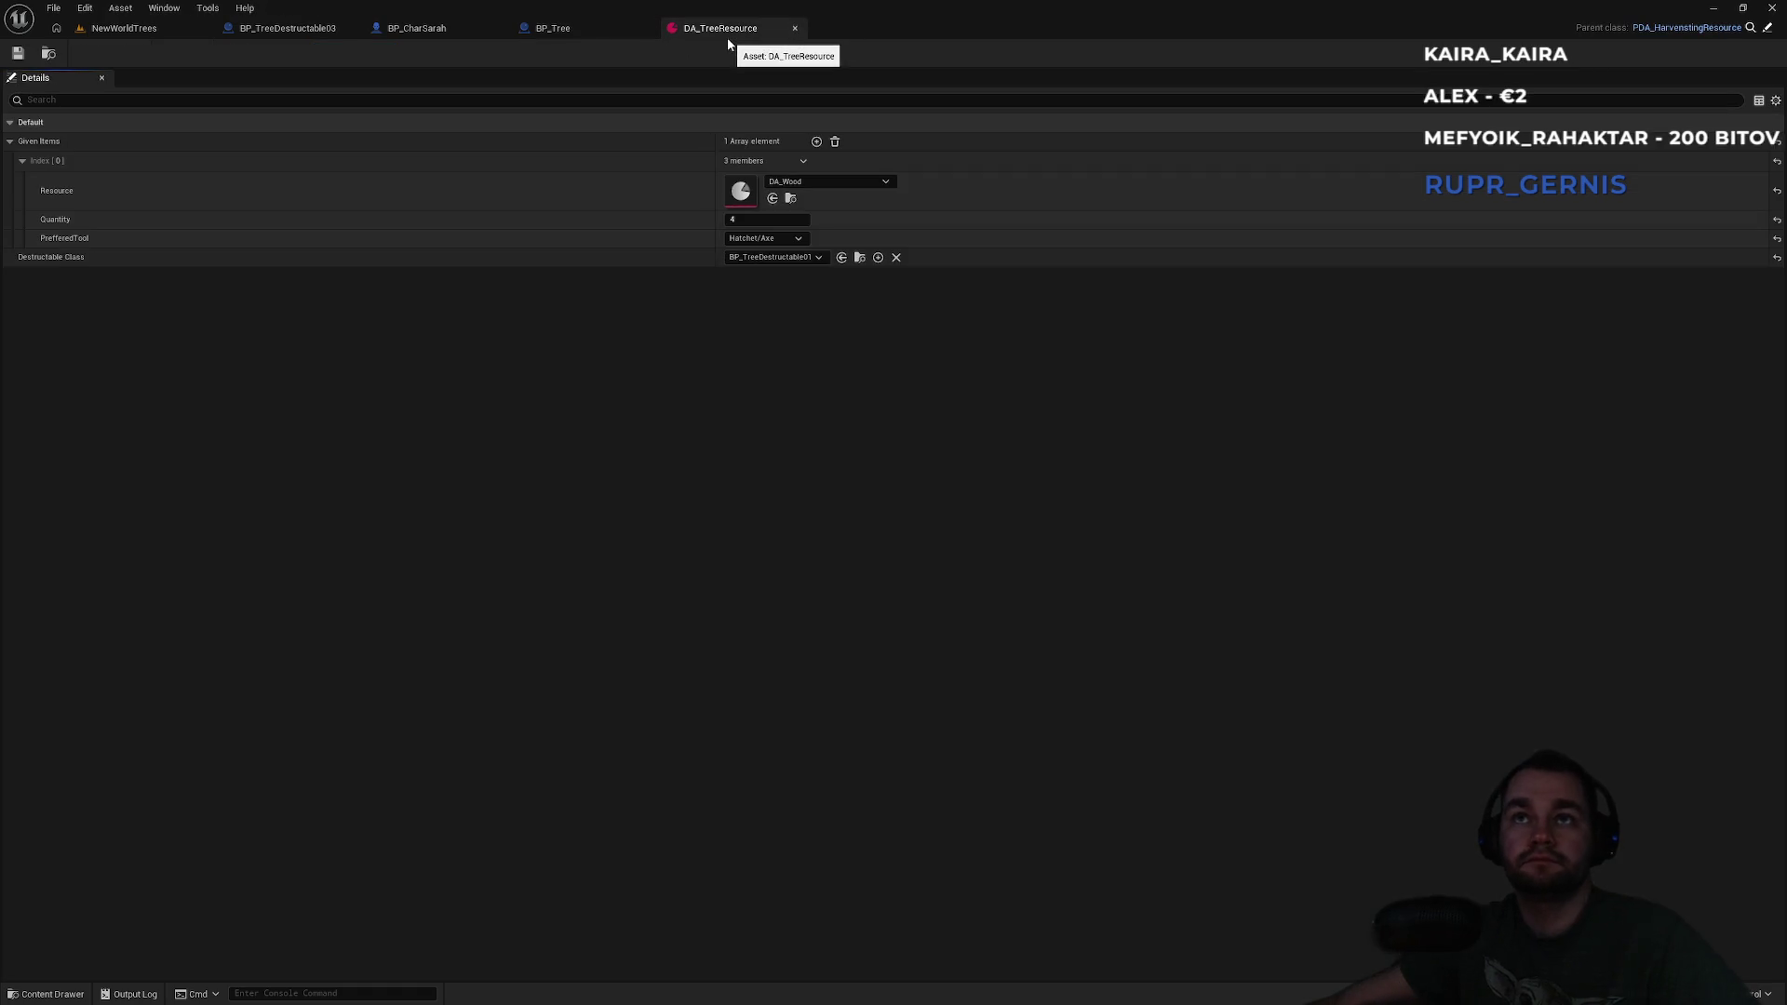
left_click(586, 28)
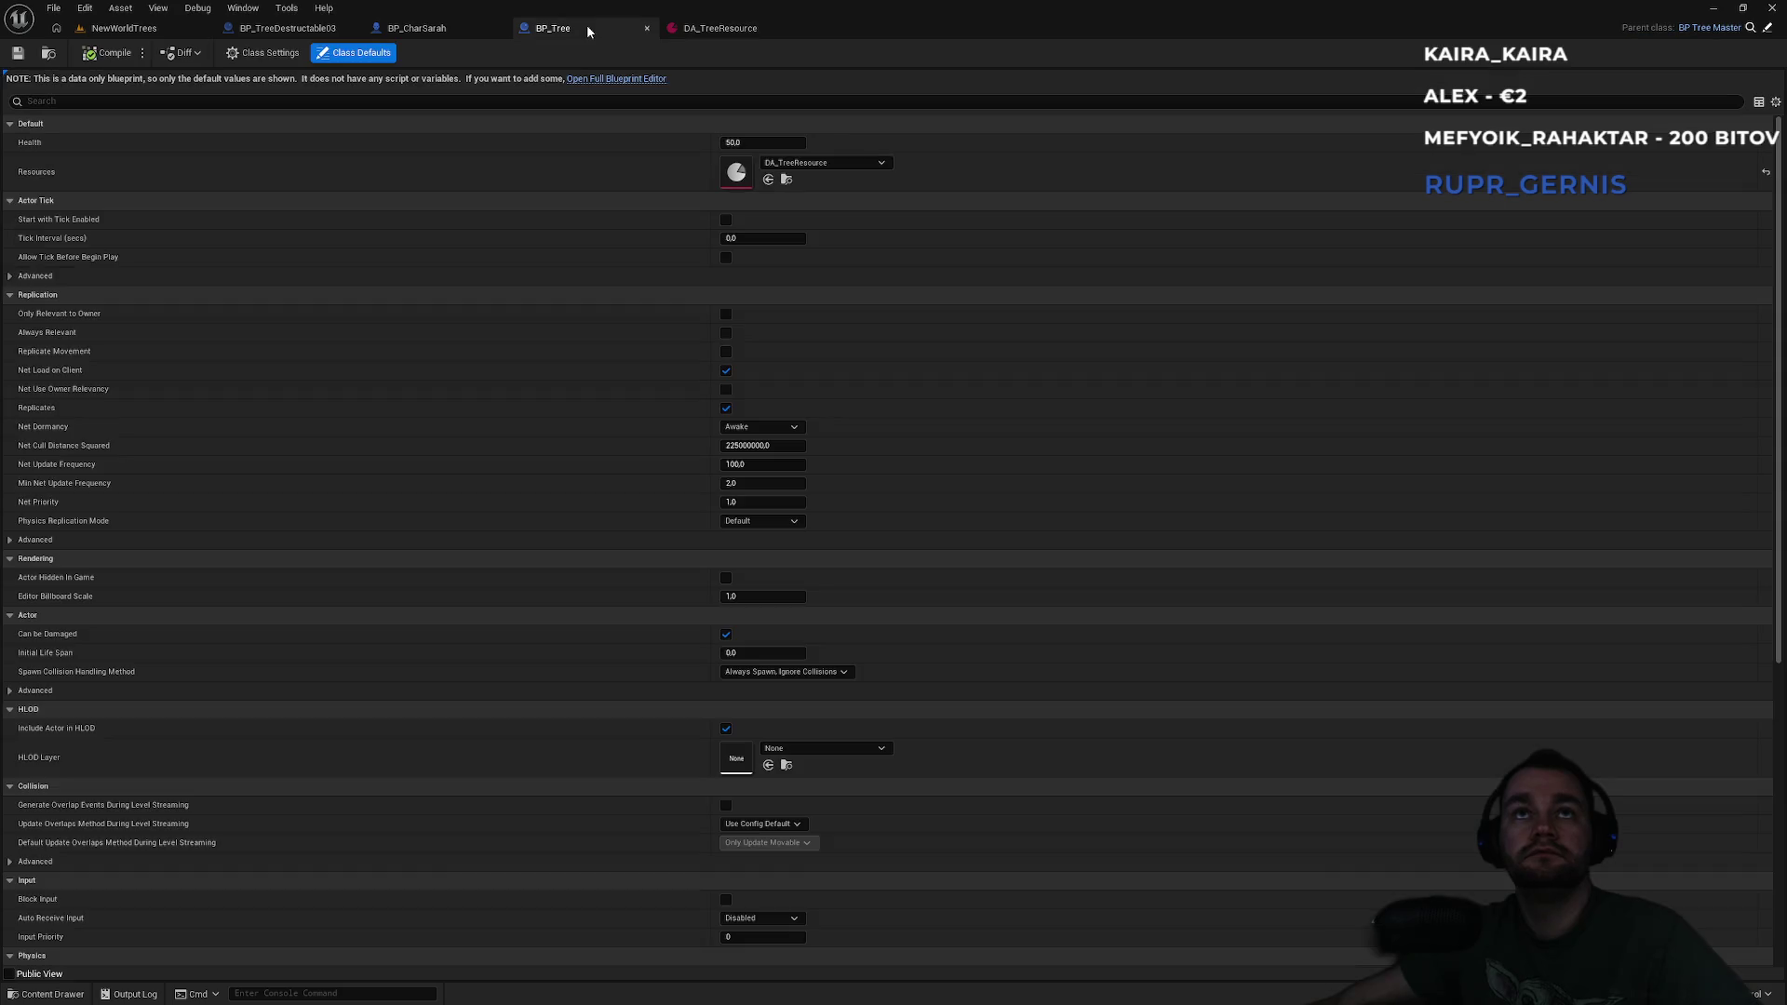
left_click(462, 35)
left_click(566, 28)
left_click(716, 28)
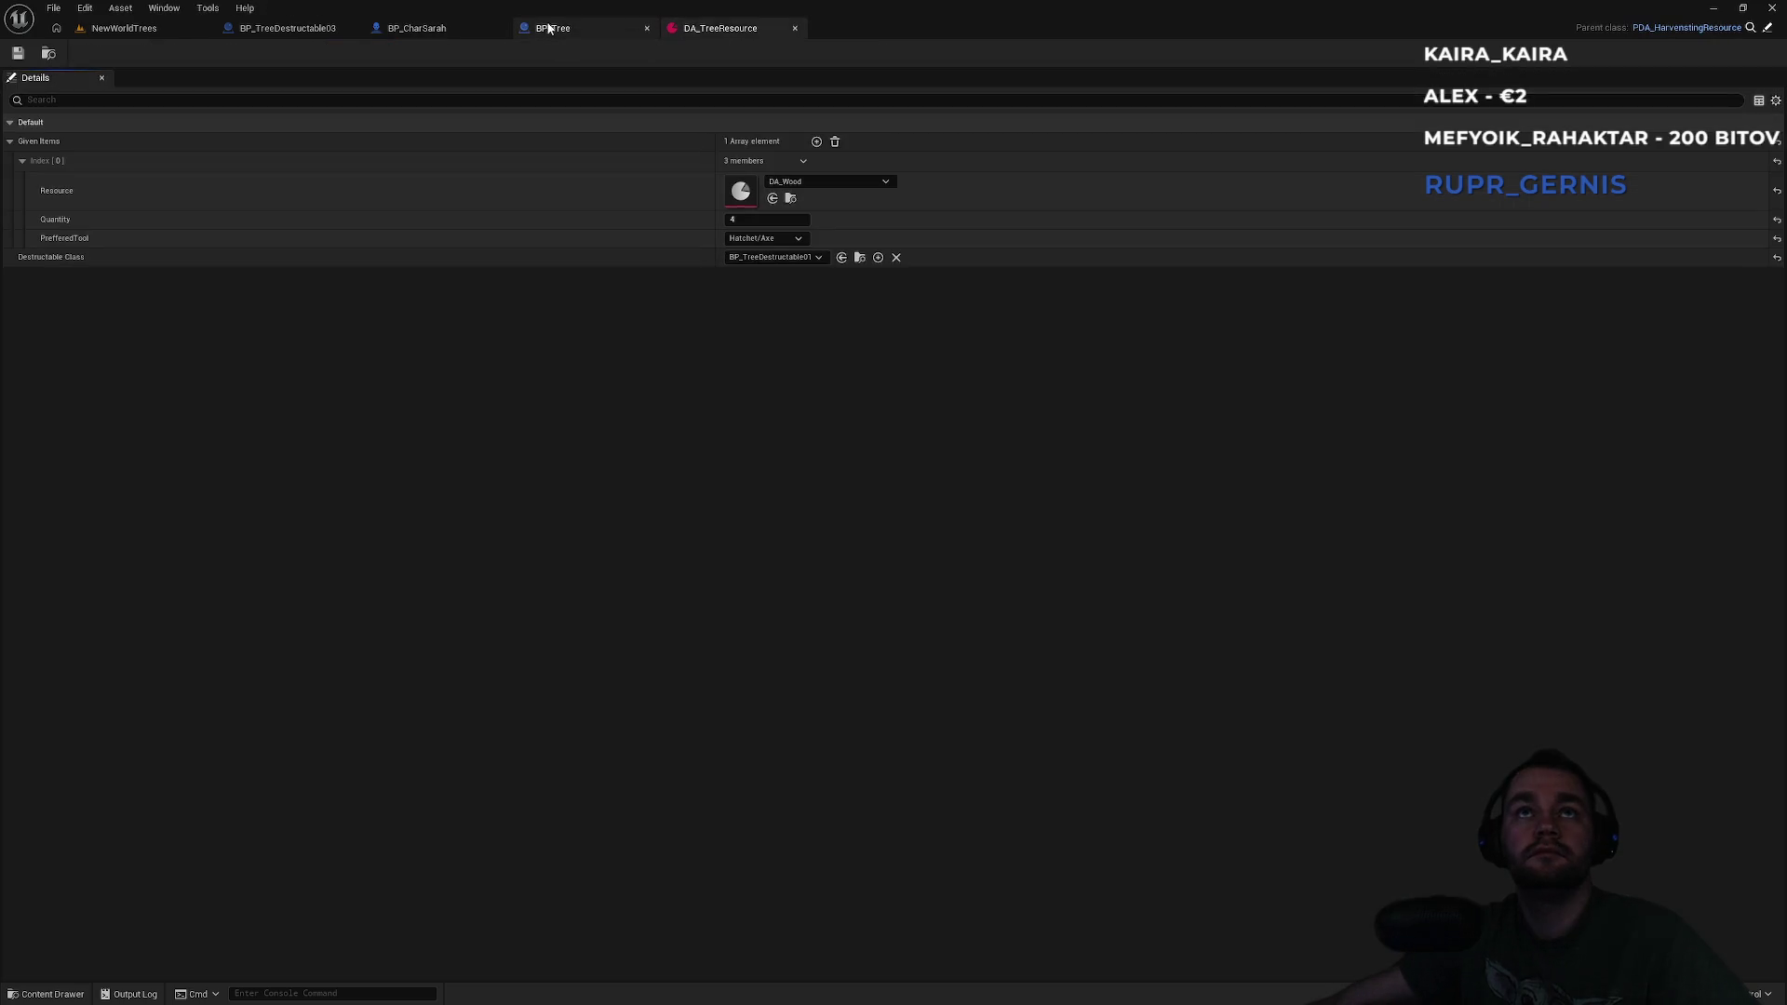
left_click(544, 29)
left_click(317, 30)
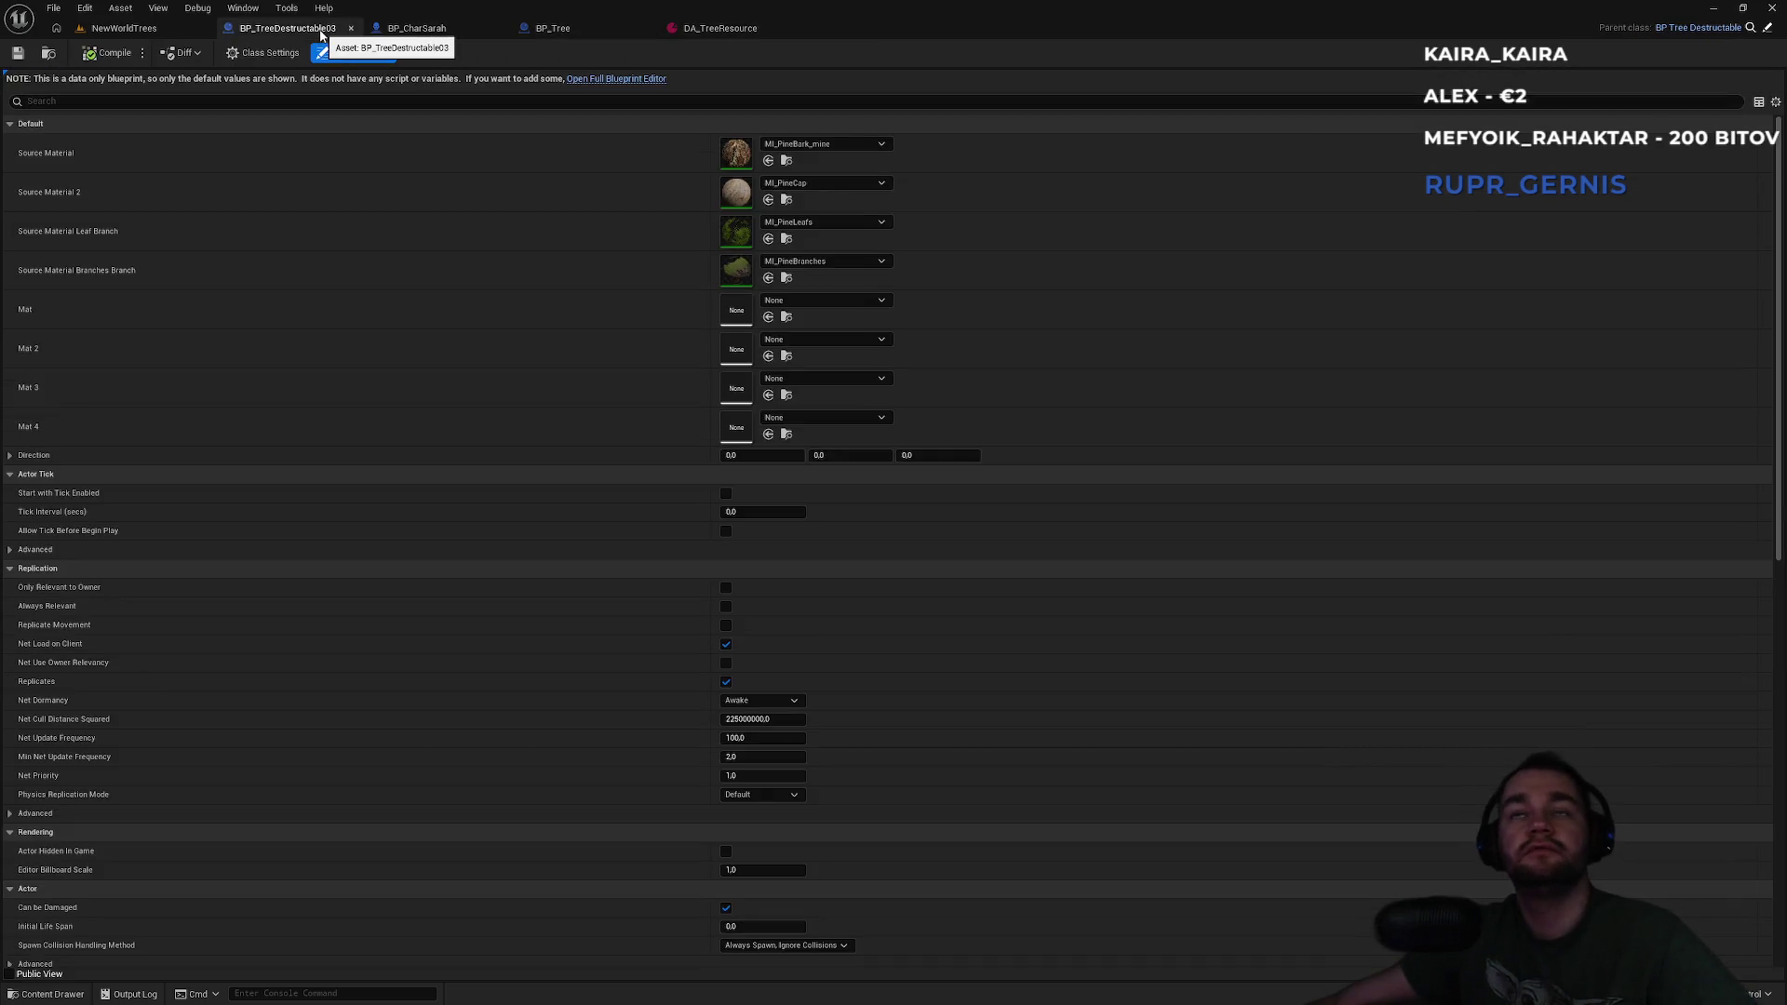
left_click(136, 30)
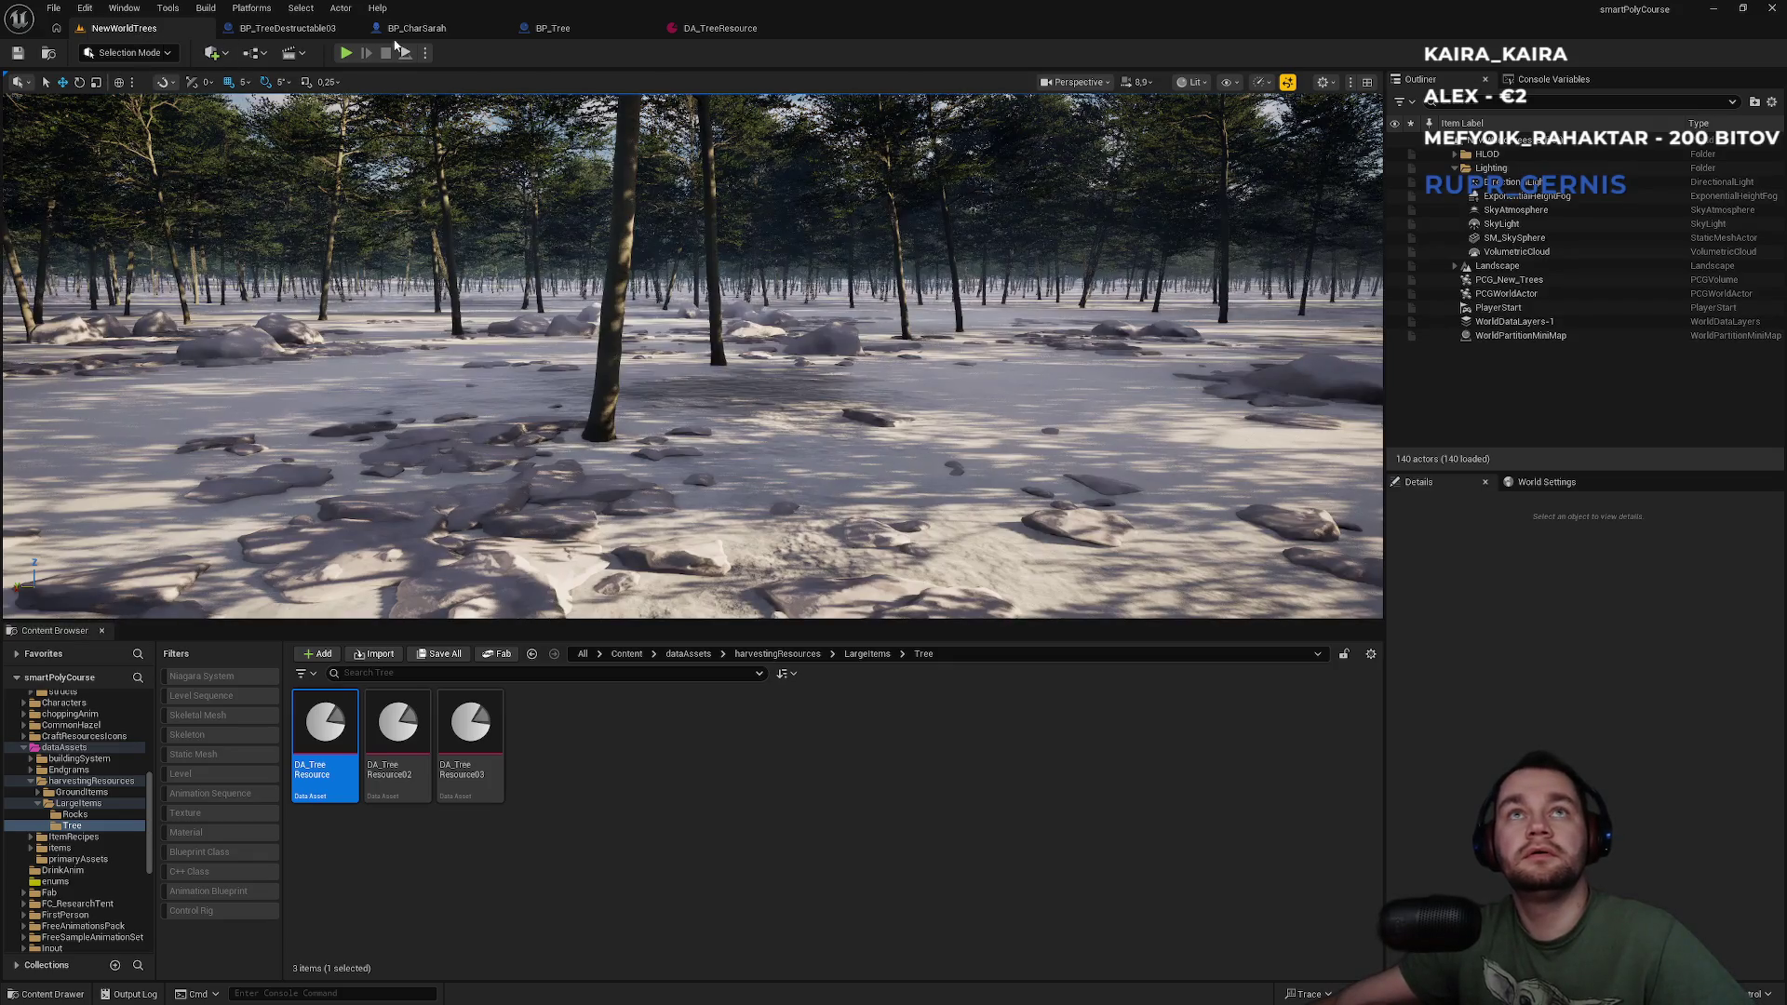
Compare DA_TreeResource with BP_Tree's Resources setting, then deselect the asset and return to NewWorldTrees.
left_click(717, 36)
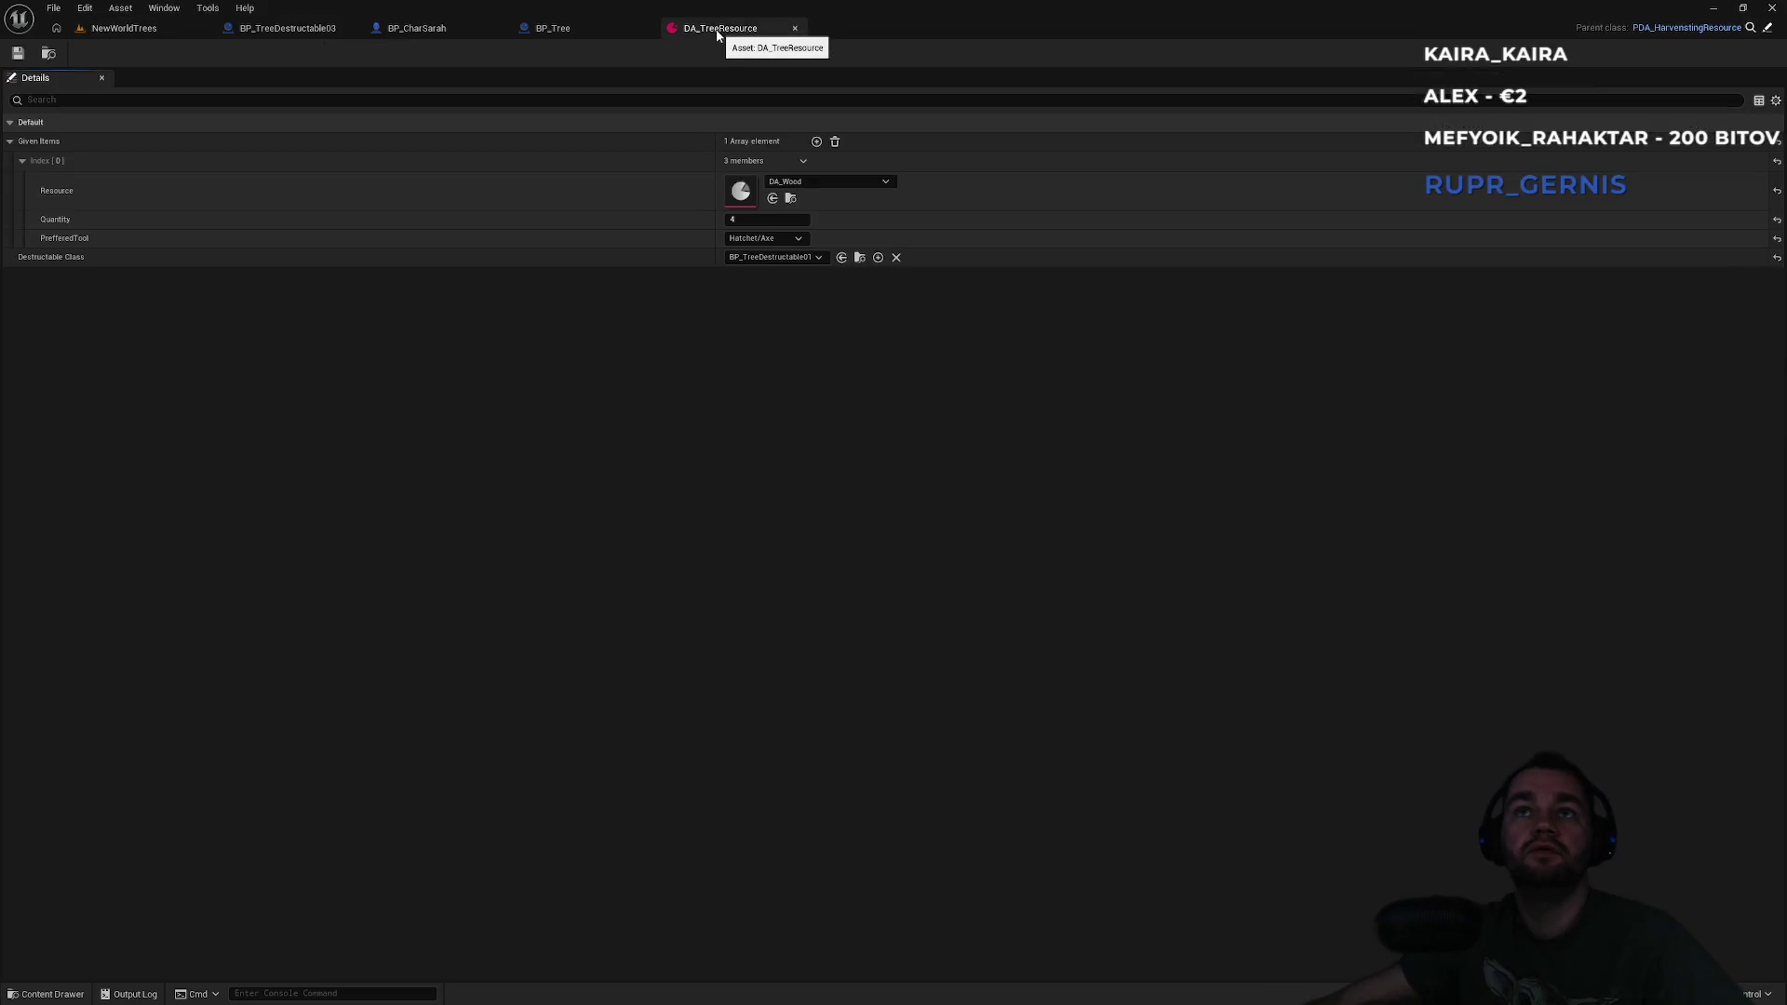
left_click(624, 34)
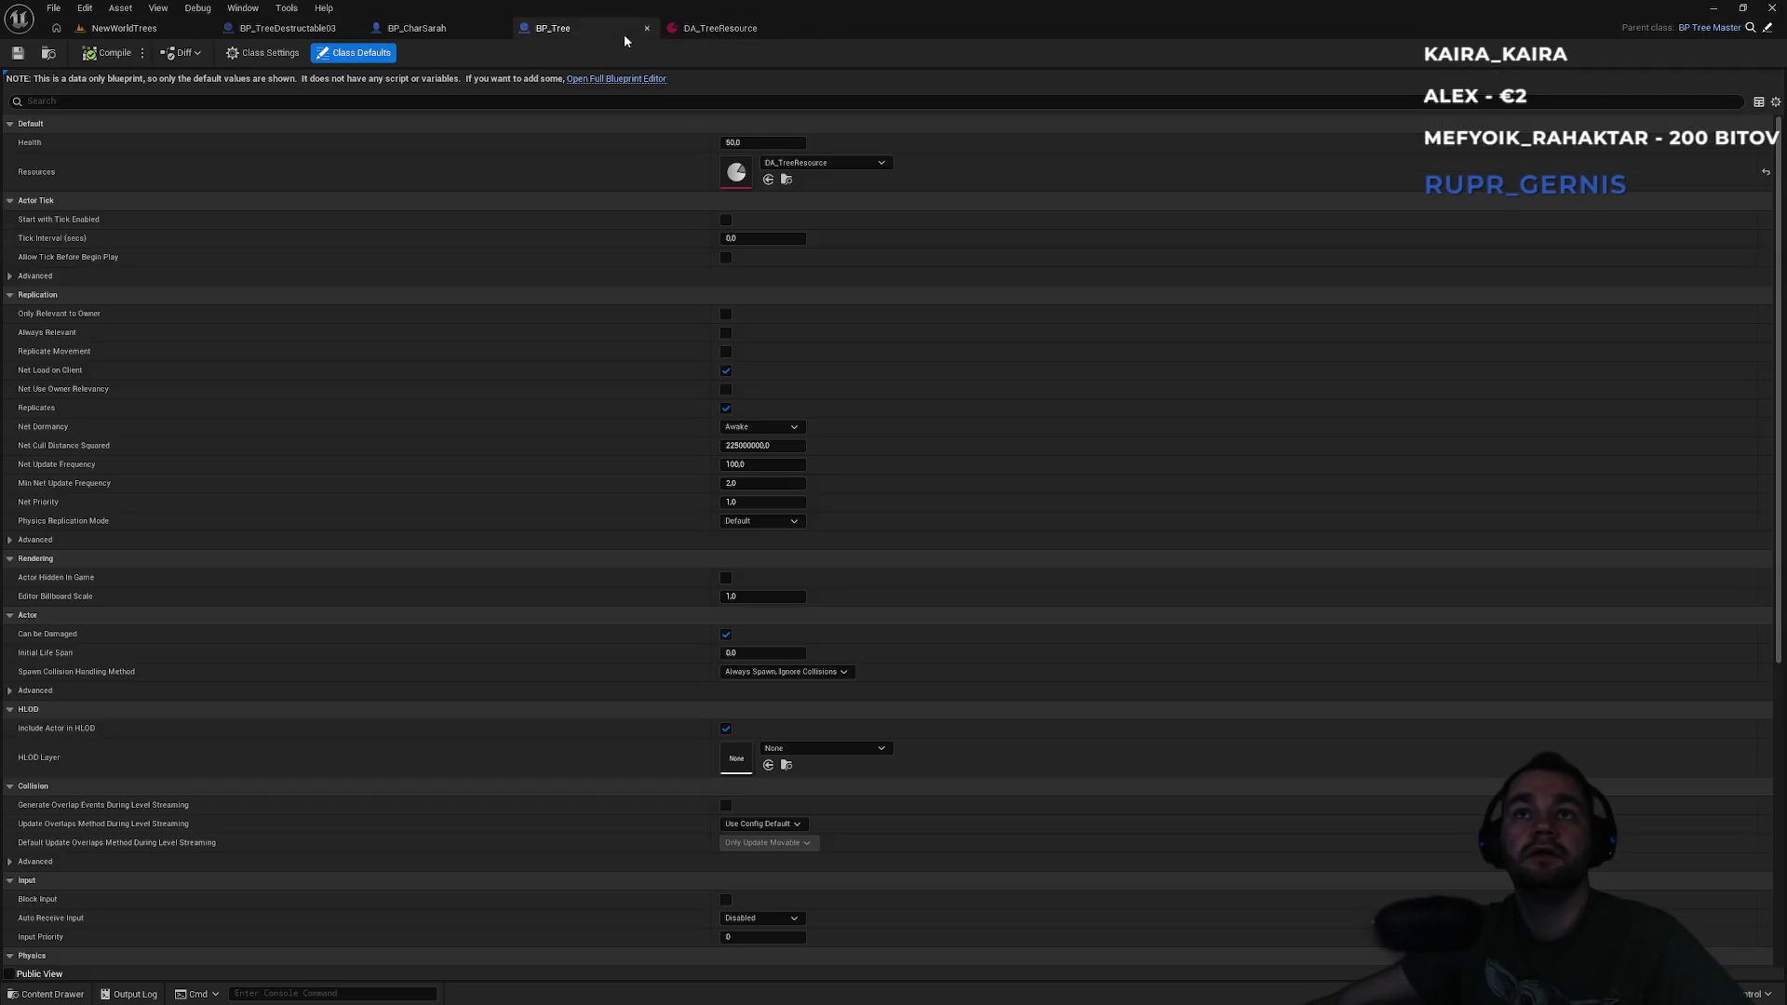
left_click(720, 34)
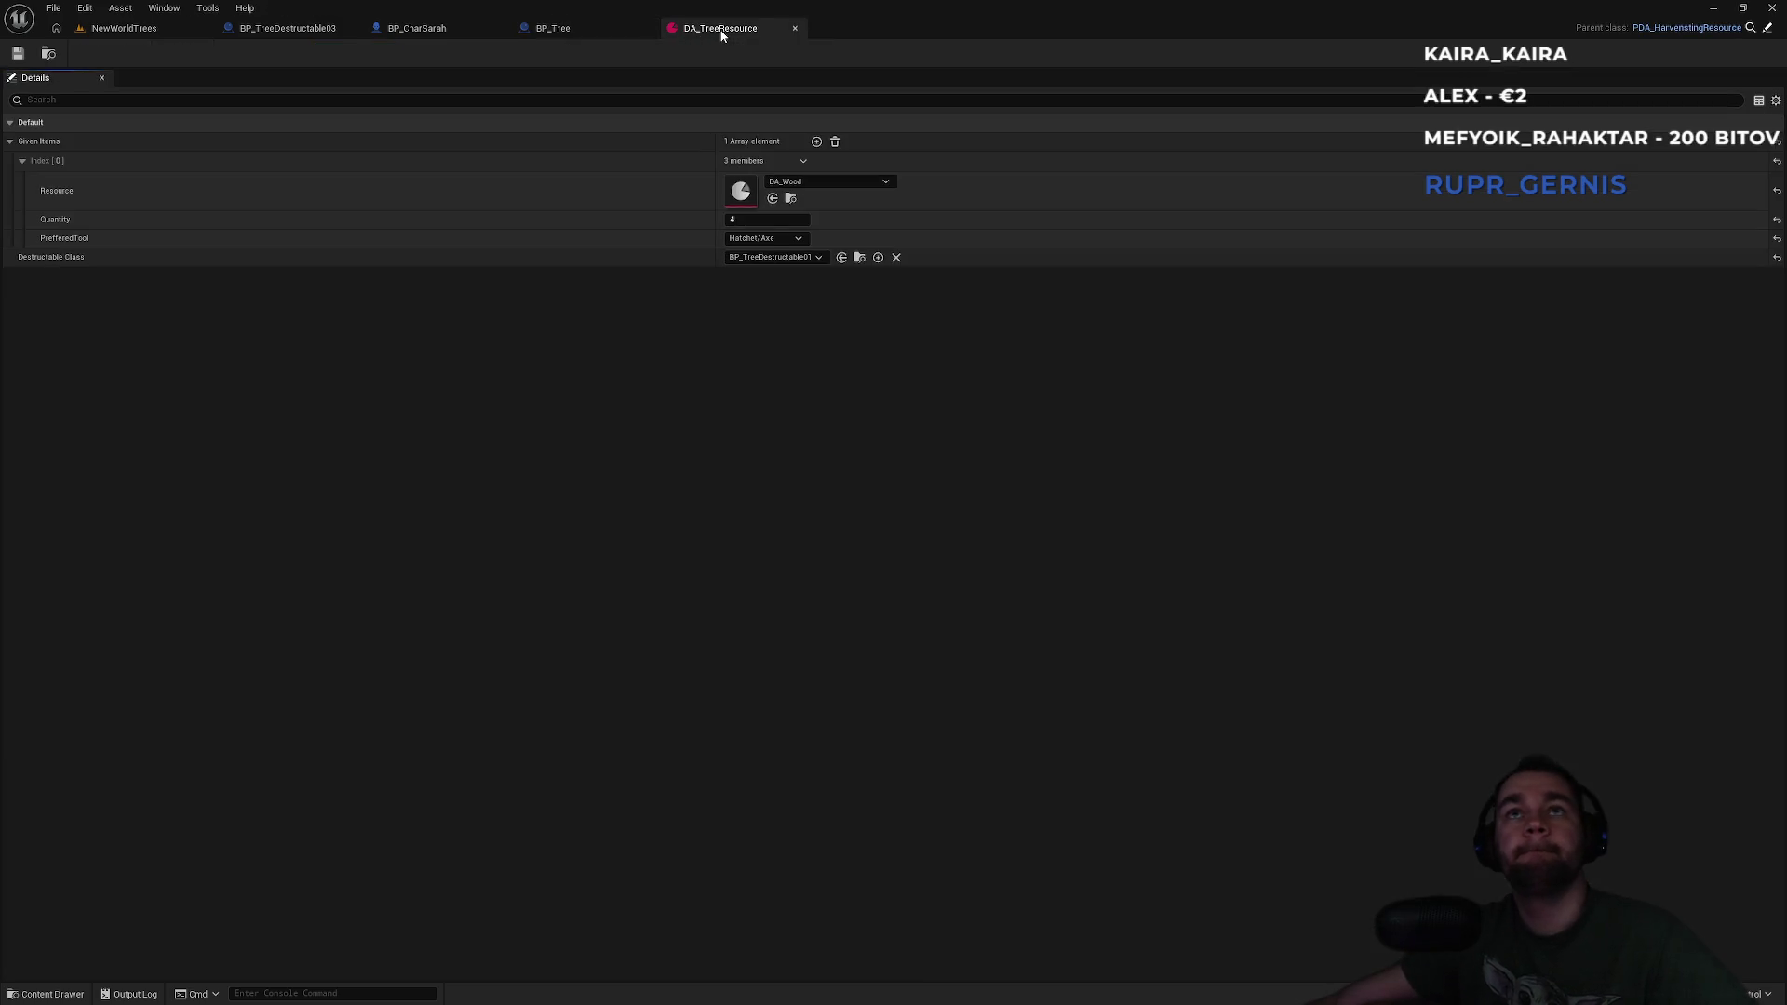
left_click(607, 31)
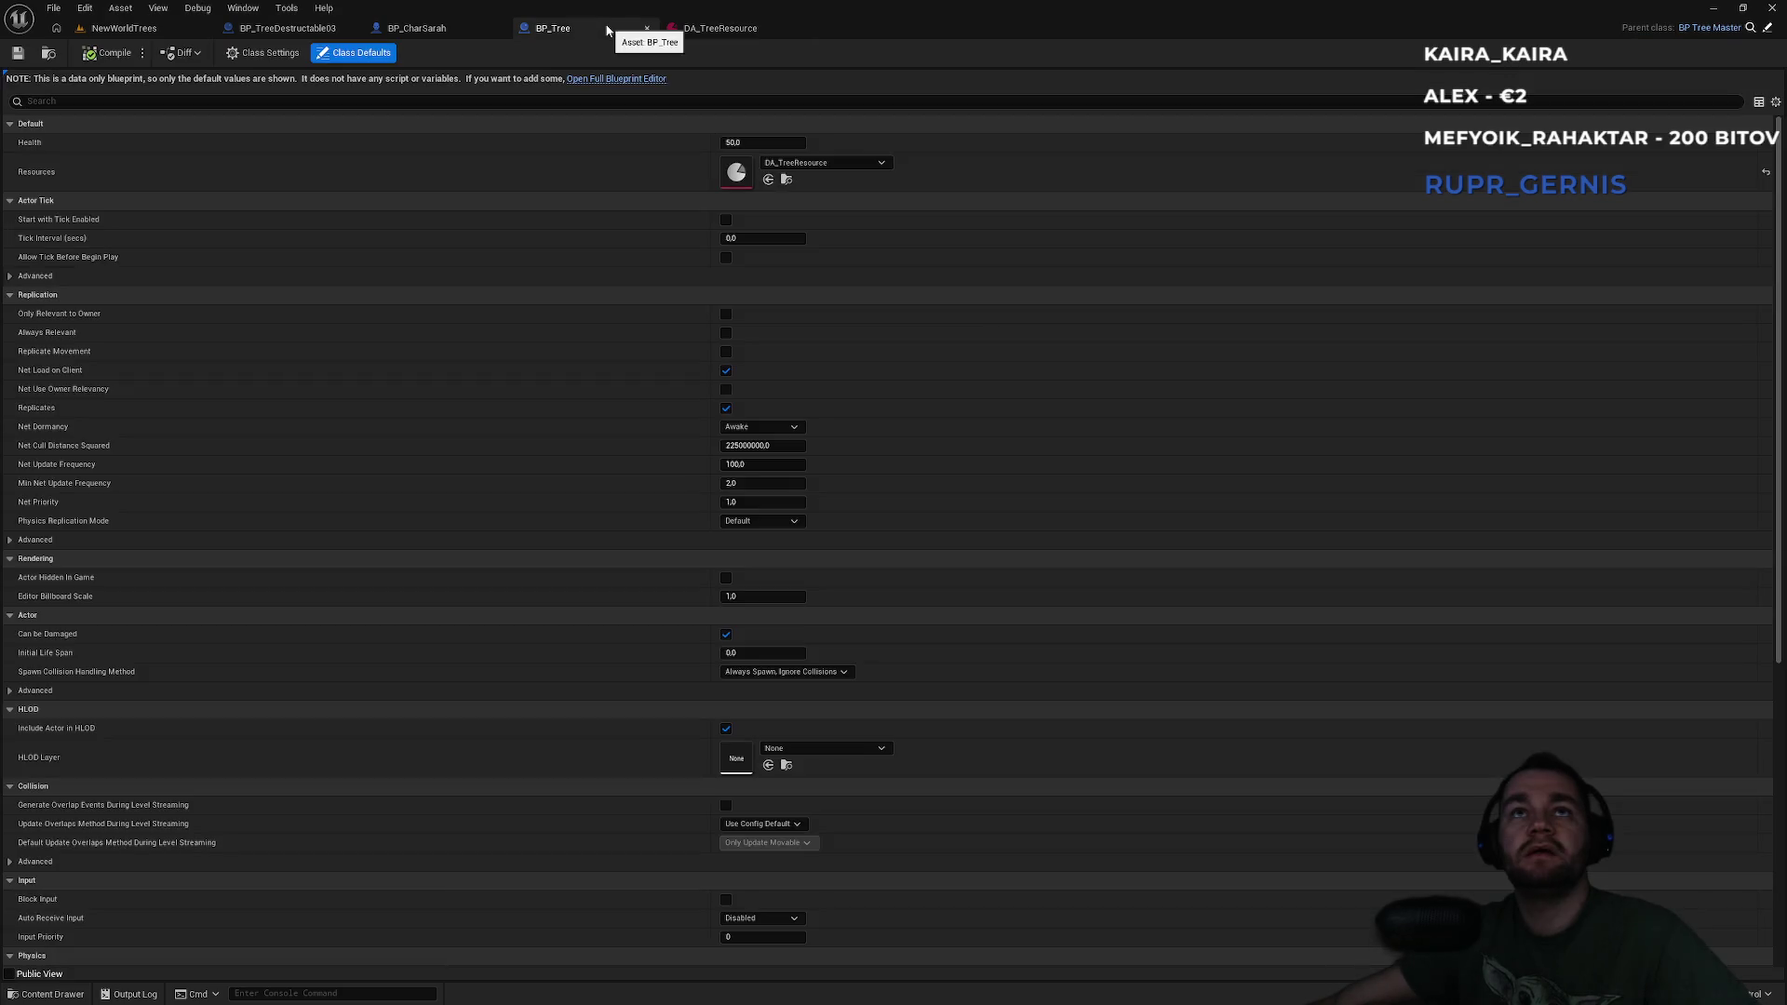
left_click(714, 32)
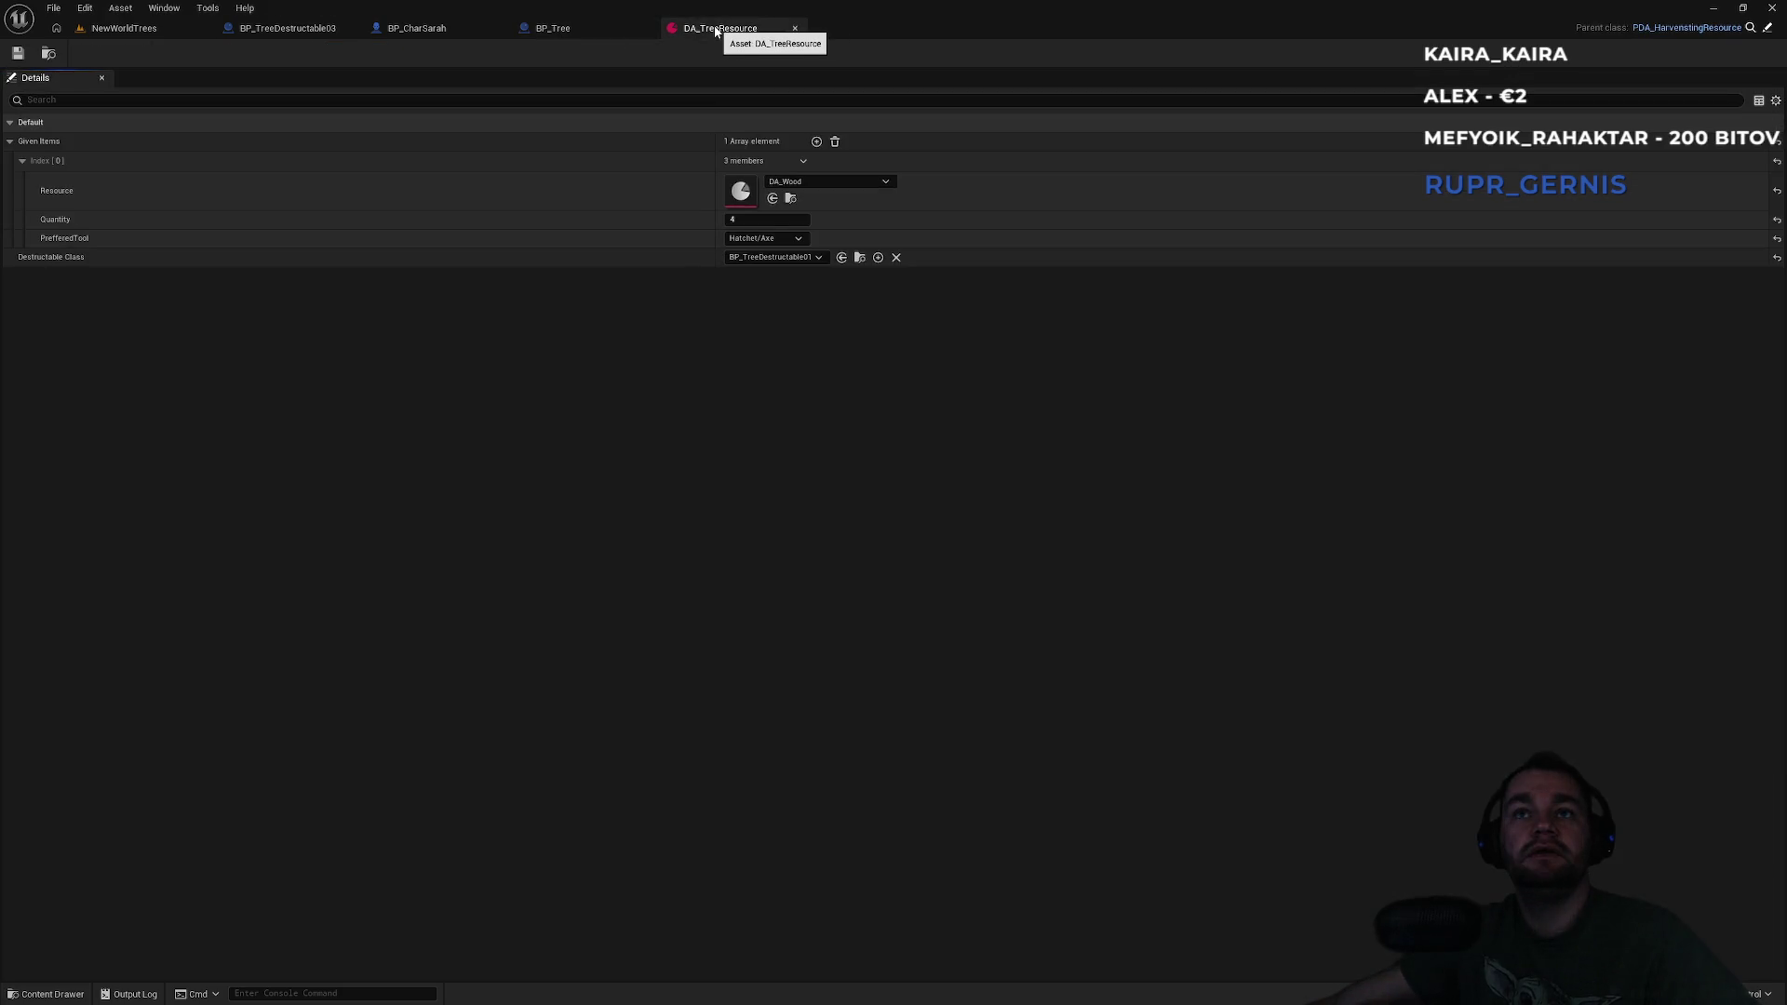
left_click(611, 26)
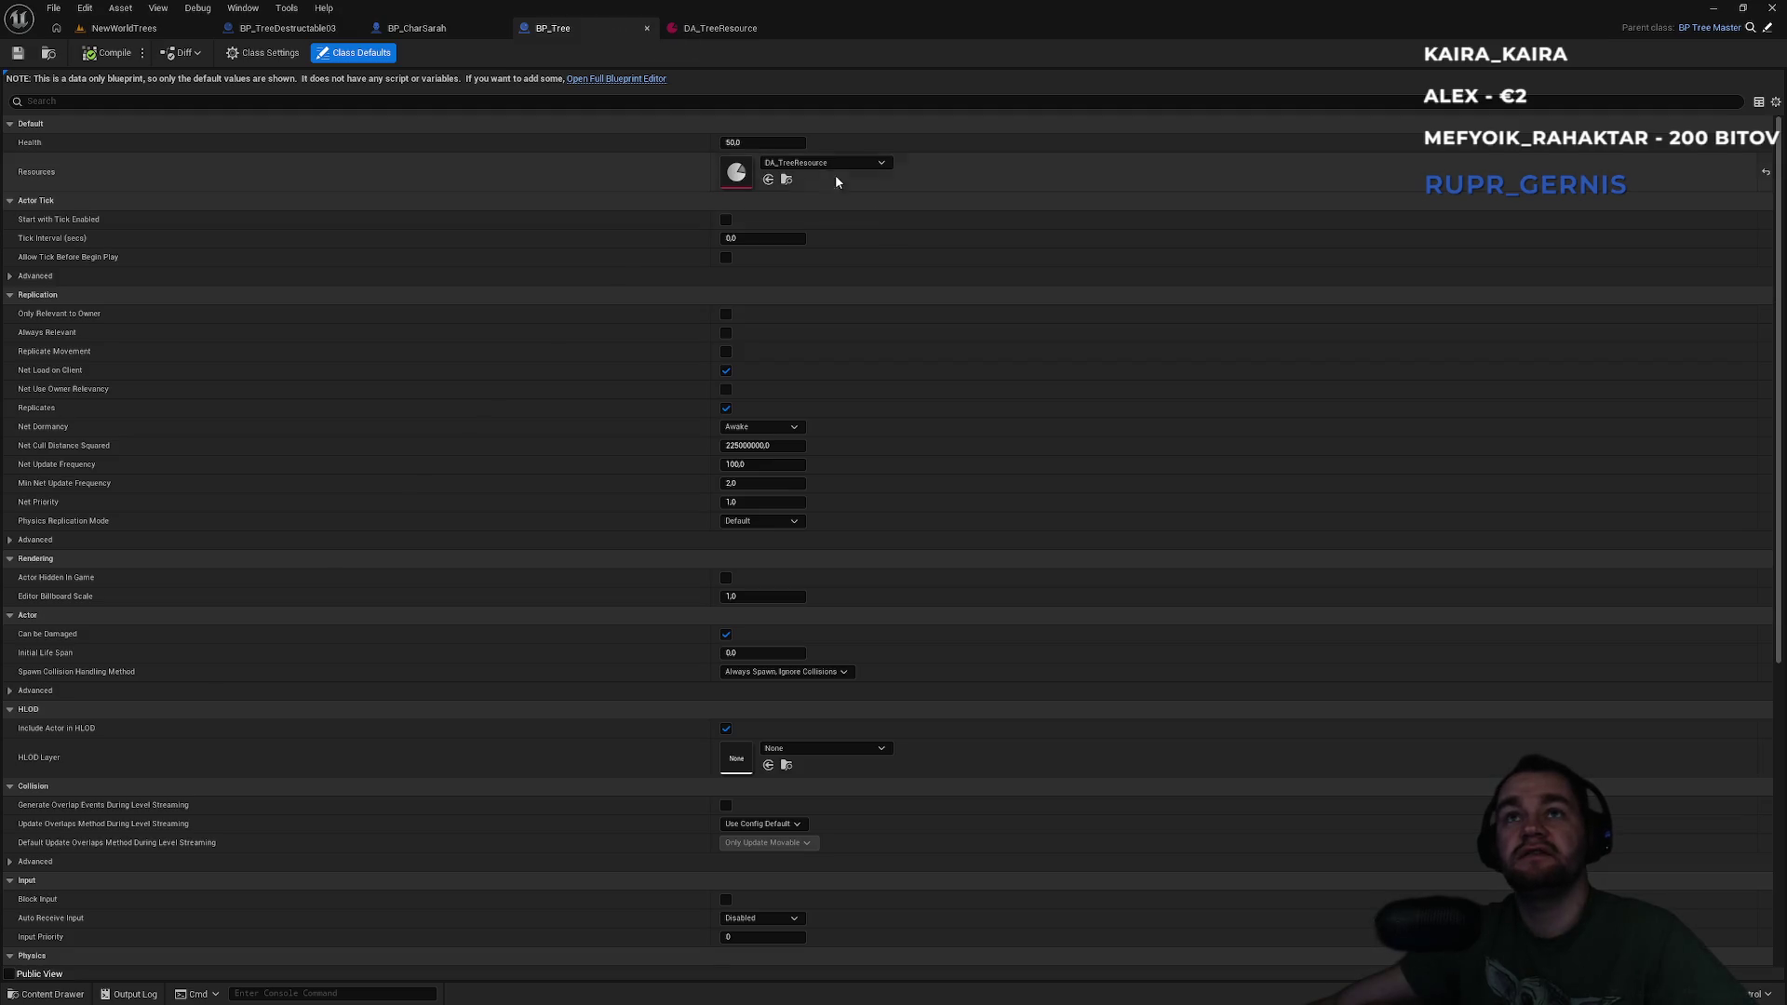
left_click(684, 28)
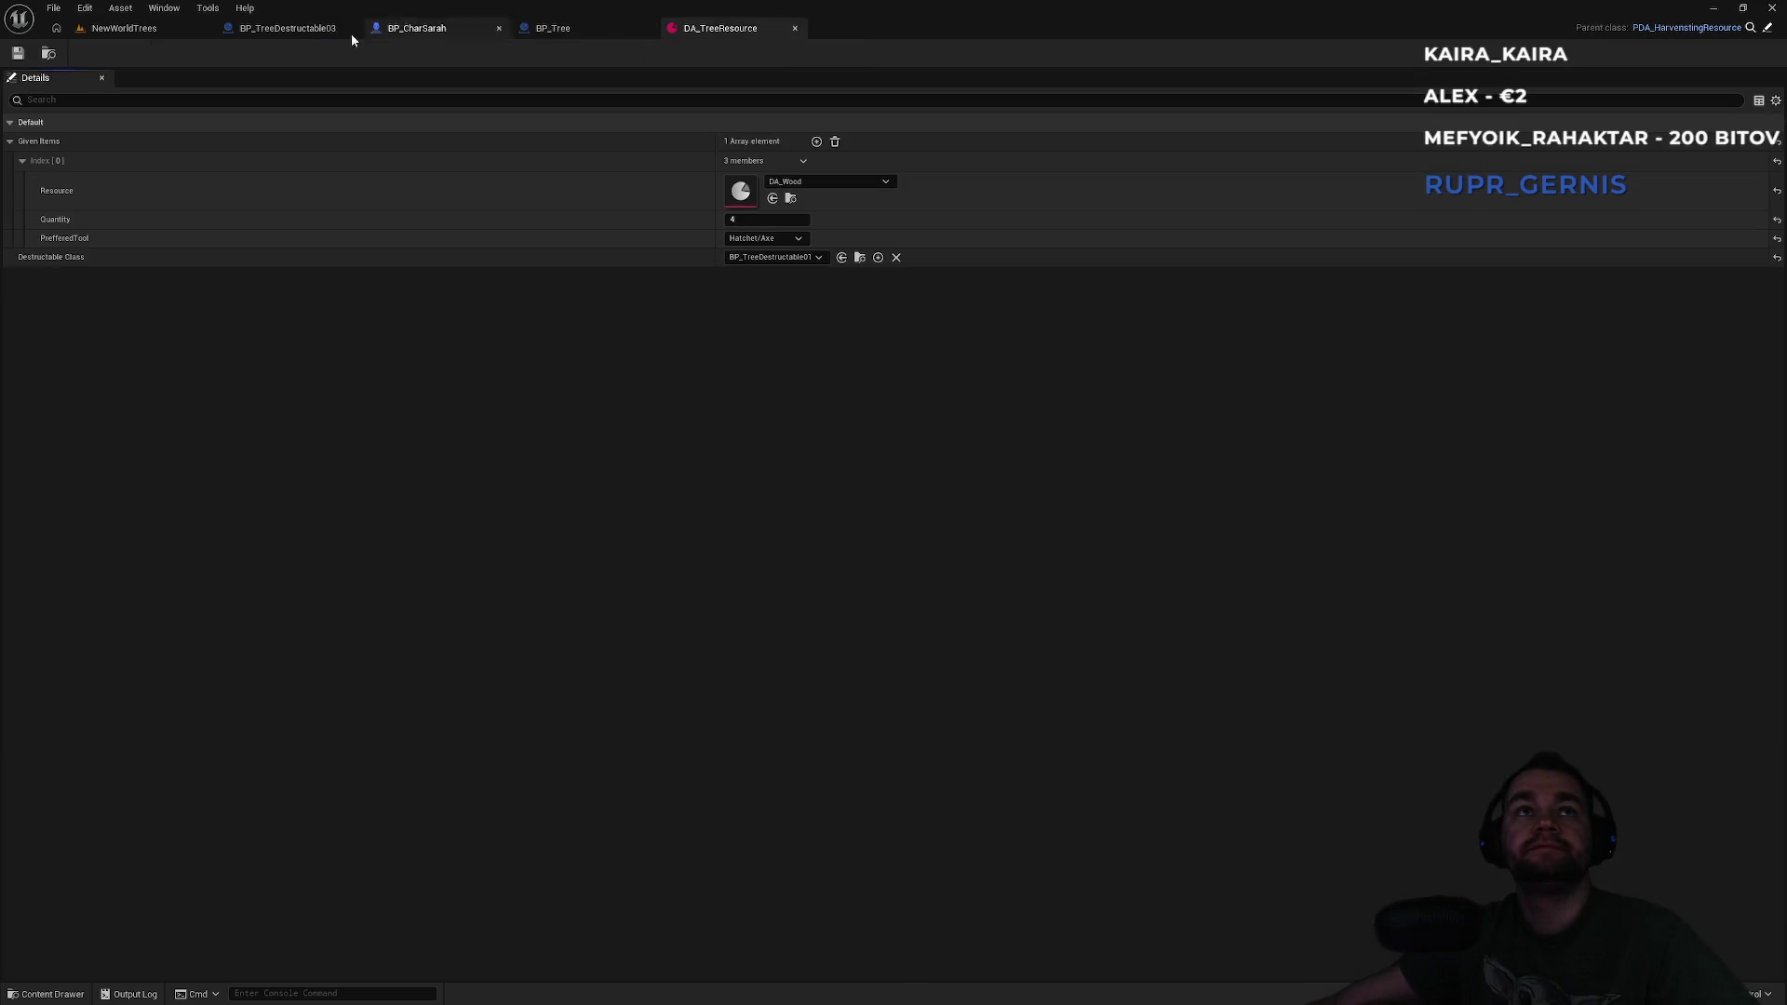
left_click(48, 53)
left_click(568, 808)
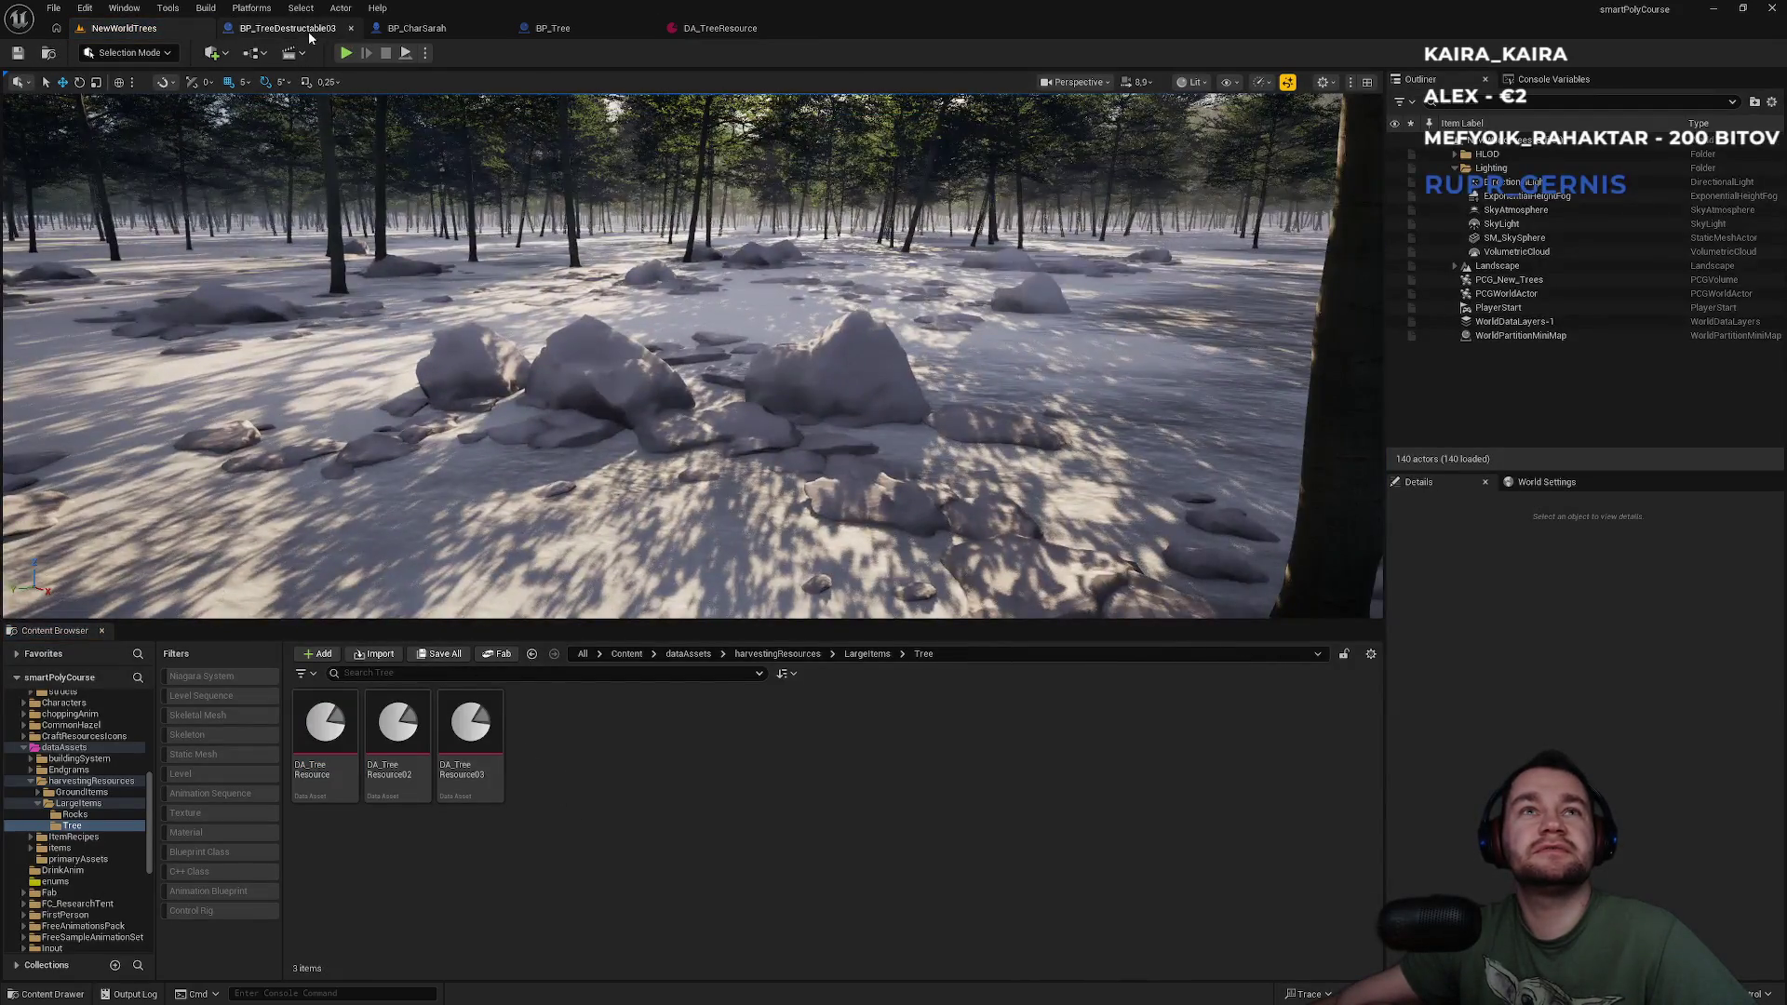
left_click(308, 29)
left_click(139, 29)
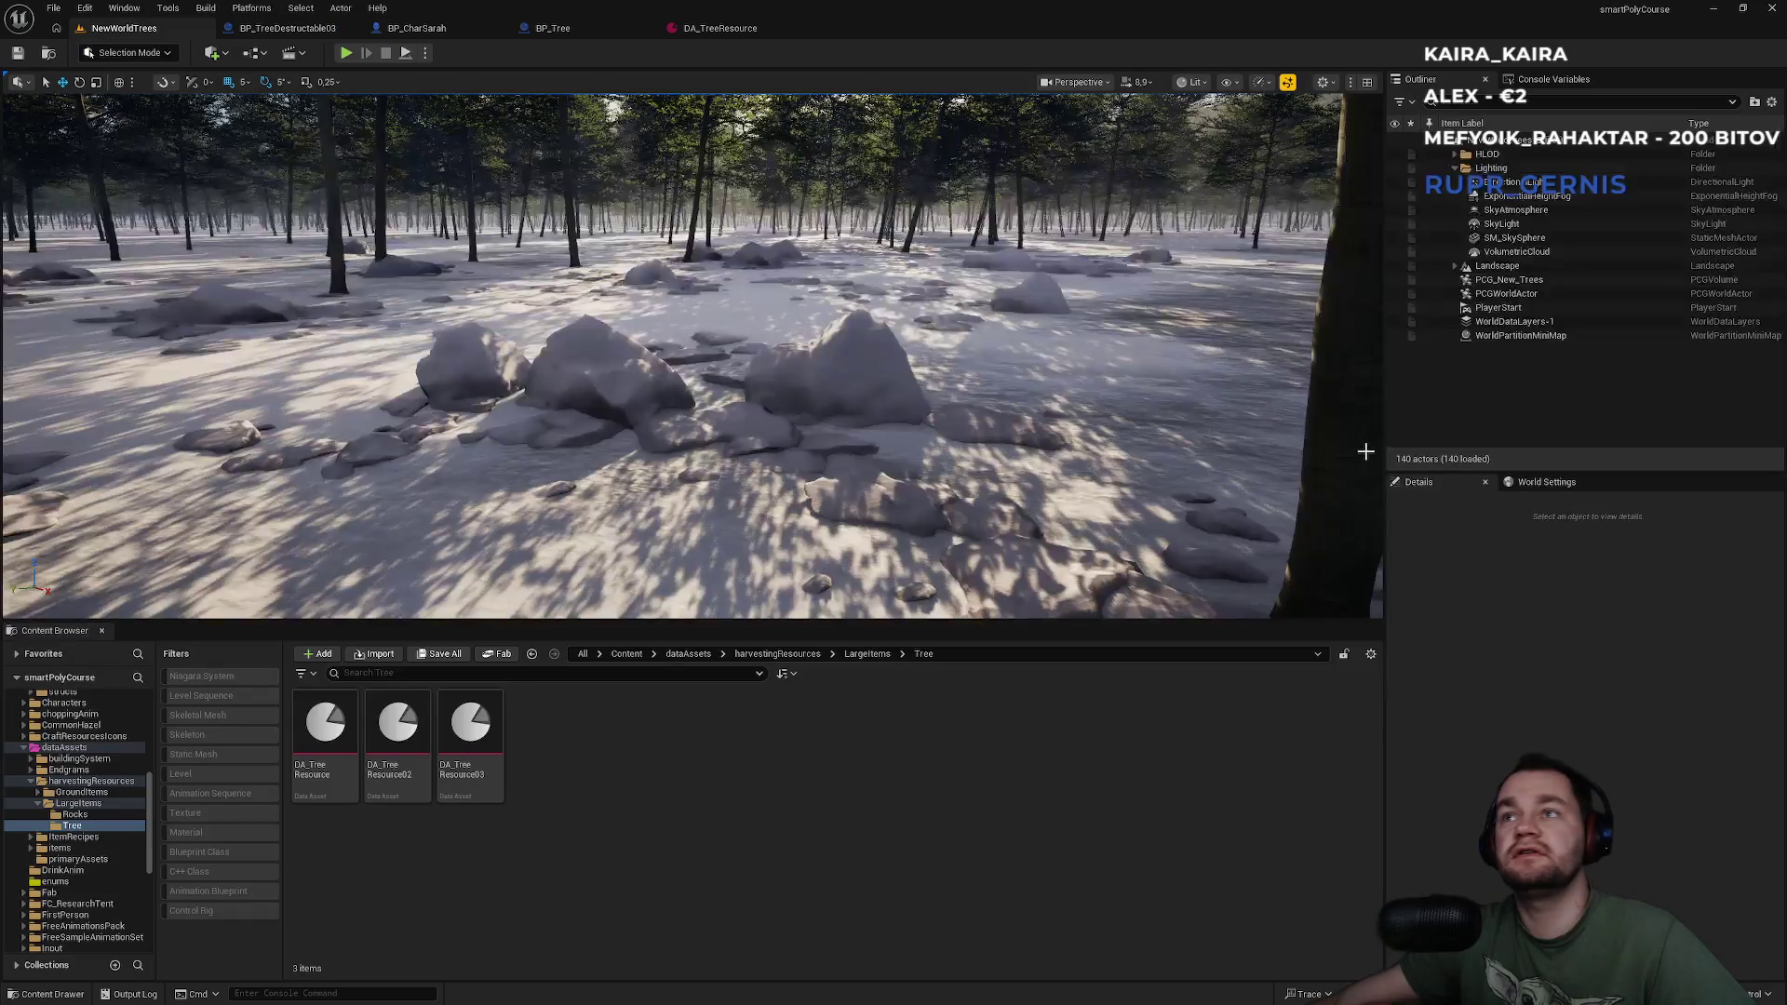
Select the PCG_New_Trees volume and open the Content > trees folder.
left_click(882, 424)
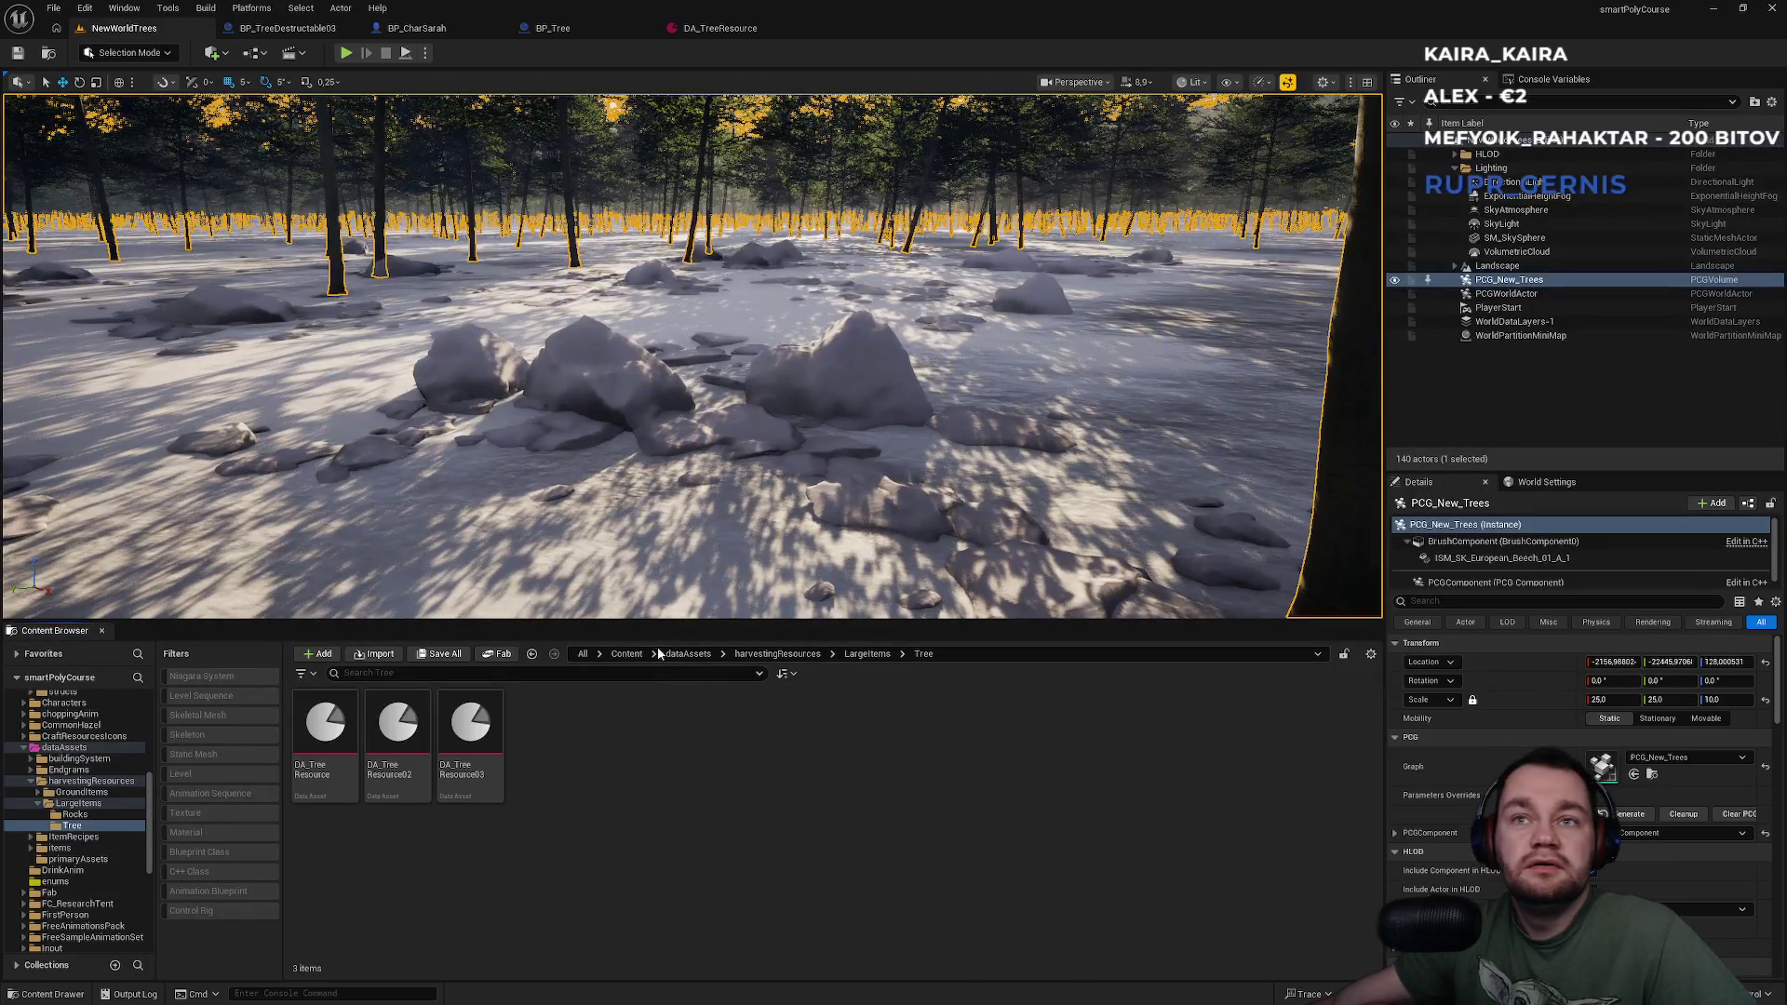
left_click(626, 654)
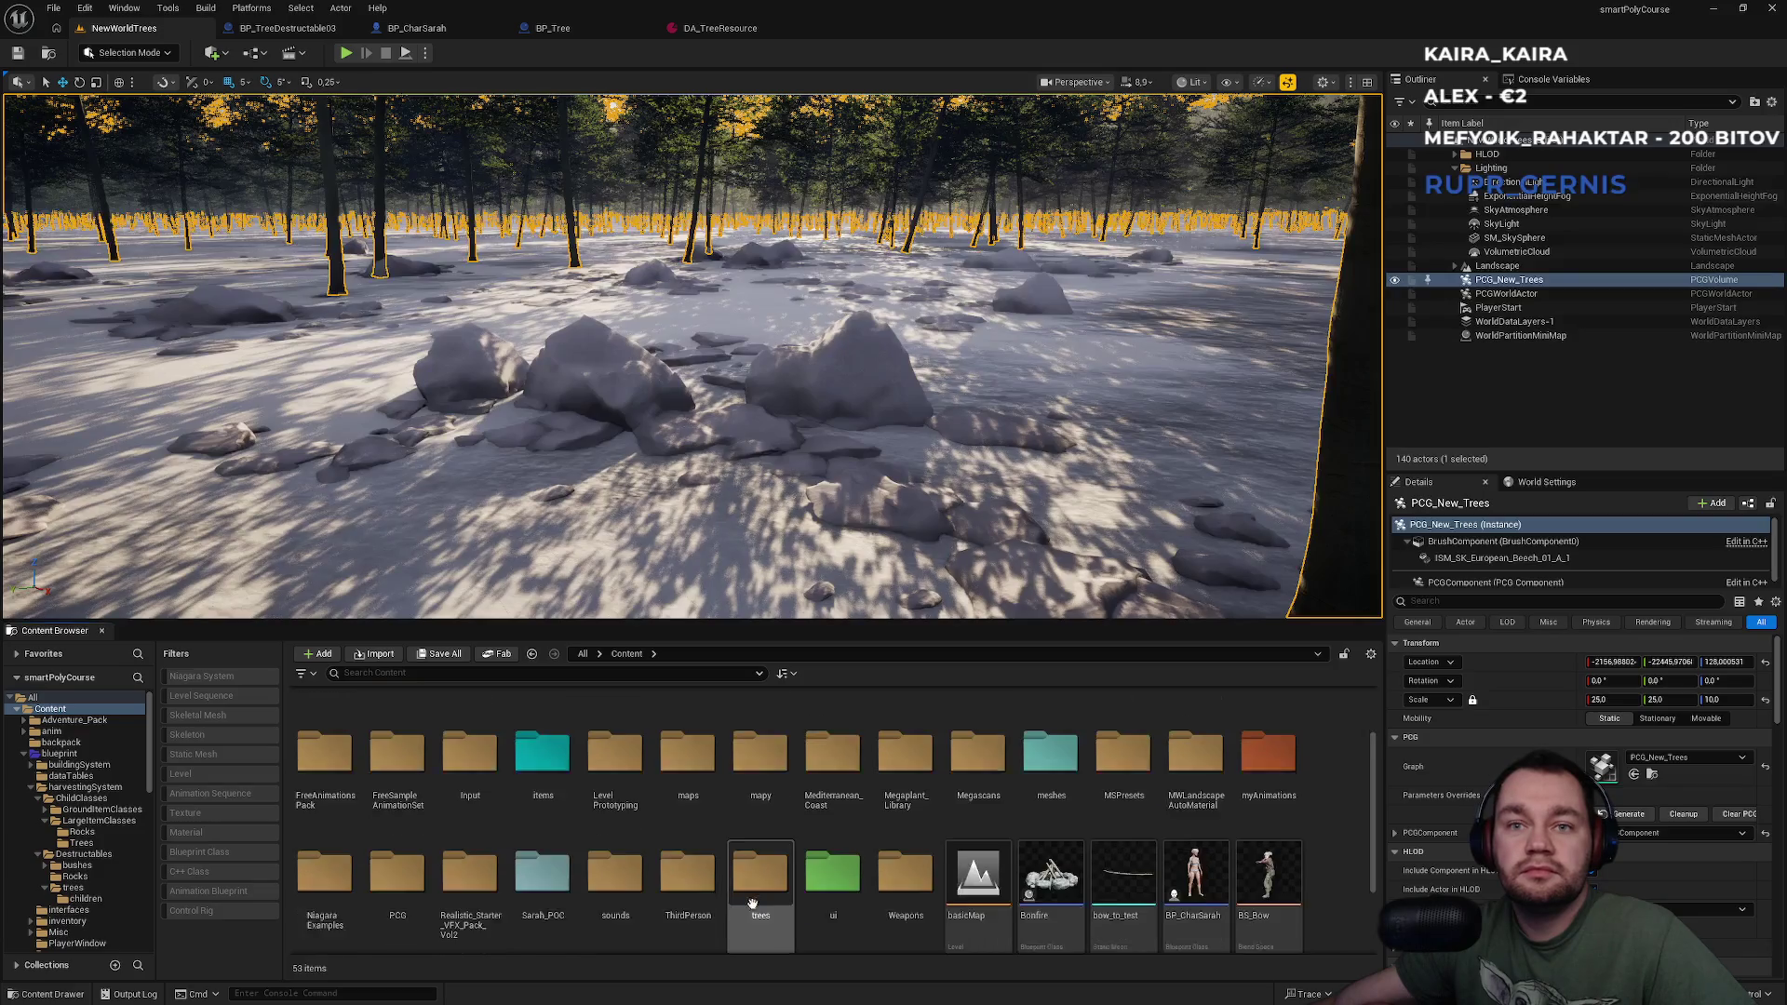
left_click(747, 901)
double_click(746, 900)
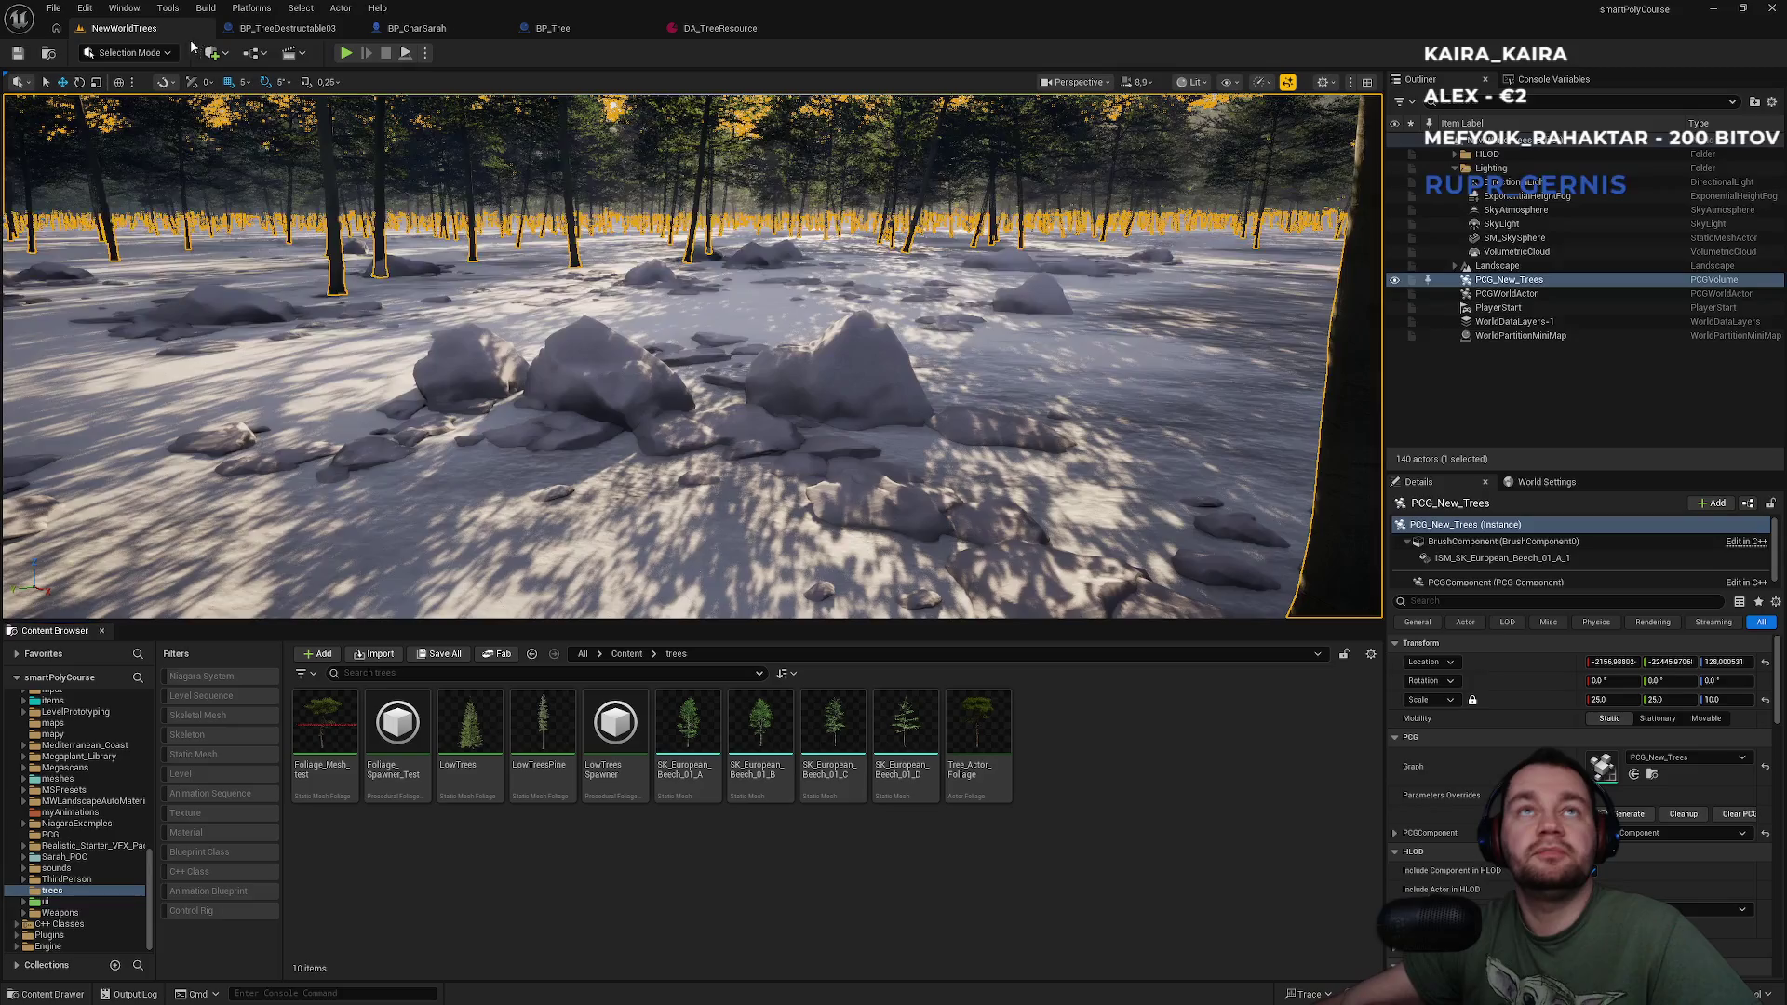
Reveal BP_Tree in its Trees folder from its blueprint tab and select it.
left_click(279, 28)
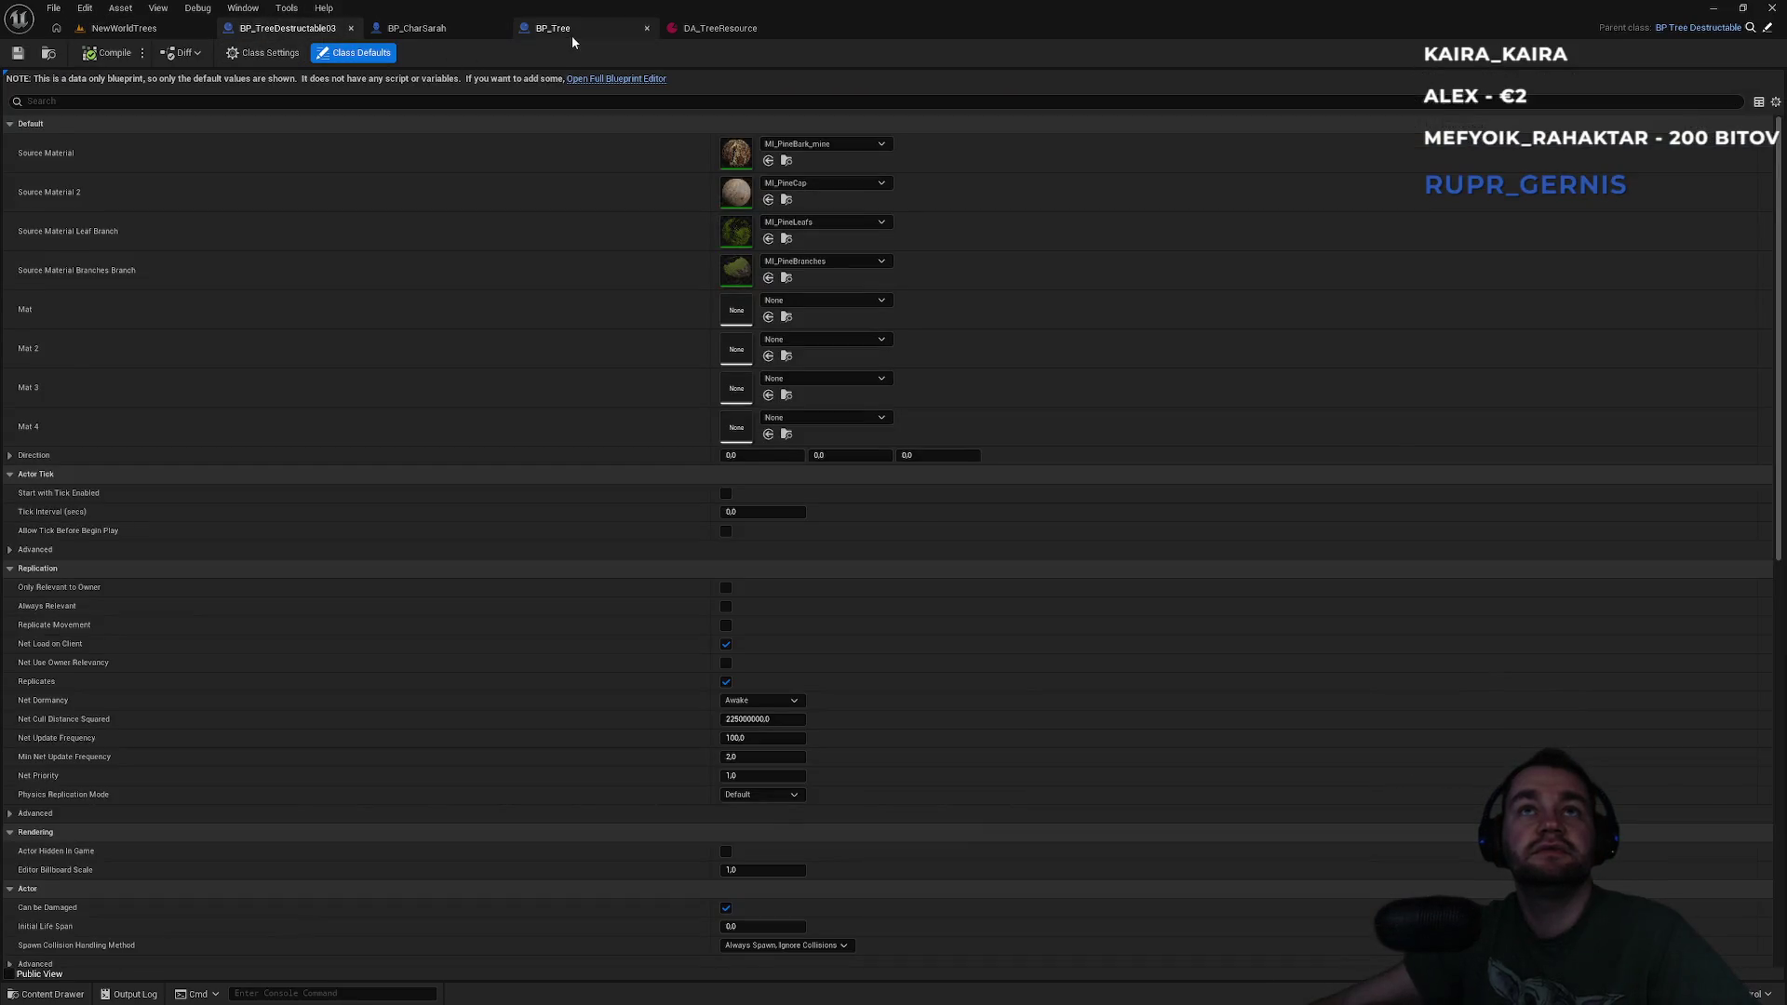
left_click(571, 35)
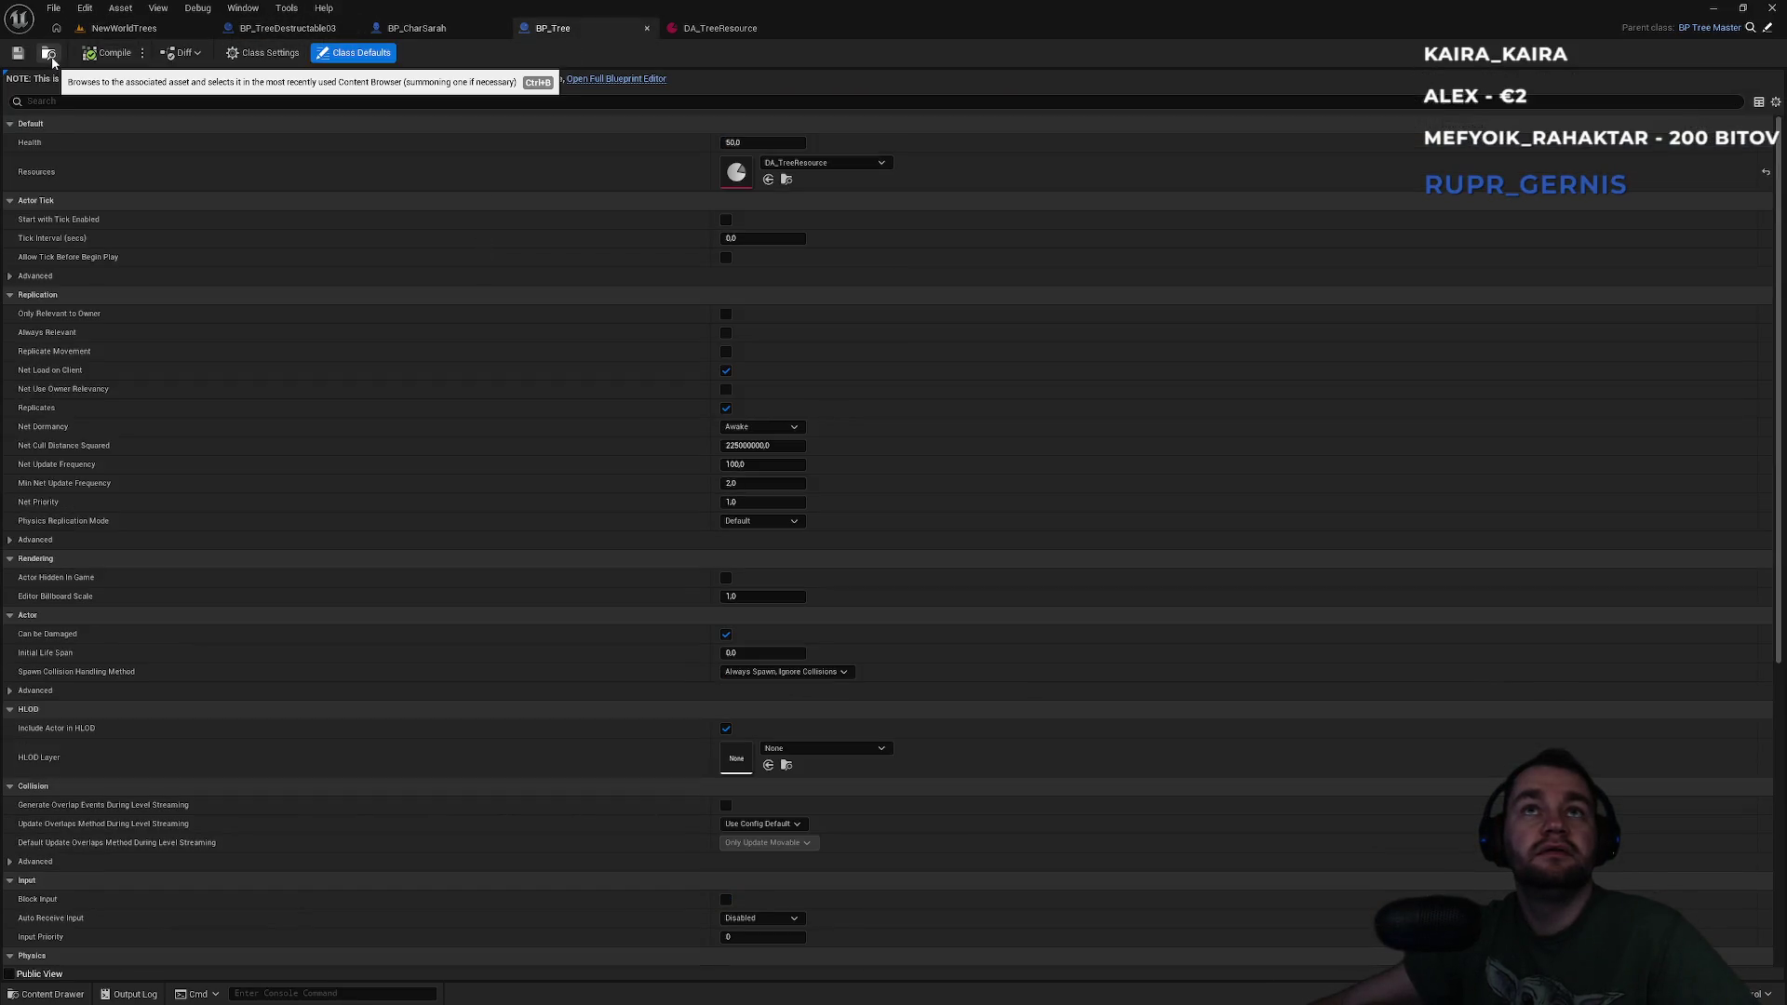
left_click(52, 56)
left_click(347, 786)
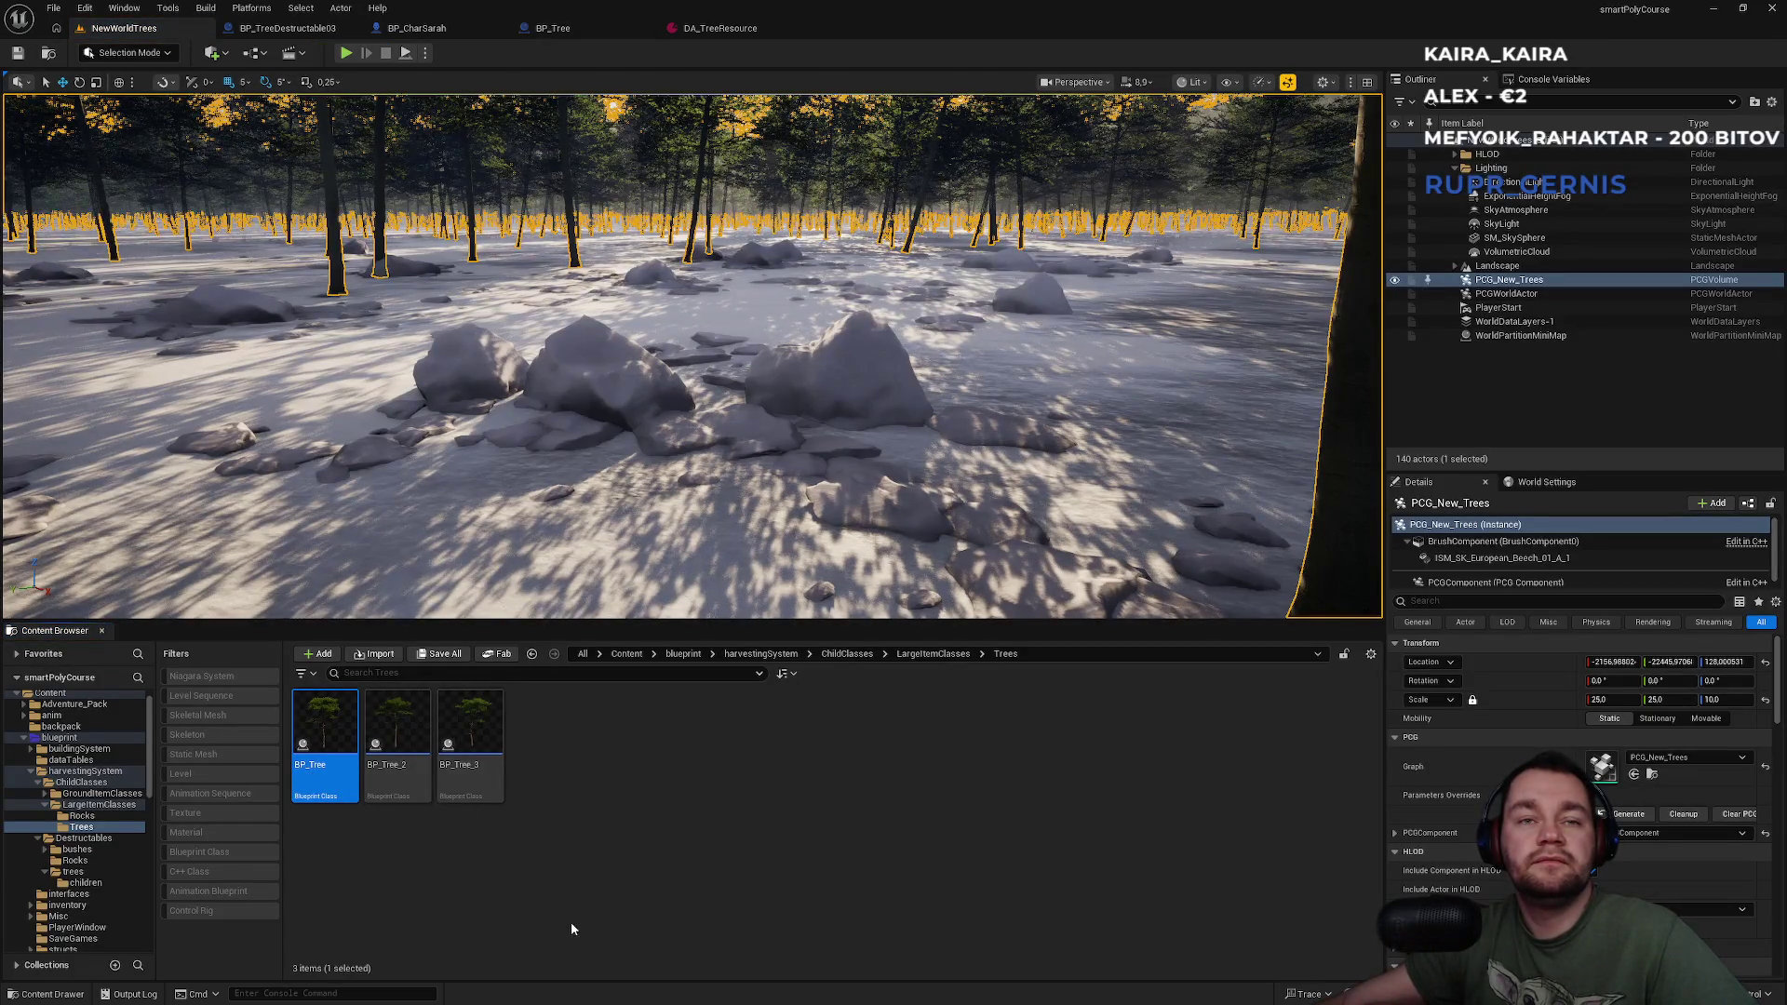
Duplicate BP_Tree as 'BP_European Tree'.
key("ctrl+d")
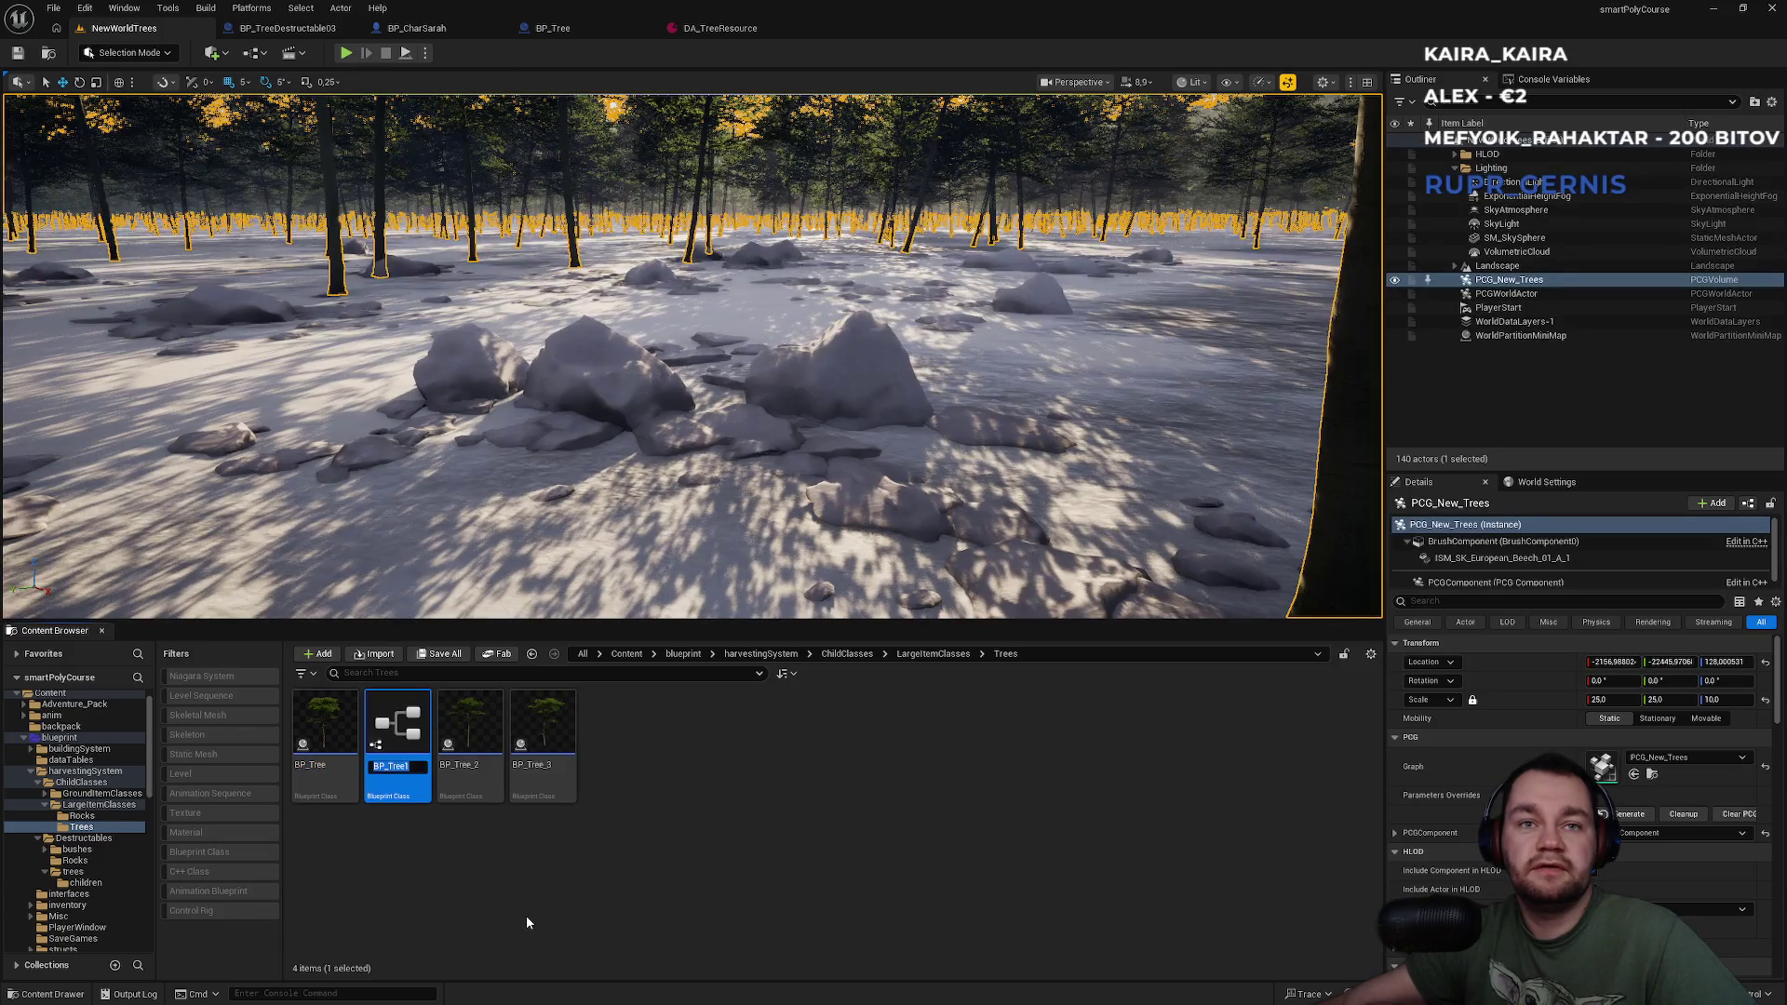
type("BP_")
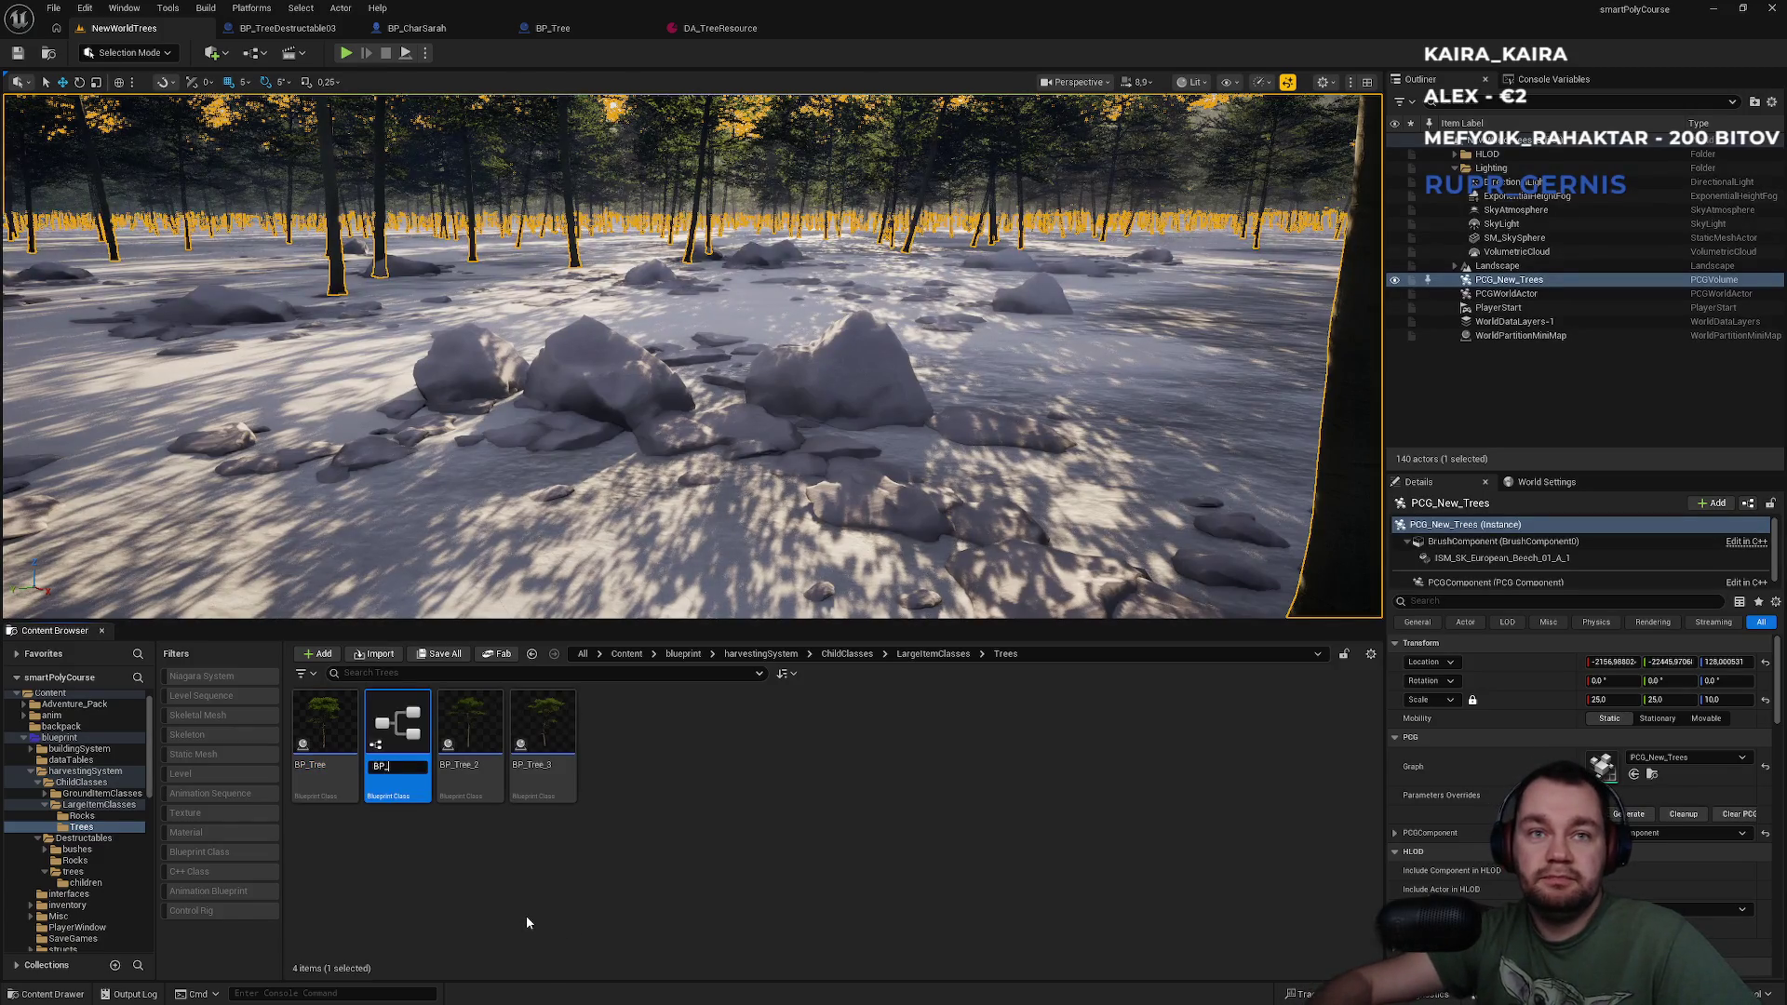
type("European Tree")
key("Return")
left_click(527, 915)
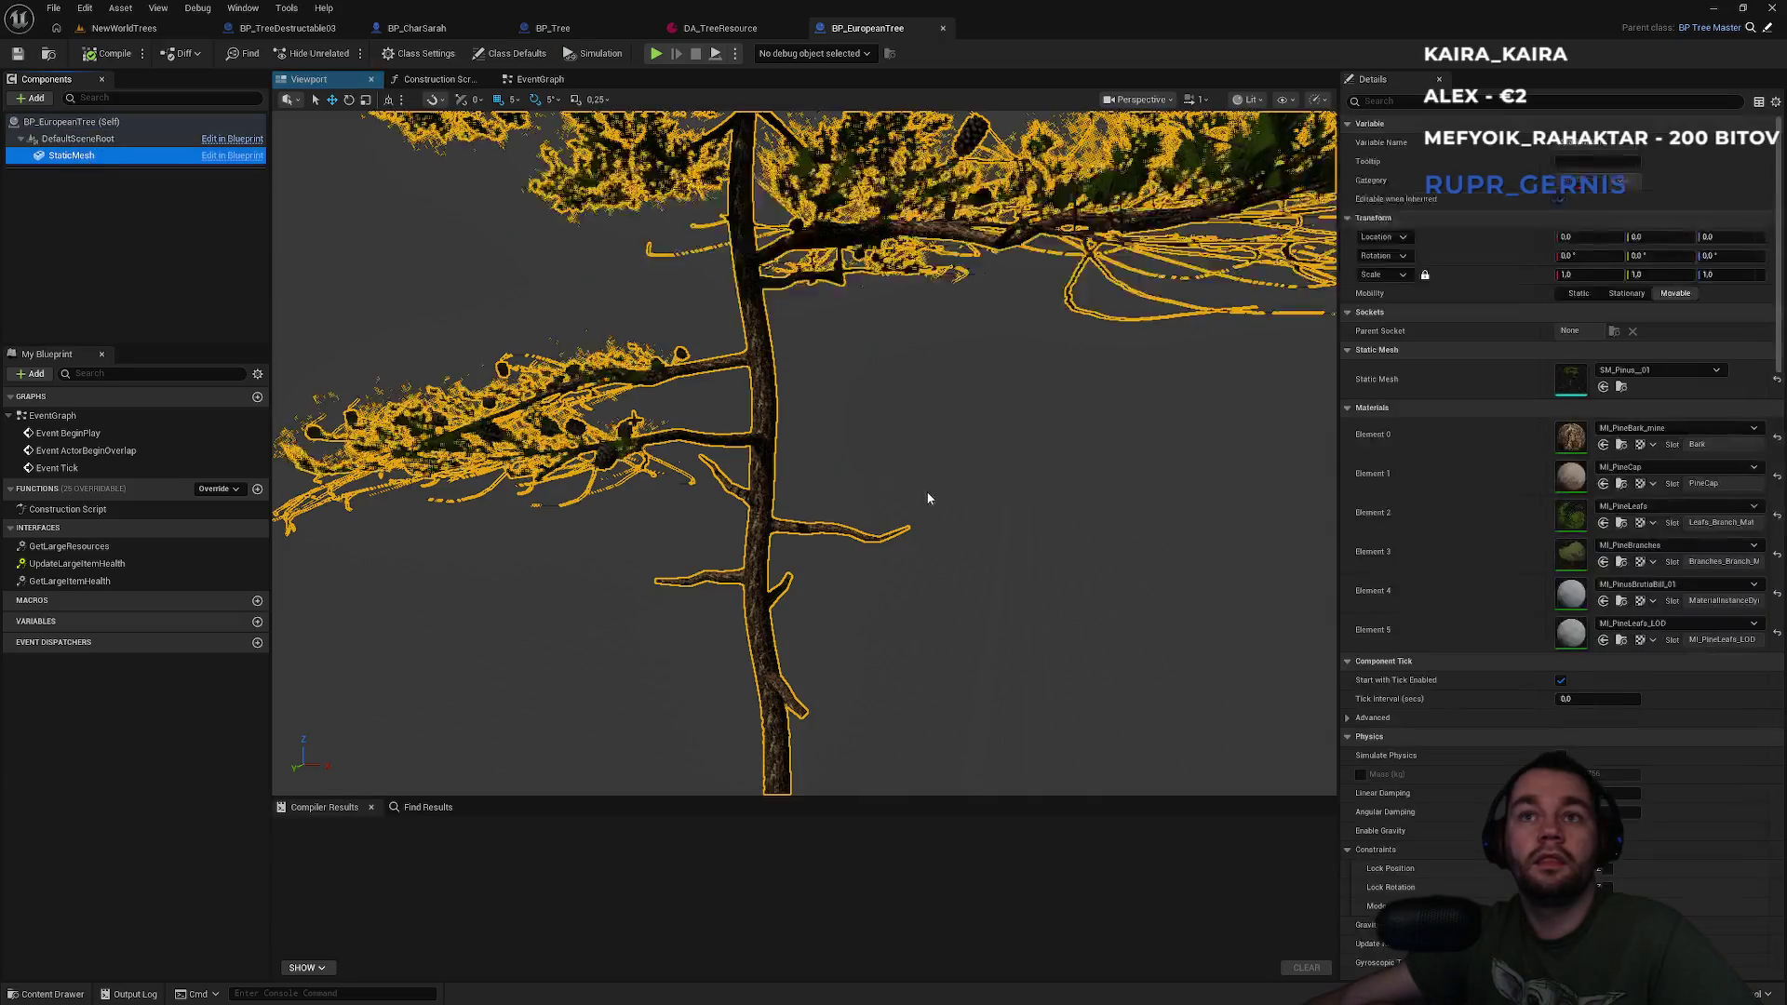
Swap BP_EuropeanTree's mesh to SK_European_Beech_01_A, save it, then view BP_Tree's class defaults.
mouse_move(800, 446)
left_mouse_down()
mouse_move(744, 521)
mouse_move(772, 544)
left_mouse_up()
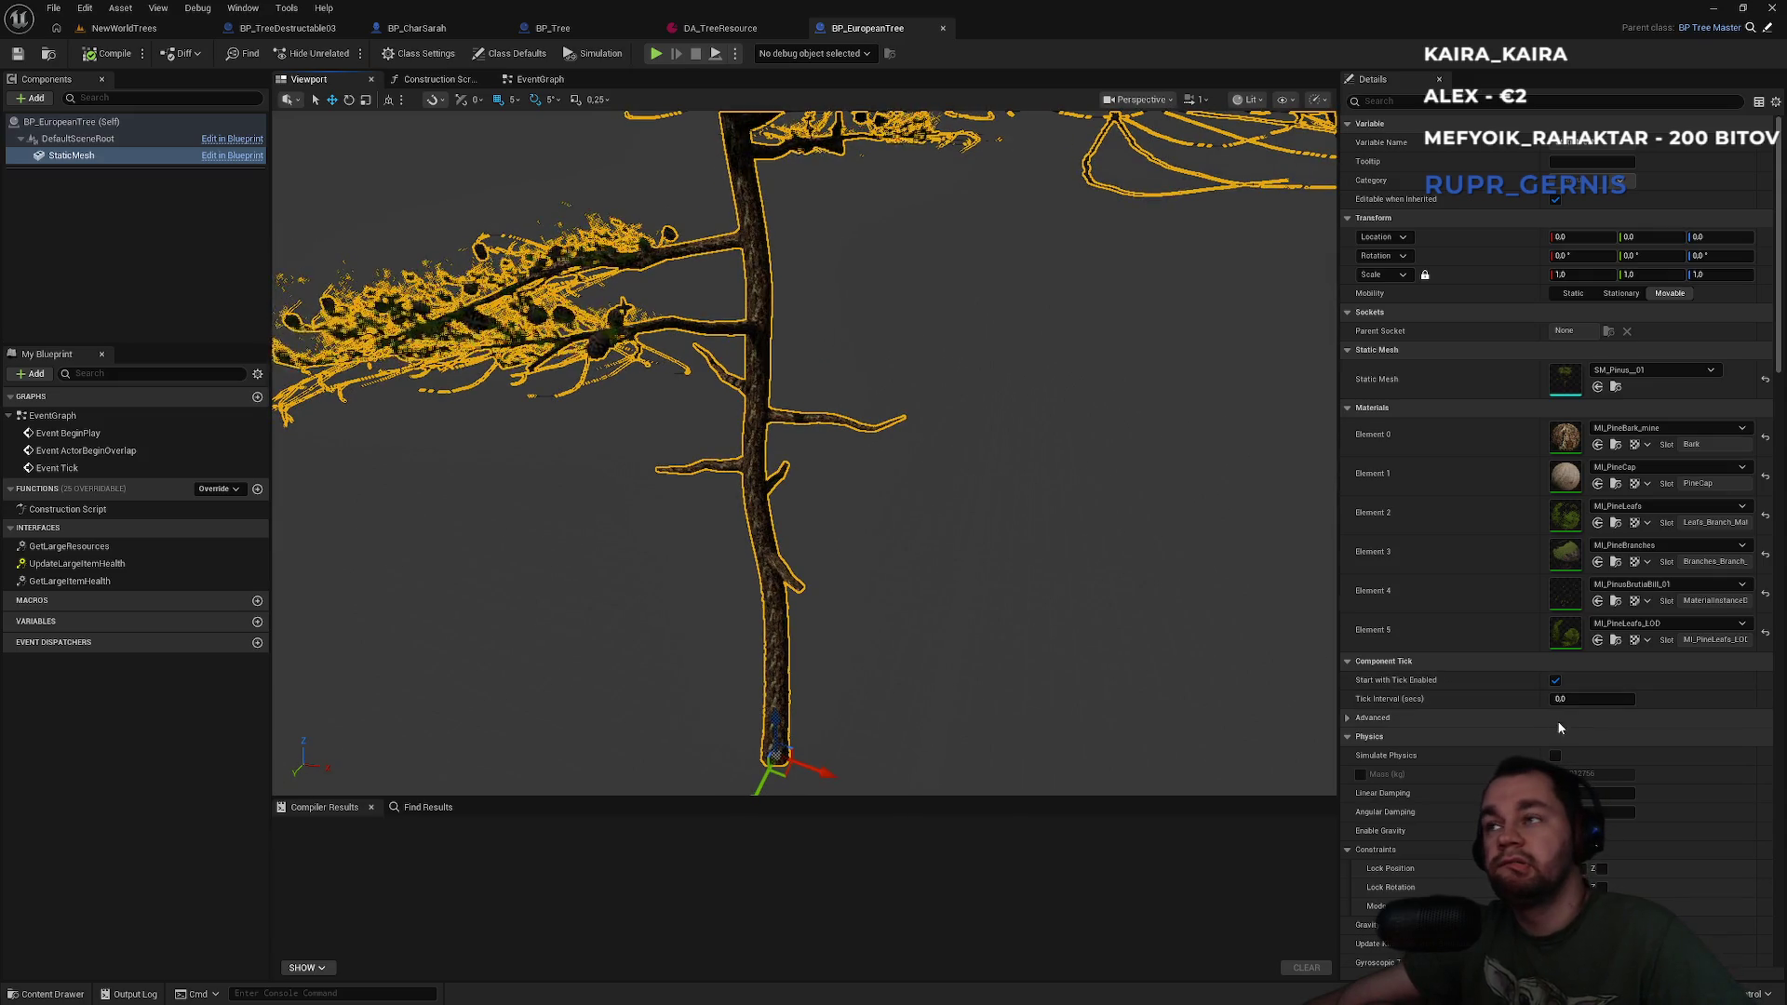
left_click(1623, 373)
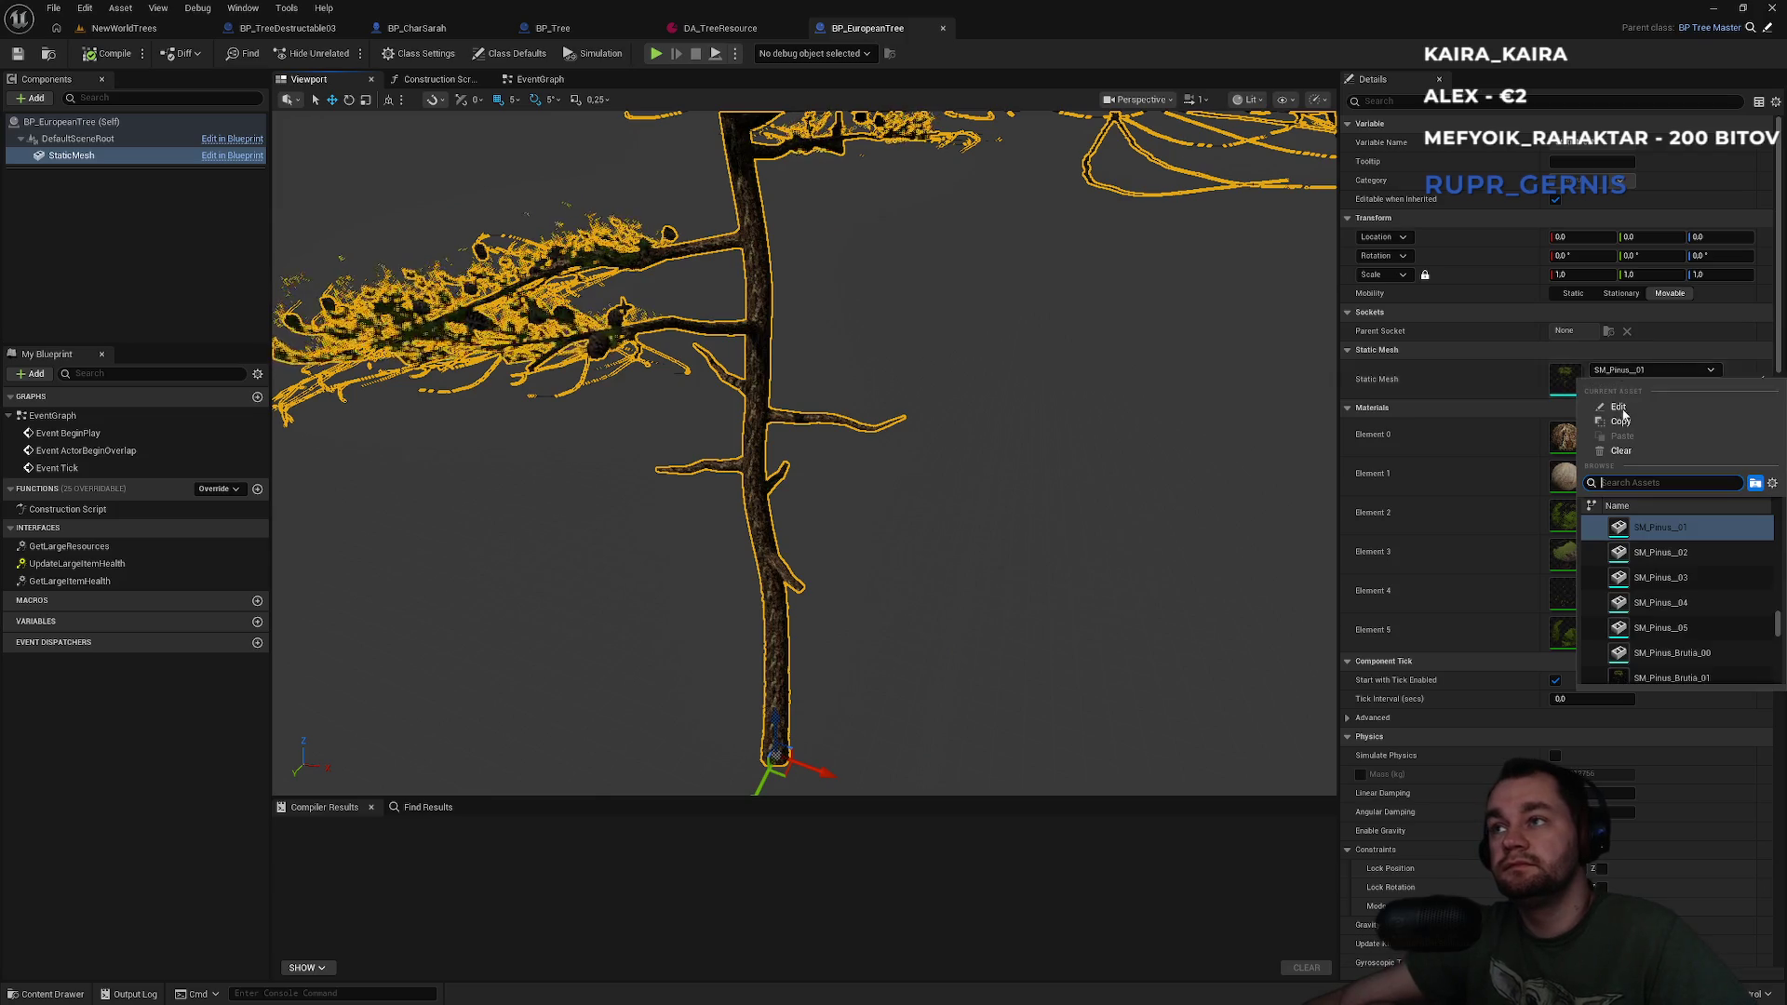
type("euro")
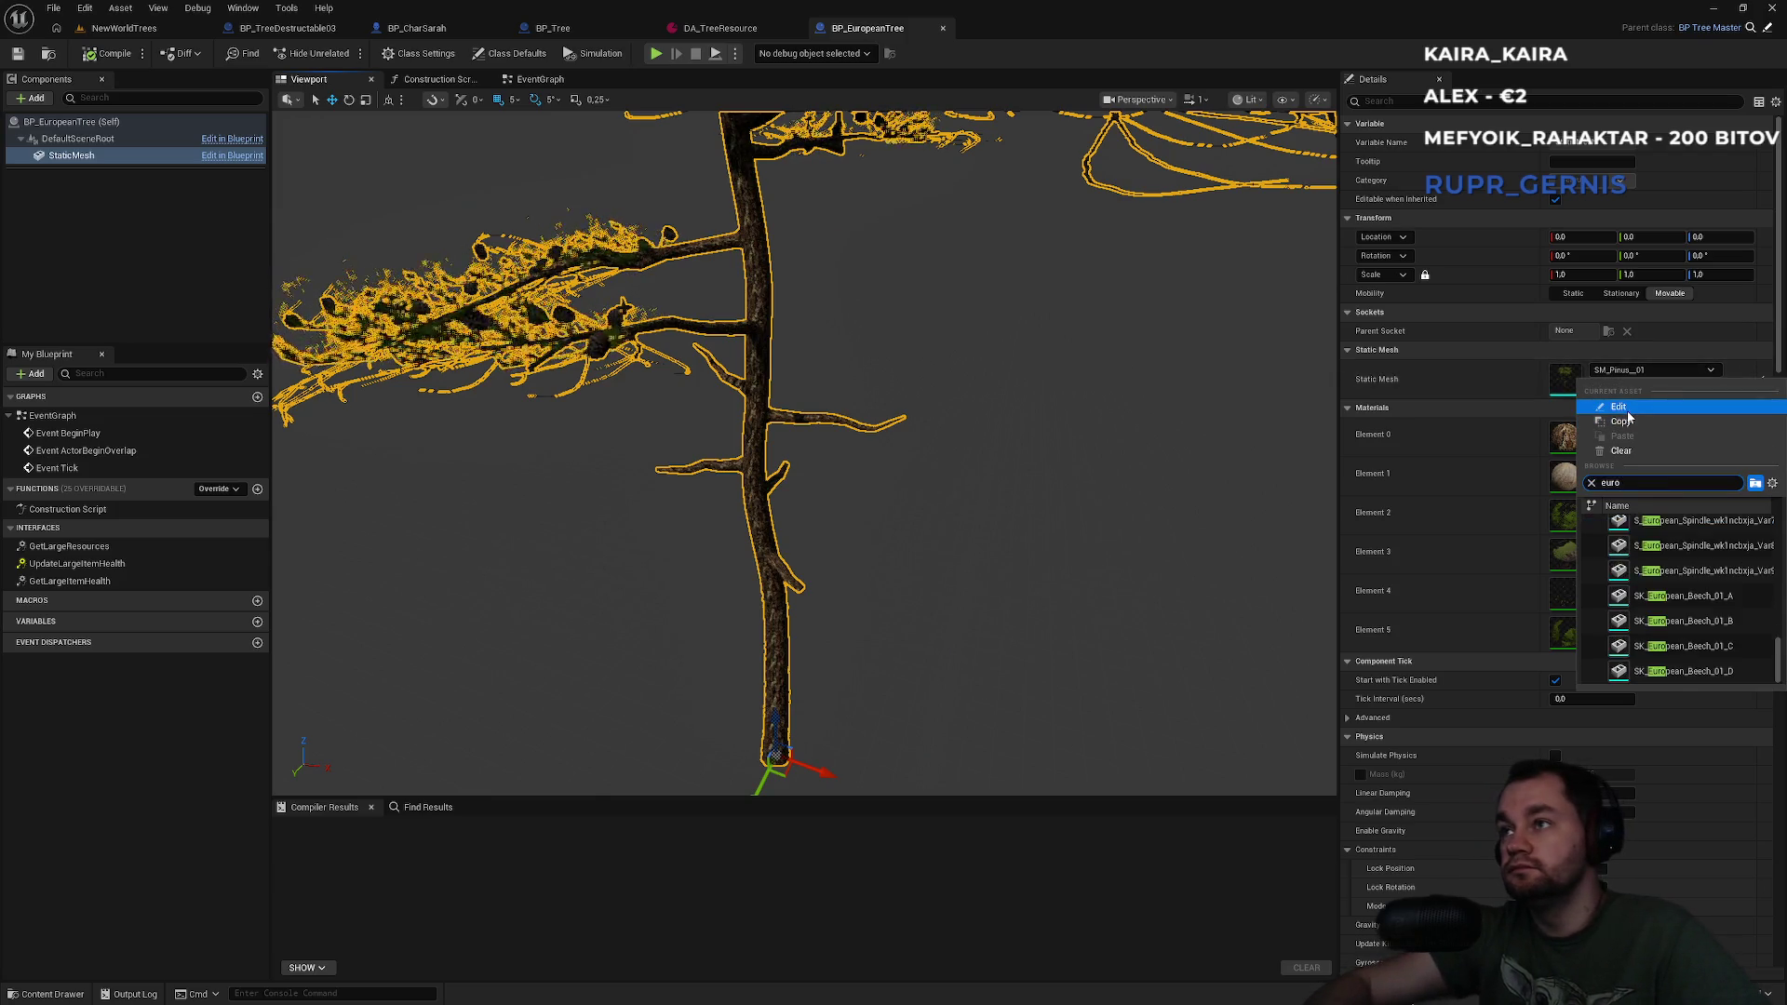
type("pean")
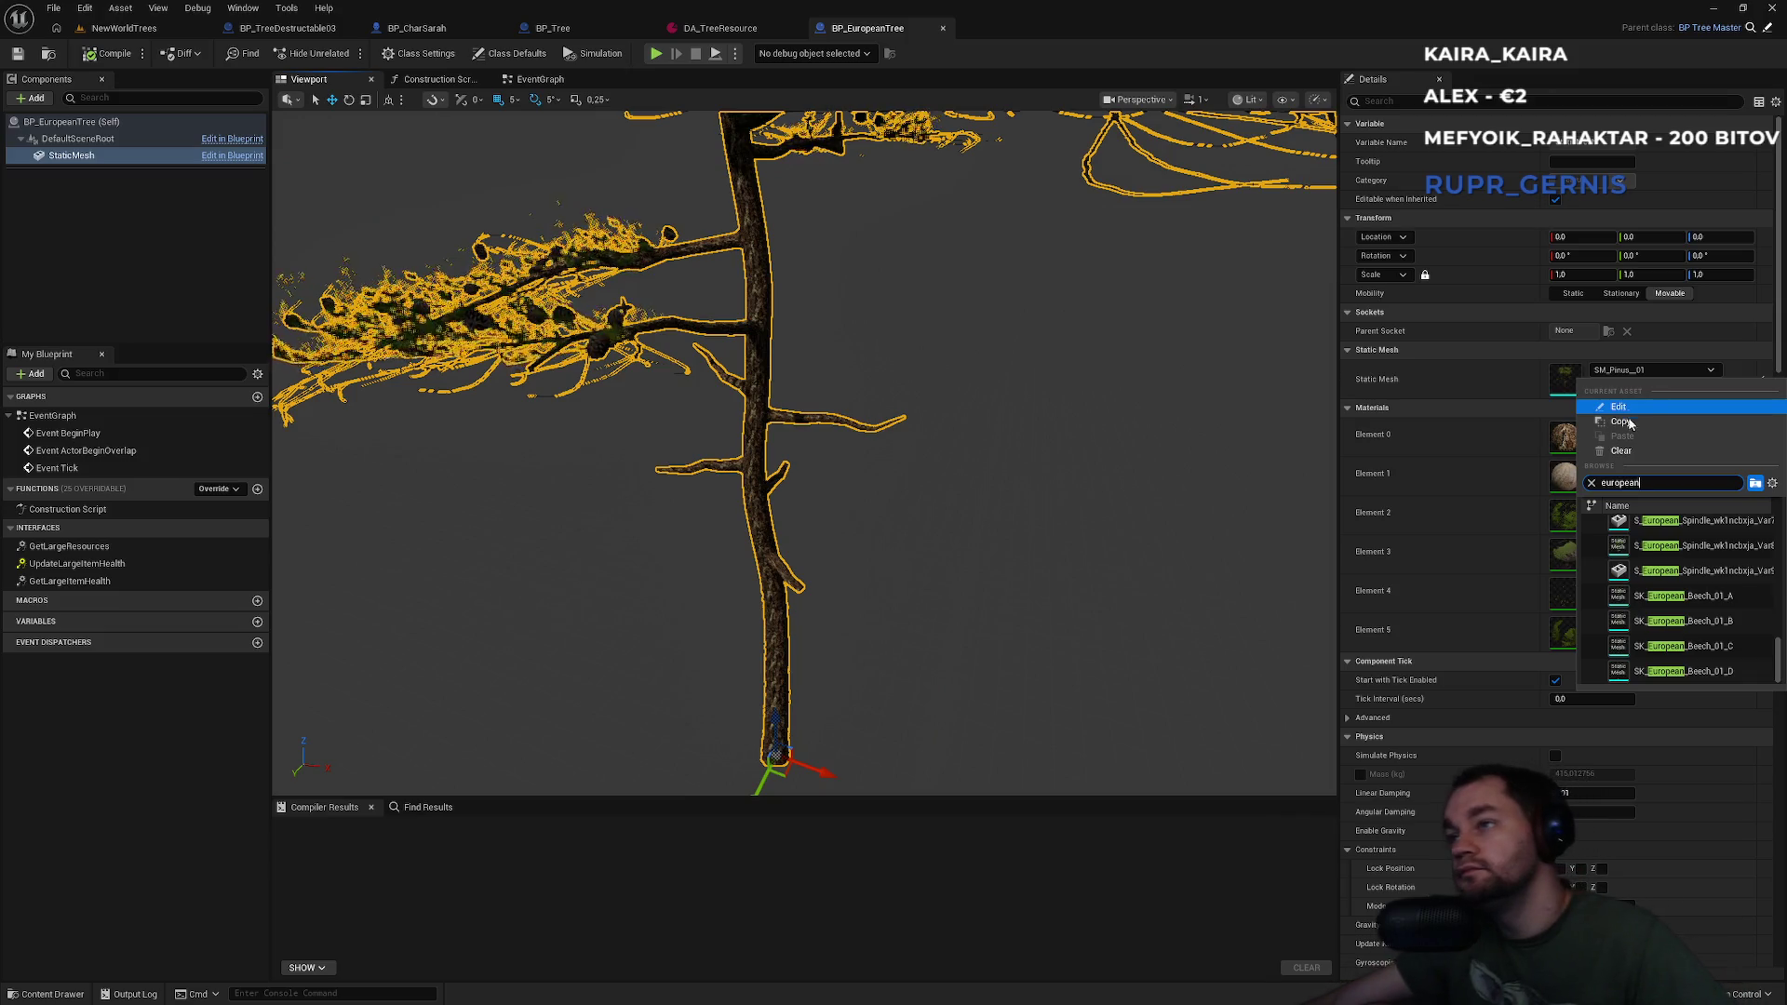
left_click(1694, 594)
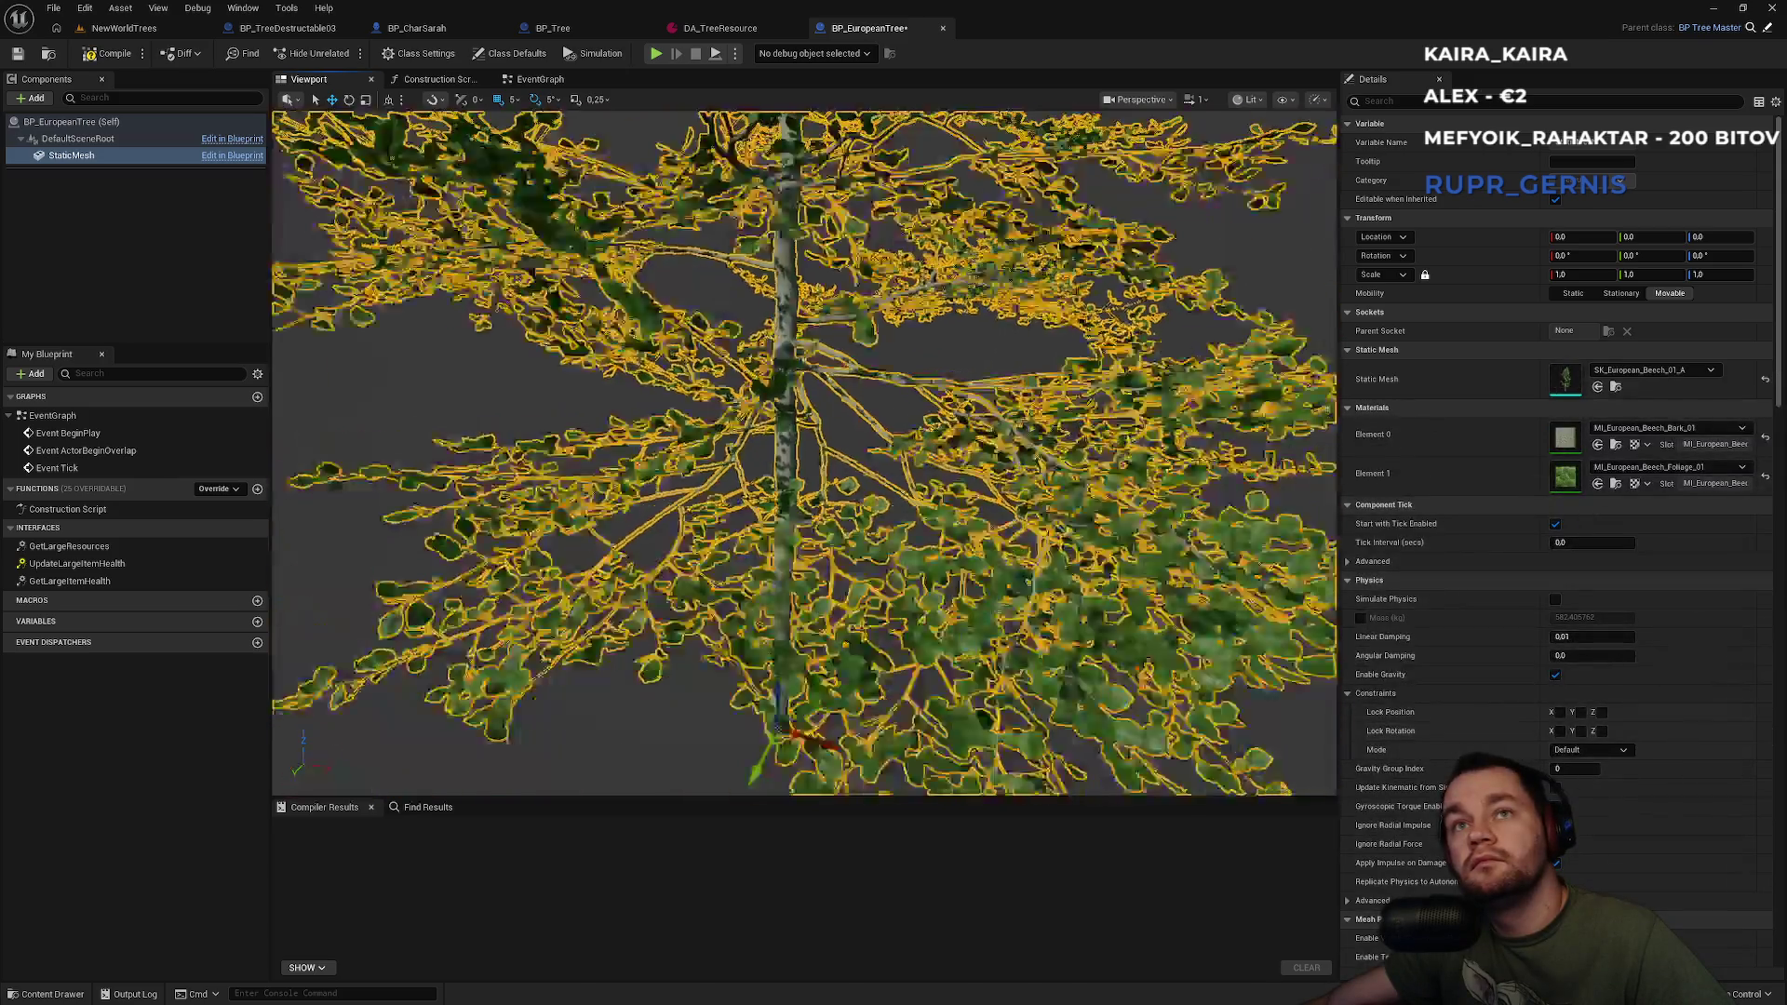
scroll(684, 370, "up", 3)
key("ctrl+s")
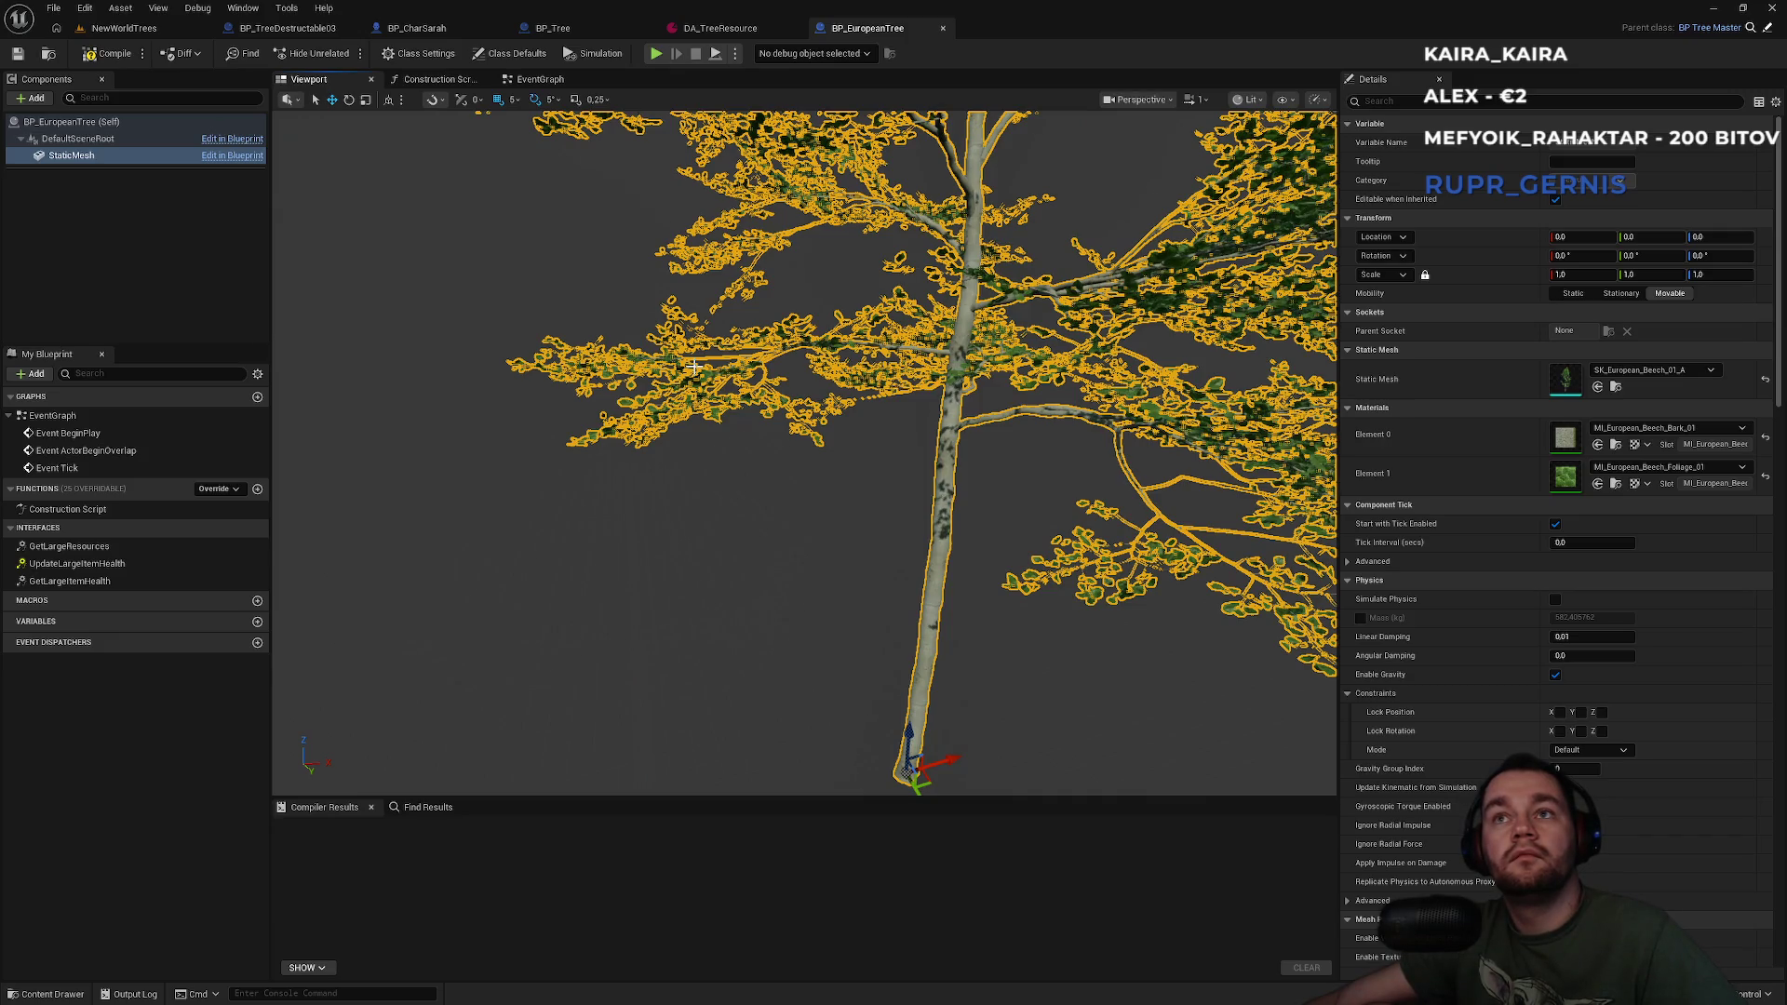
scroll(693, 365, "down", 5)
scroll(693, 366, "up", 3)
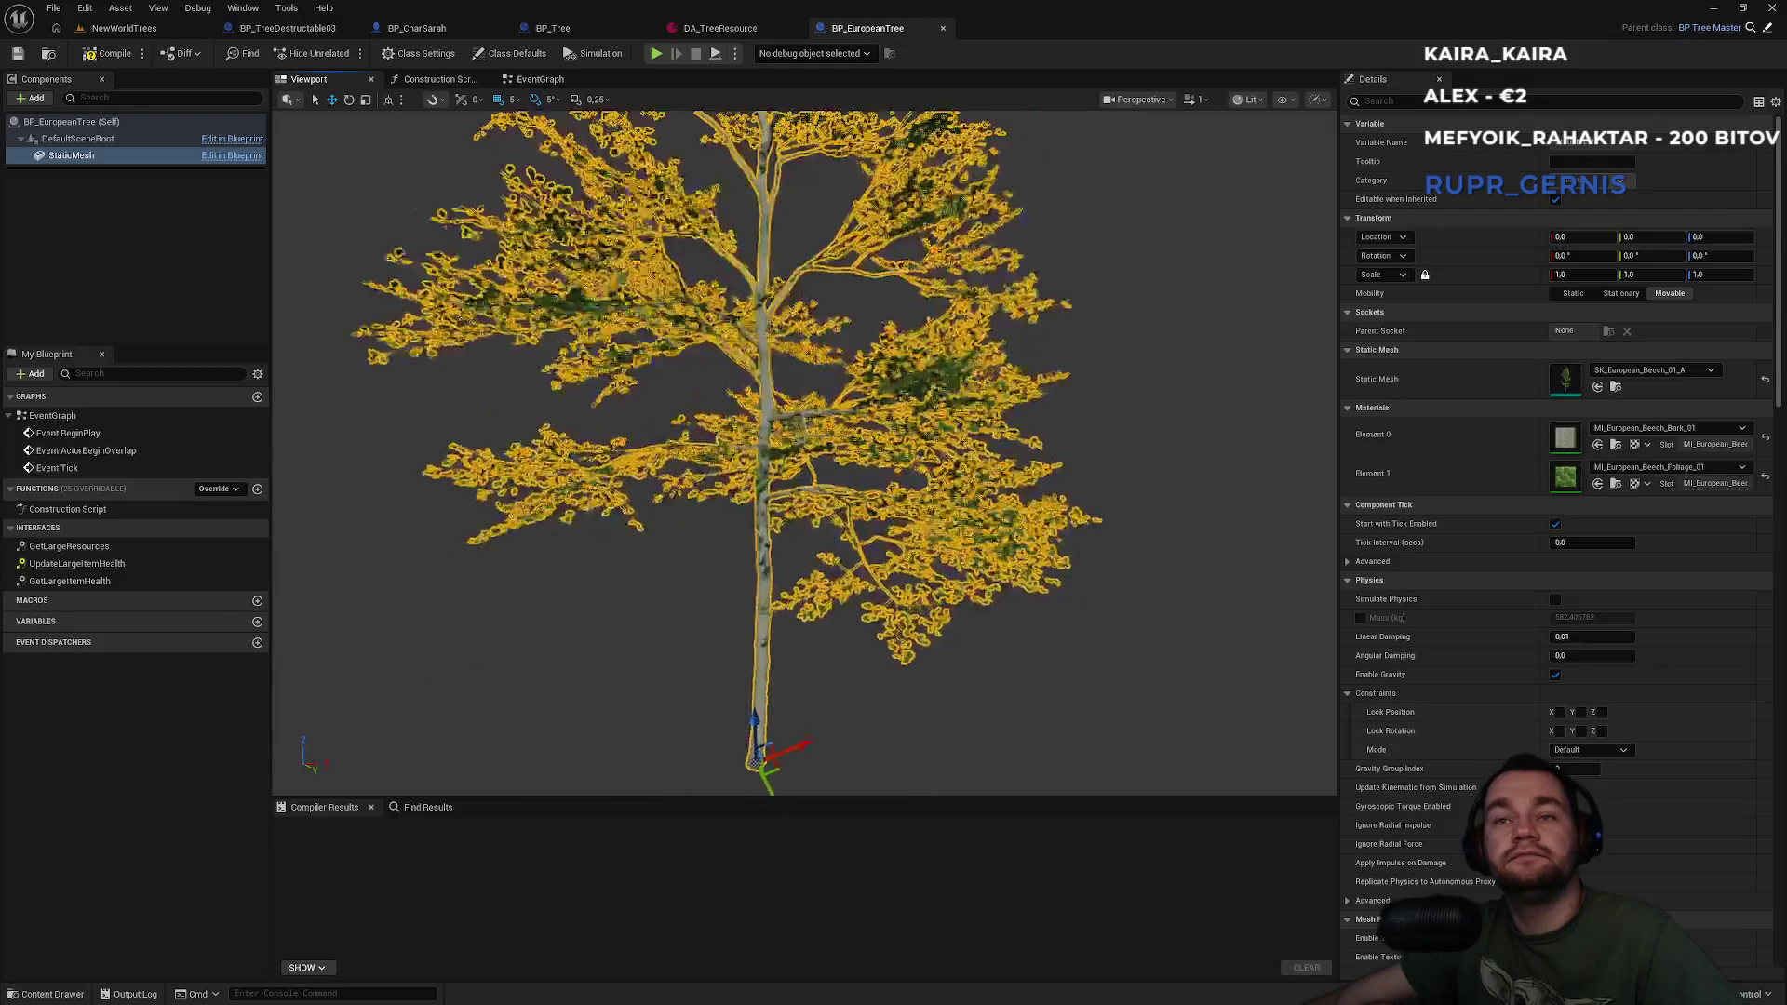
left_click(594, 30)
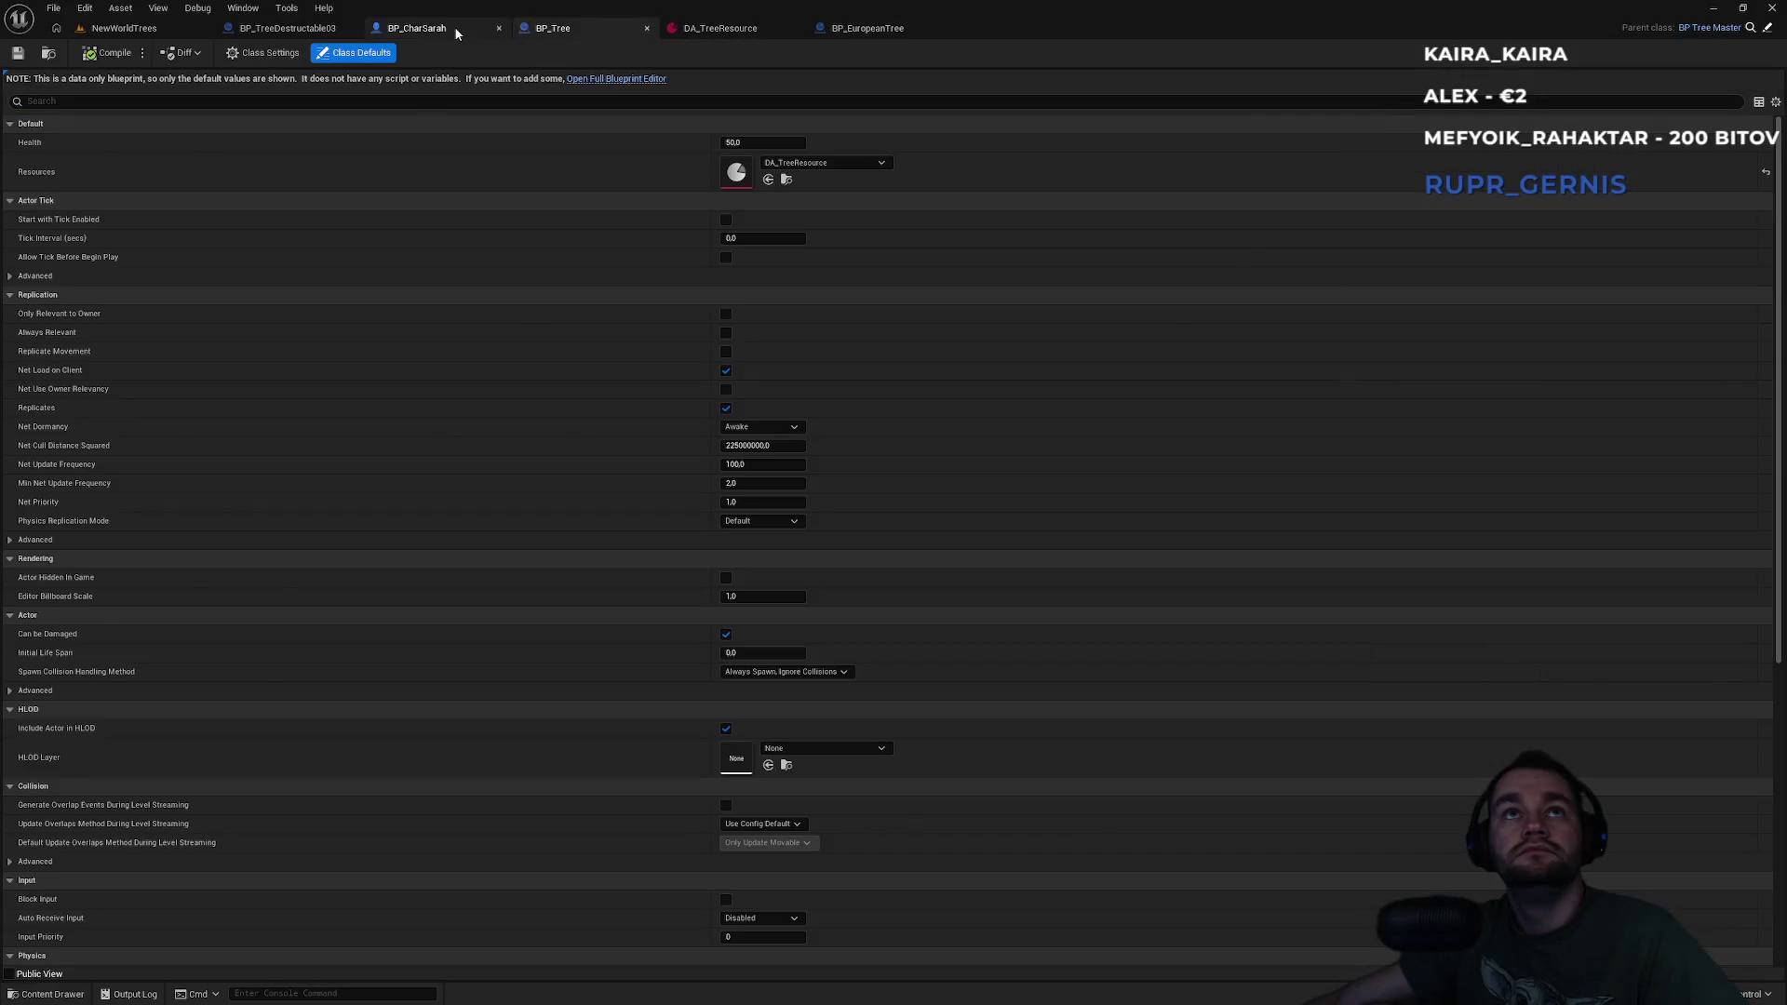
Set the SpawnTreeOnServer event's SpawnActor class to BP European Tree in BP_CharSarah.
left_click(455, 29)
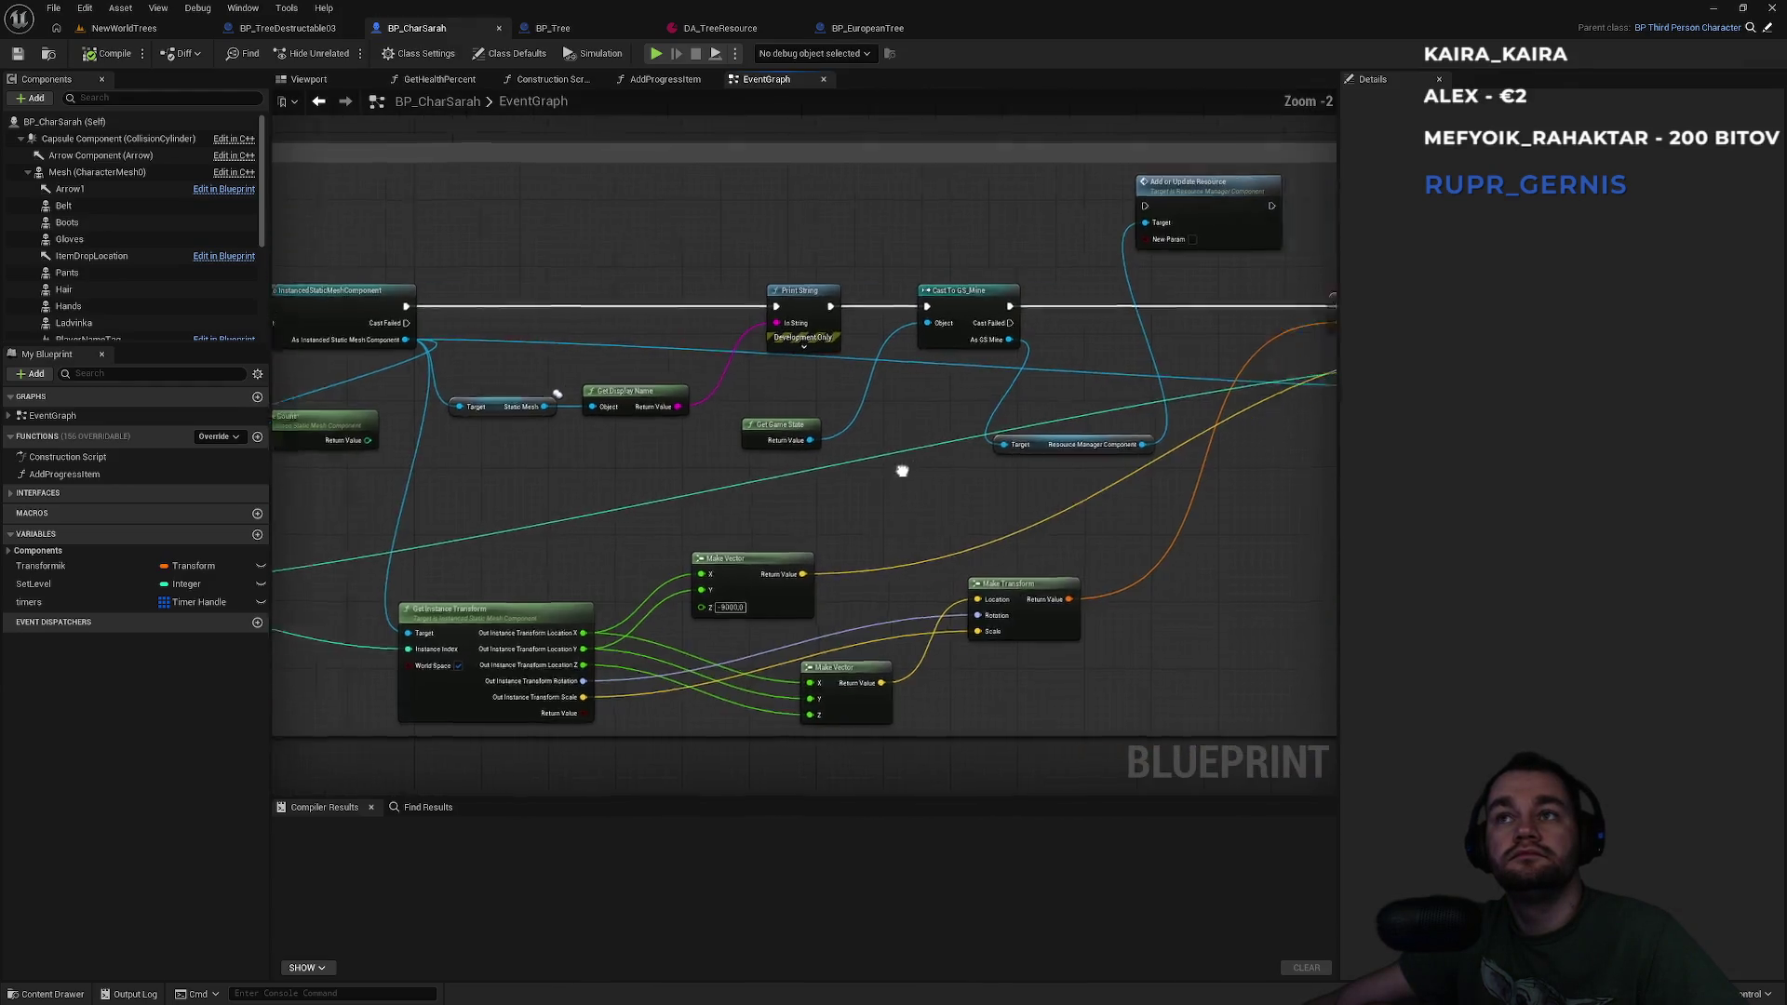
left_click_drag(940, 470, 982, 275)
left_click_drag(1032, 462, 614, 400)
double_click(966, 299)
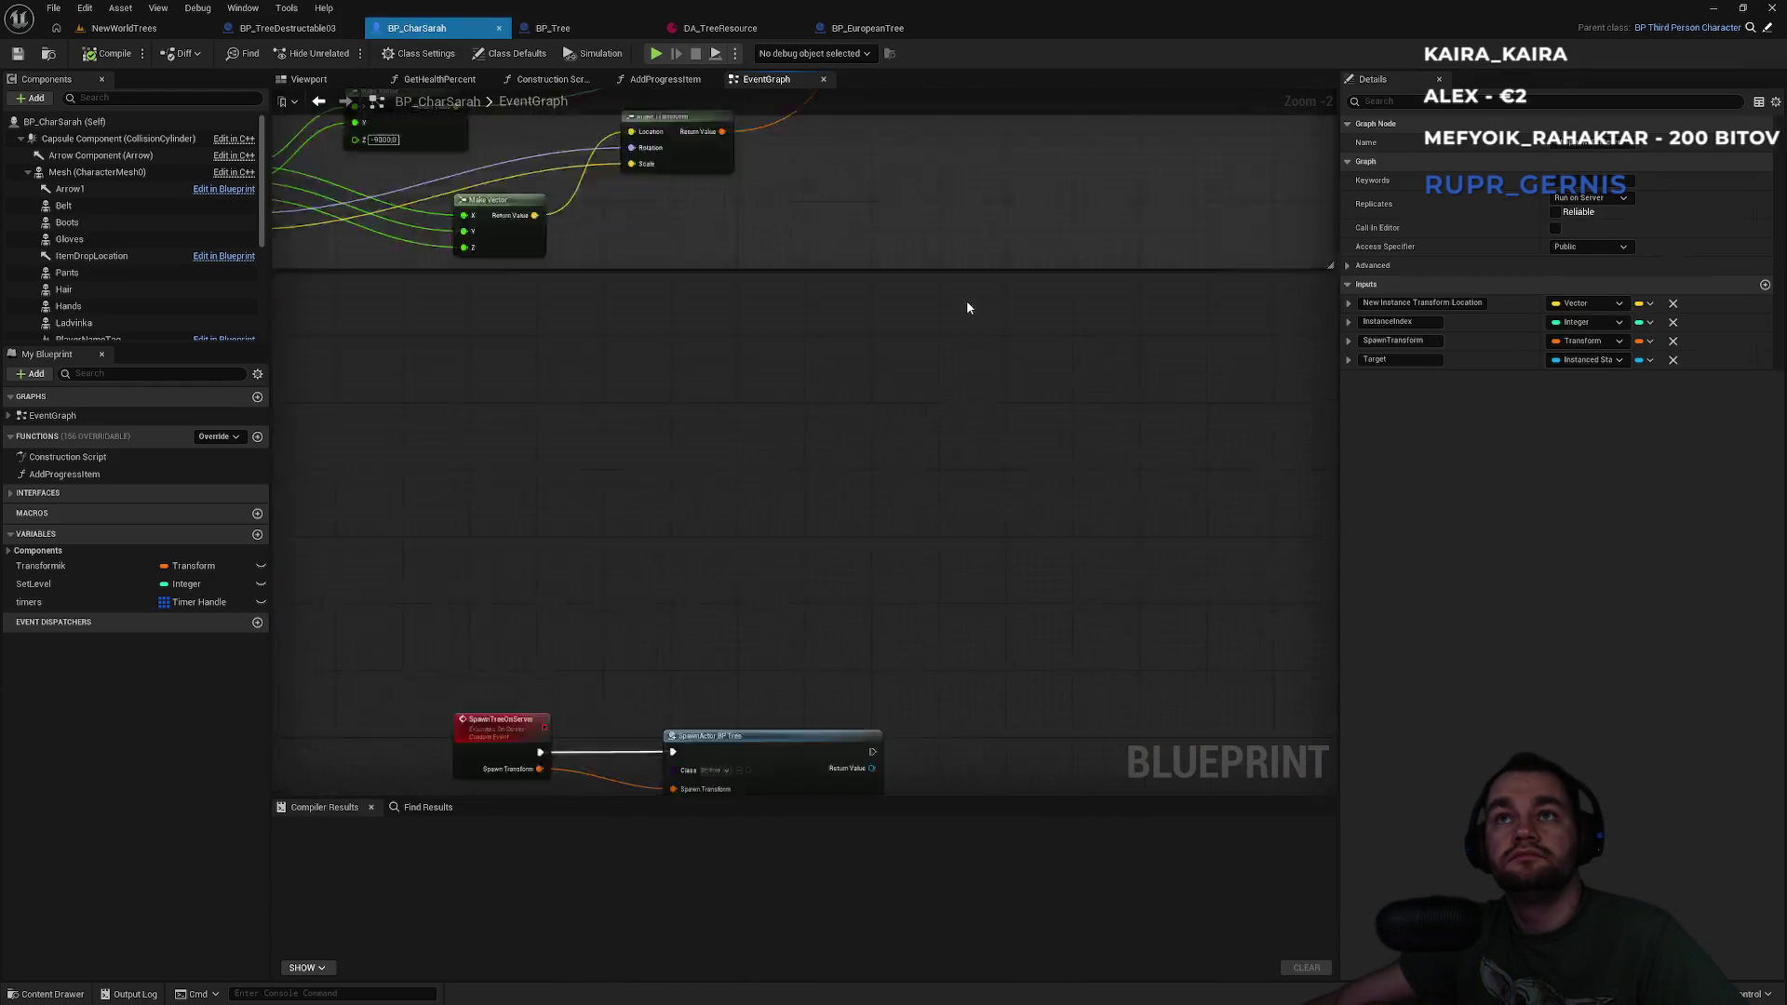
double_click(1036, 578)
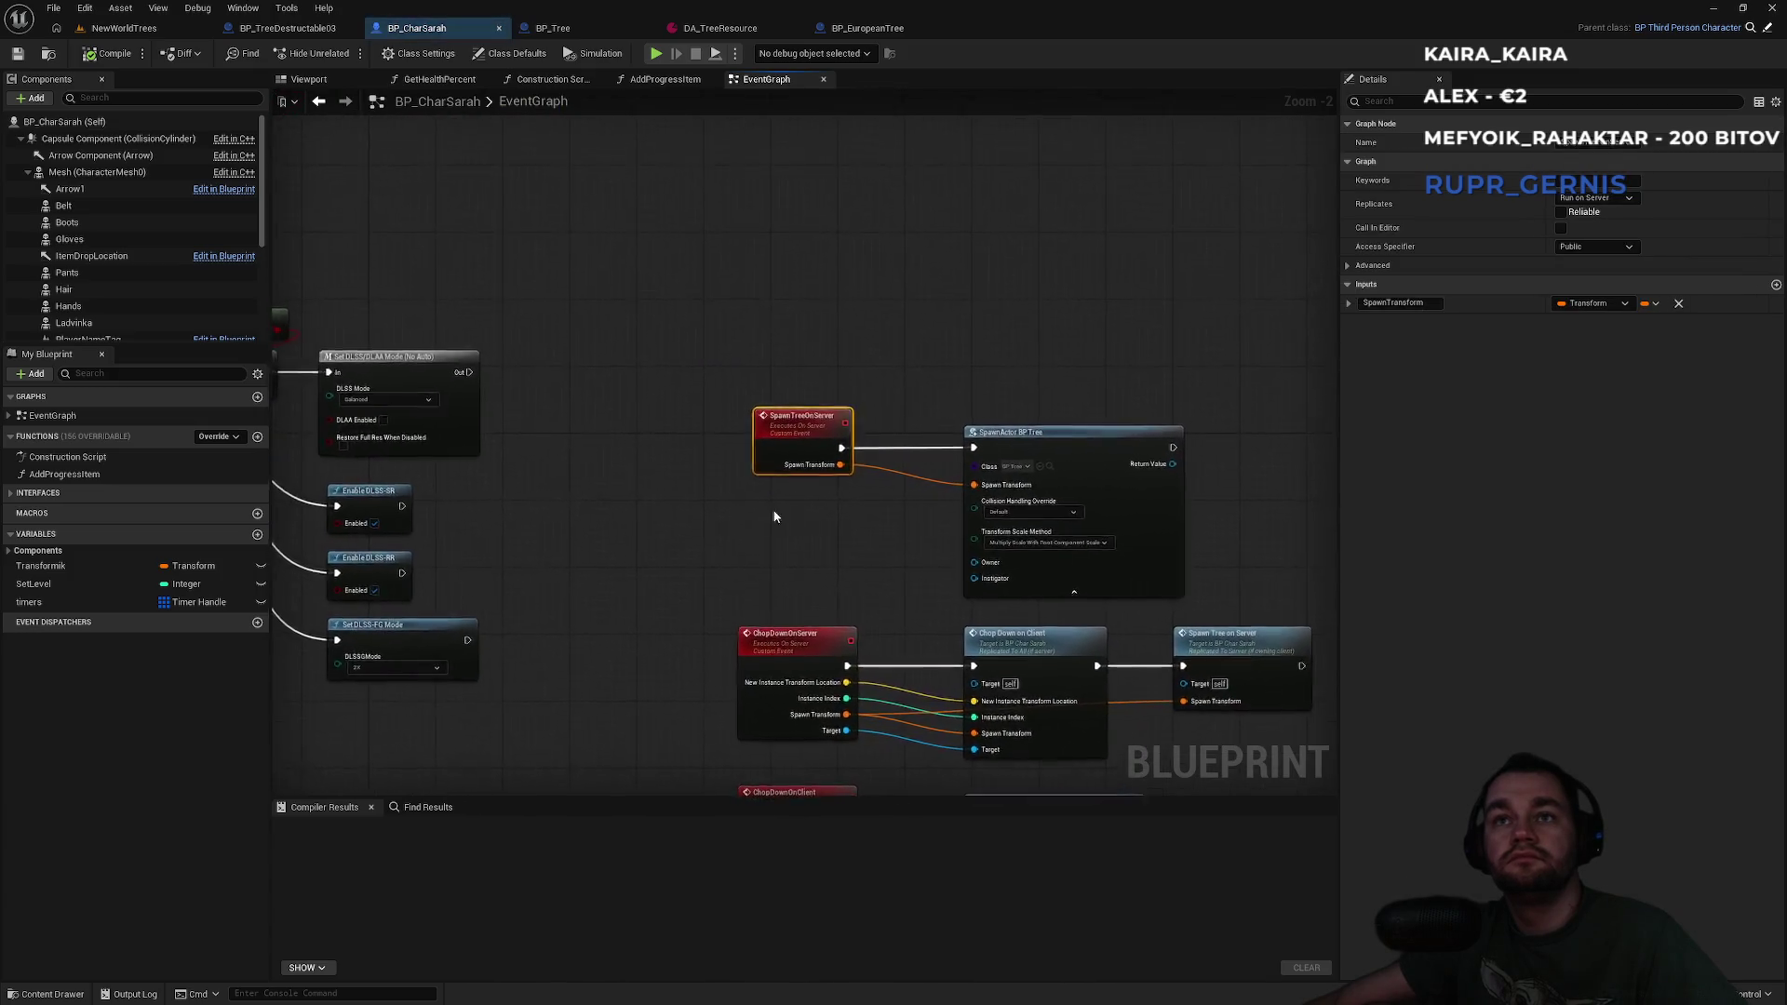
left_click(788, 453)
type("european")
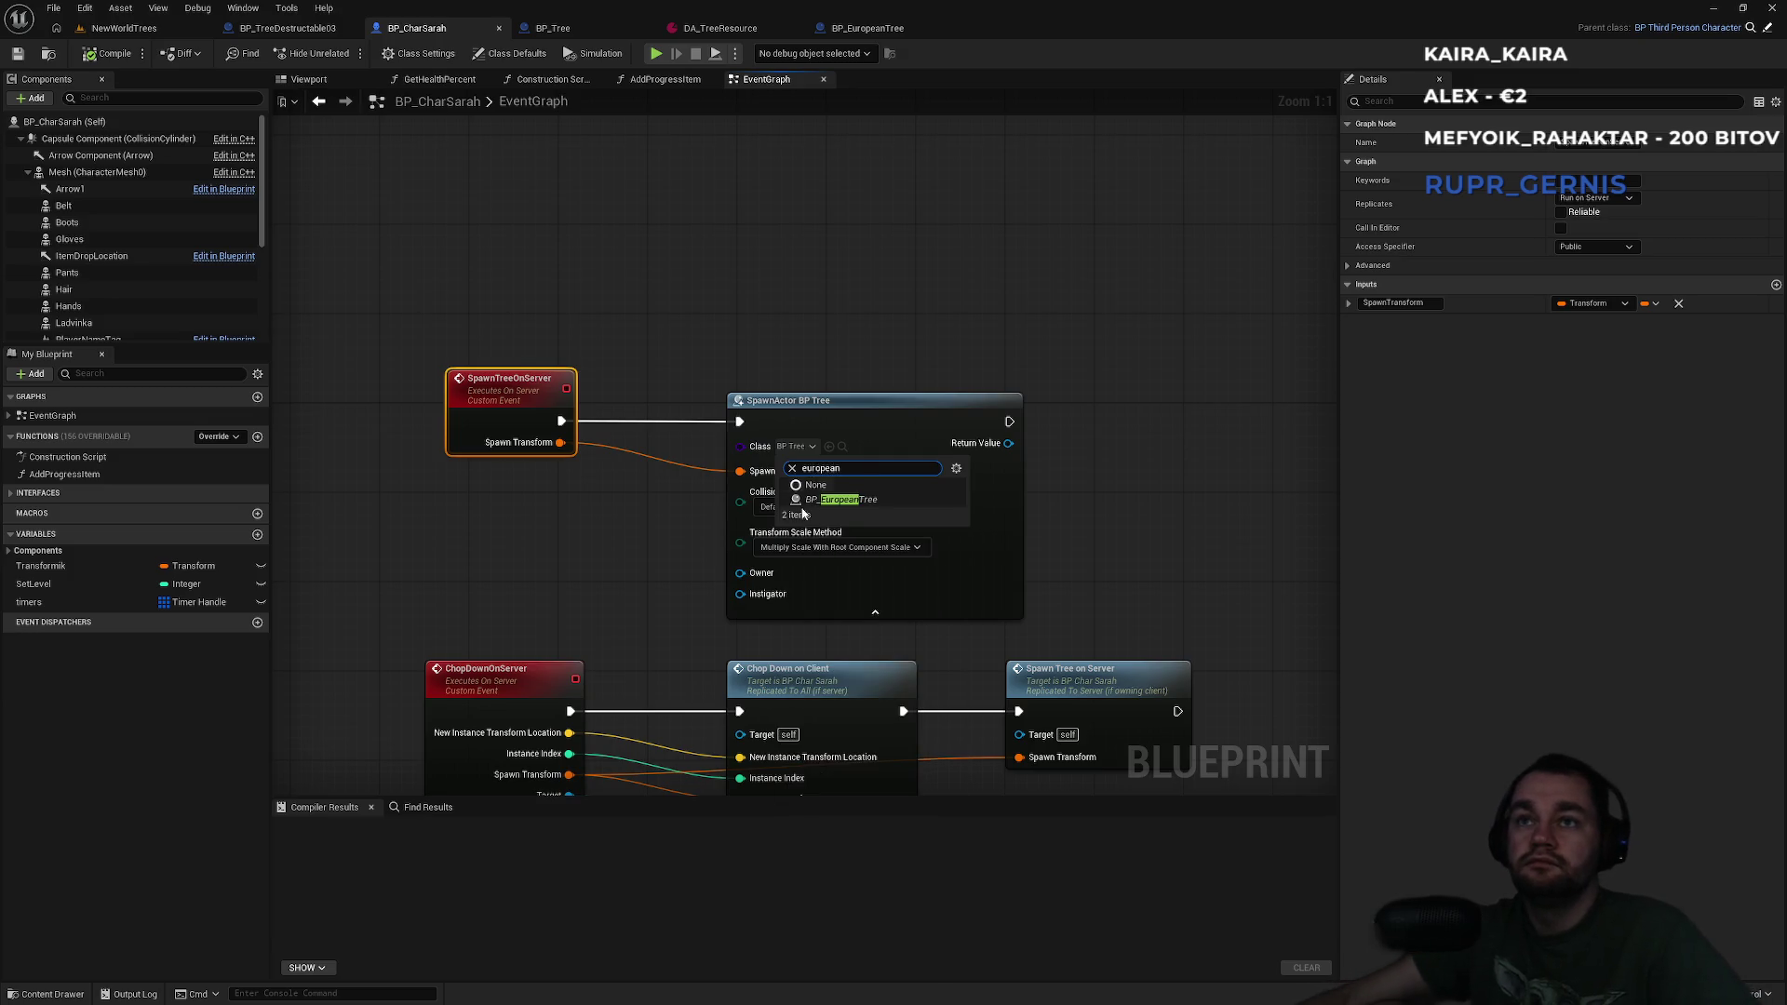
left_click(842, 503)
left_click(809, 366)
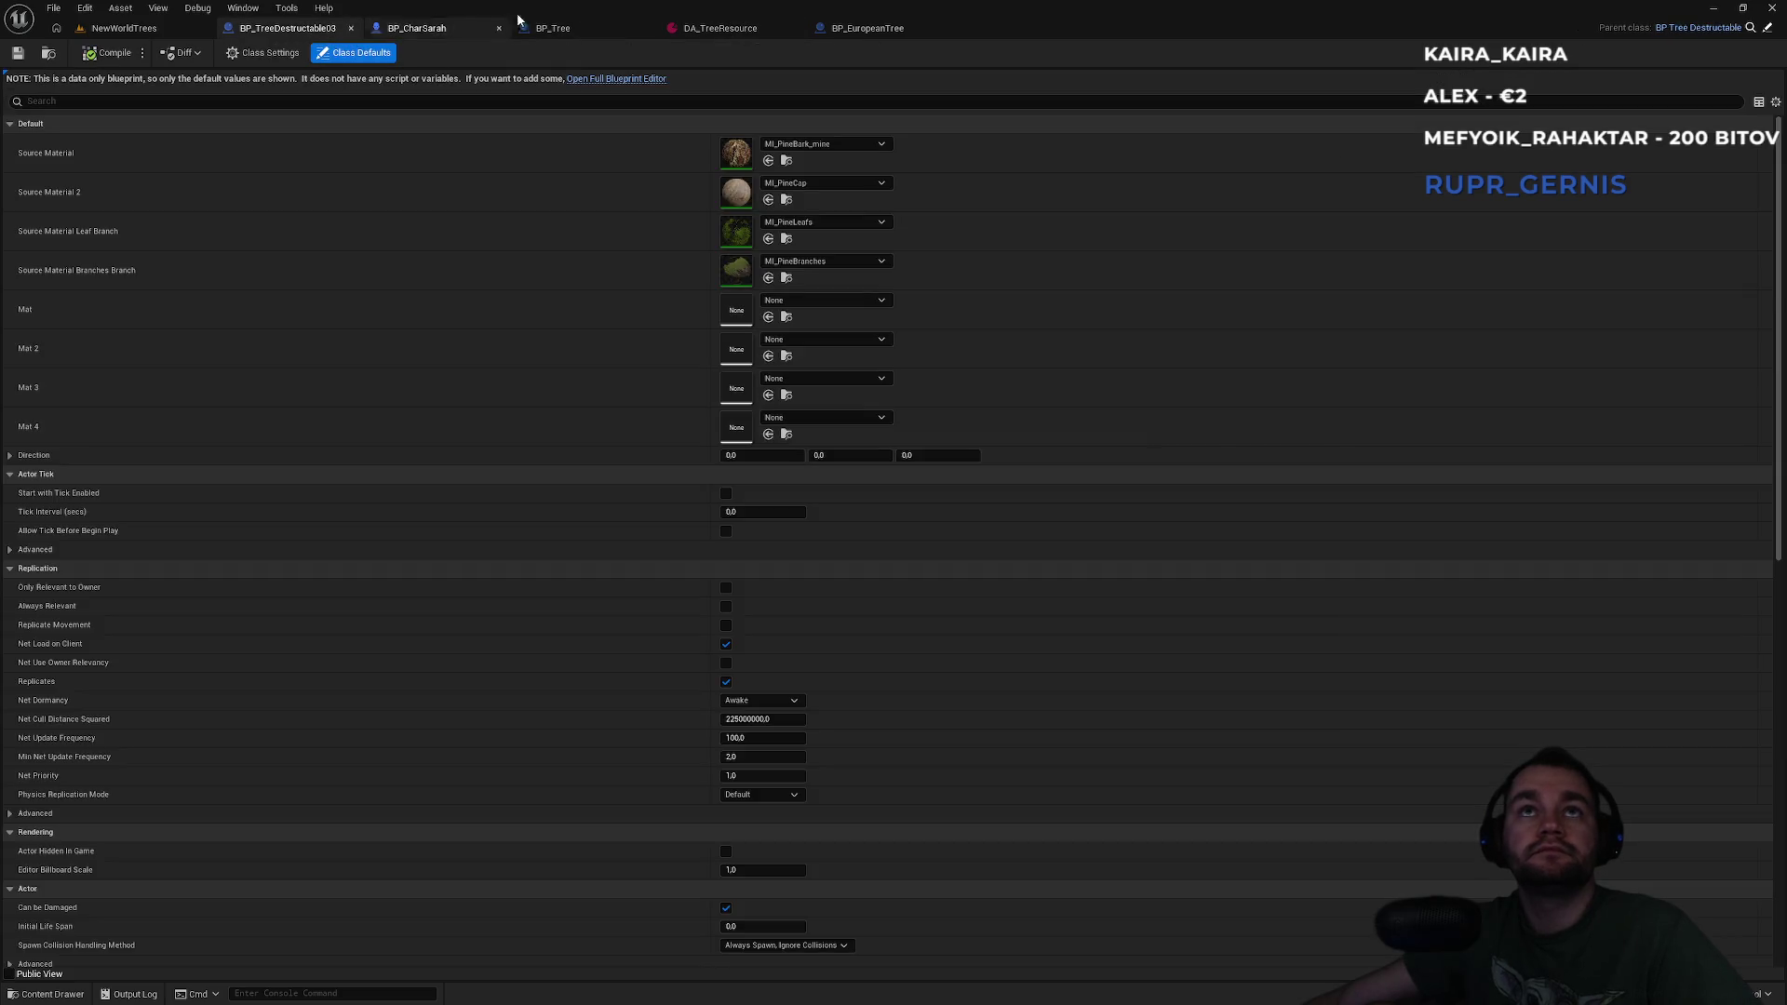
Check BP_EuropeanTree's class defaults, then return to the NewWorldTrees level.
left_click(572, 28)
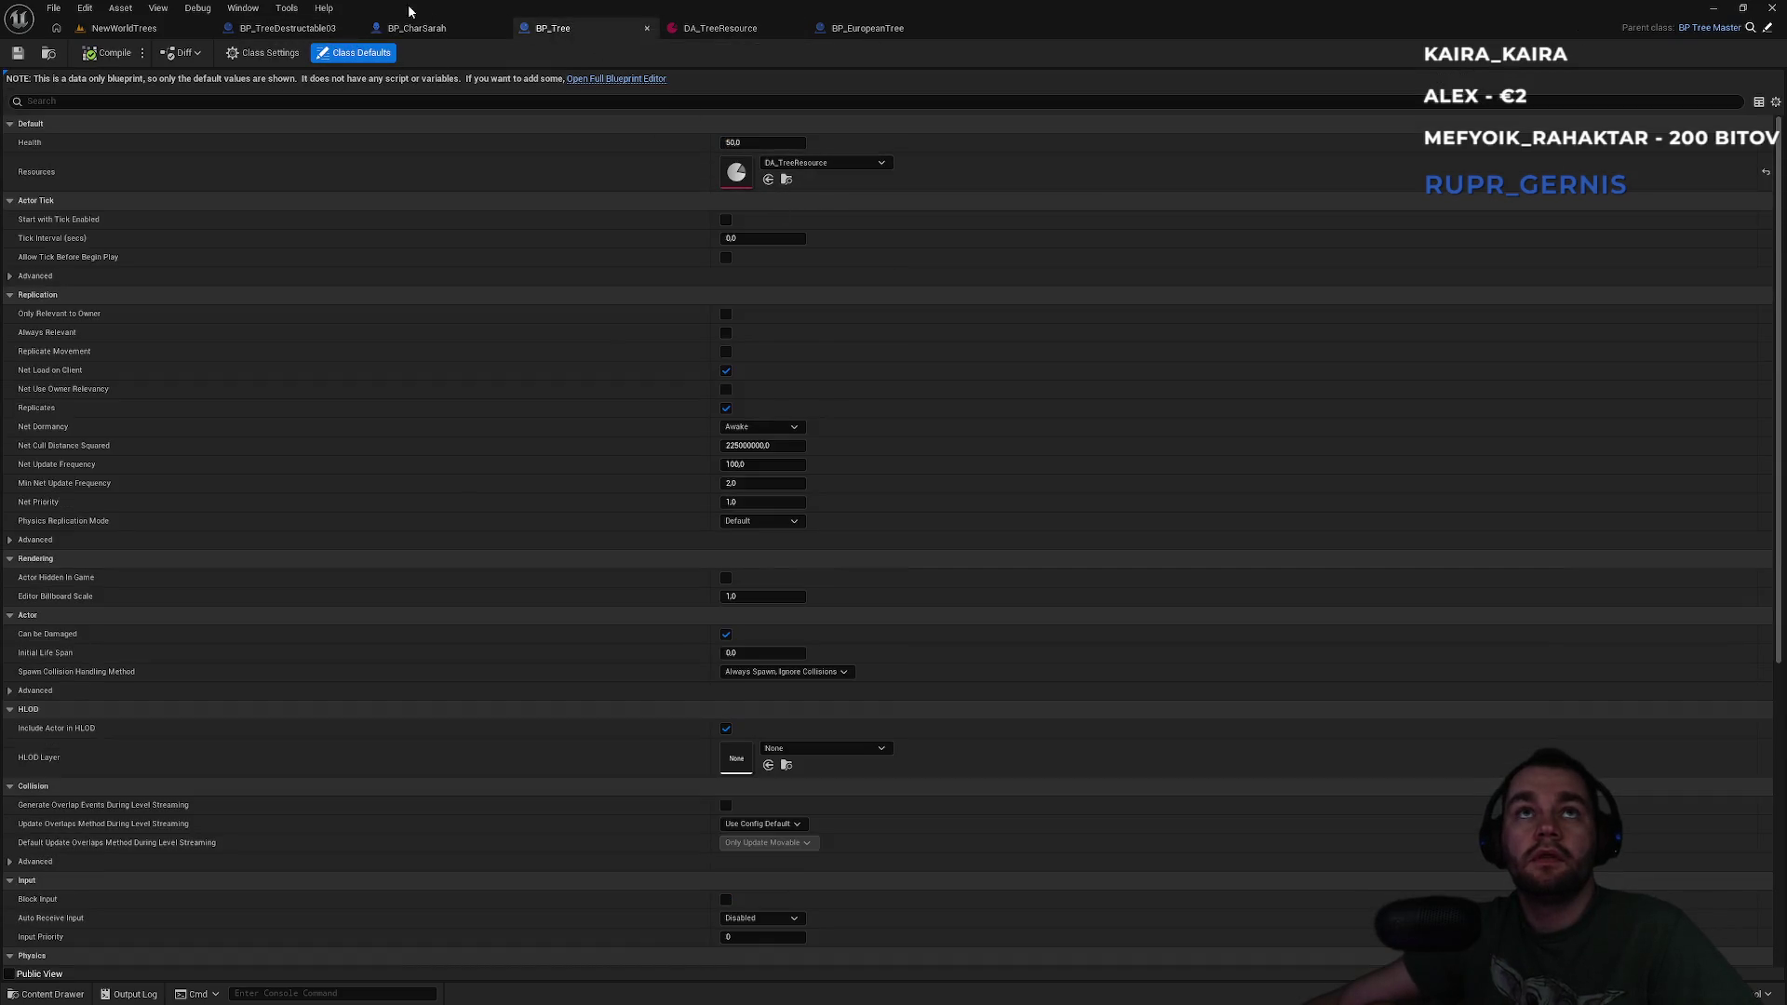
left_click(417, 28)
left_click(902, 29)
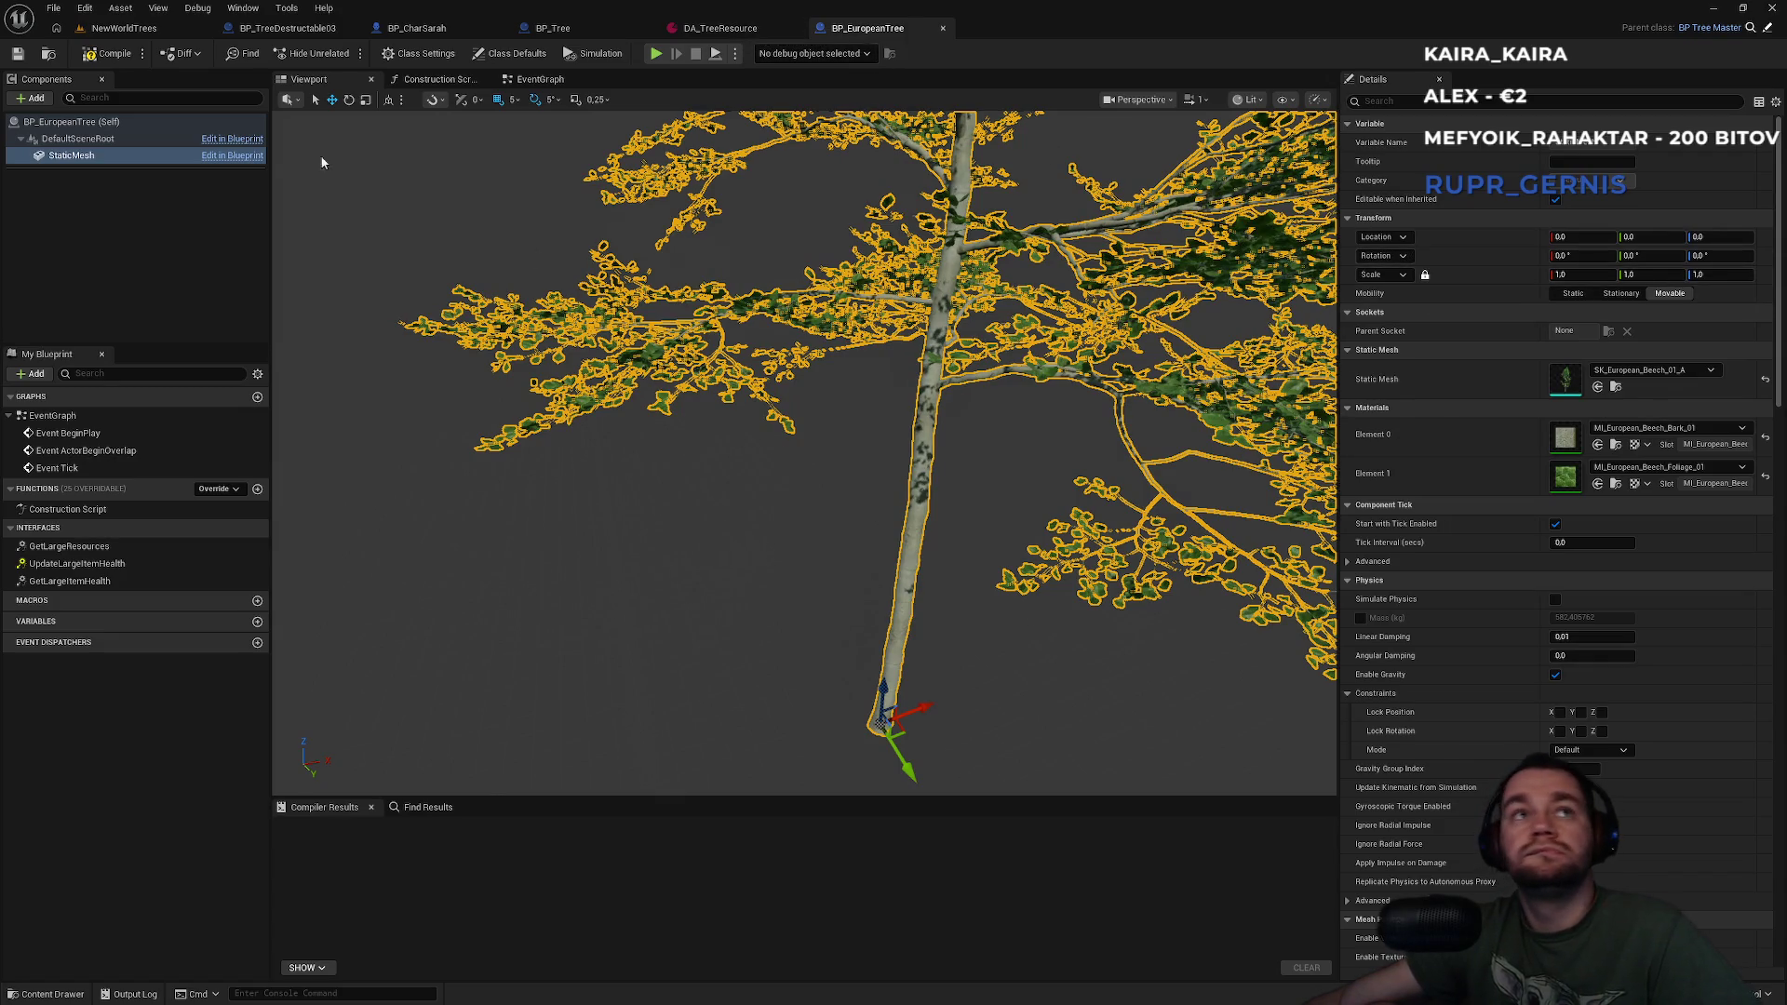
left_click(69, 122)
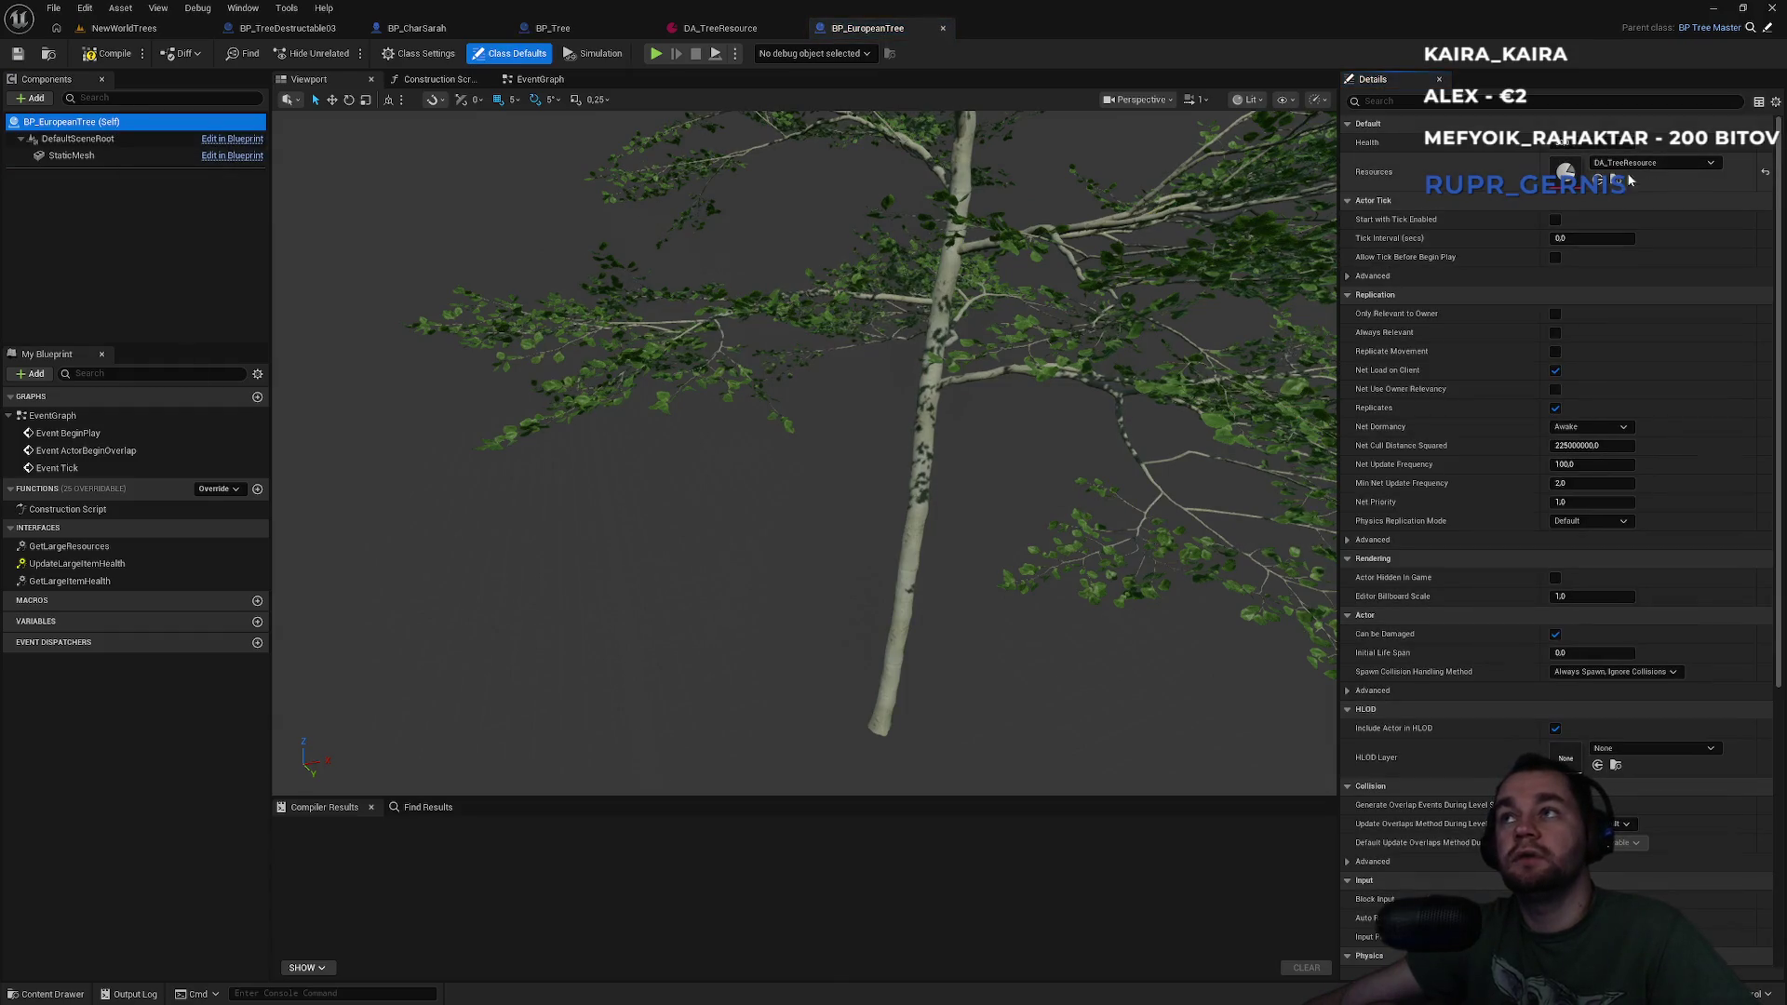
left_click(124, 28)
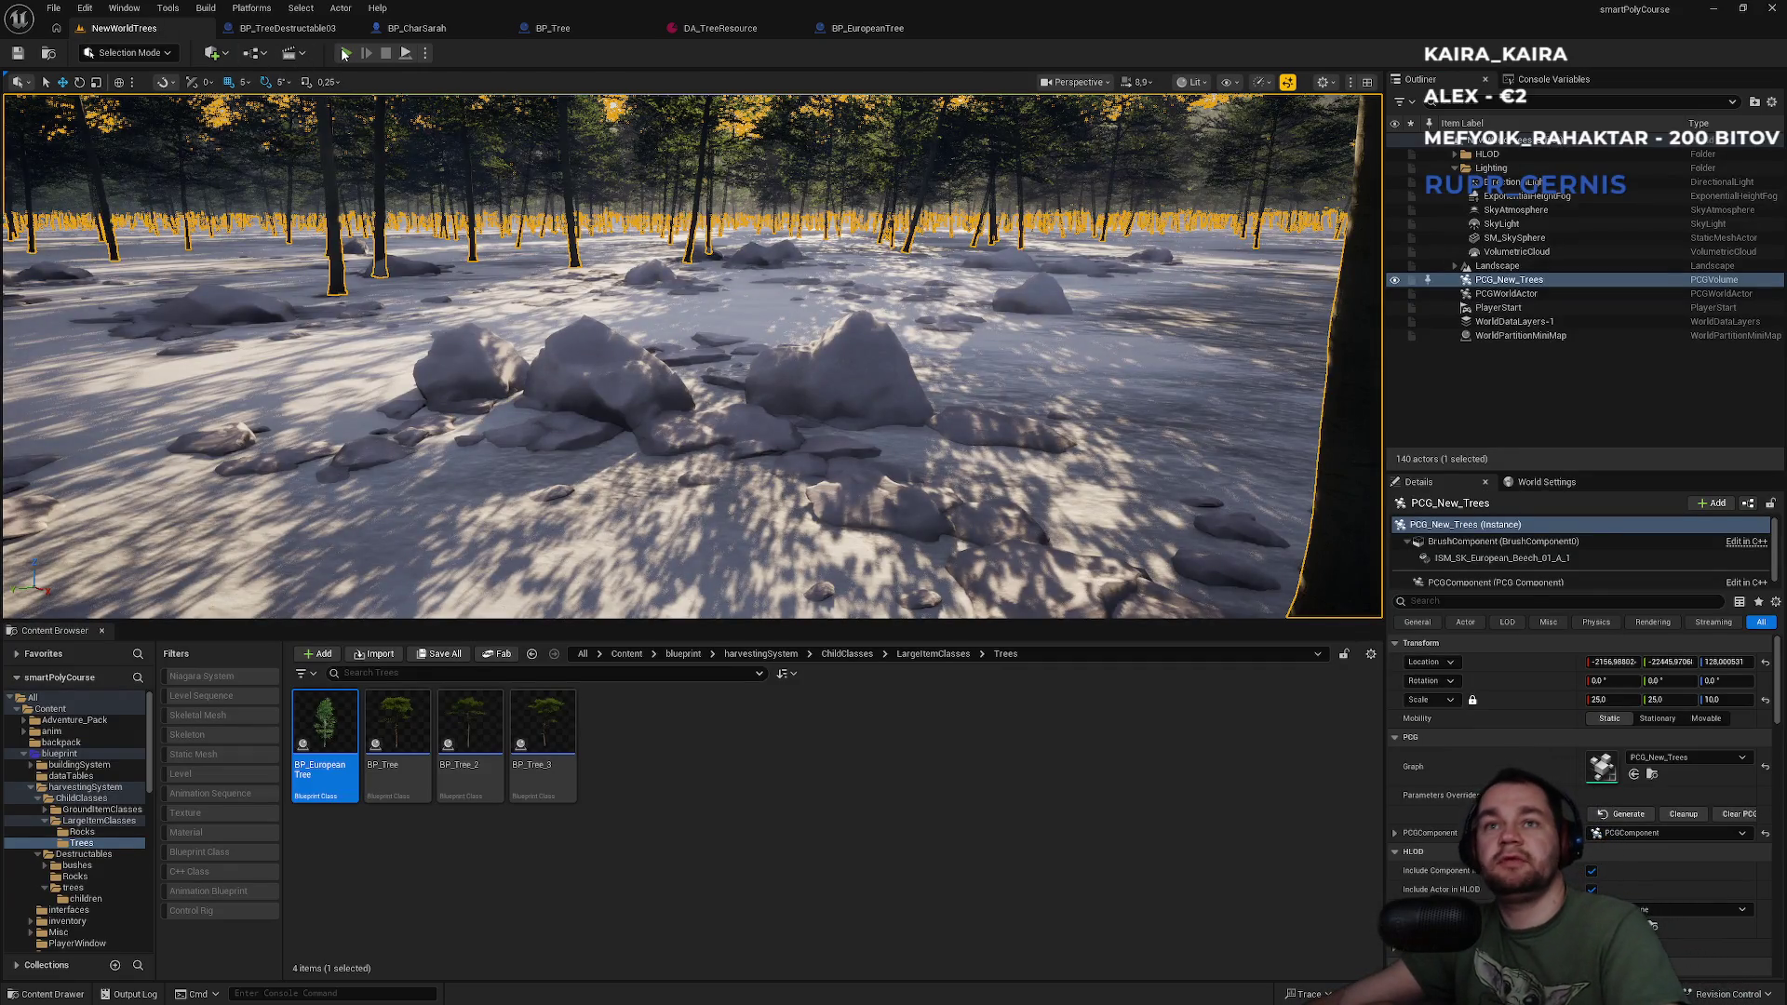
Play-test the level, run to a tree, chop it with the hotbar axe for Wood, then stop.
left_click(343, 54)
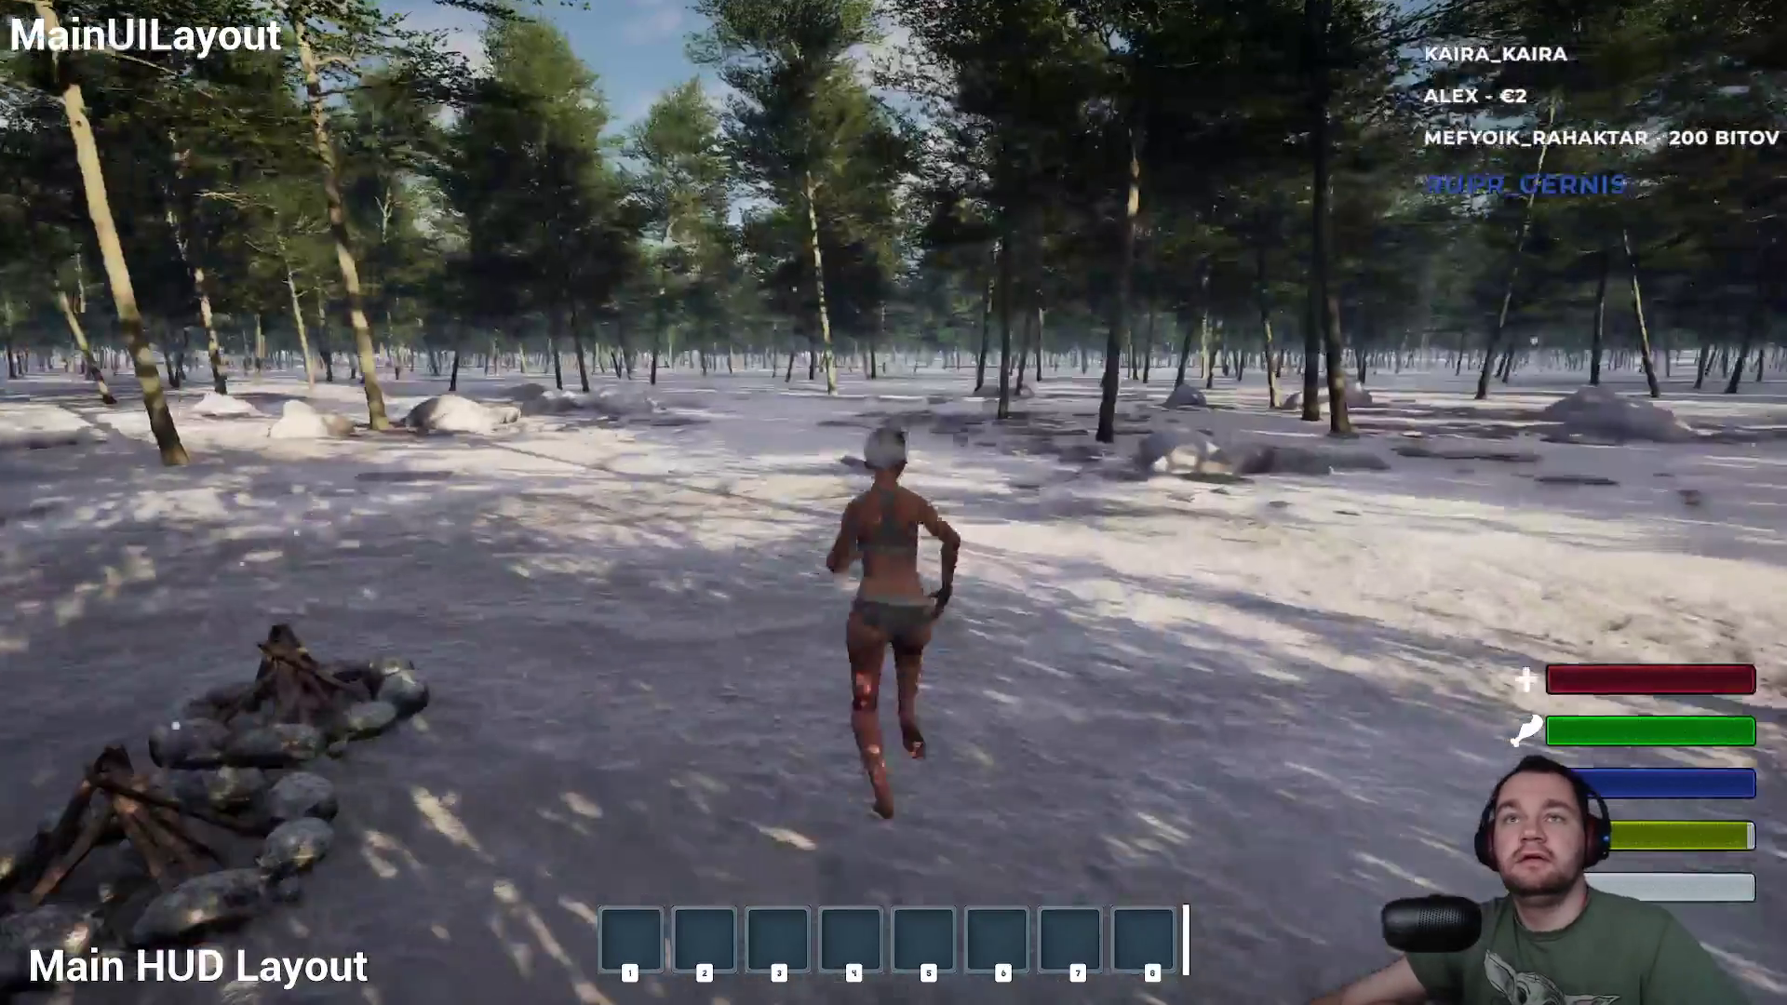
key("shift+w")
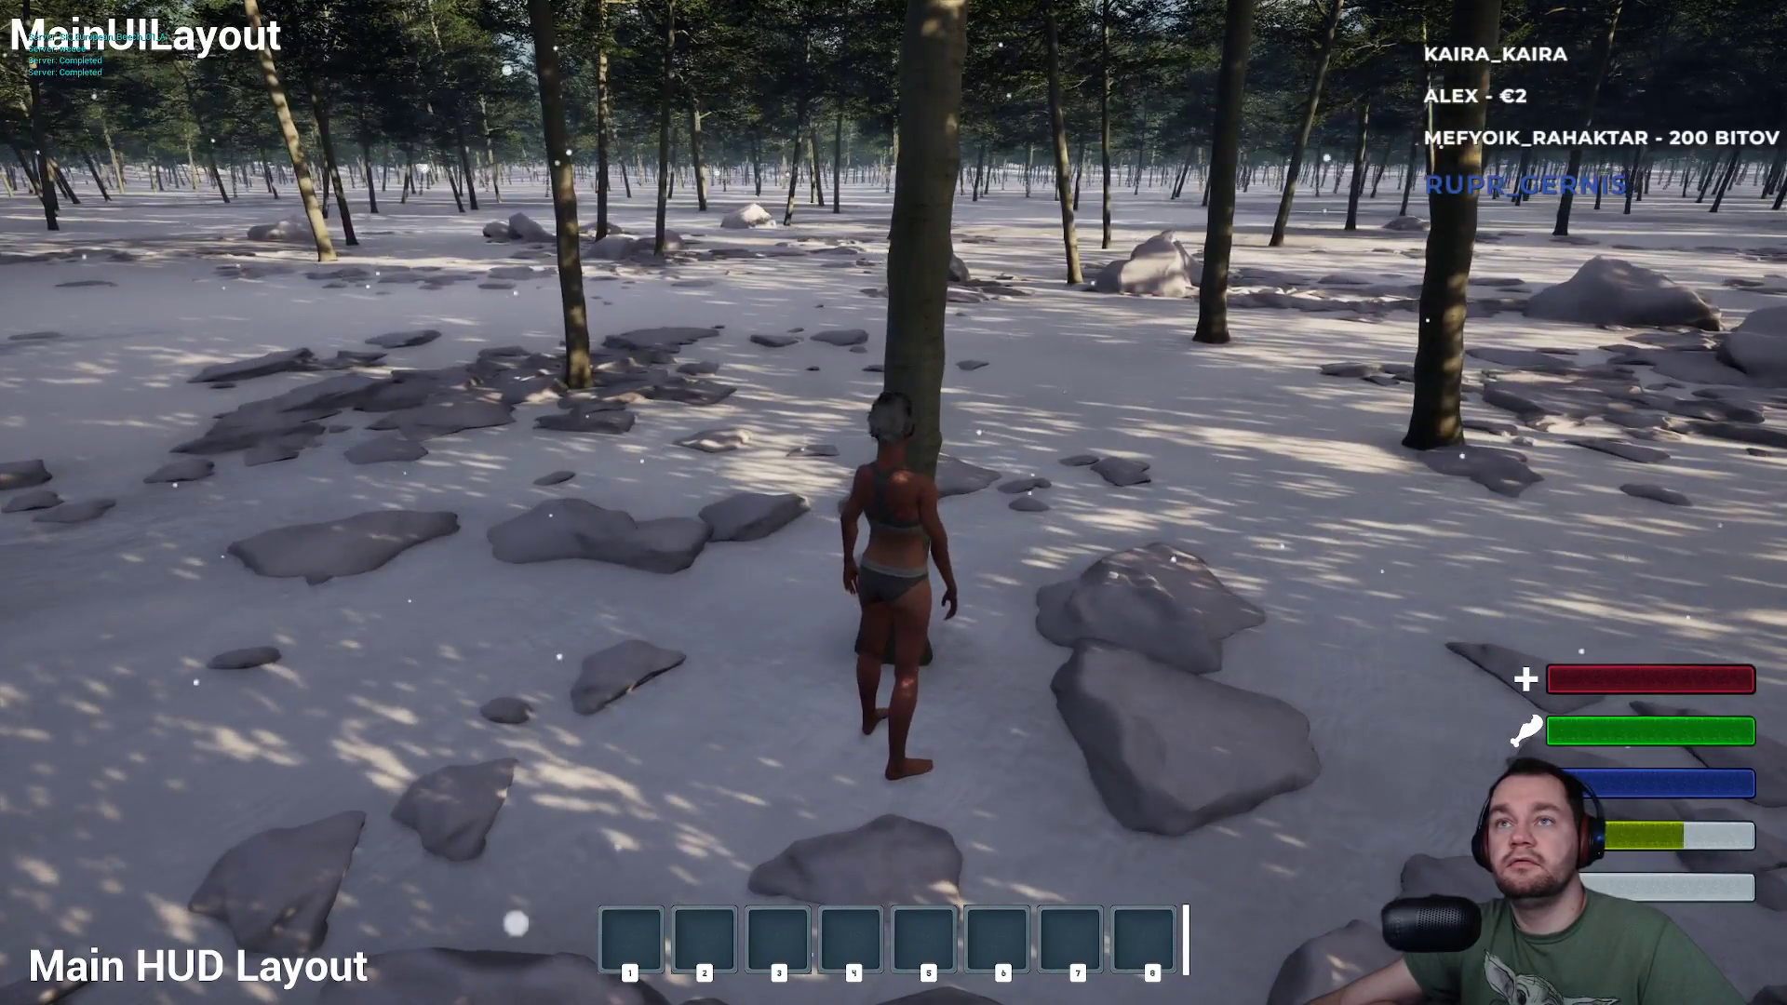
key("e")
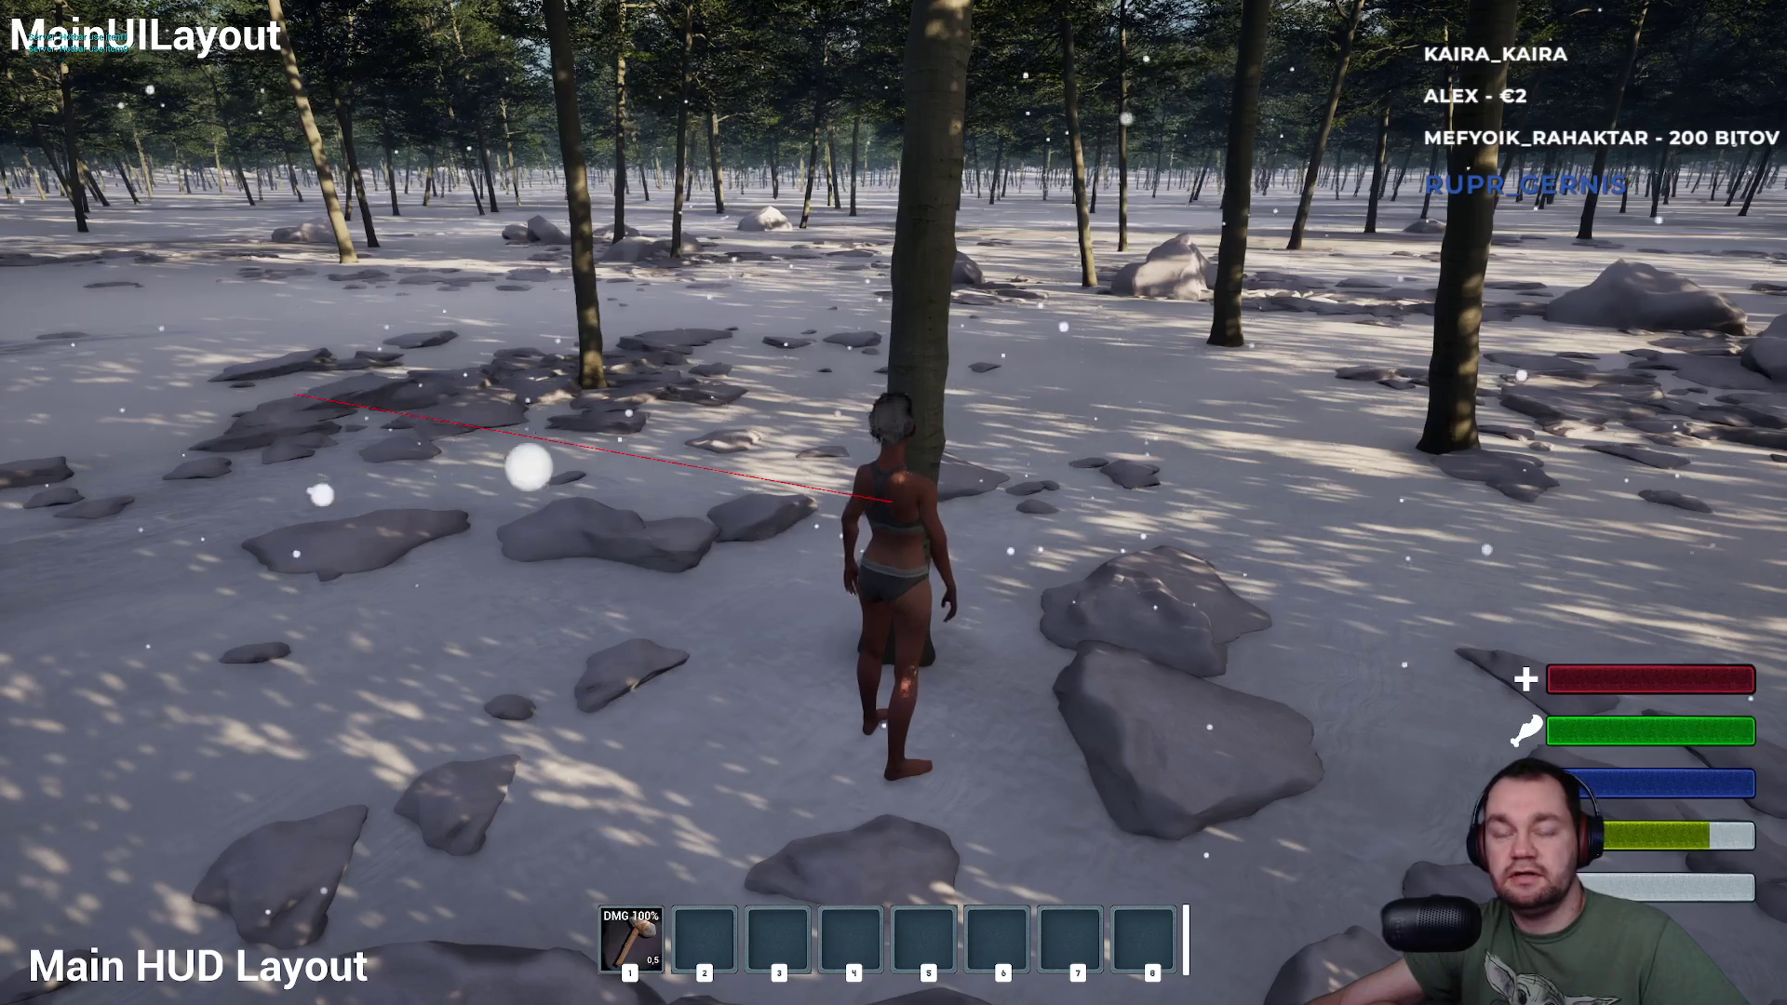
key("1")
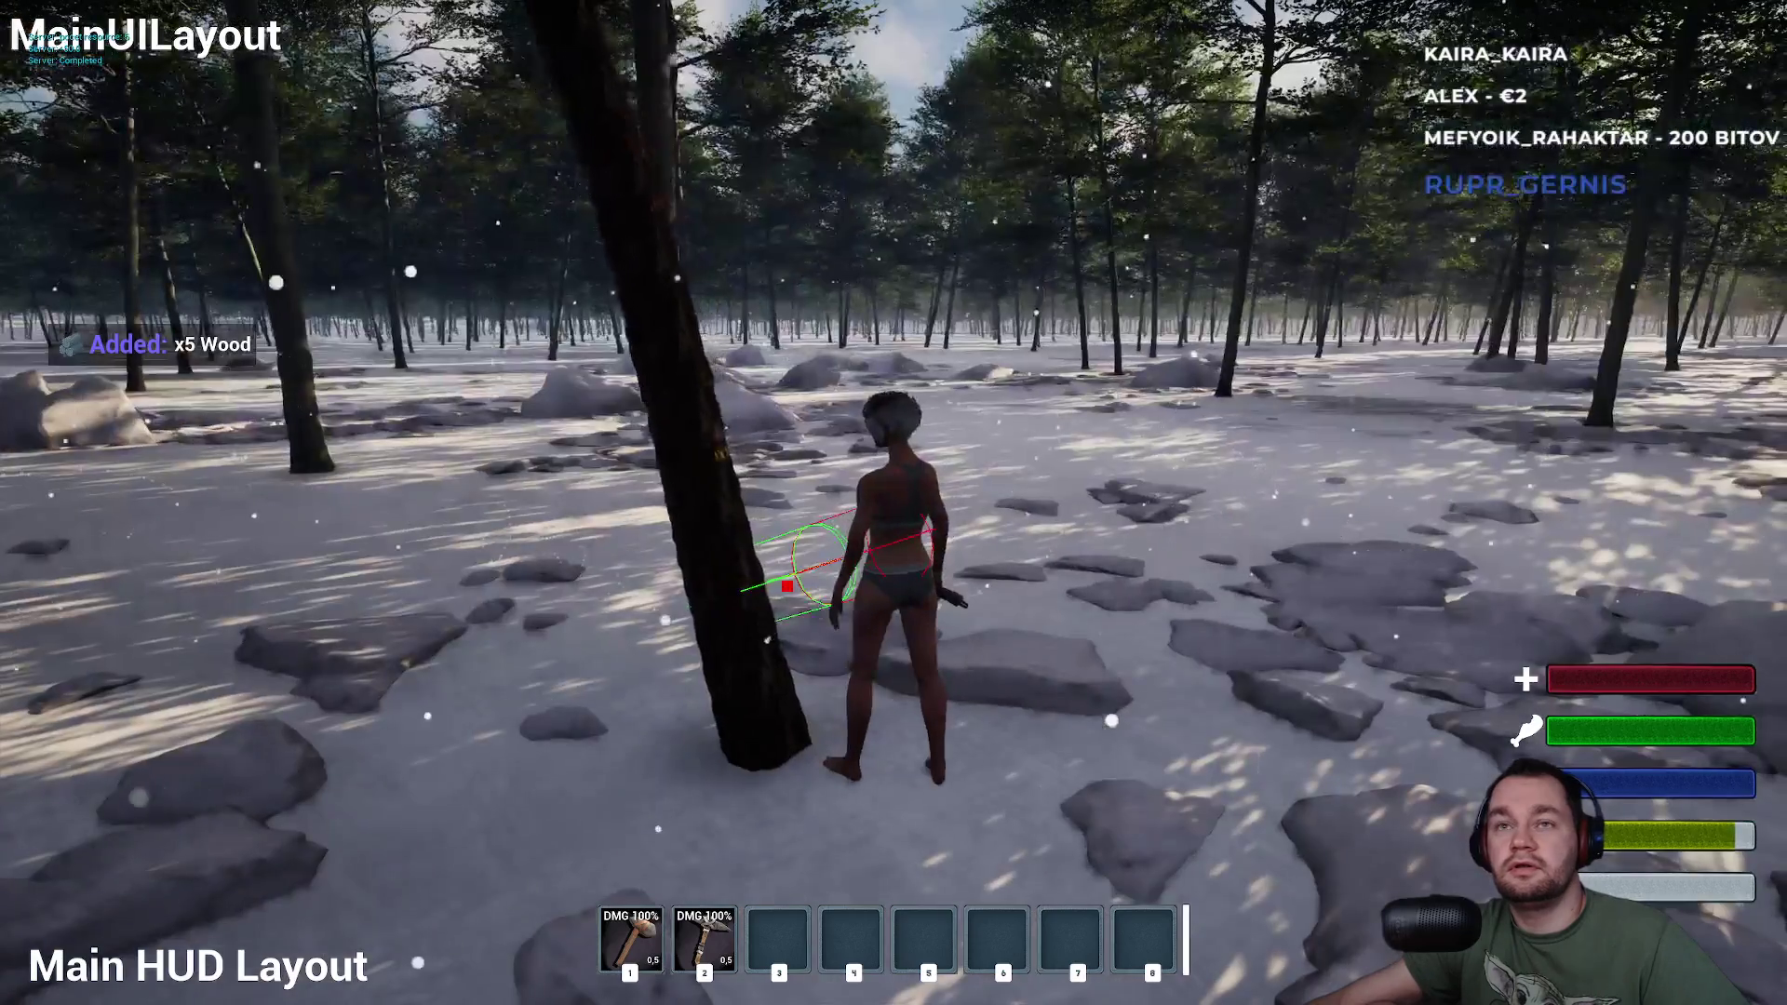
key("w")
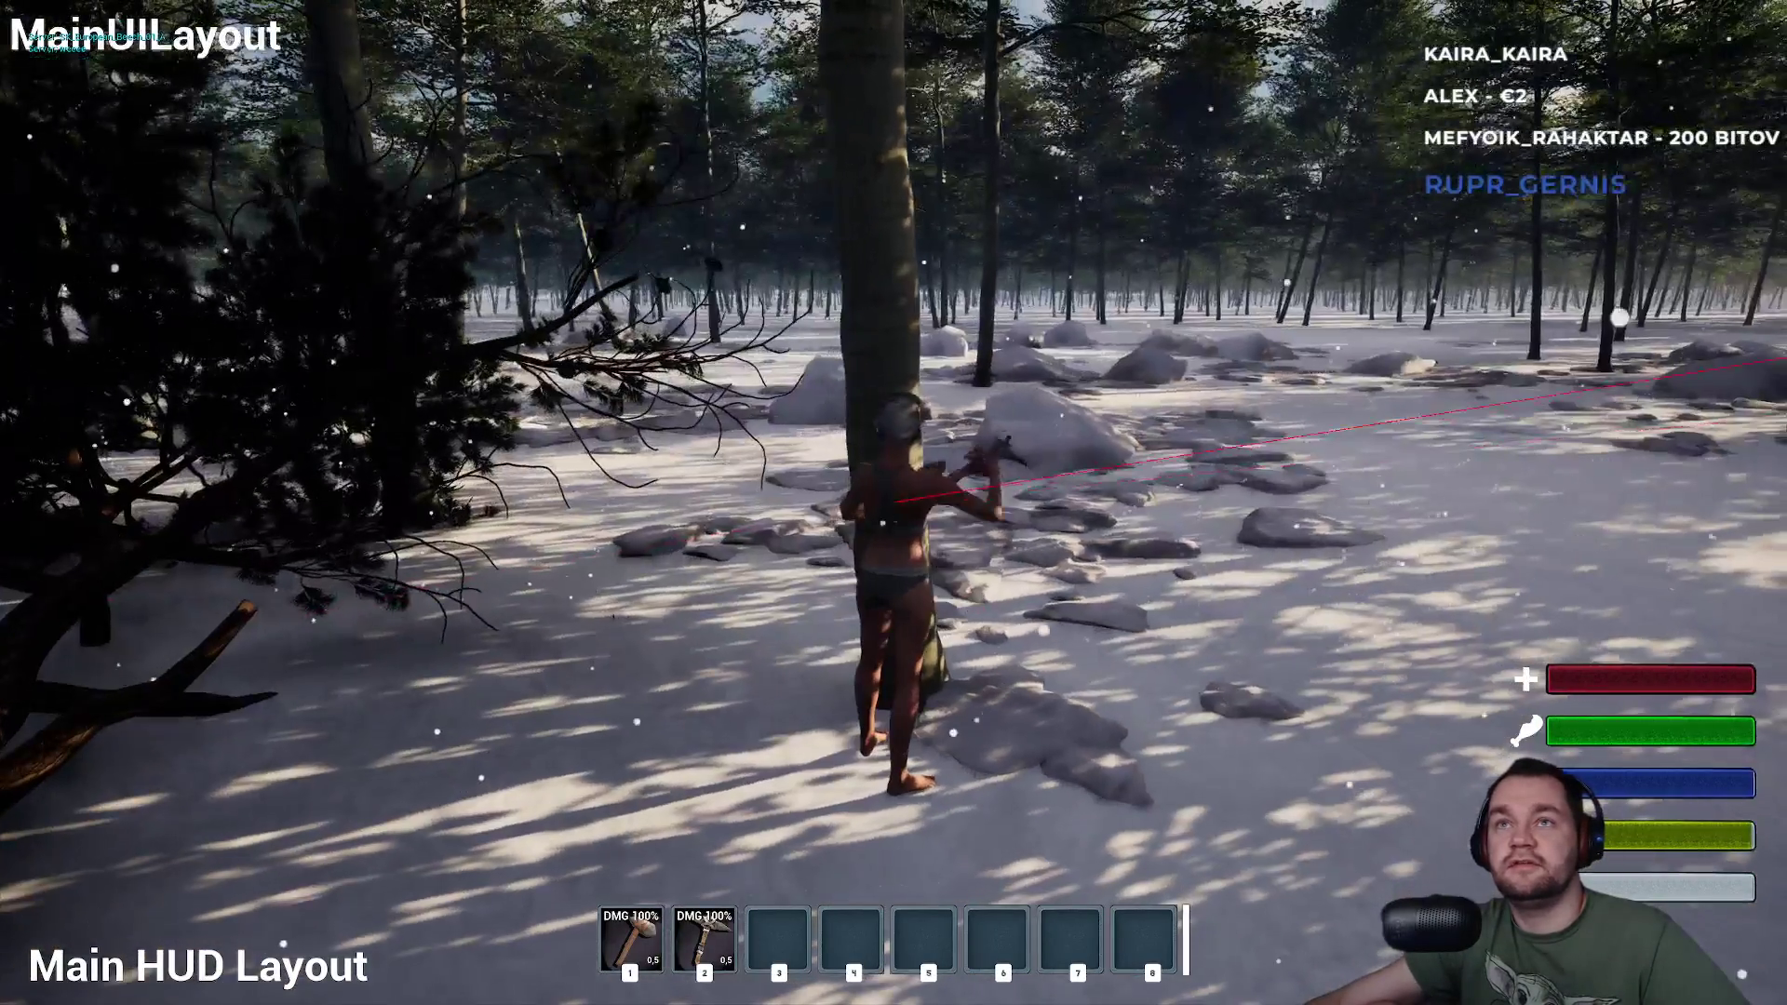
key("1")
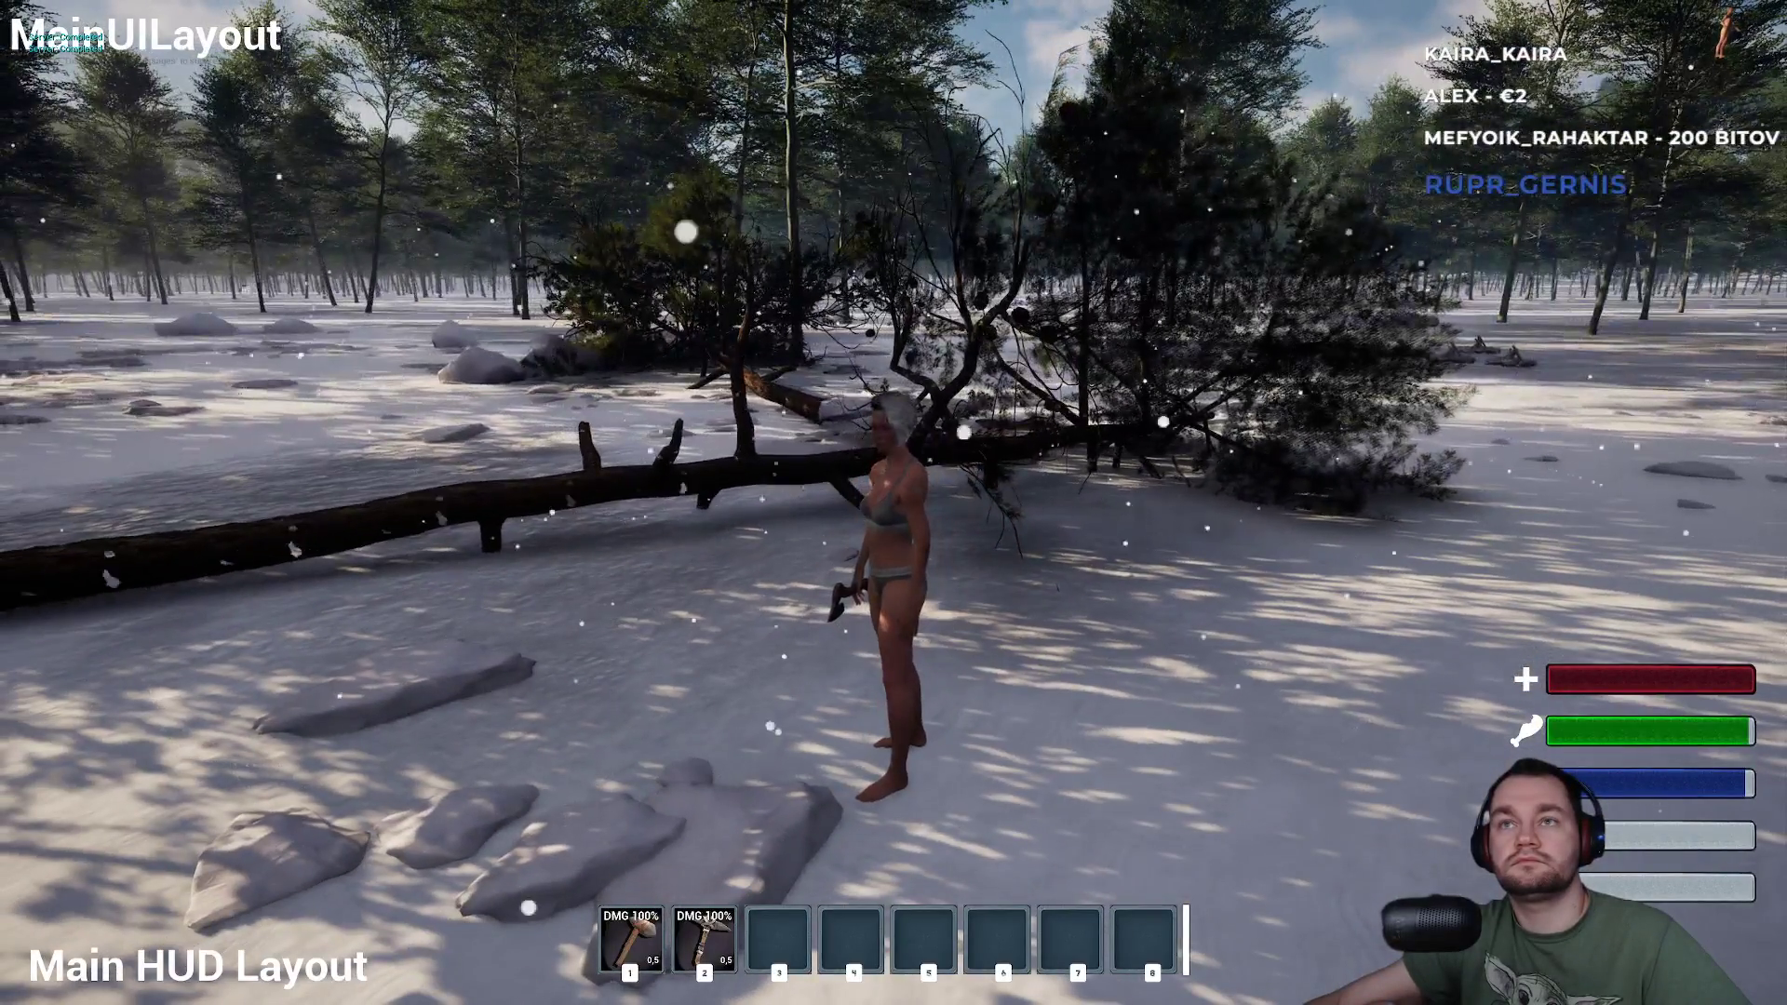
key("Escape")
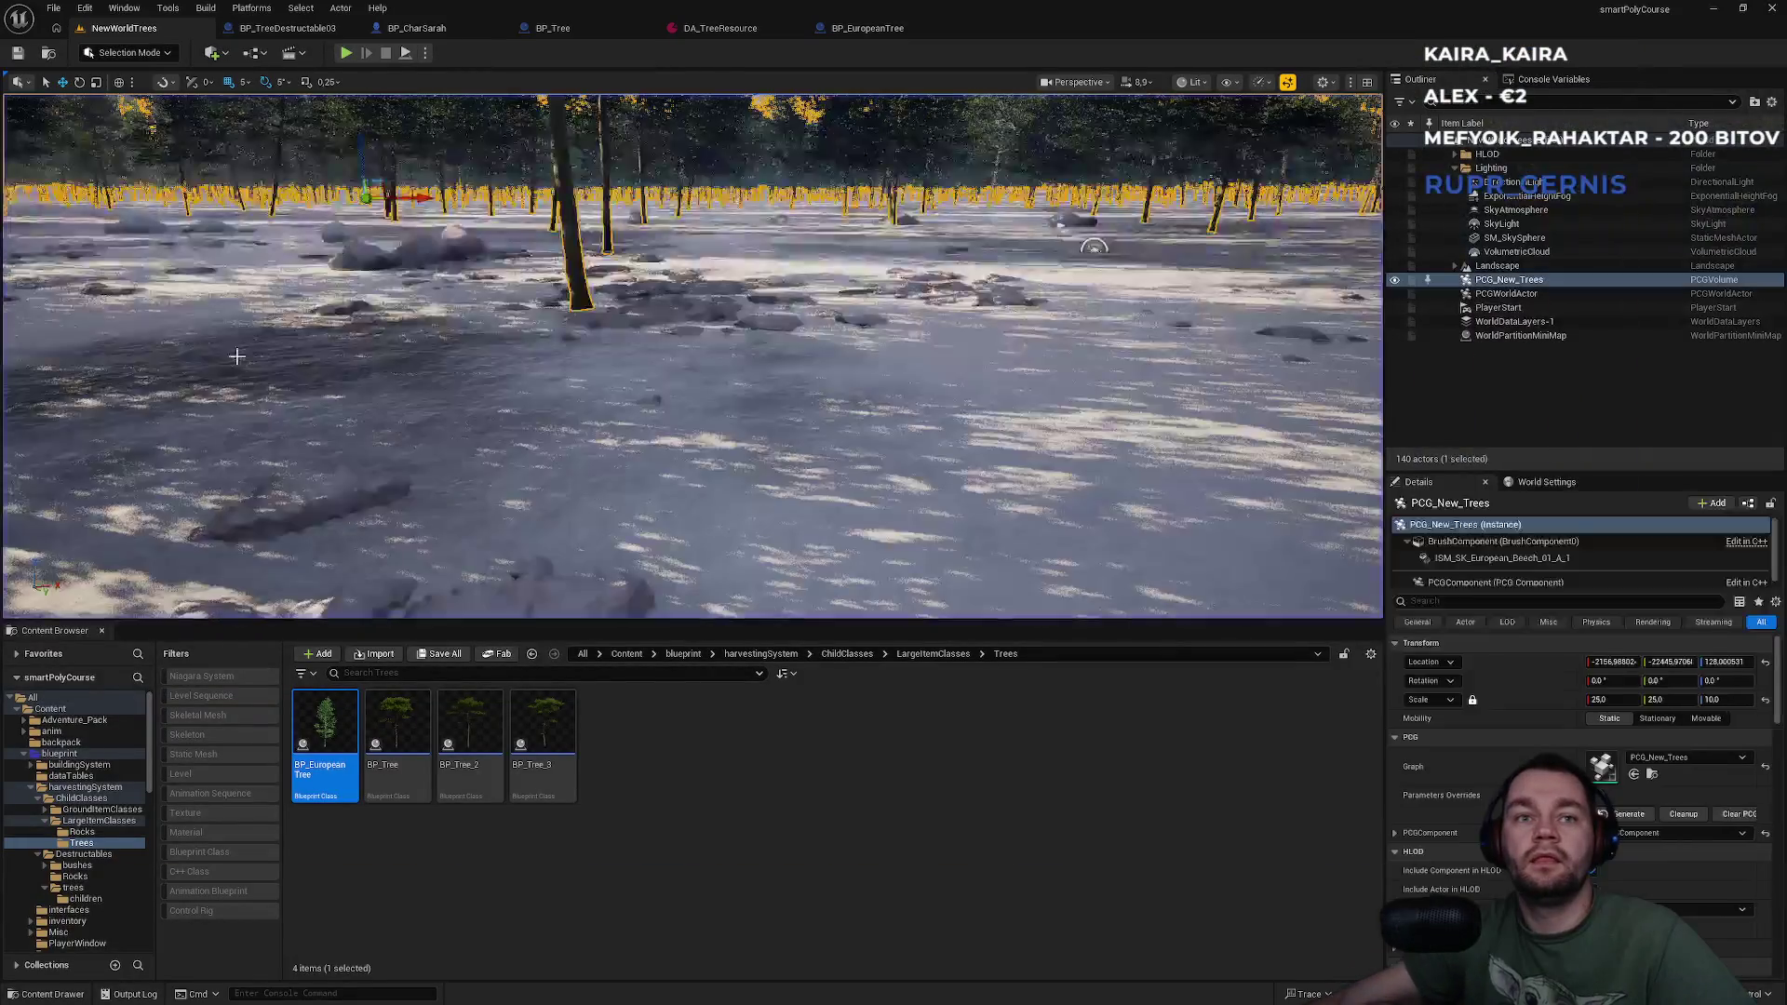
Duplicate DA_TreeResource as DA_EuropeanTreeResource in the Tree folder.
left_click(716, 28)
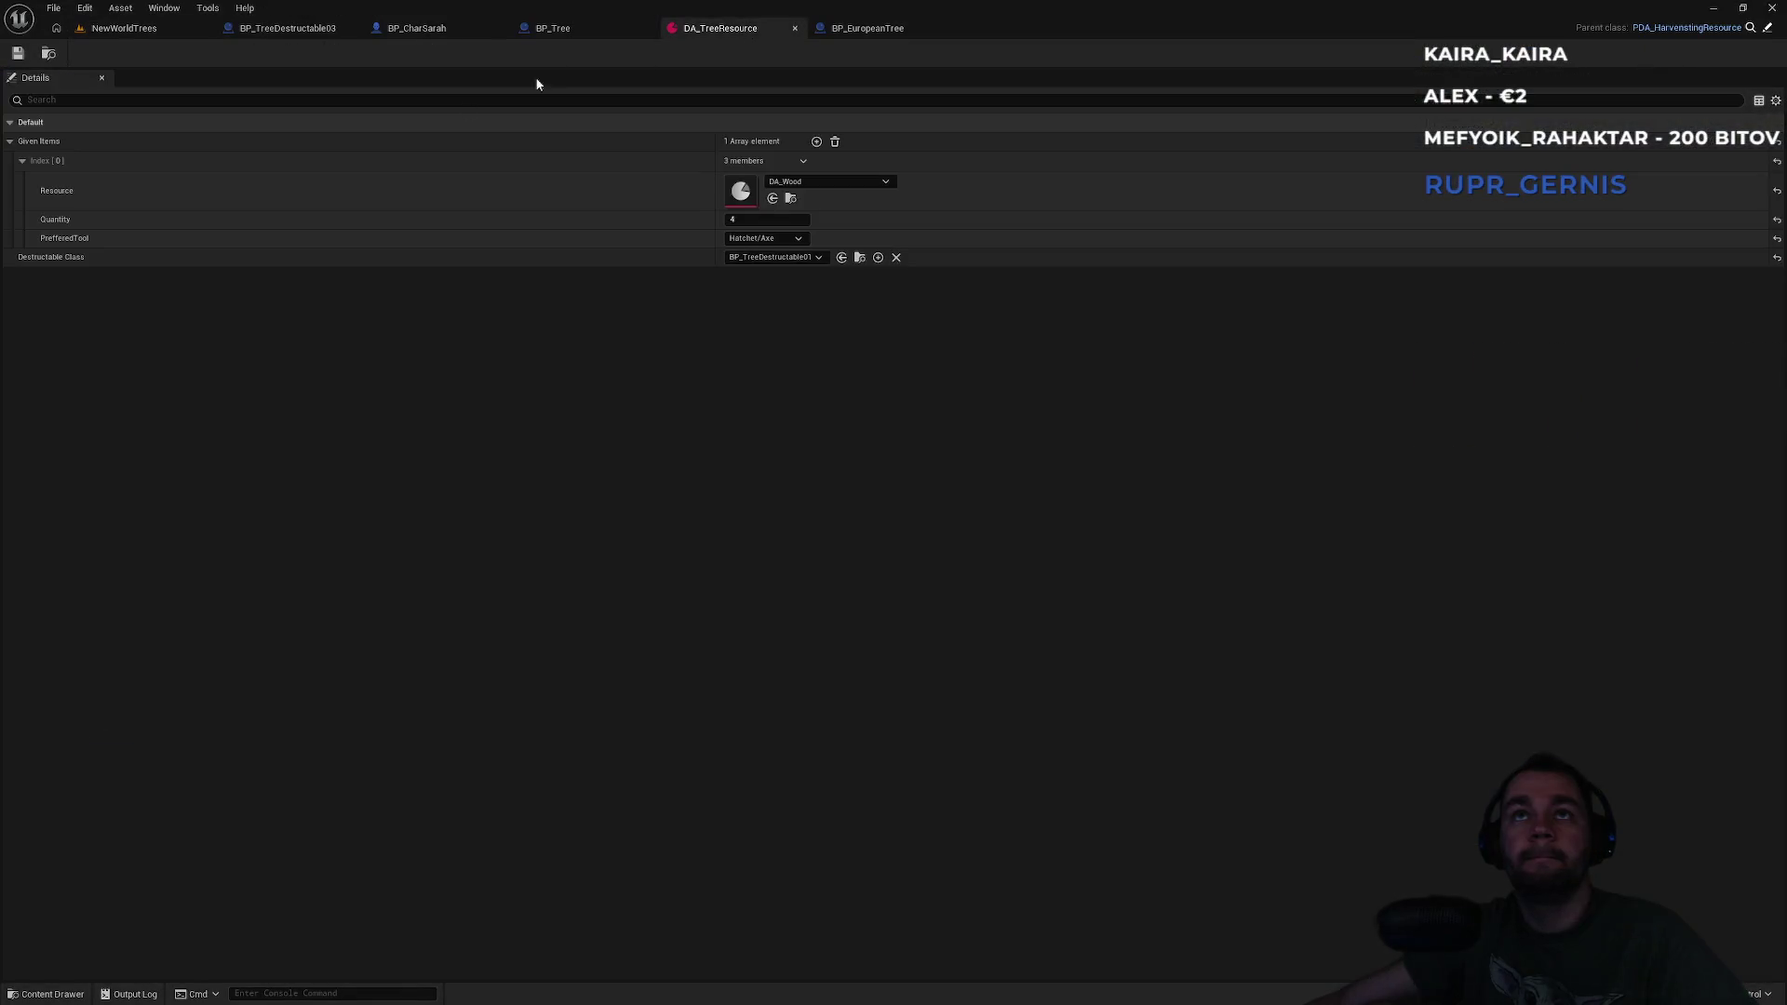
left_click(51, 54)
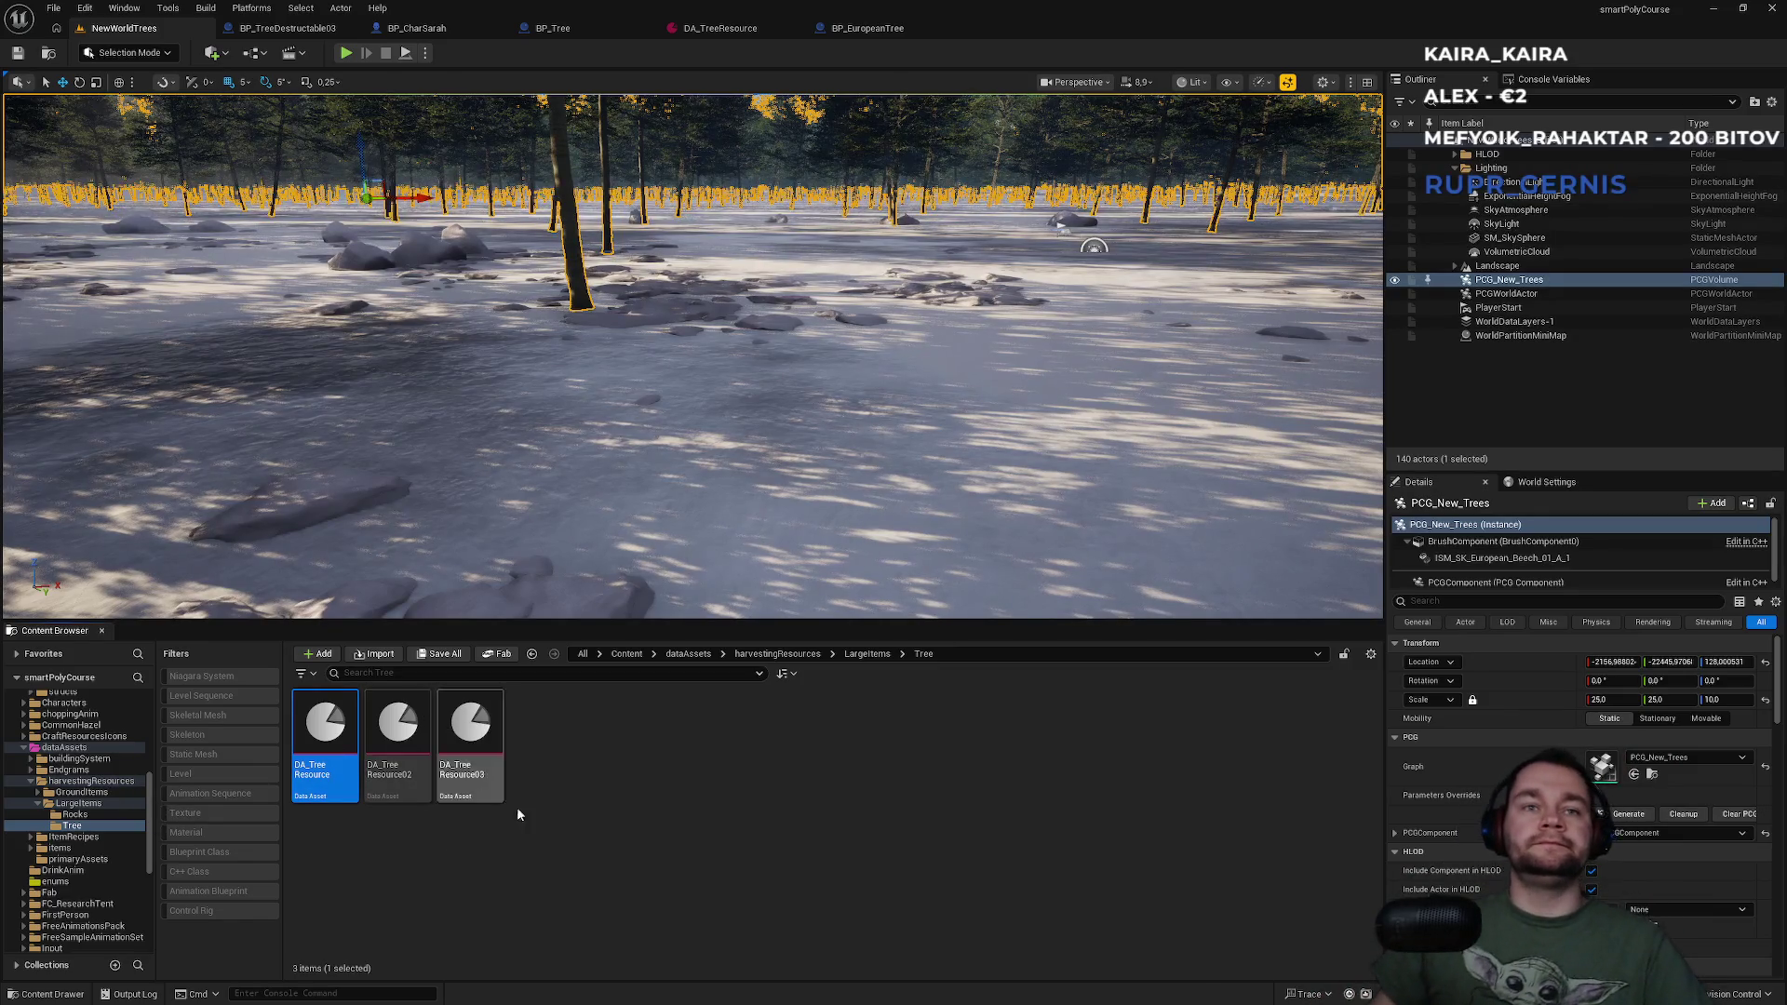
key("ctrl+d")
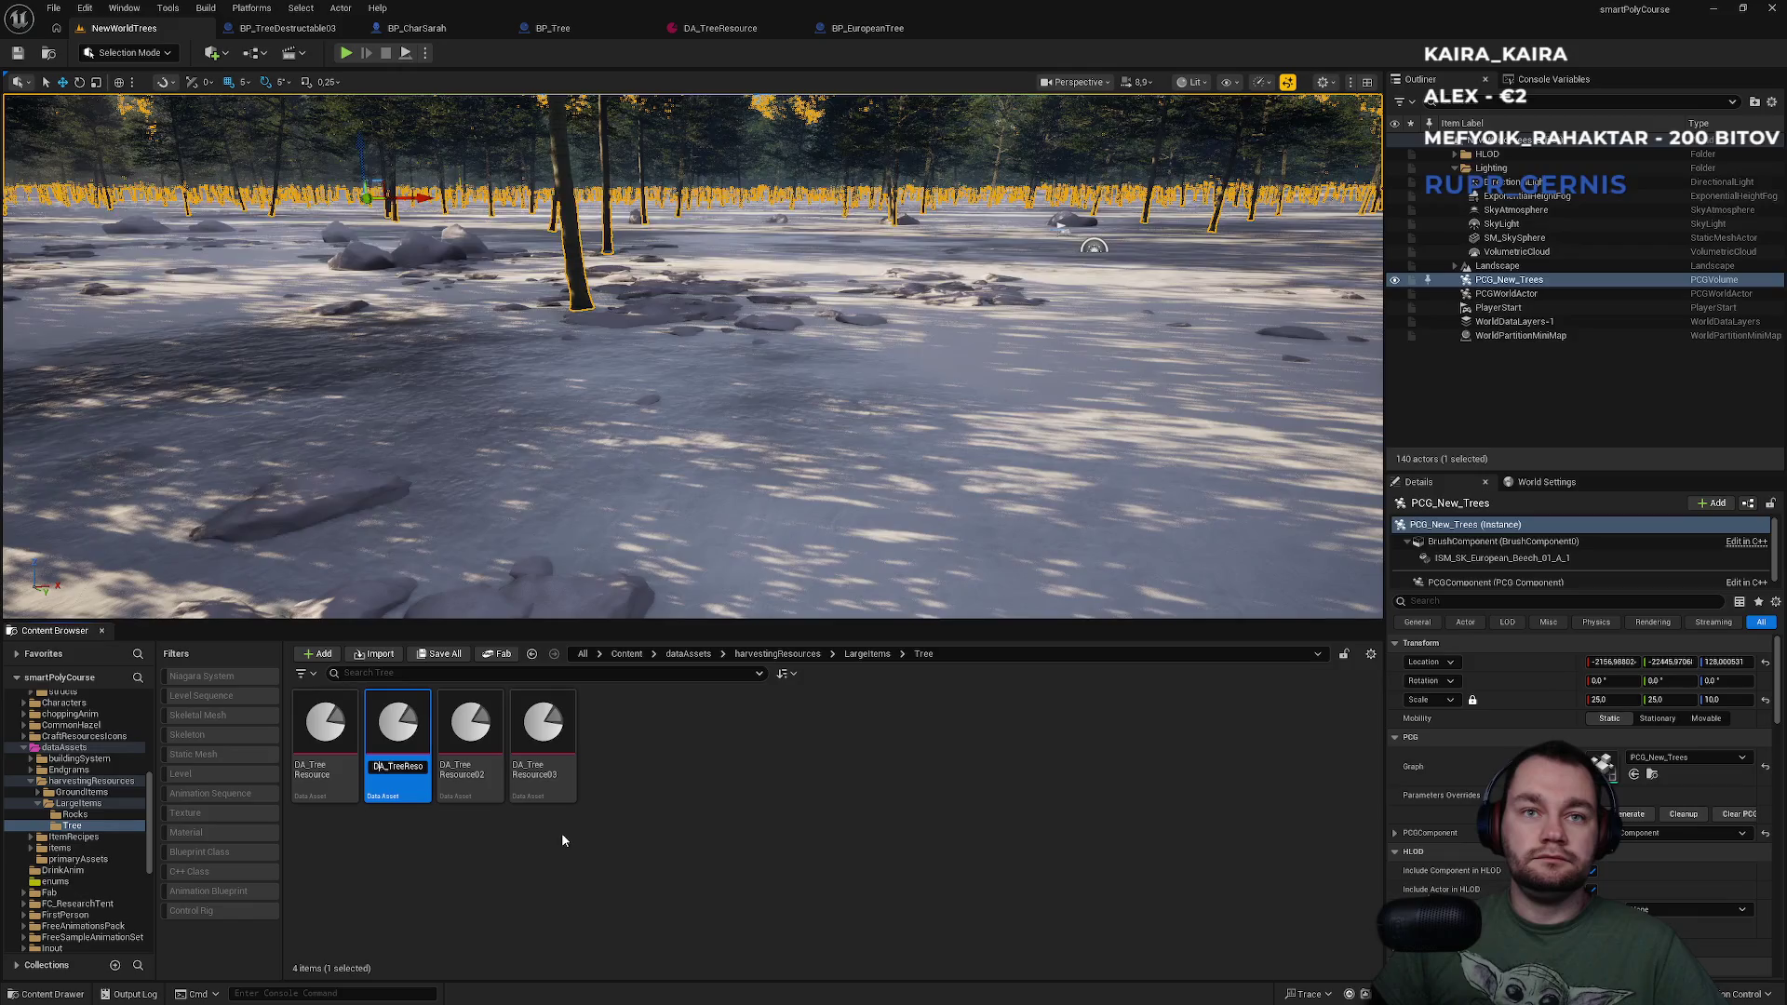
type("Eu")
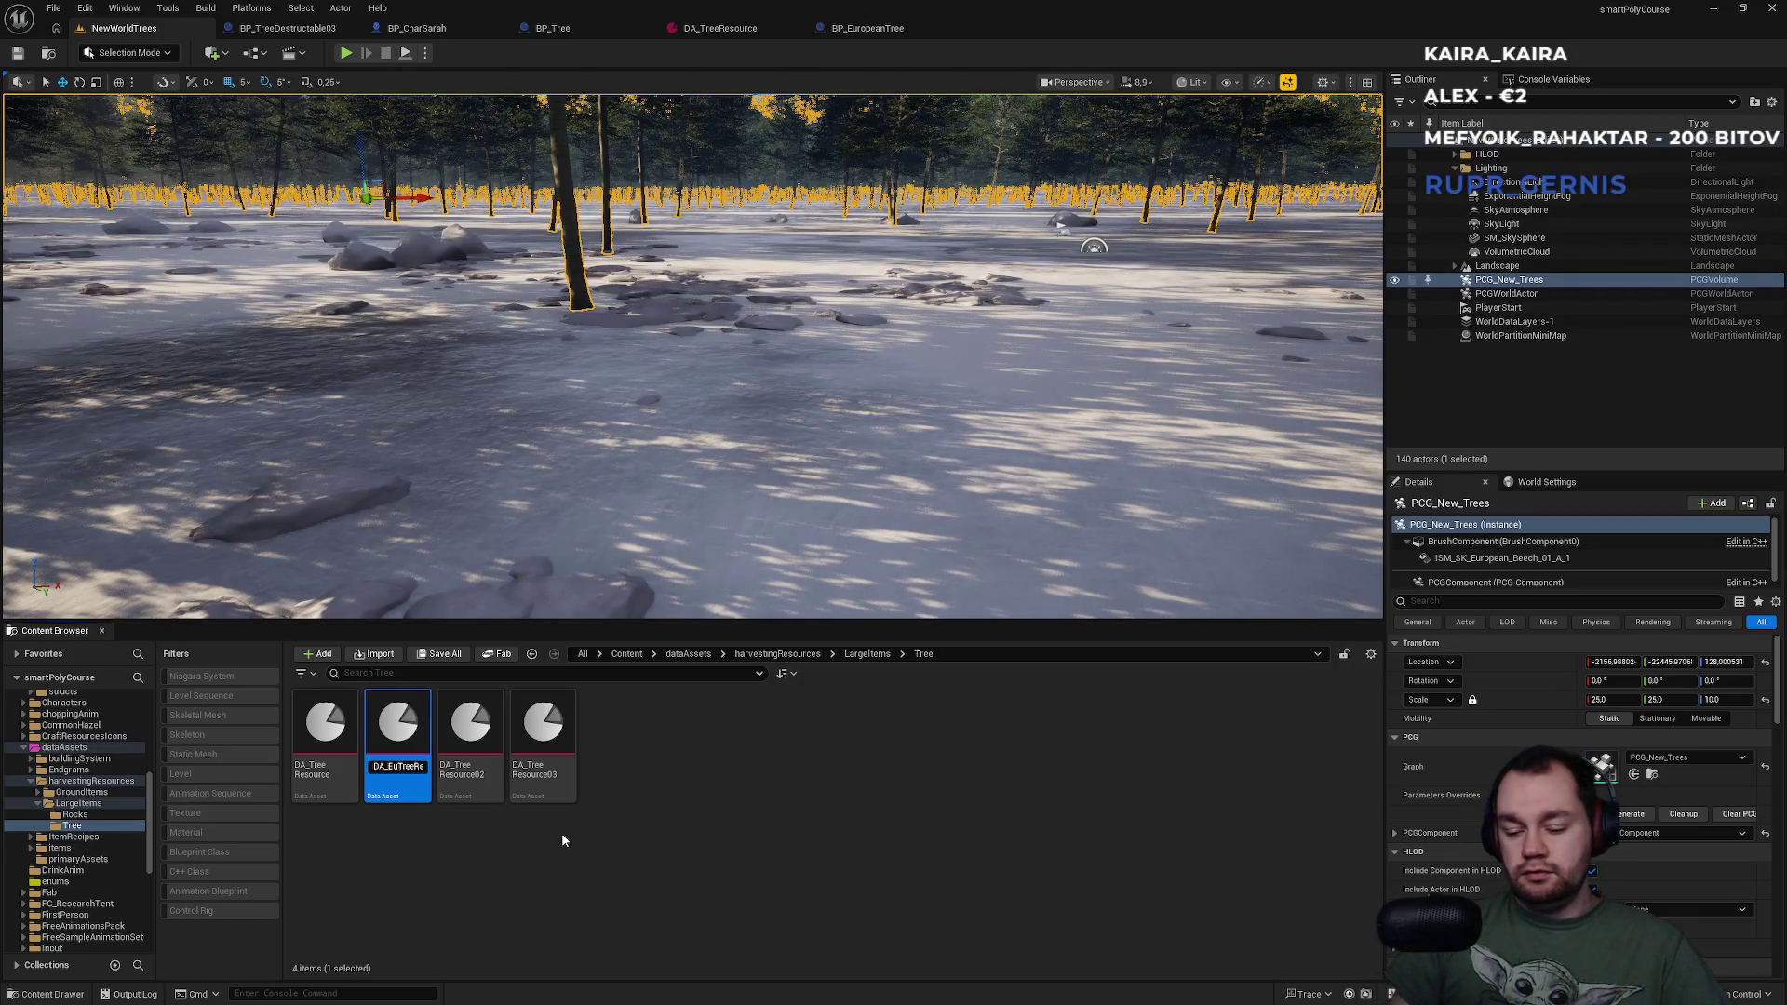
type("ropean")
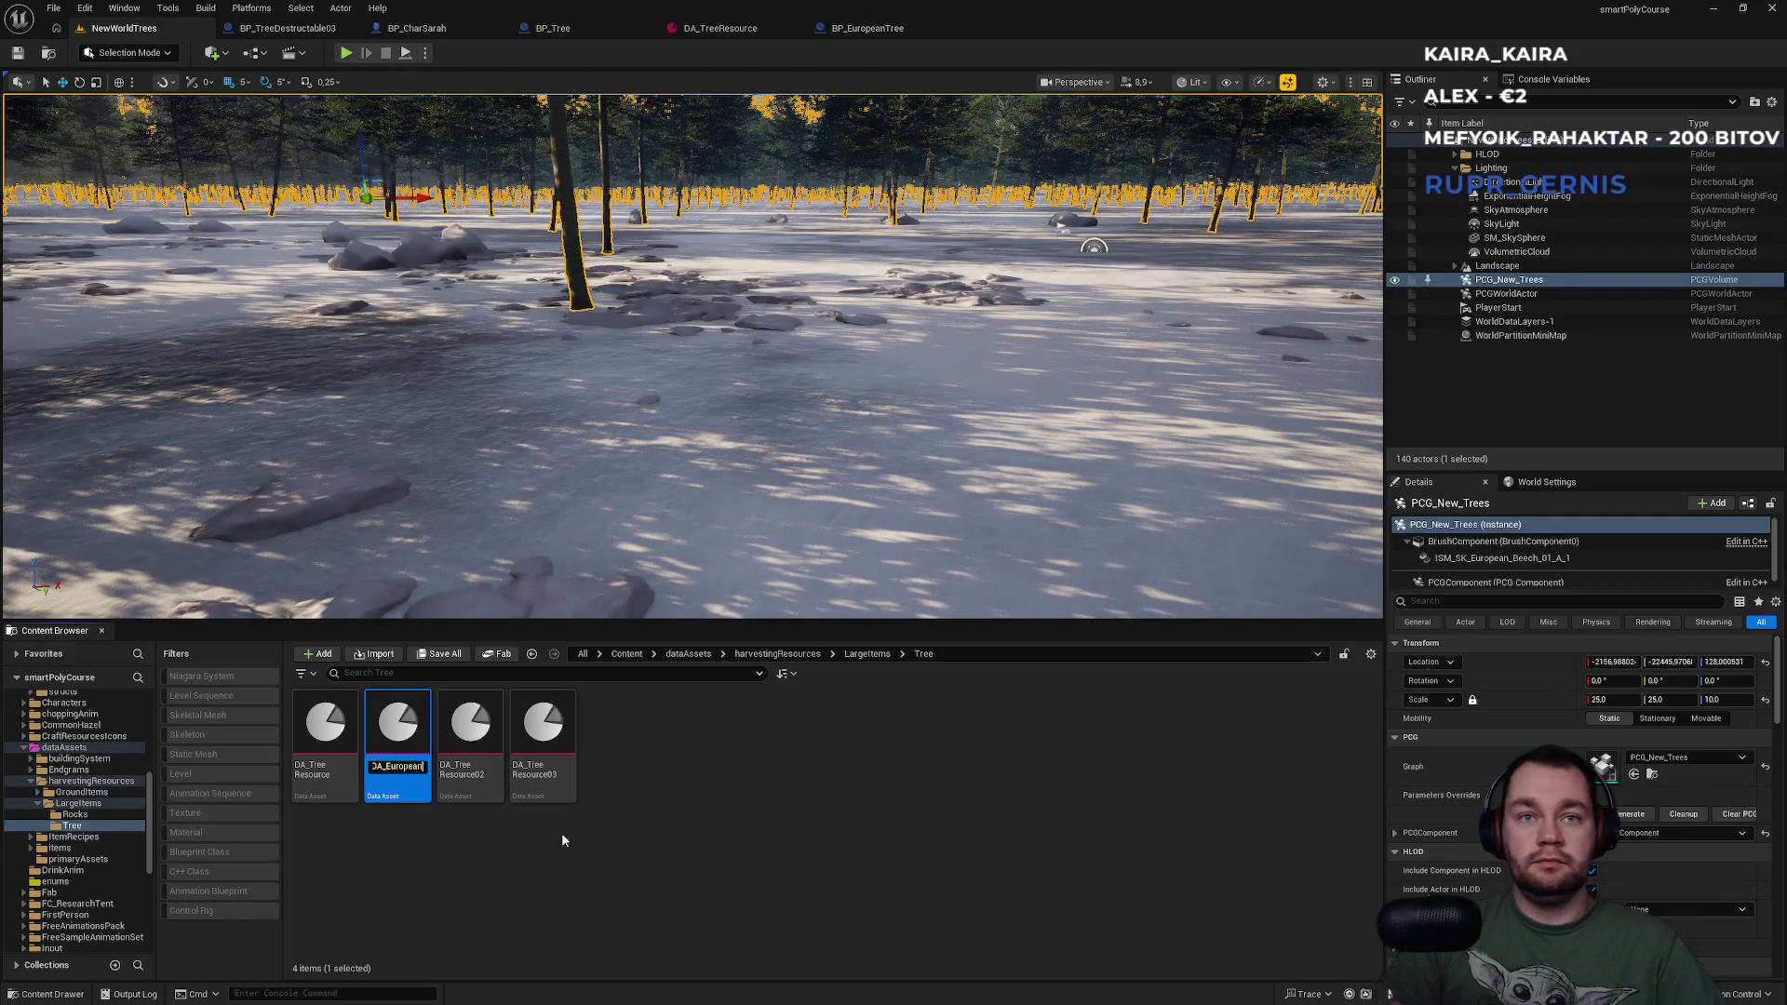
key("Return")
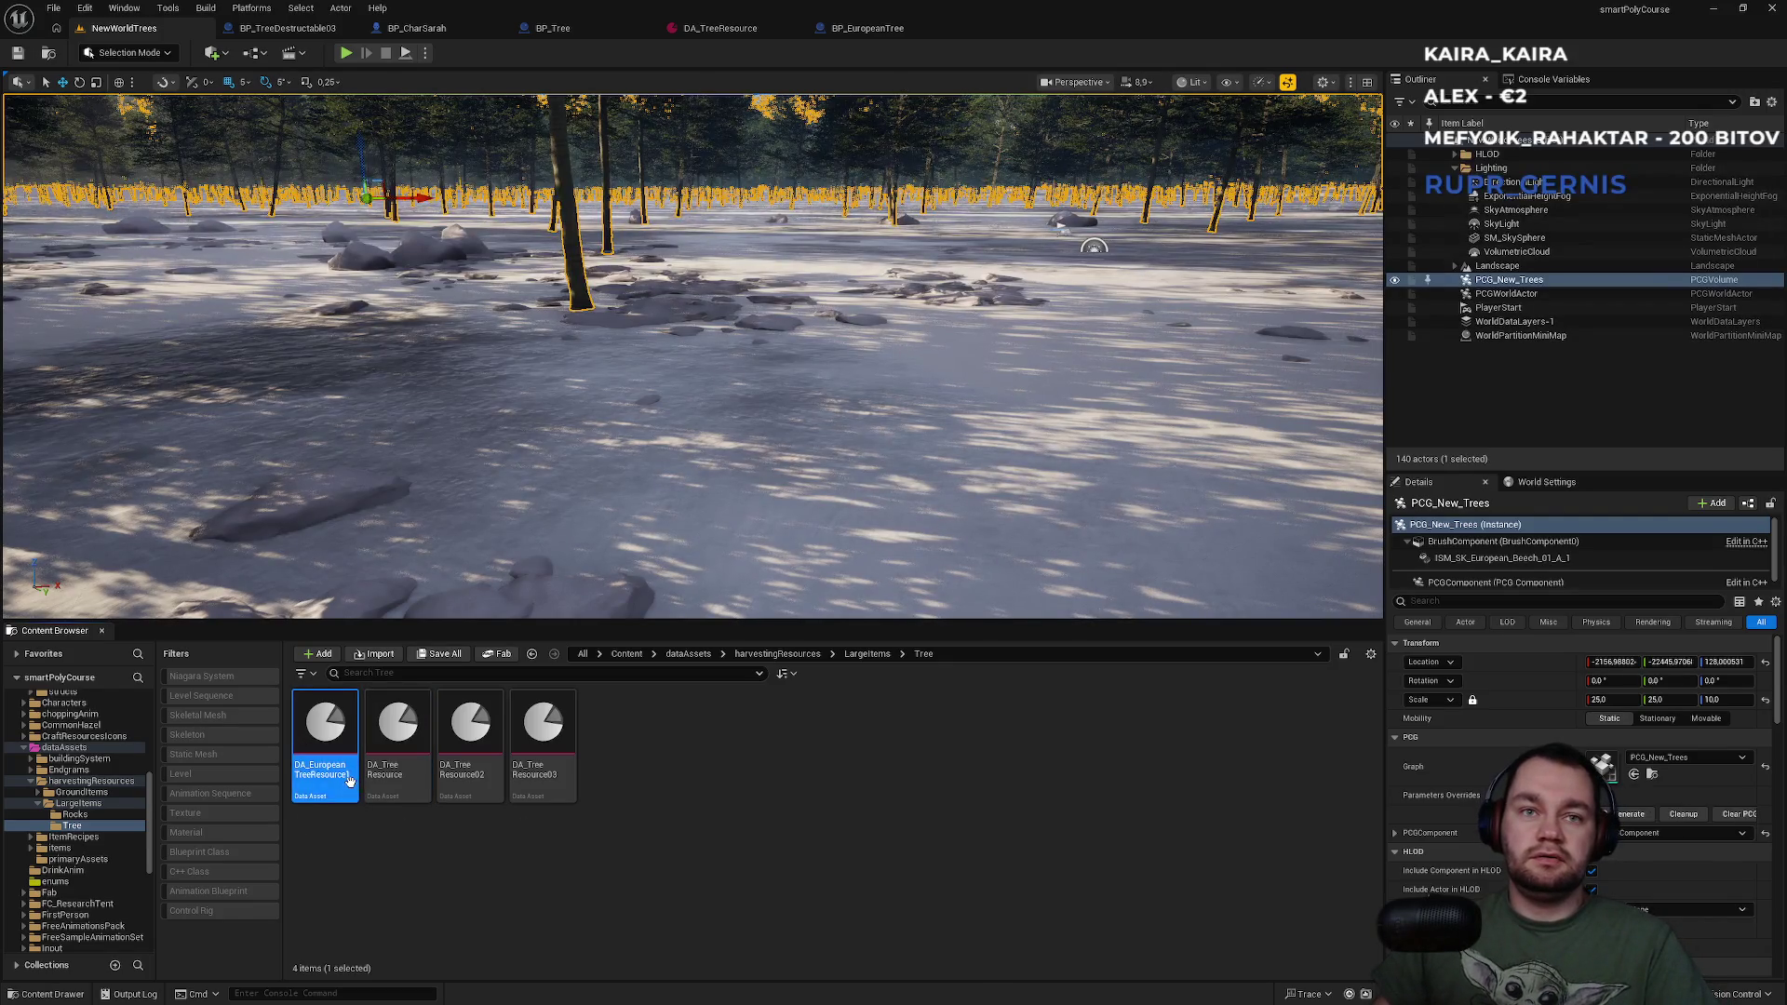
key("Return")
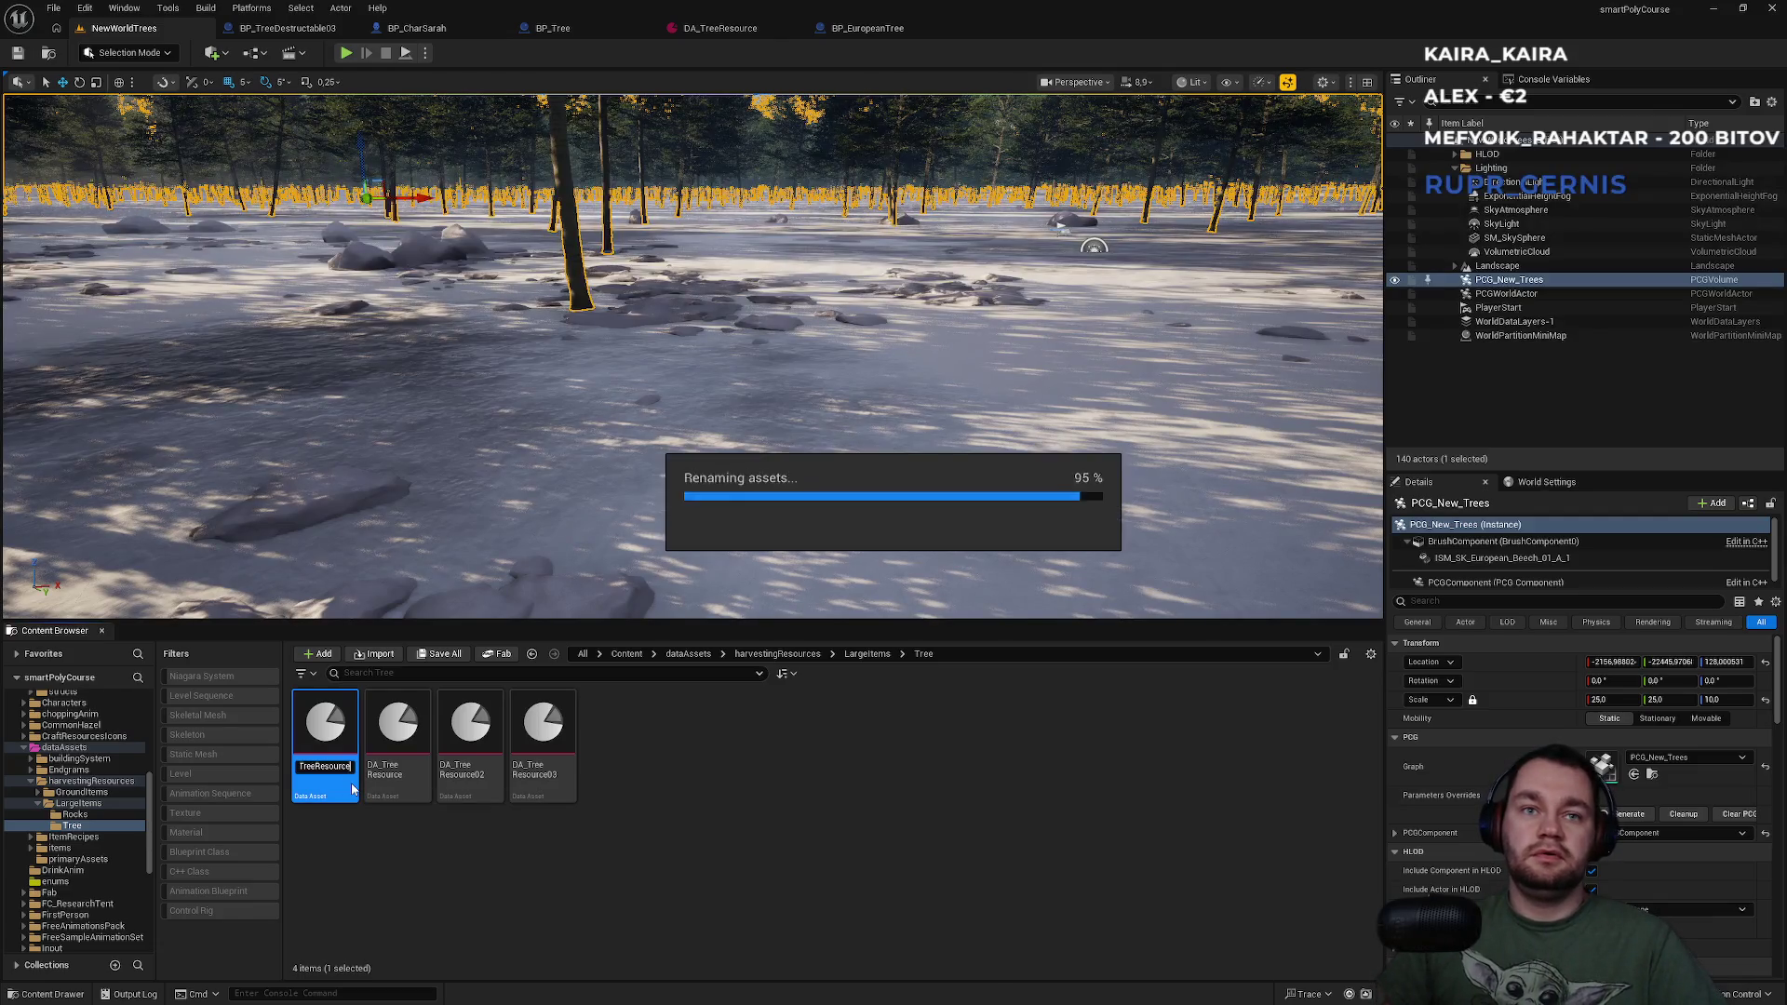
Keep Hatchet/Axe as its preferred tool and assign DA_EuropeanTreeResource as BP_EuropeanTree's Resources.
double_click(351, 787)
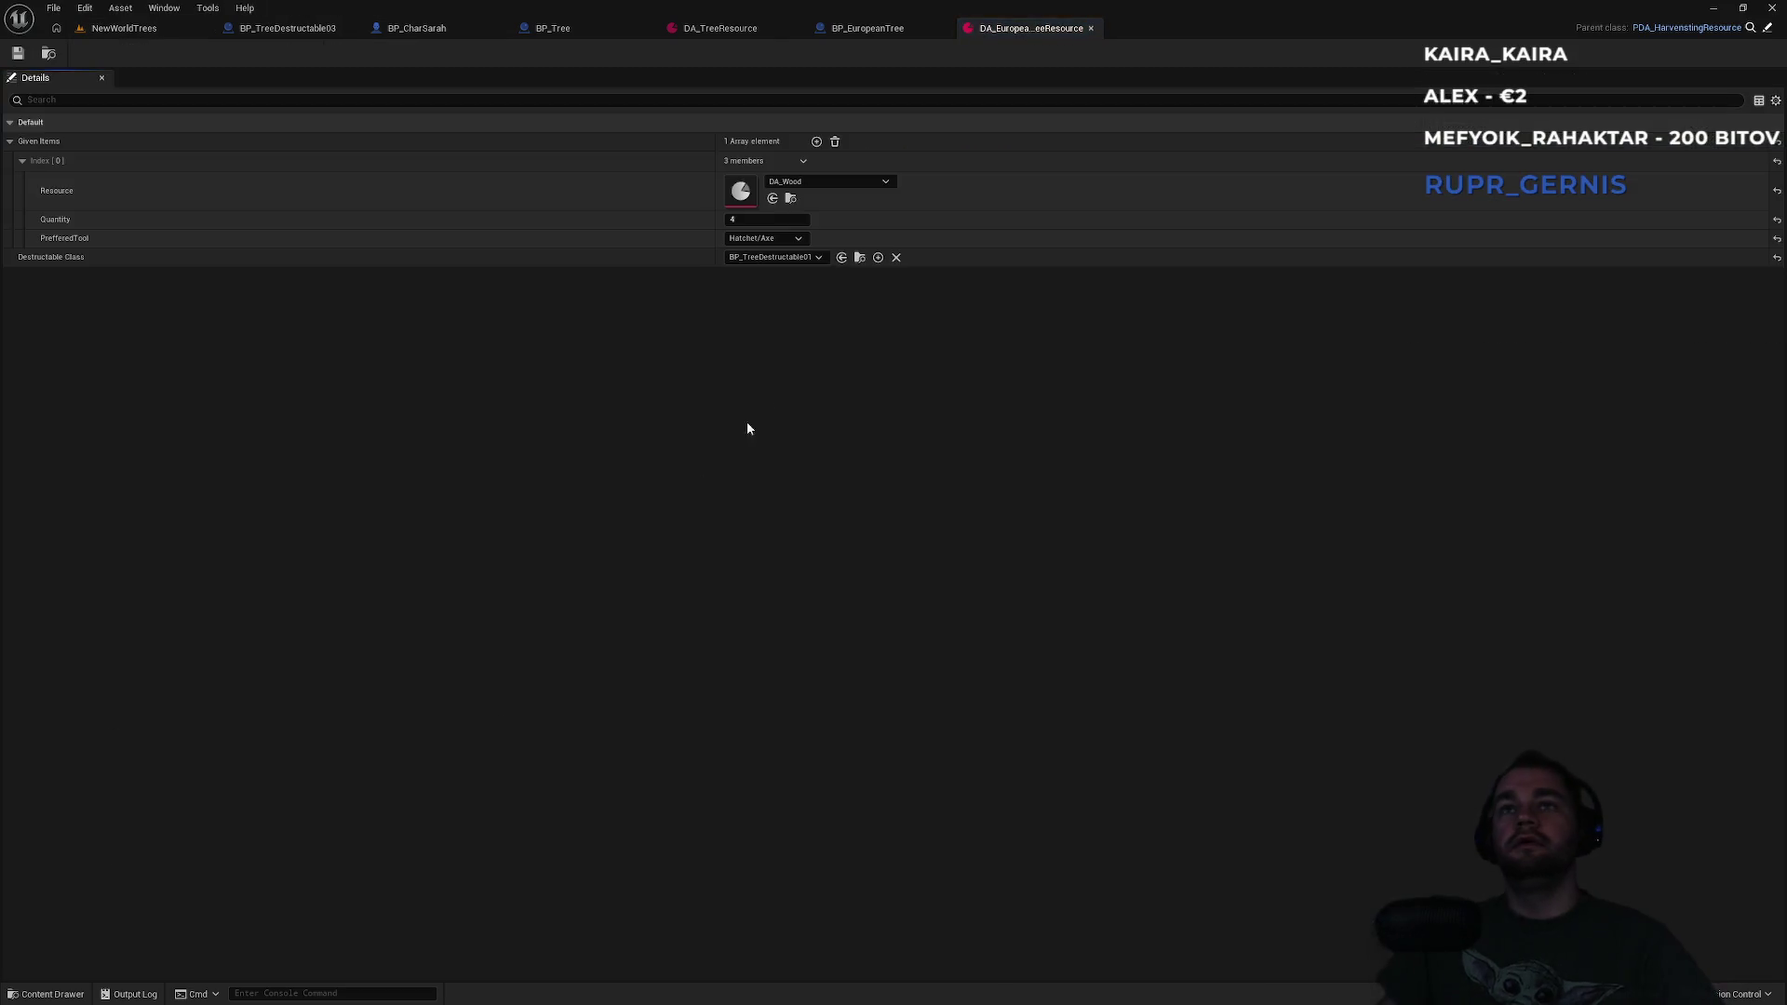
left_click(787, 244)
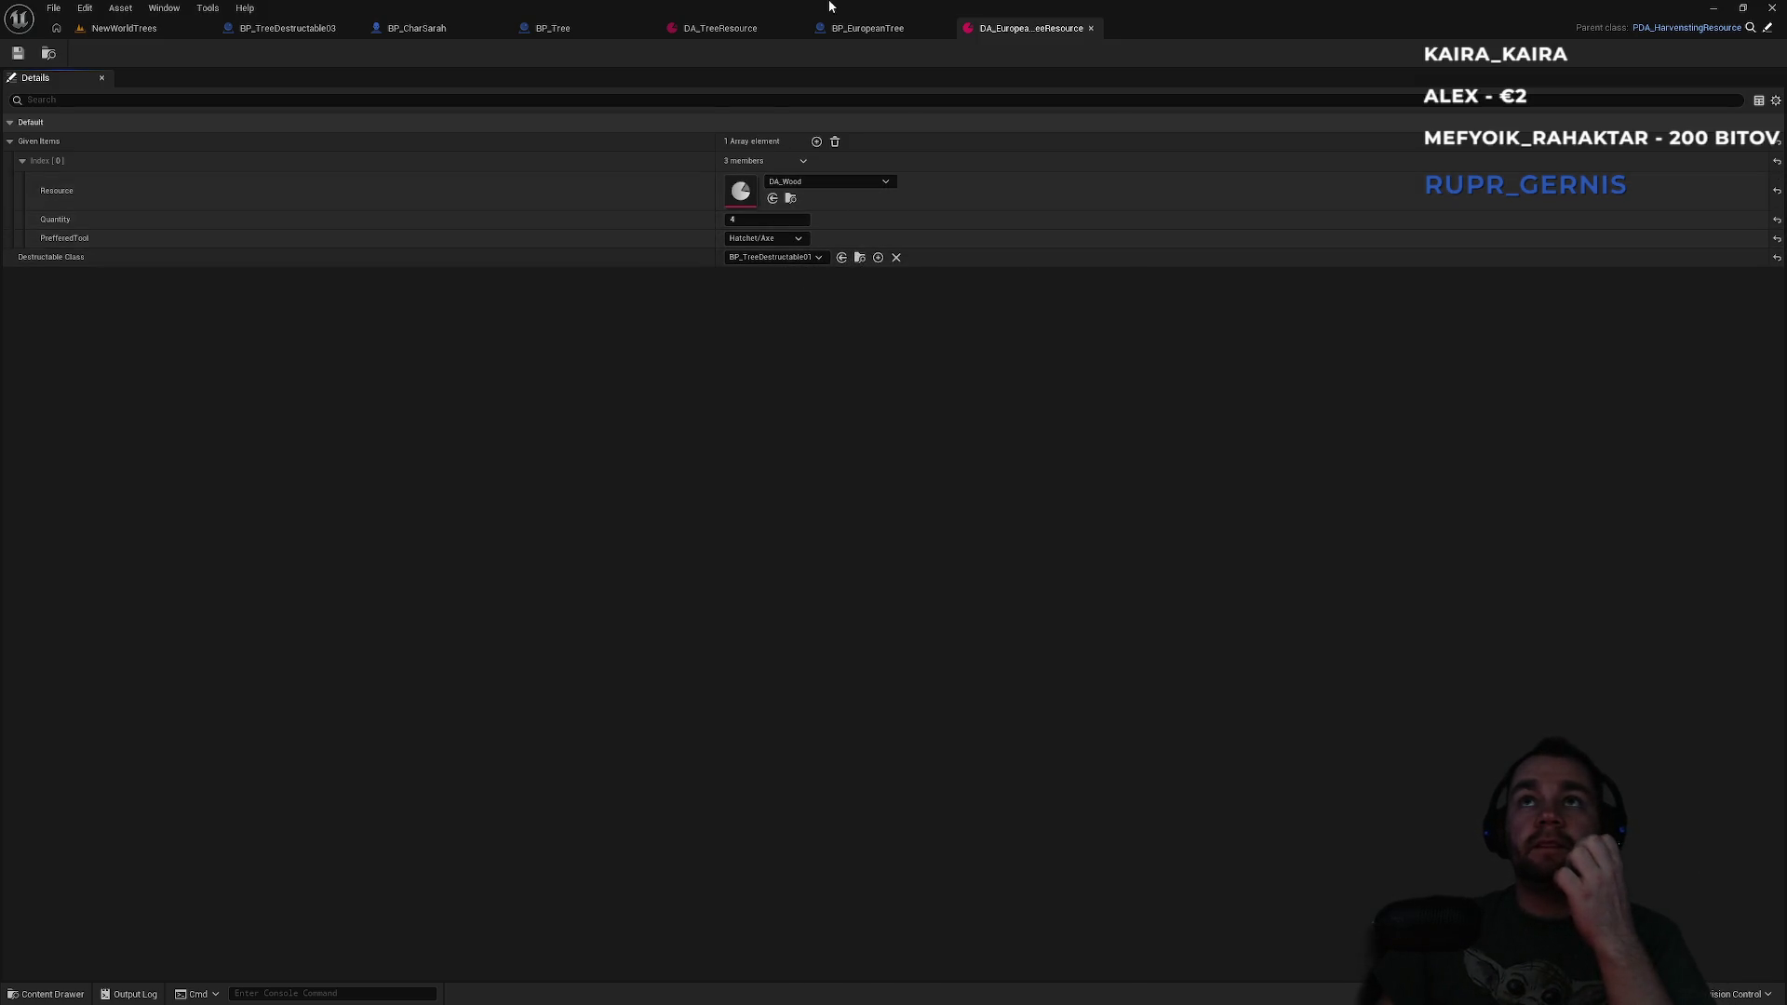
left_click(854, 38)
left_click(1652, 163)
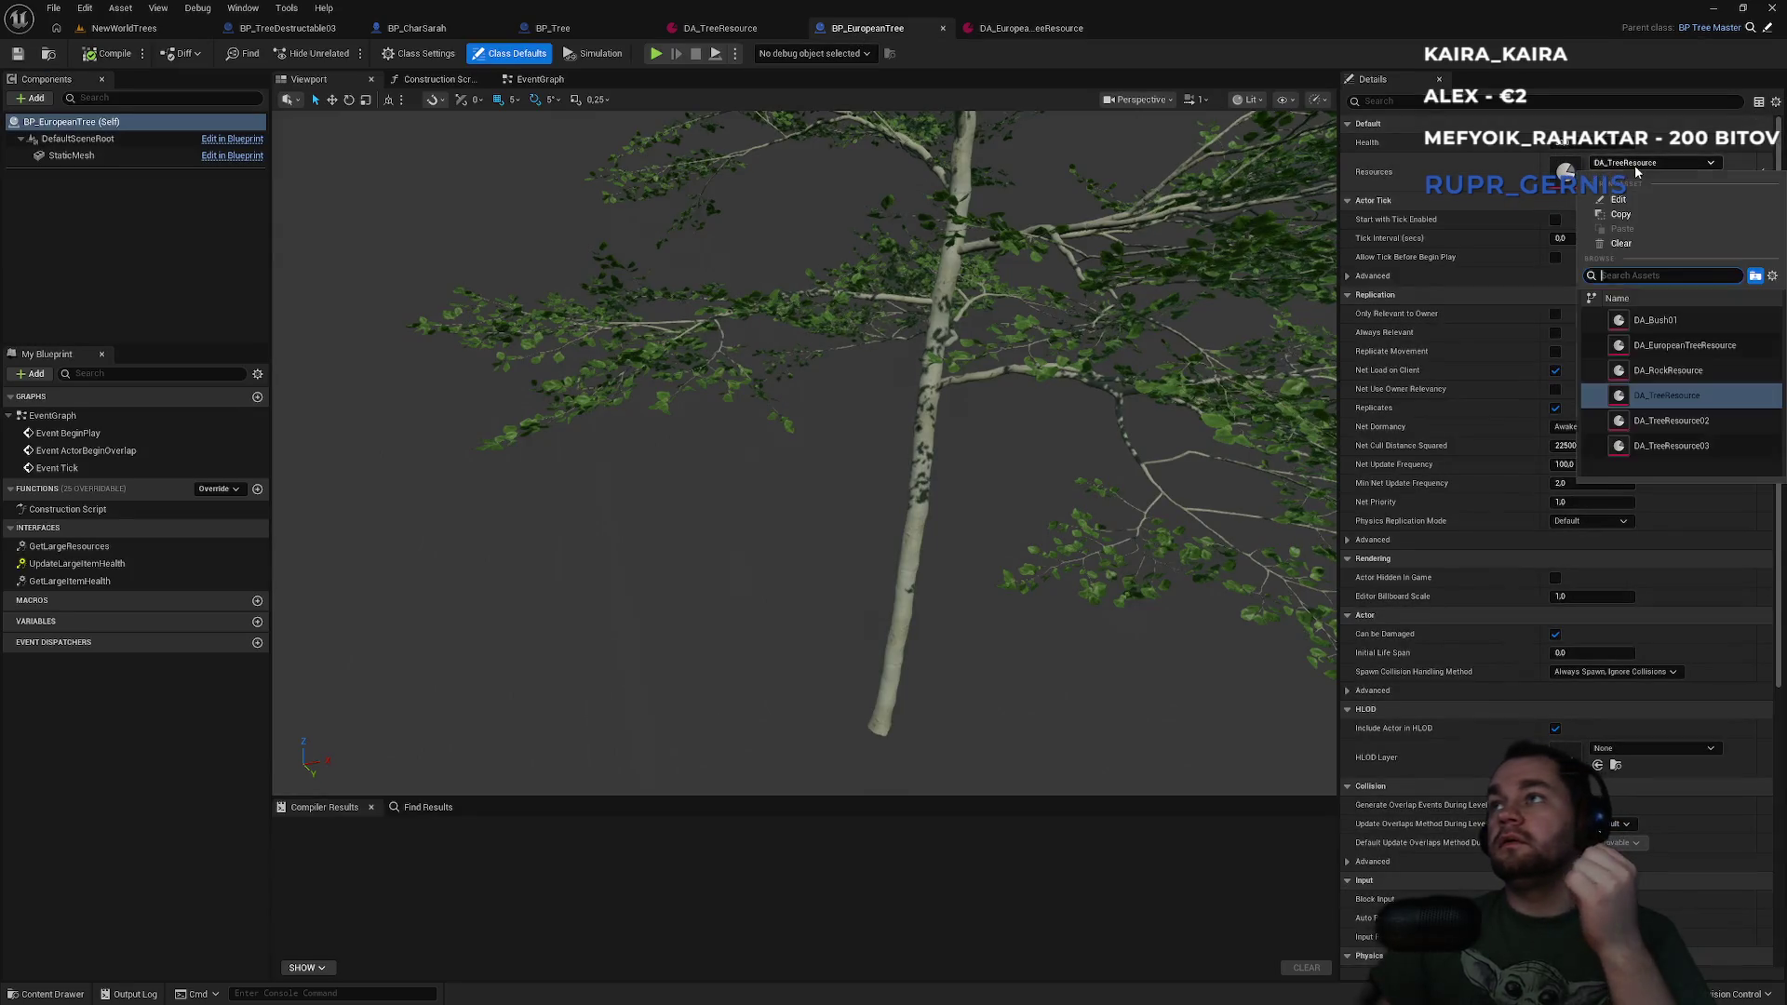
left_click(1685, 346)
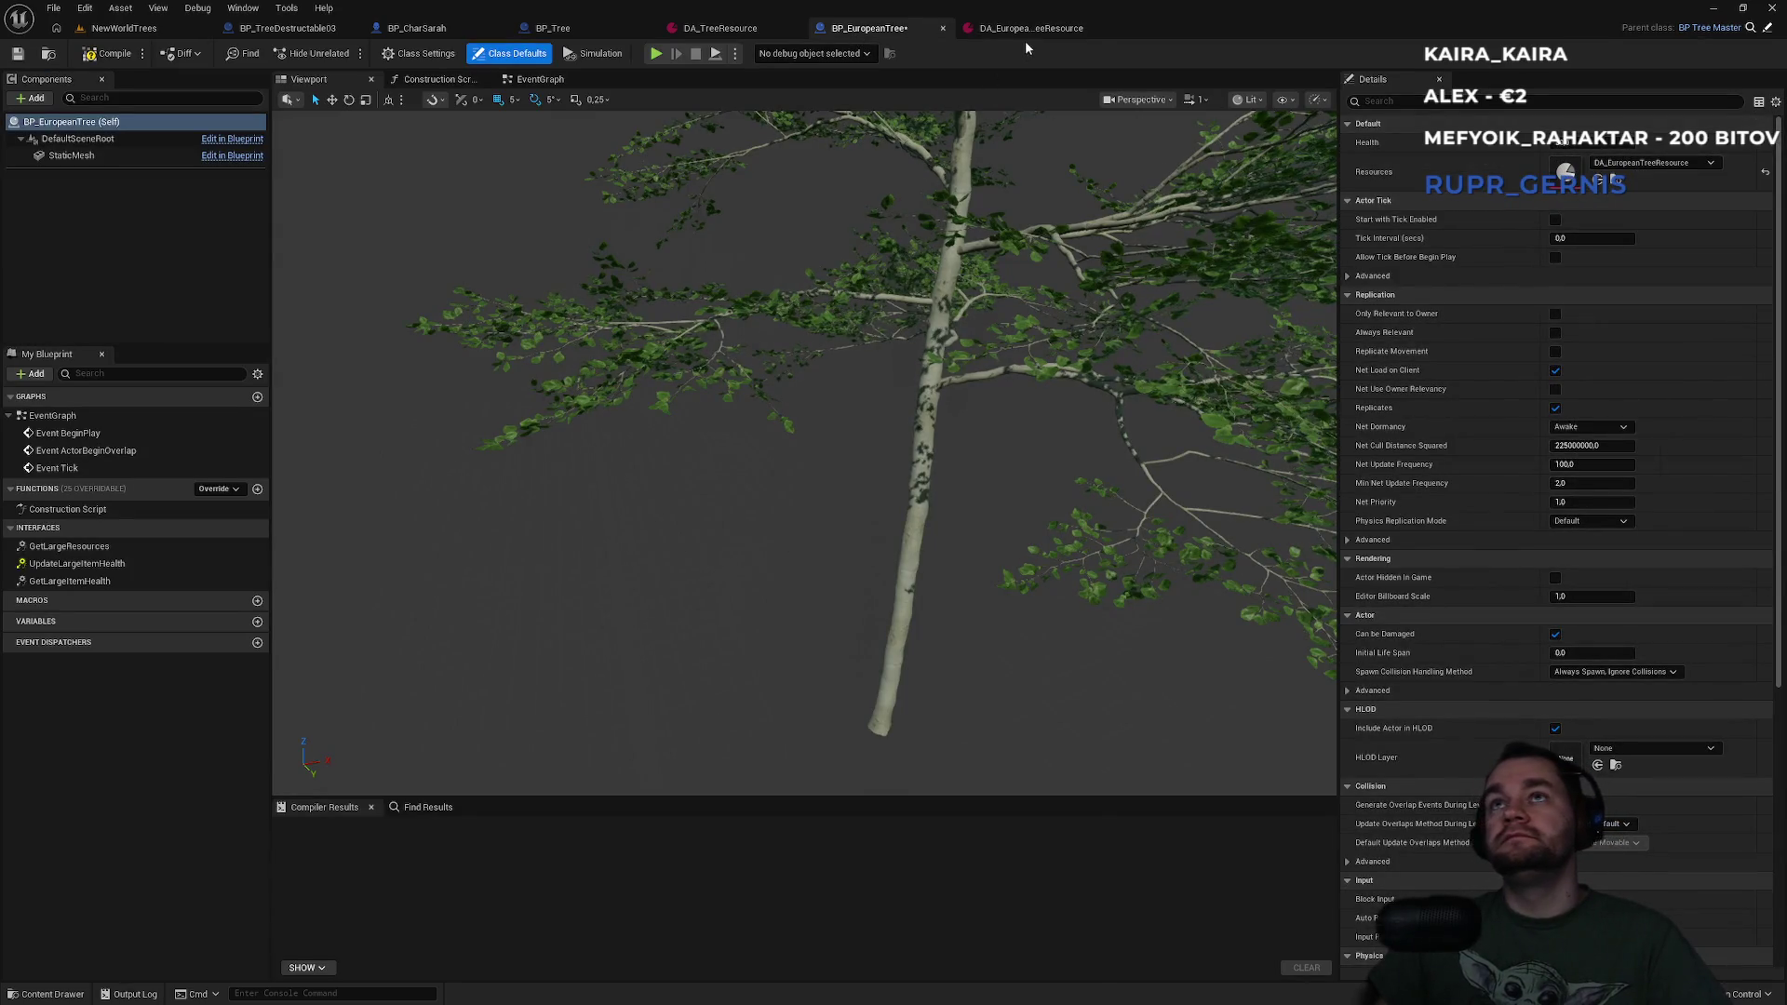
left_click(1033, 30)
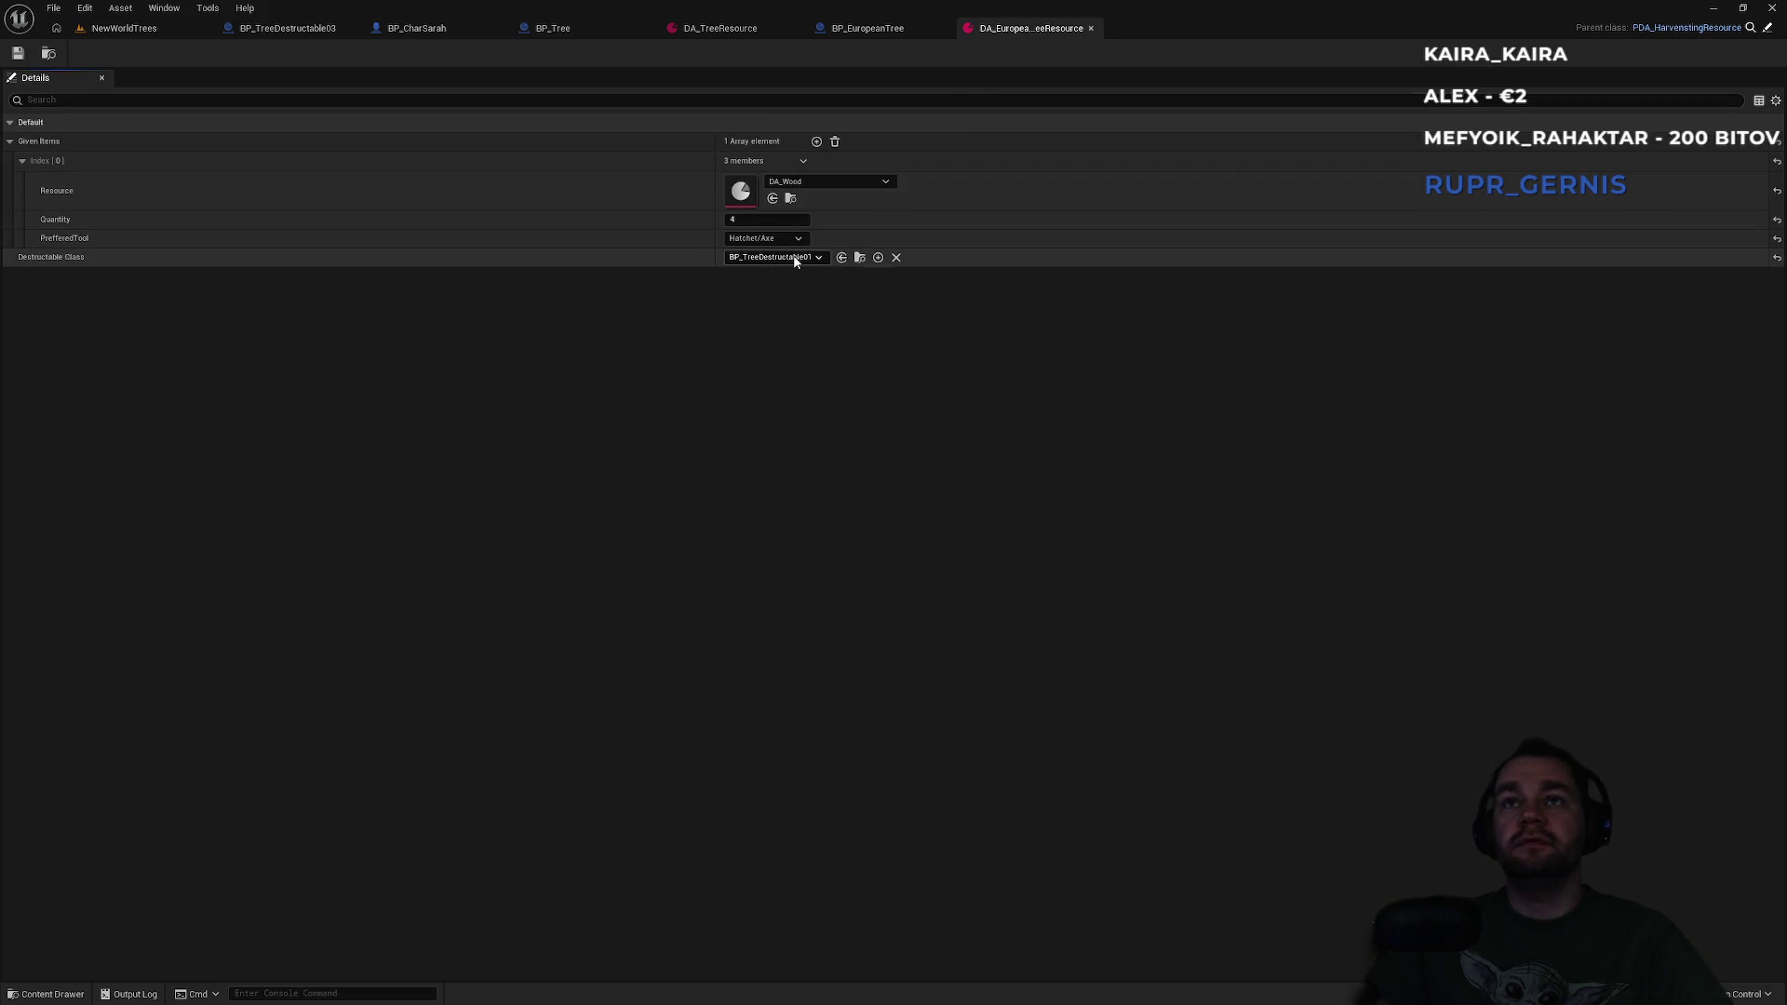
Duplicate the tree destructible blueprint and name the copy BP_EuropeanTreeDestructable01.
left_click(866, 256)
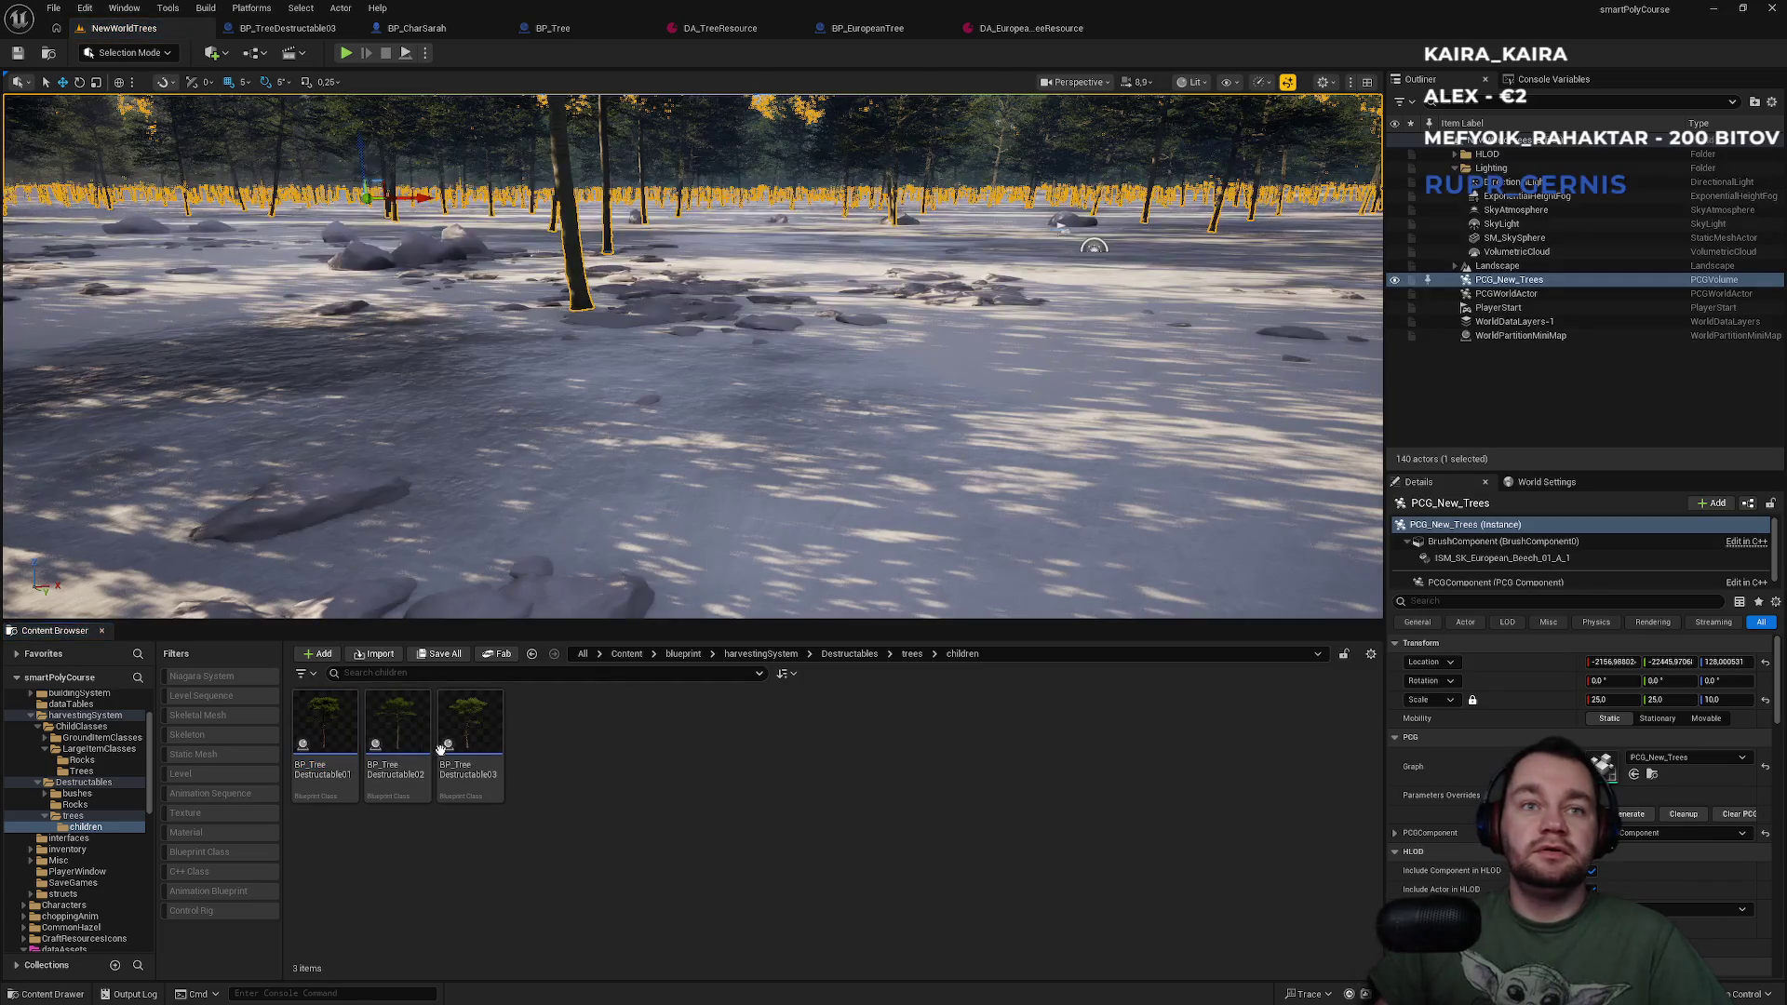
key("ctrl+d")
key("Home")
key("Right")
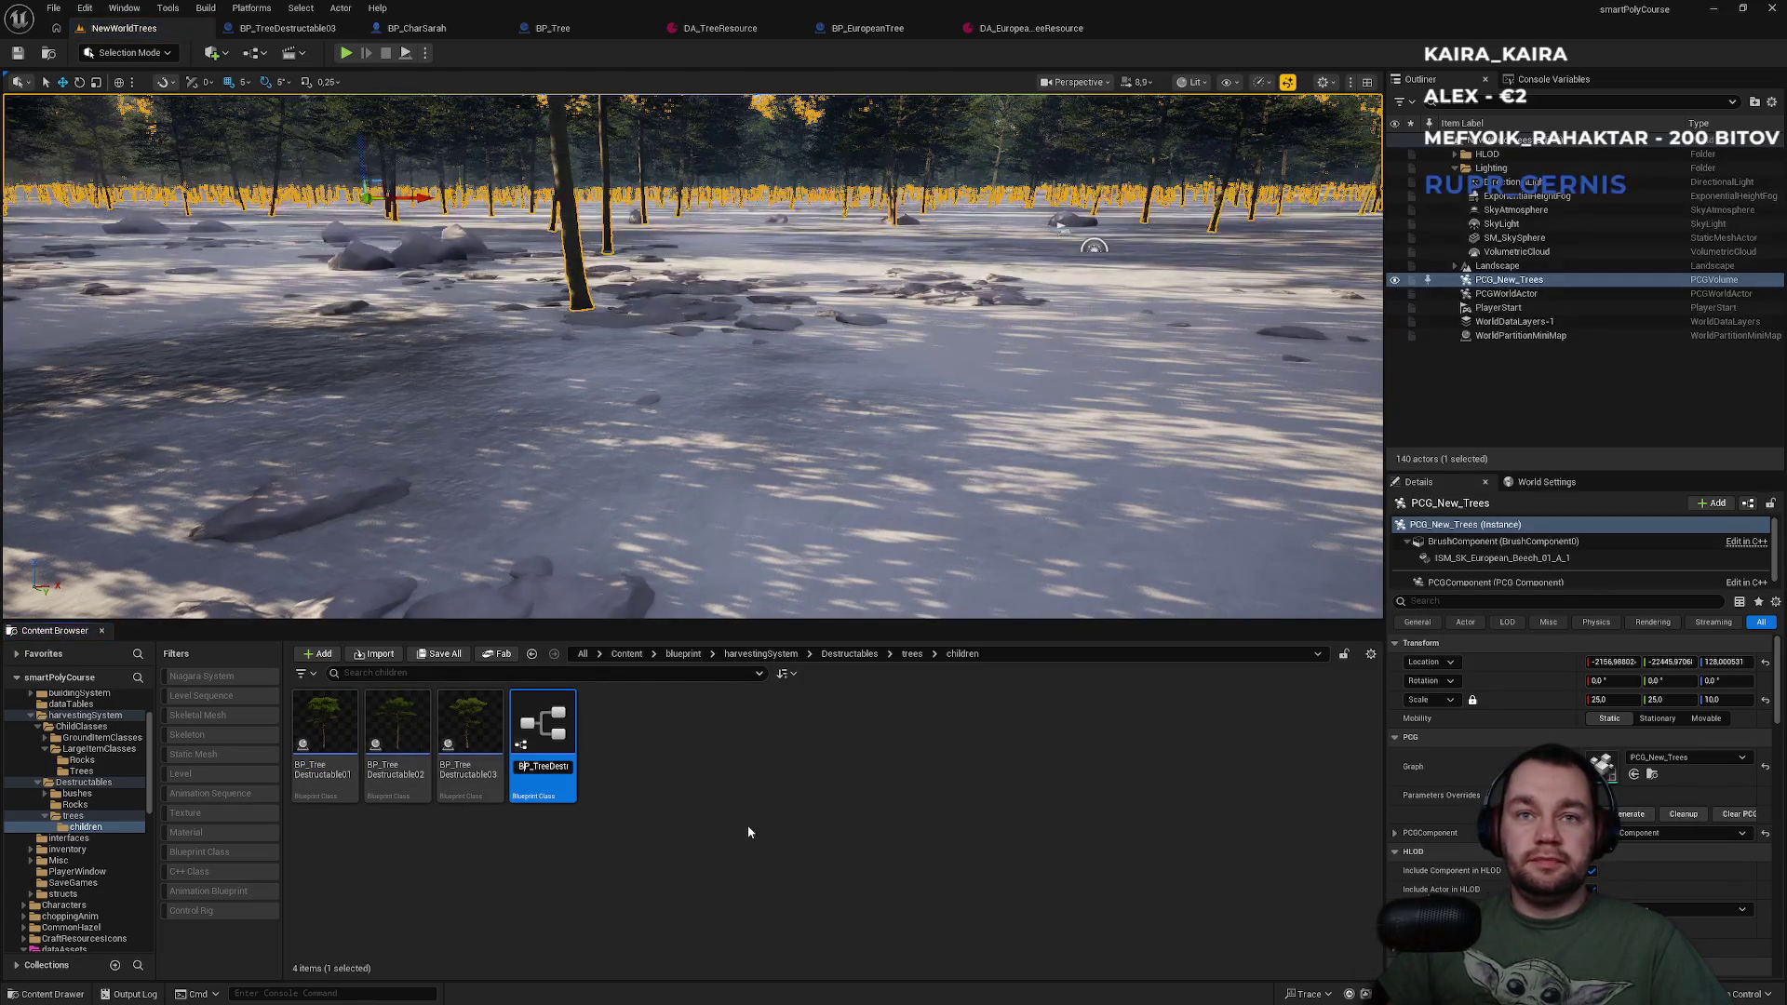
type("European")
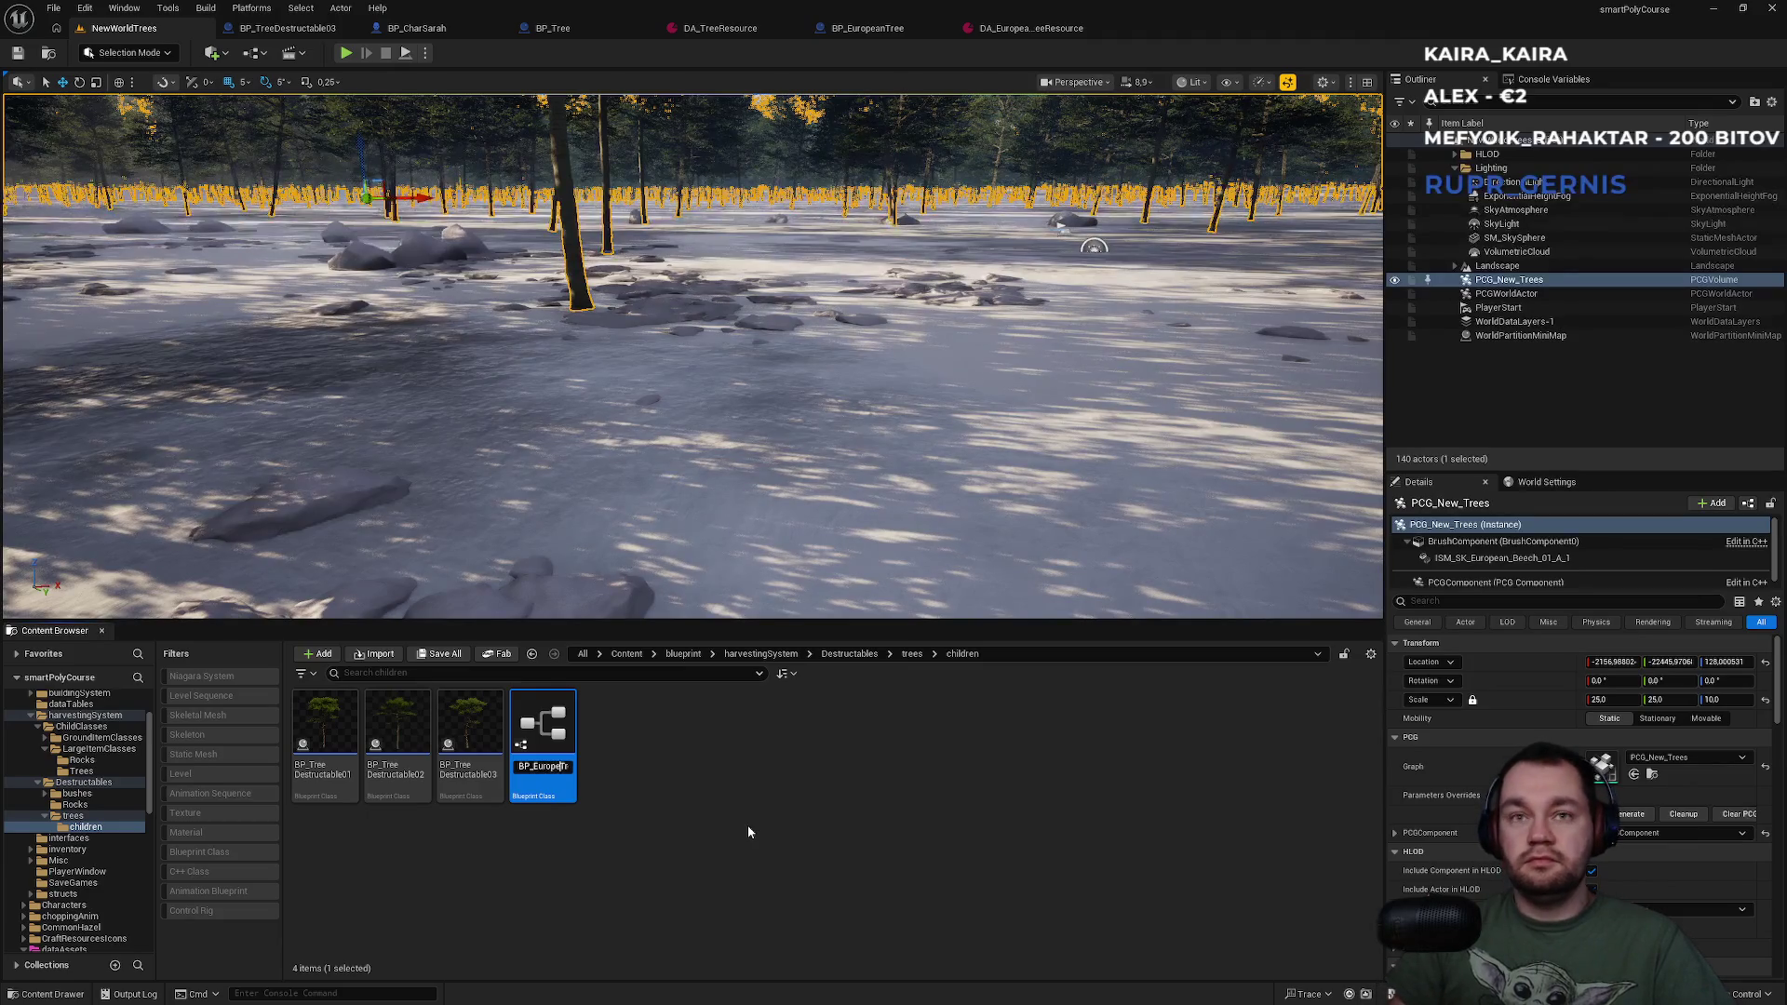
key("End")
key("BackSpace")
type("1")
key("Return")
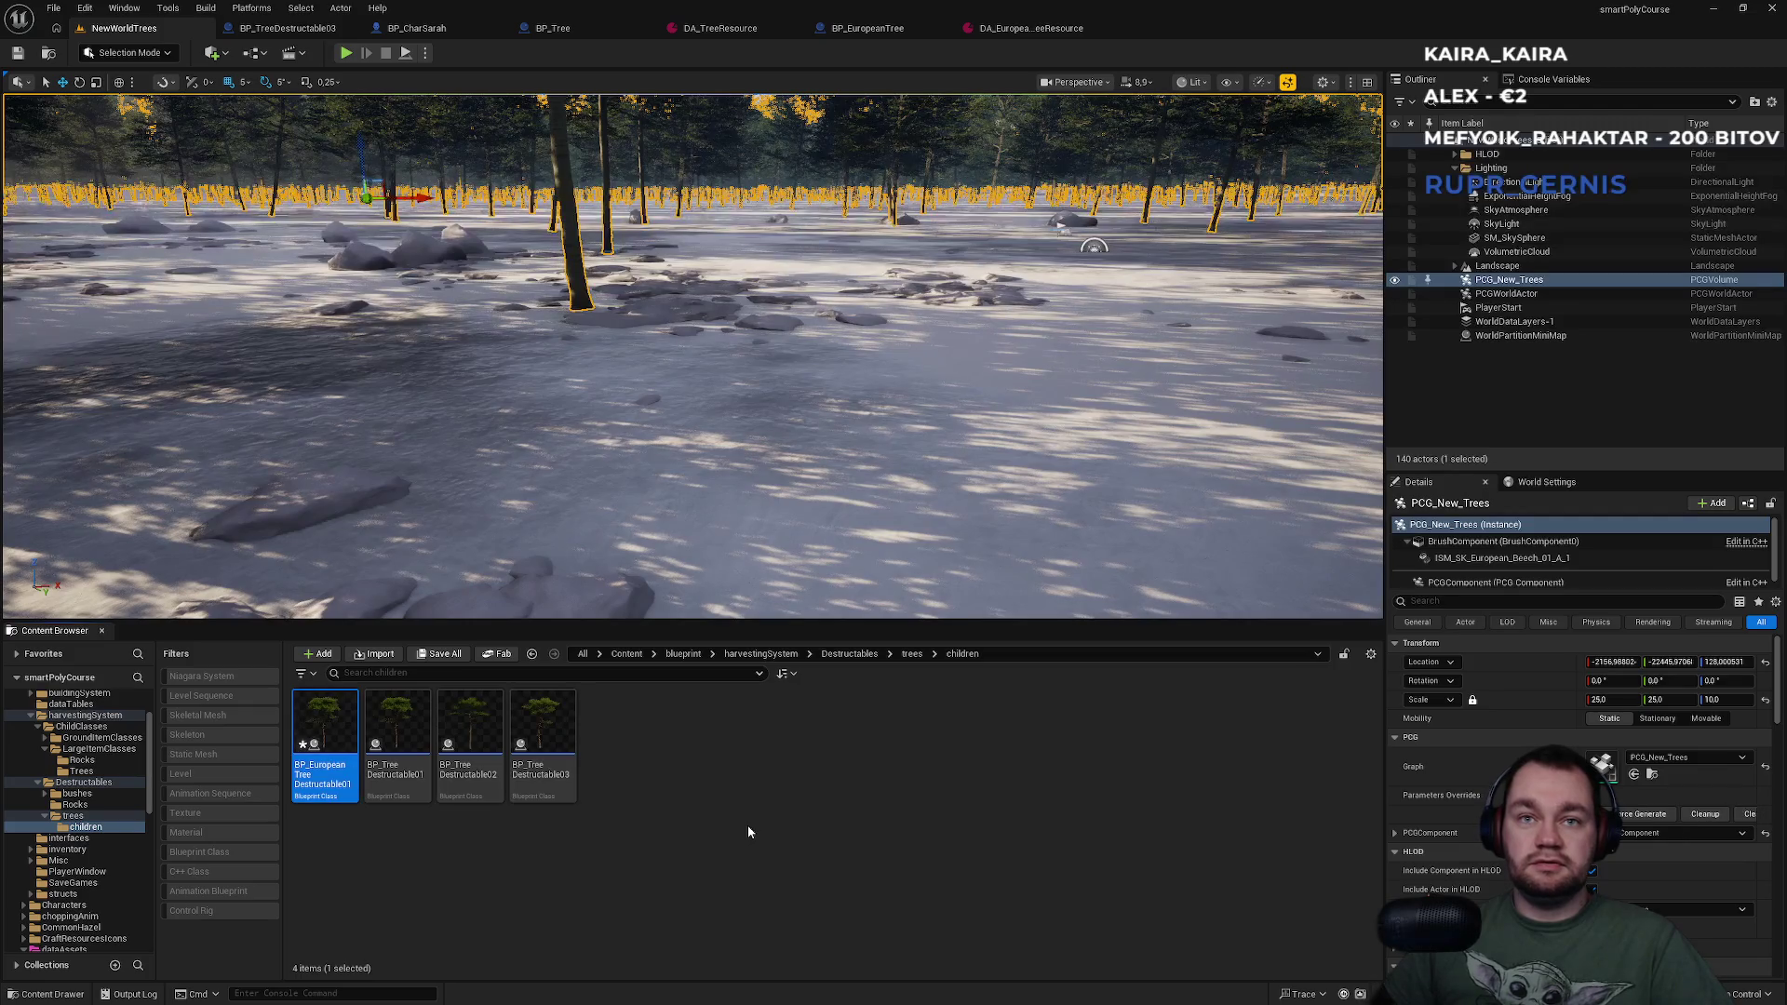
Open BP_EuropeanTreeDestructable01 in the full editor's Viewport and select its StaticMesh component.
double_click(338, 796)
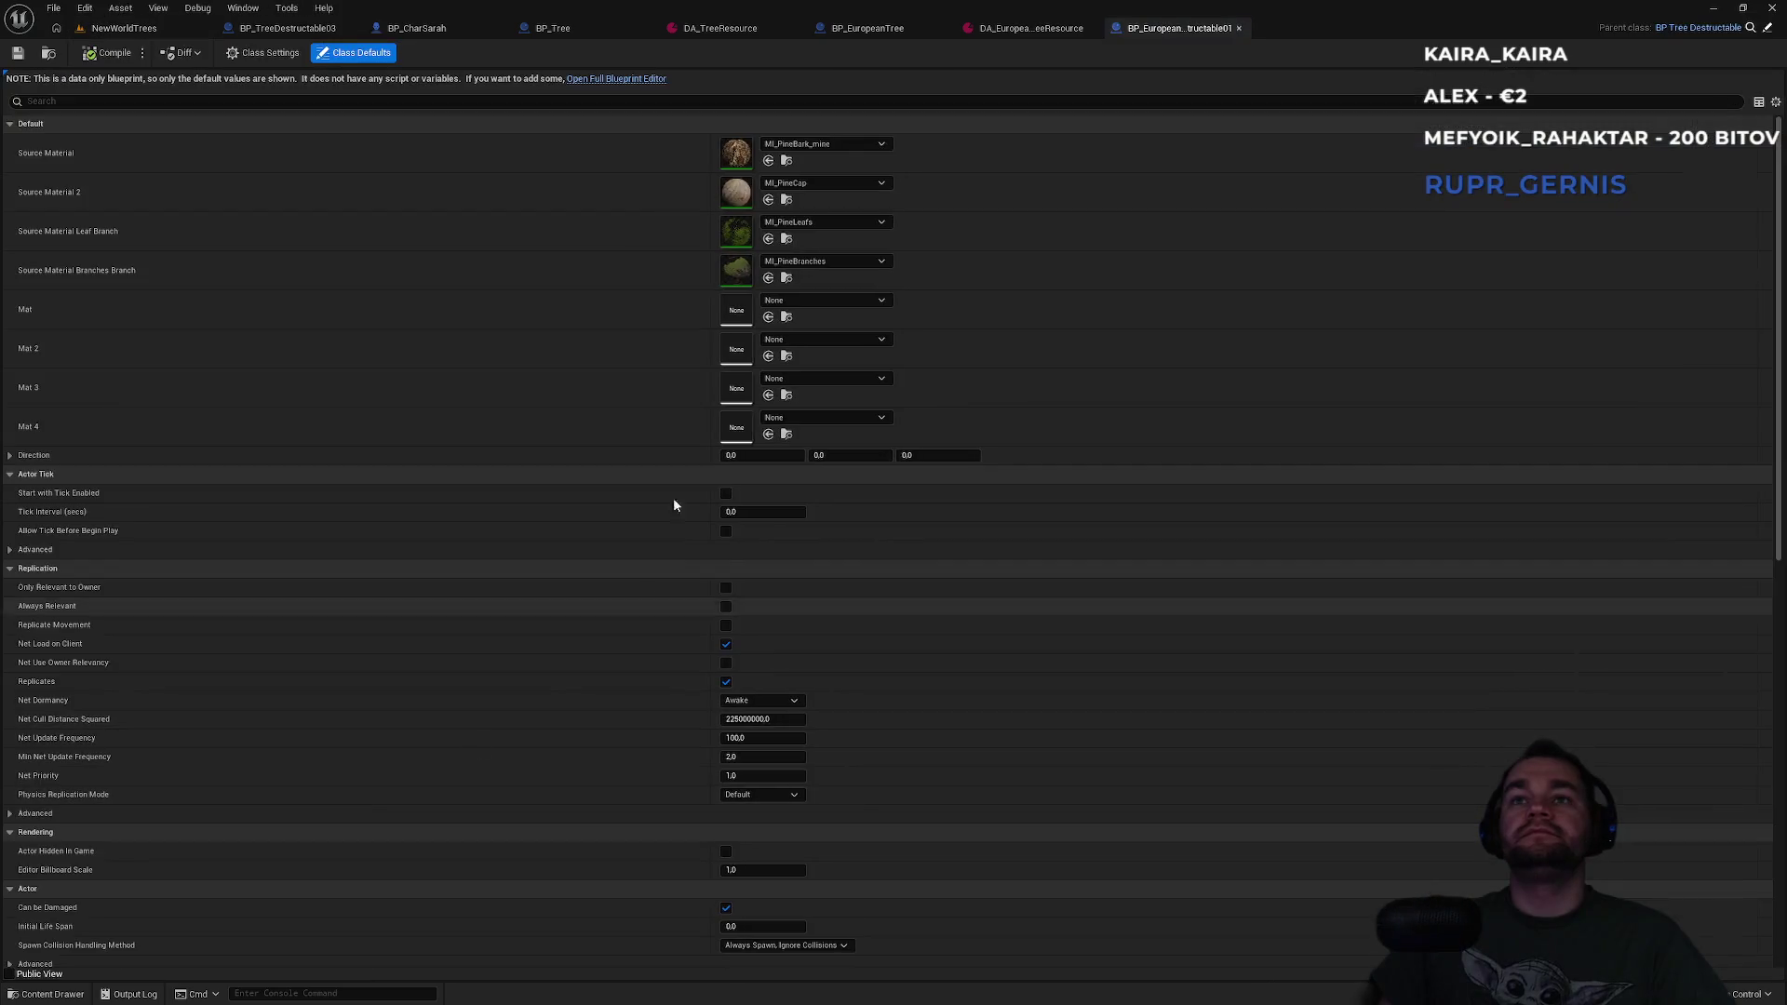
left_click(601, 80)
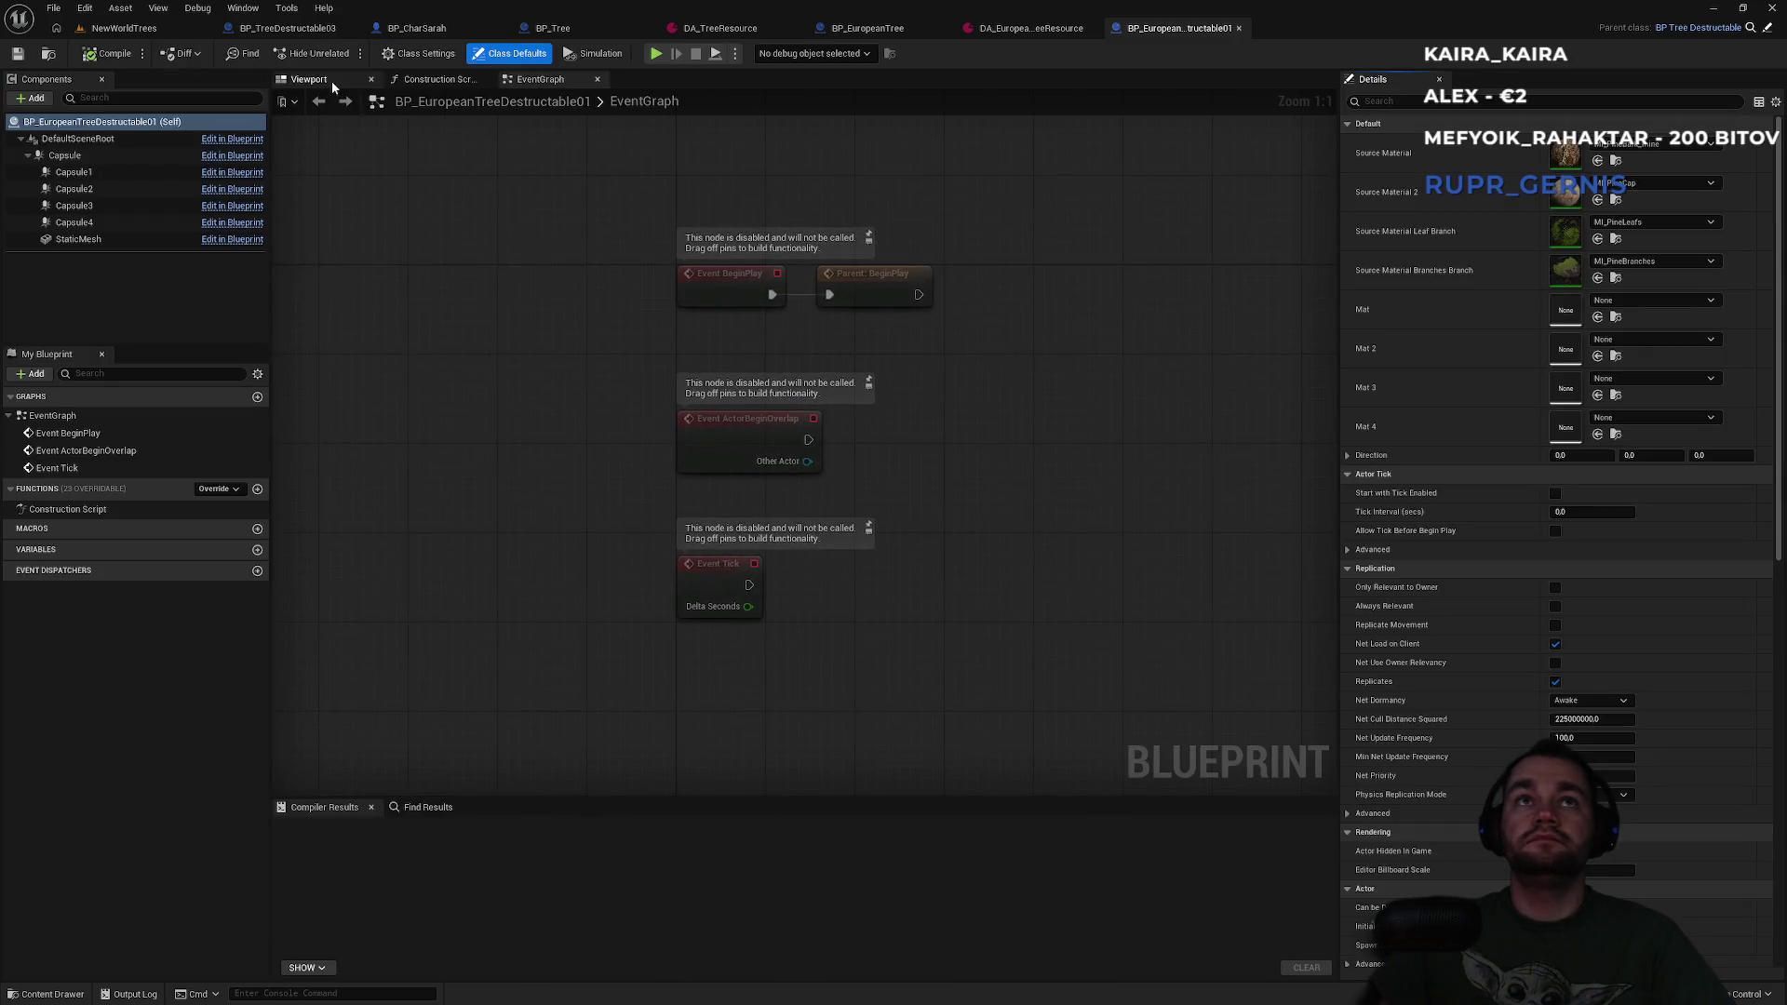
left_click(312, 80)
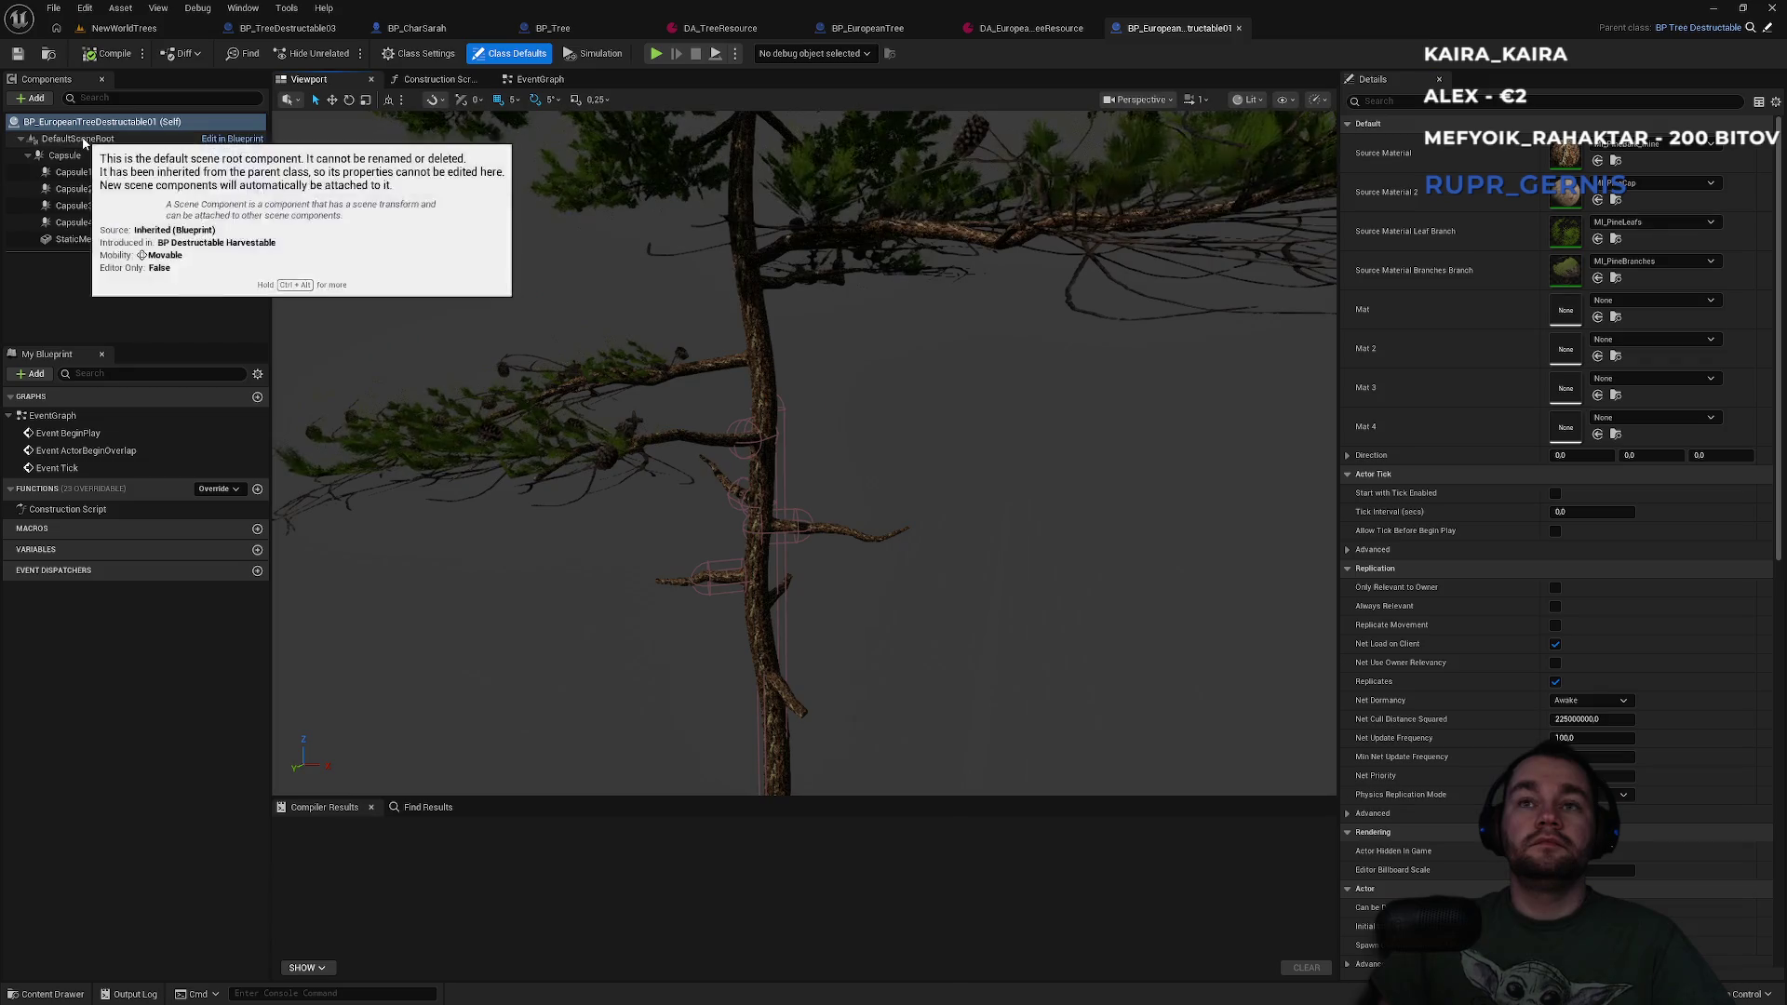
mouse_move(110, 141)
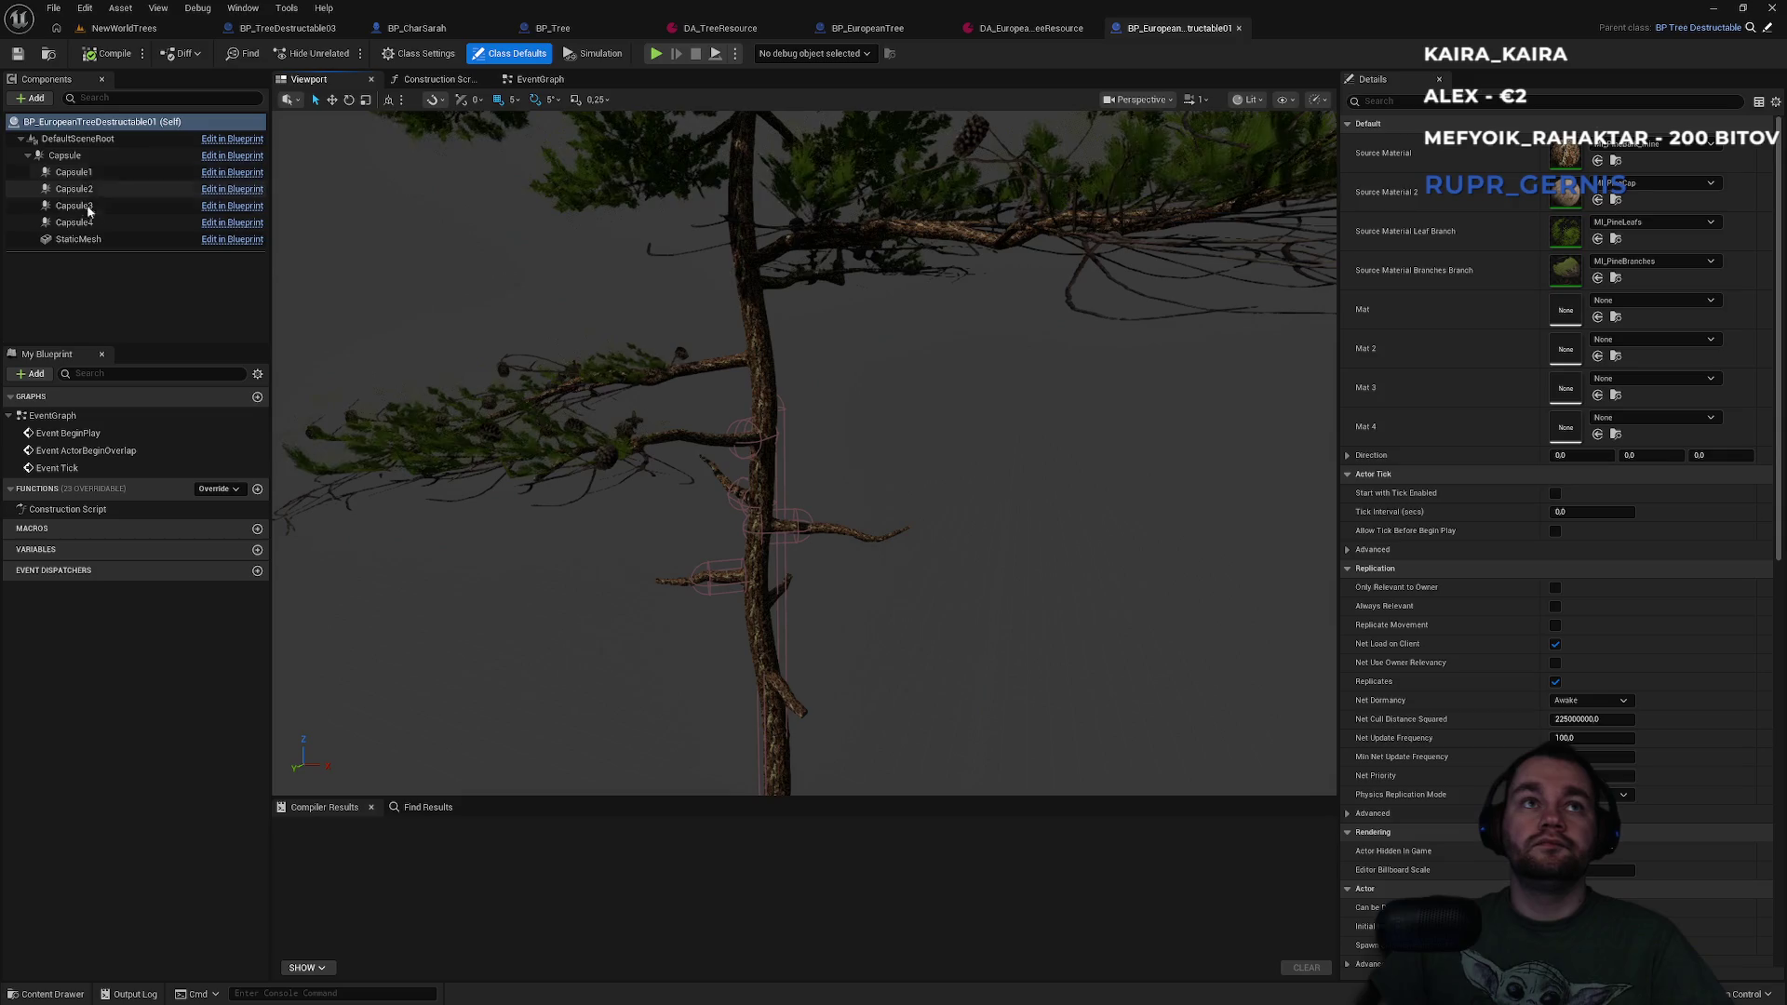
left_click(78, 239)
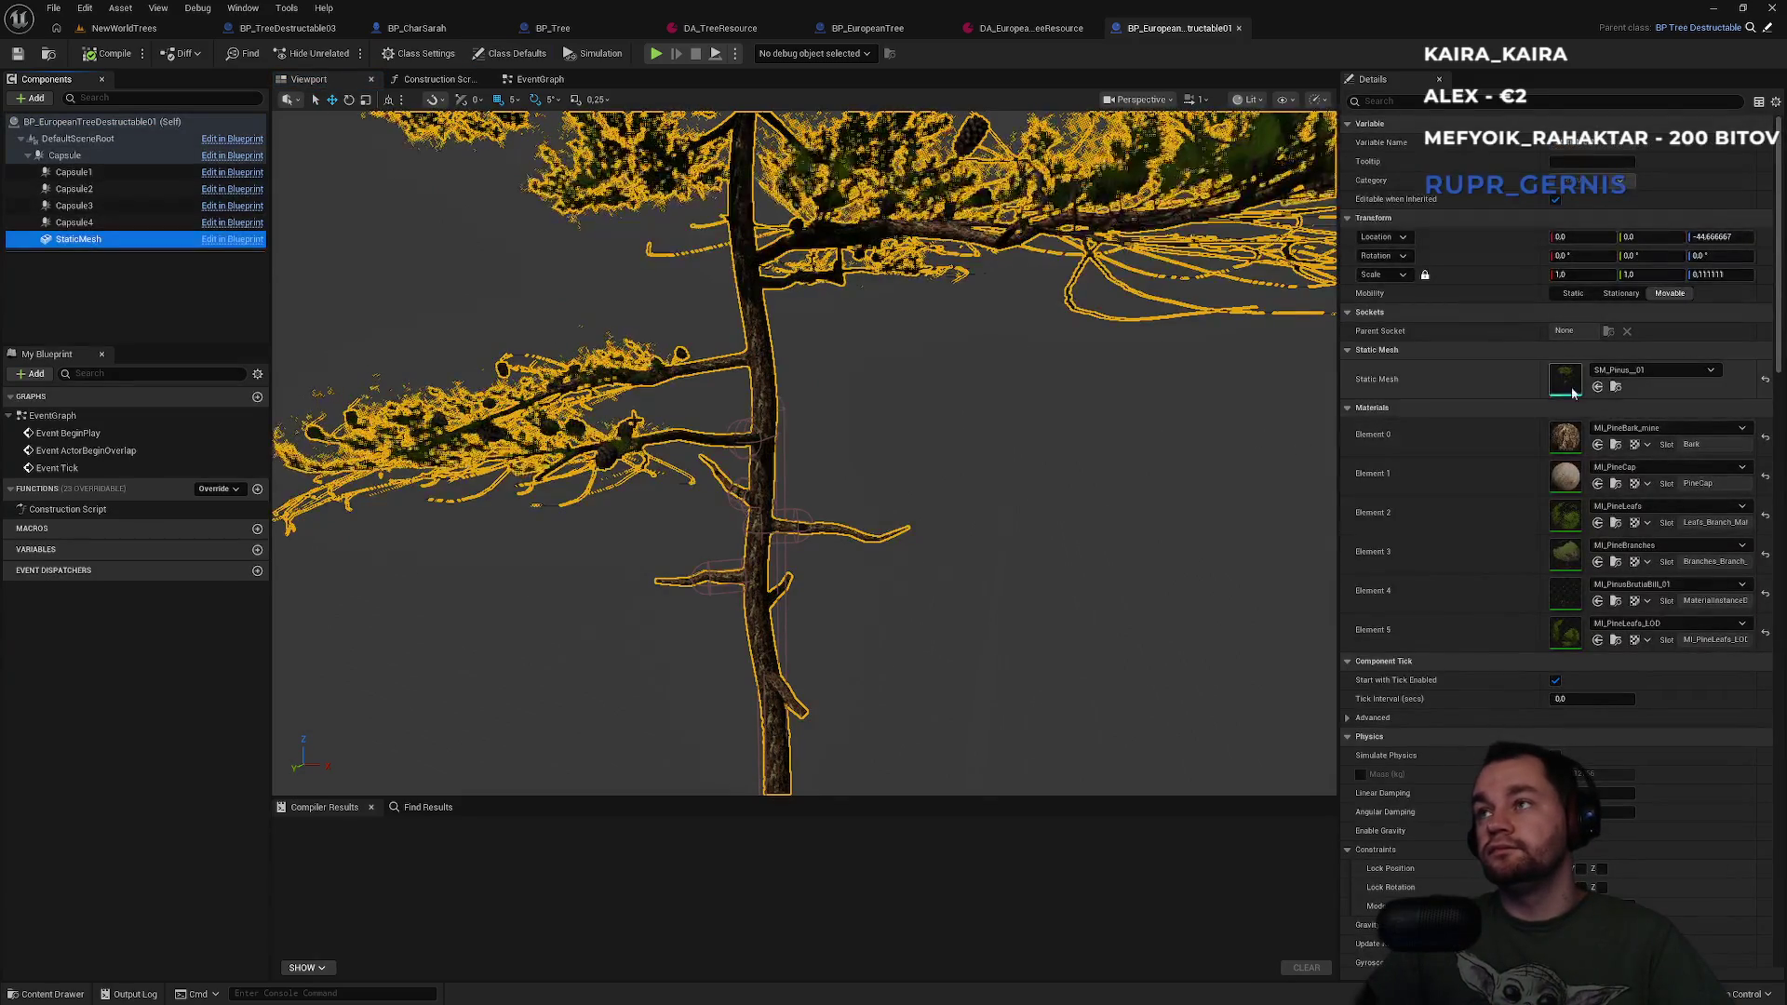
Change the StaticMesh to SK_European_Beech_01_A.
left_click(1615, 372)
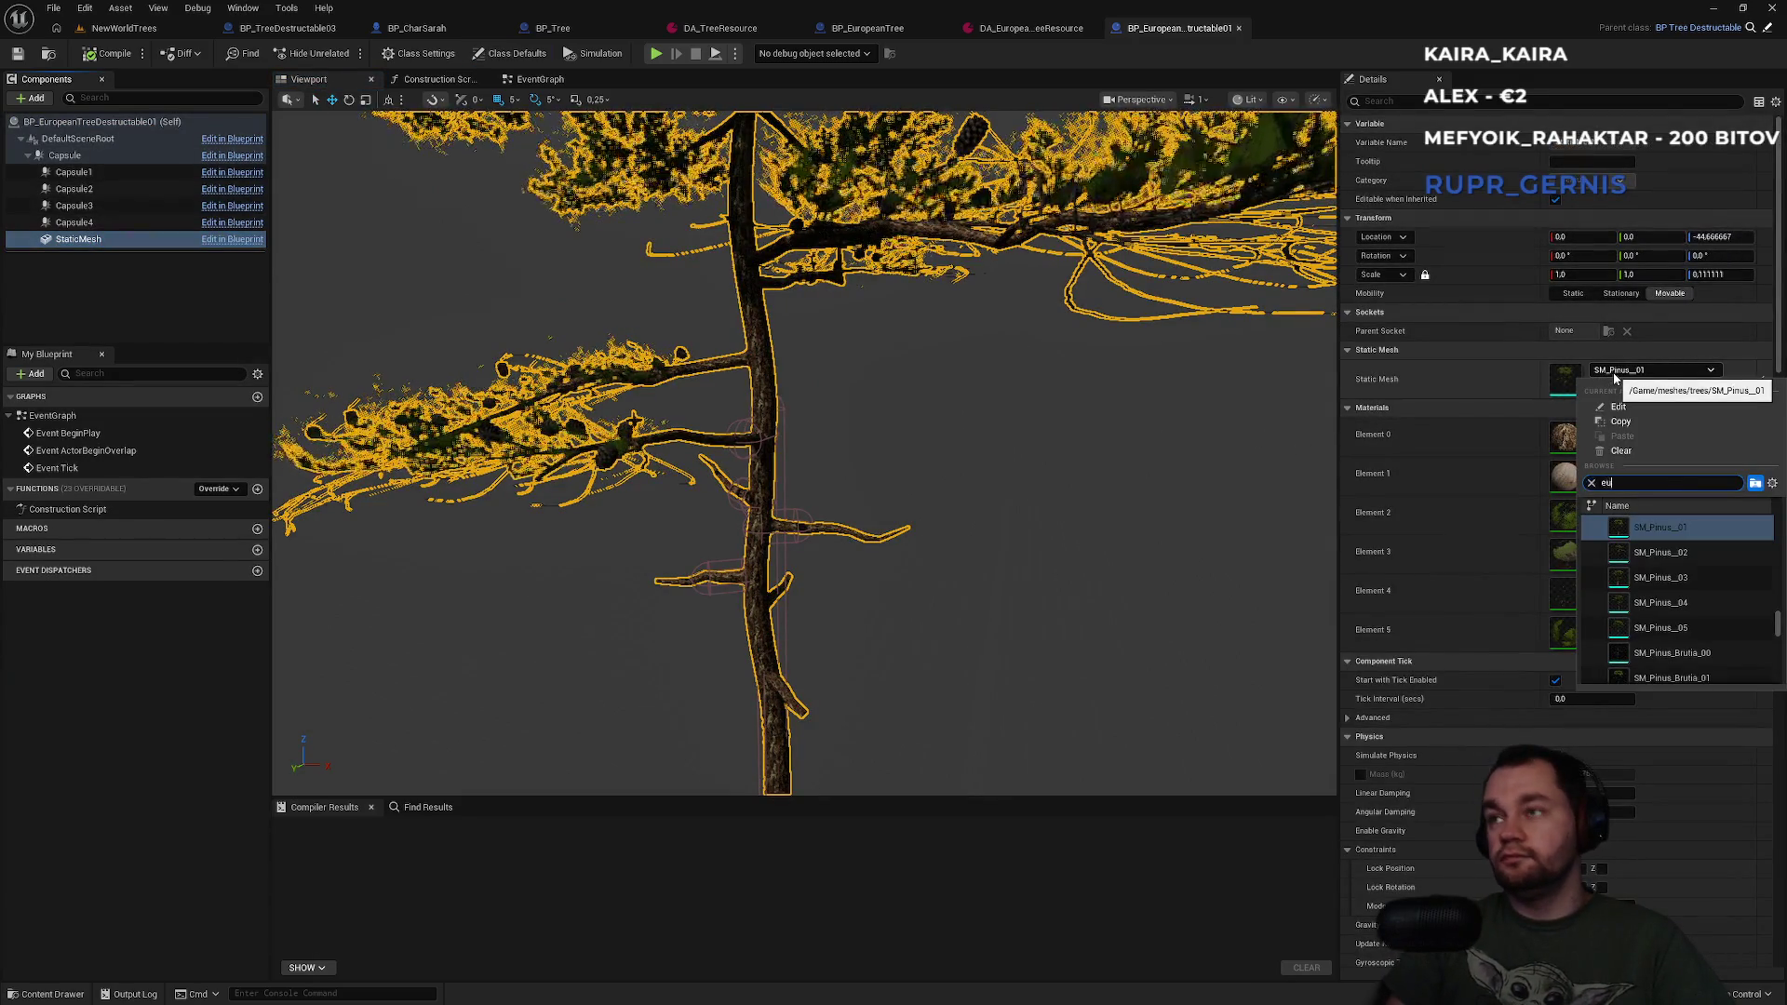
type("european")
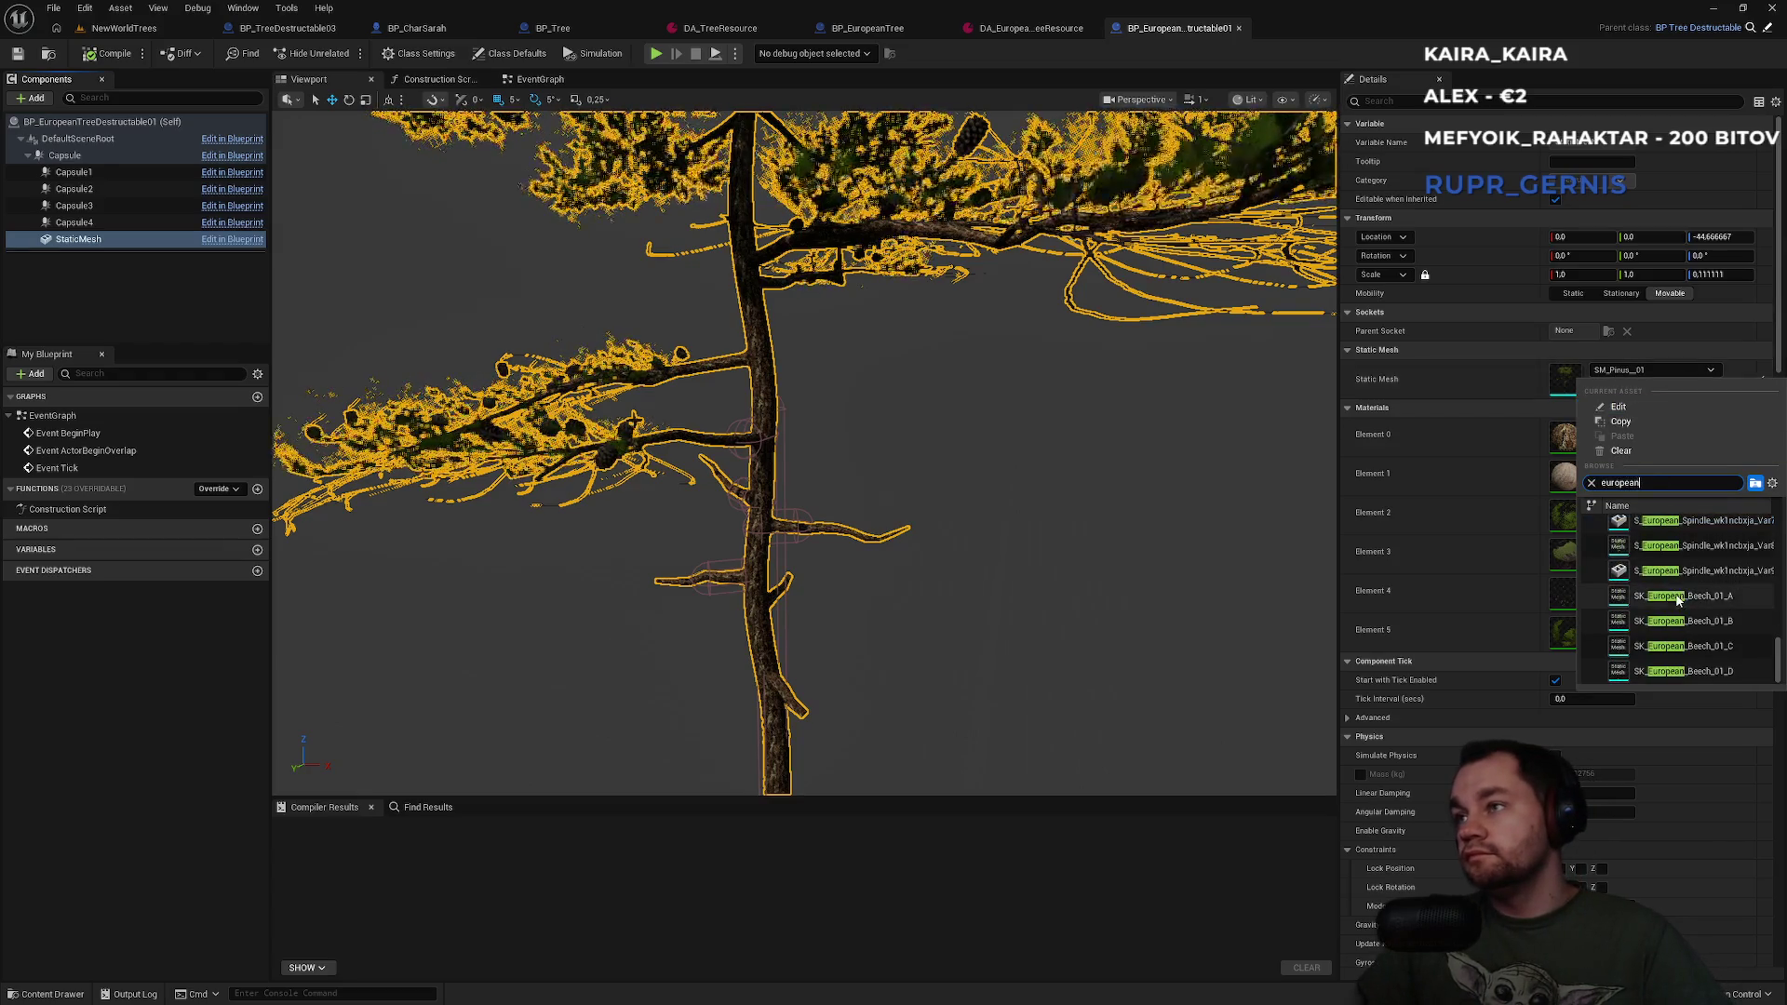
left_click(1675, 596)
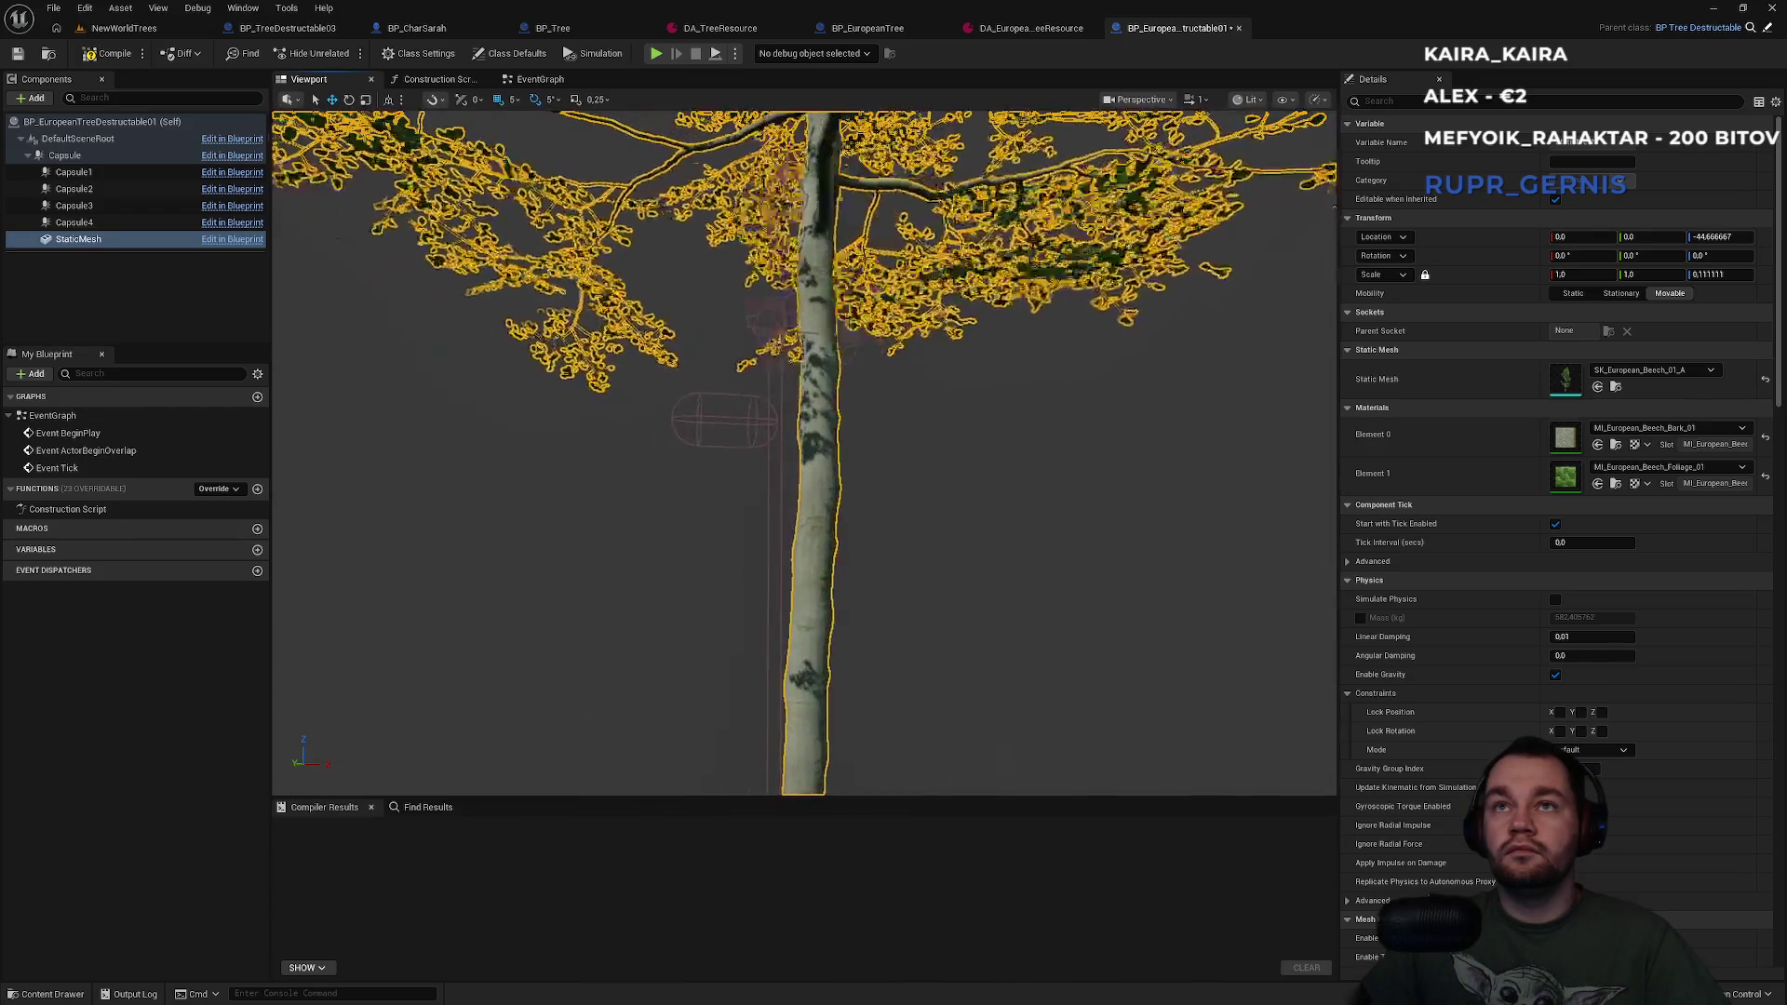
Inspect the Capsule, Capsule1, Capsule2, Capsule3 and Capsule4 colliders around the beech trunk.
left_click(88, 222)
left_click(88, 206)
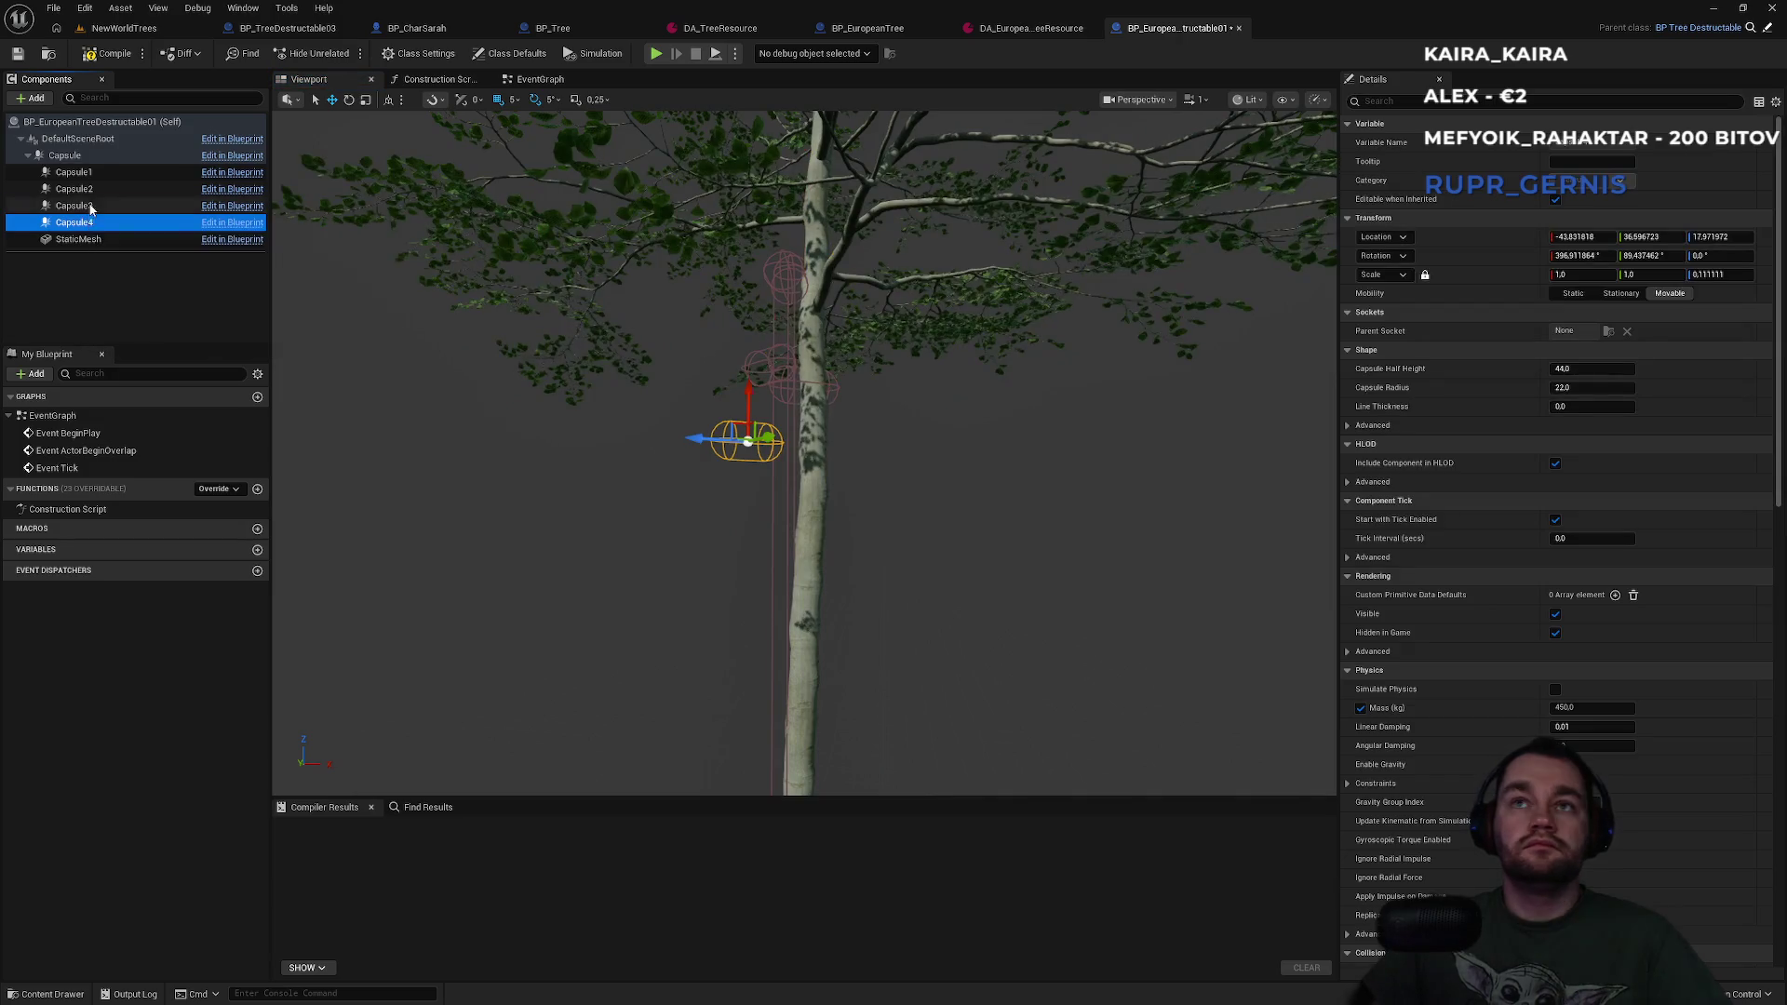
key("f")
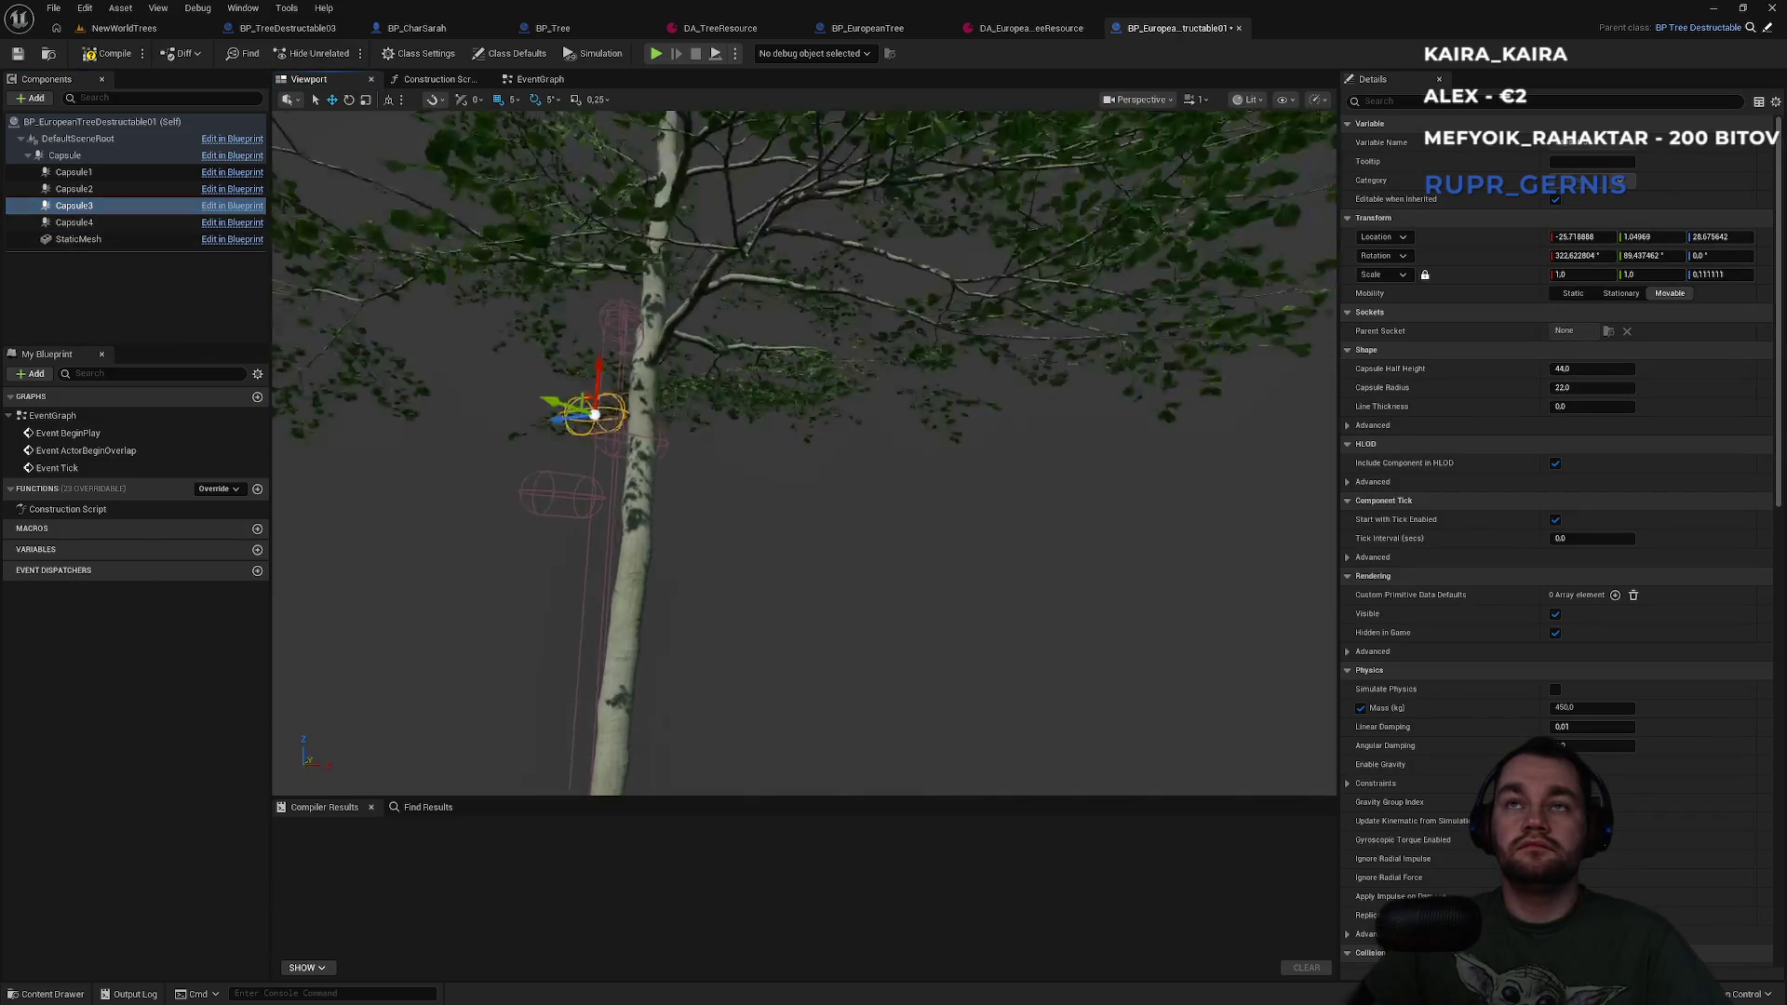
mouse_move(806, 447)
left_mouse_down()
mouse_move(782, 451)
mouse_move(1033, 466)
left_mouse_up()
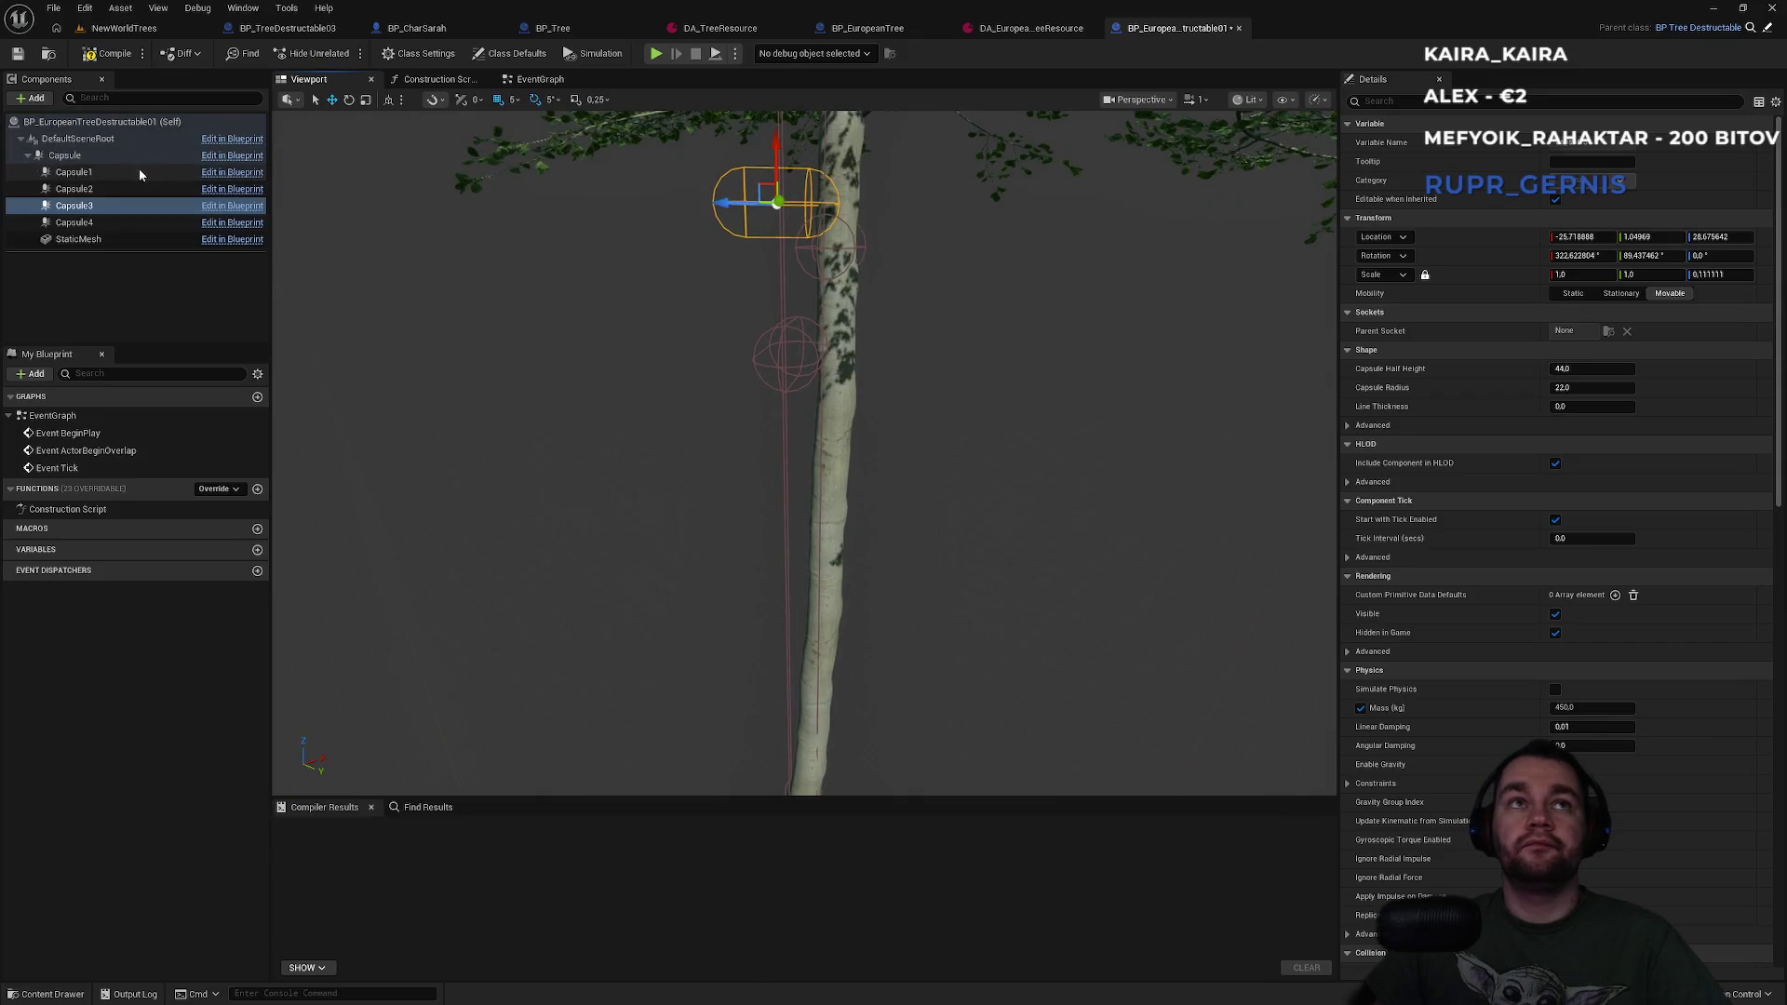
left_click(74, 172)
left_click(95, 222)
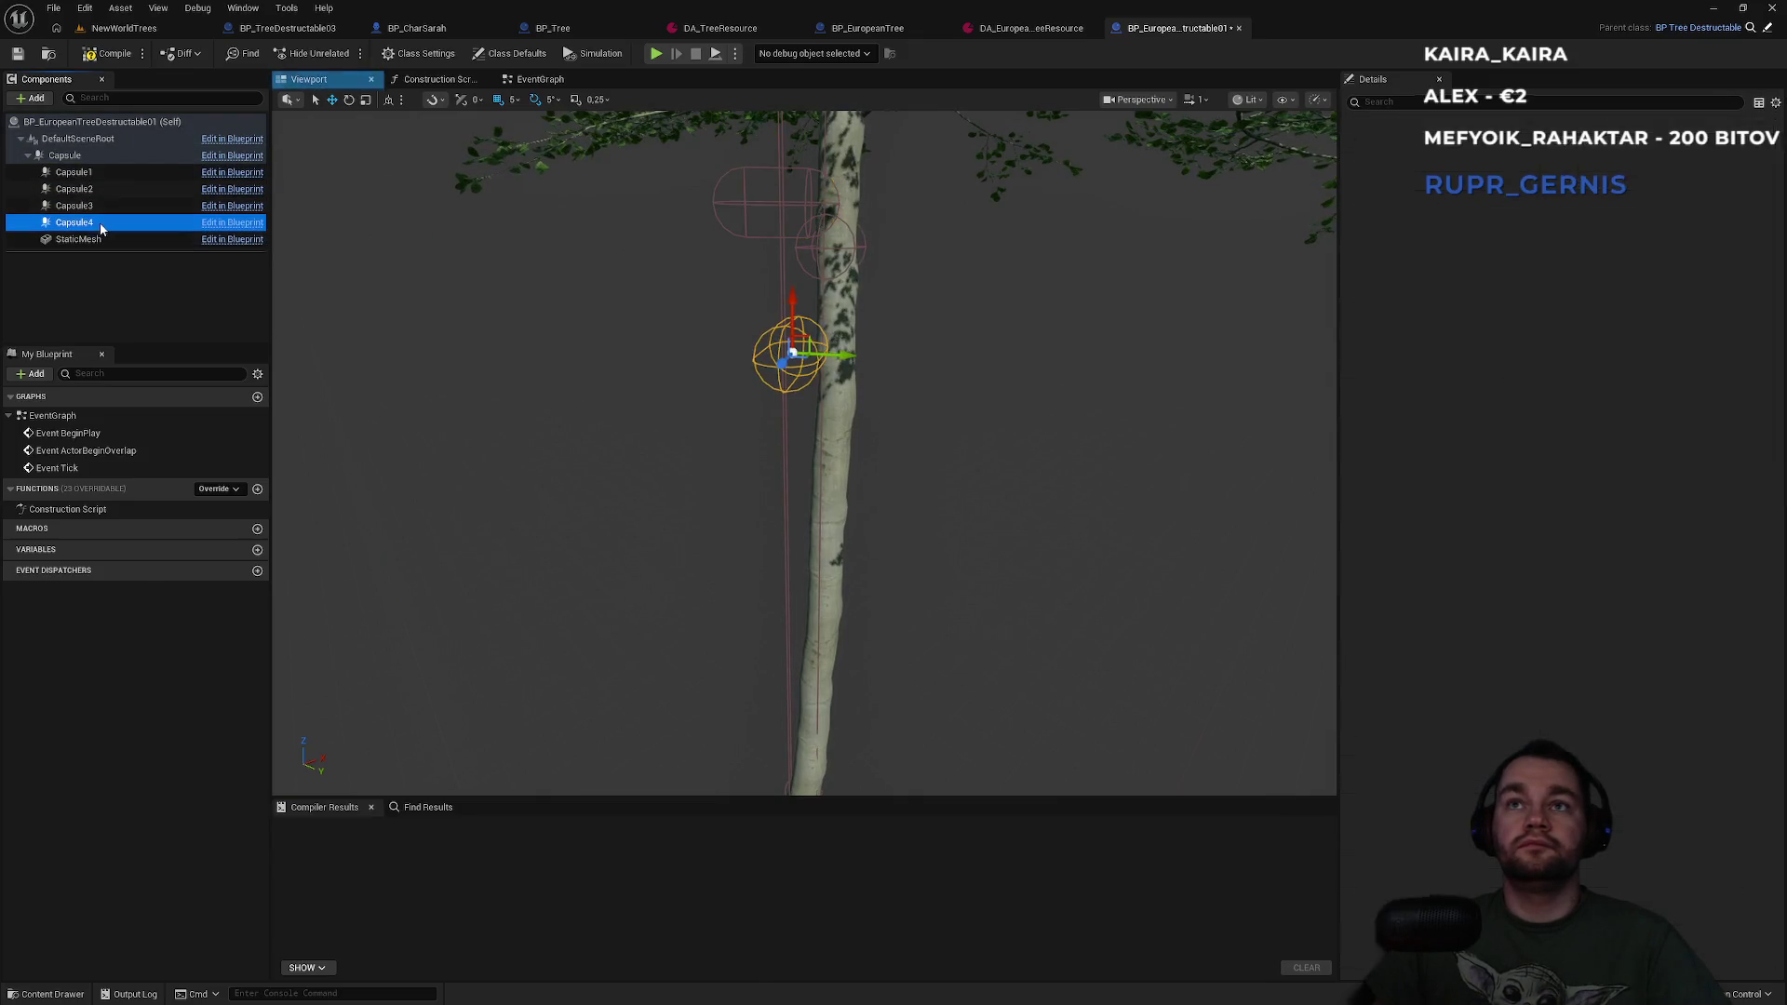
left_click(93, 206)
left_click(93, 188)
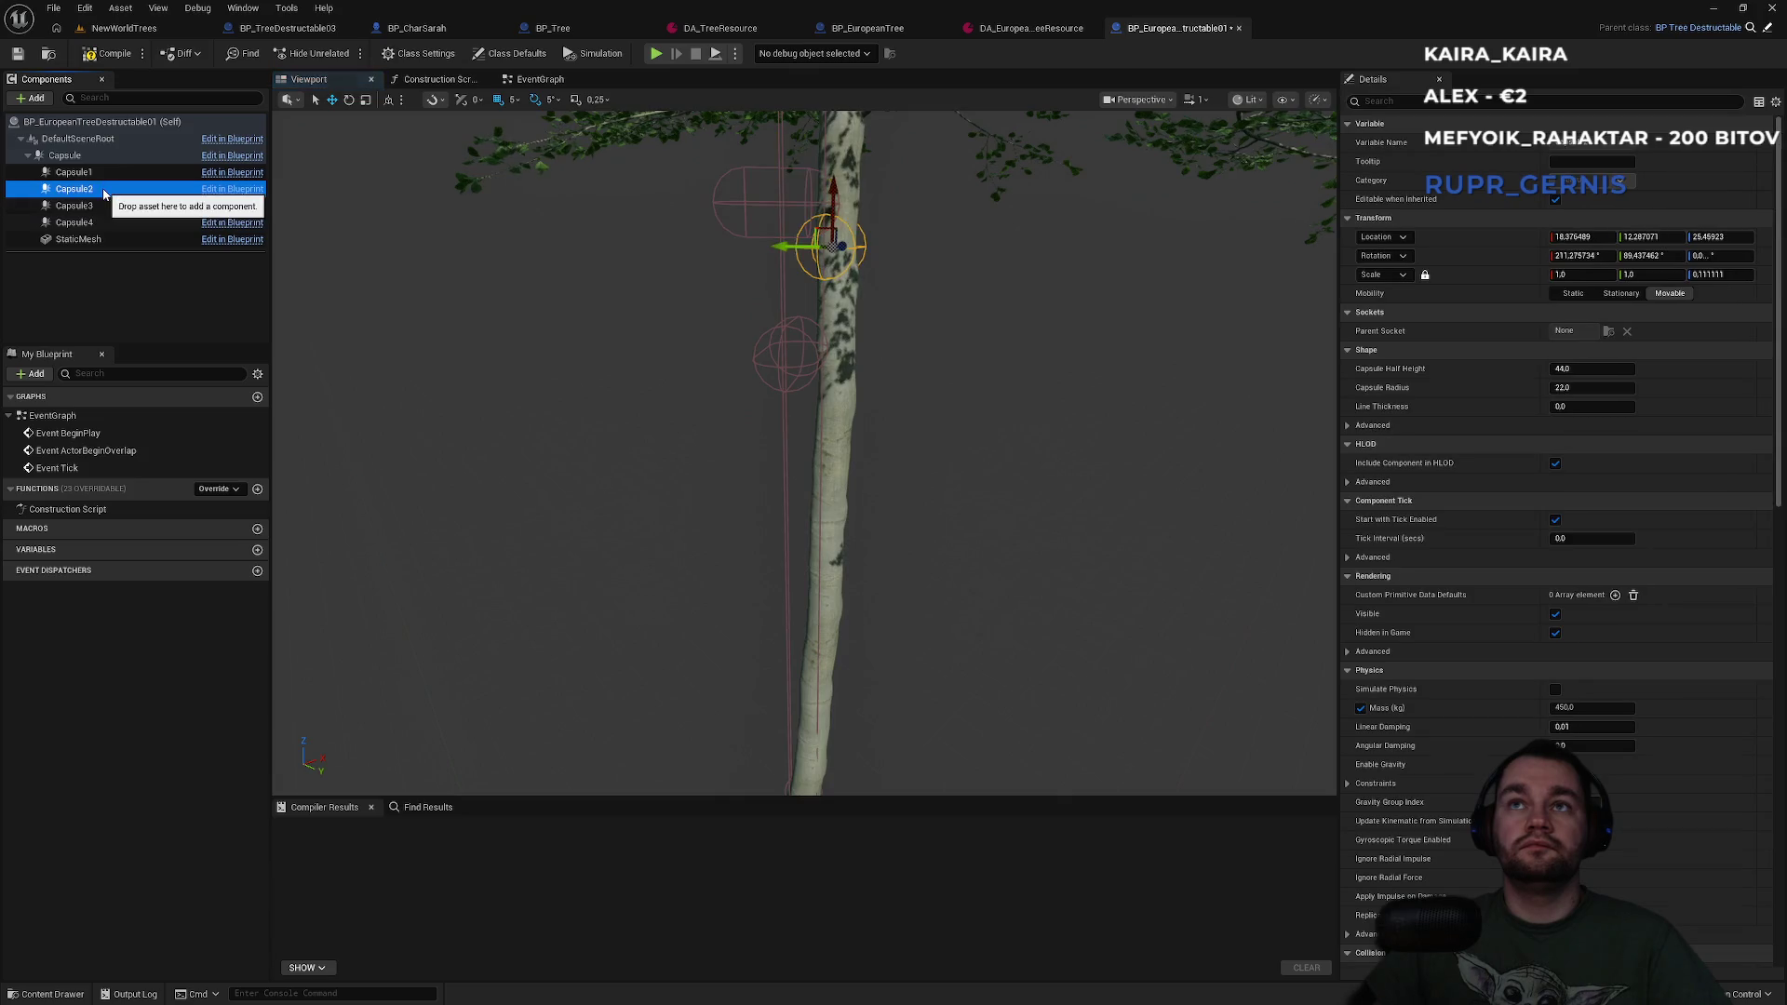
left_click(98, 173)
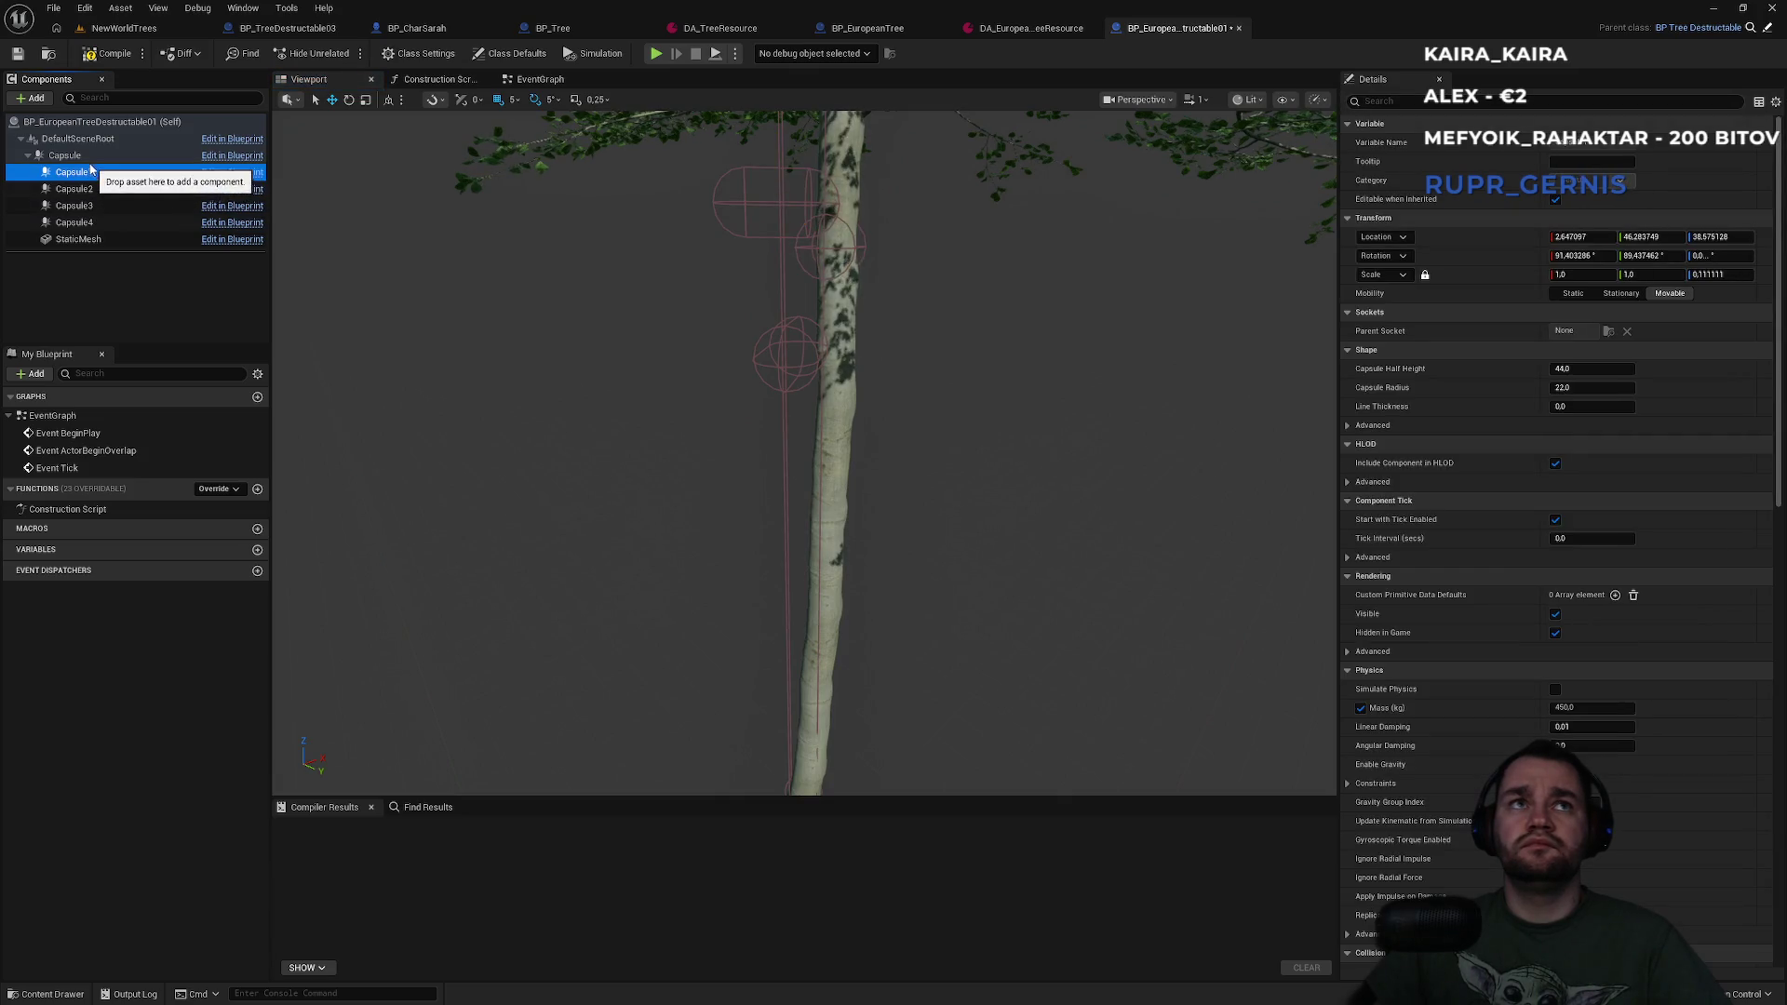
left_click(64, 155)
scroll(583, 431, "up", 1)
mouse_move(569, 461)
left_mouse_down()
mouse_move(623, 437)
mouse_move(570, 461)
left_mouse_up()
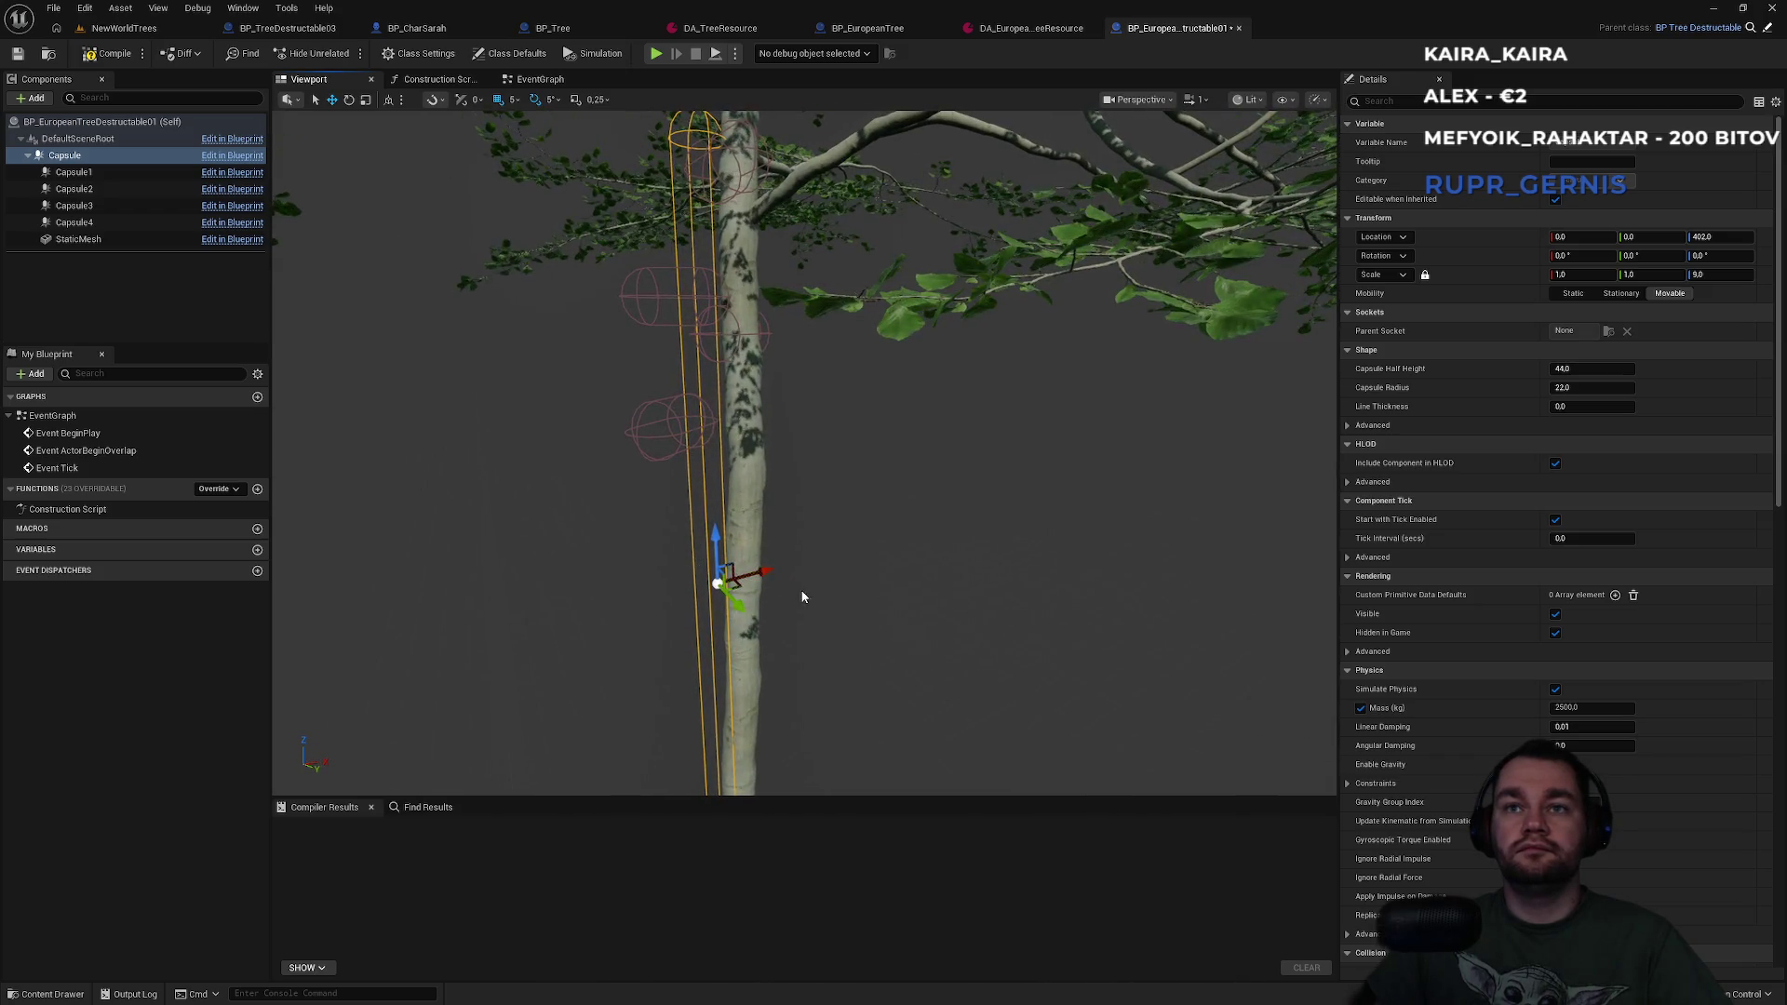
mouse_move(802, 597)
left_mouse_down()
mouse_move(763, 582)
mouse_move(810, 600)
mouse_move(845, 560)
mouse_move(892, 549)
left_mouse_up()
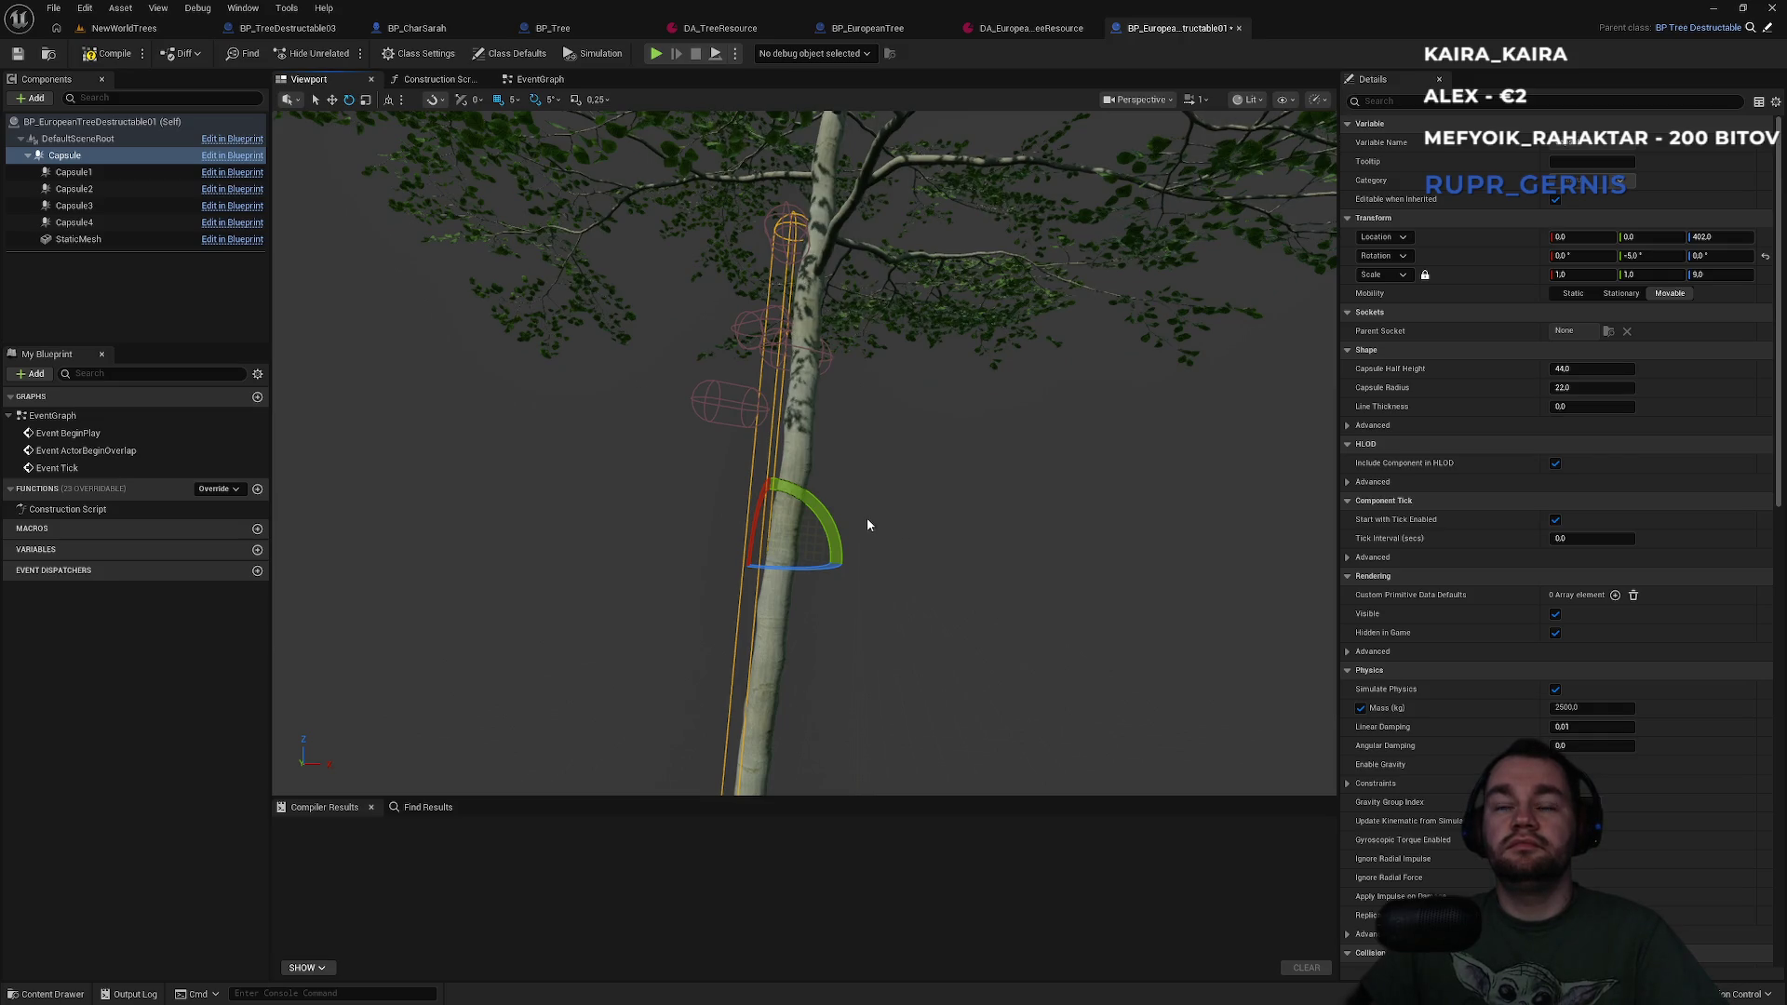
left_click_drag(842, 525, 842, 489)
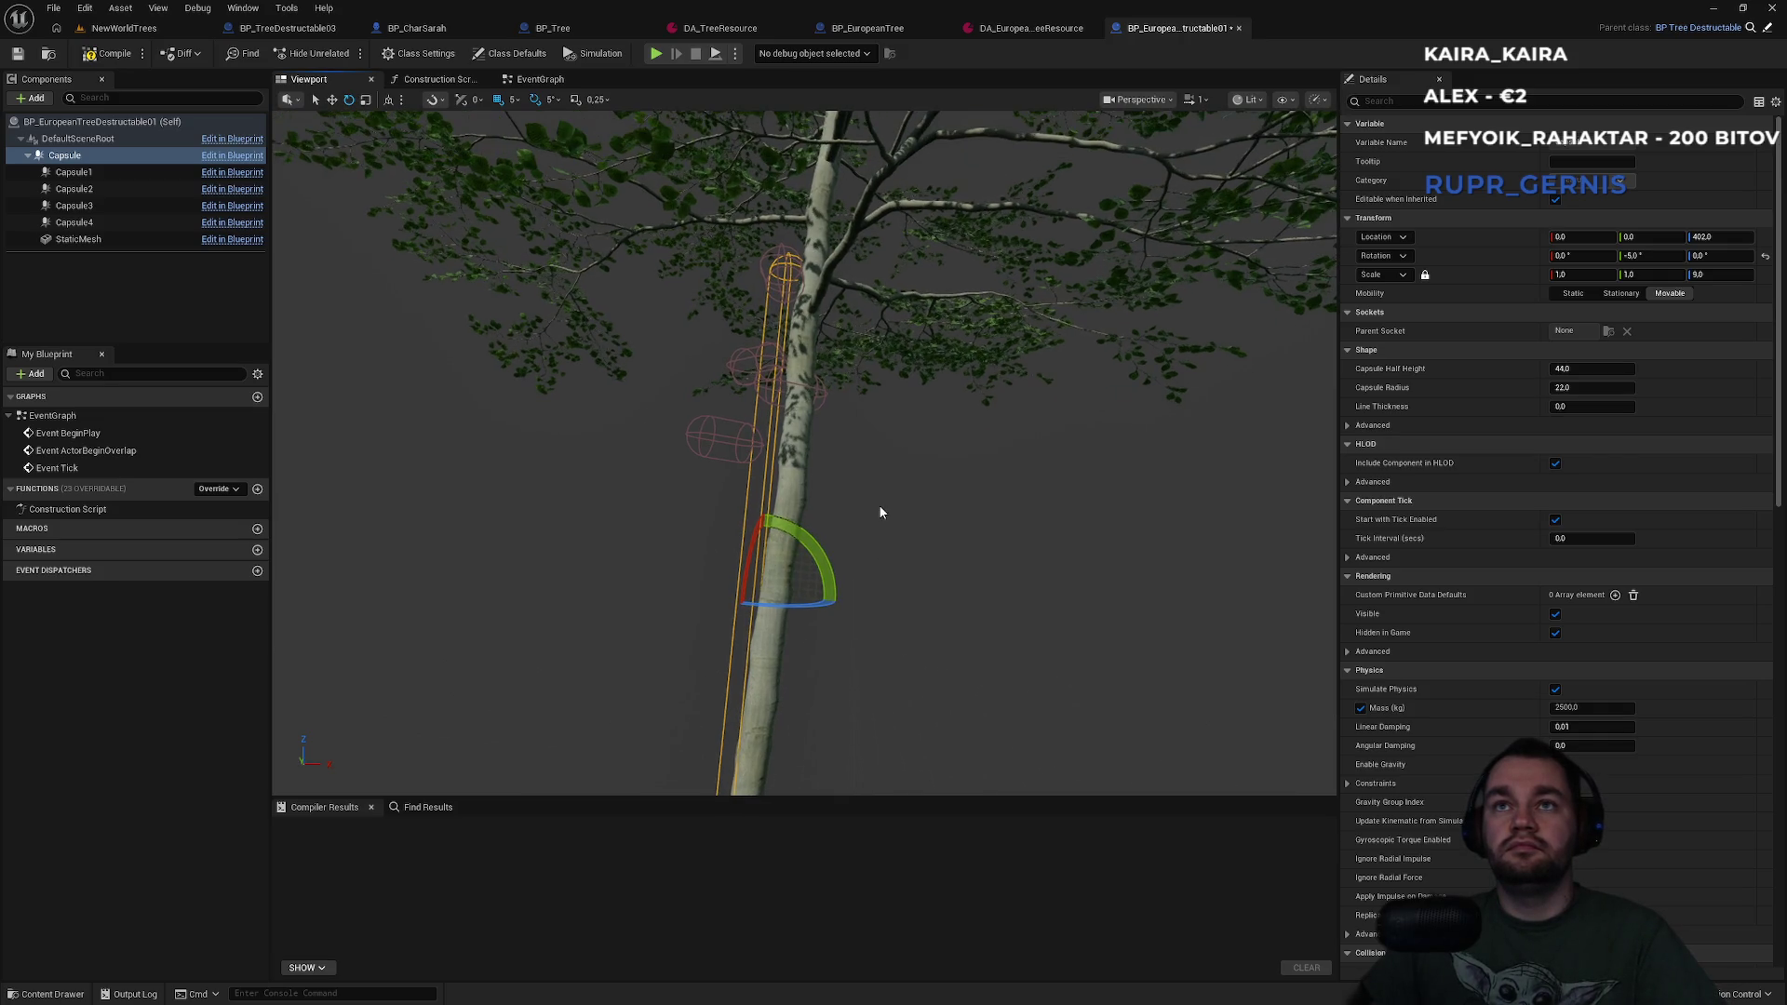
left_click(1568, 166)
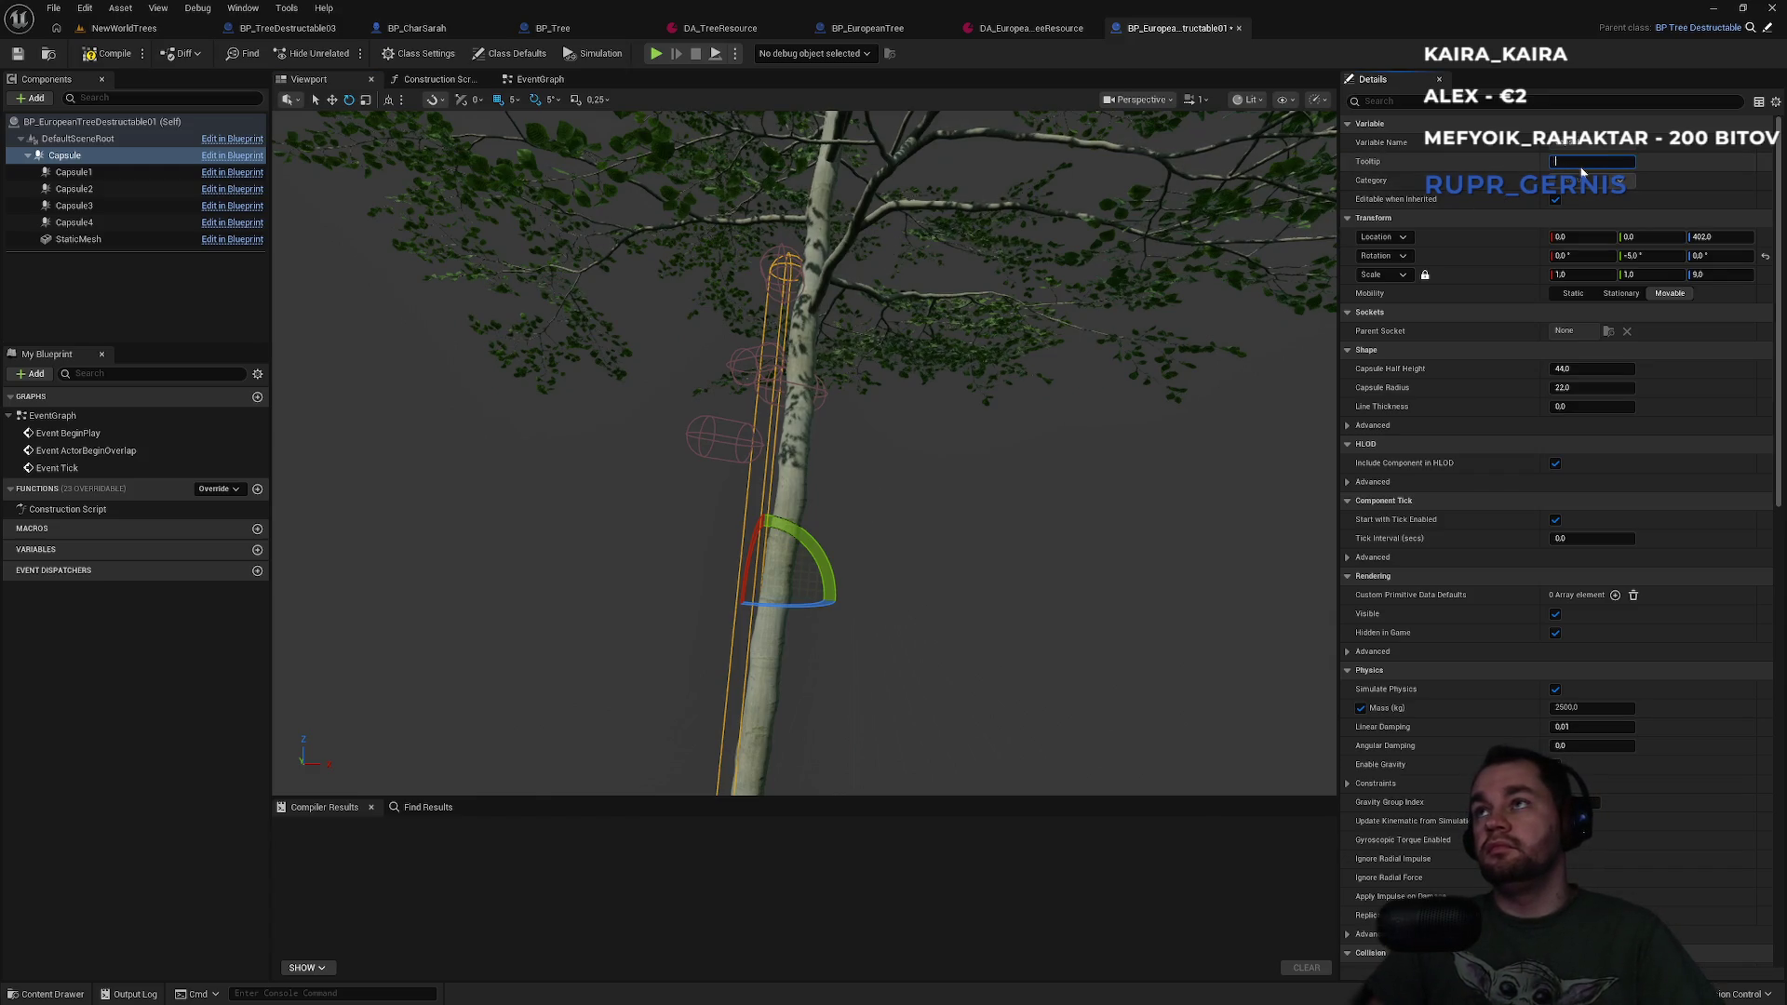
key("ctrl+z")
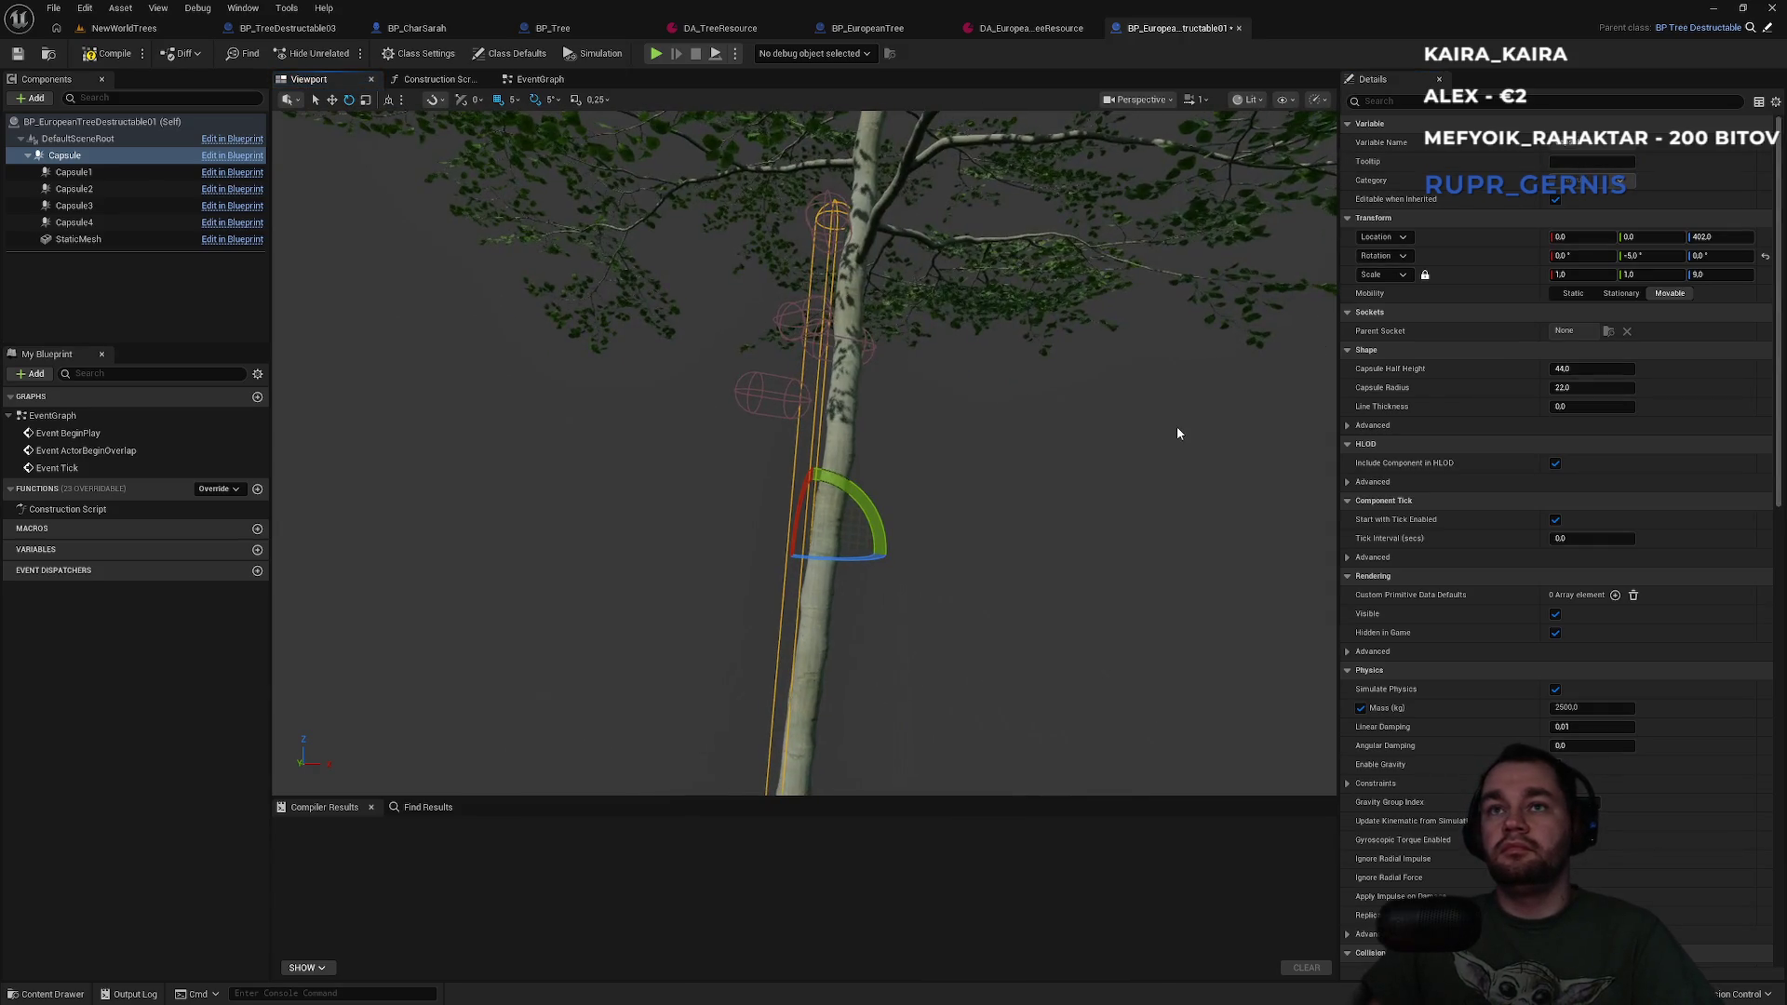
left_click(80, 159)
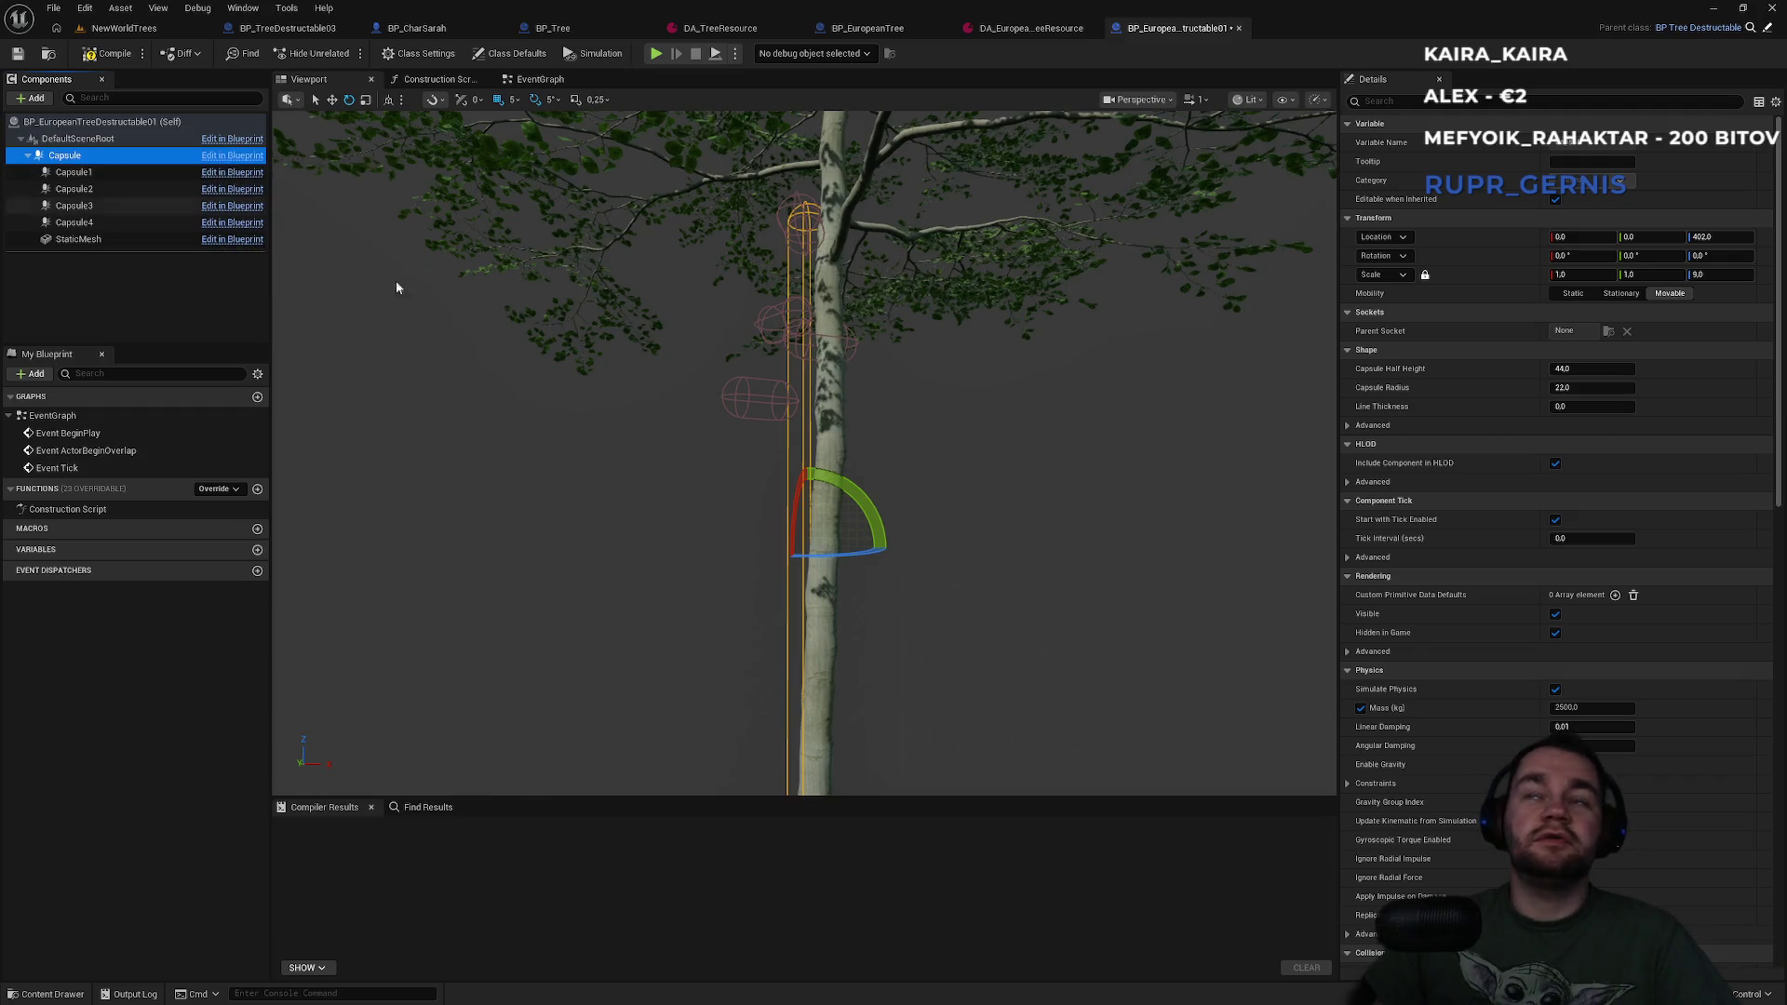
left_click(920, 463)
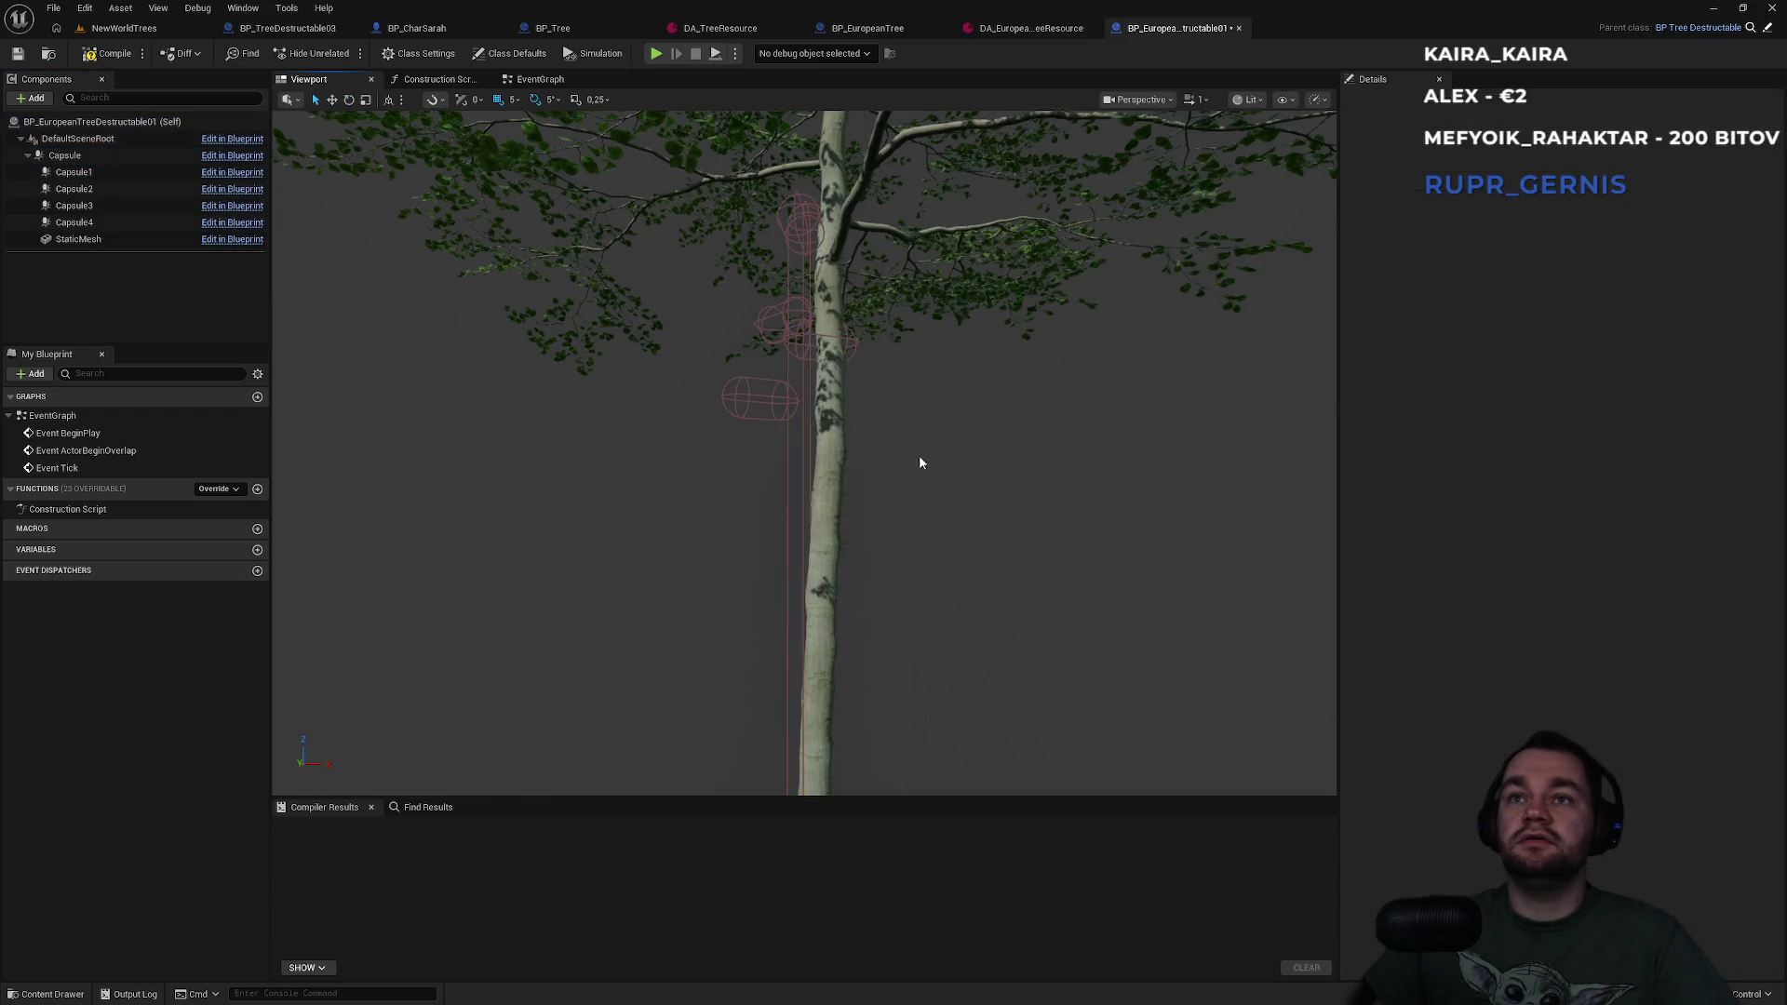
left_click(796, 474)
left_click(762, 400)
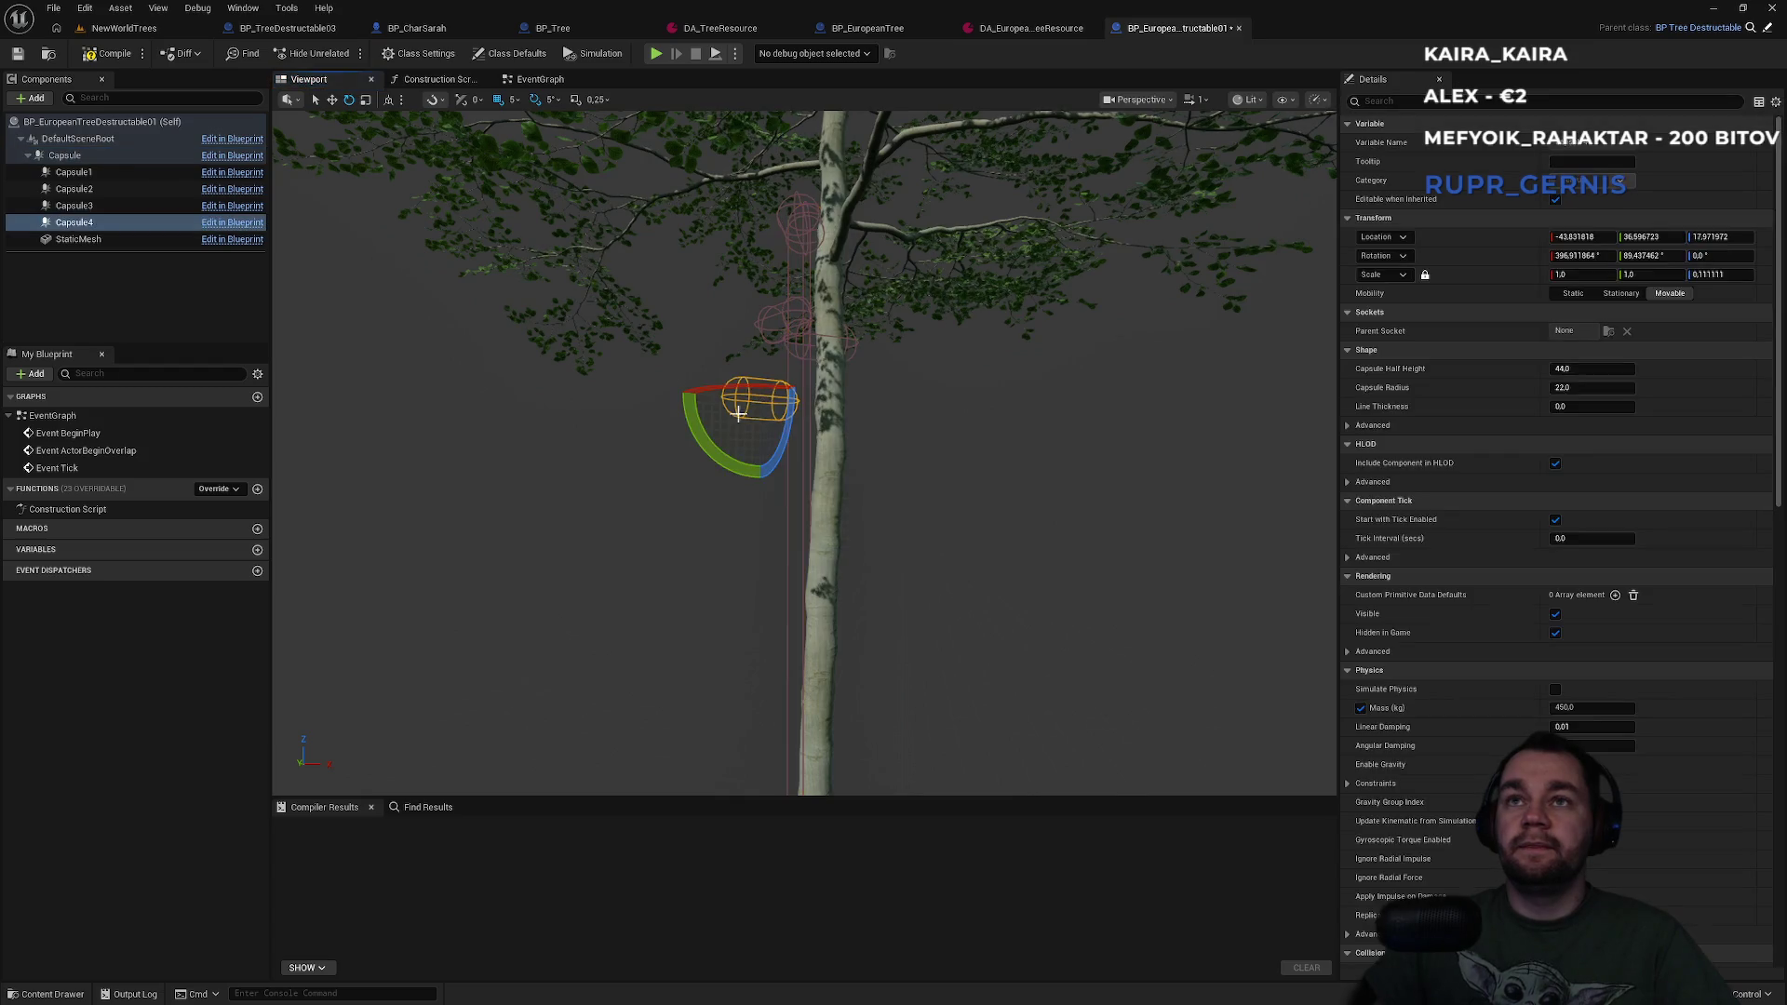
Rotate Capsule1 to about 131.4 degrees on X and fit it in against the trunk.
key("w")
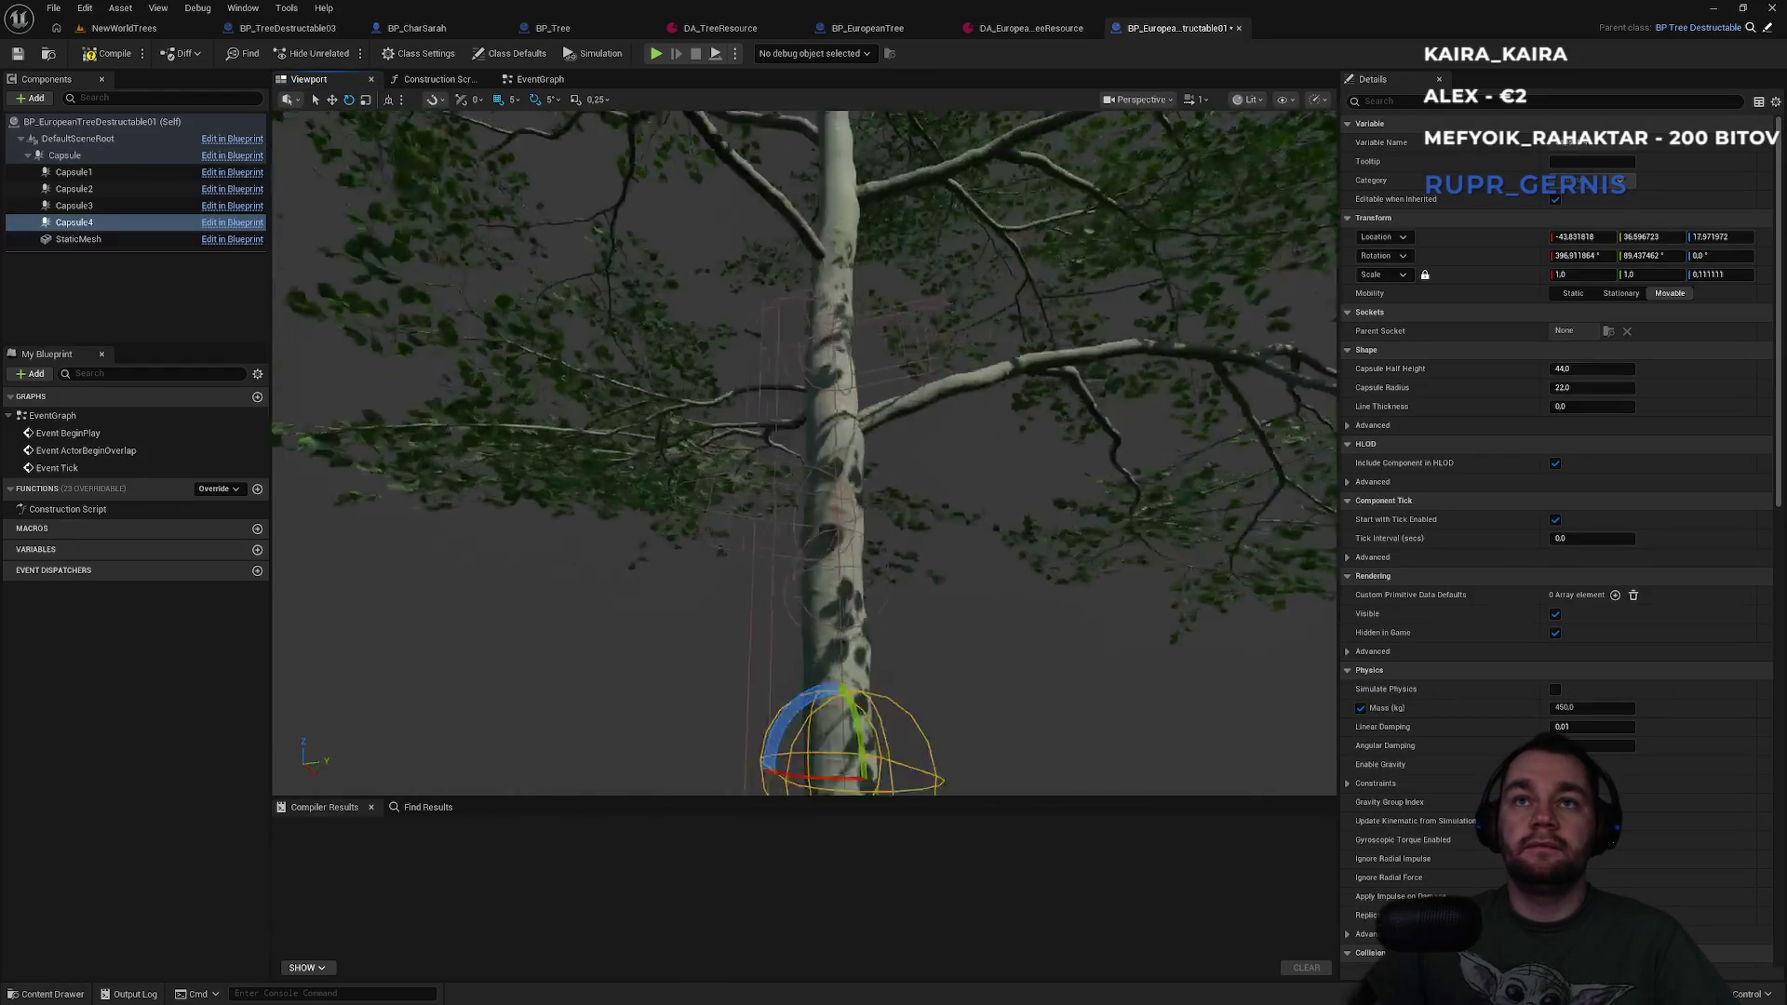
key("s")
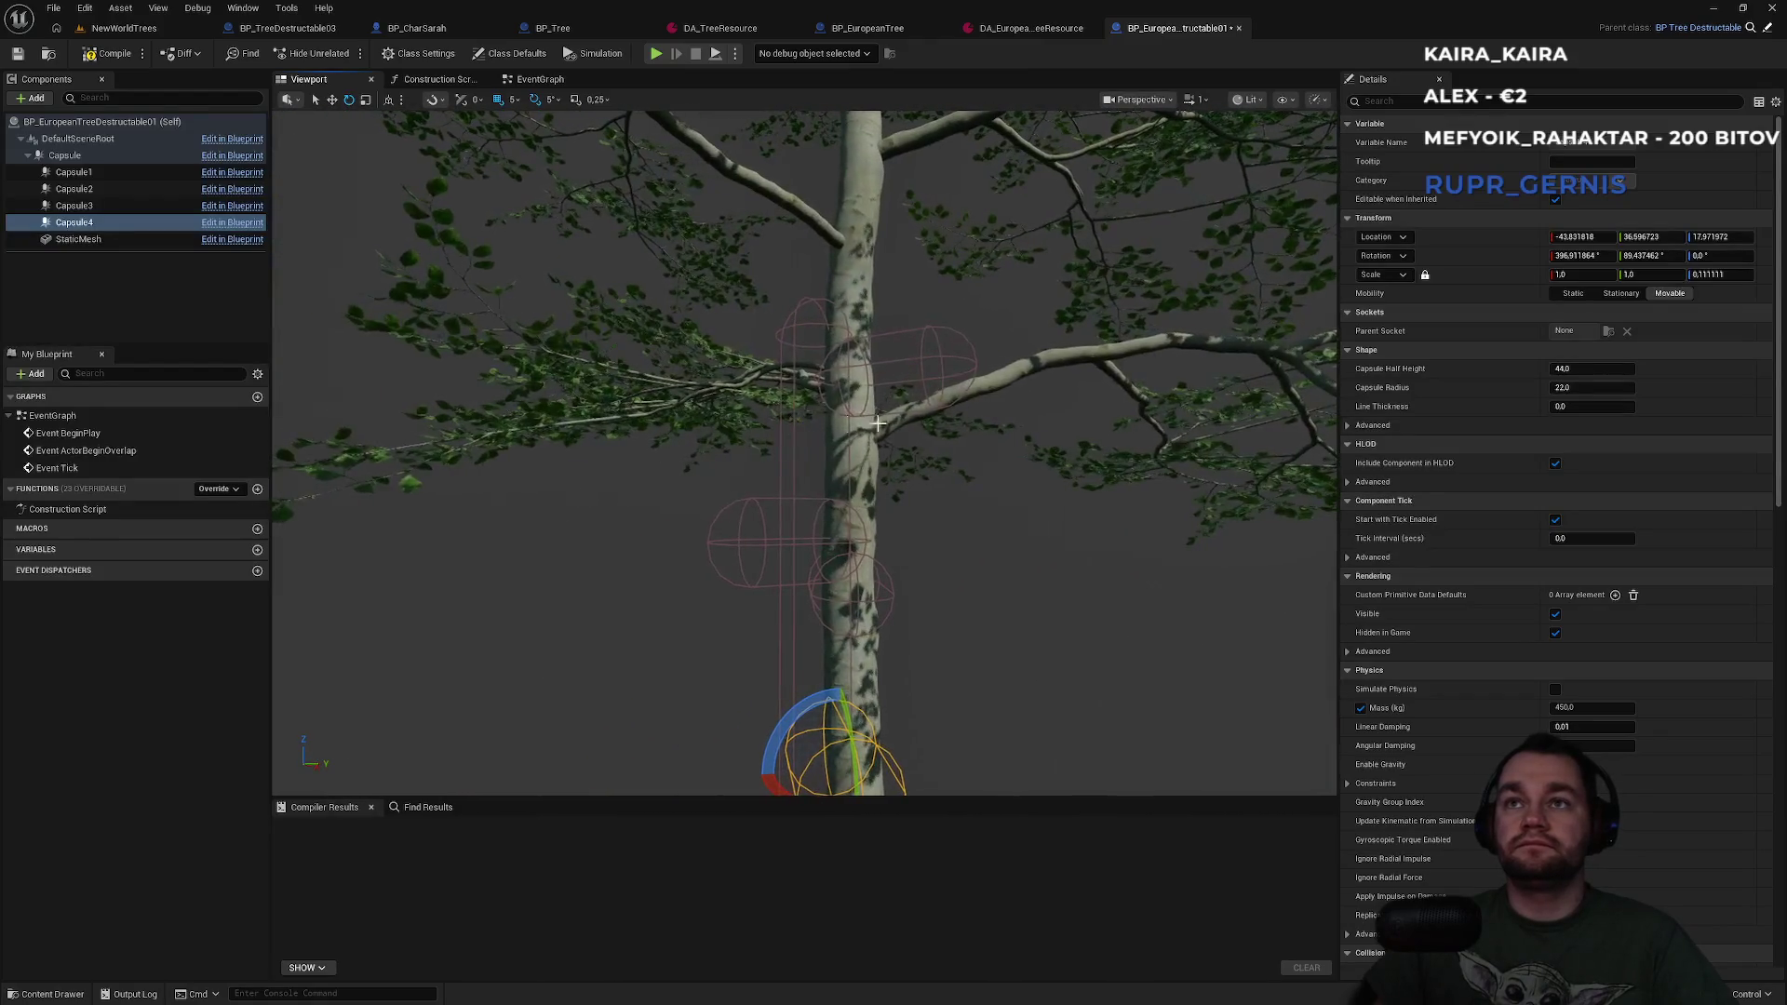
left_click(928, 389)
key("r")
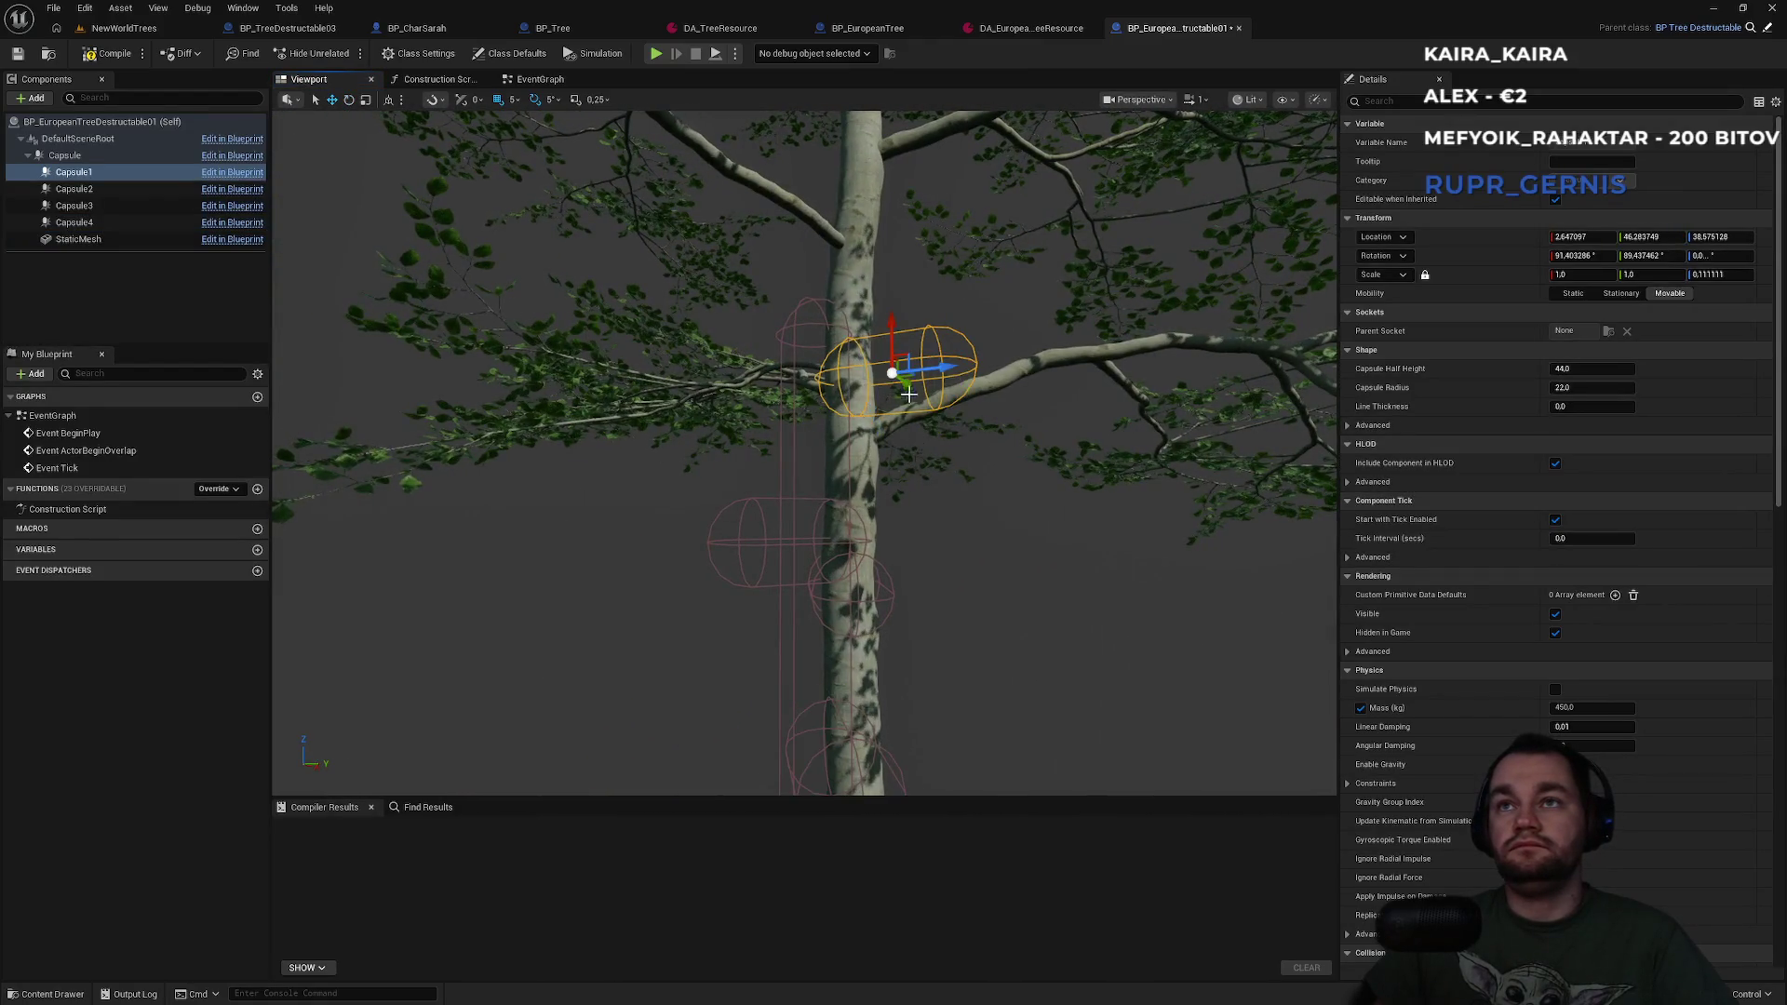
key("e")
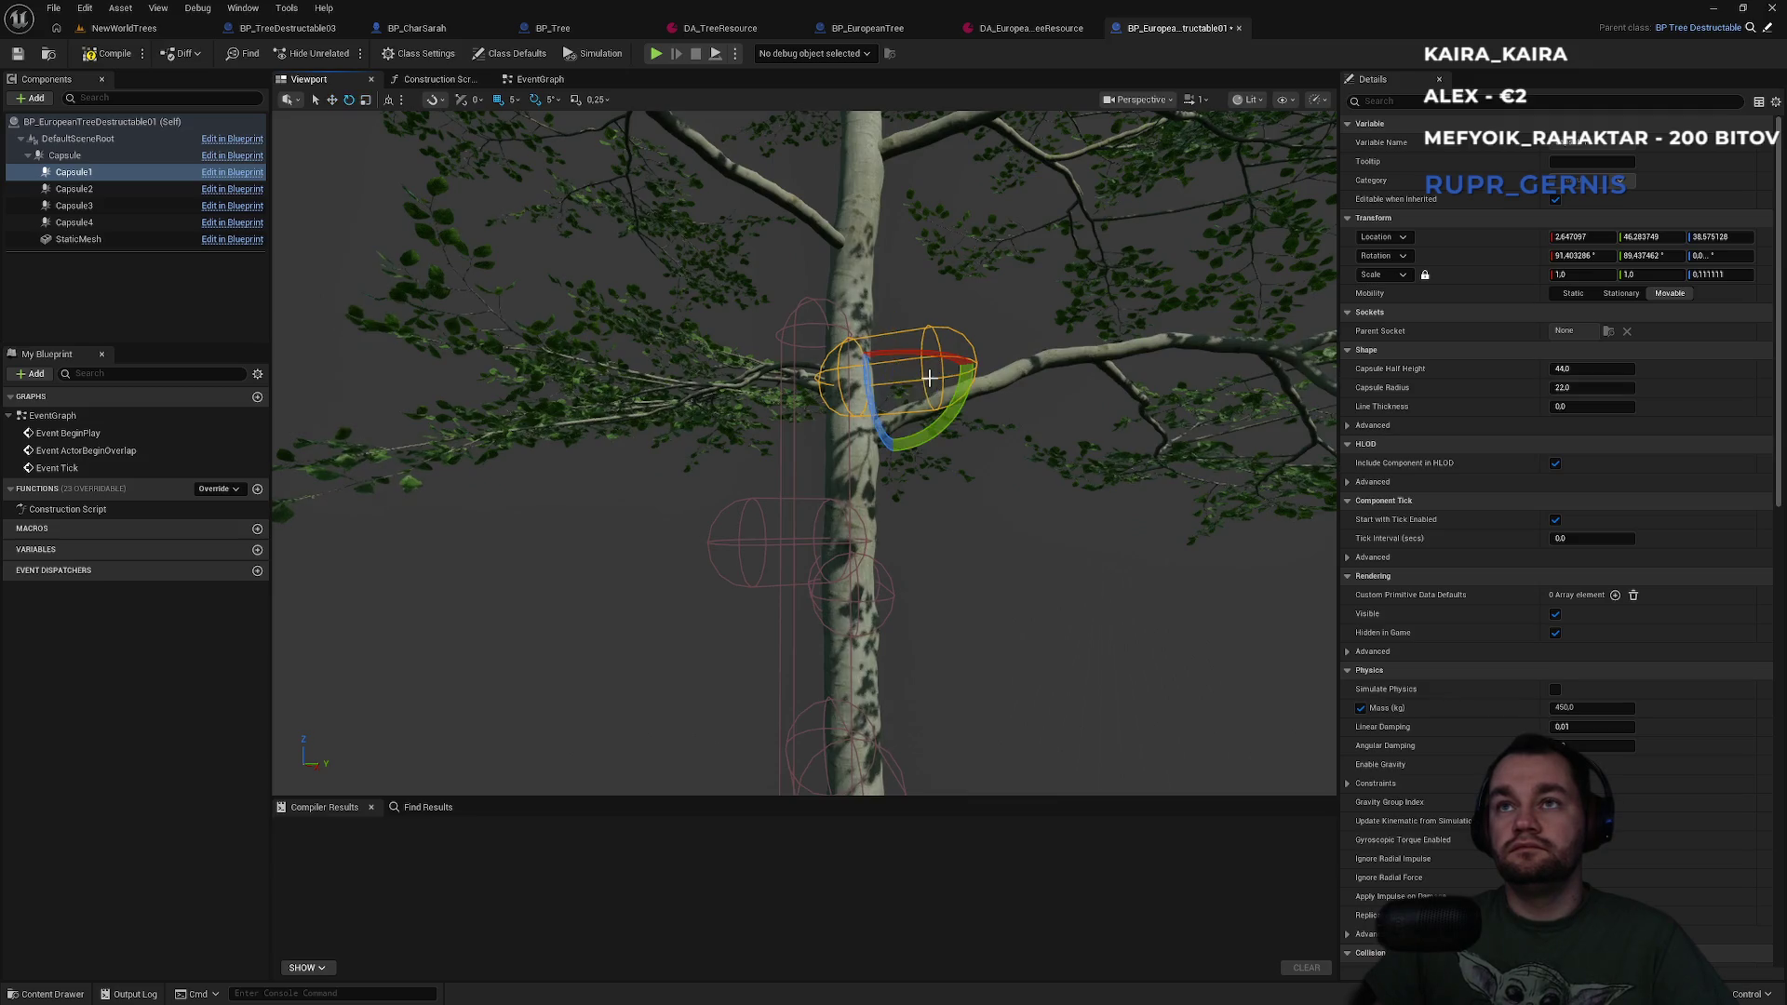
left_click_drag(915, 391, 917, 414)
left_click_drag(643, 329, 642, 330)
key("w")
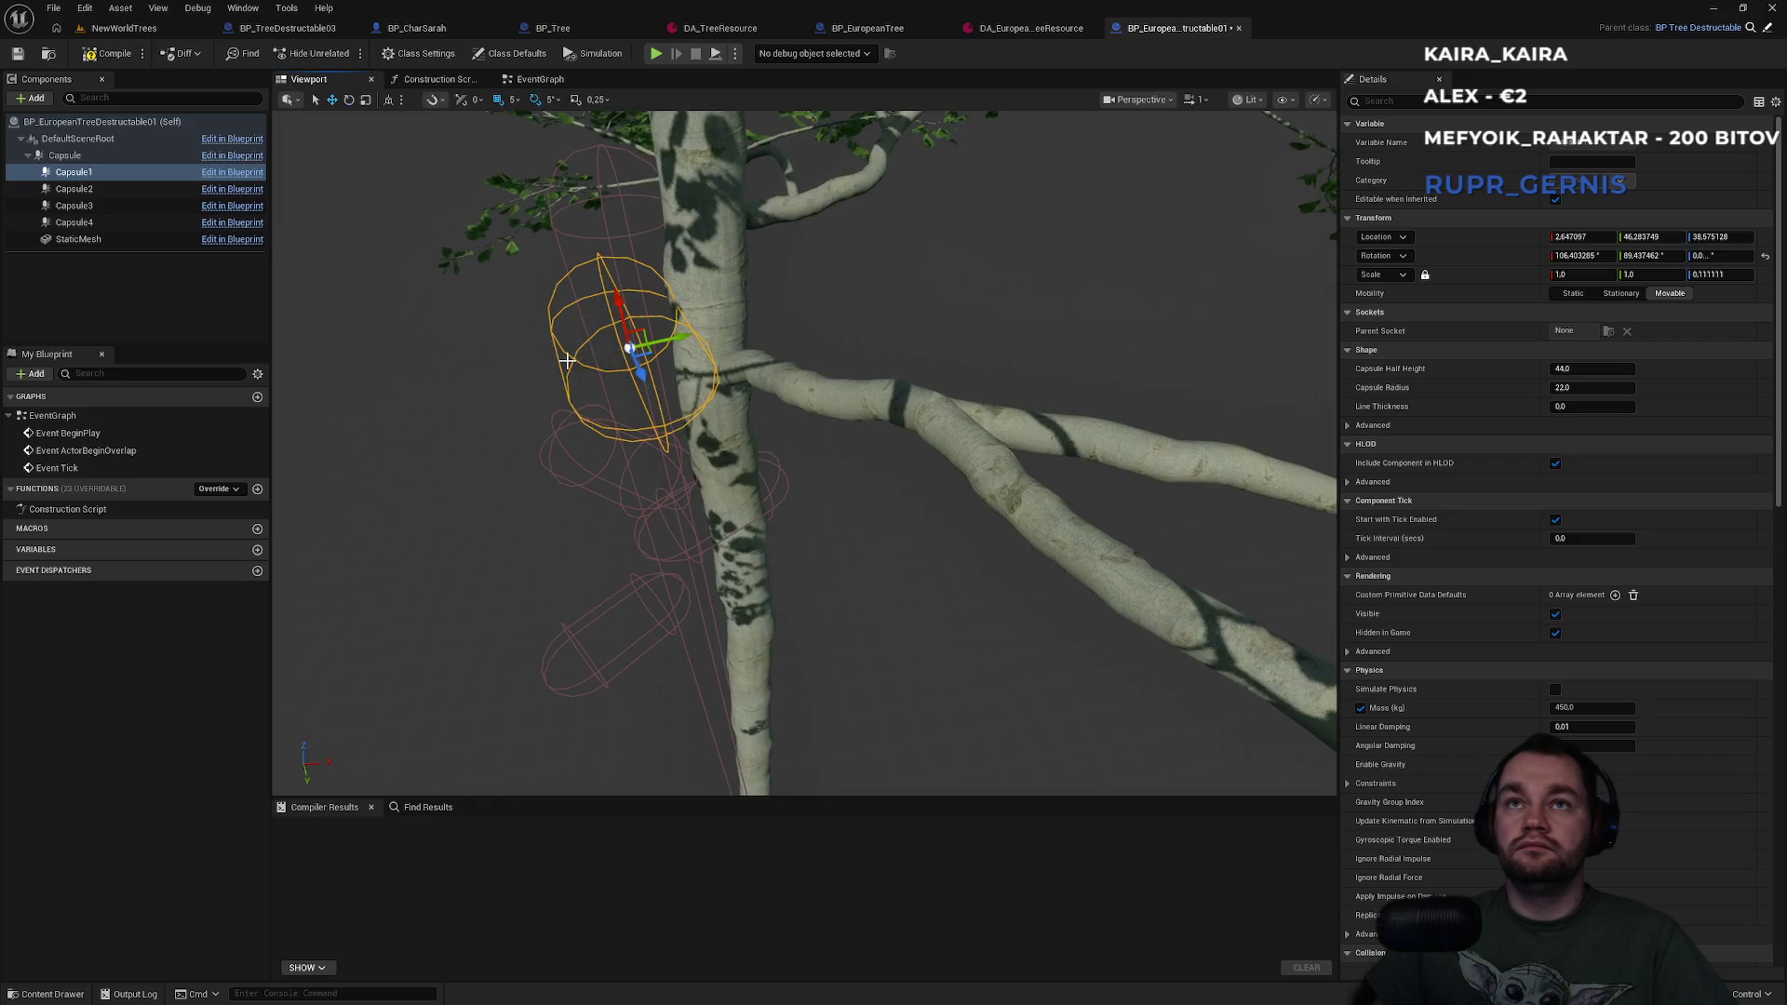
mouse_move(644, 372)
left_mouse_down()
mouse_move(785, 345)
mouse_move(670, 354)
mouse_move(707, 349)
left_mouse_up()
key("e")
left_click_drag(856, 385, 841, 406)
key("w")
left_click_drag(849, 326, 850, 341)
mouse_move(790, 548)
left_mouse_down()
mouse_move(702, 559)
mouse_move(829, 611)
left_mouse_up()
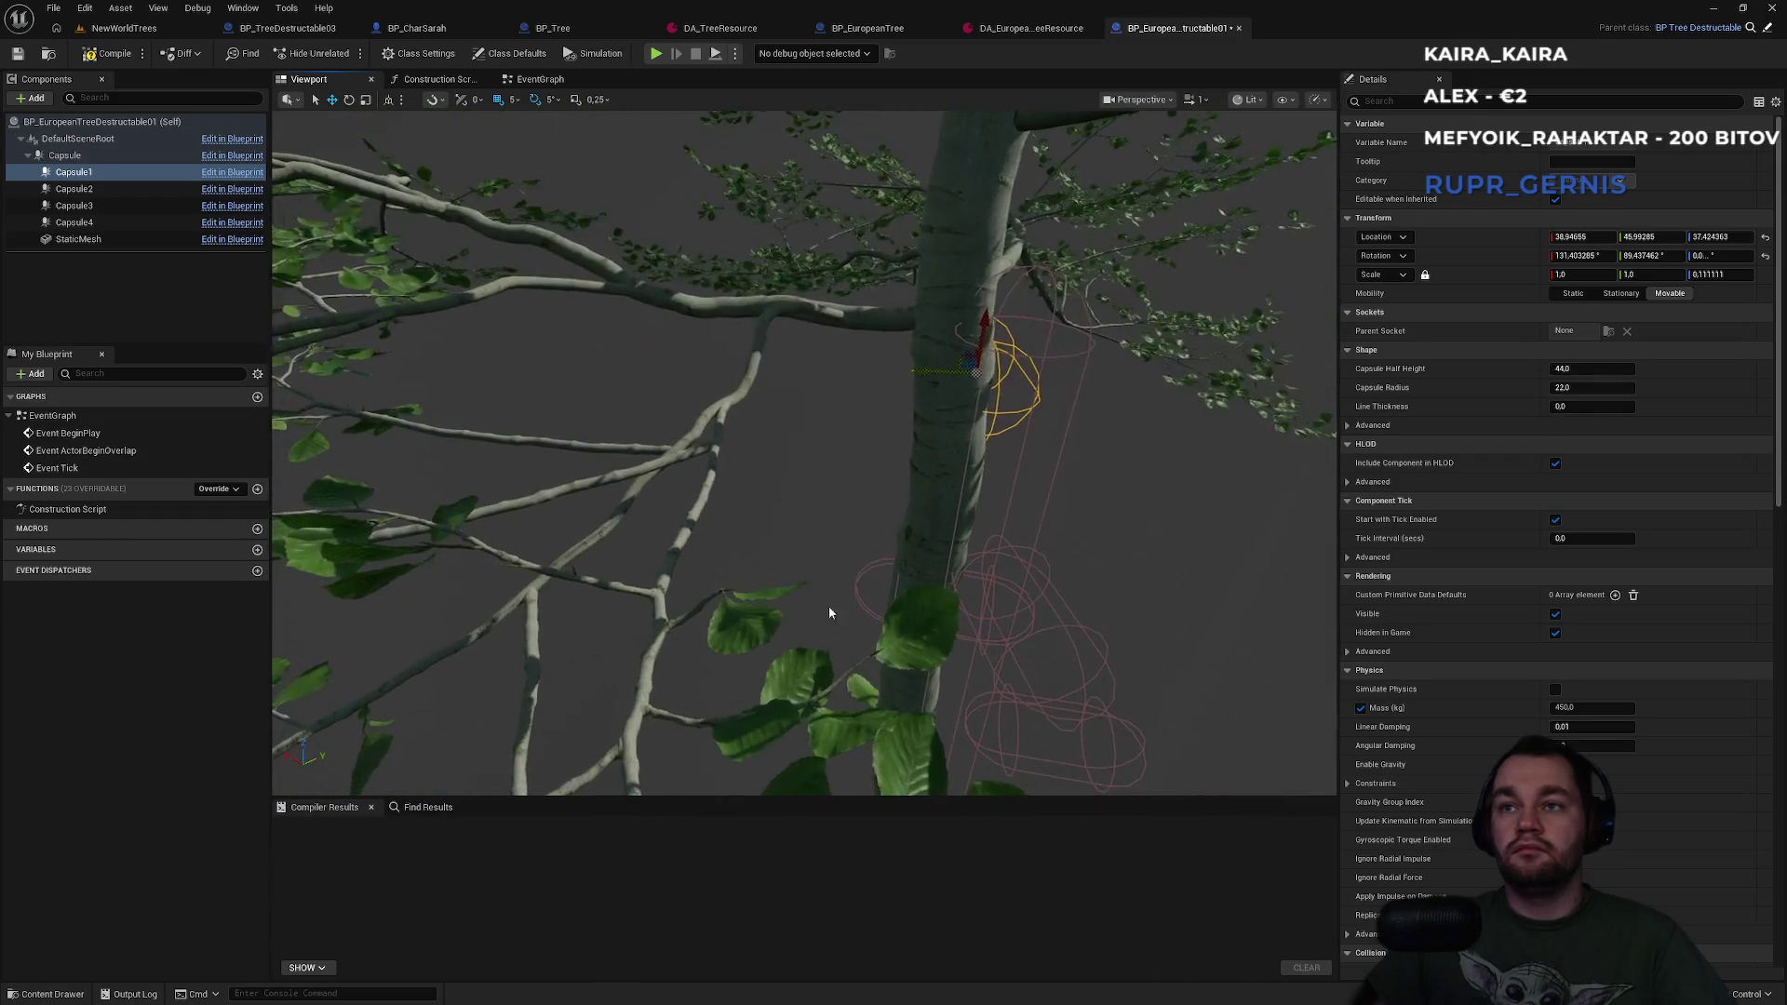
Raise the second capsule up the trunk and tilt it about 10 degrees.
left_click(916, 595)
mouse_move(954, 535)
left_mouse_down()
mouse_move(945, 279)
mouse_move(941, 327)
mouse_move(810, 307)
mouse_move(880, 312)
left_mouse_up()
mouse_move(800, 465)
left_mouse_down()
mouse_move(735, 521)
mouse_move(717, 512)
mouse_move(787, 470)
mouse_move(818, 518)
mouse_move(819, 284)
mouse_move(928, 629)
left_mouse_up()
Lift the third capsule to the horizontal branch and rotate it along the branch.
left_click(835, 525)
key("w")
left_click_drag(784, 605, 792, 453)
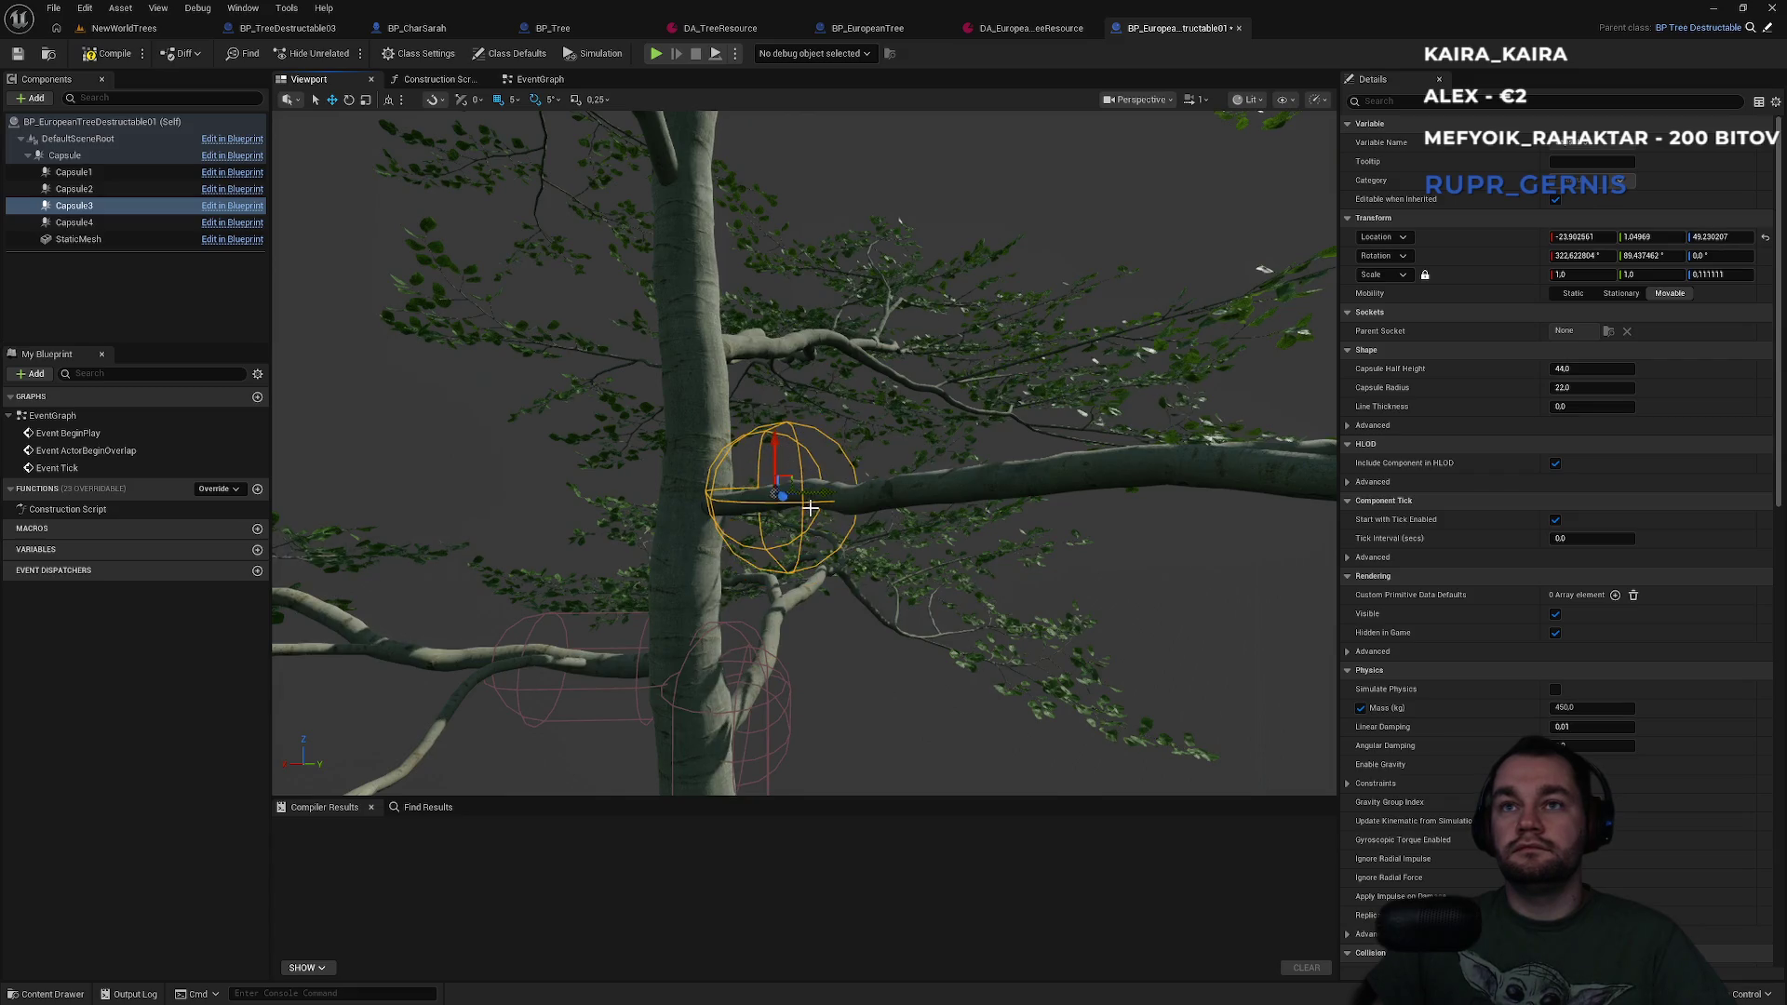
key("f")
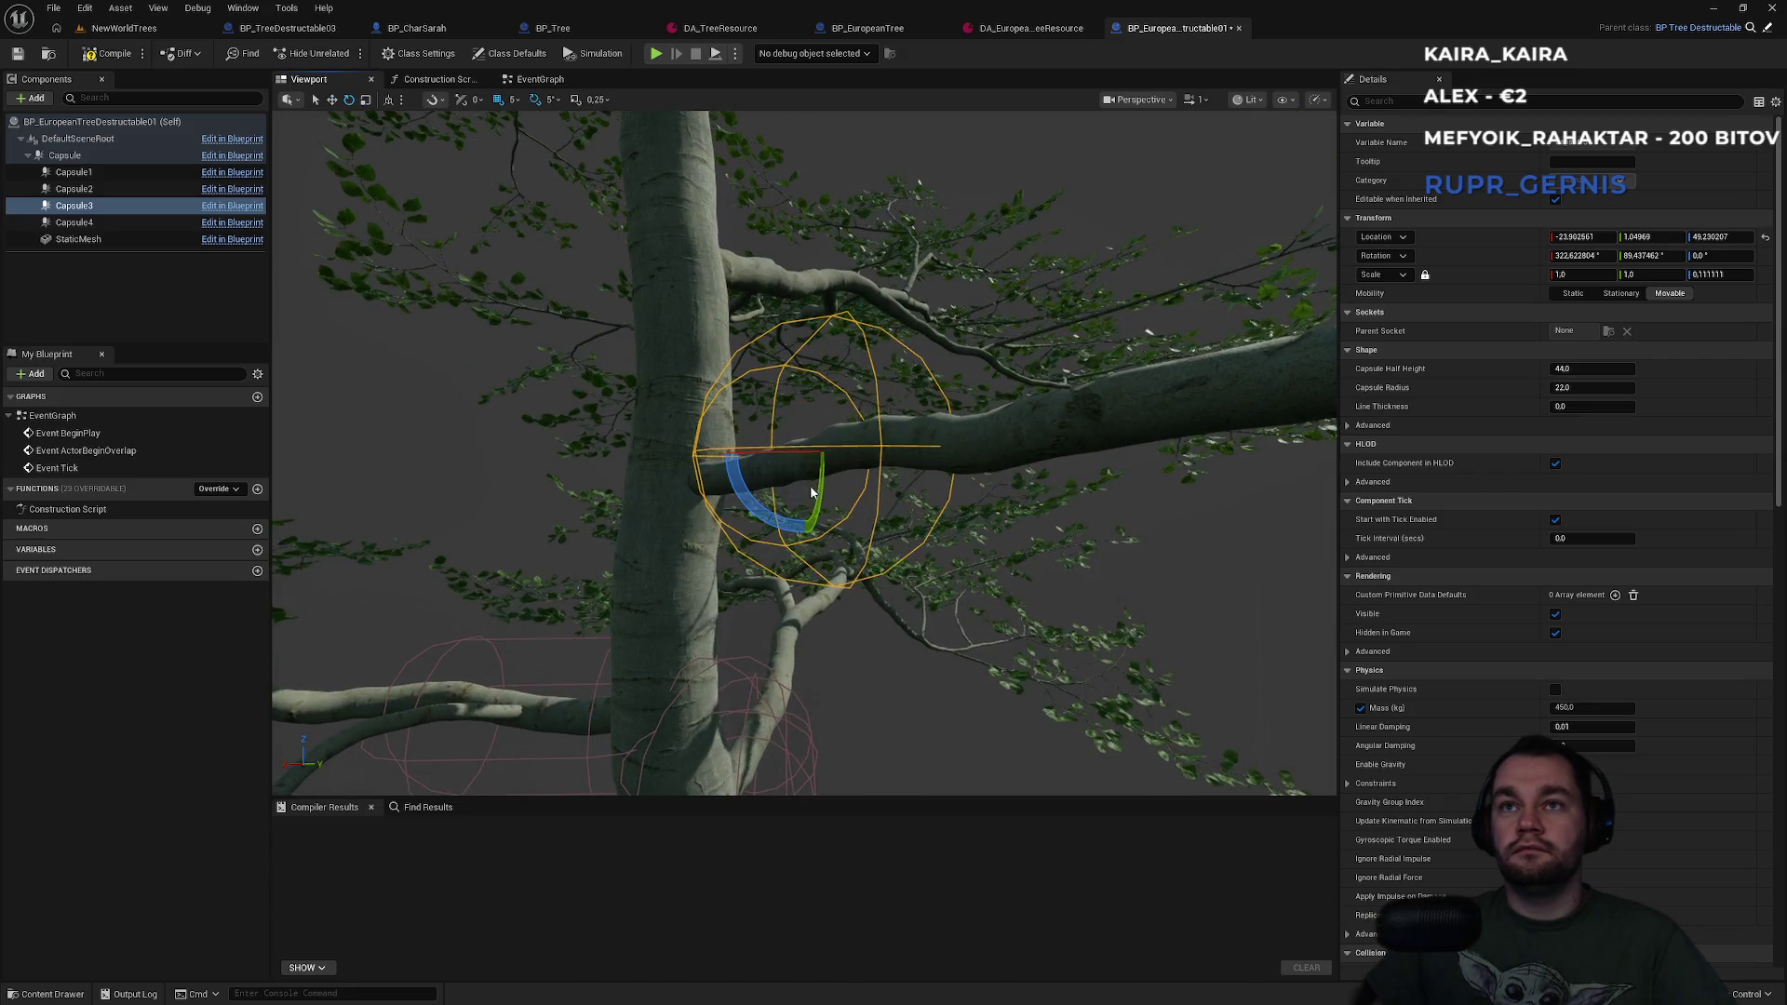
mouse_move(800, 451)
left_mouse_down()
mouse_move(769, 483)
mouse_move(824, 454)
mouse_move(800, 454)
left_mouse_up()
Roll and nudge the third capsule onto the branch, then pick the fourth capsule.
key("w")
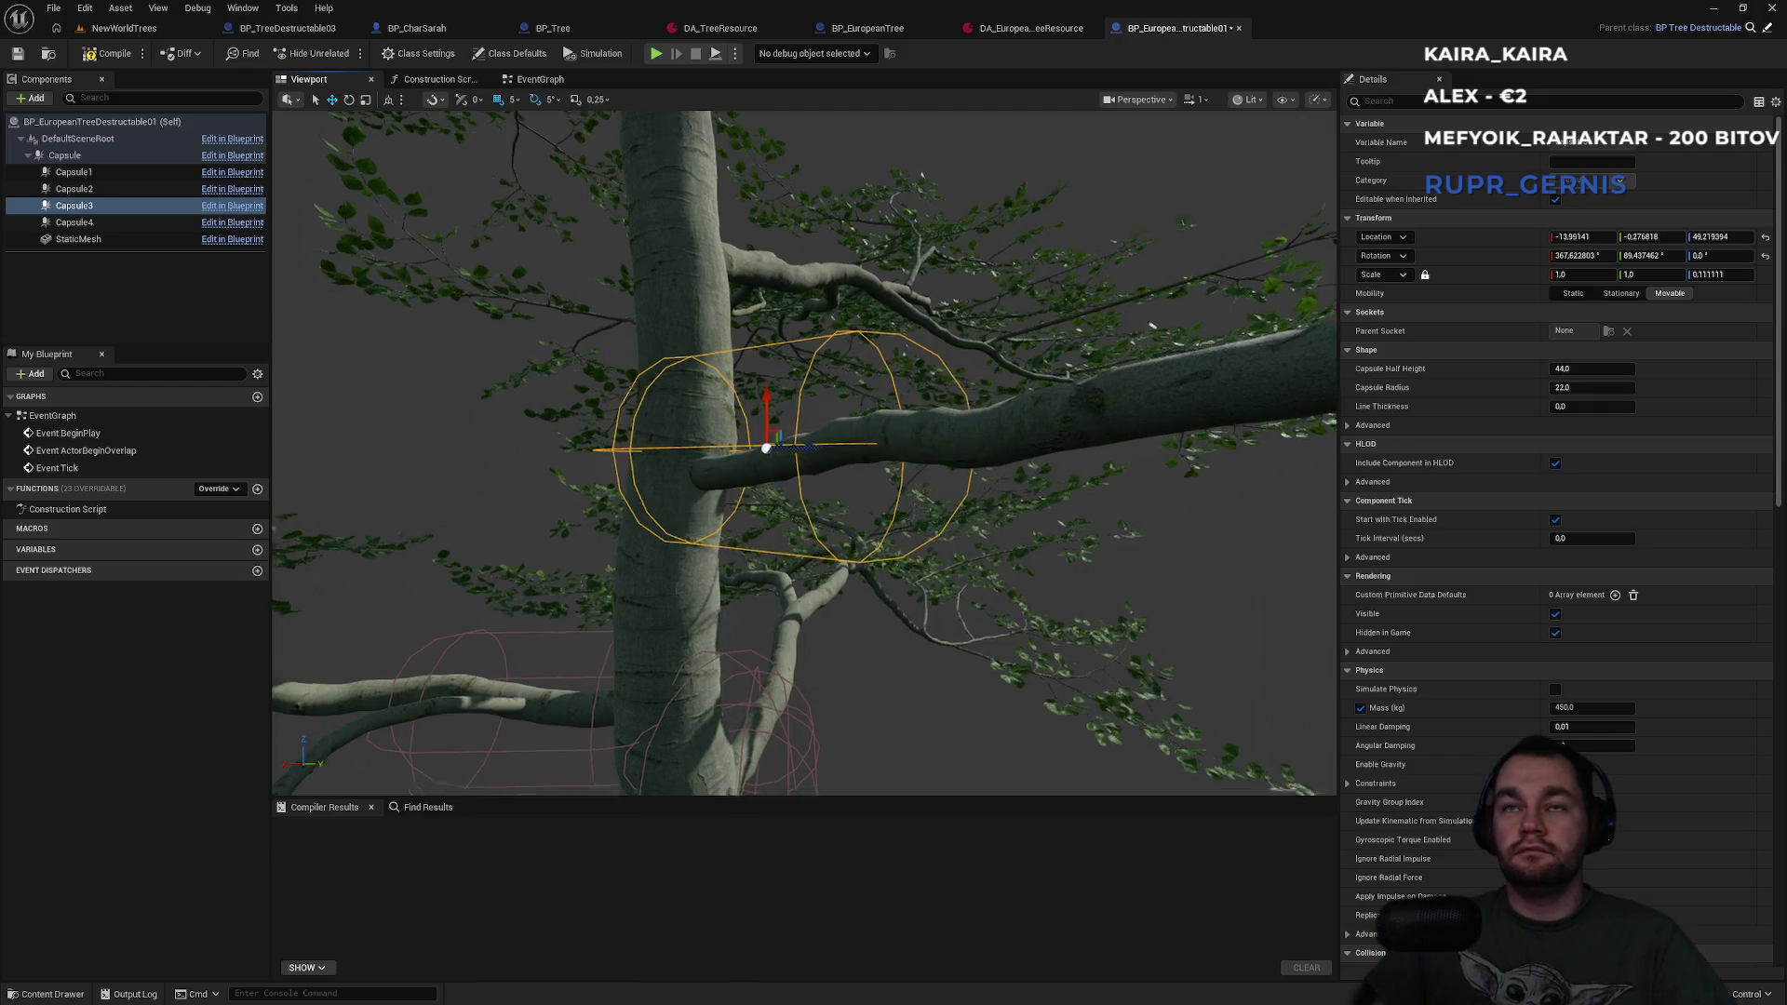
key("e")
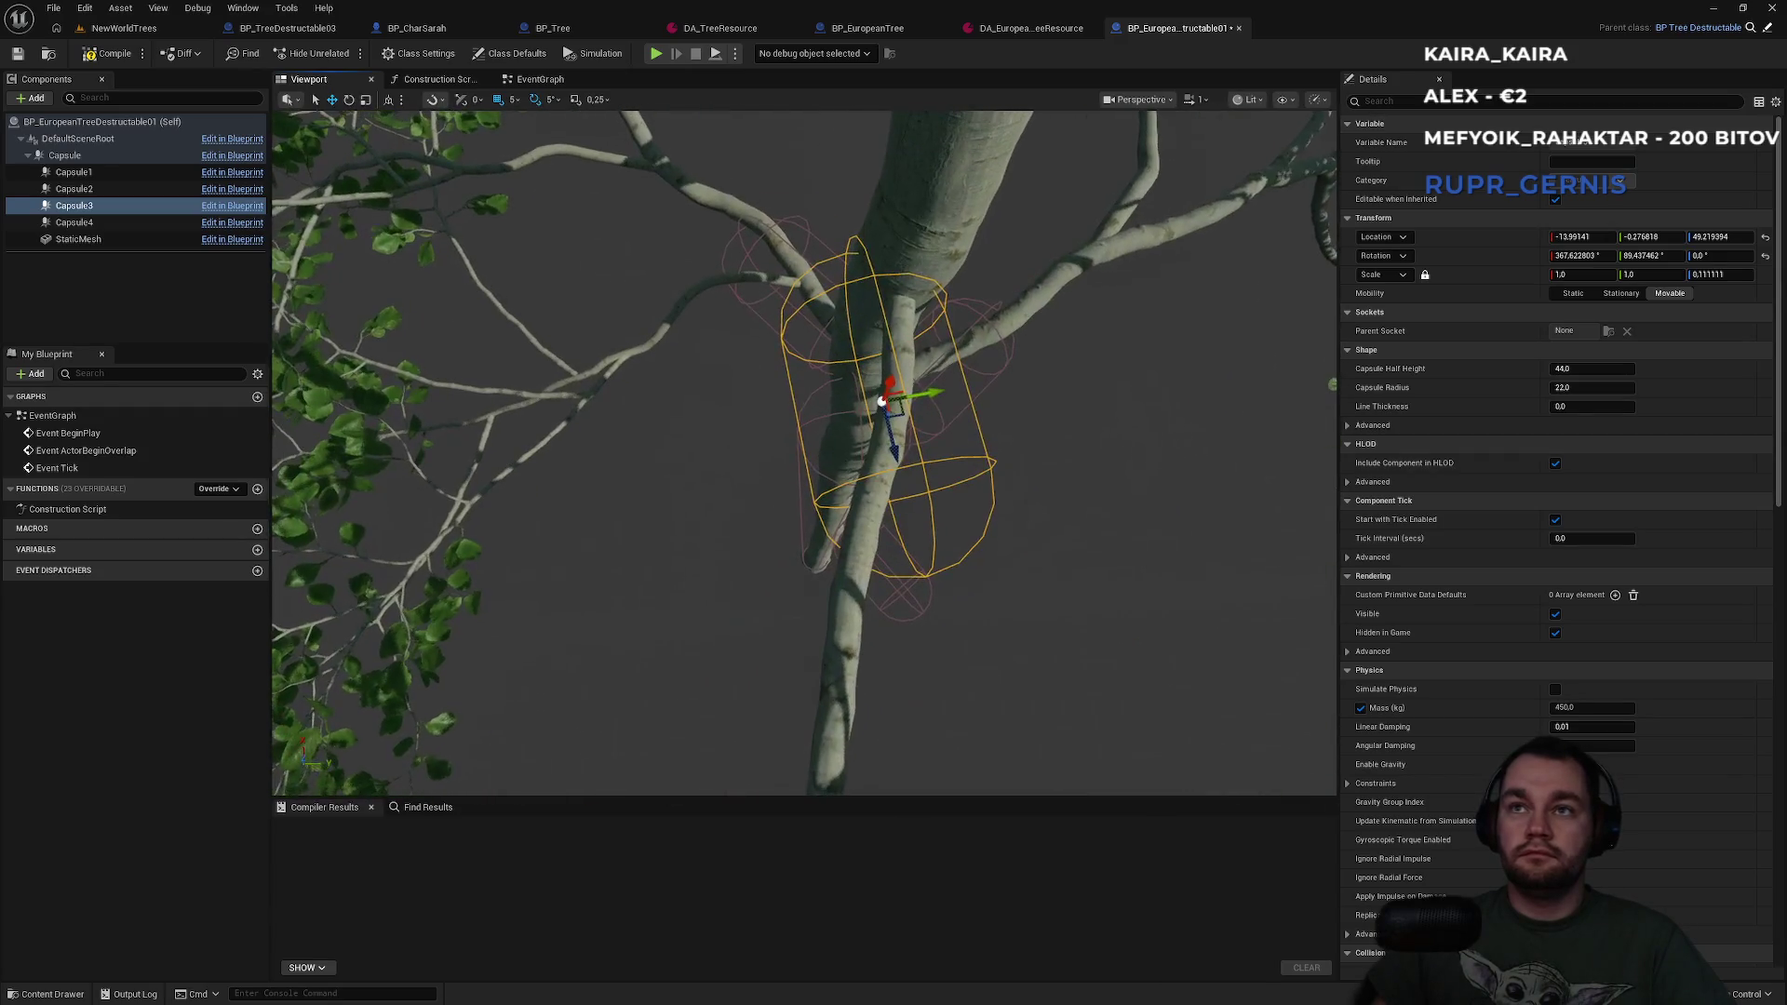
left_click_drag(818, 433, 879, 479)
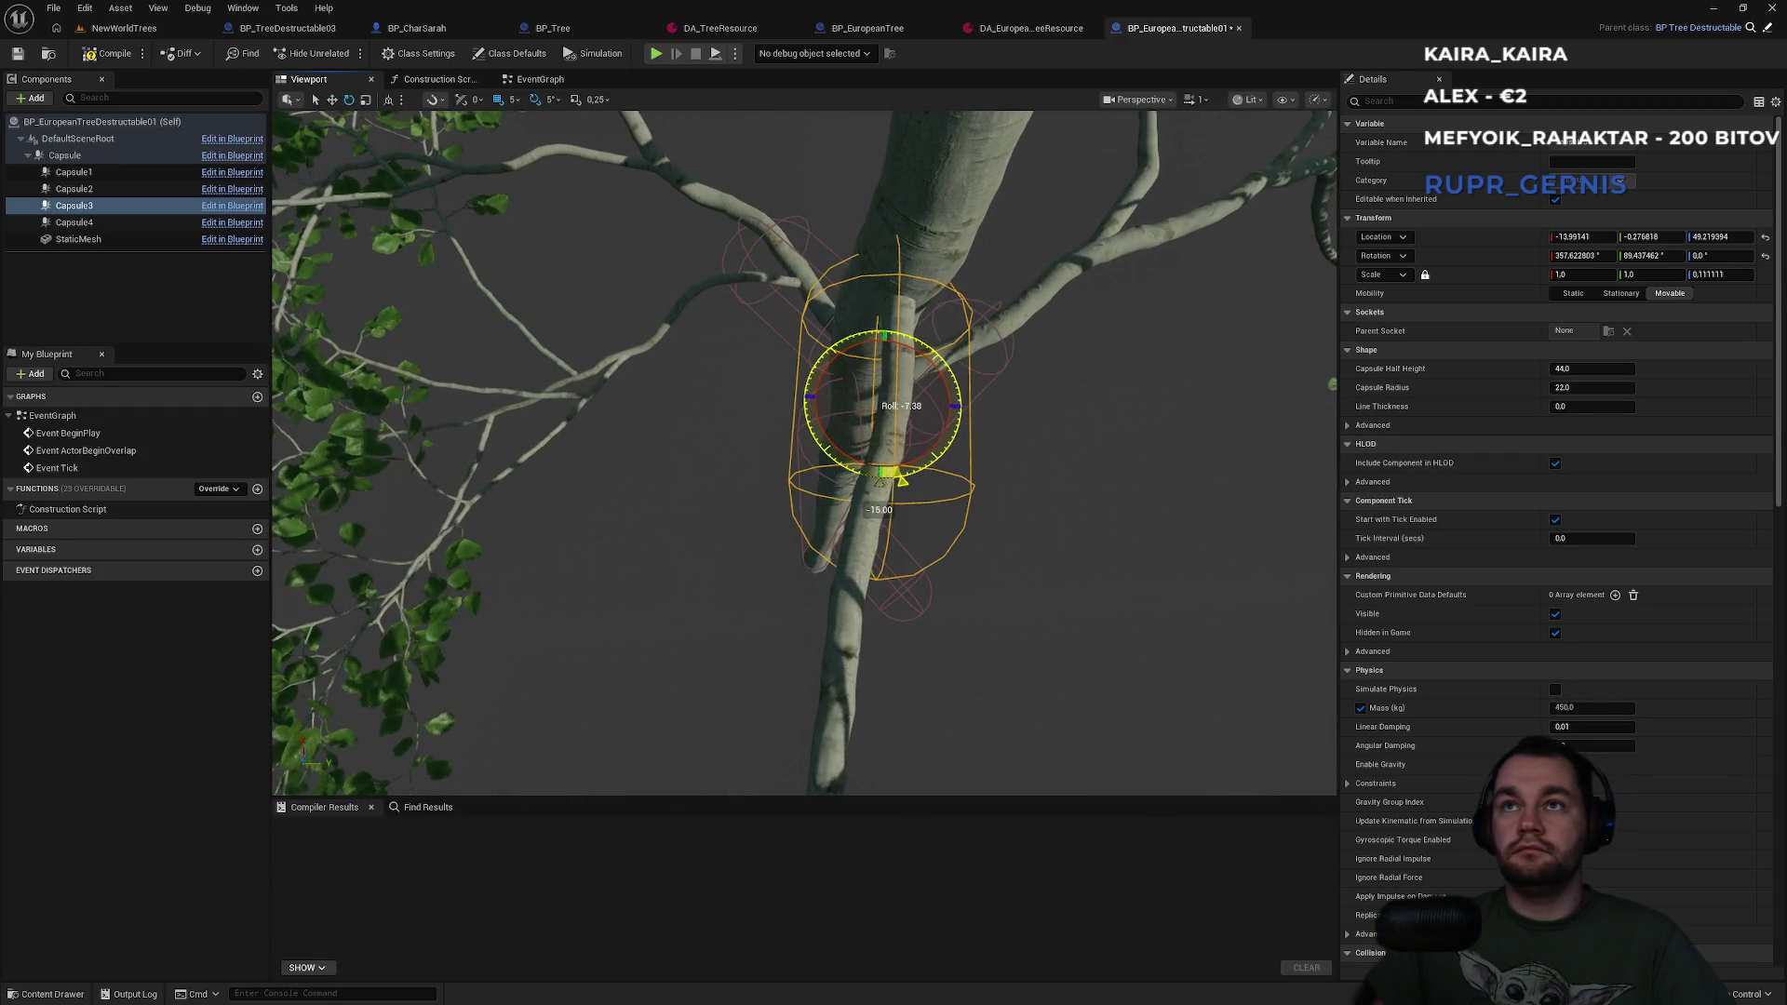
key("w")
mouse_move(877, 451)
left_mouse_down()
mouse_move(882, 416)
mouse_move(946, 368)
left_mouse_up()
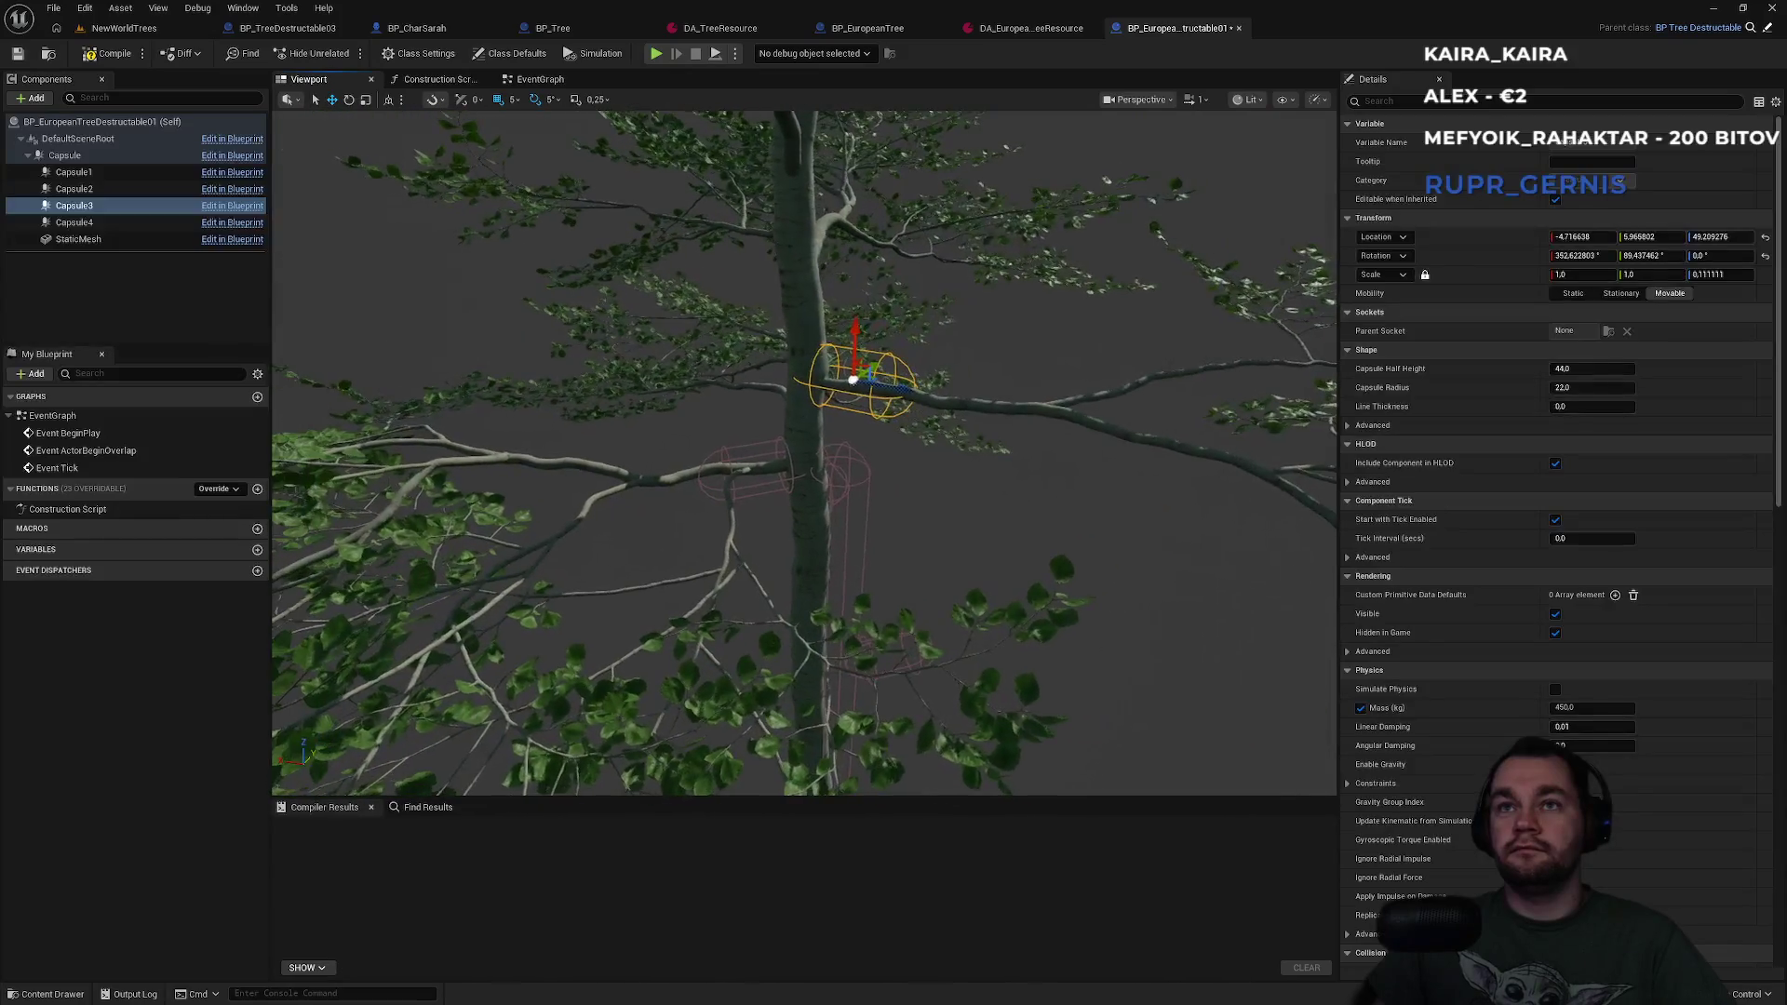
left_click_drag(874, 385, 863, 384)
left_click(934, 515)
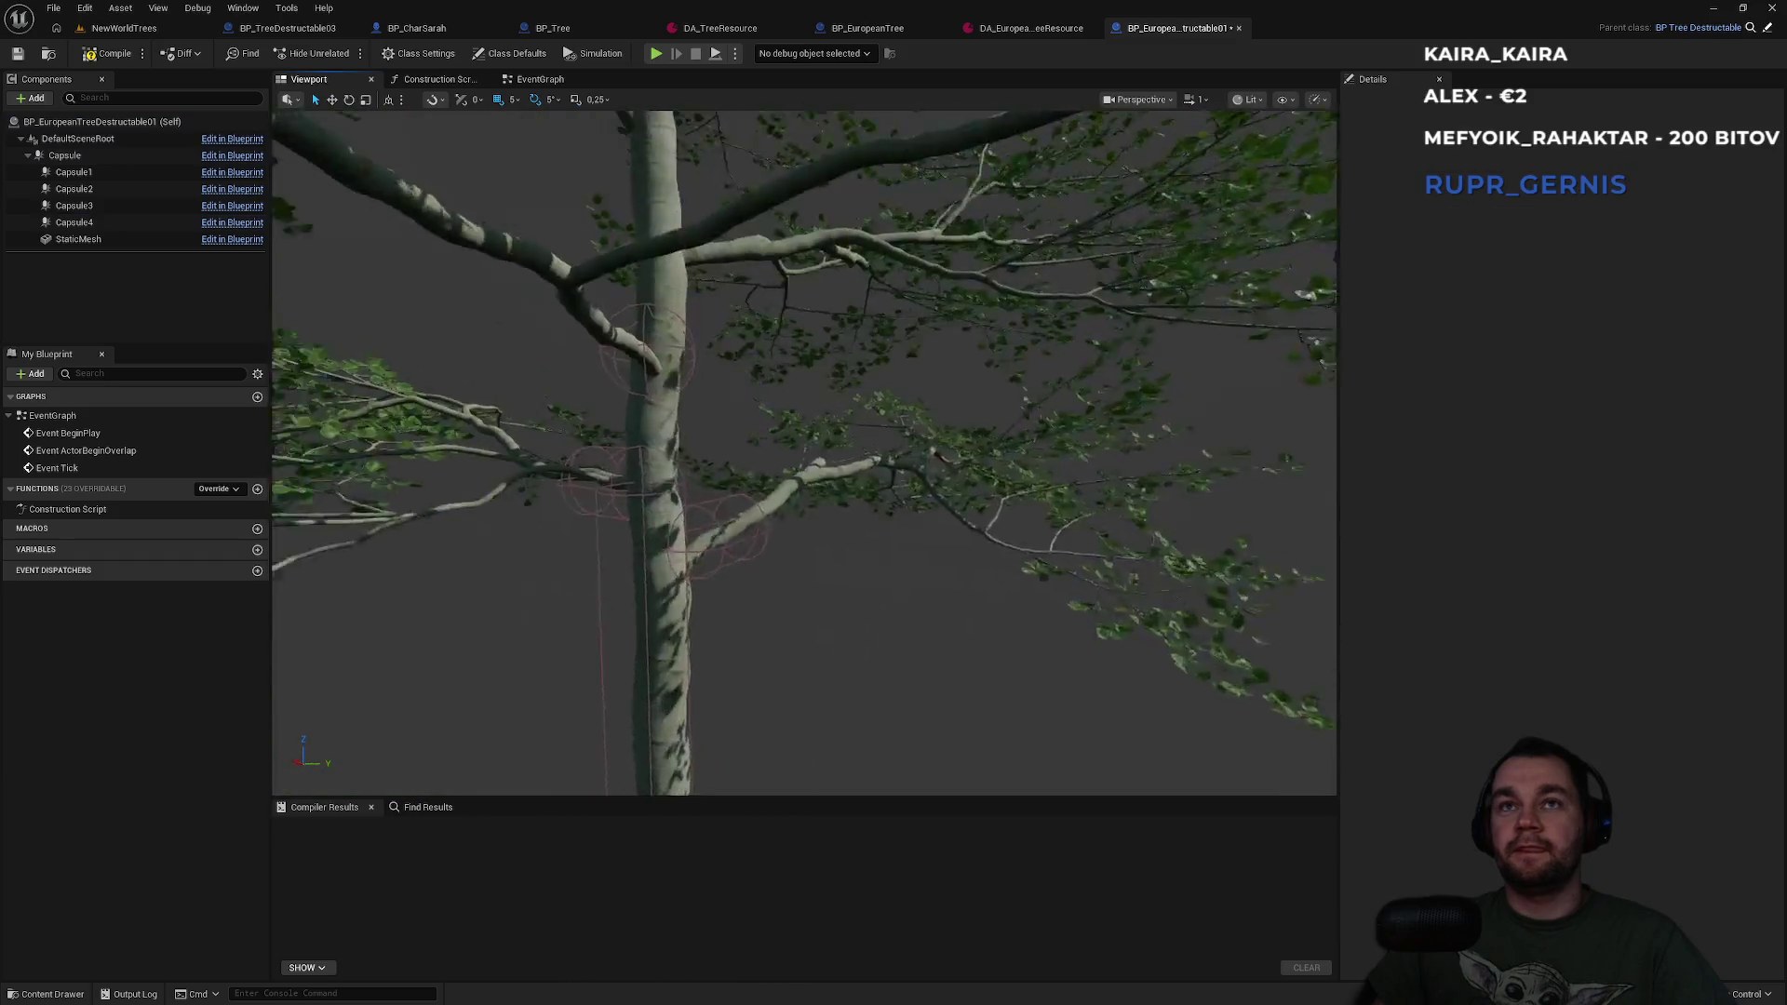
left_click_drag(888, 528, 865, 526)
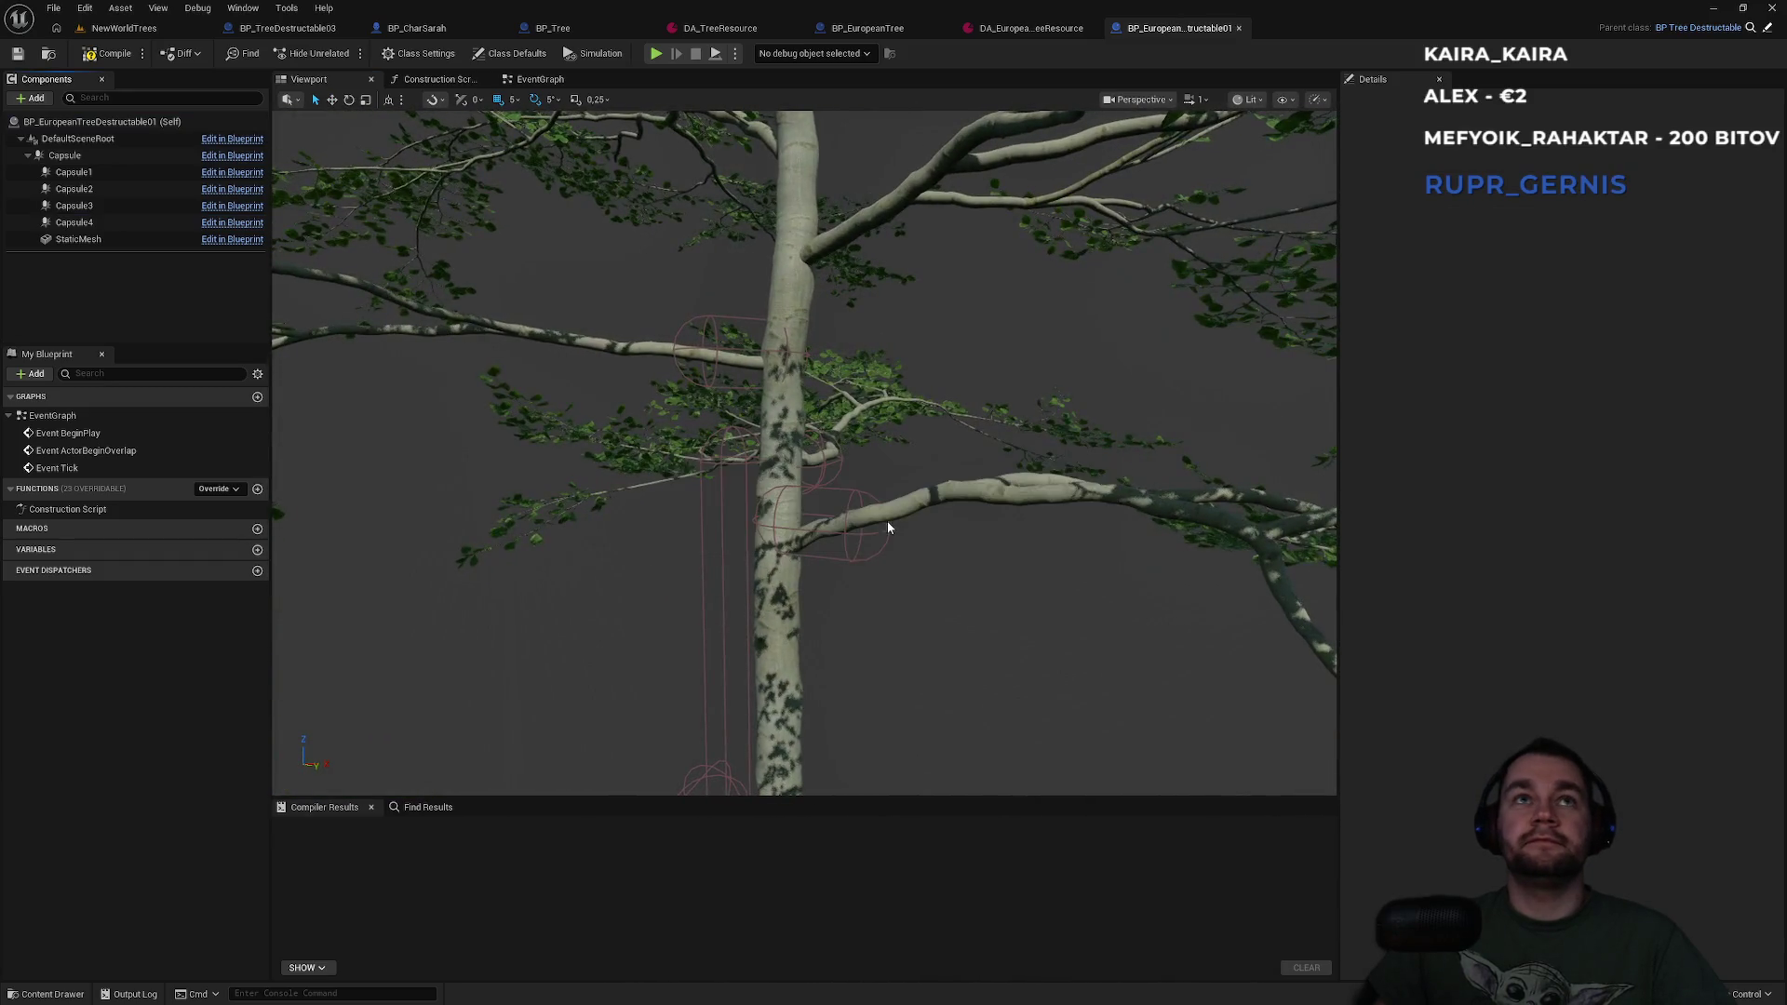
mouse_move(712, 499)
left_mouse_down()
mouse_move(716, 484)
mouse_move(698, 507)
mouse_move(712, 498)
mouse_move(713, 540)
left_mouse_up()
left_click(712, 494)
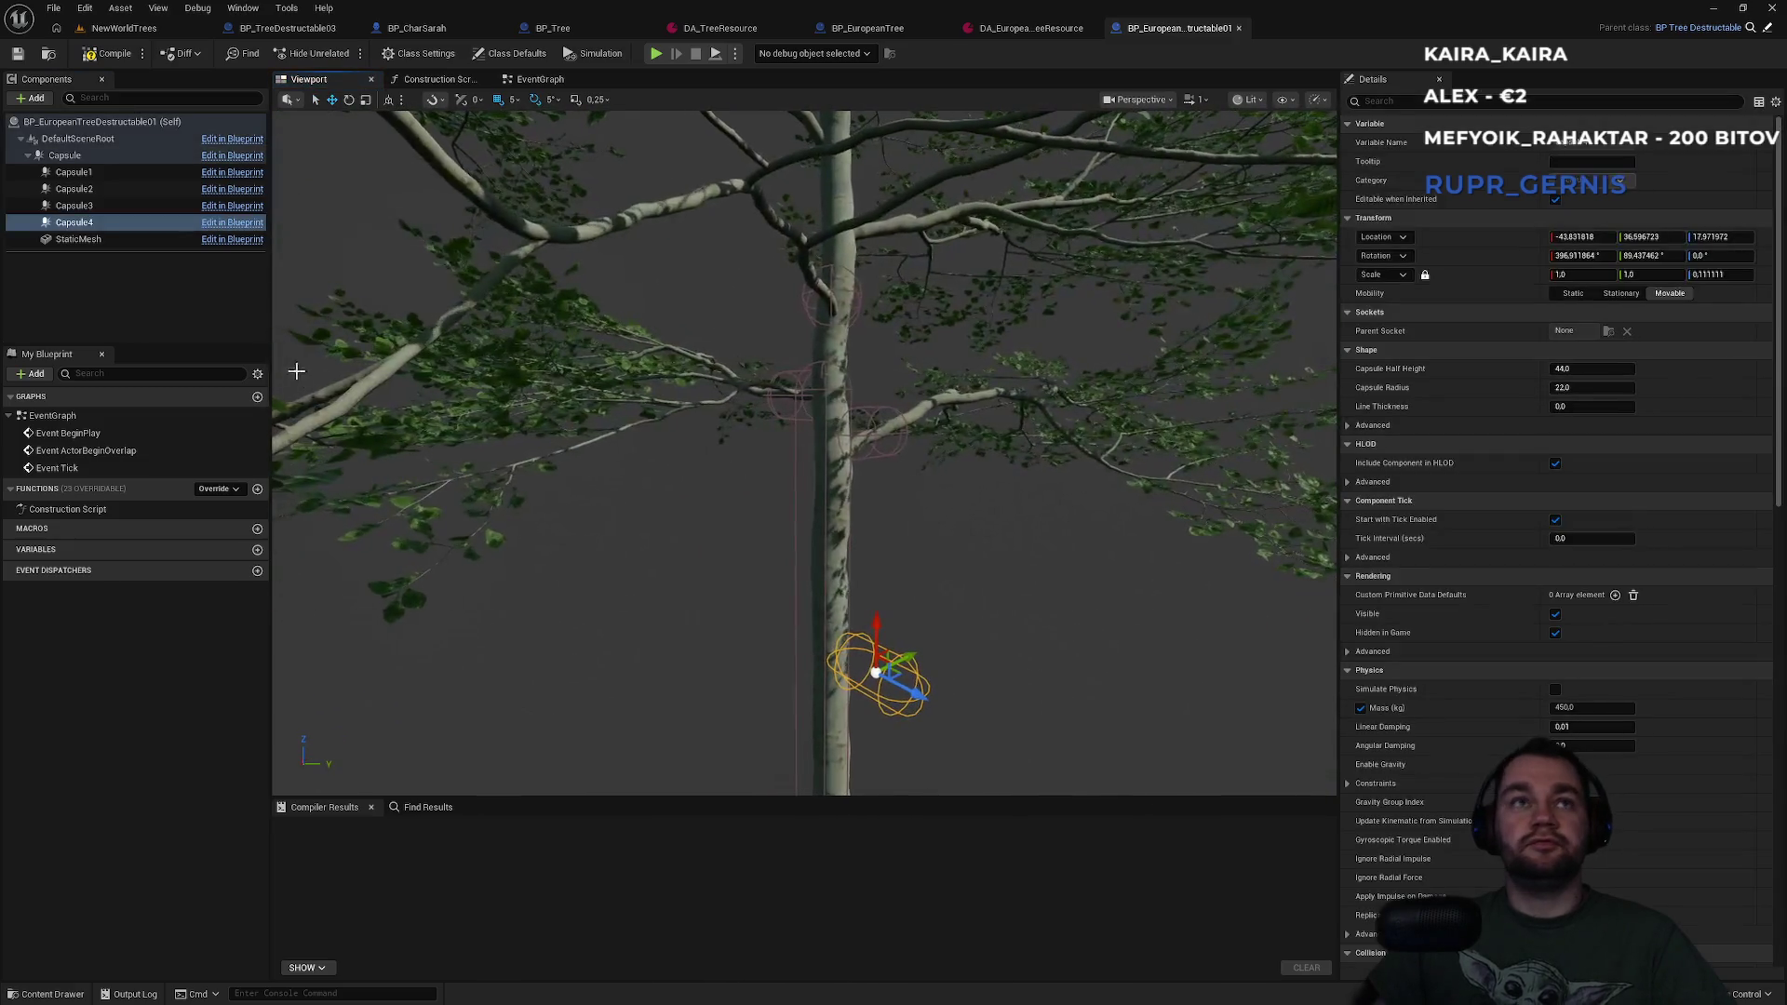
Select Capsule4 and briefly check the parent tree destructible blueprint.
left_click(110, 226)
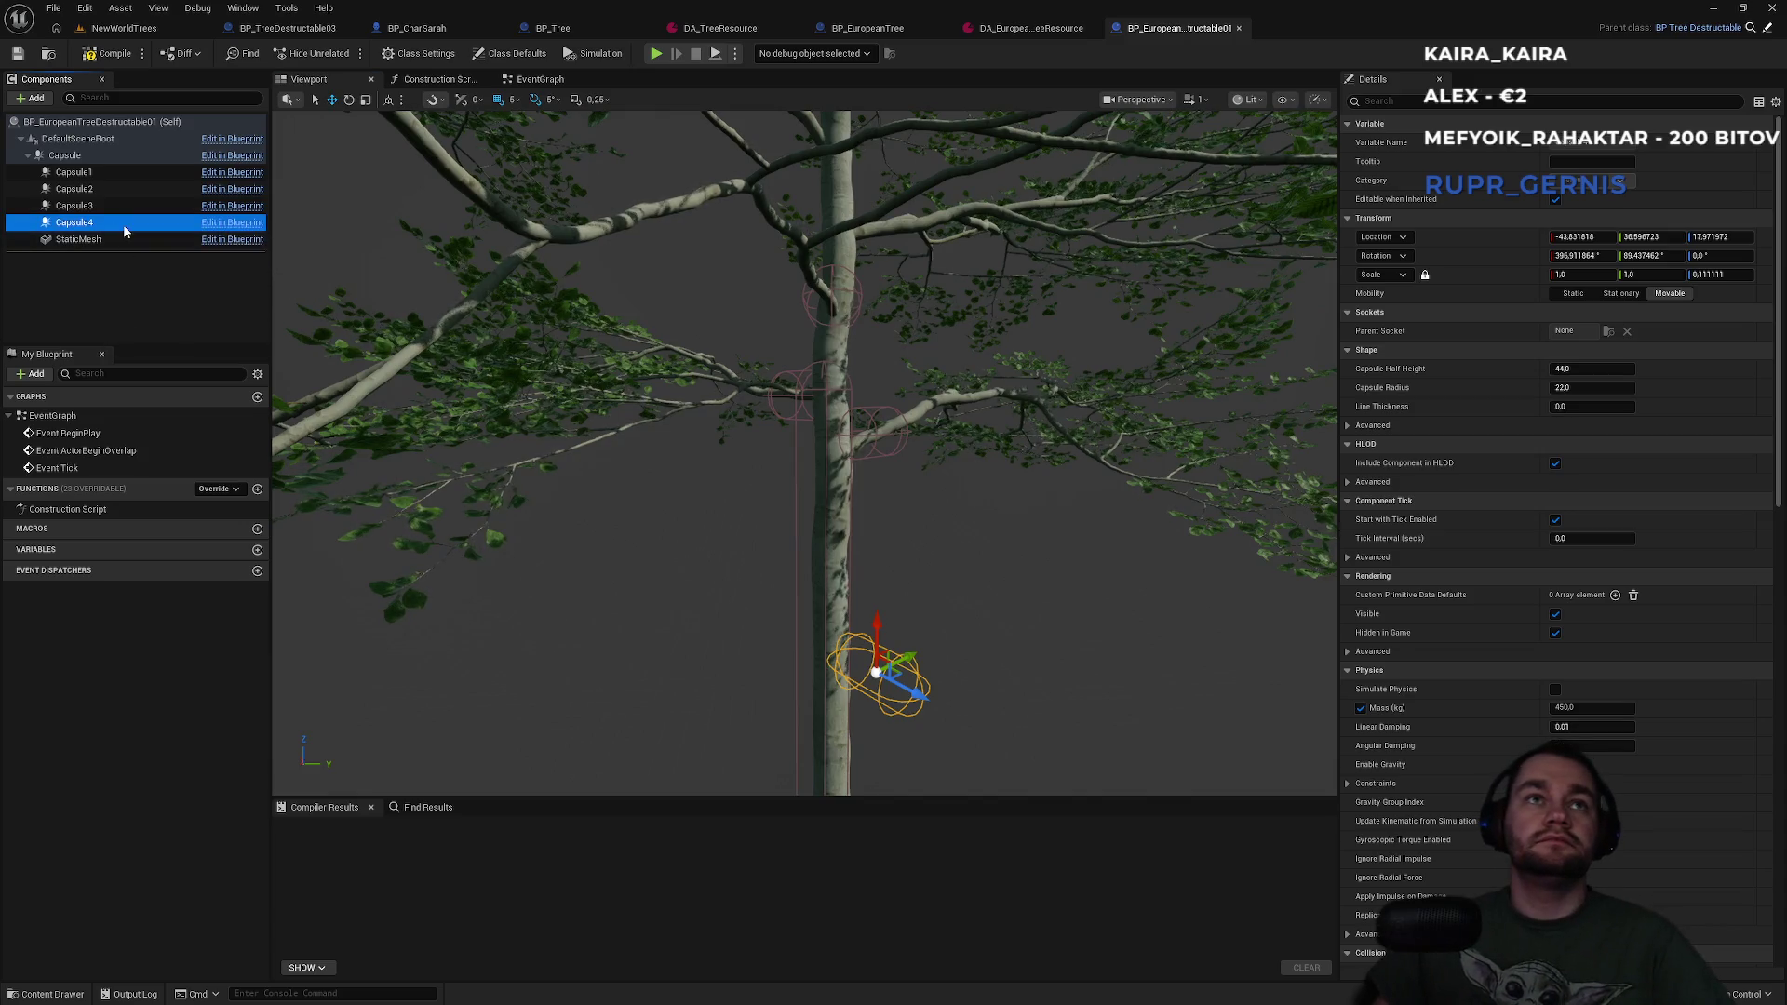
left_click(94, 206)
left_click(93, 222)
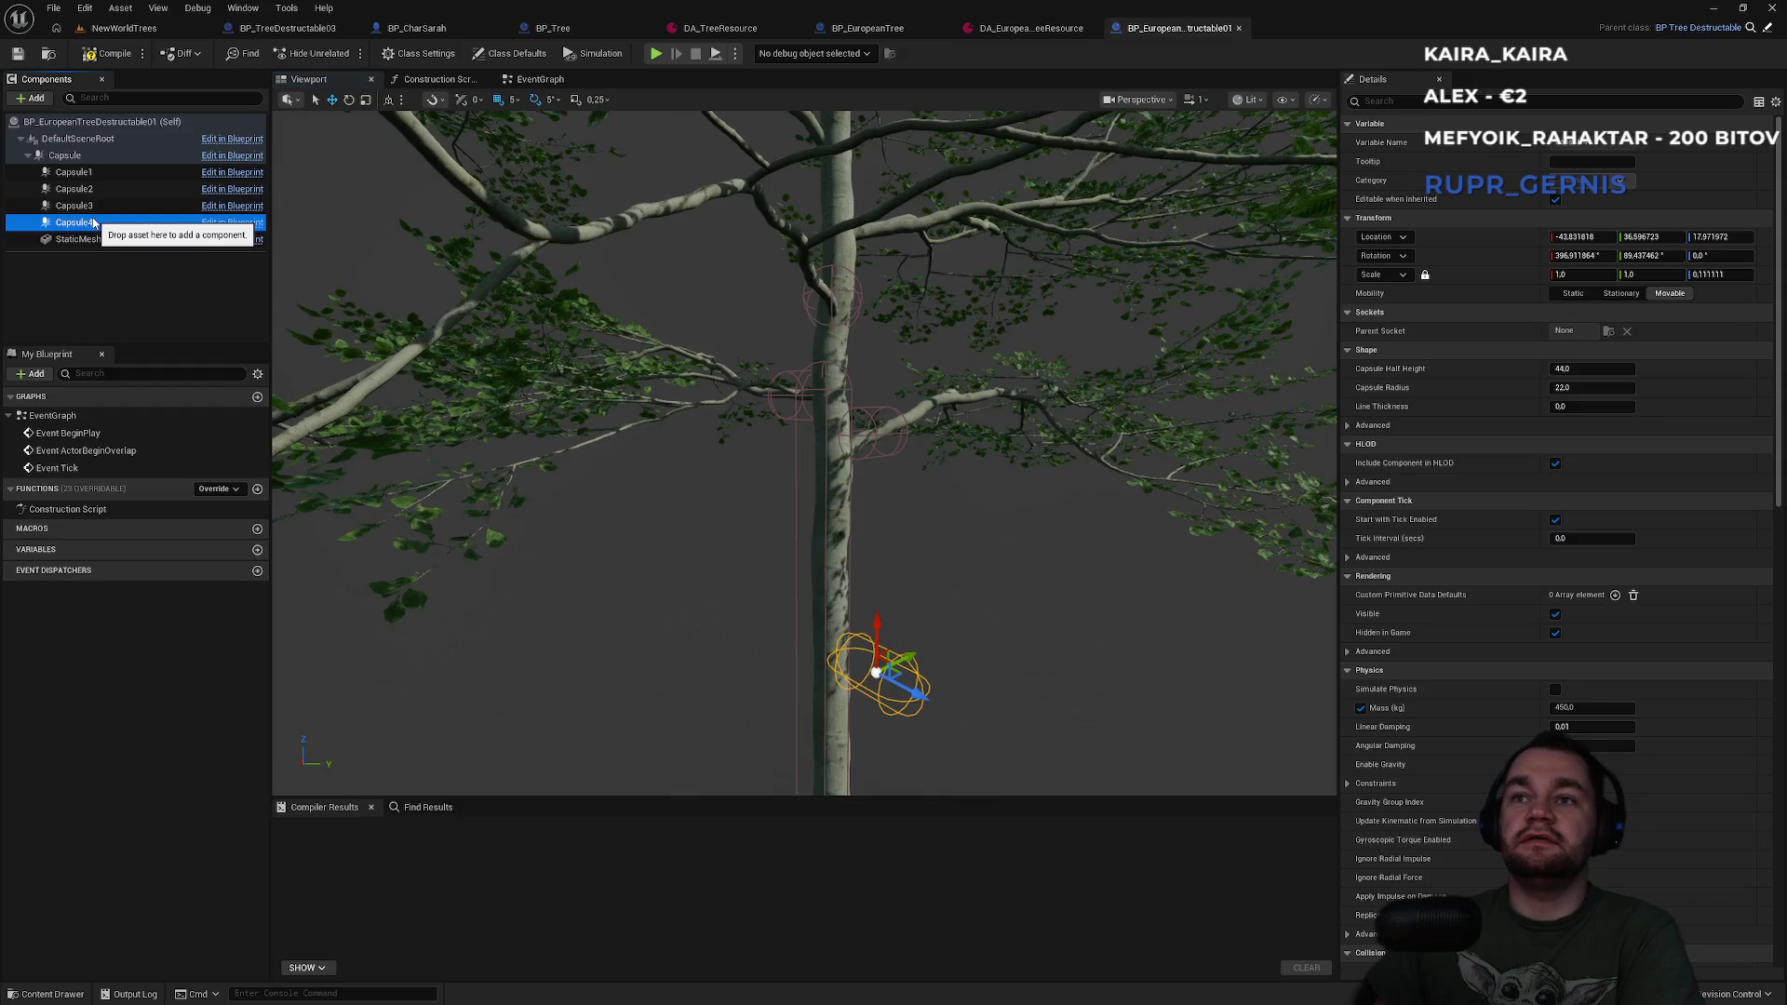
left_click(1766, 31)
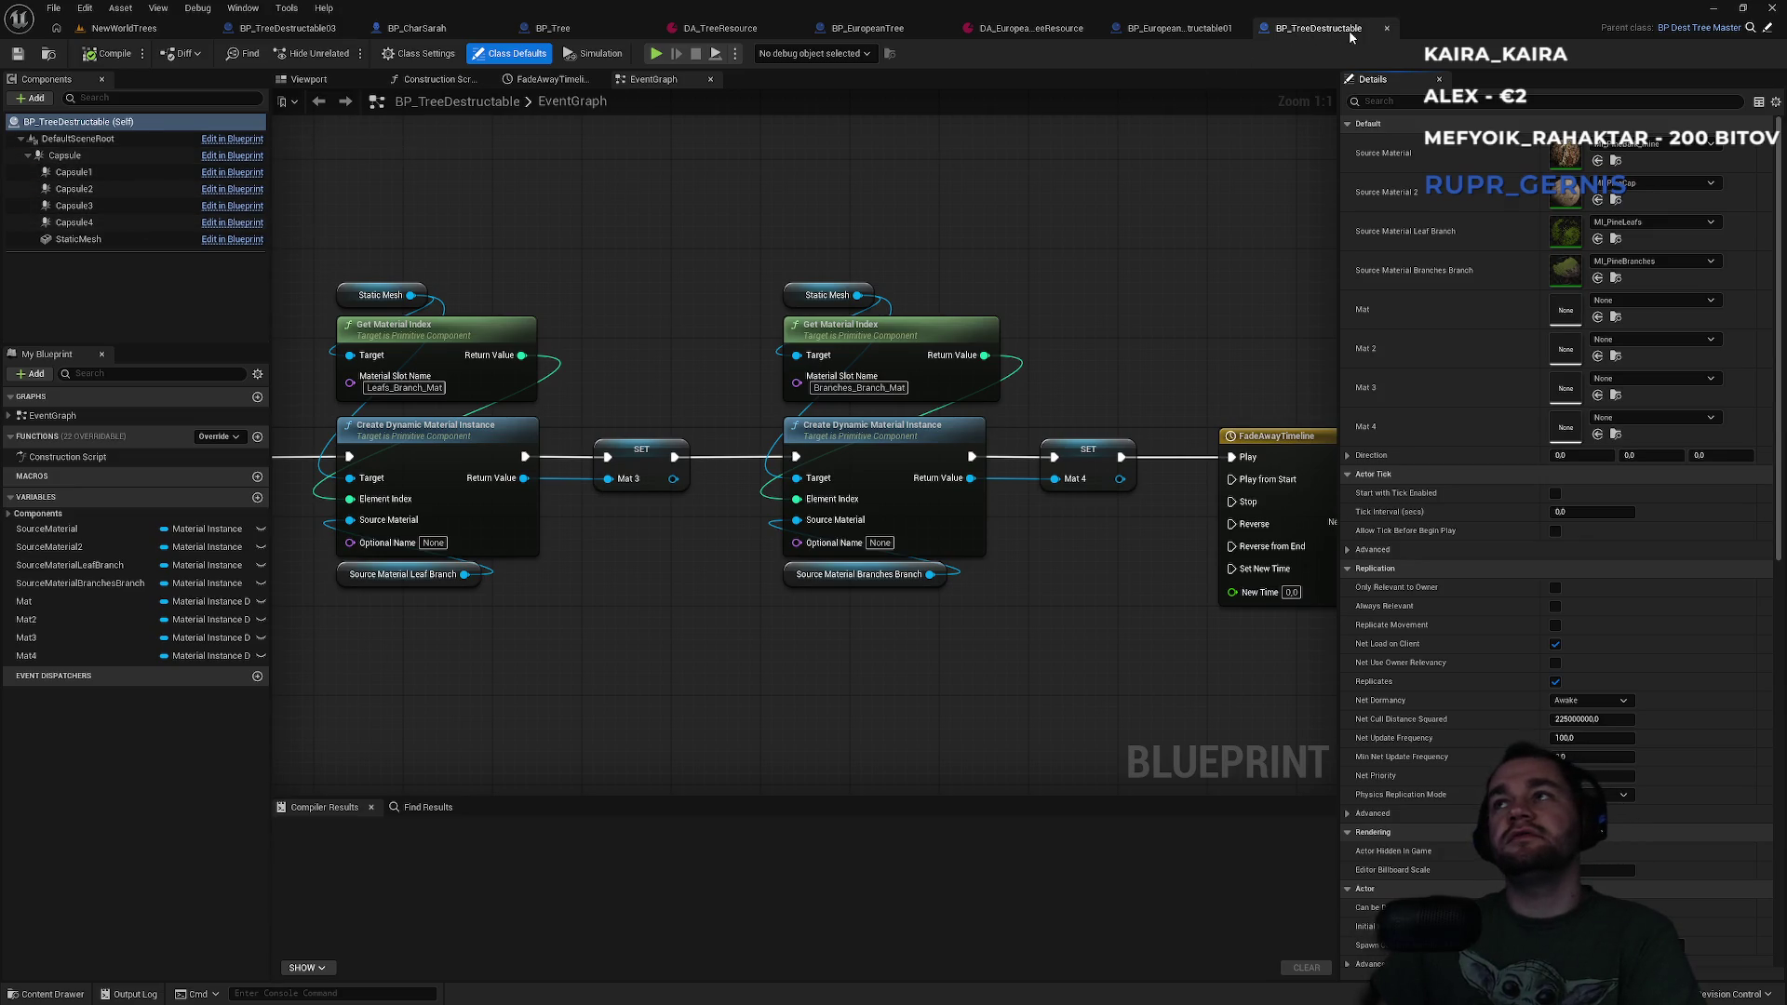
left_click(1387, 31)
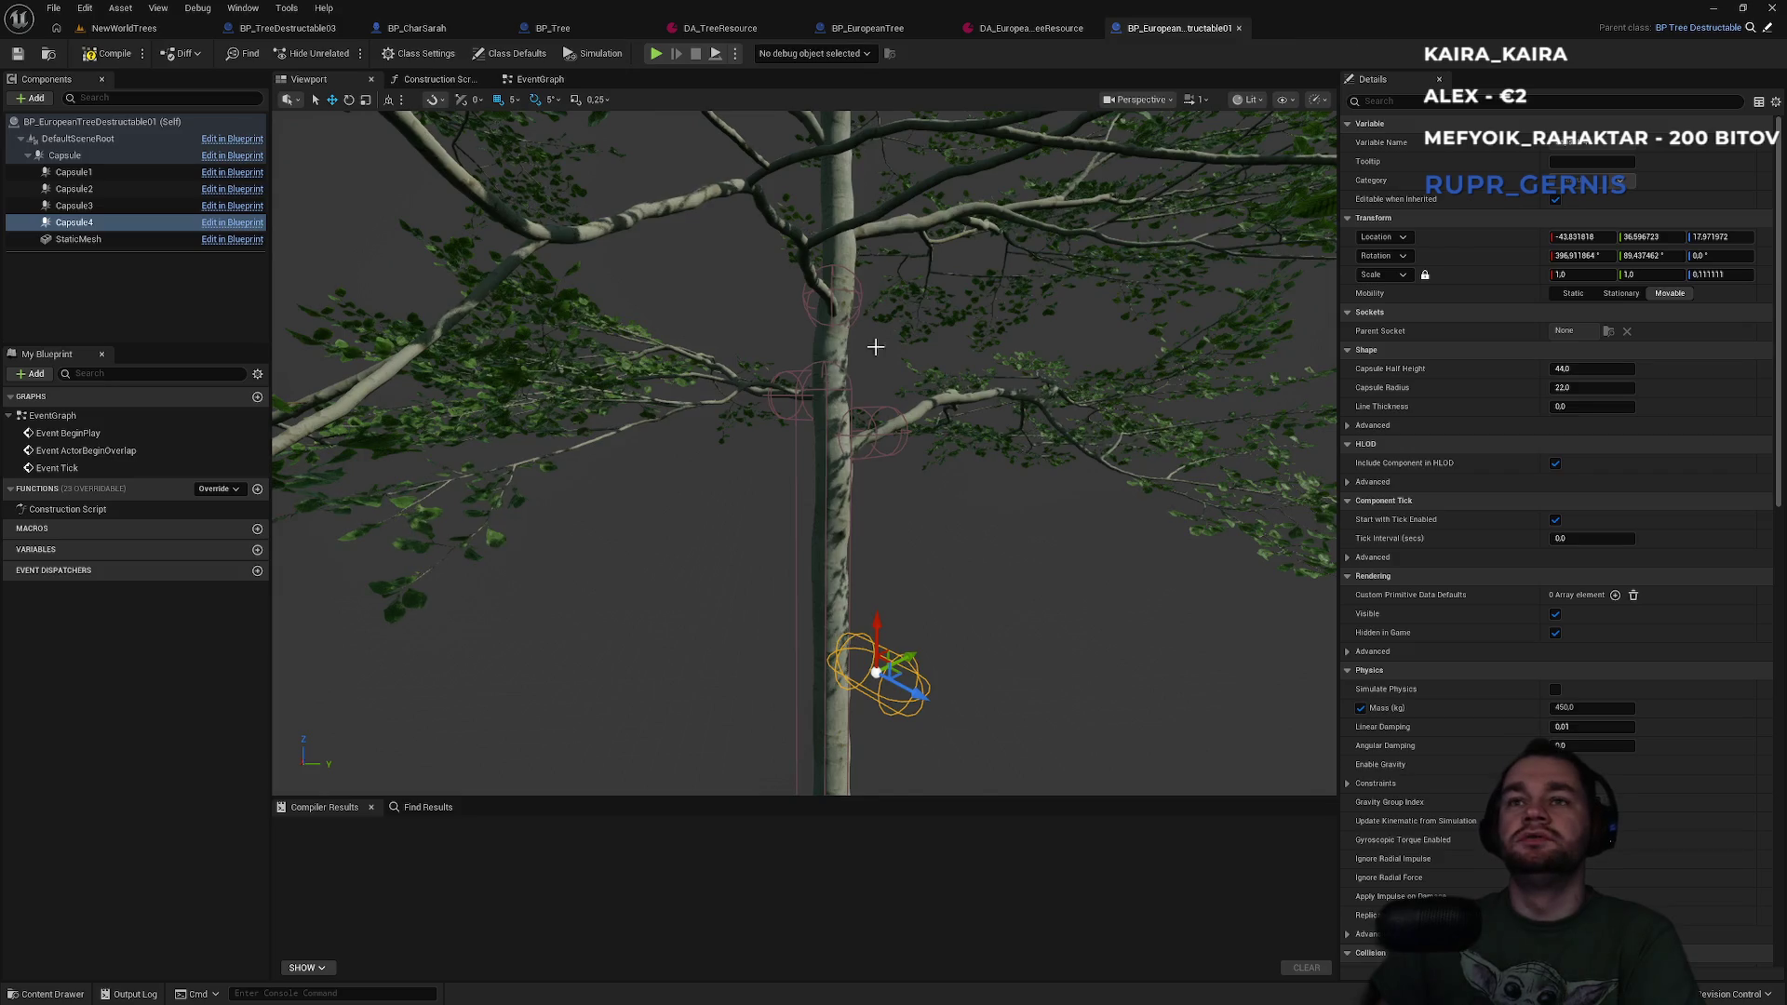
Raise Capsule4 higher up the beech trunk.
key("f")
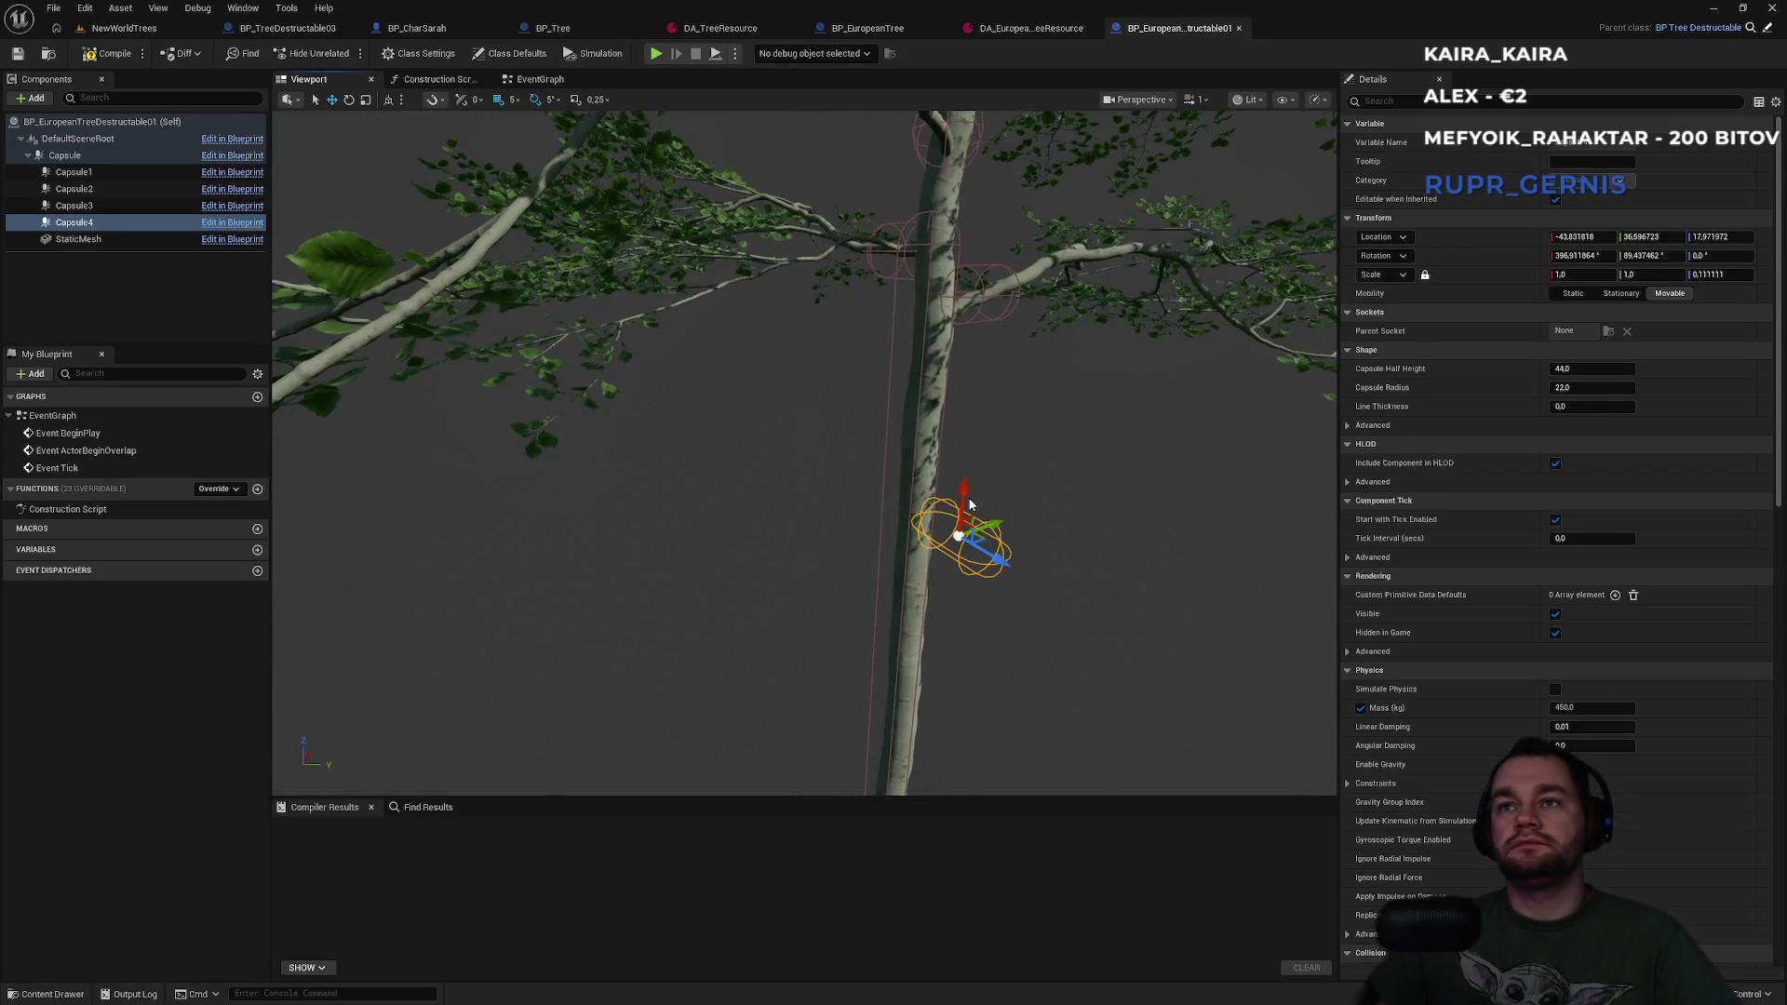
left_click_drag(963, 507, 994, 167)
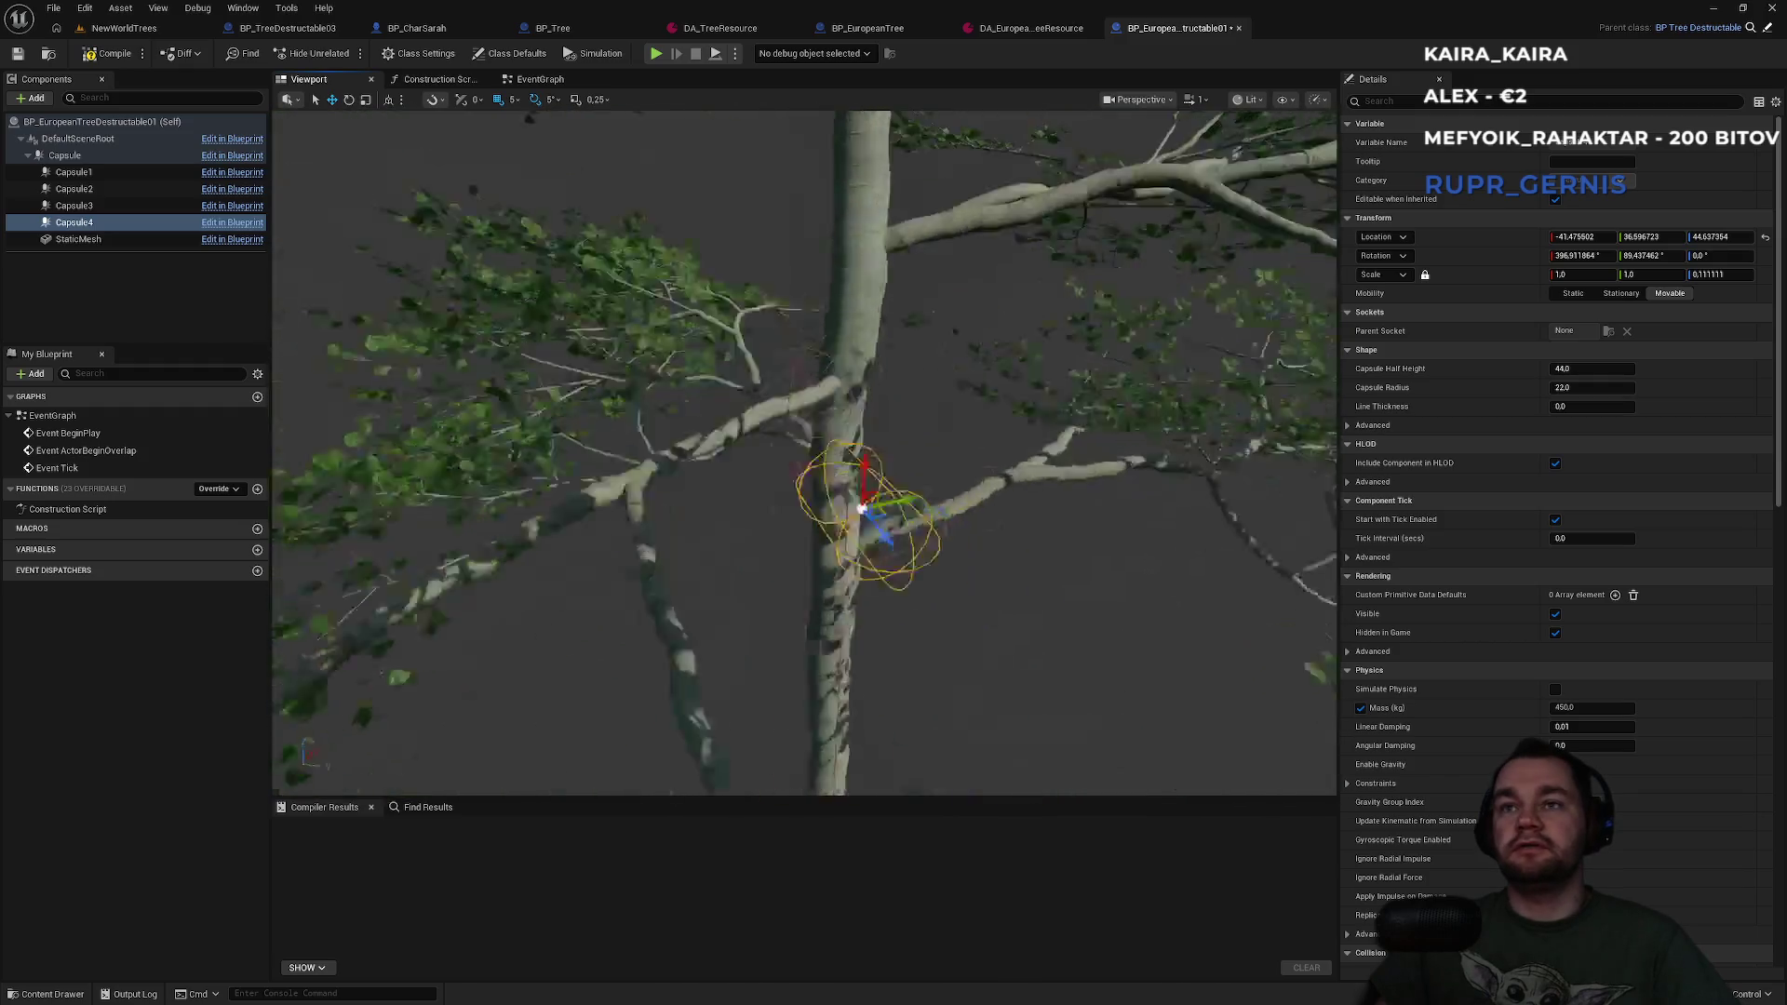
left_click_drag(911, 603, 911, 586)
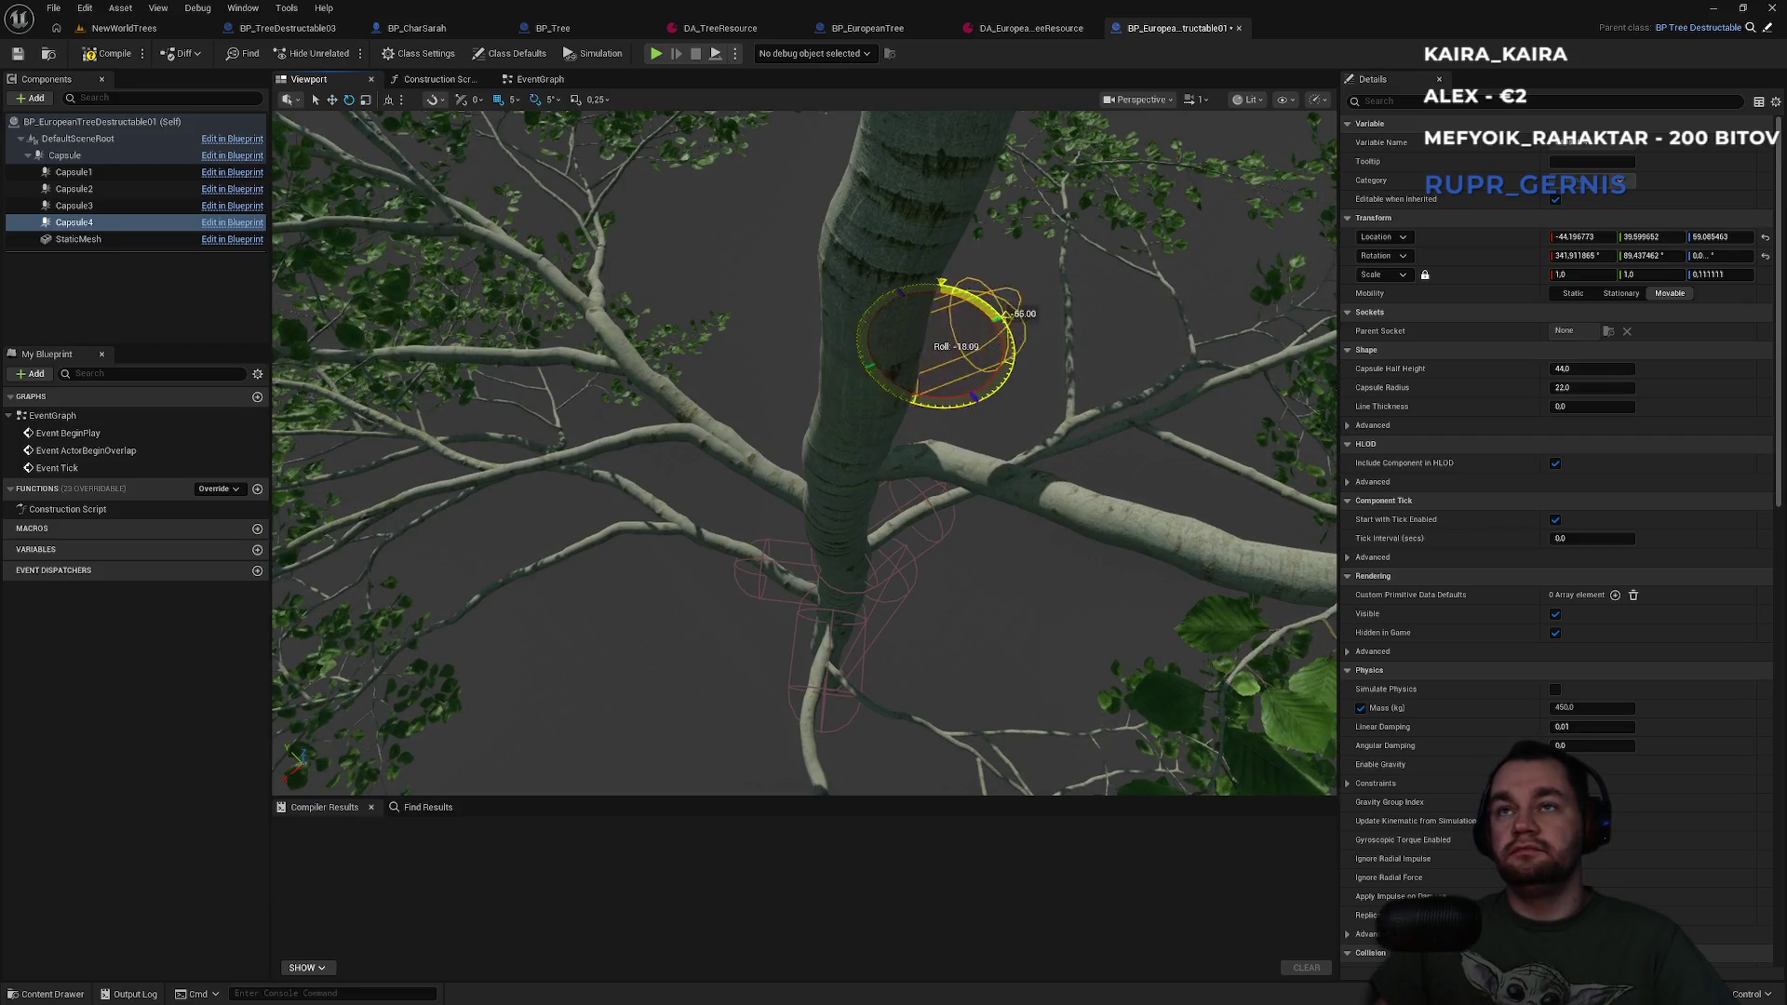
mouse_move(942, 307)
left_mouse_down()
mouse_move(968, 242)
mouse_move(889, 465)
mouse_move(950, 387)
mouse_move(921, 233)
left_mouse_up()
scroll(804, 453, "down", 2)
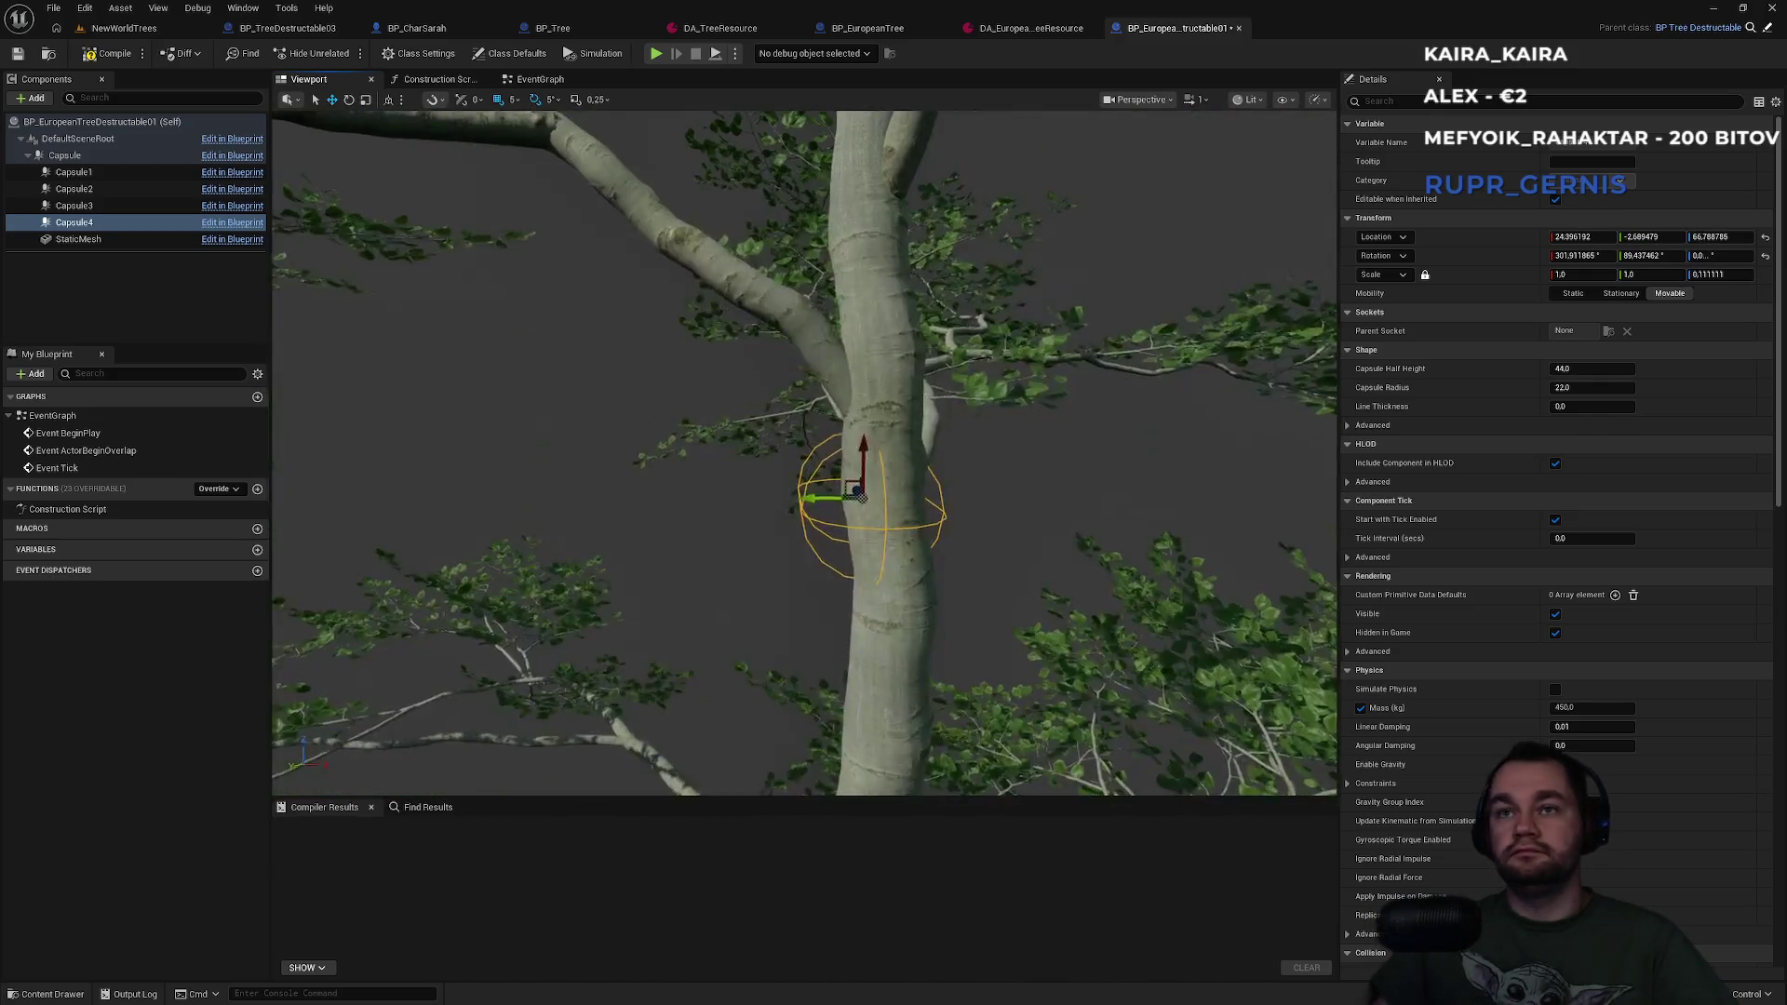
mouse_move(875, 481)
left_mouse_down()
mouse_move(837, 480)
mouse_move(875, 480)
left_mouse_up()
Roll, pitch and slide Capsule4 so it follows the side branch.
left_click_drag(880, 369, 871, 400)
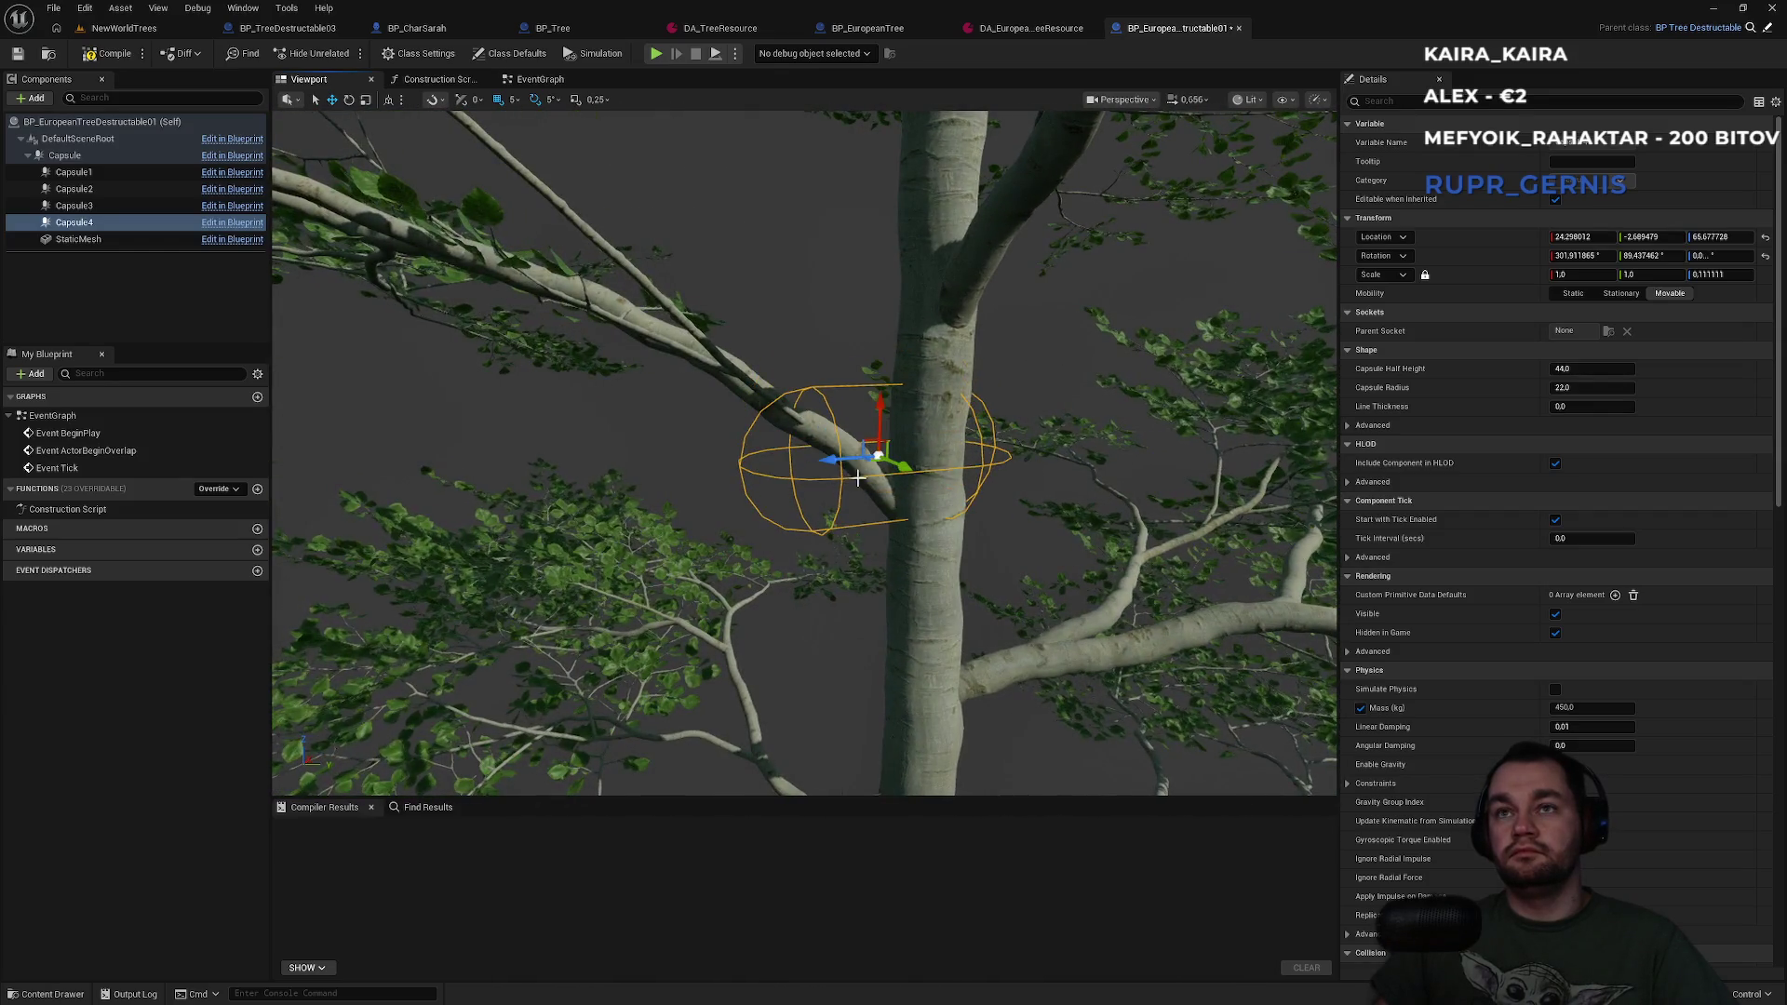
left_click_drag(872, 479, 802, 473)
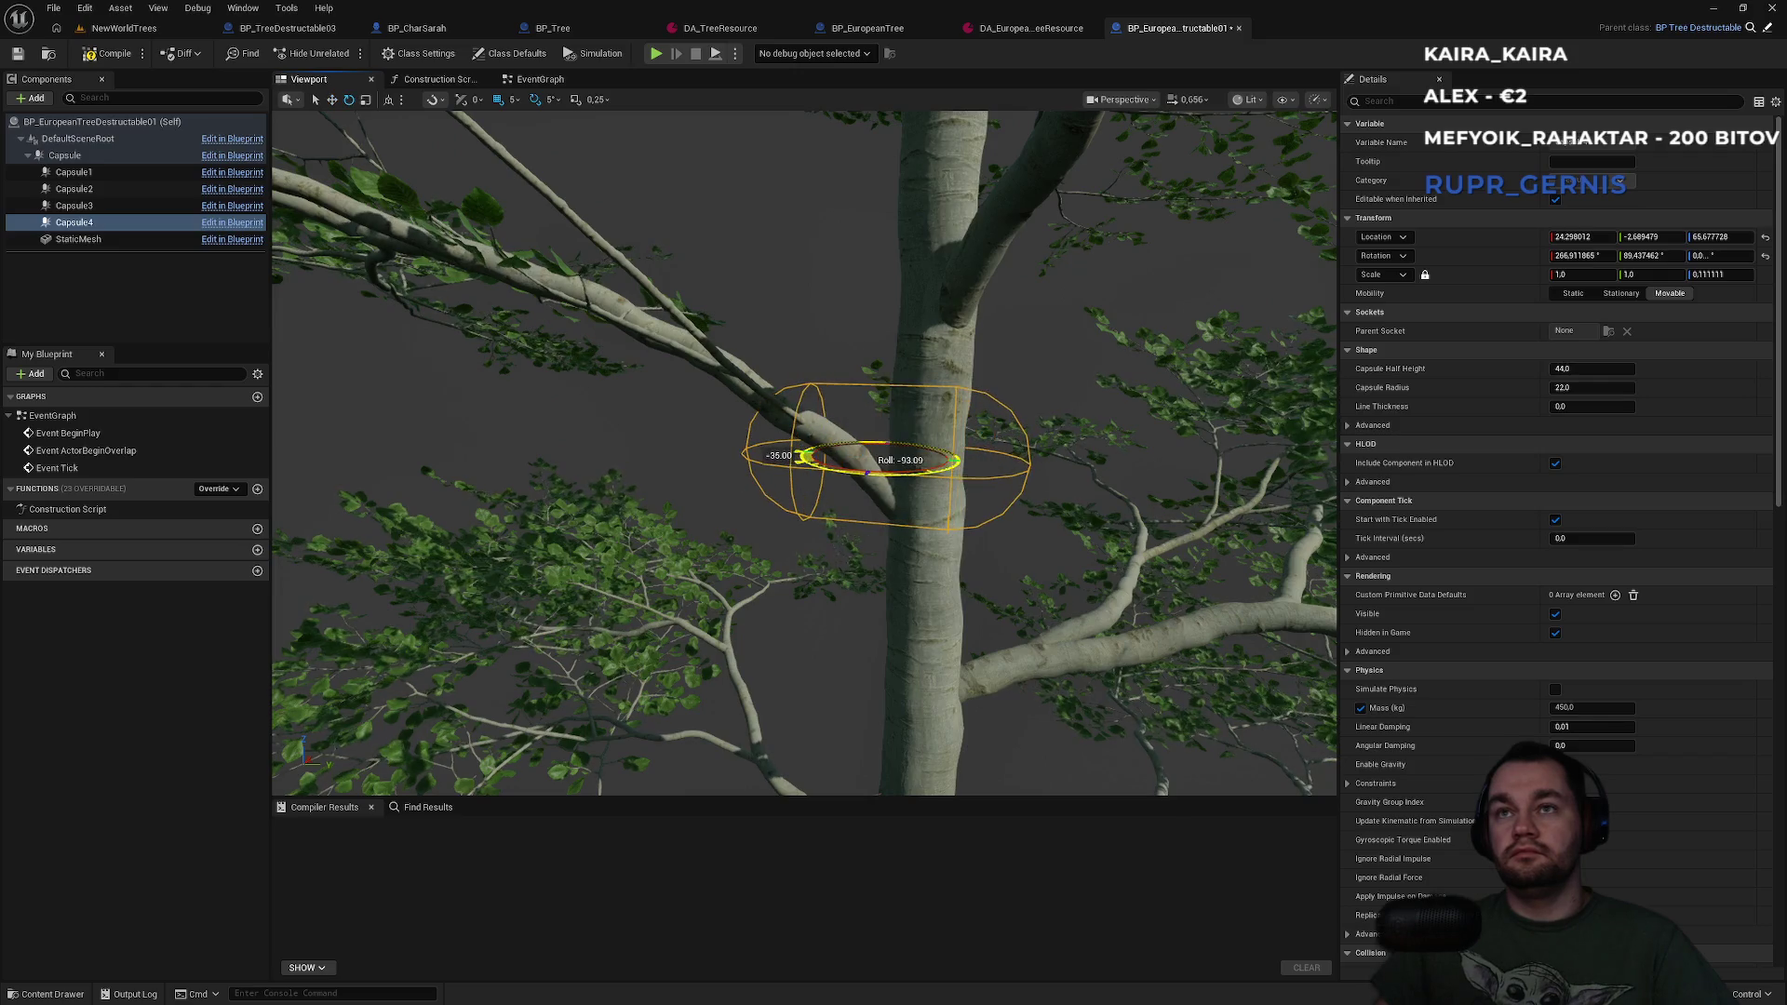
mouse_move(928, 416)
left_mouse_down()
mouse_move(893, 403)
mouse_move(923, 384)
left_mouse_up()
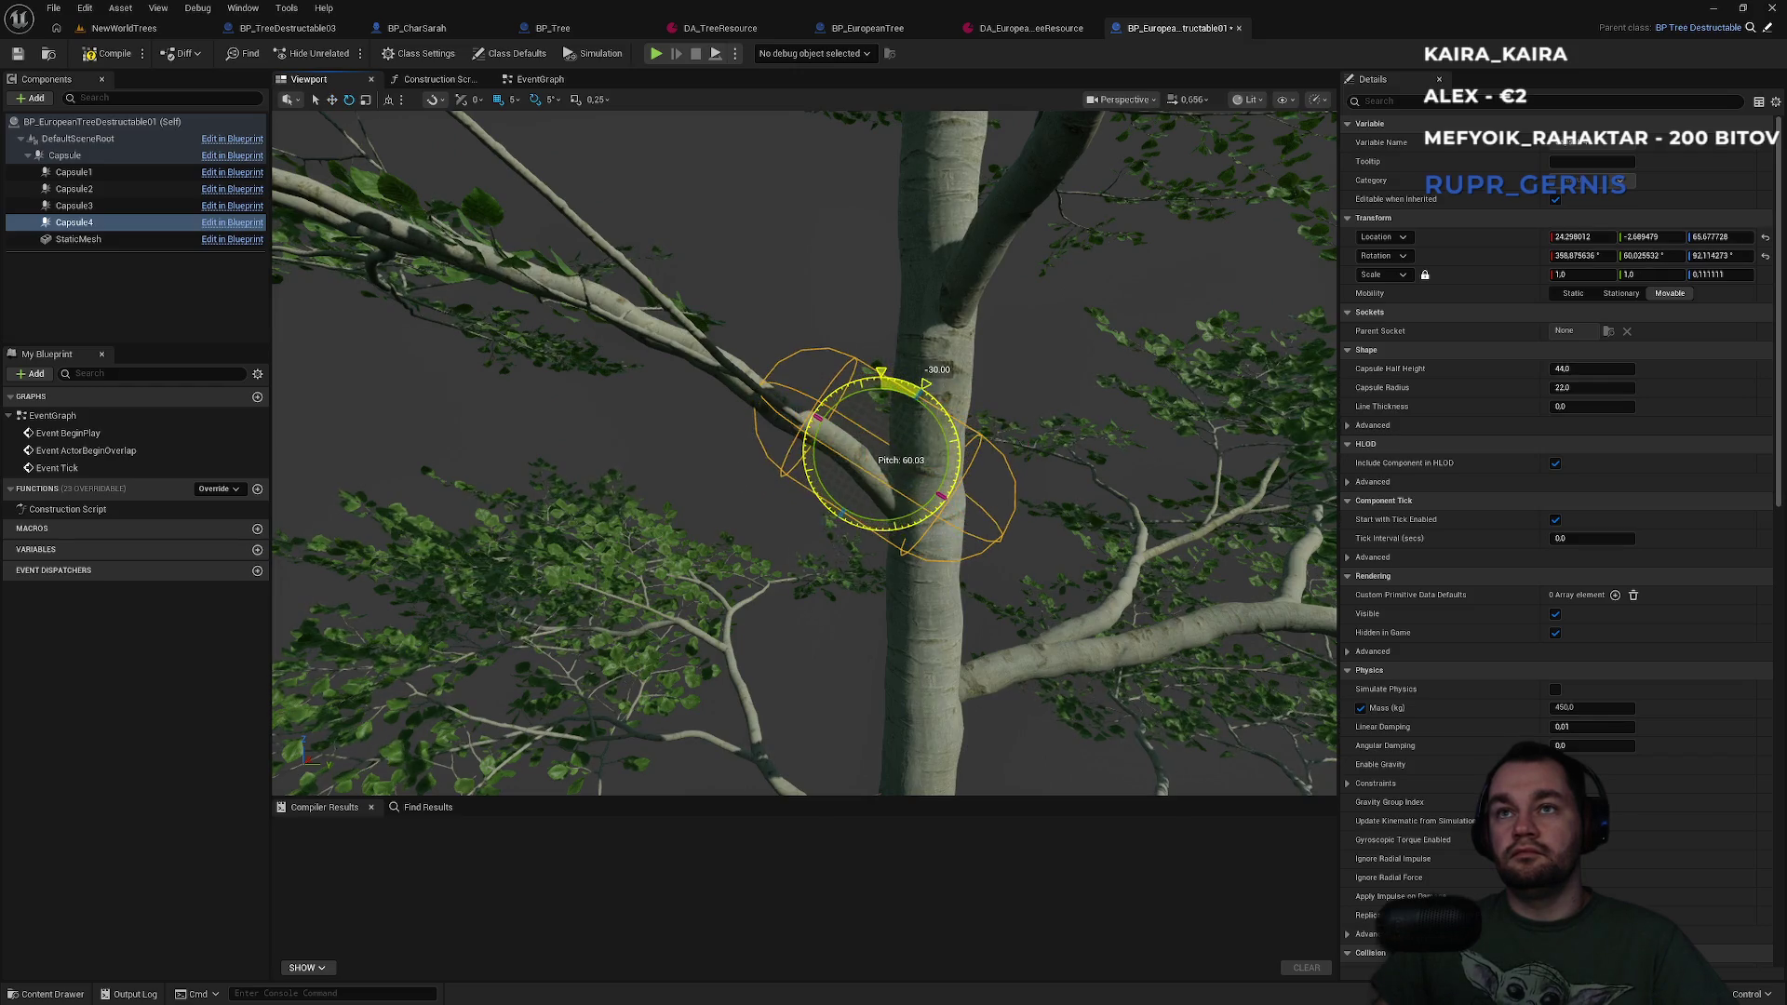
mouse_move(856, 436)
left_mouse_down()
mouse_move(812, 427)
mouse_move(856, 403)
mouse_move(819, 437)
mouse_move(846, 558)
mouse_move(898, 507)
mouse_move(864, 487)
left_mouse_up()
left_click_drag(759, 507, 771, 519)
key("w")
mouse_move(863, 480)
left_mouse_down()
mouse_move(912, 400)
mouse_move(884, 354)
mouse_move(855, 400)
left_mouse_up()
Check Capsule4's placement and compile BP_EuropeanTreeDestructable01.
left_click(925, 431)
left_click(855, 400)
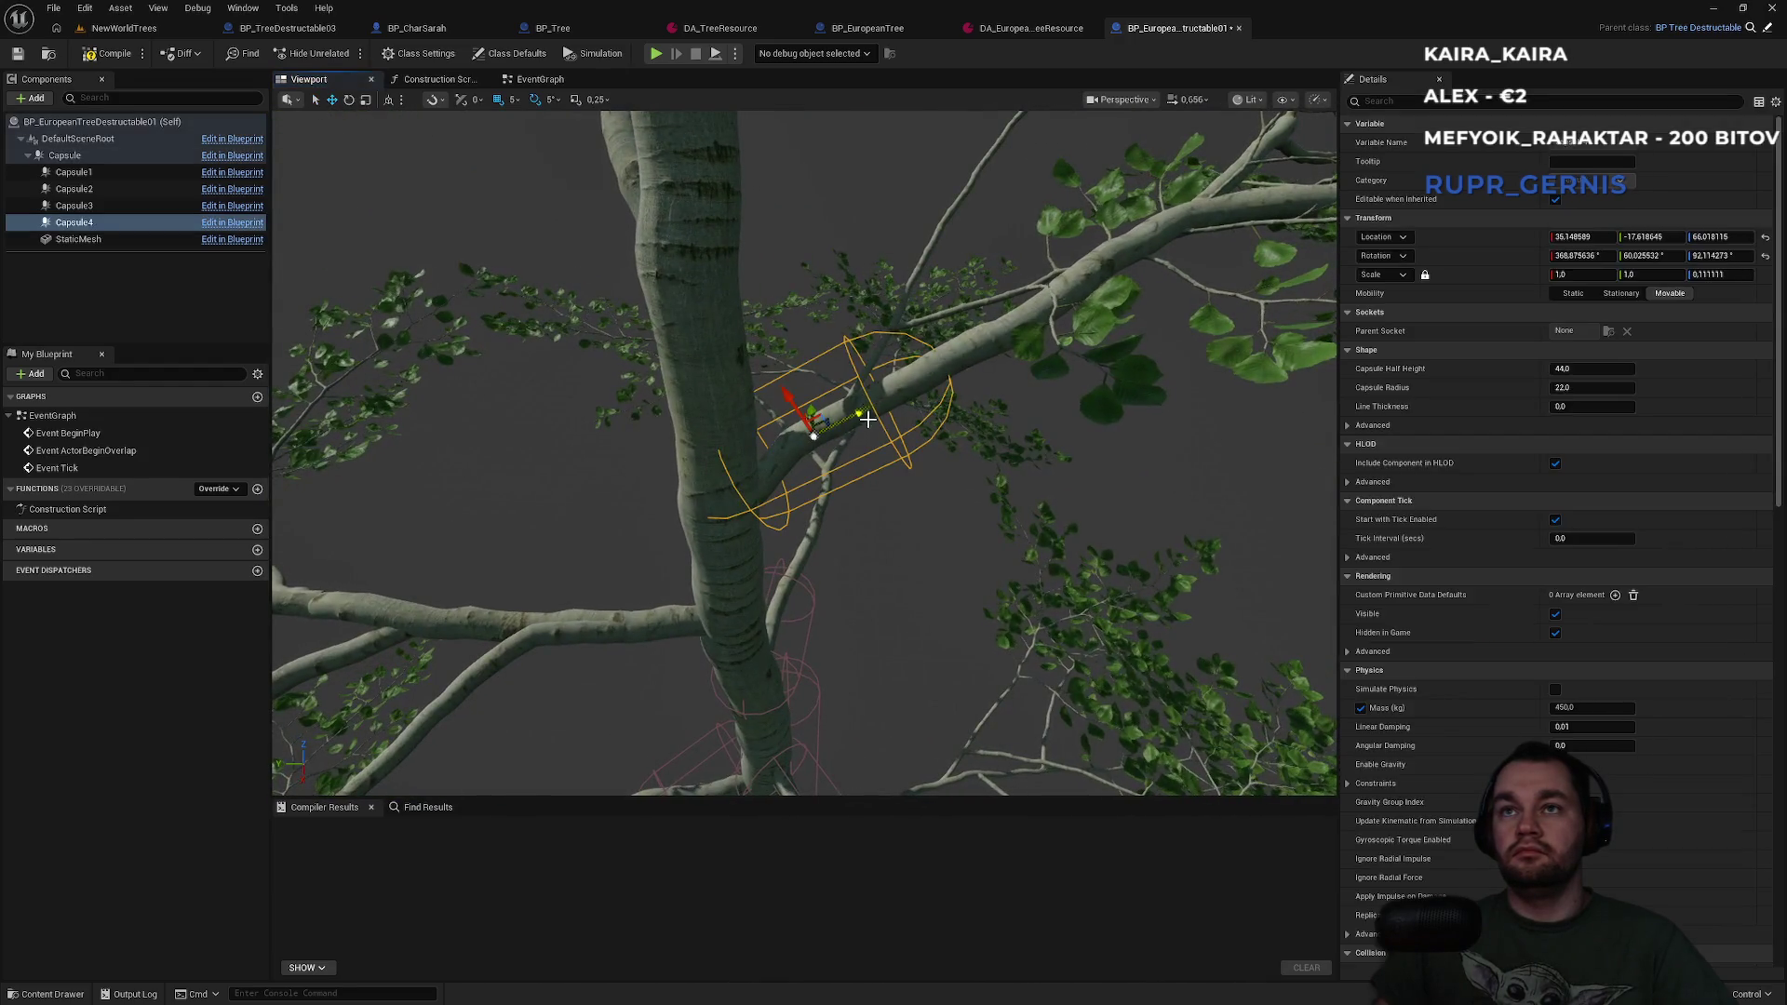
left_click(918, 594)
left_click_drag(918, 593, 928, 484)
left_click(108, 53)
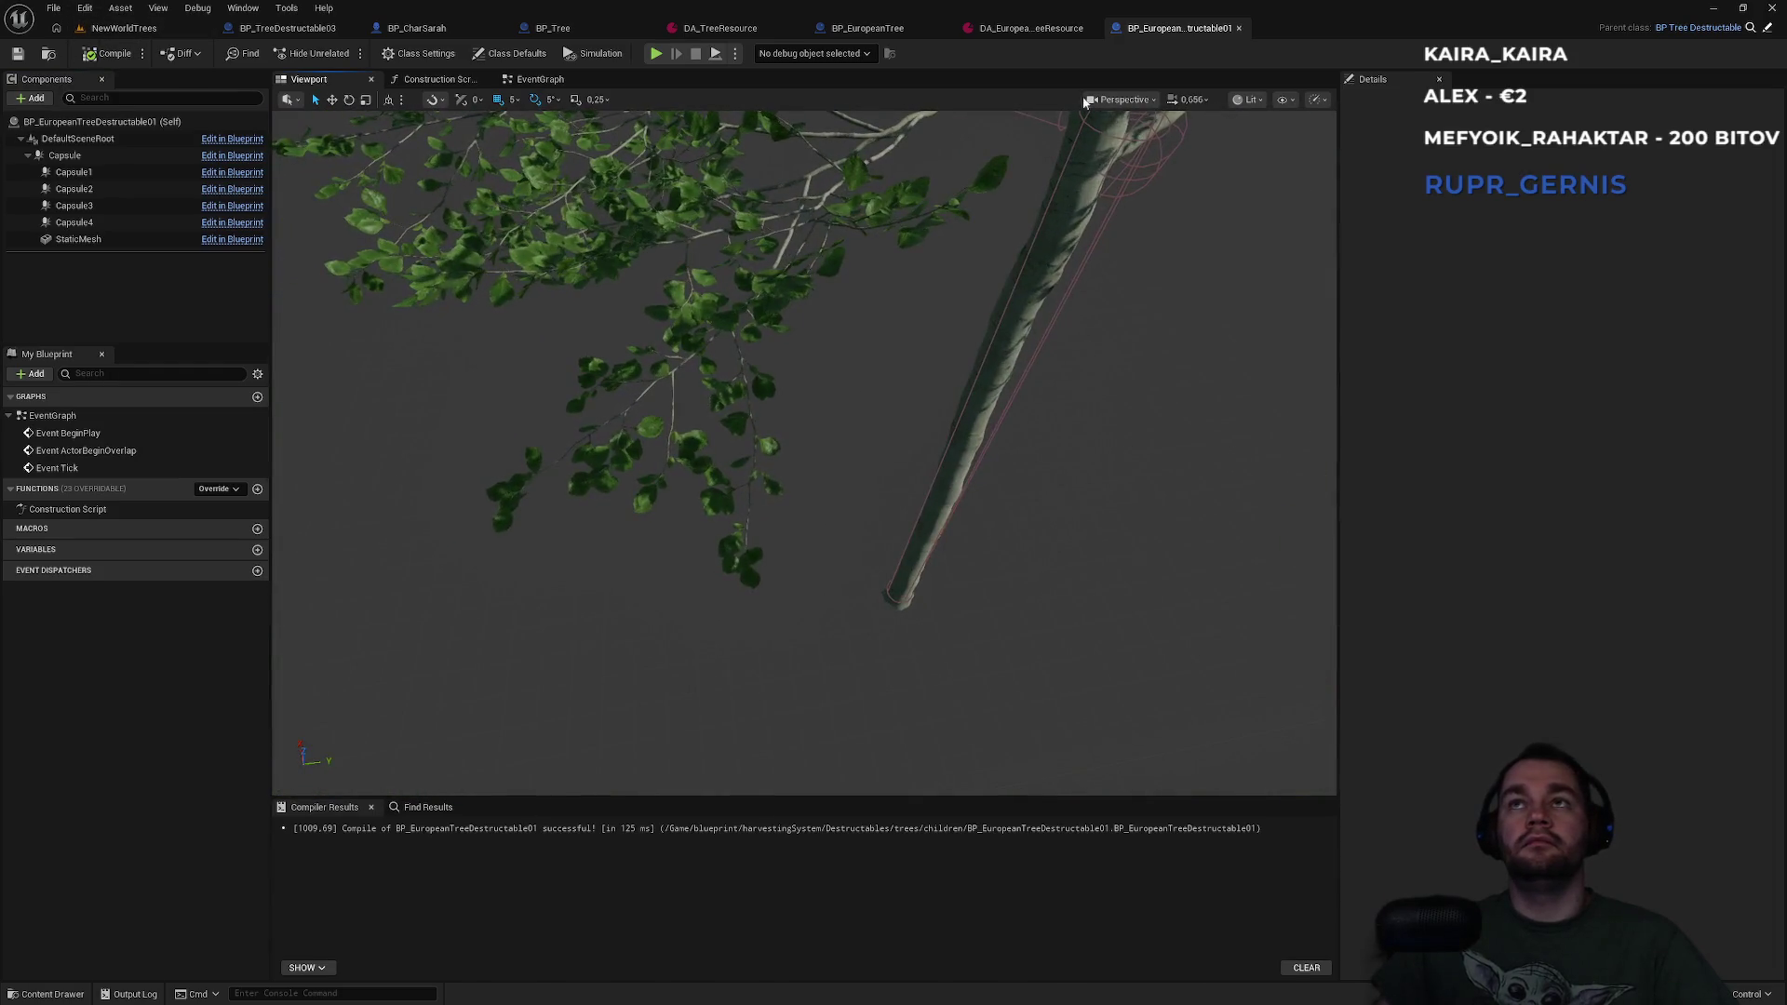
Set DA_EuropeanTreeResource's Destructable Class to BP_EuropeanTreeDestructable01, then play-test the NewWorldTrees level.
left_click(1036, 29)
left_click(817, 258)
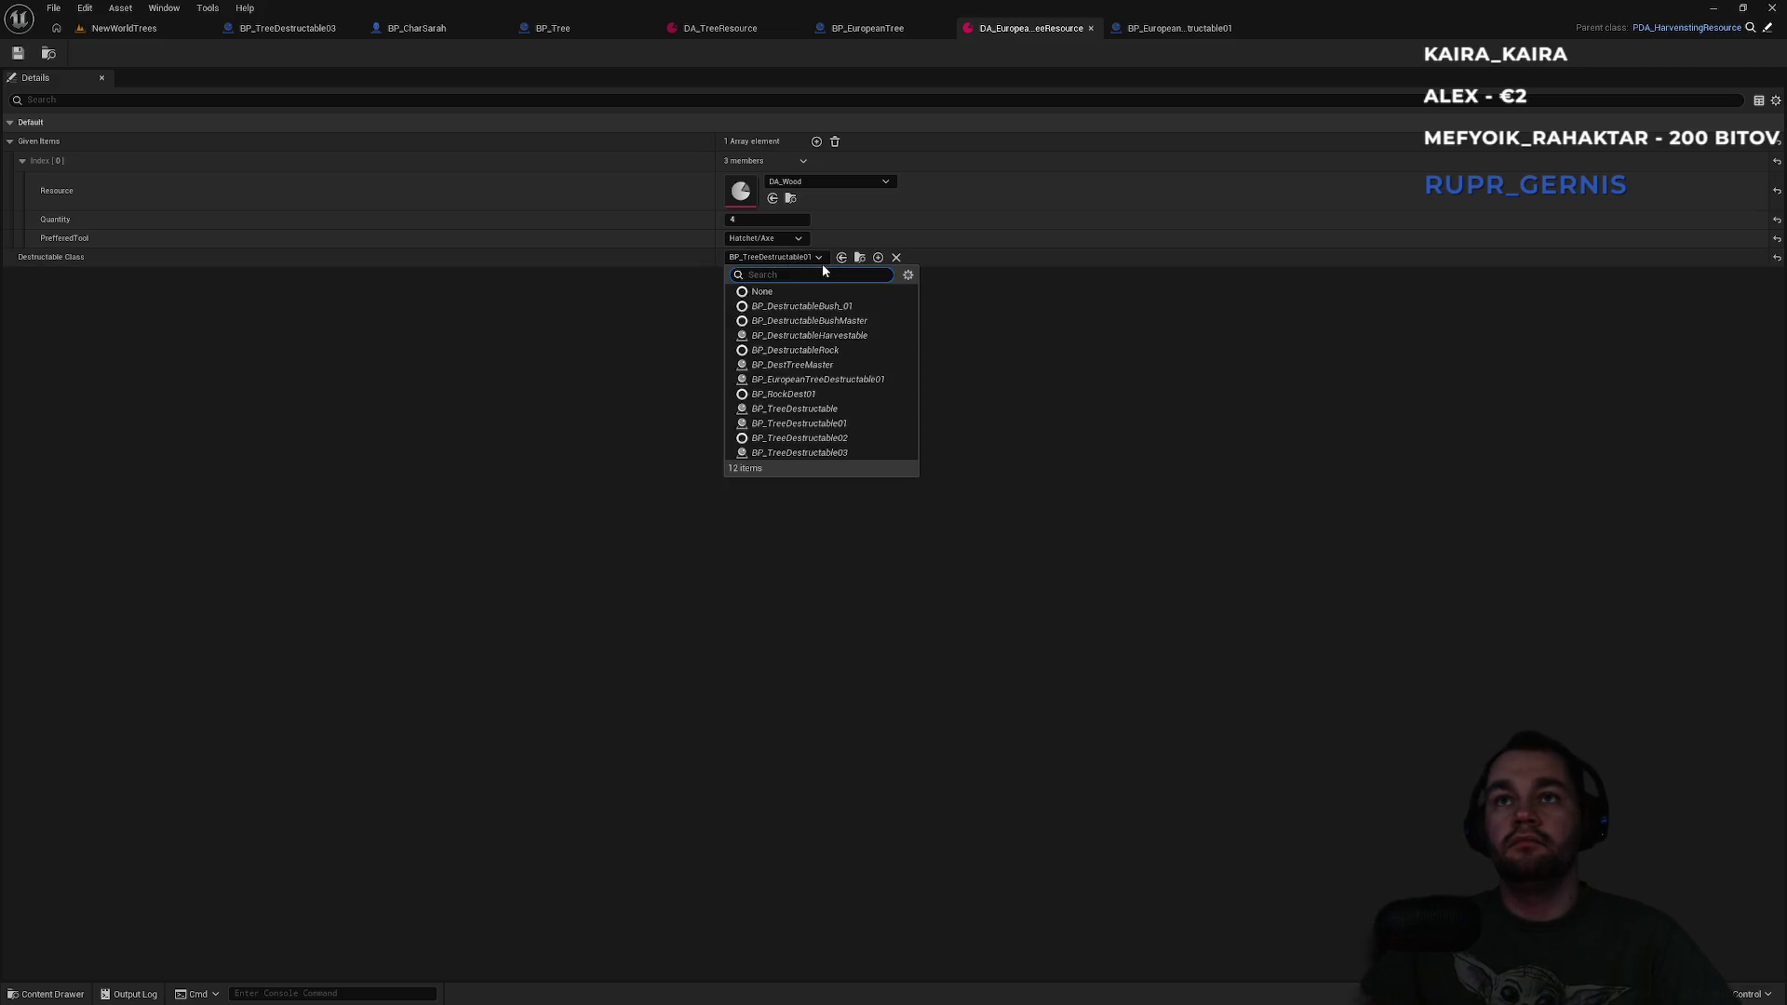
type("euro")
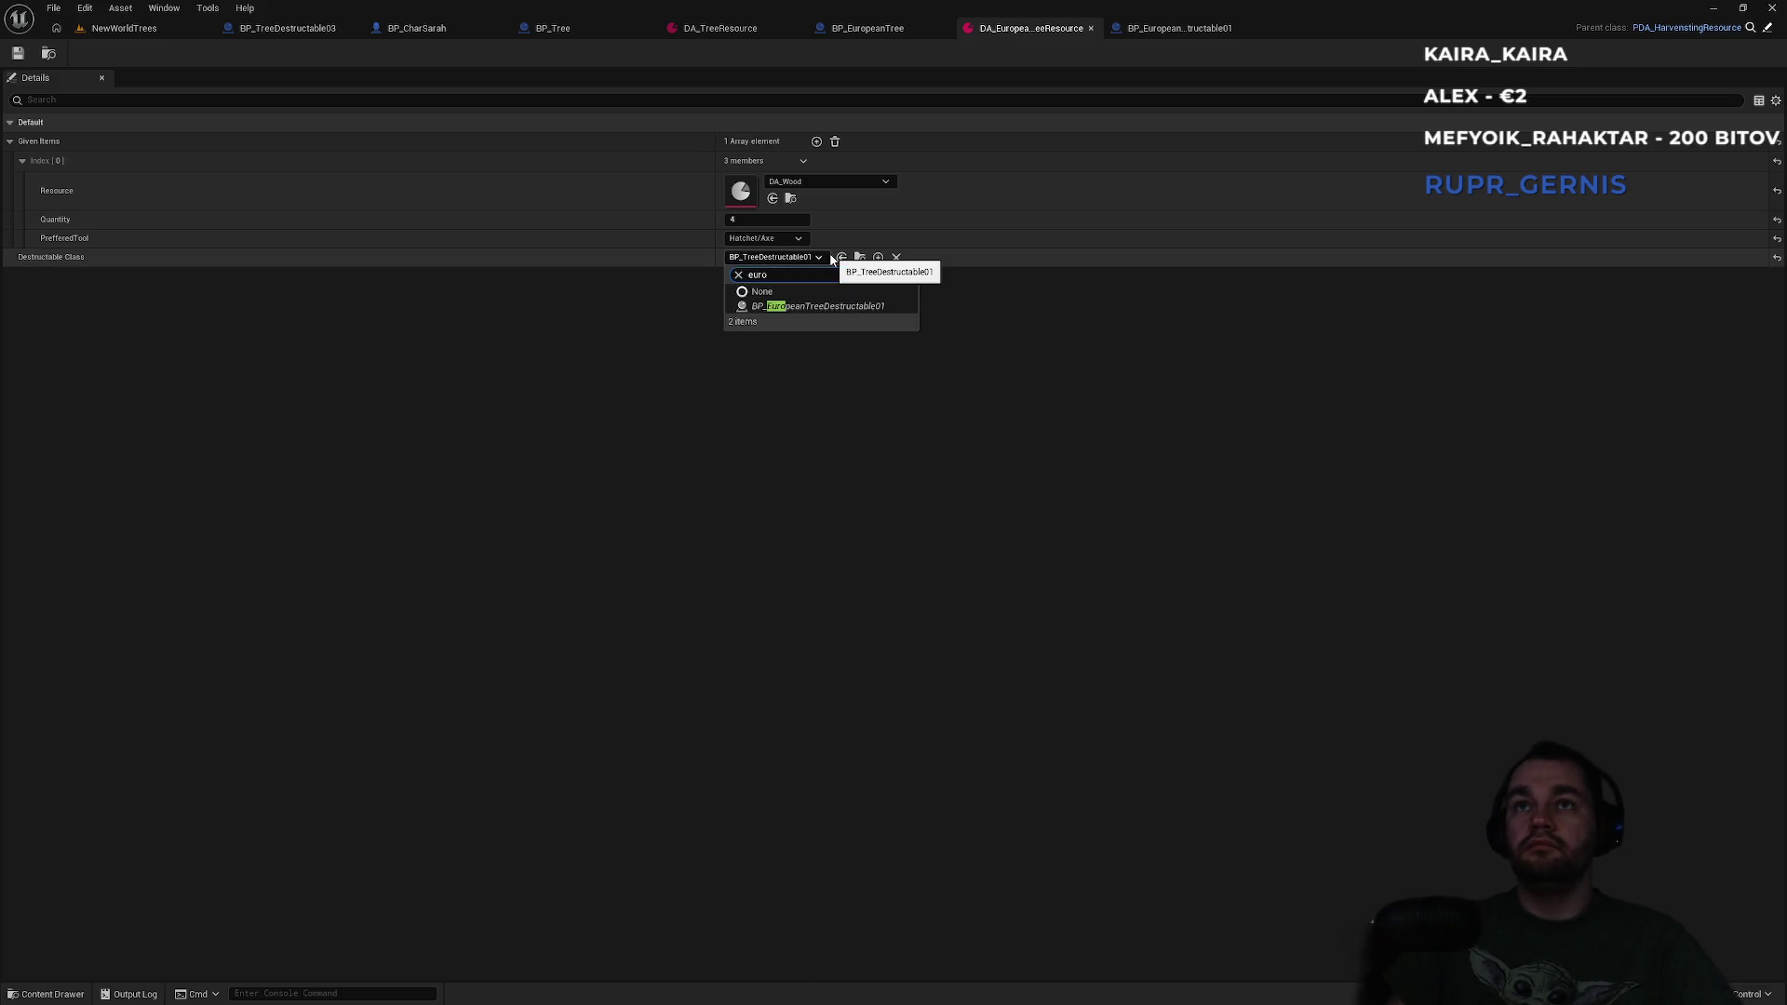
left_click(809, 305)
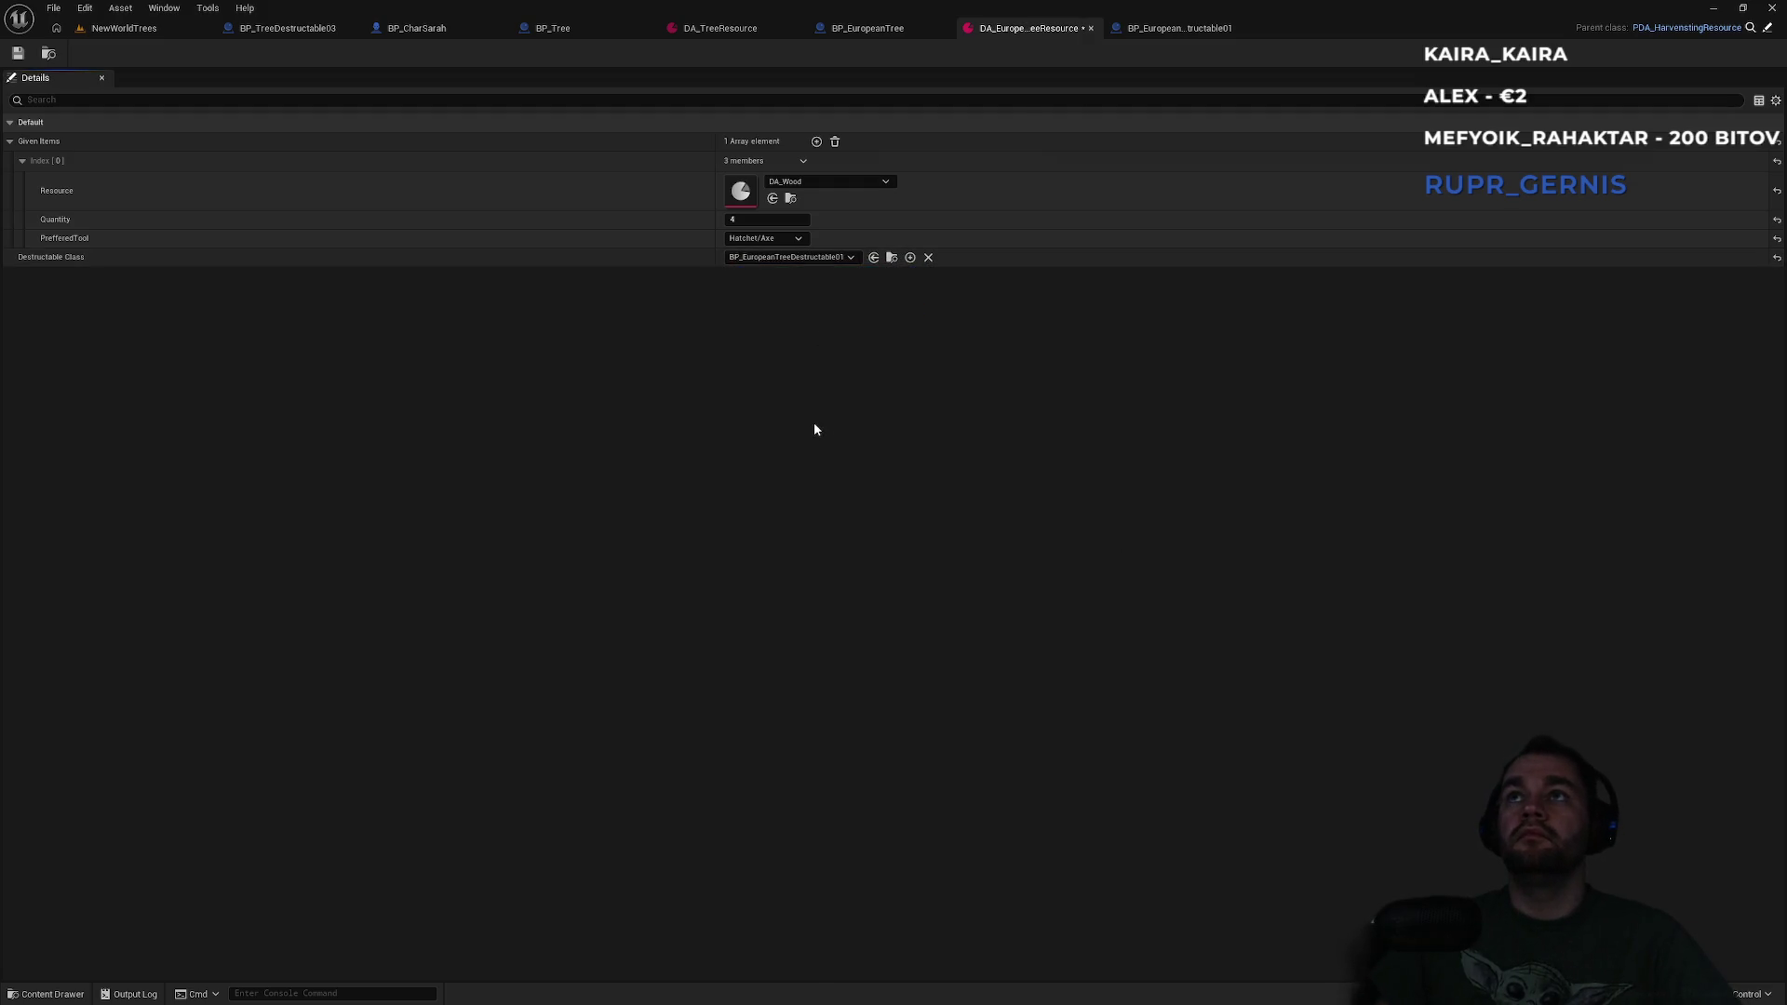
left_click(123, 28)
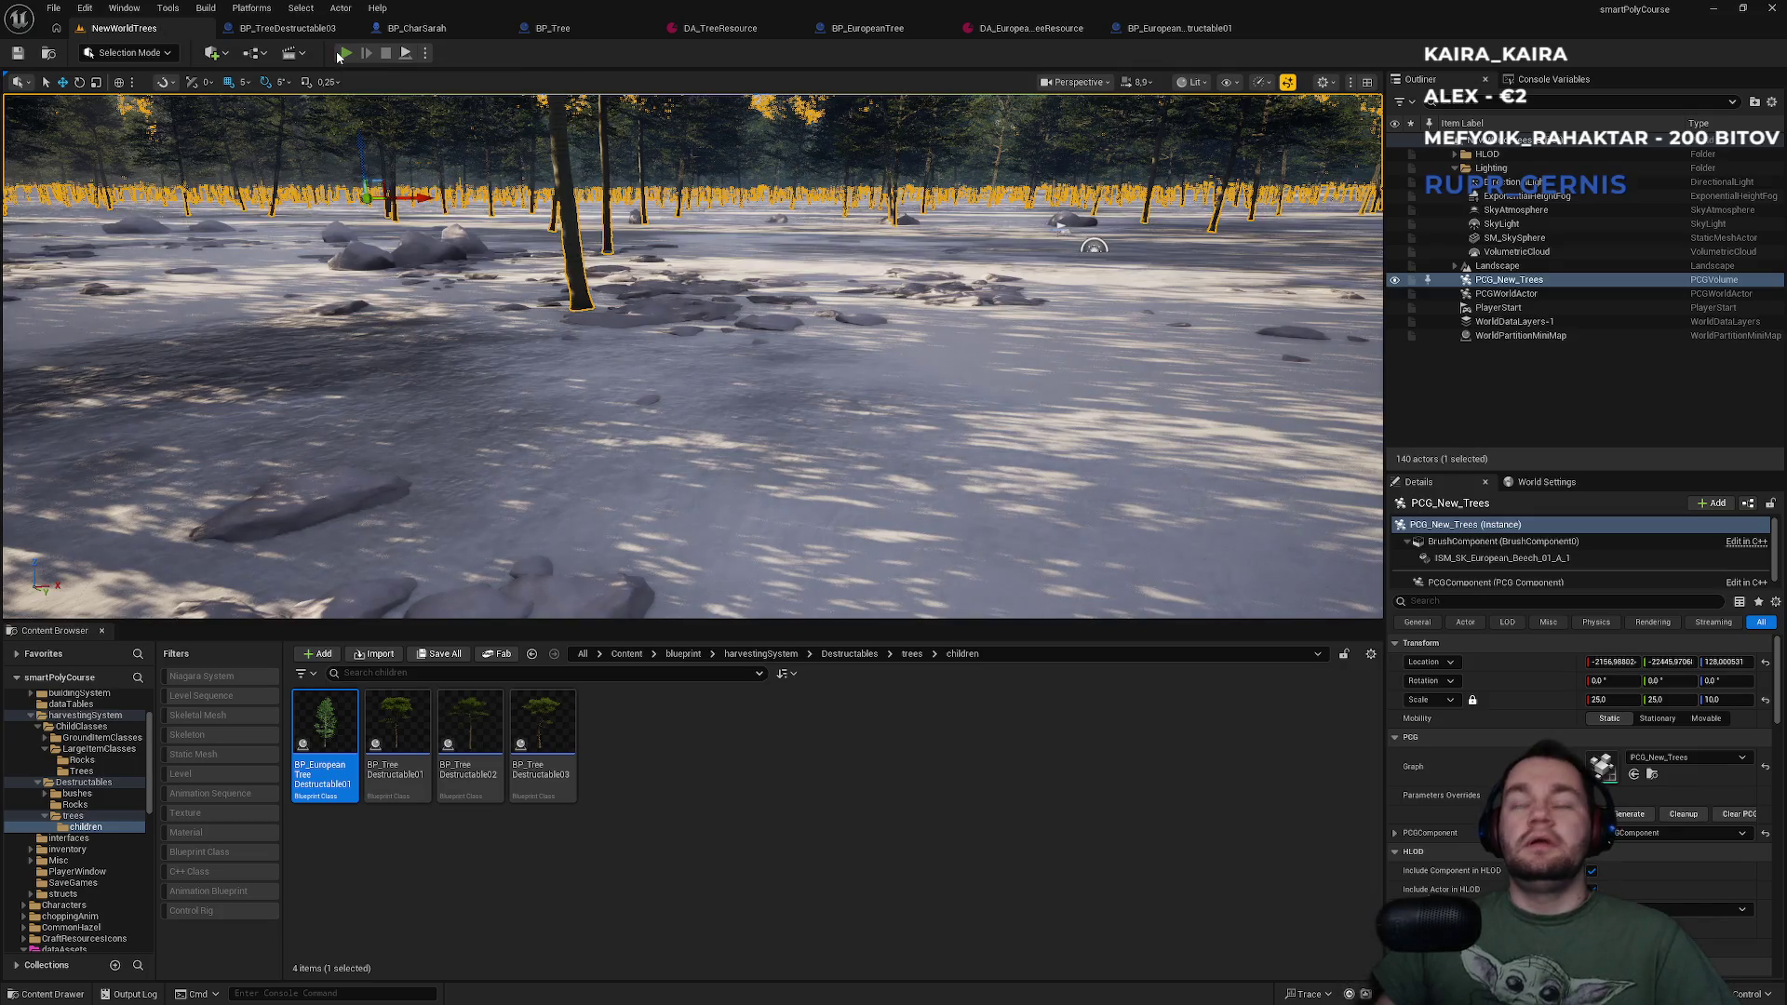
left_click(345, 53)
In fullscreen play, run through the forest over fallen logs and chop a standing beech tree for wood.
key("F11")
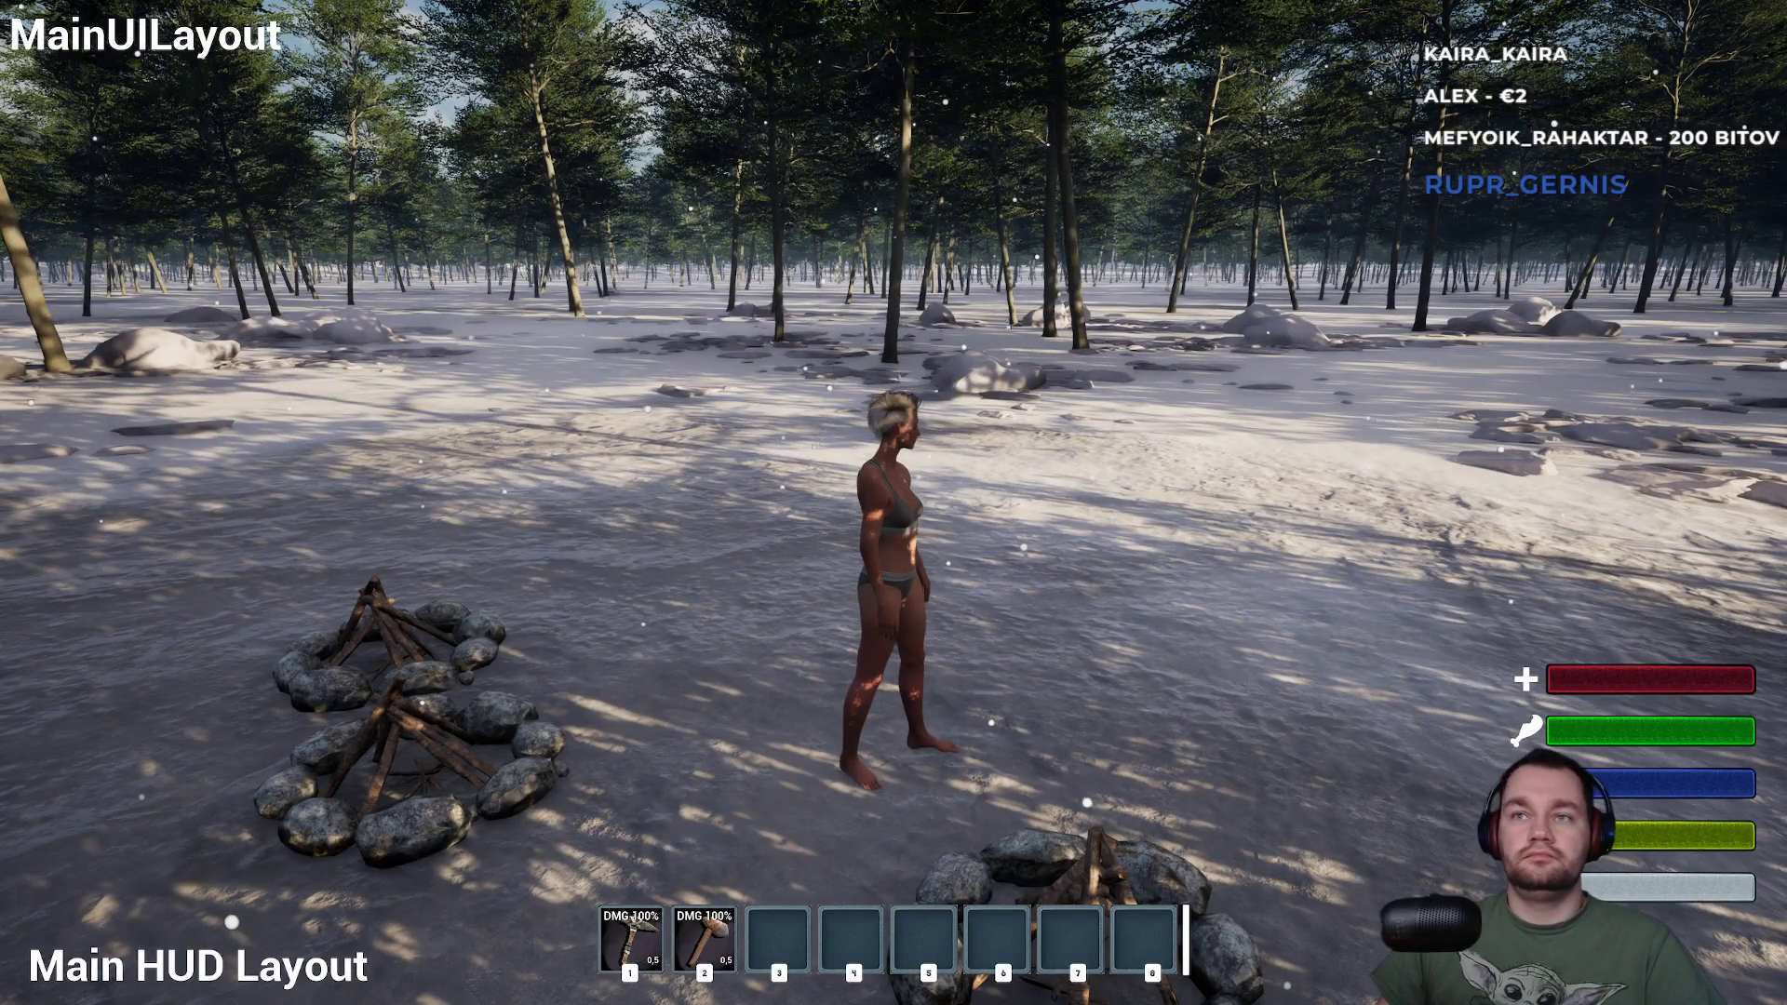
key("w")
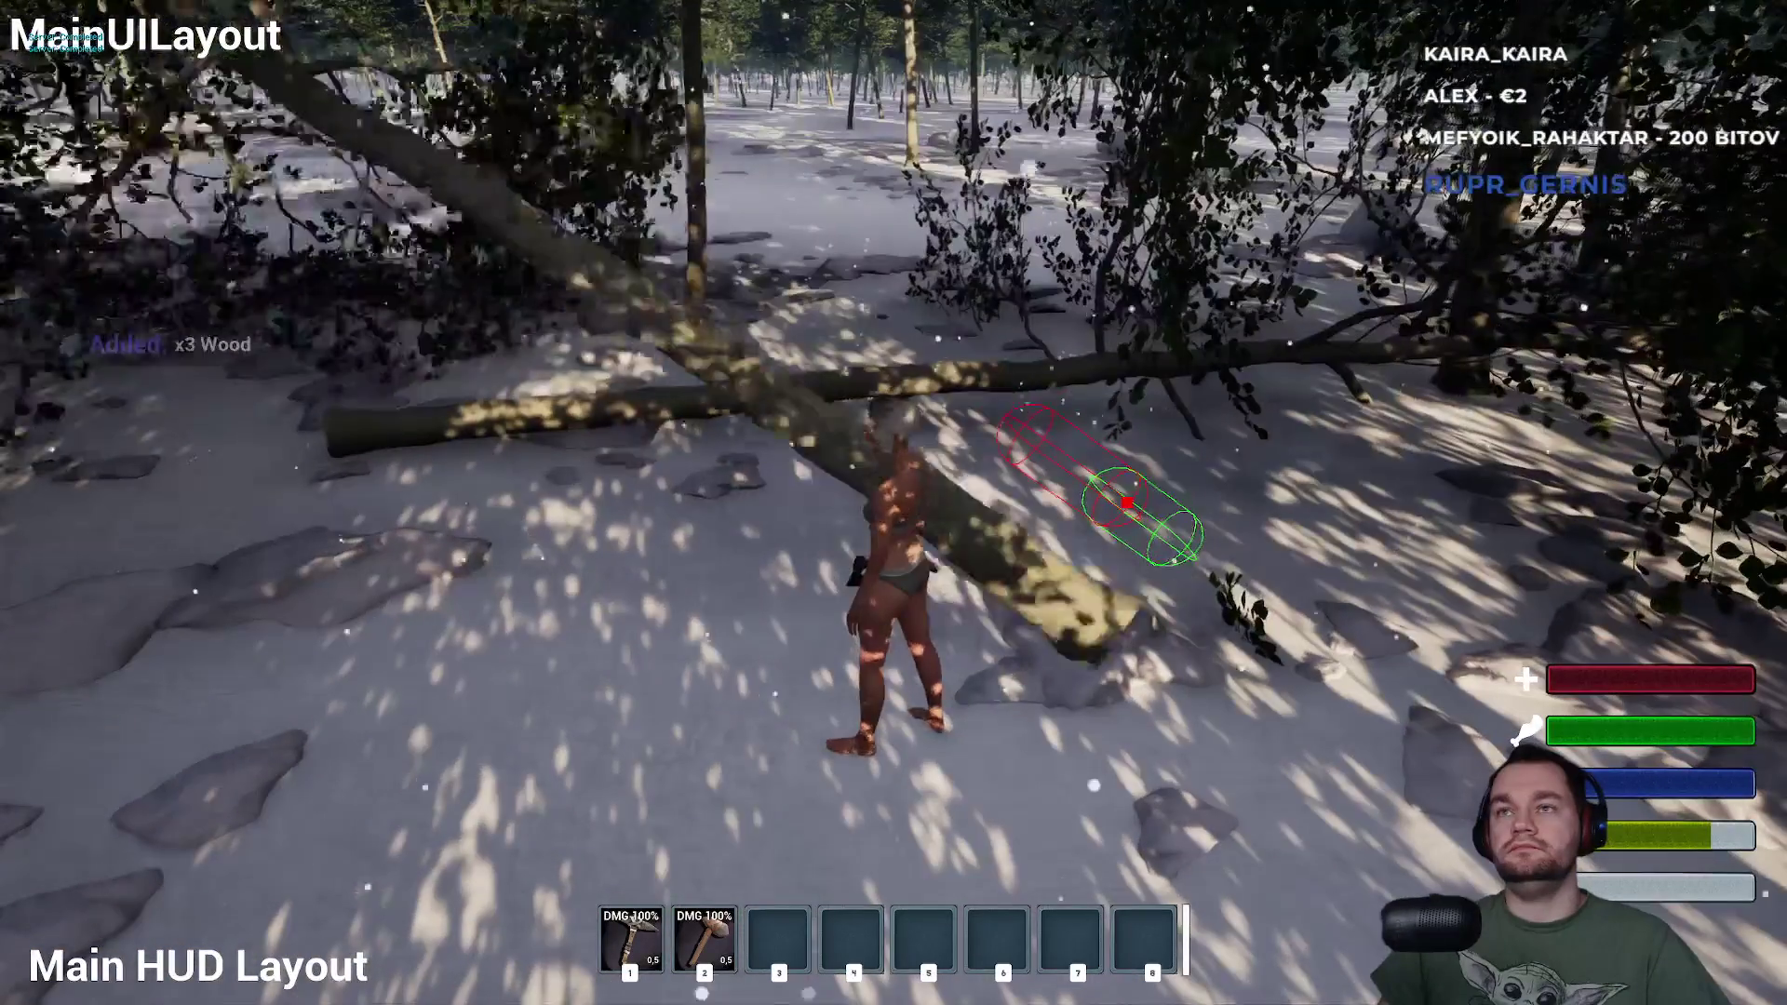
key("w")
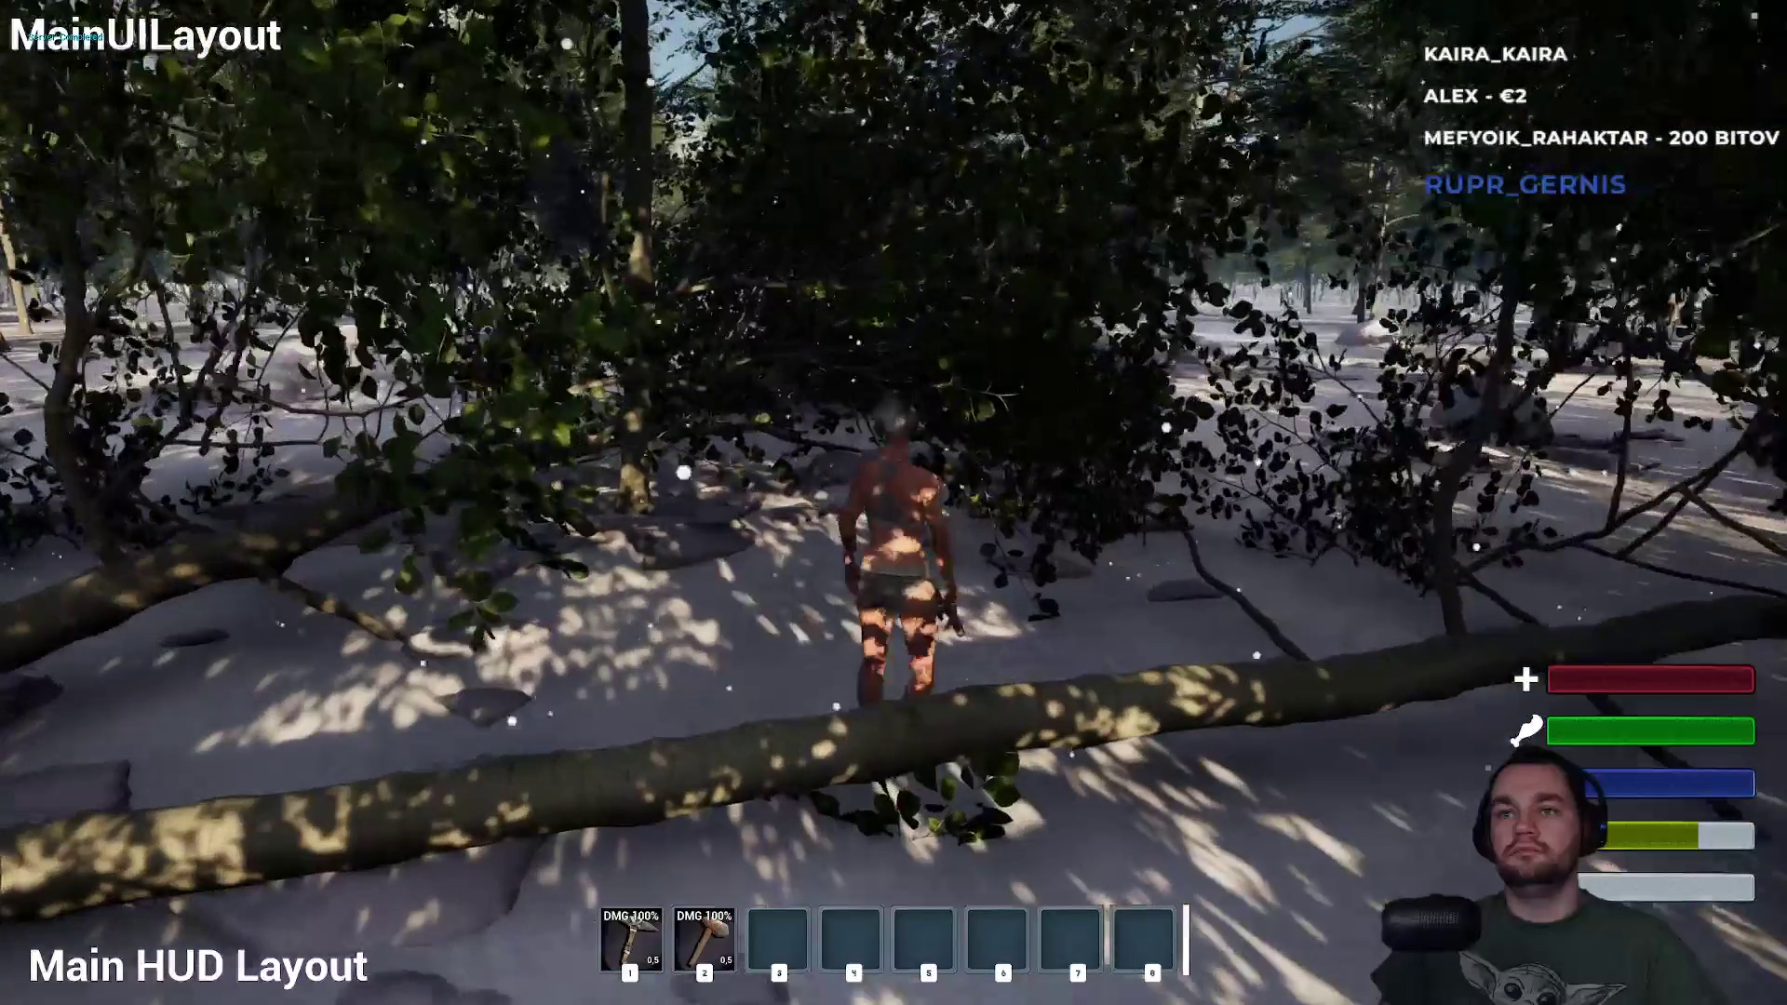
key("w")
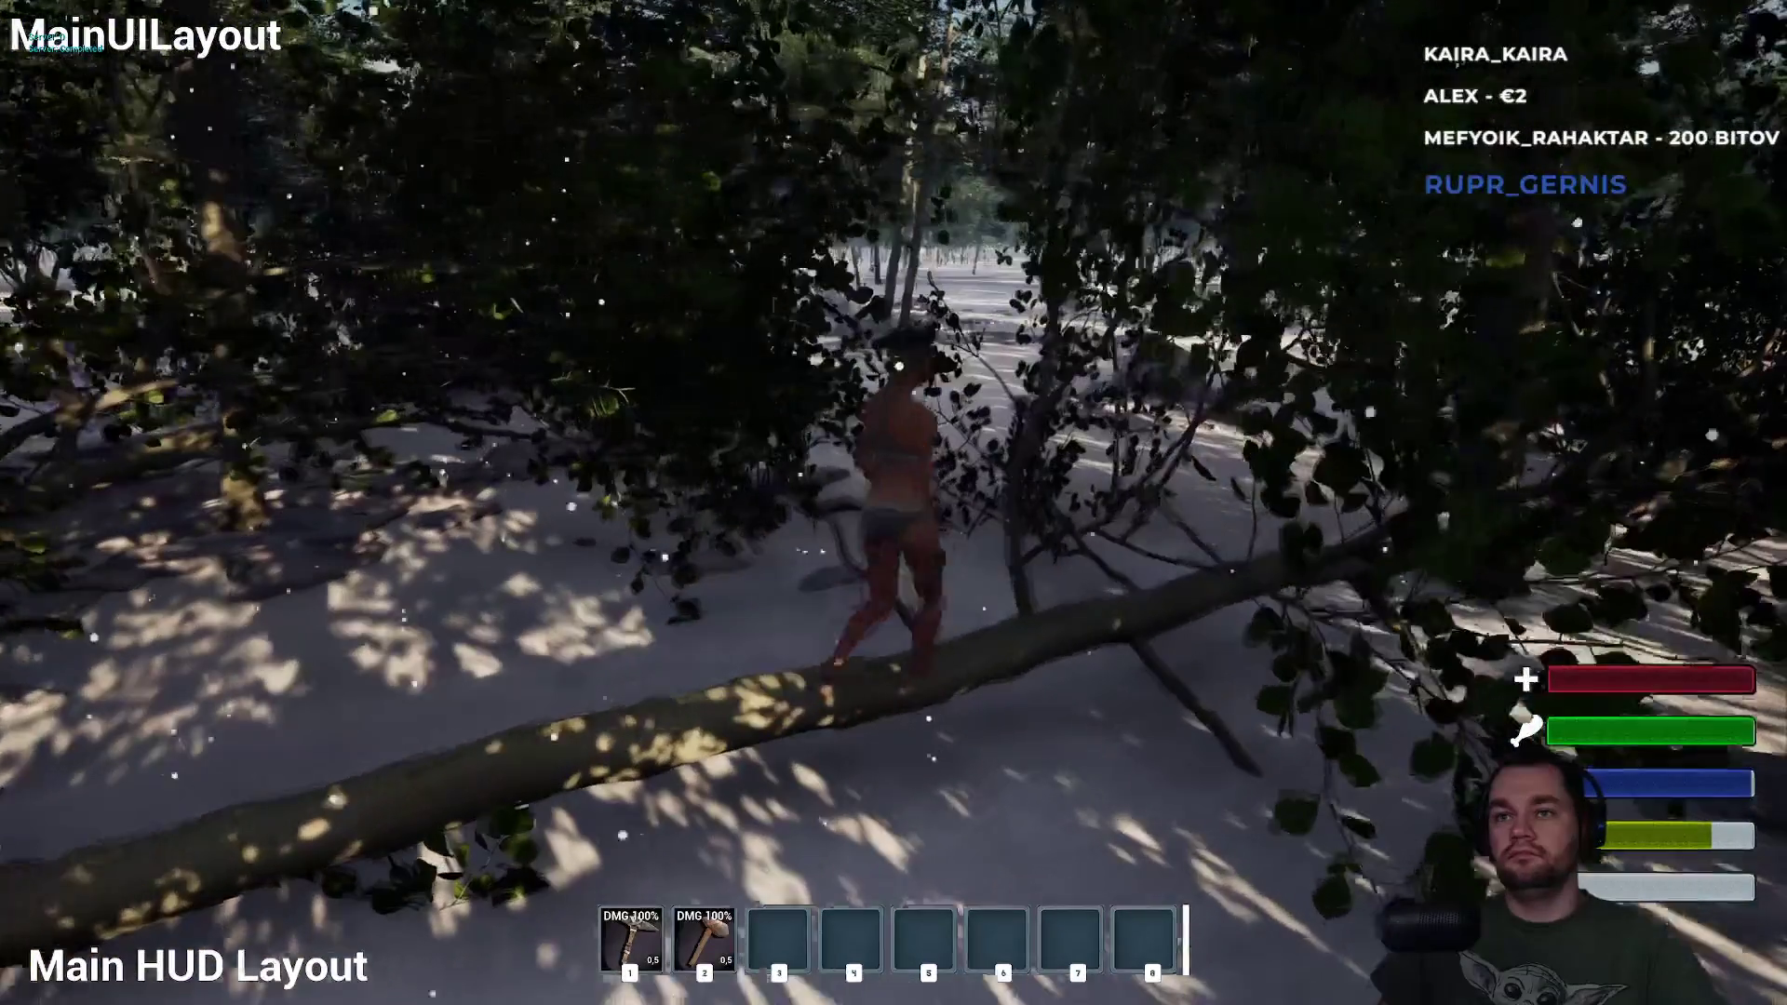
key("w")
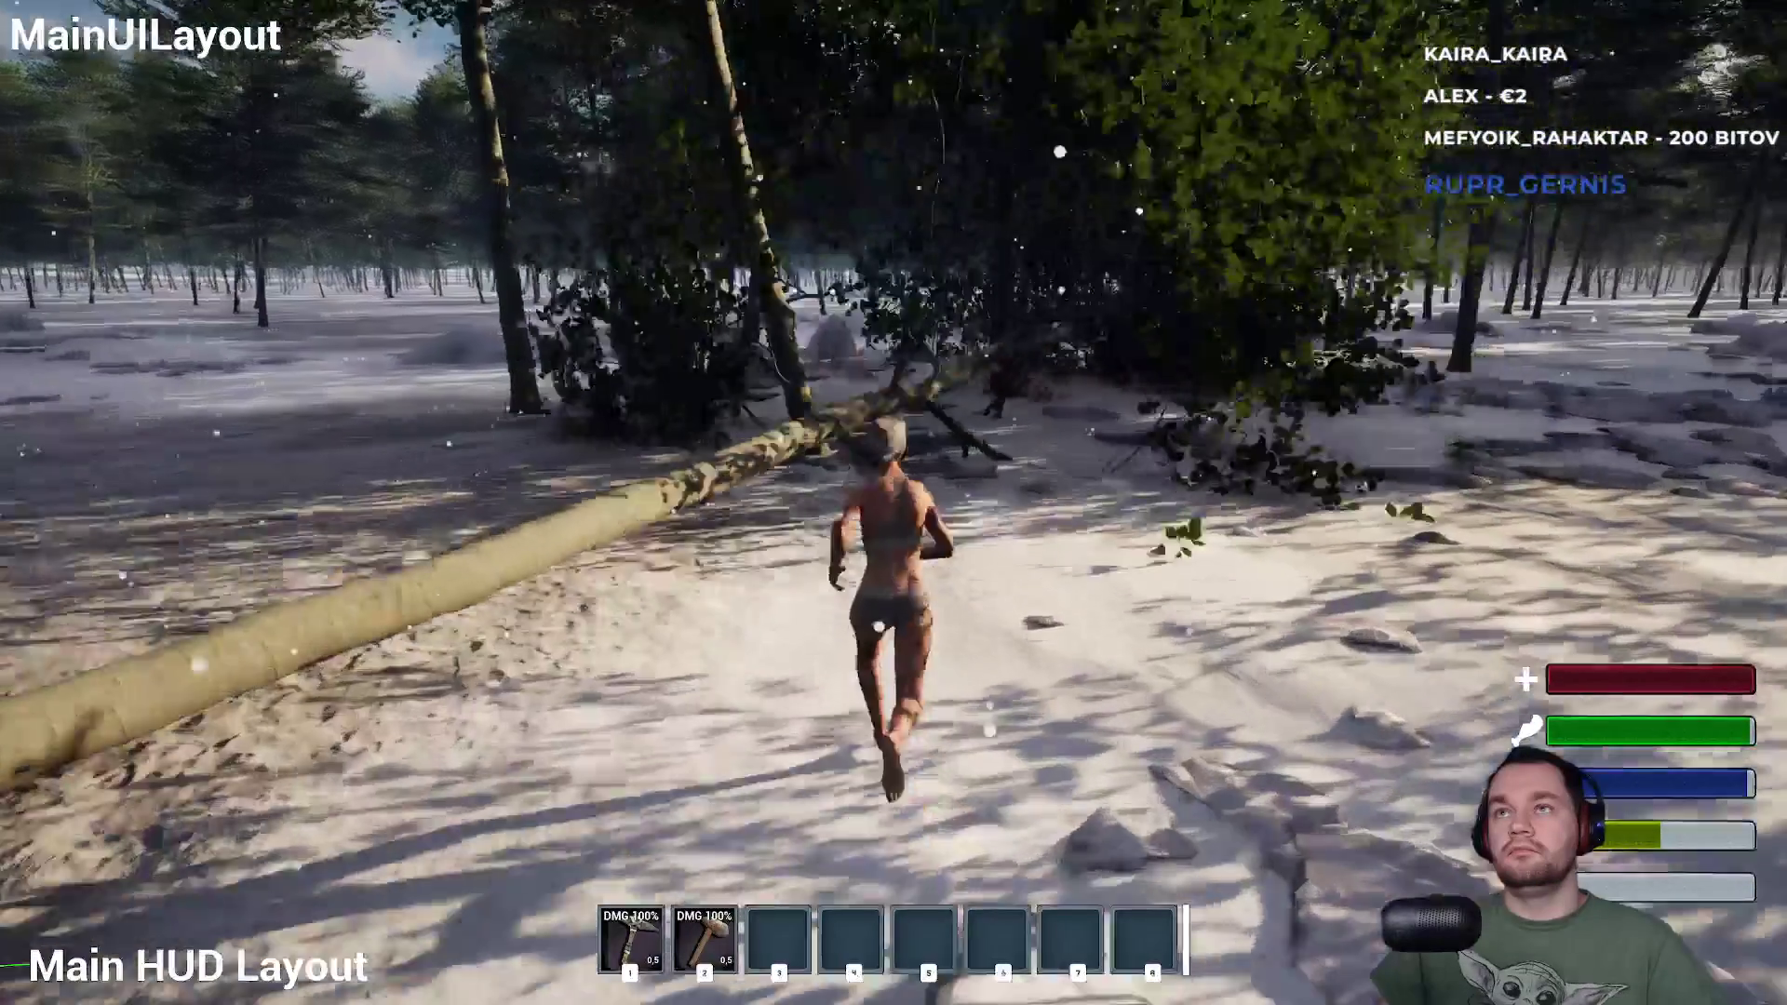
key("w")
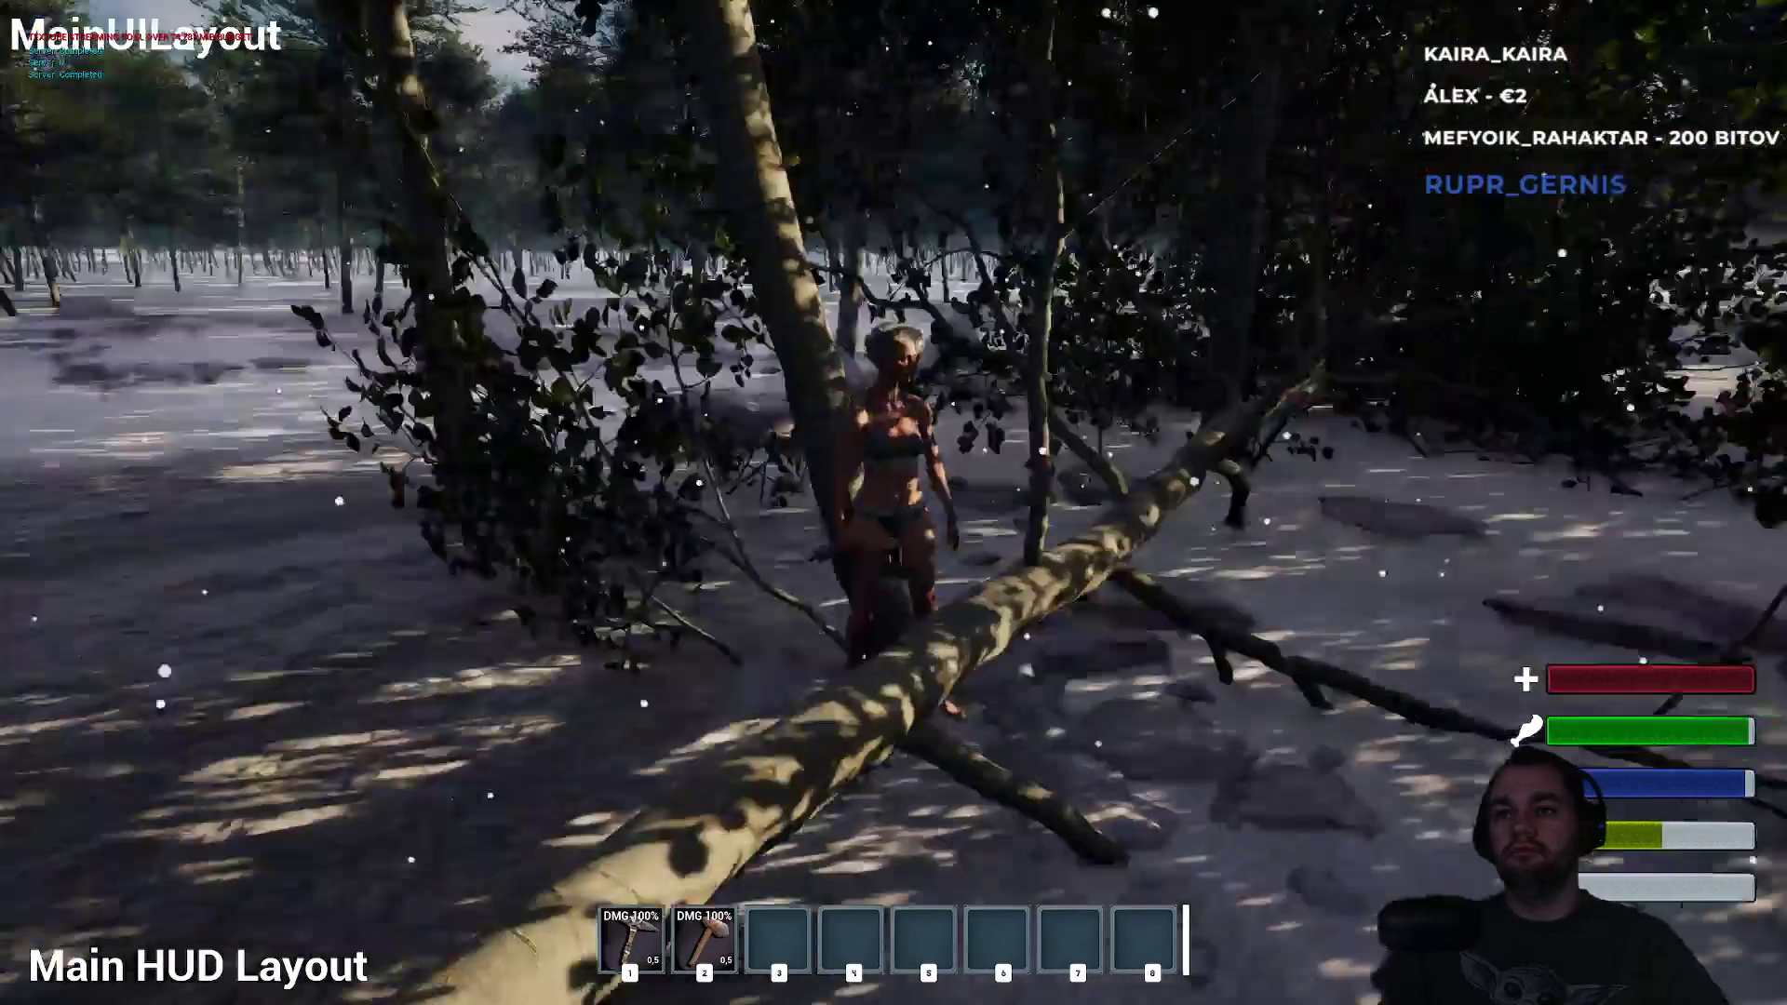
key("w")
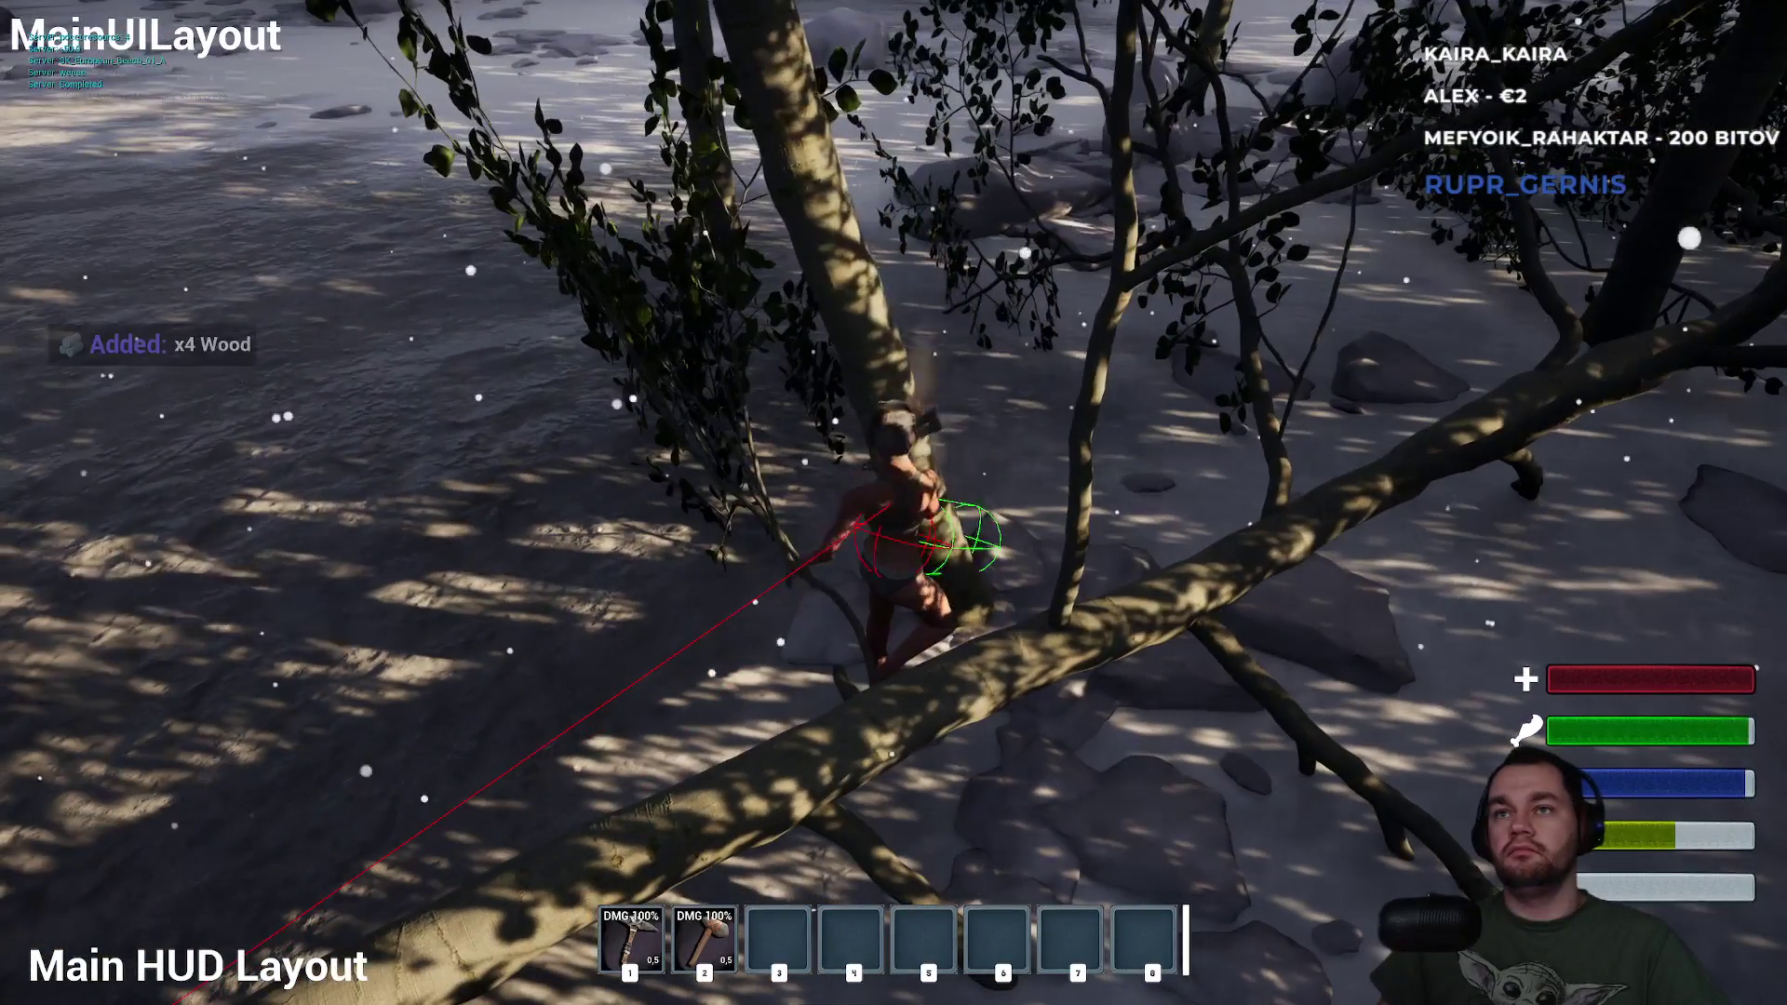
key("w")
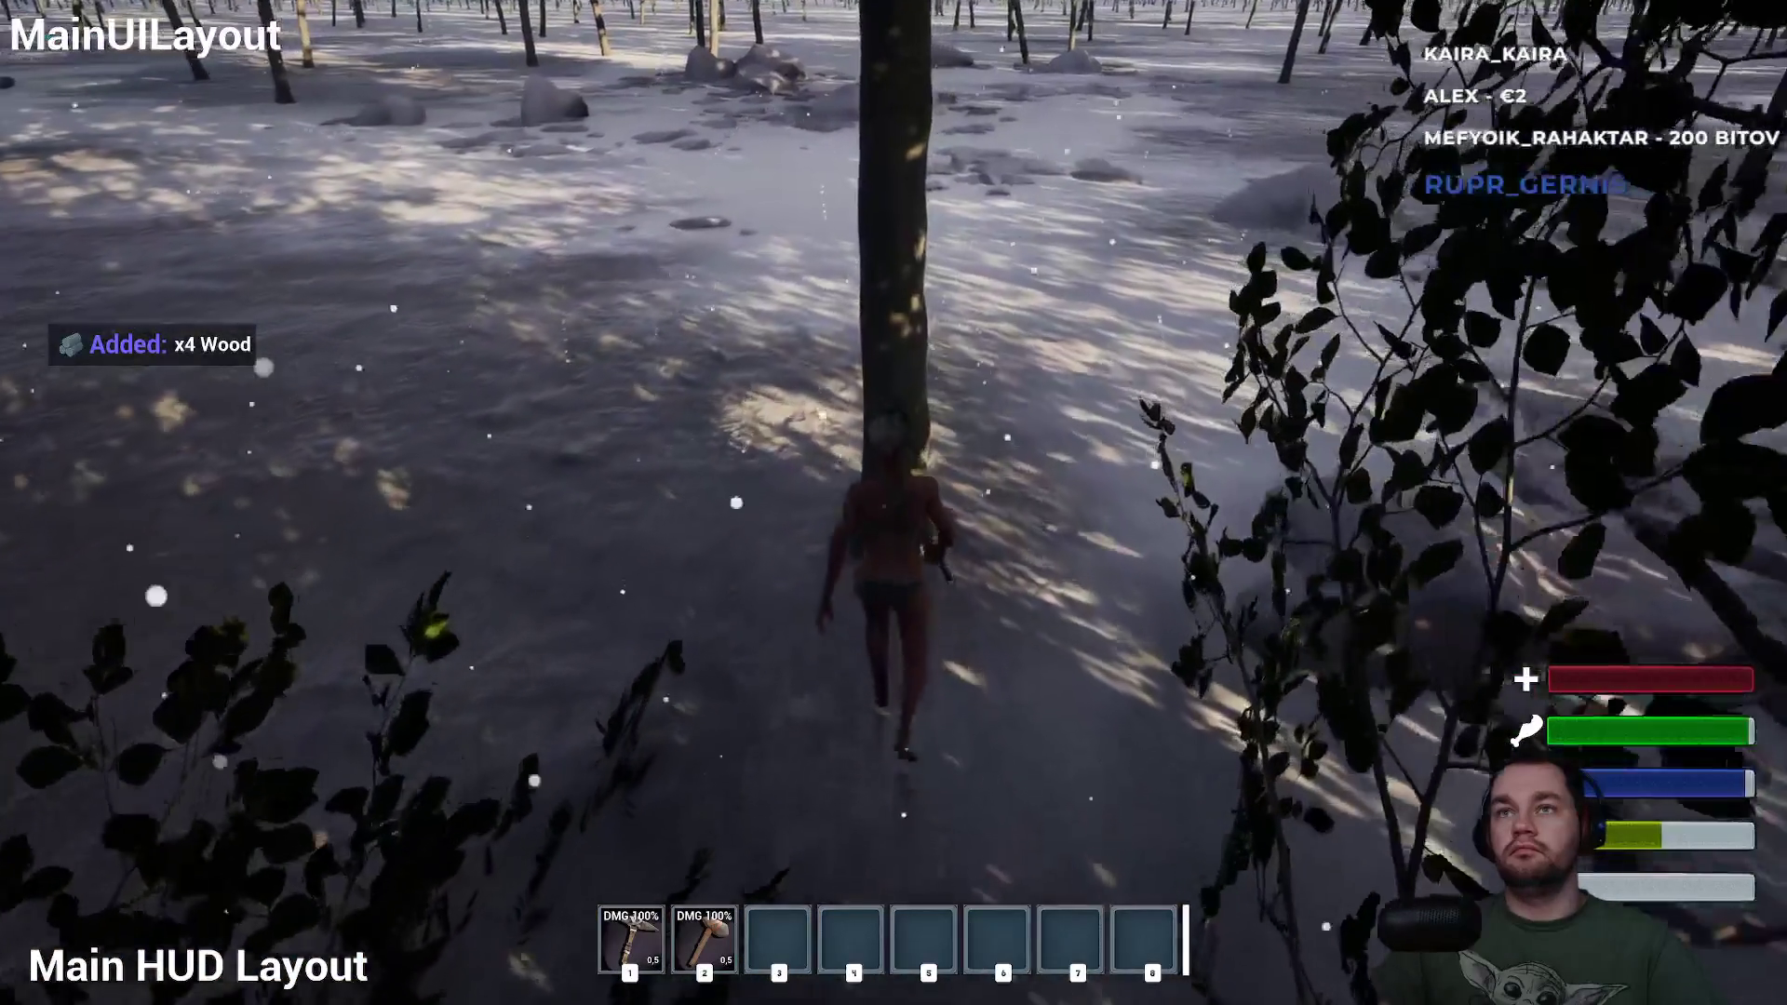
key("w")
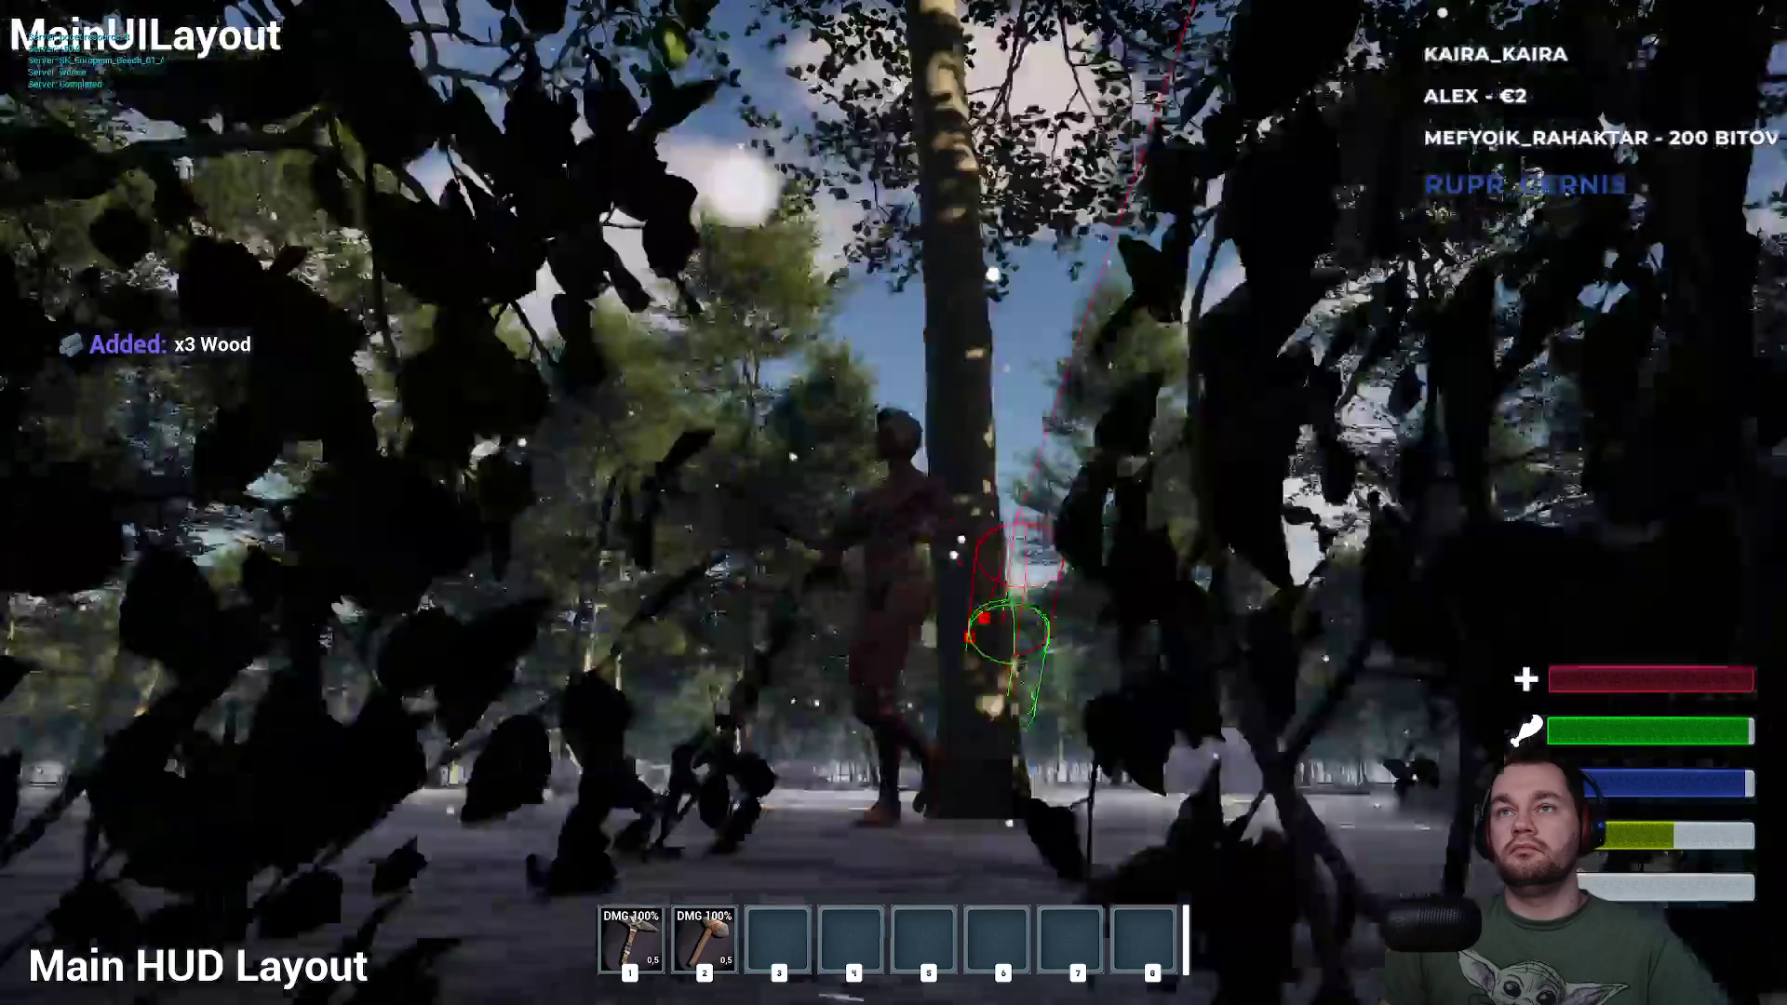
key("w")
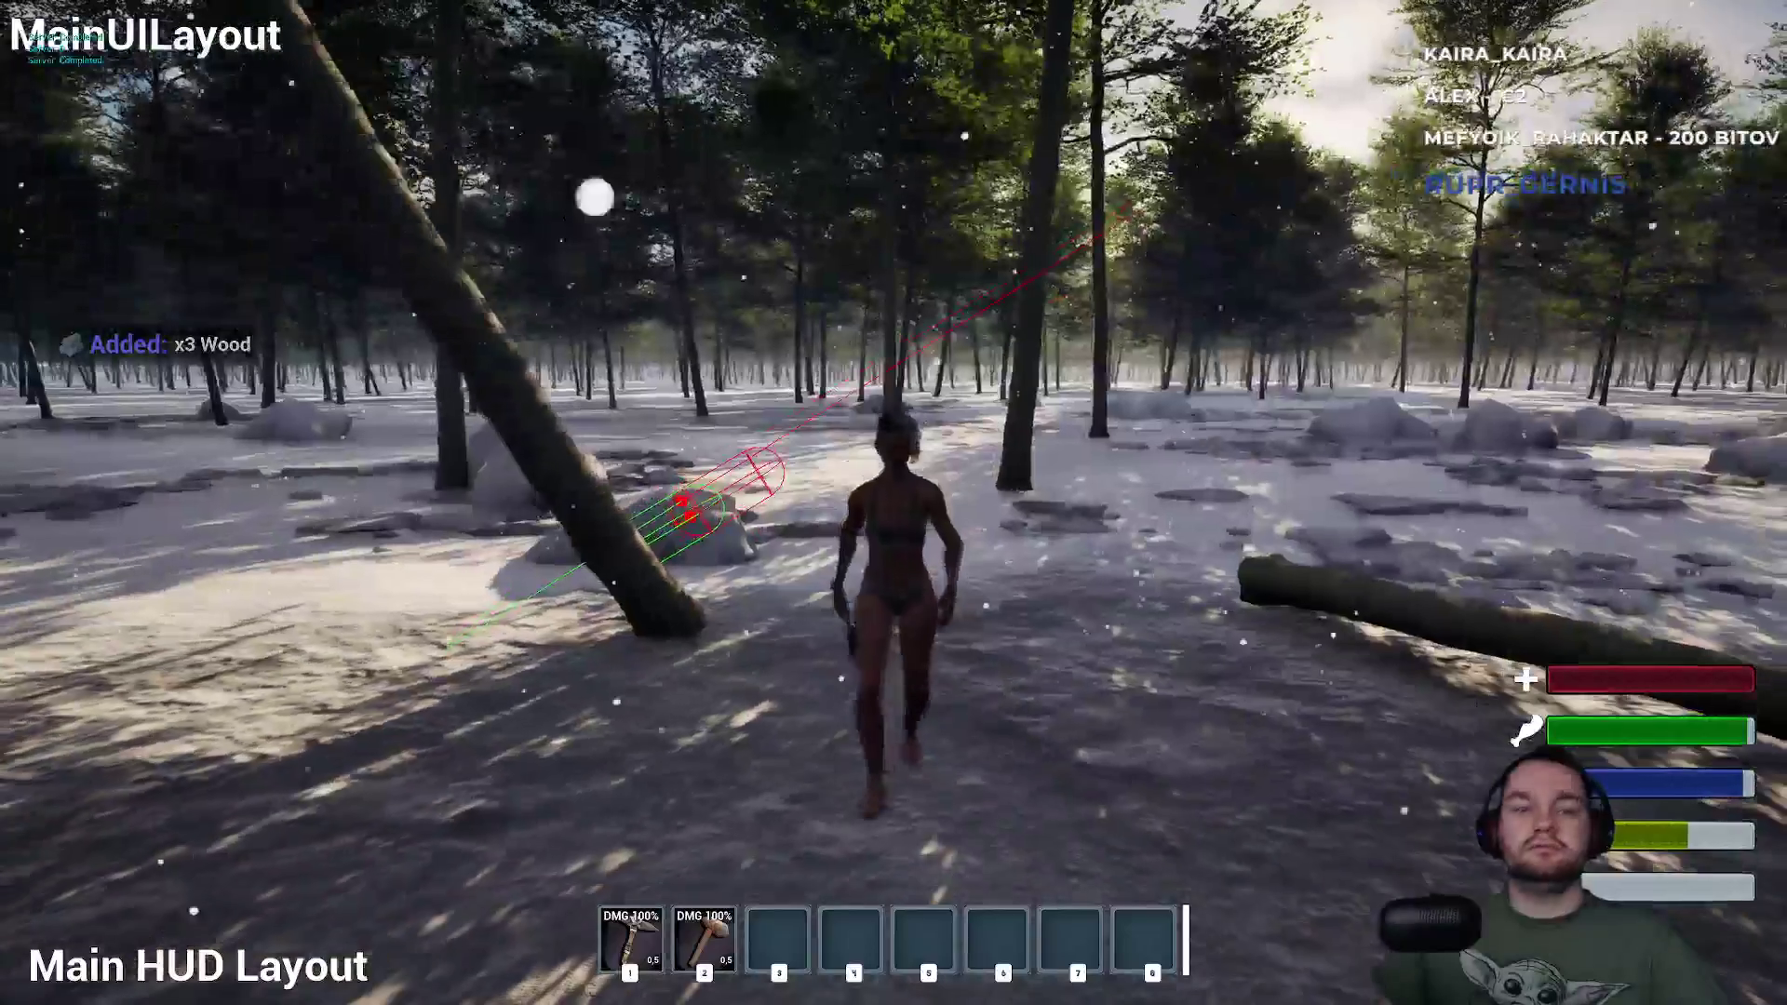
key("Tab")
Run the character into the open field, then stop the play session with Esc.
key("w")
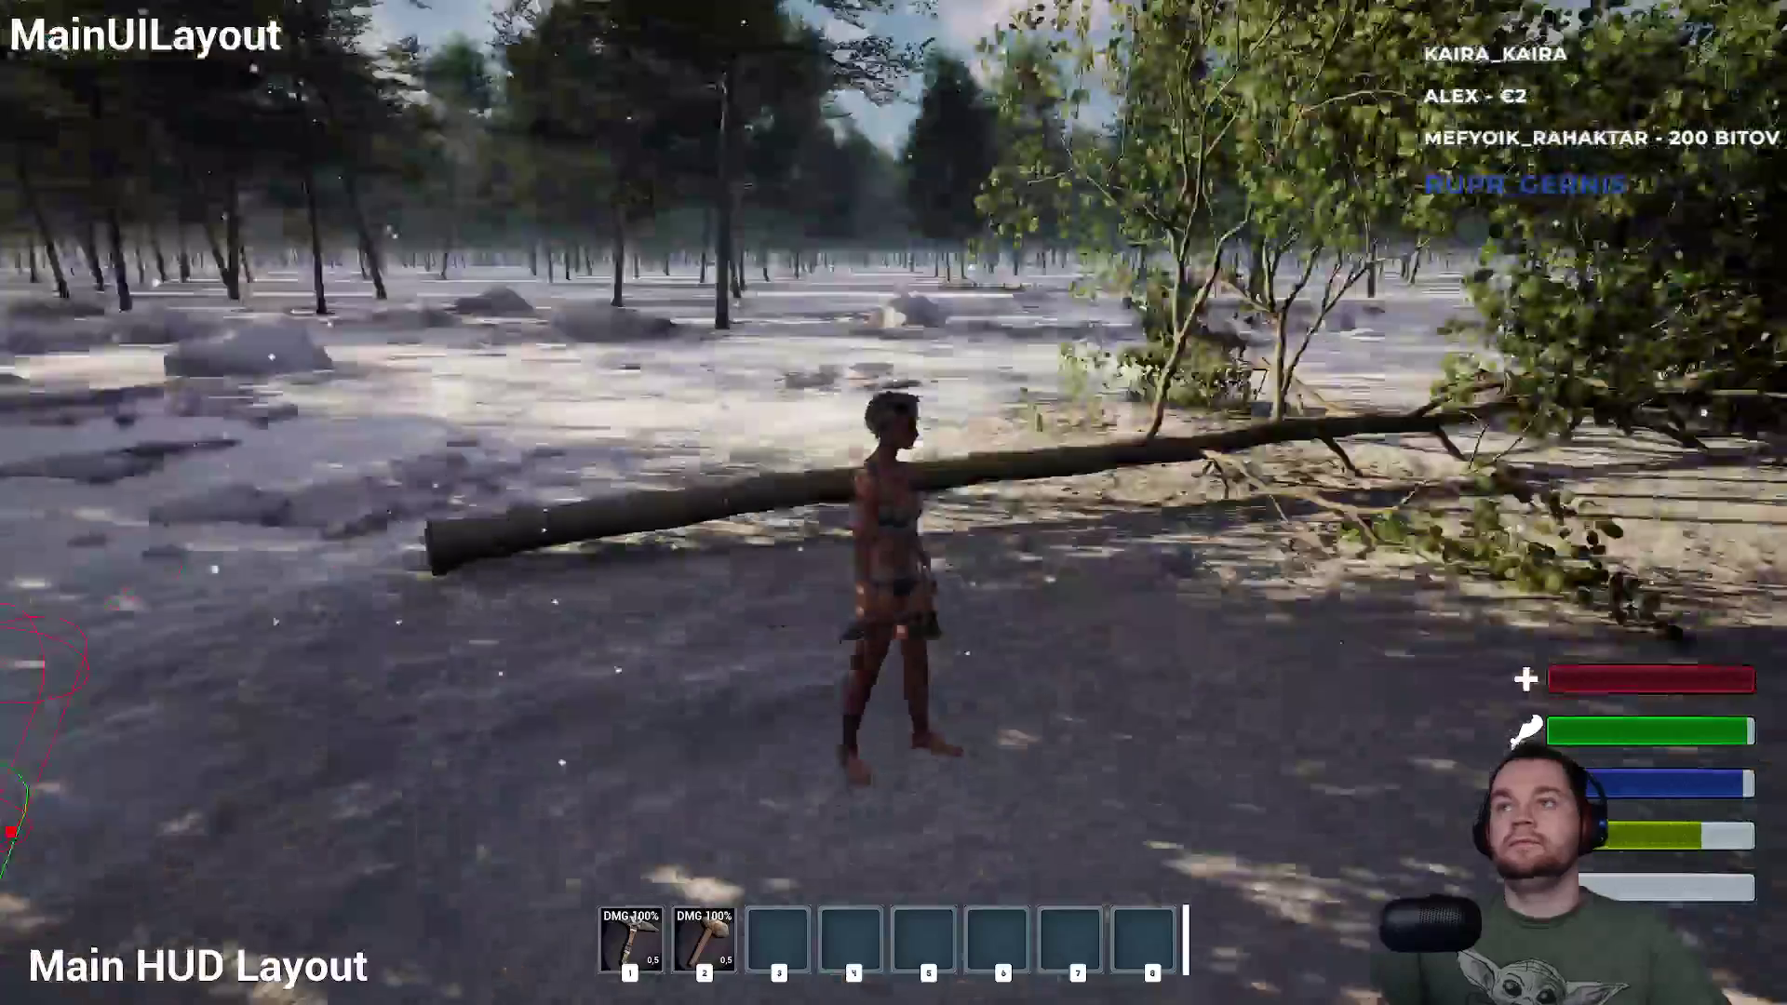
key("w")
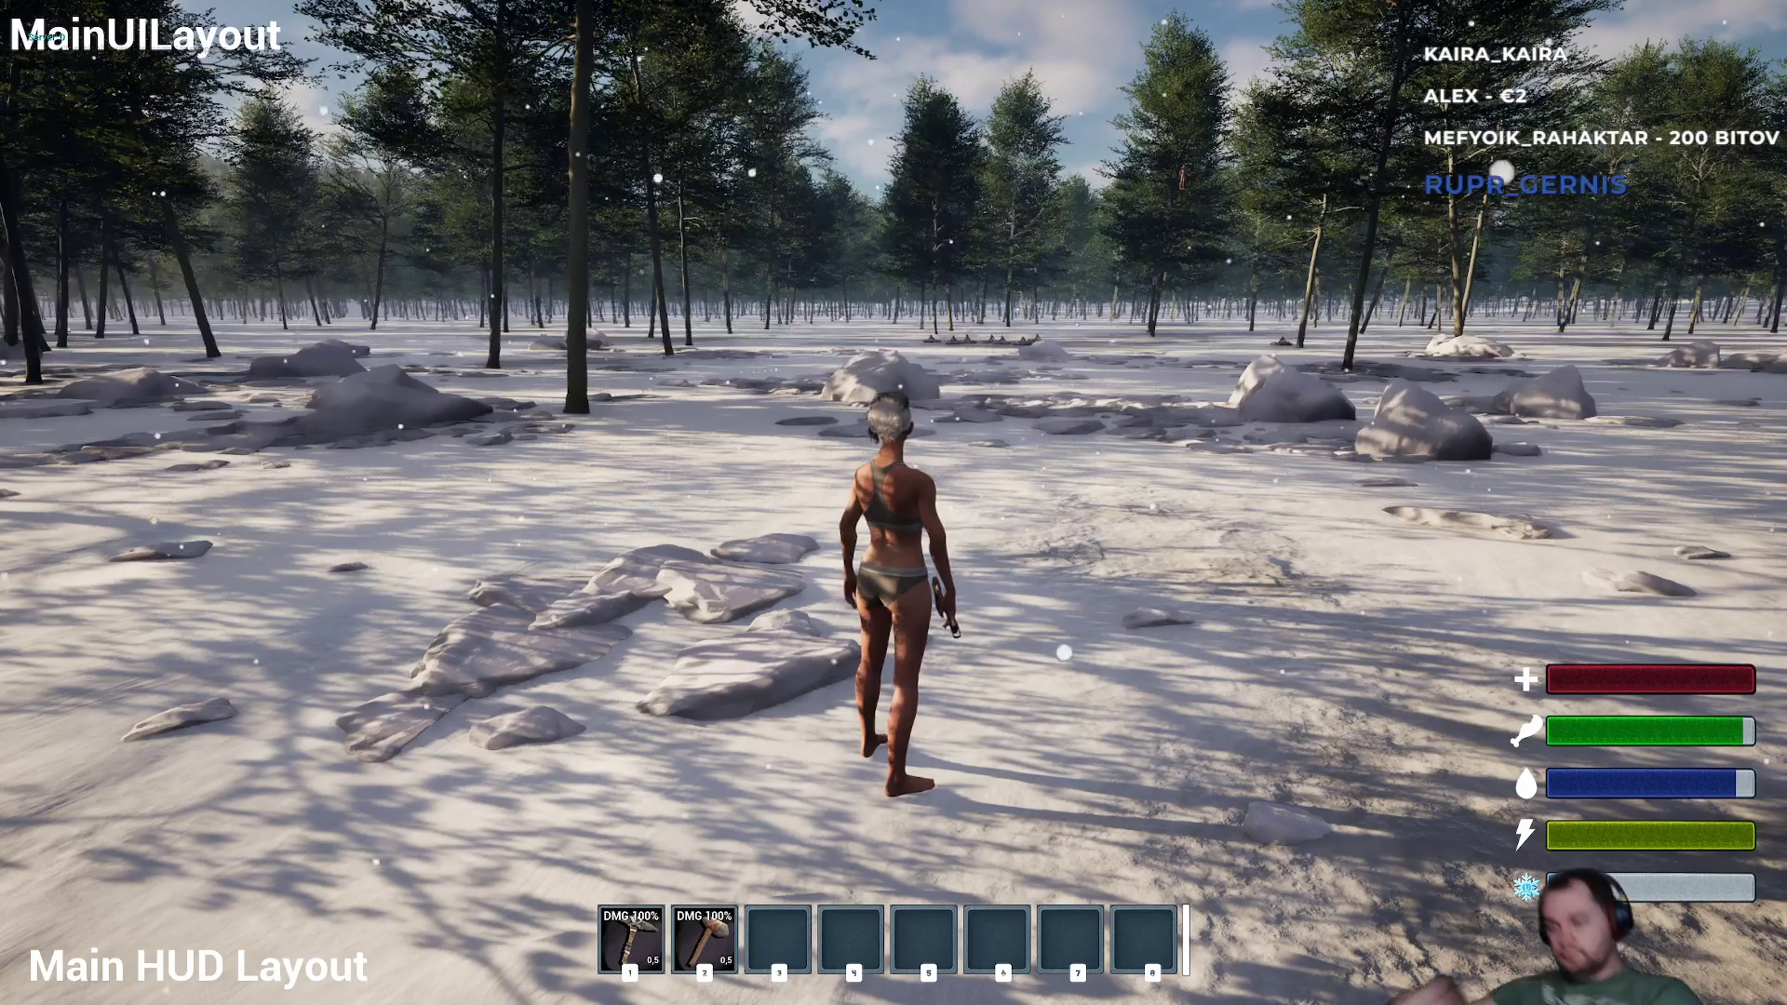
key("Escape")
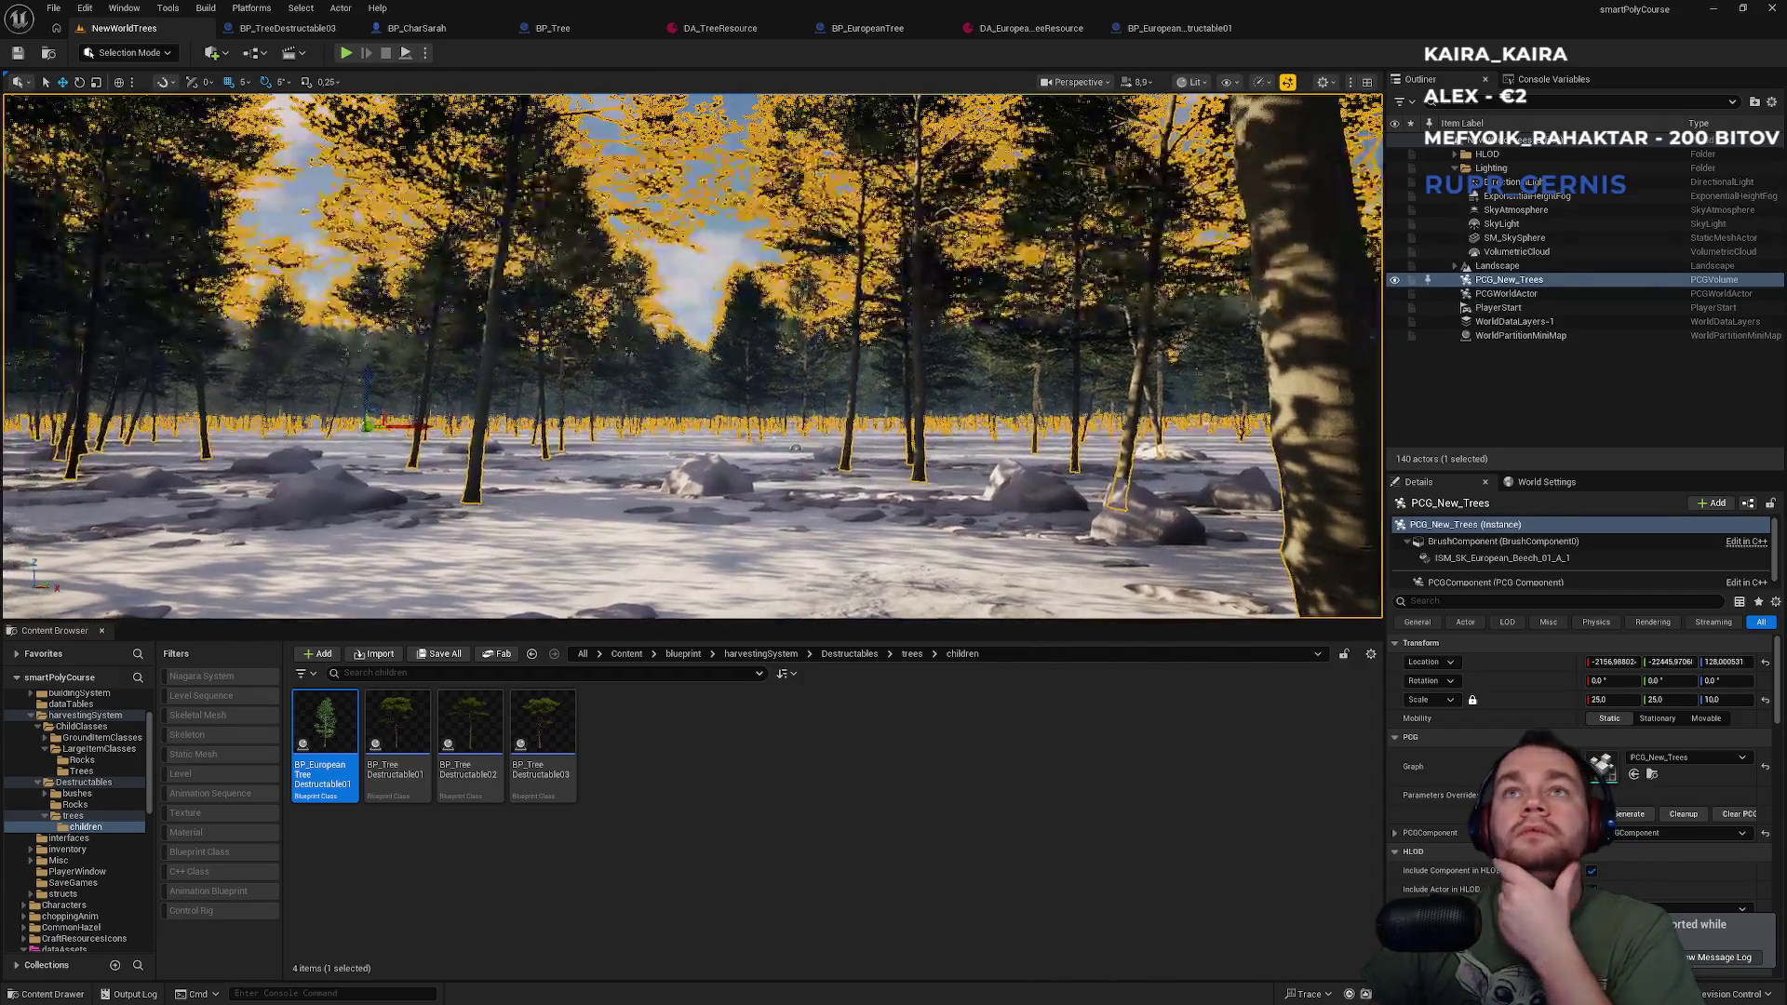
Select SM_SkySphere, fly the view over the snowy forest, and bring up DA_TreeResource's DA_Wood and Hatchet/Axe settings.
left_click(724, 331)
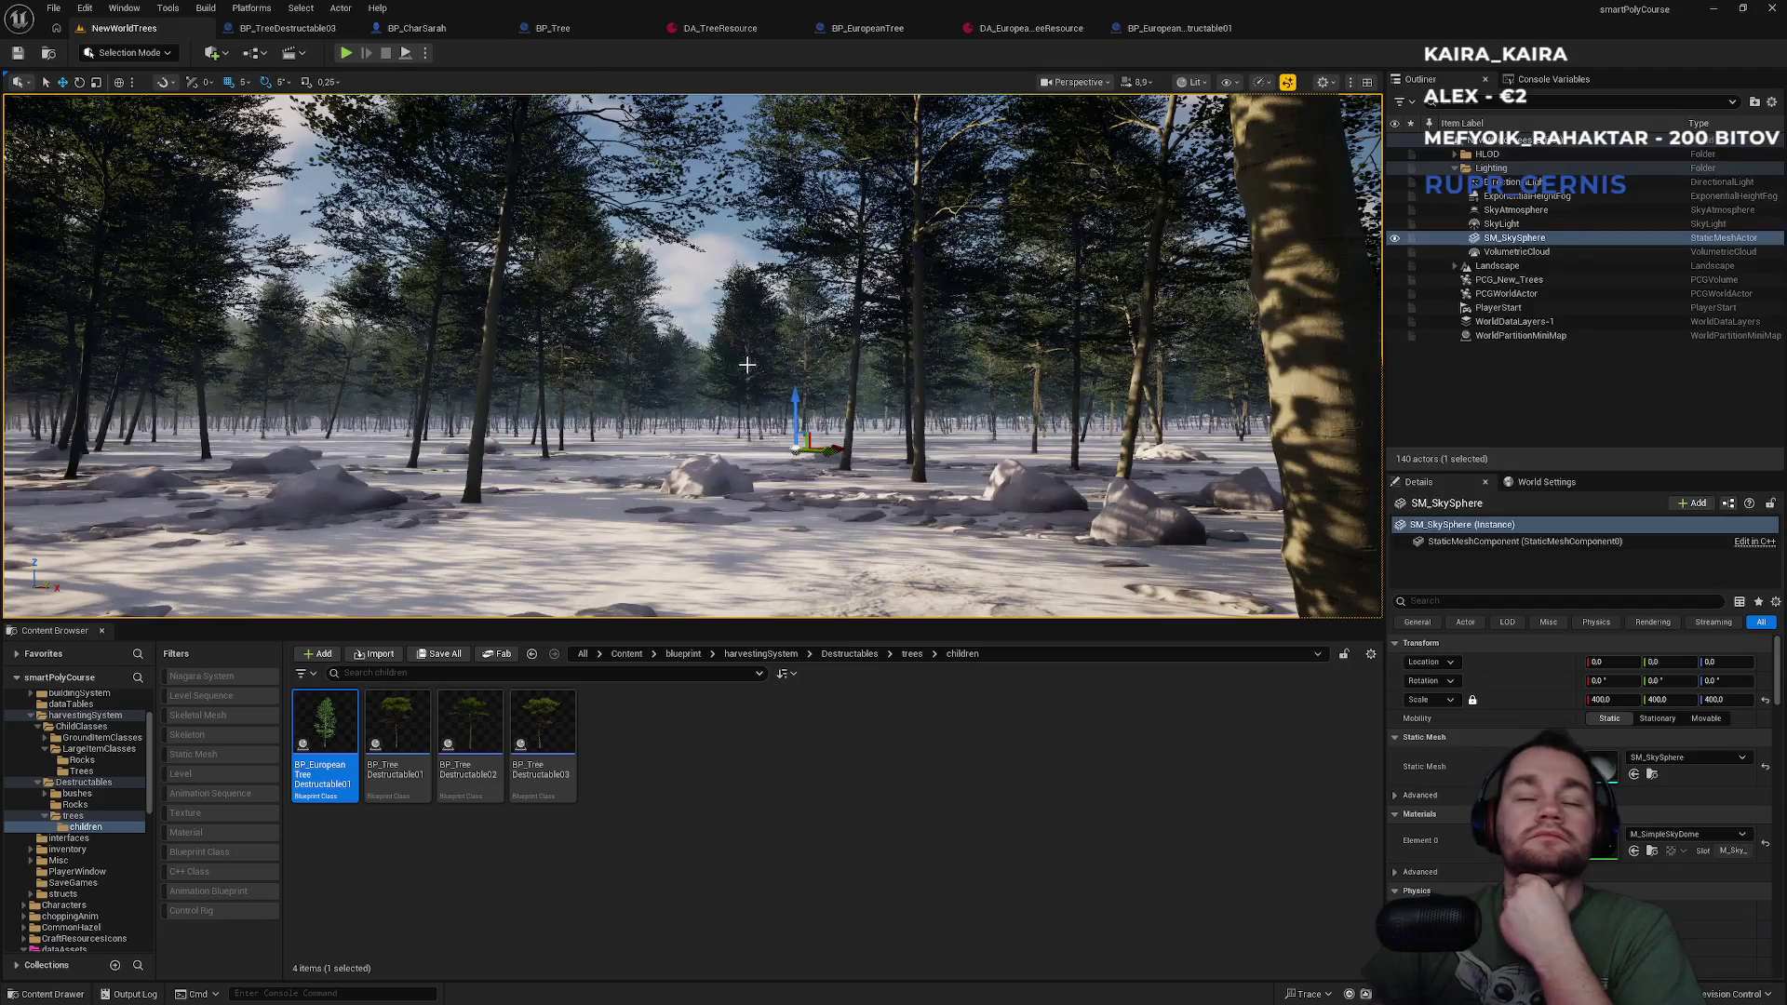
mouse_move(788, 353)
left_mouse_down()
mouse_move(803, 447)
mouse_move(948, 762)
left_mouse_up()
left_click(856, 746)
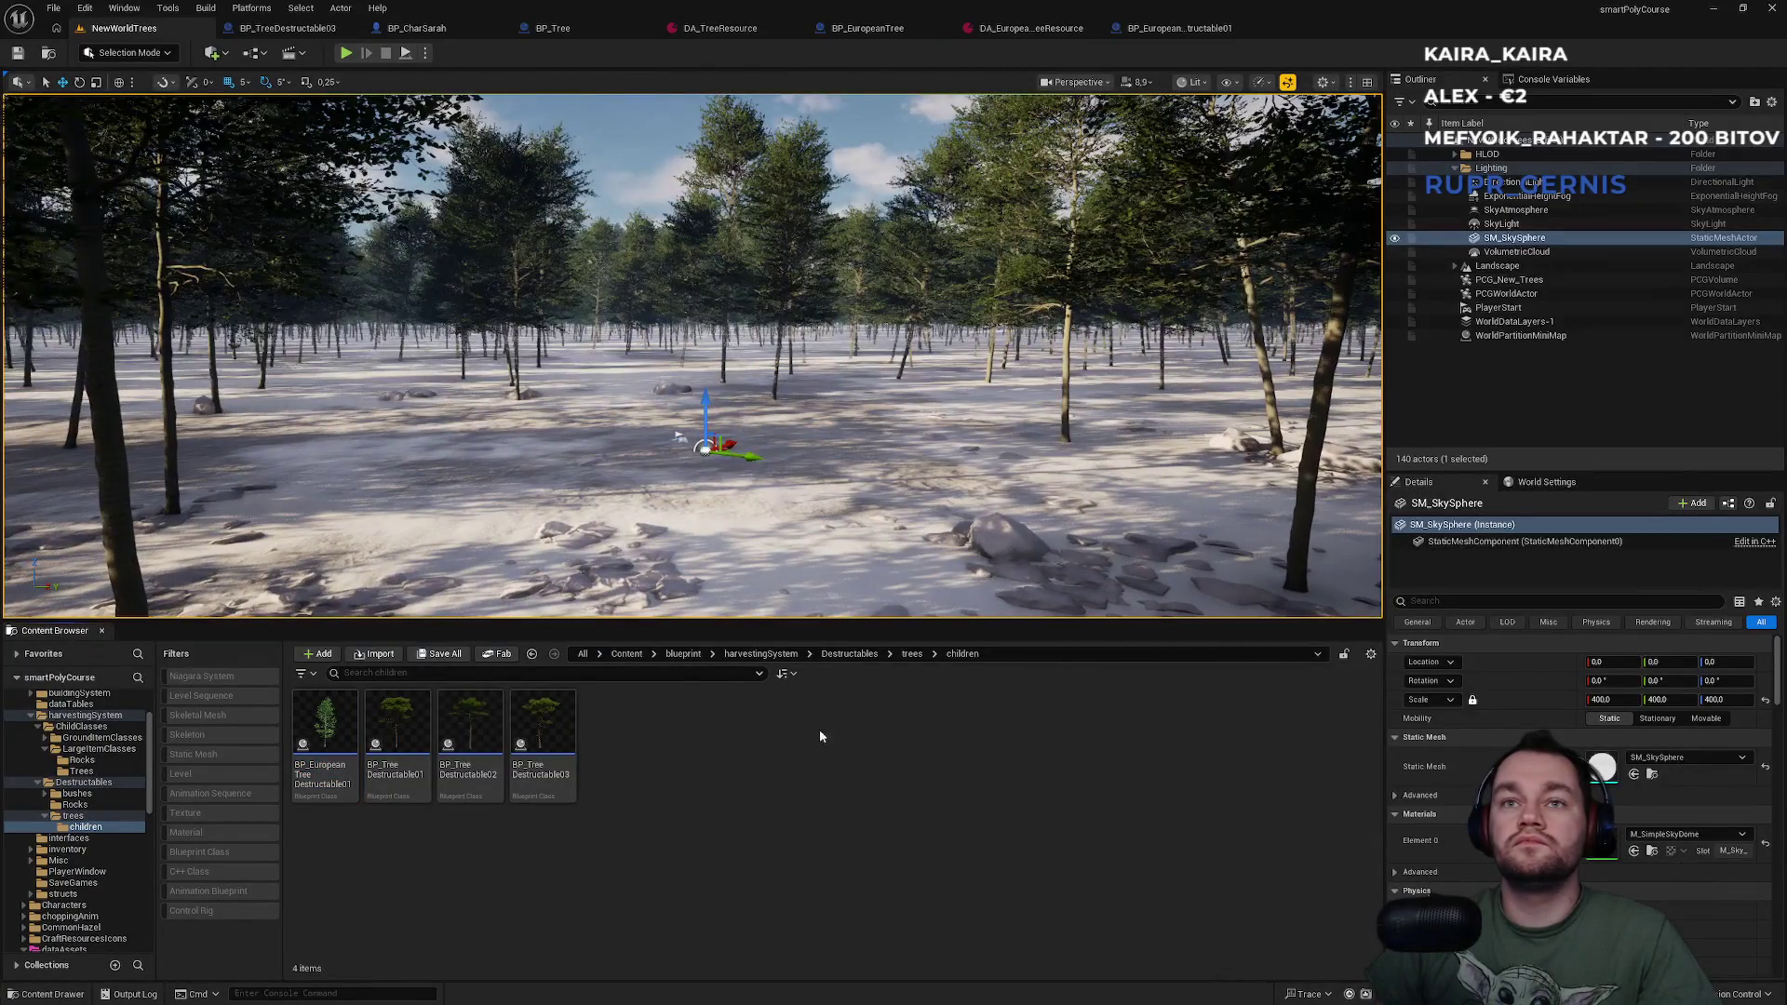
left_click(684, 654)
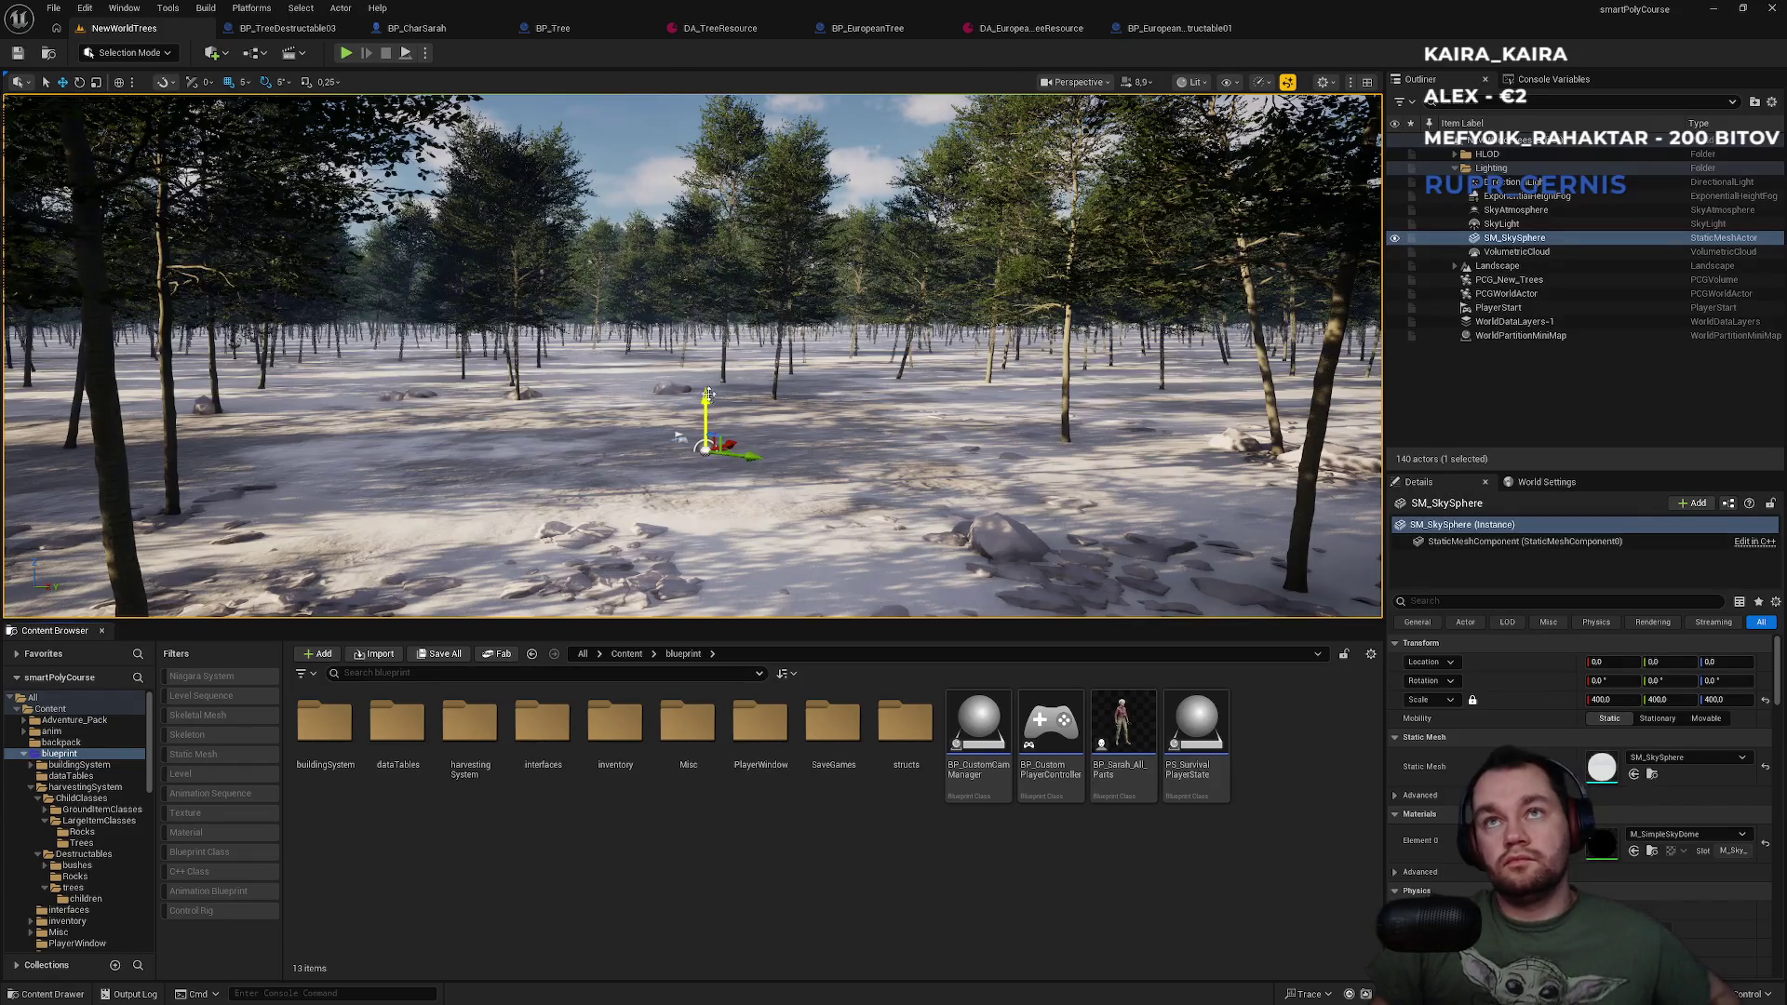
mouse_move(734, 417)
left_mouse_down()
mouse_move(786, 233)
mouse_move(737, 519)
left_mouse_up()
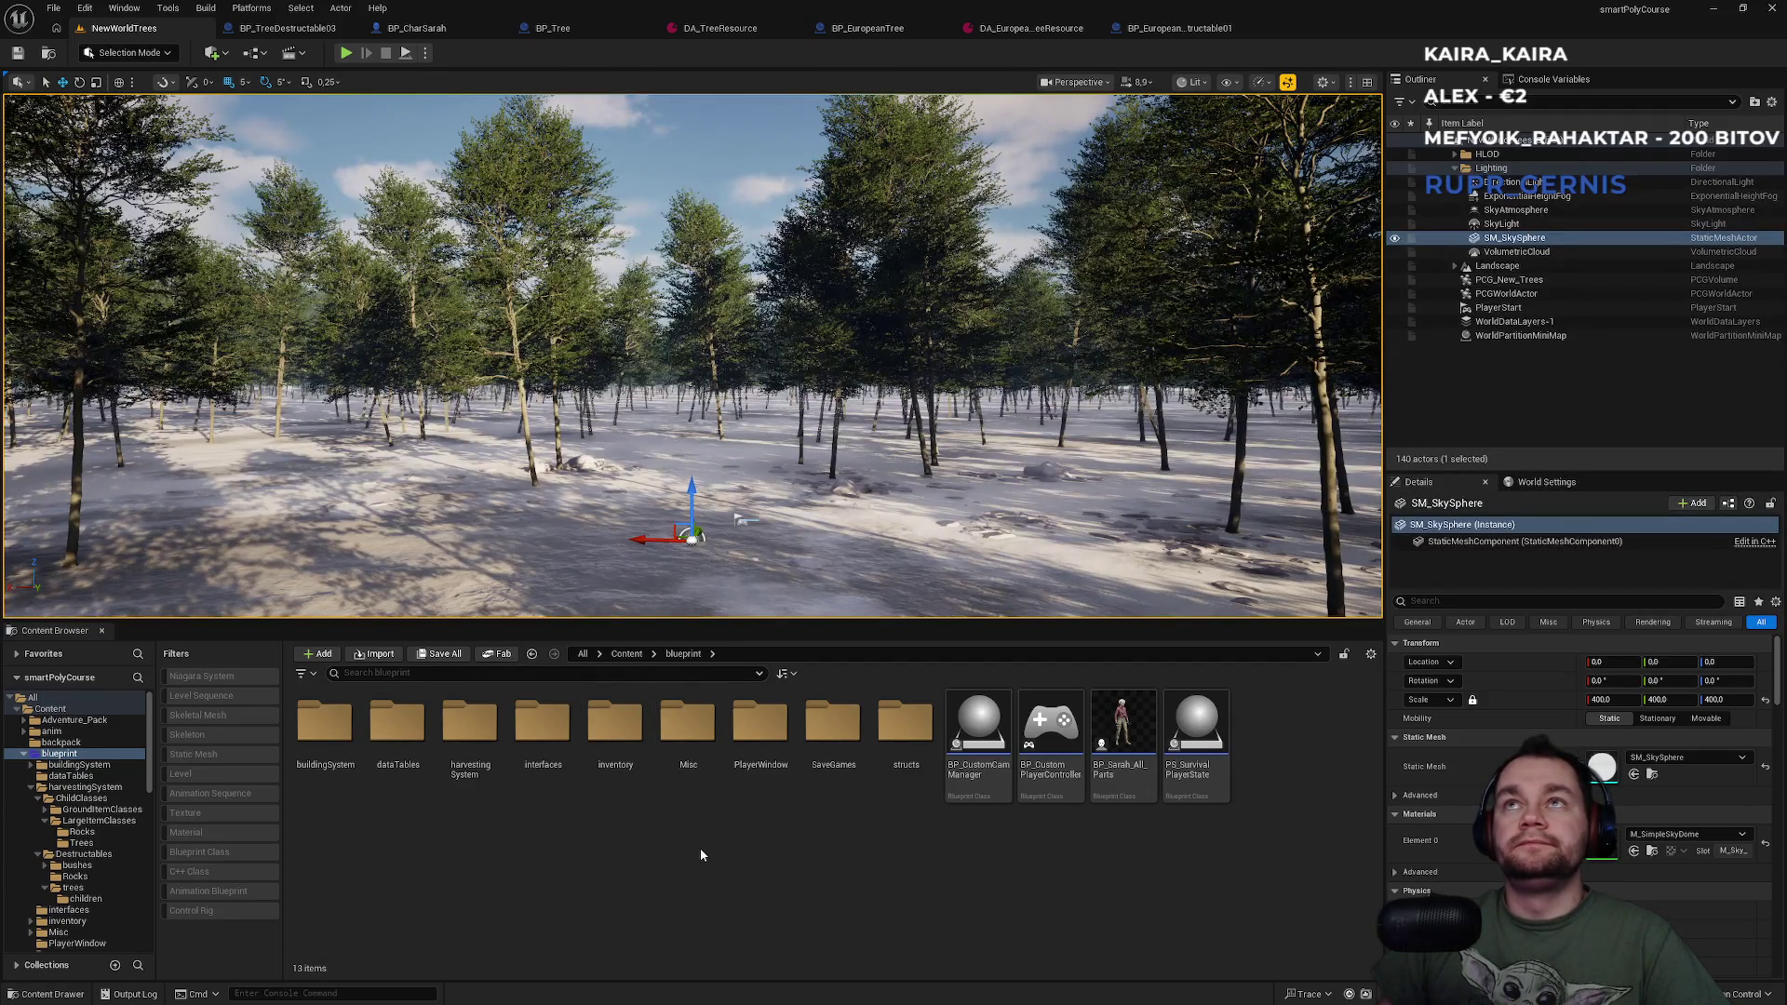
left_click(745, 35)
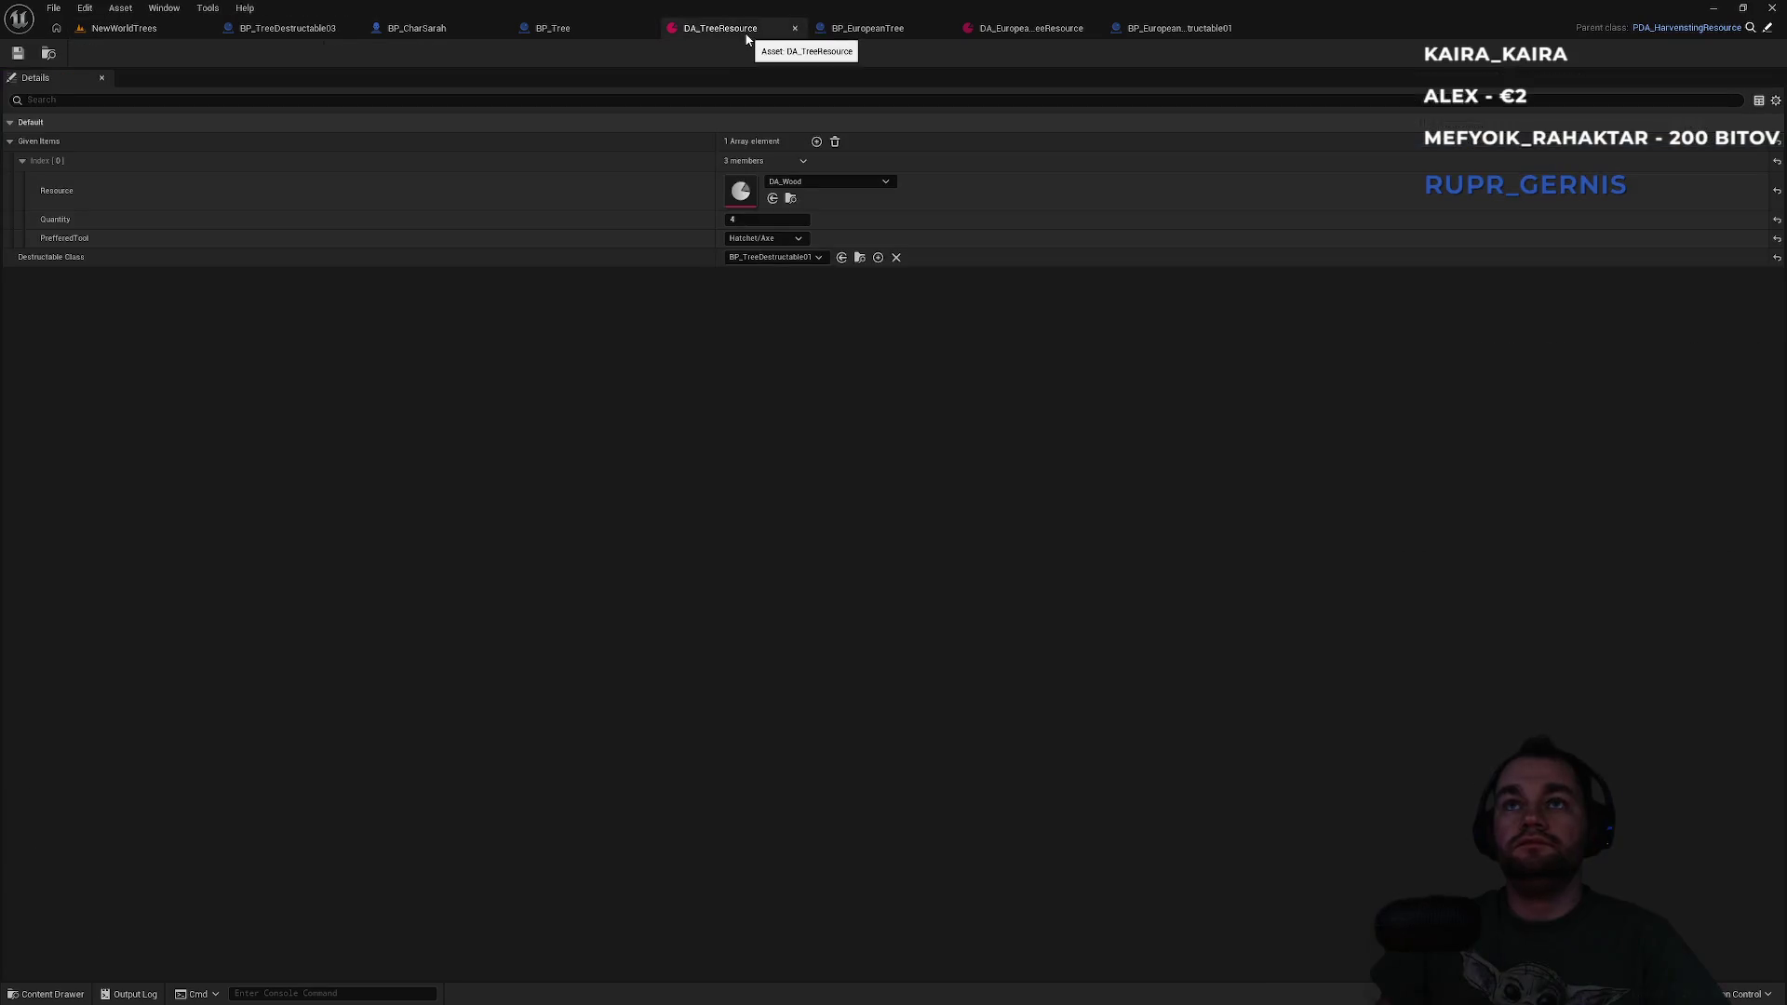
Check BP_TreeDestructable03's Class Defaults, then go back to the NewWorldTrees level.
left_click(291, 31)
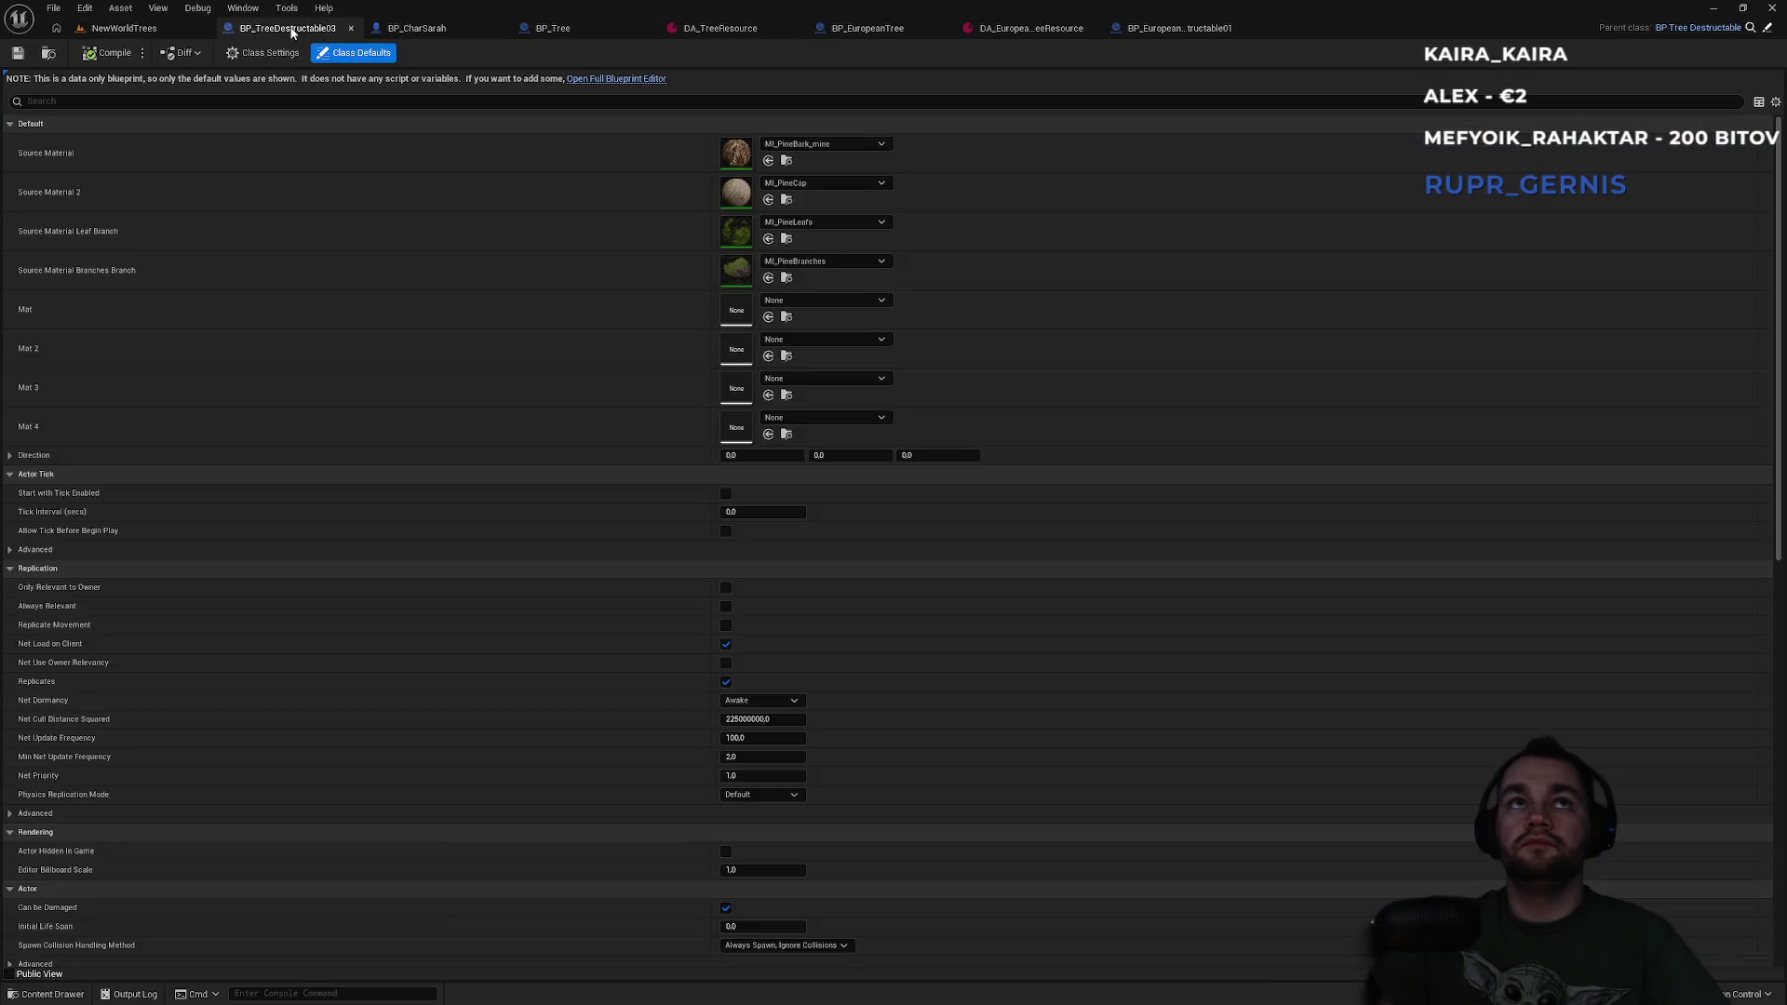
left_click(130, 30)
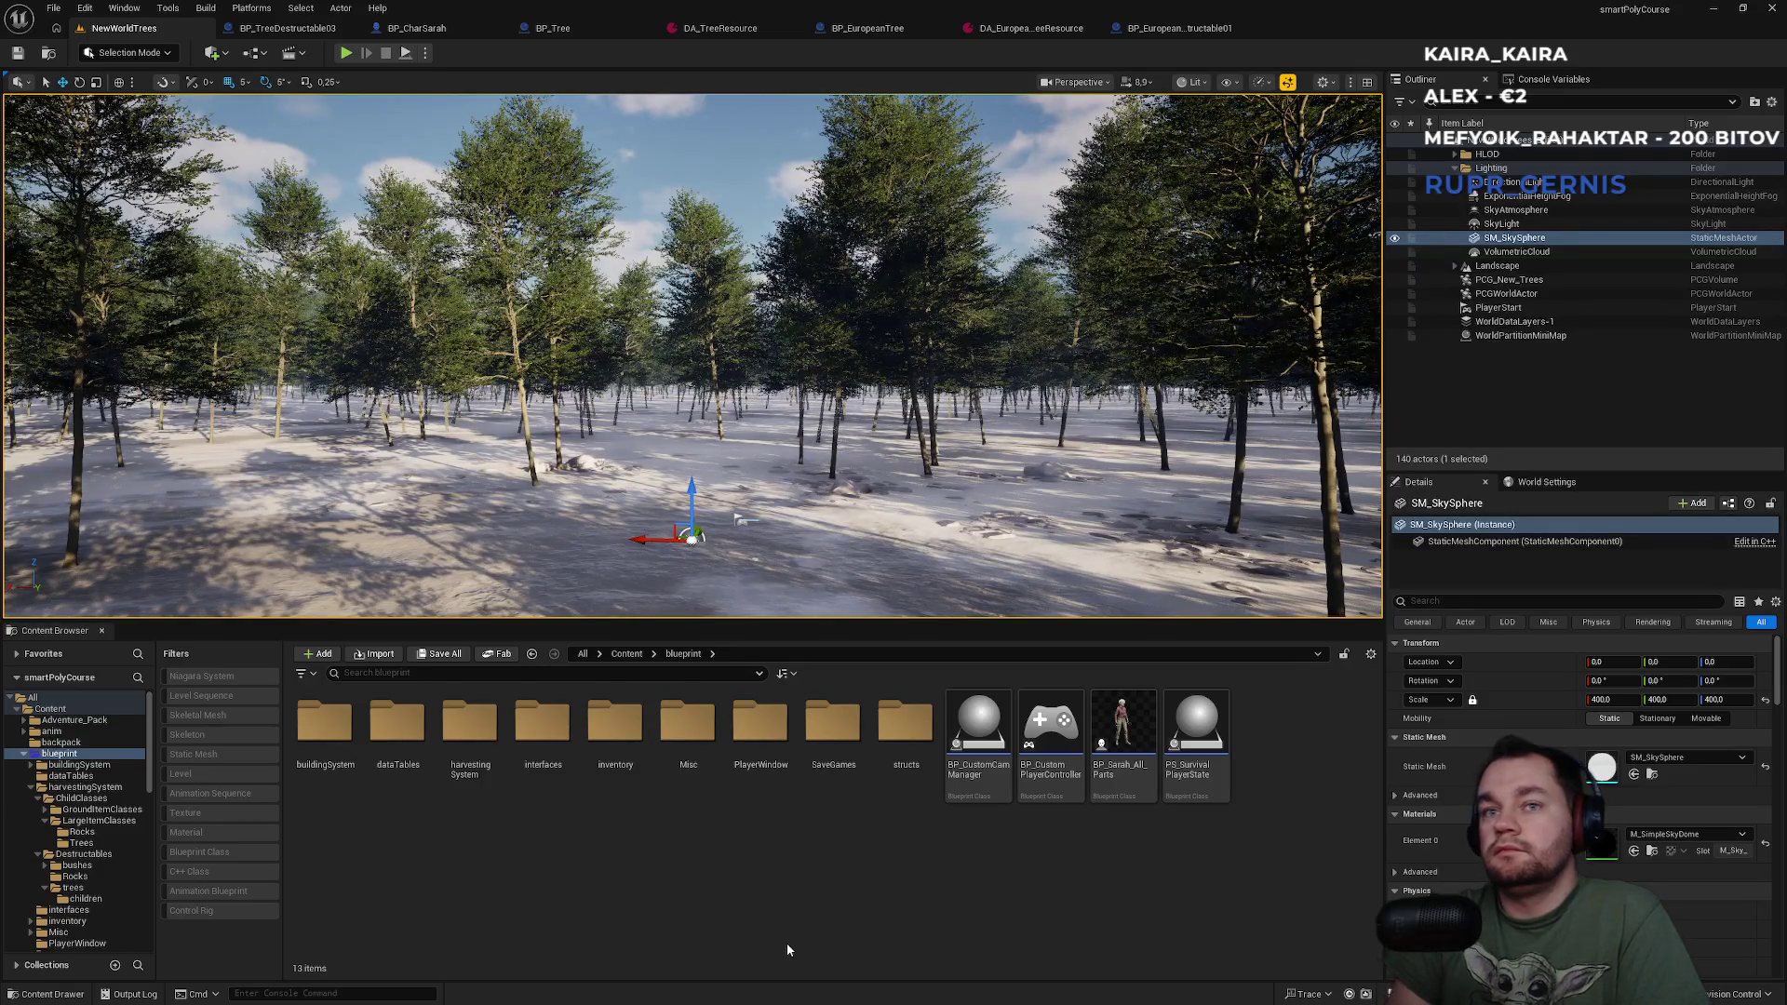
Browse dataAssets > Endgrams > 01 tool assets, then return to dataAssets.
left_click(627, 654)
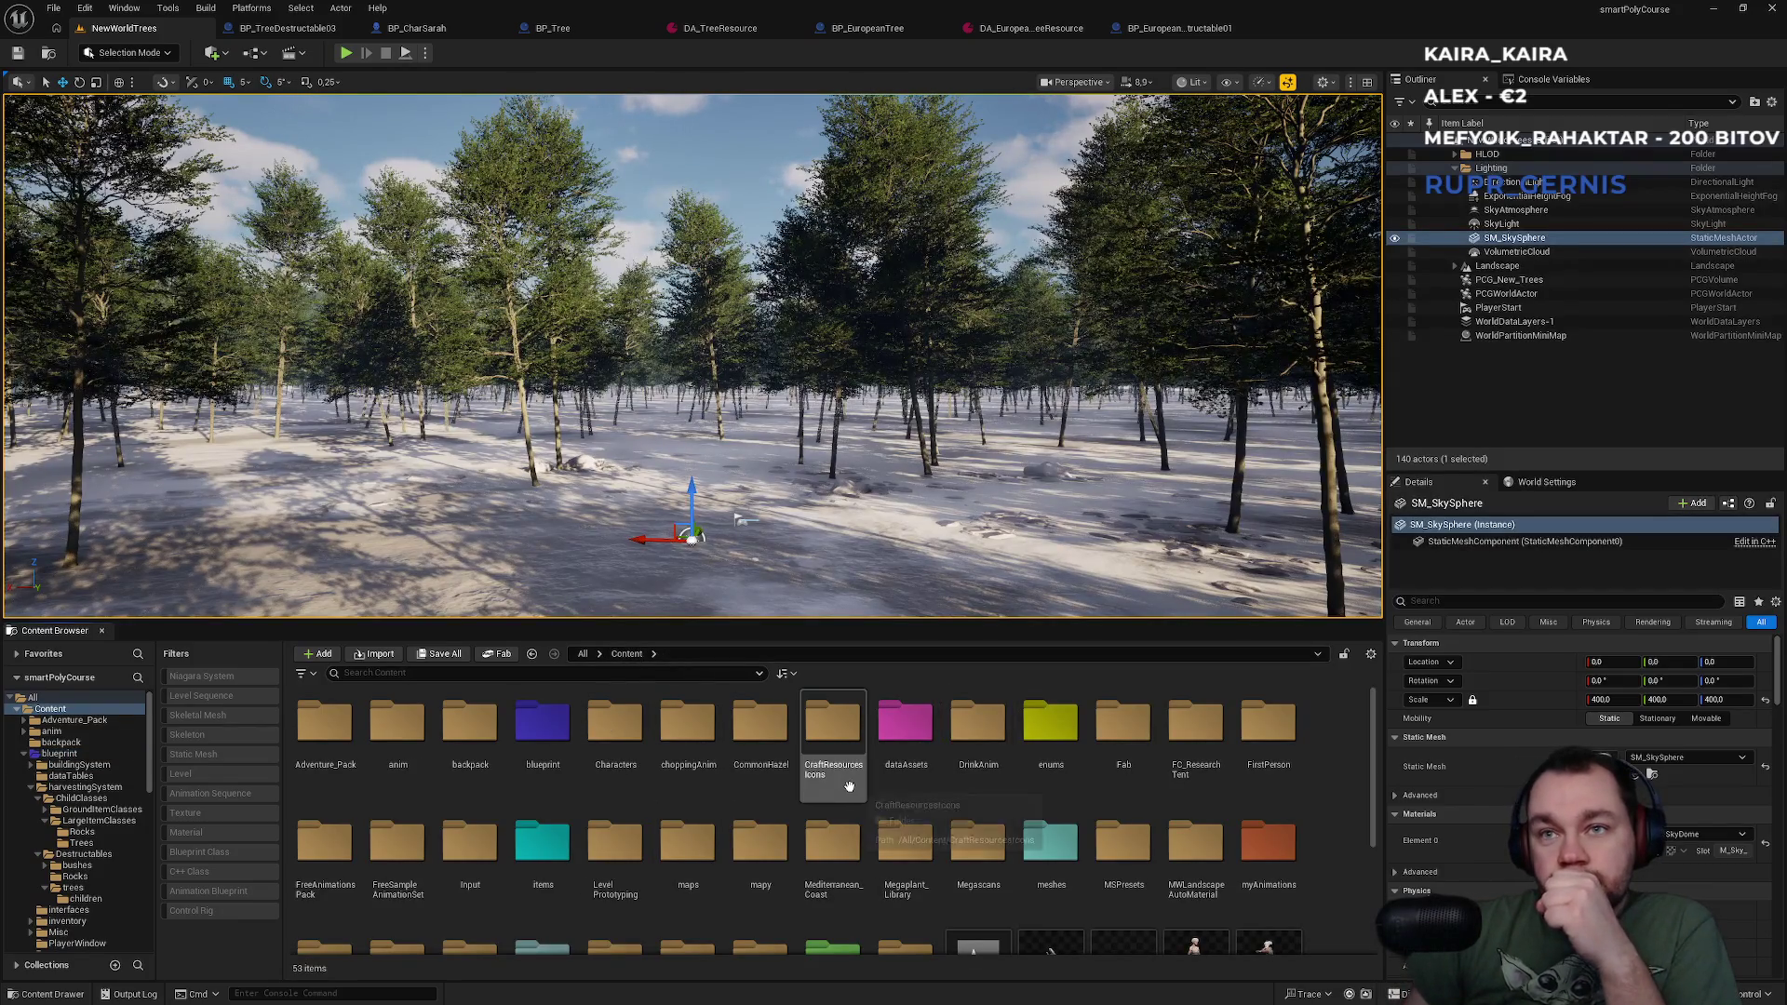
double_click(929, 782)
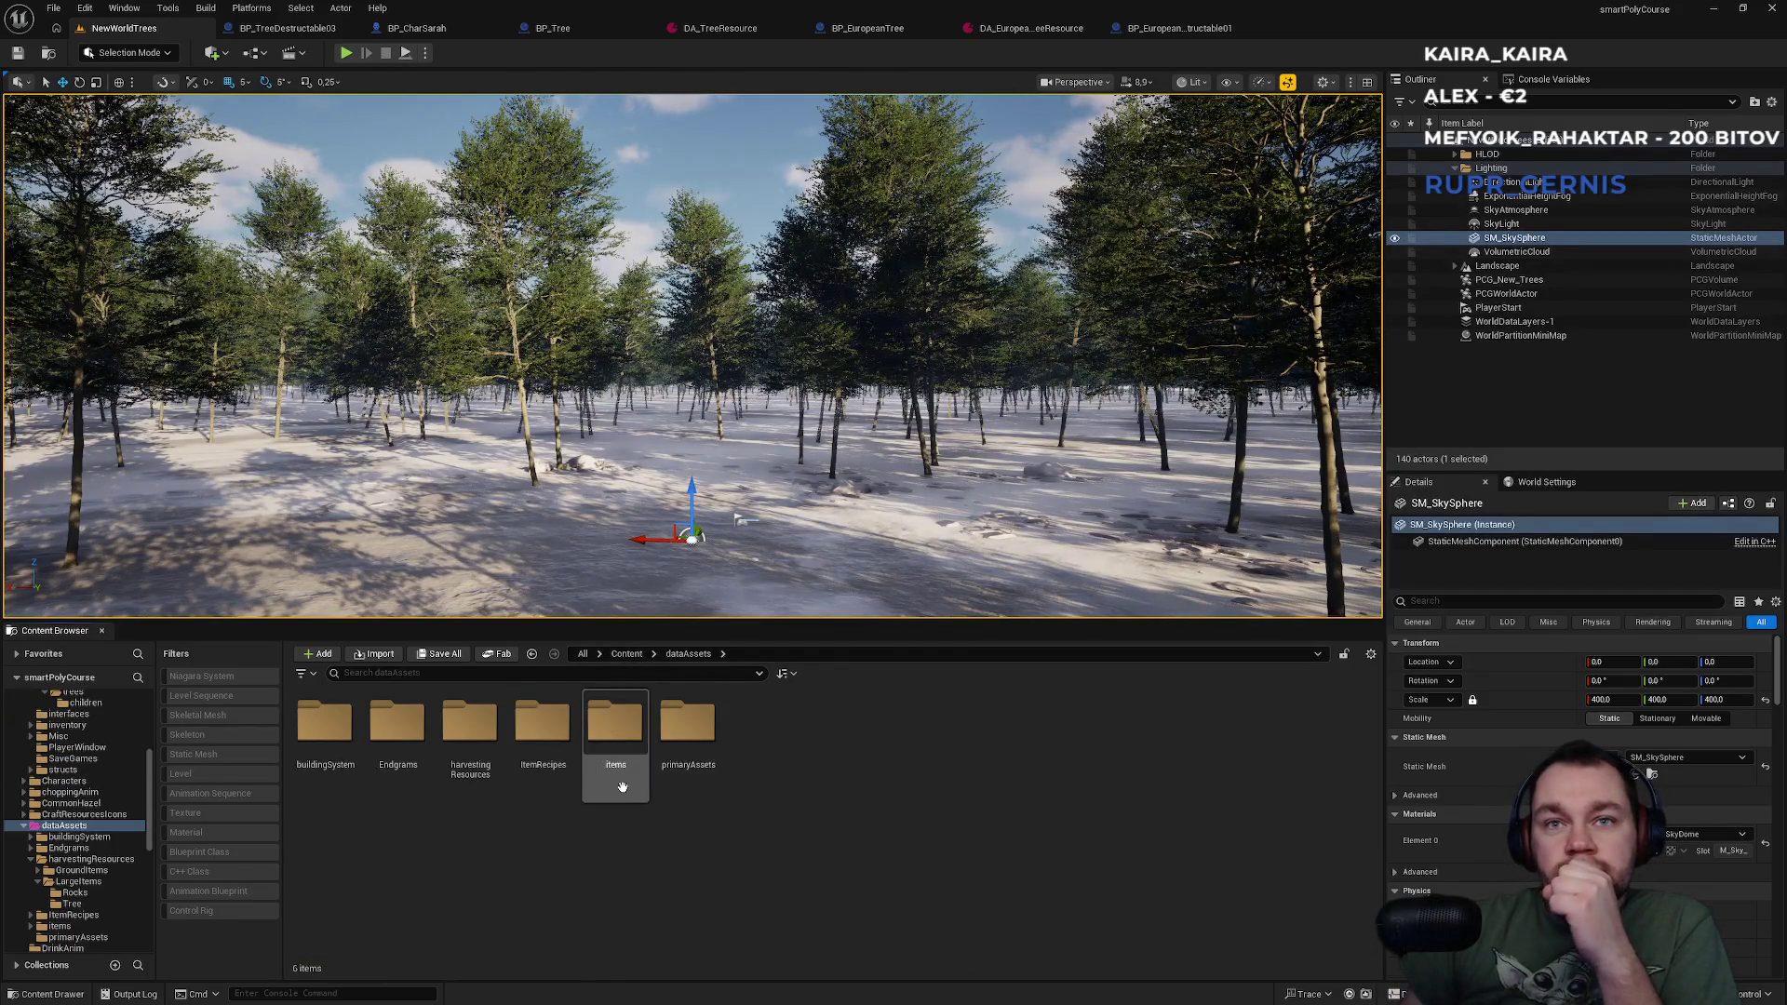
double_click(406, 789)
double_click(324, 735)
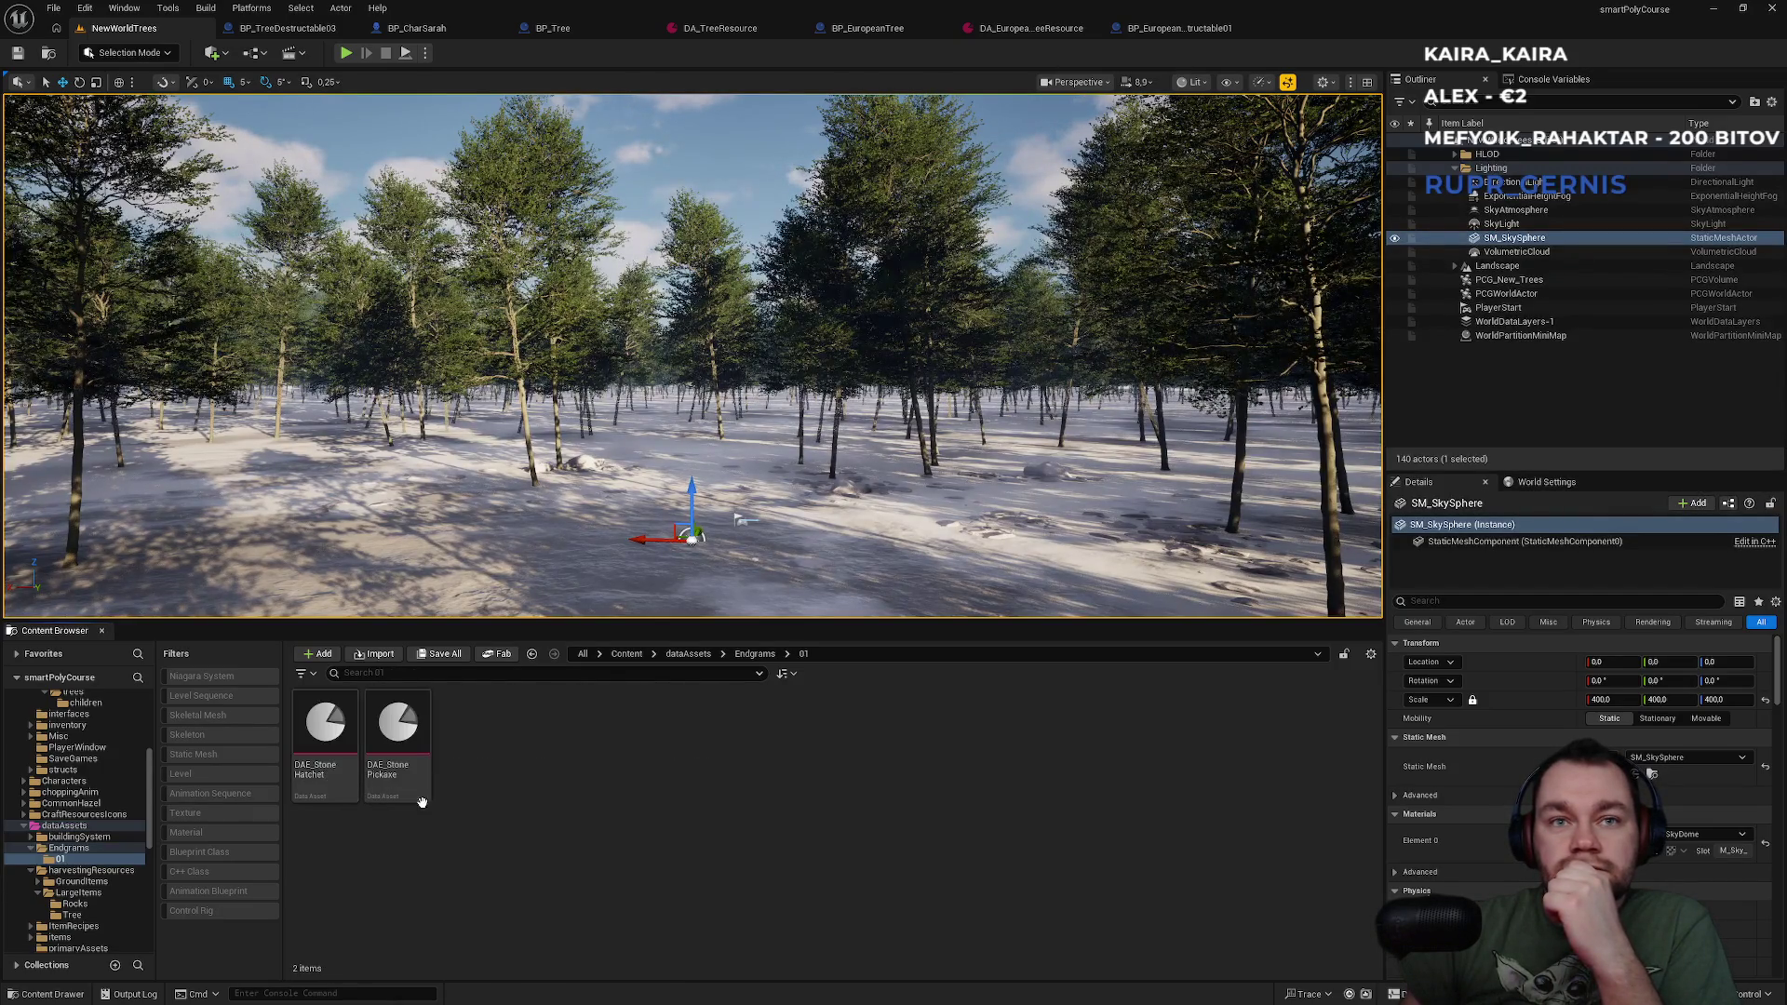
left_click(755, 654)
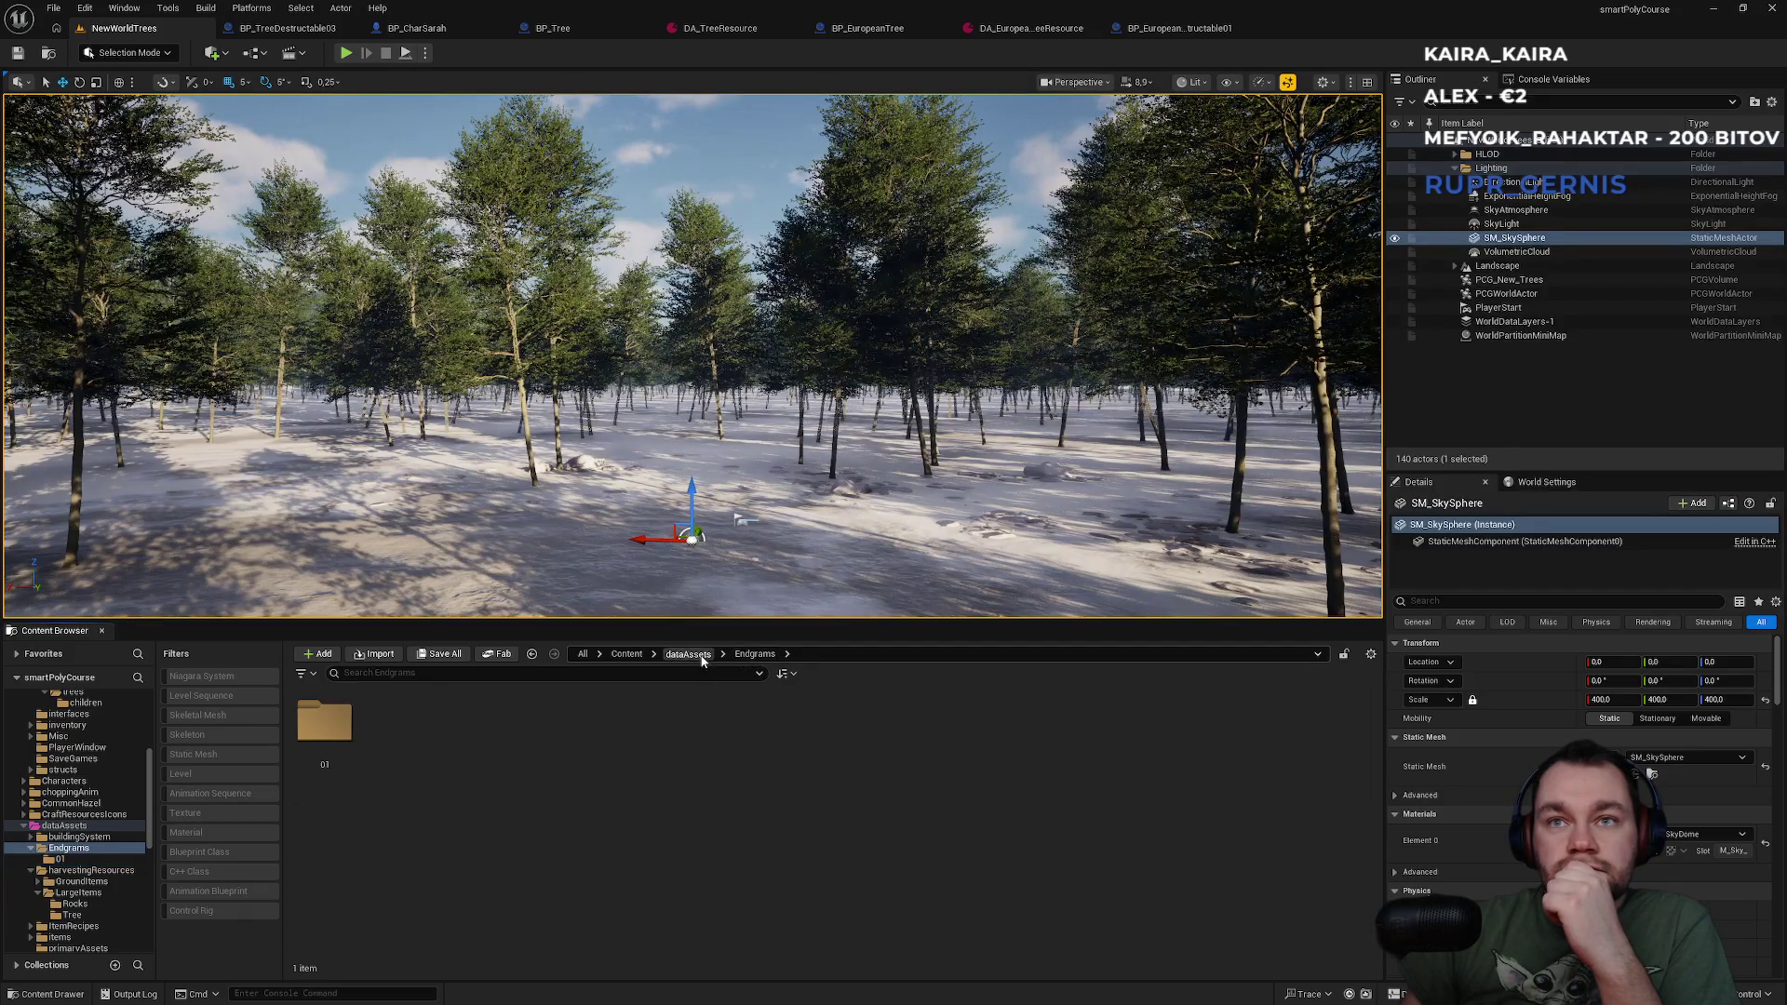
left_click(689, 654)
Browse harvestingResources' LargeItems/Tree and GroundItems/bushes folders, then return to the Content root.
double_click(469, 731)
double_click(400, 764)
double_click(402, 764)
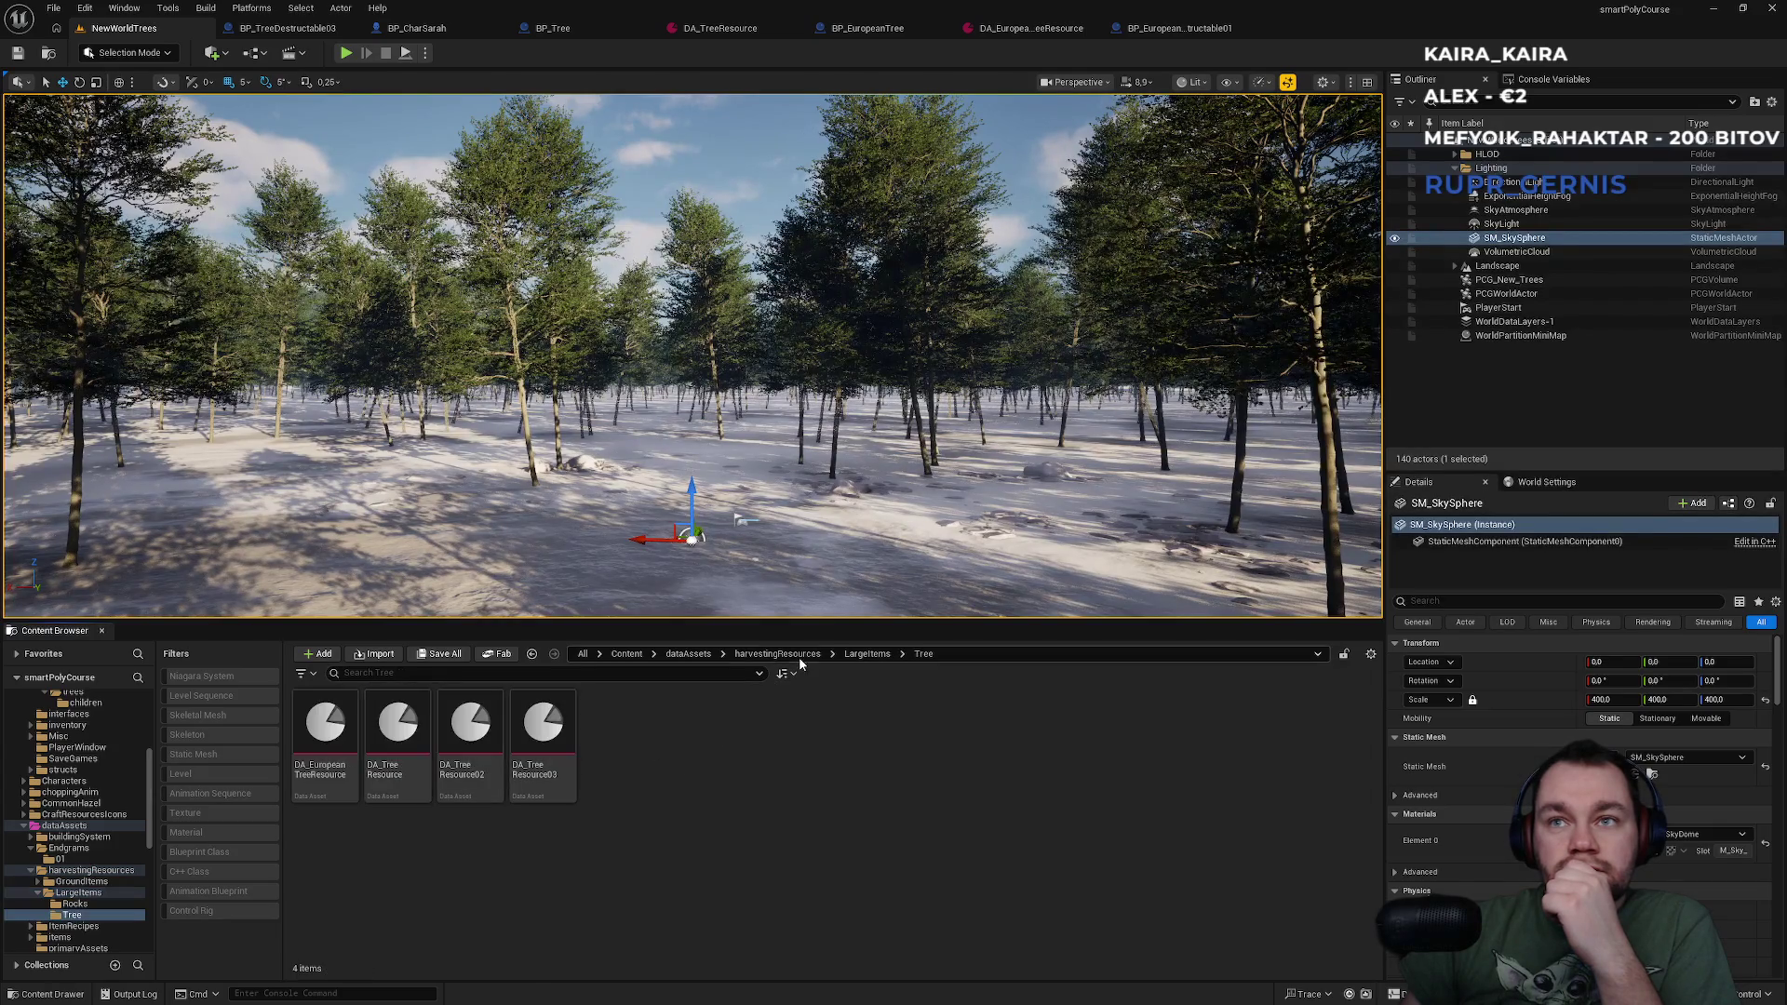
left_click(767, 654)
double_click(325, 724)
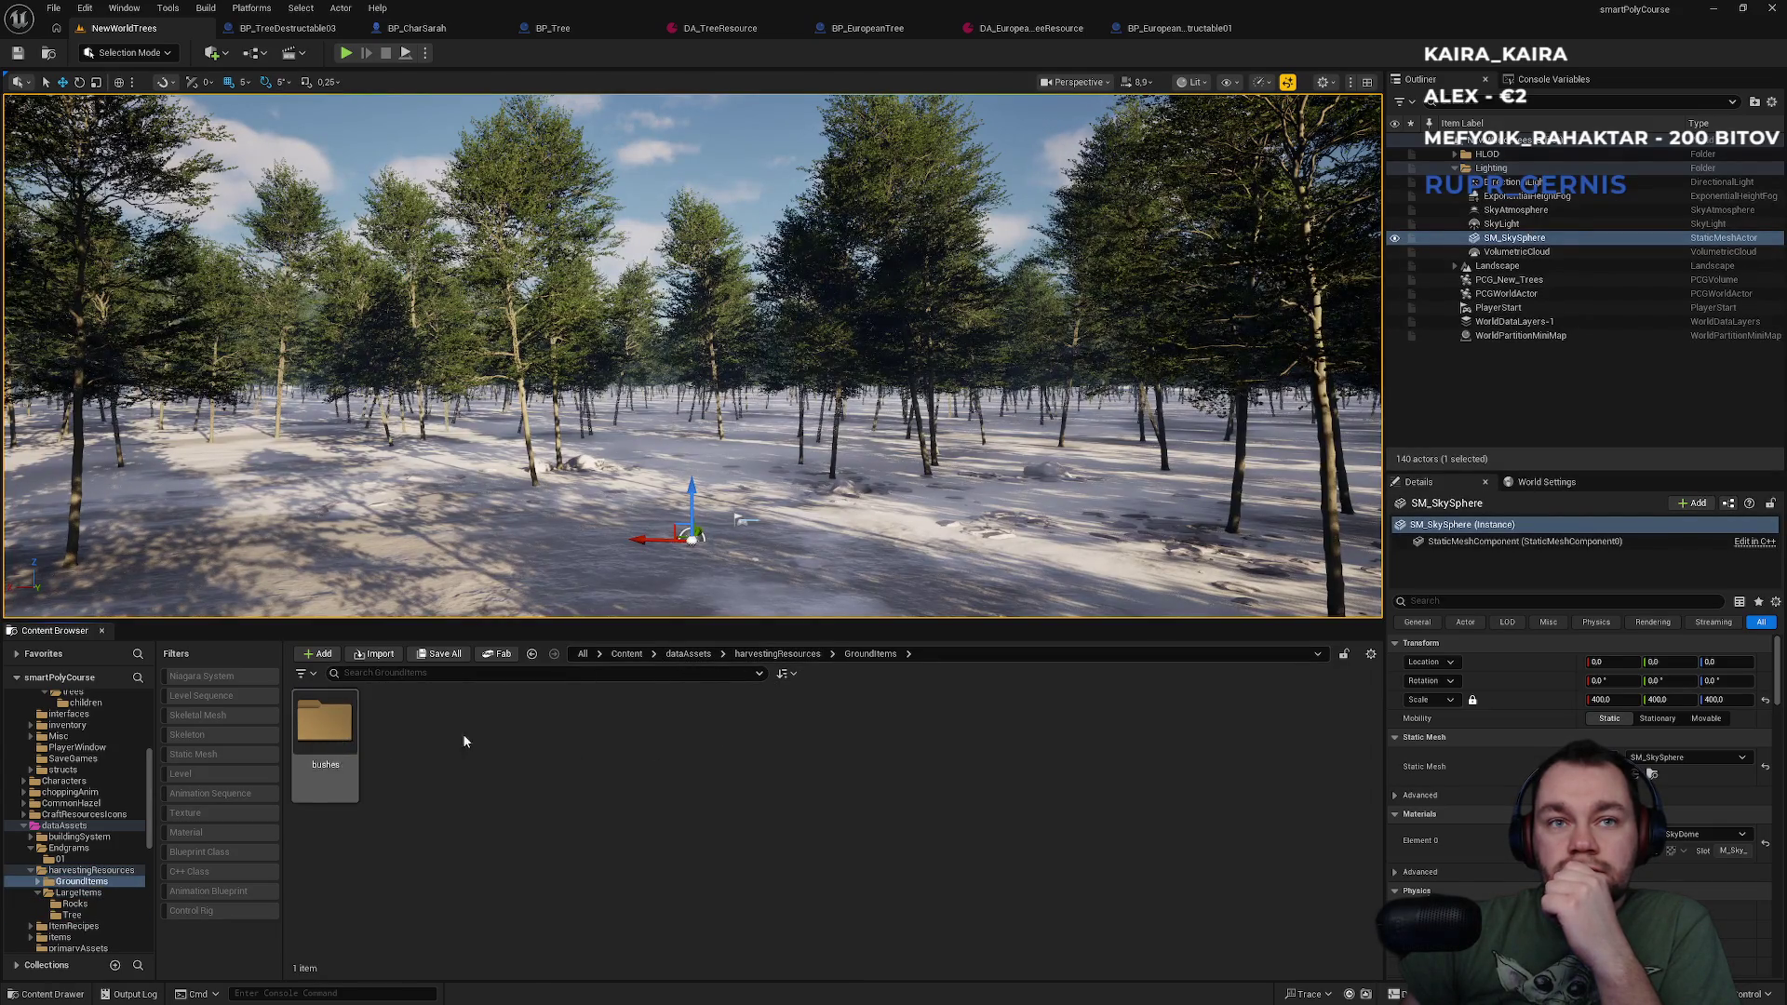
double_click(340, 724)
left_click(687, 653)
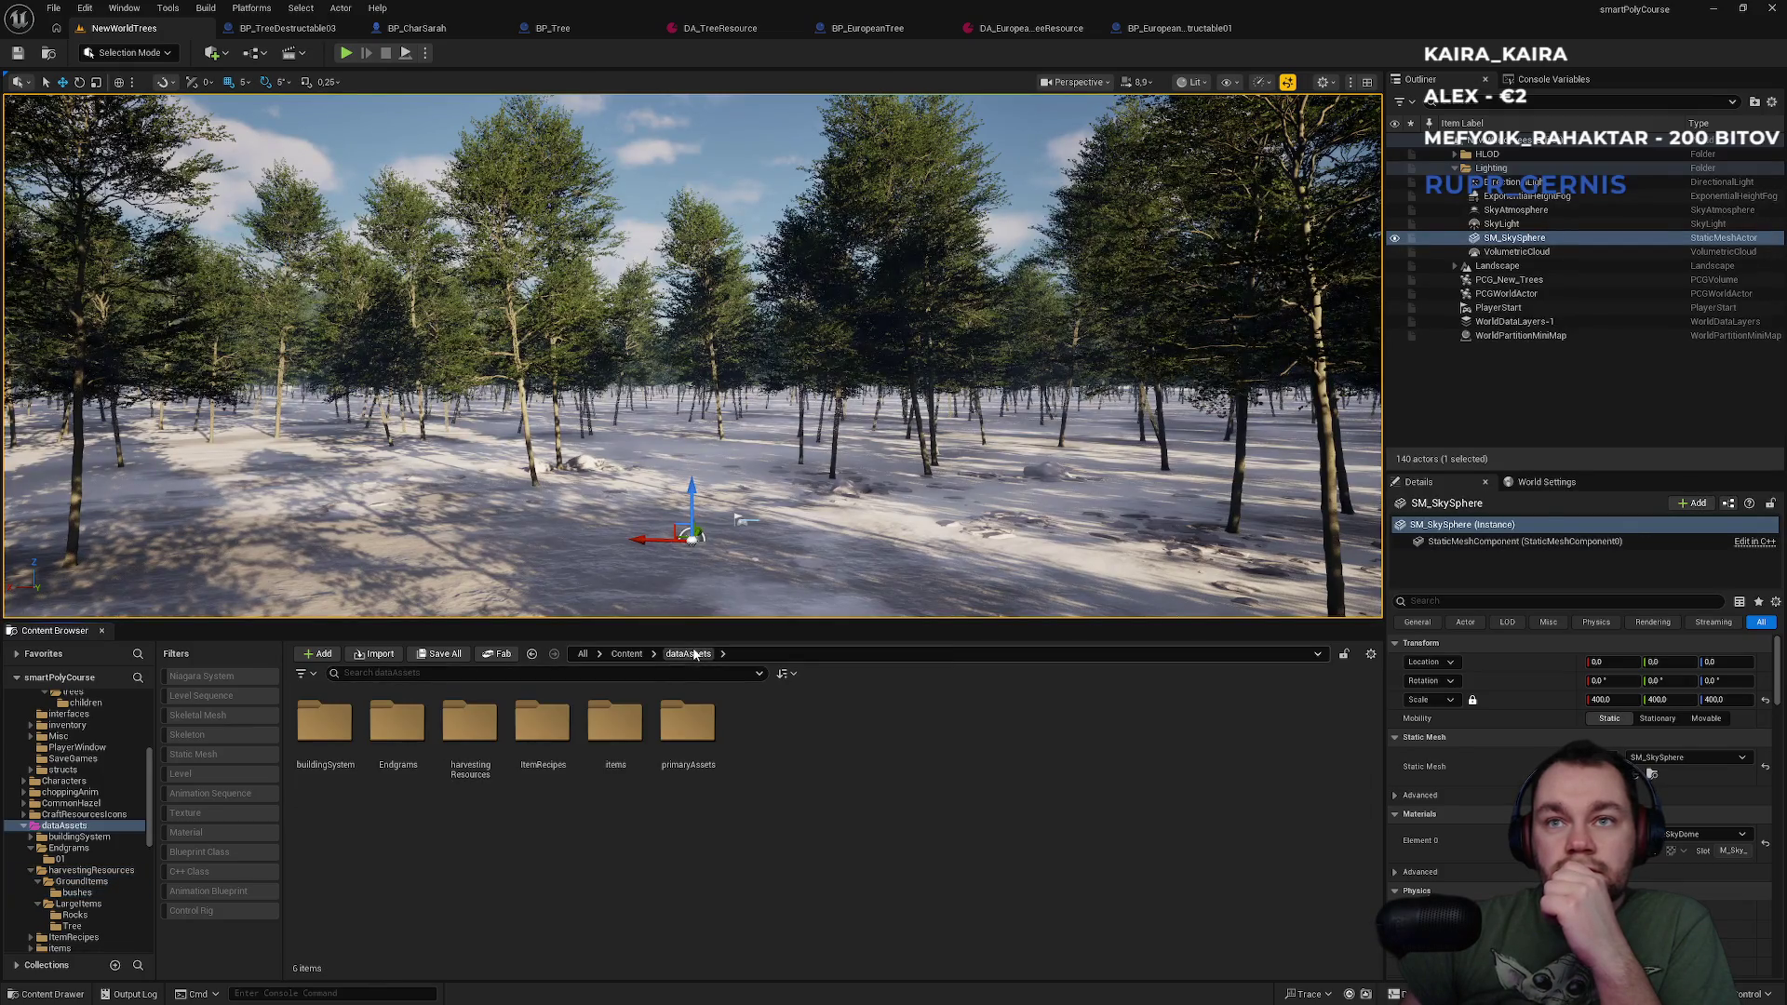
left_click(638, 657)
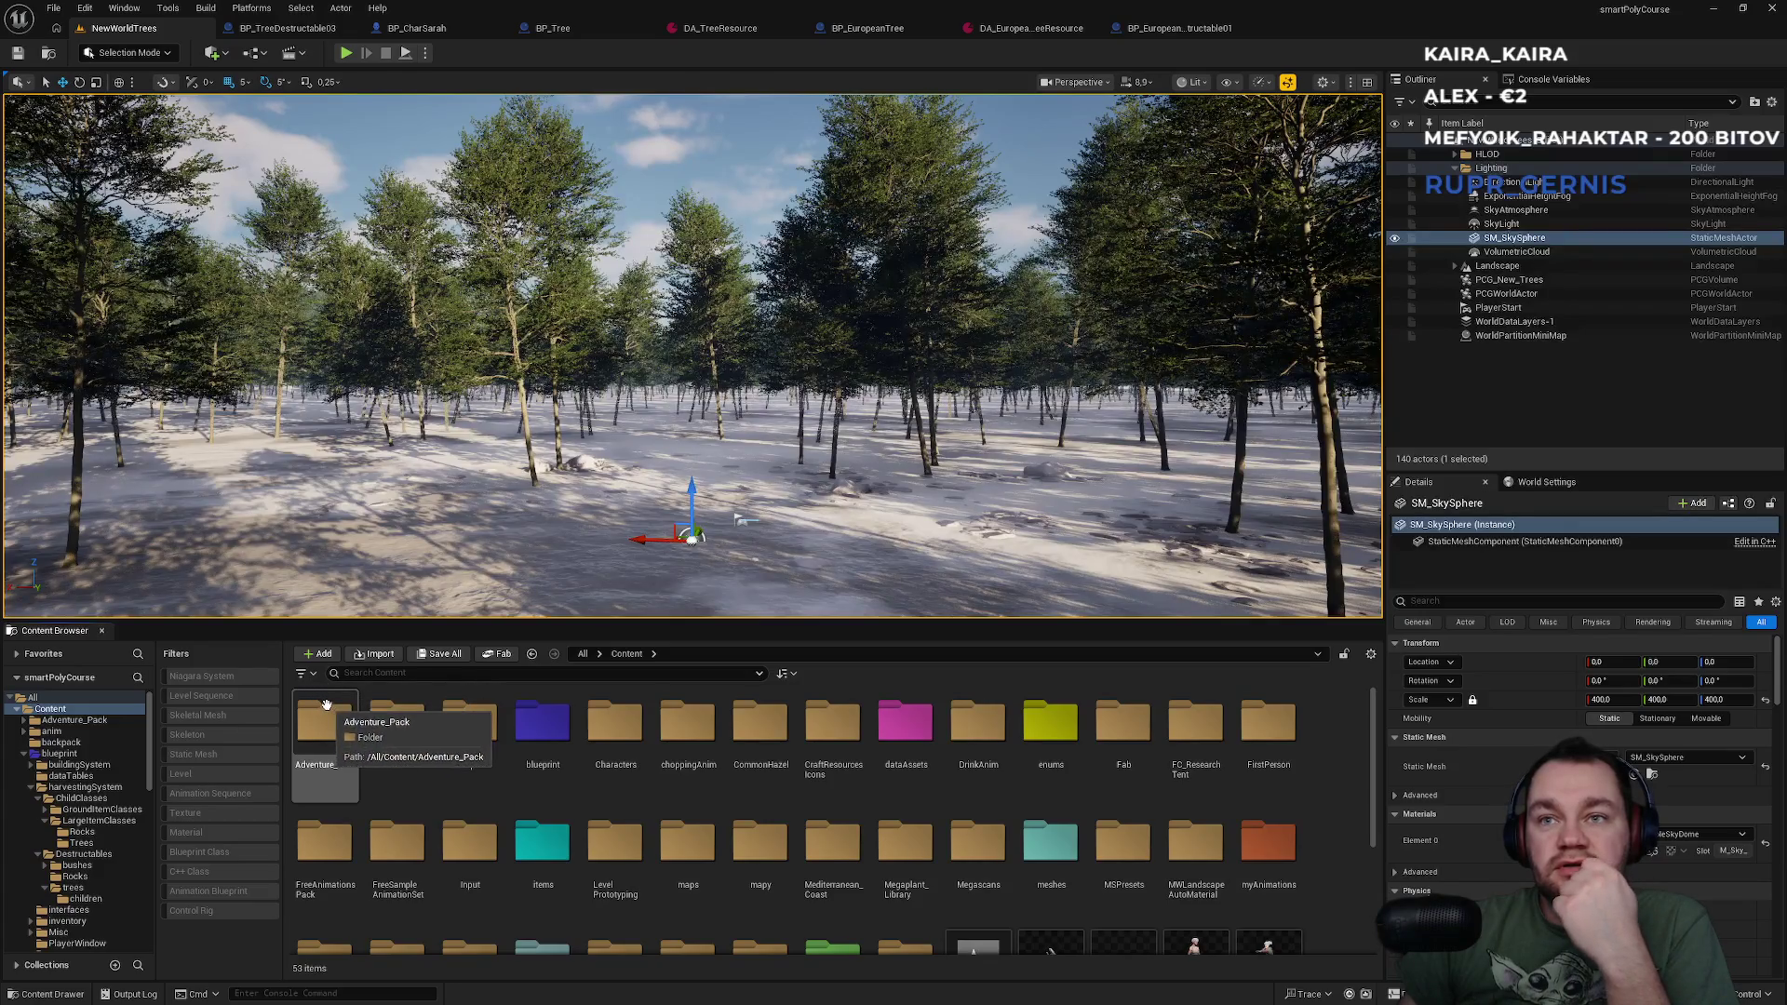
left_click(305, 676)
type("da")
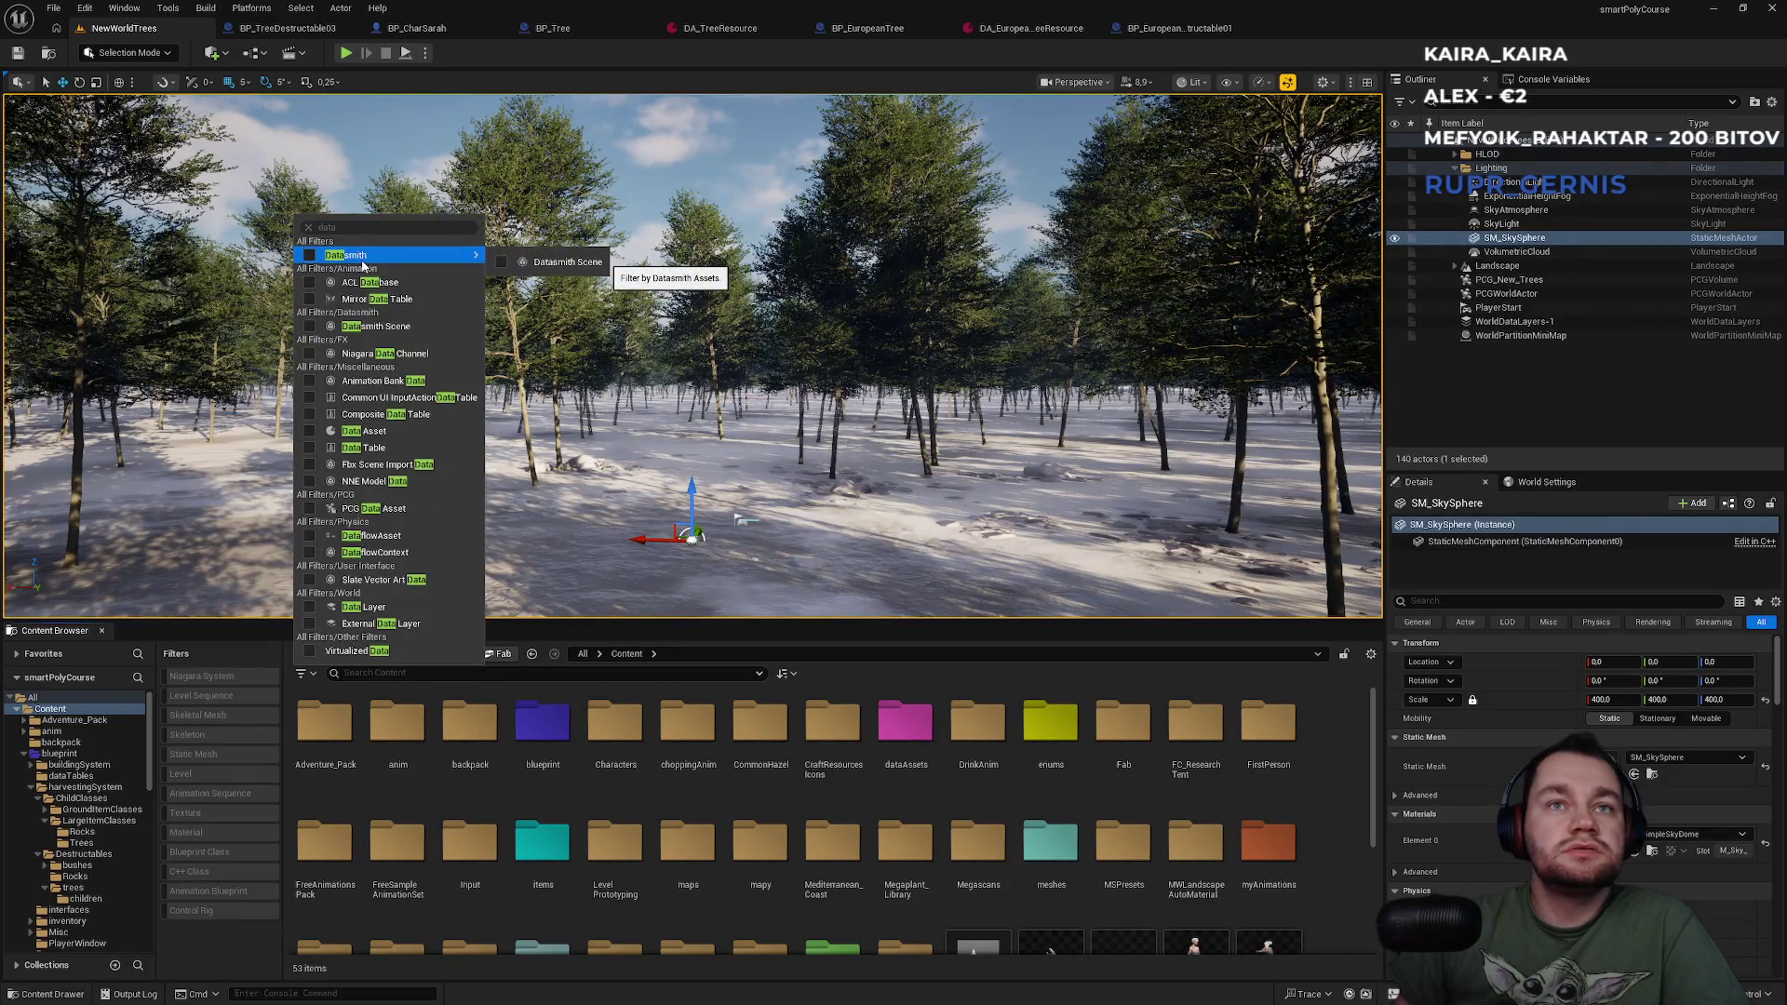
Apply the Common UI InputActionDataTable filter from a 'data' search, then remove it to show all 53 items.
type("ta")
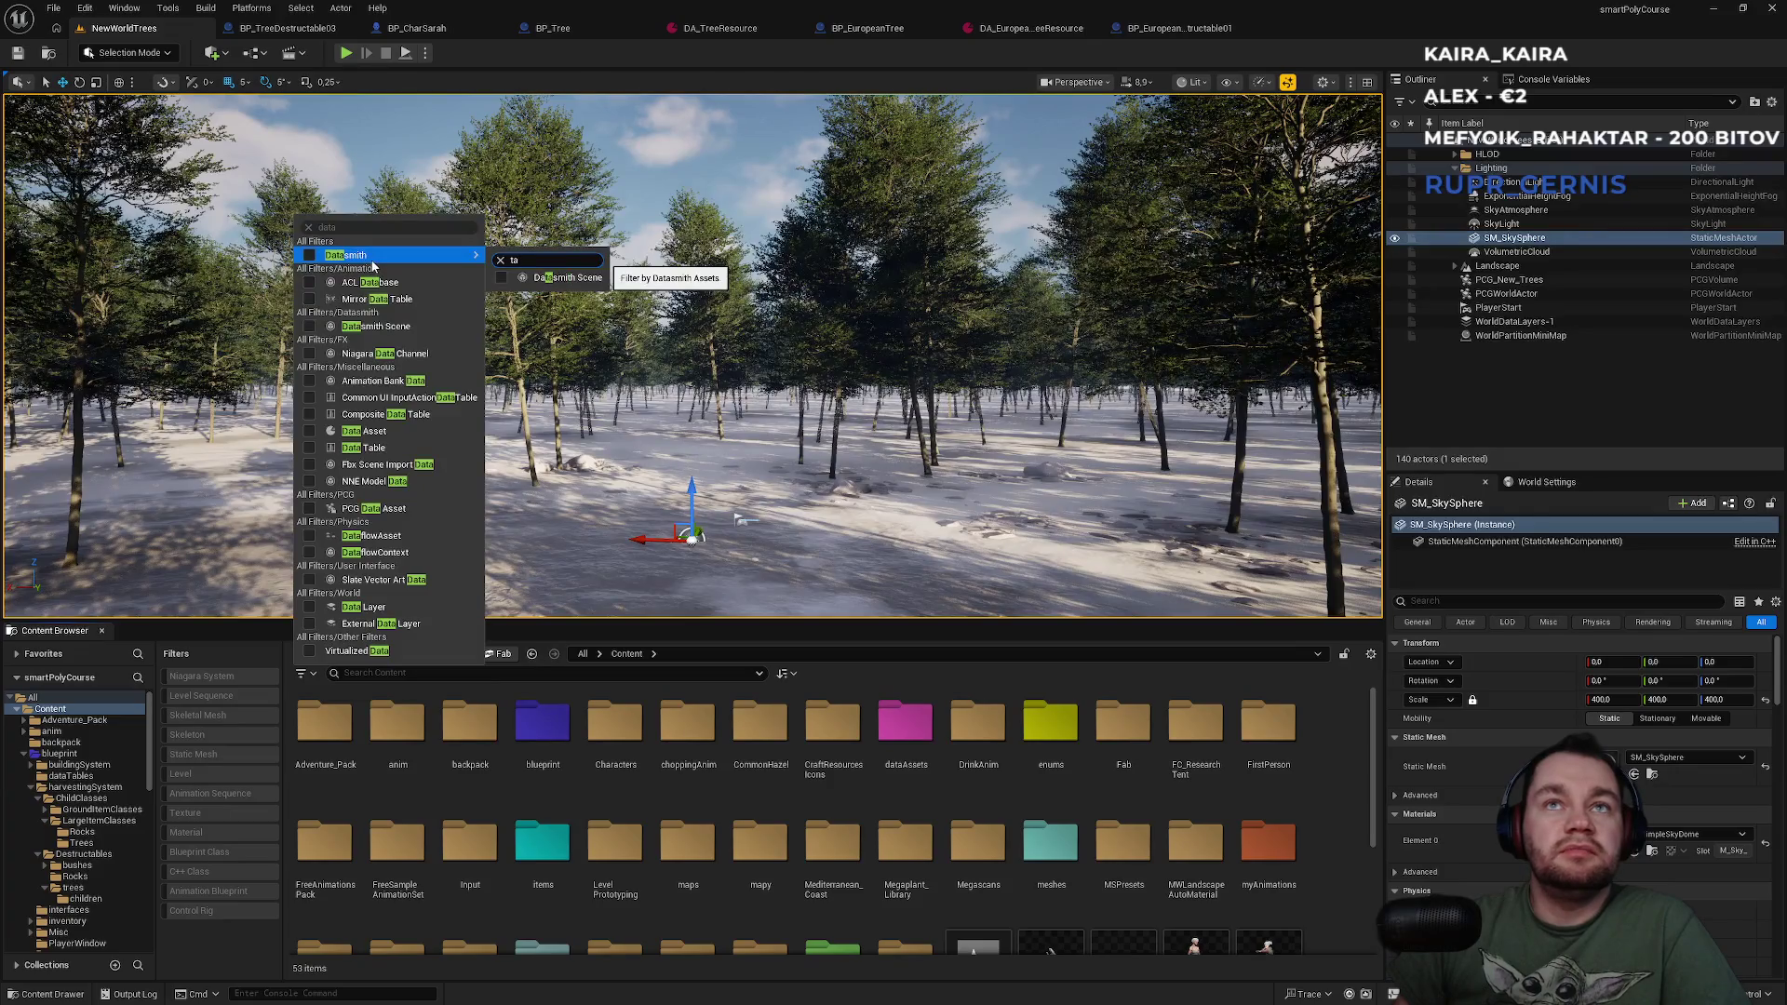
key("Escape")
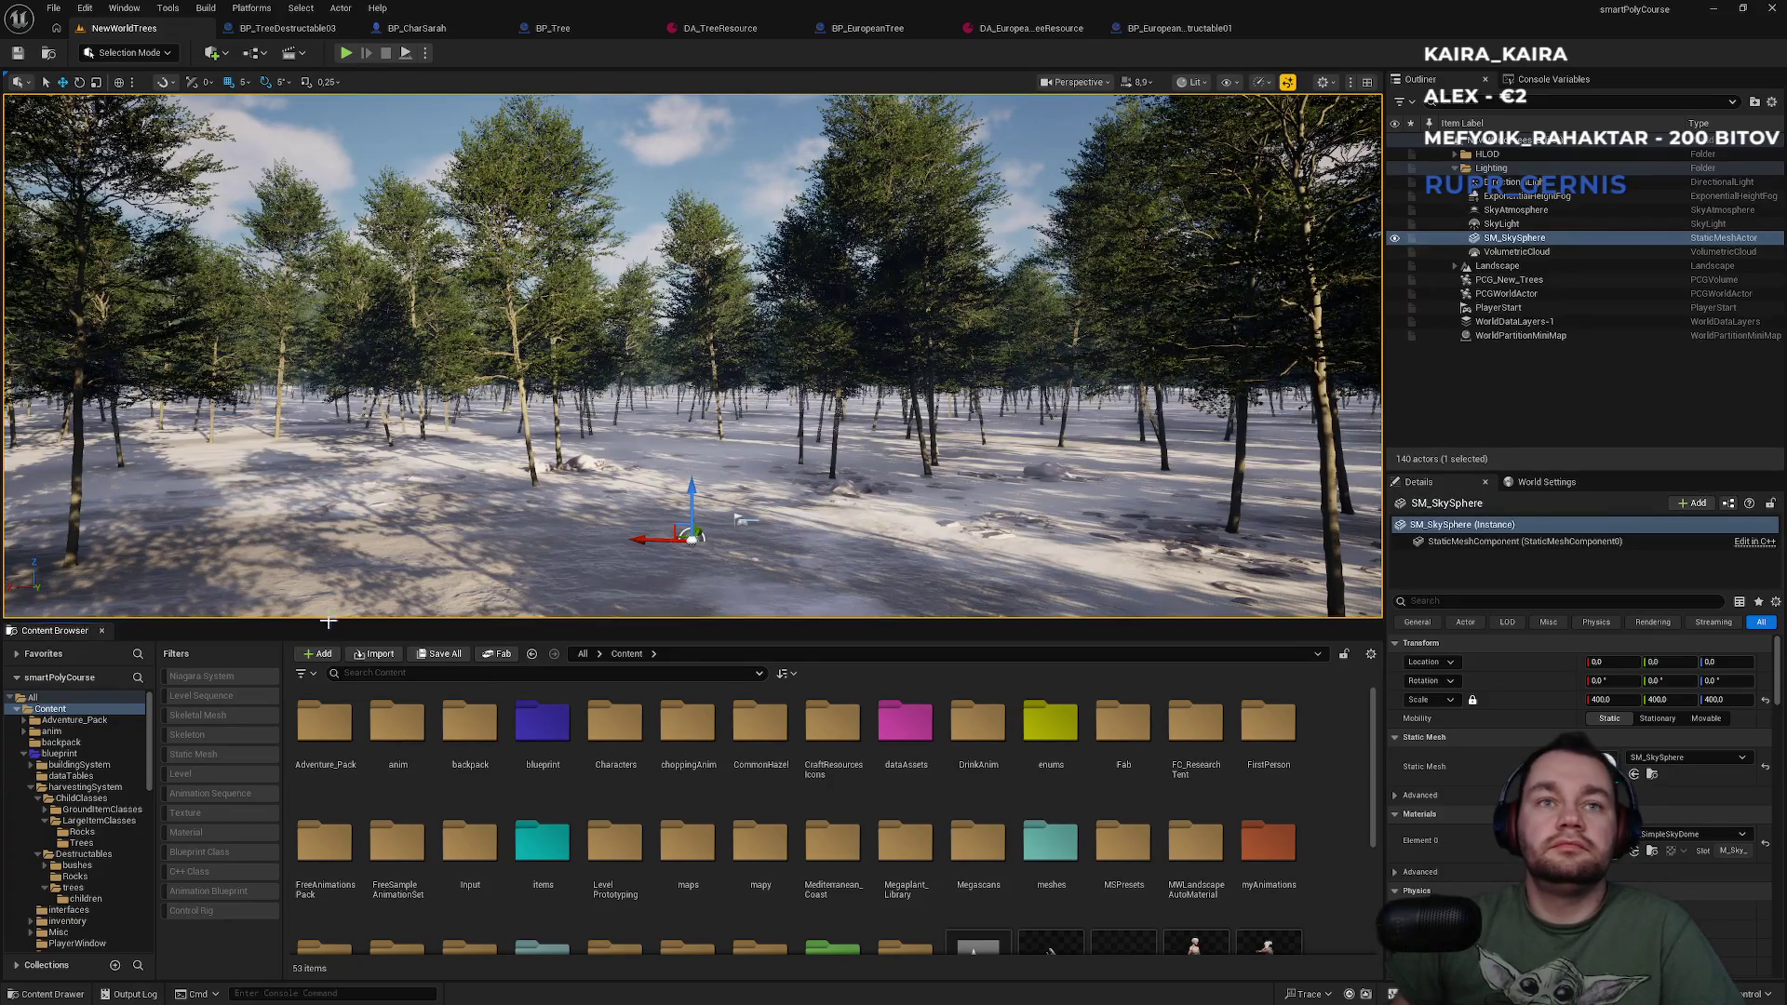
left_click(315, 673)
type("datata")
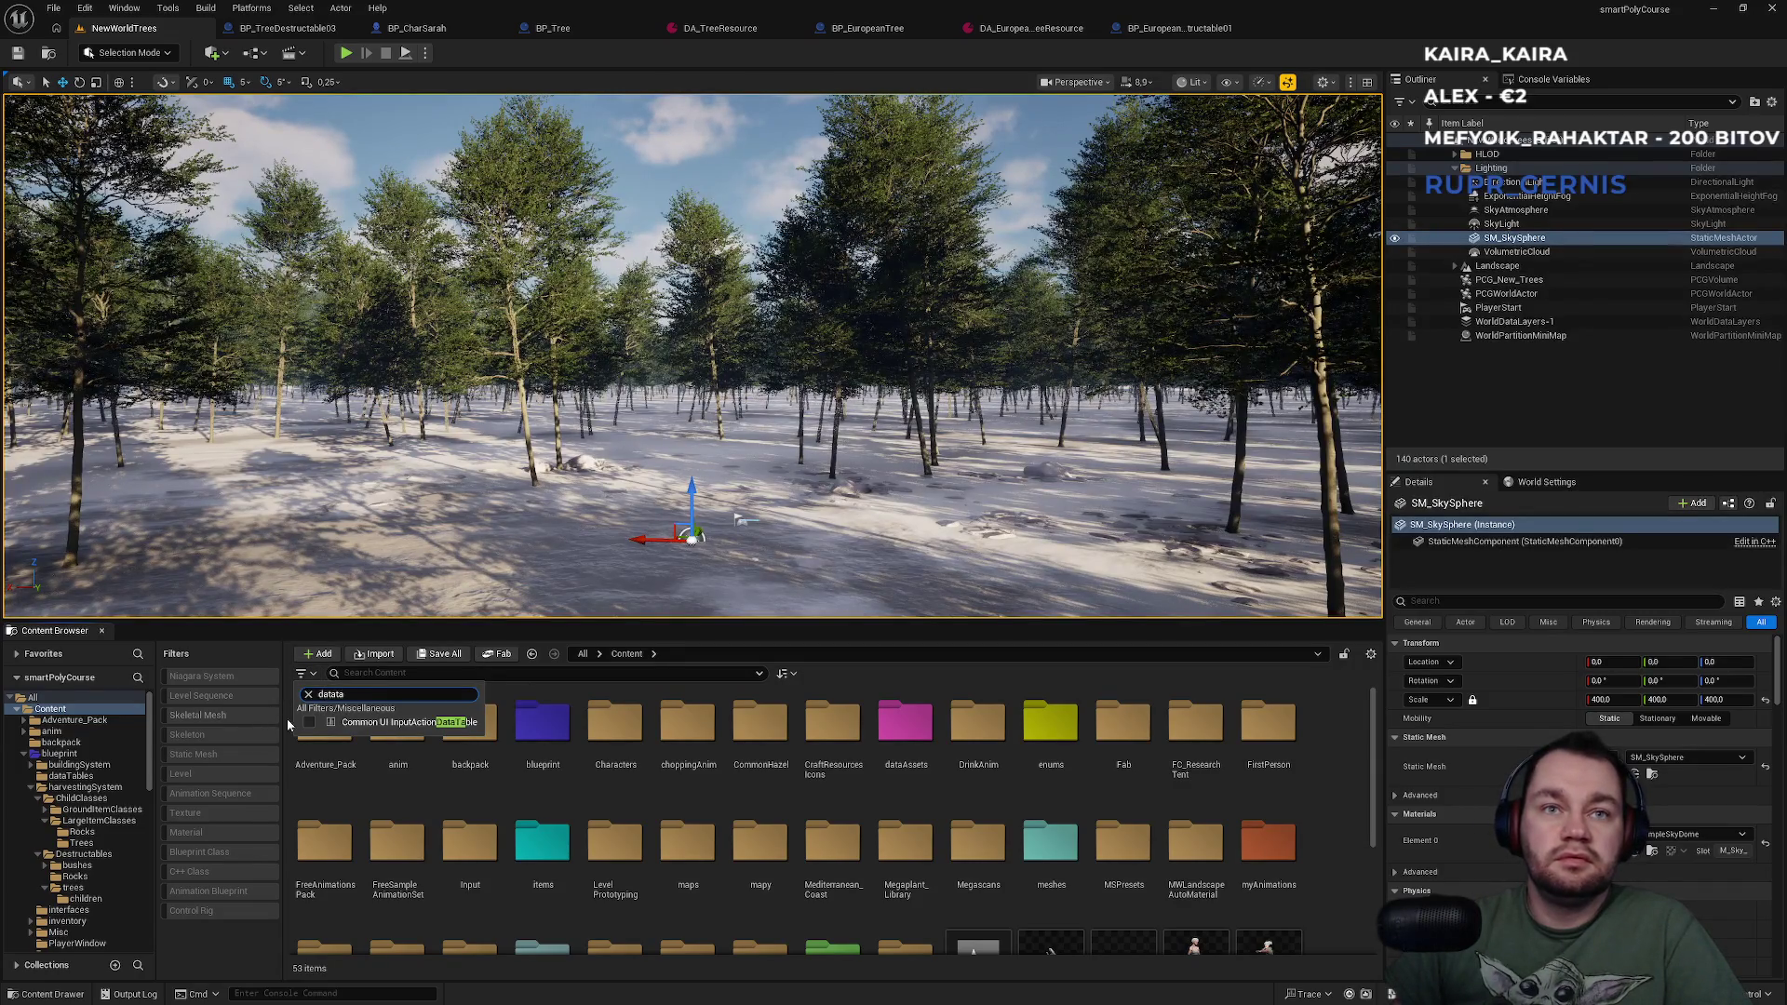
left_click(314, 724)
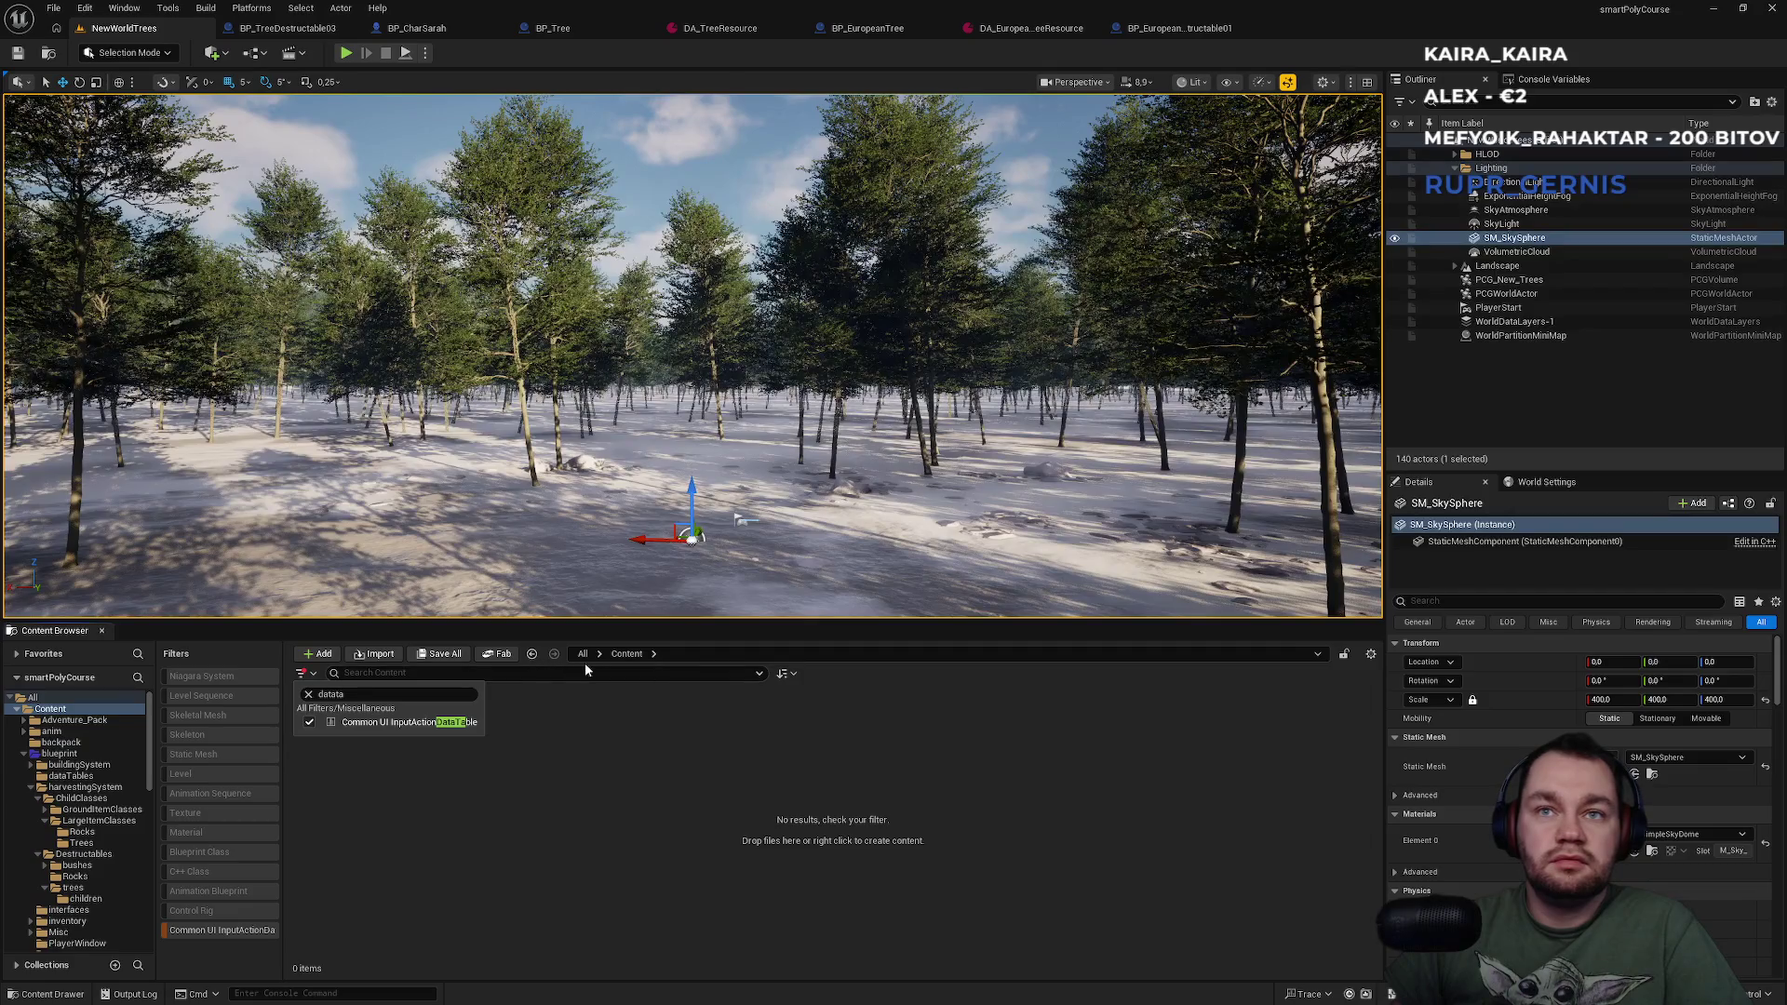
left_click(308, 694)
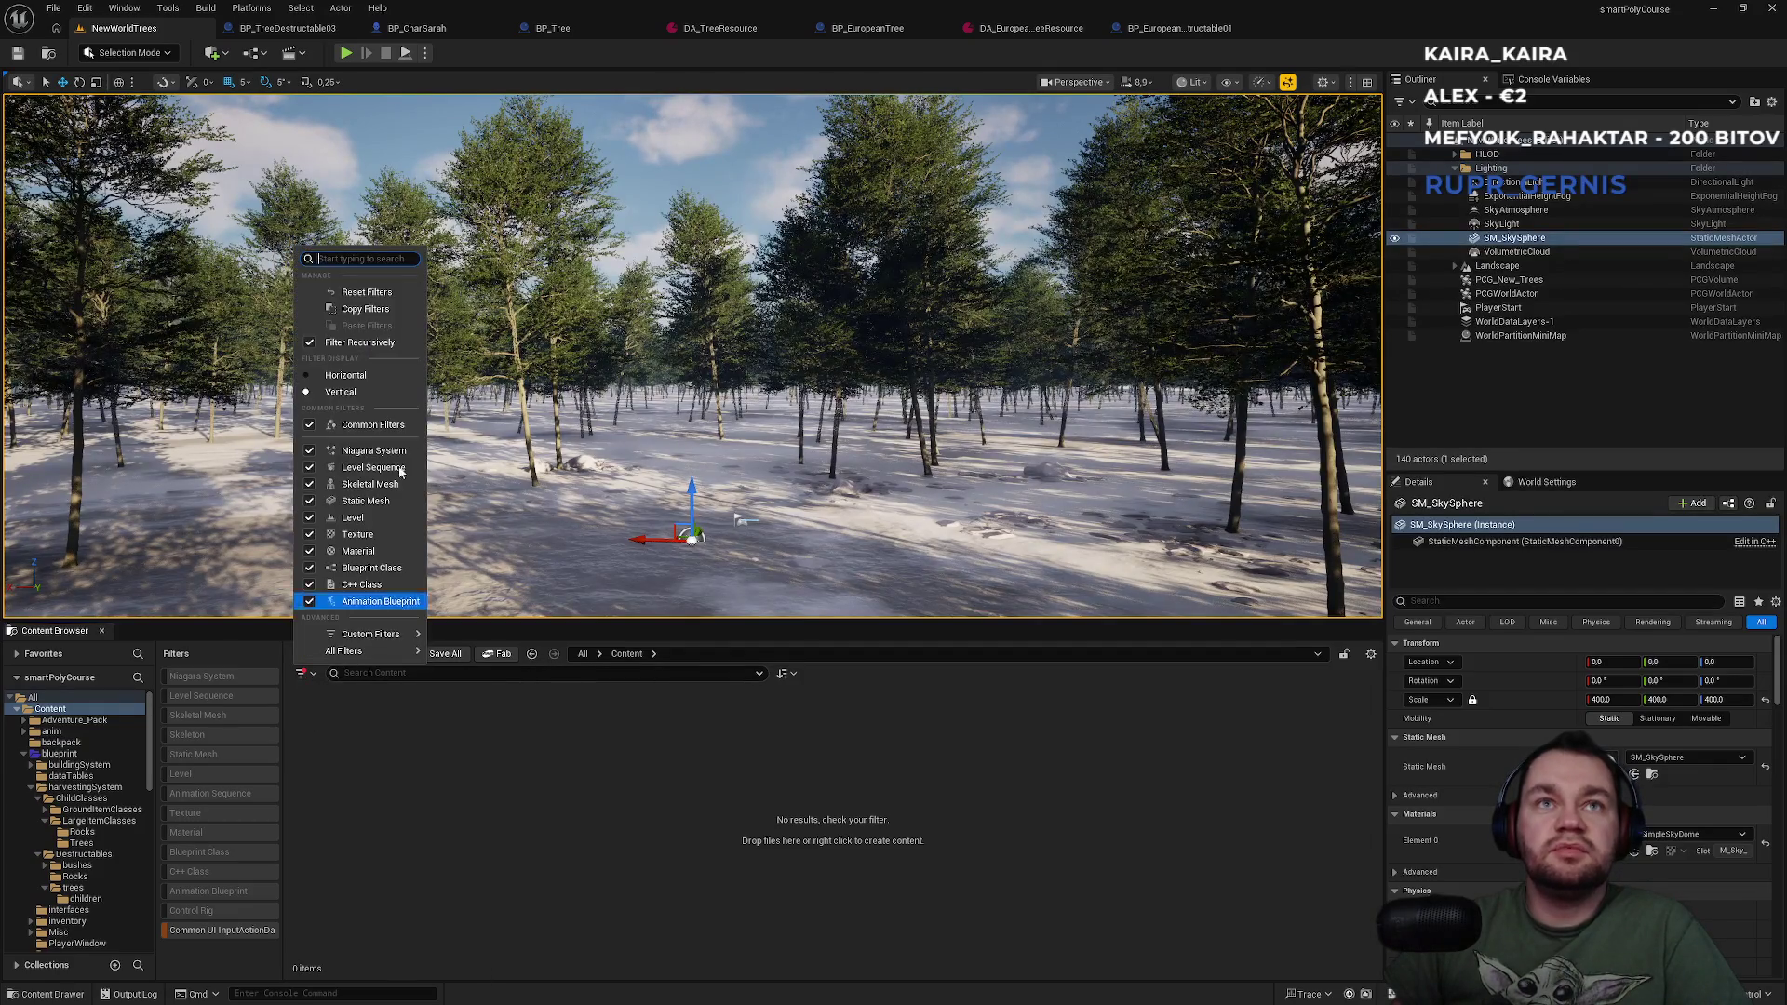
left_click(629, 795)
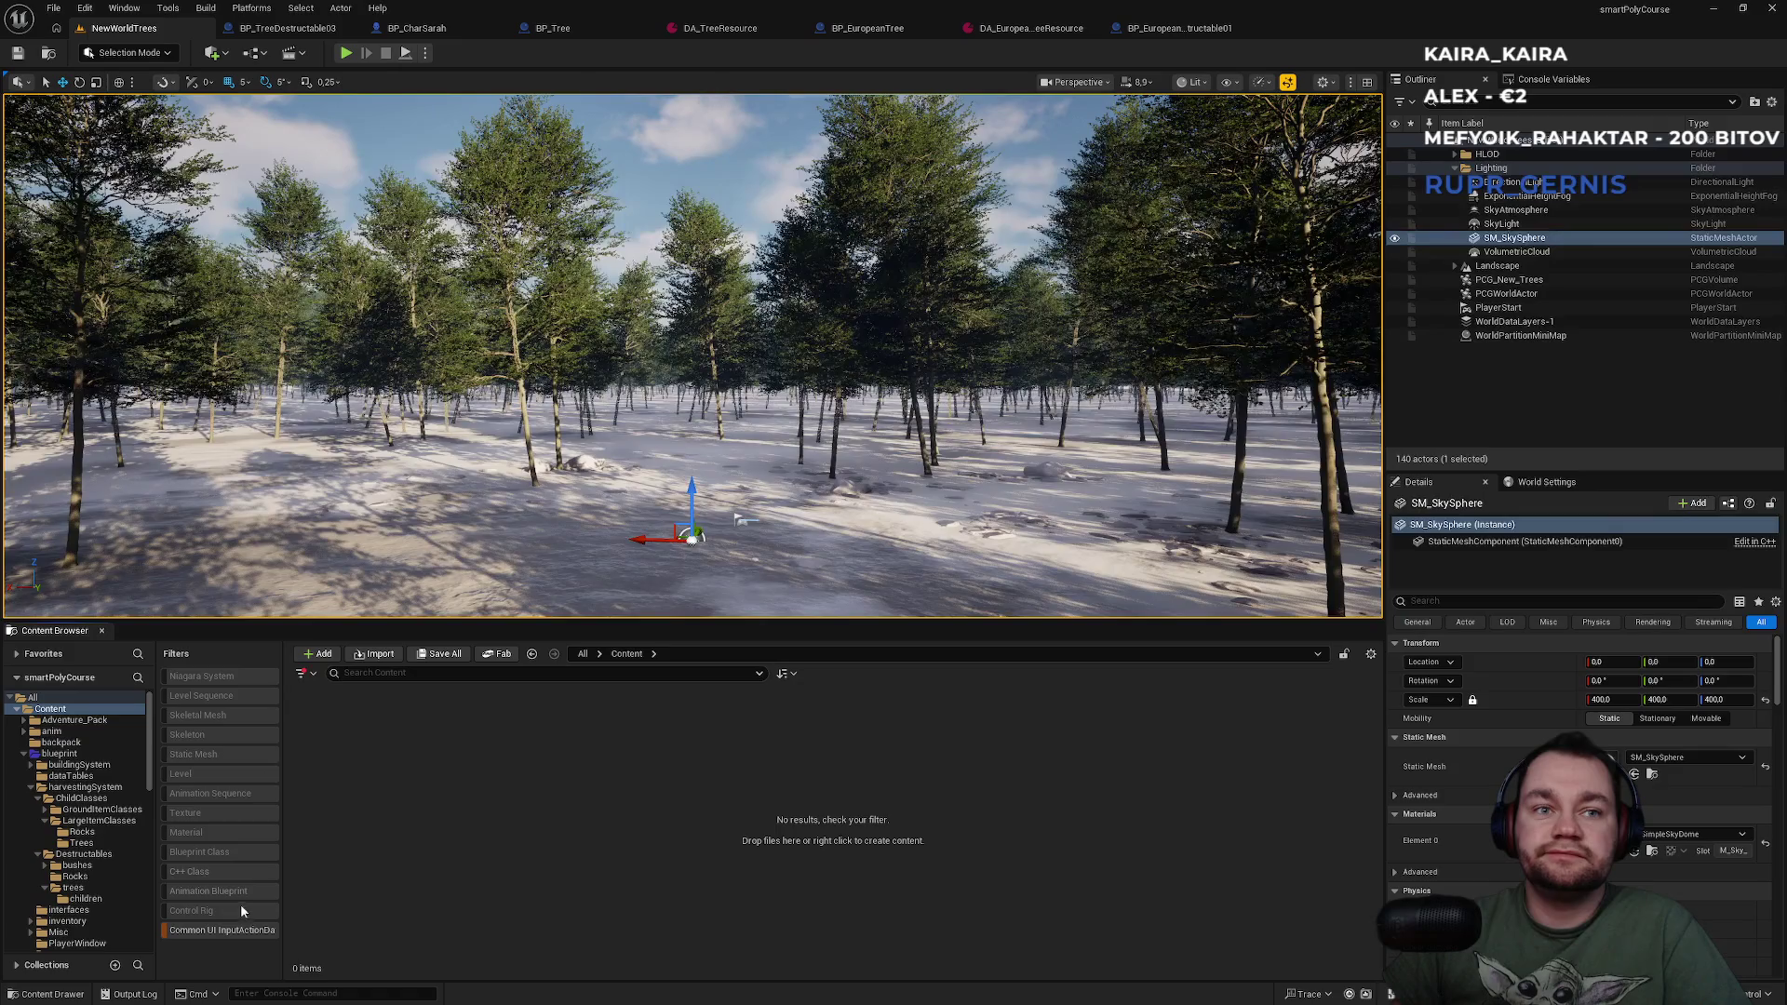
left_click(226, 932)
scroll(652, 837, "down", 2)
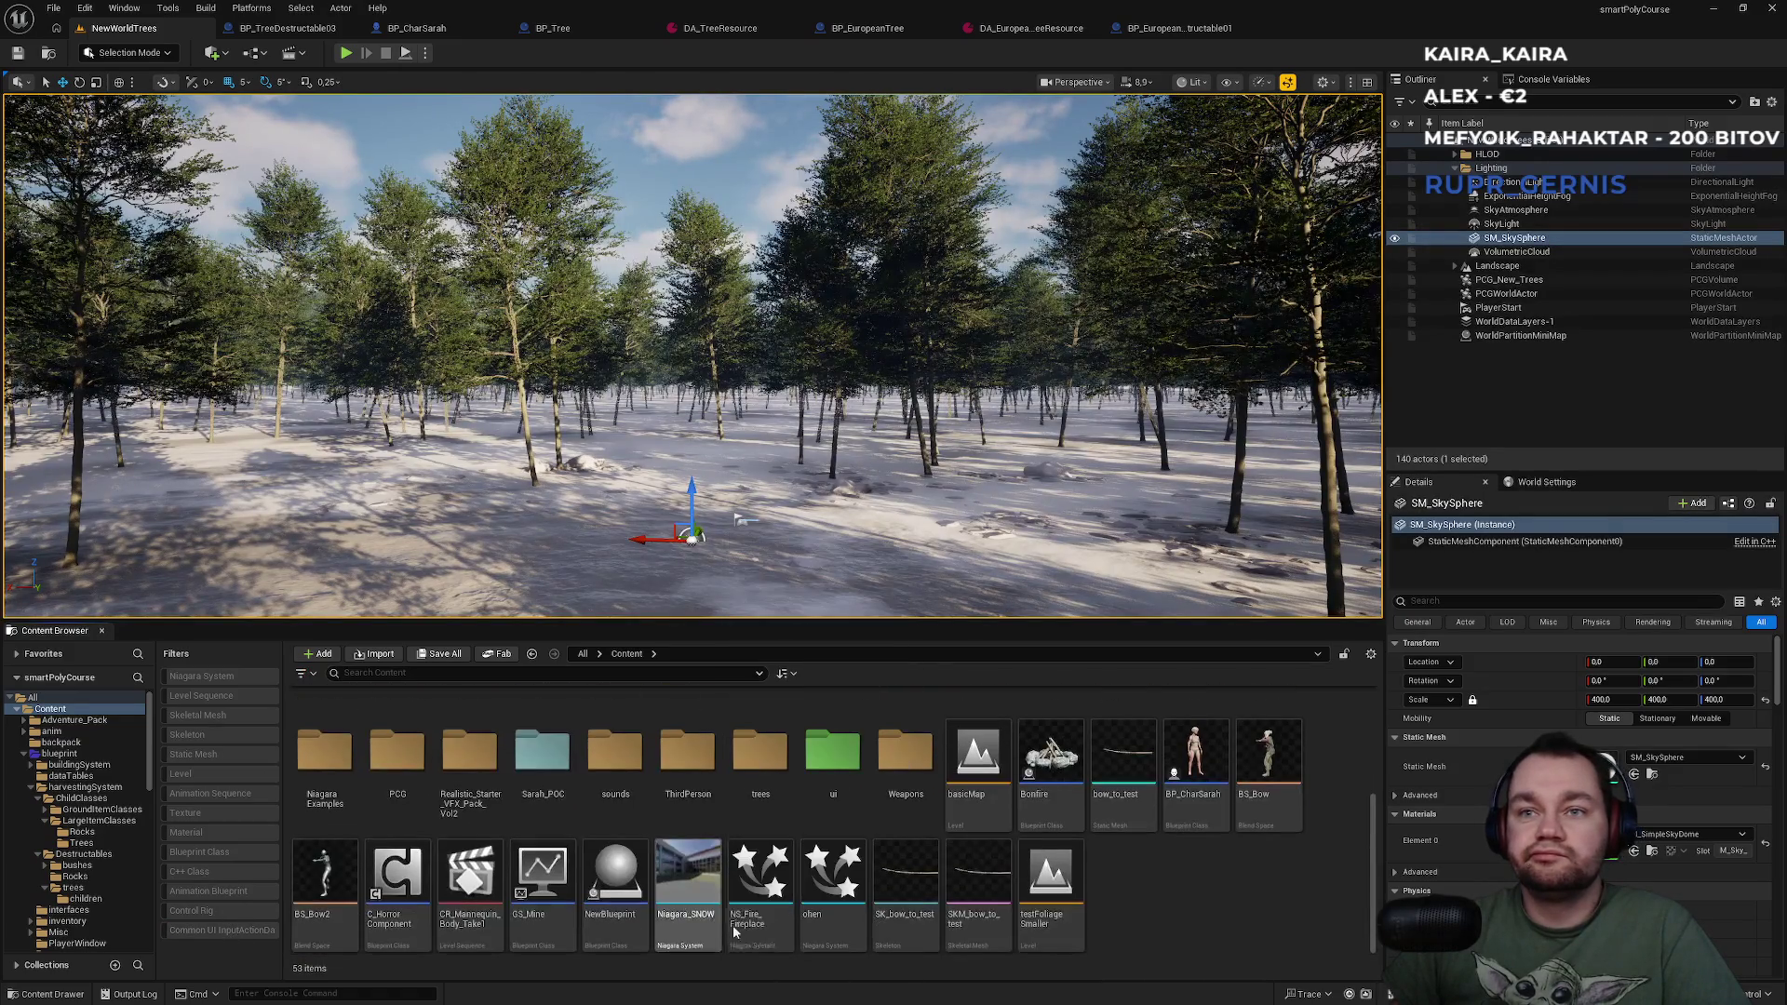
Search 'data' under the create menu's Miscellaneous category to see which data asset types exist.
right_click(1130, 940)
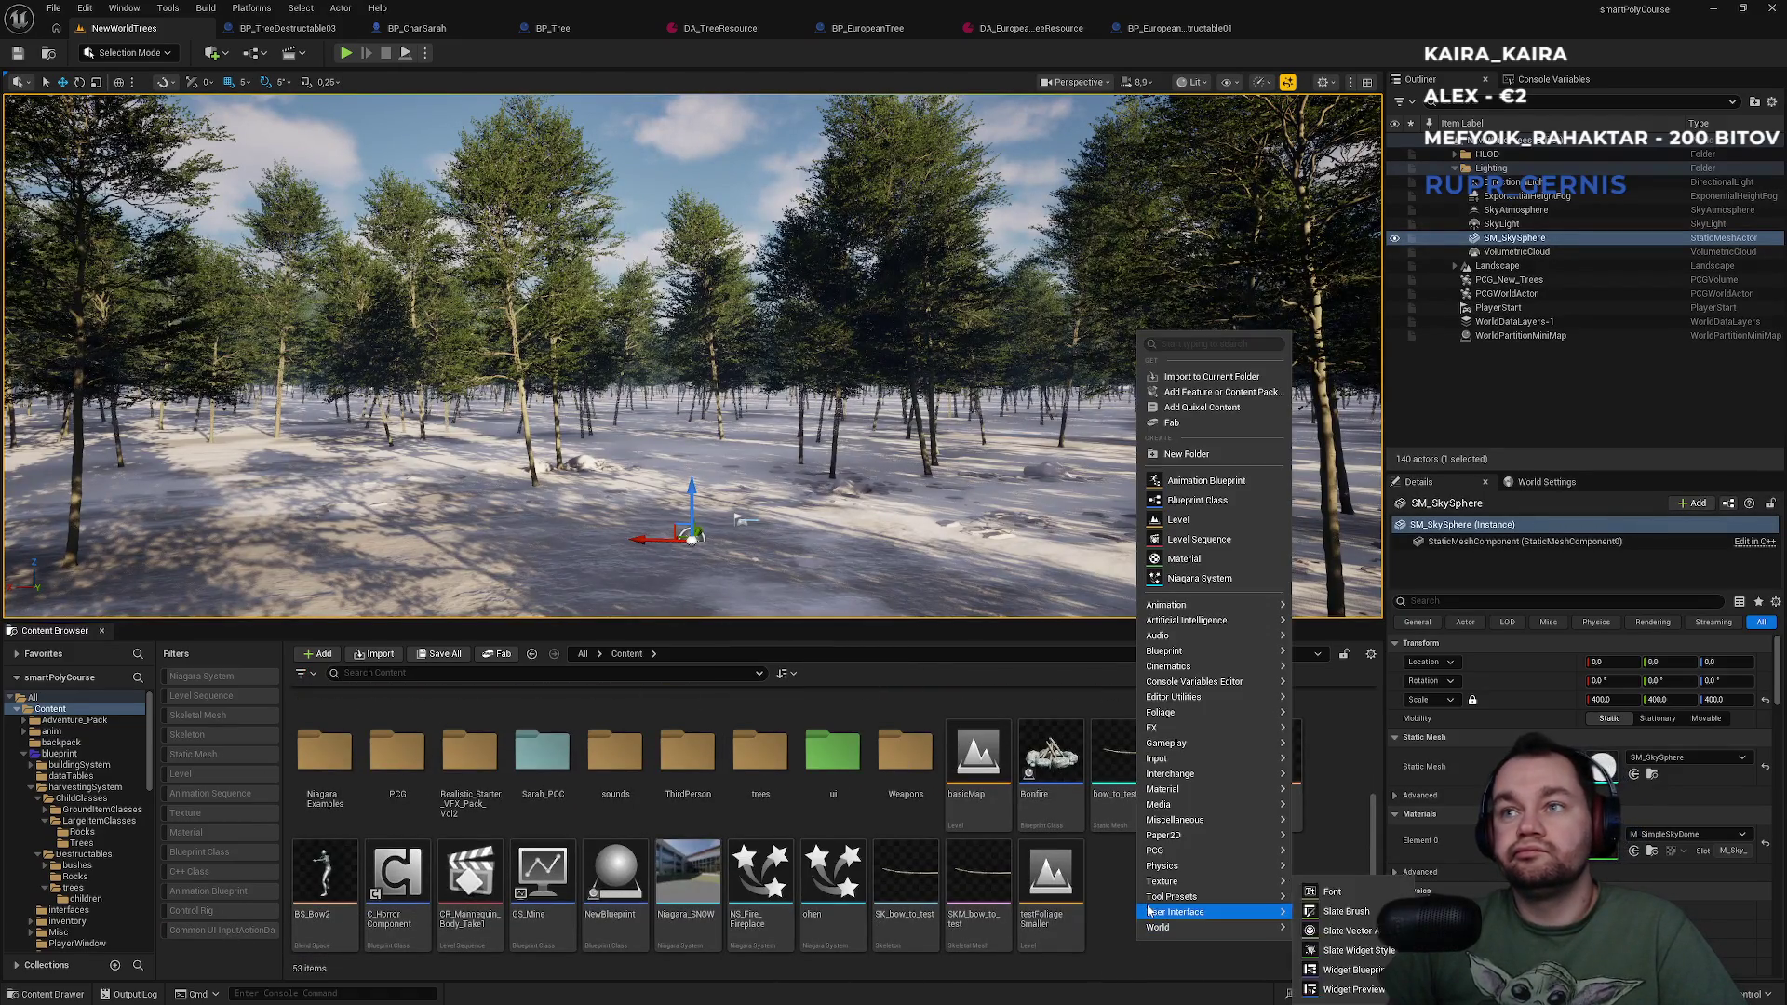
mouse_move(1149, 903)
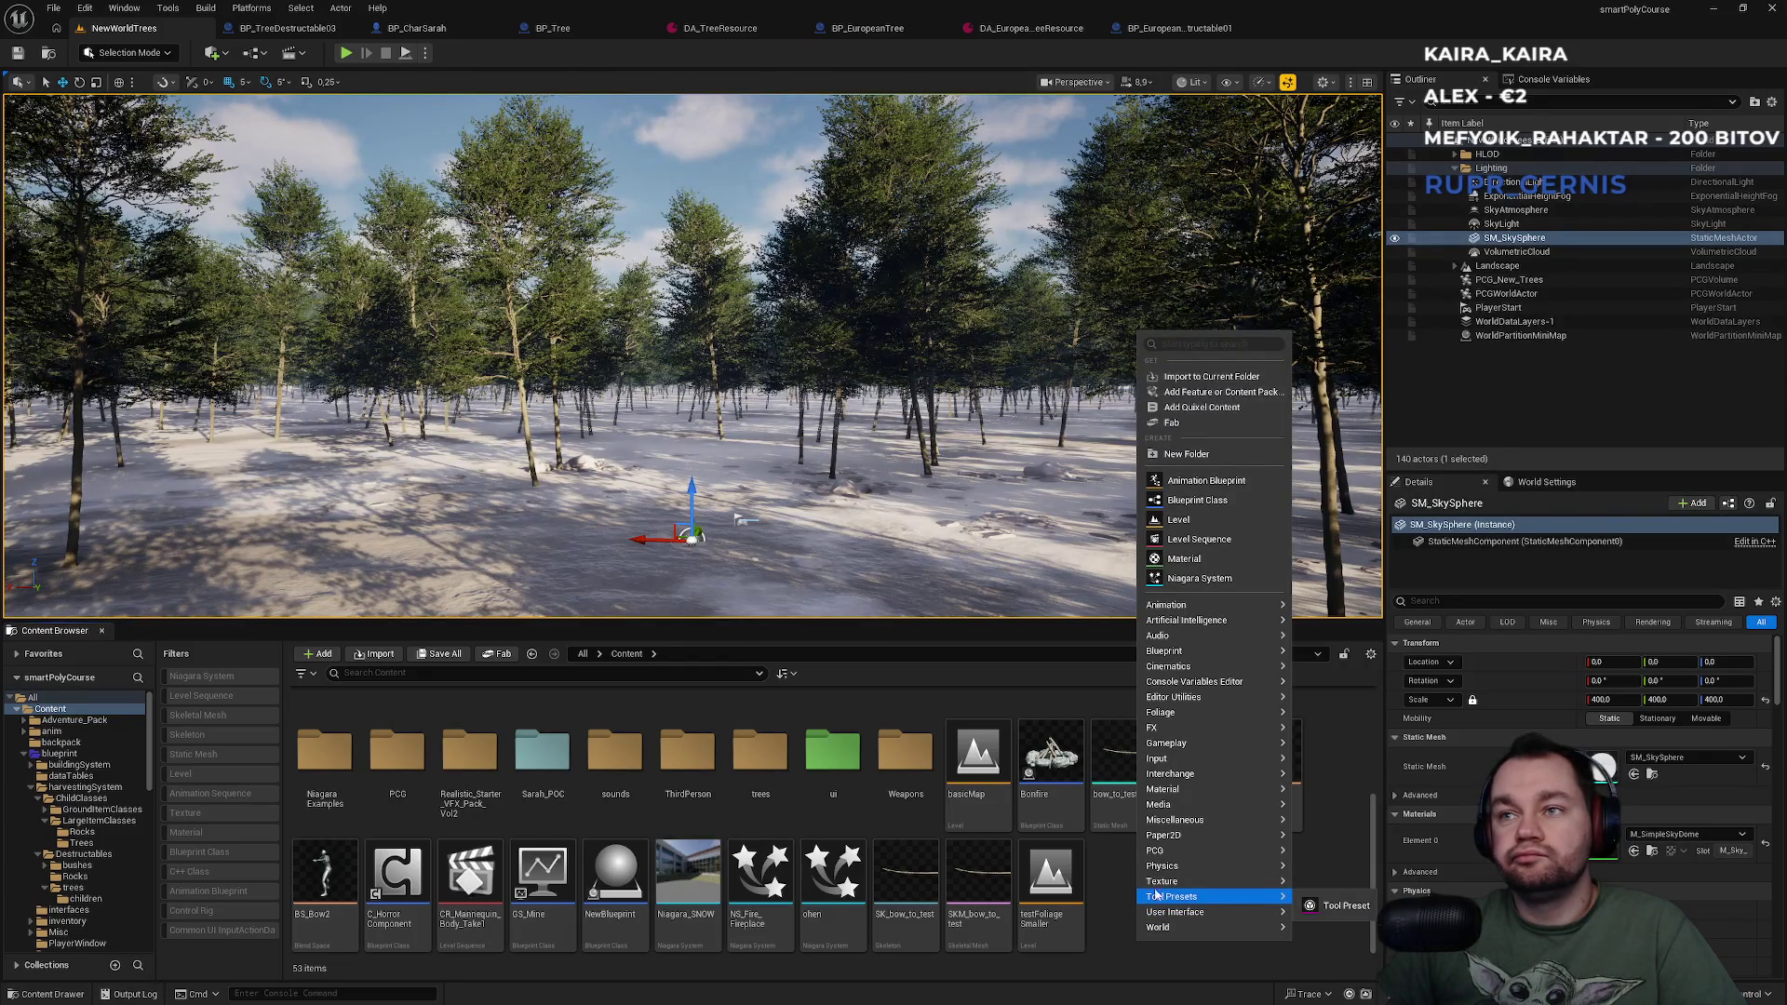
mouse_move(1174, 789)
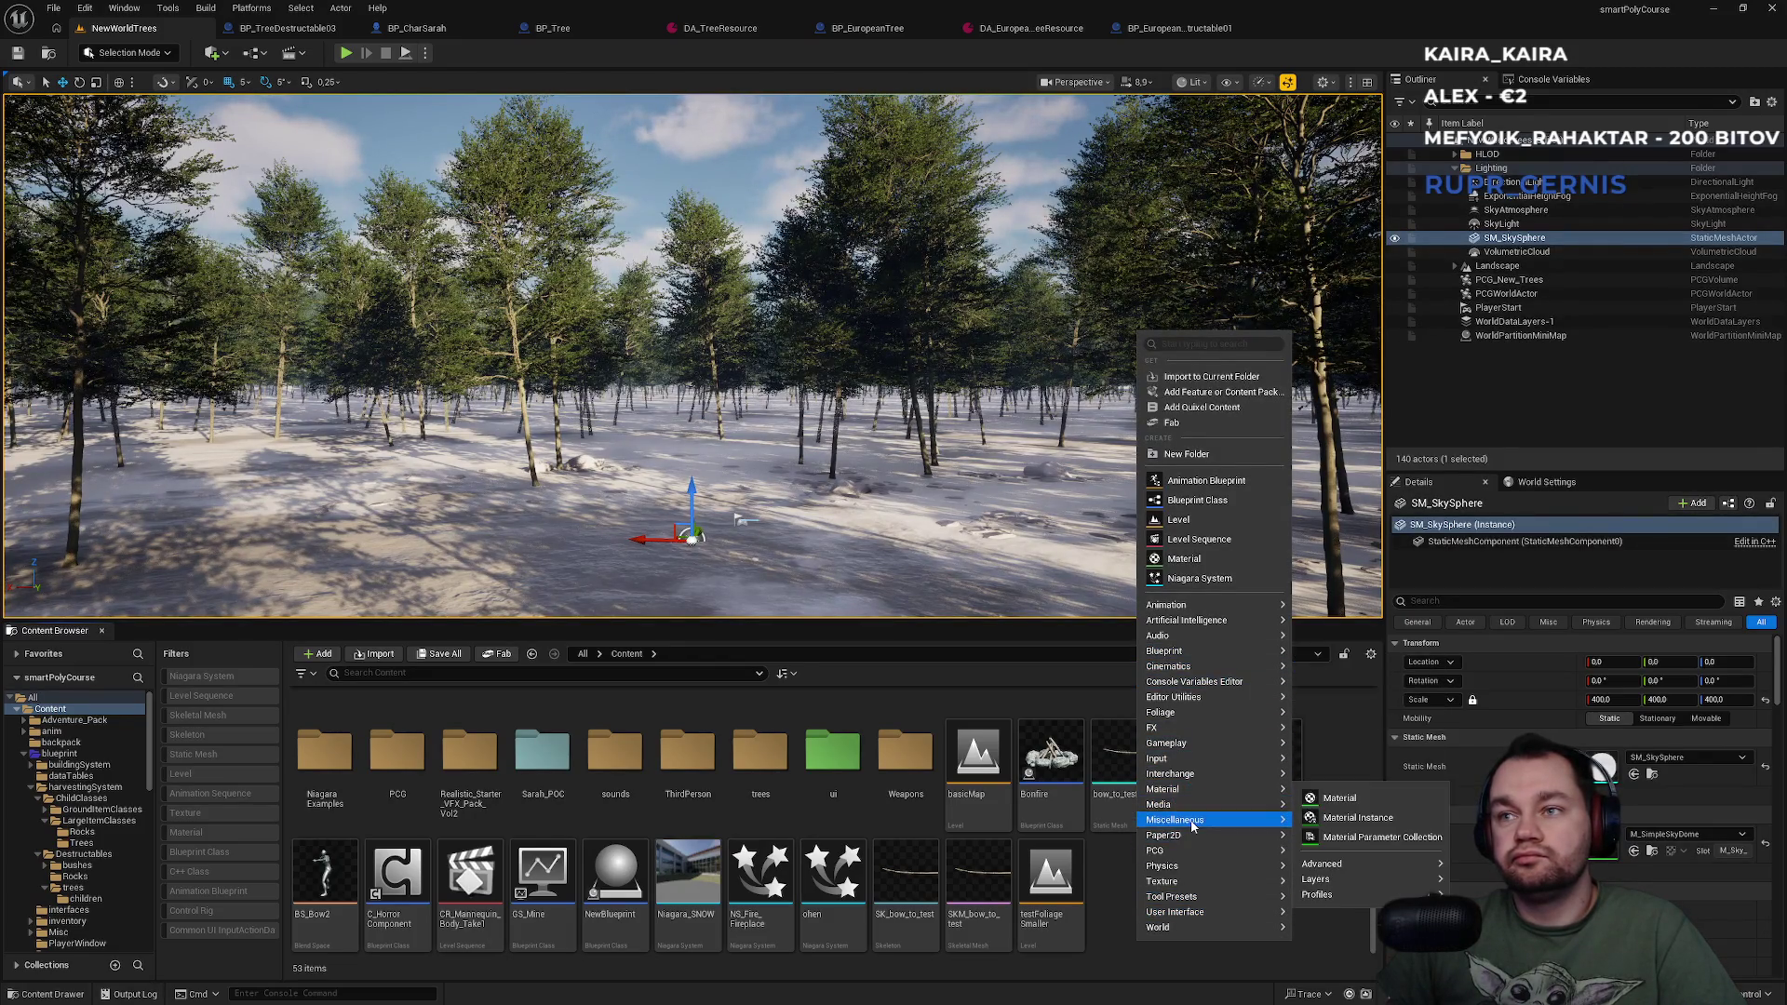
mouse_move(1192, 826)
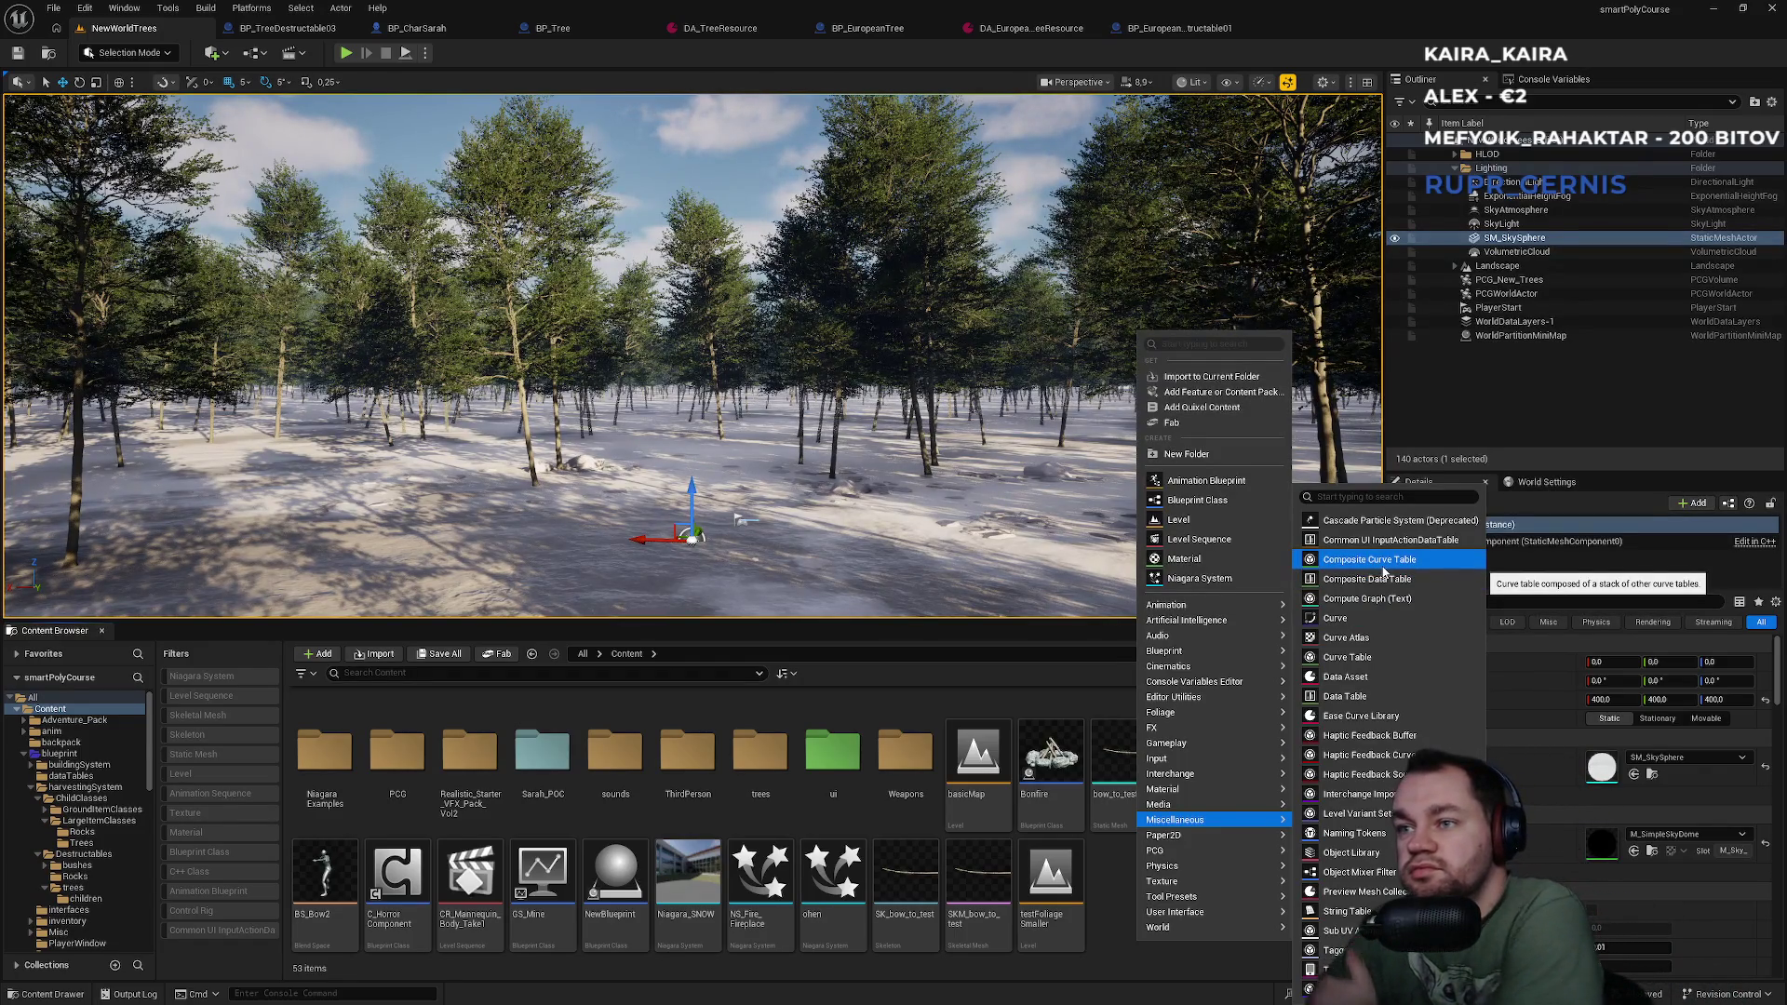
type("data")
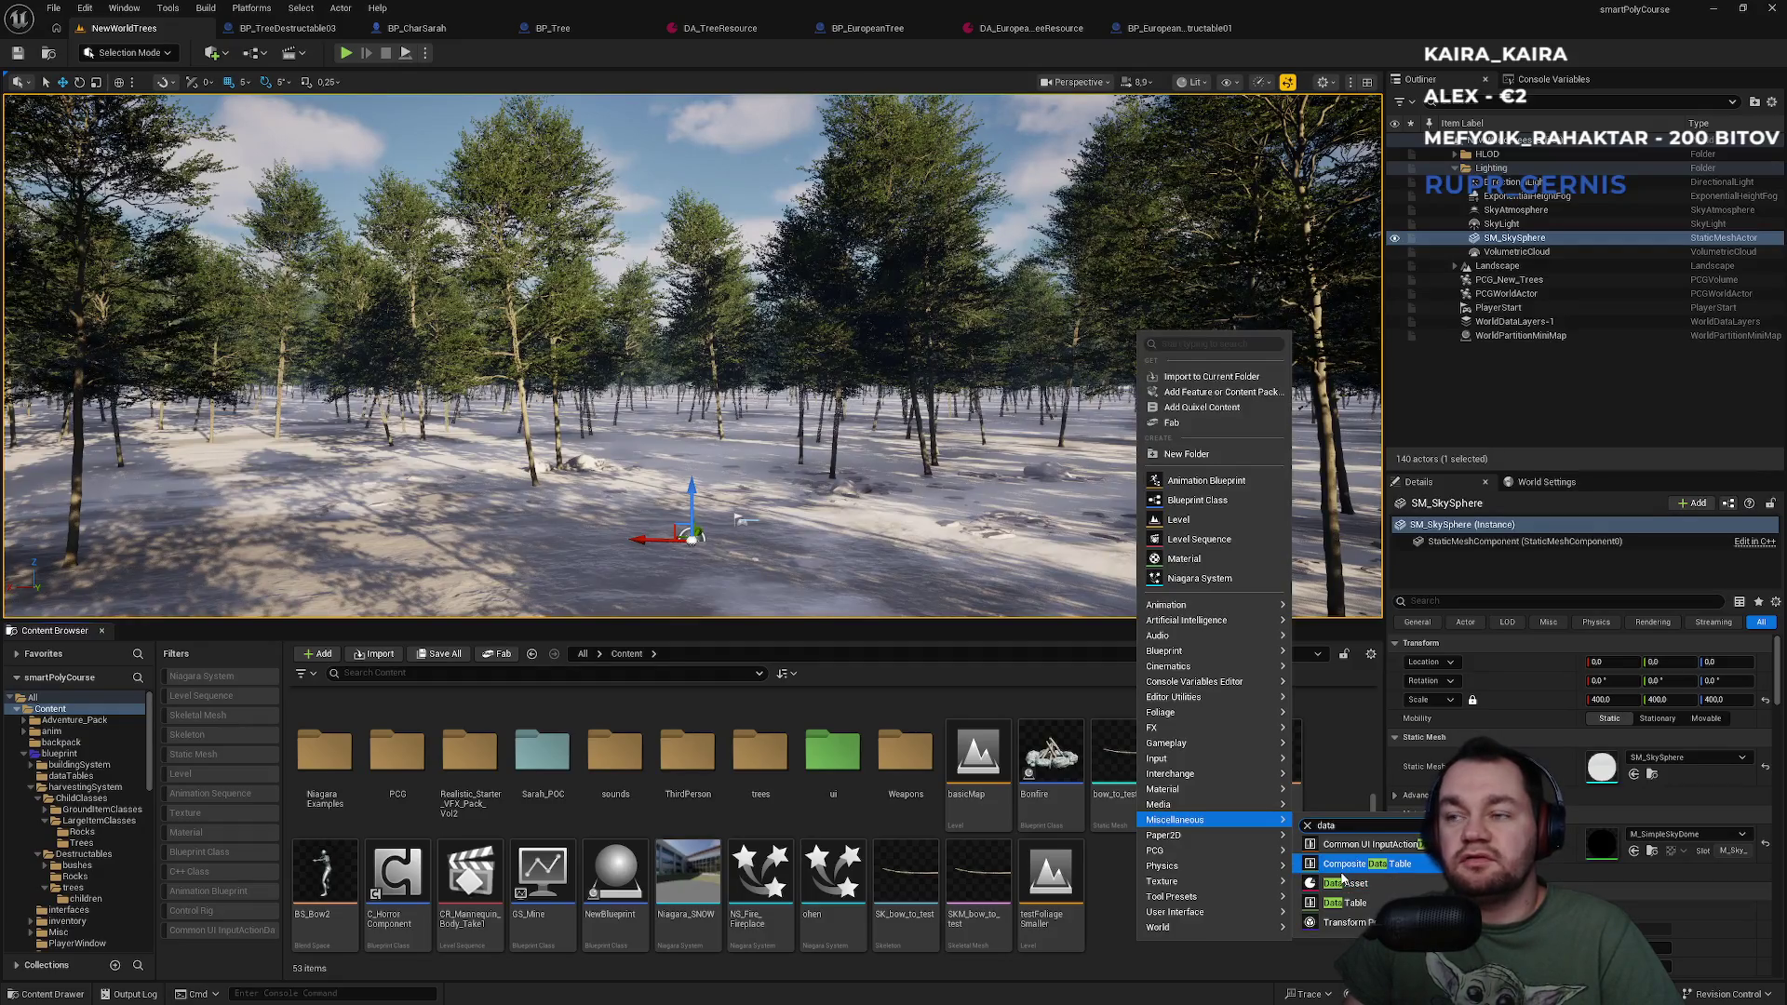
left_click(322, 674)
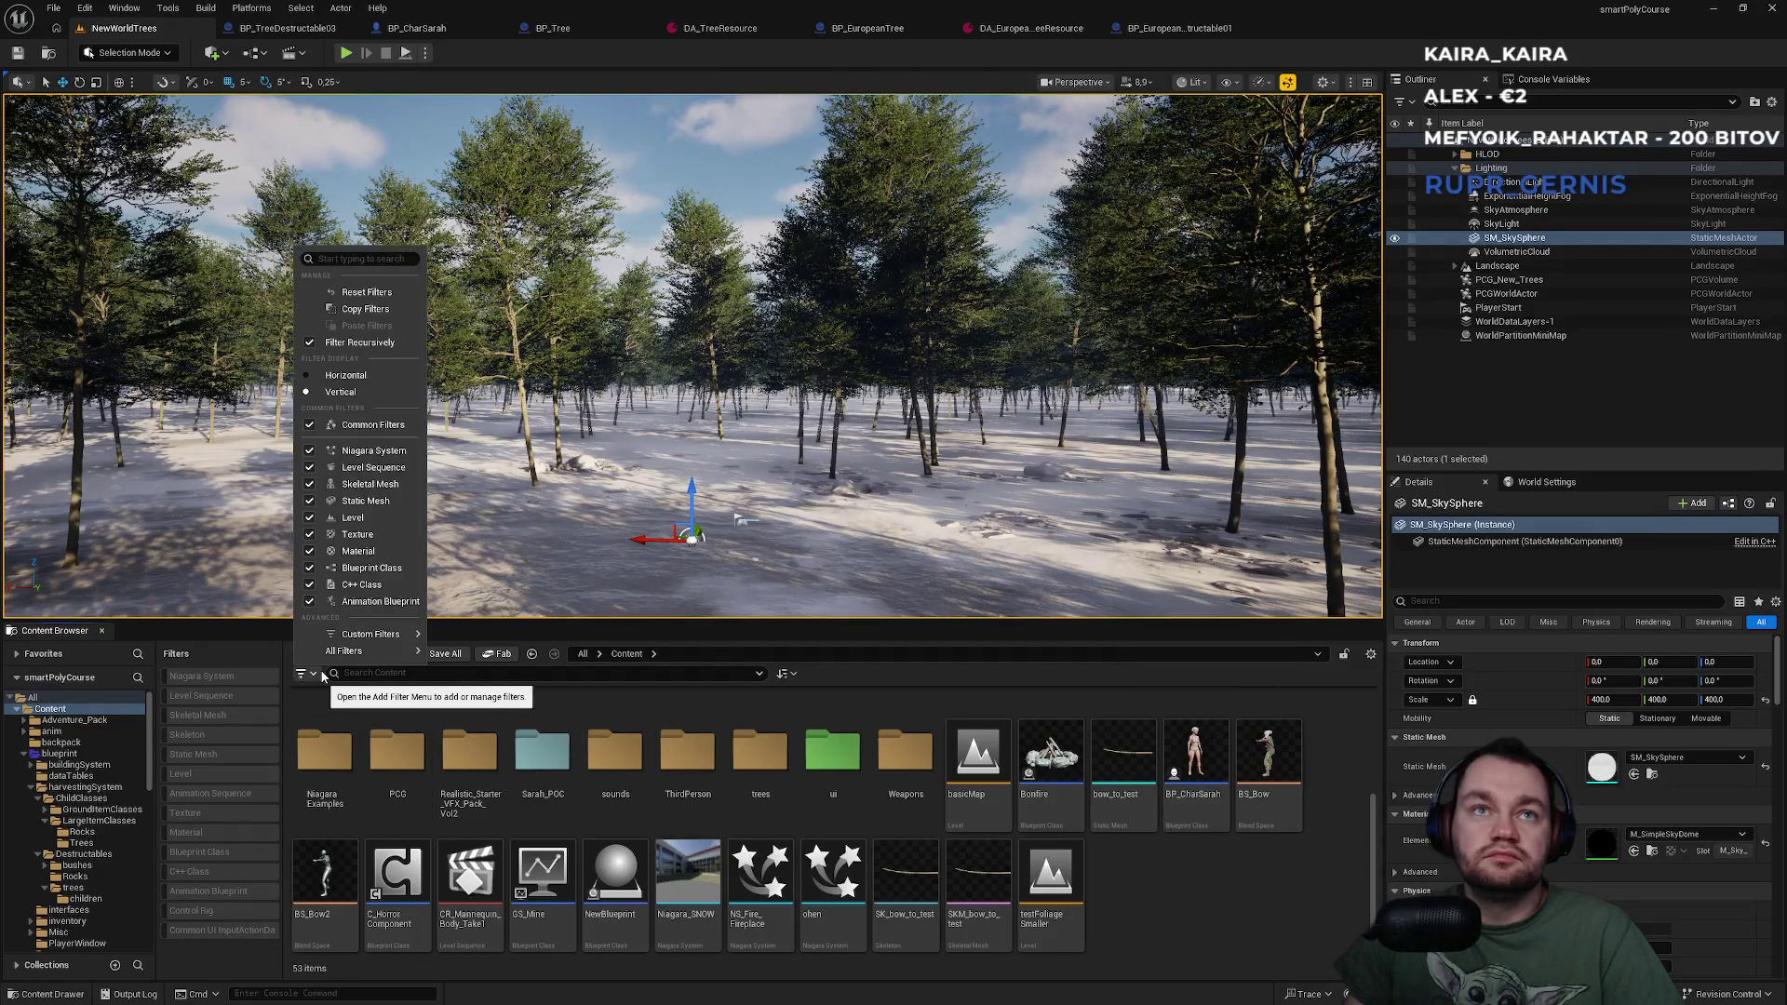
Check the Data Table type filter so only DT_Buildables, DT_Colourways and DT_ExperienceTable remain.
mouse_move(371, 654)
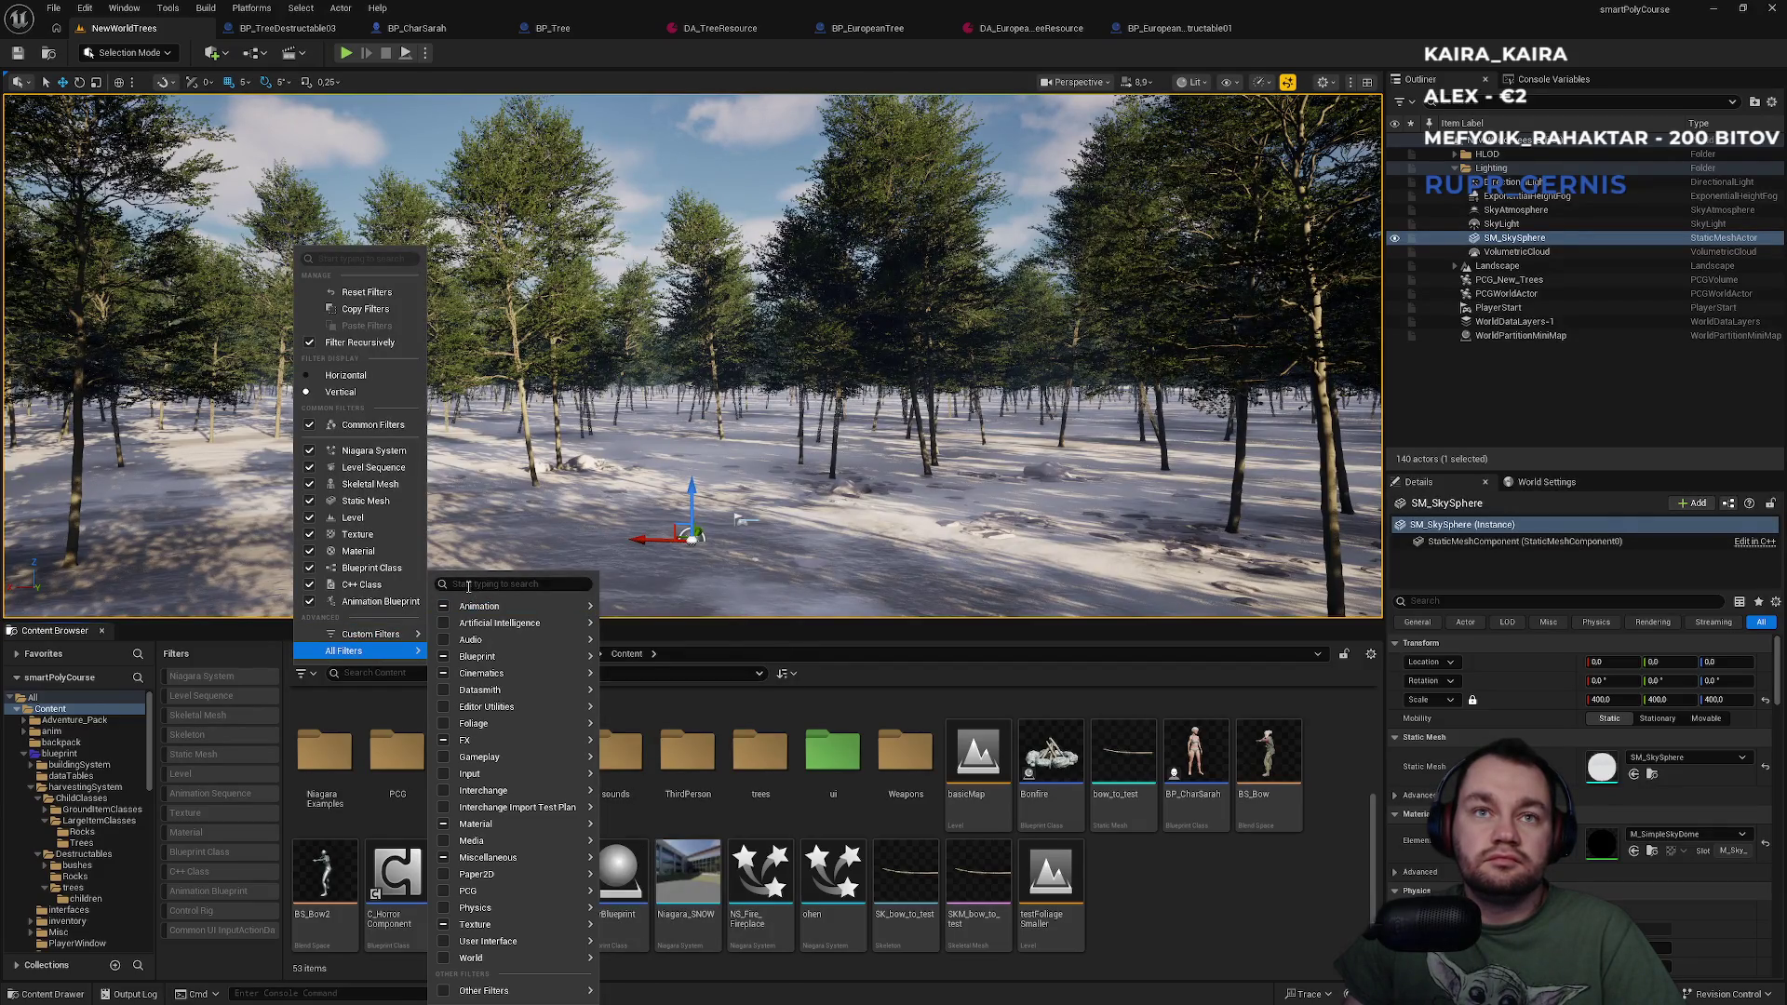
type("dda")
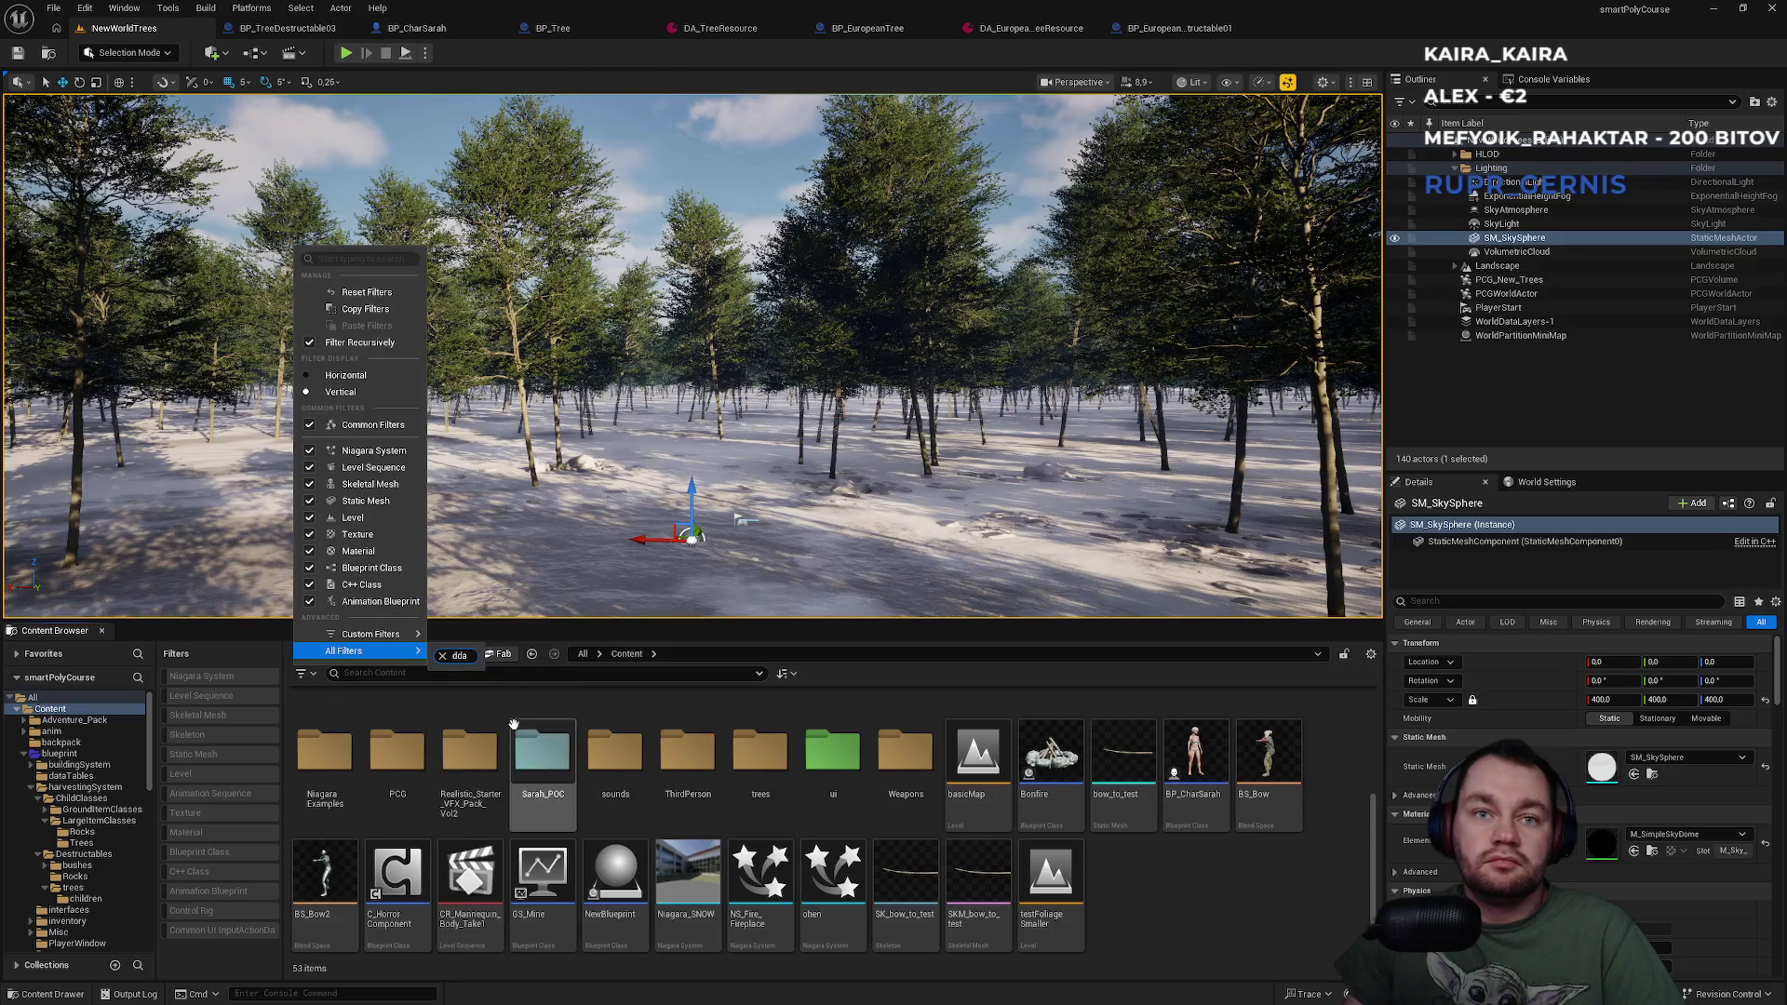
key("BackSpace")
key("BackSpace")
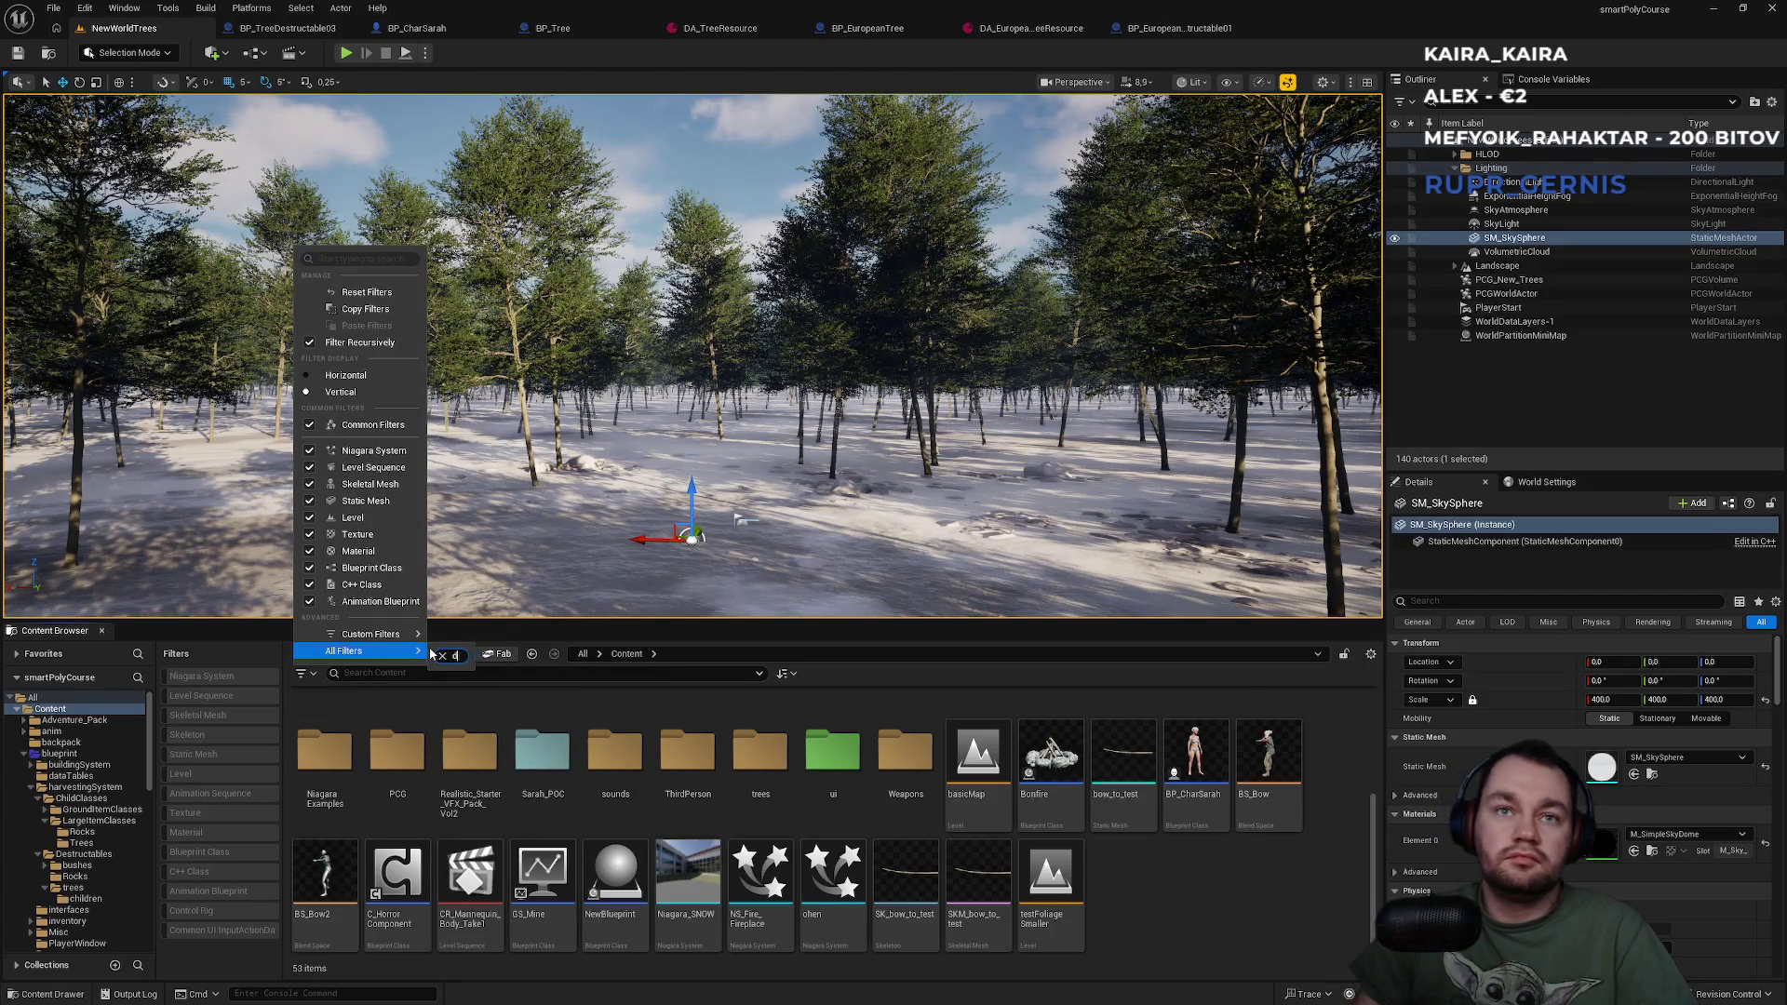
type("ata ta")
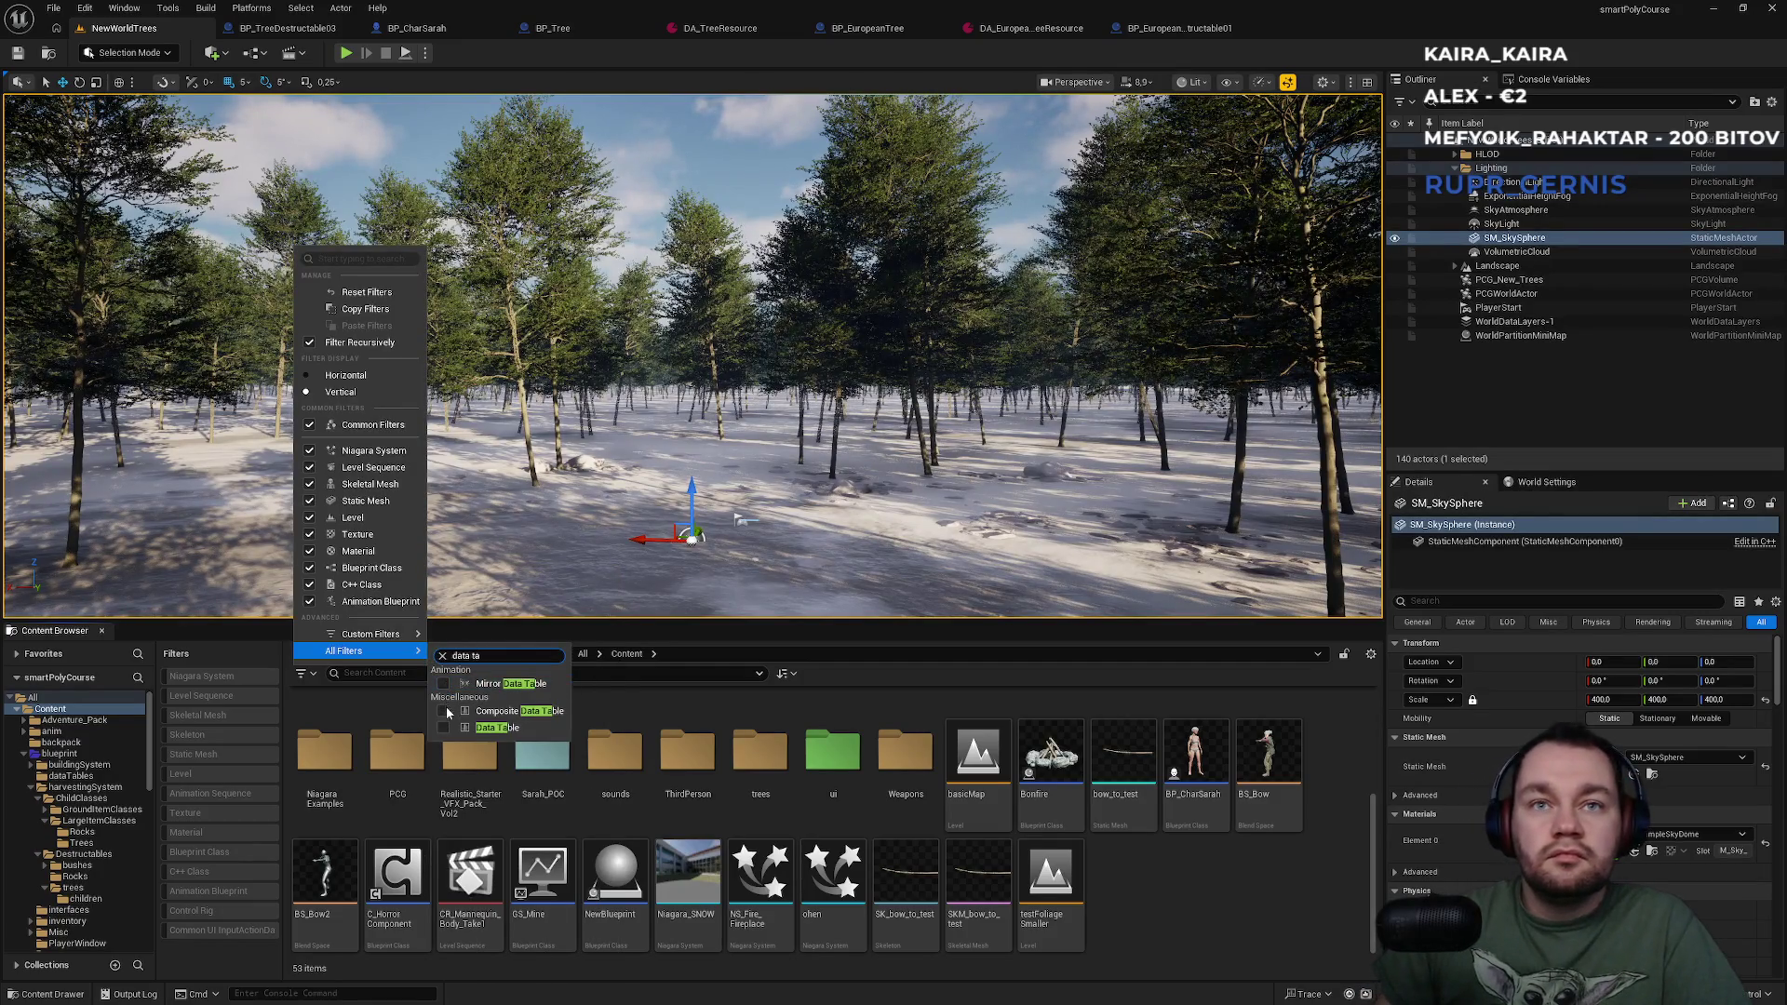
left_click(497, 727)
left_click(577, 798)
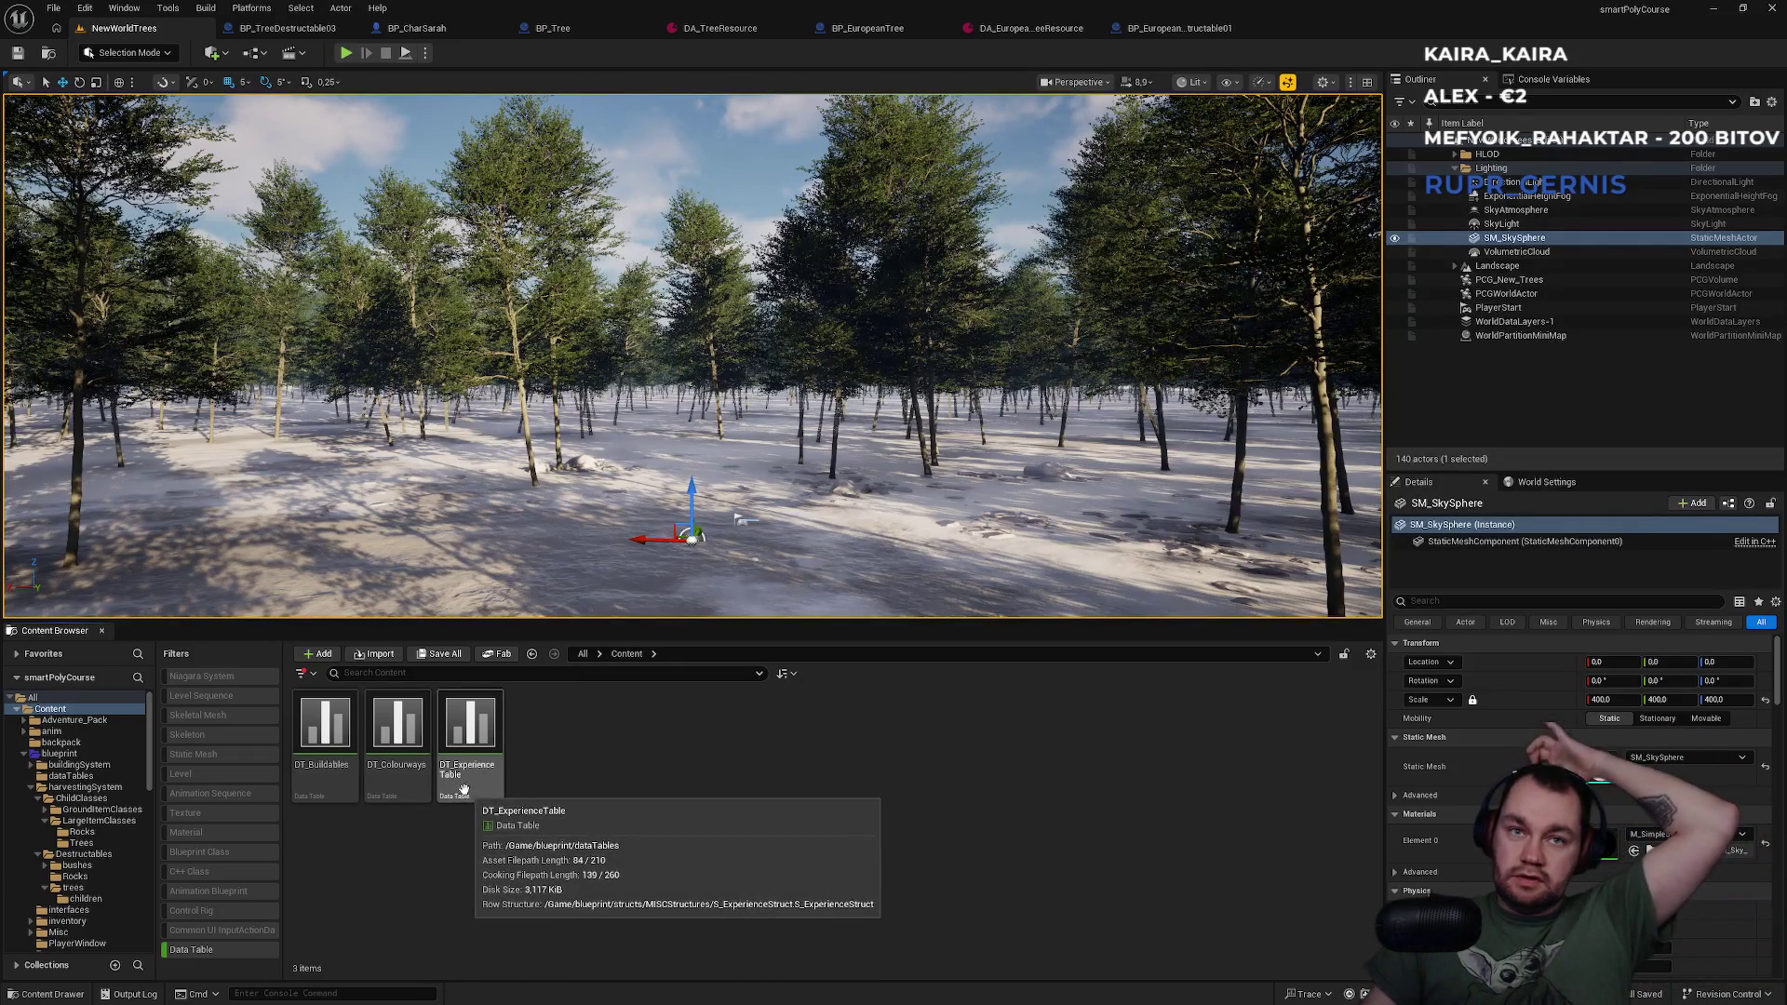
mouse_move(399, 776)
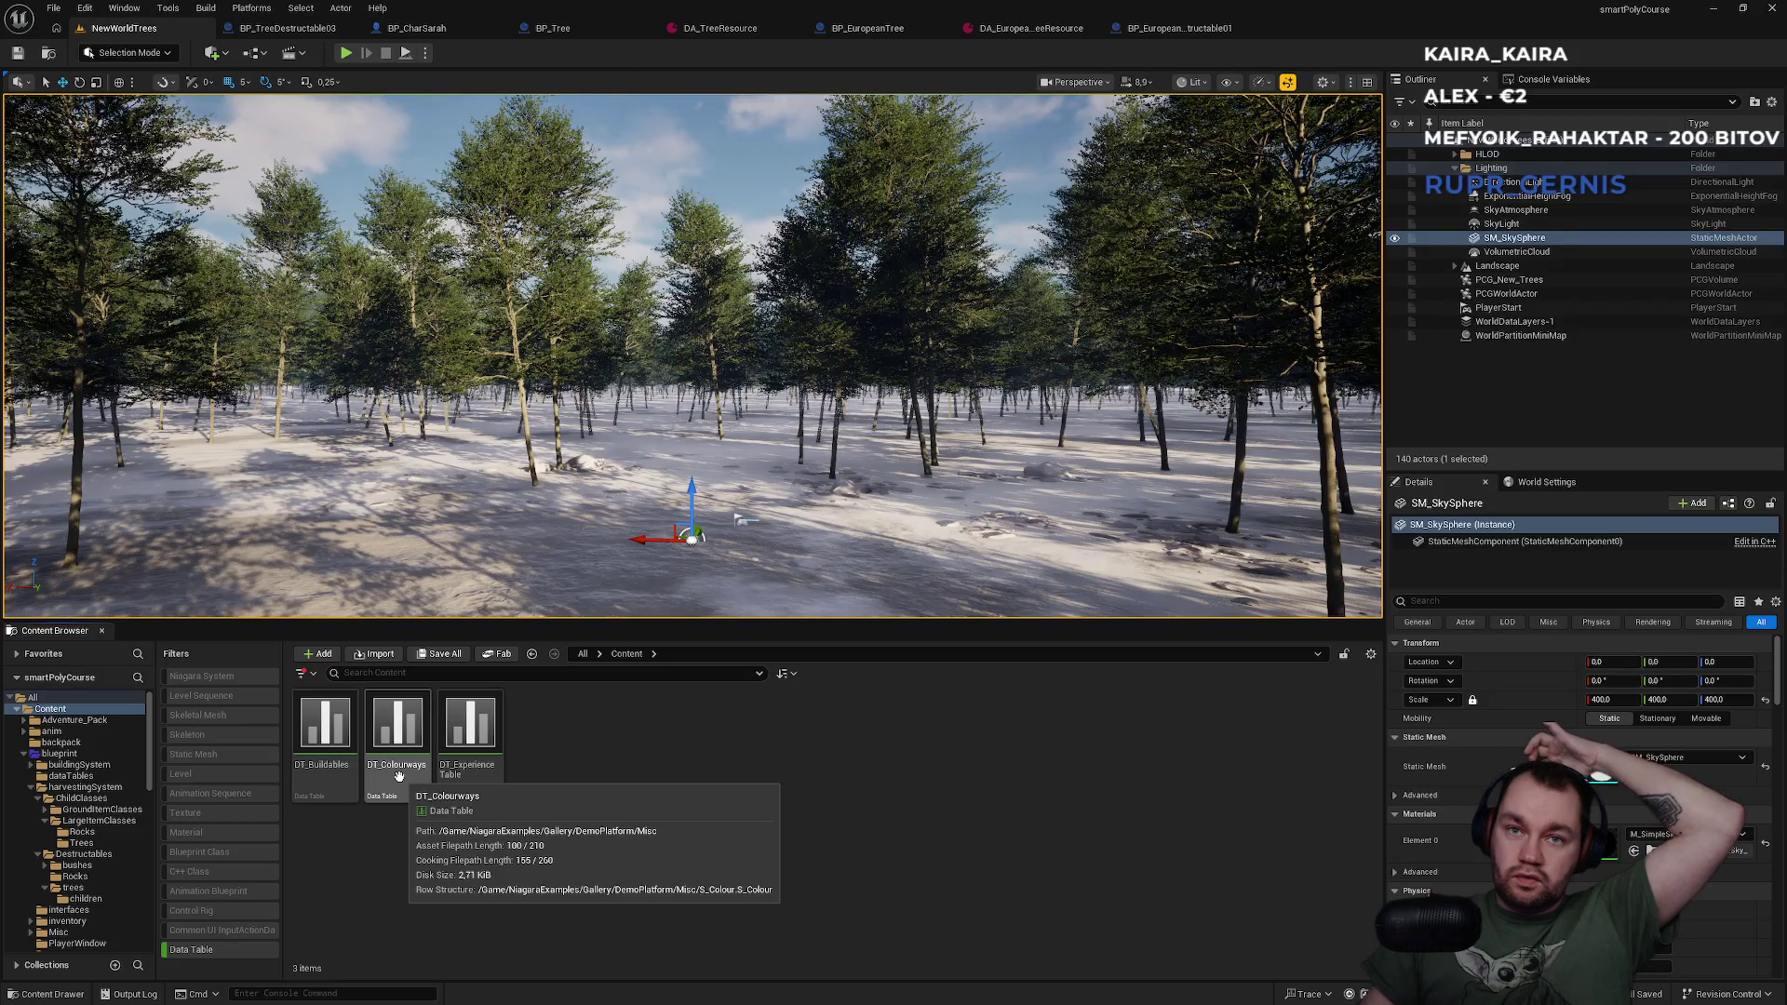
Open DT_Buildables, inspect the DA_WoodFoundation row with a wider Row Name column, then return to NewWorldTrees.
double_click(348, 785)
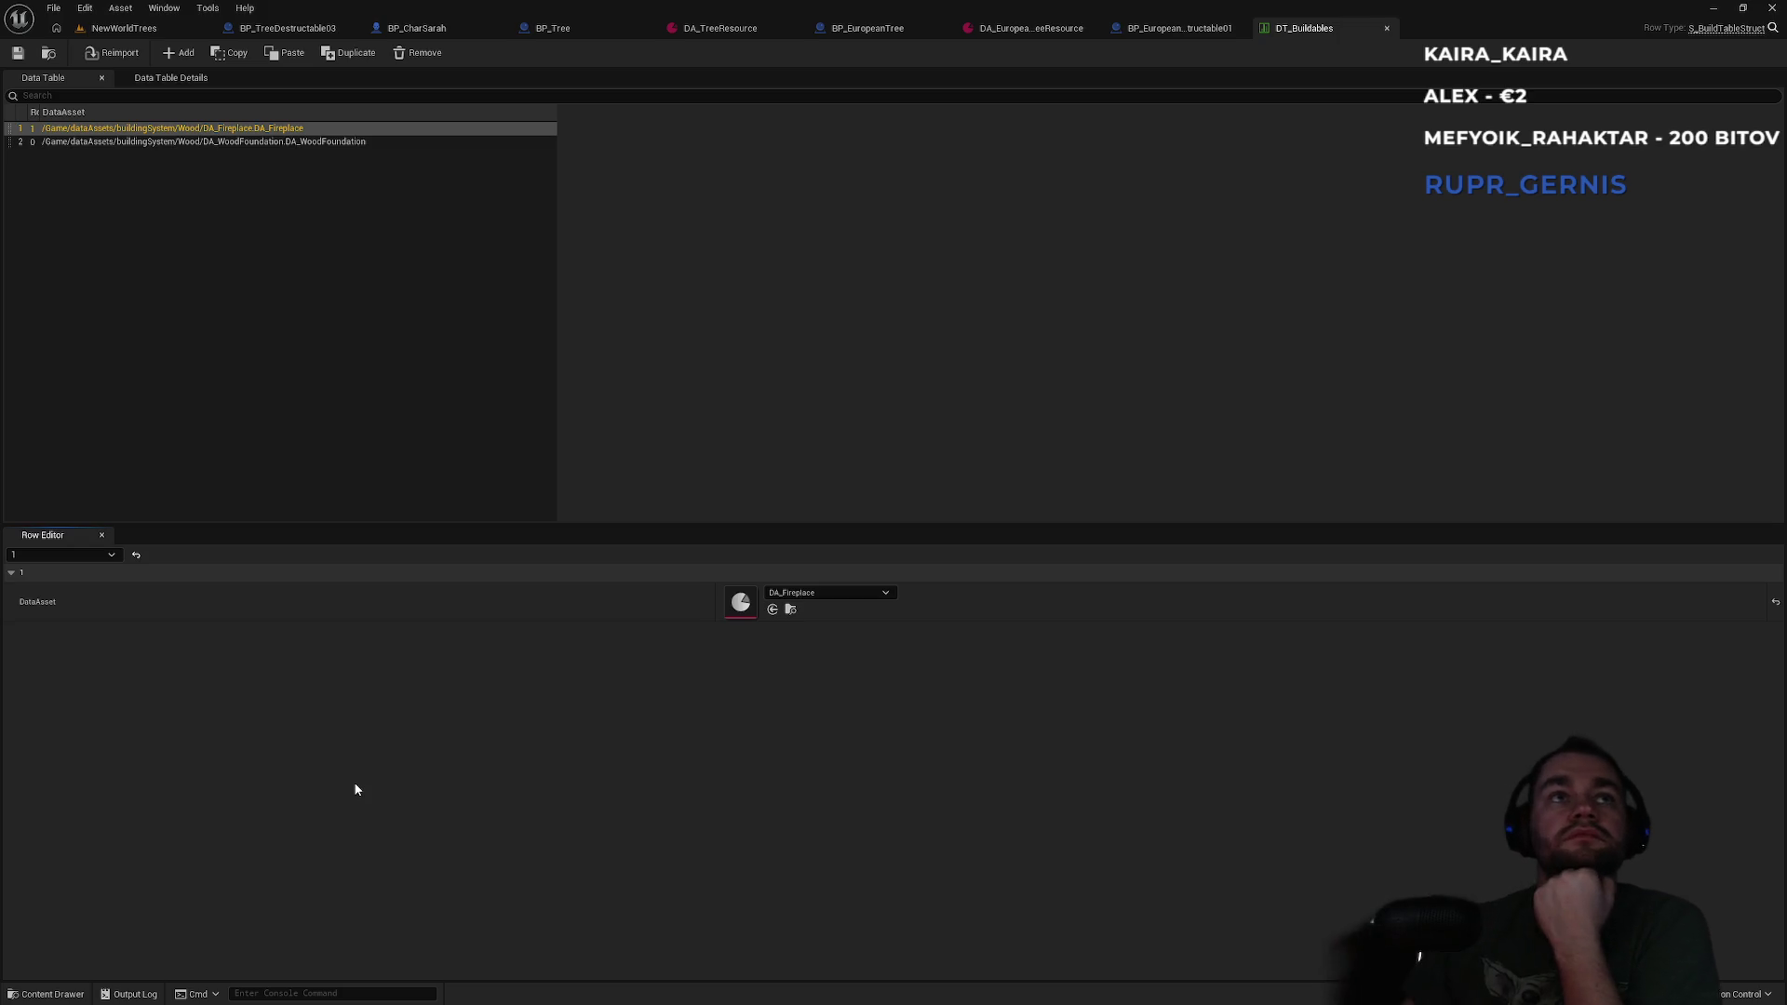
left_click(116, 144)
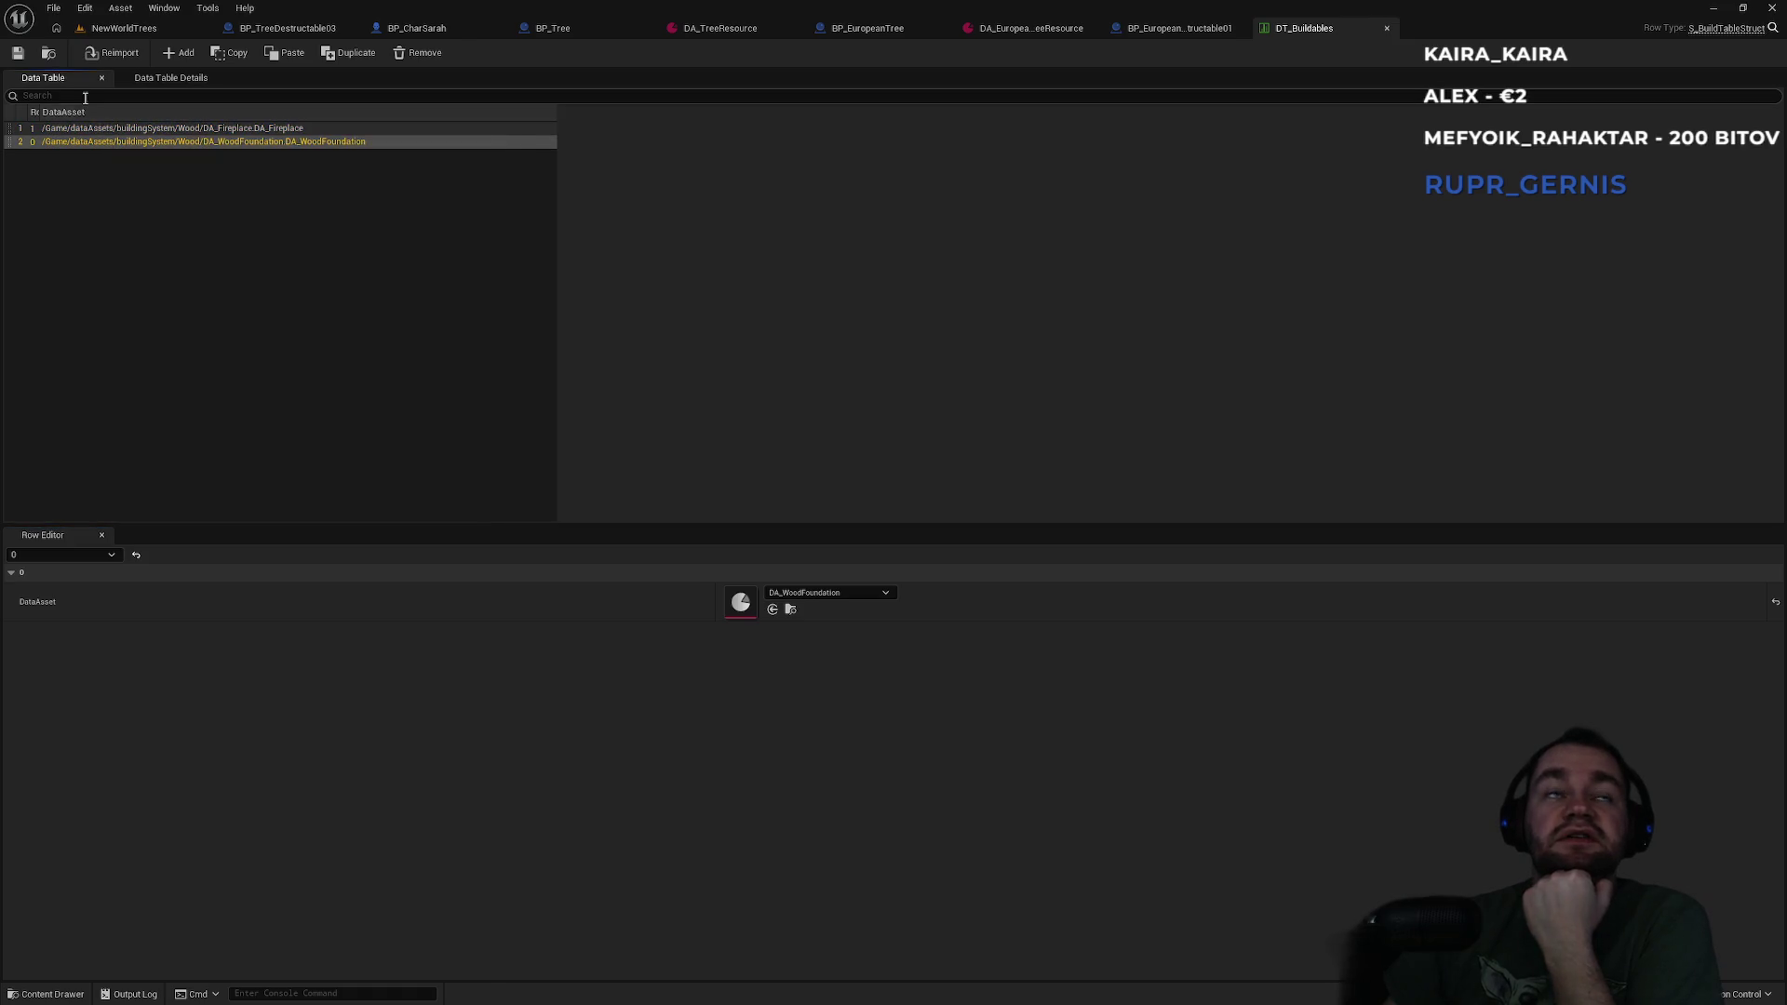
left_click_drag(42, 115, 59, 110)
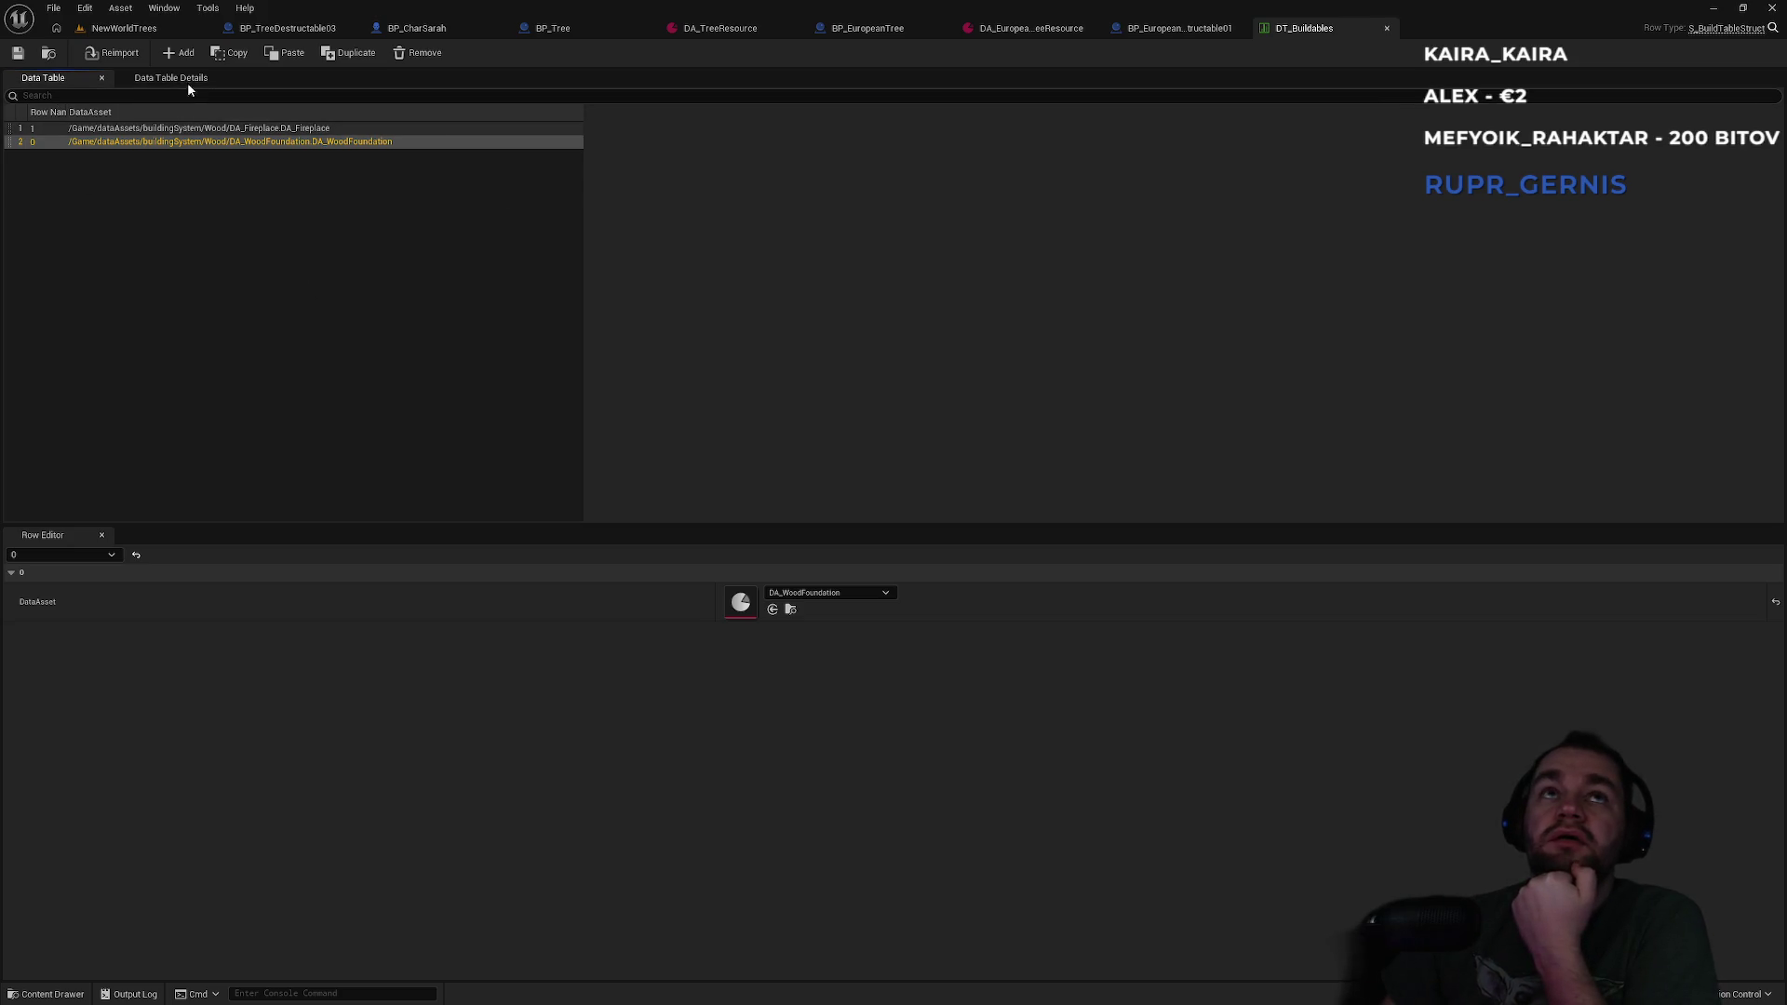
left_click(124, 27)
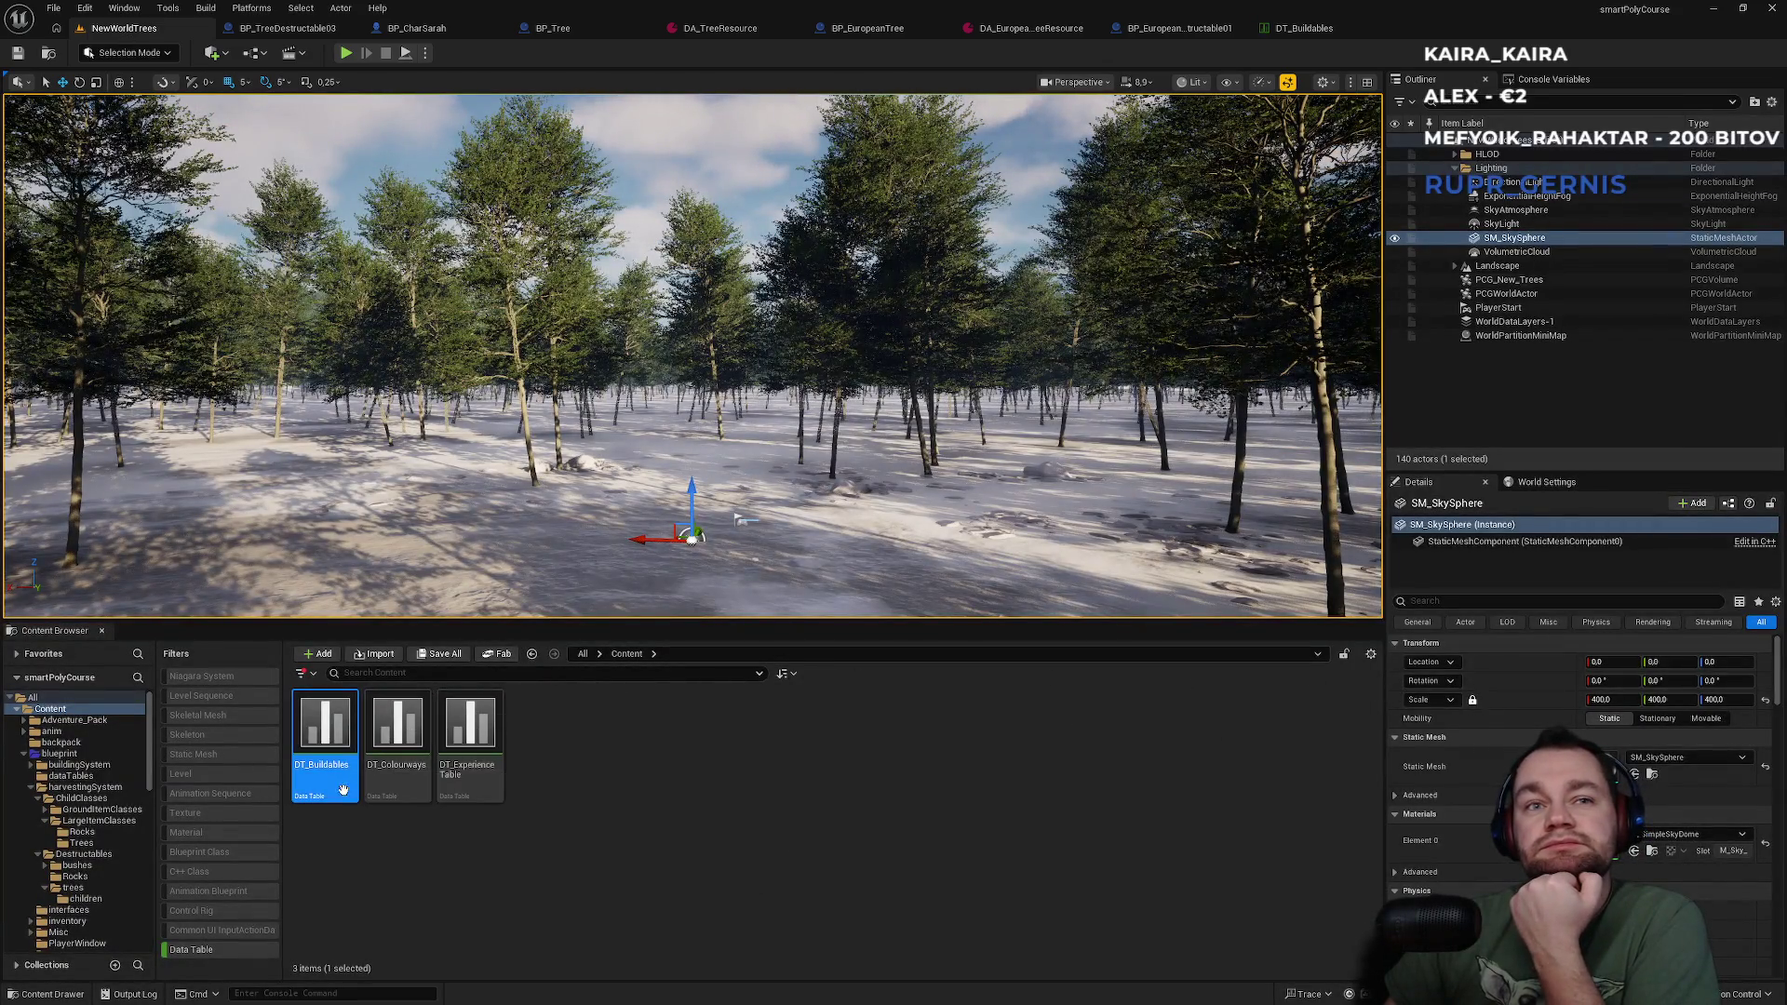
Clear the Data Table filter in the Content Browser and open the trees folder.
left_click(202, 948)
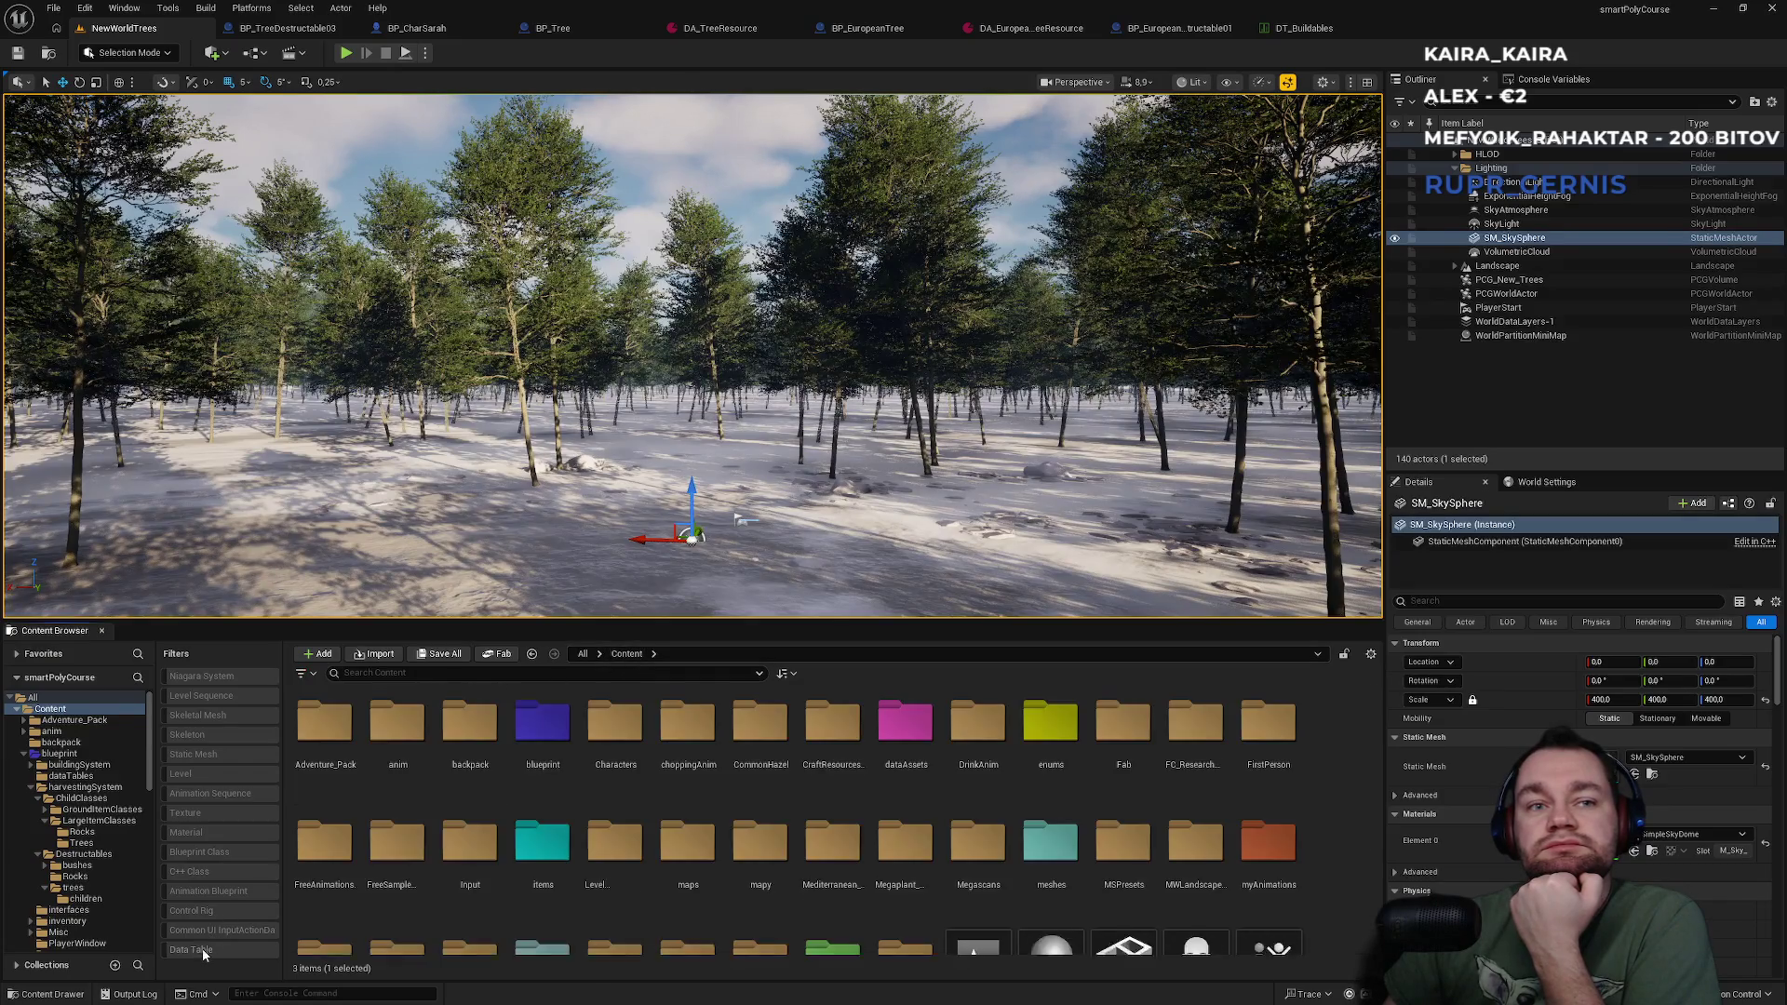
scroll(865, 870, "down", 2)
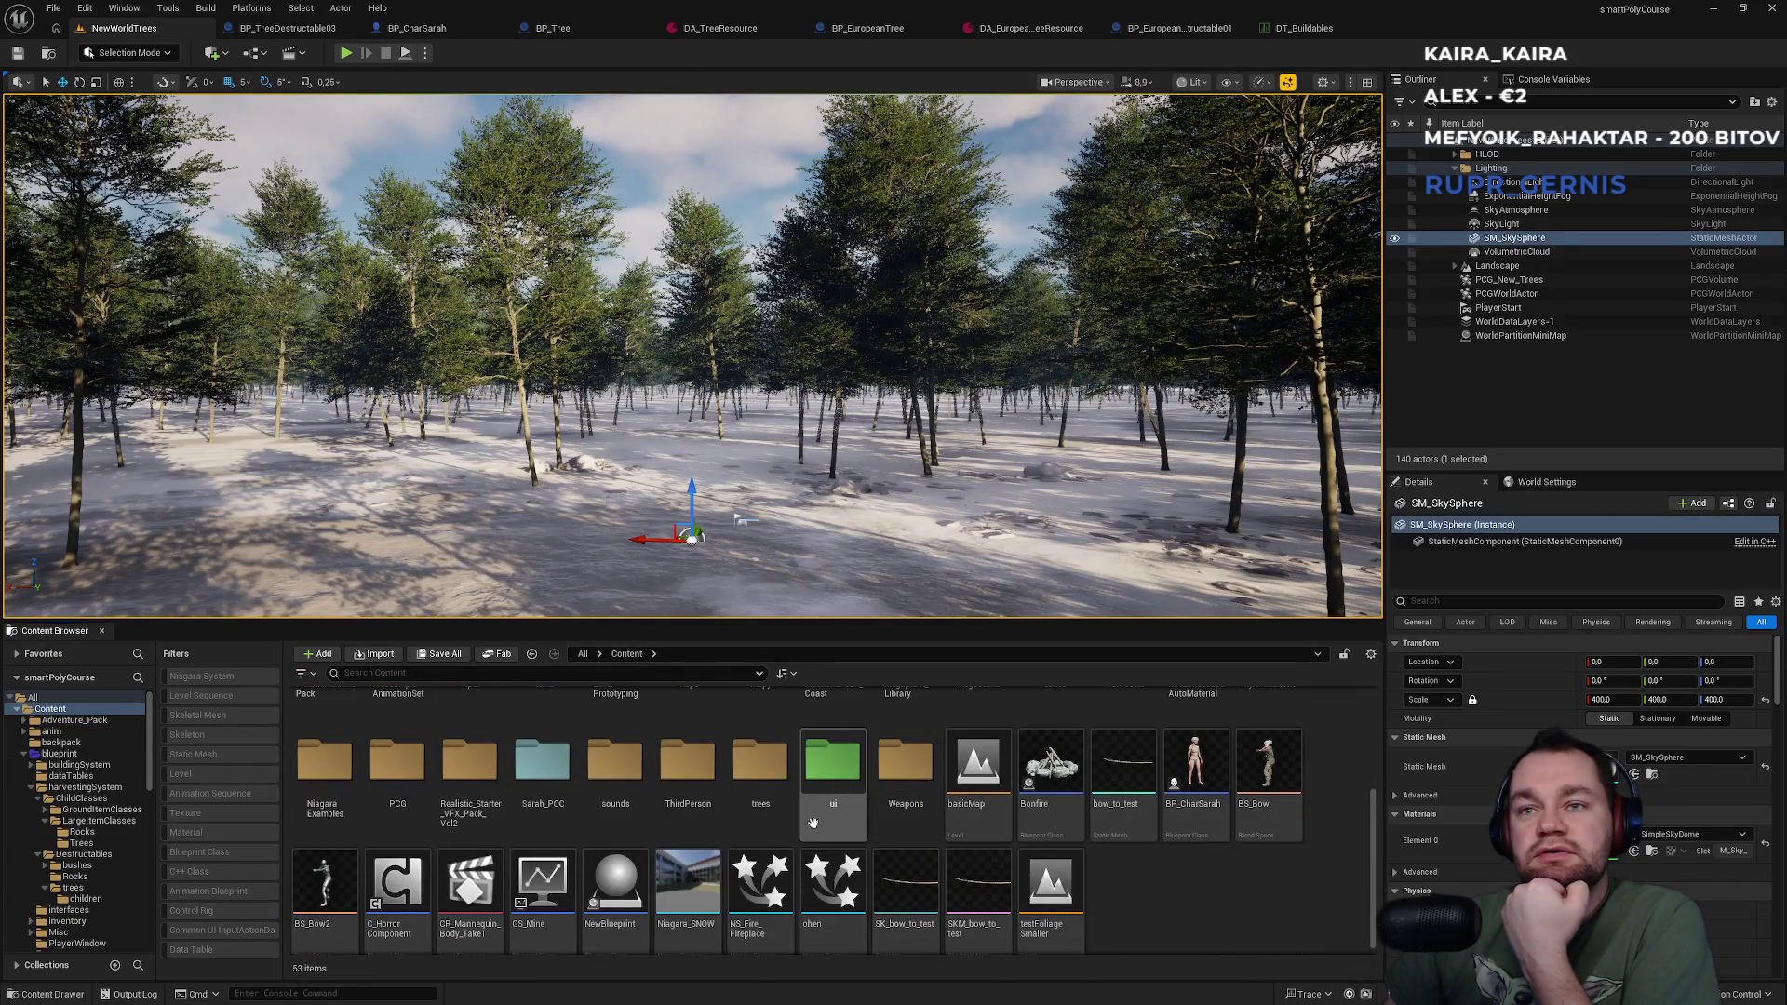
double_click(768, 819)
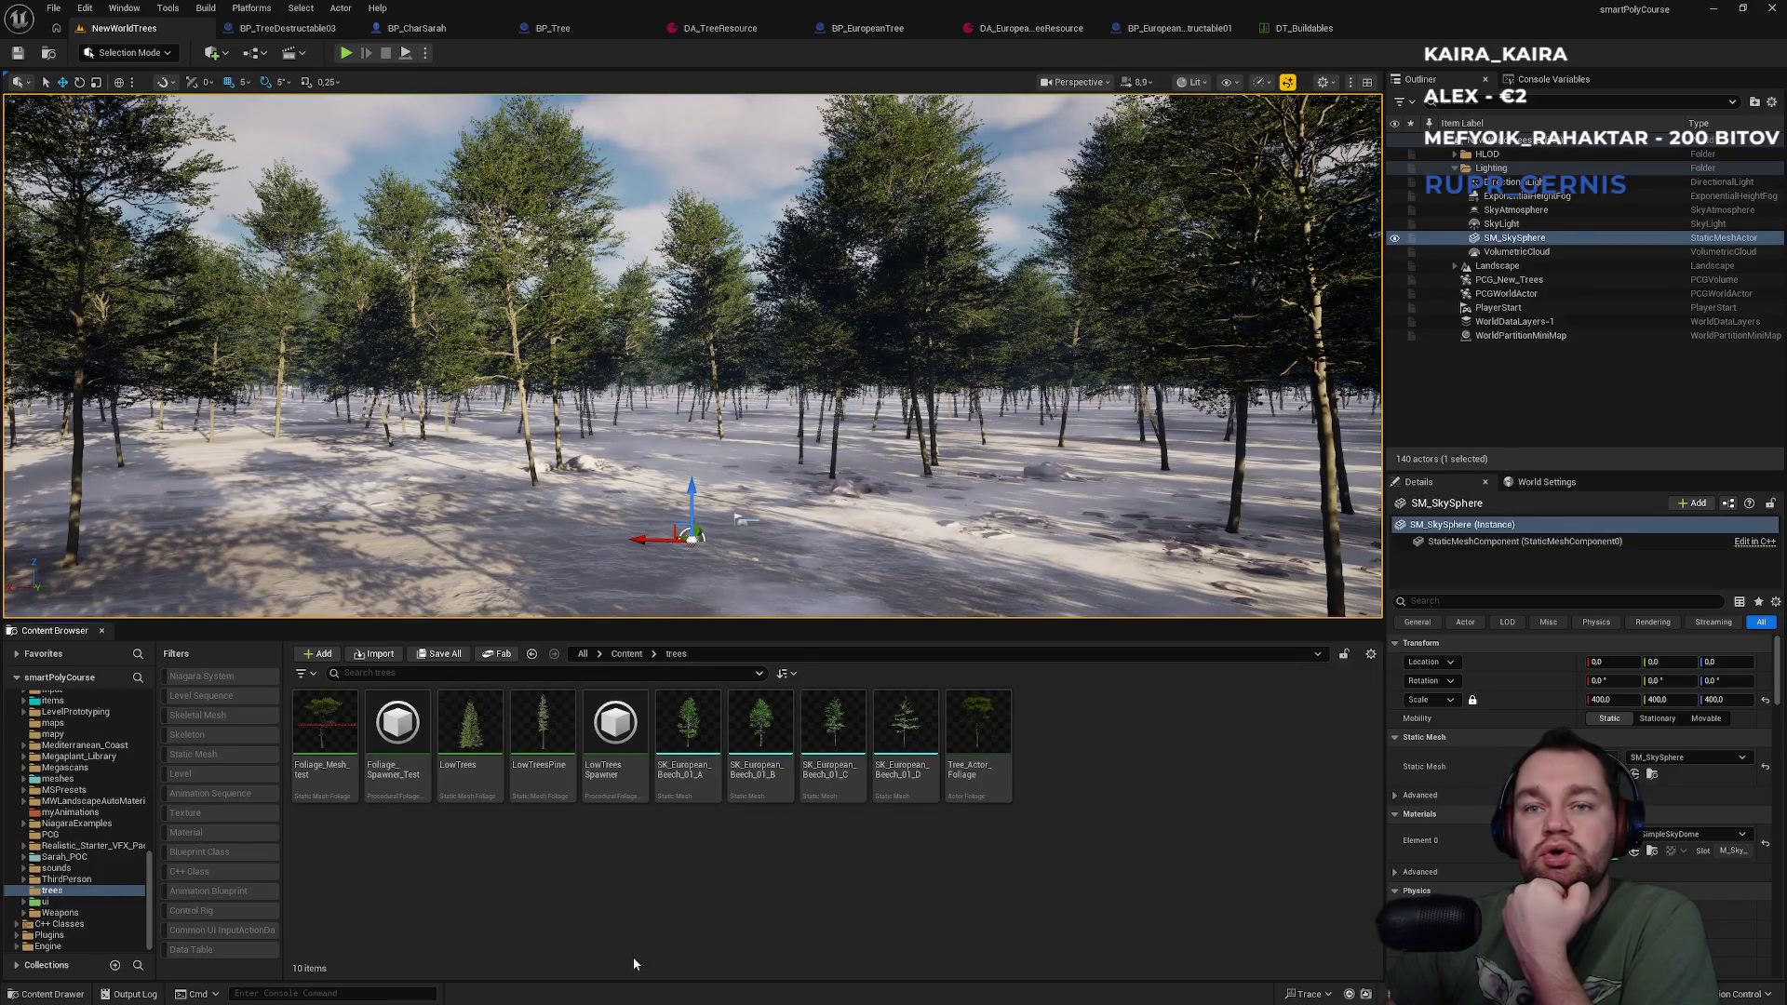
Start a new Data Table asset in the trees folder from the Miscellaneous category.
right_click(612, 879)
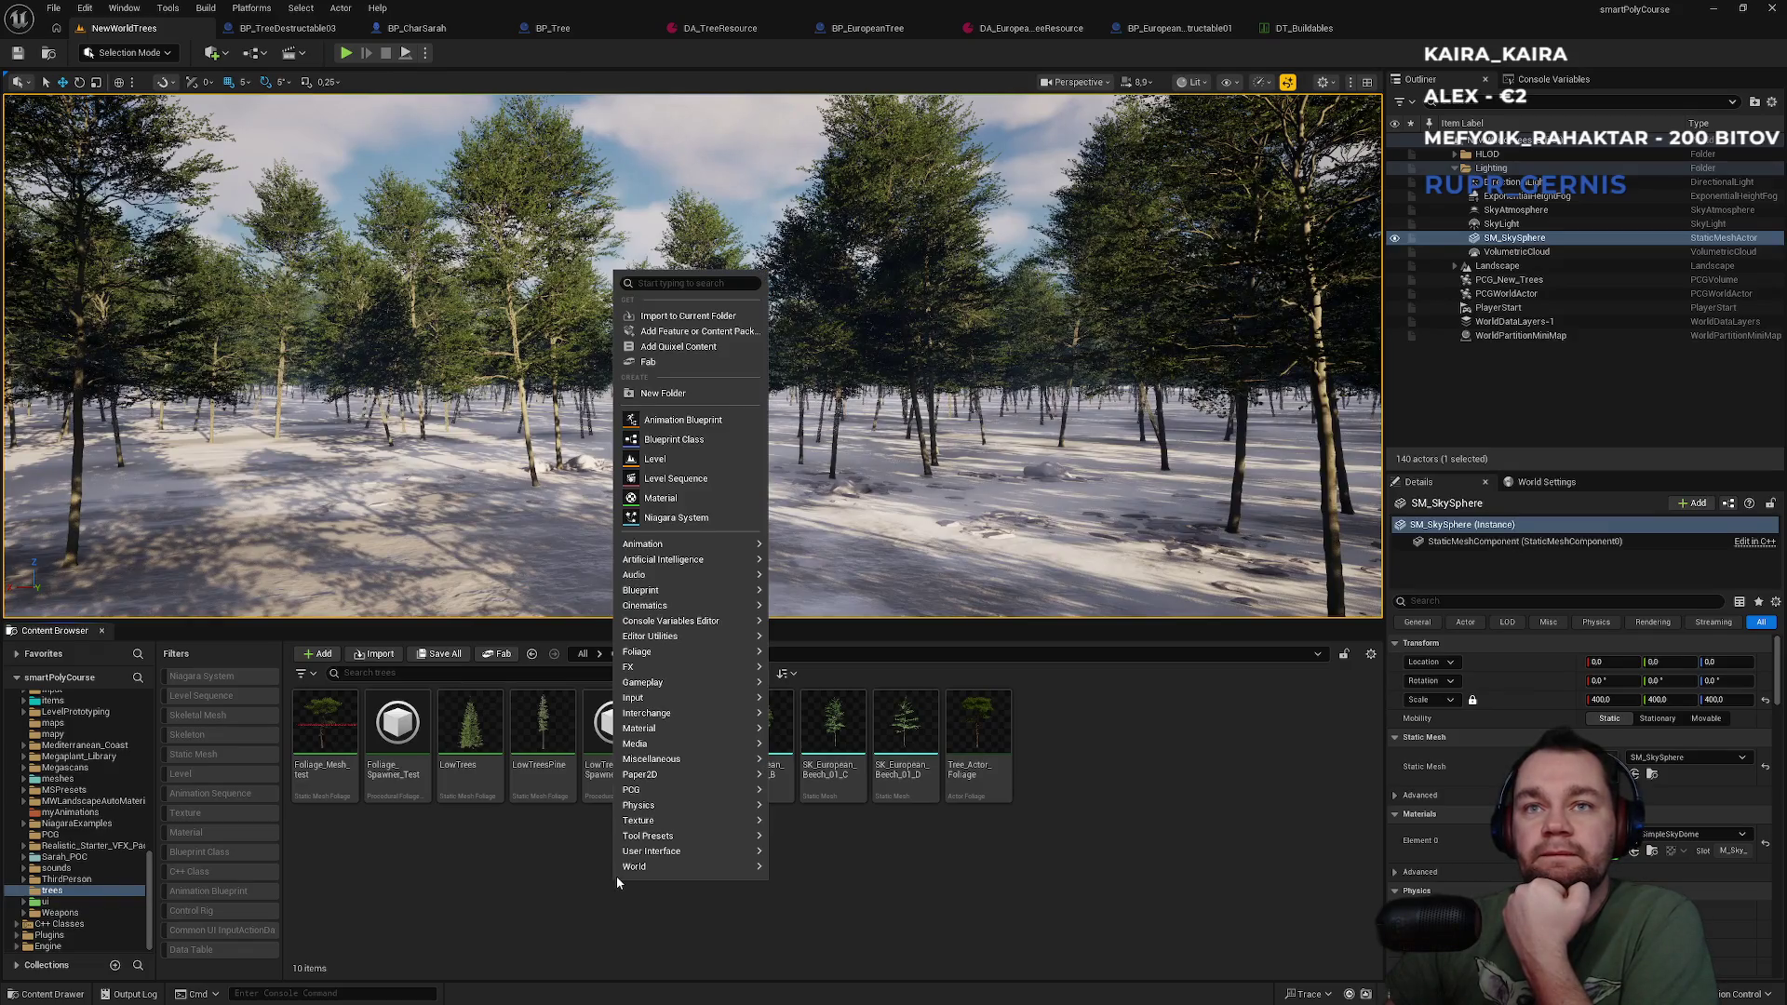
mouse_move(668, 808)
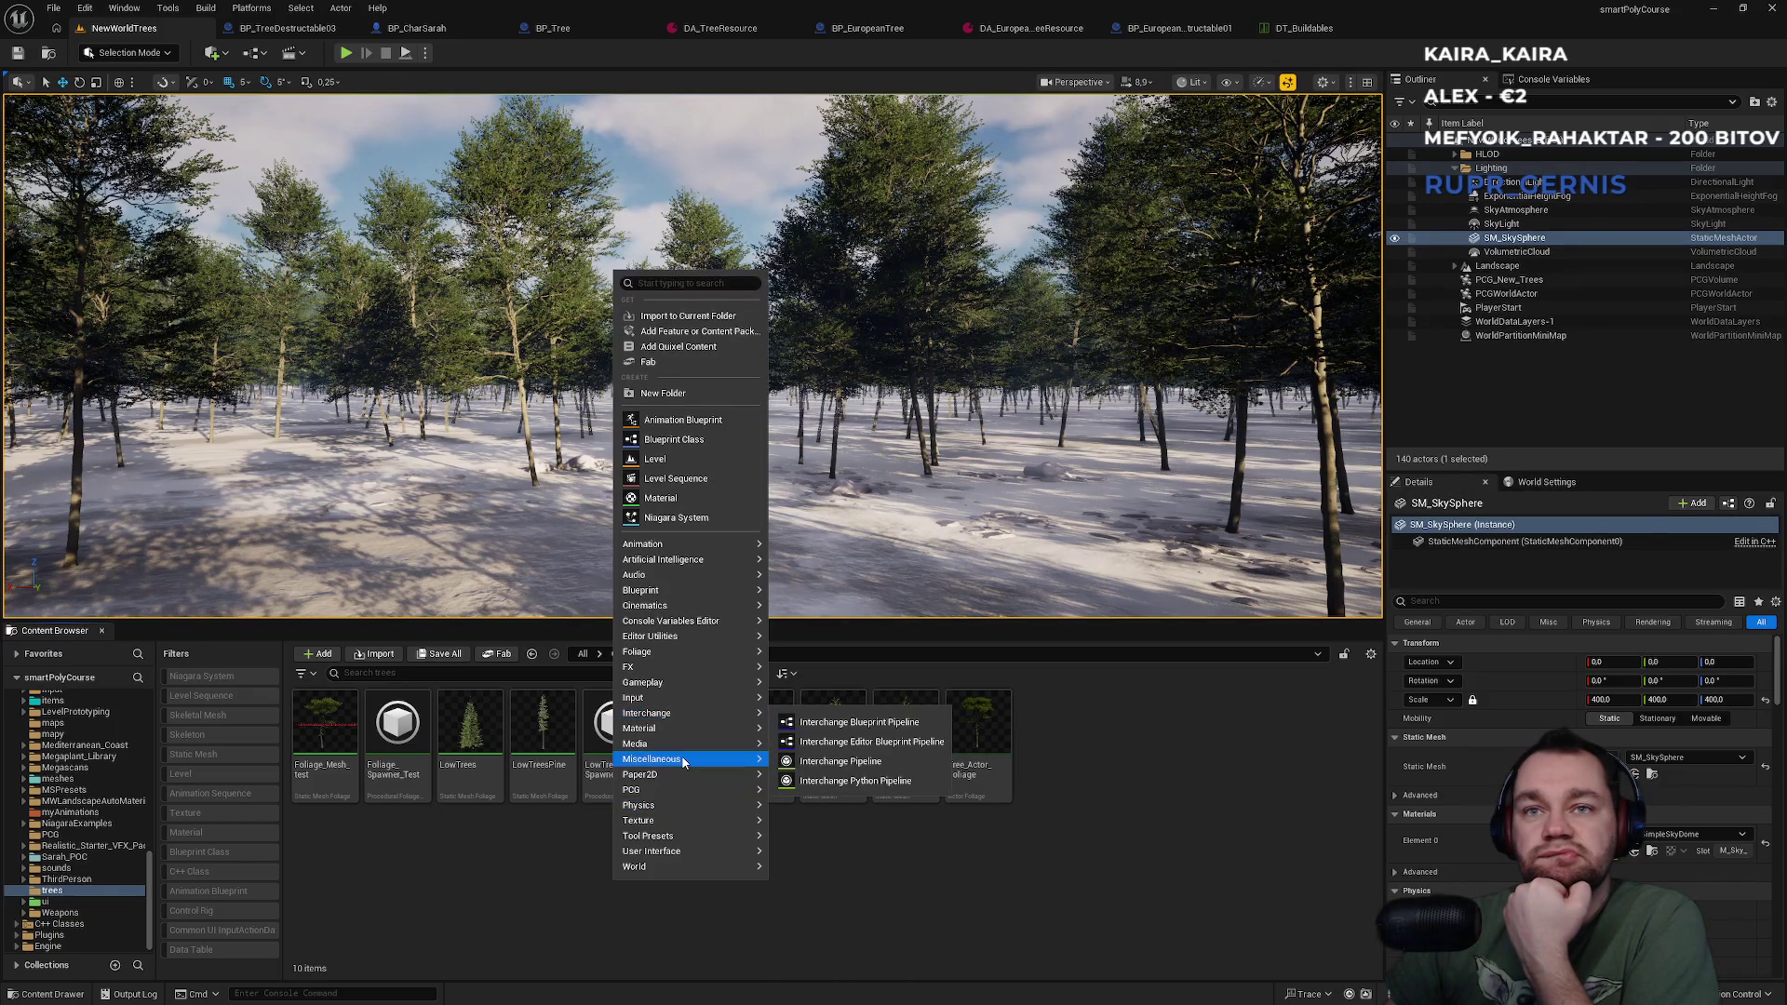
mouse_move(684, 762)
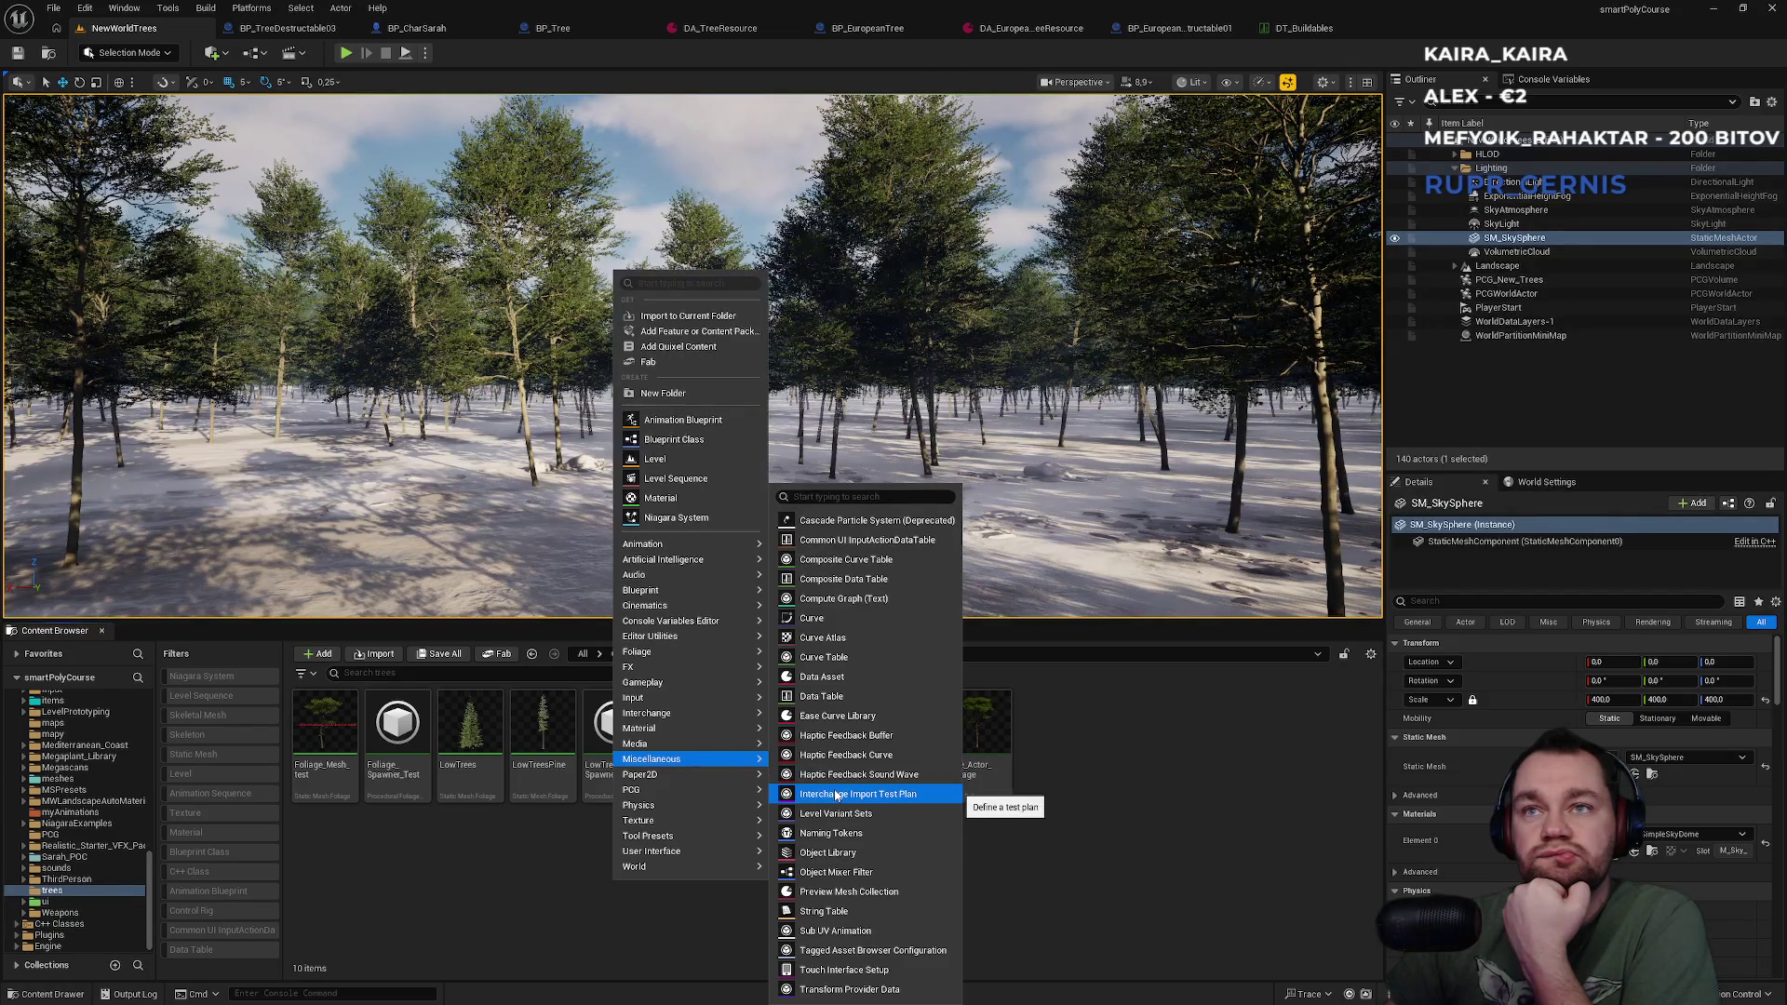
left_click(835, 497)
type("da")
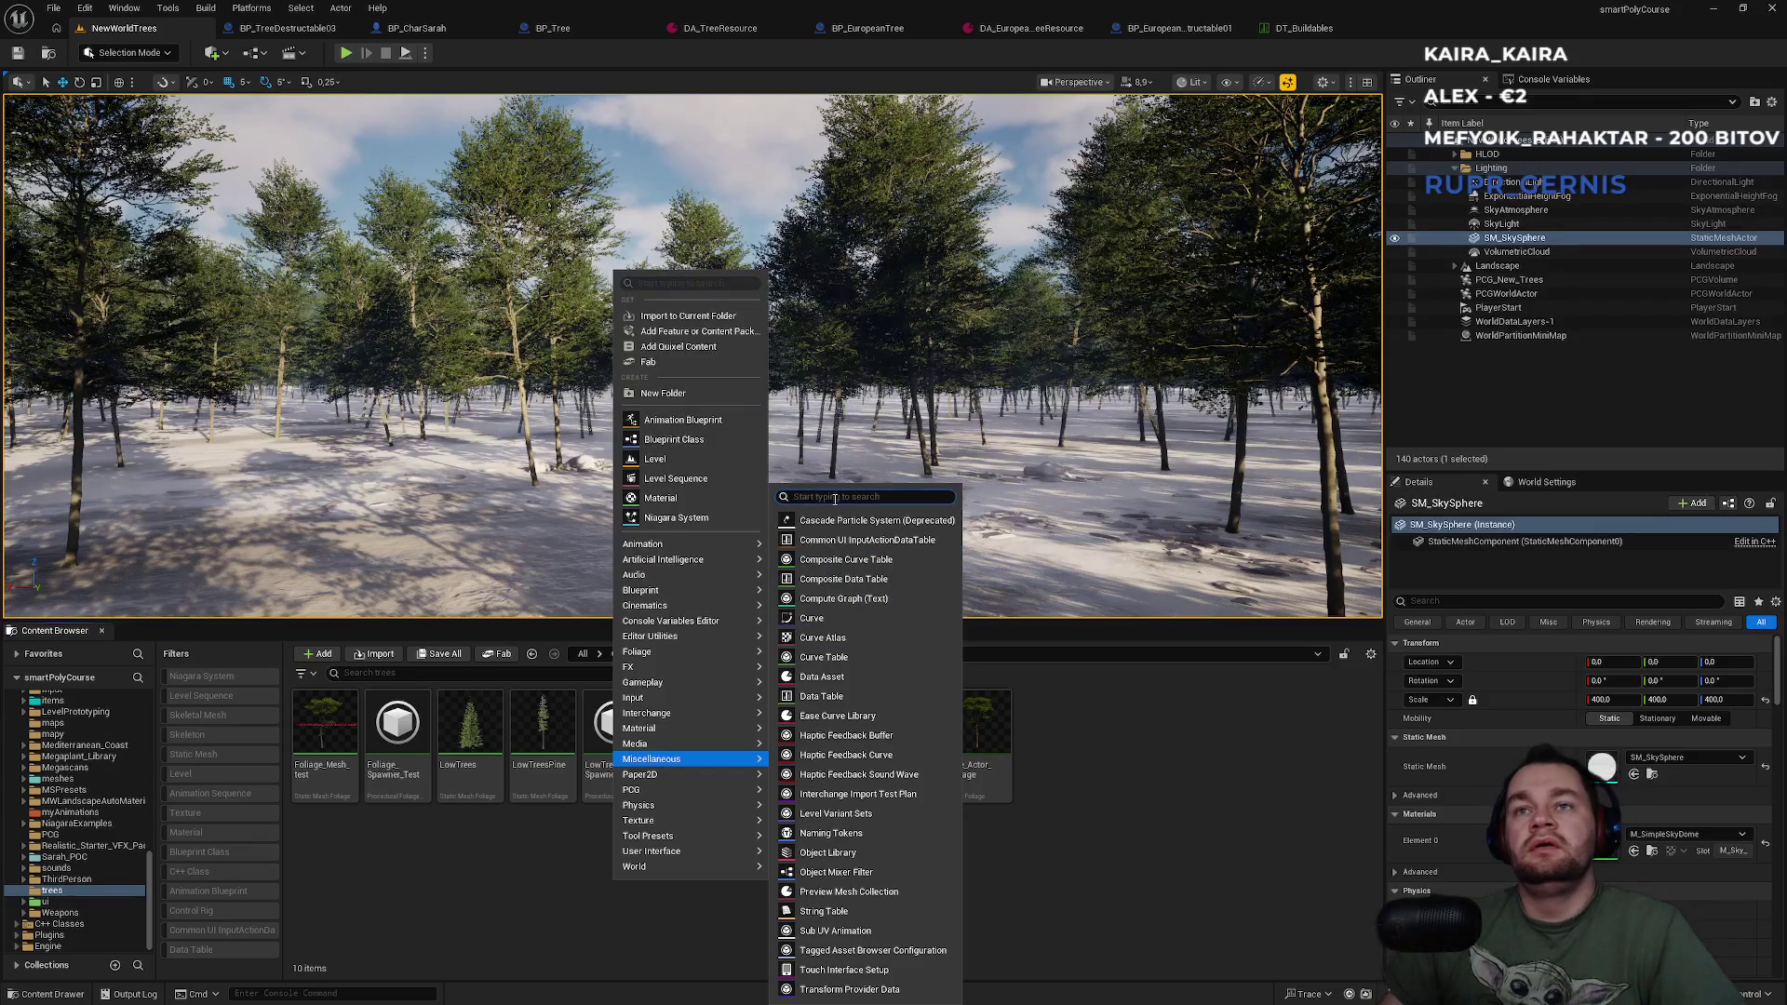
type("ta")
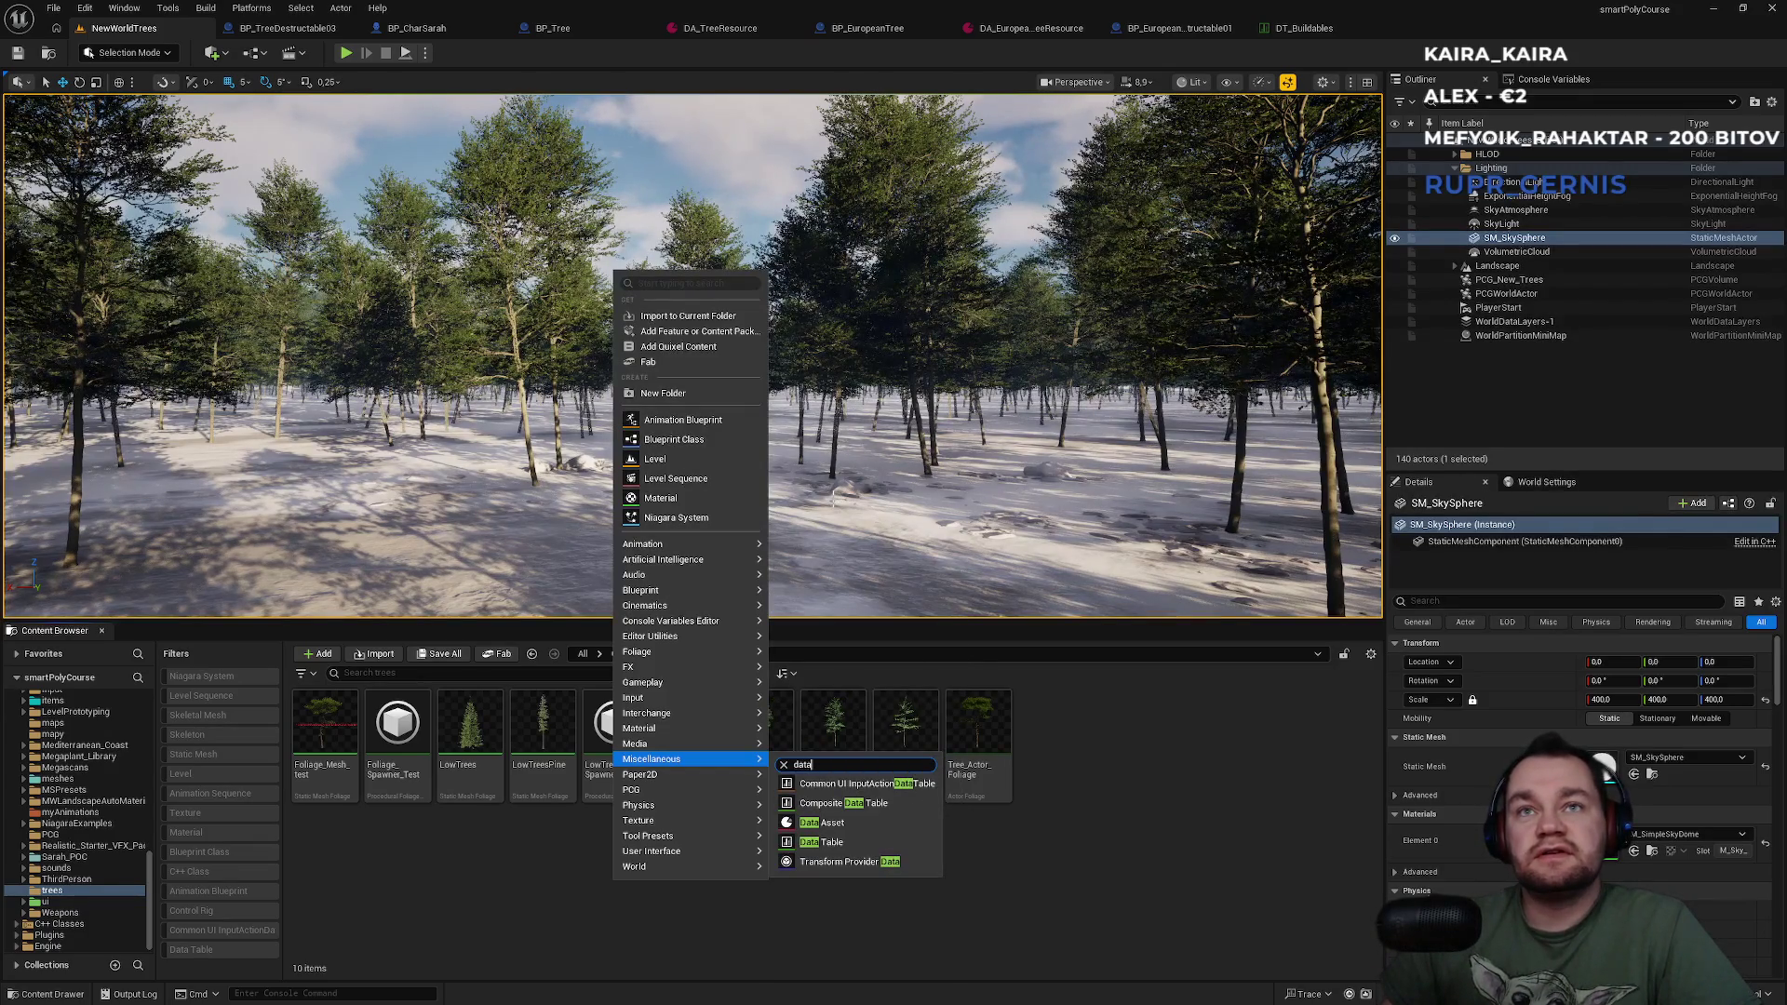
left_click(847, 842)
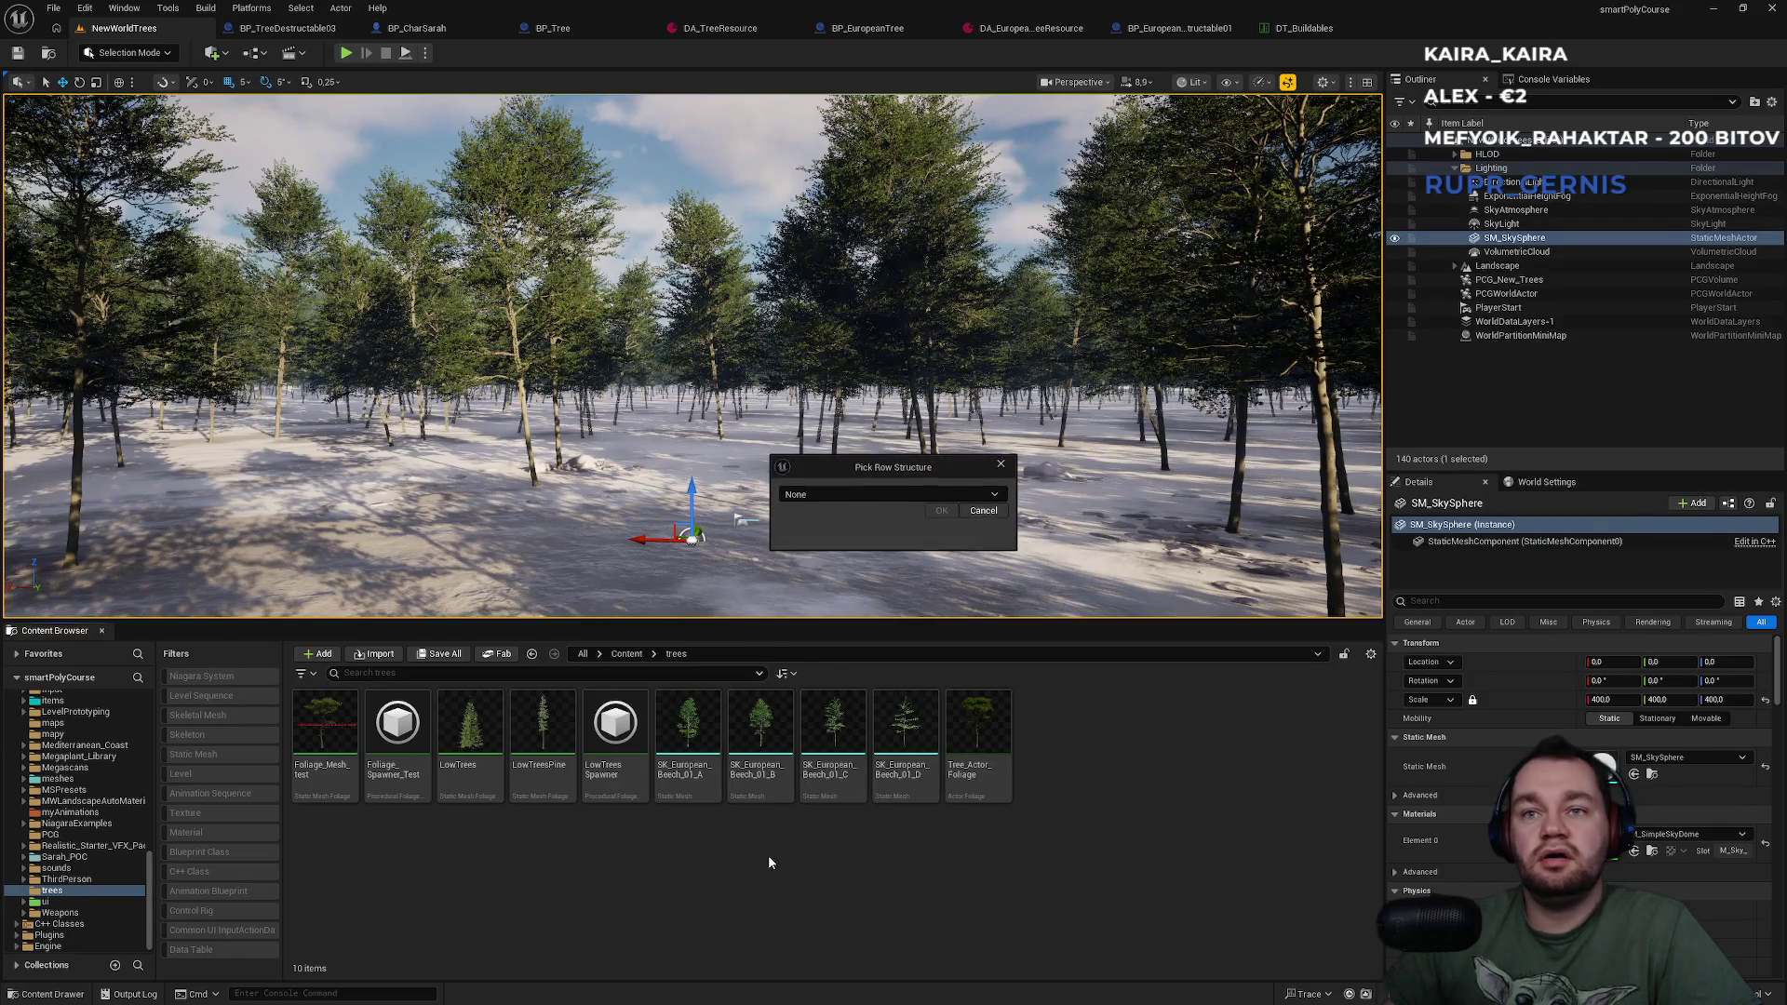
Expand the None row-structure dropdown and browse the 53 available structs.
left_click(906, 495)
scroll(926, 571, "up", 10)
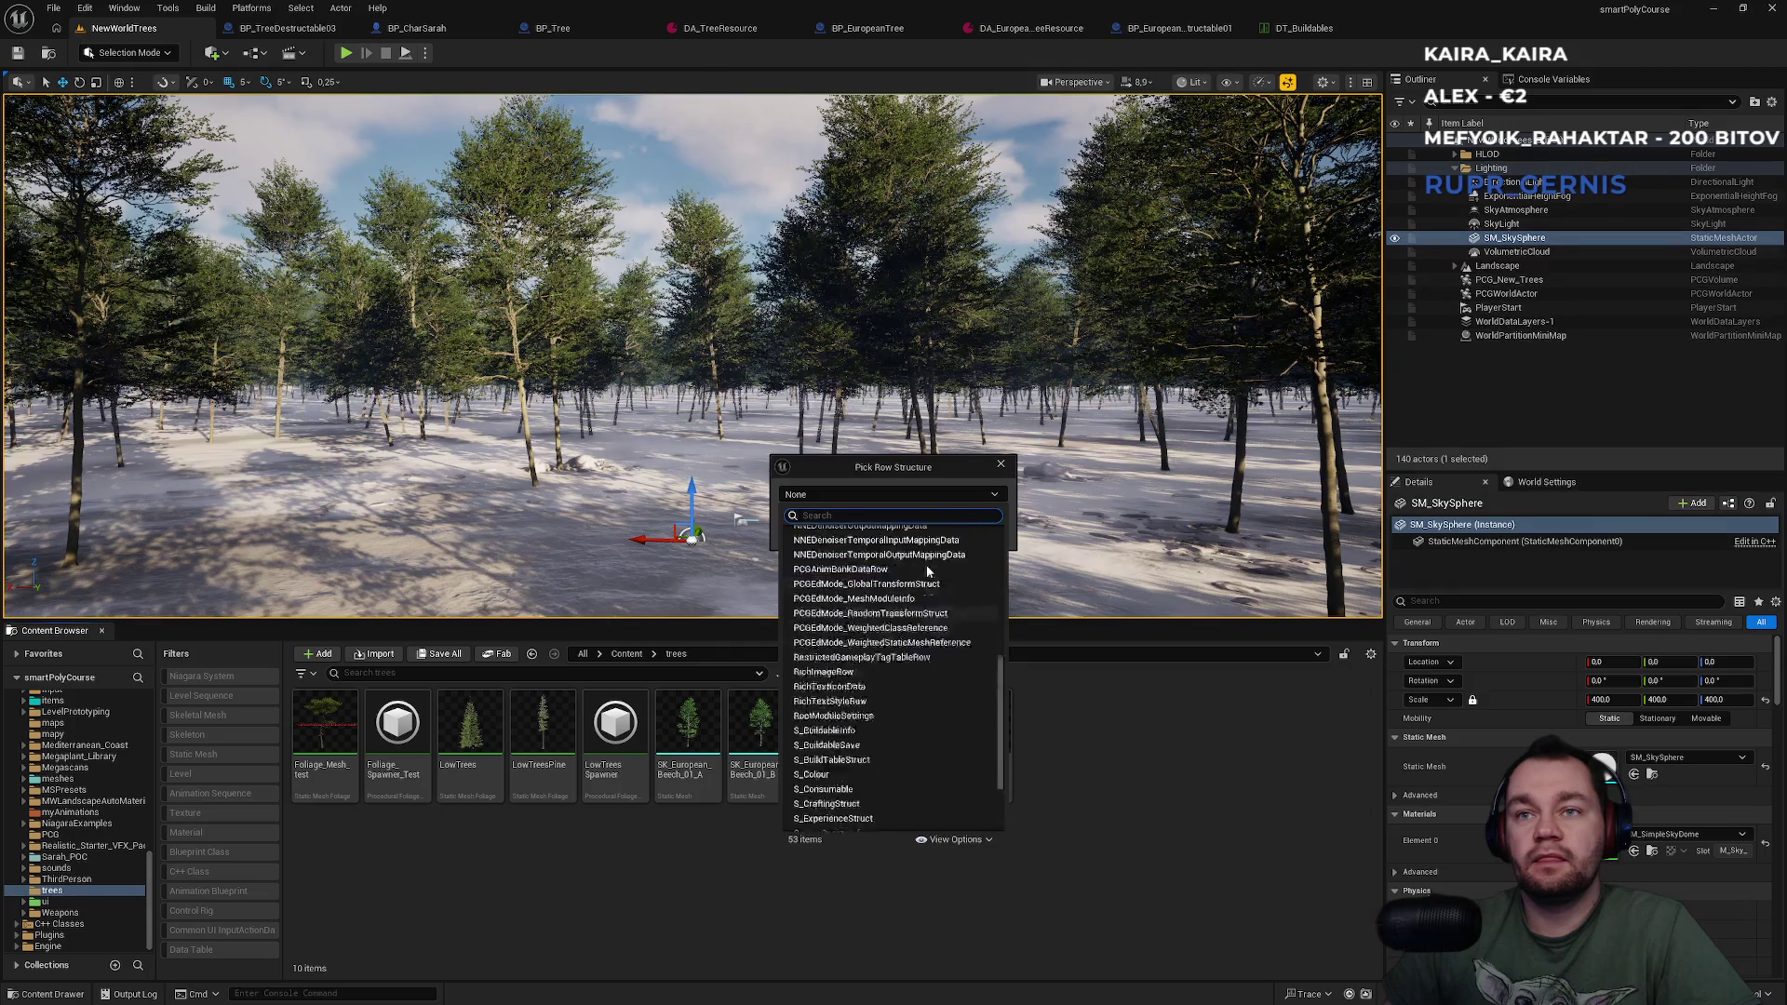
scroll(926, 571, "down", 10)
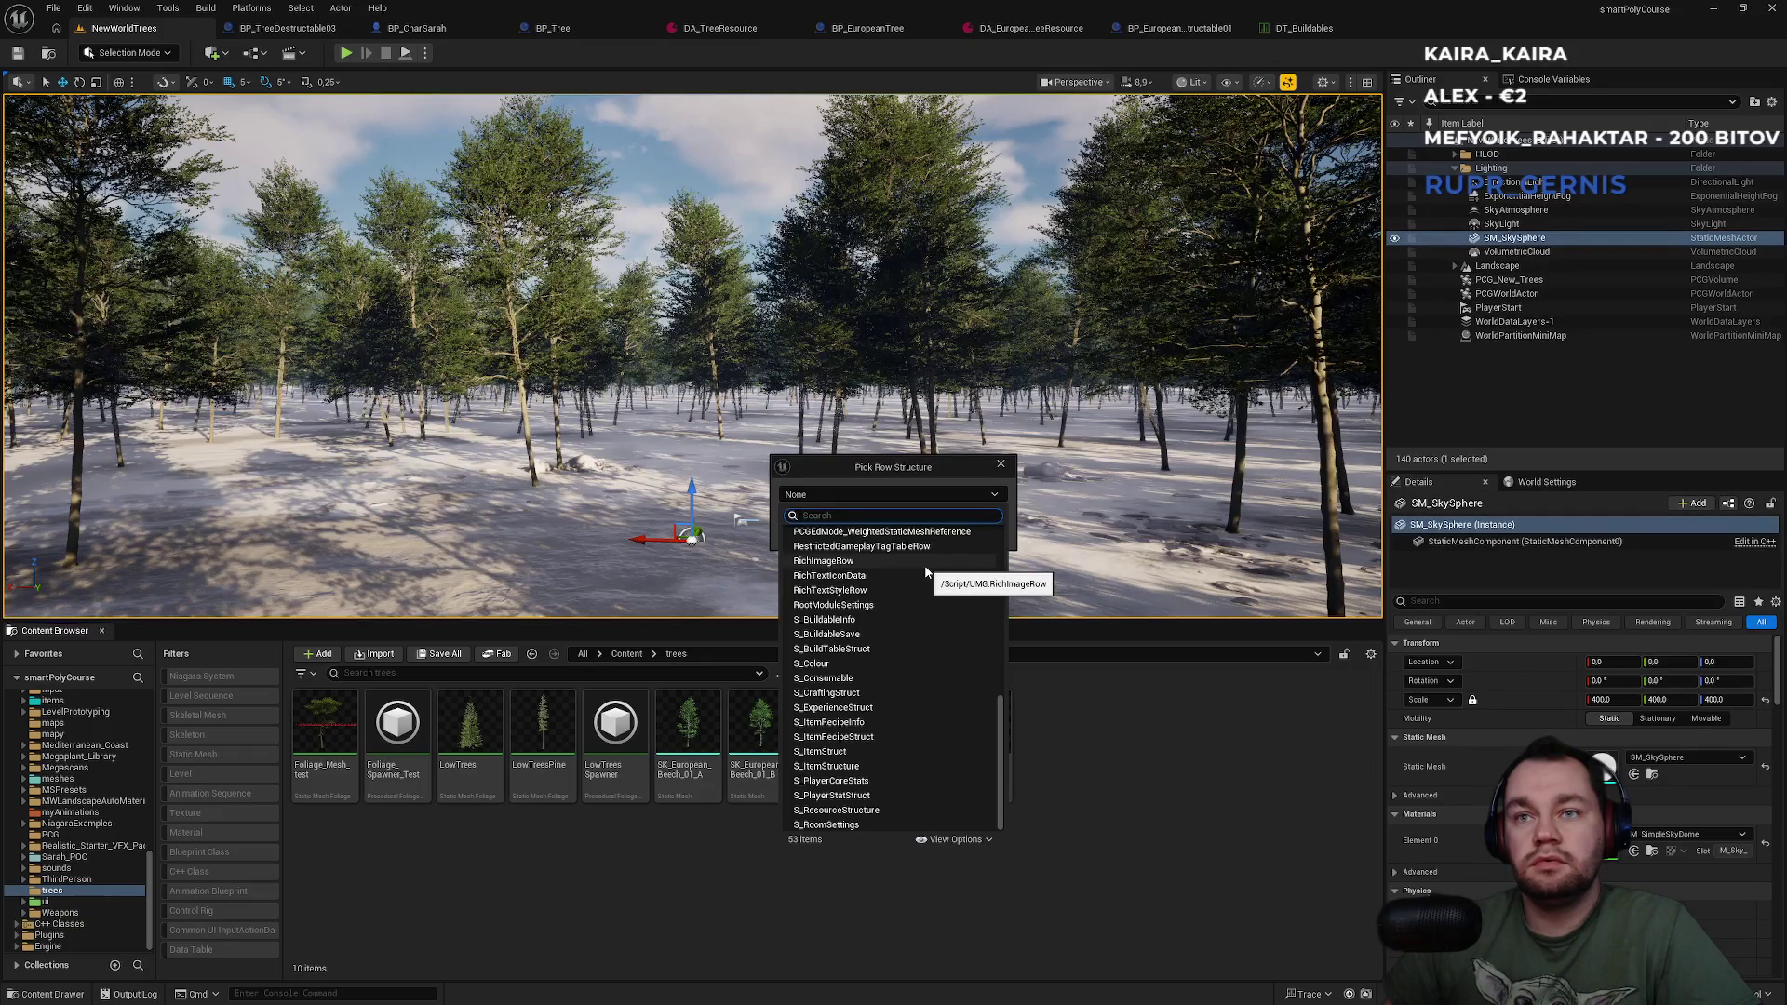
scroll(926, 572, "up", 3)
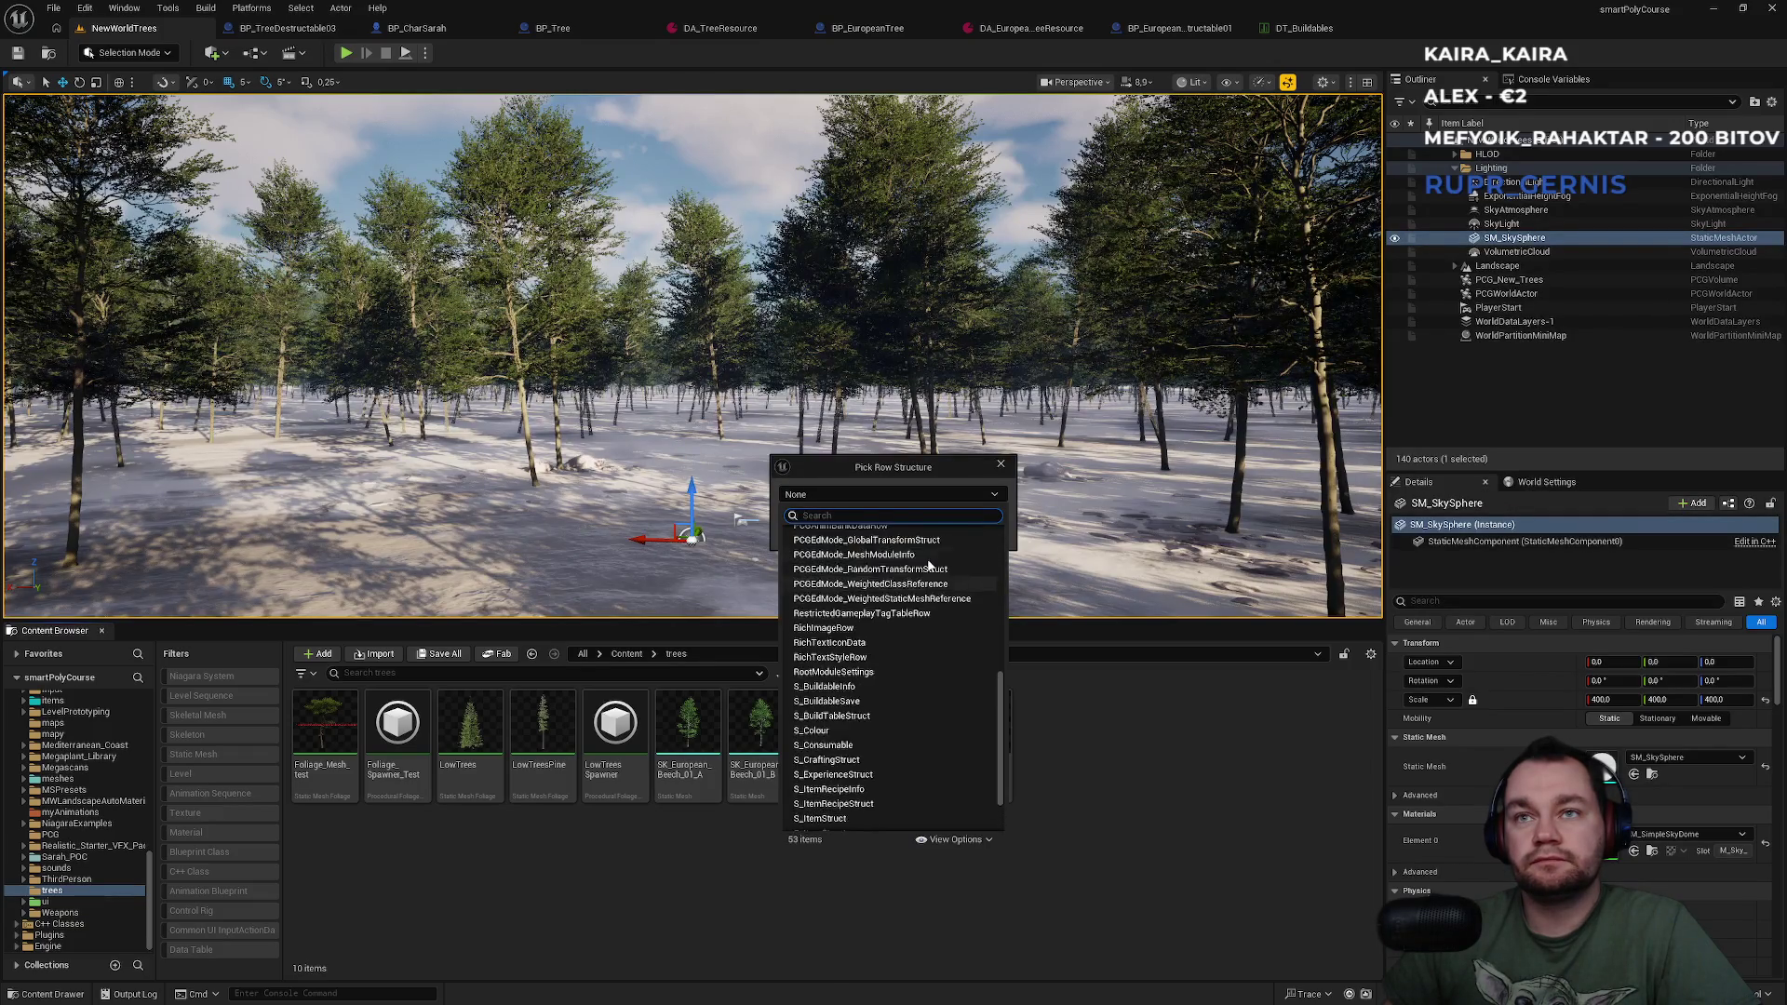
scroll(928, 565, "up", 8)
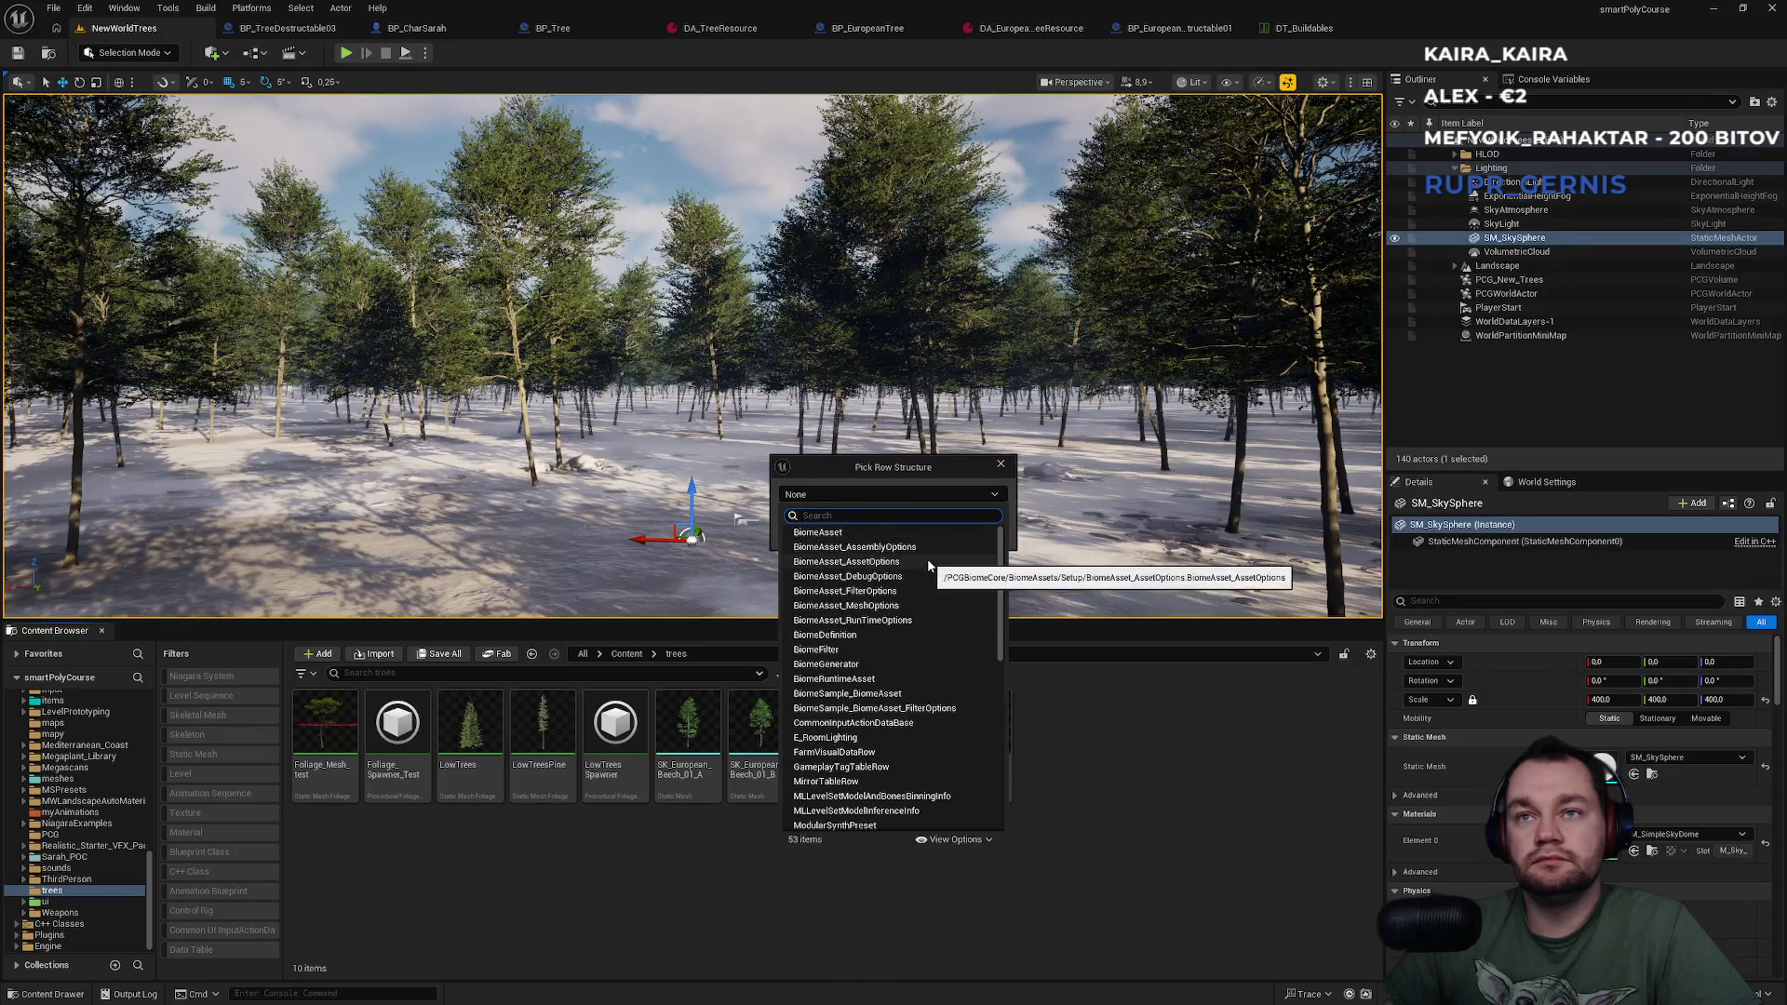
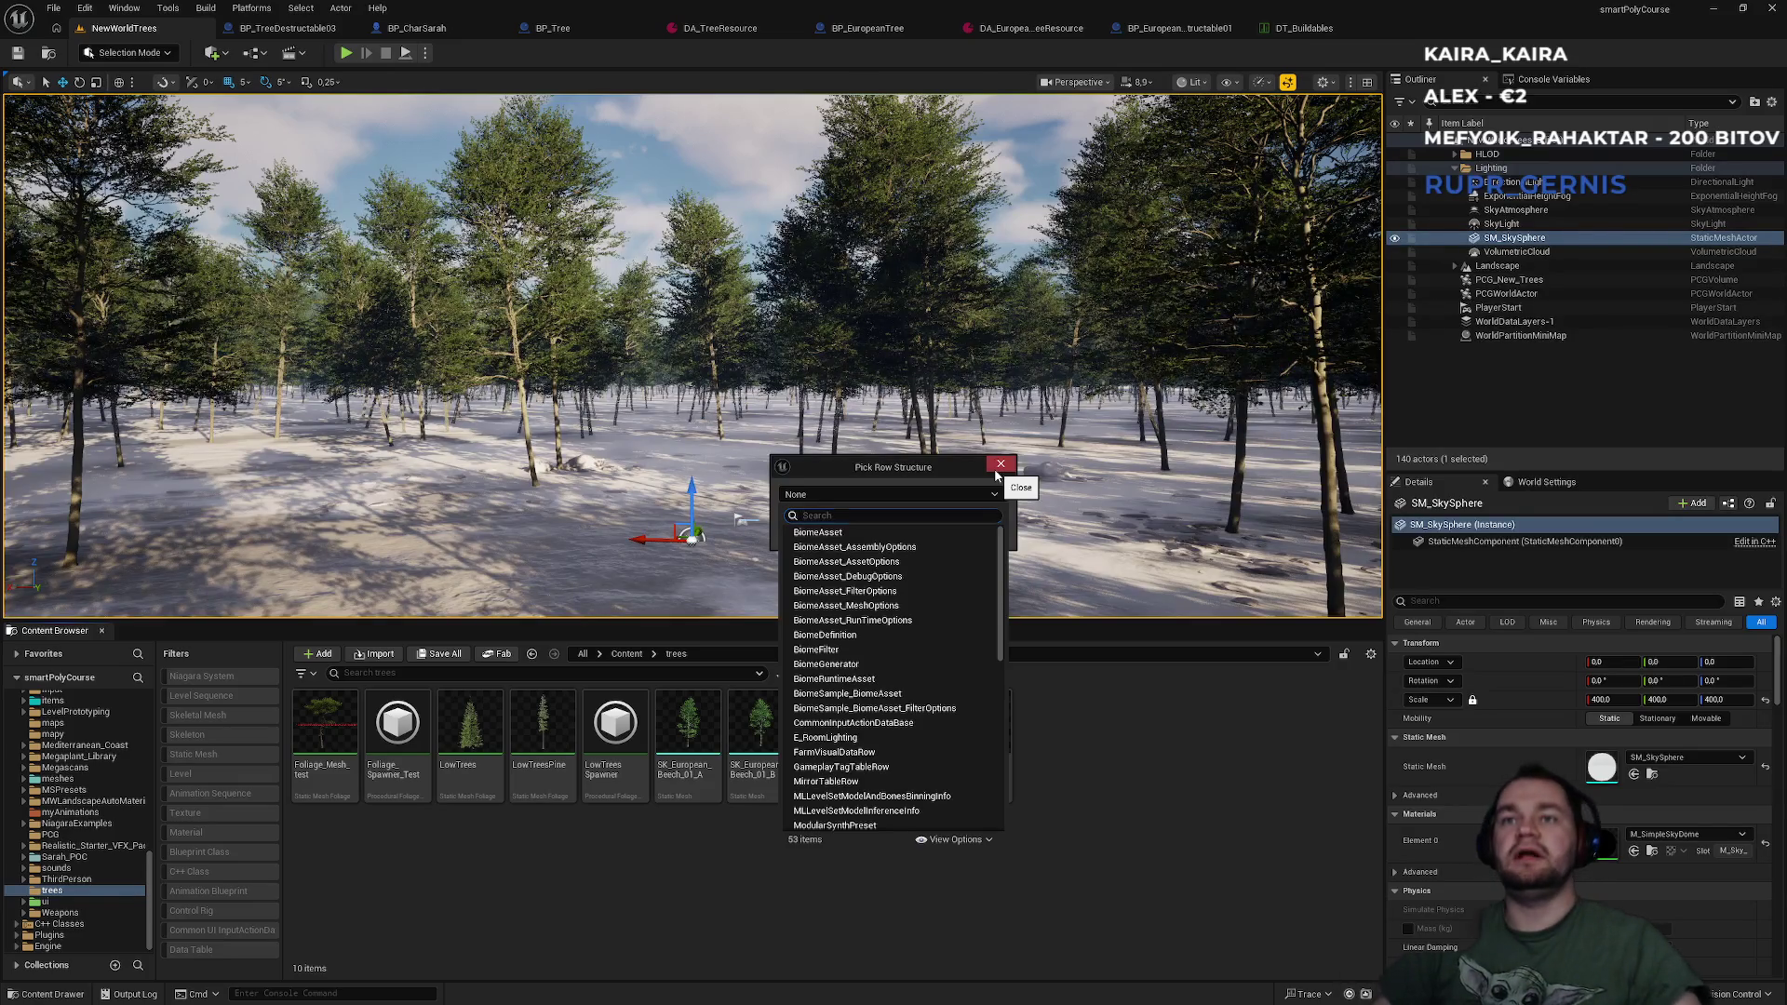
Cancel the Pick Row Structure dialog and view the BP_EuropeanTreeDestructable01 blueprint.
left_click(1121, 772)
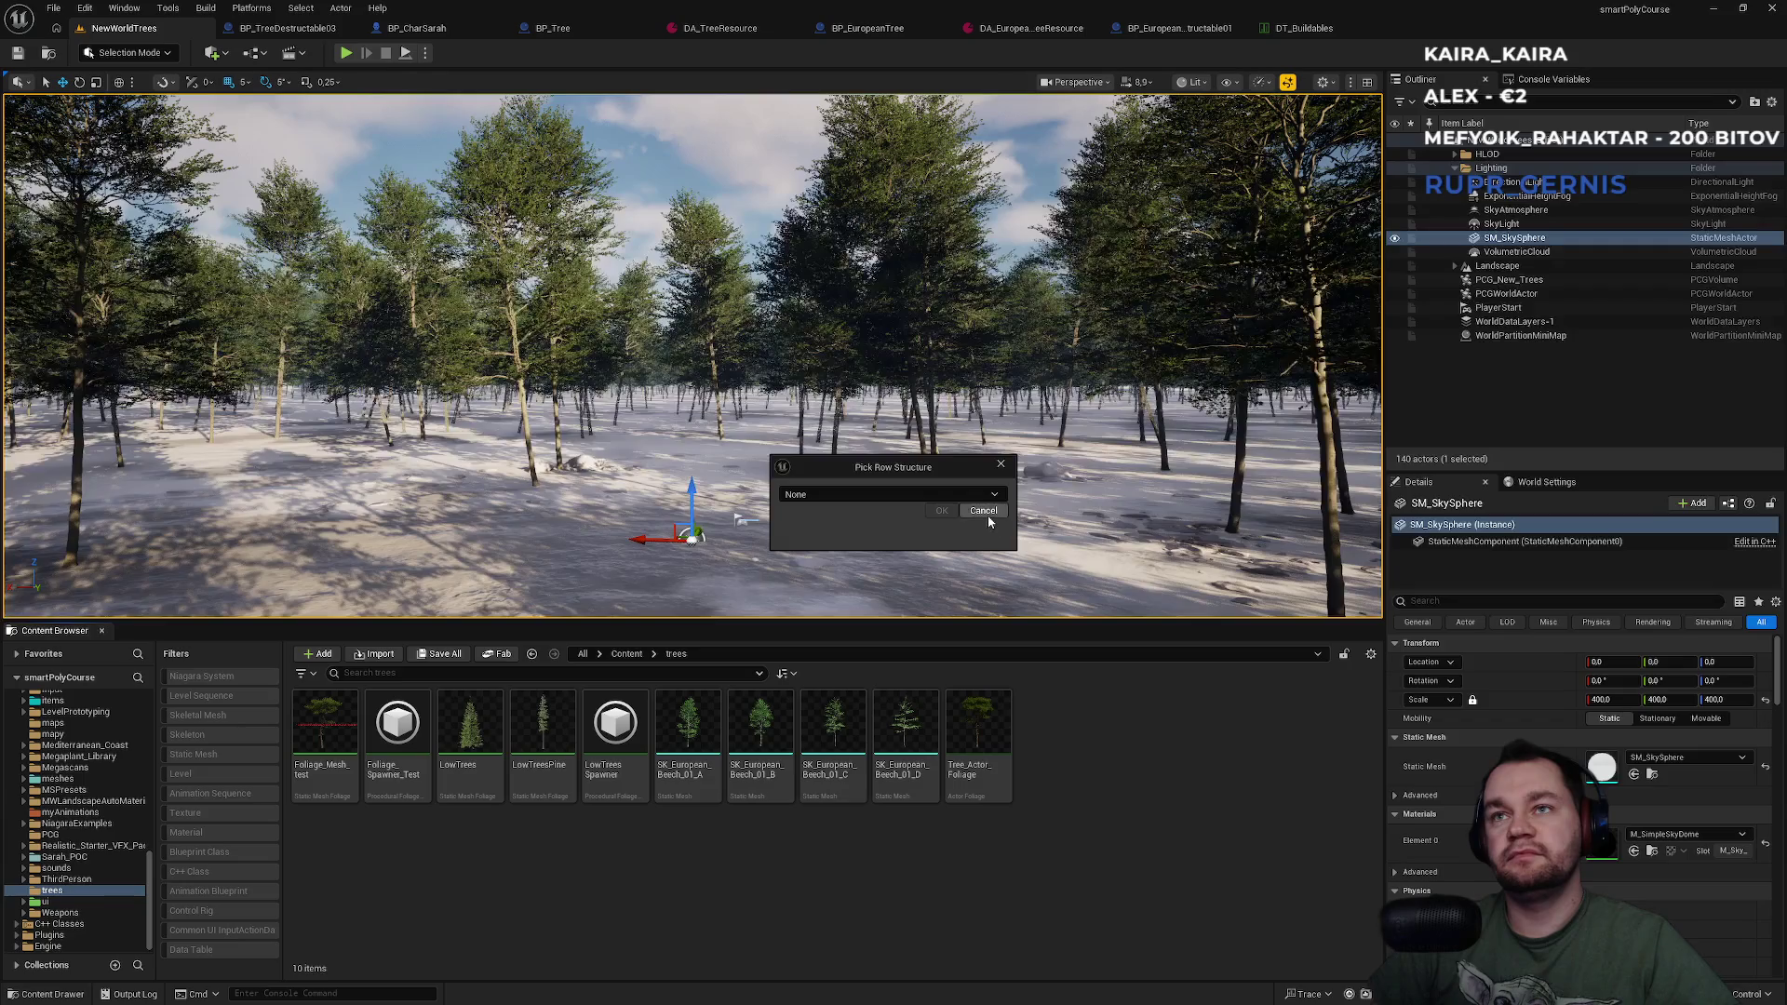
key("Escape")
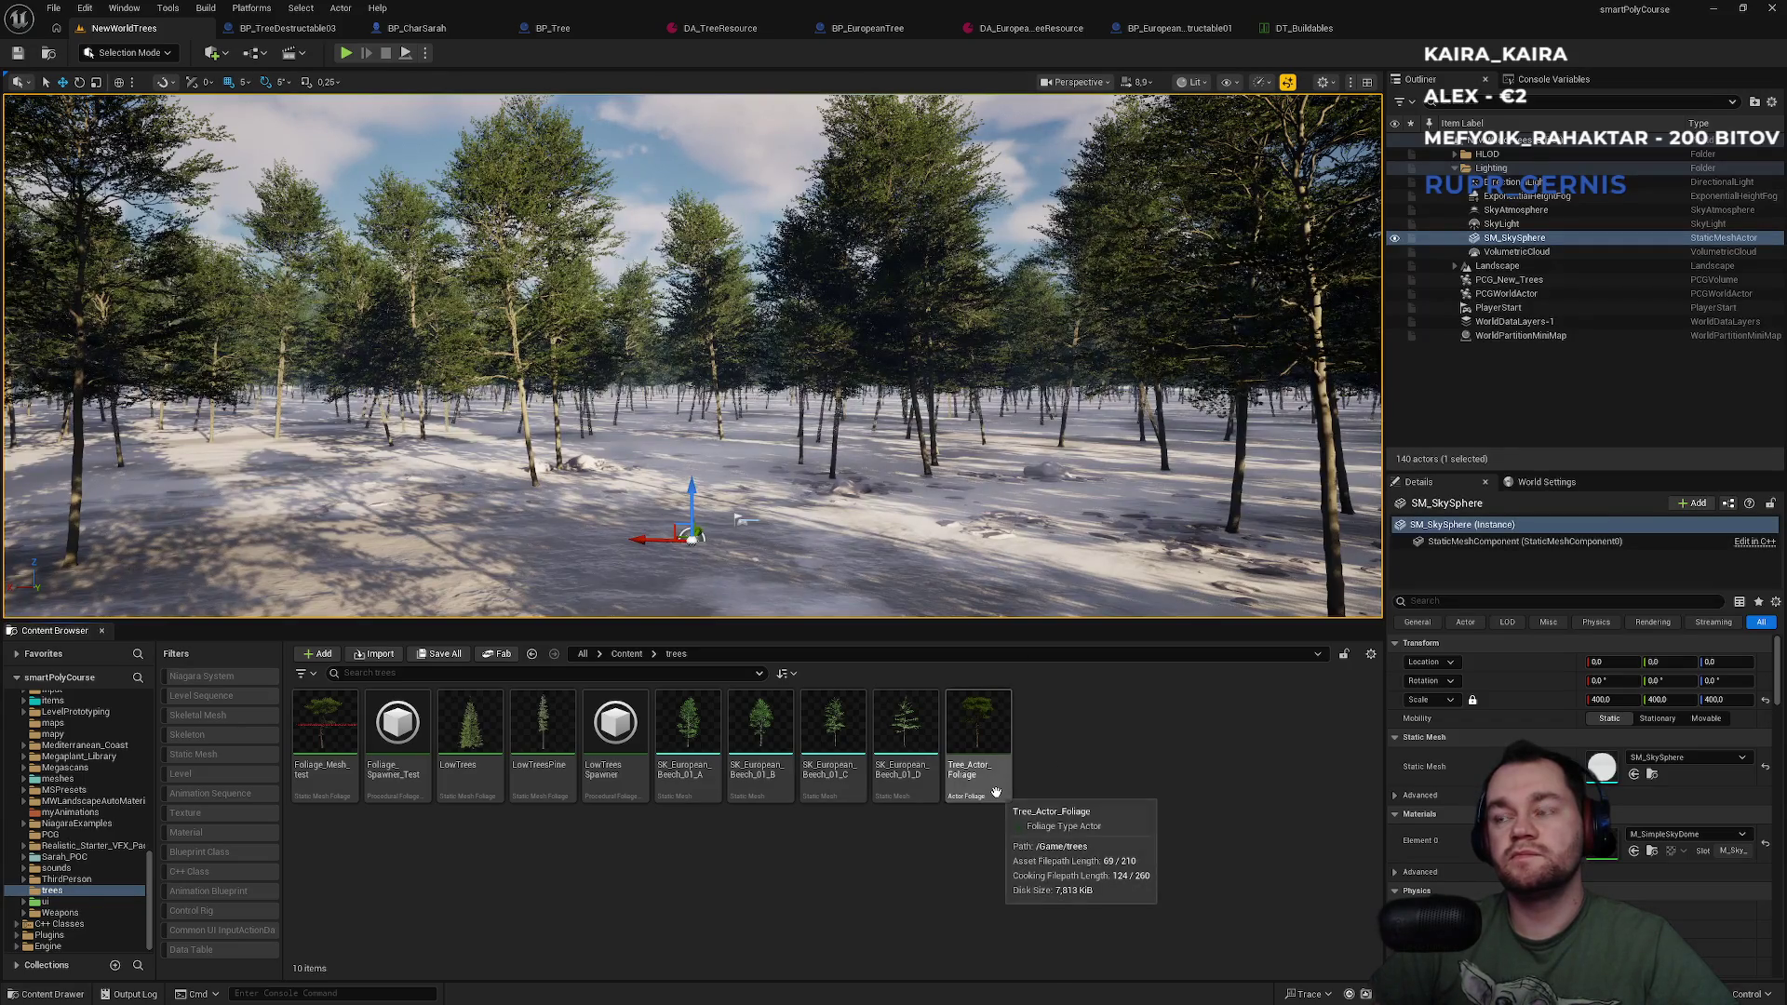
left_click(1187, 31)
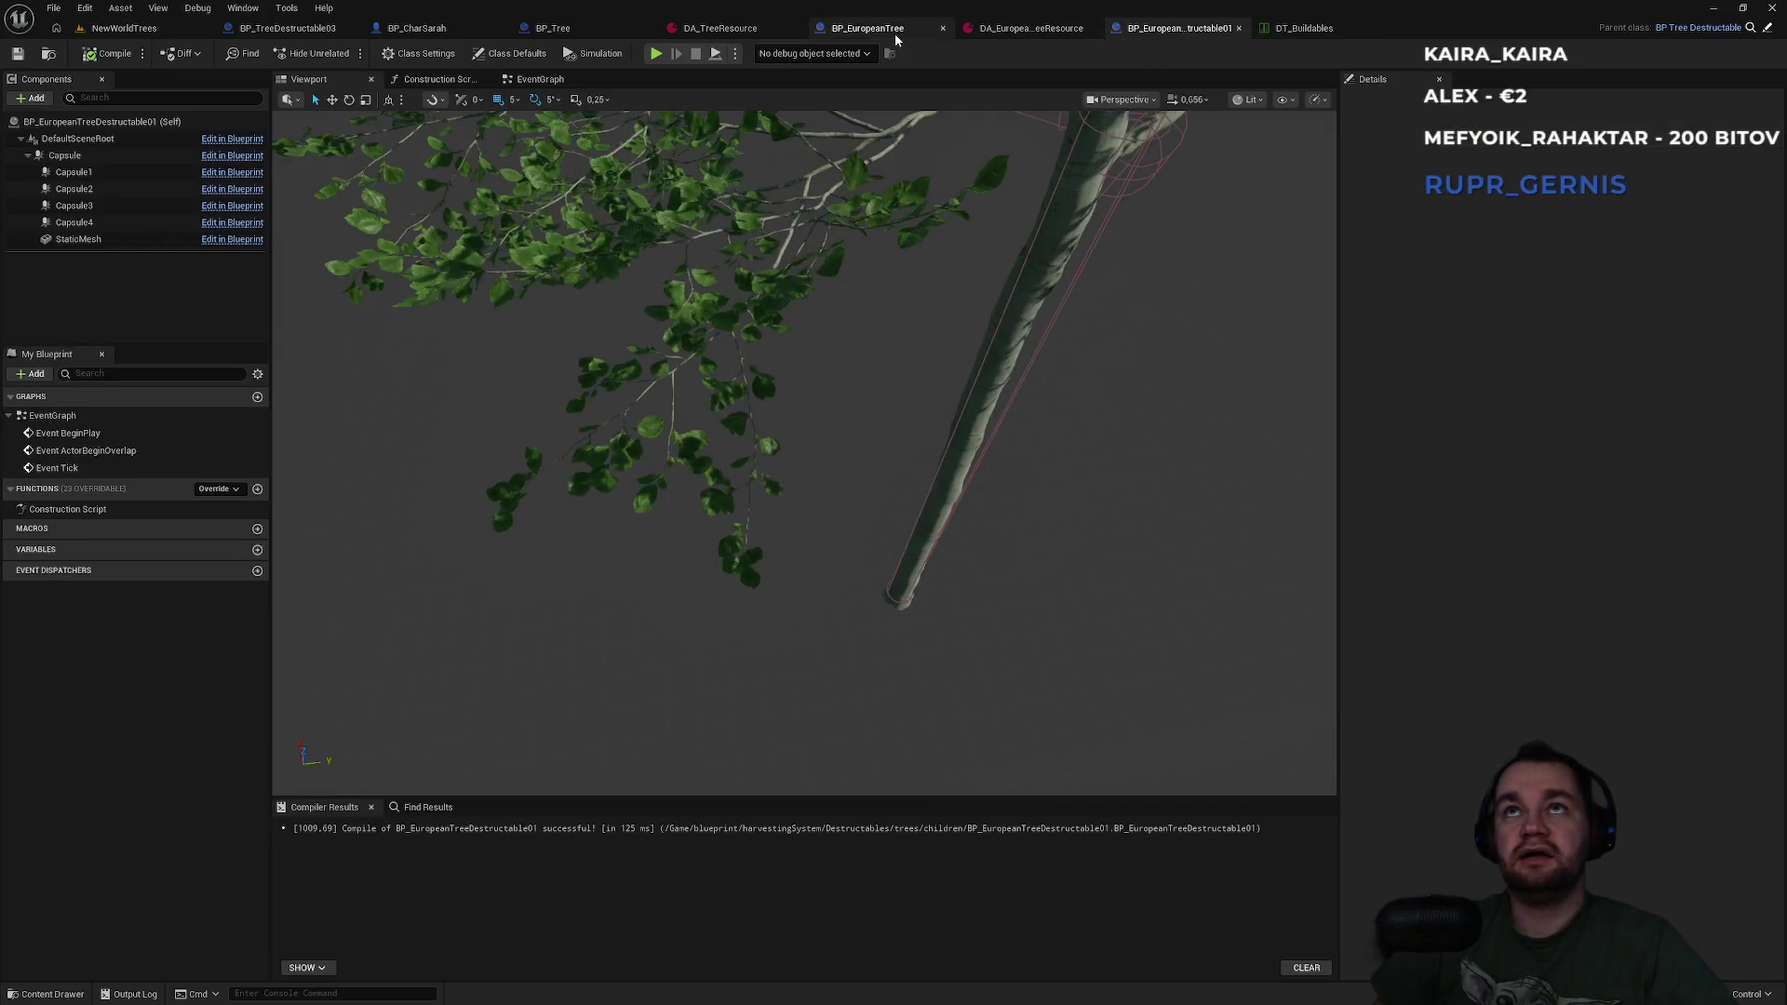
Review BP_CharSarah's SpawnTreeOnServer and SpawnActor nodes, then go to the level's Content root folder.
left_click(470, 35)
left_click_drag(646, 329, 714, 274)
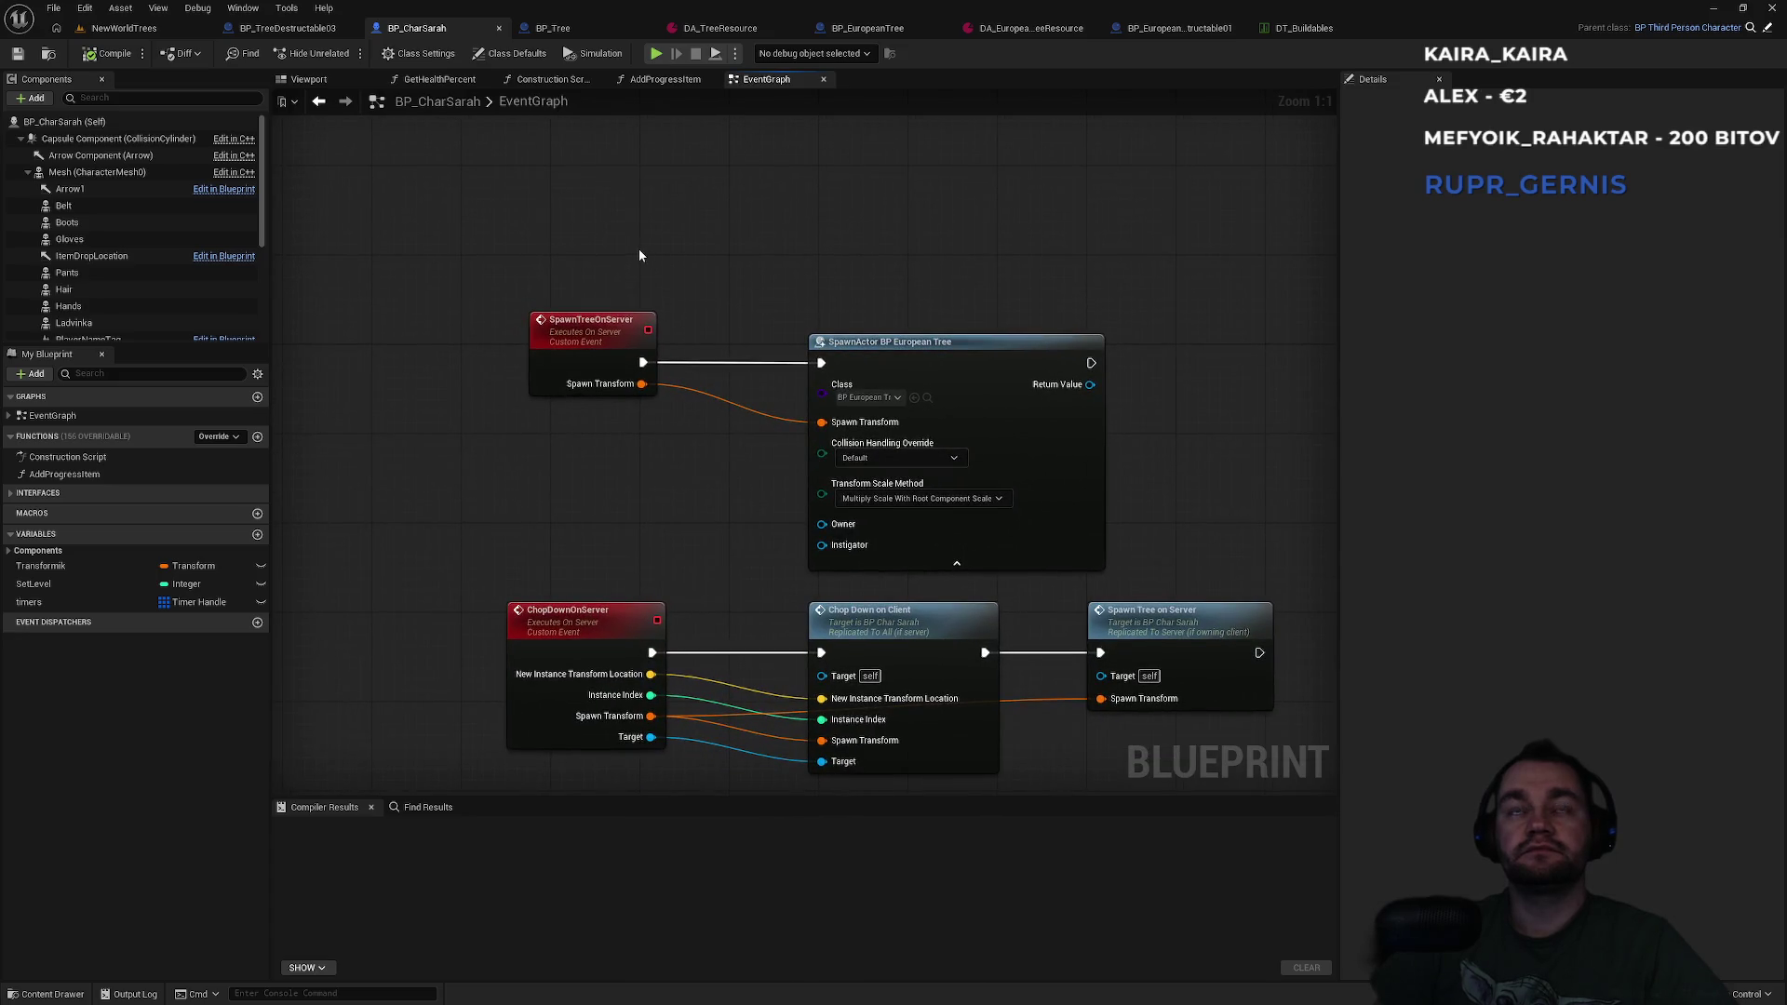
scroll(665, 281, "down", 5)
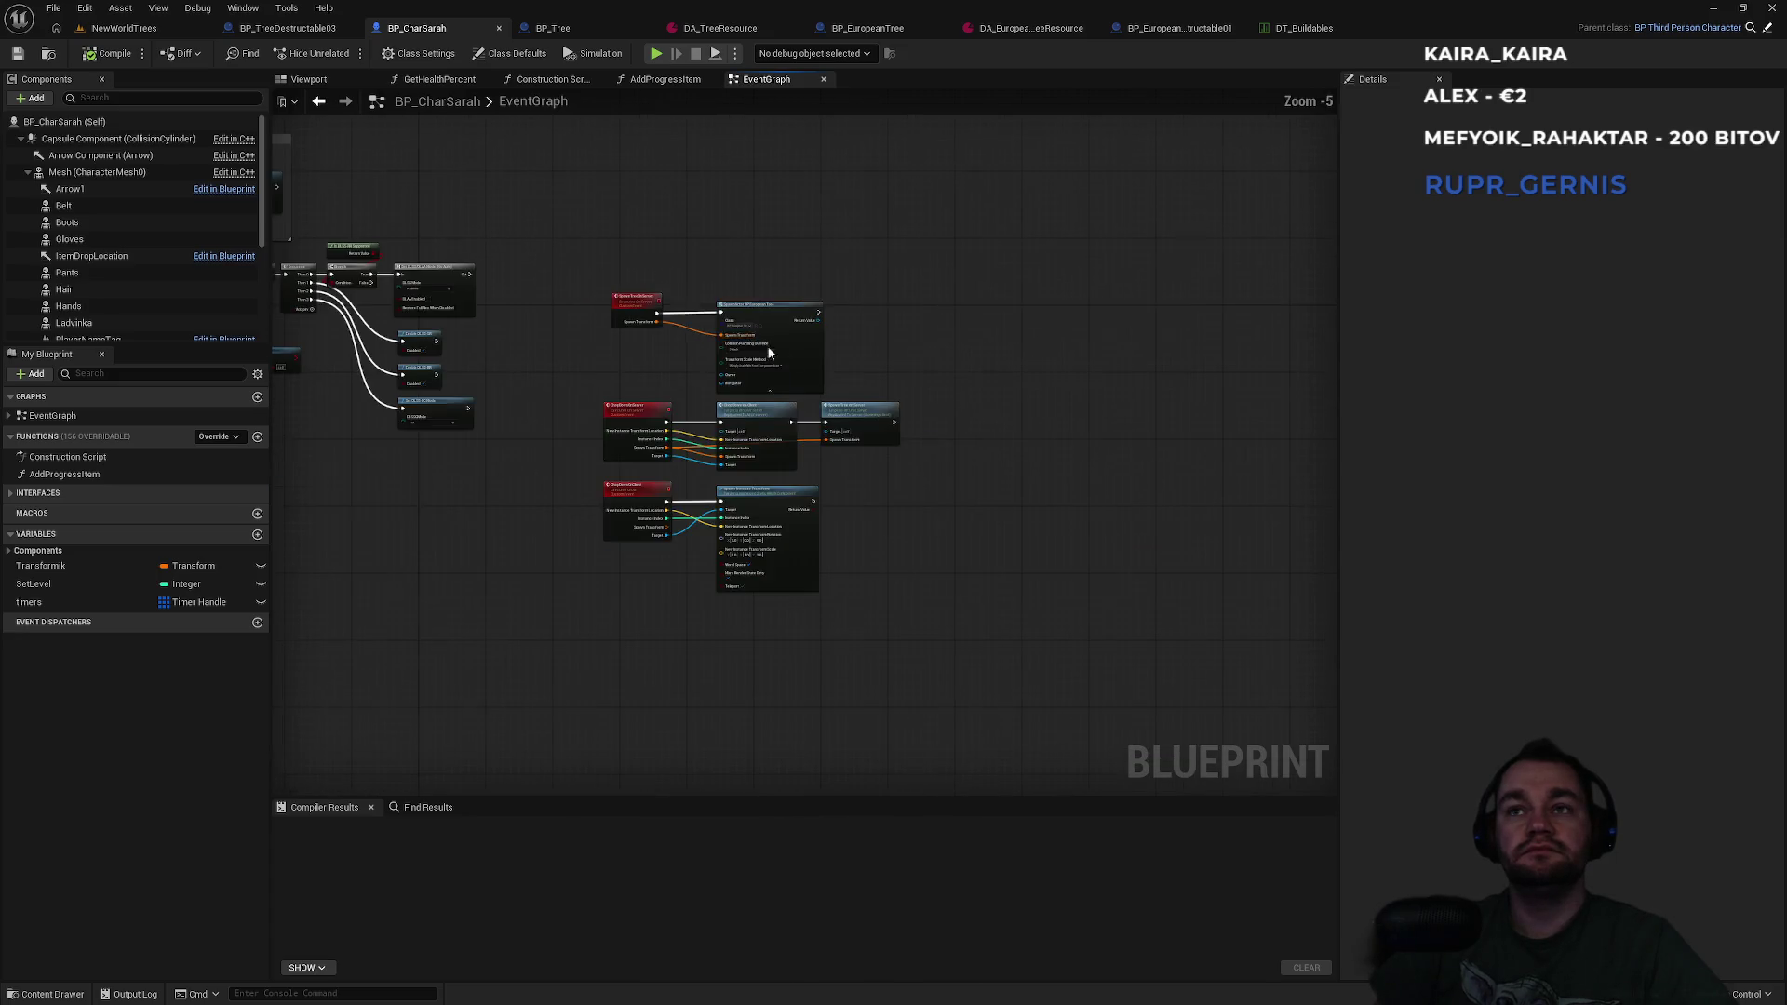
scroll(713, 409, "up", 4)
mouse_move(488, 214)
left_mouse_down()
mouse_move(706, 293)
mouse_move(1056, 371)
left_mouse_up()
mouse_move(1033, 159)
left_mouse_down()
mouse_move(462, 335)
mouse_move(438, 395)
mouse_move(1002, 171)
left_mouse_up()
left_click(476, 348)
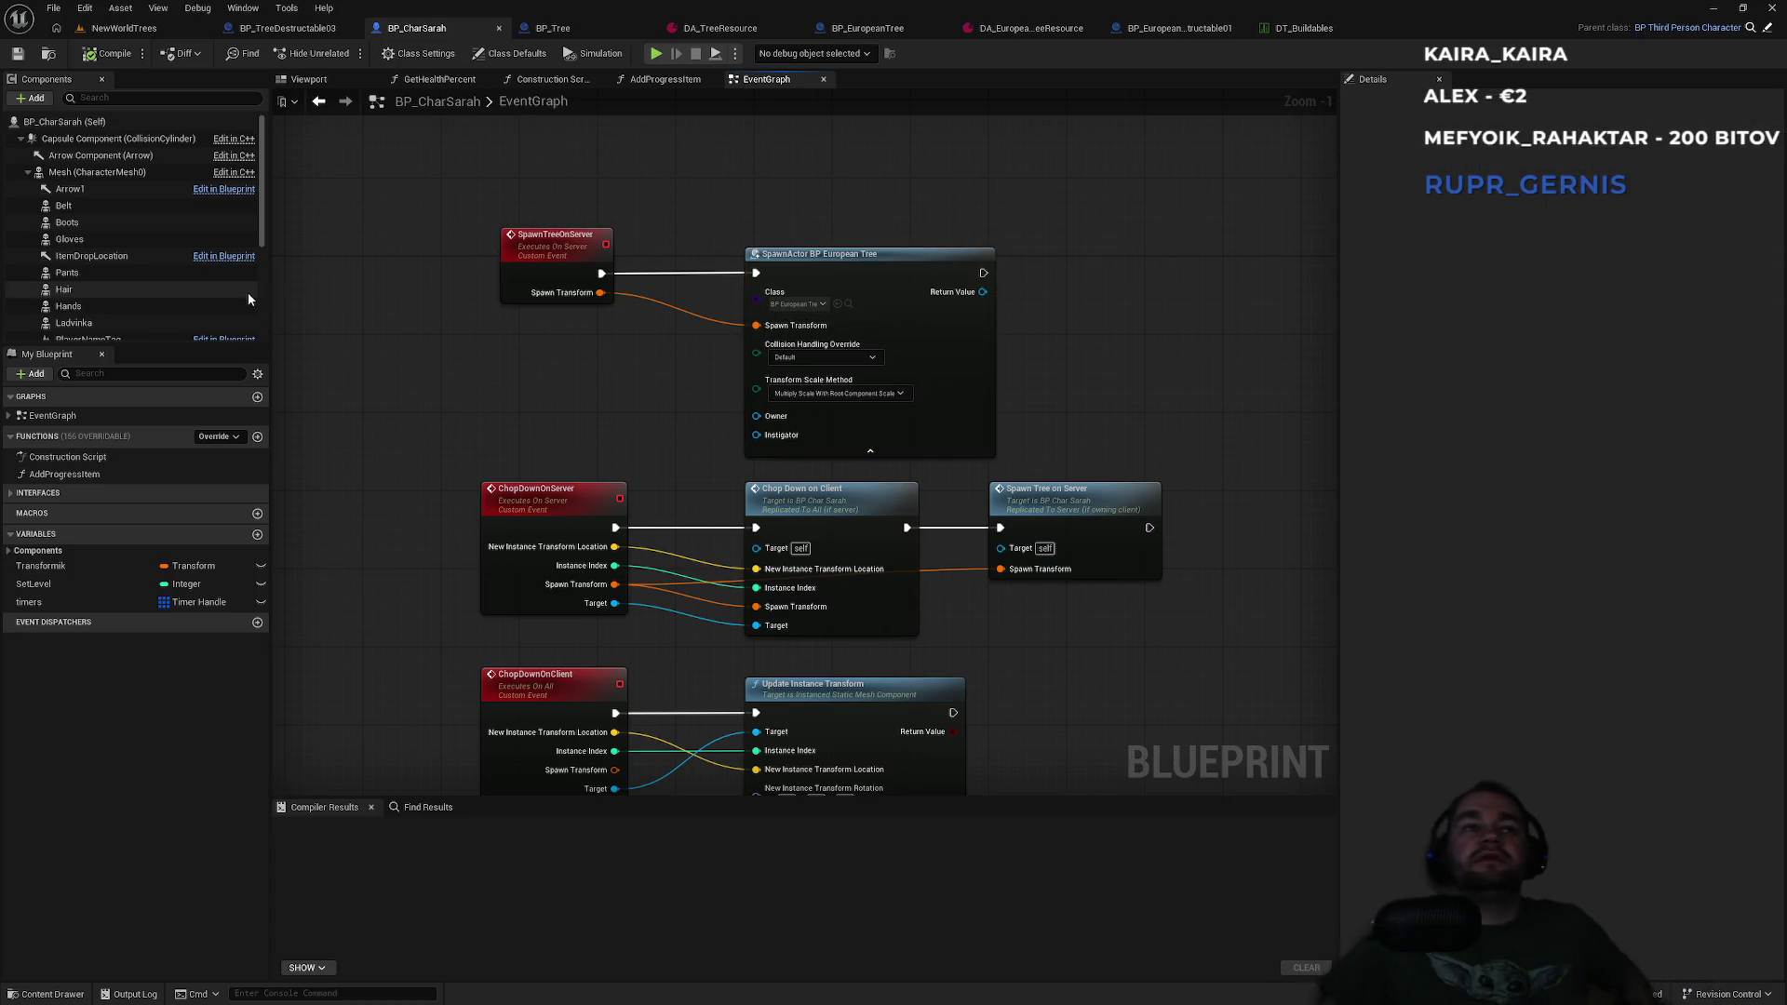
left_click(147, 30)
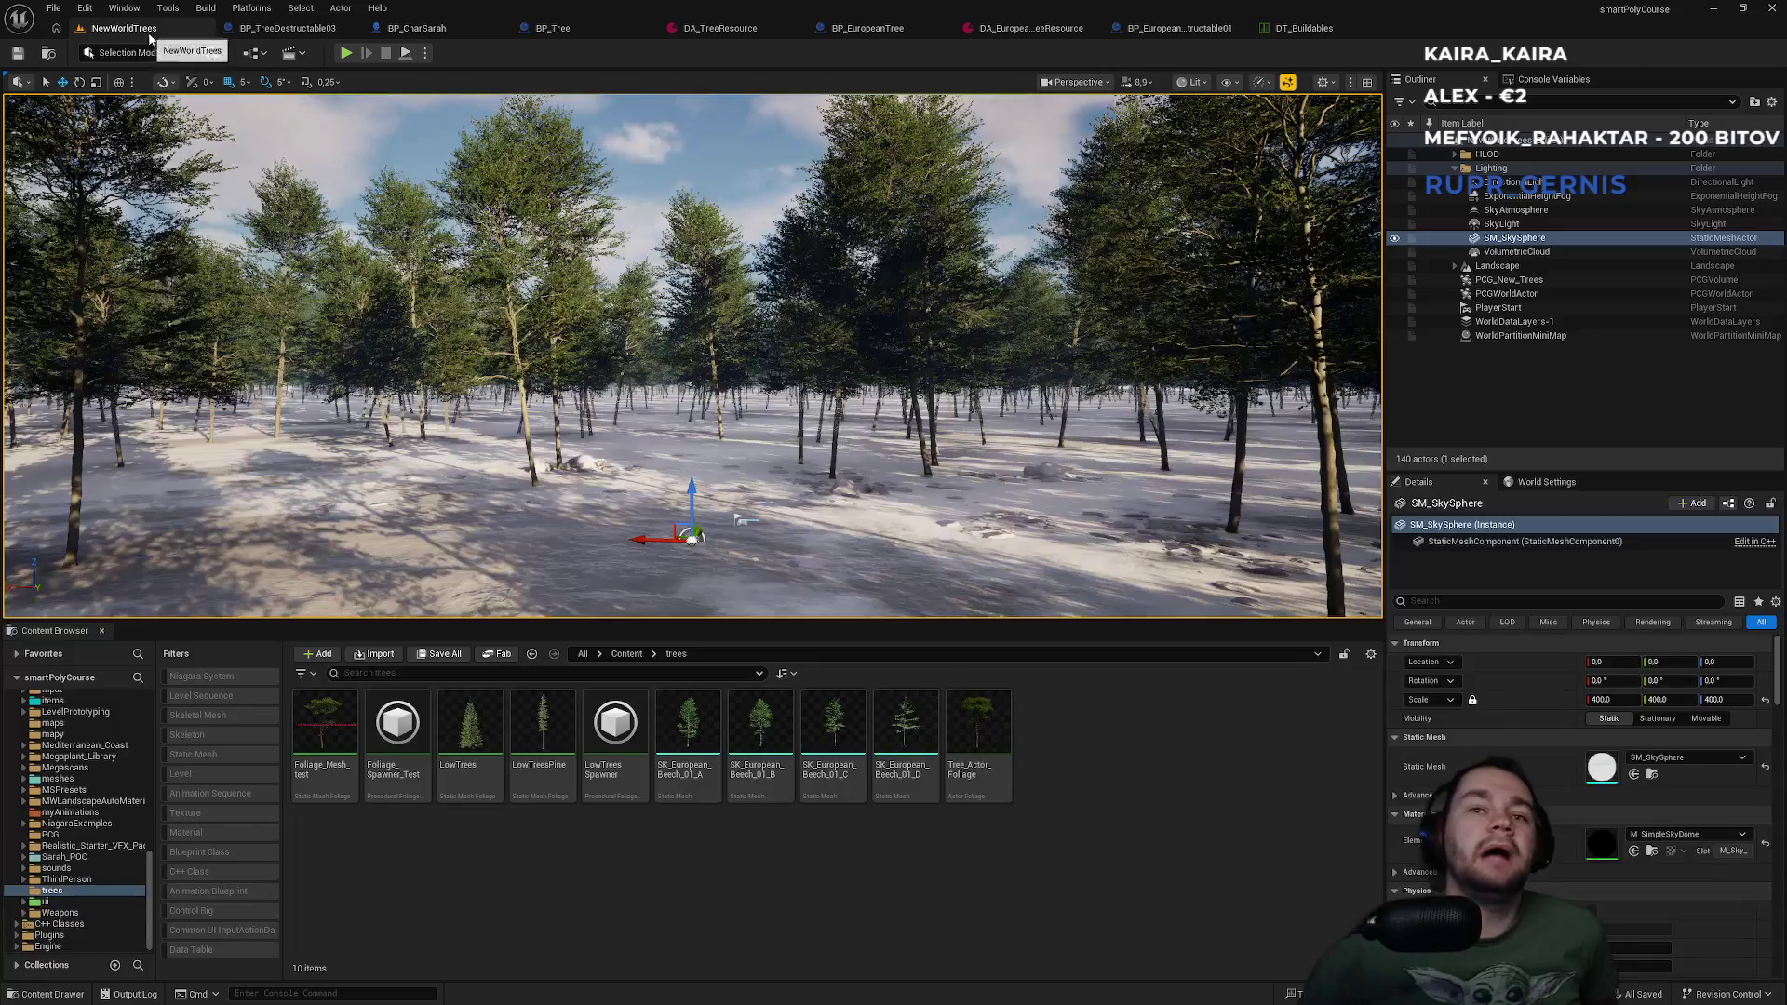
left_click(626, 654)
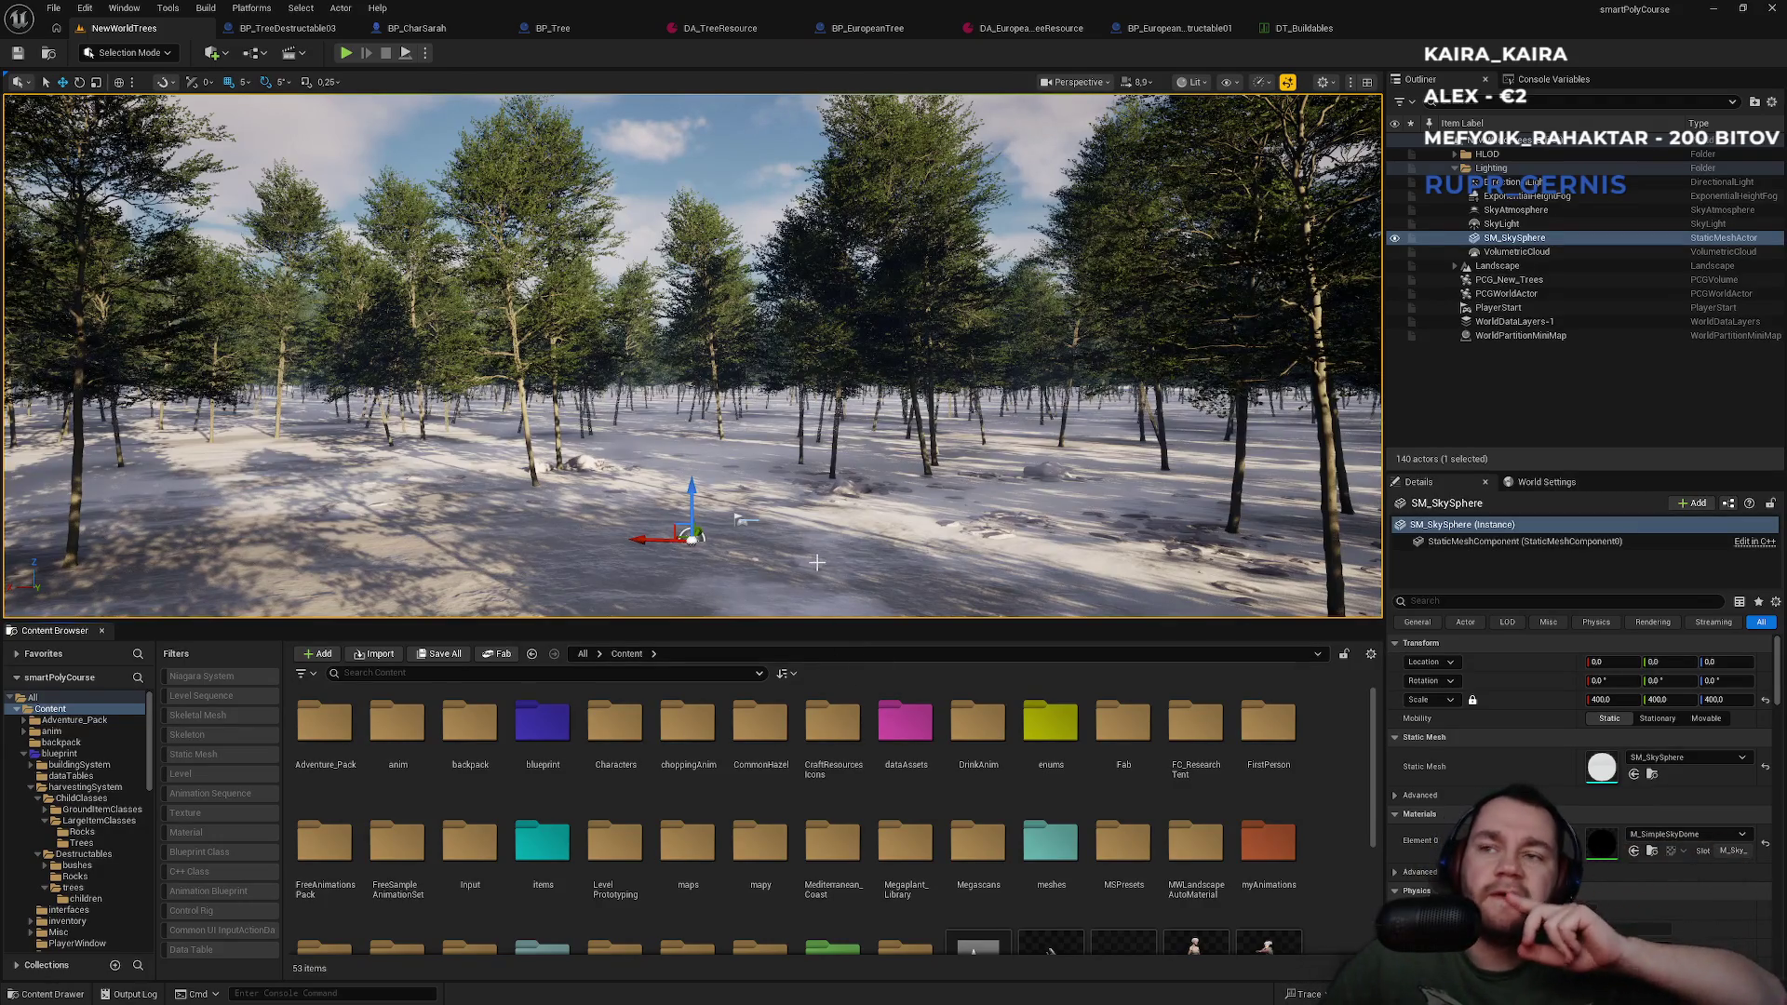
Search the Content Browser for 'spawn', then clear the filter and browse the assets.
left_click(615, 674)
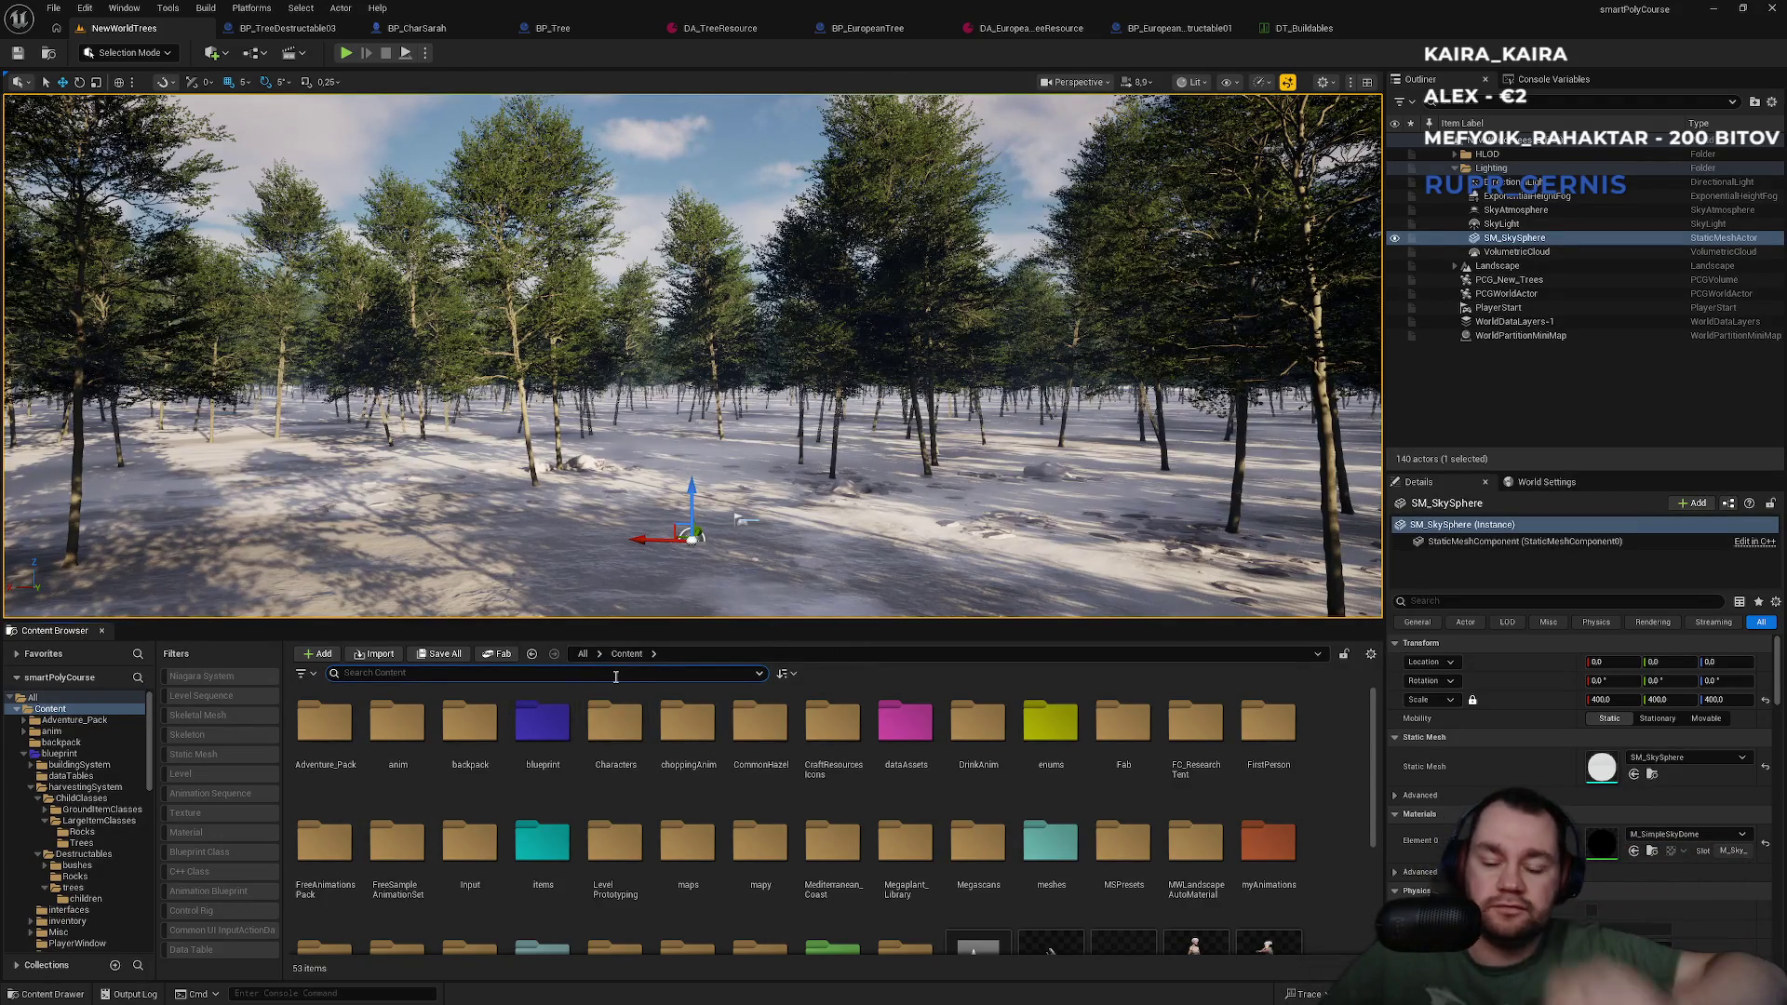
type("spawn")
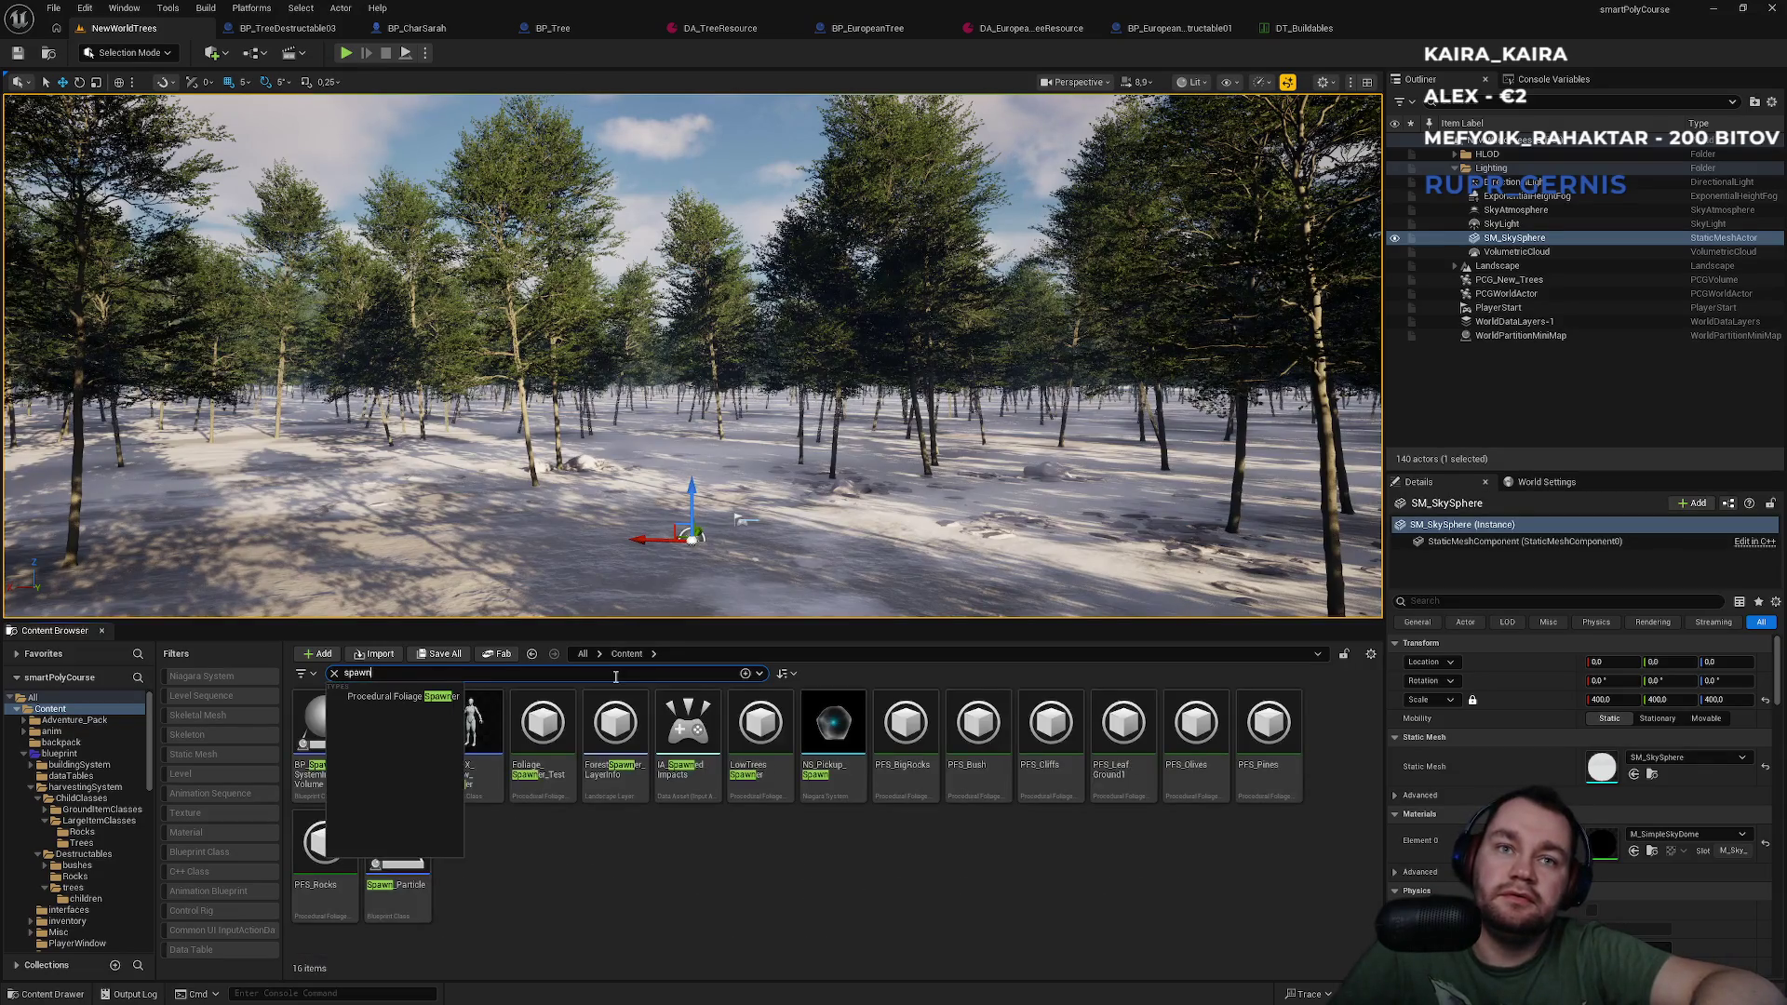
key("Return")
left_click(596, 868)
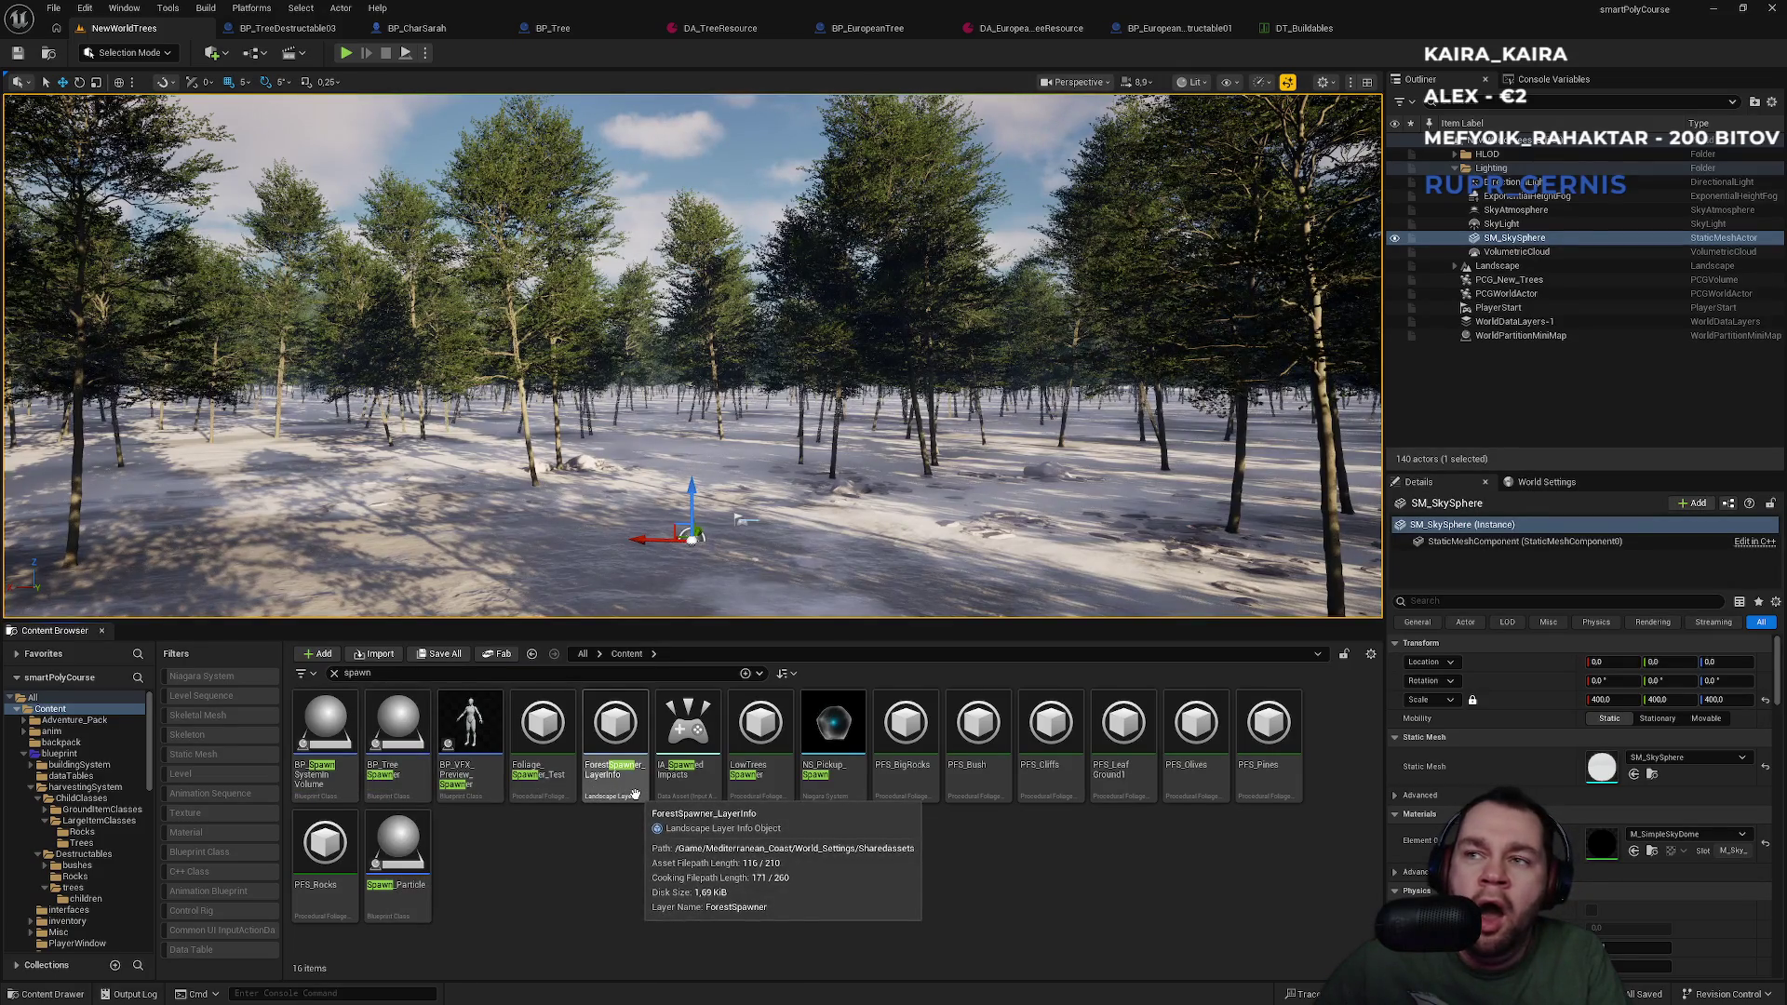
left_click(334, 674)
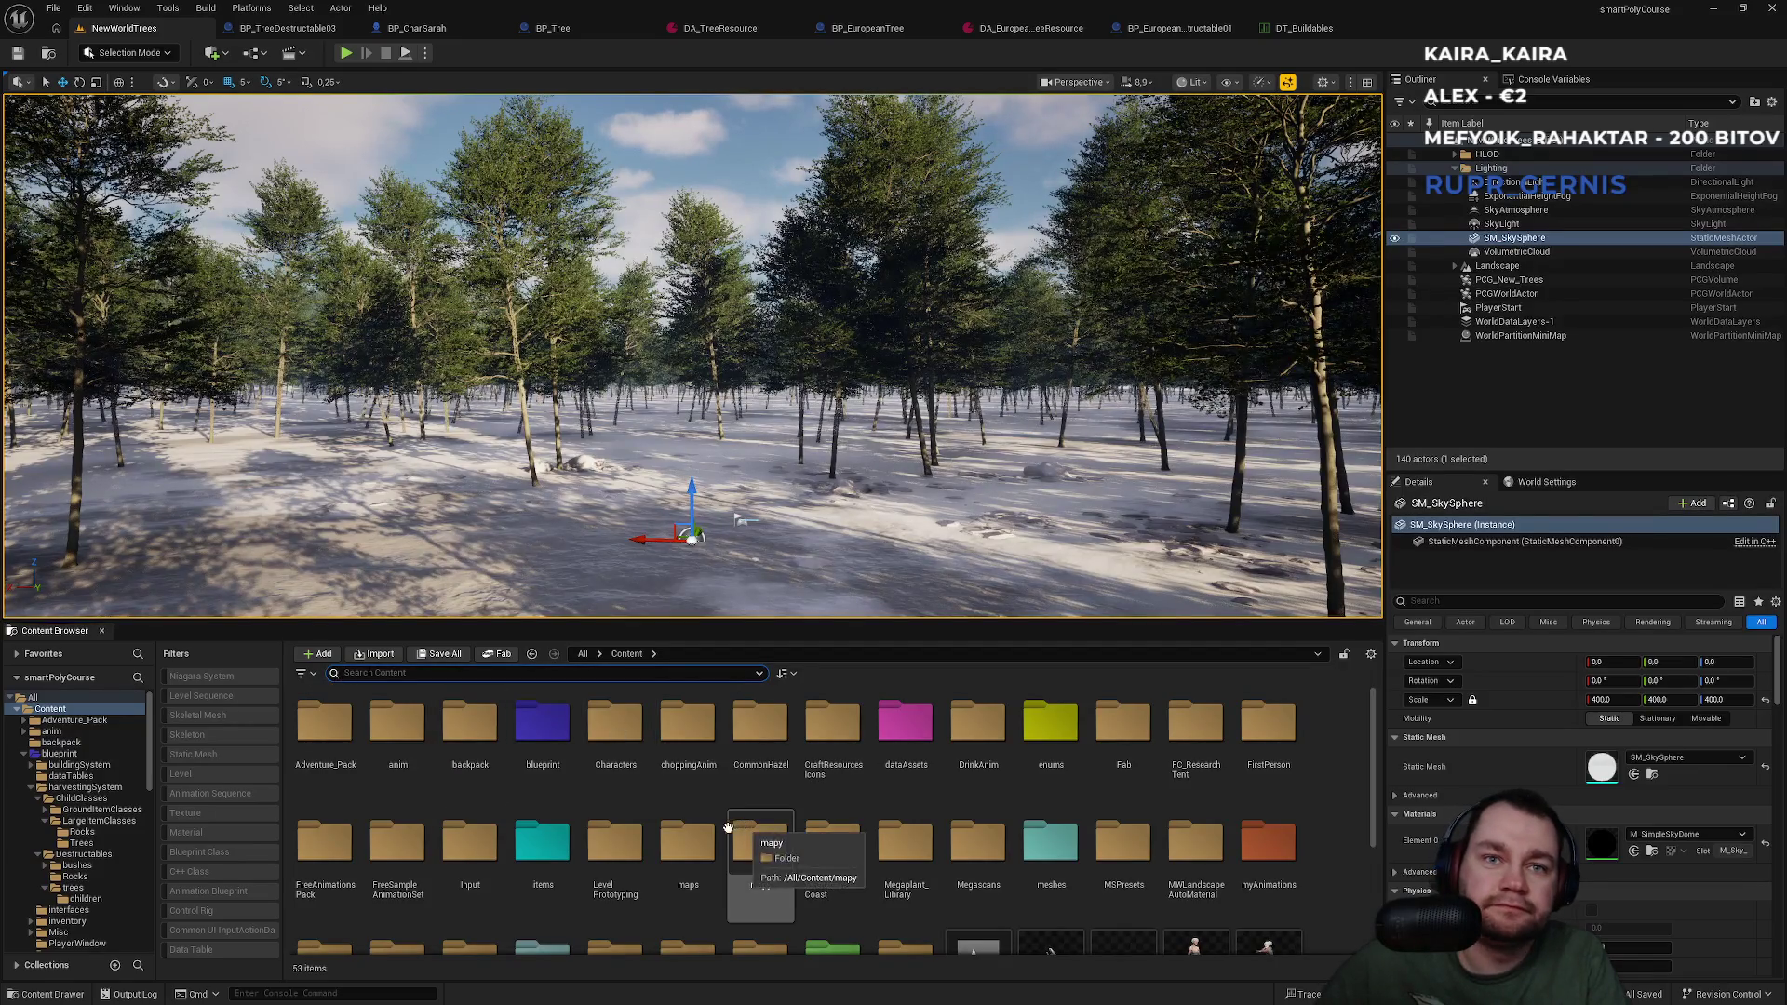
scroll(763, 800, "down", 1)
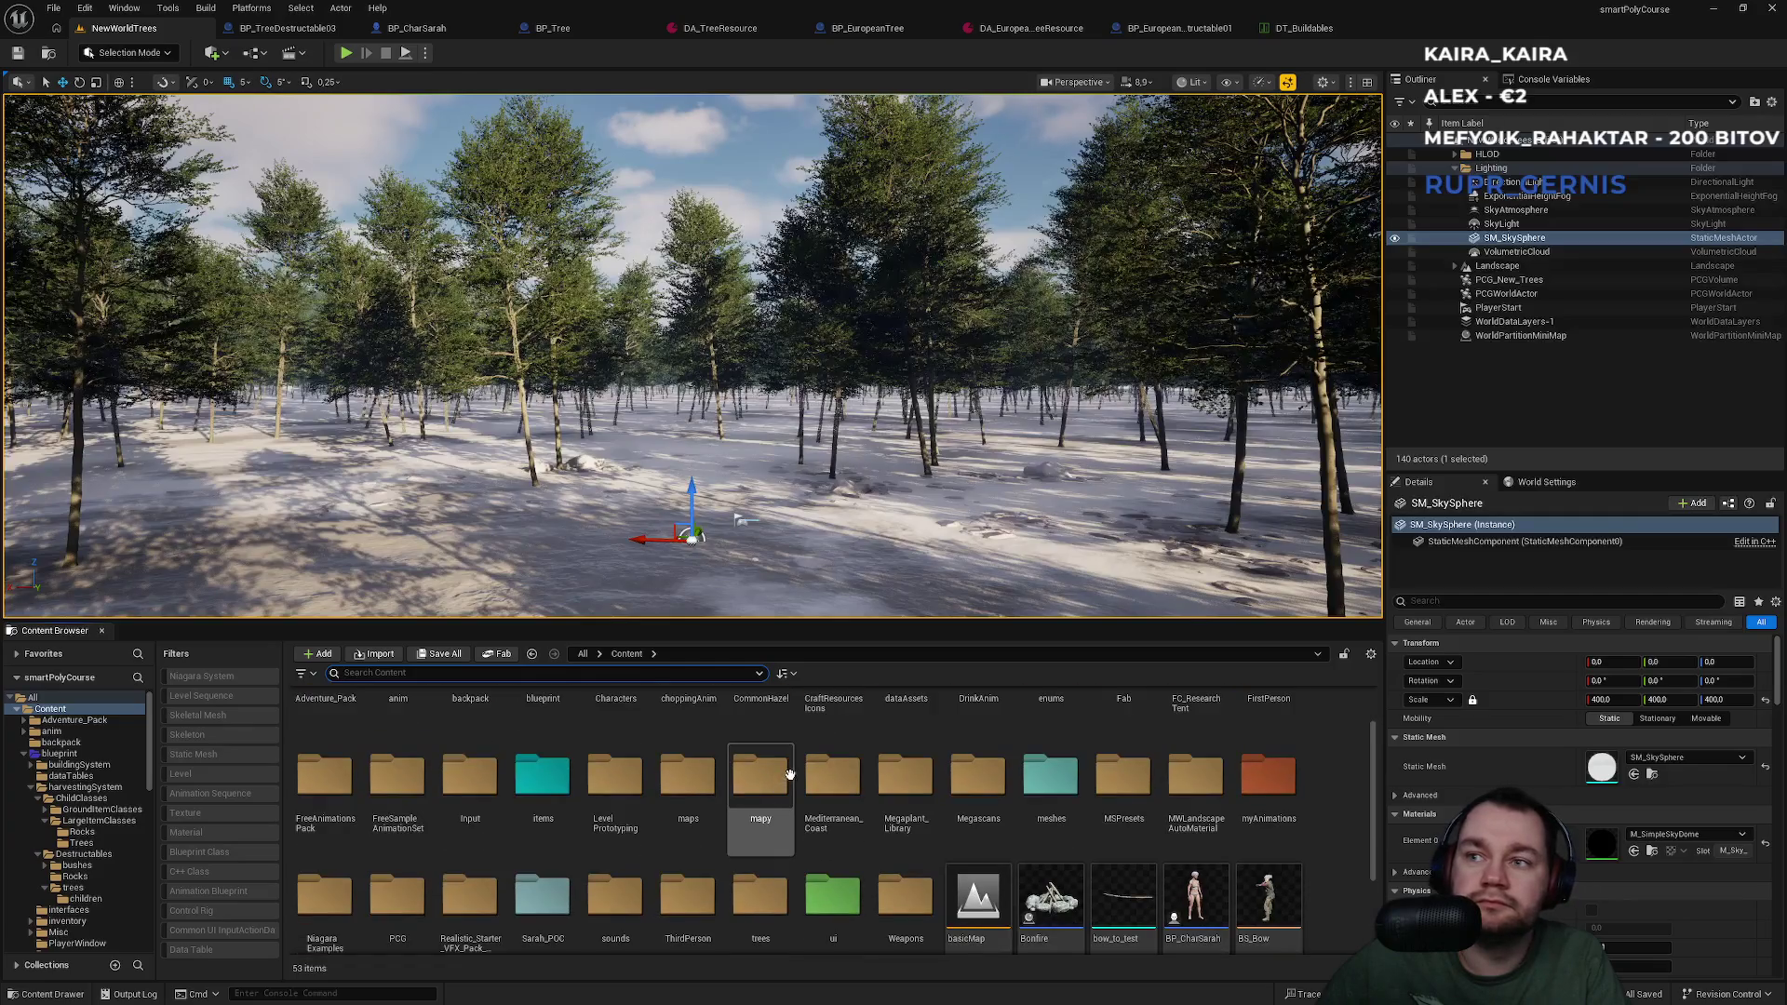
scroll(796, 765, "down", 2)
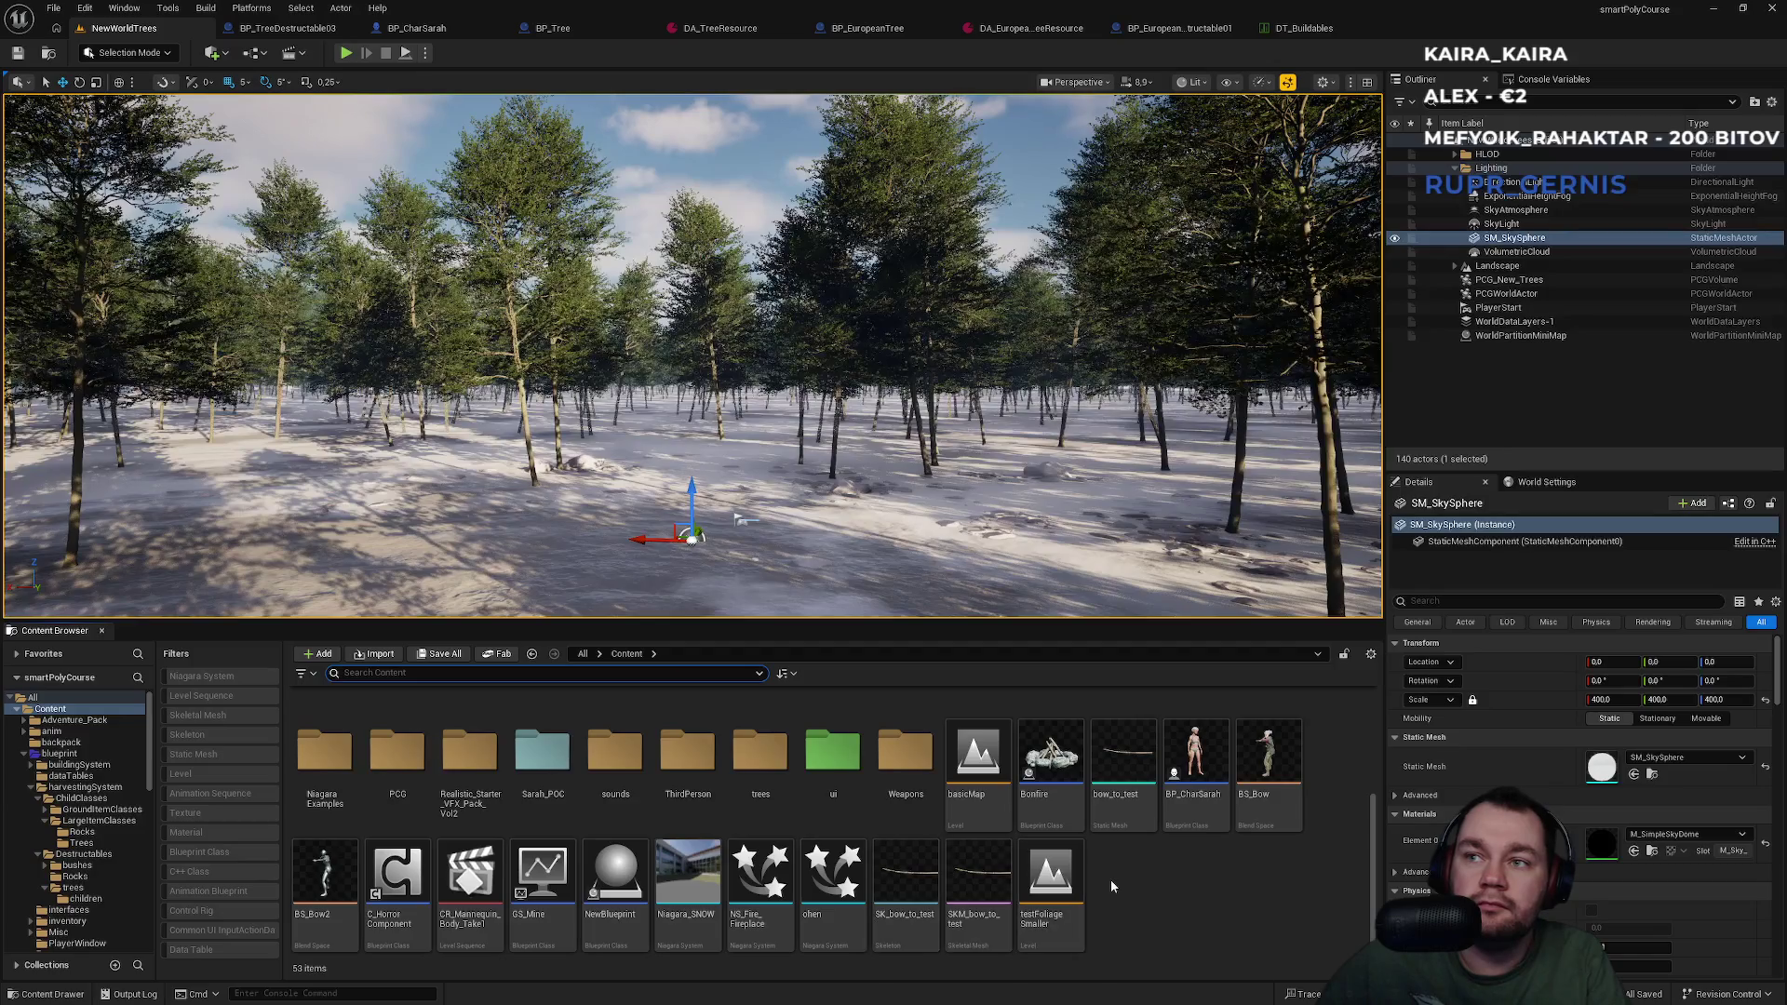
scroll(907, 841, "up", 3)
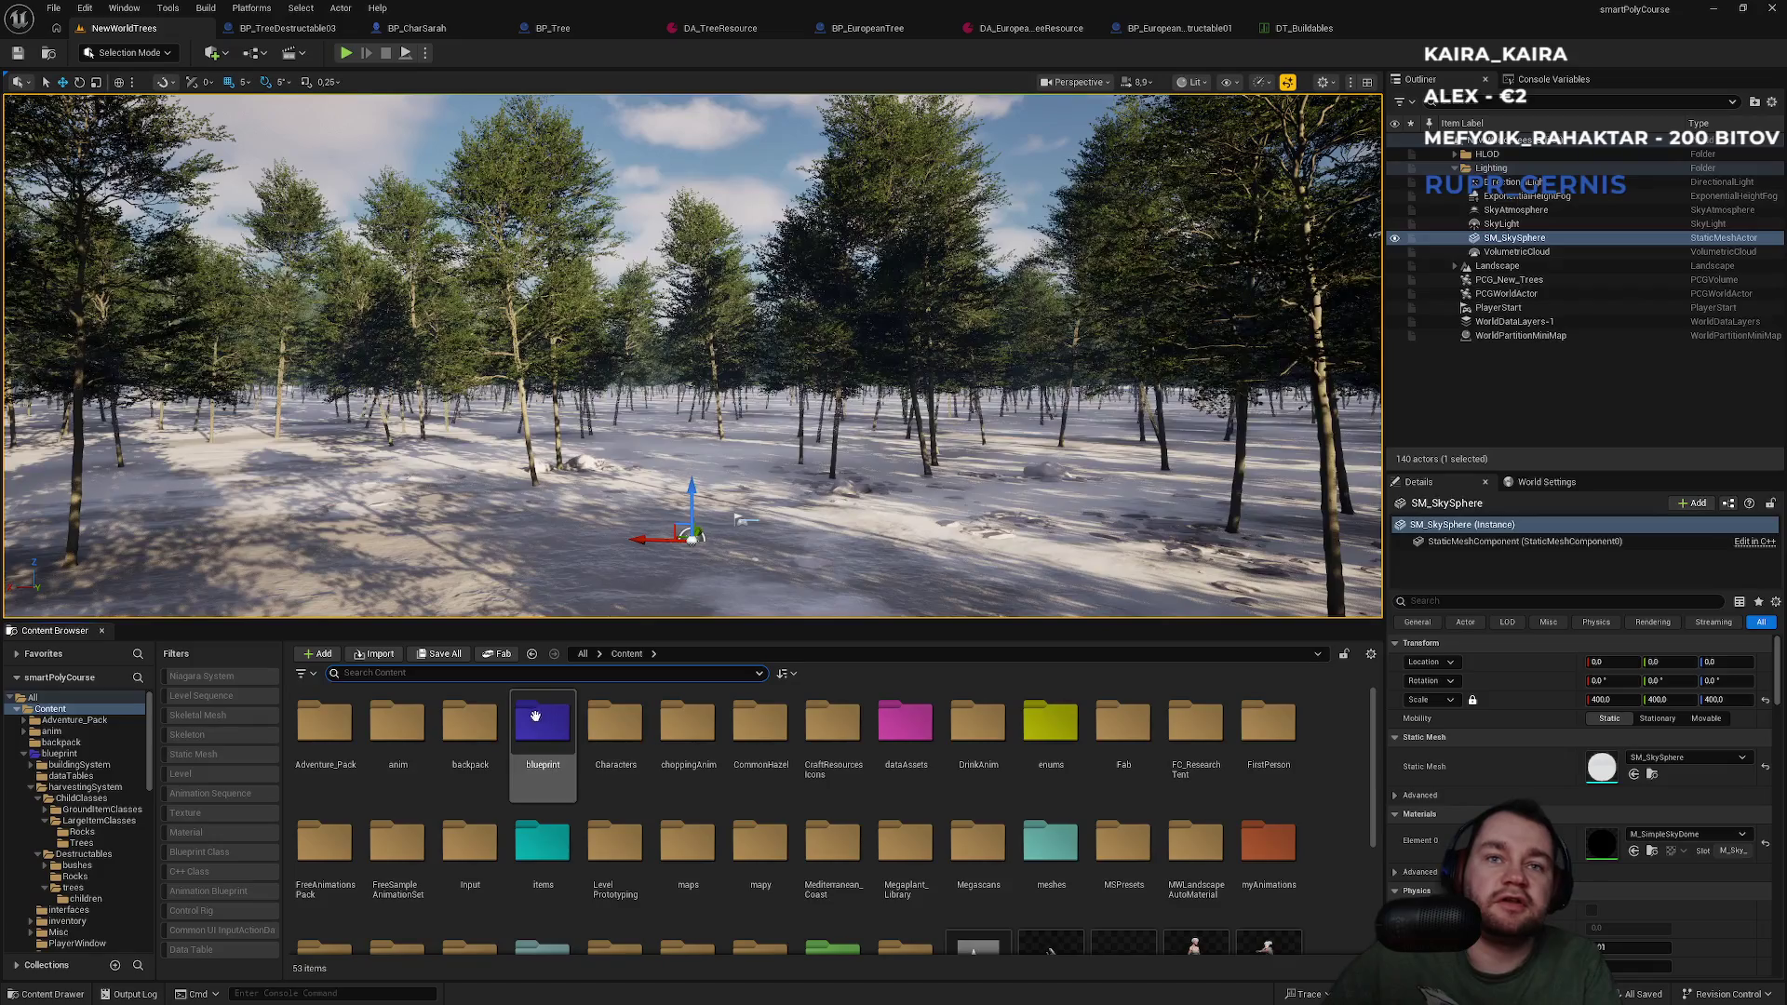
Add a new Boolean variable to BP_CharSarah and open the new-asset menu in Content/trees.
left_click(419, 28)
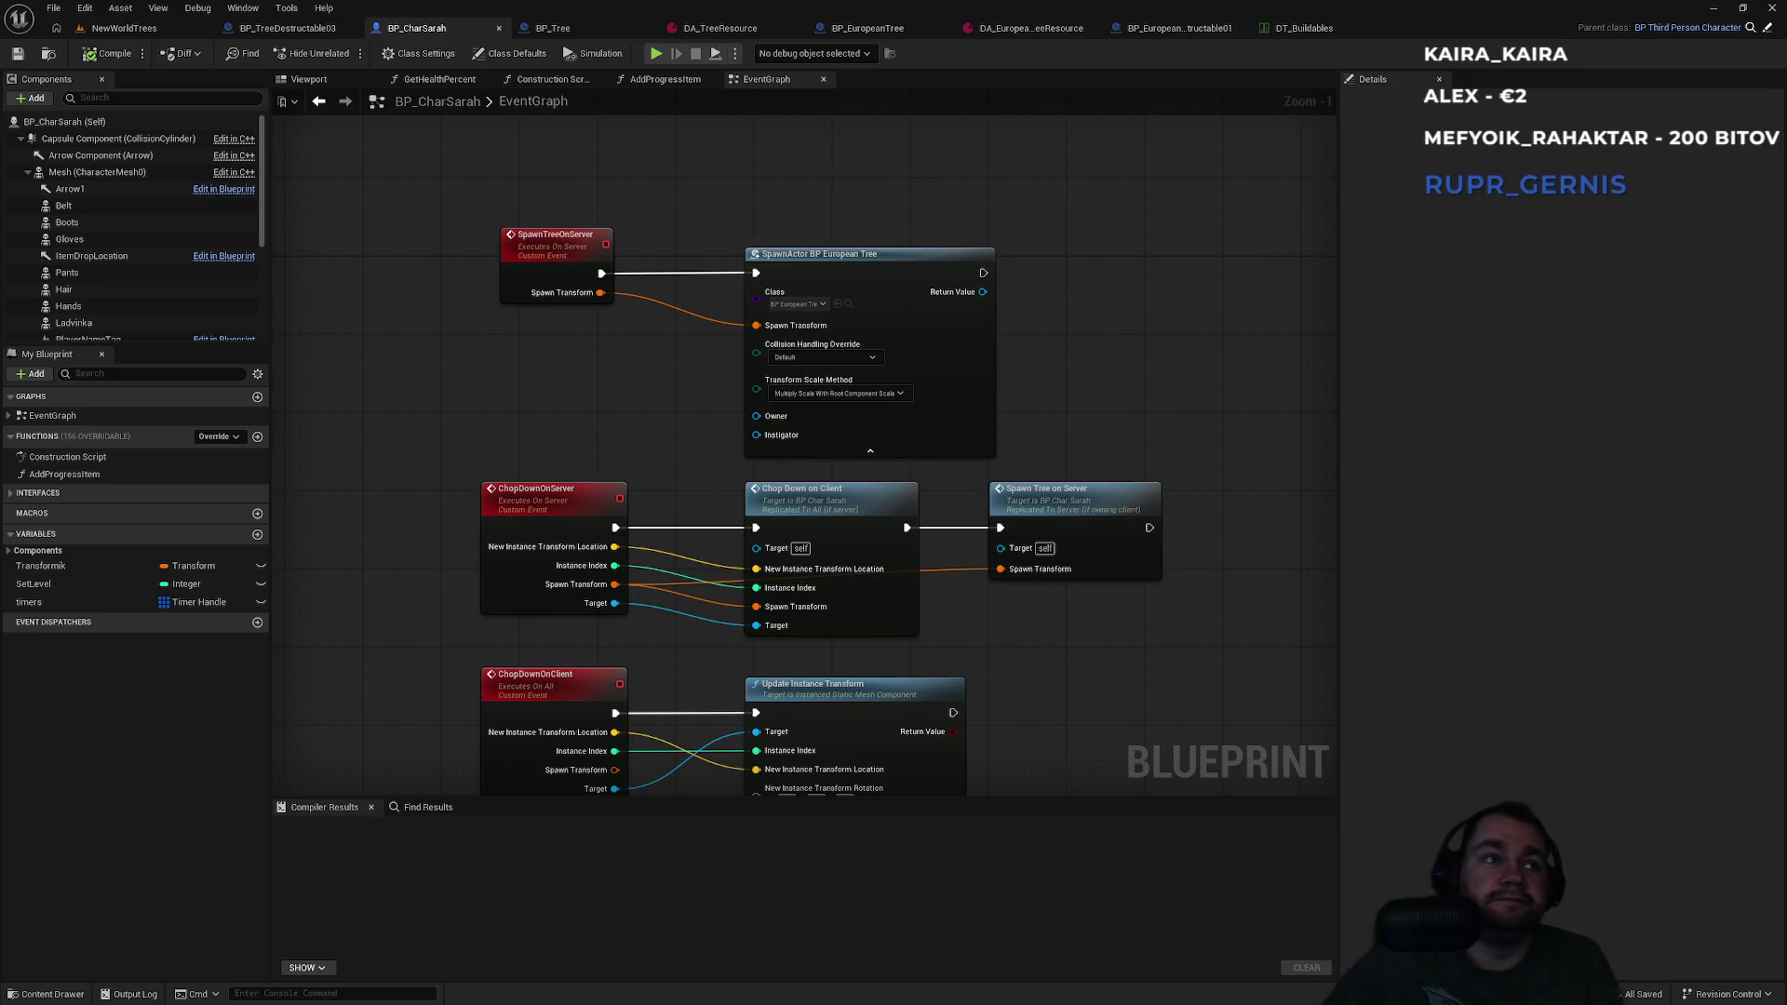
left_click(257, 534)
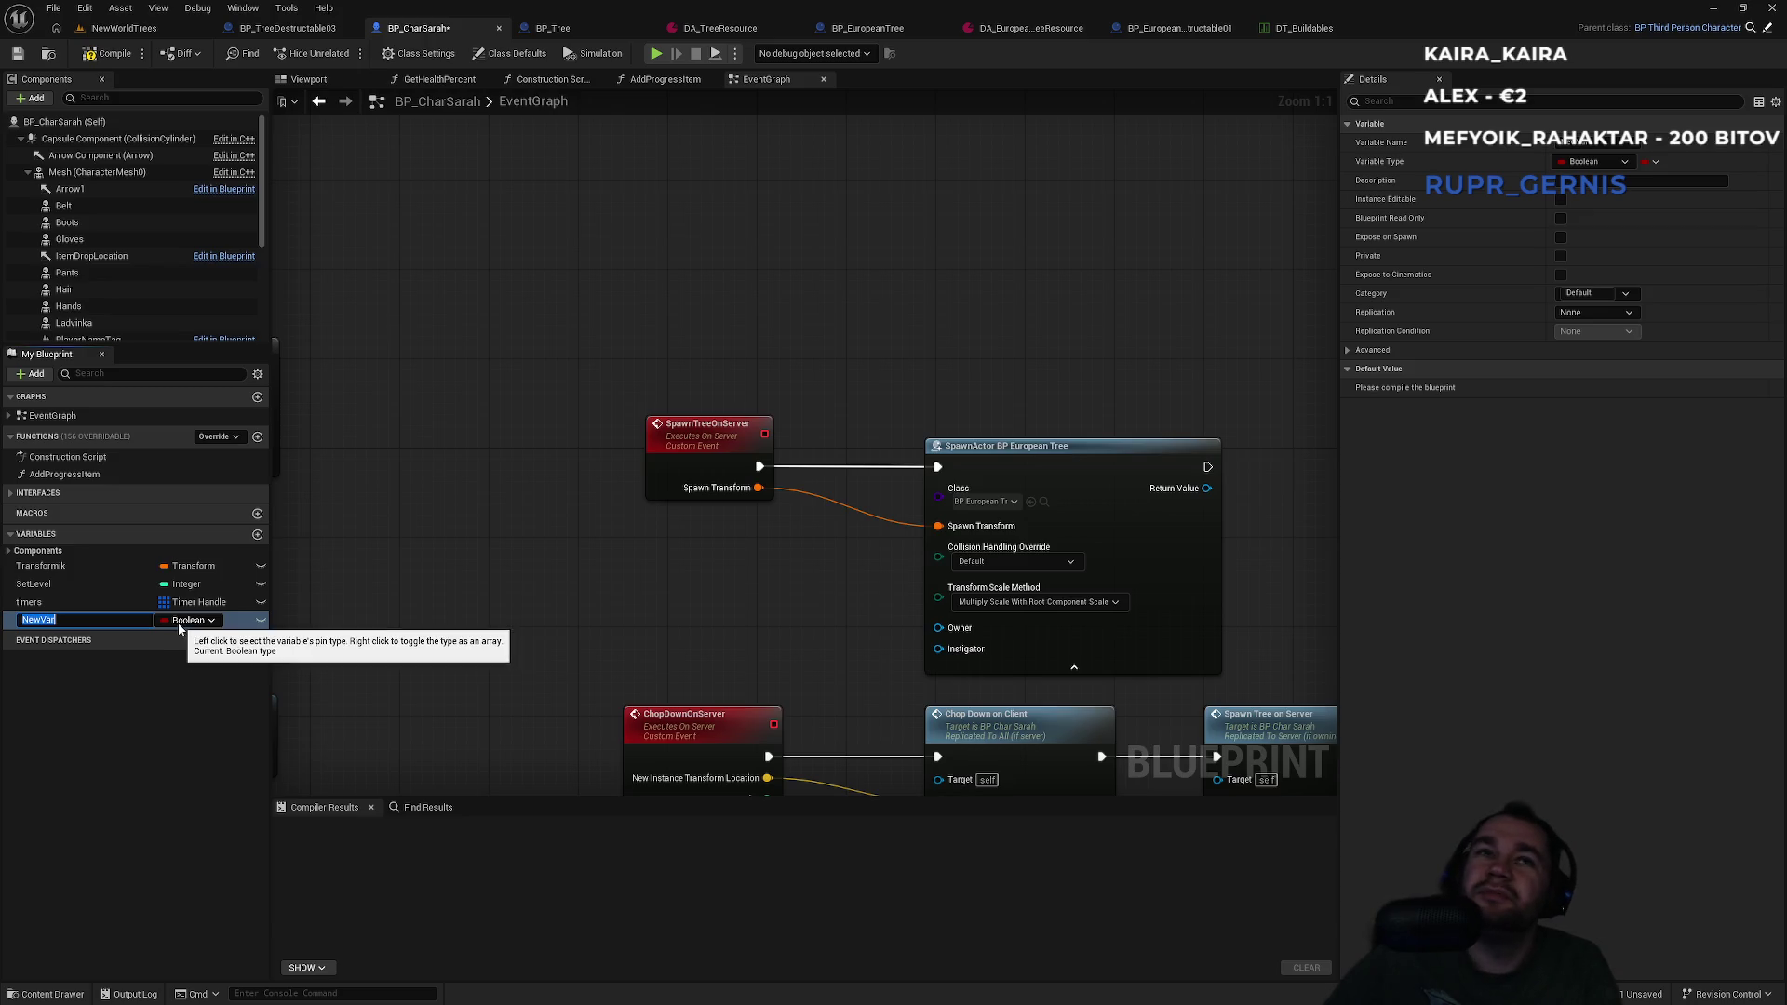
left_click(156, 36)
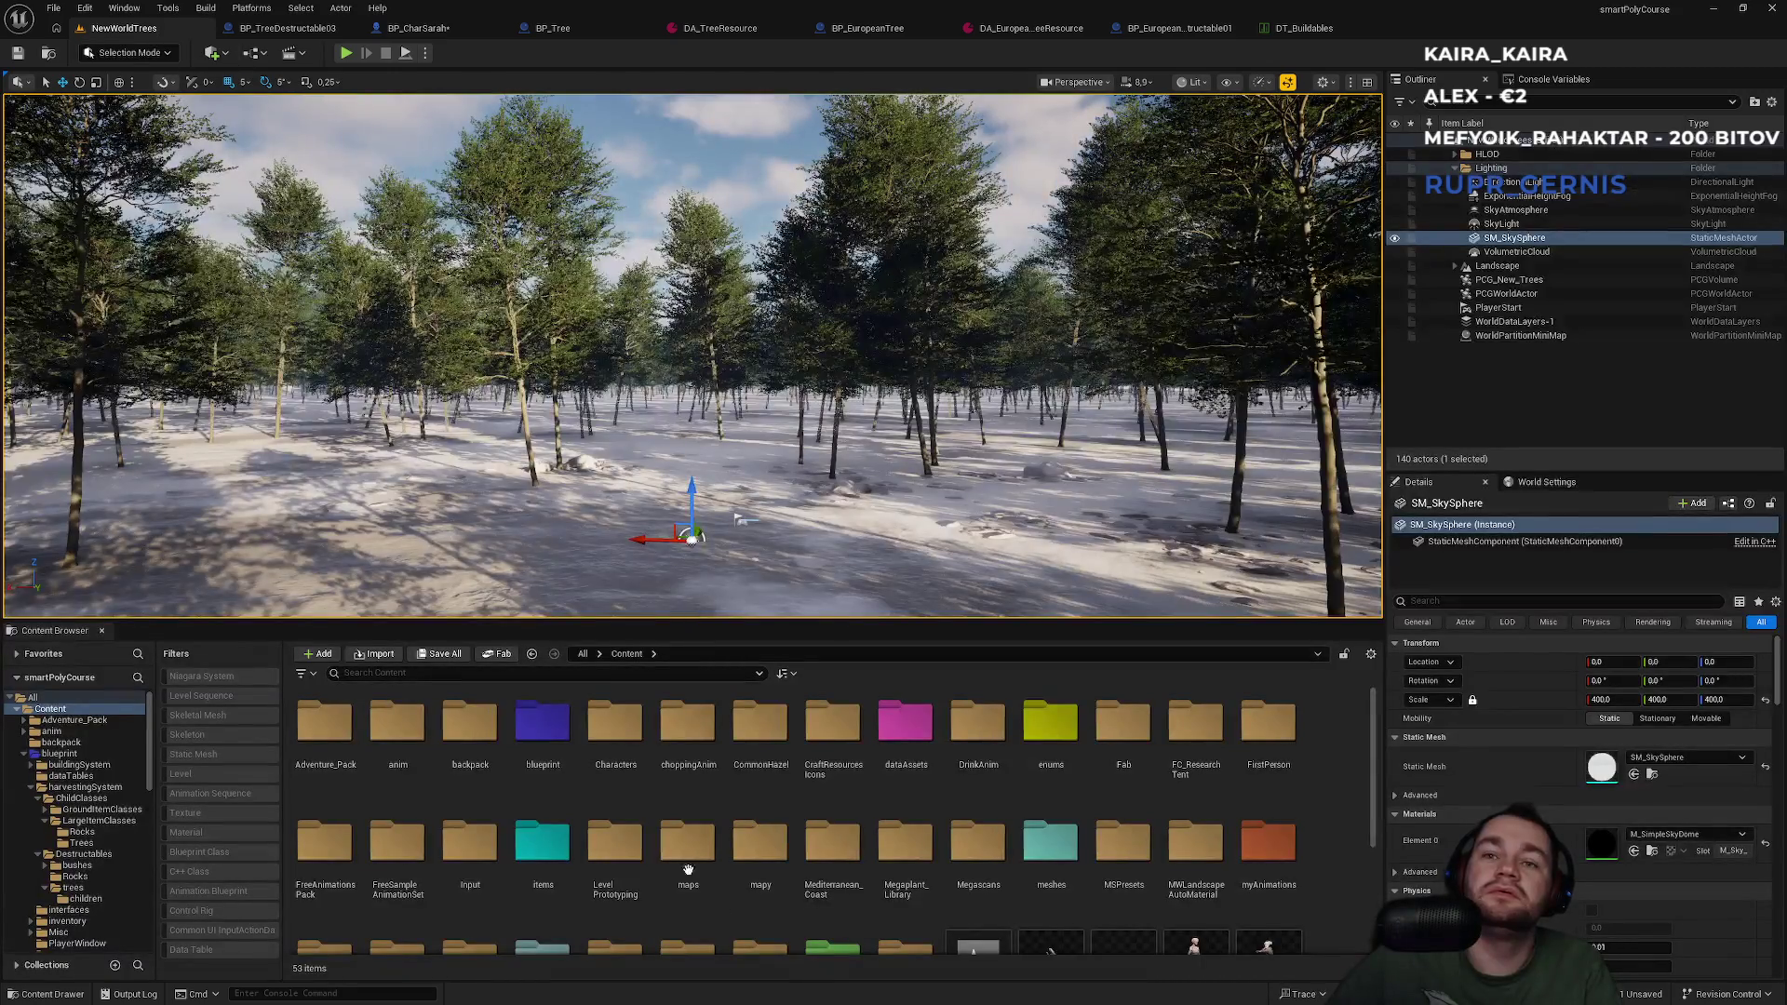
scroll(743, 856, "down", 3)
double_click(761, 838)
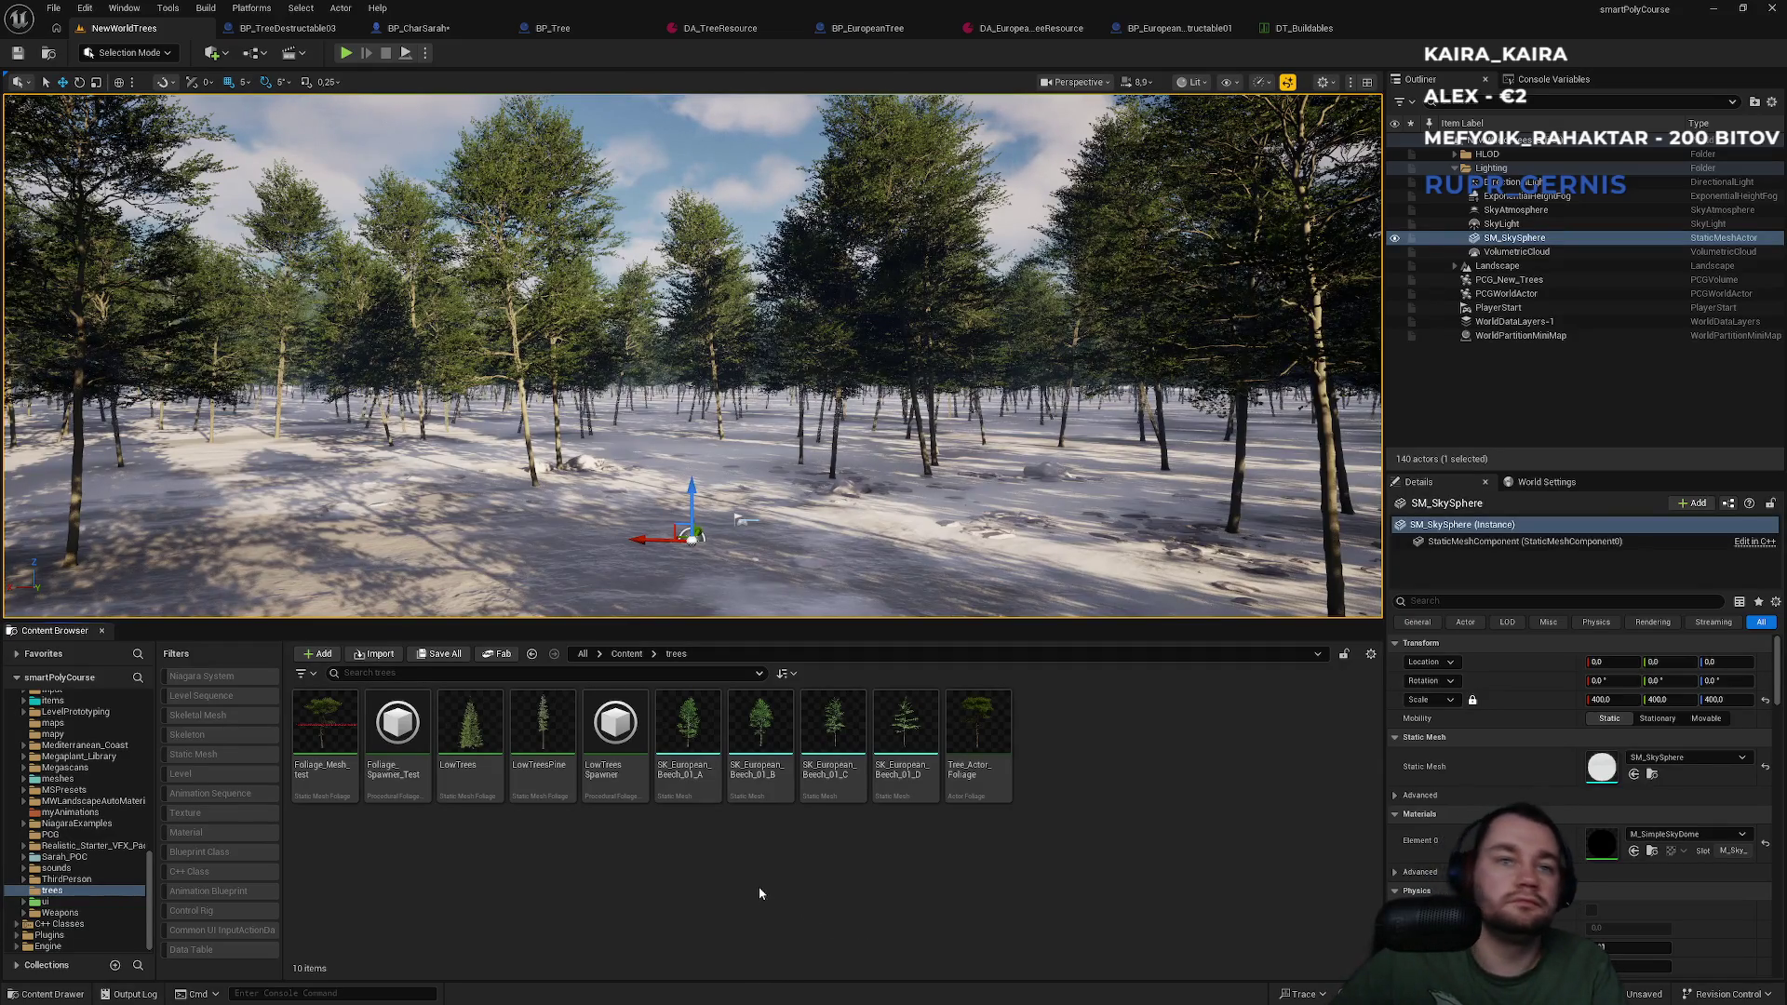
right_click(840, 896)
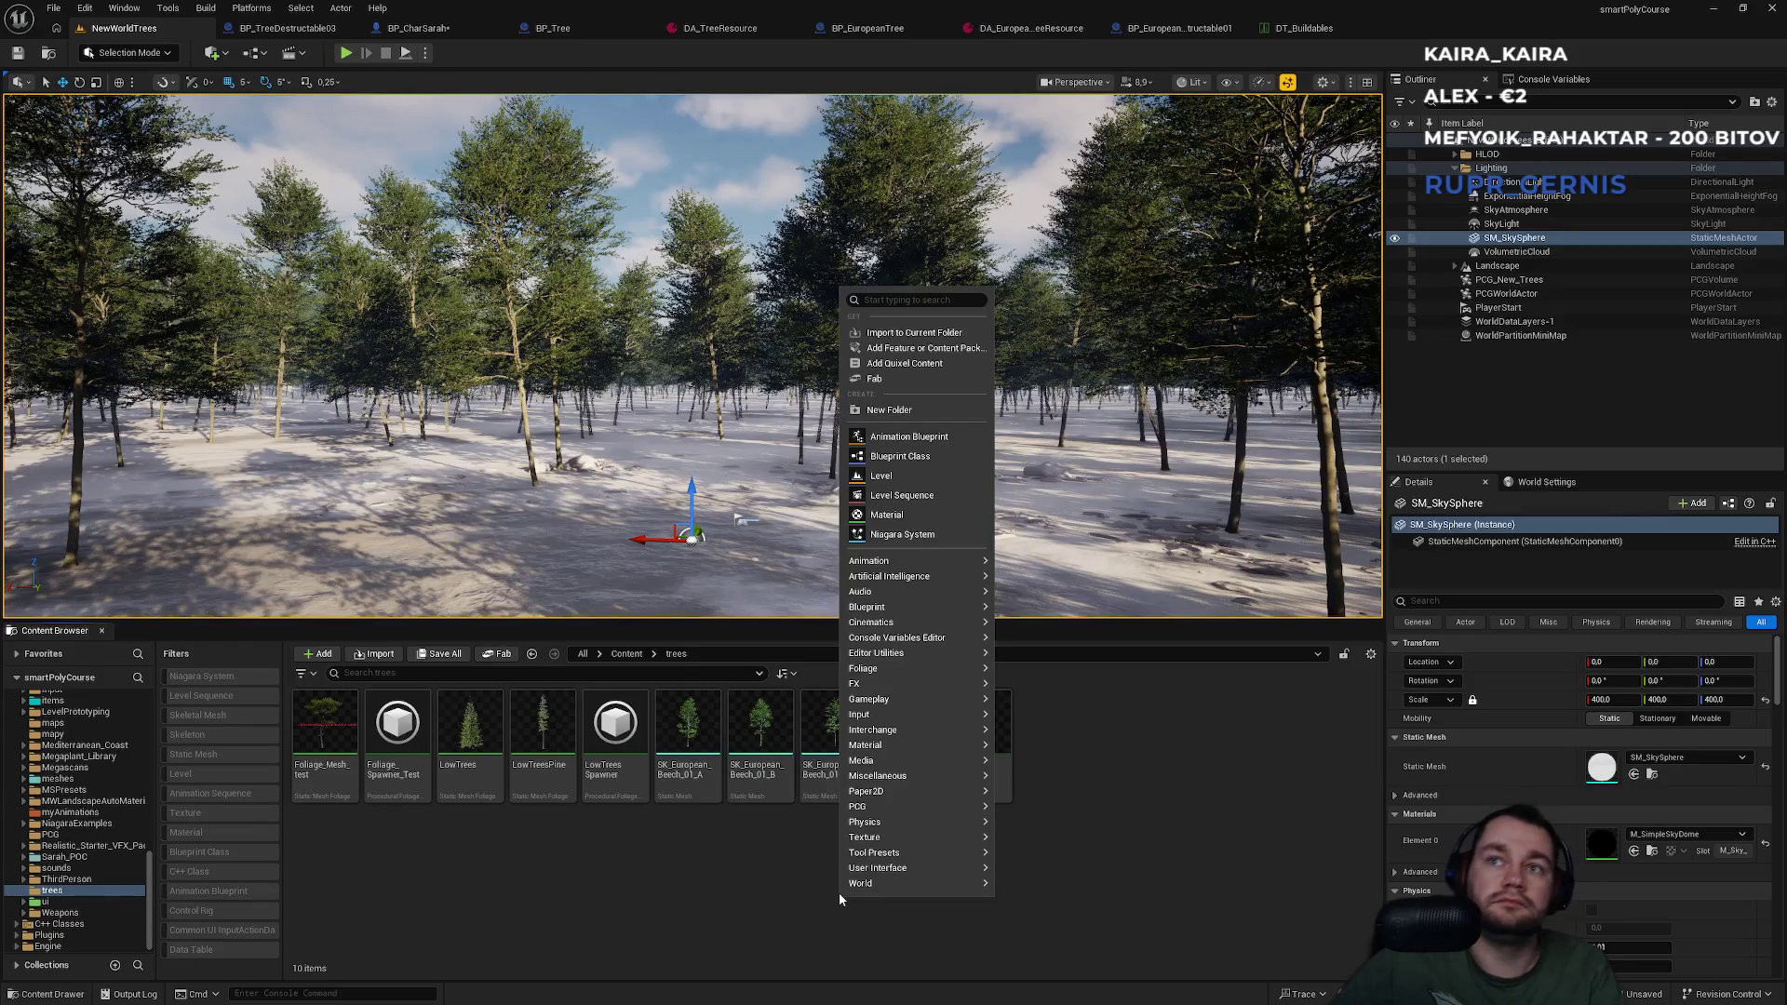
Create a Blueprint Structure in trees named S_InstanceToBPTree, save it and open its editor.
mouse_move(842, 884)
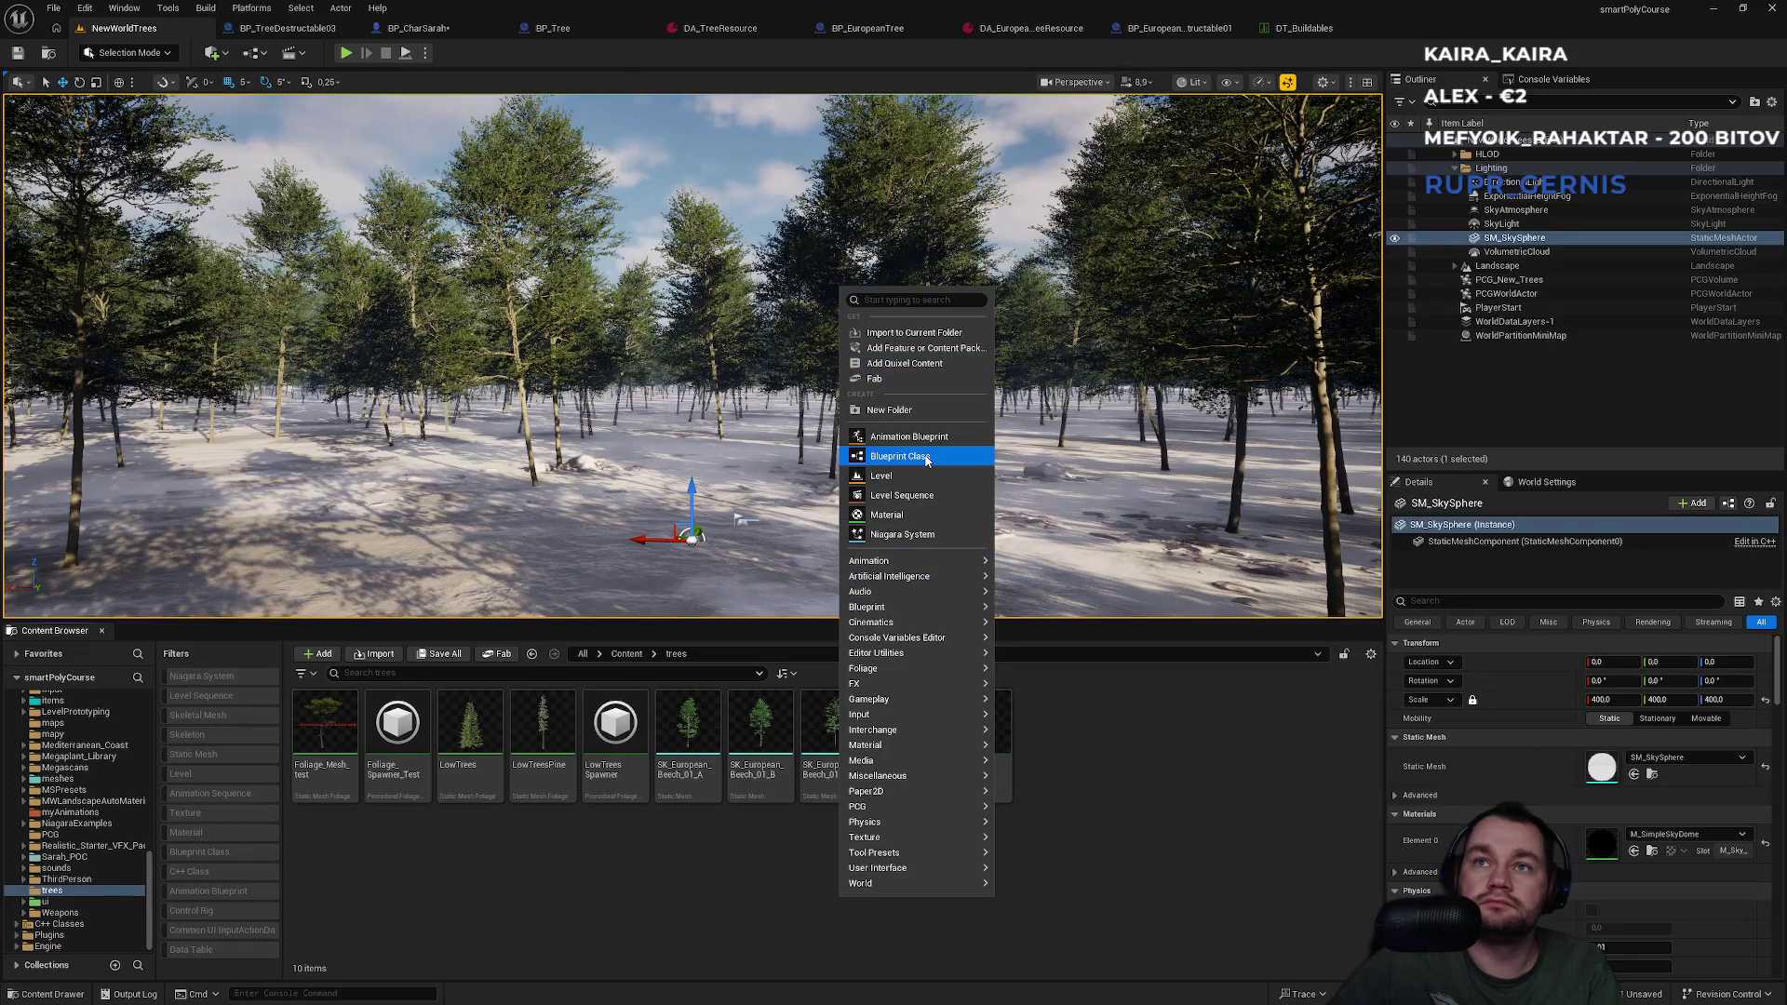
mouse_move(946, 609)
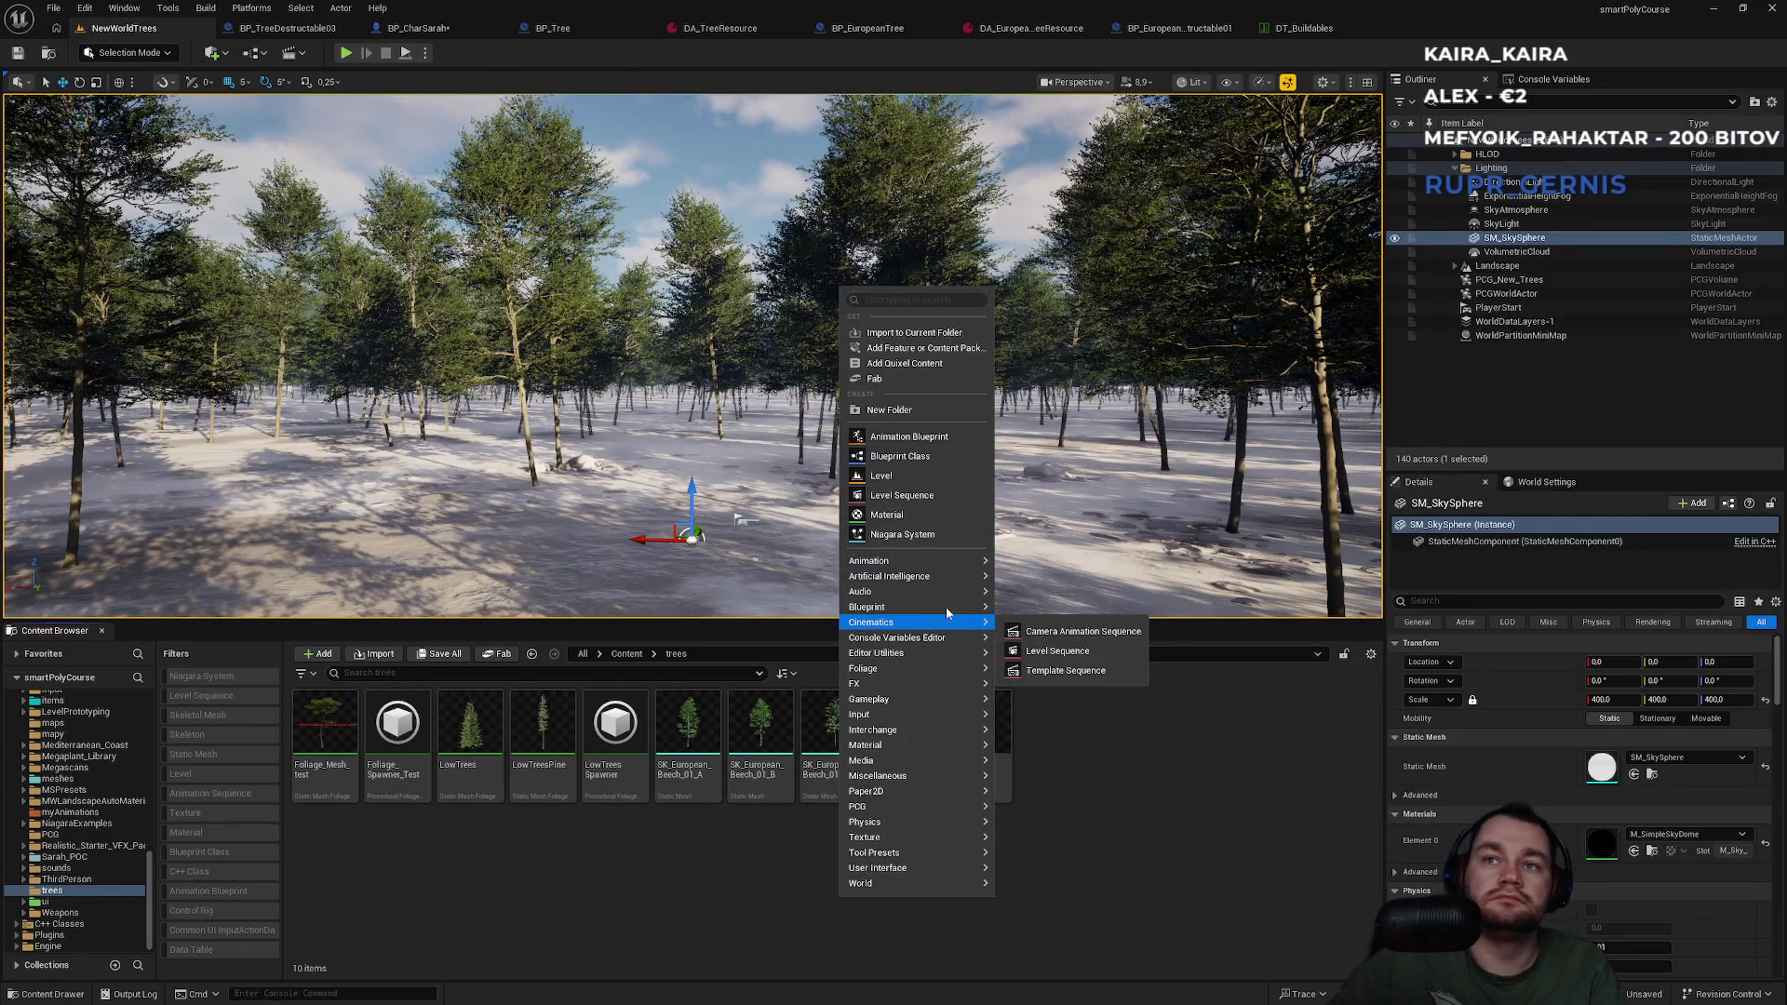
left_click(1050, 715)
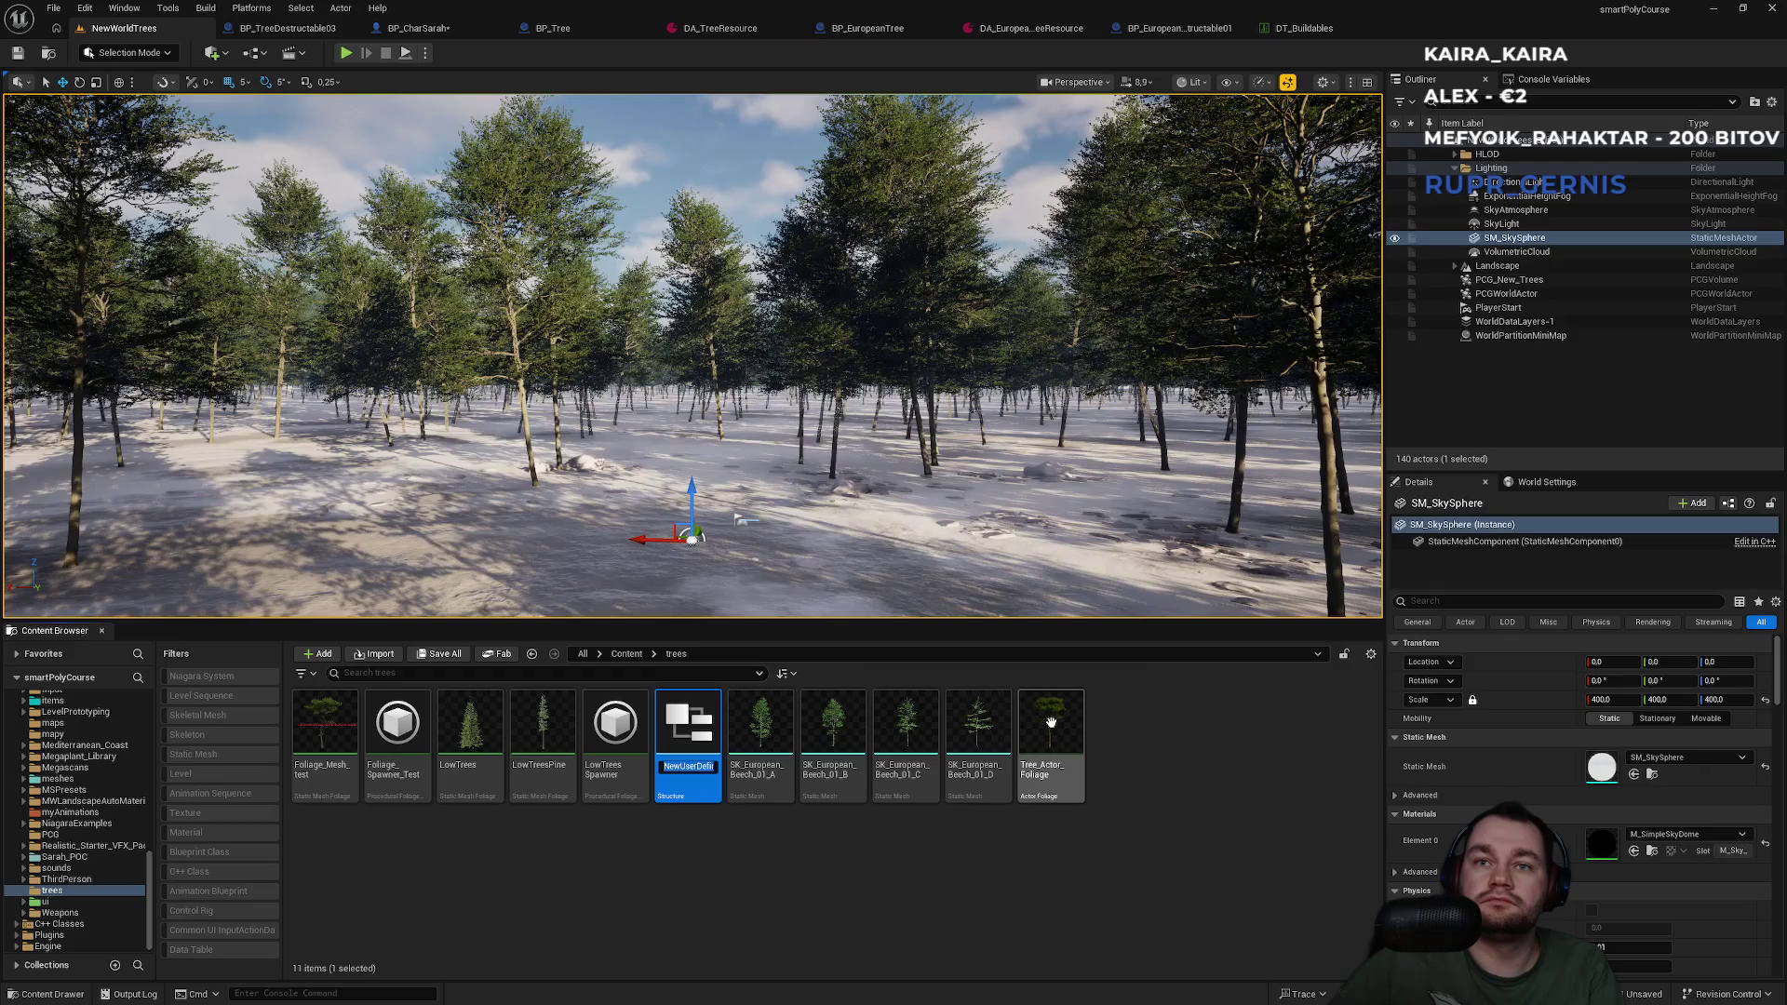
type("S_Instance")
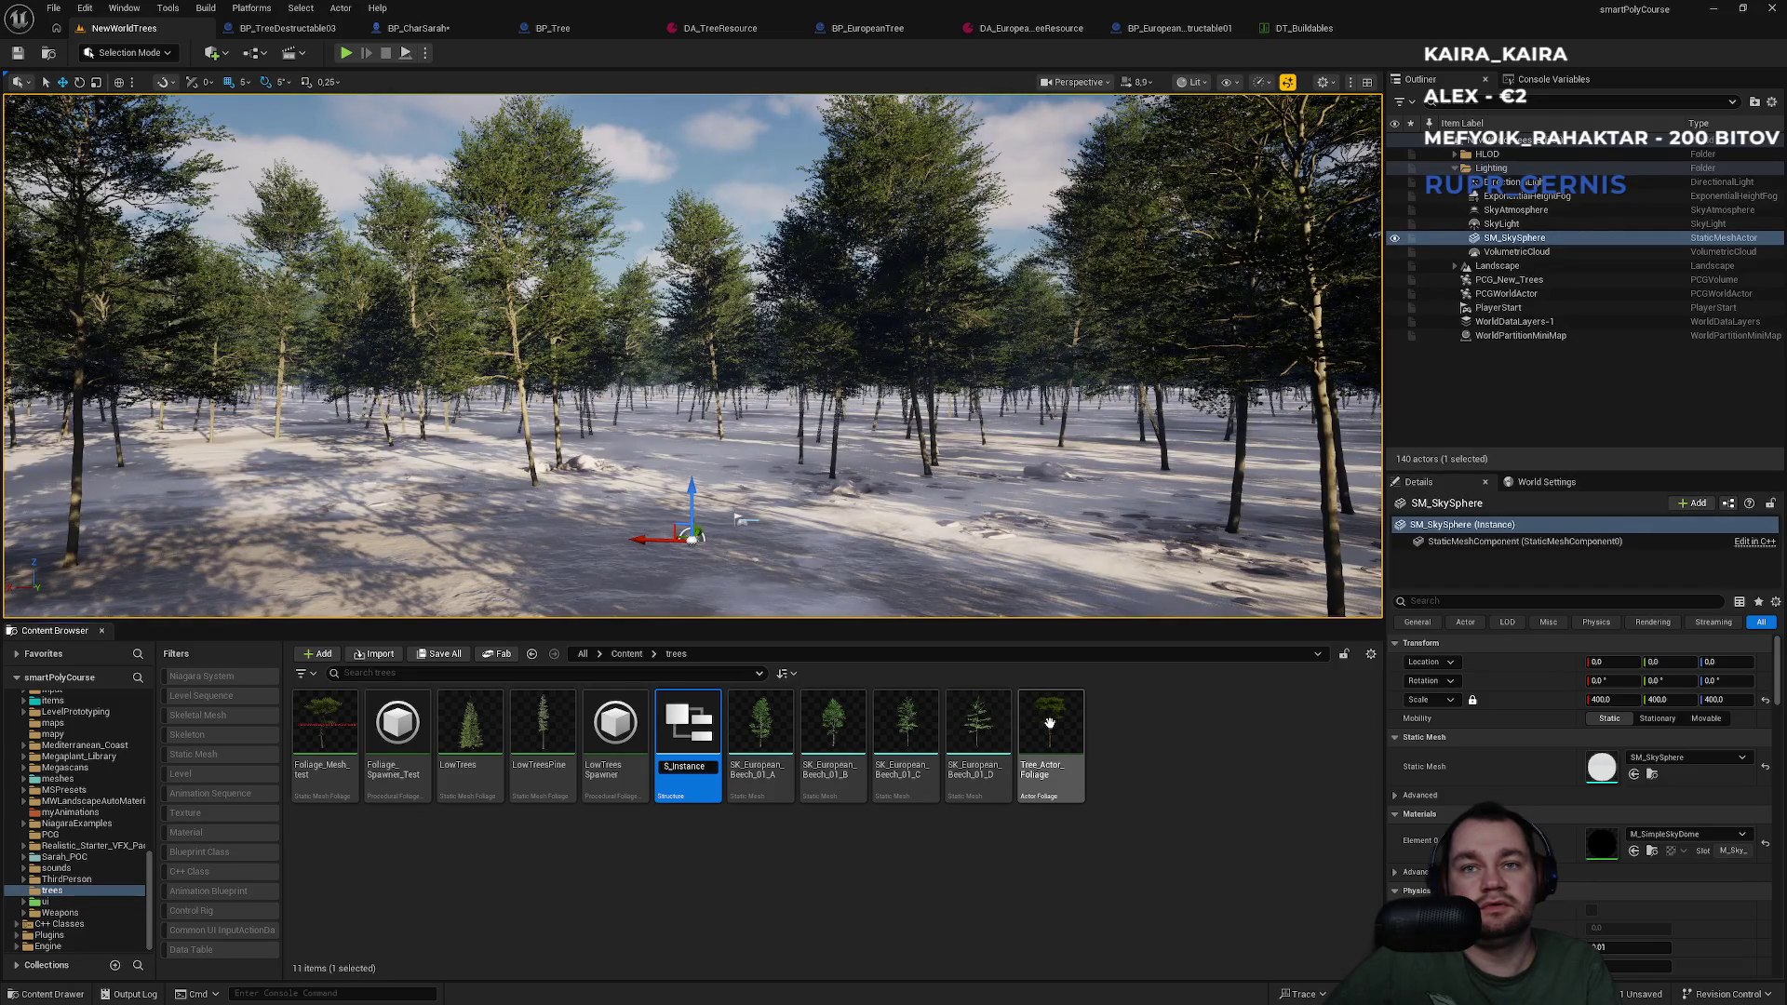
type("To")
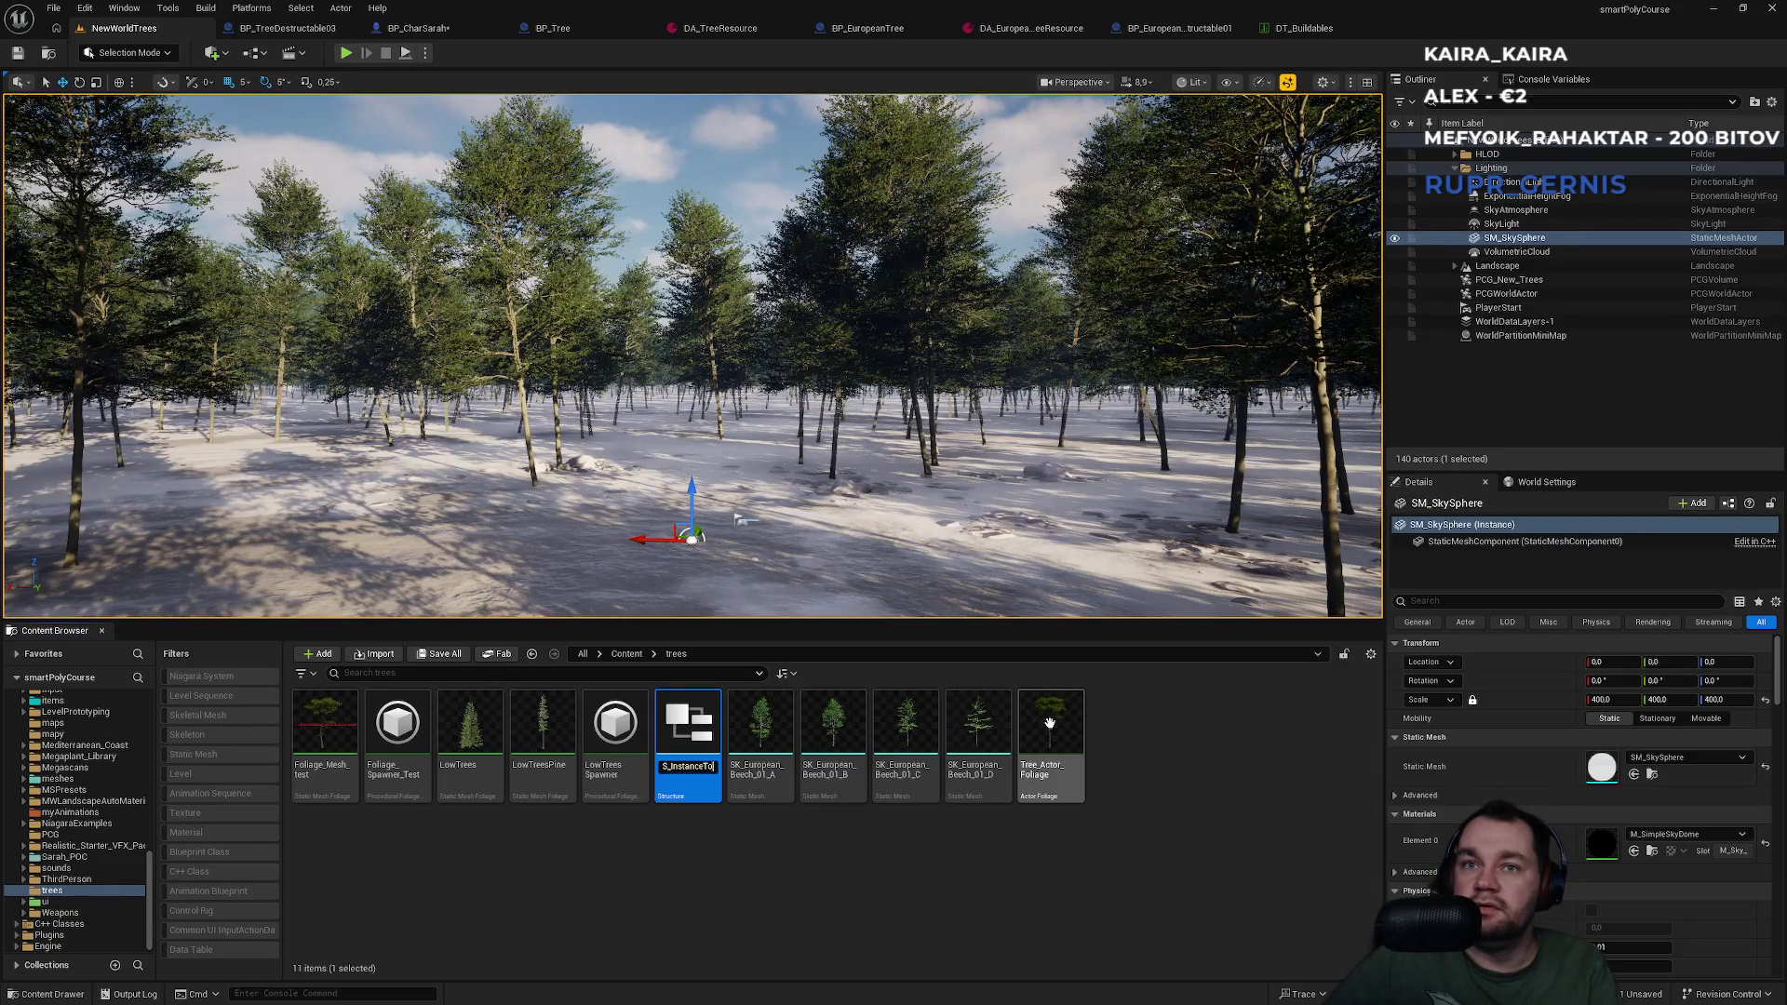
type("BP")
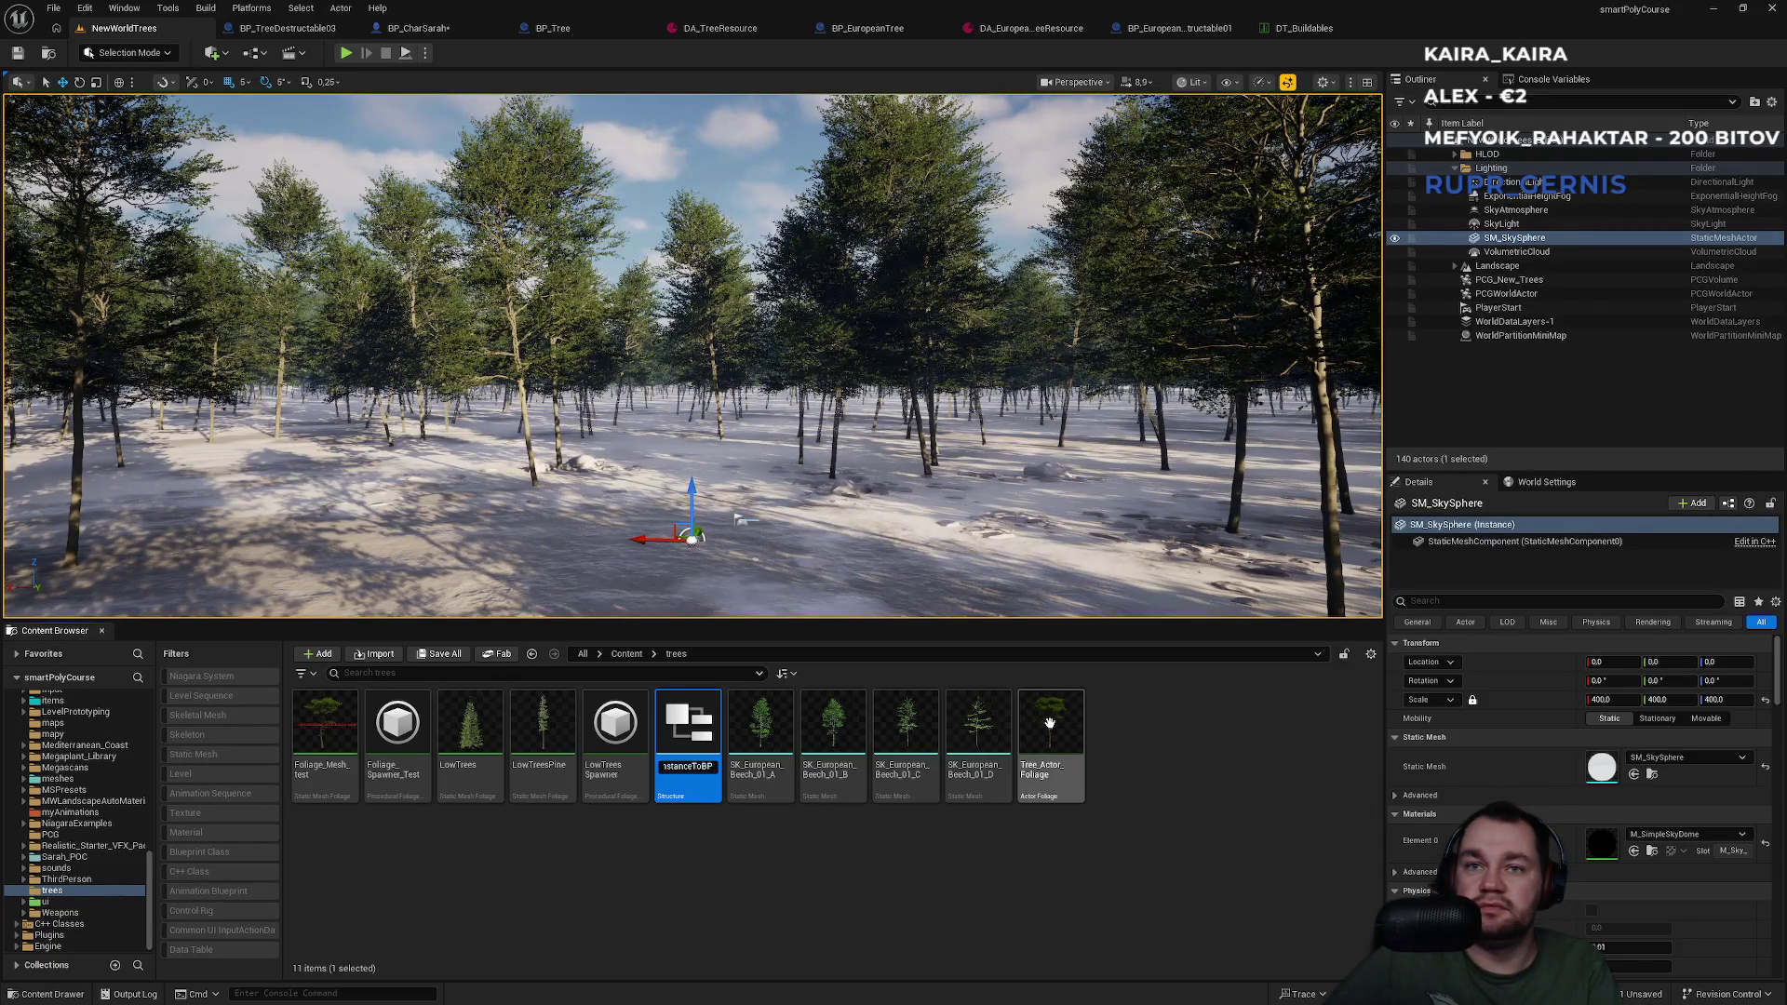
type("Tree")
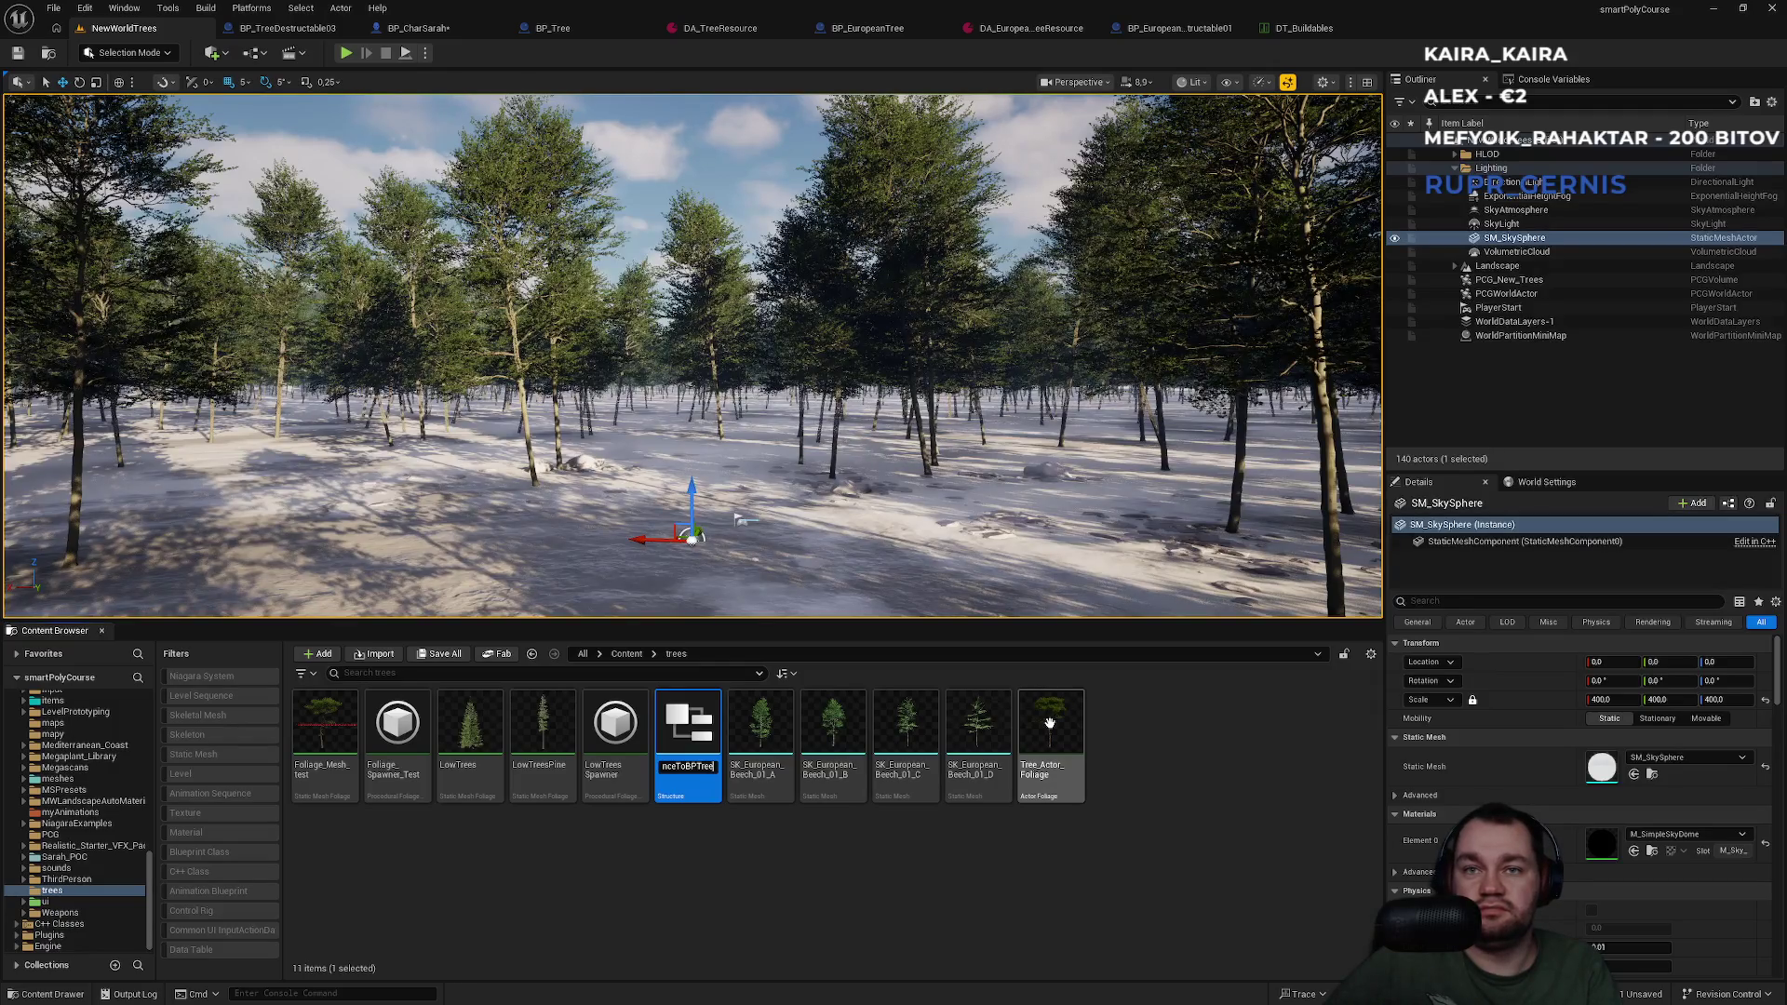
key("Return")
key("ctrl+s")
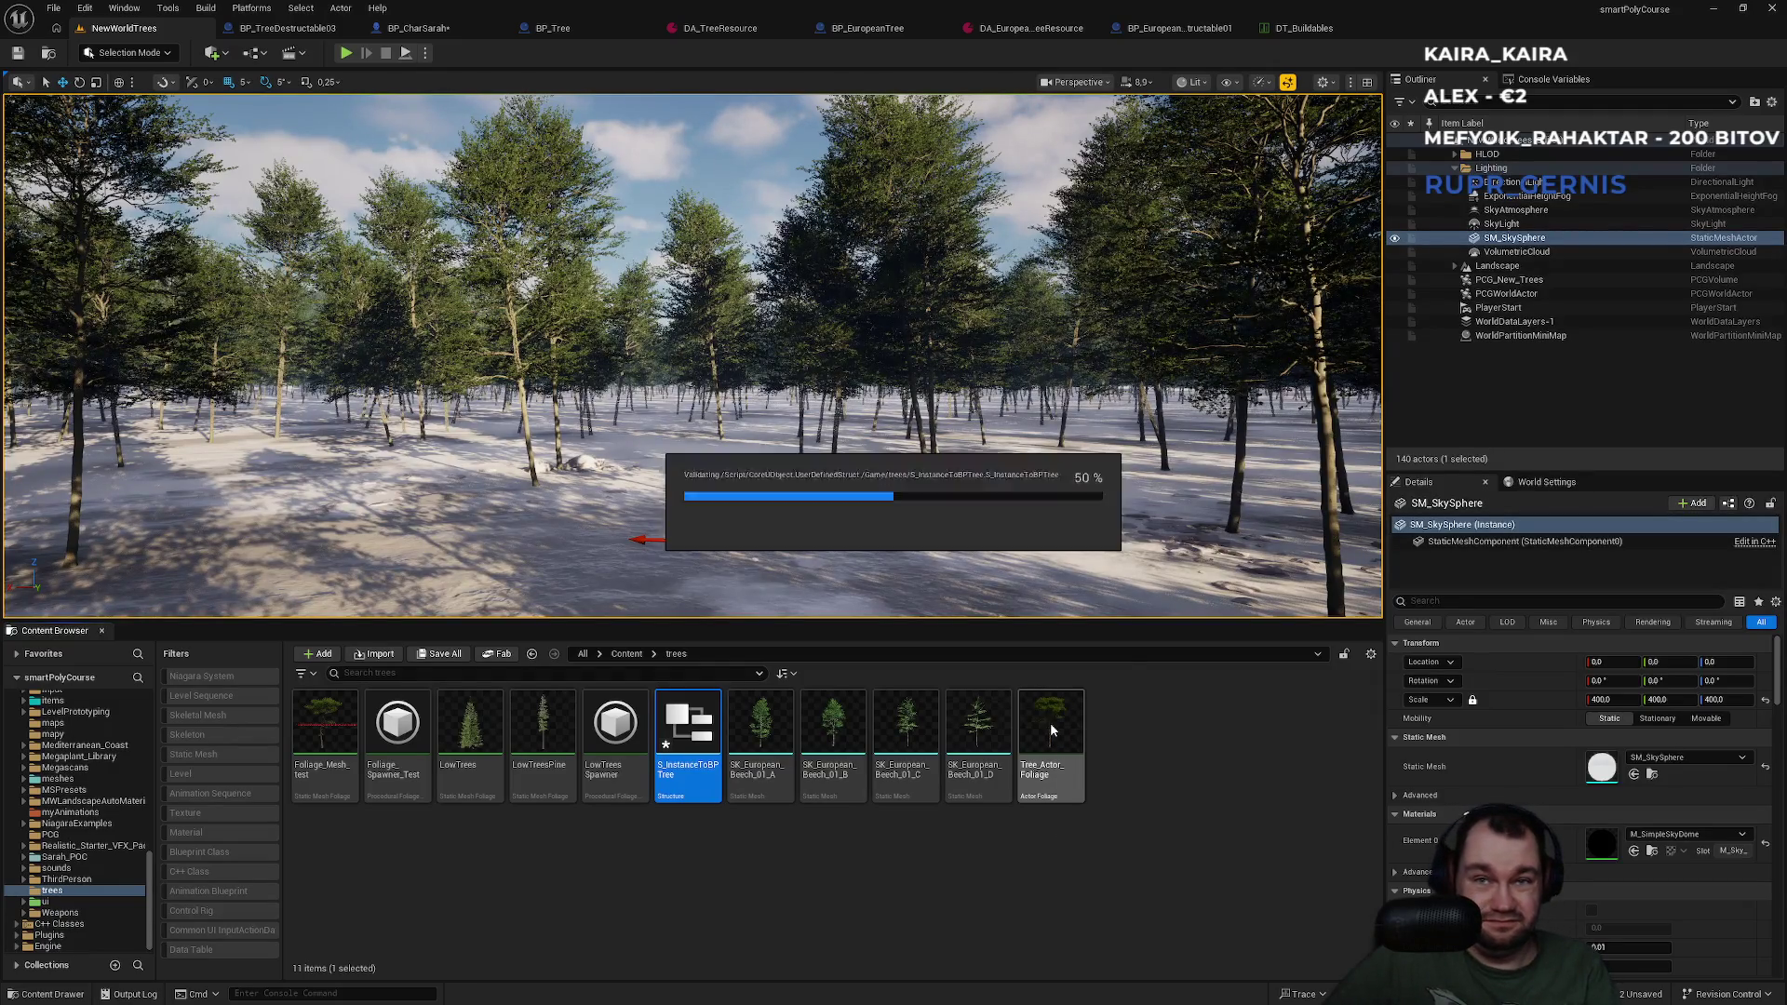
key("Return")
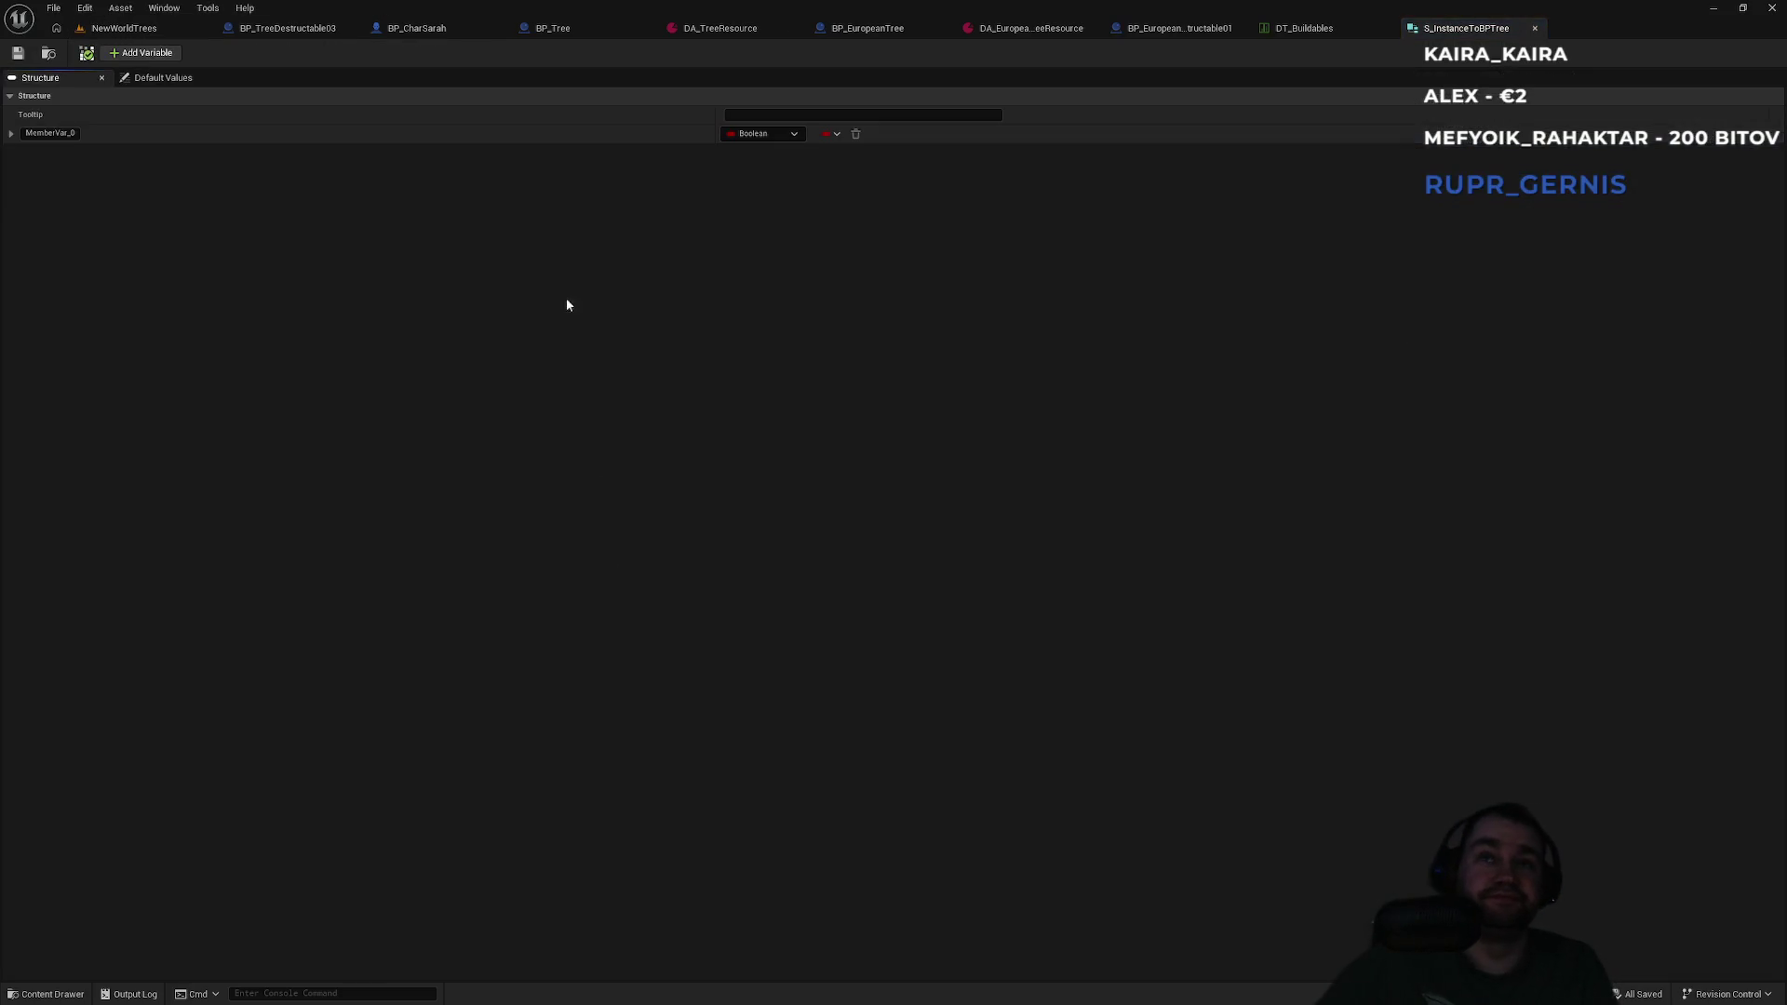
Add a second member to the structure and briefly check the BP_CharSarah event graph.
left_click(139, 53)
left_click(765, 135)
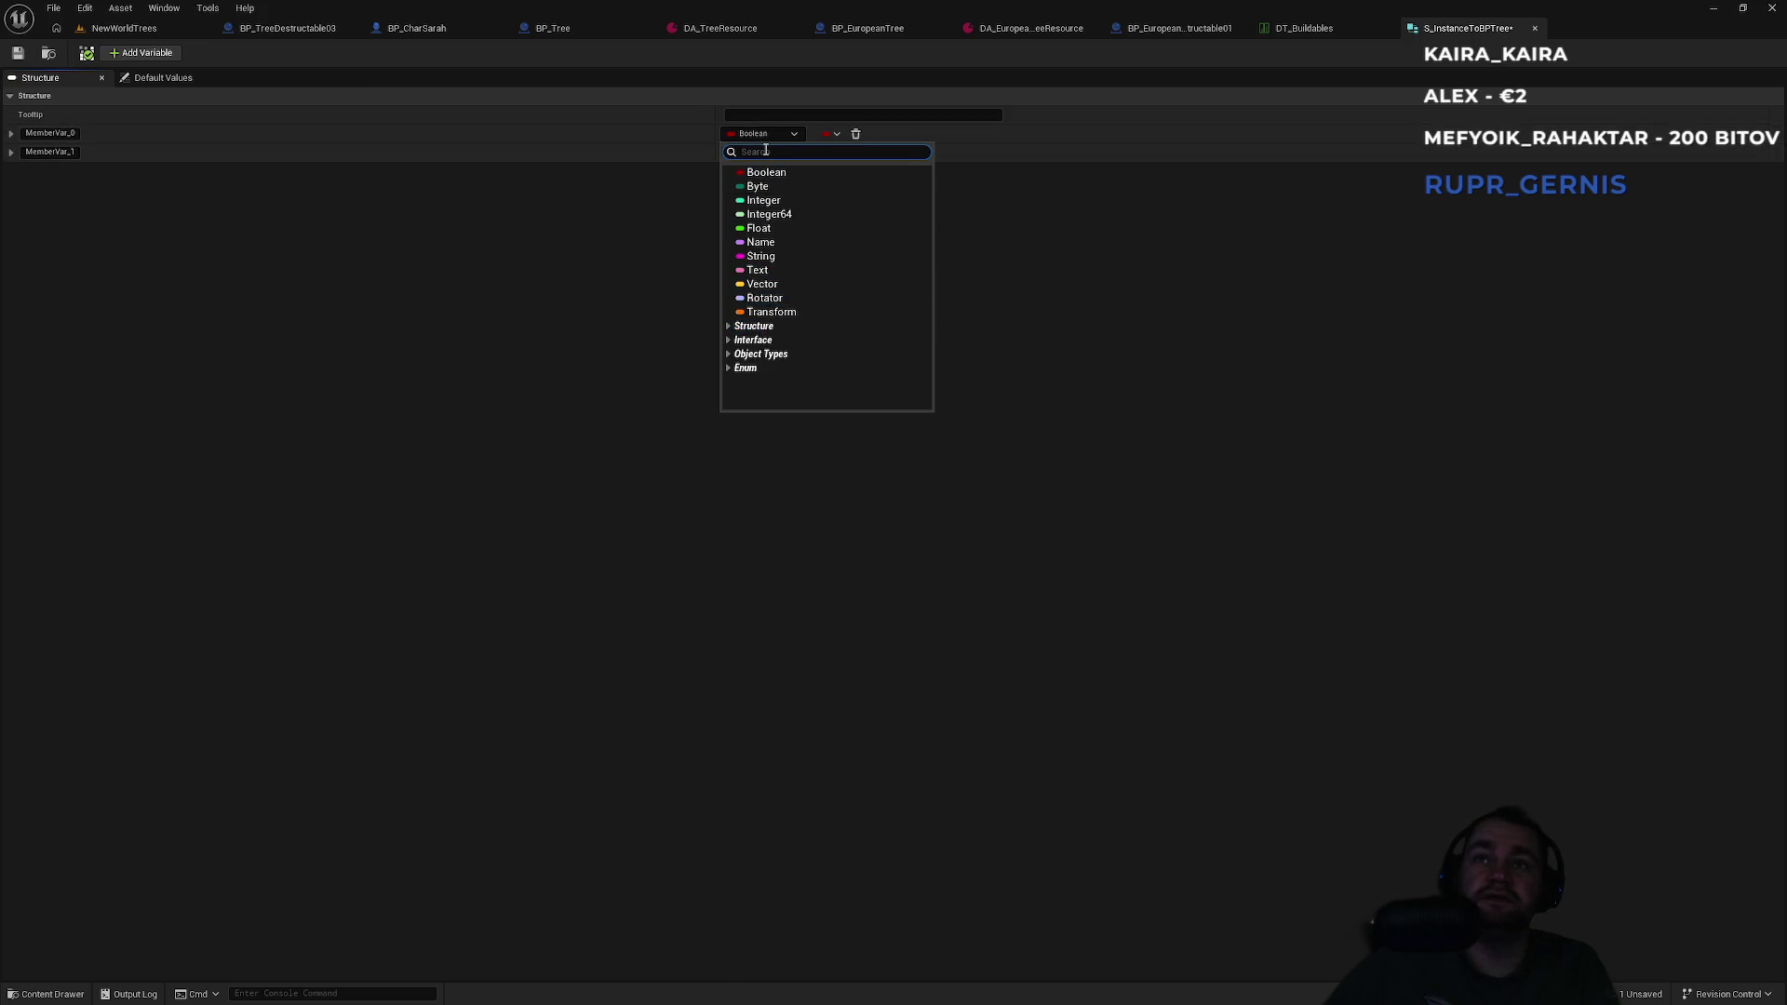
type("static mesh")
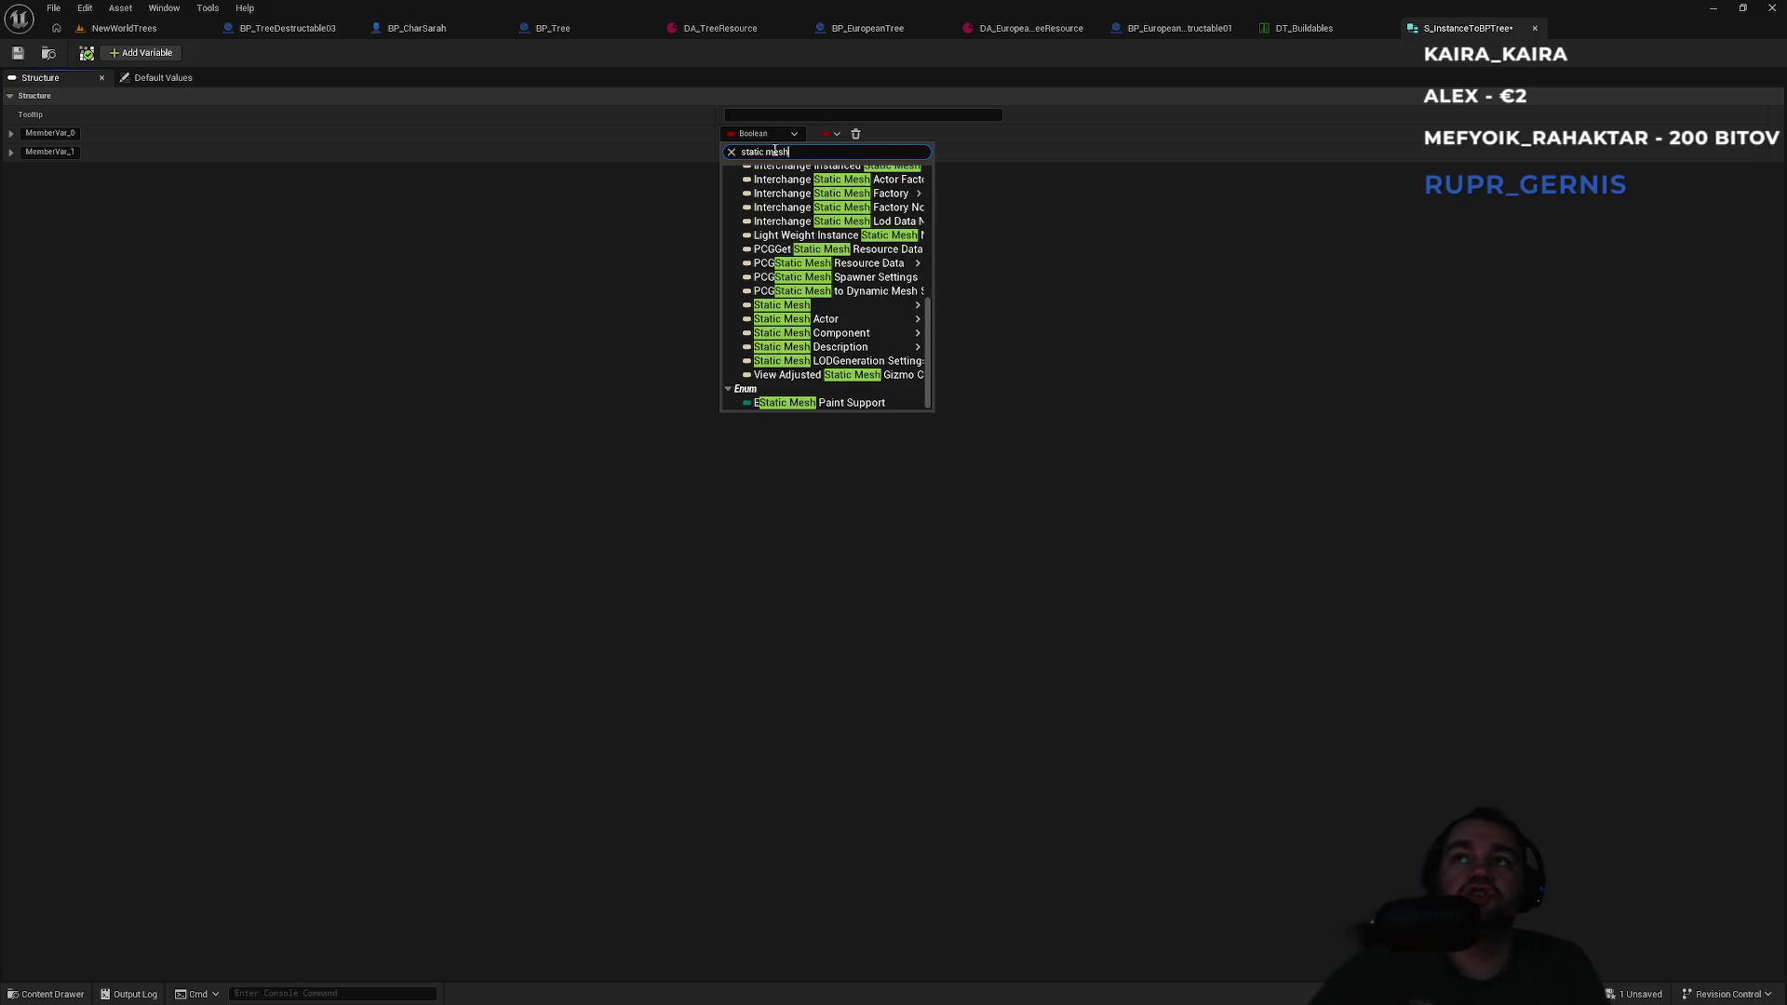
left_click(1146, 355)
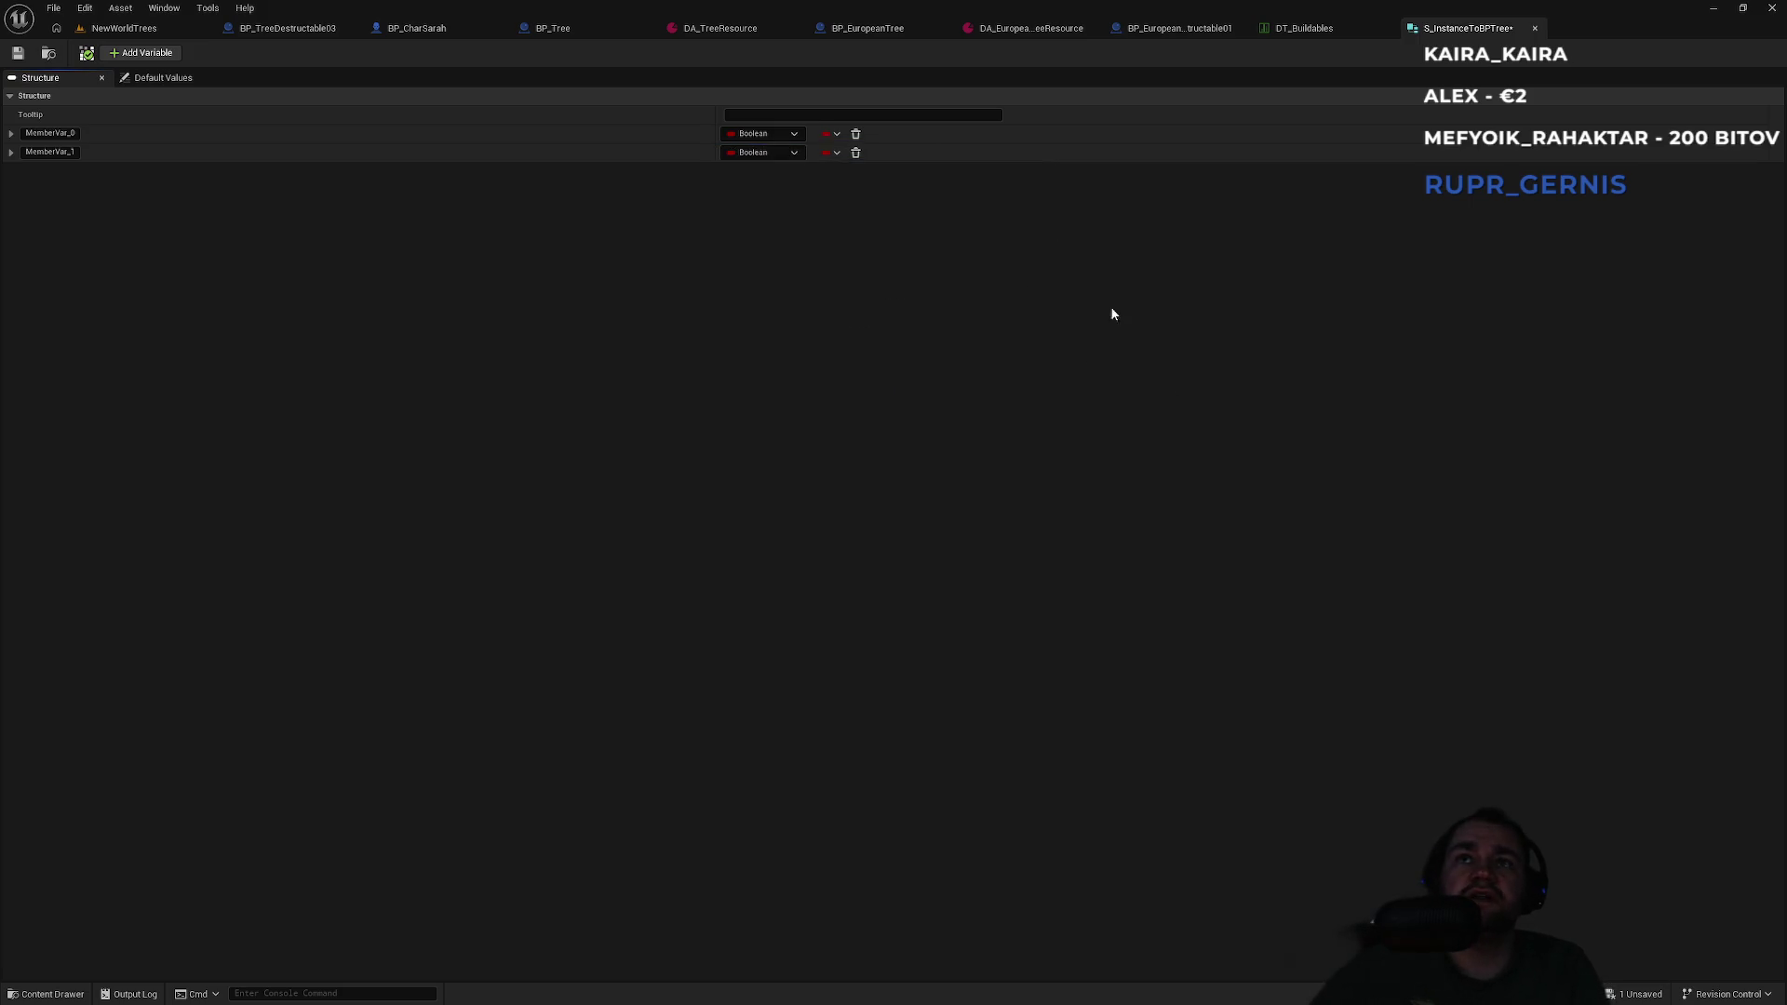
left_click(424, 29)
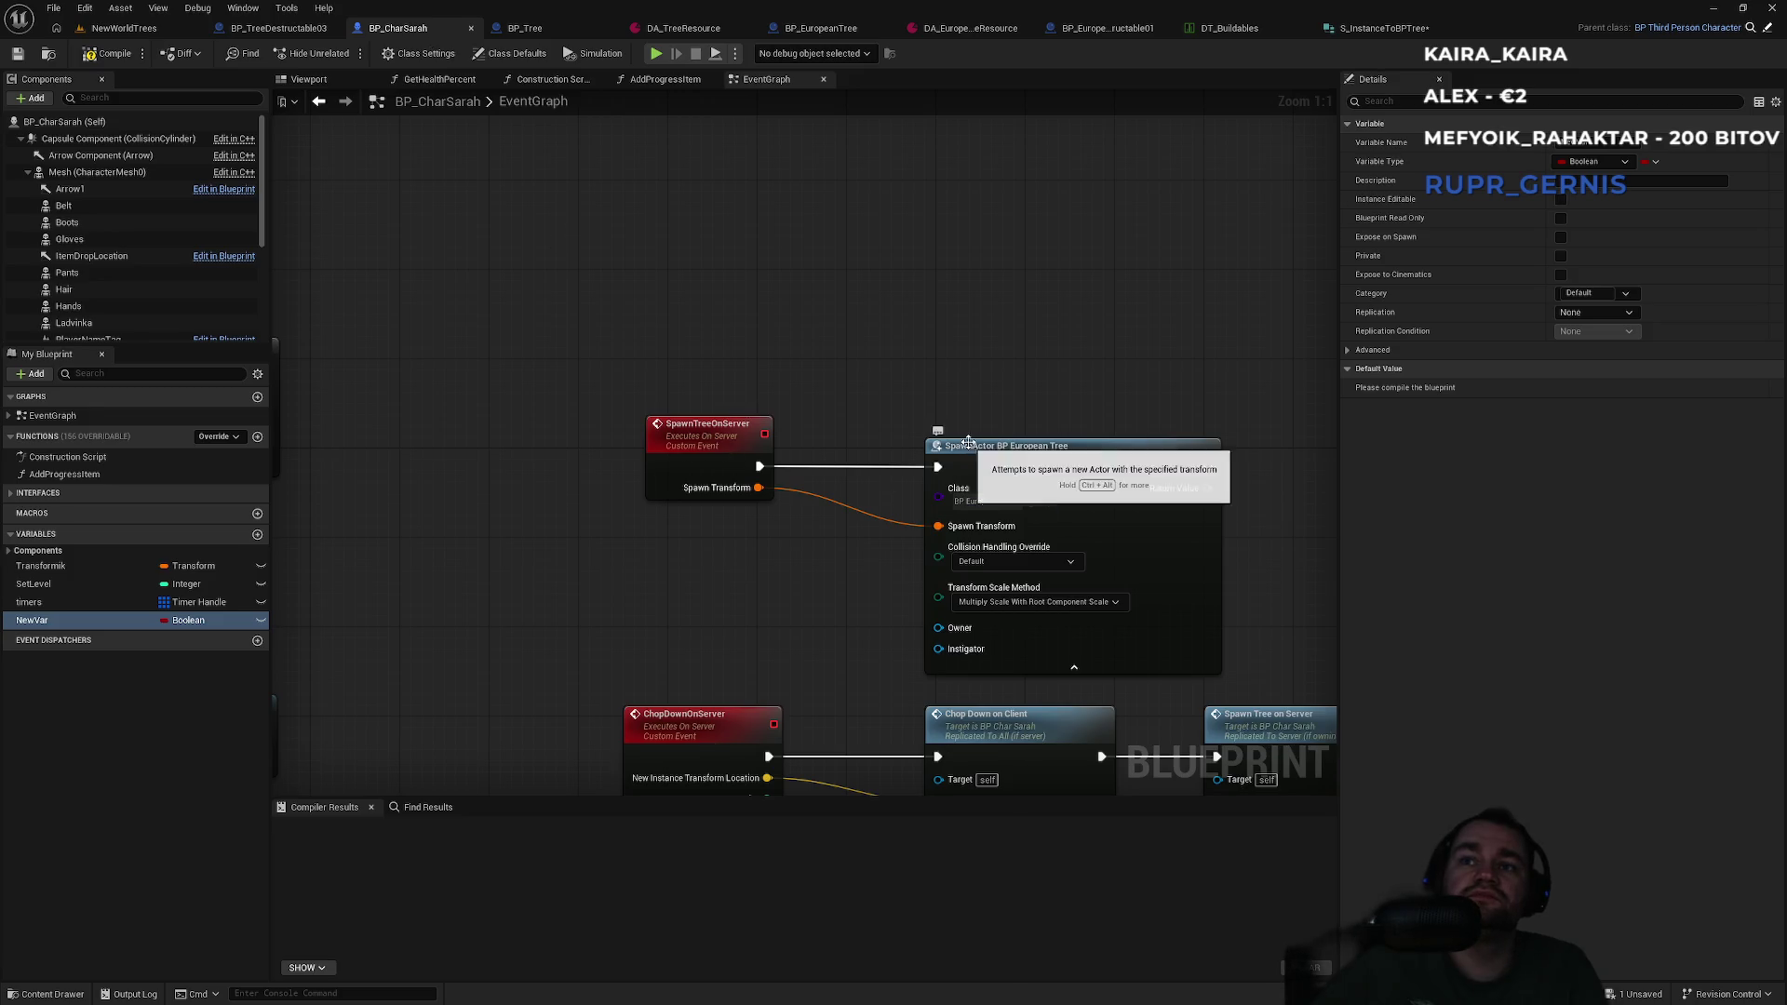
scroll(1331, 489, "down", 5)
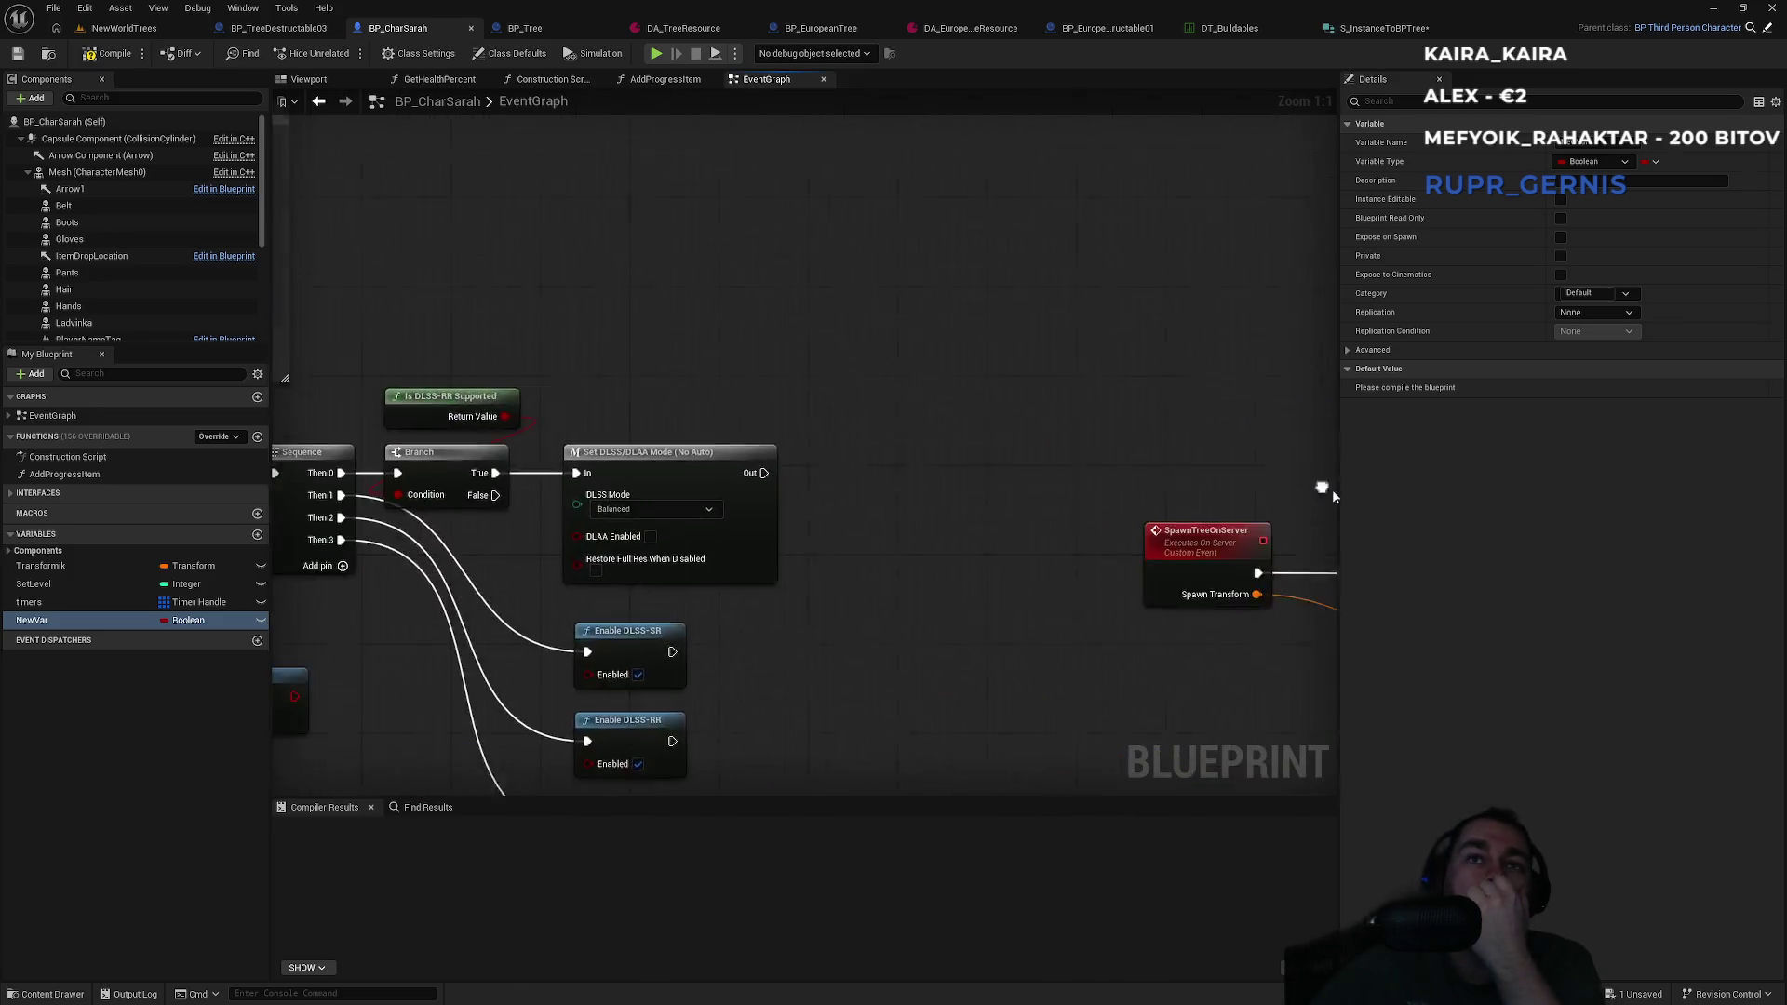
scroll(878, 459, "up", 5)
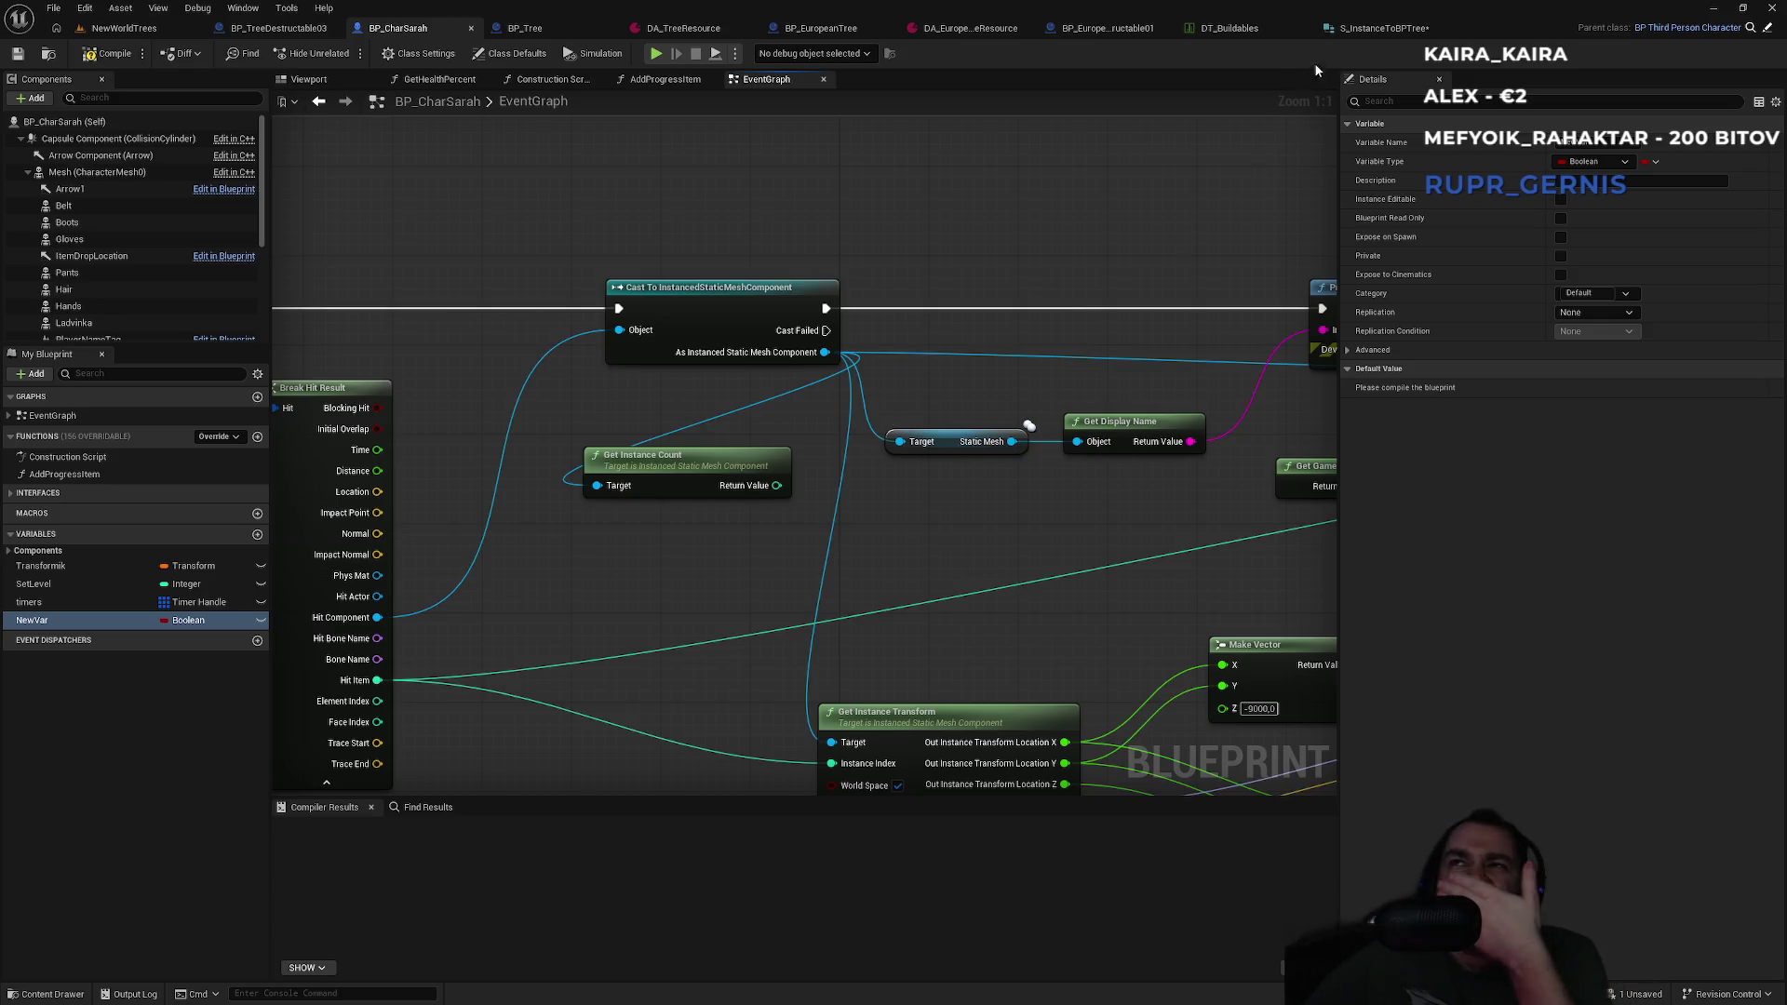
Make MemberVar_0 a Static Mesh Object Reference and save the structure.
left_click(1361, 36)
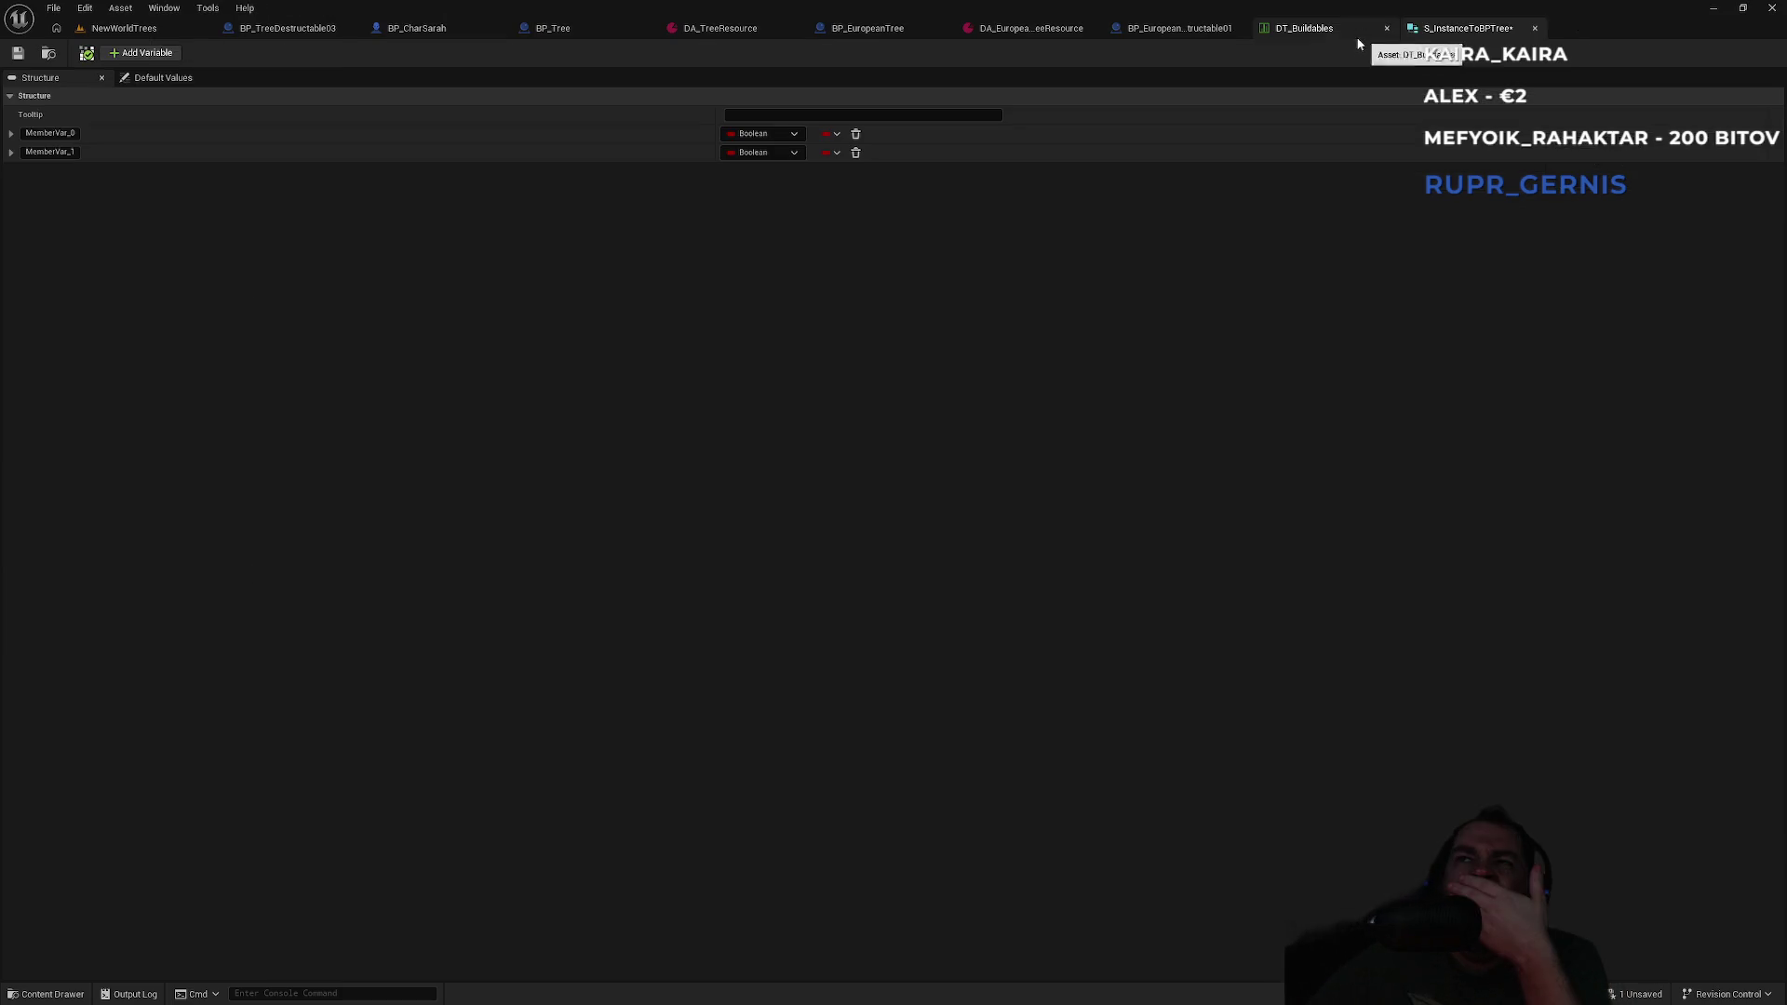
left_click(788, 138)
type("static mes")
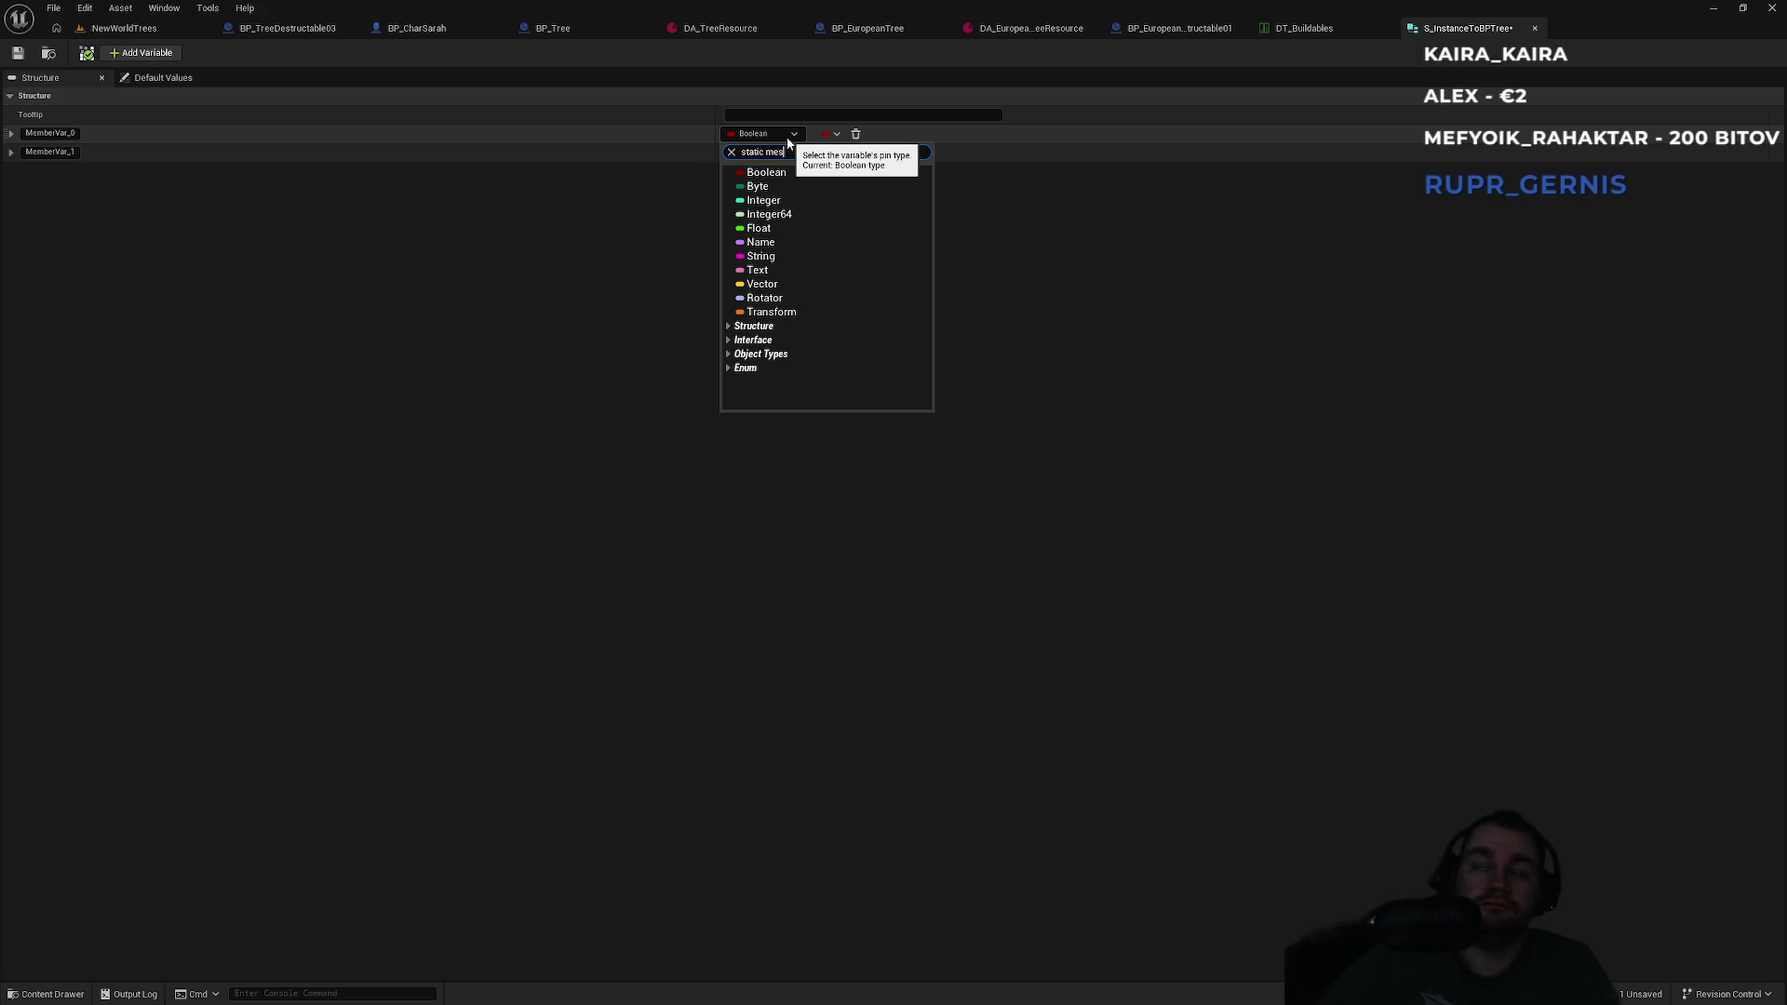
type("h")
mouse_move(884, 240)
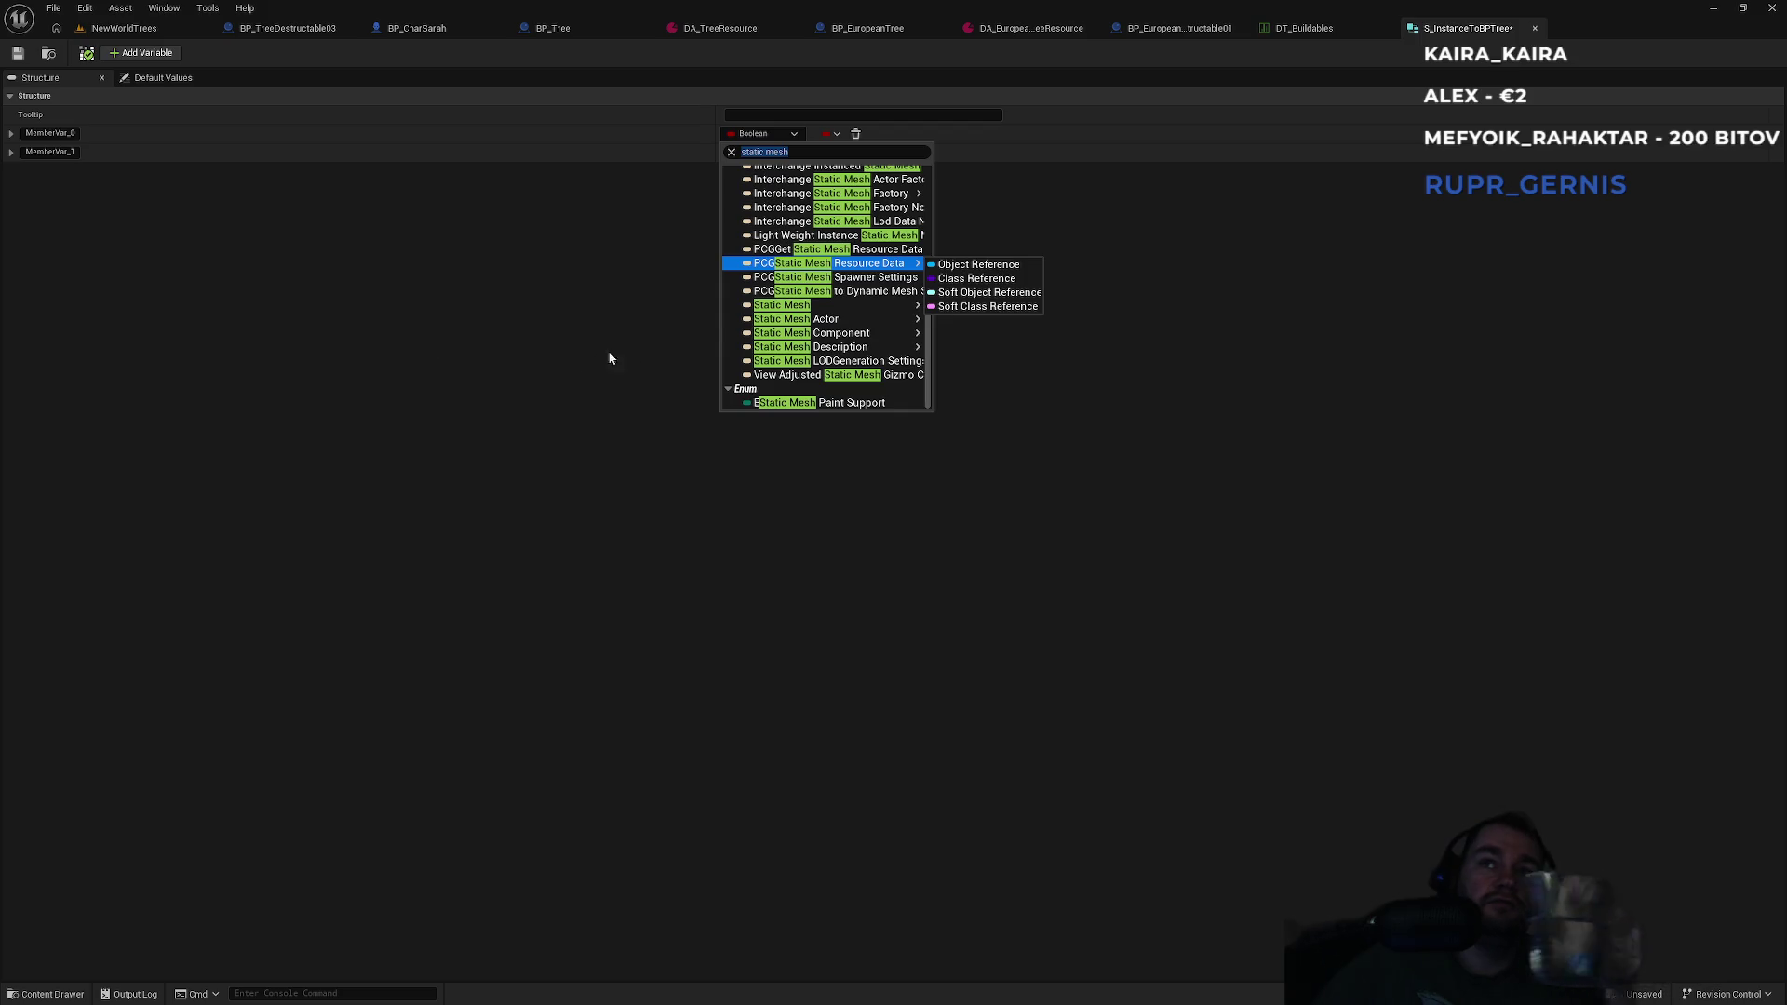
mouse_move(856, 307)
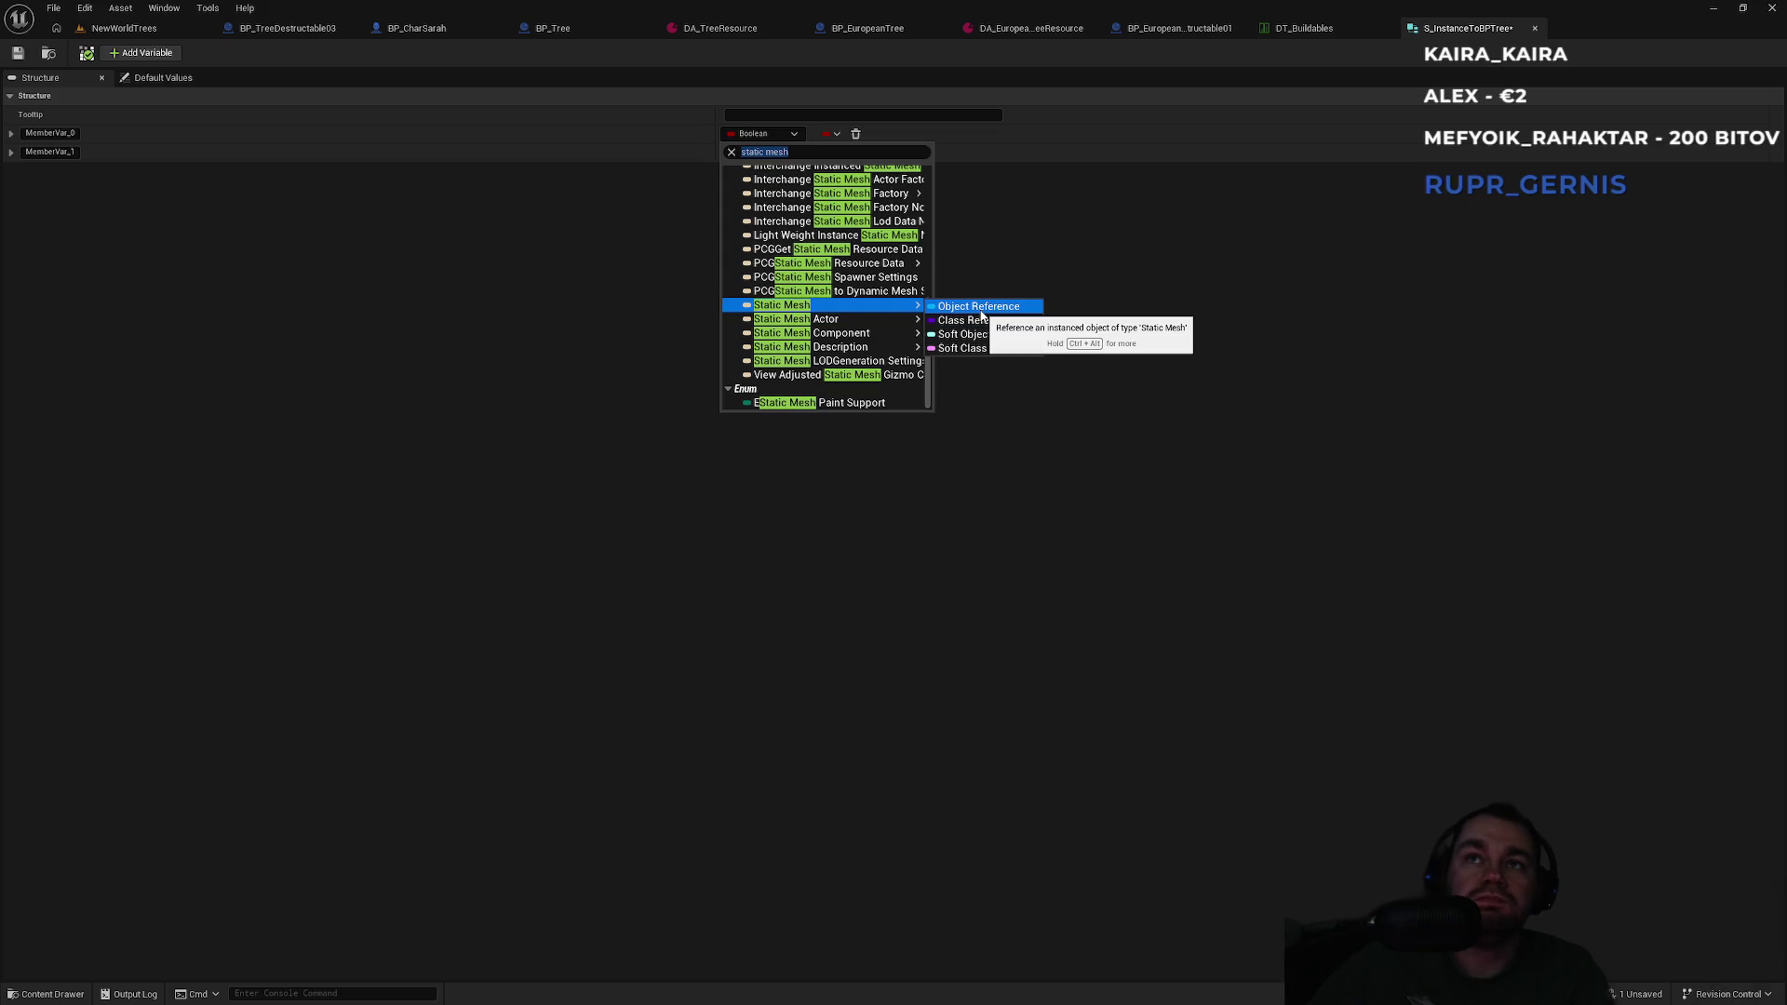
left_click(990, 333)
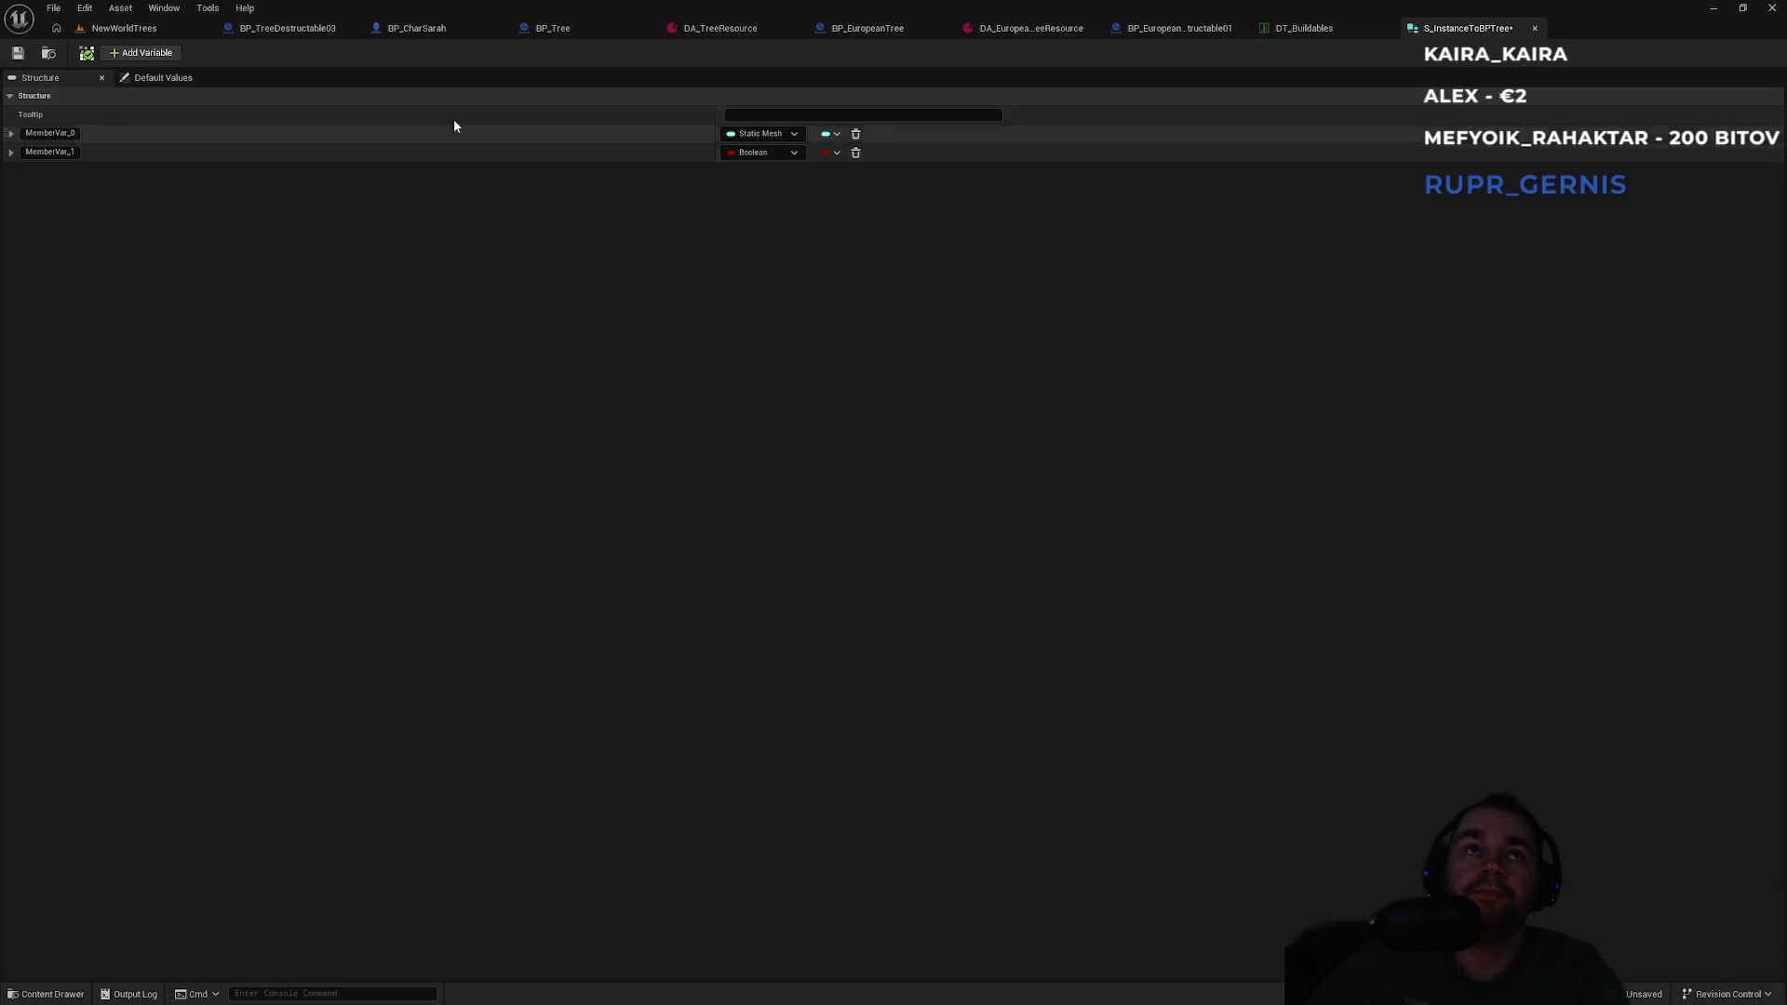
key("ctrl+s")
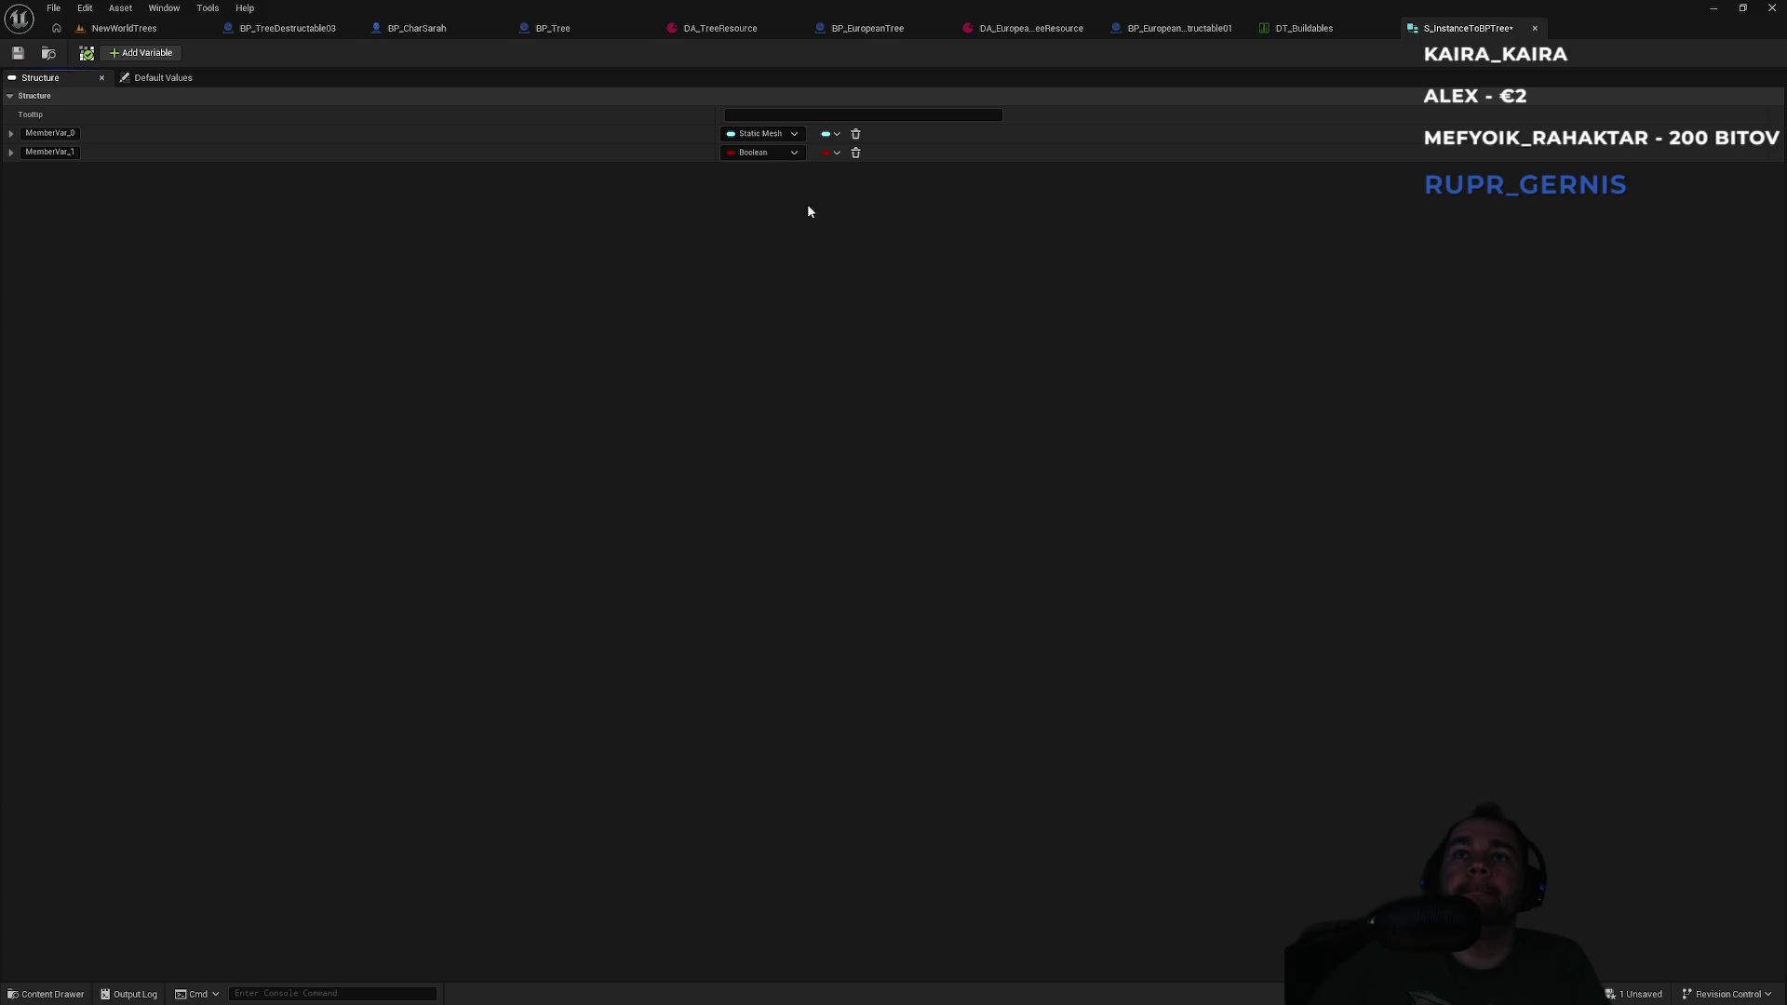
left_click(775, 152)
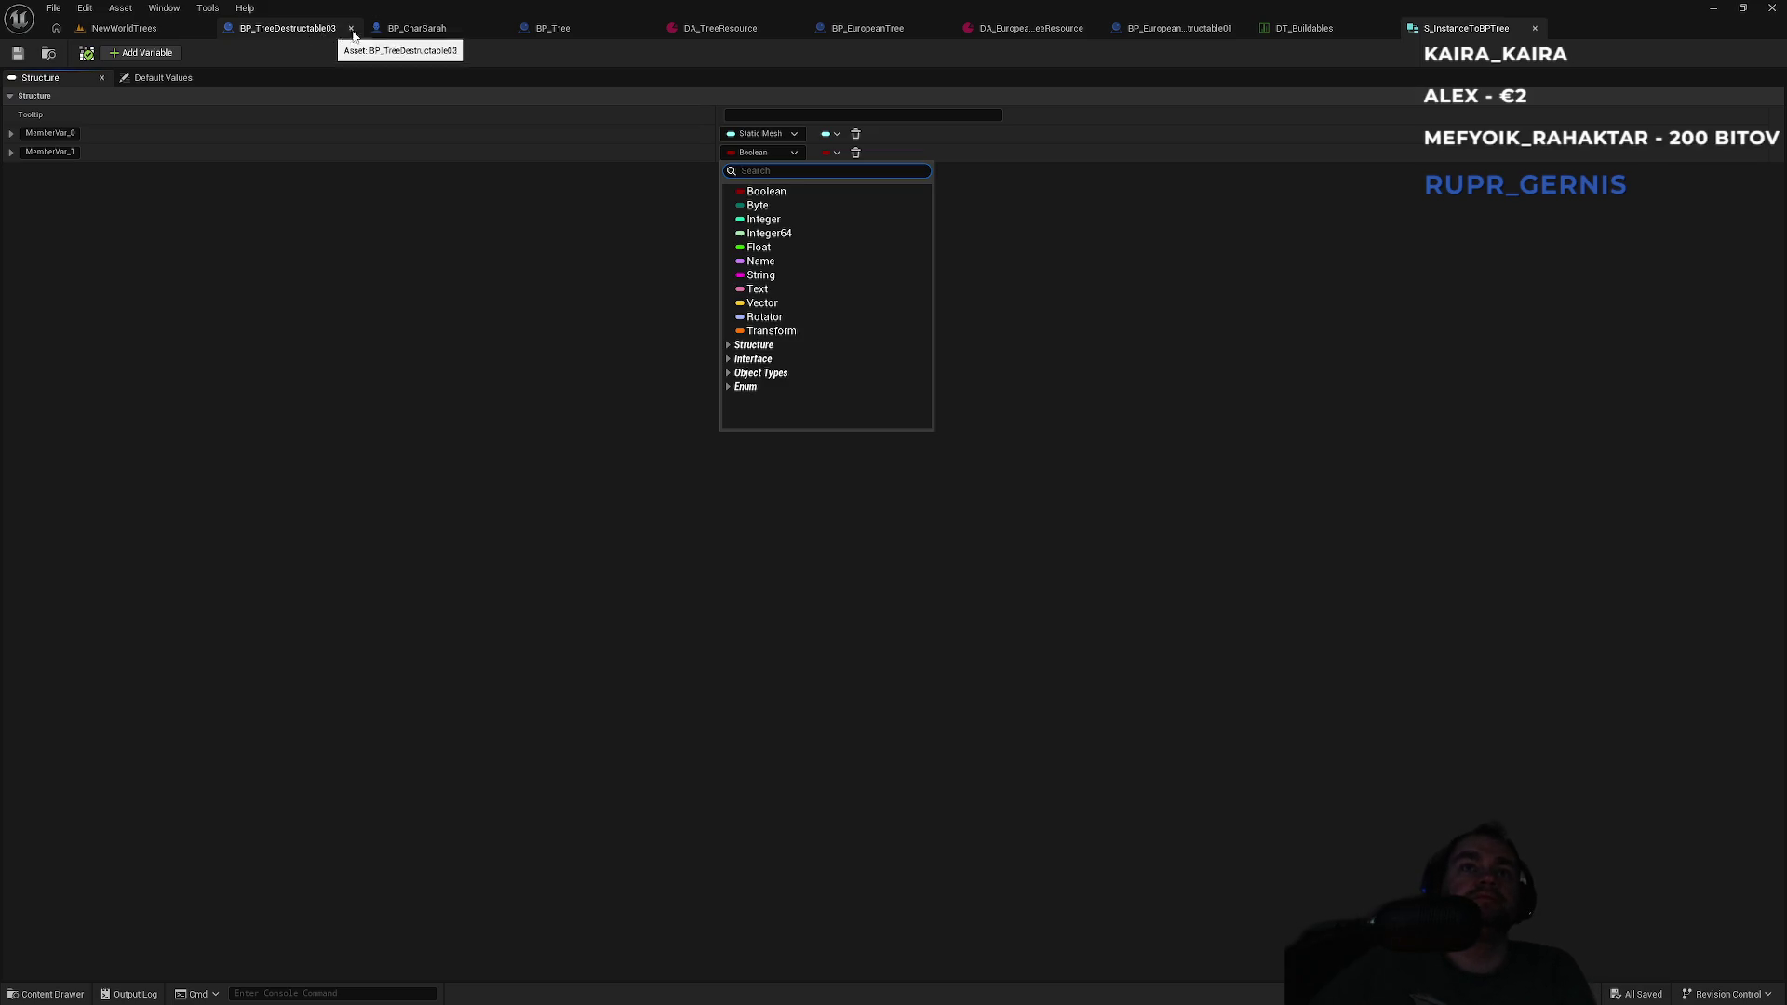
left_click(557, 29)
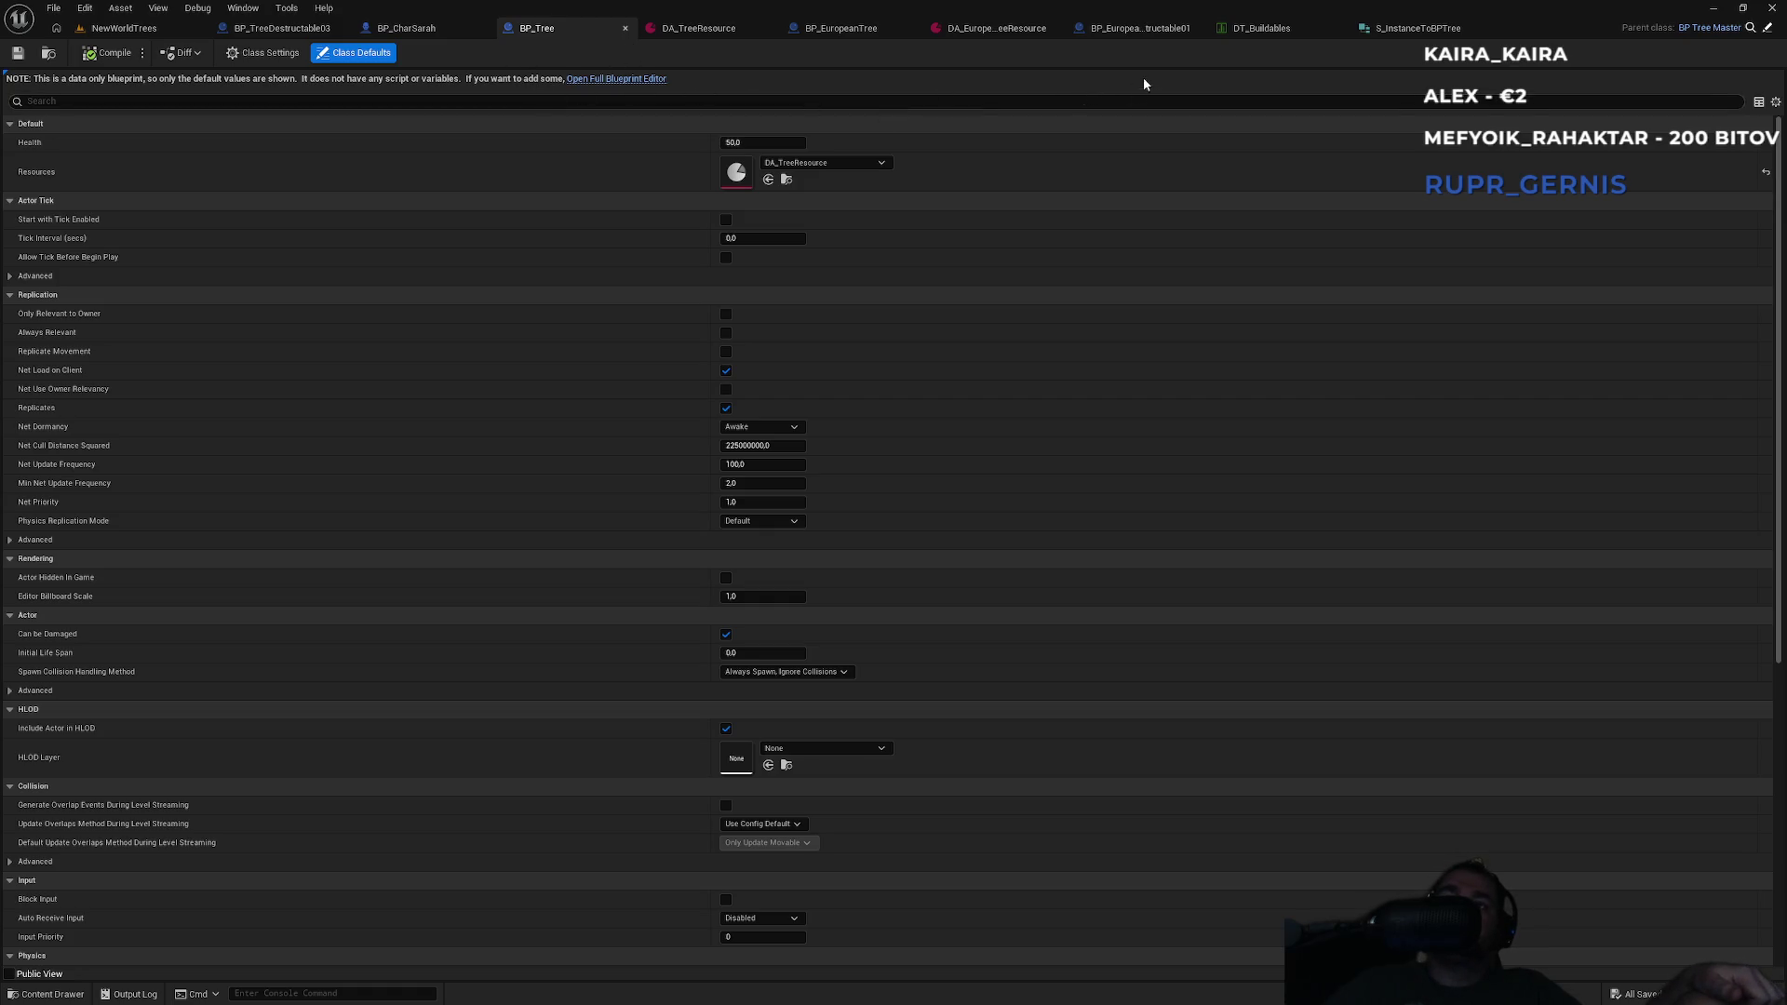
Change MemberVar_1's type from Boolean to a BP Tree Master Object Reference.
left_click(864, 37)
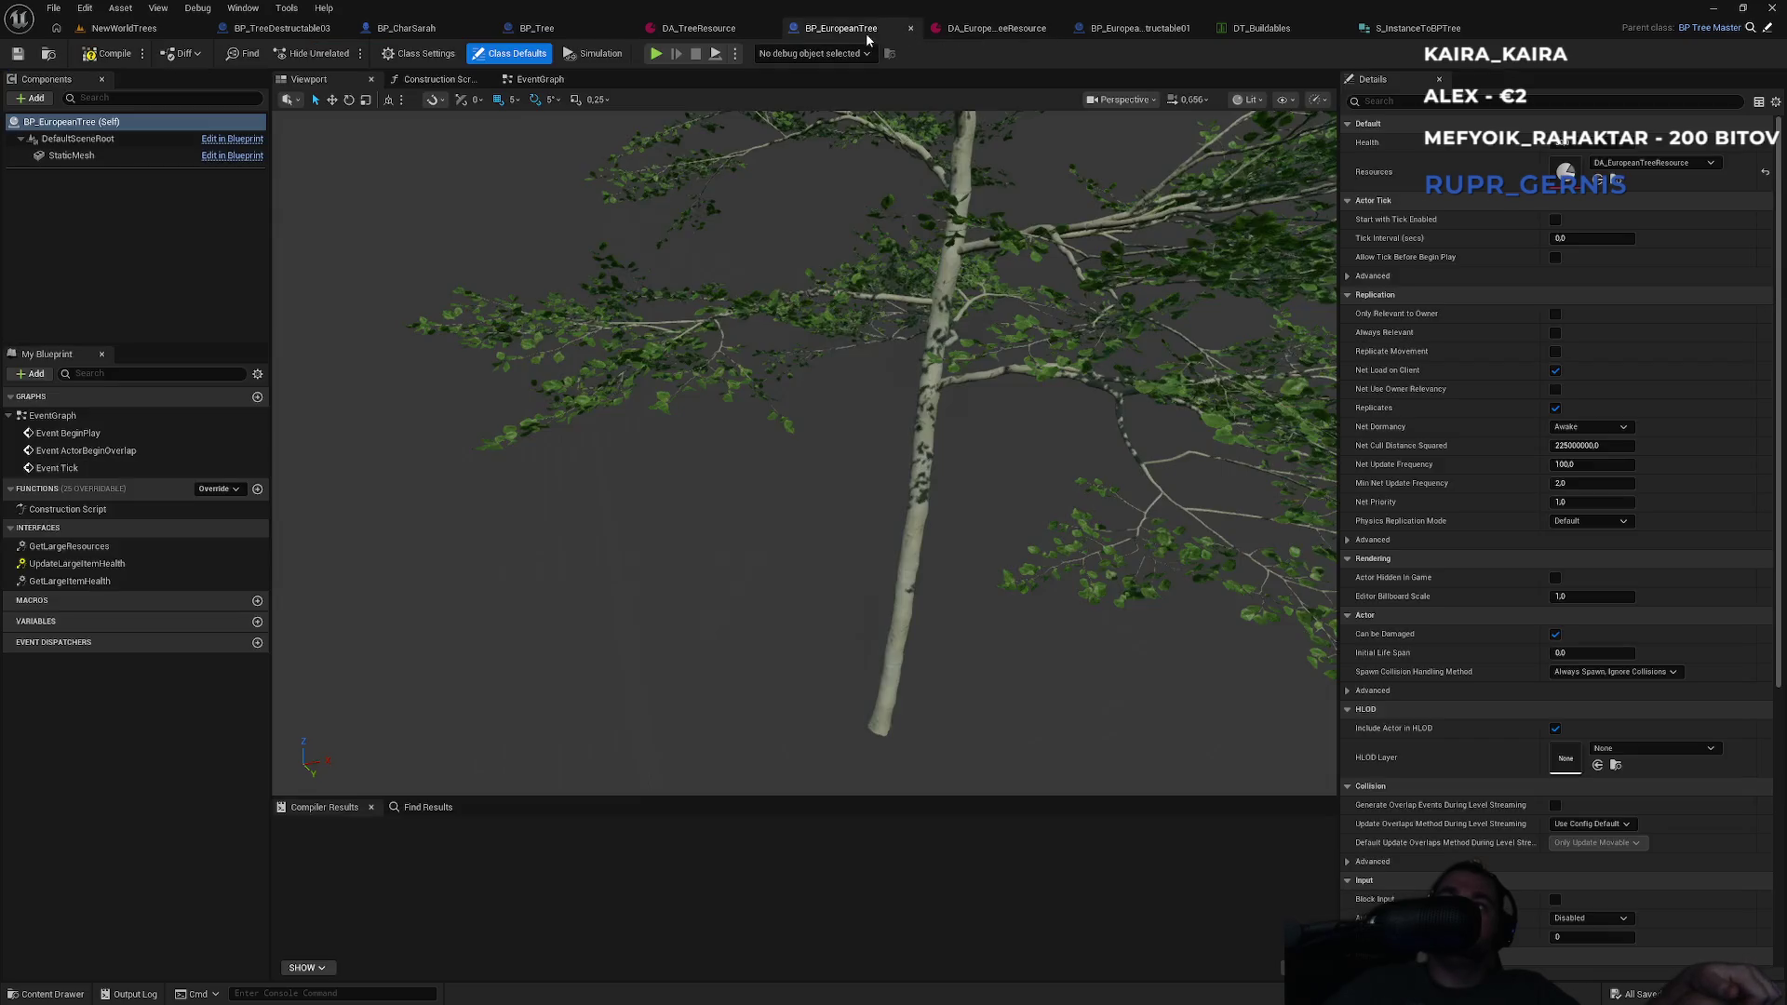
left_click(589, 32)
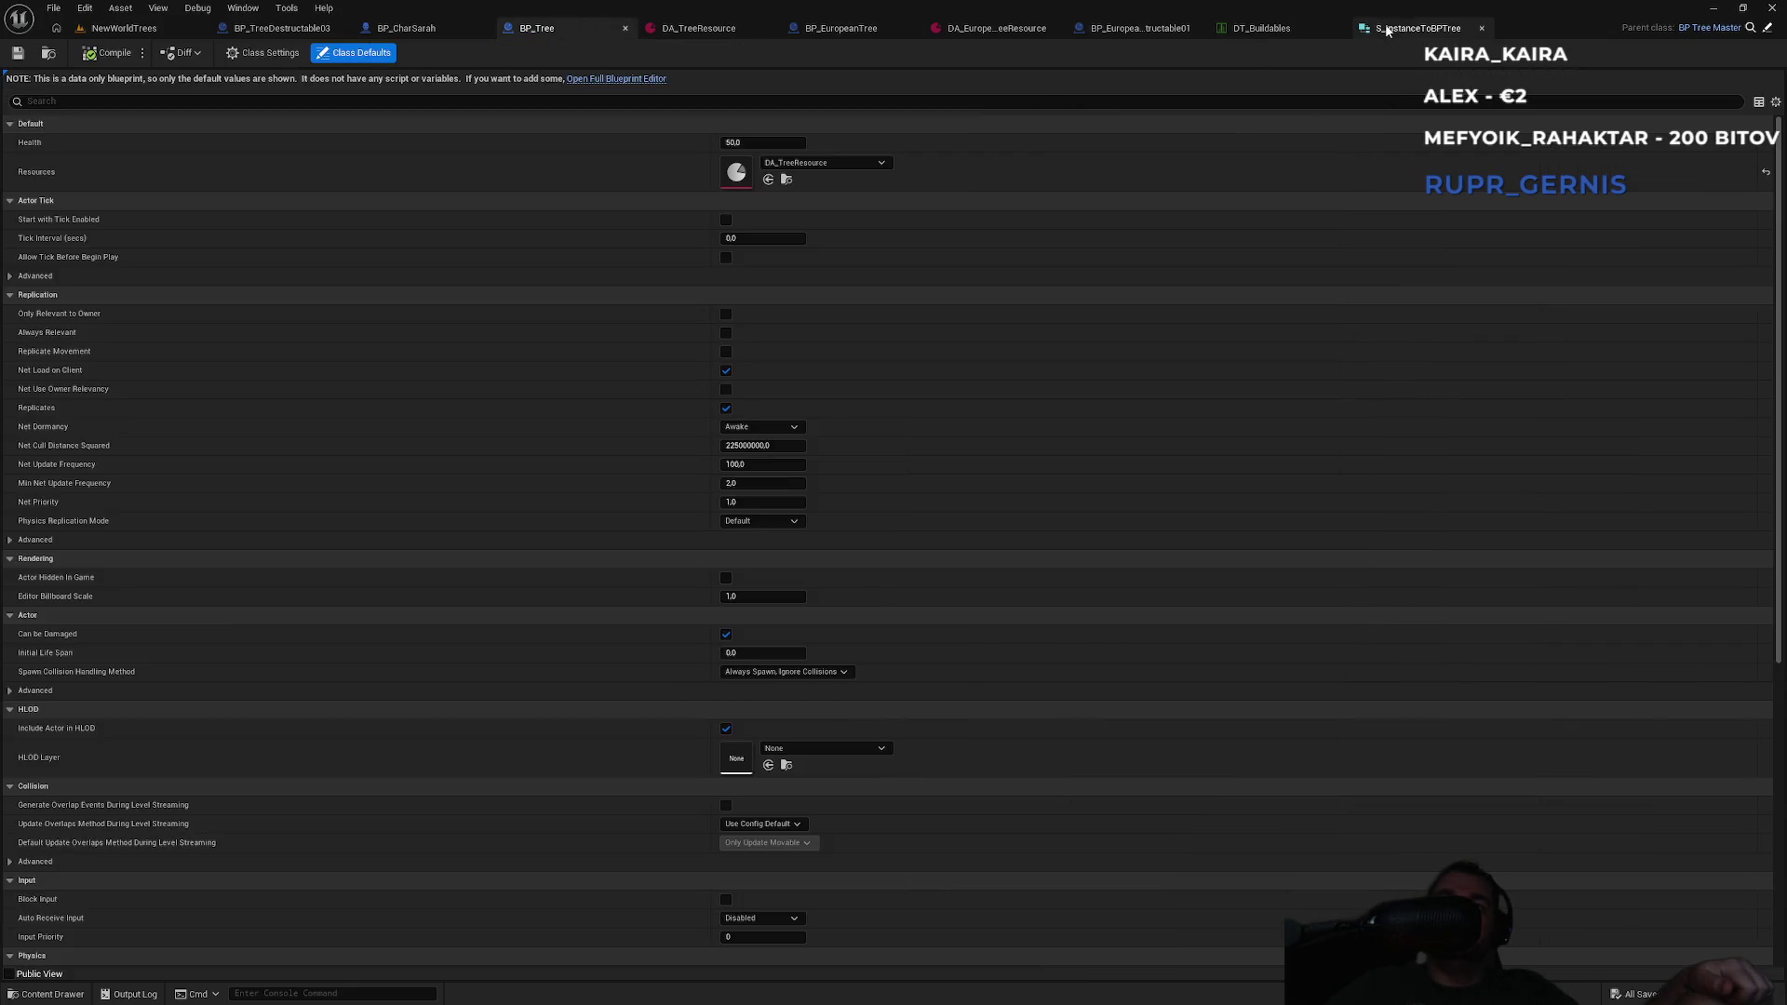
left_click(1457, 28)
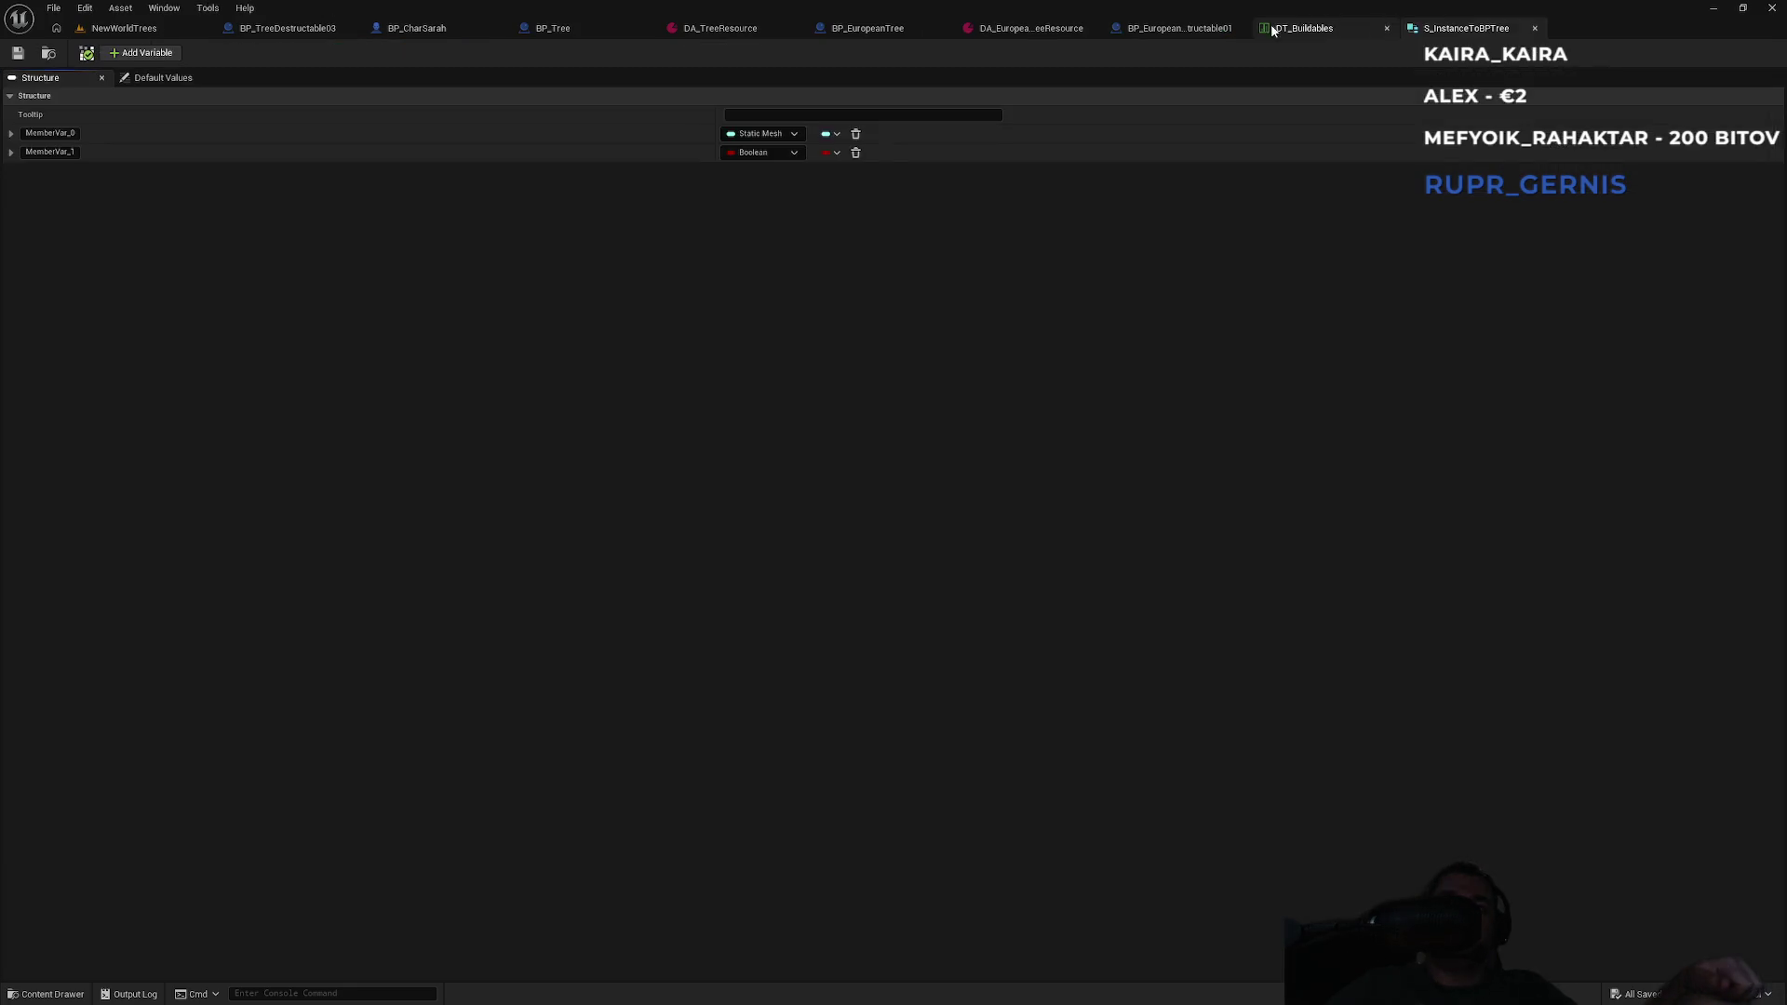
left_click(768, 155)
type("bp tr")
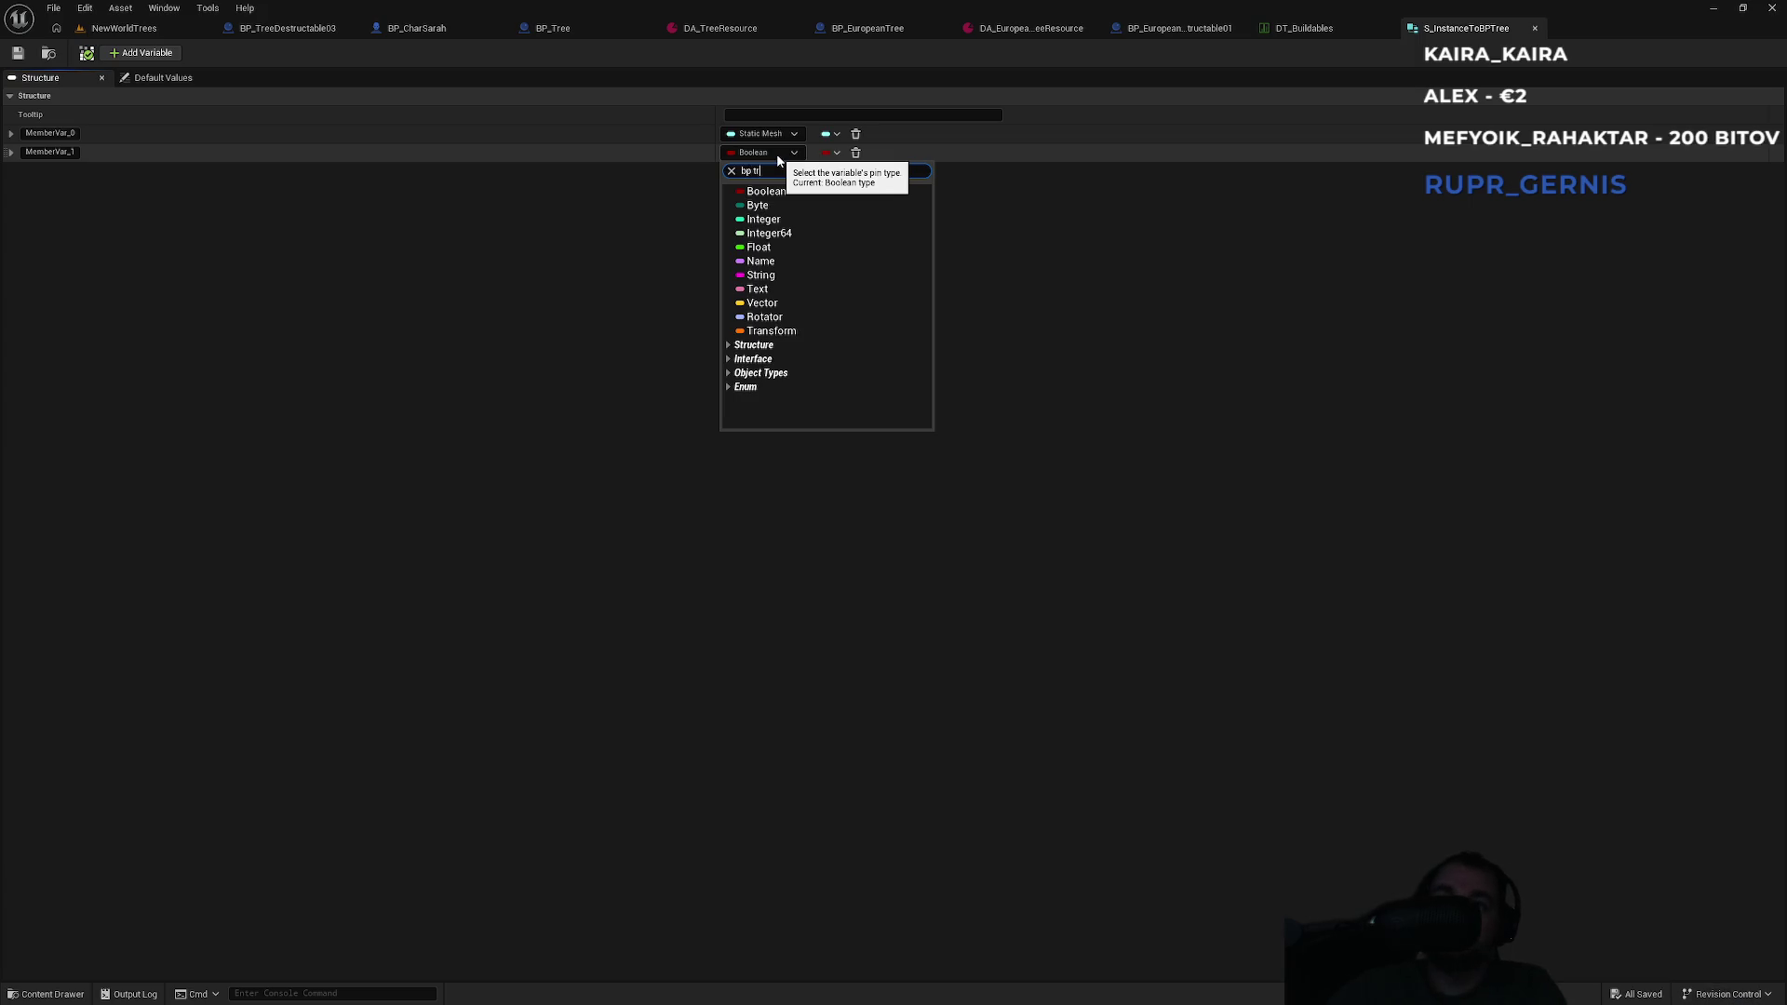
type("ee master")
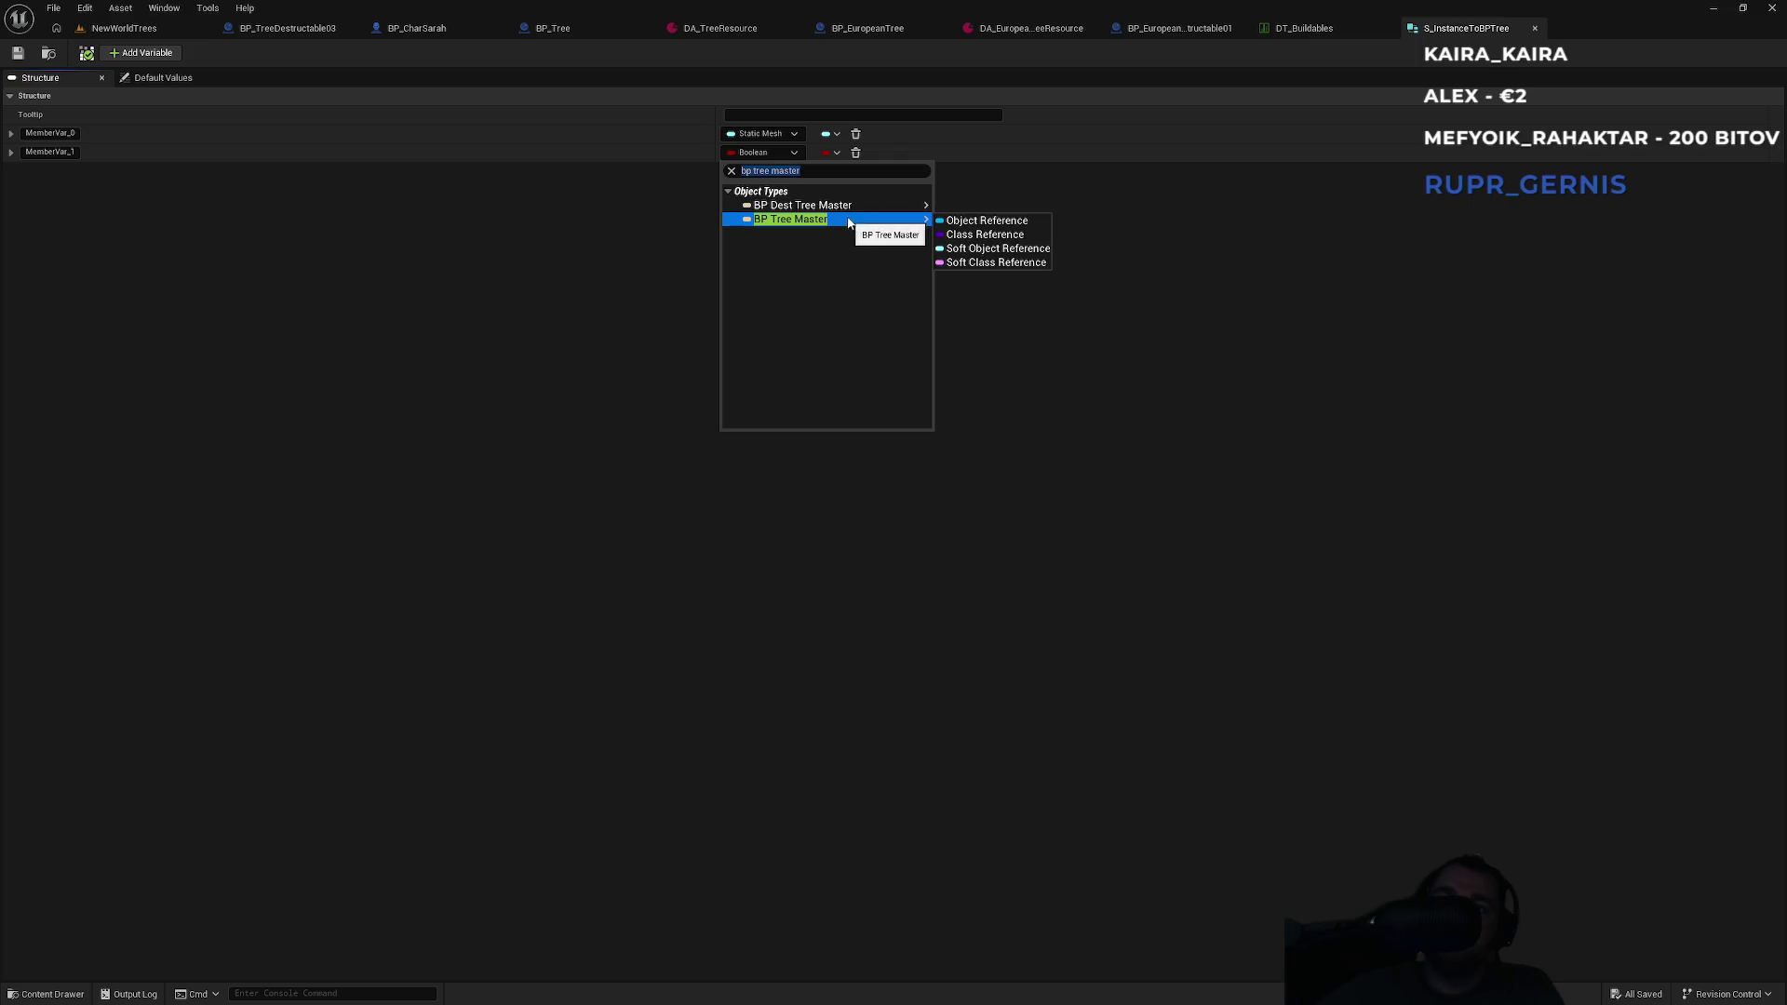
left_click(959, 207)
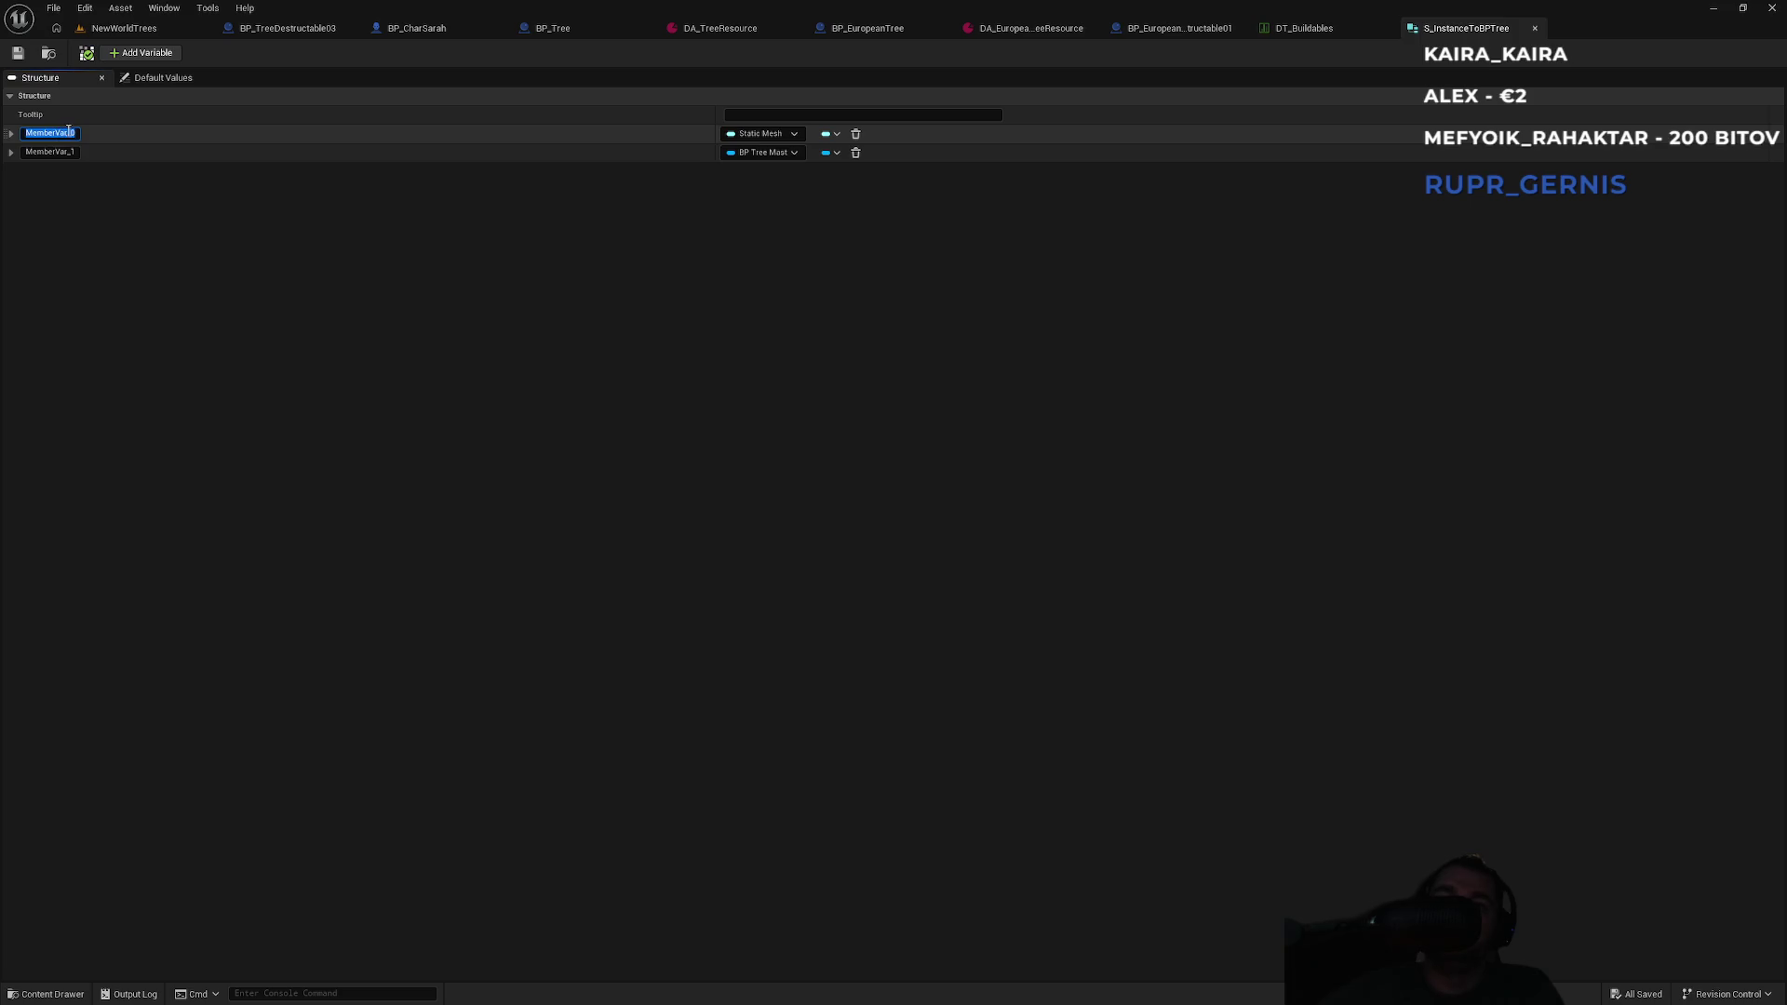
Name the members InstancedStaticMesh and BlueprintToSpawn, then save S_InstanceToBPTree.
type("InstancedStaticMesh")
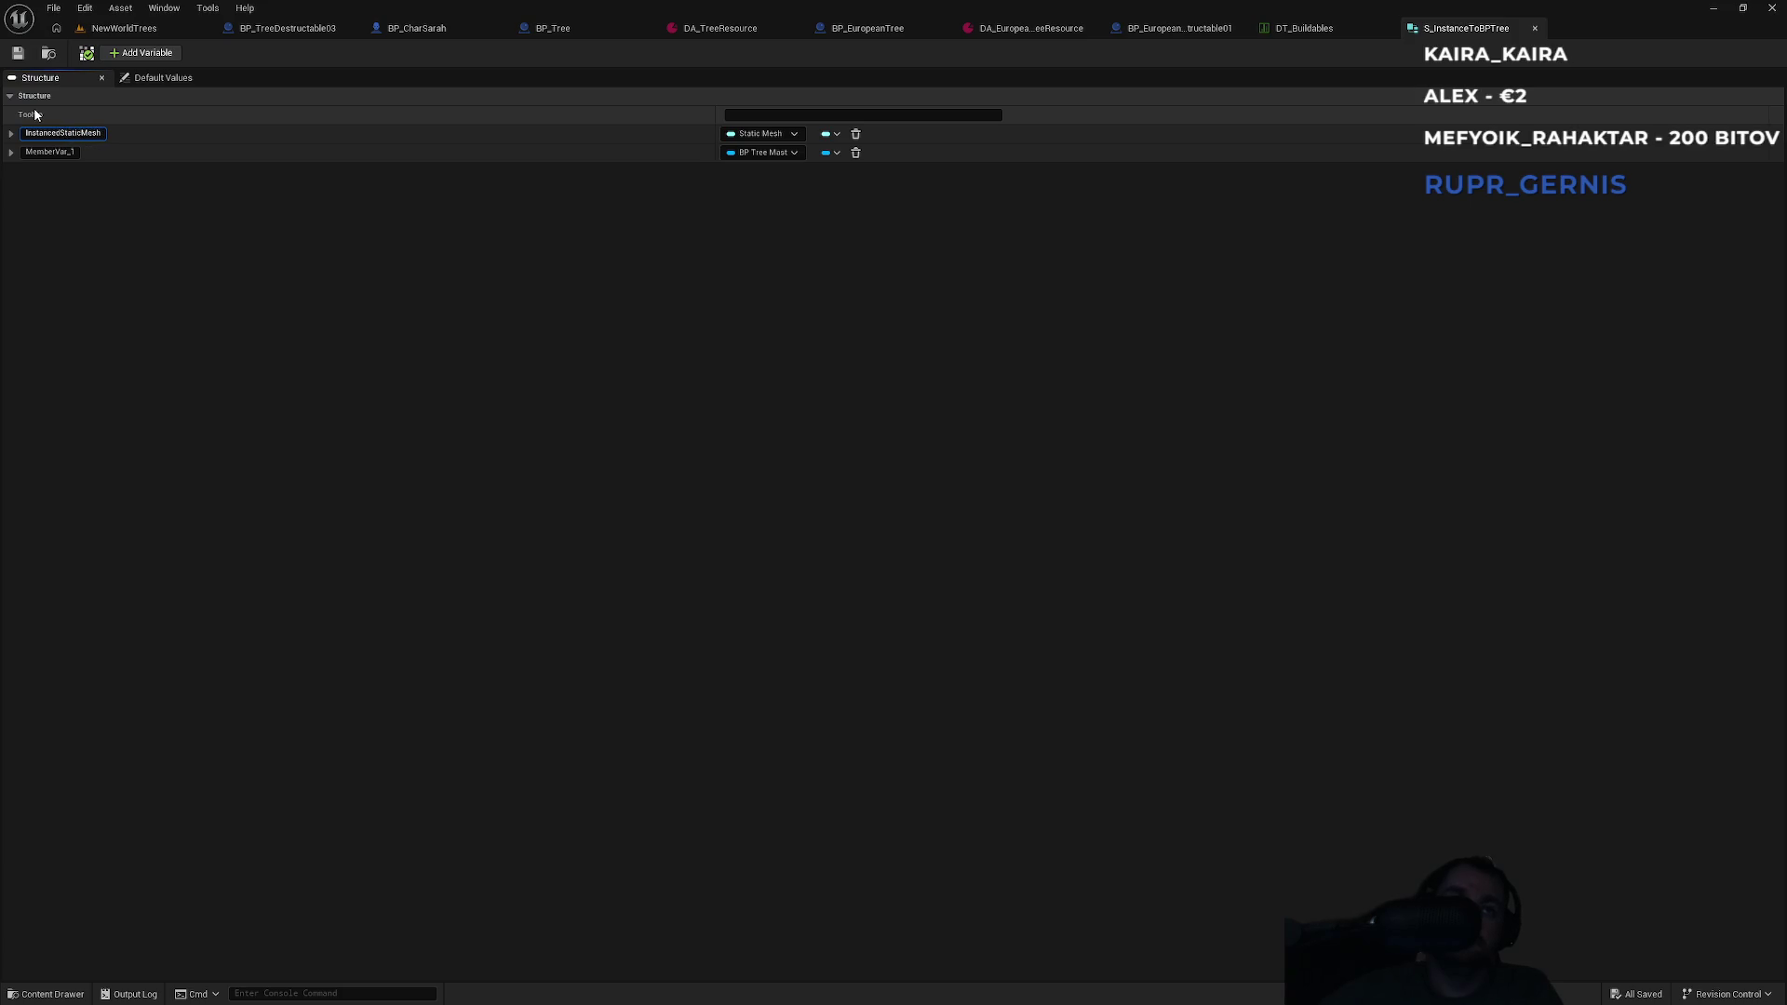
key("Return")
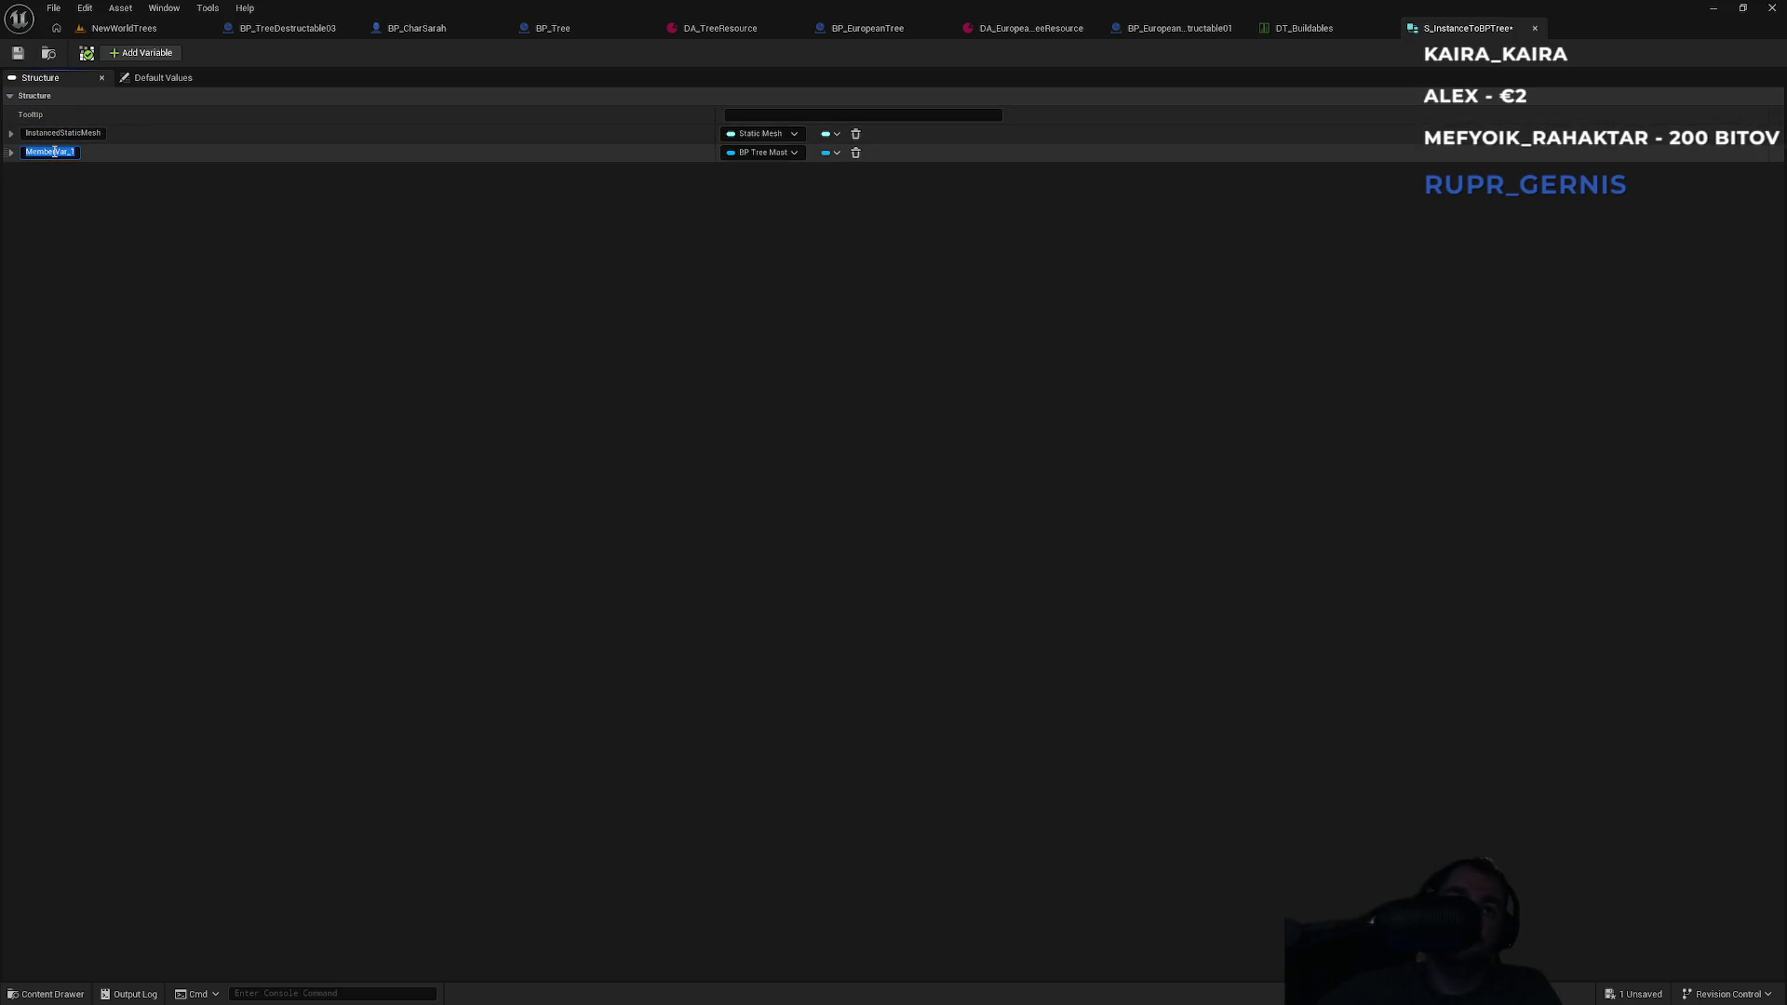
type("BlueprintToSpawn")
key("Return")
key("ctrl+s")
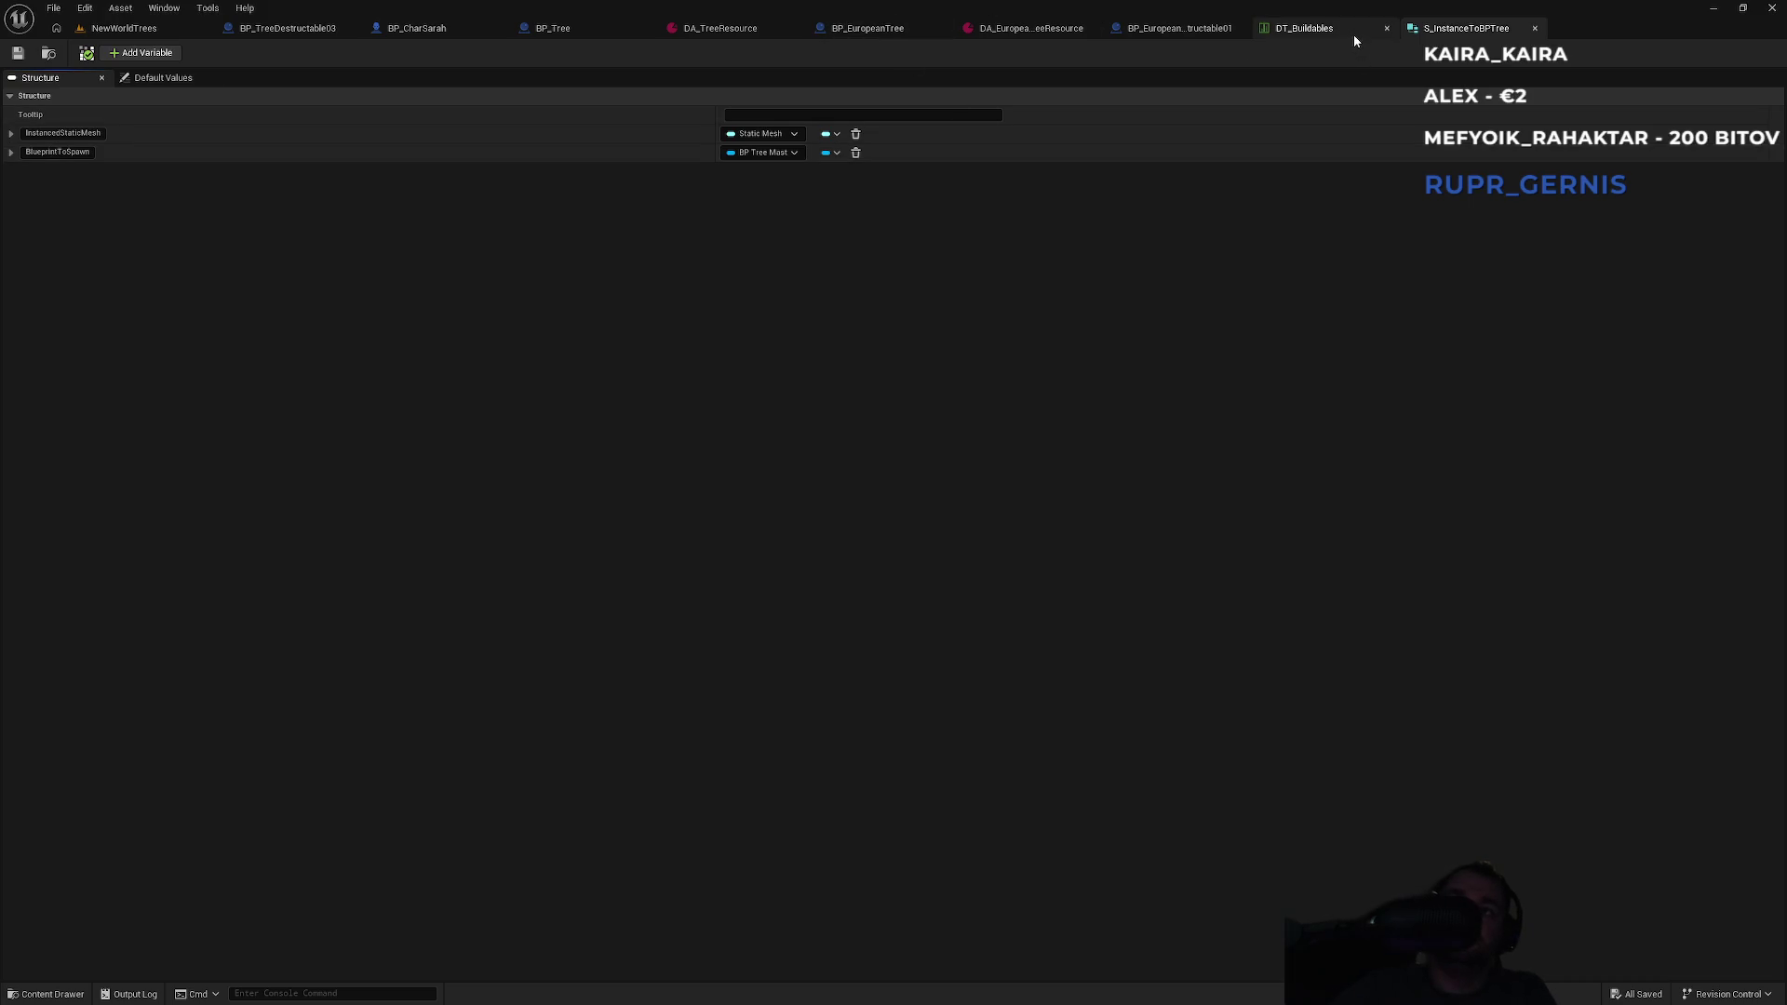
left_click(1186, 38)
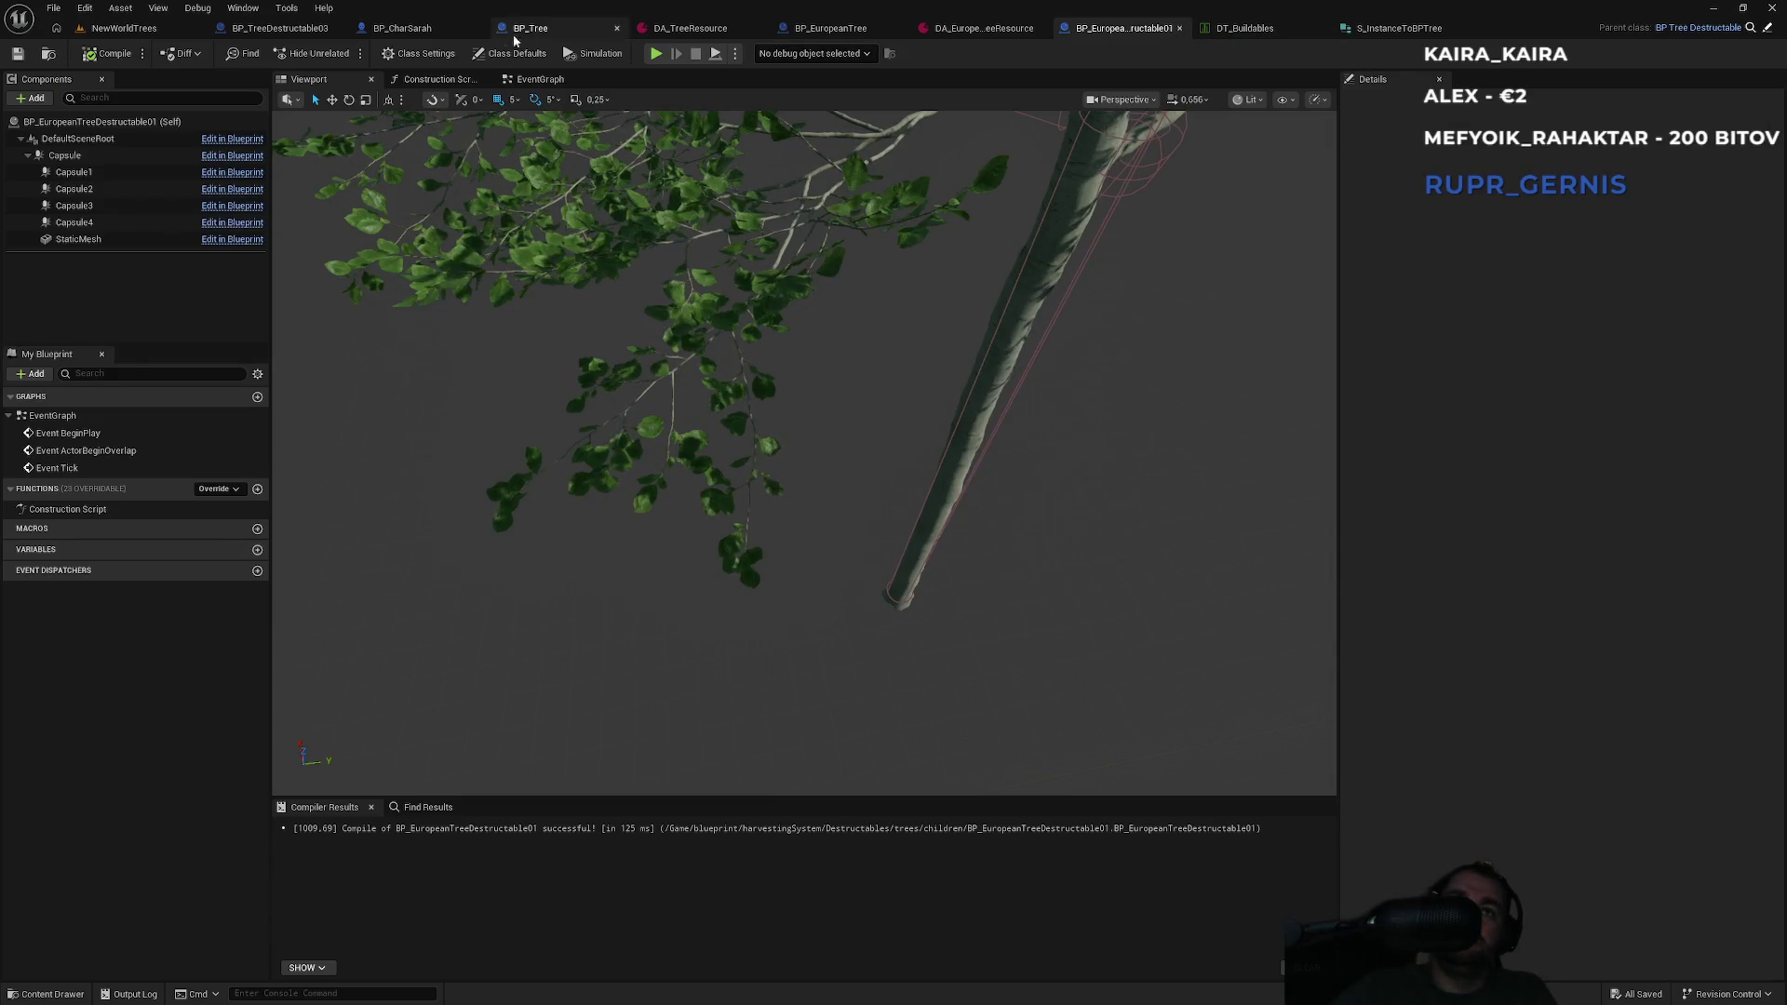
Make BP_CharSarah's NewVar an S_InstanceToBPTree array and compile the blueprint.
left_click(401, 28)
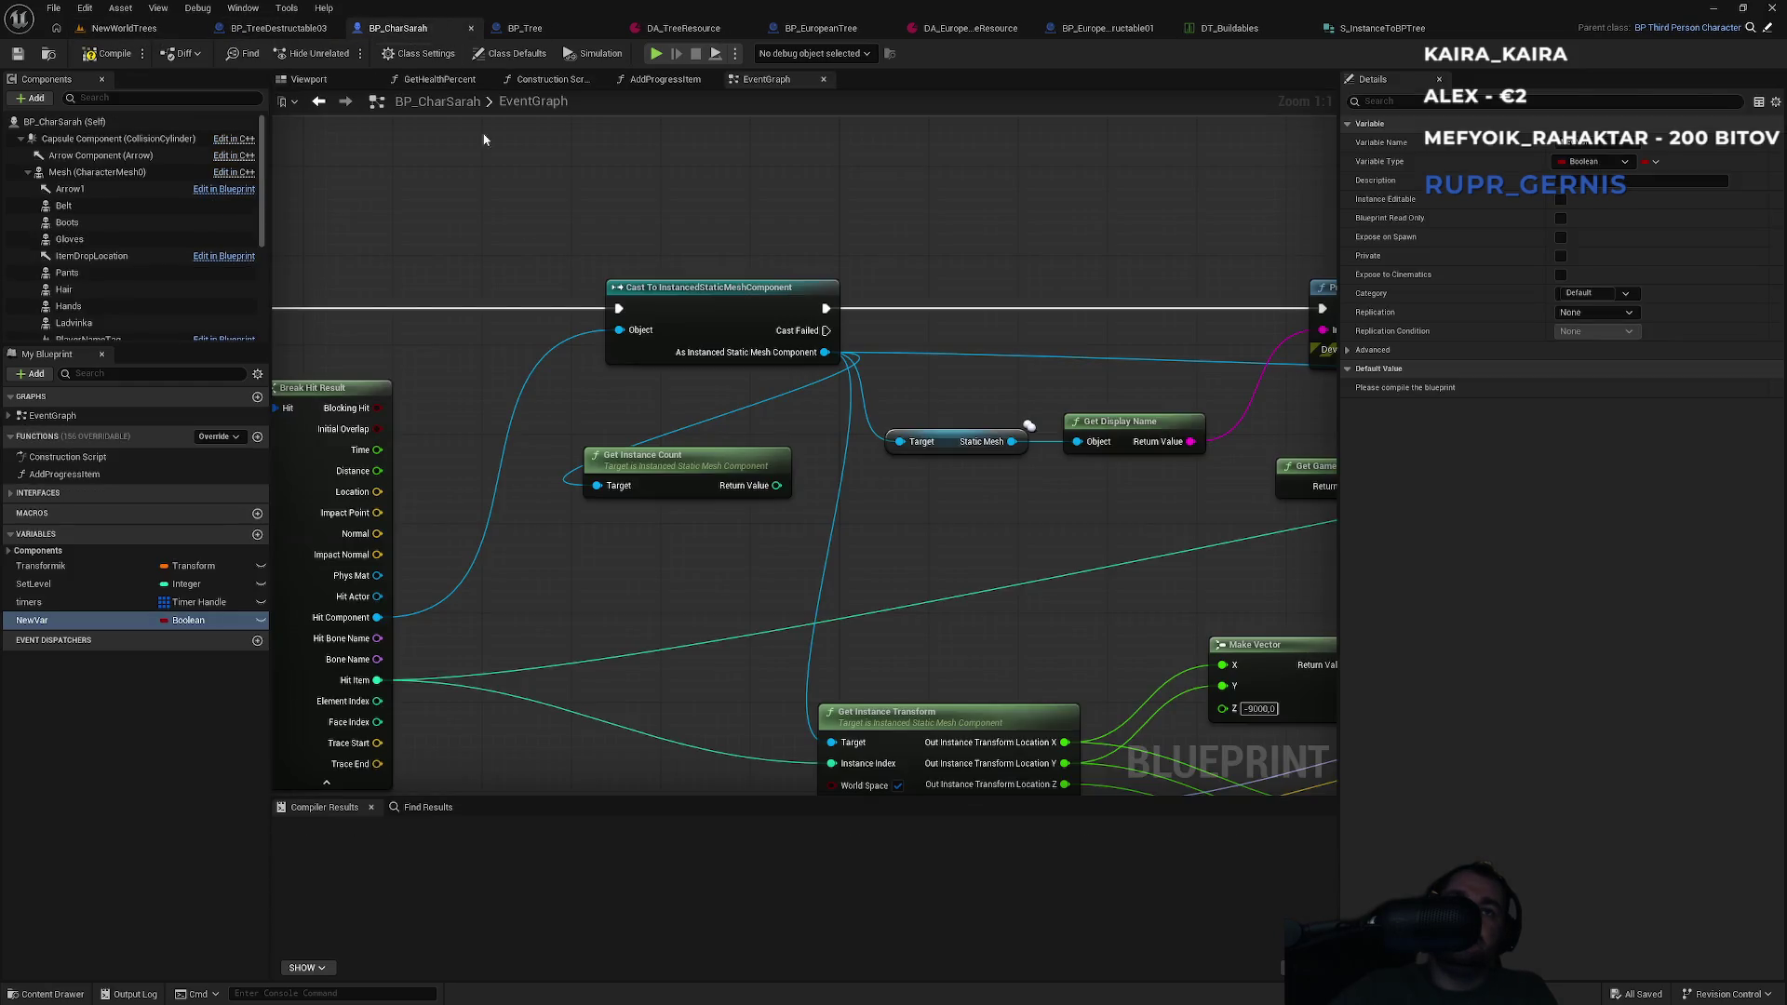
scroll(664, 501, "down", 3)
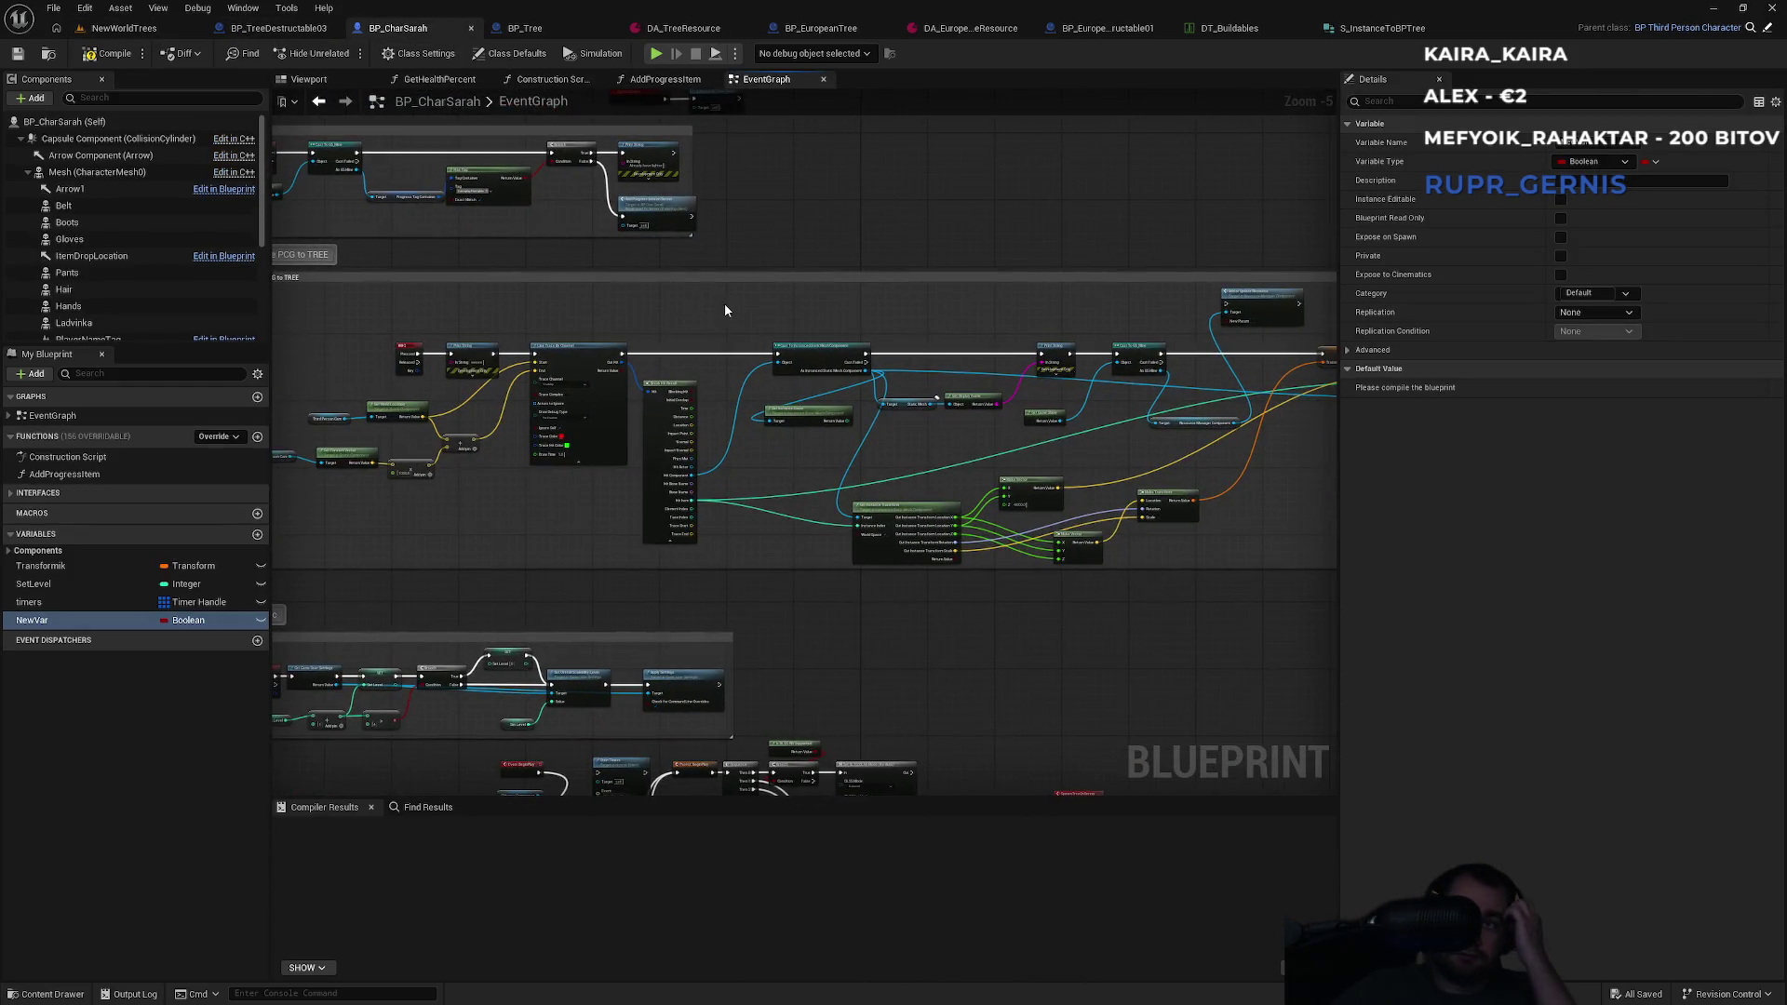
scroll(968, 335, "up", 5)
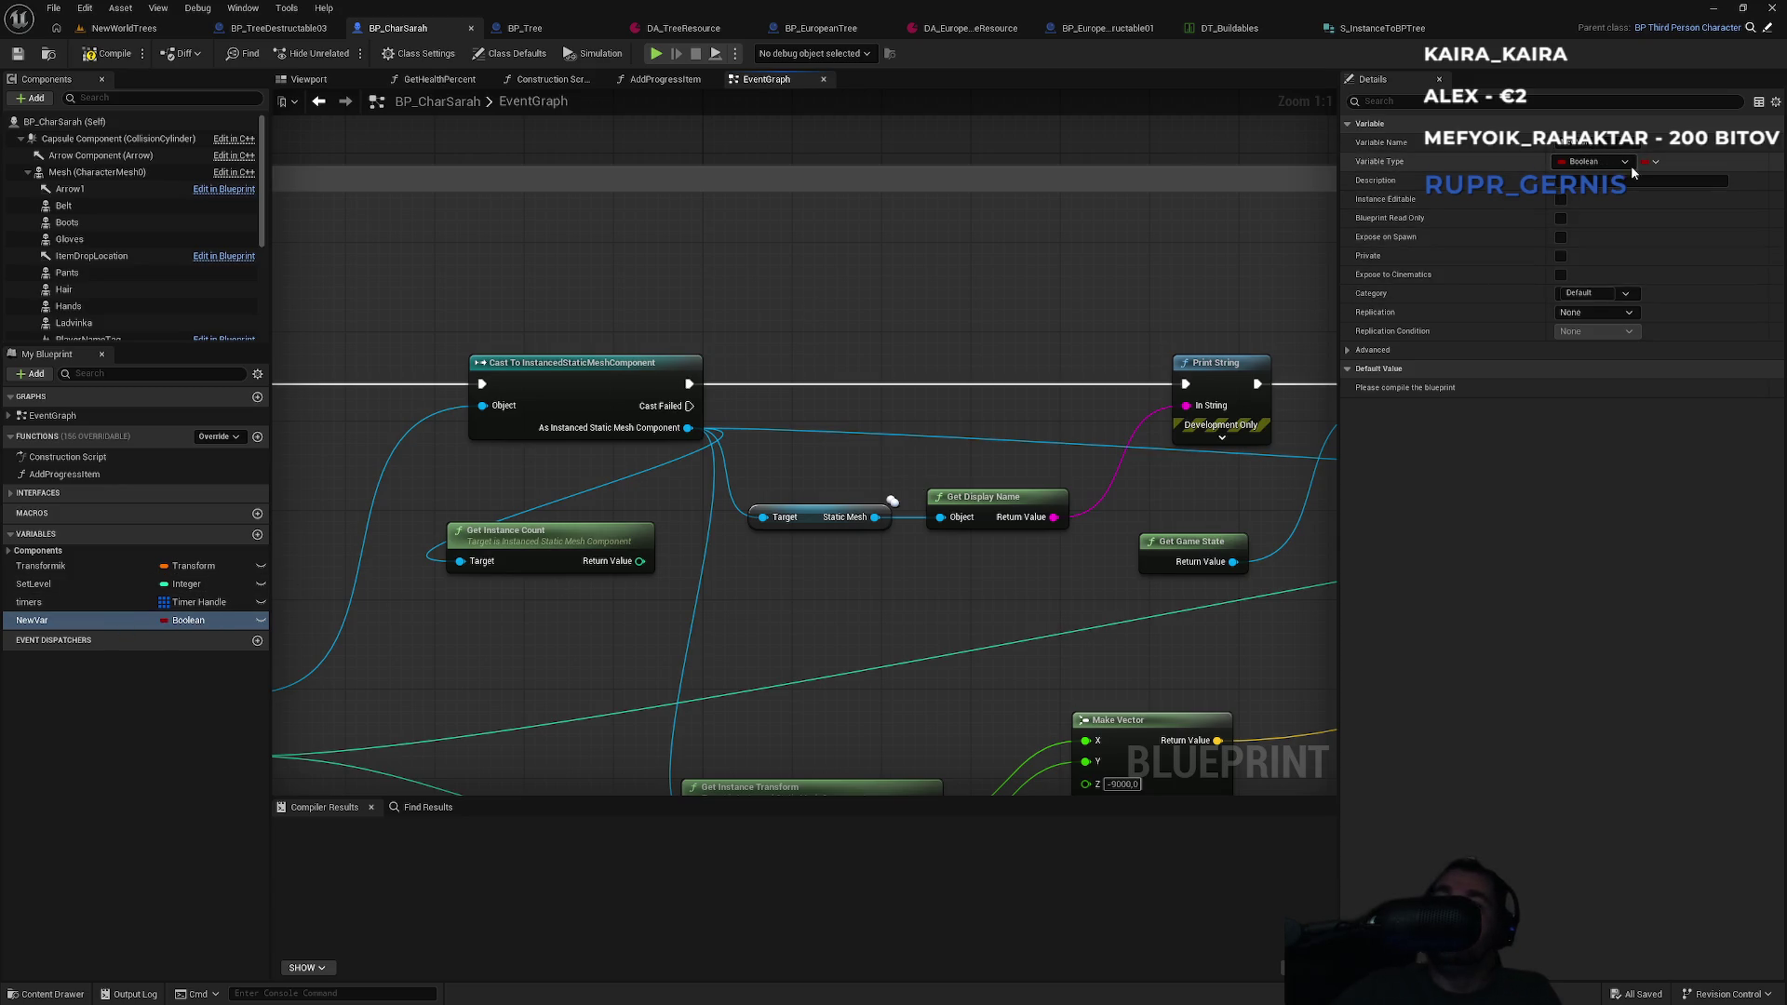
left_click(1656, 162)
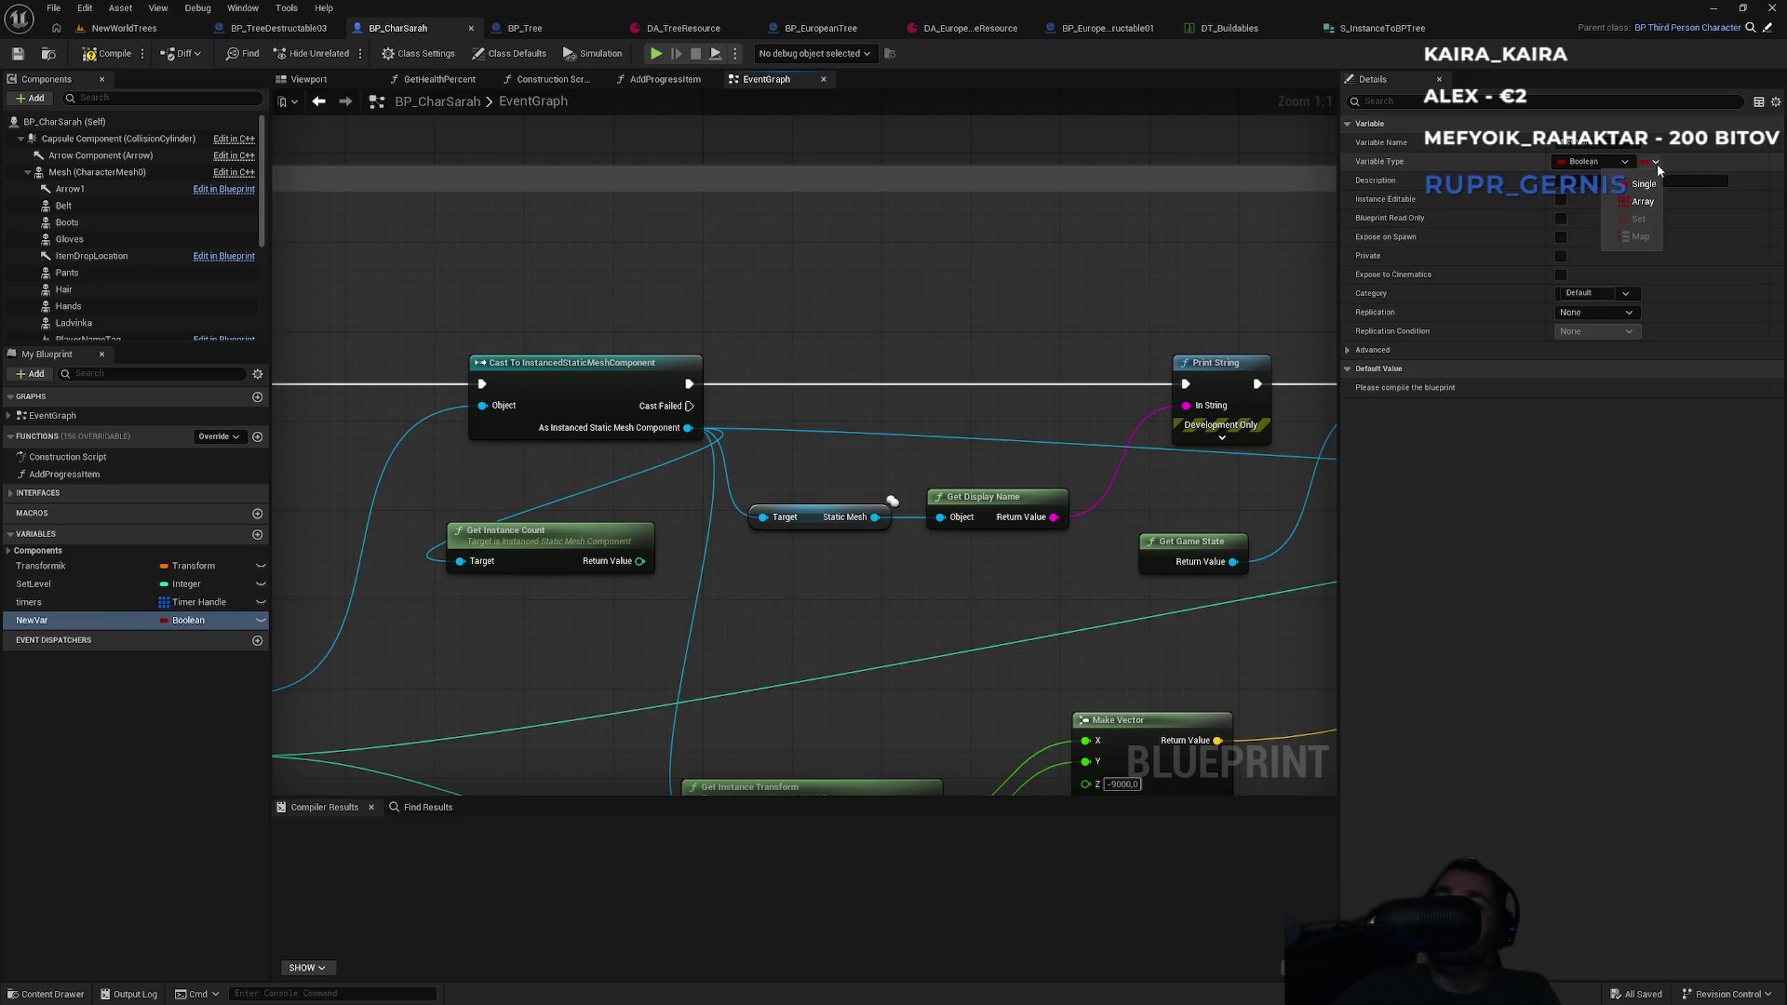
left_click(1608, 165)
type("st")
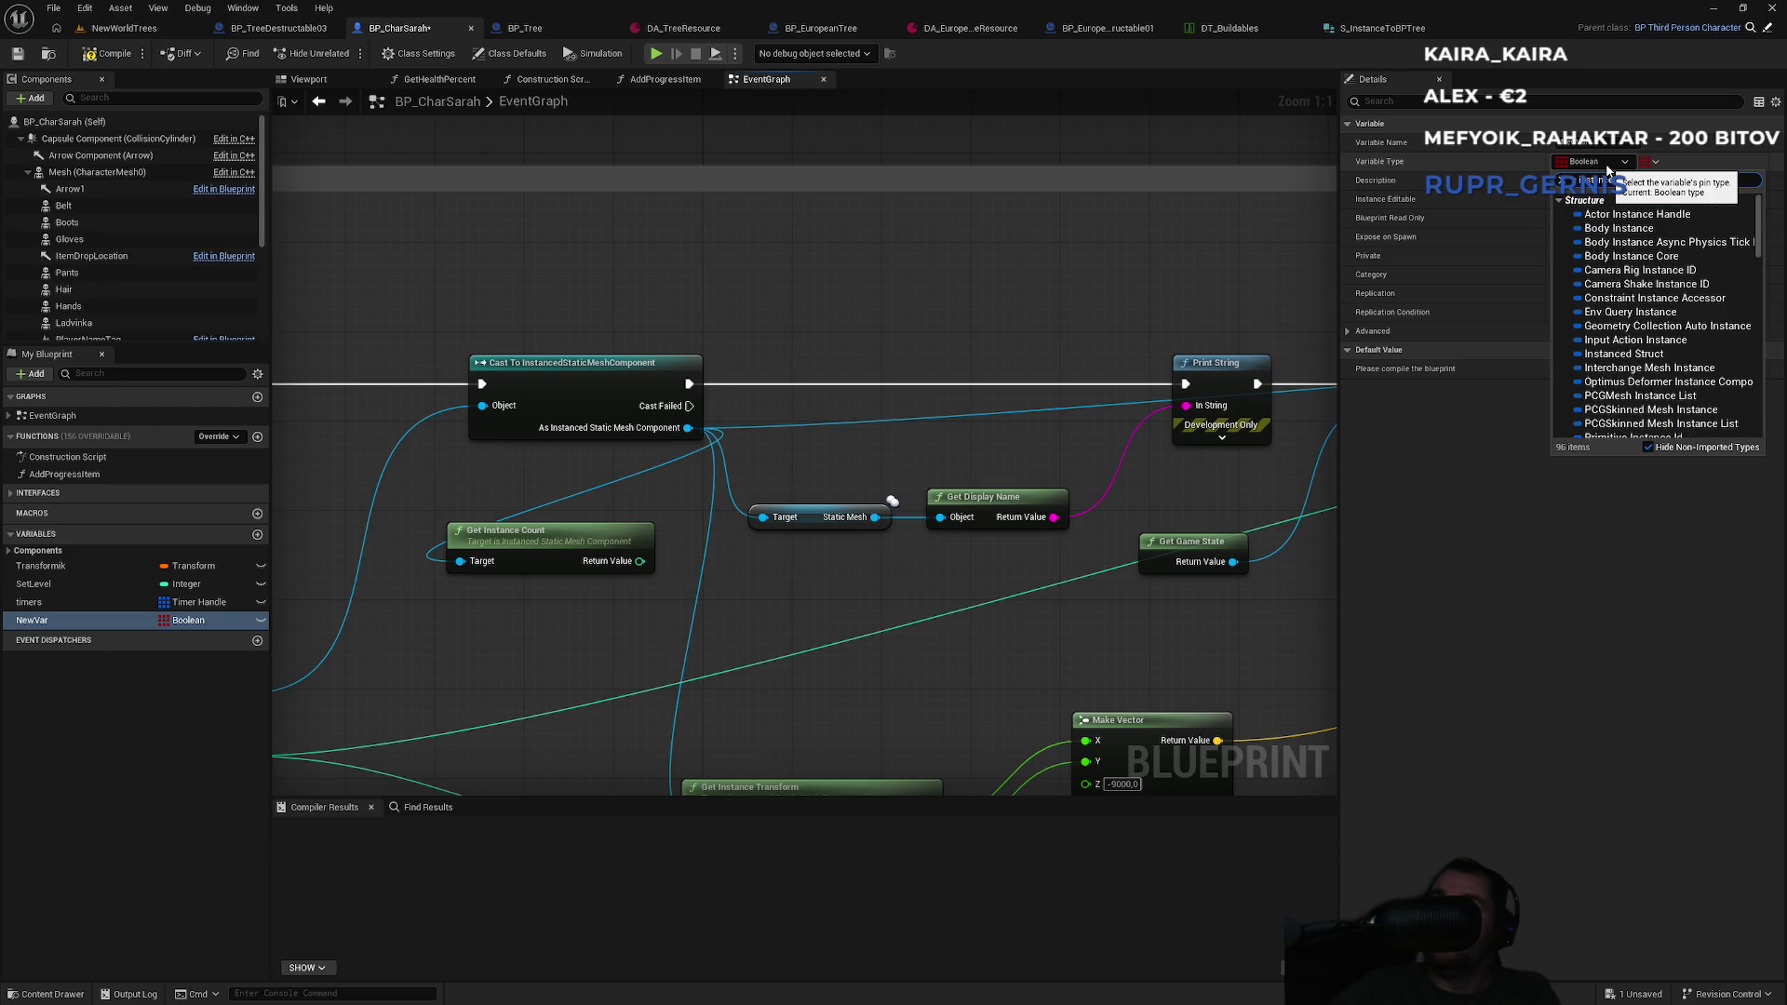
type("ancetobp")
left_click(1636, 214)
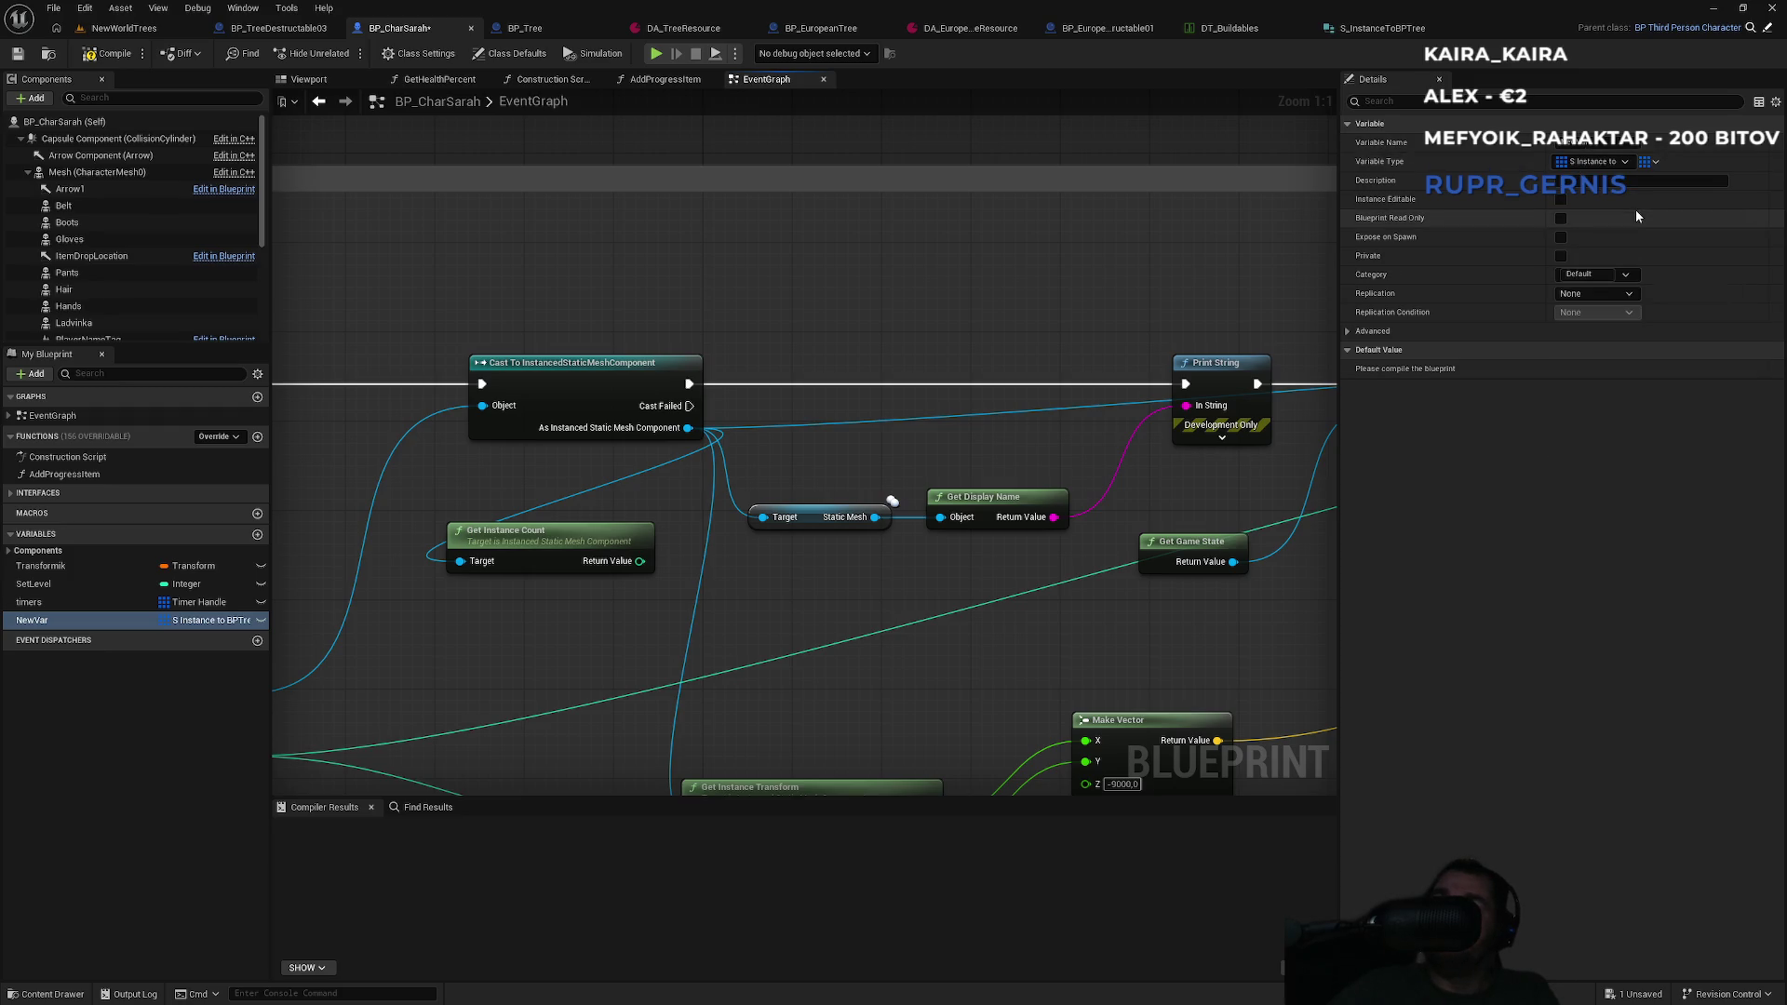
left_click(120, 56)
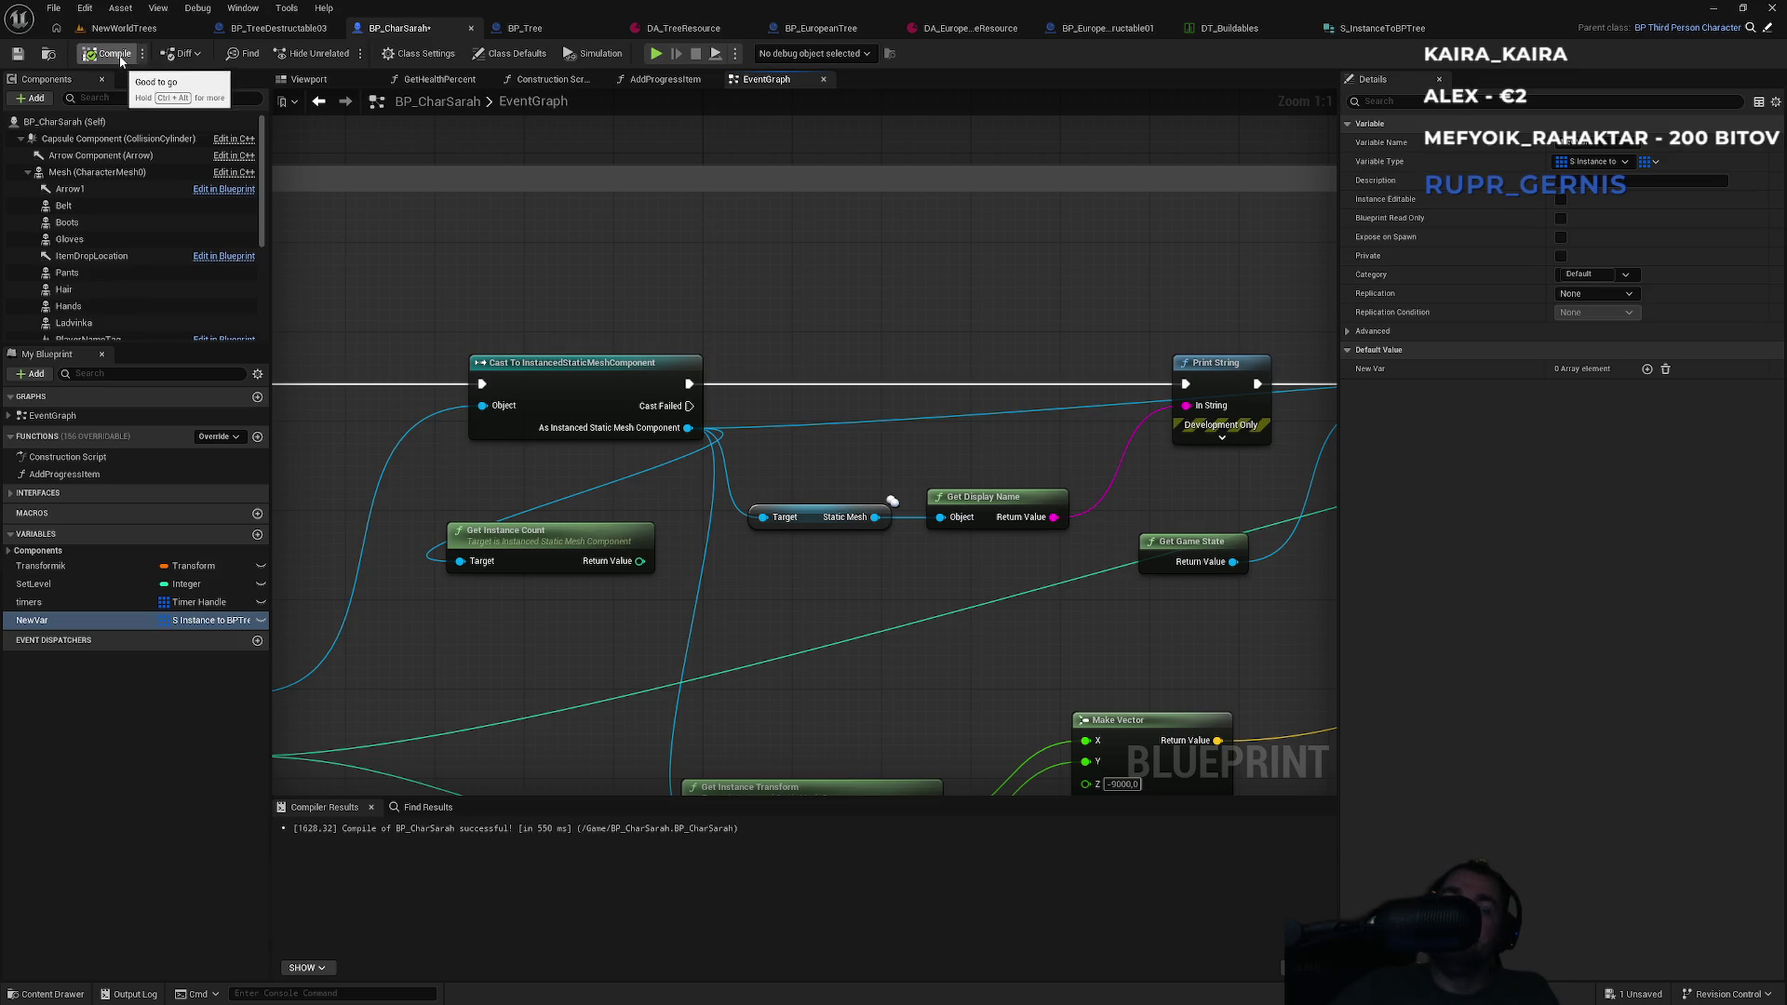
Add one element to NewVar's default array value.
left_click(1646, 369)
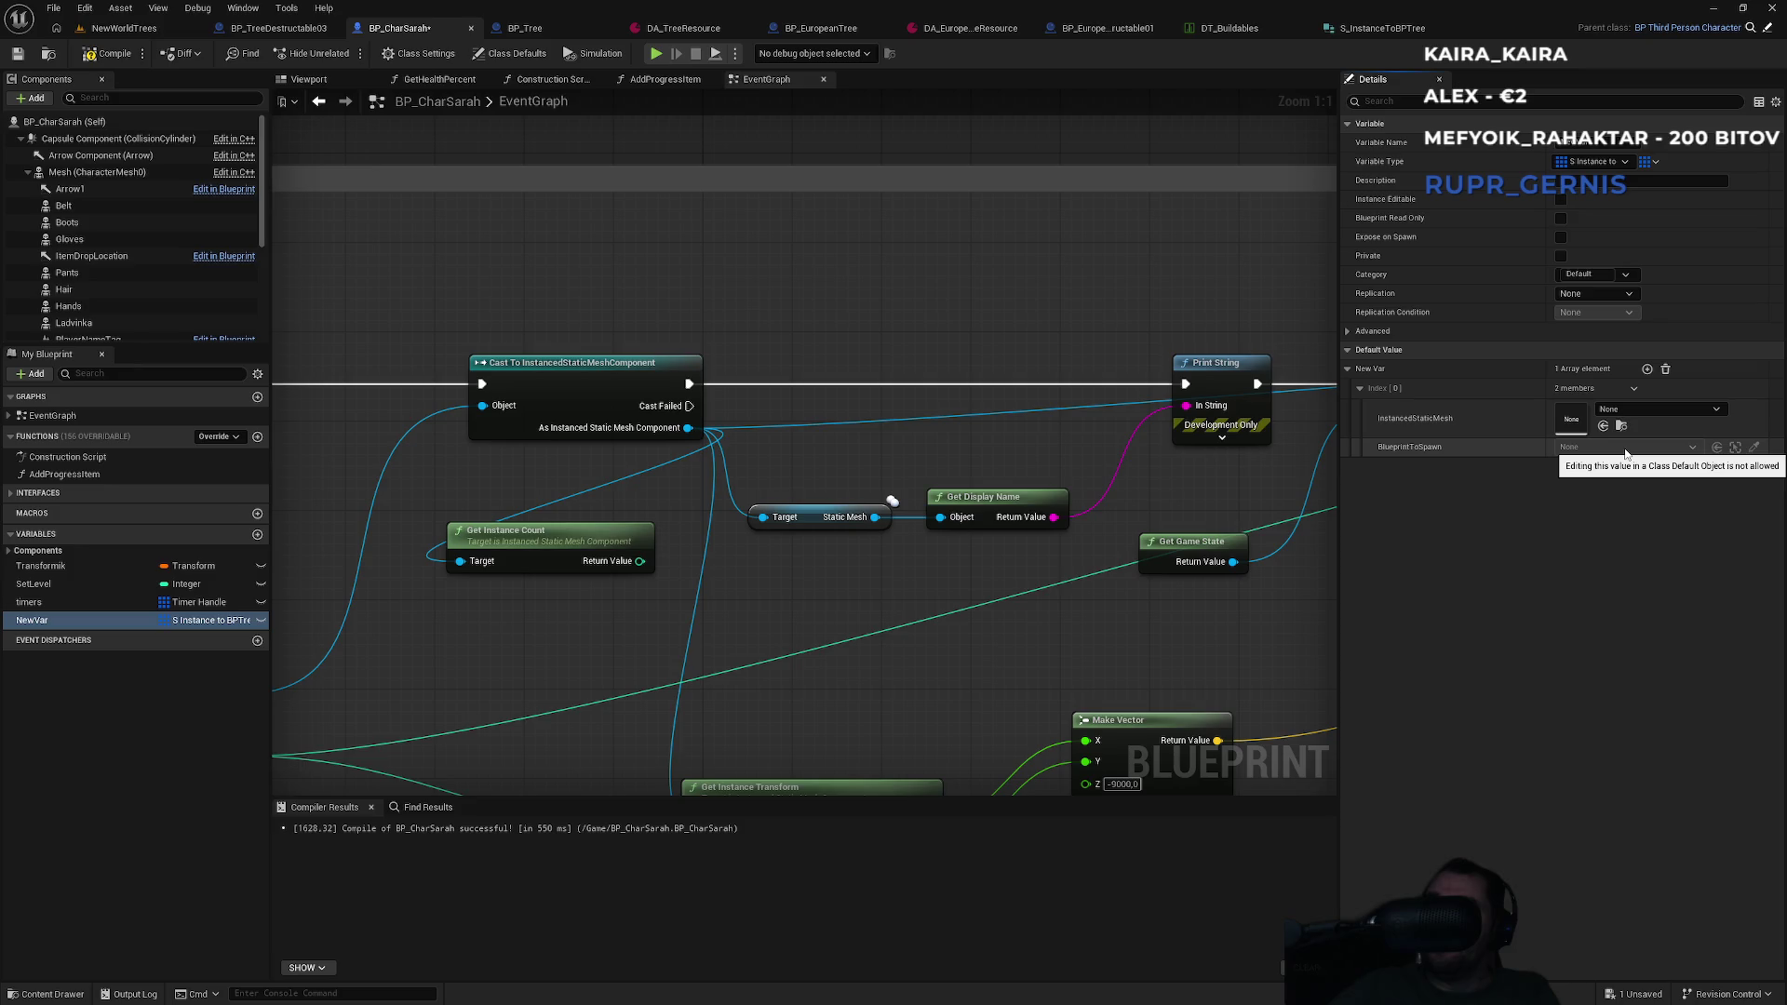
left_click(1639, 404)
left_click(1638, 406)
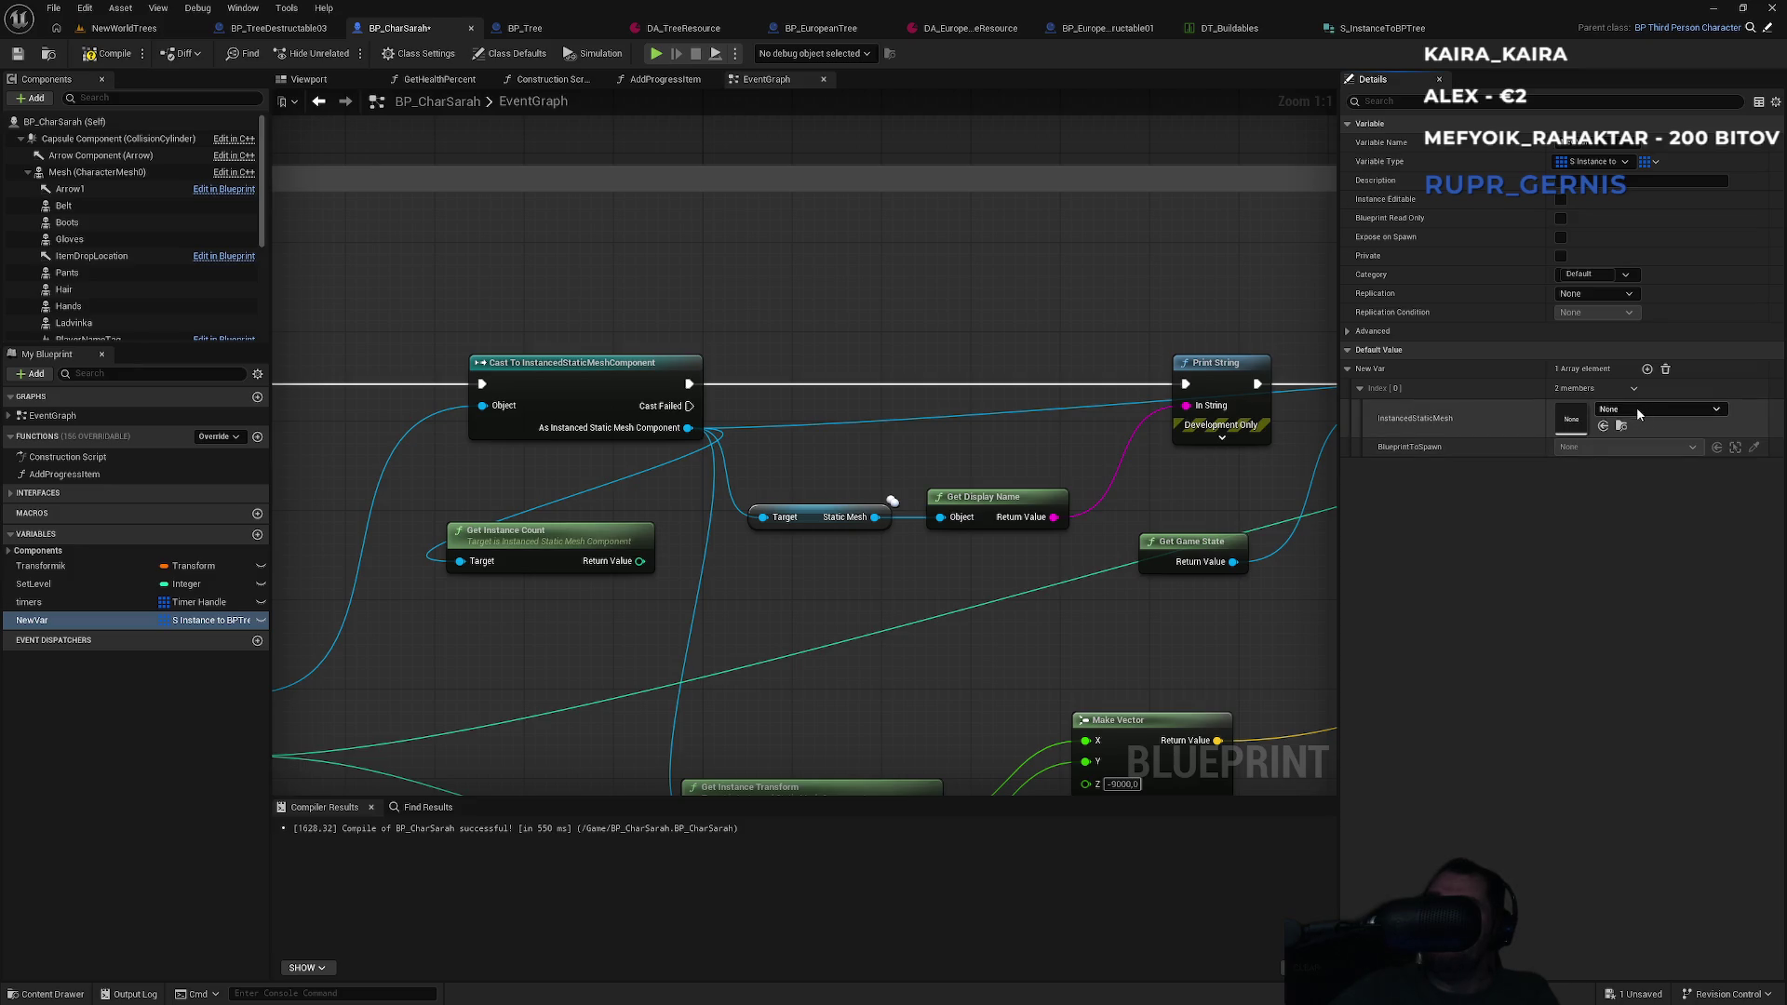
left_click(1331, 30)
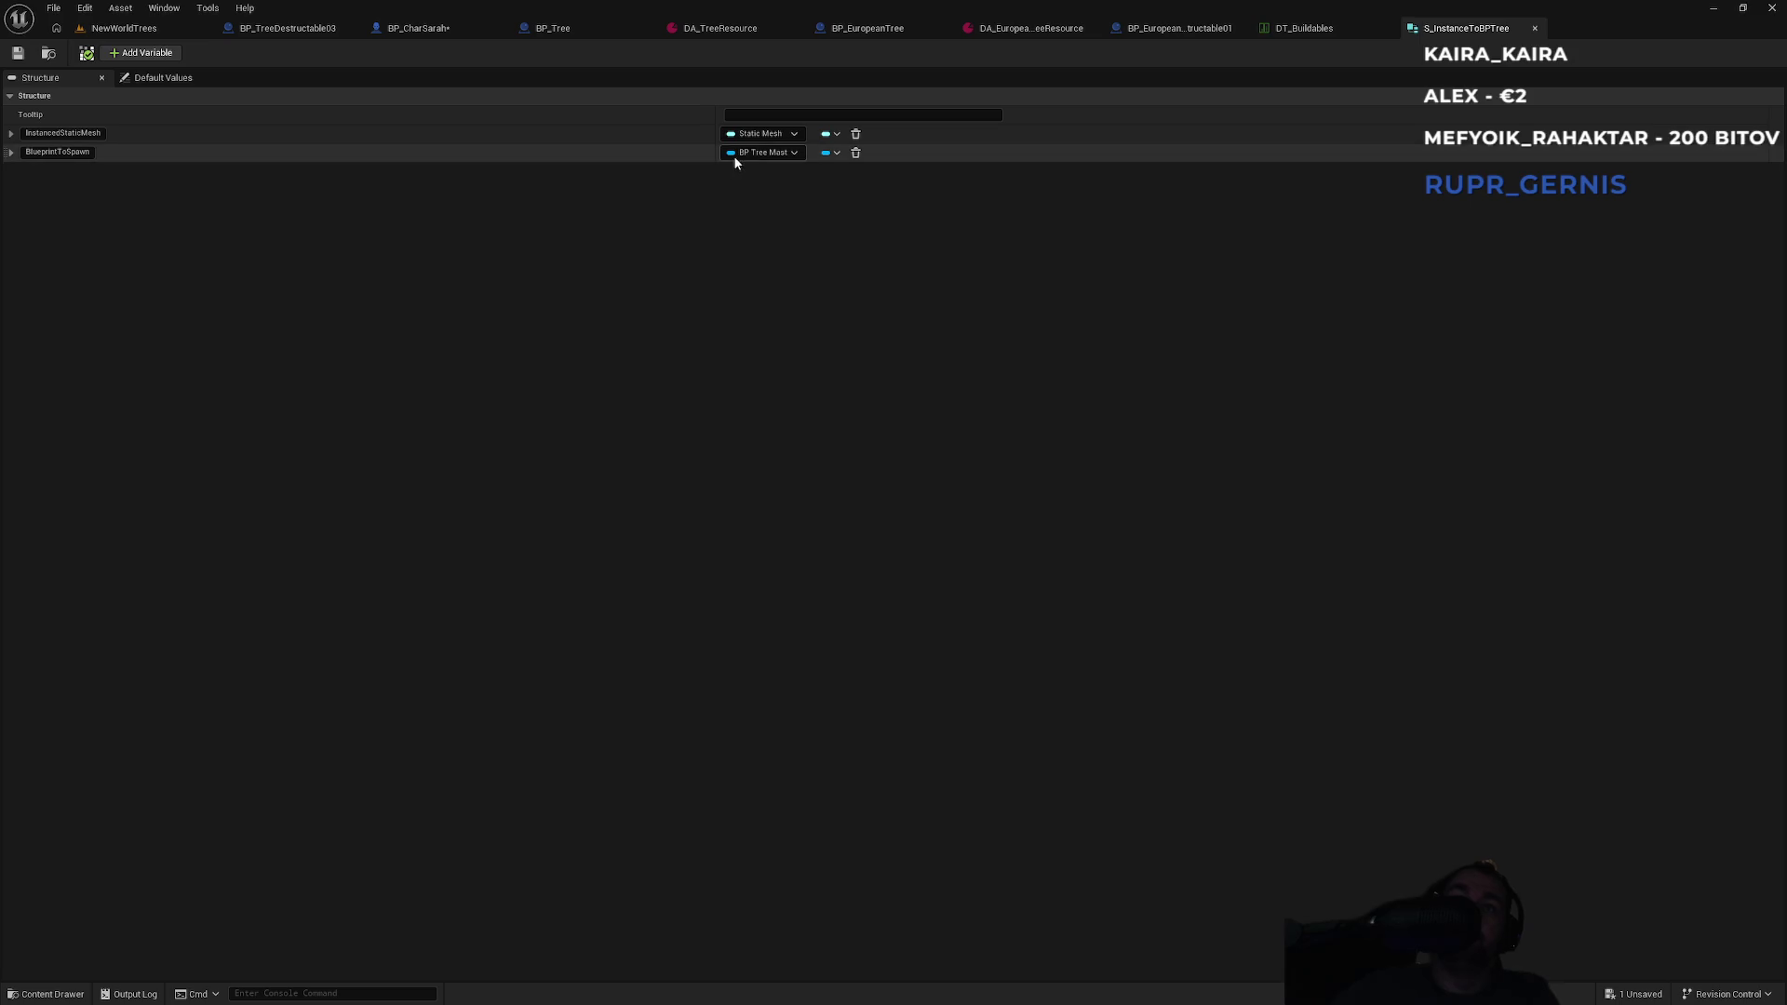
Change the InstancedStaticMesh member to a Class Reference.
left_click(828, 153)
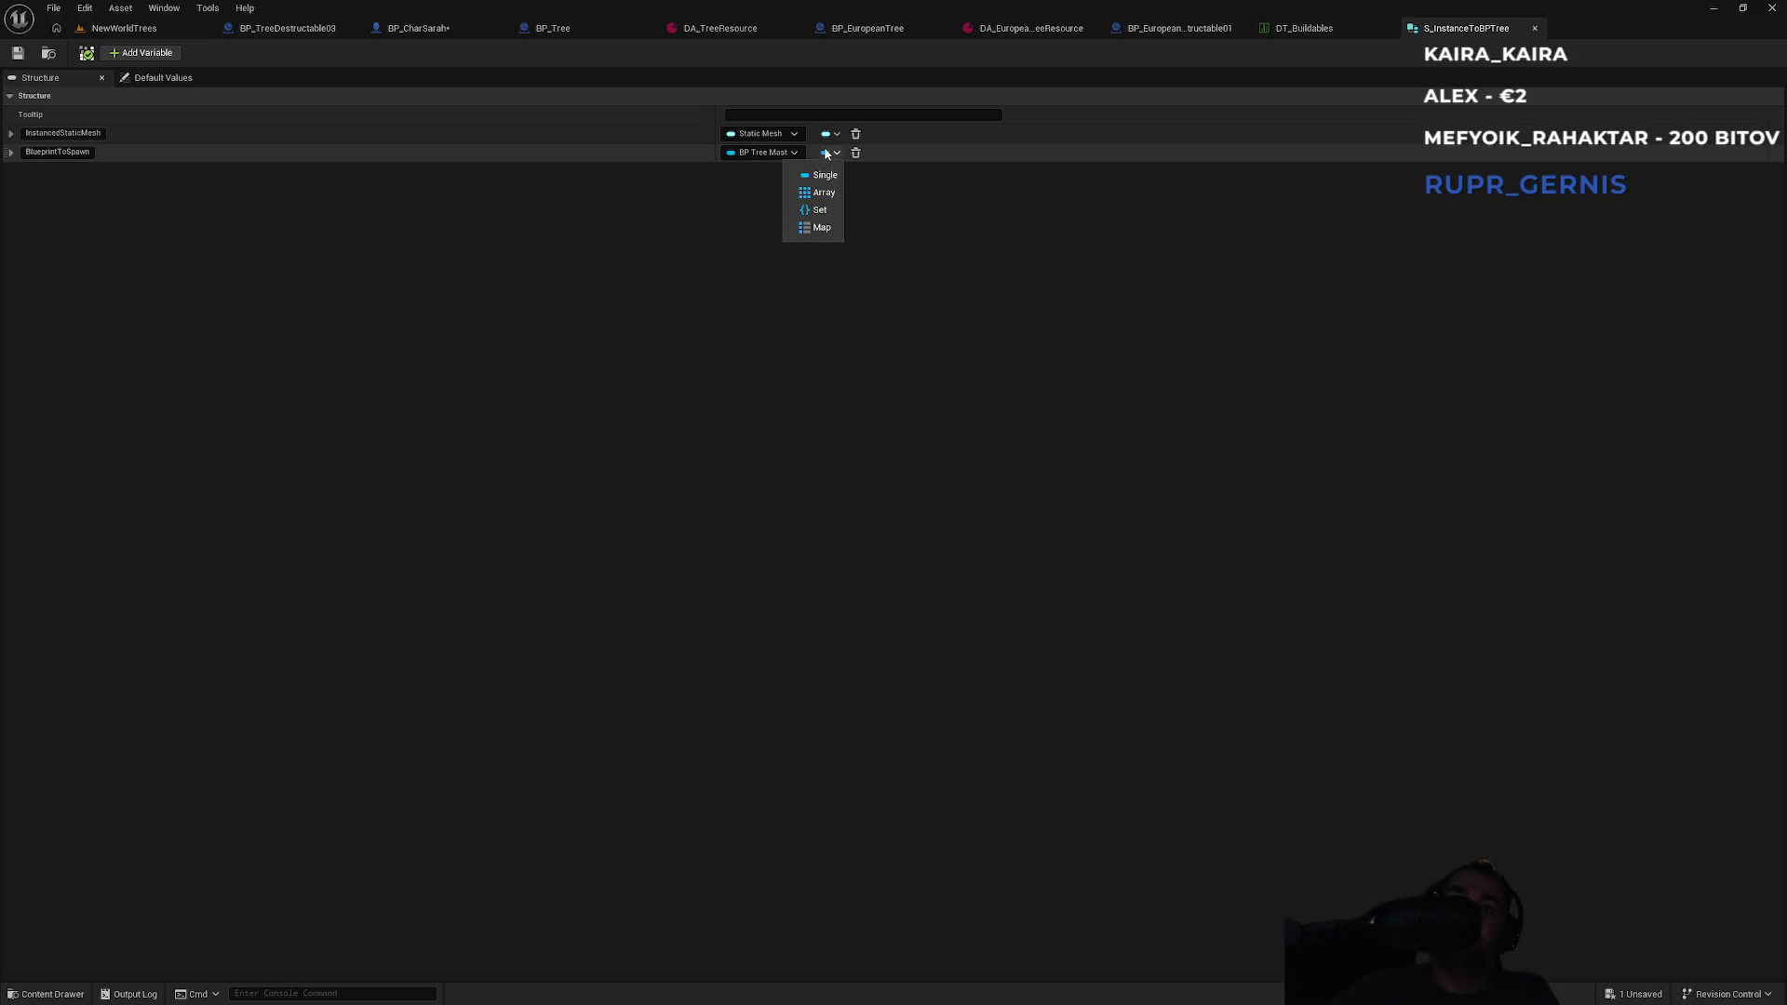
left_click(797, 149)
left_click(798, 154)
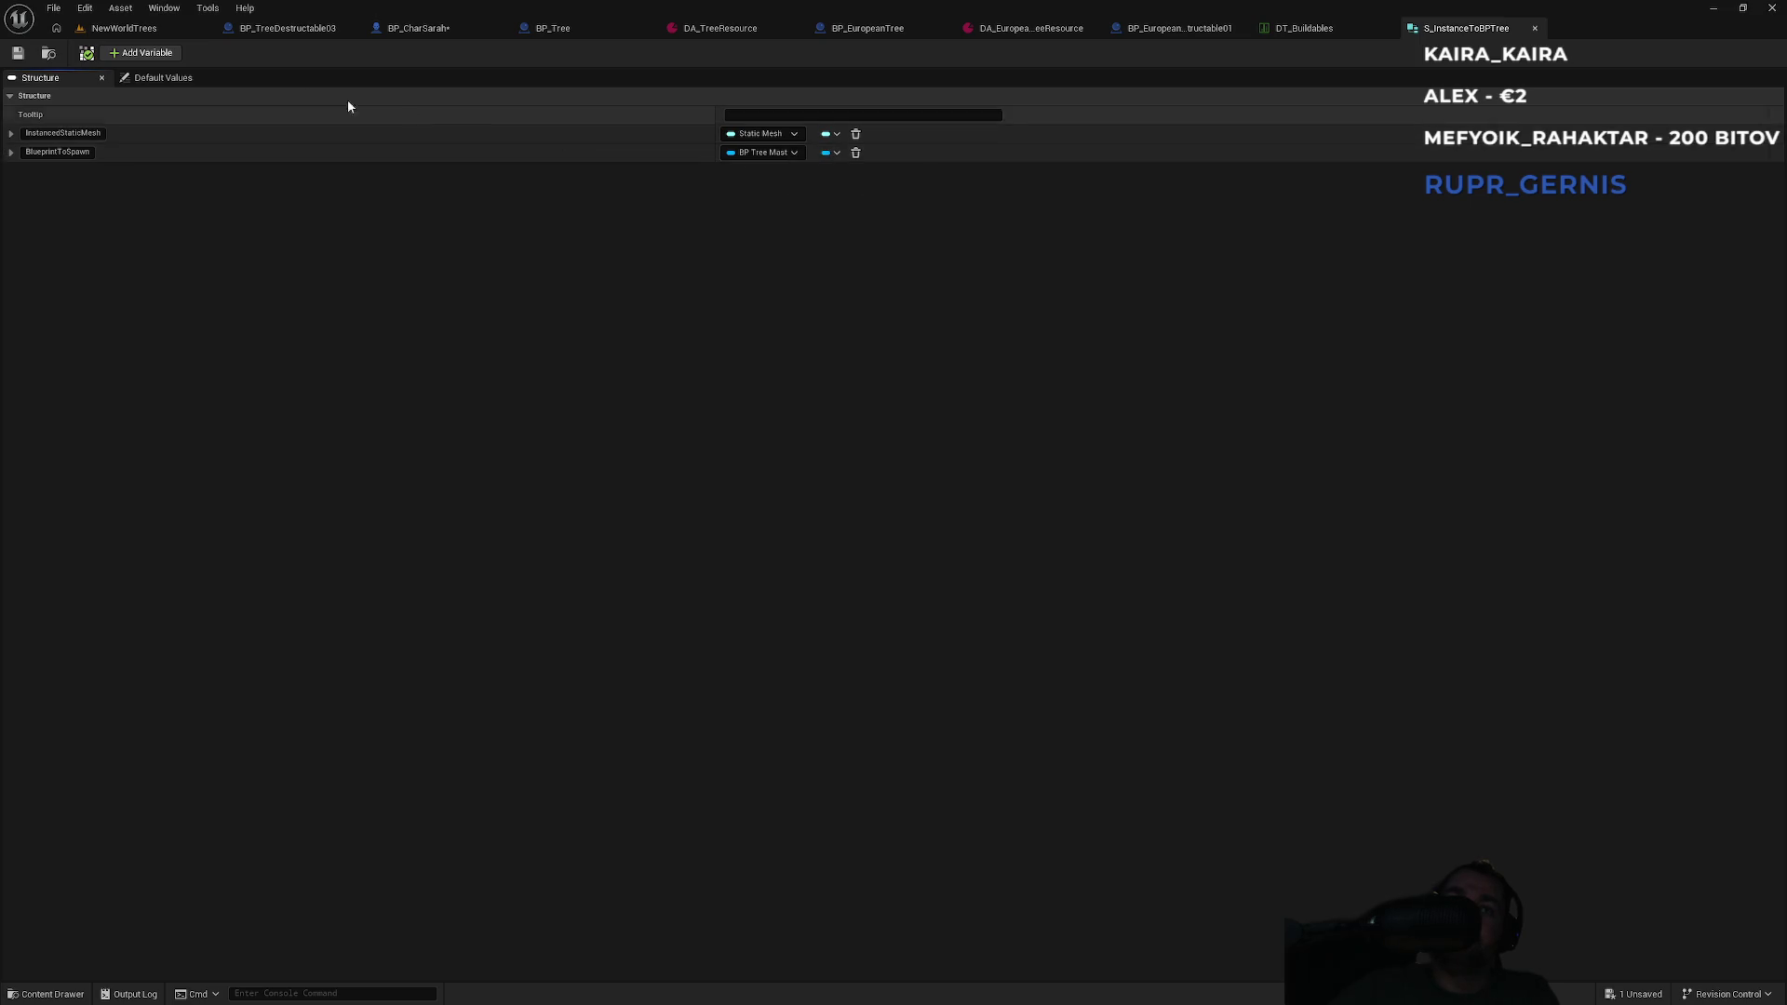
left_click(230, 33)
left_click(124, 28)
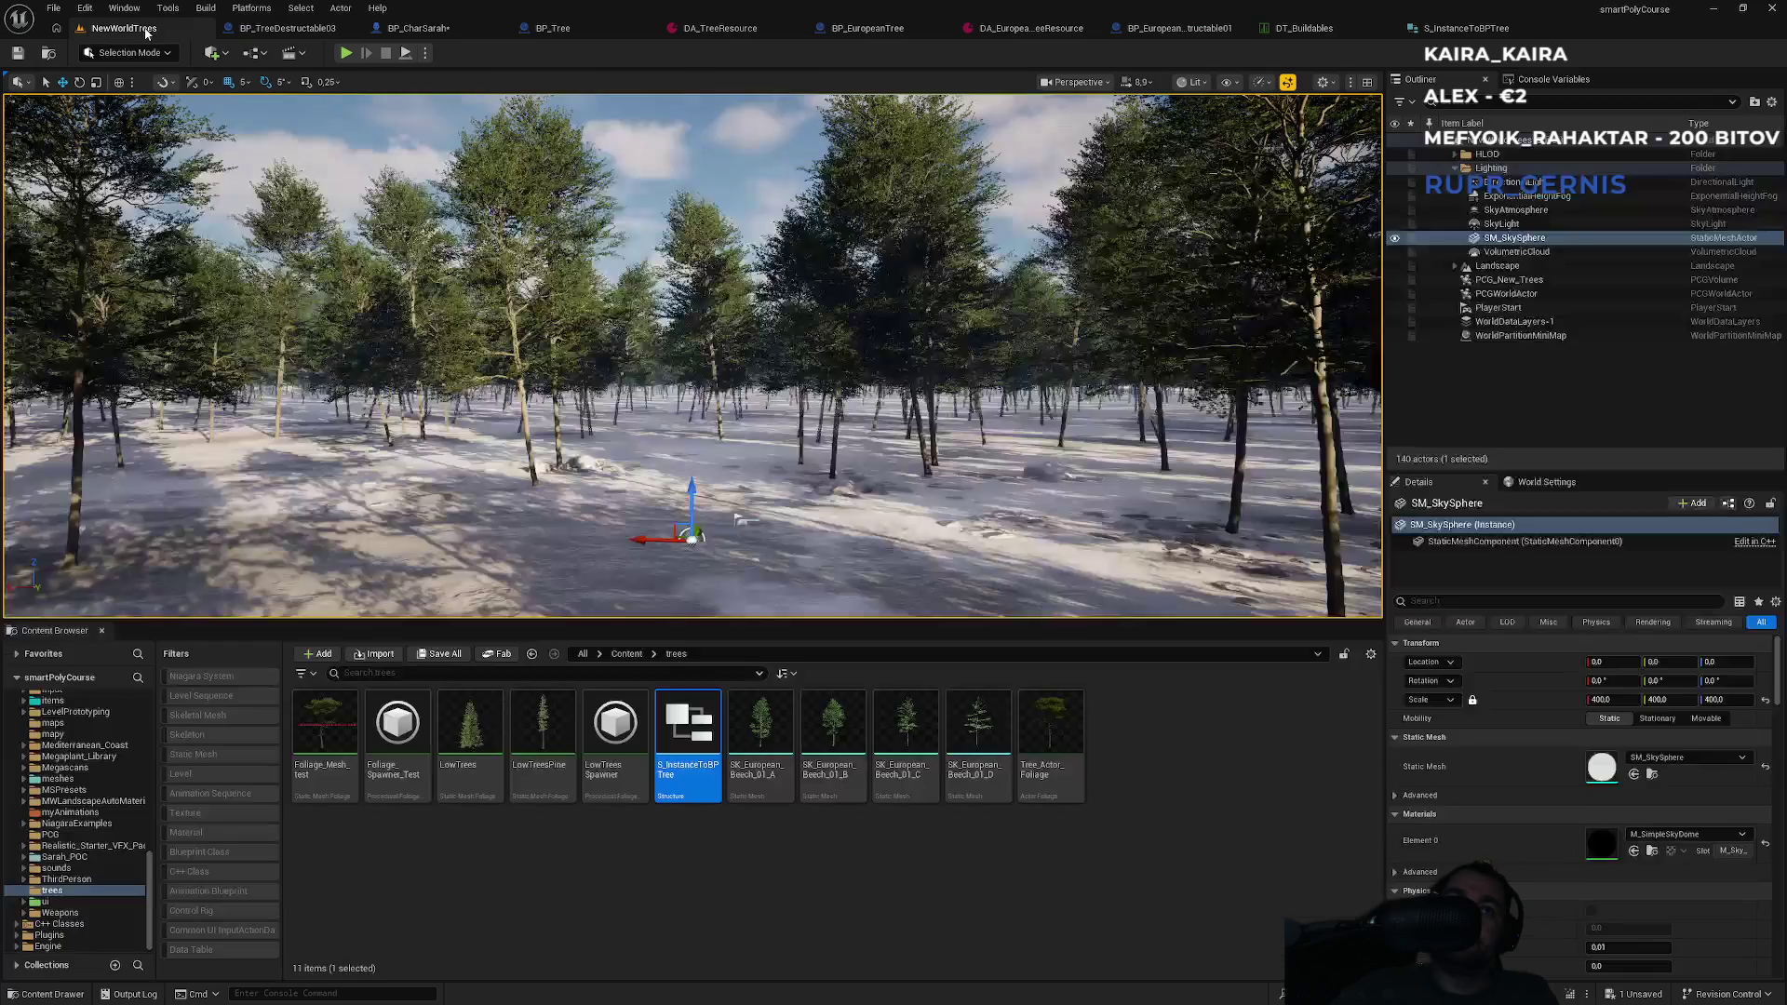
left_click(1477, 31)
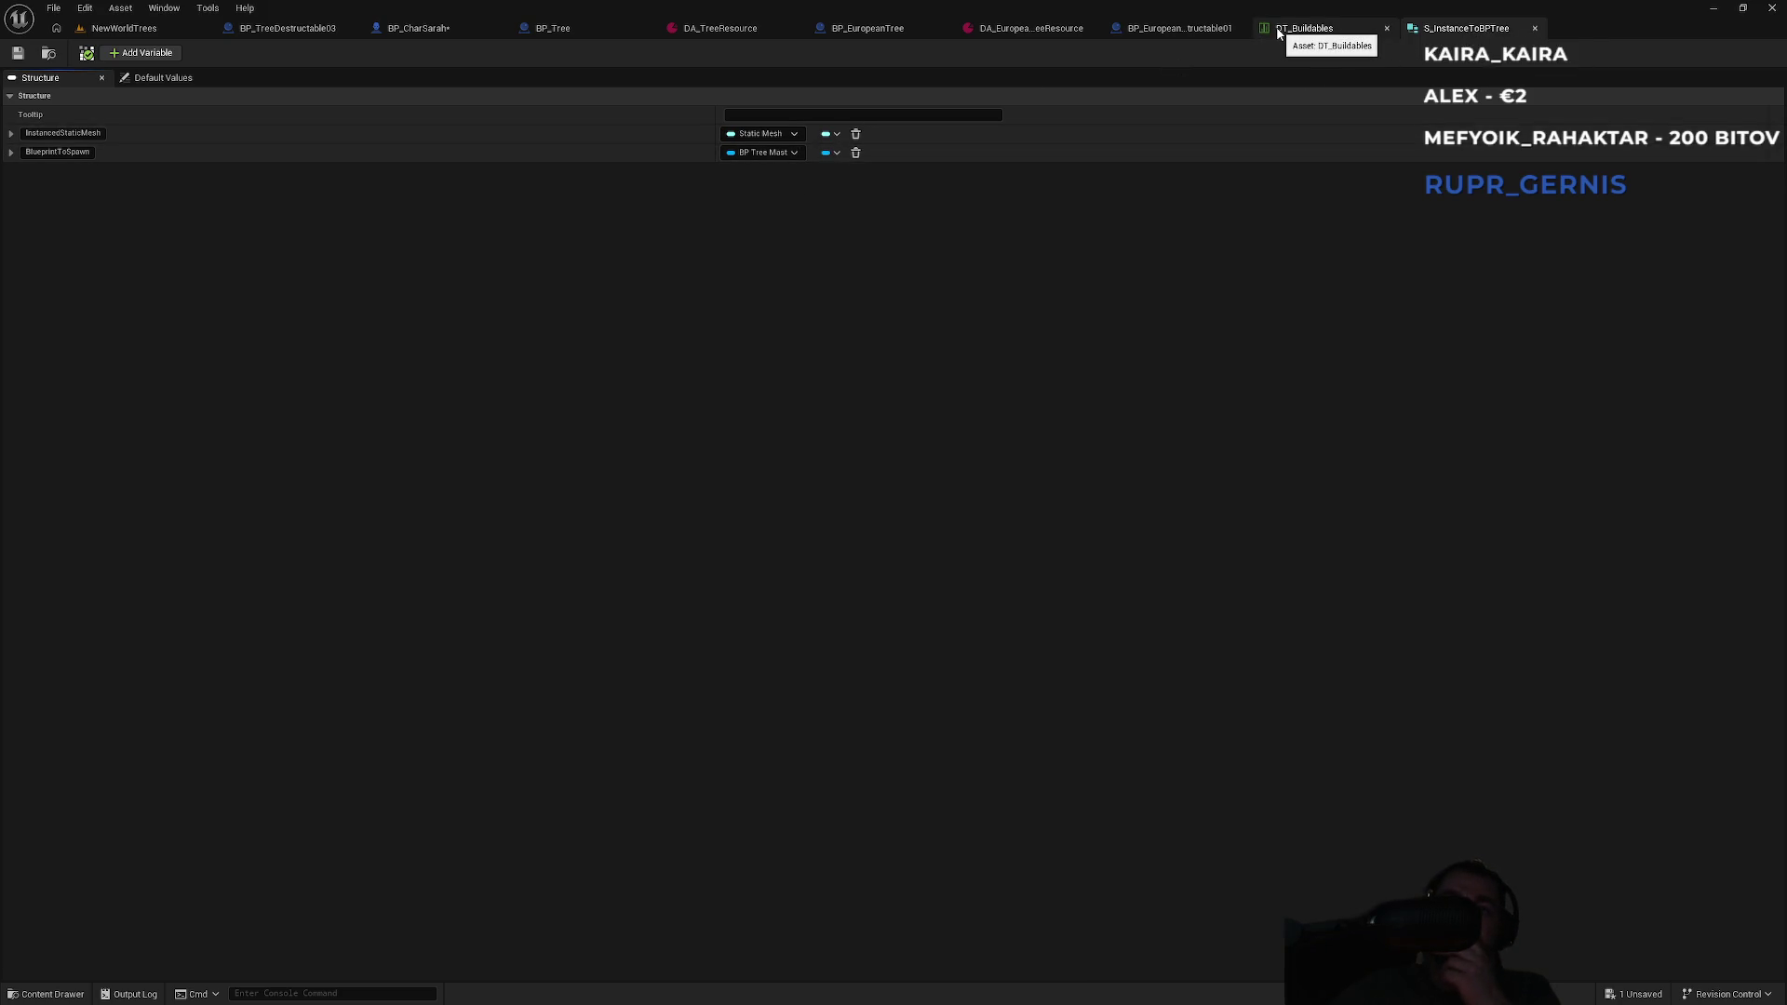
left_click(831, 152)
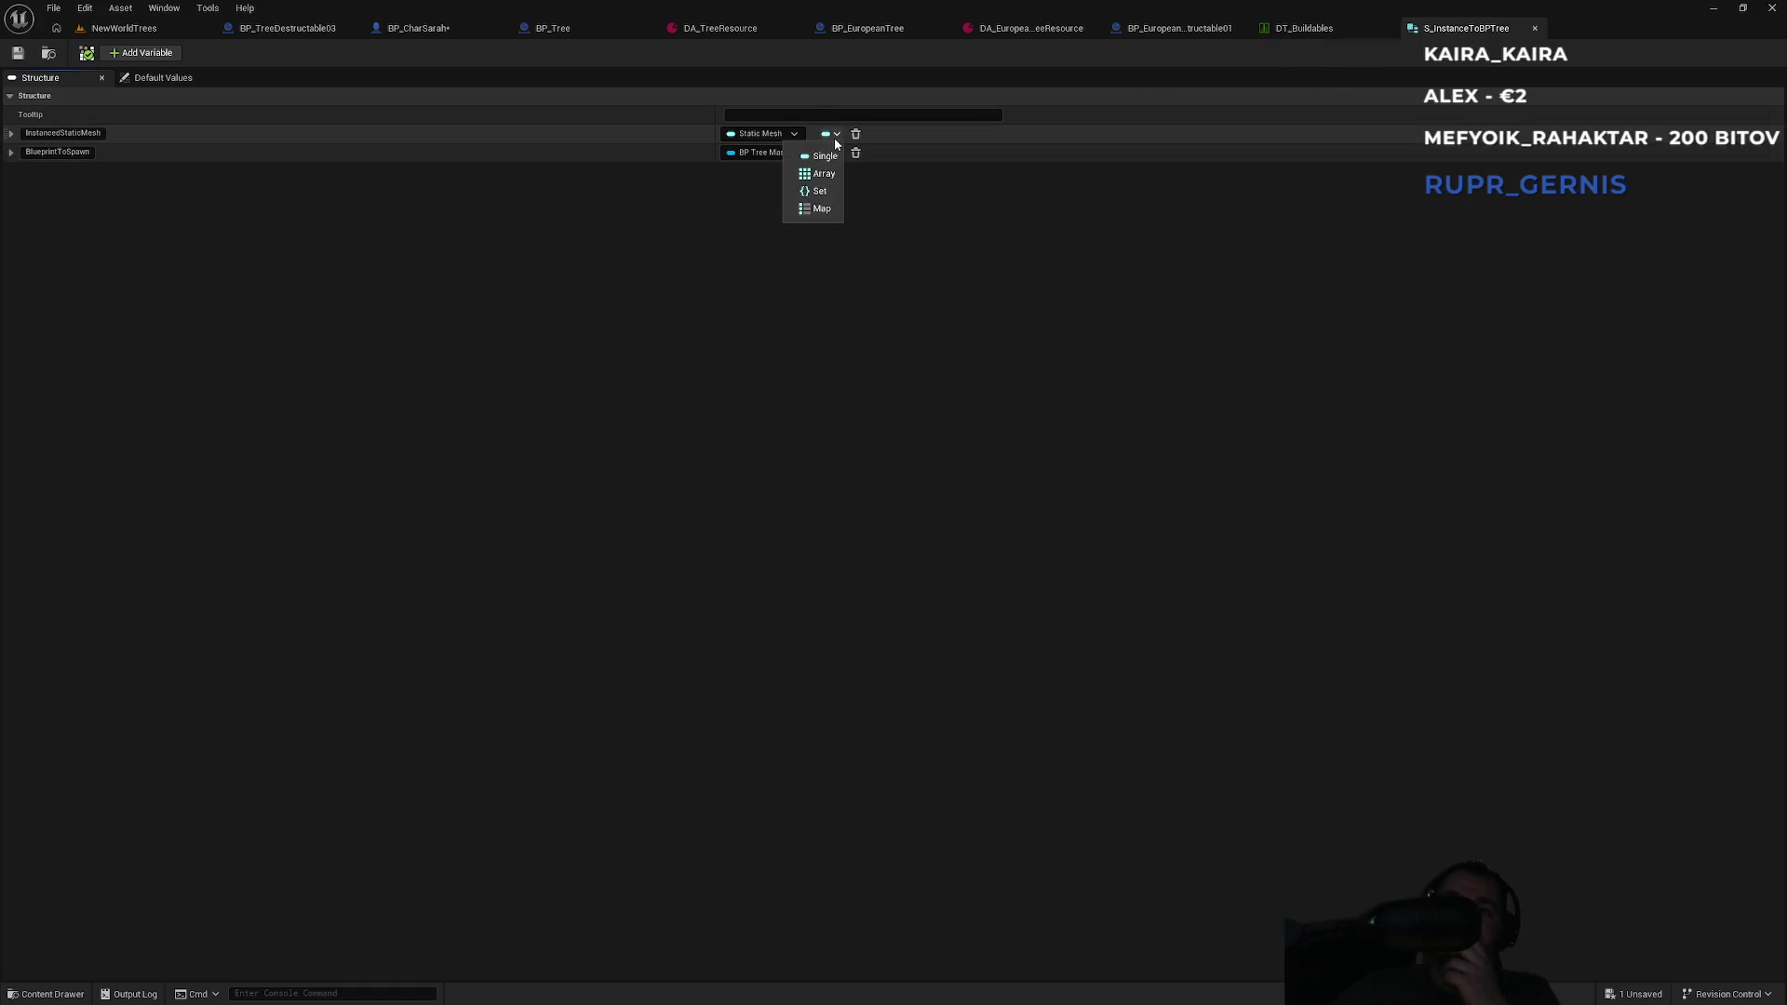
left_click(794, 133)
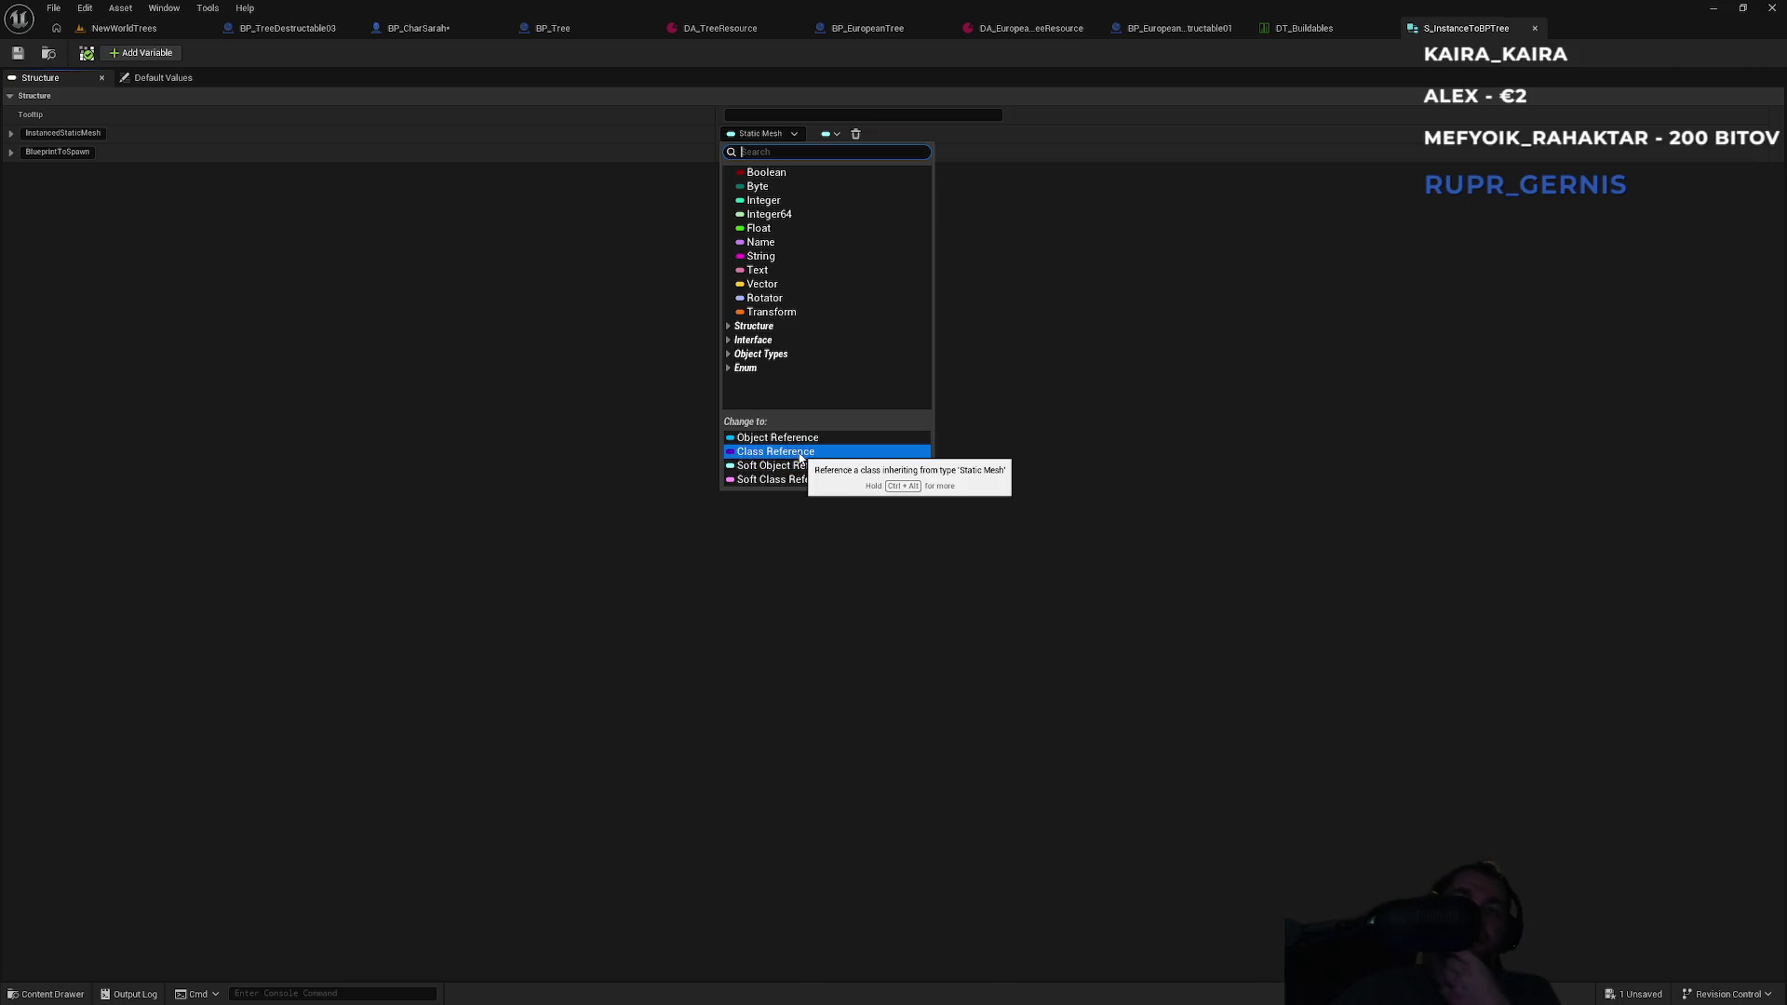
left_click(650, 399)
left_click(787, 135)
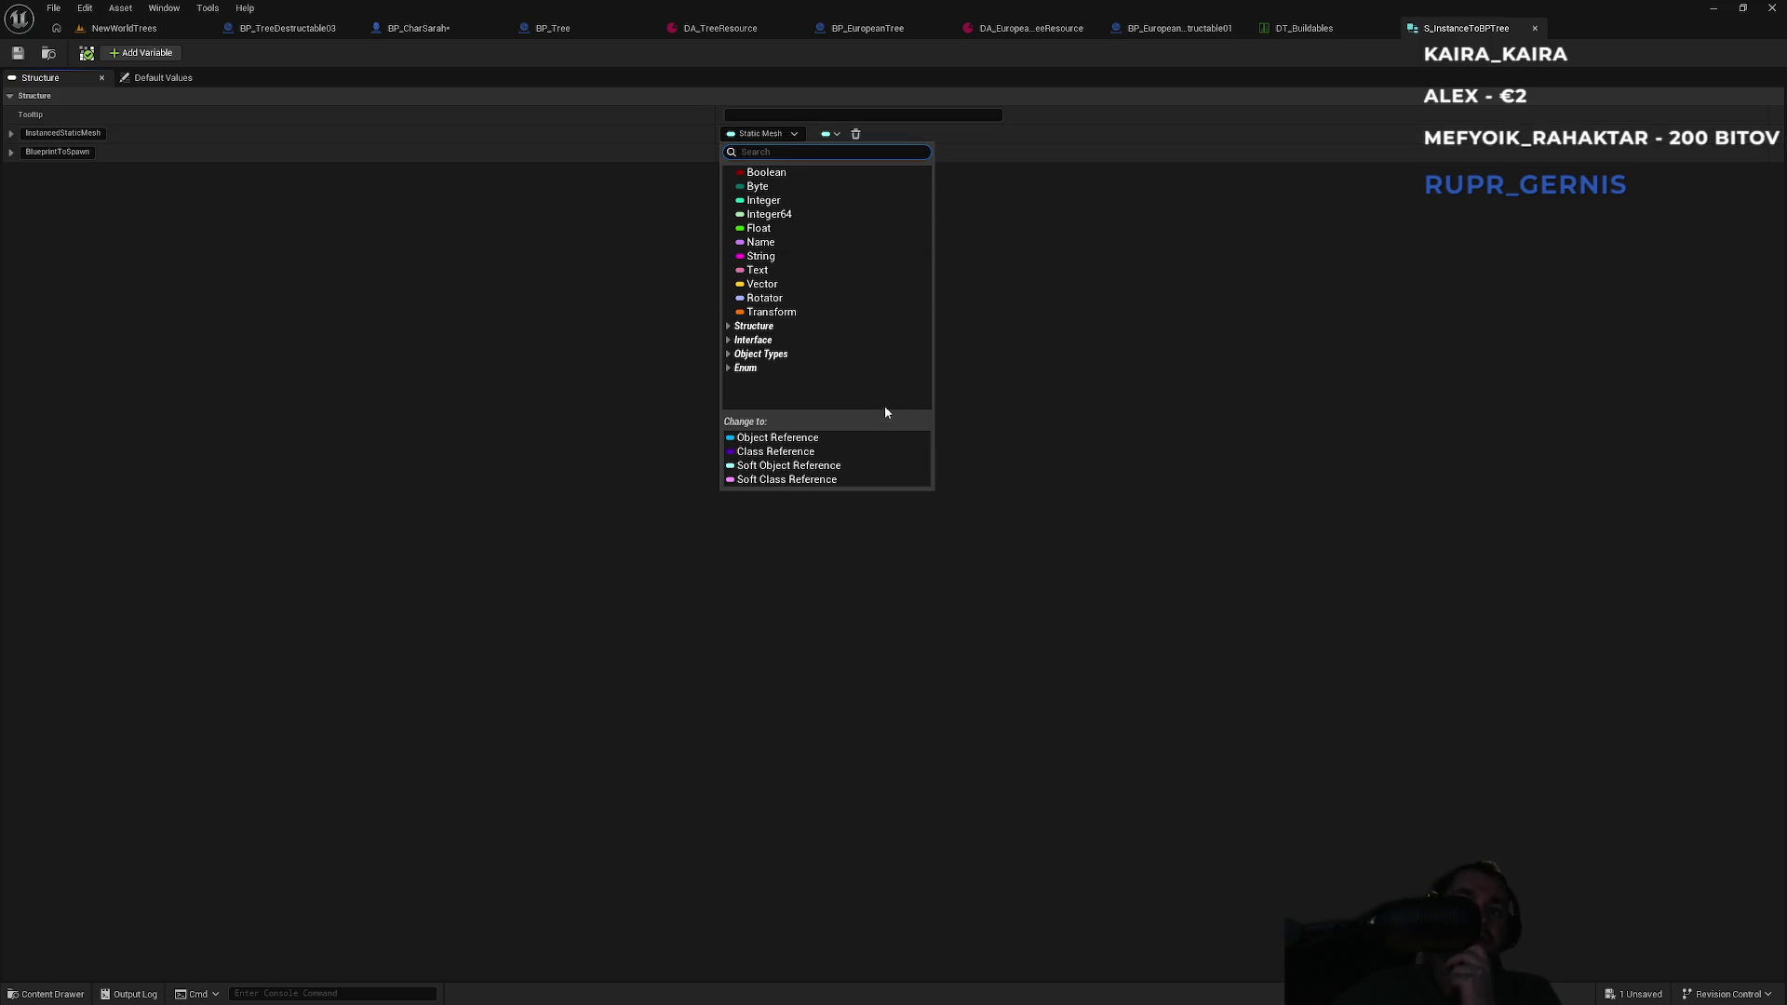
left_click(841, 452)
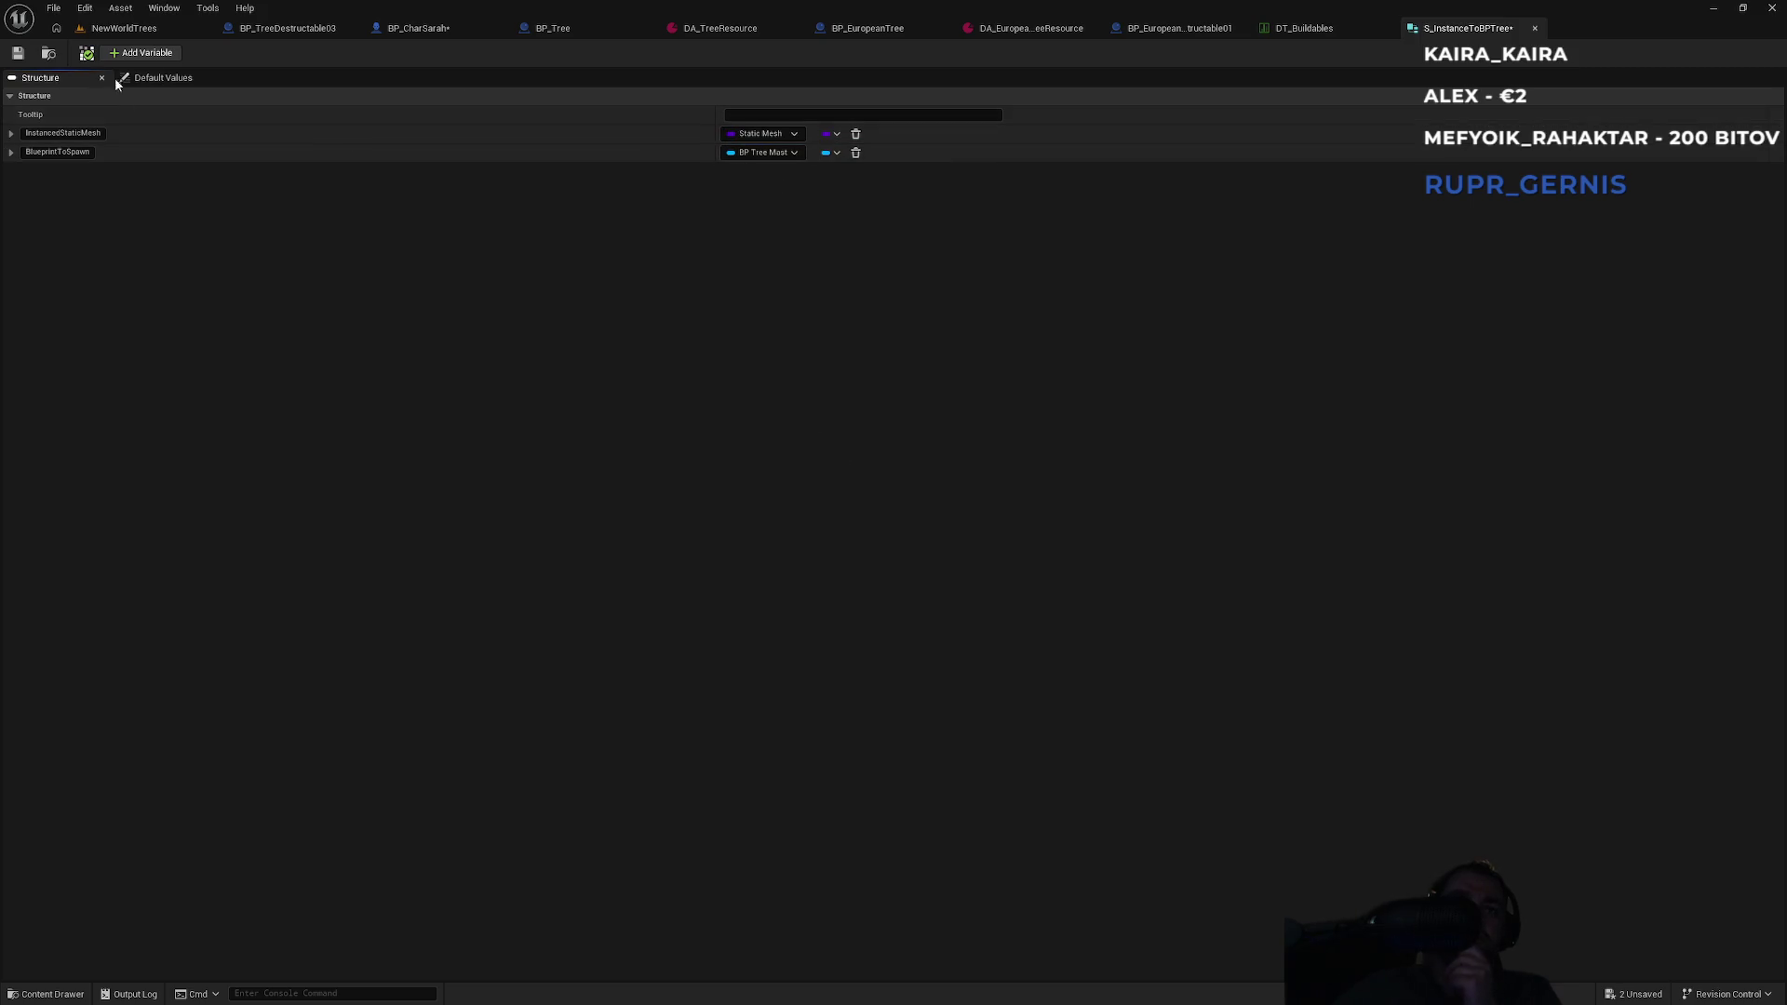
Change BlueprintToSpawn to a Class Reference as well and save all modified assets.
left_click(785, 151)
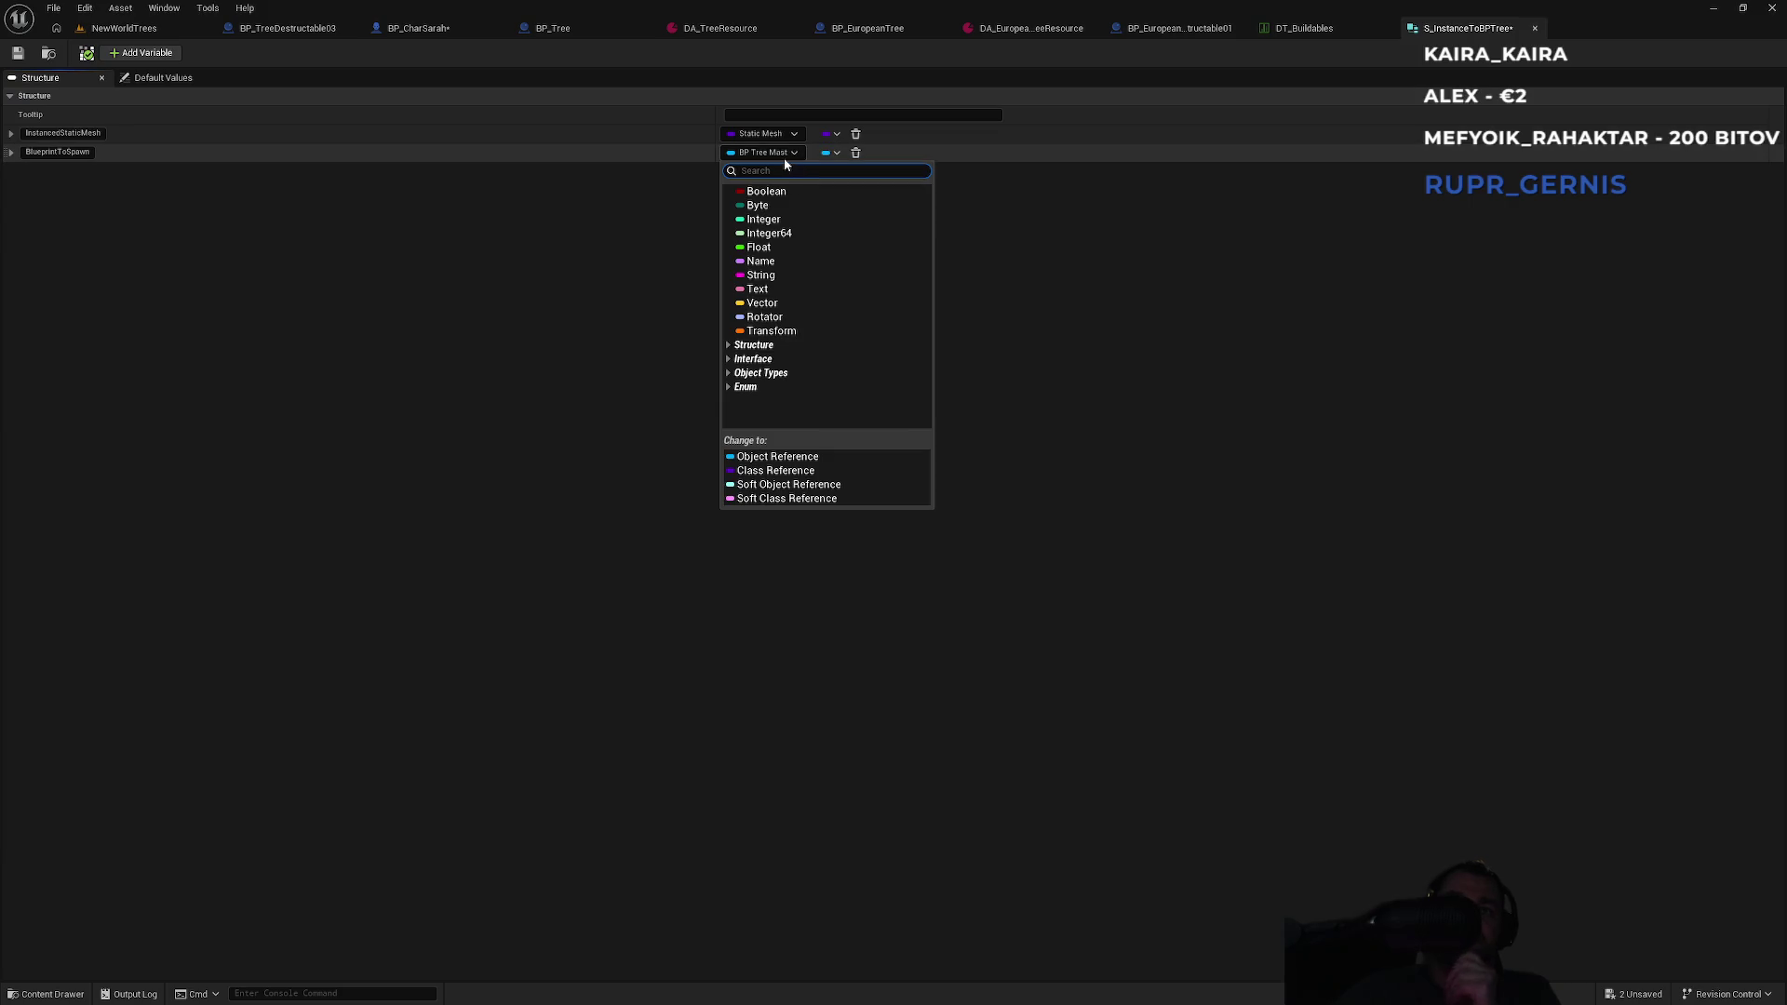
type("bp")
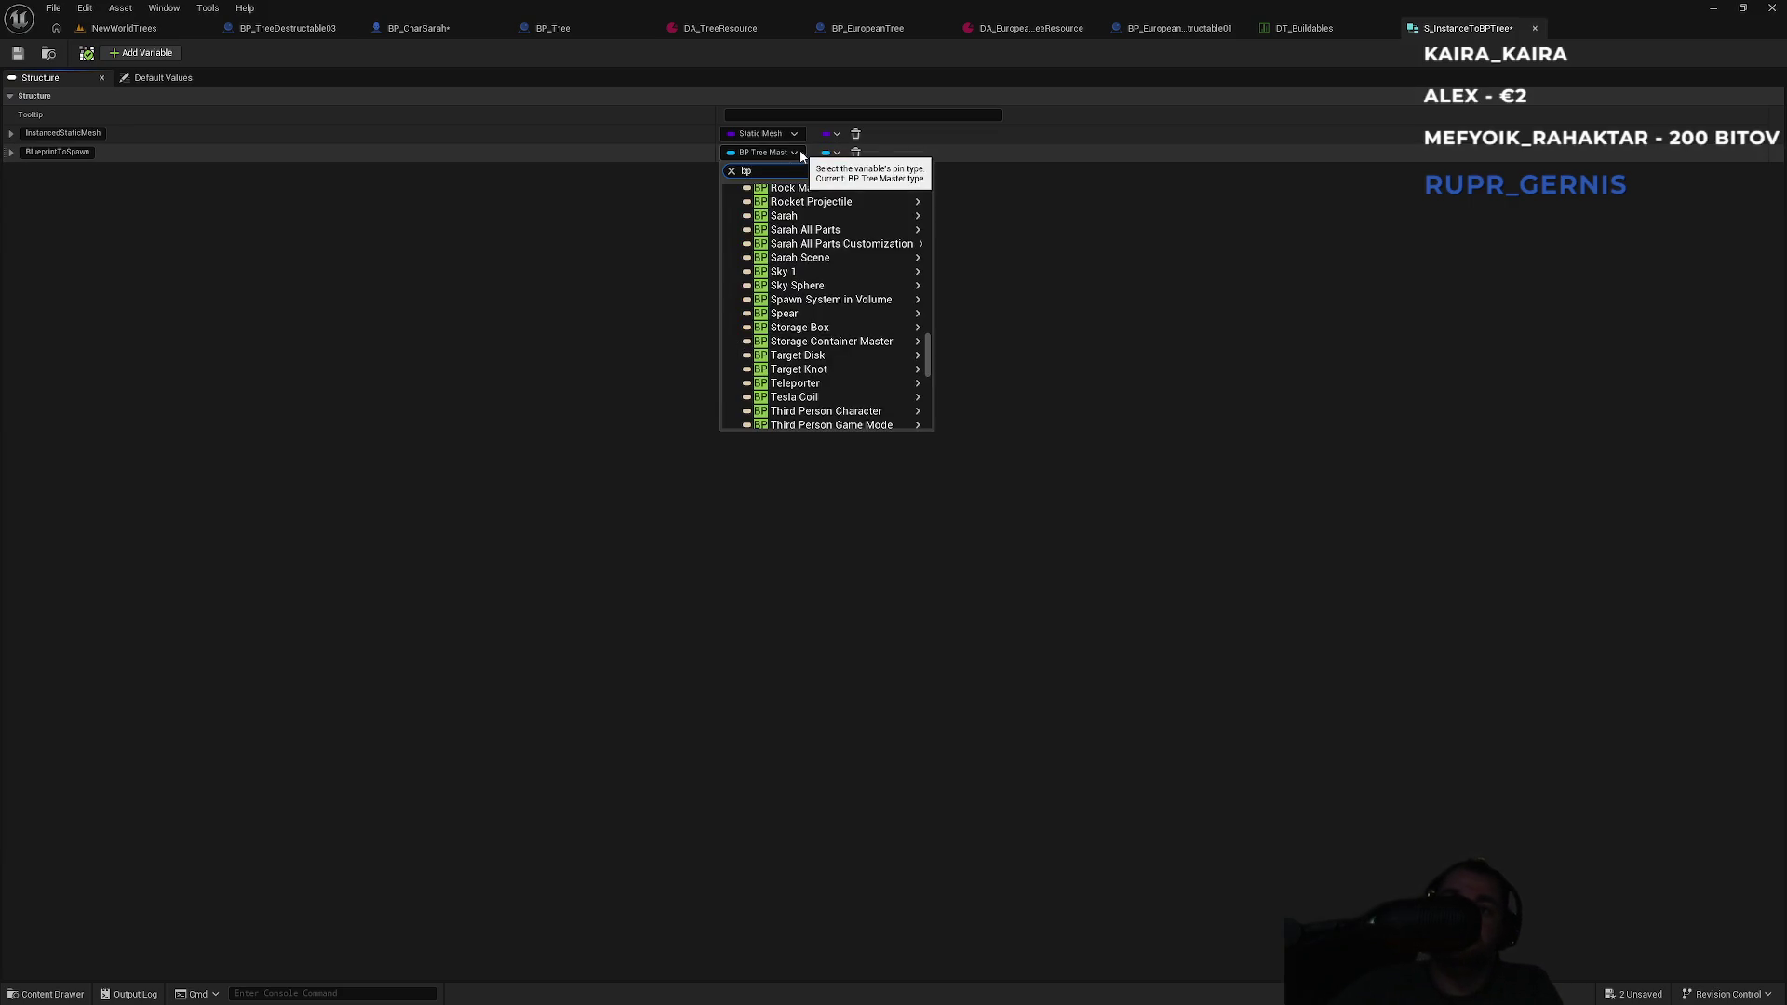
left_click(981, 233)
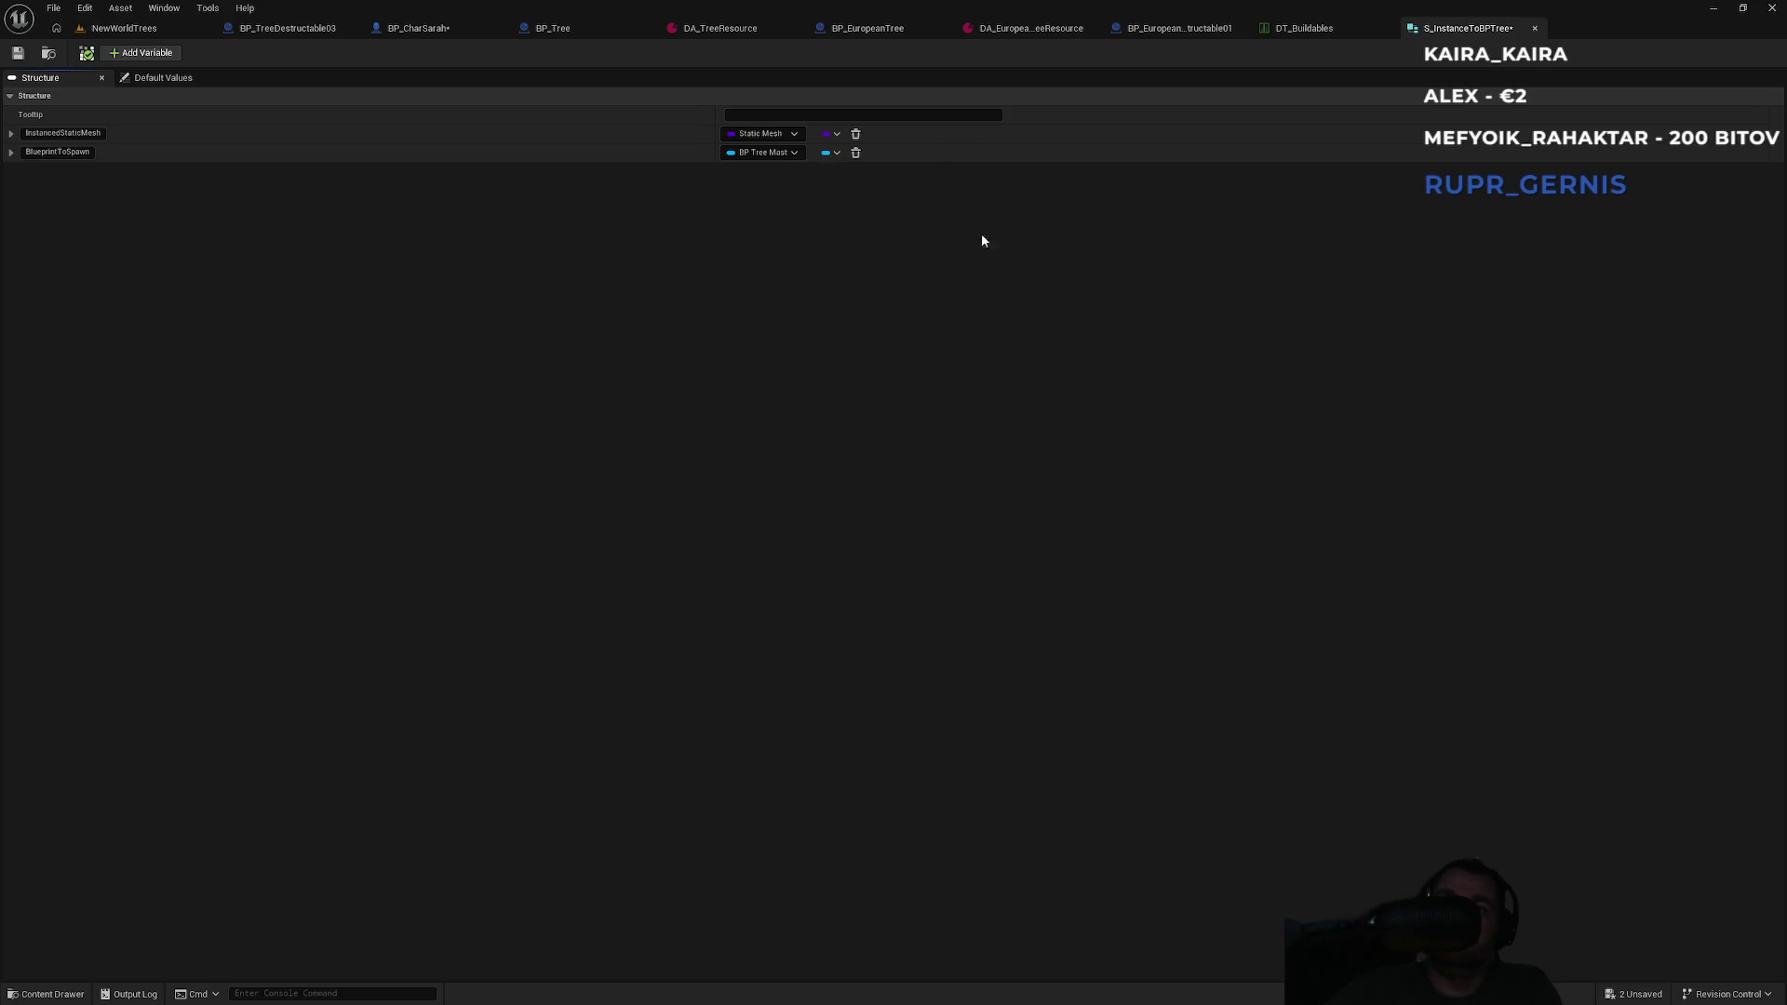
left_click(791, 154)
left_click(769, 471)
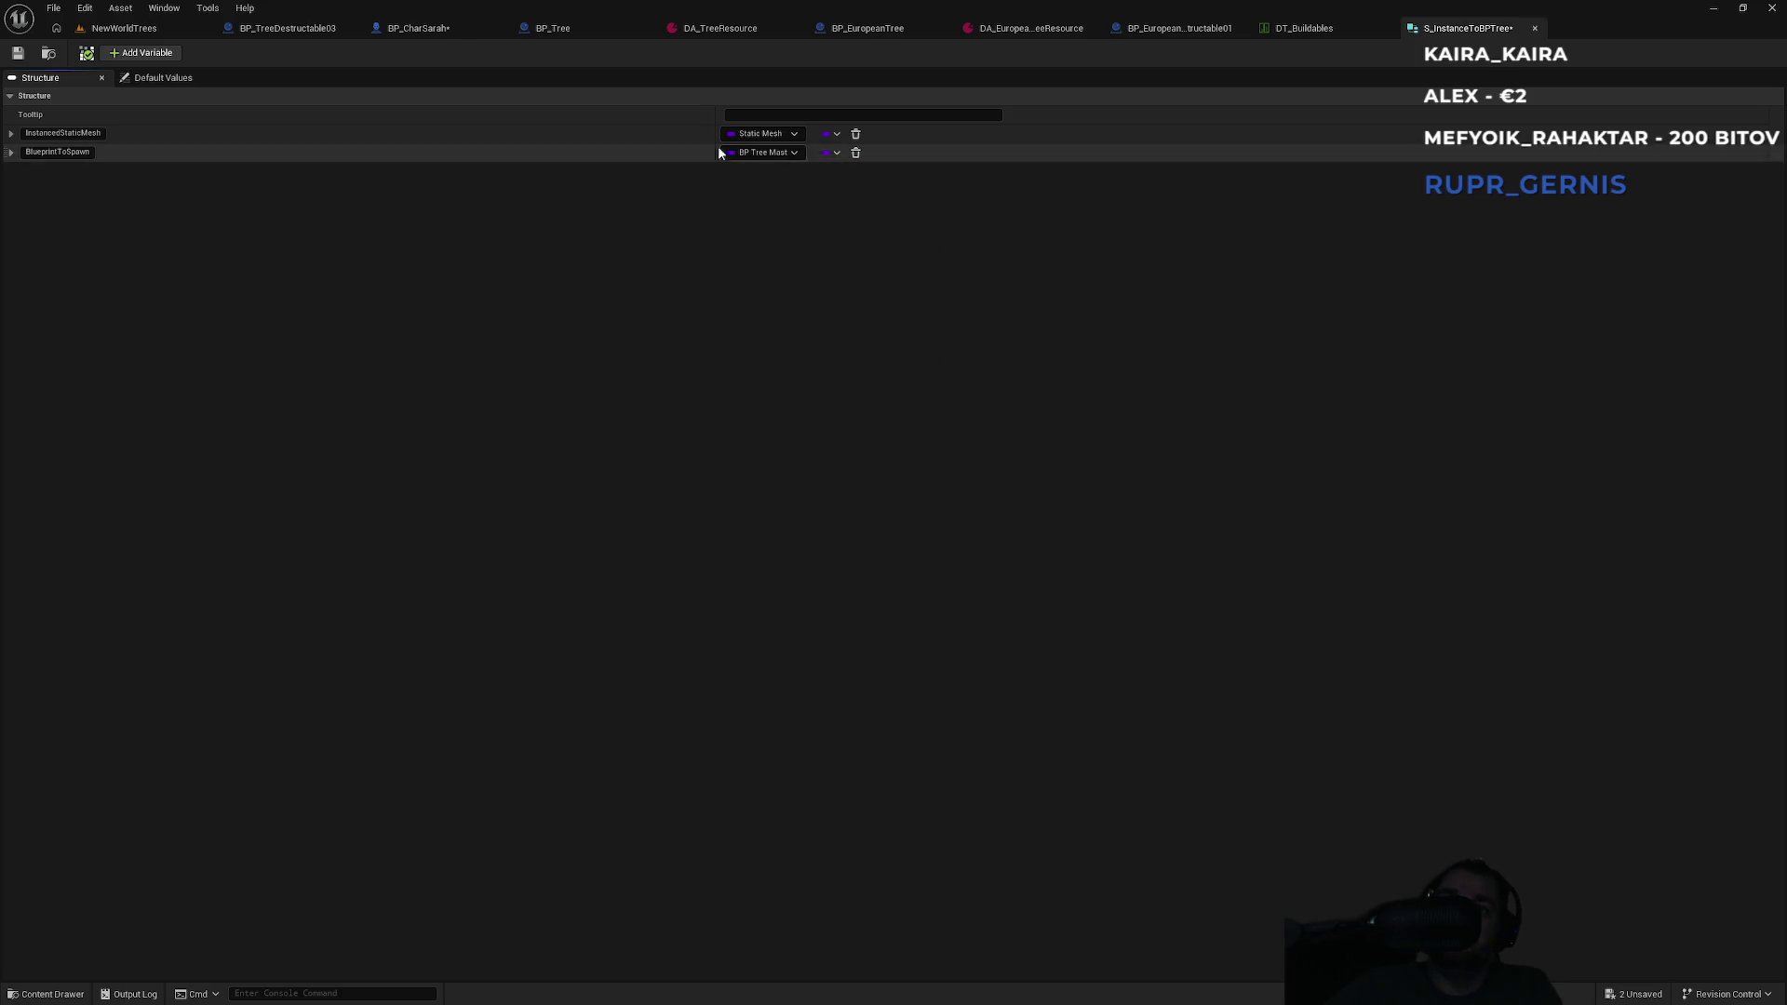
key("ctrl+shift+s")
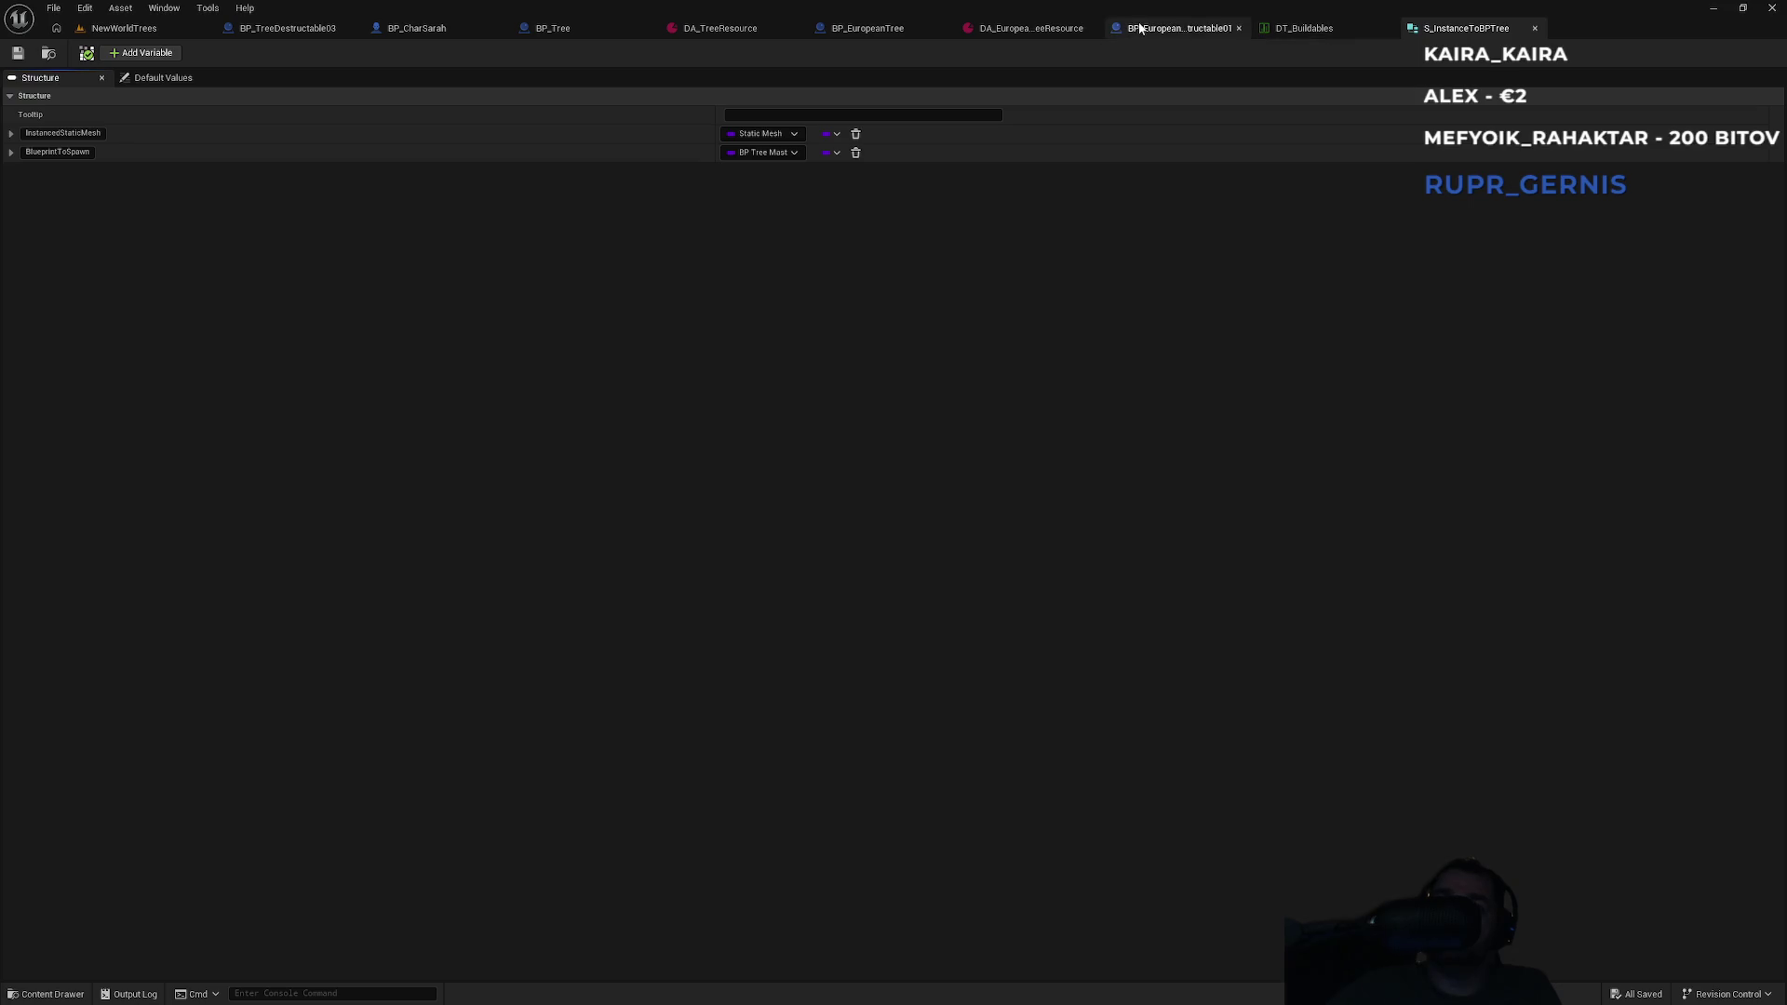
left_click(589, 25)
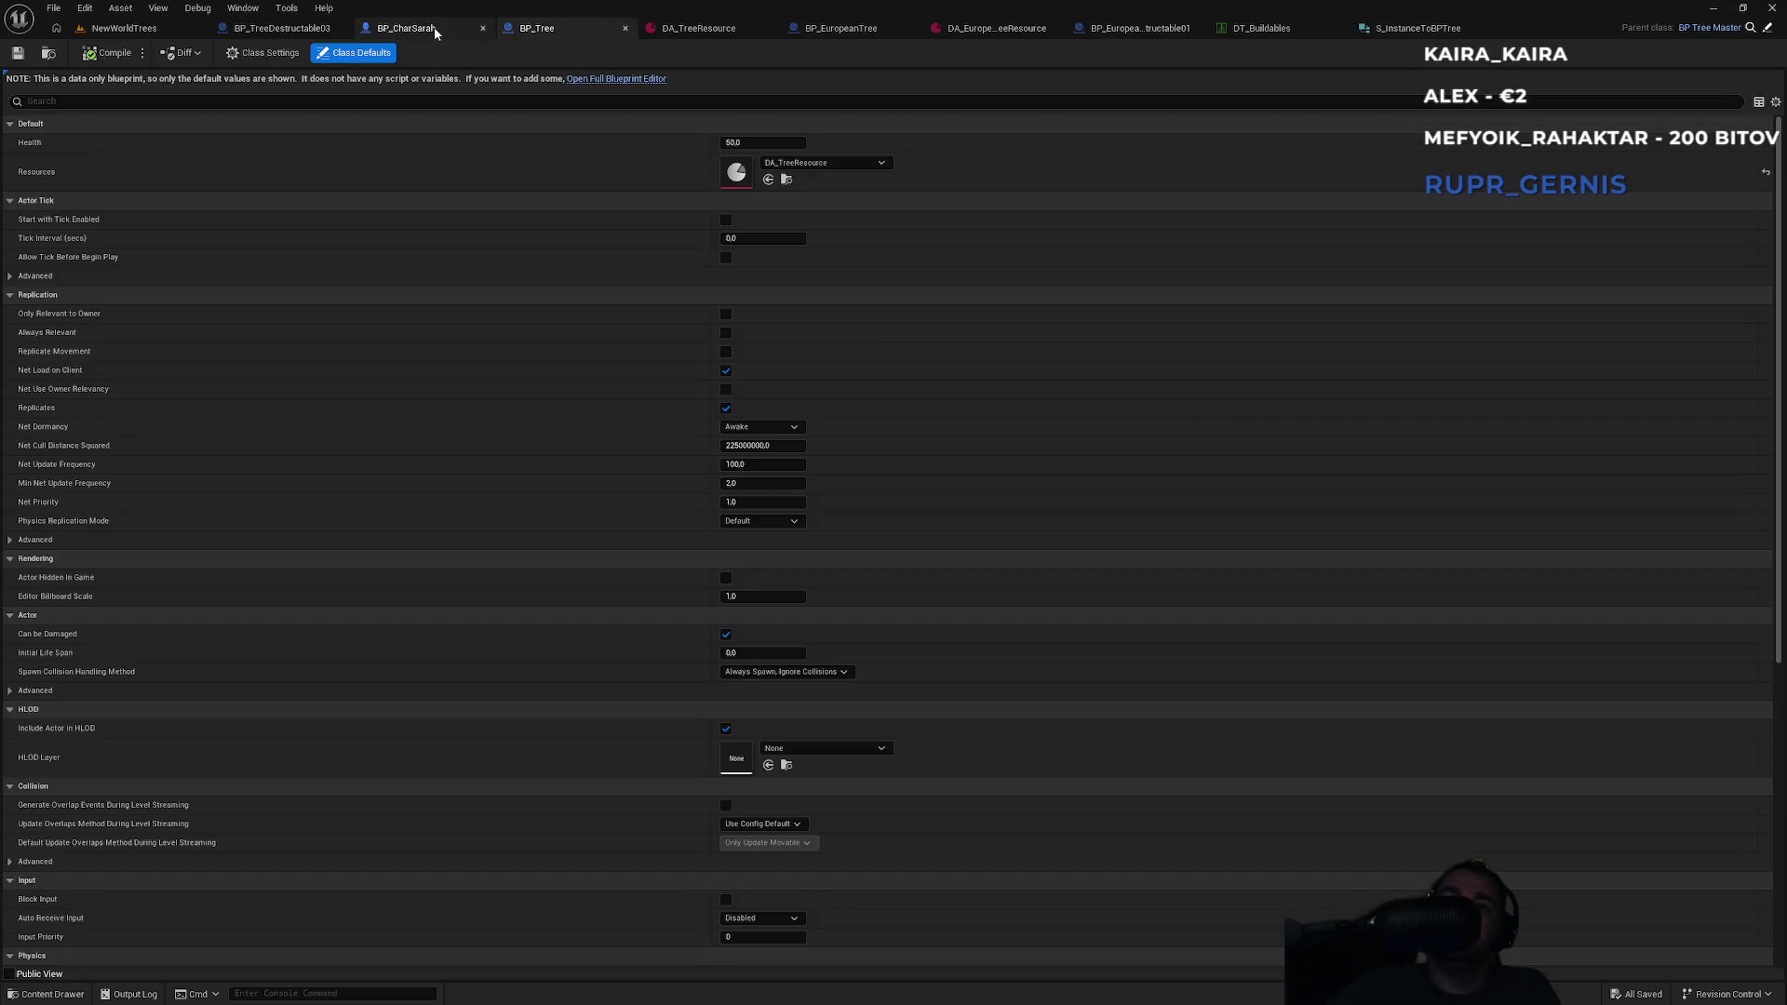
Recompile BP_CharSarah and set NewVar's default BlueprintToSpawn to BP_EuropeanTree.
left_click(415, 33)
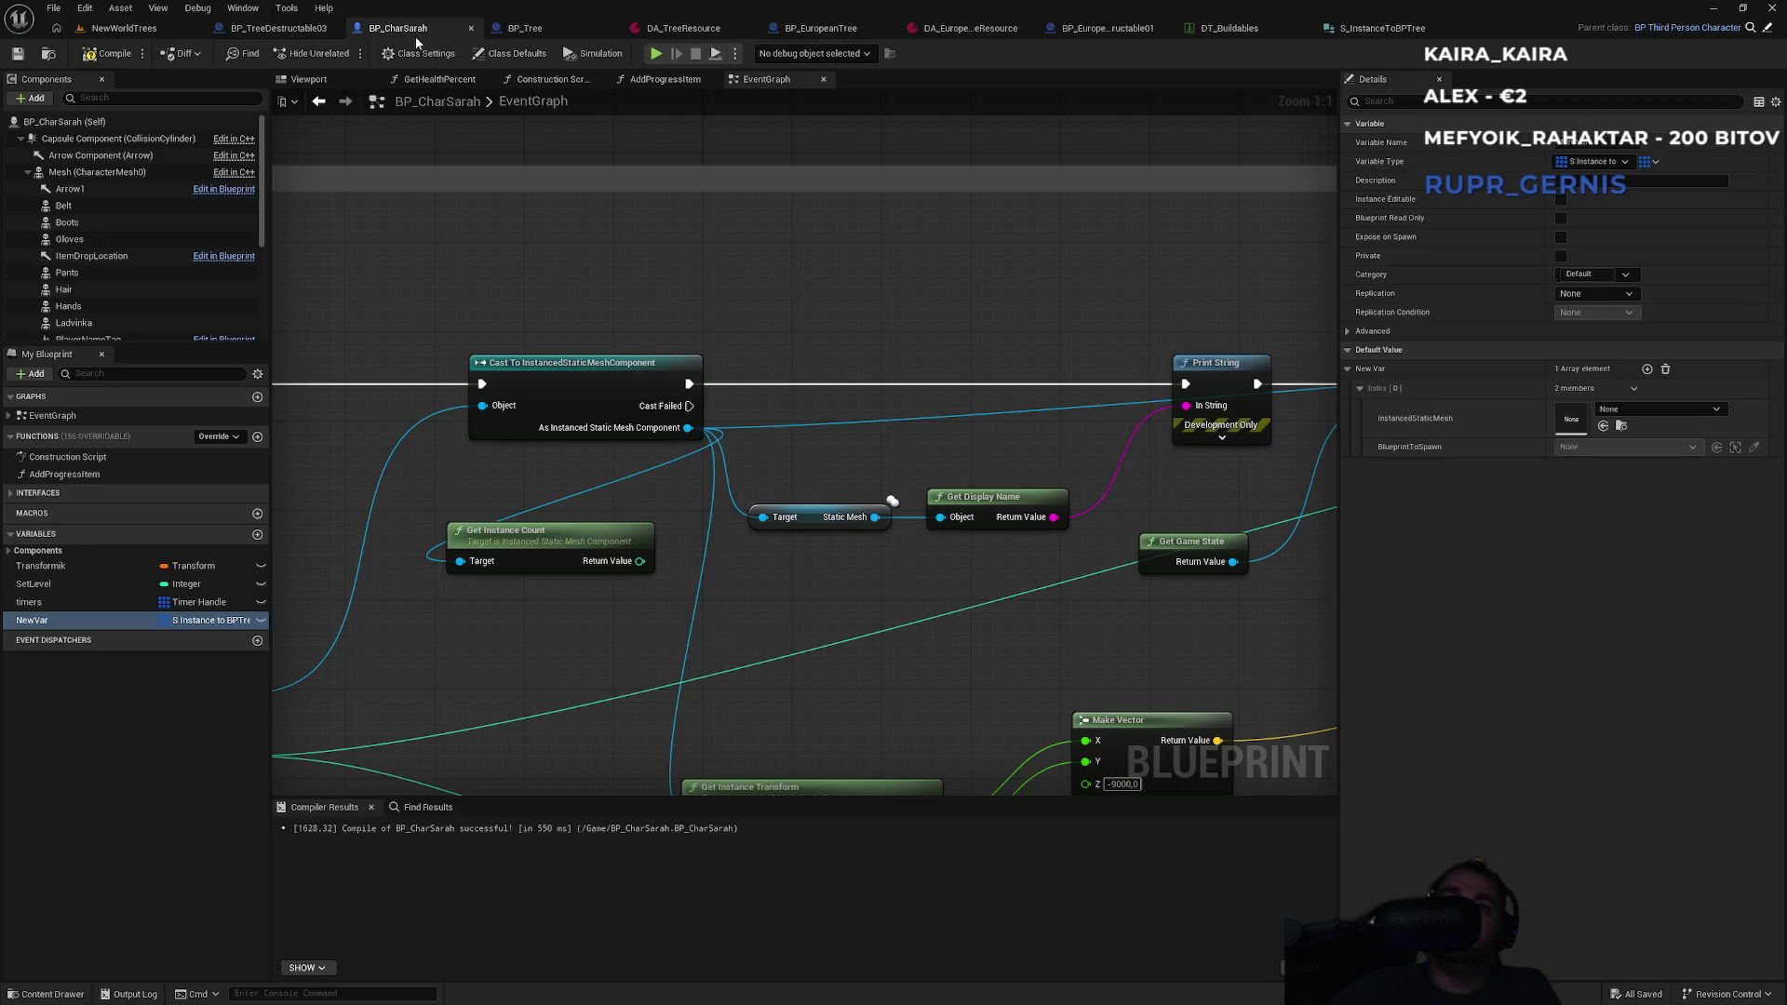
left_click(119, 58)
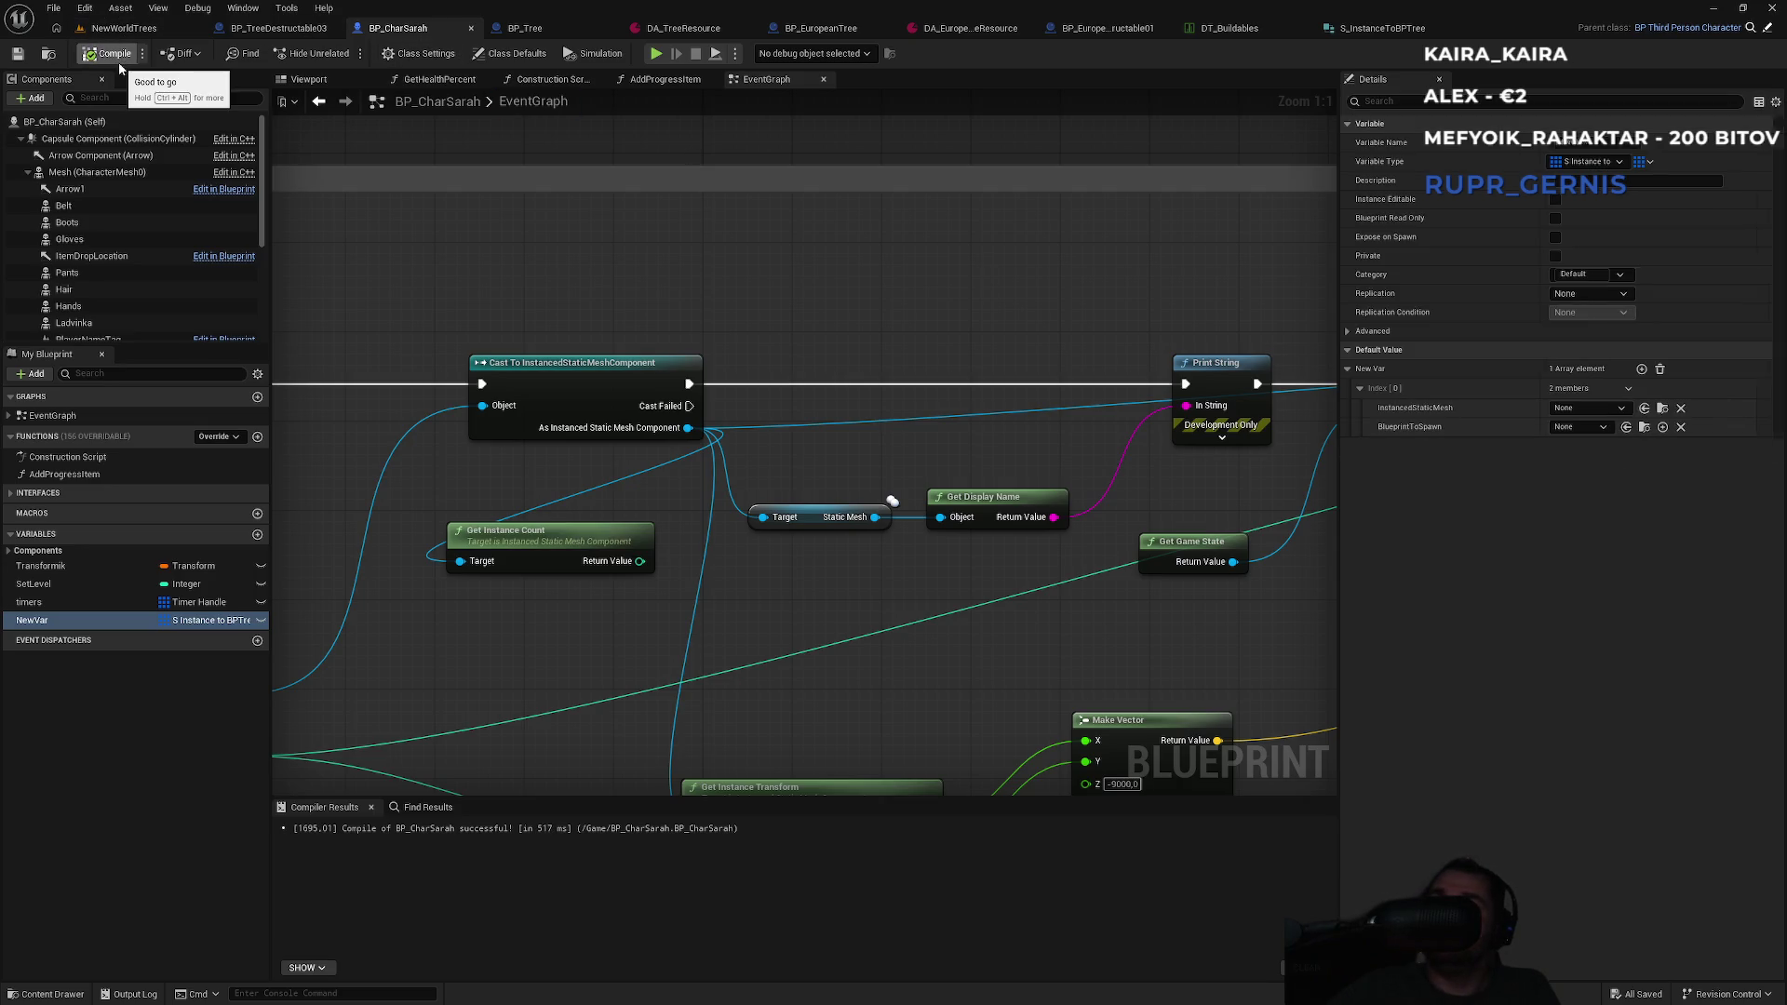
left_click(1579, 427)
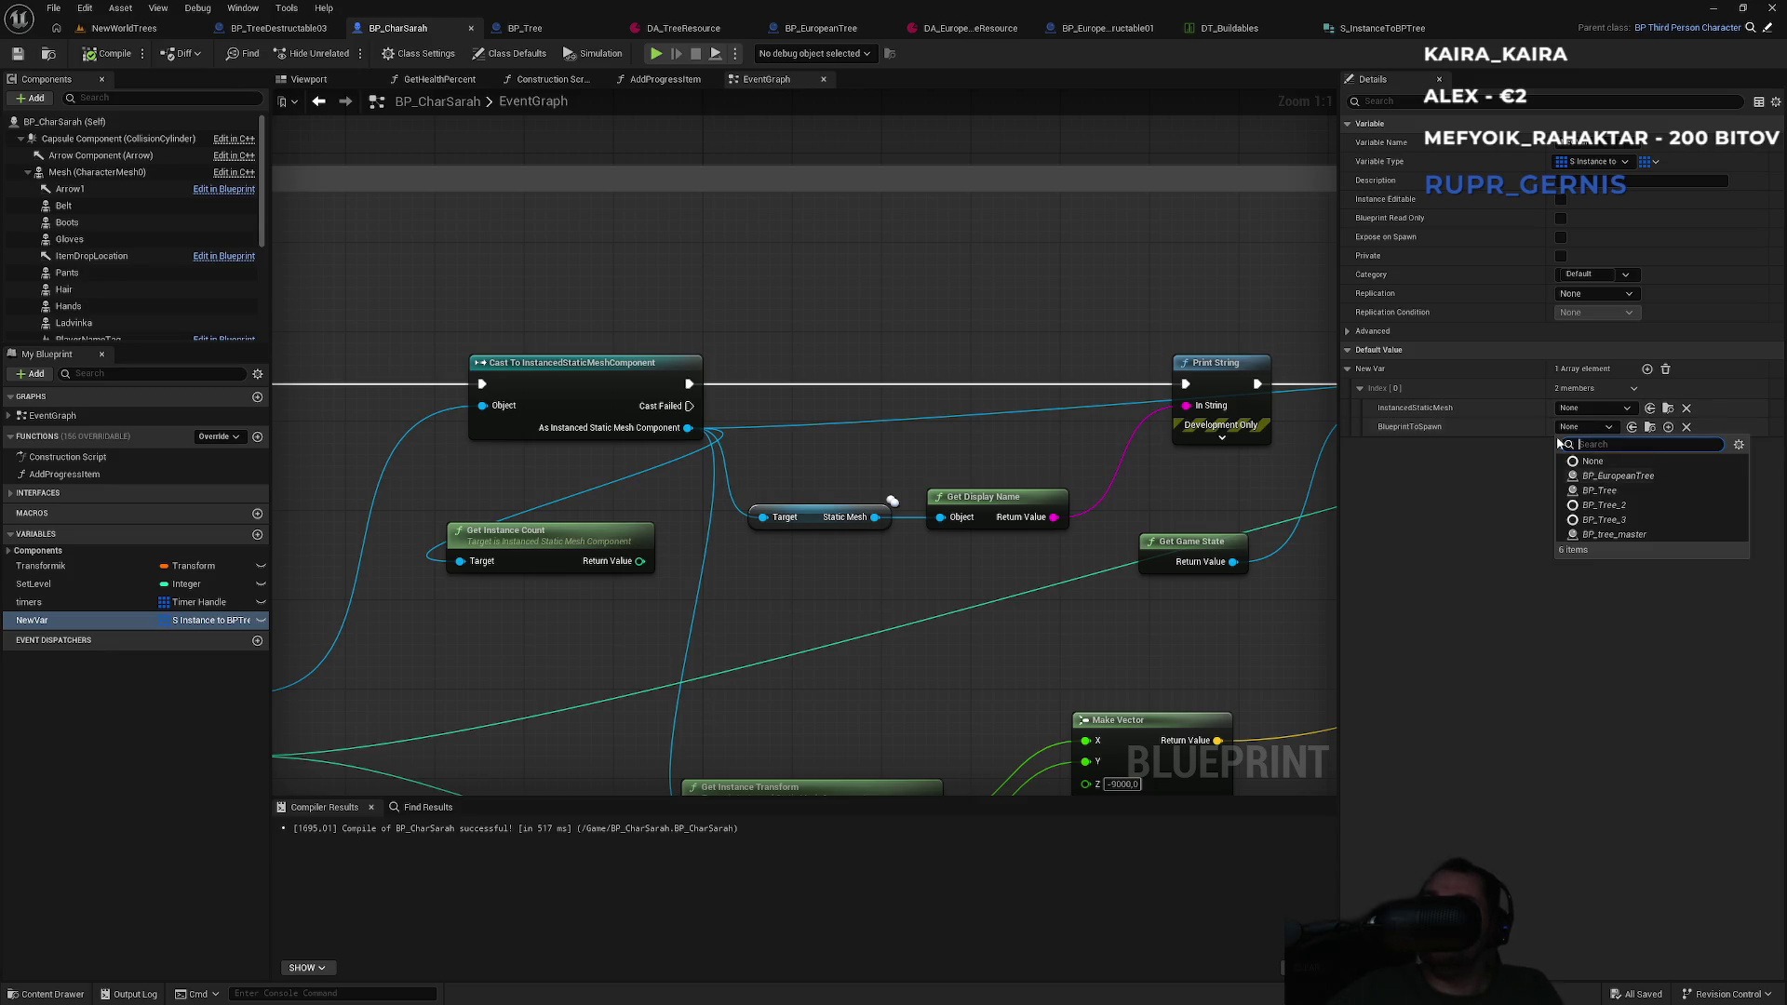
left_click(1588, 411)
left_click(1590, 409)
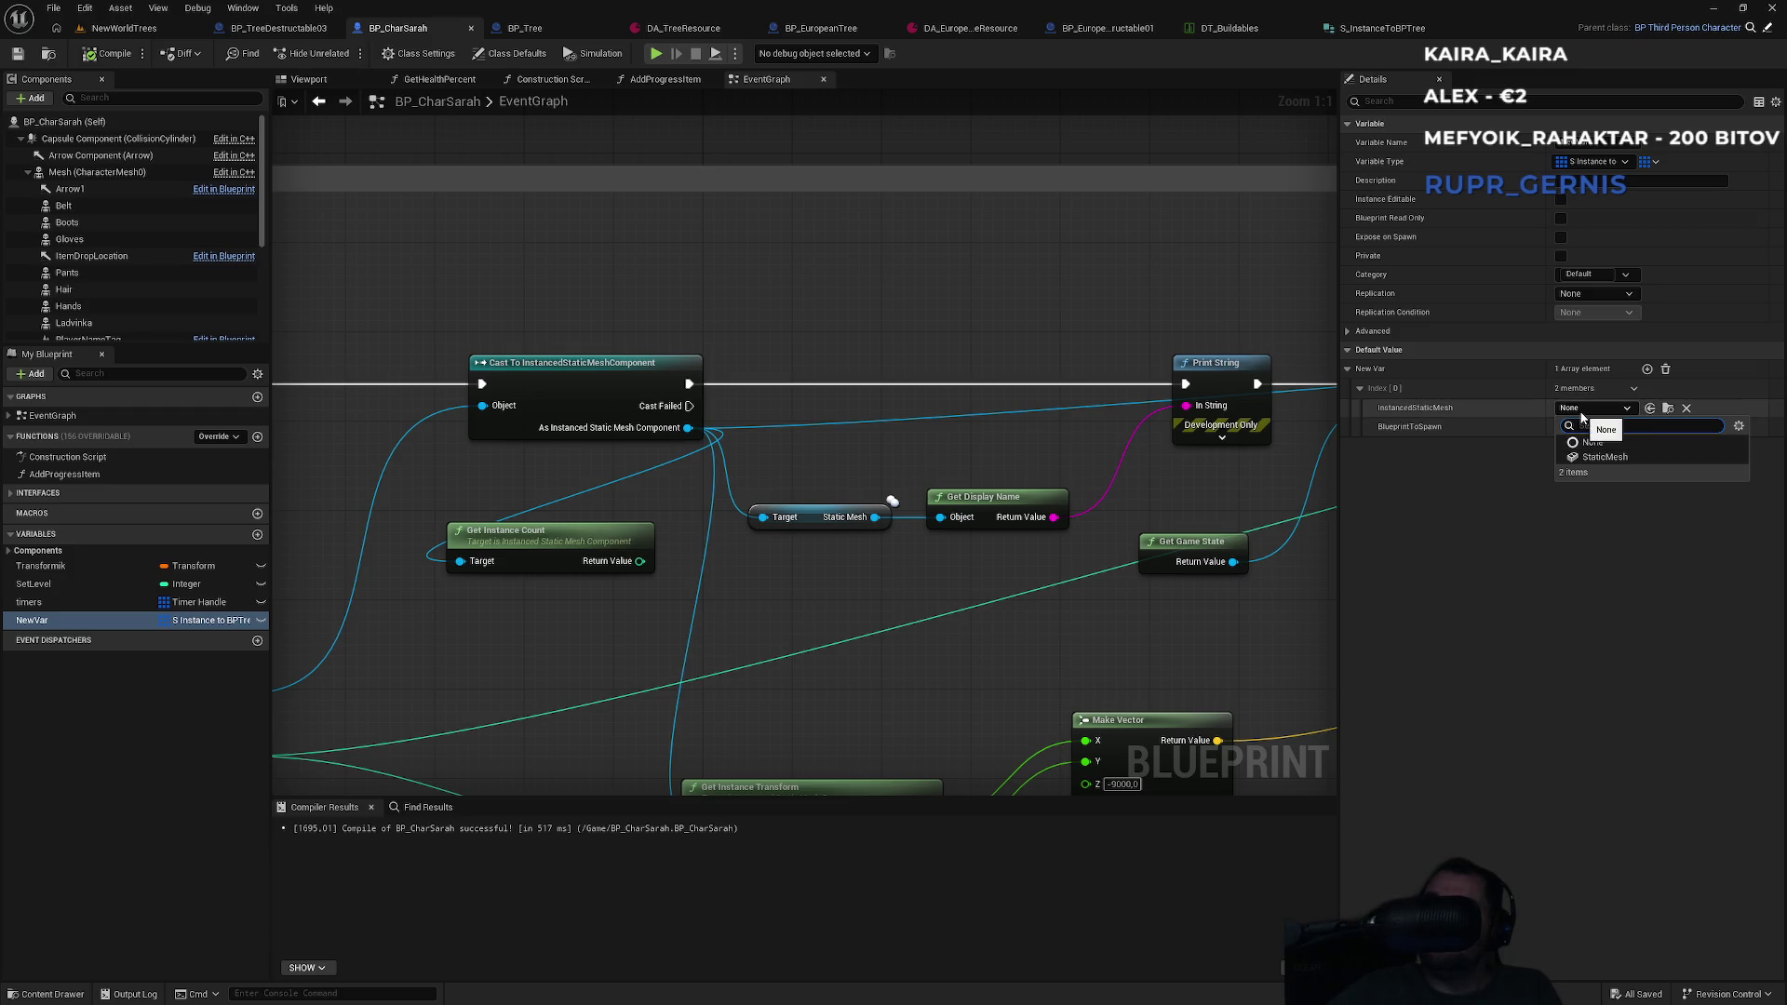
left_click(1509, 542)
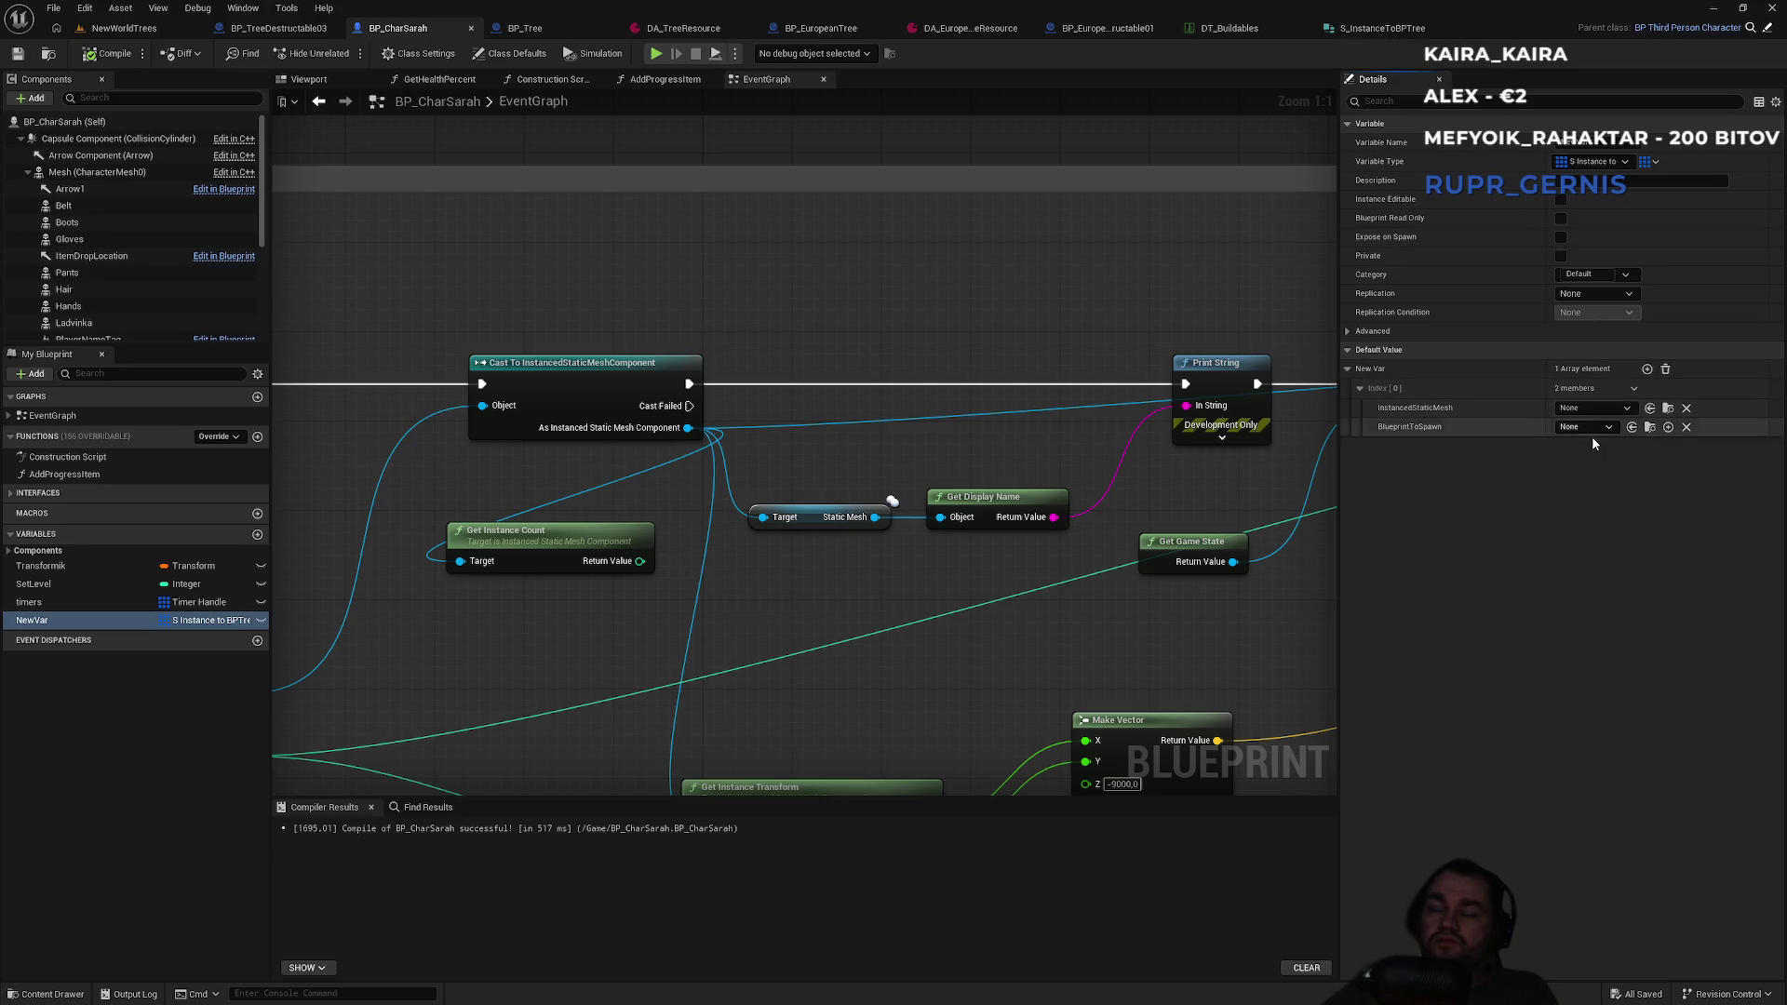
left_click(1599, 432)
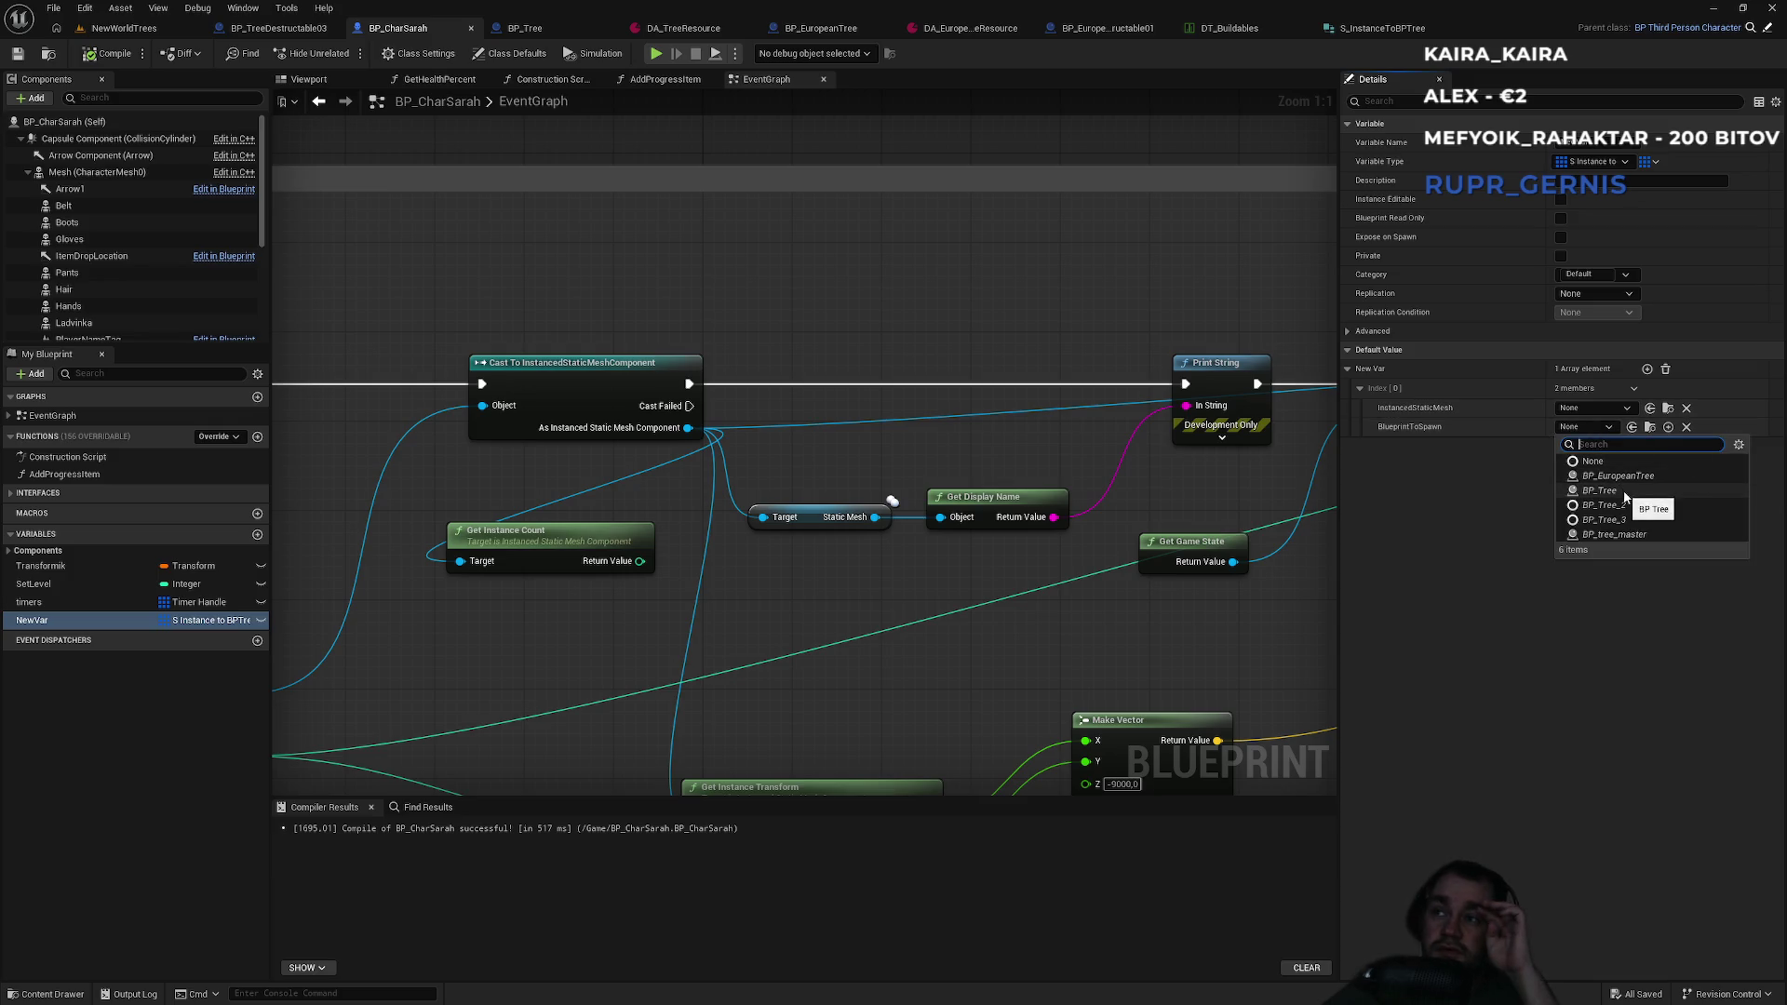
key("Escape")
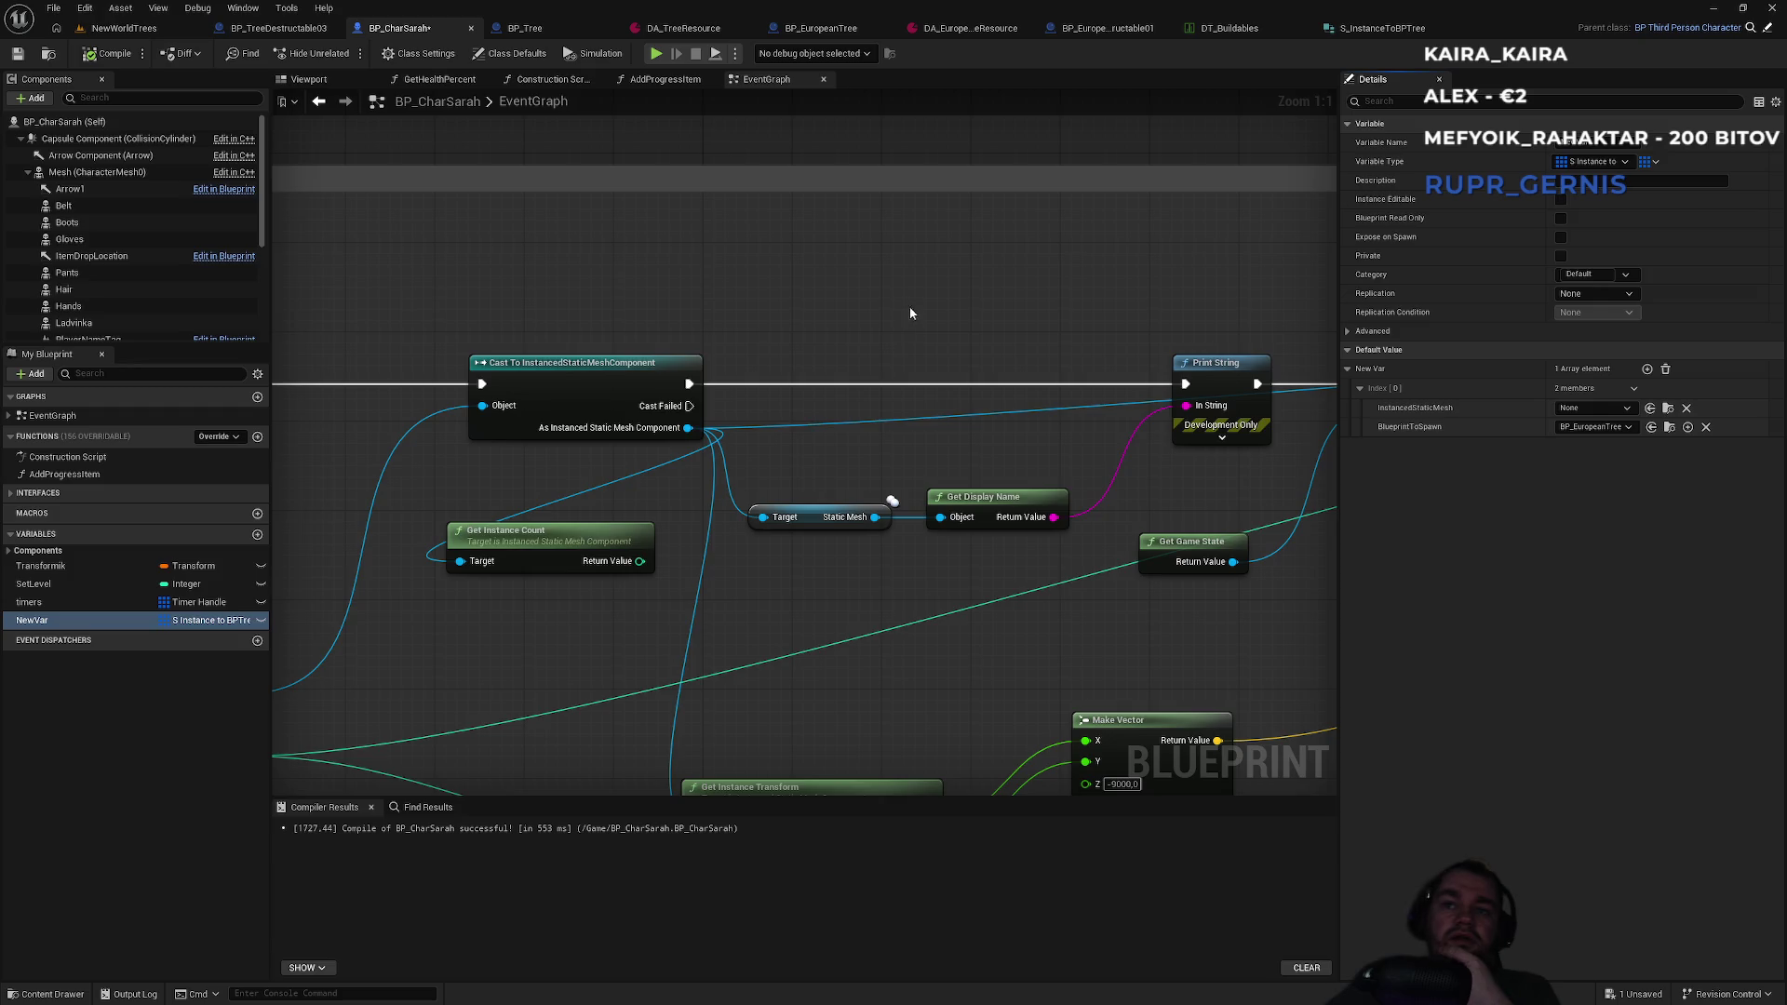
left_click_drag(908, 311, 567, 311)
mouse_move(726, 341)
left_mouse_down()
mouse_move(307, 321)
mouse_move(836, 380)
left_mouse_up()
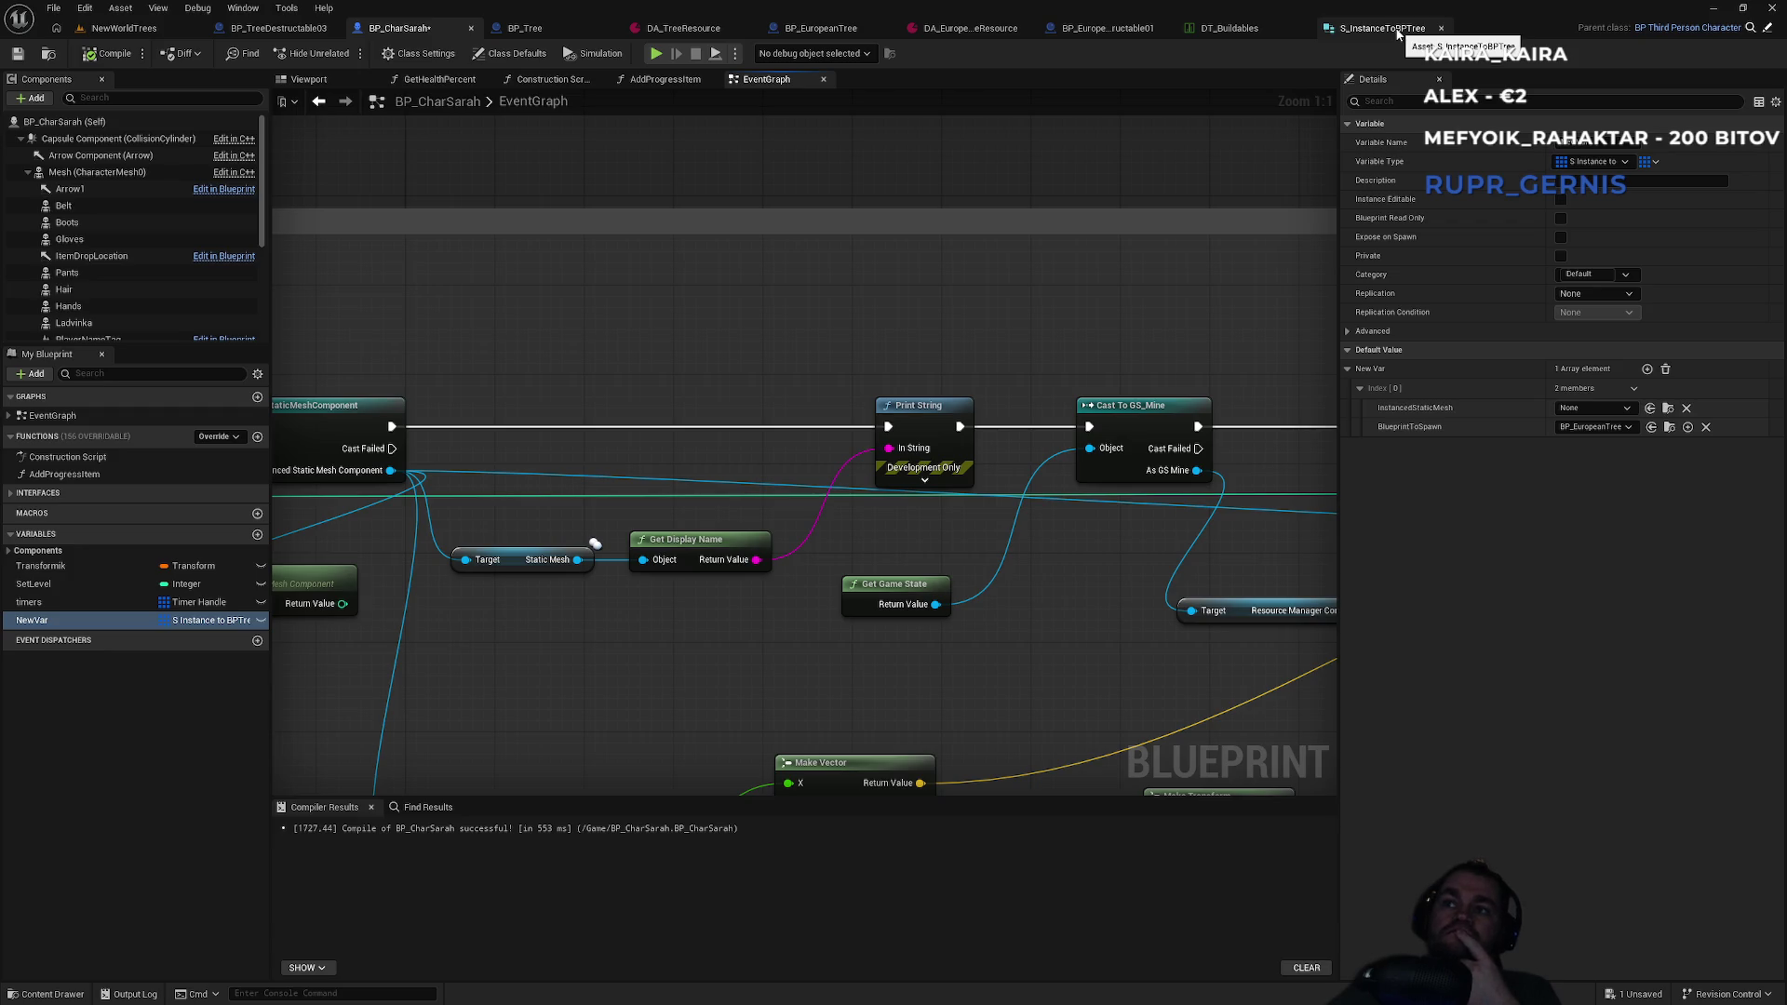
left_click(1398, 35)
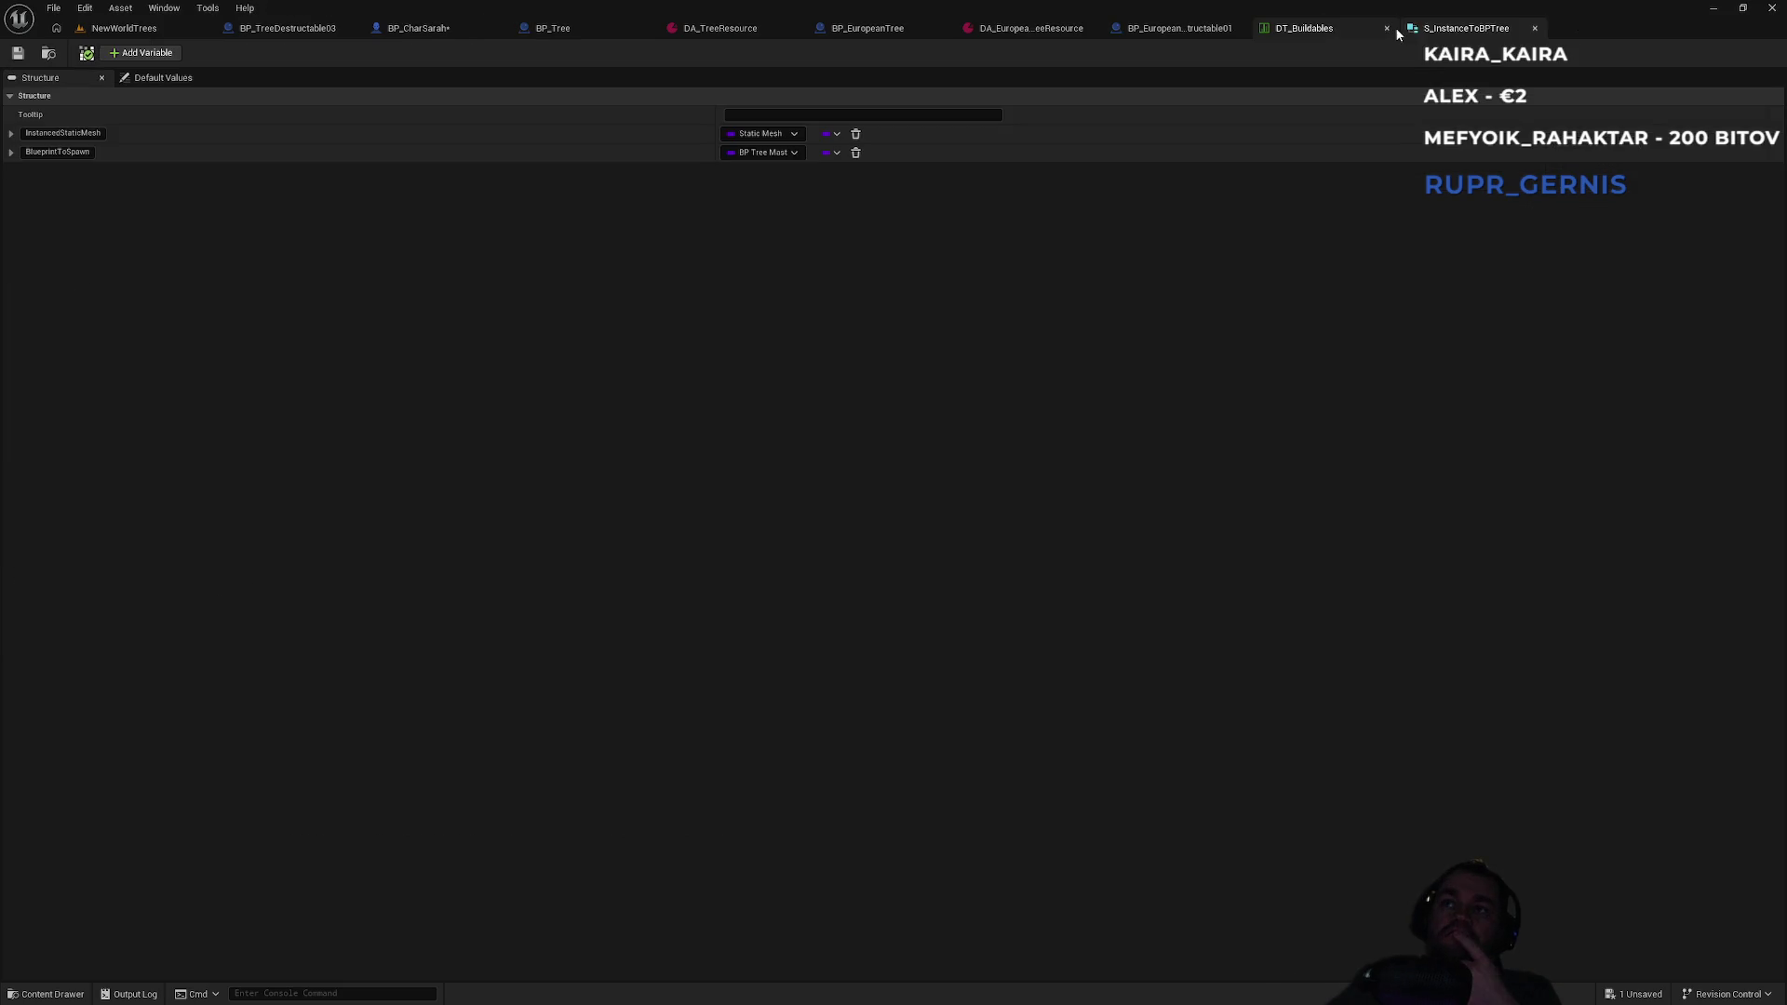
Change the InstancedStaticMesh member's type to a Soft Object Reference.
left_click(790, 135)
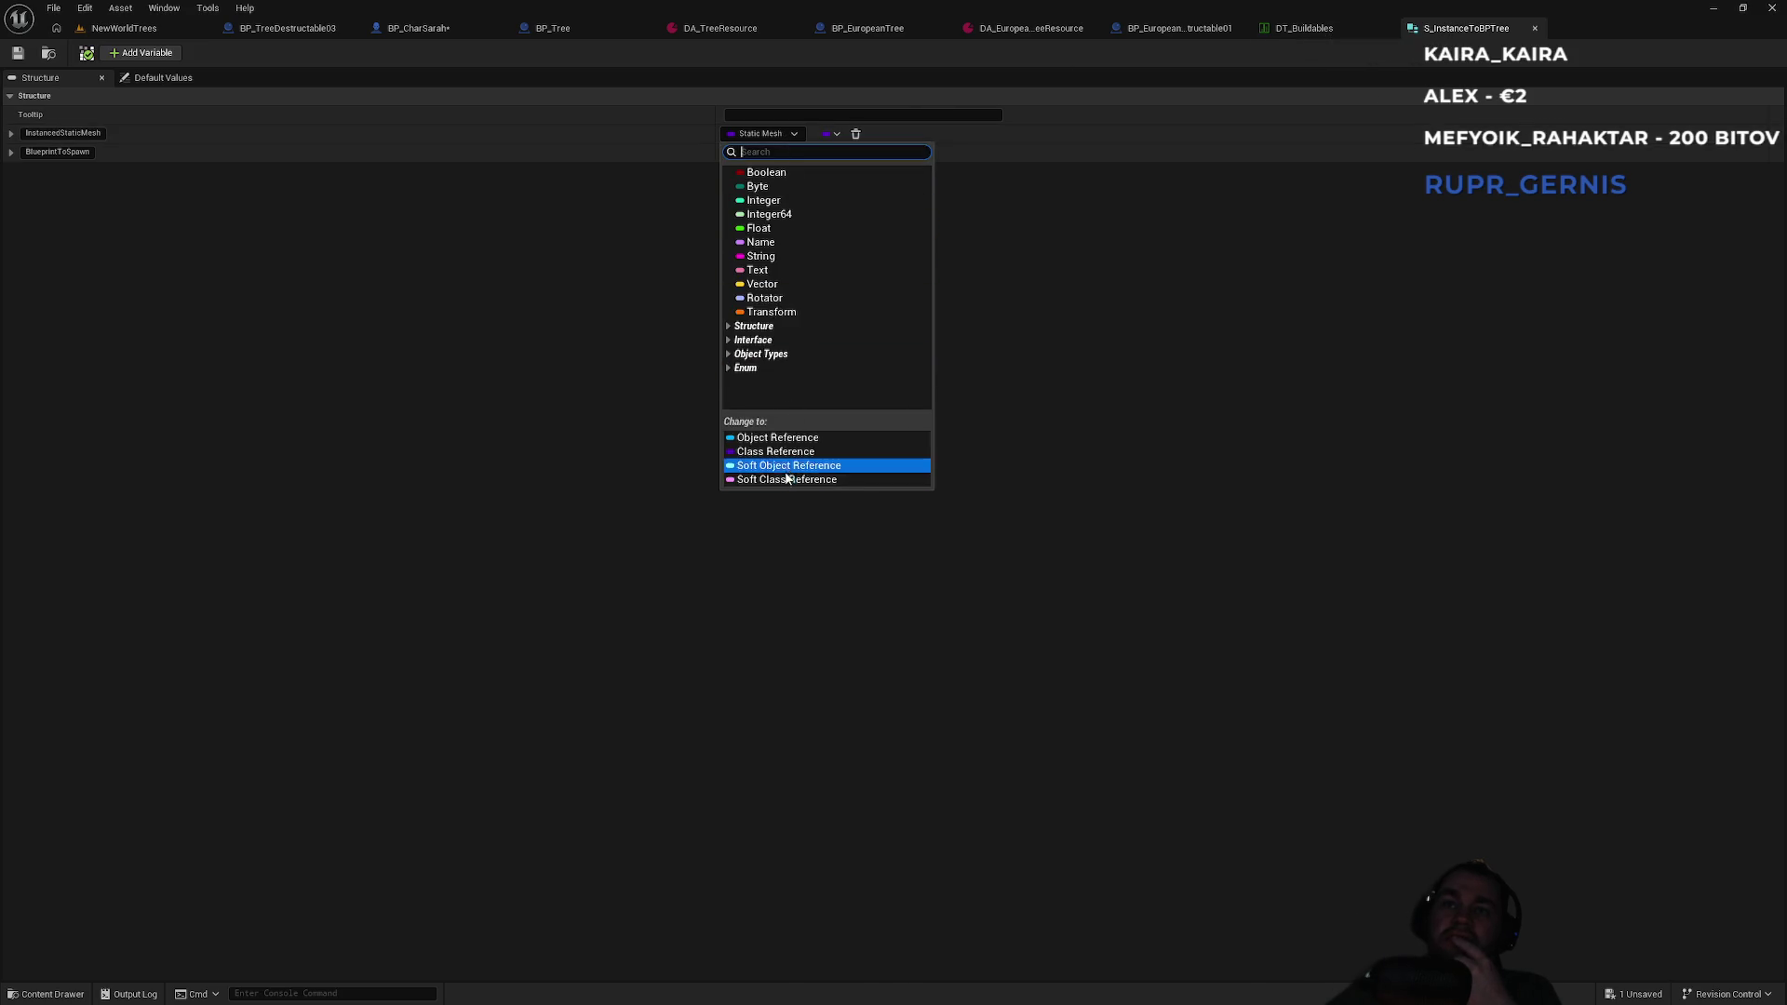
left_click(786, 465)
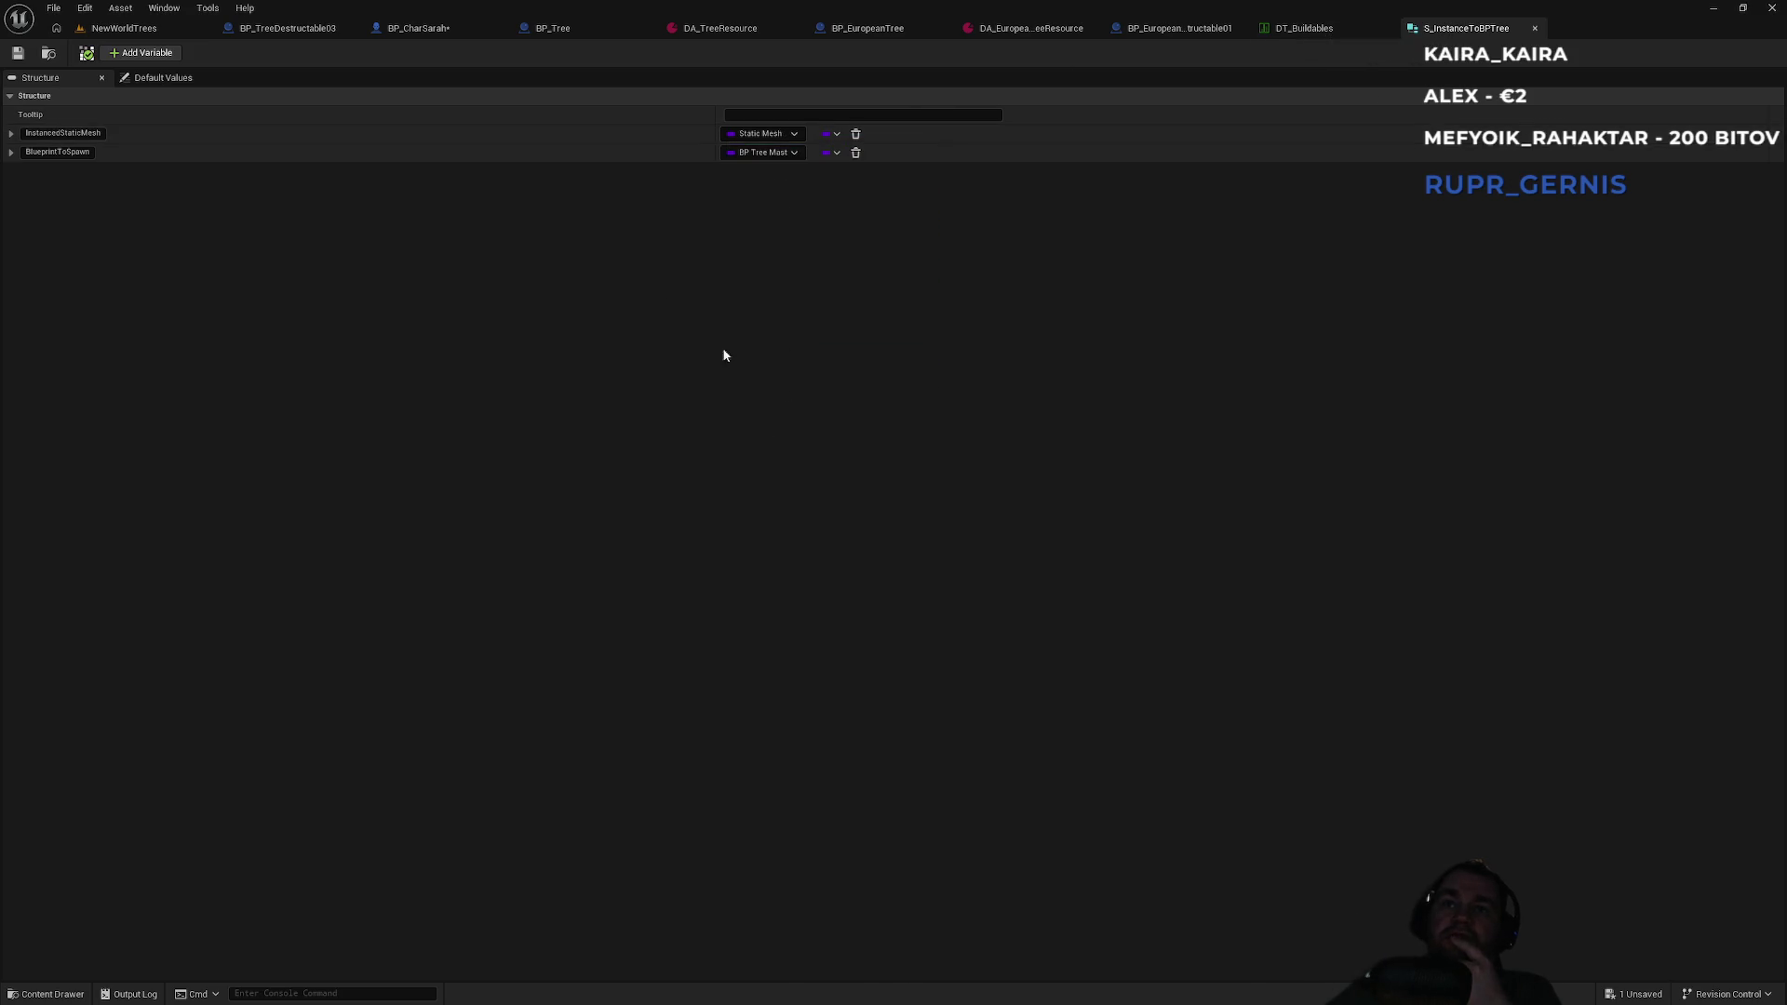
left_click(279, 28)
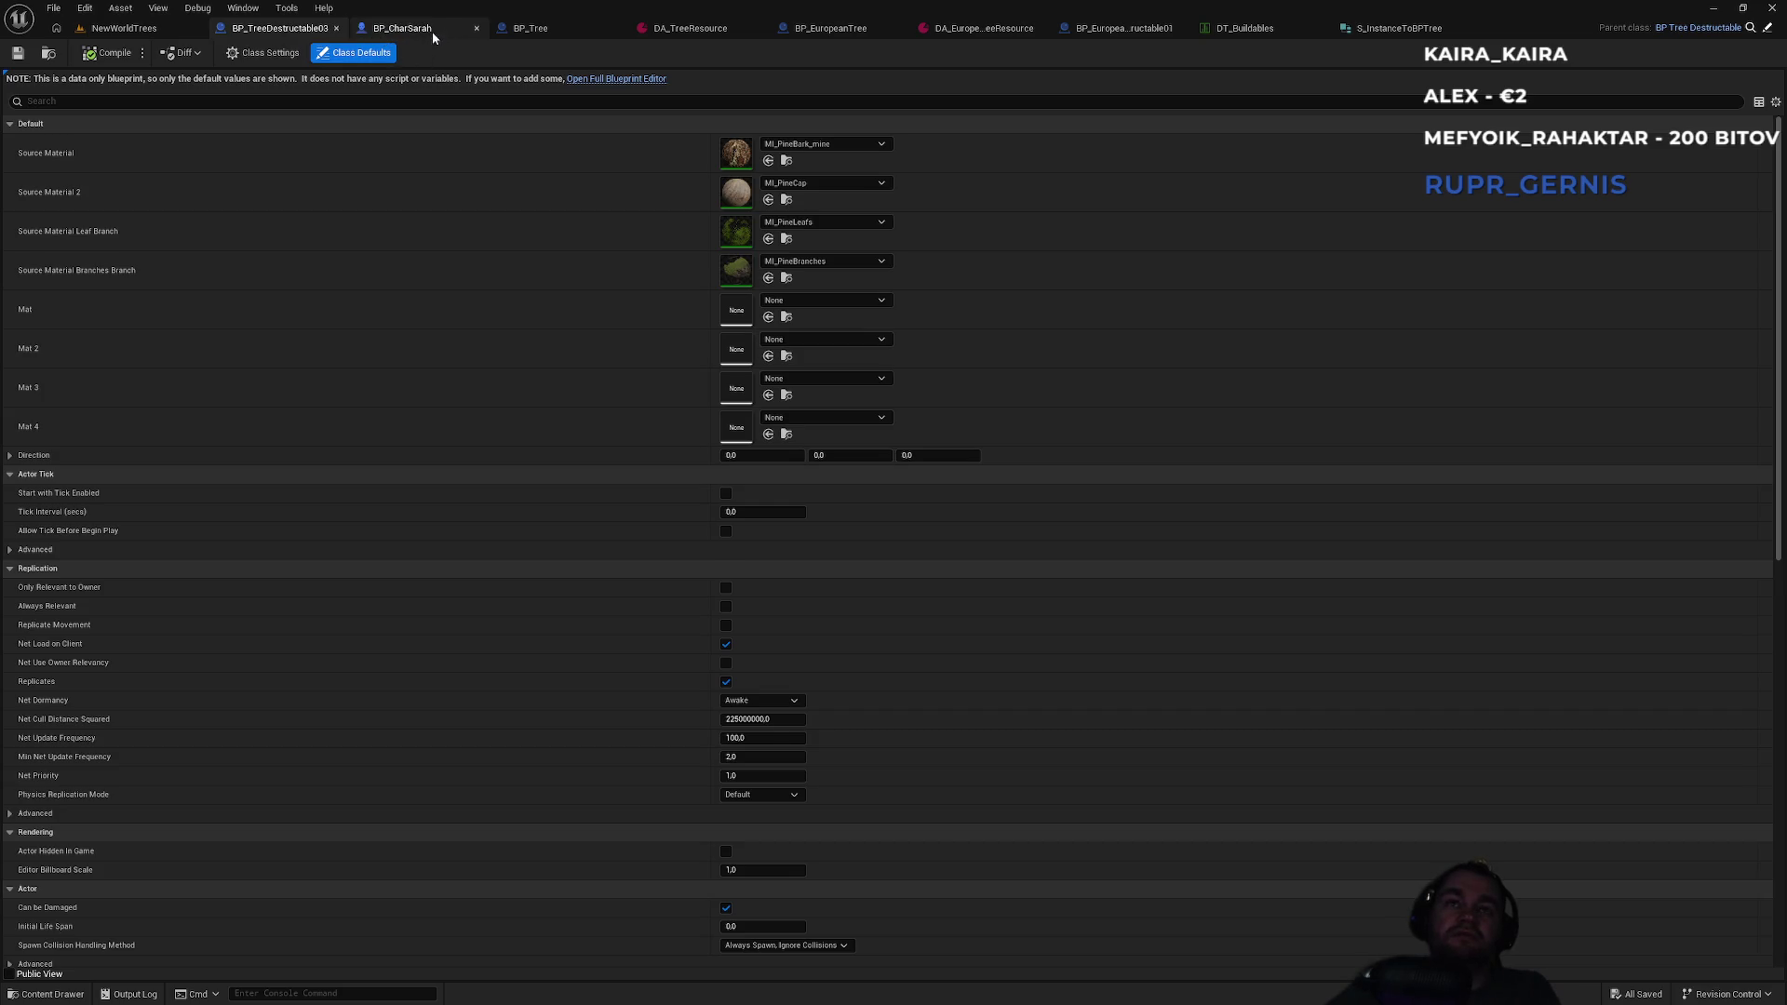
left_click(432, 31)
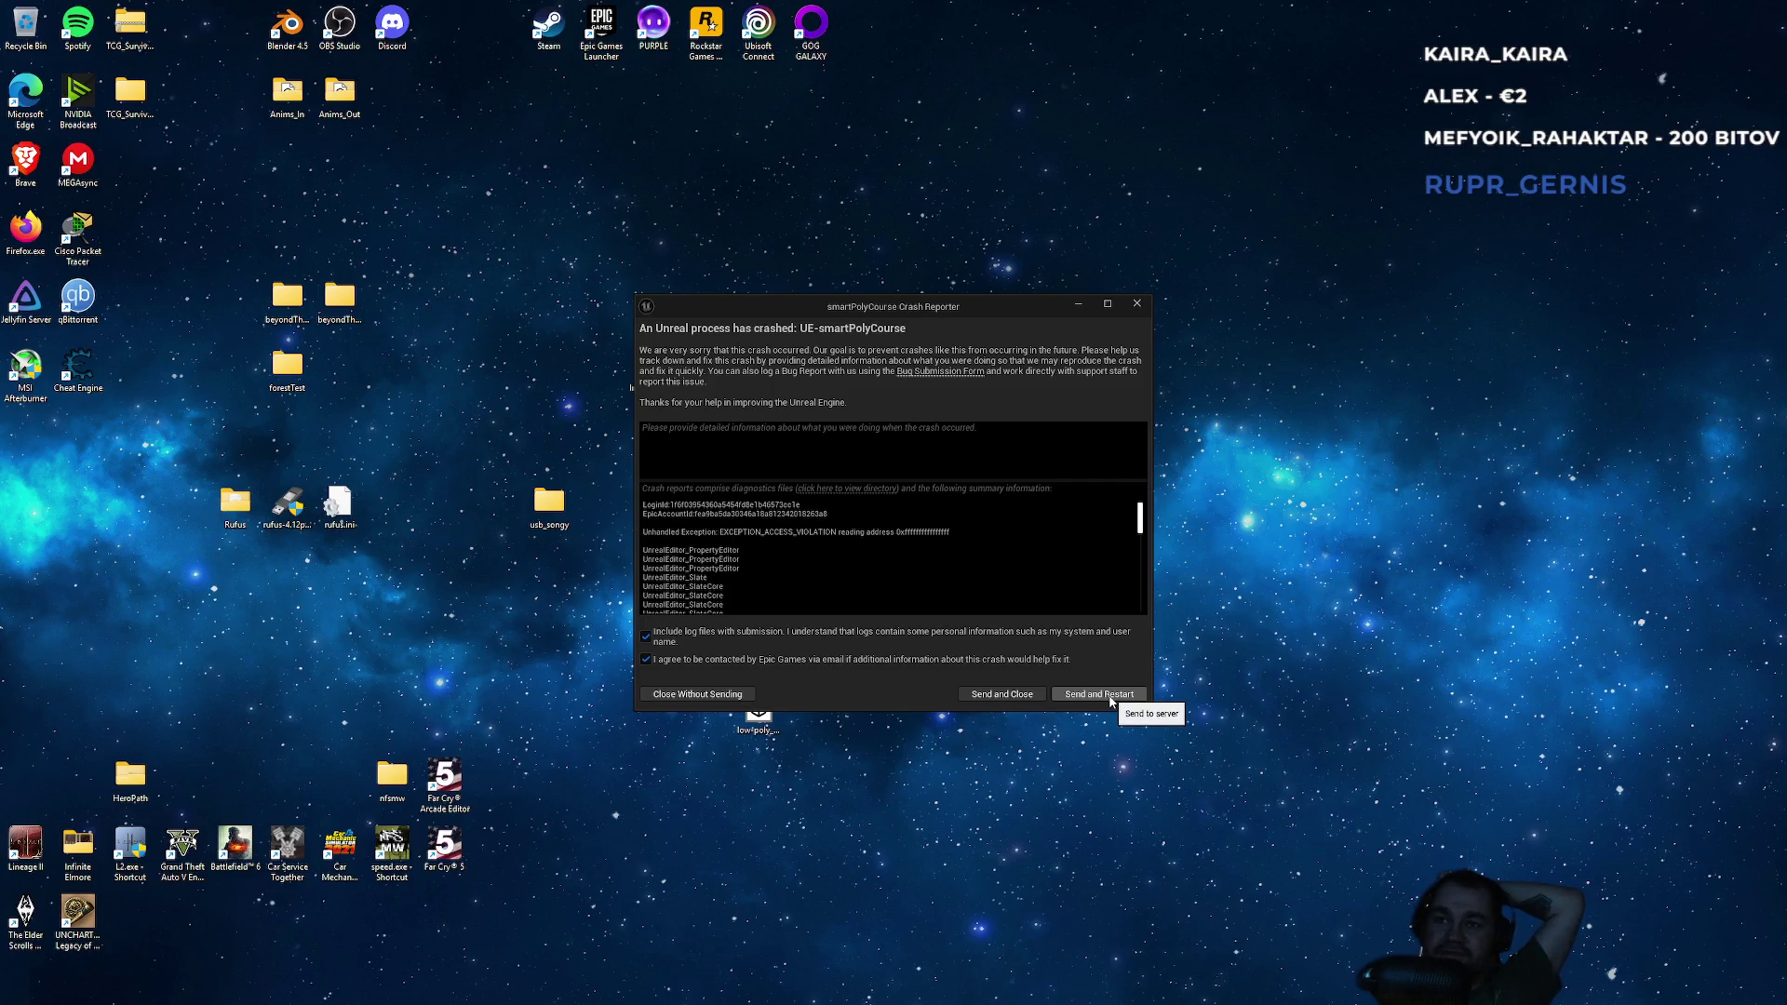
Send the crash report and restart, declining to reopen the previous asset editors.
left_click(1110, 699)
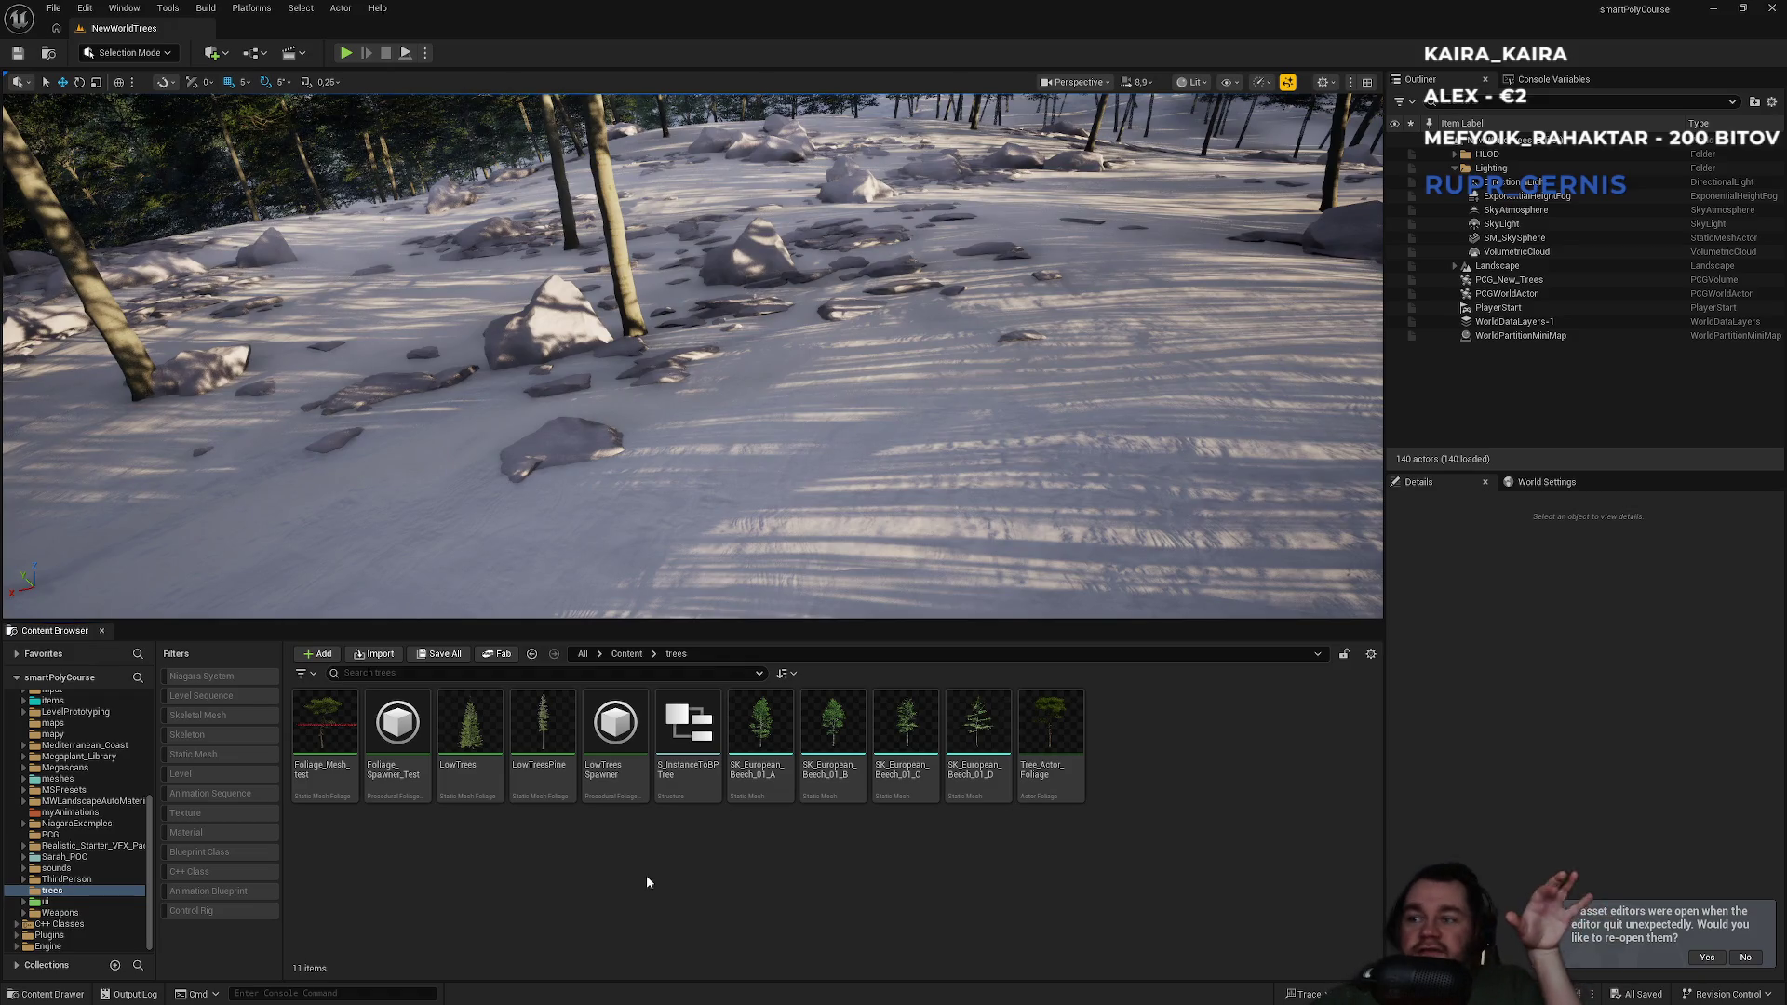
left_click(1745, 956)
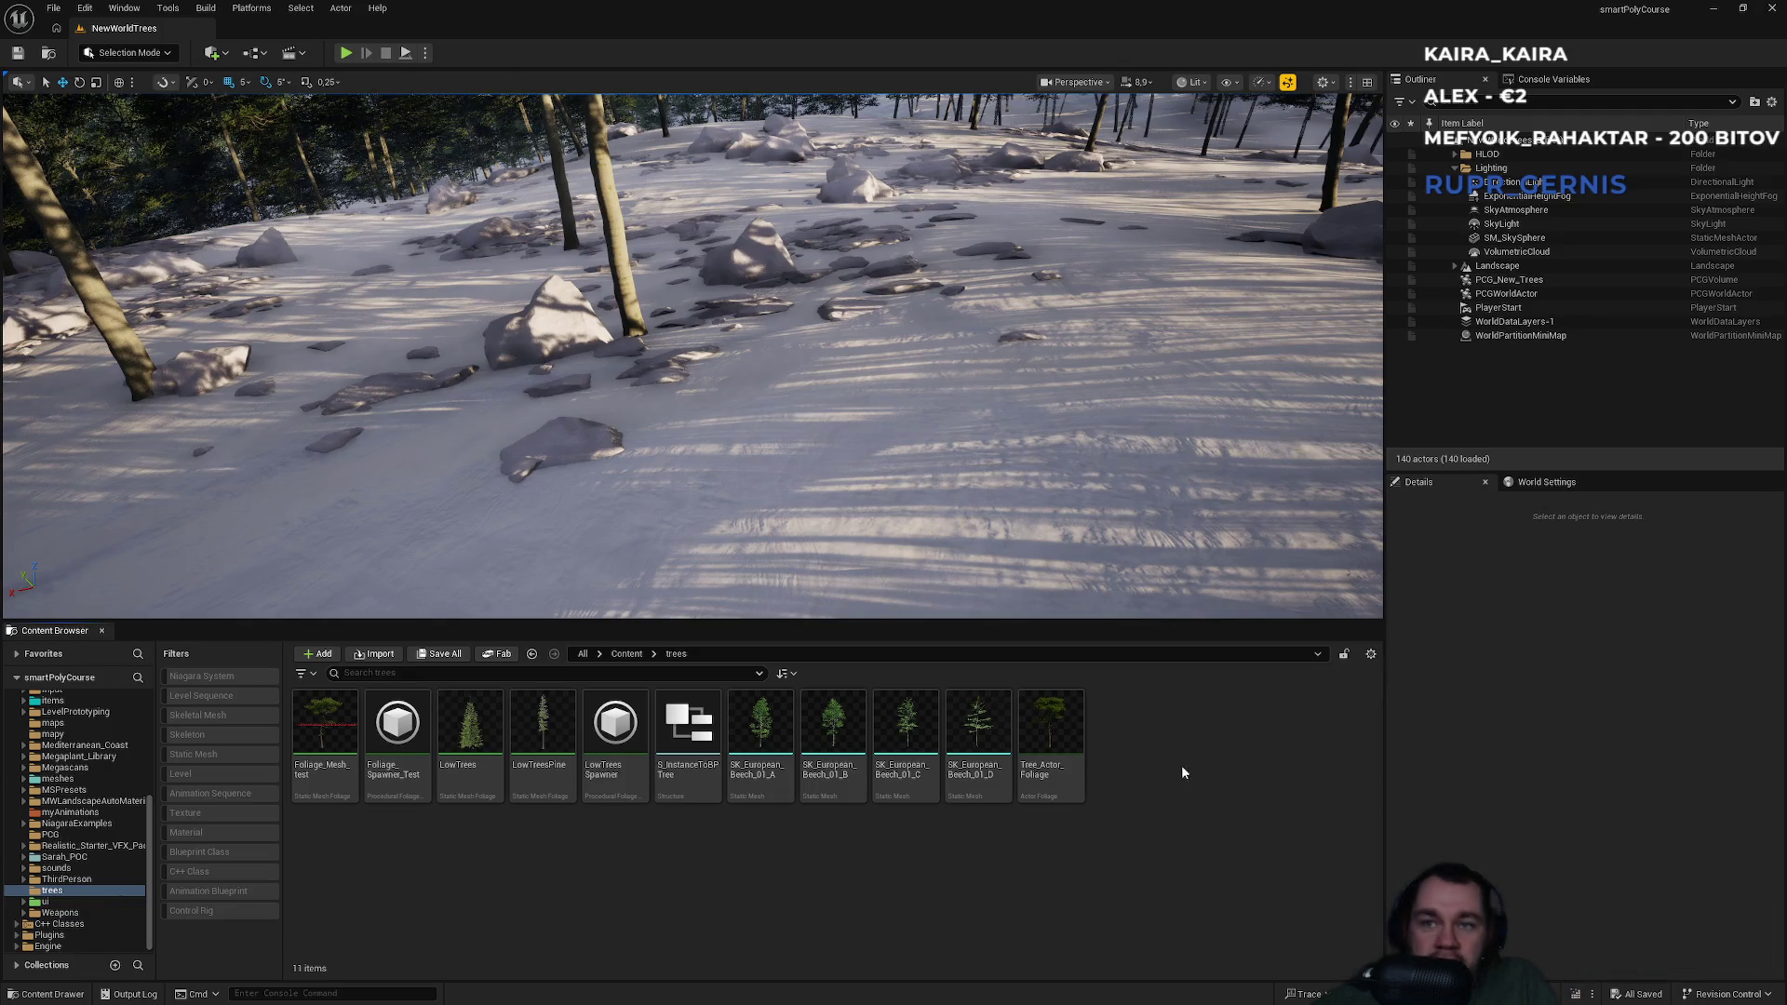
Open the S_InstanceToBPTree struct and check its InstancedStaticMesh type list.
double_click(680, 782)
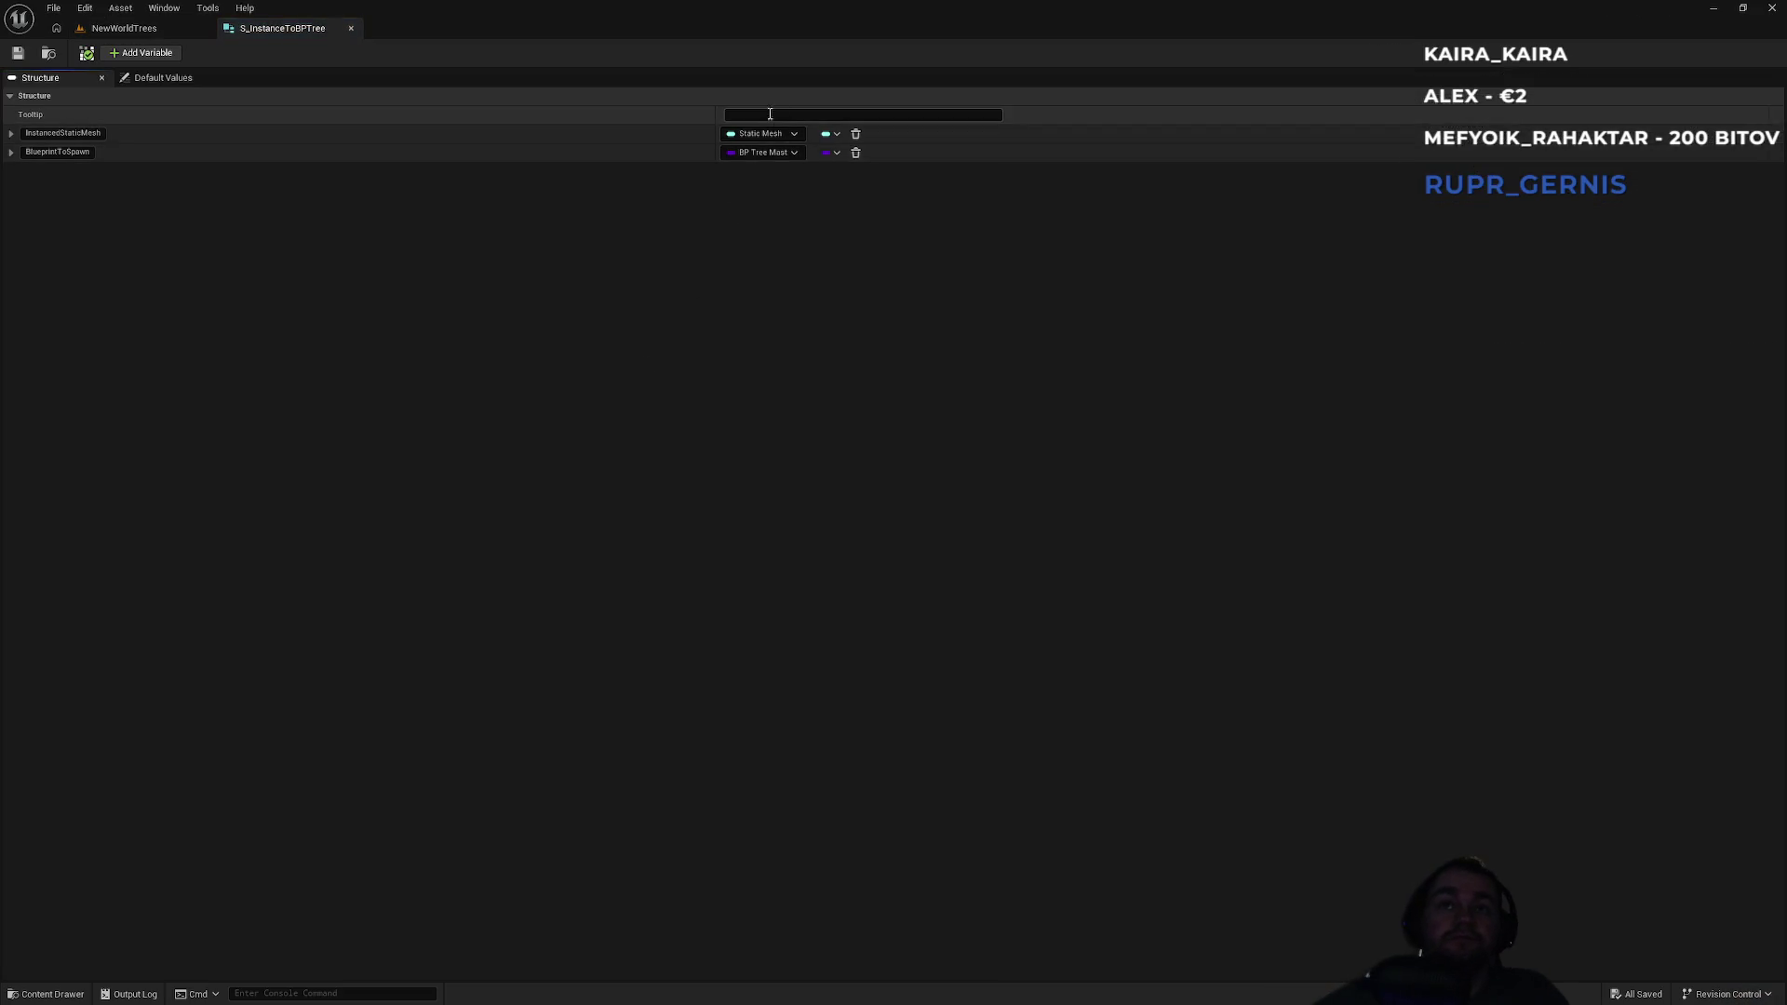
left_click(792, 134)
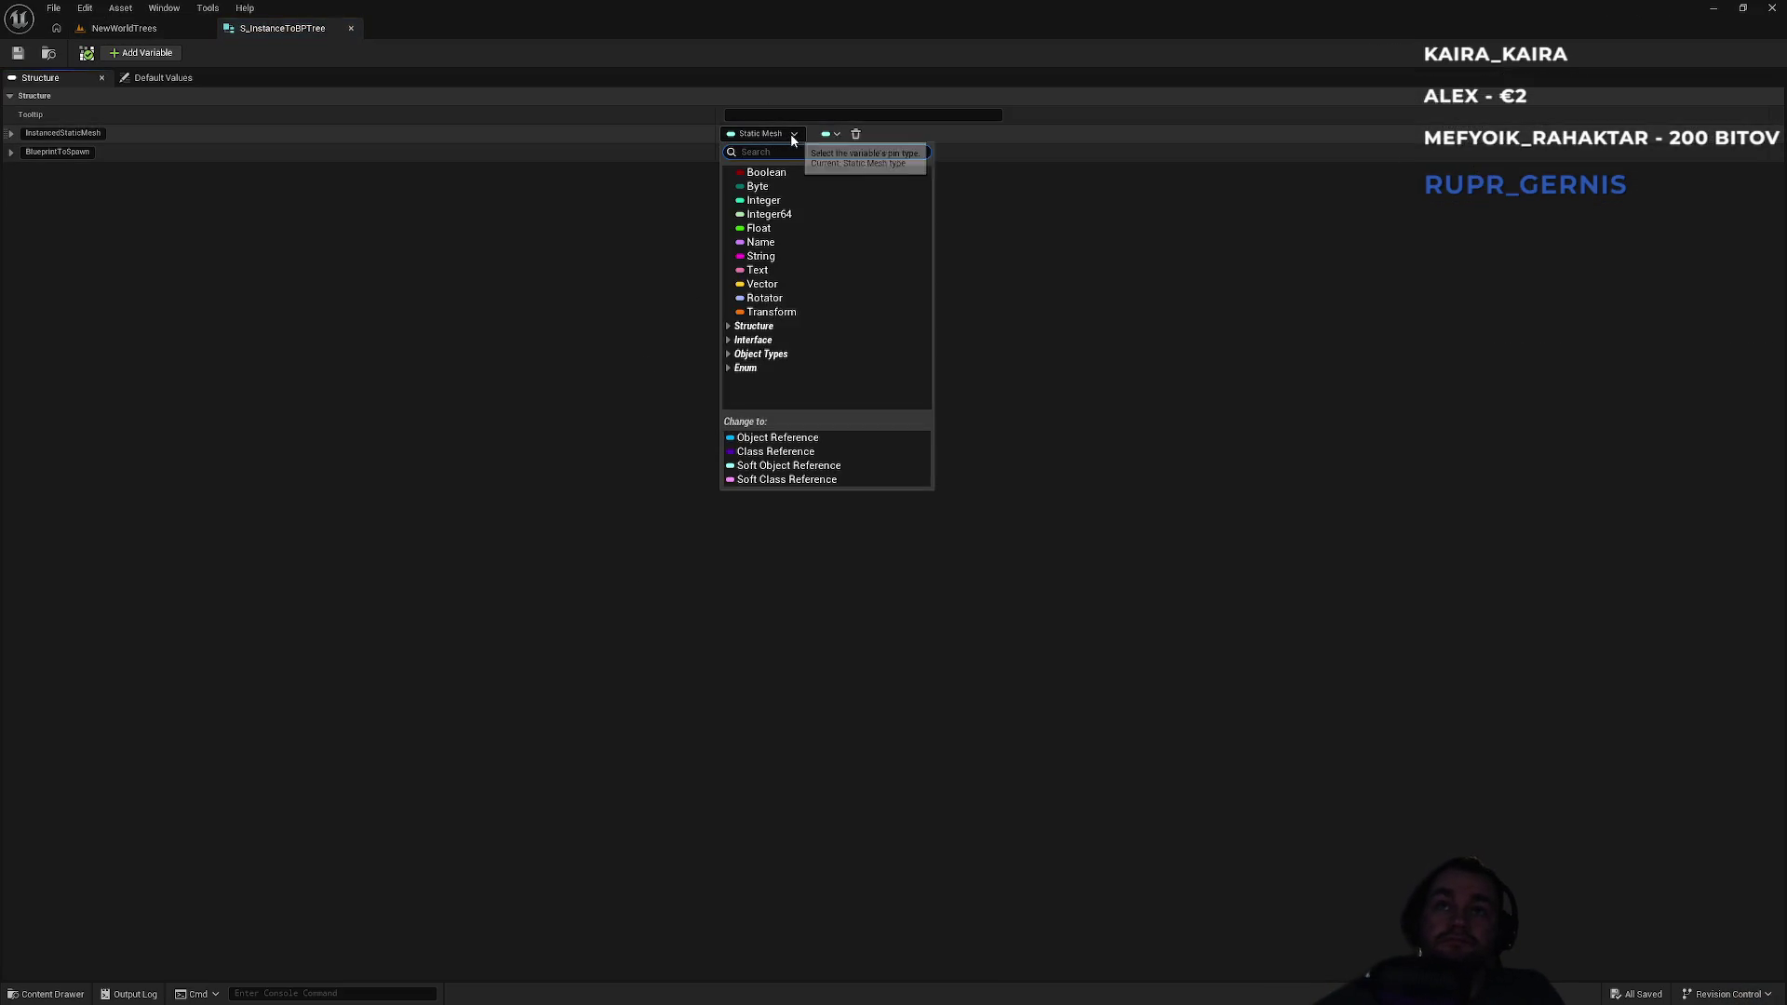
left_click(683, 132)
Return to the NewWorldTrees level and open BP_CharSarah from the top-level Content folder.
left_click(121, 27)
left_click(667, 906)
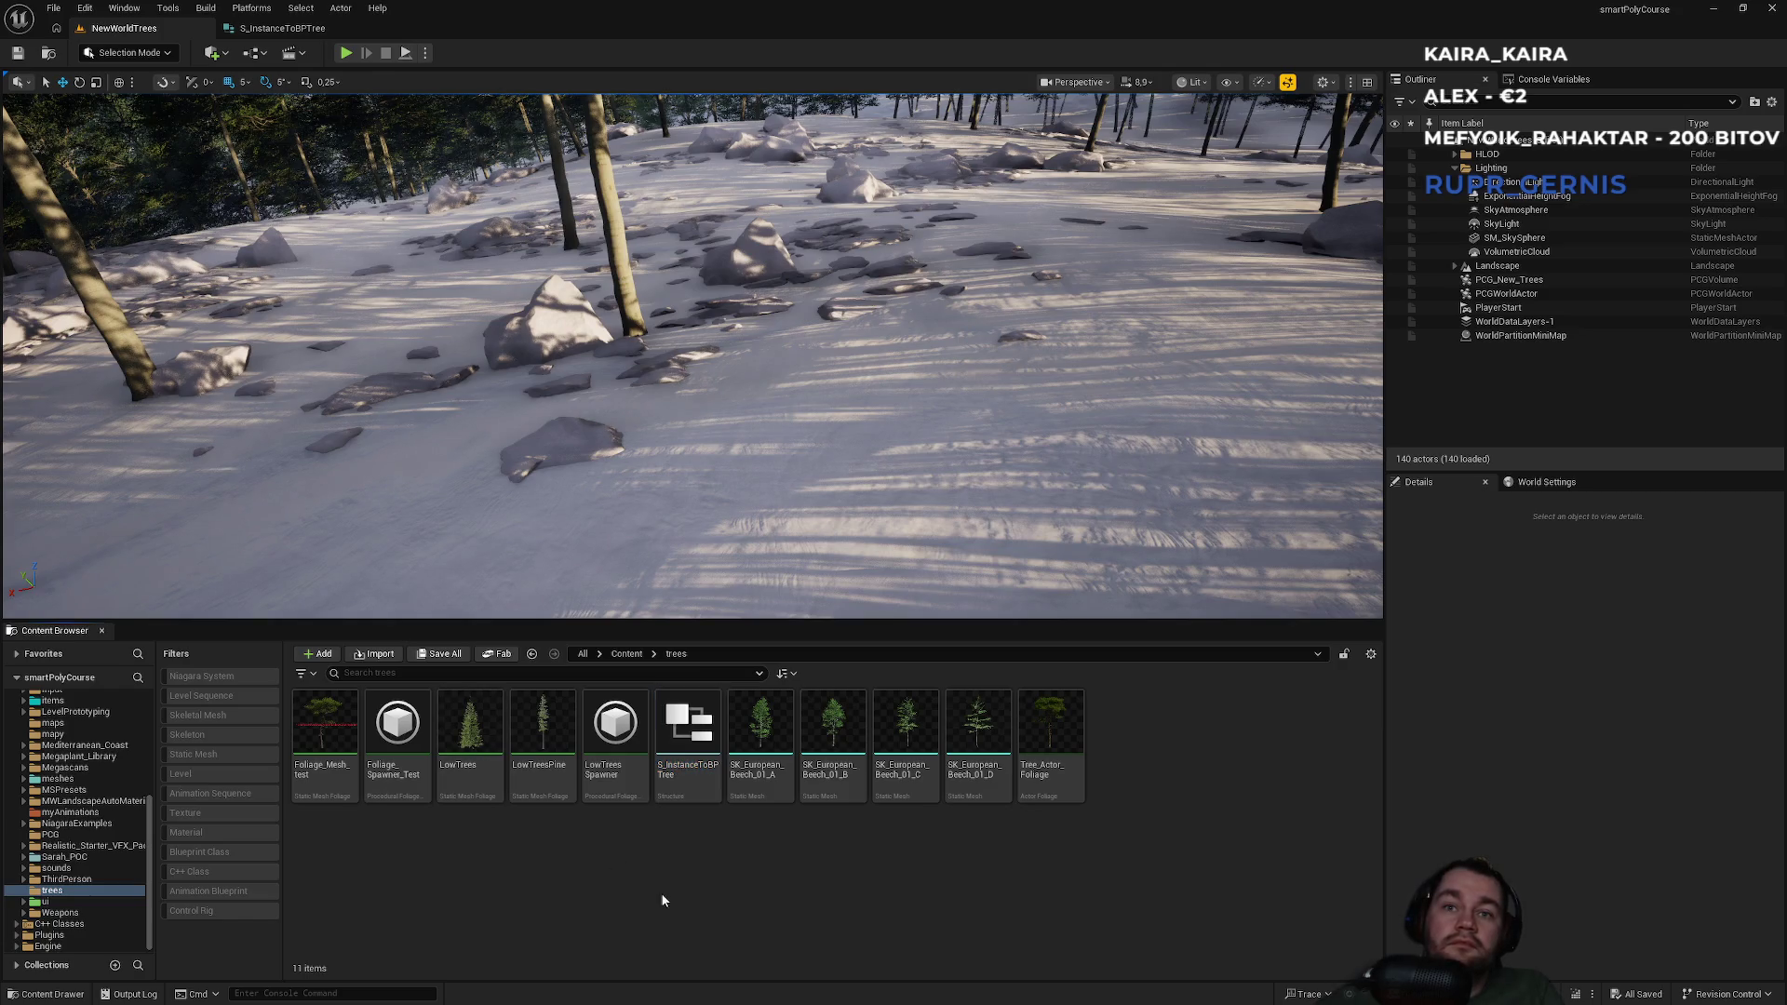
left_click(627, 654)
scroll(601, 833, "down", 3)
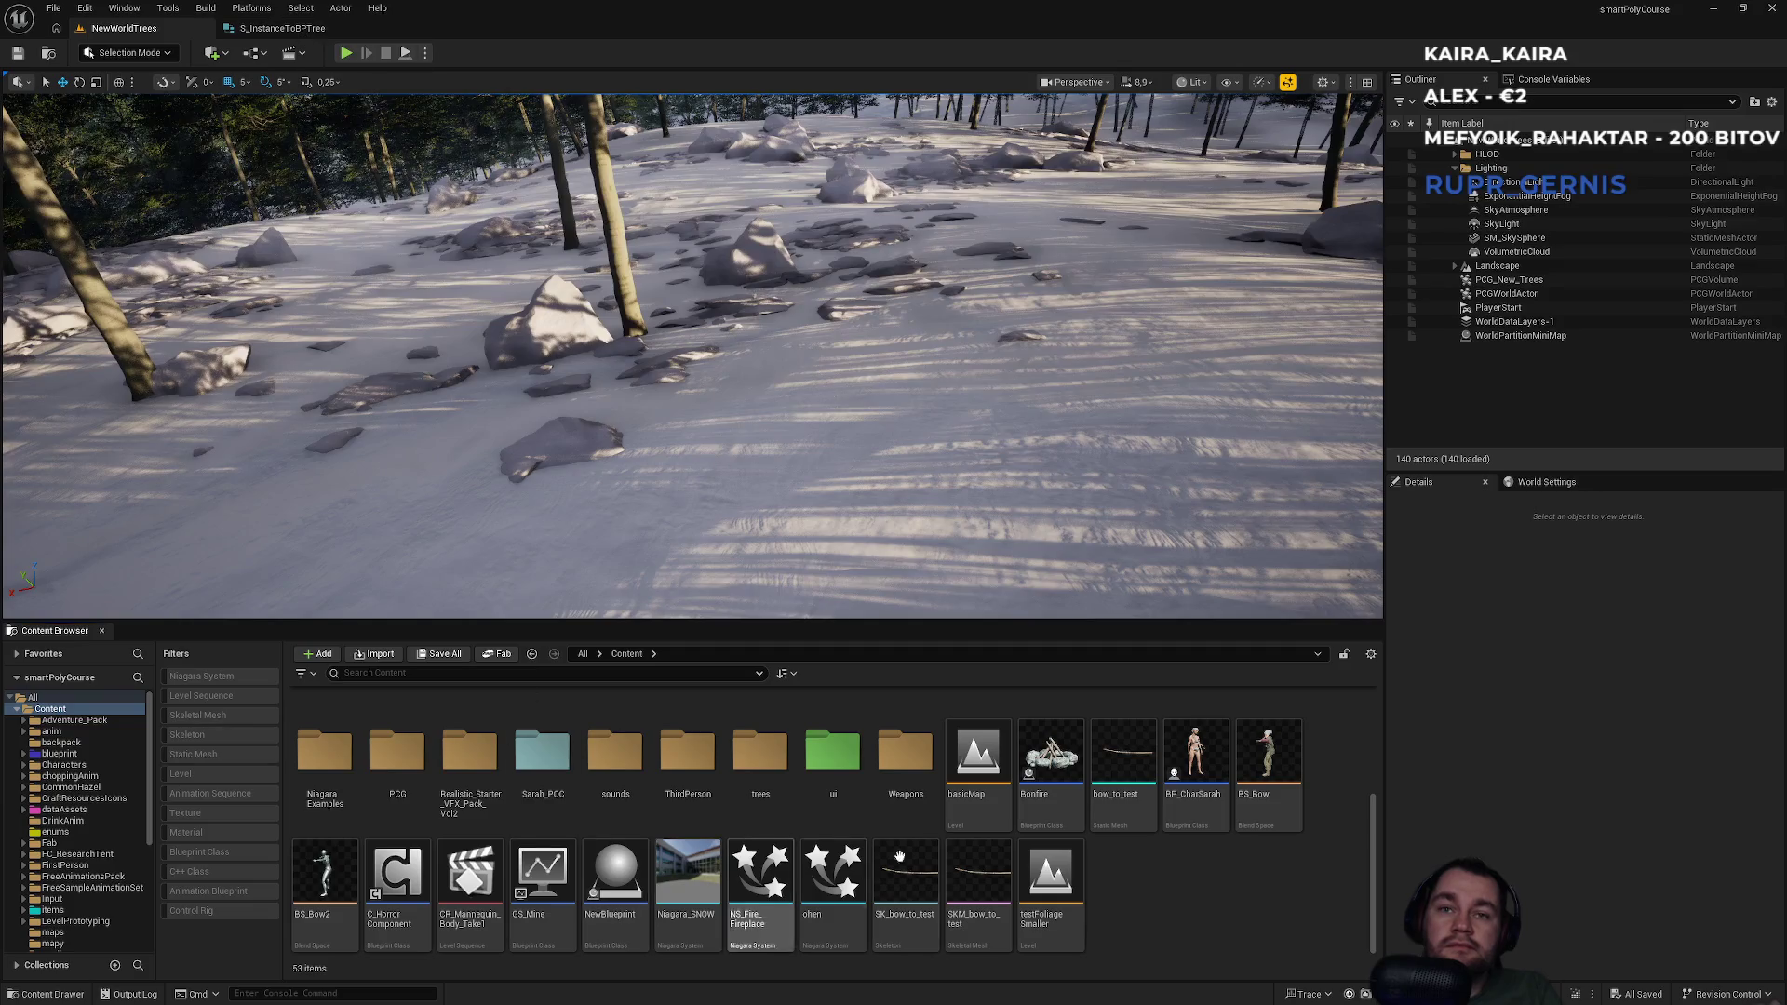
double_click(1215, 792)
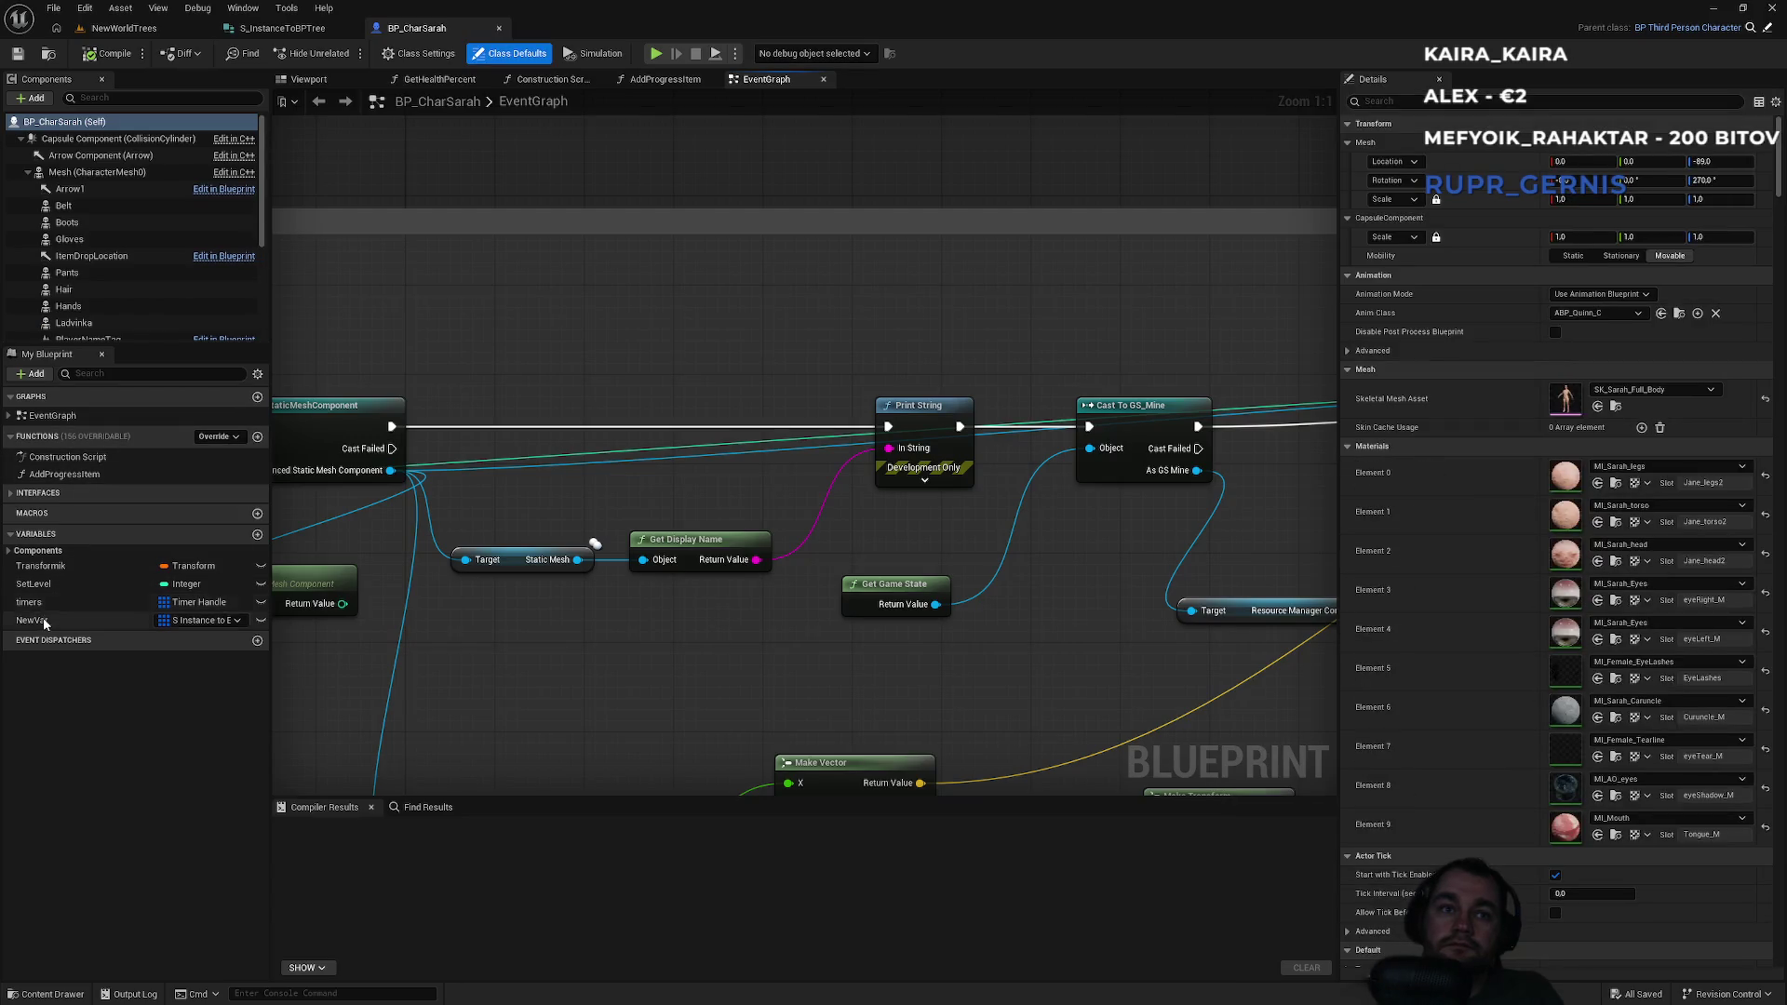
Set NewVar's Index [0] mesh to SK_European_Beech_01_A.
left_click(44, 620)
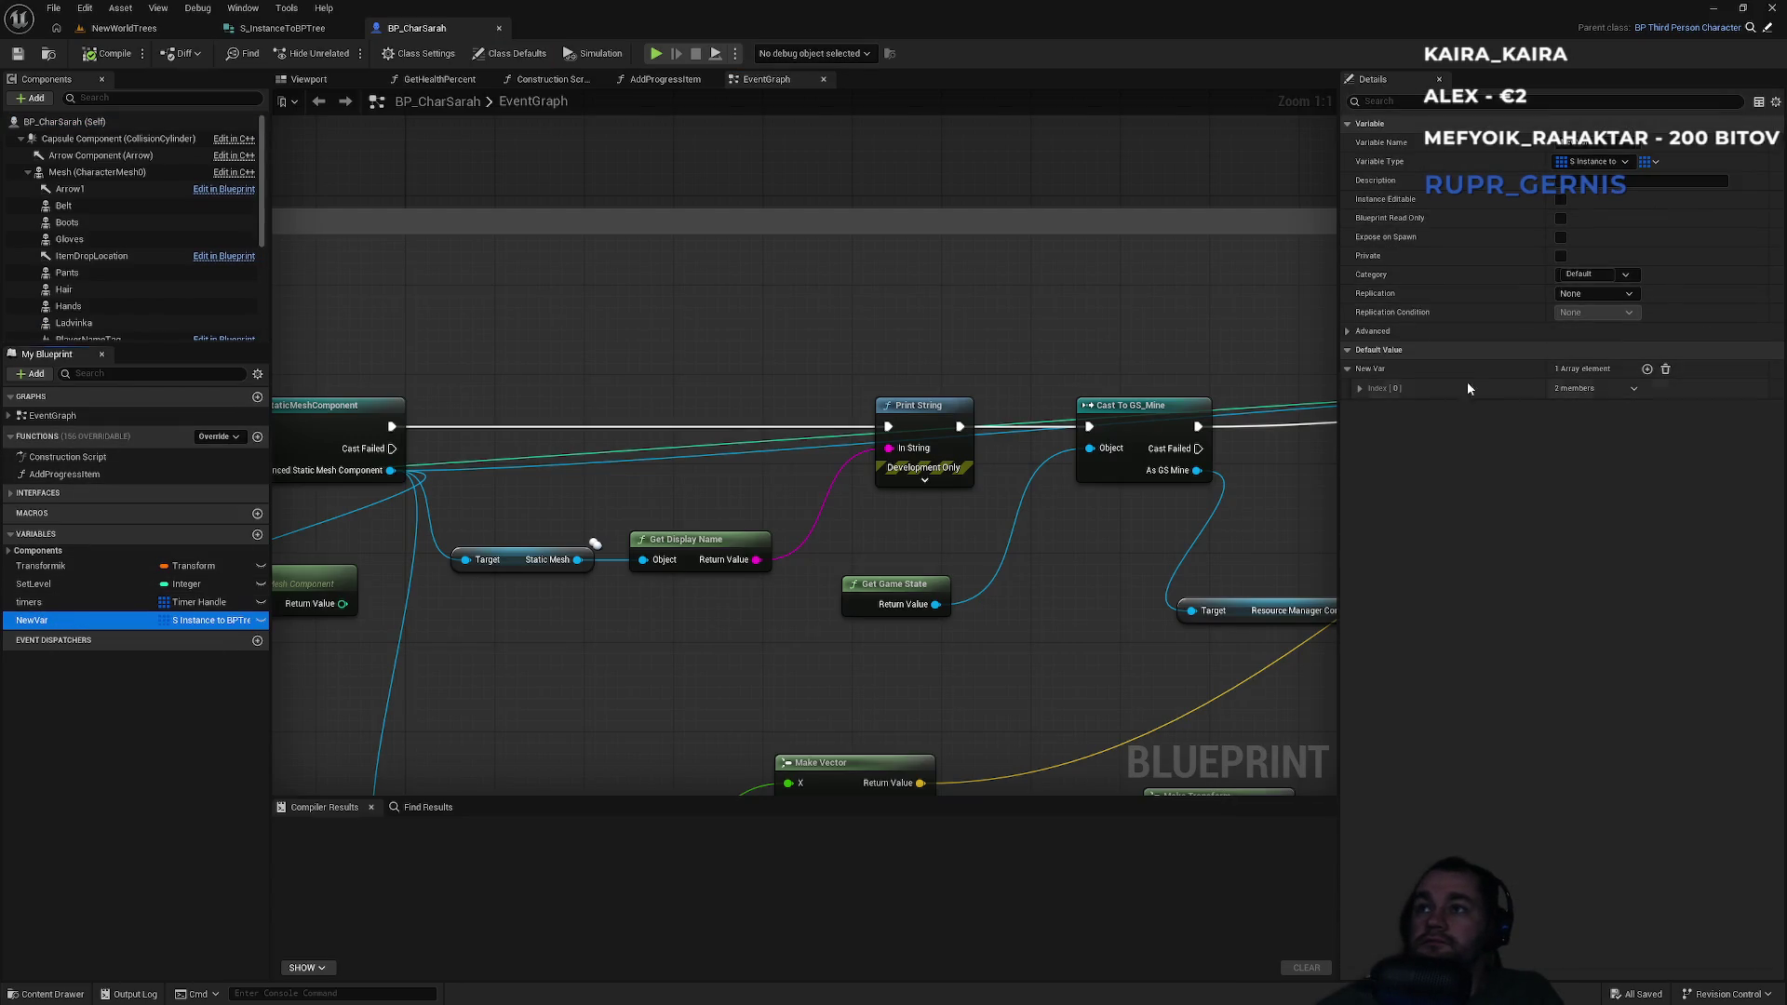
left_click(1360, 388)
left_click(1584, 449)
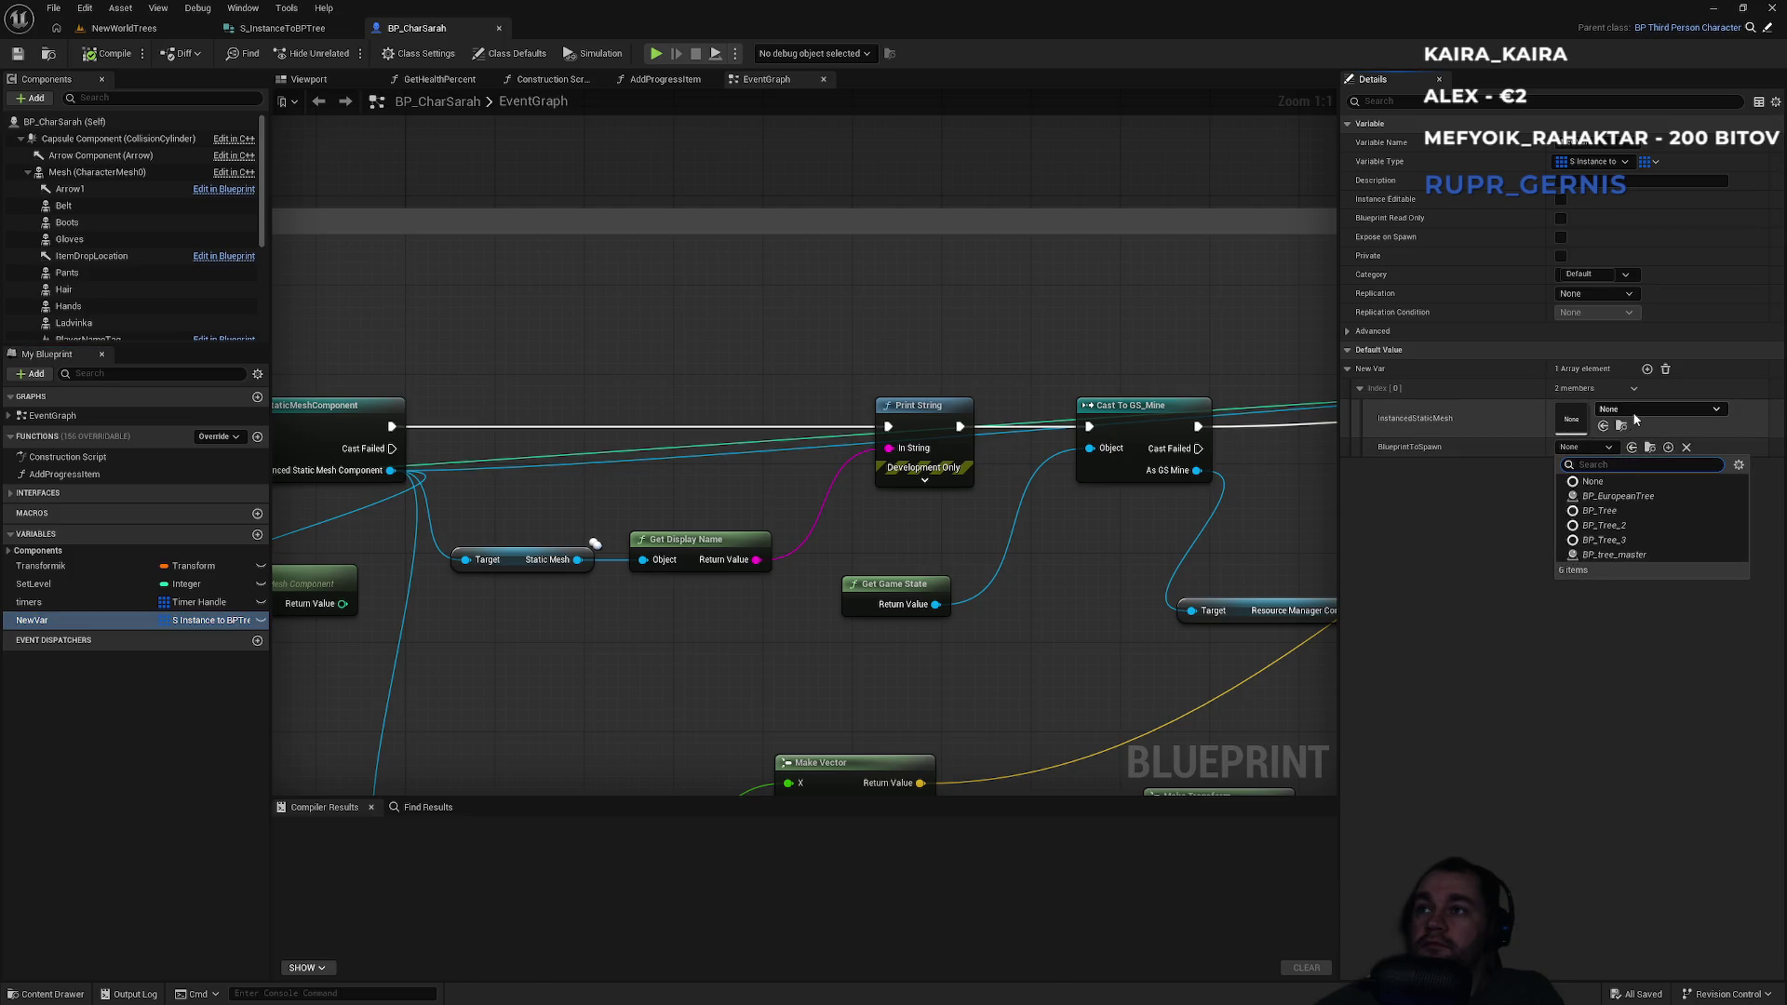
left_click(1636, 413)
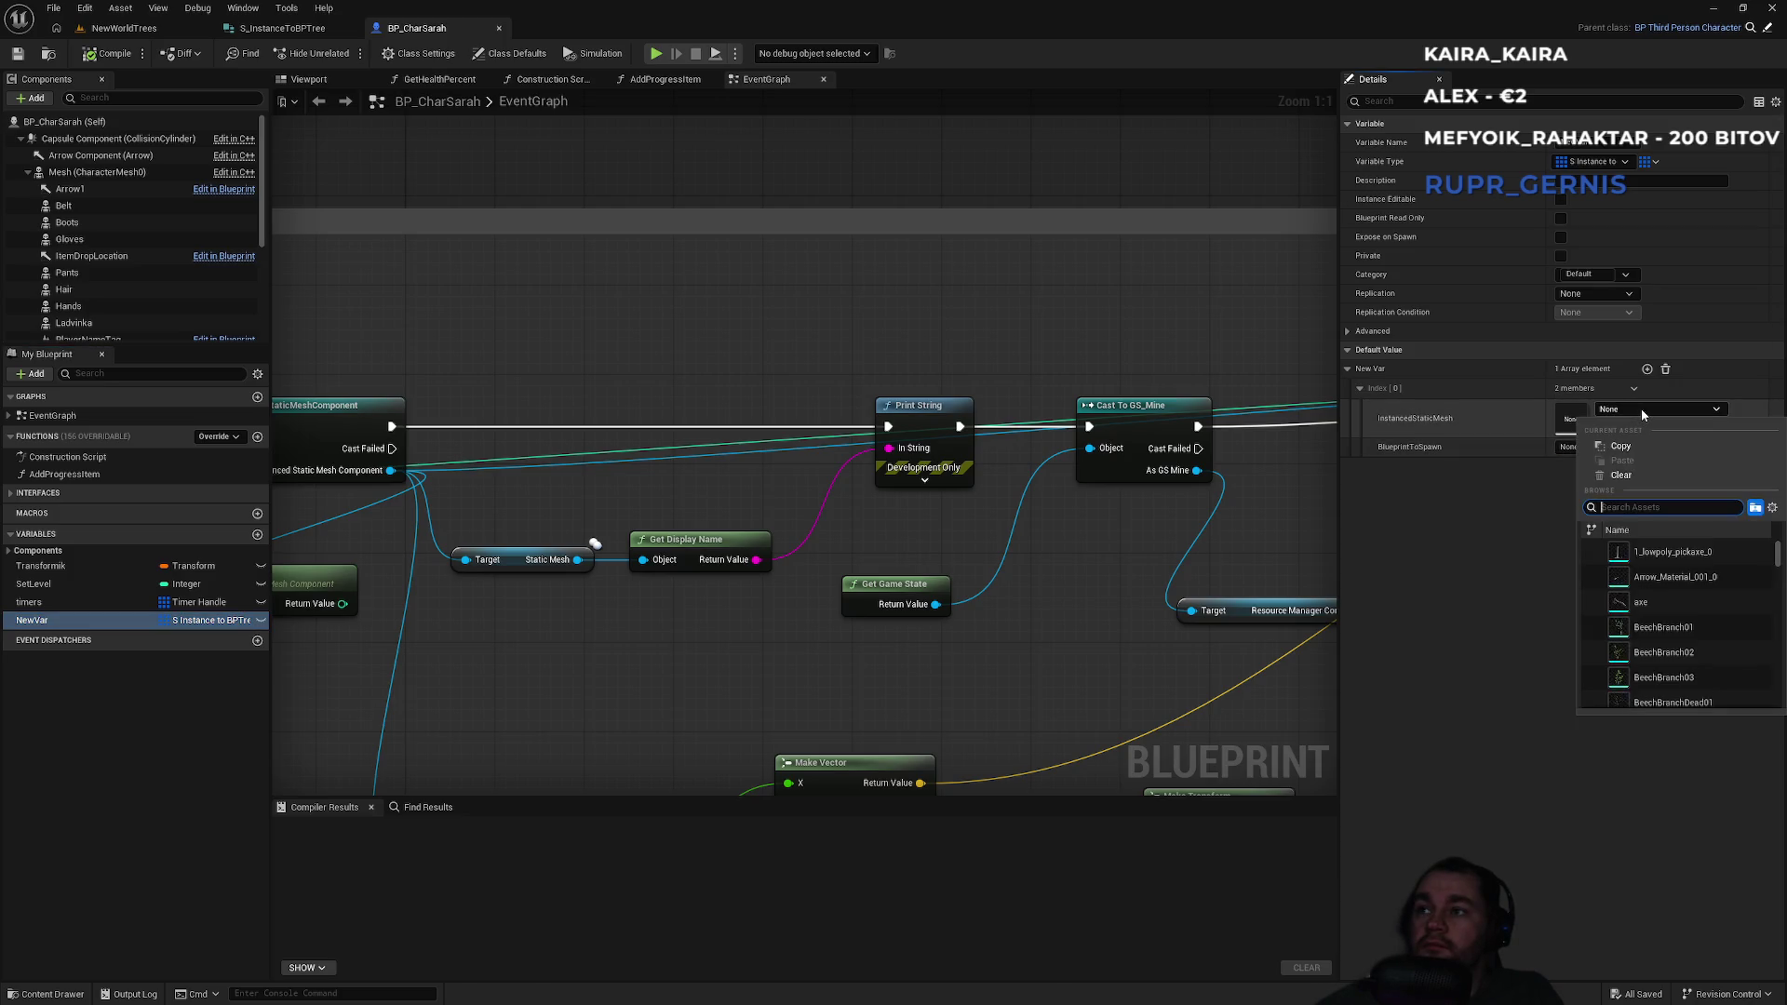
type("europea")
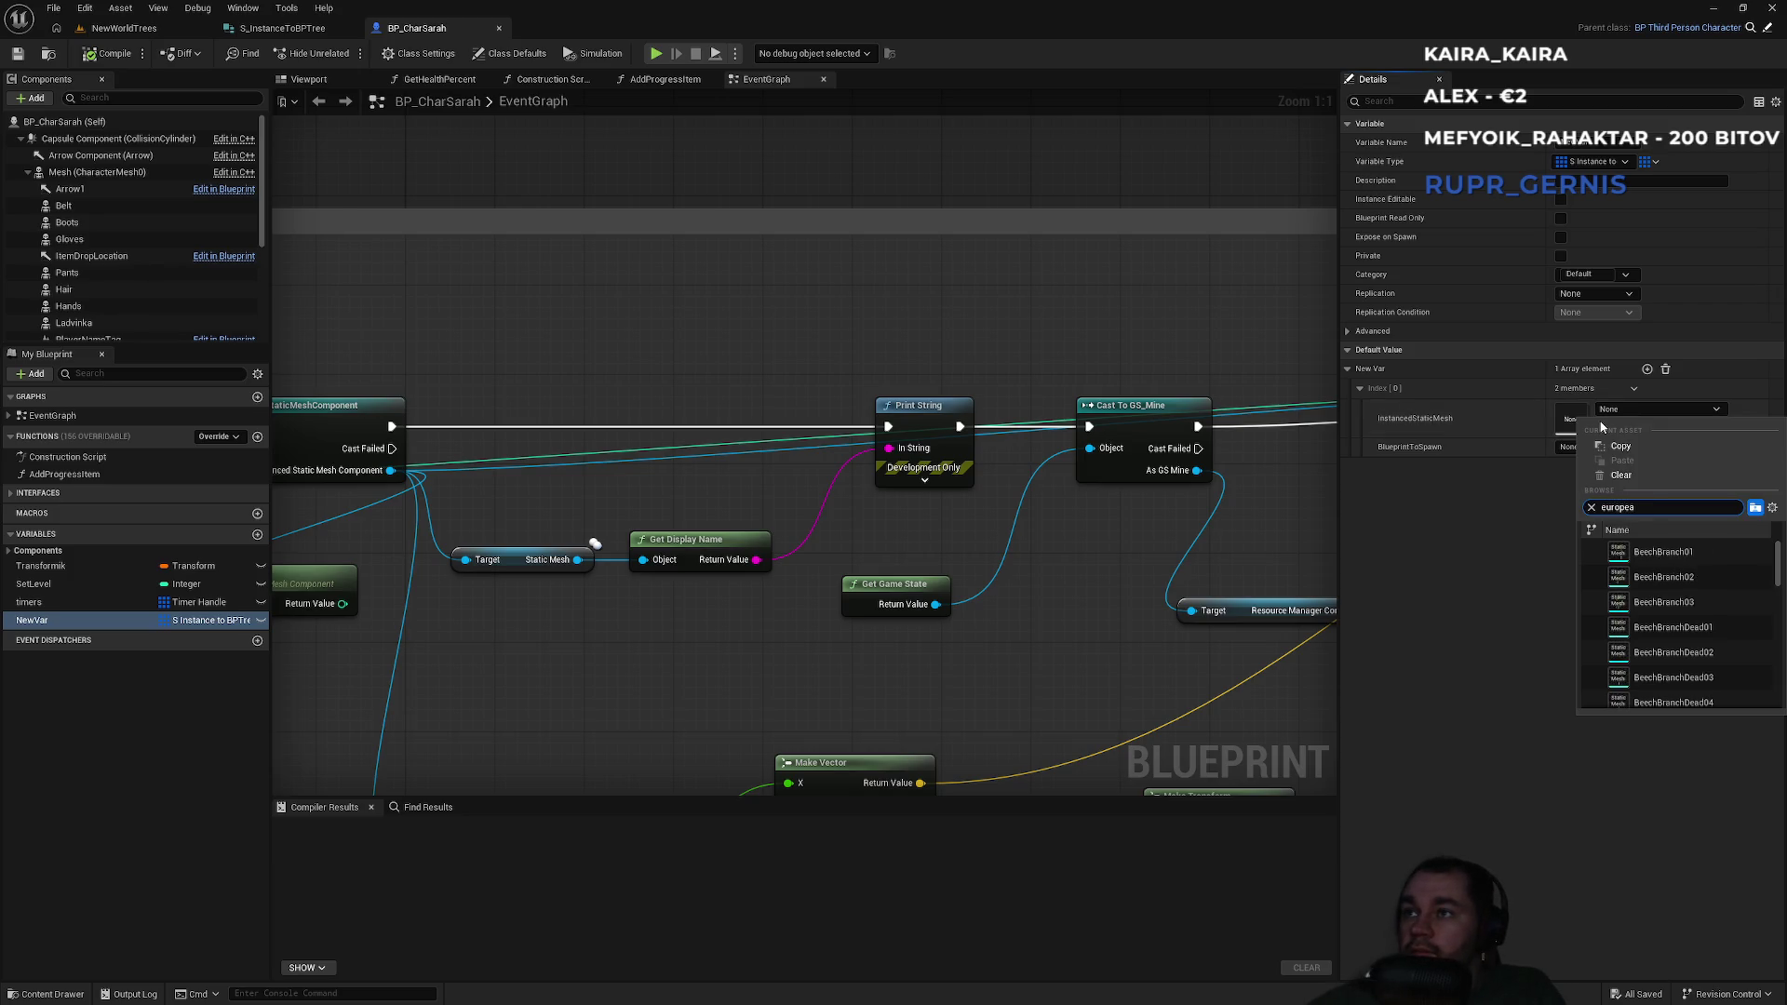
type("n")
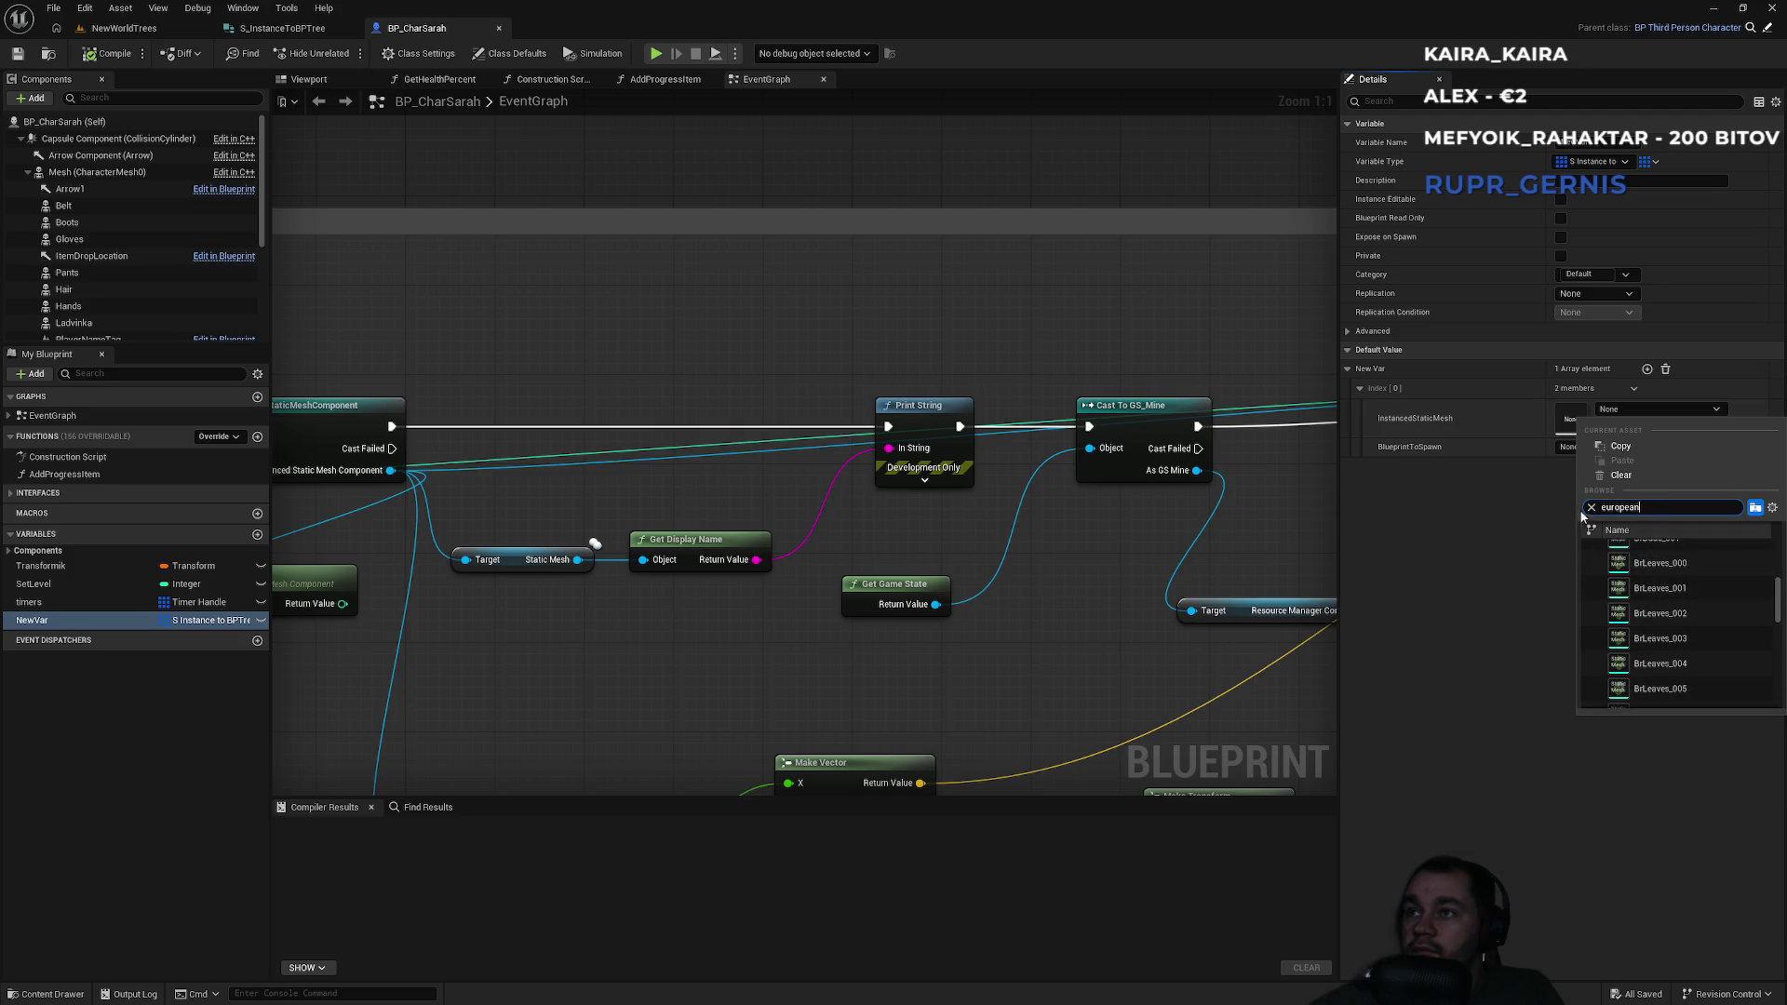
left_click(1591, 507)
type("e")
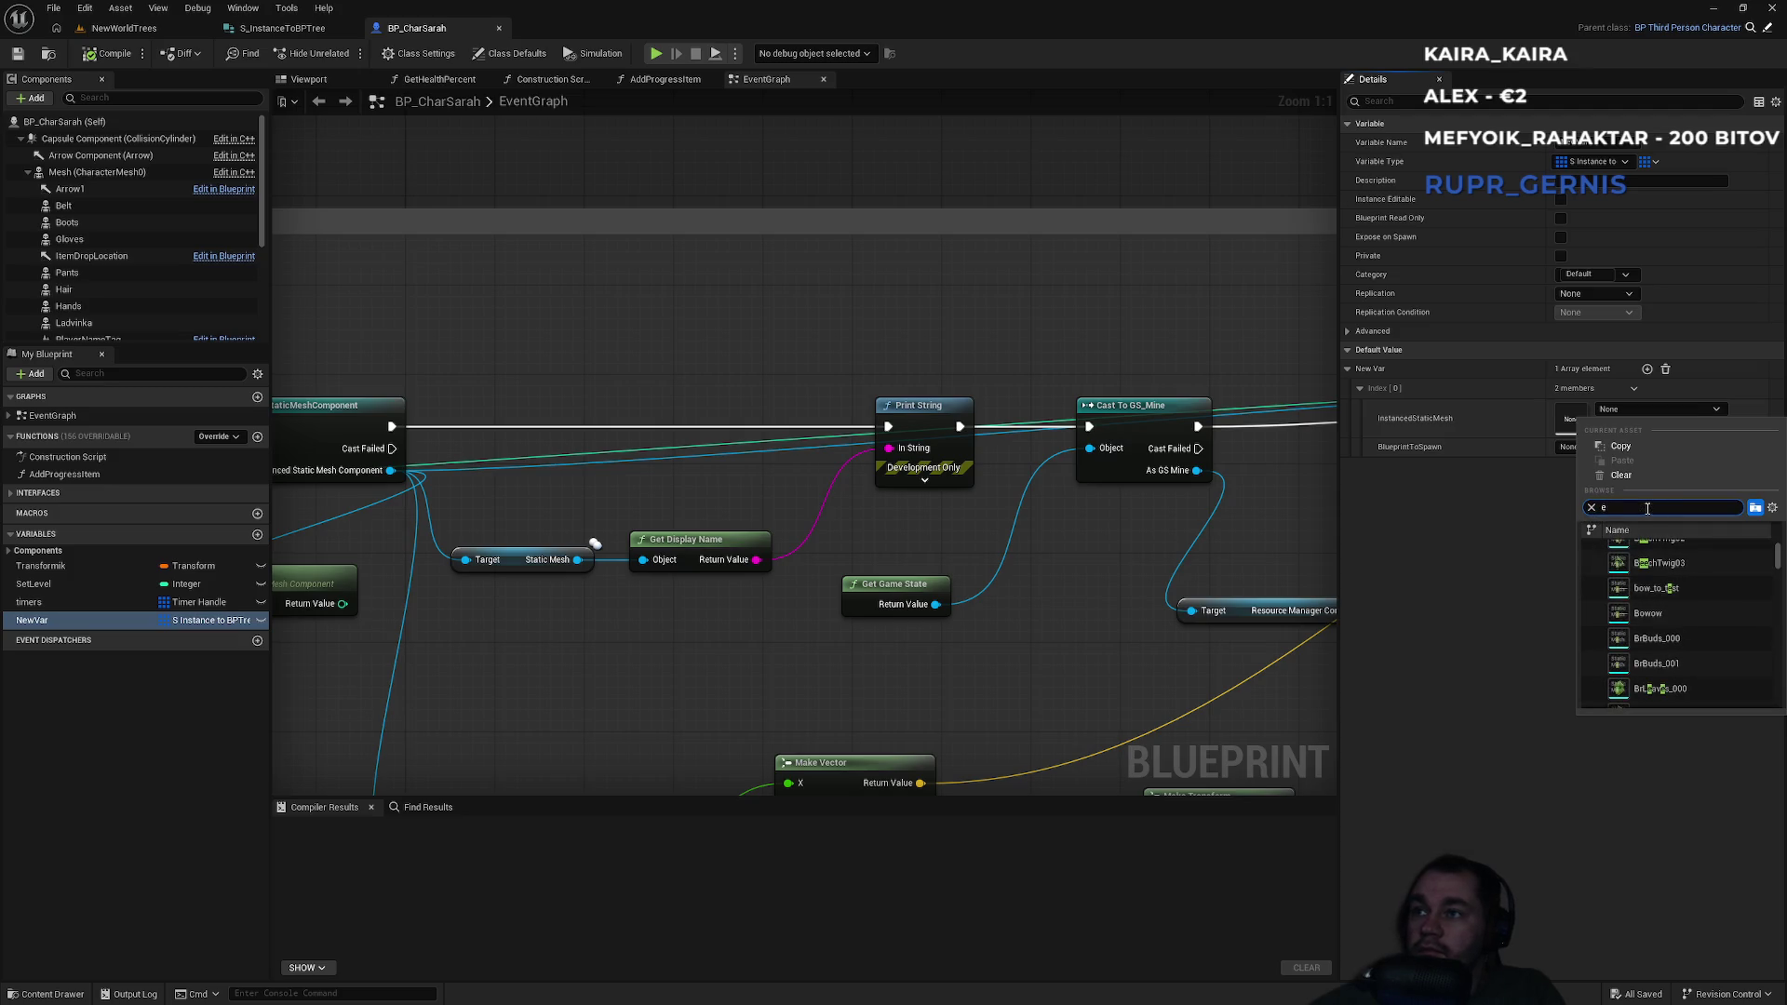
type("uropean")
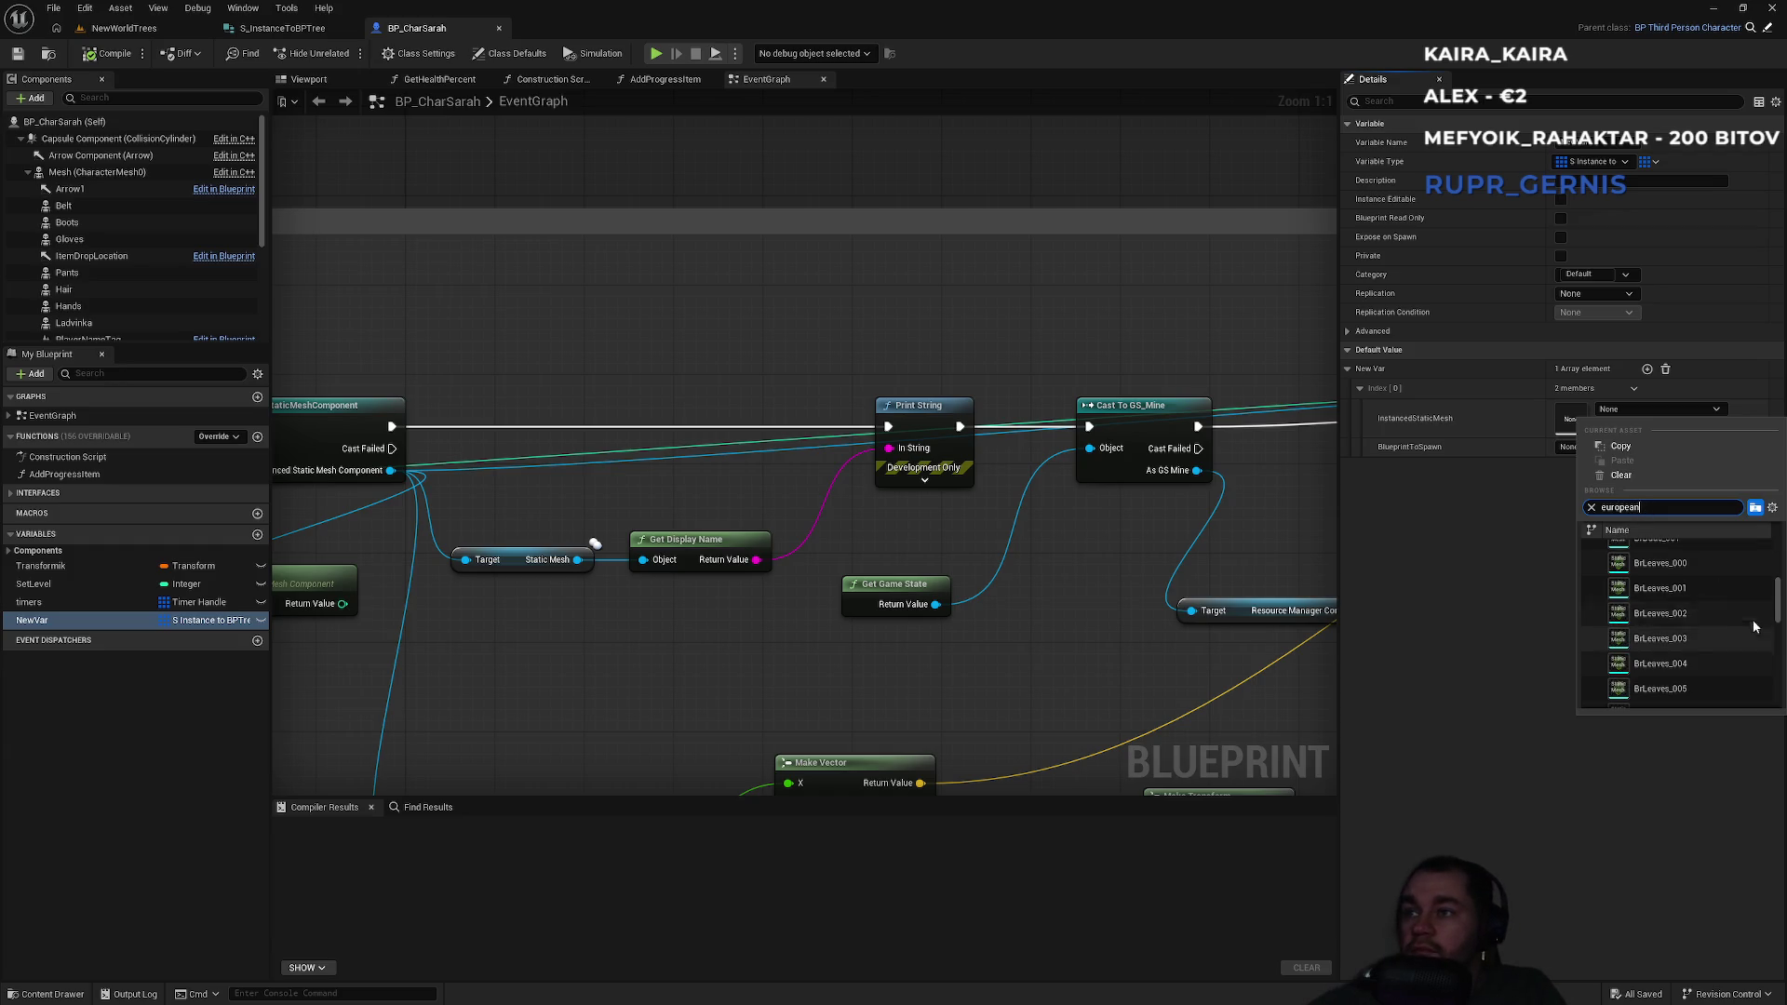
left_click_drag(1779, 616, 1777, 682)
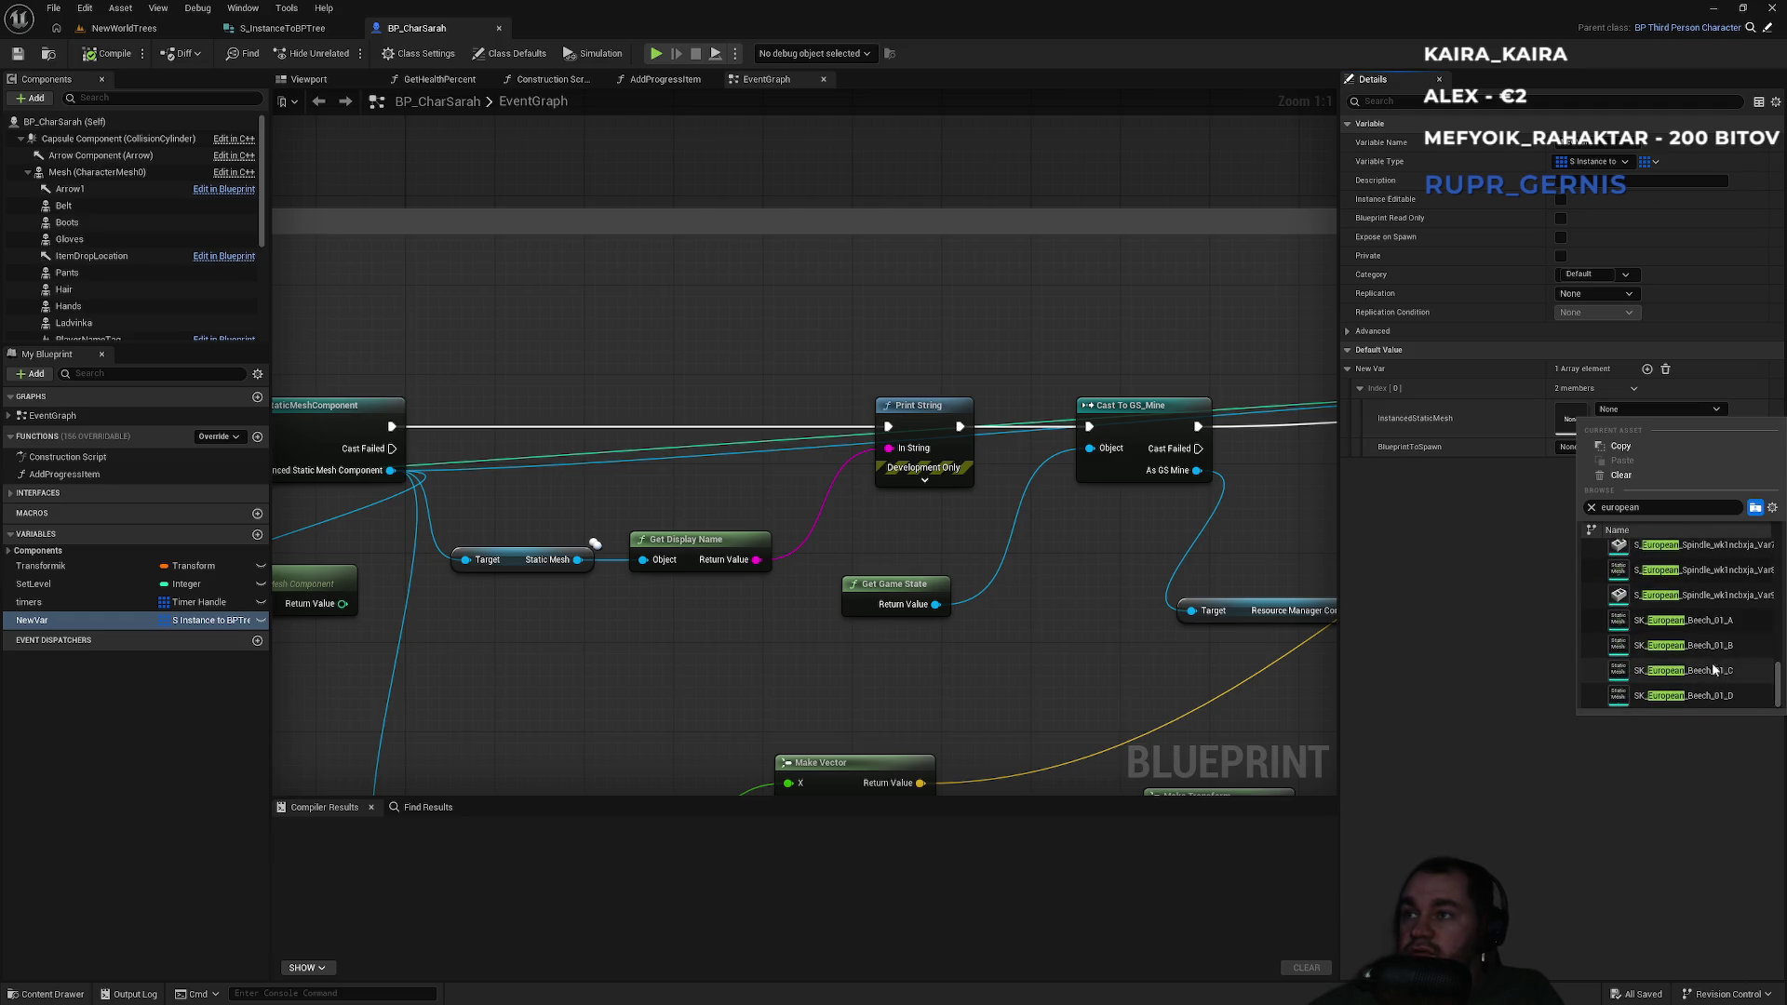
left_click(1718, 627)
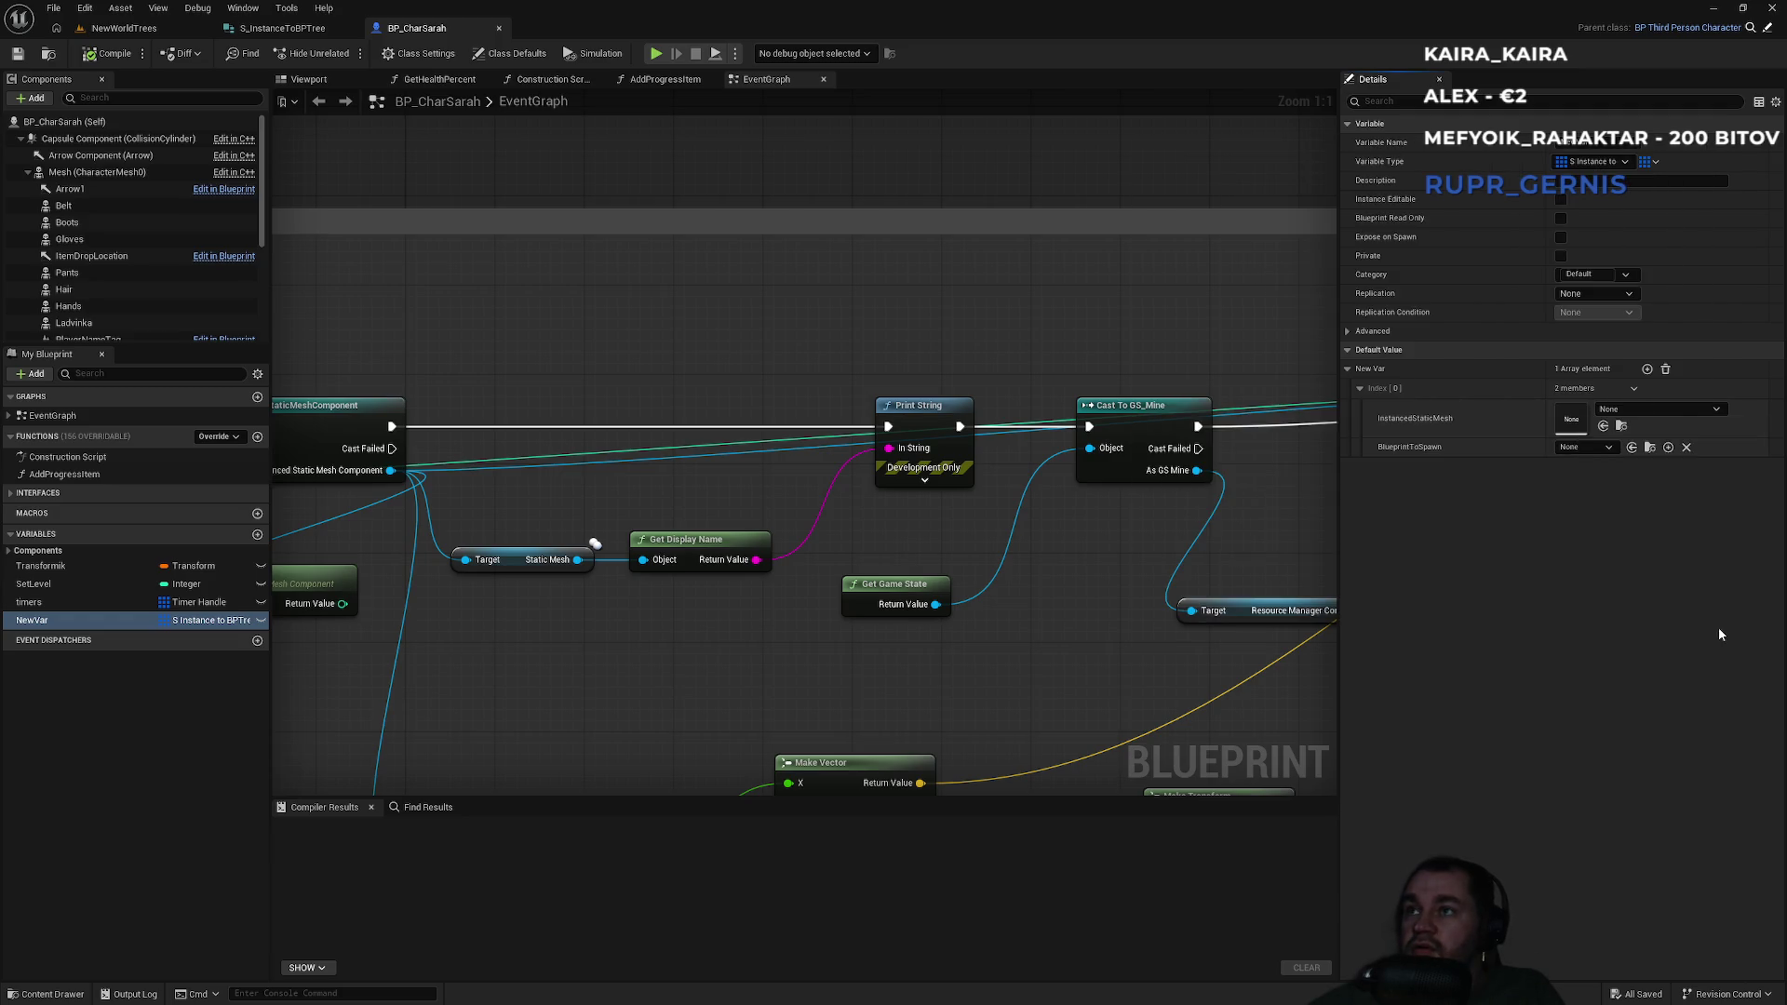
Set the entry's blueprint to spawn to BP_EuropeanTree and compile BP_CharSarah.
left_click(1595, 454)
left_click(1630, 502)
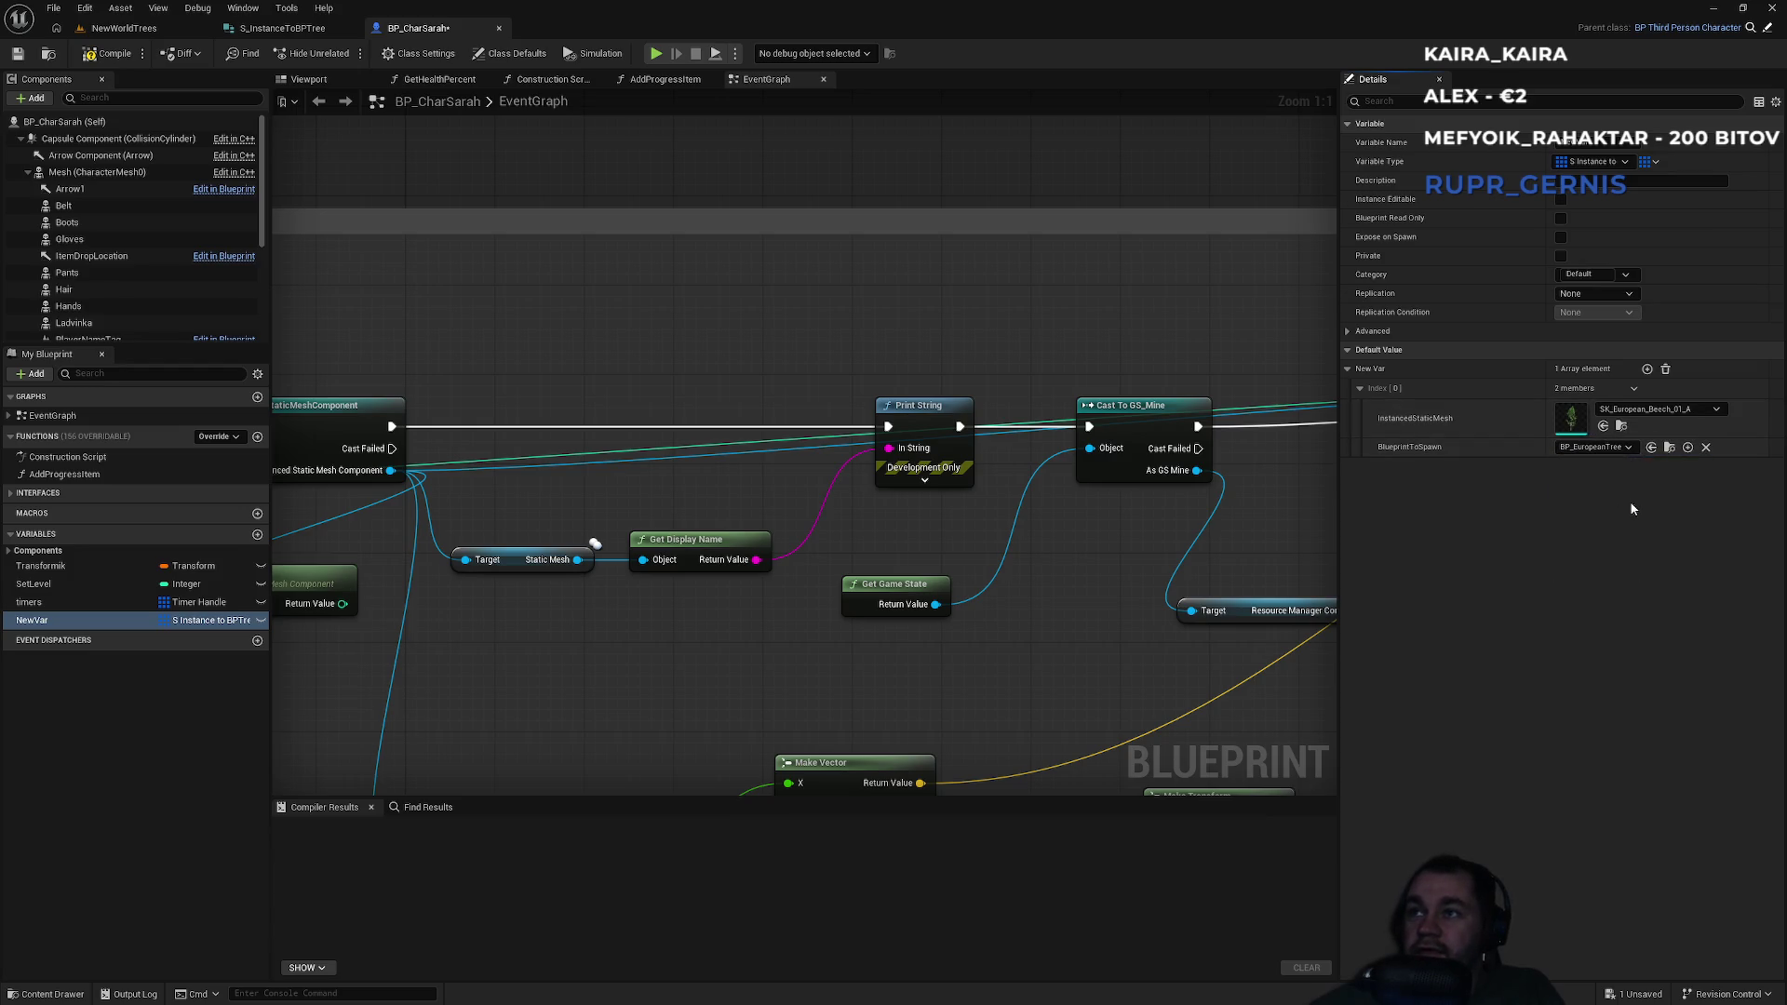
left_click(116, 54)
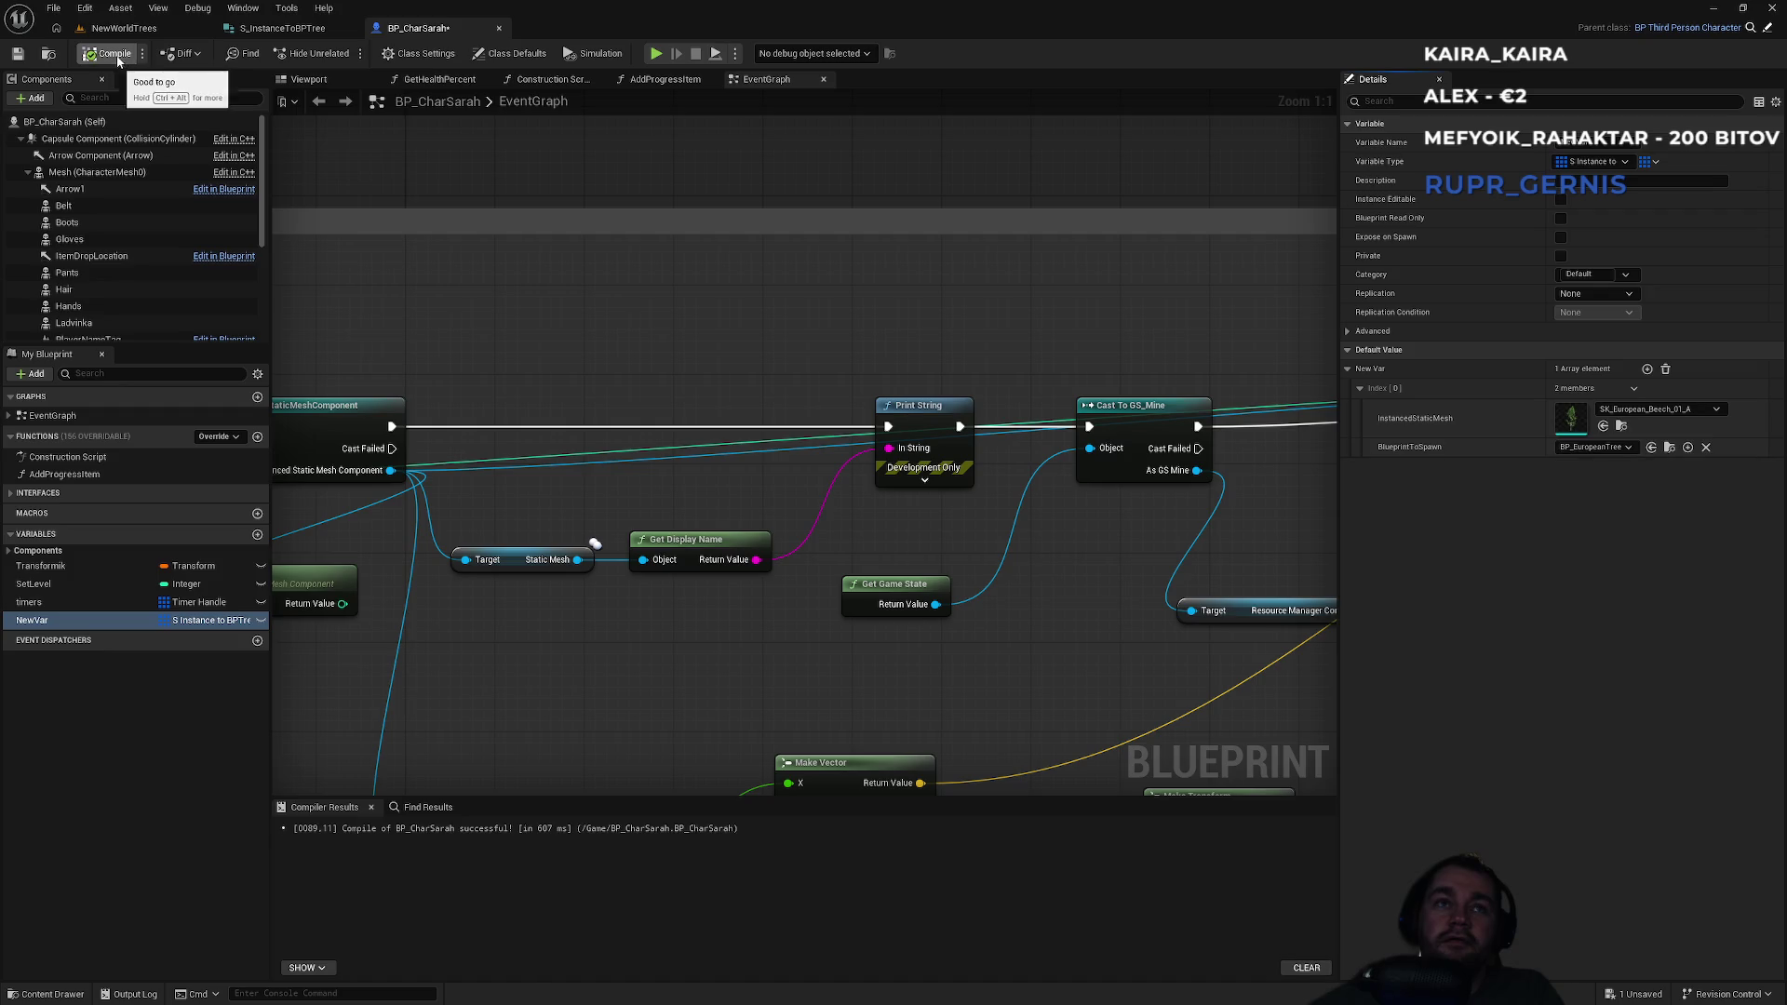
left_click_drag(561, 377, 623, 390)
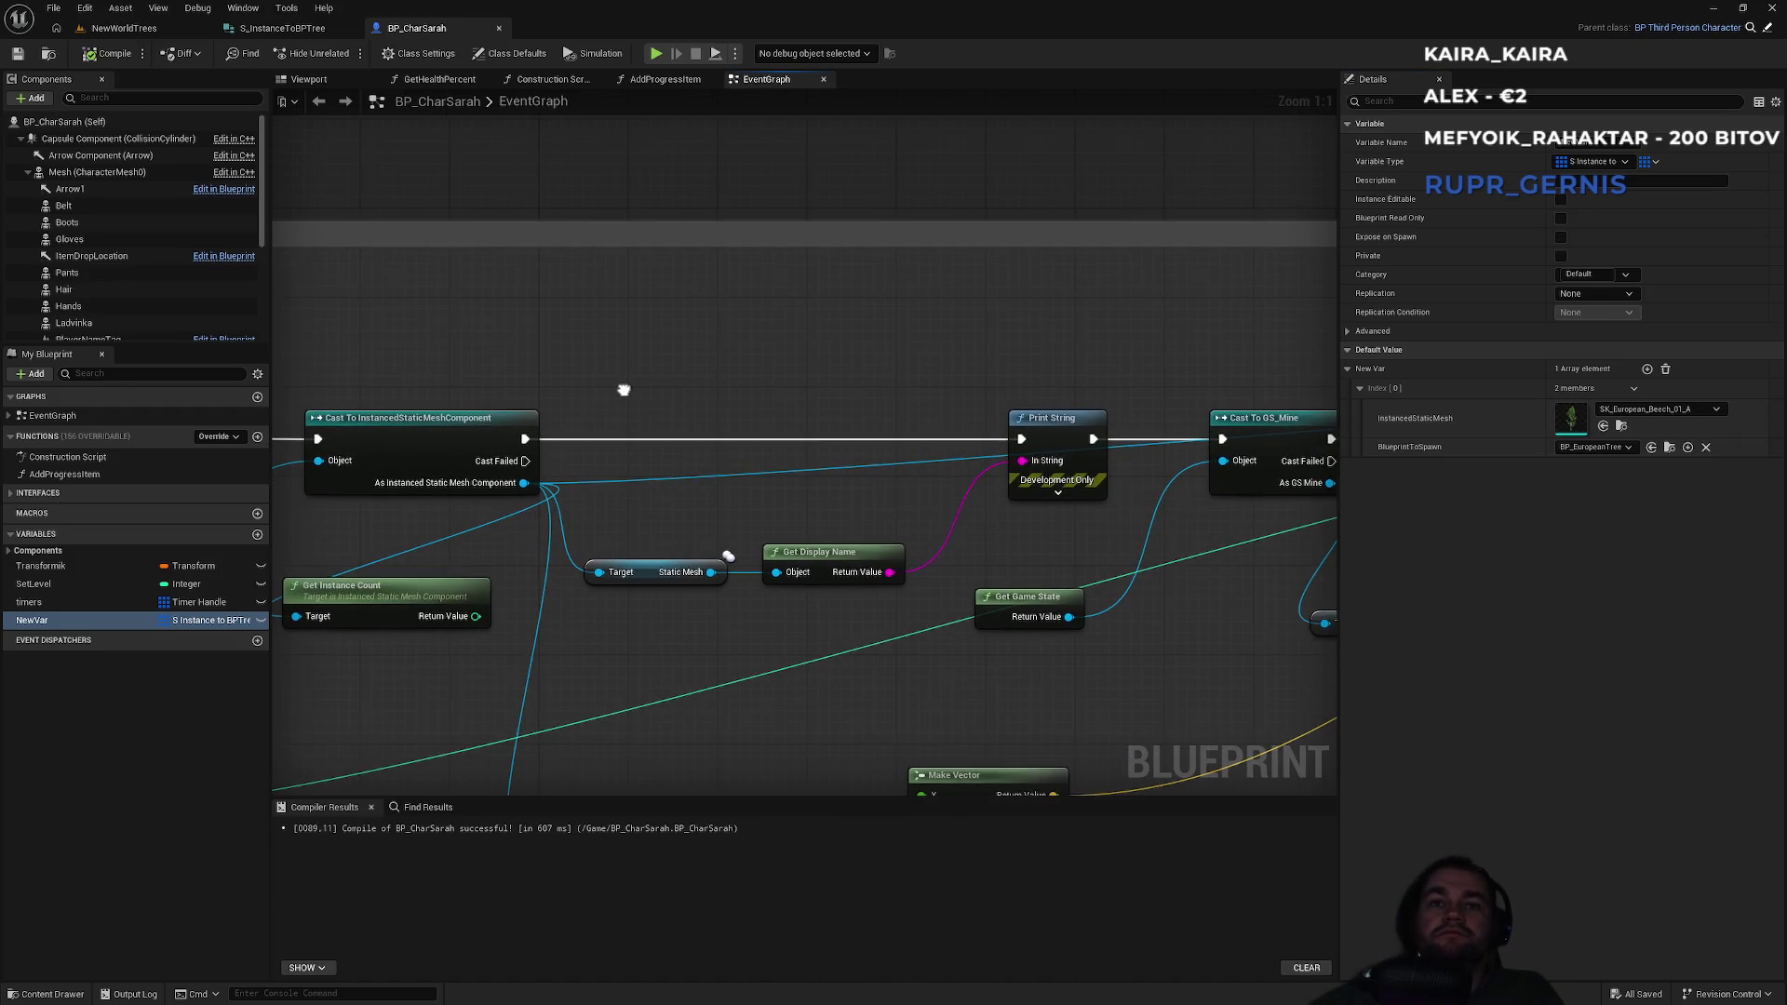
Rename the NewVar variable to InstancesToBPs.
double_click(52, 620)
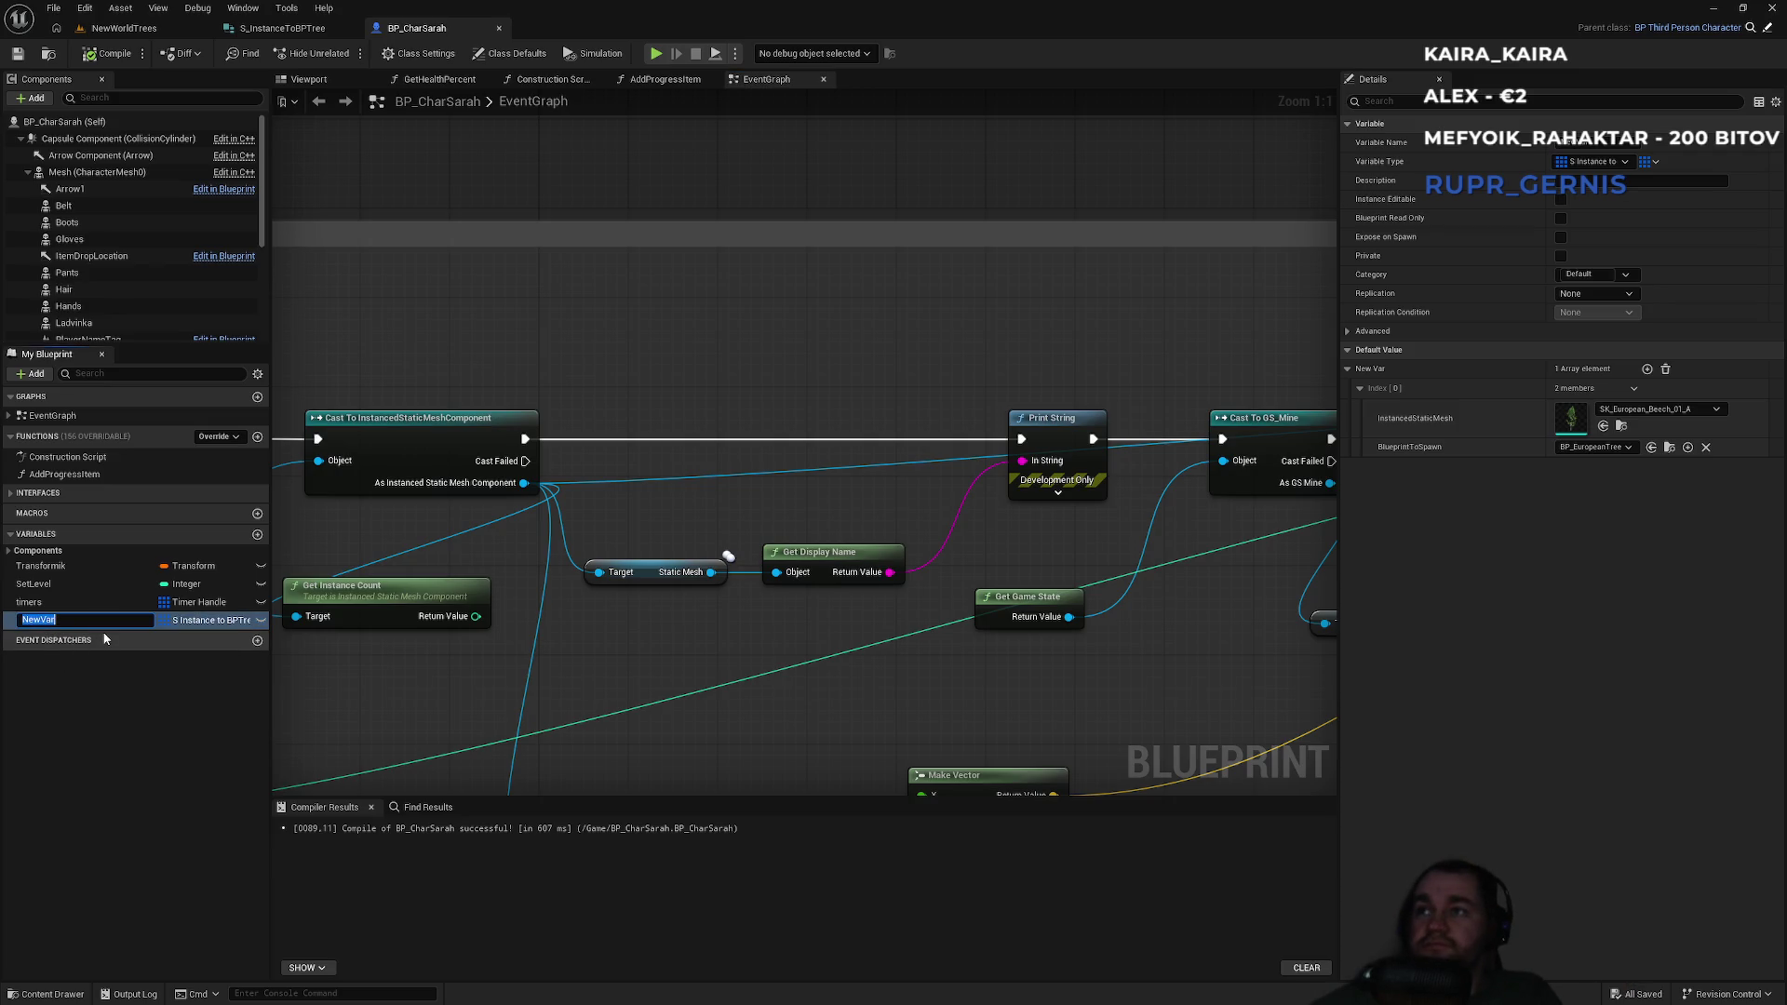
type("InstancesToBPs")
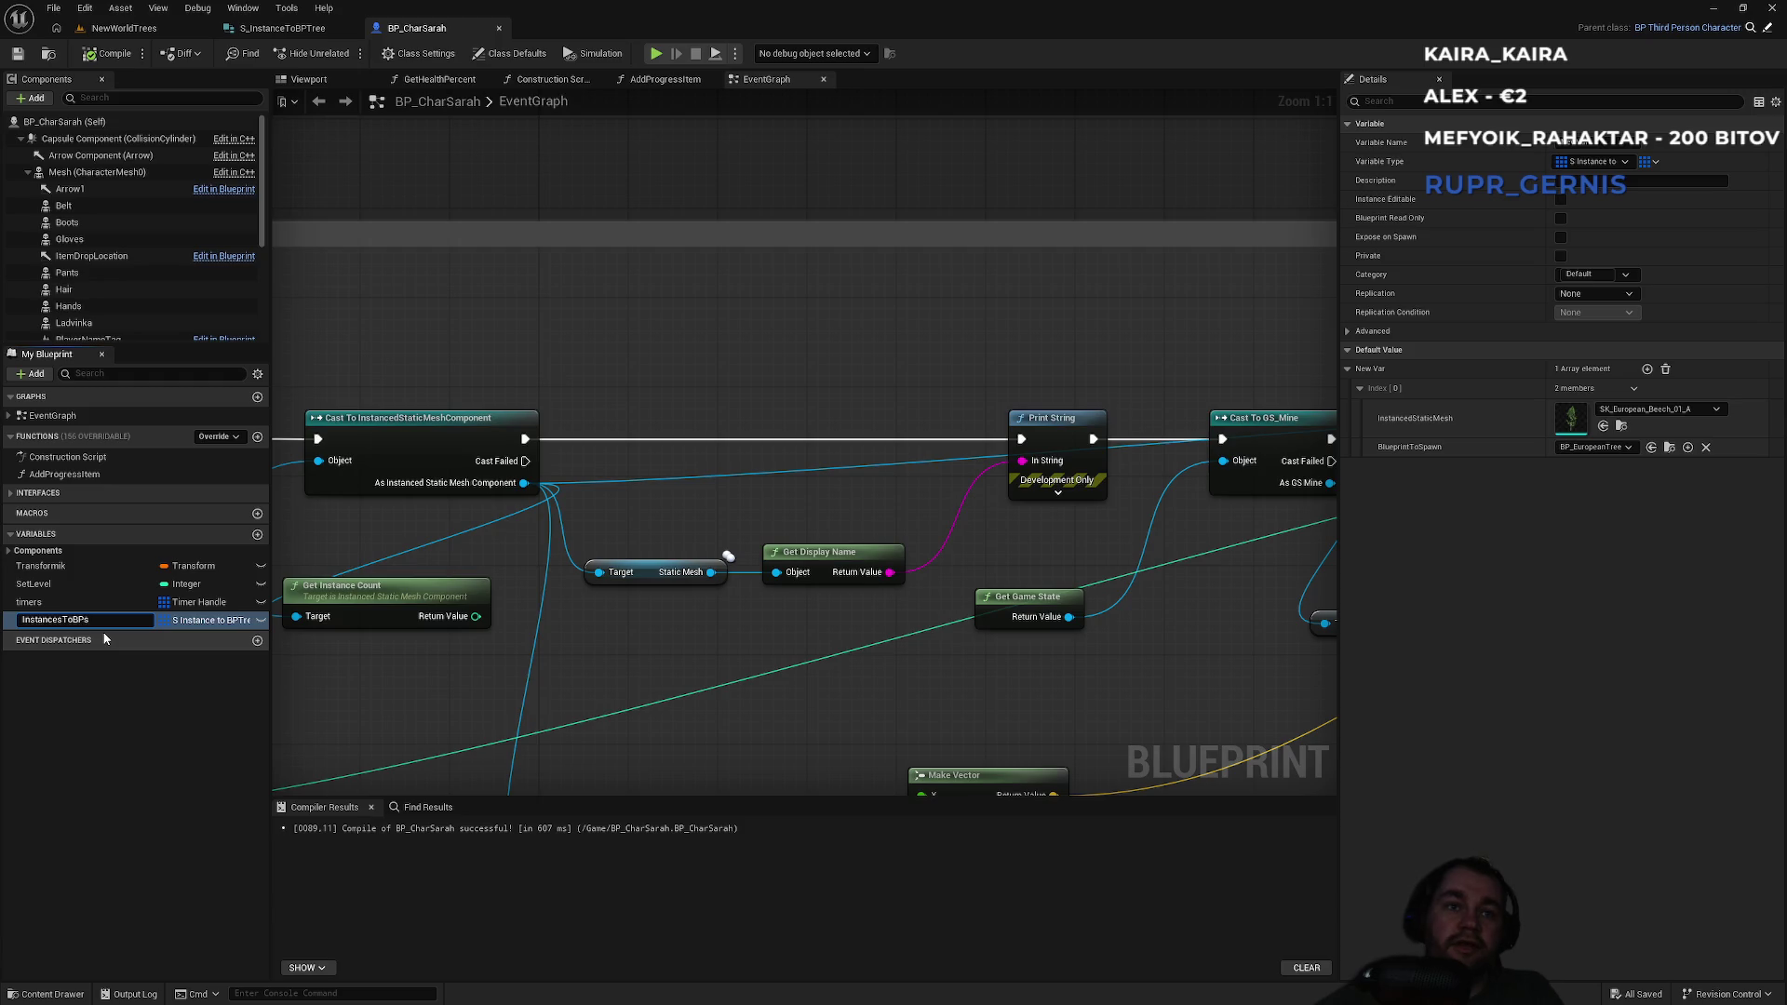
key("Return")
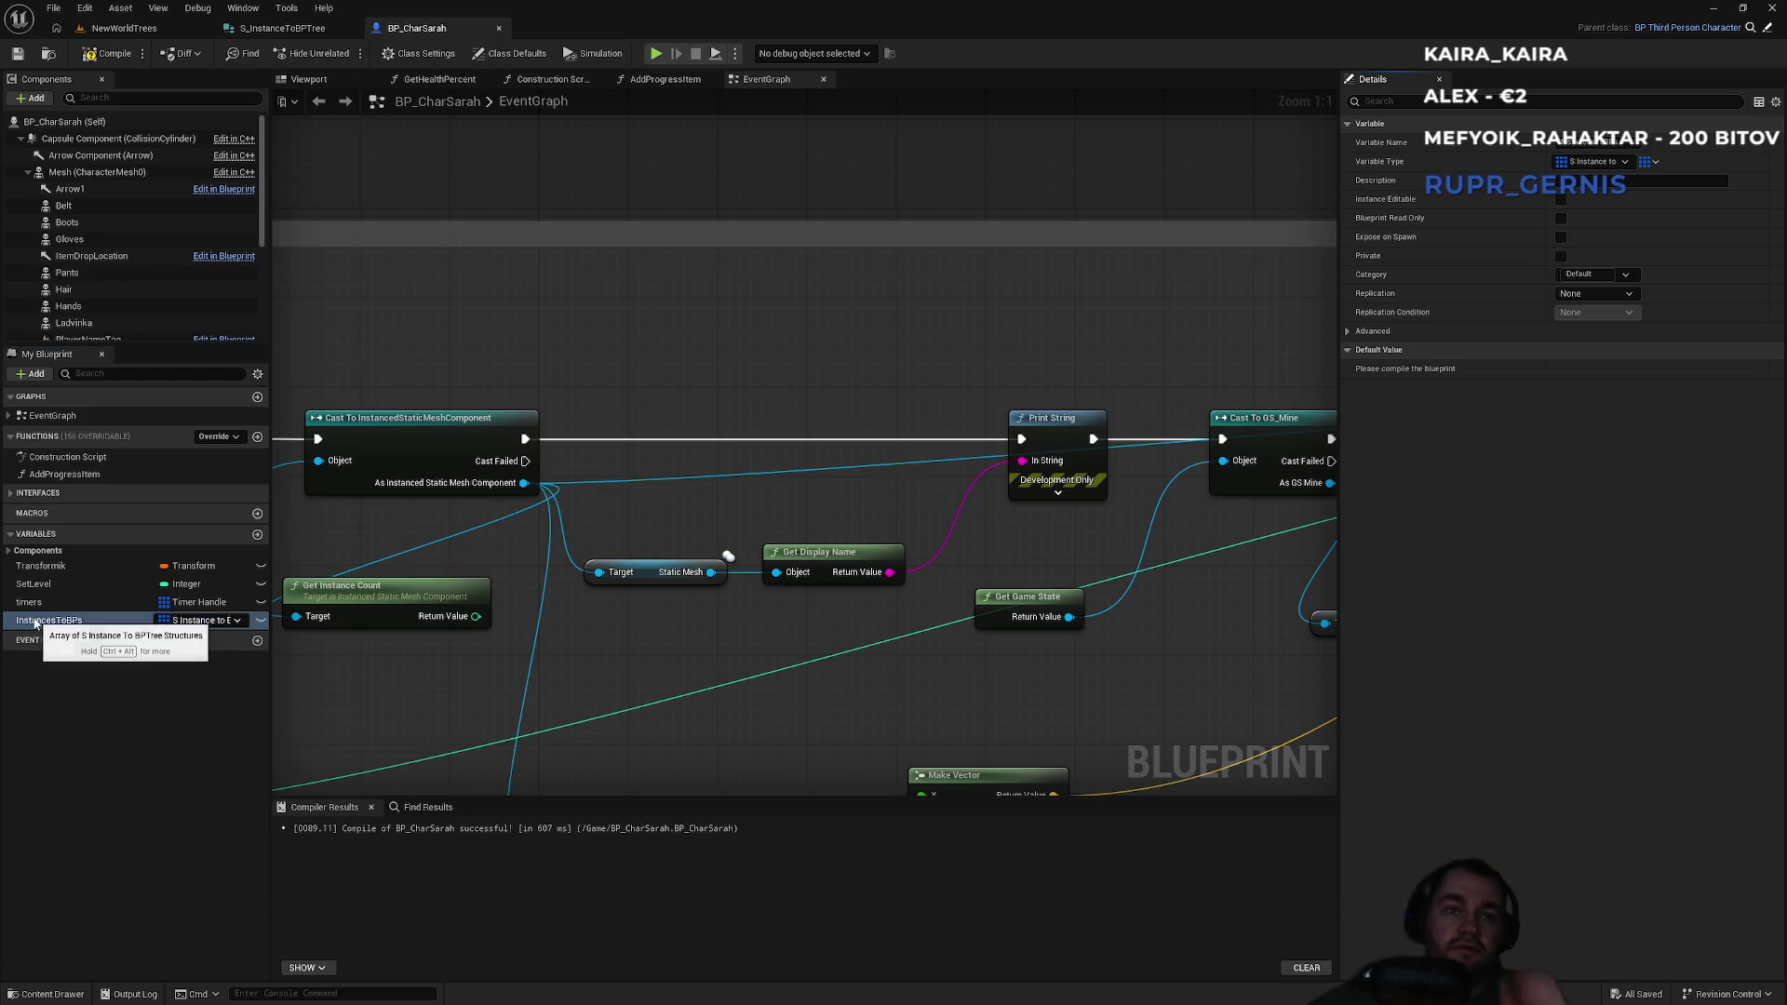
Place an InstancesToBPs getter and add a For Each Loop over it.
mouse_move(120, 620)
left_mouse_down()
mouse_move(539, 327)
mouse_move(605, 335)
mouse_move(660, 388)
left_mouse_up()
type("for")
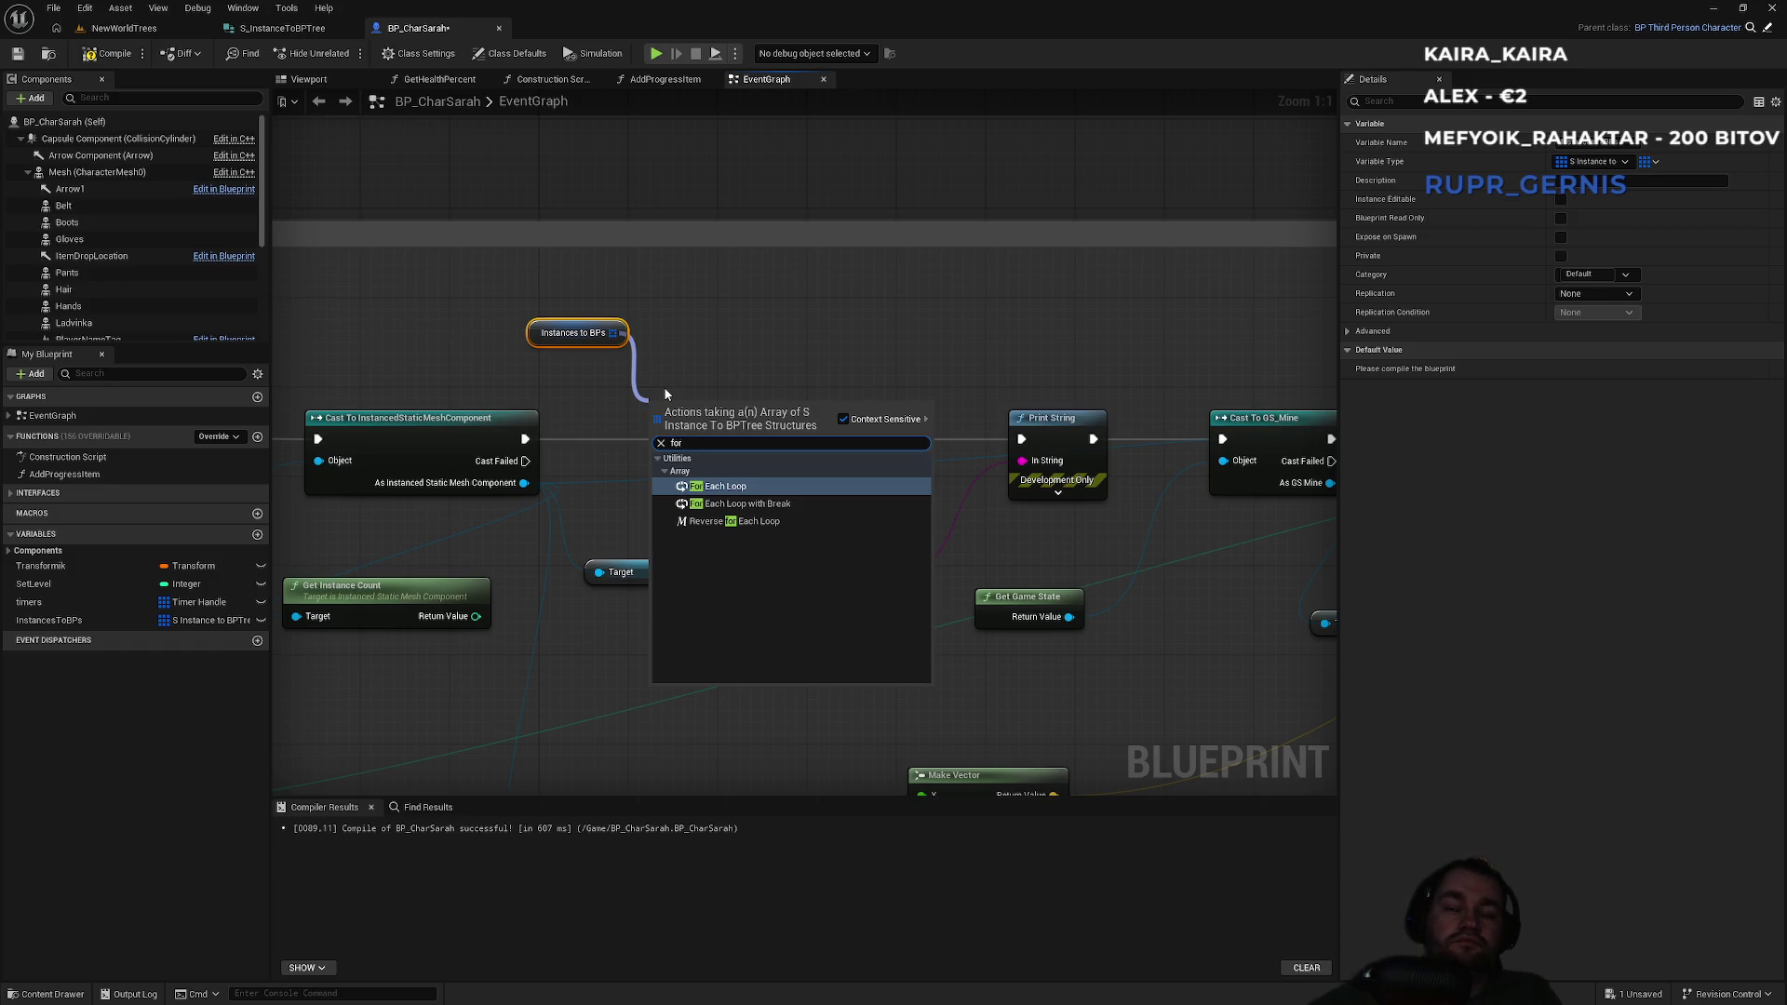
key("Return")
left_click_drag(685, 413, 727, 384)
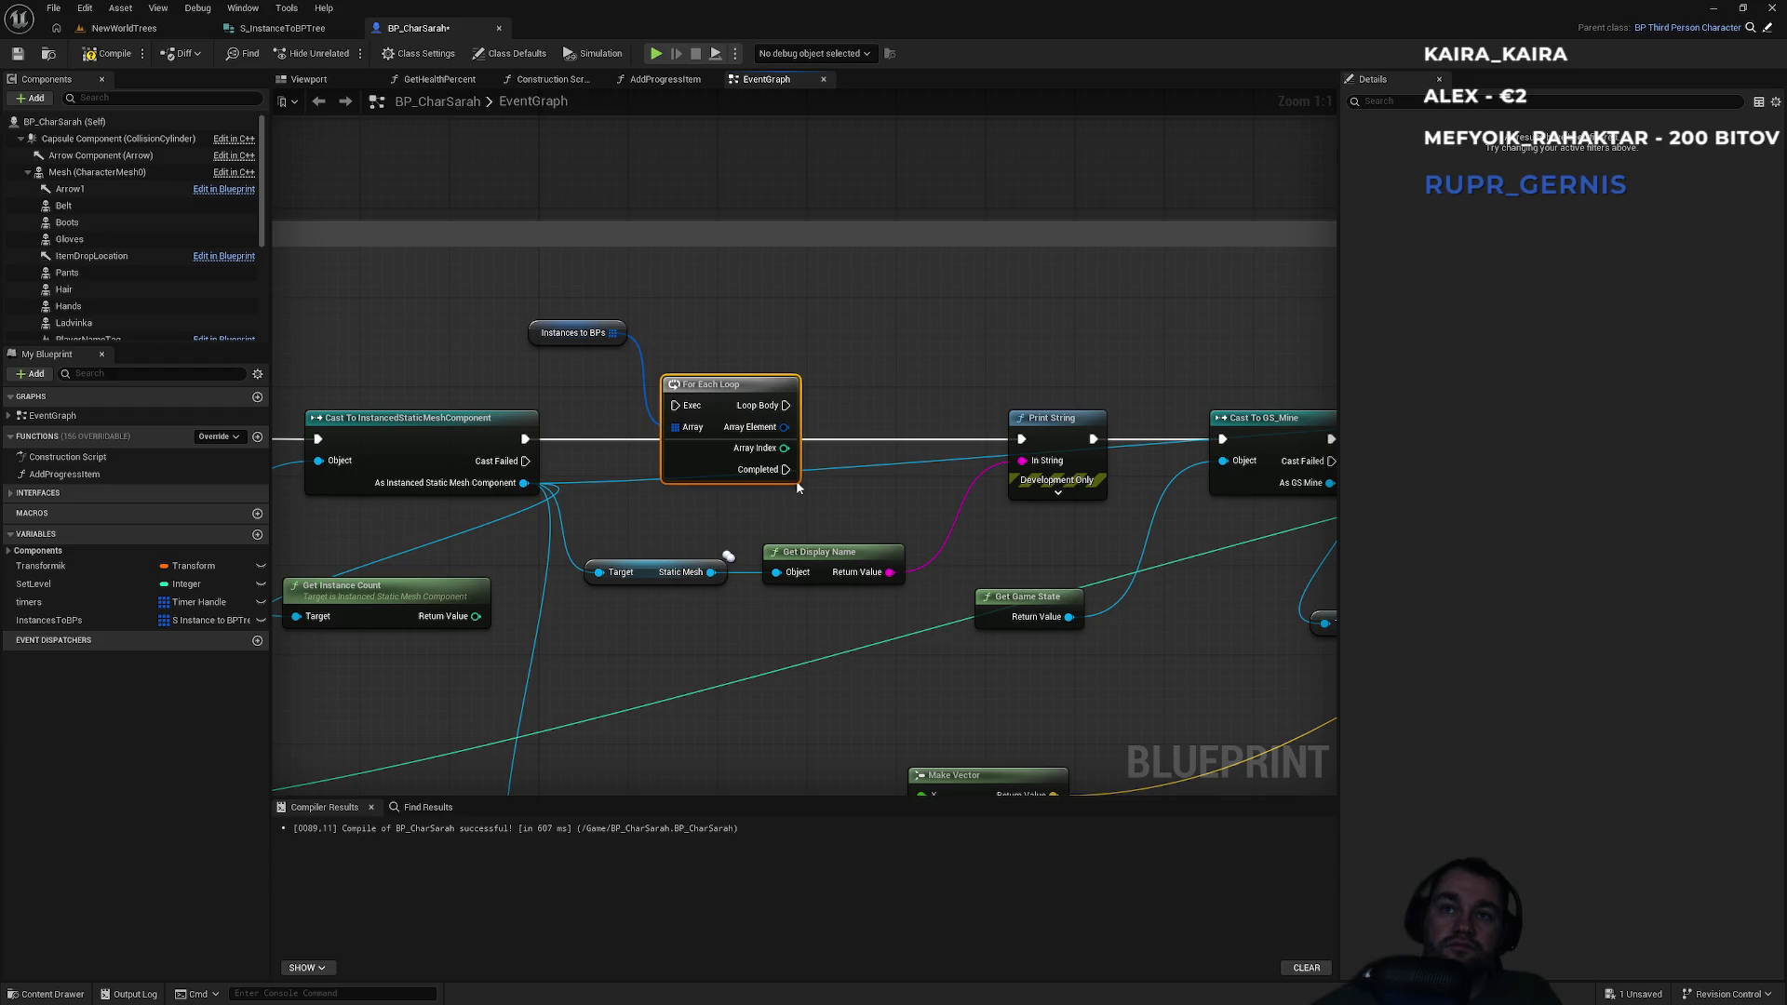
mouse_move(783, 426)
left_mouse_down()
mouse_move(963, 428)
mouse_move(866, 417)
left_mouse_up()
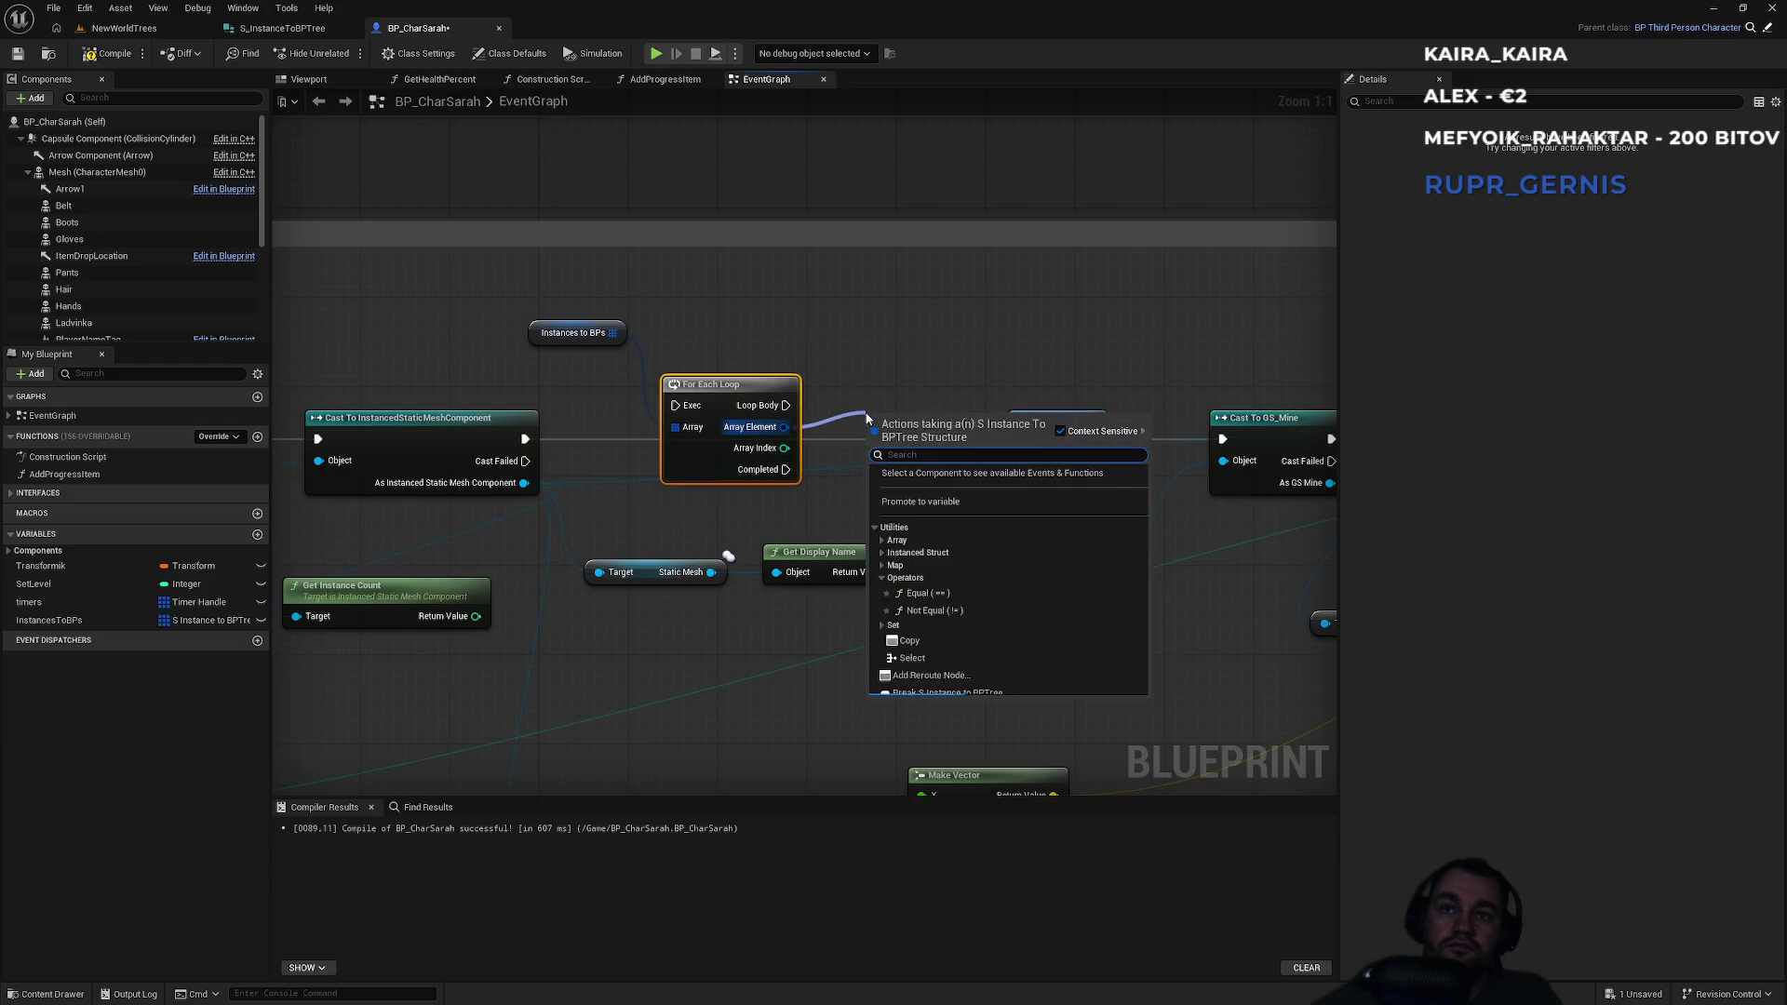
Add a Break S Instance to BPTree node on the loop's Array Element.
type("break")
key("Return")
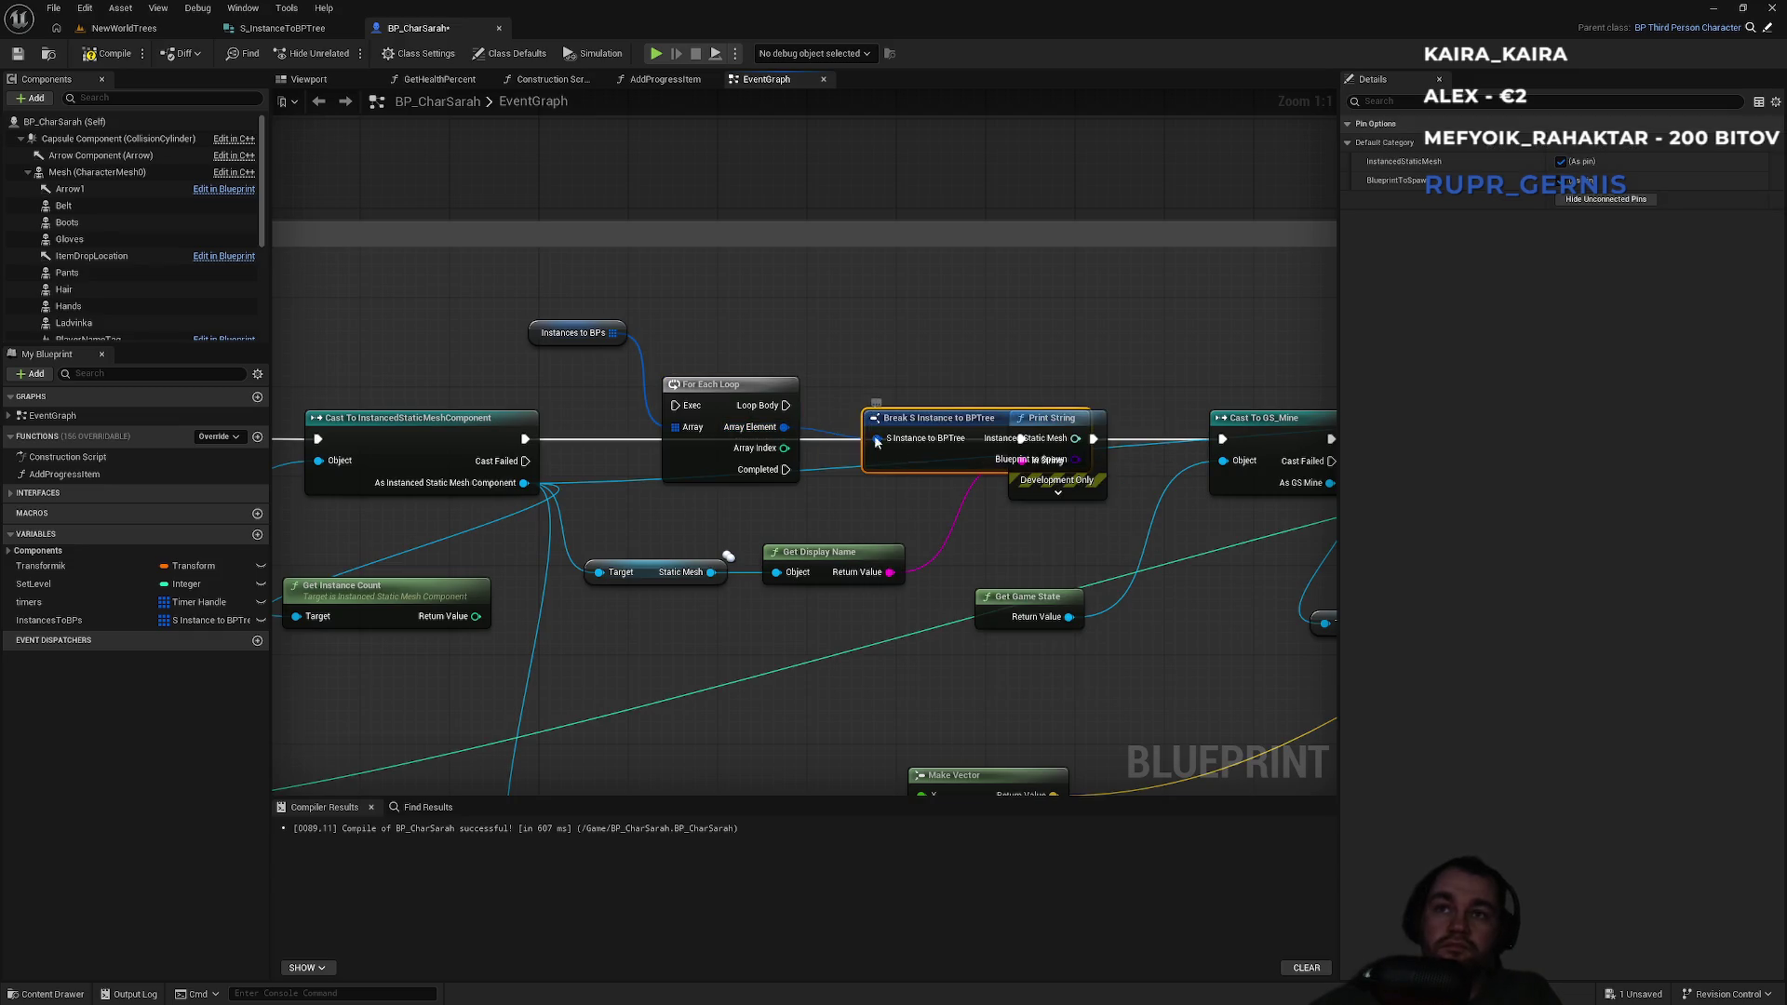
mouse_move(941, 417)
left_mouse_down()
mouse_move(863, 284)
mouse_move(838, 328)
mouse_move(892, 340)
left_mouse_up()
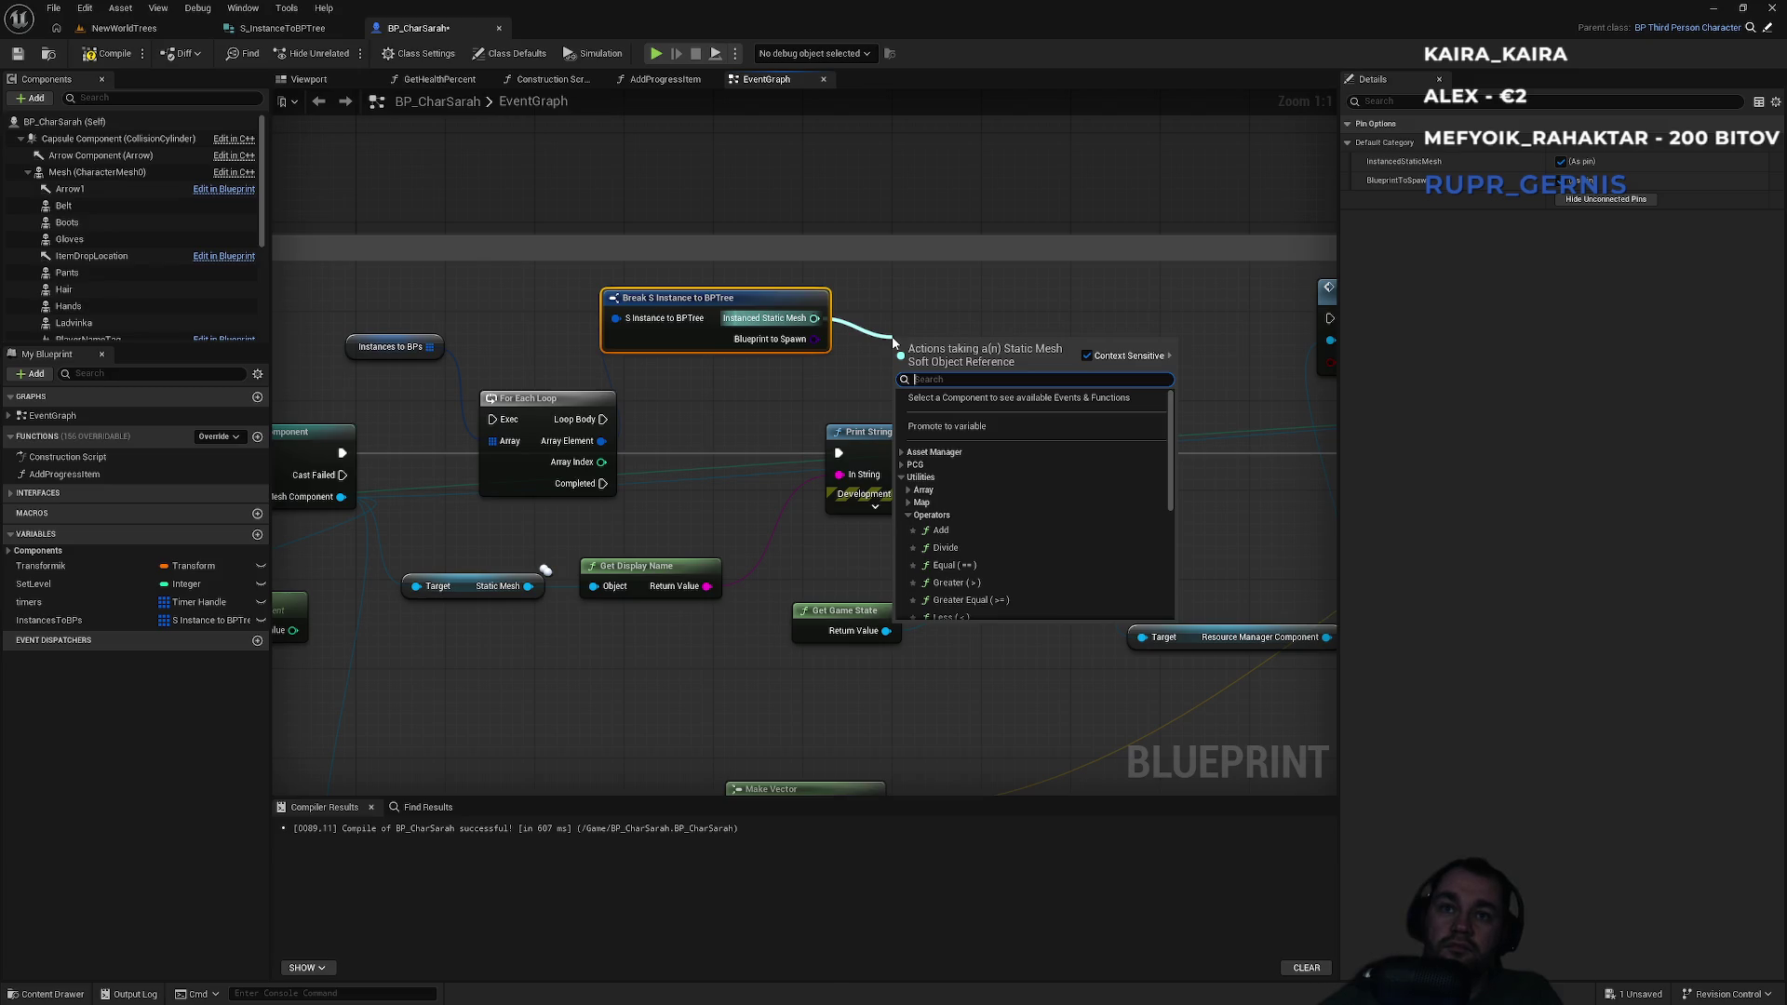
Wire Instanced Static Mesh into Print String's In String through a Get Display Name conversion.
type("get")
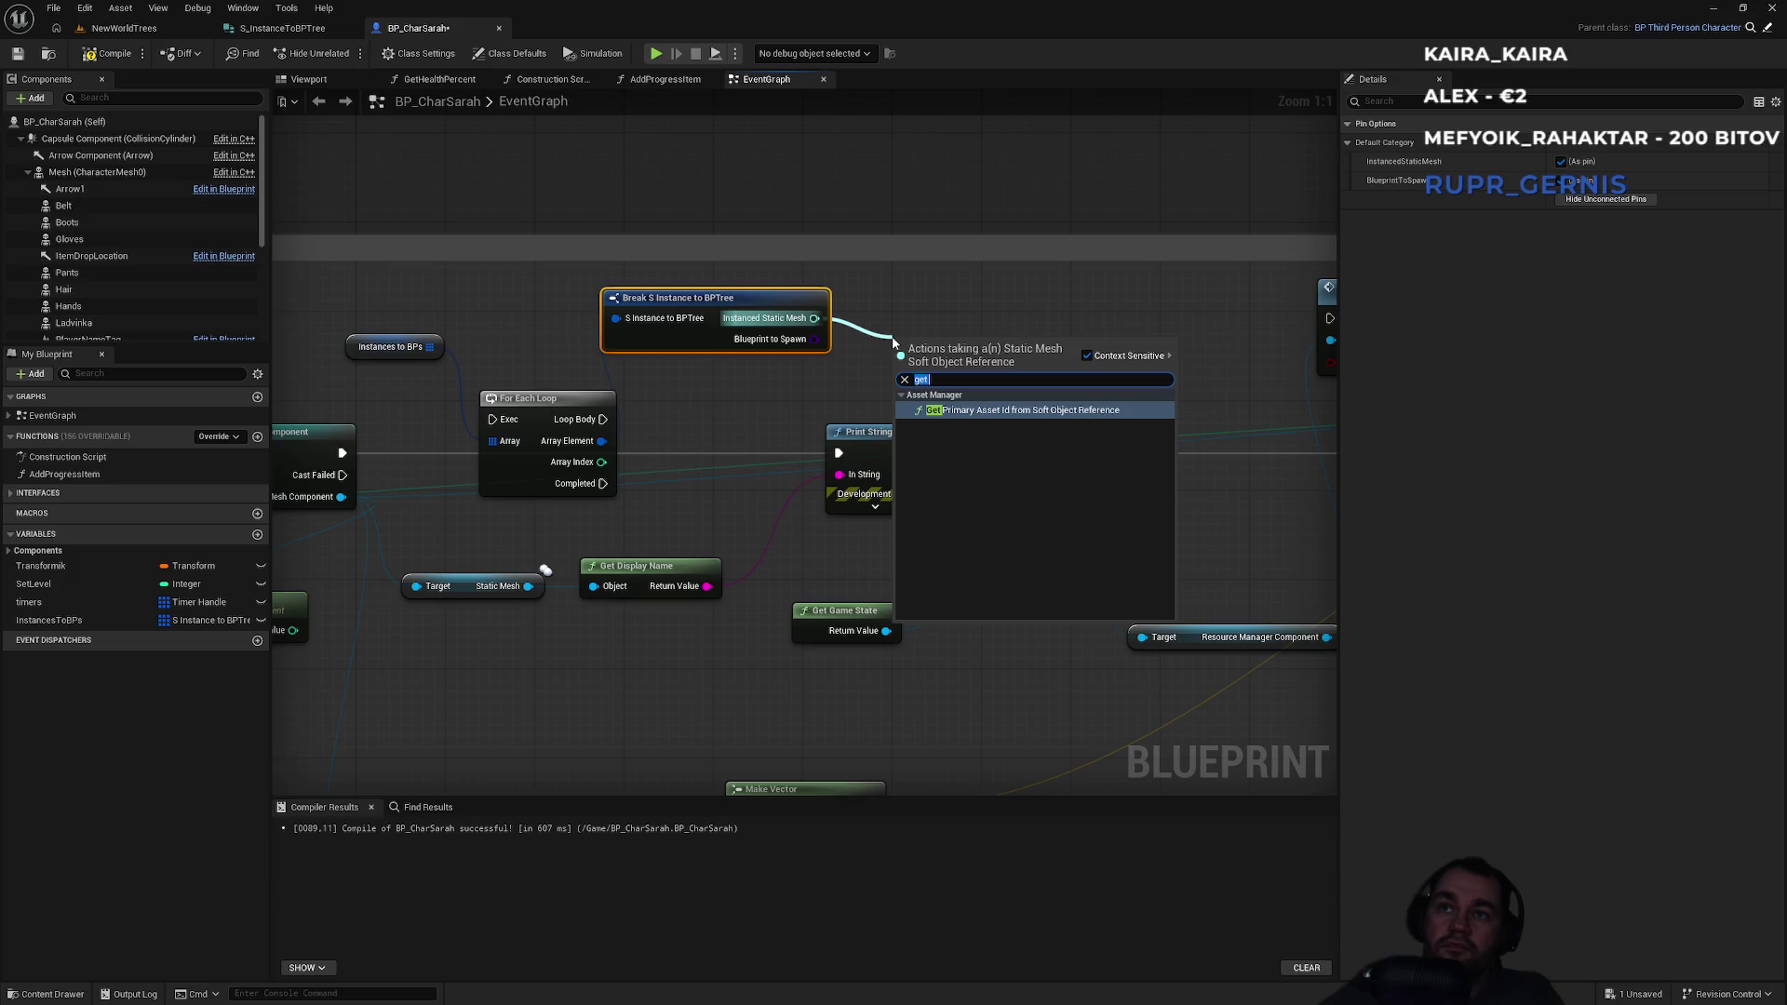
type("nam")
key("BackSpace")
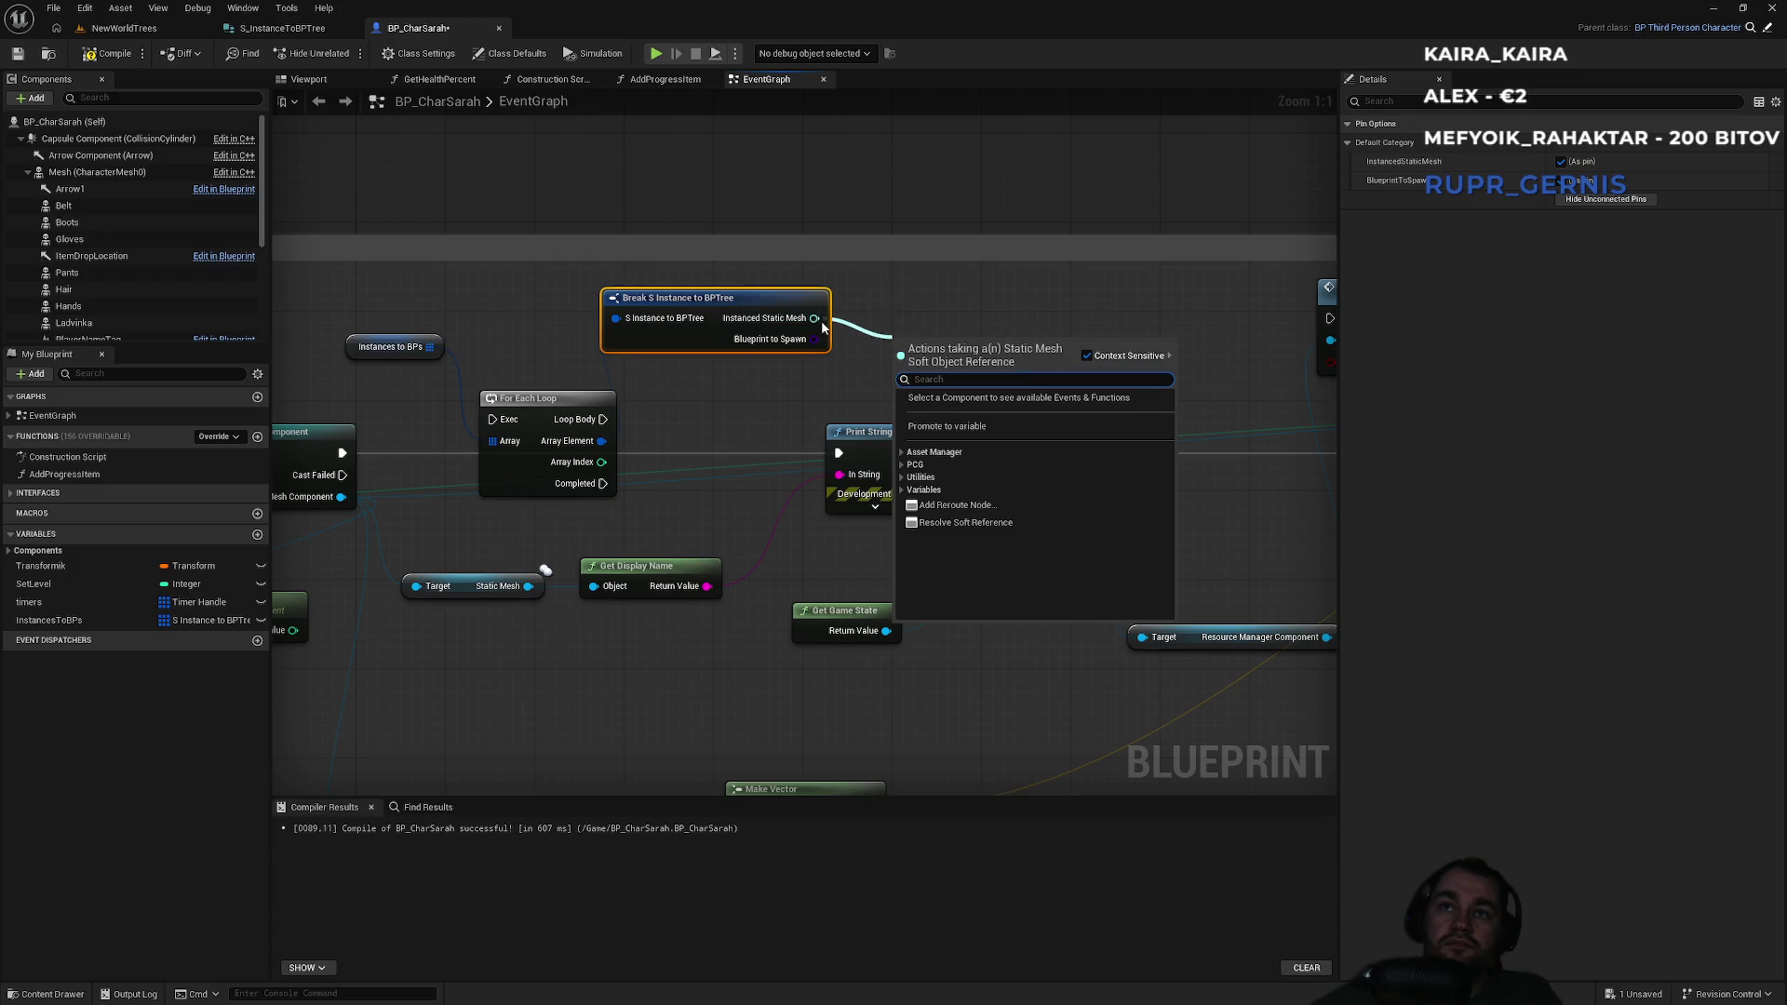
left_click_drag(809, 326, 855, 486)
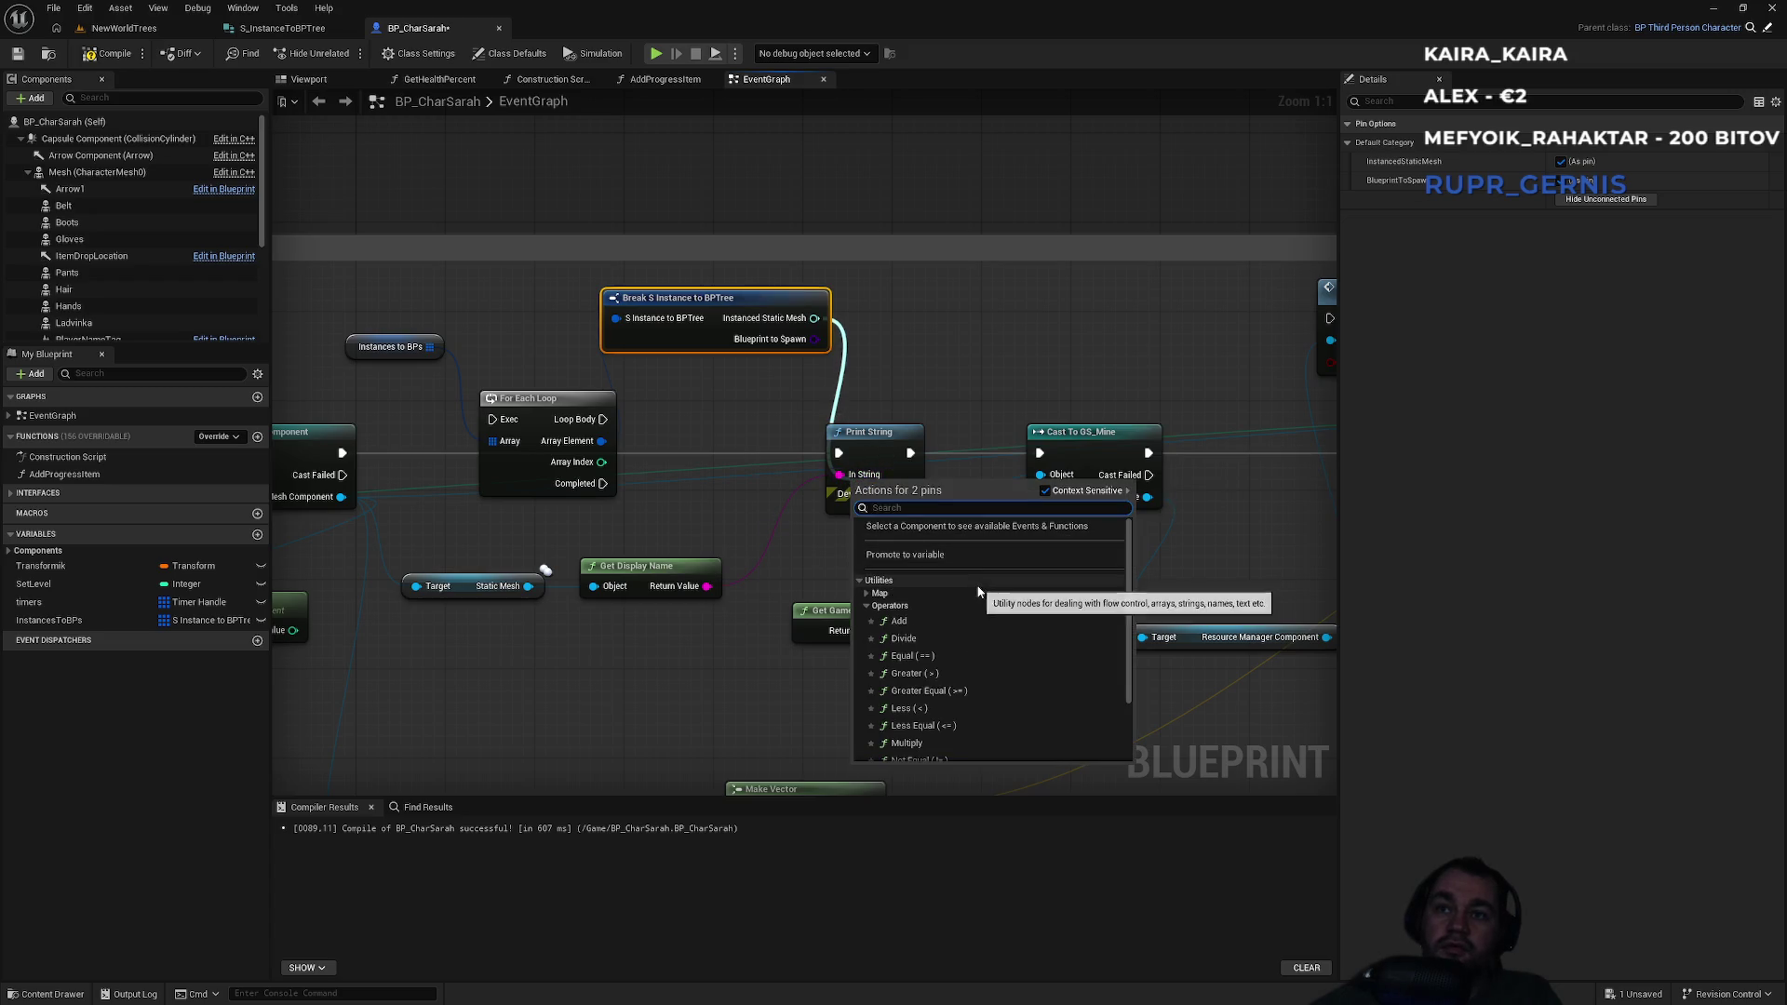
scroll(970, 588, "down", 3)
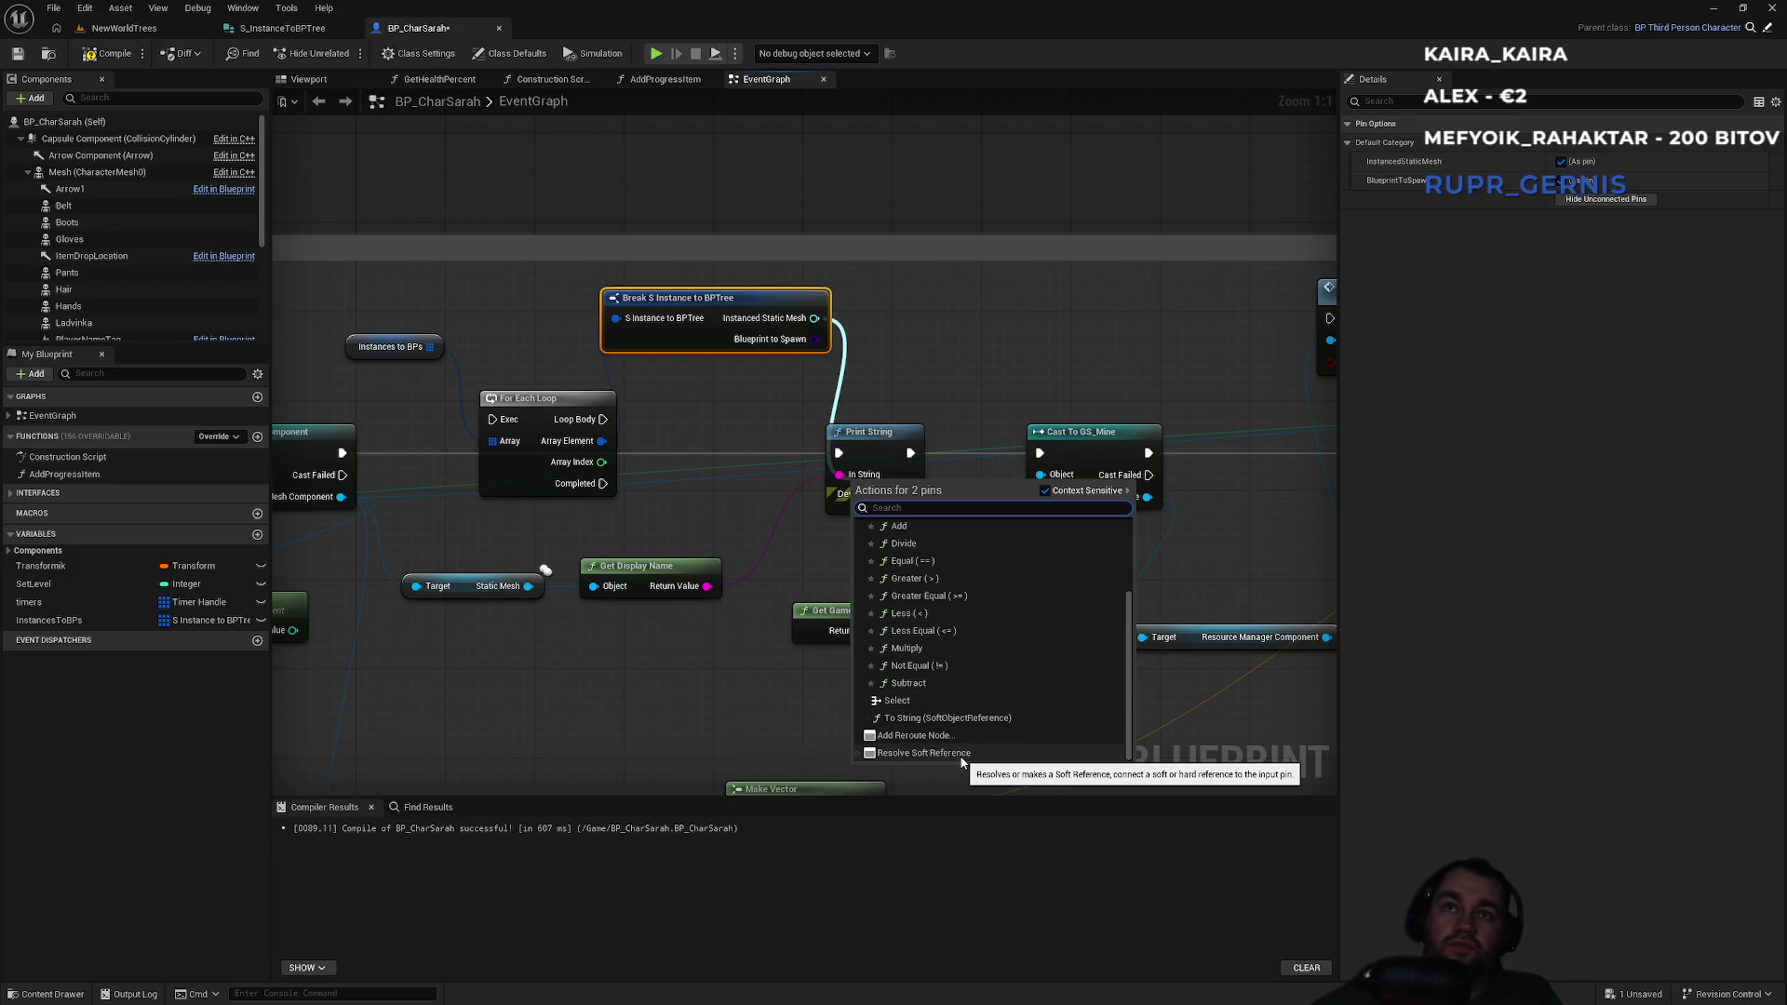
key("Escape")
mouse_move(815, 319)
left_mouse_down()
mouse_move(839, 474)
mouse_move(856, 391)
mouse_move(896, 335)
left_mouse_up()
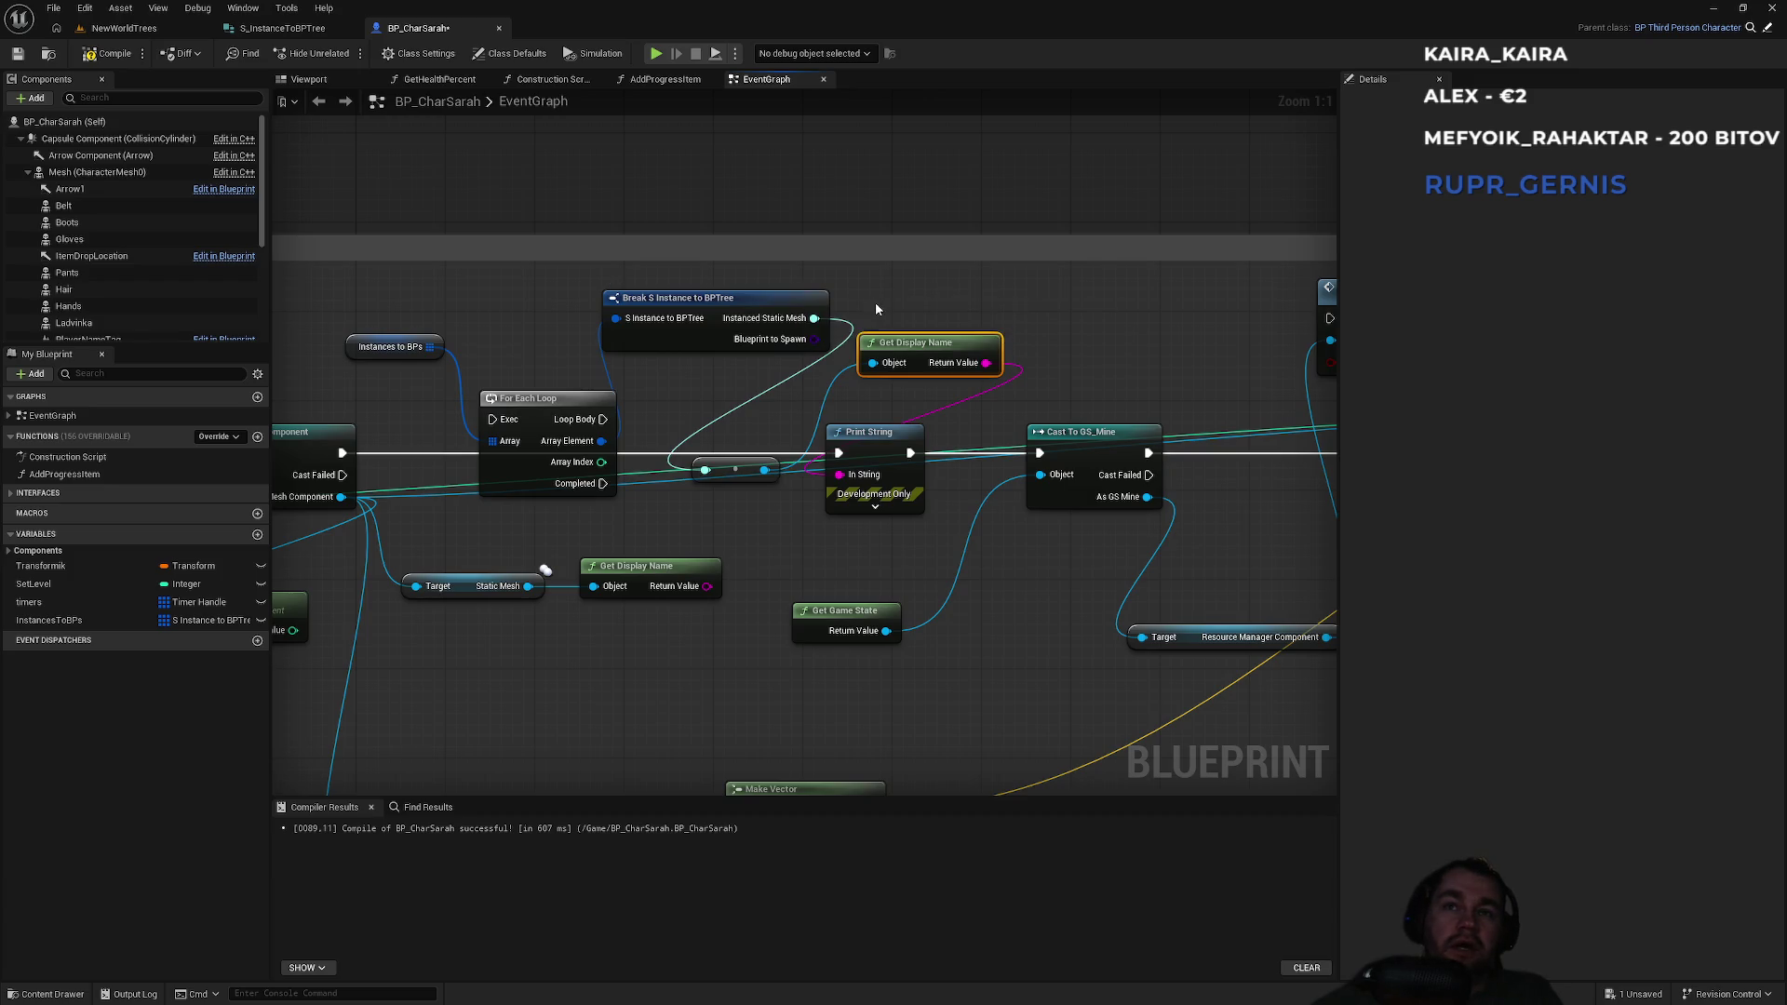
left_click(778, 292, "ctrl")
Shift the Get Display Name node left to tidy the graph.
left_click(743, 262)
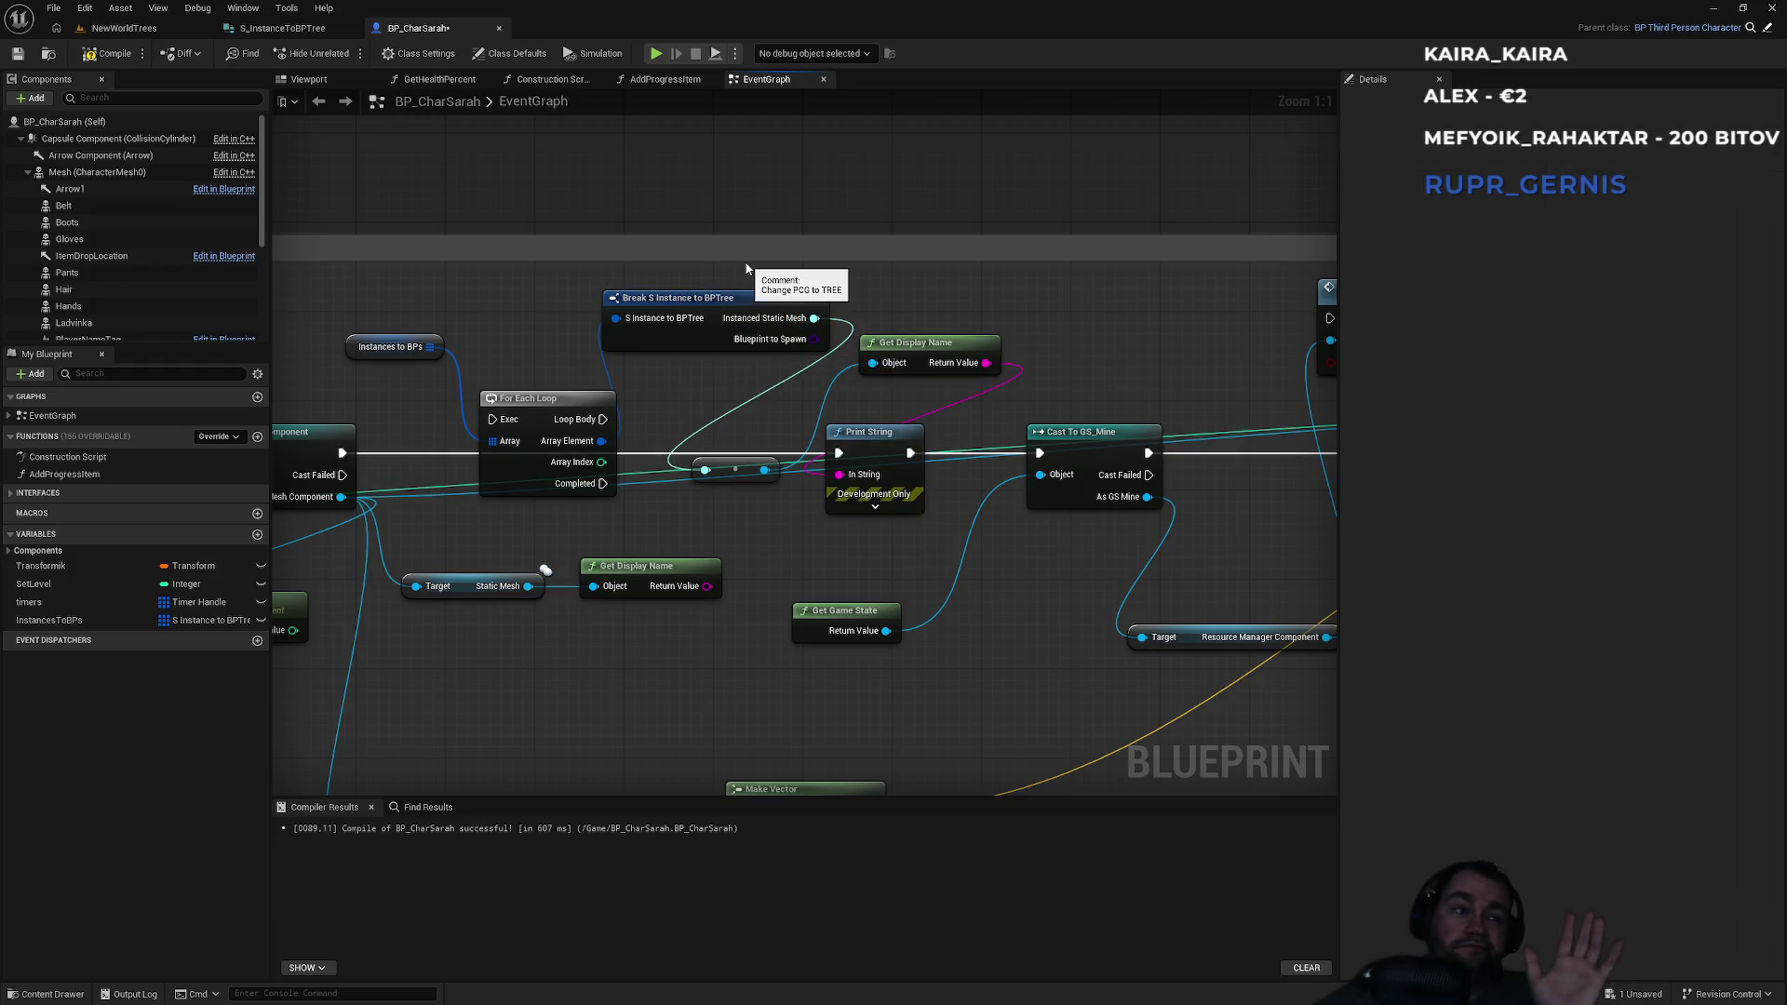
left_click_drag(920, 348, 898, 348)
left_click_drag(707, 585, 844, 479)
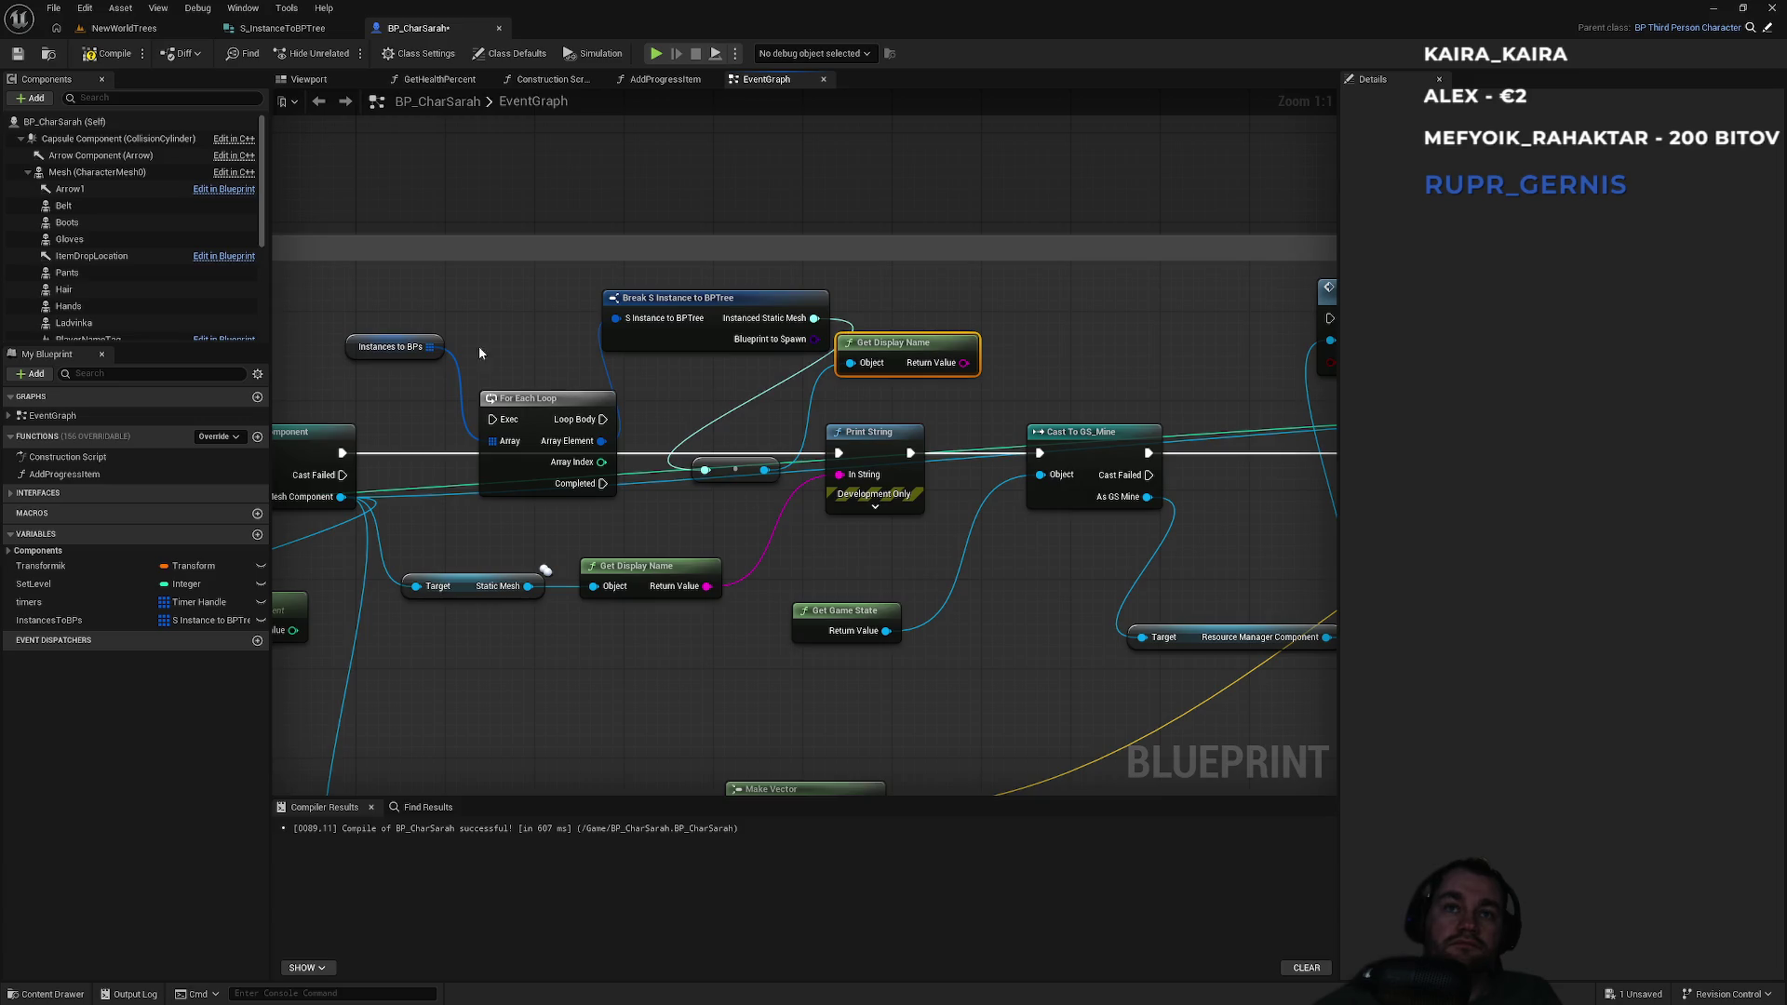
Add a For Each Loop with Break node above the graph.
right_click(502, 323)
type("fo")
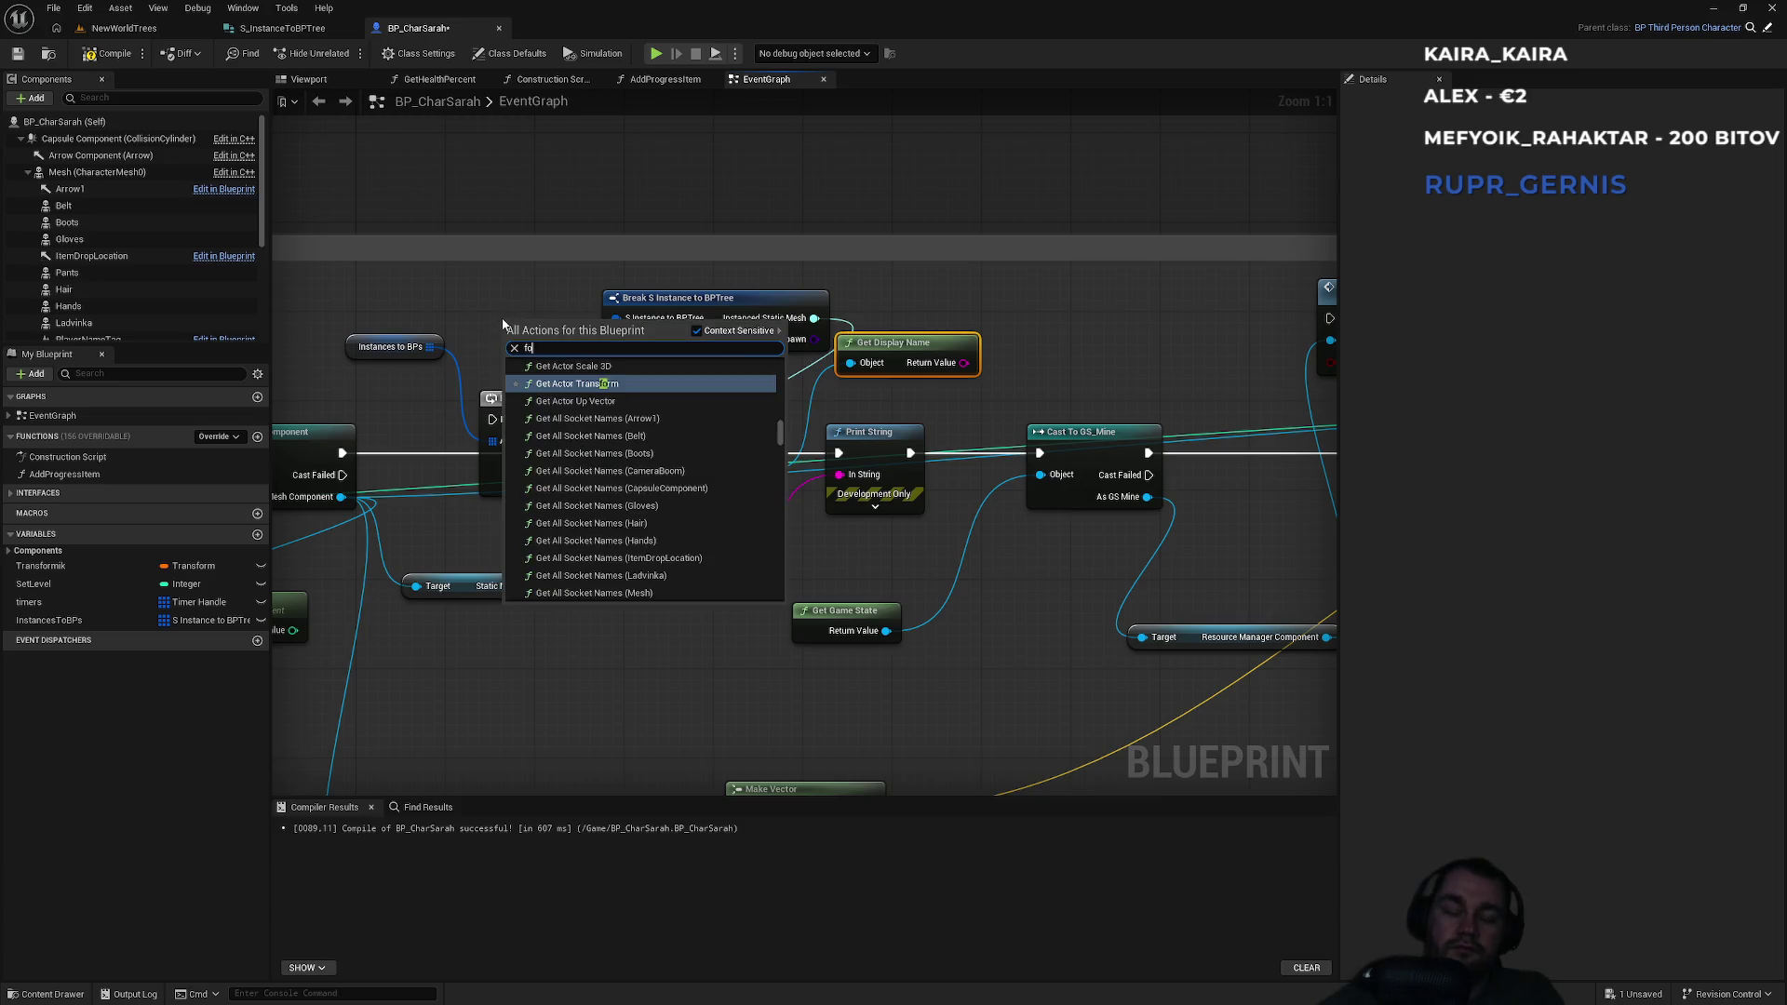
type("r each")
key("Down")
key("Return")
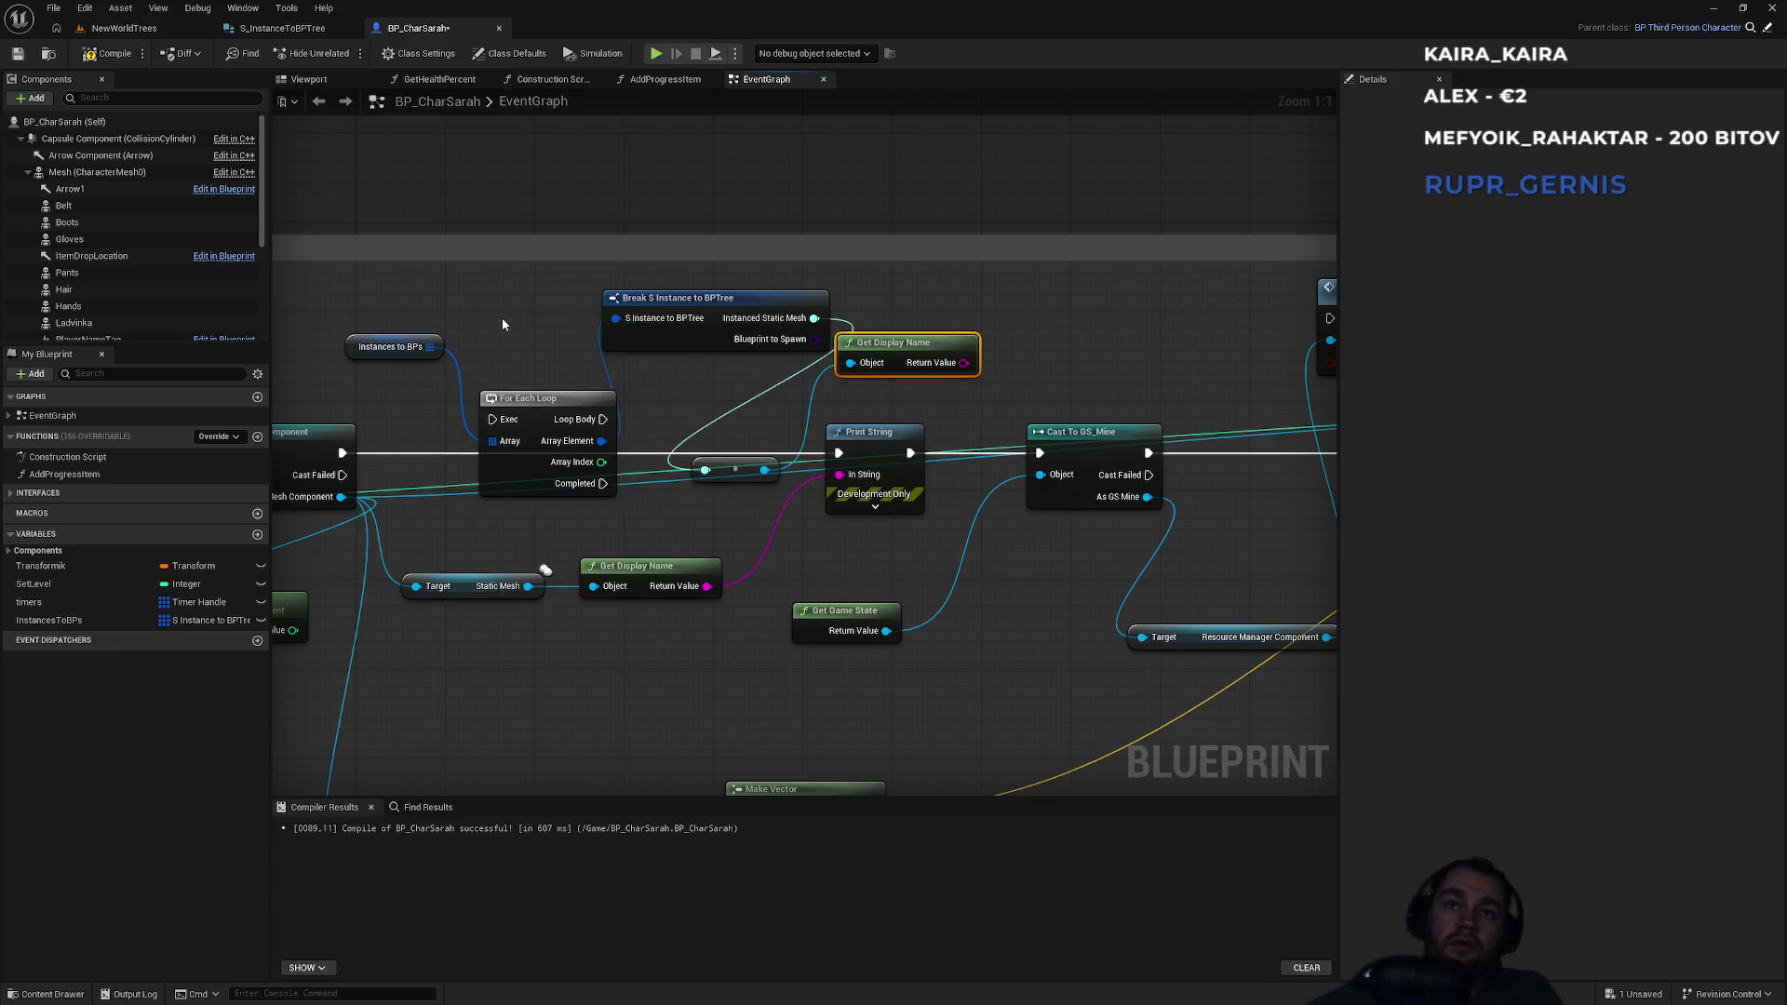
left_click_drag(536, 328, 460, 215)
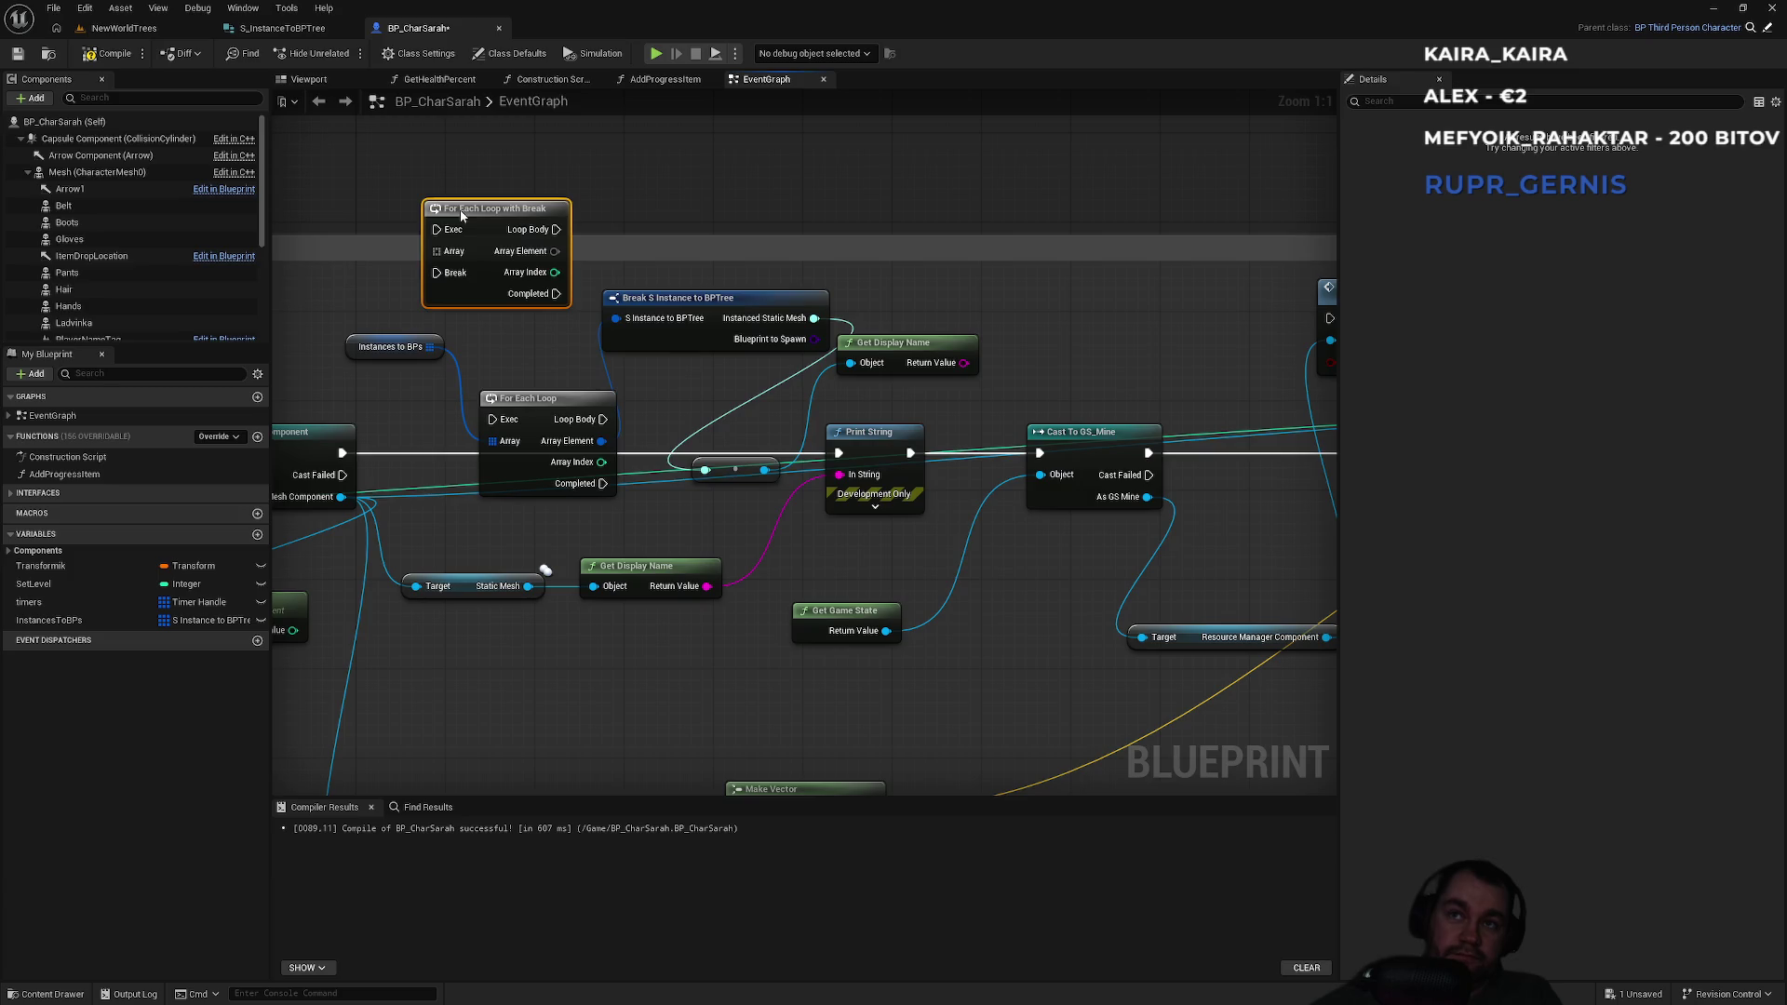
left_click_drag(461, 212, 472, 230)
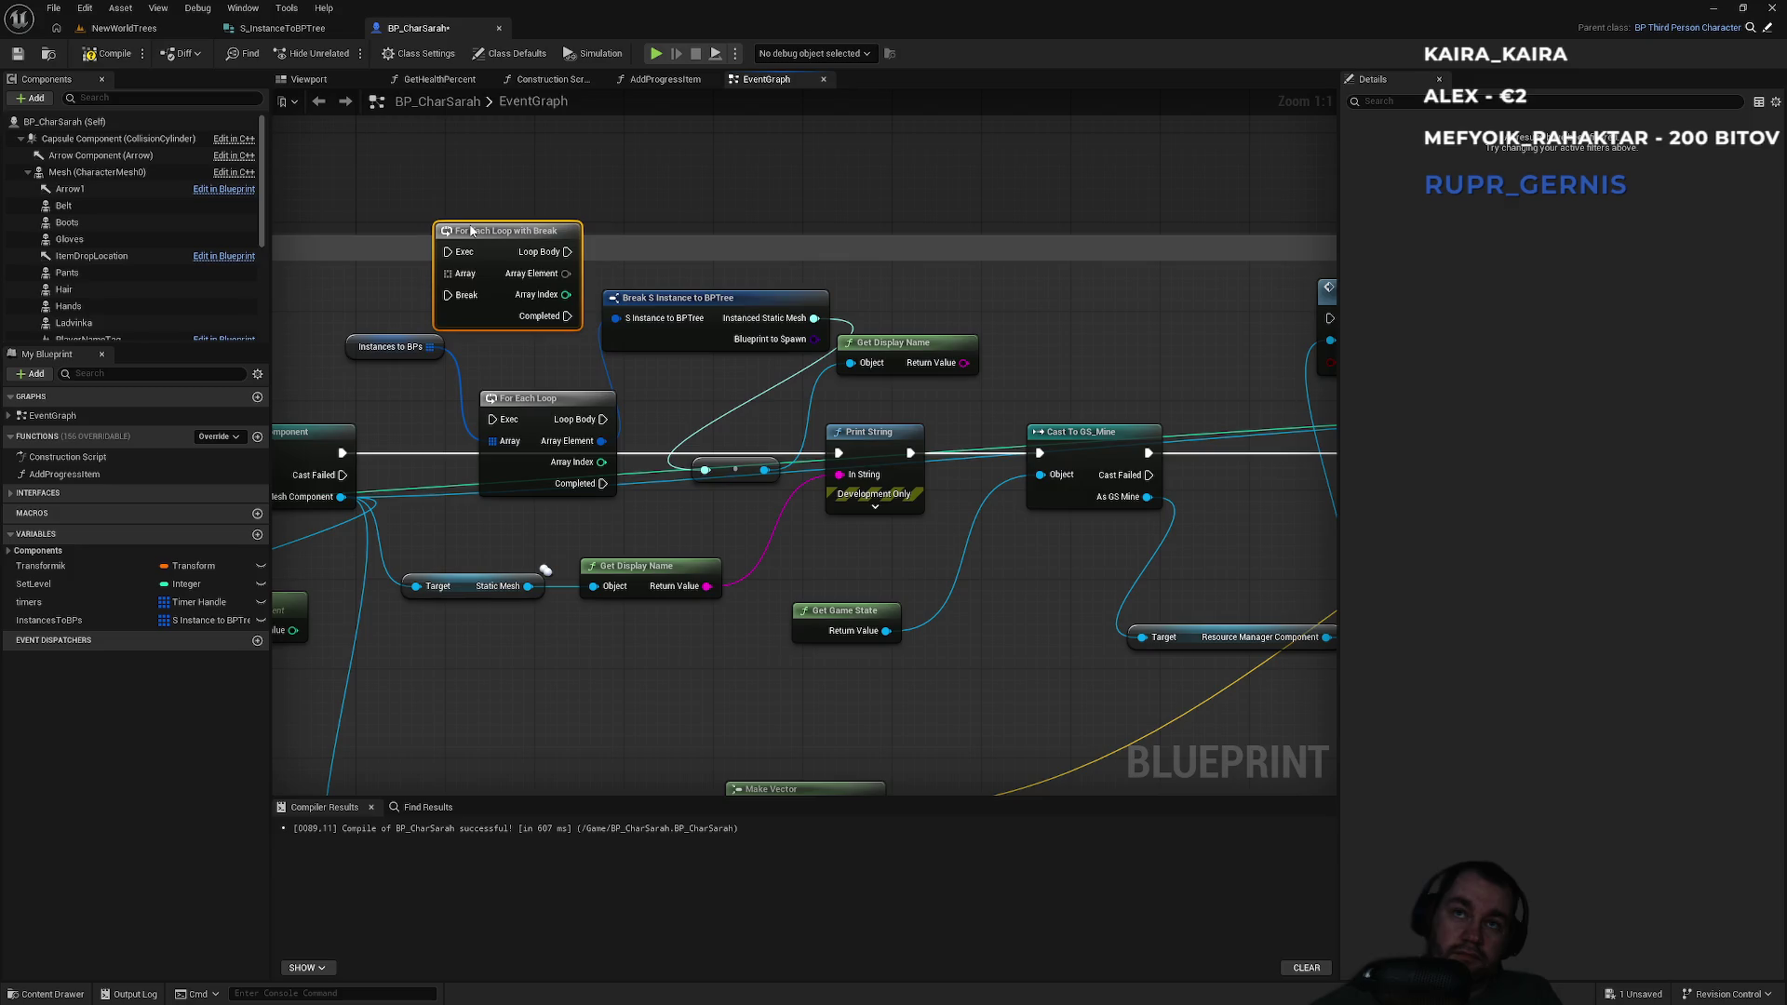
Feed InstancesToBPs into its Array and wire the cast's execution into it.
mouse_move(430, 346)
left_mouse_down()
mouse_move(461, 346)
mouse_move(448, 274)
mouse_move(532, 238)
left_mouse_up()
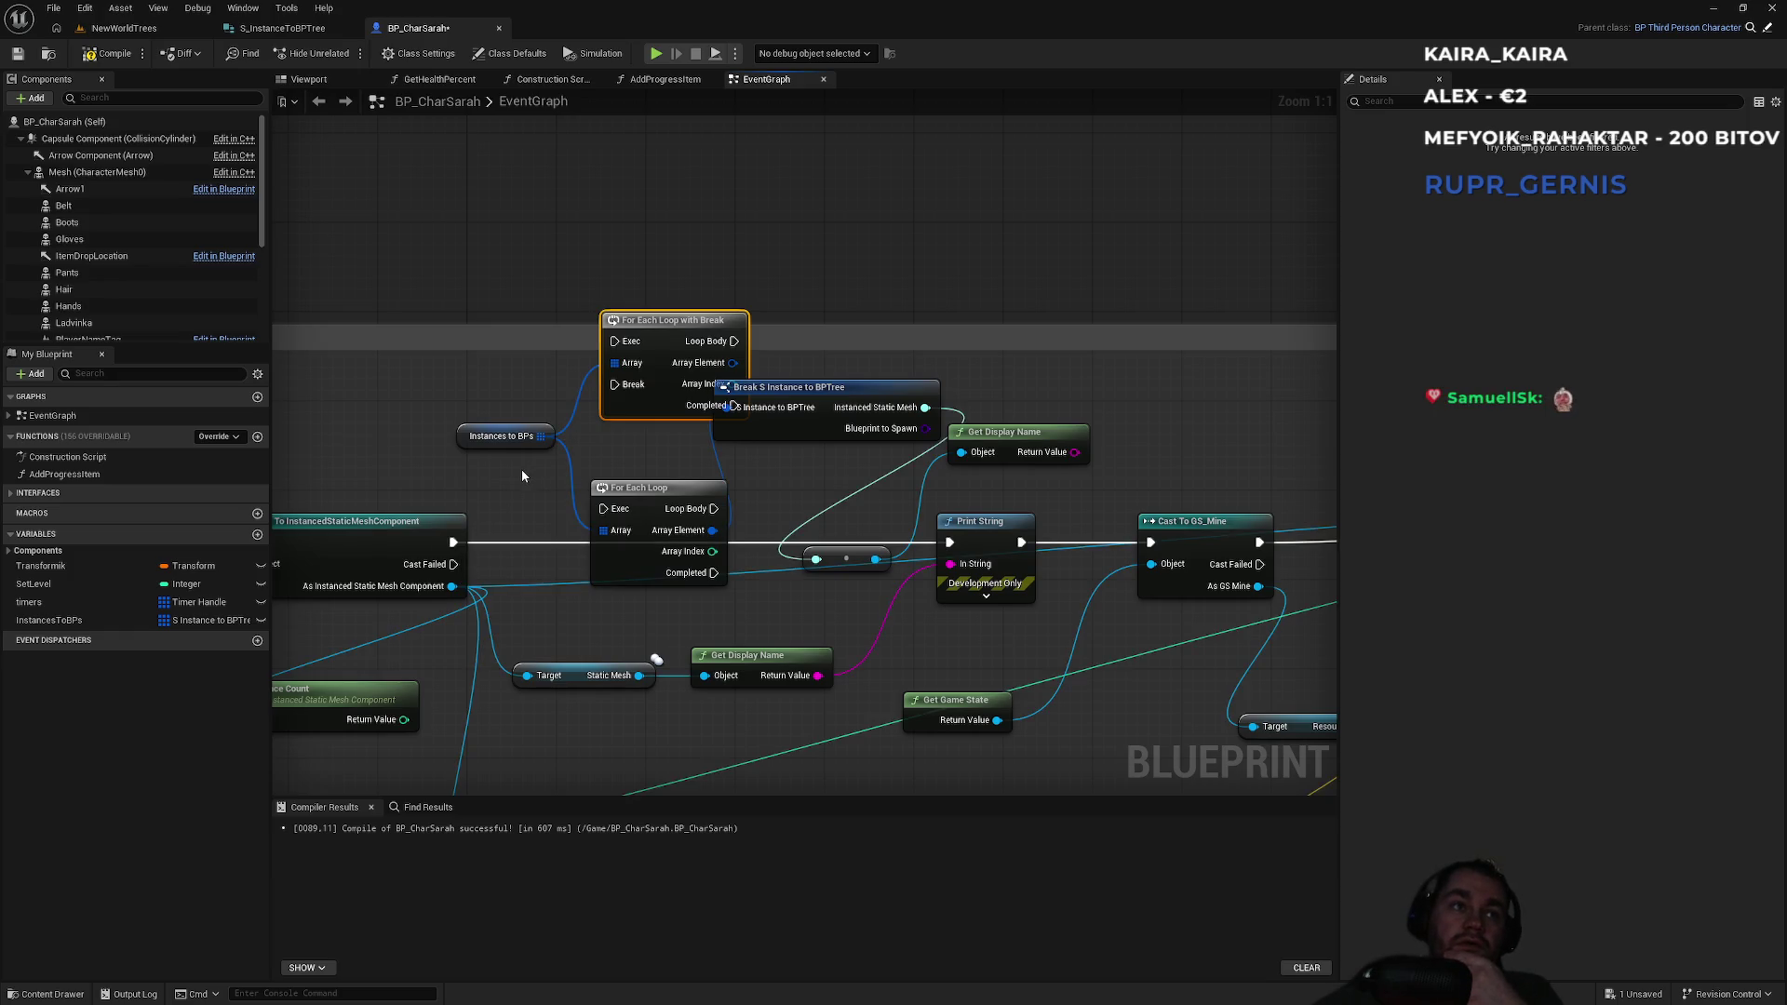
left_click_drag(453, 543, 614, 341)
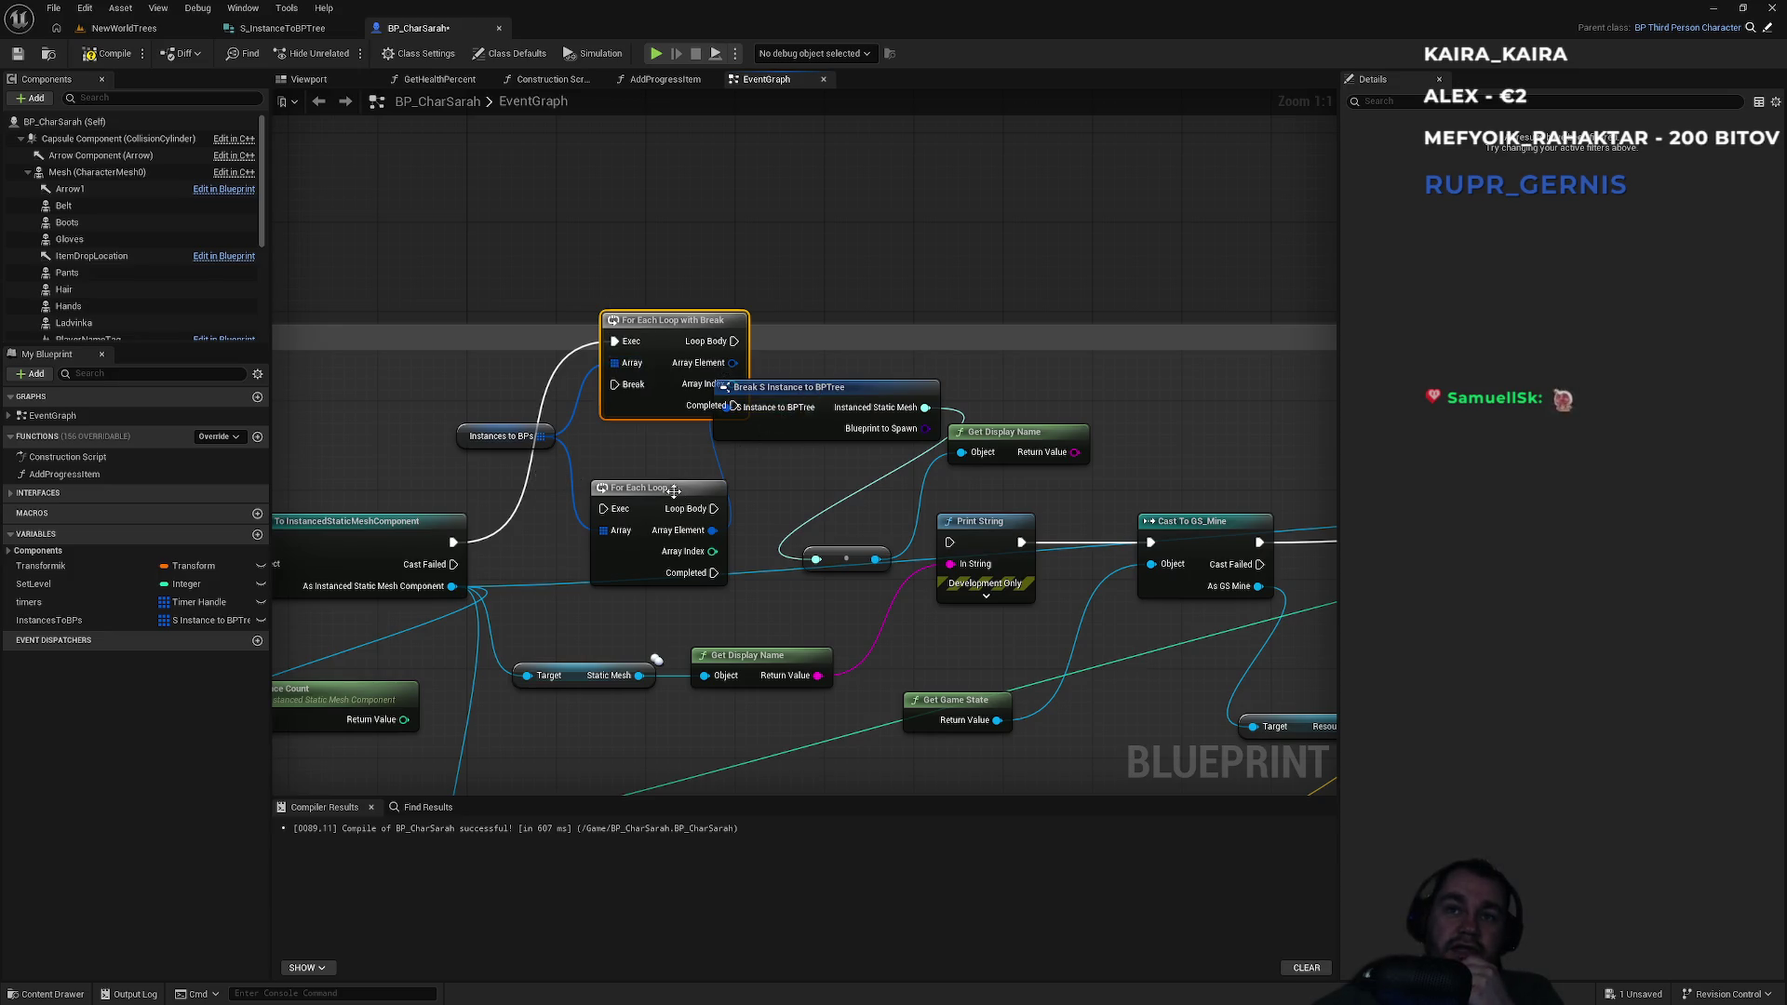
left_click(570, 477)
mouse_move(804, 387)
left_mouse_down()
mouse_move(878, 387)
mouse_move(845, 389)
left_mouse_up()
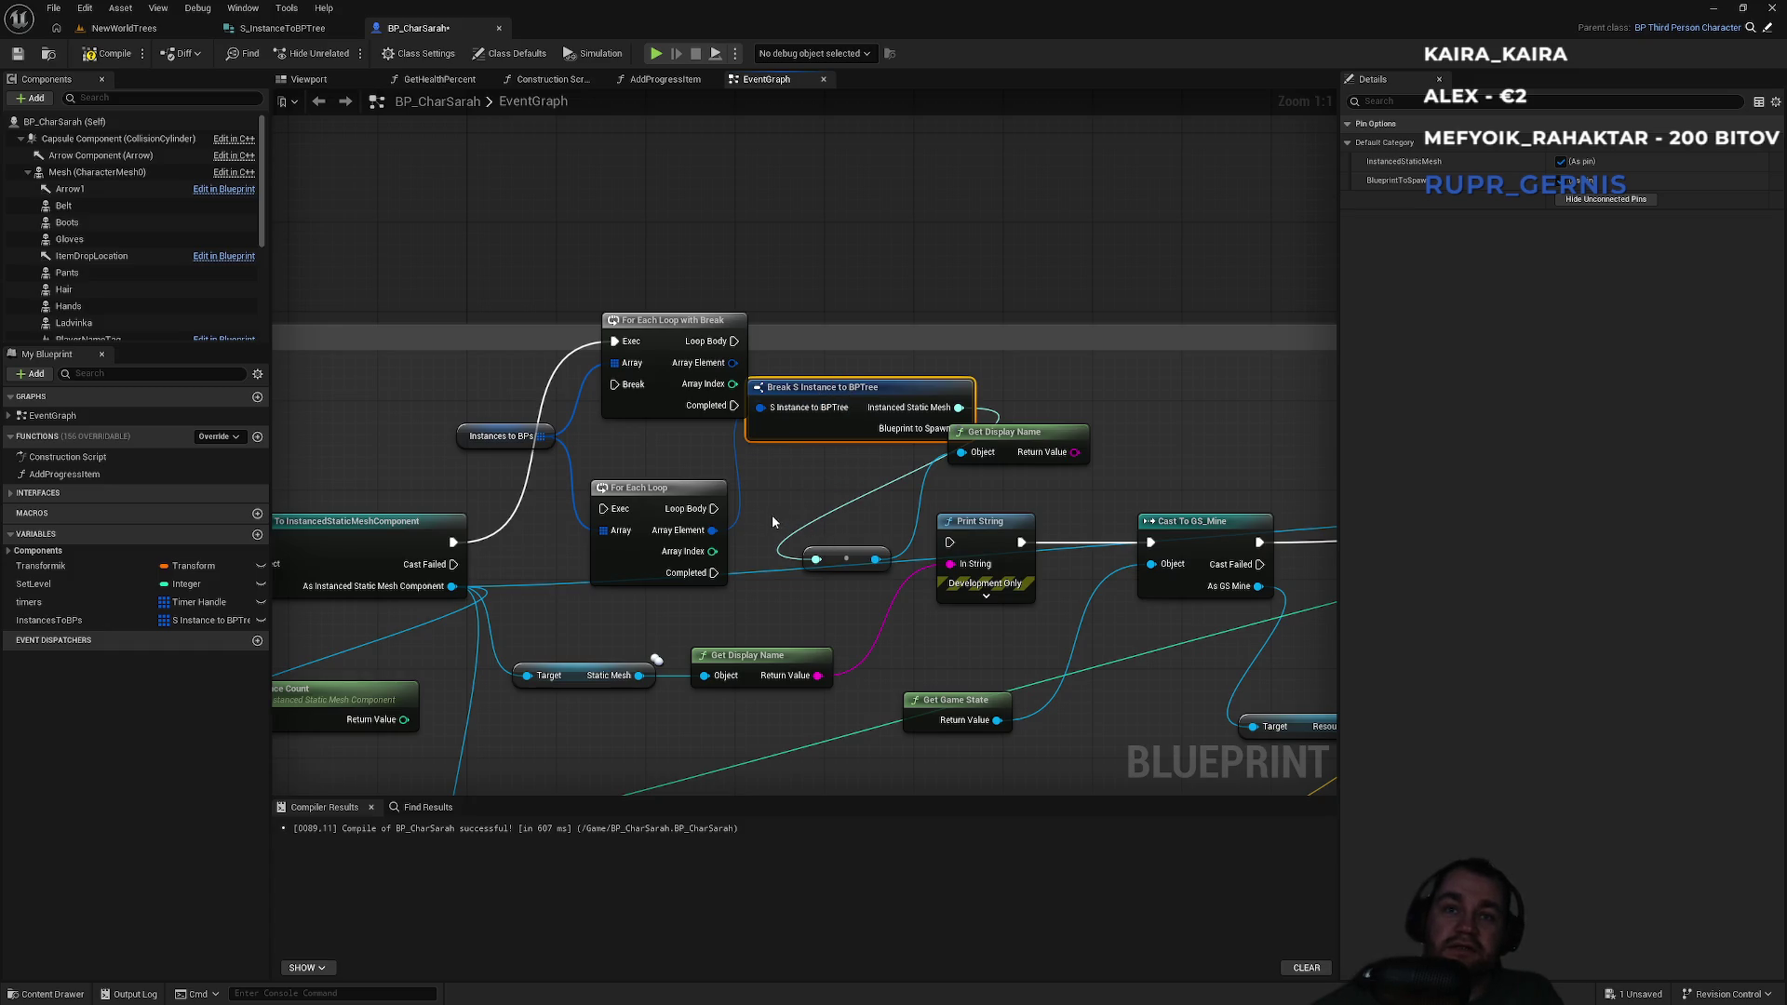
left_click(600, 490)
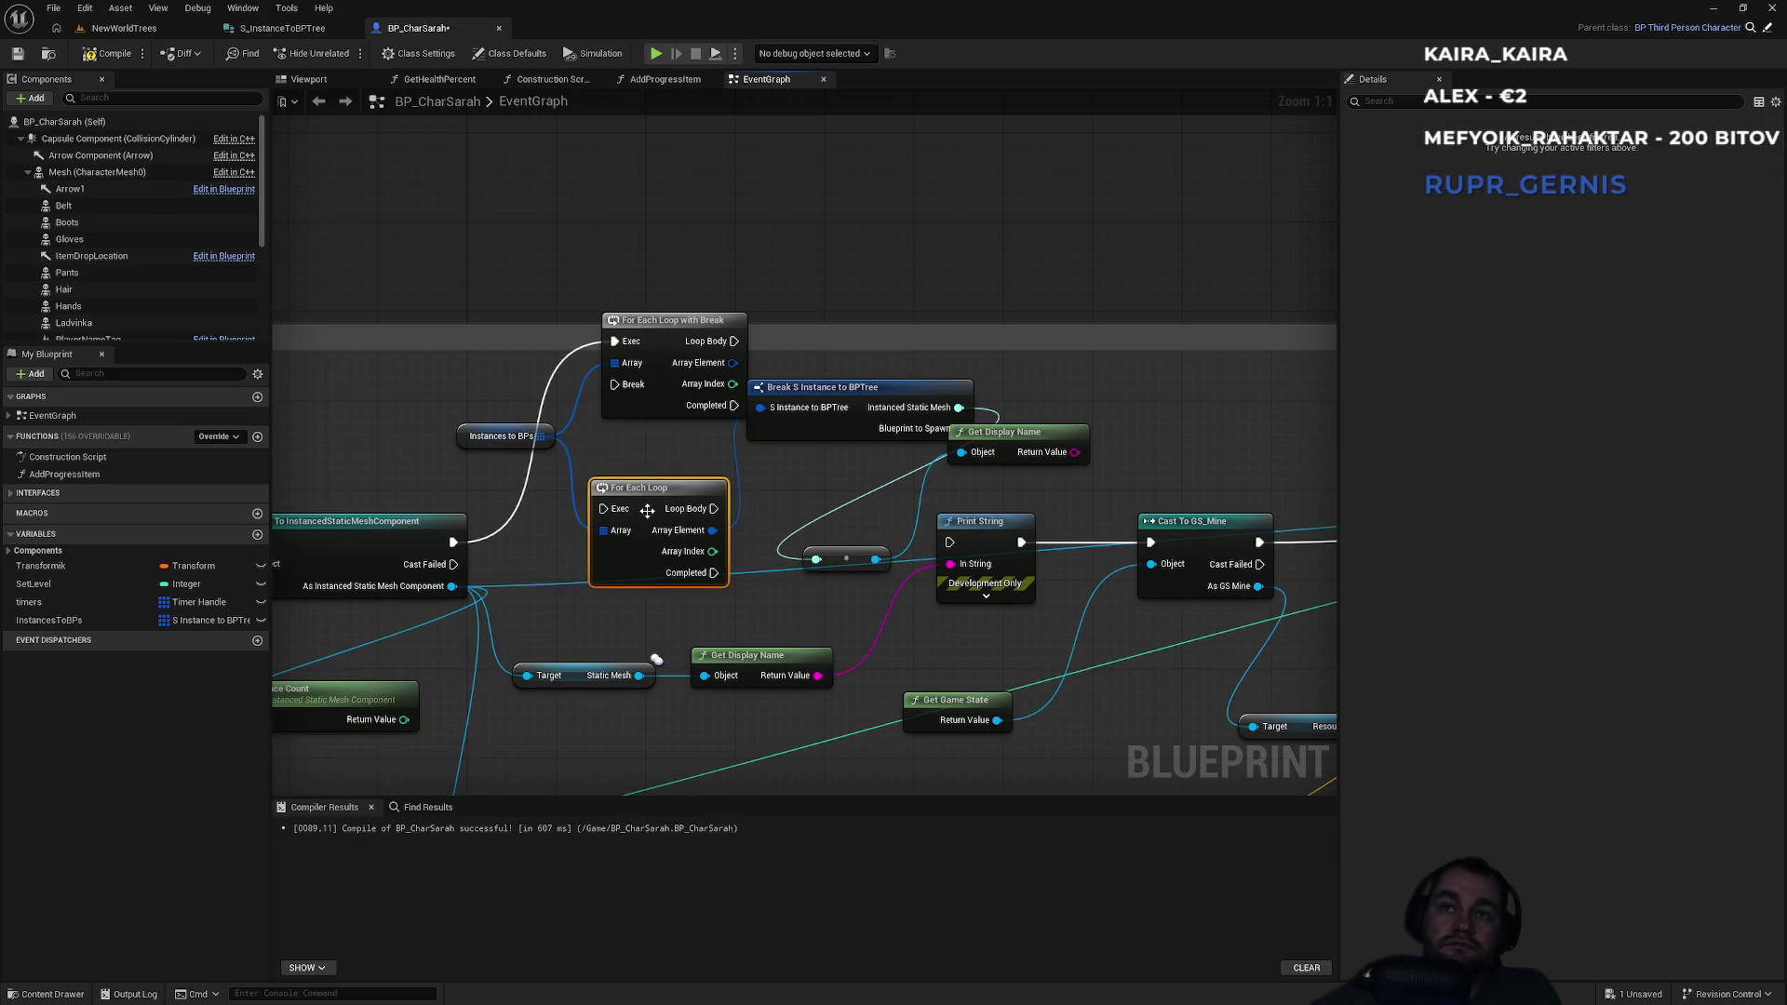
Delete the plain For Each Loop and move the Break node into its place.
key("Delete")
left_click(815, 398)
mouse_move(859, 262)
left_mouse_down()
mouse_move(660, 494)
mouse_move(607, 471)
left_mouse_up()
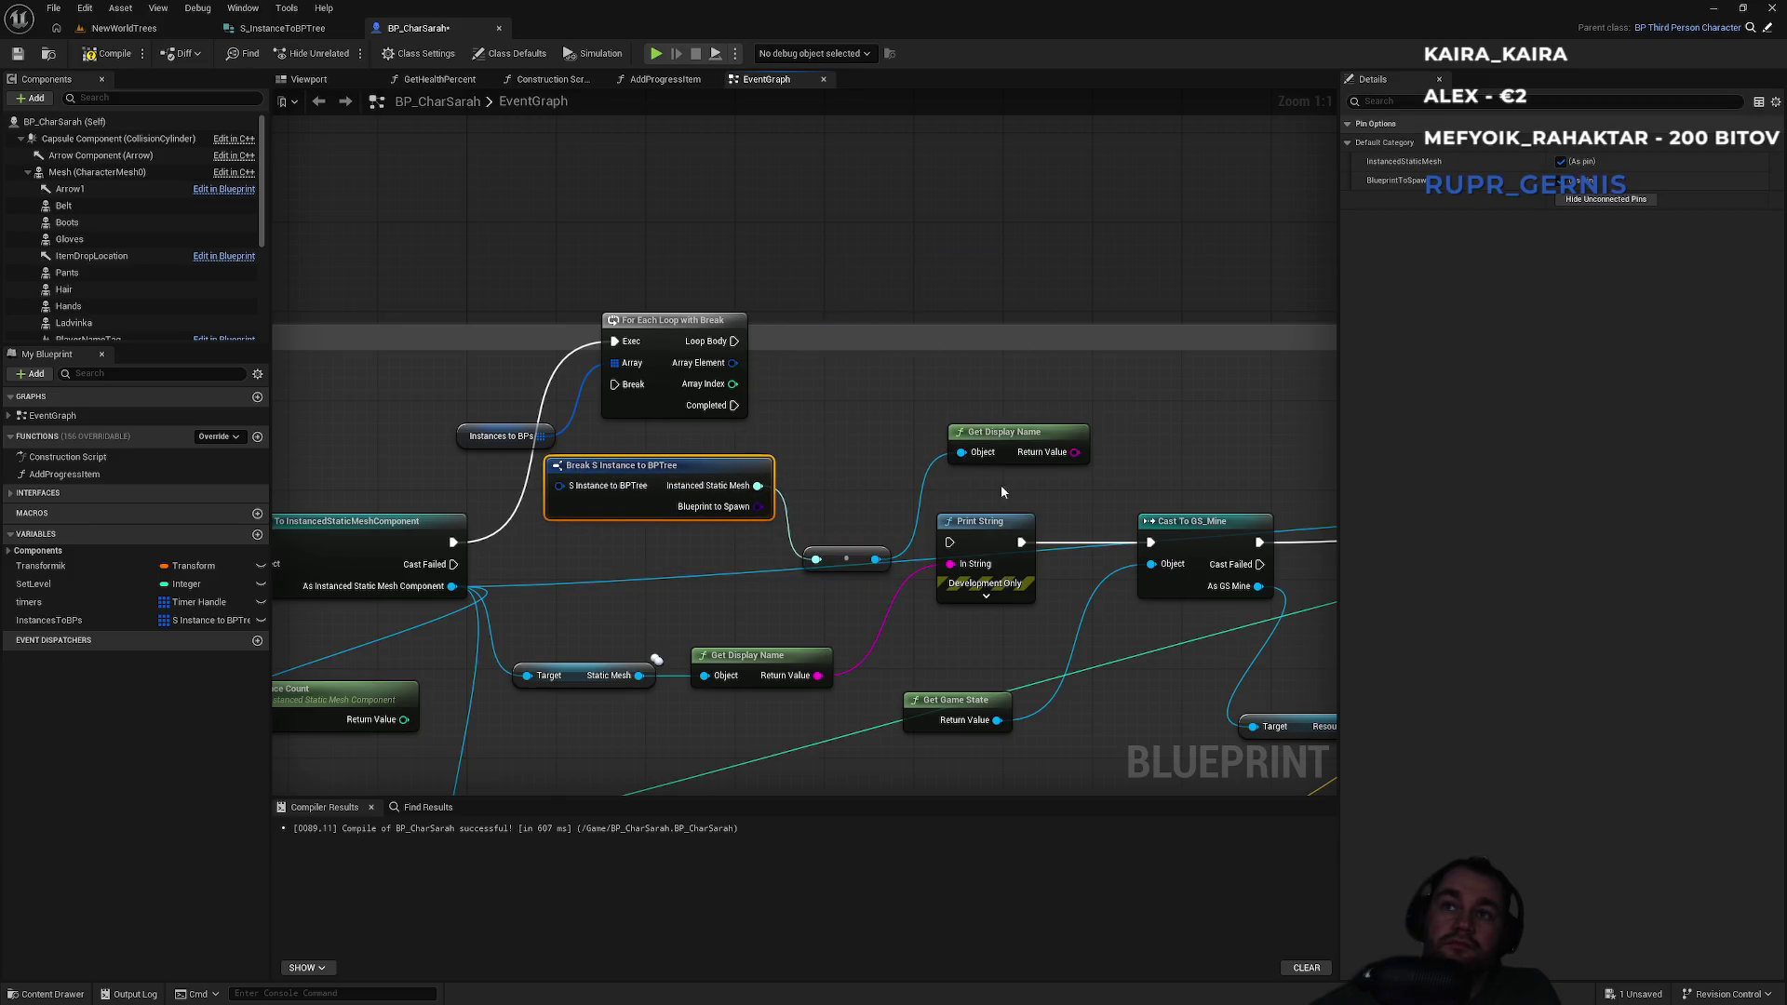
Compare the display name with an Equal Exactly (String) node.
left_click_drag(1066, 456, 1133, 428)
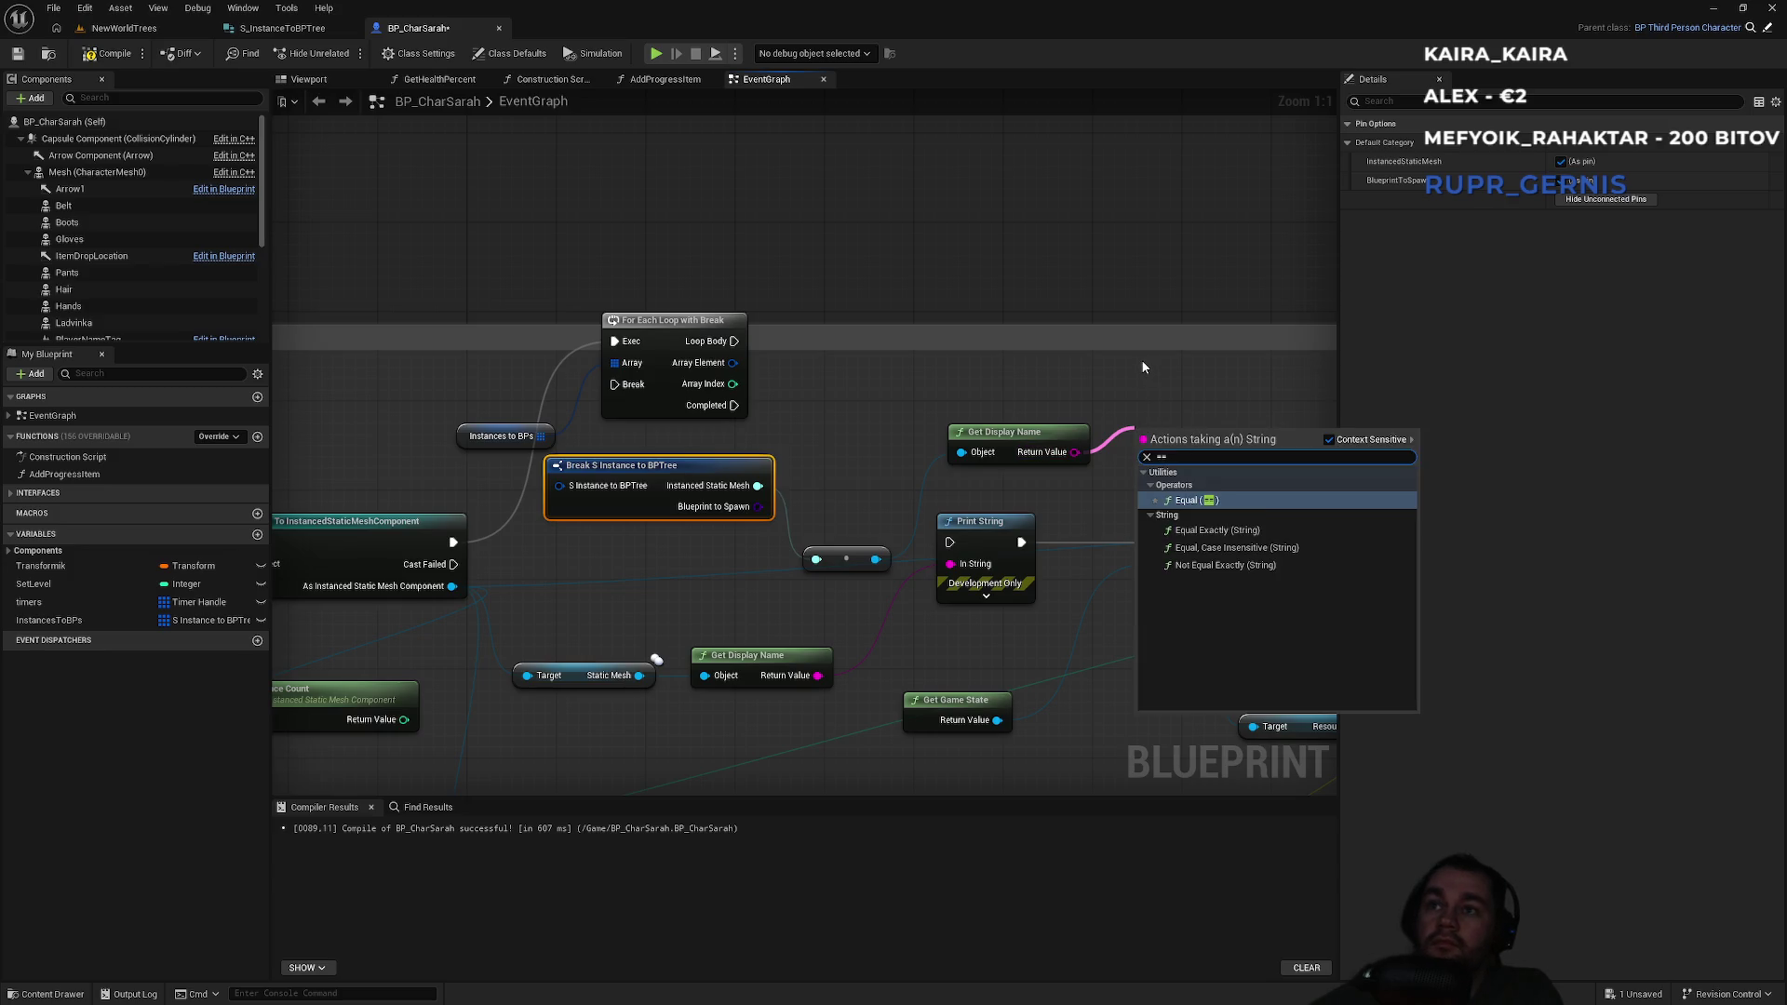
left_click(1135, 362)
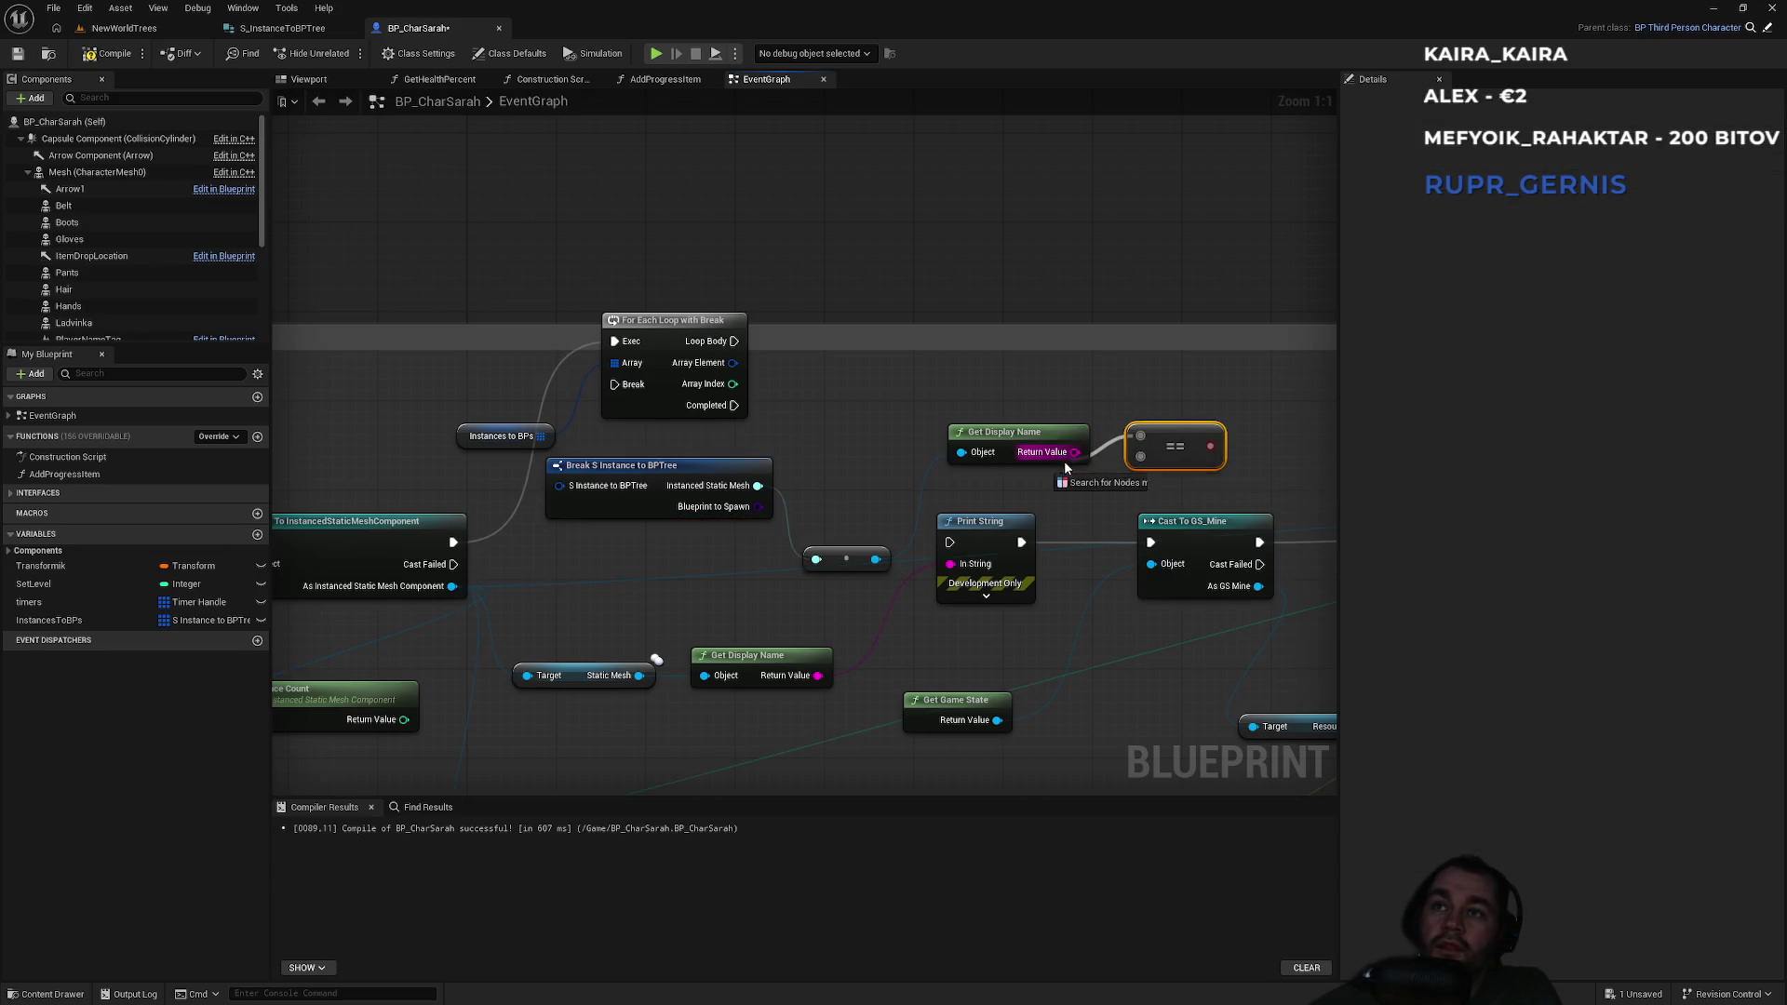
left_click_drag(1072, 455, 1102, 474)
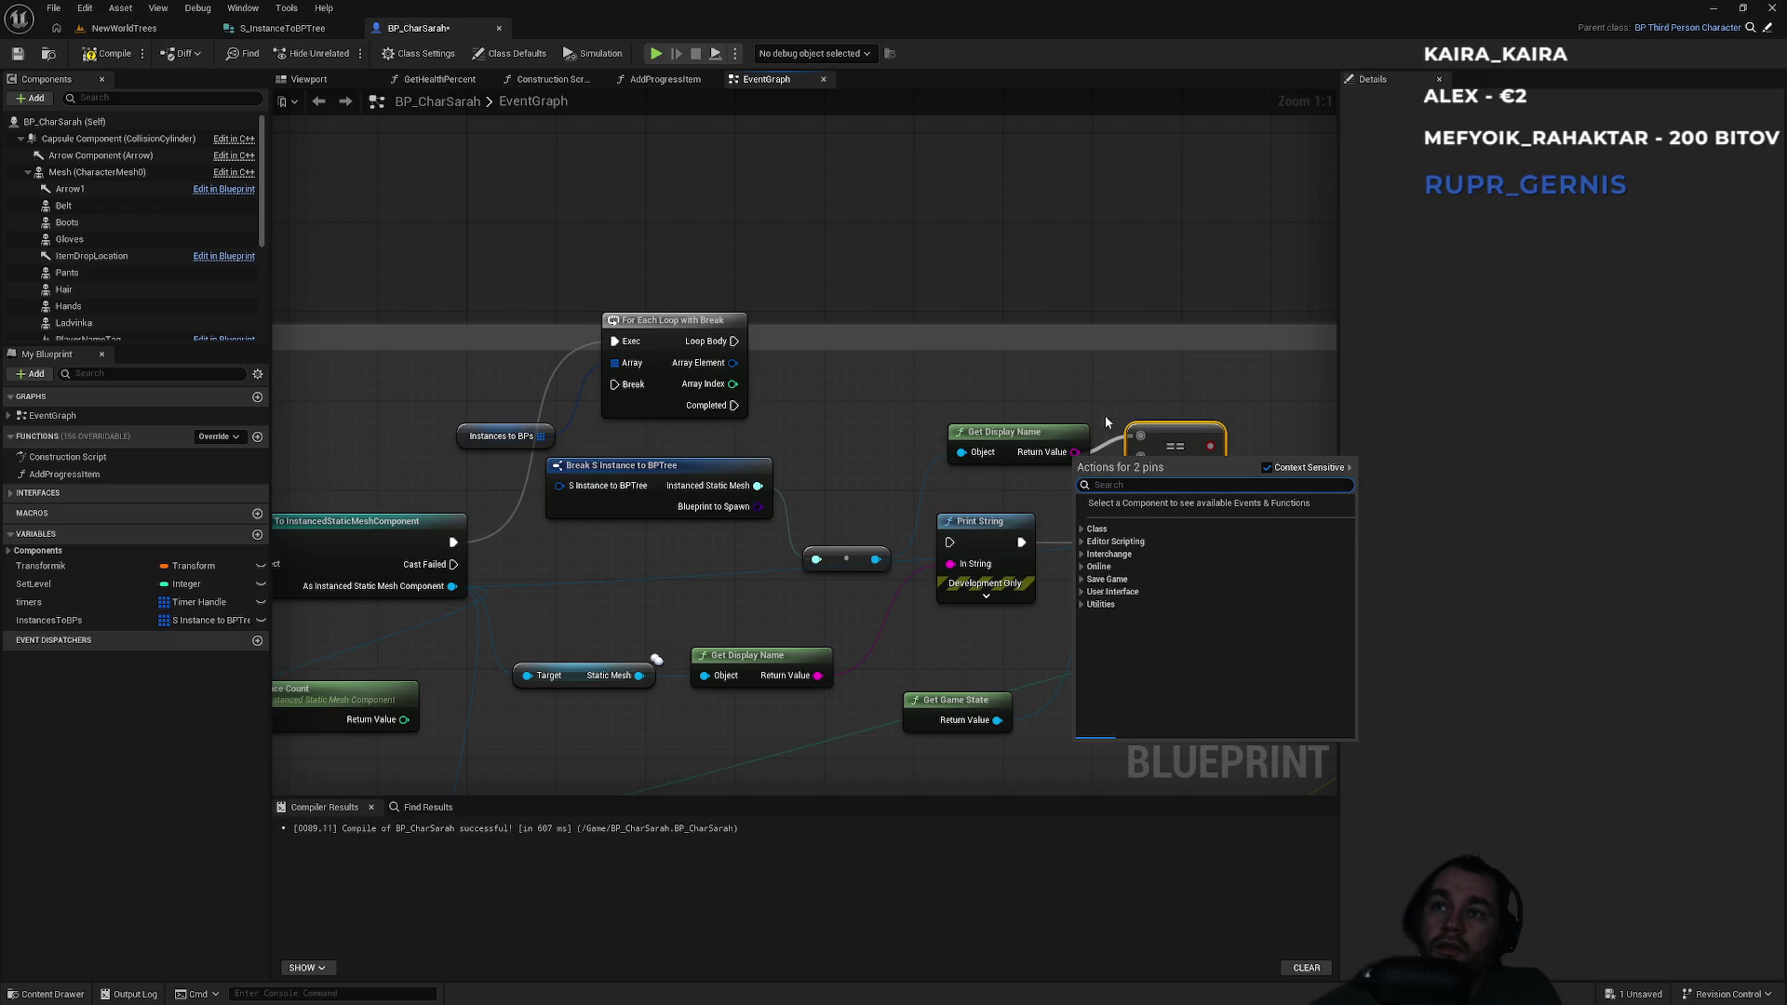
left_click(1100, 409)
mouse_move(1075, 453)
left_mouse_down()
mouse_move(1148, 444)
mouse_move(1115, 387)
left_mouse_up()
left_click(1068, 454)
type("=")
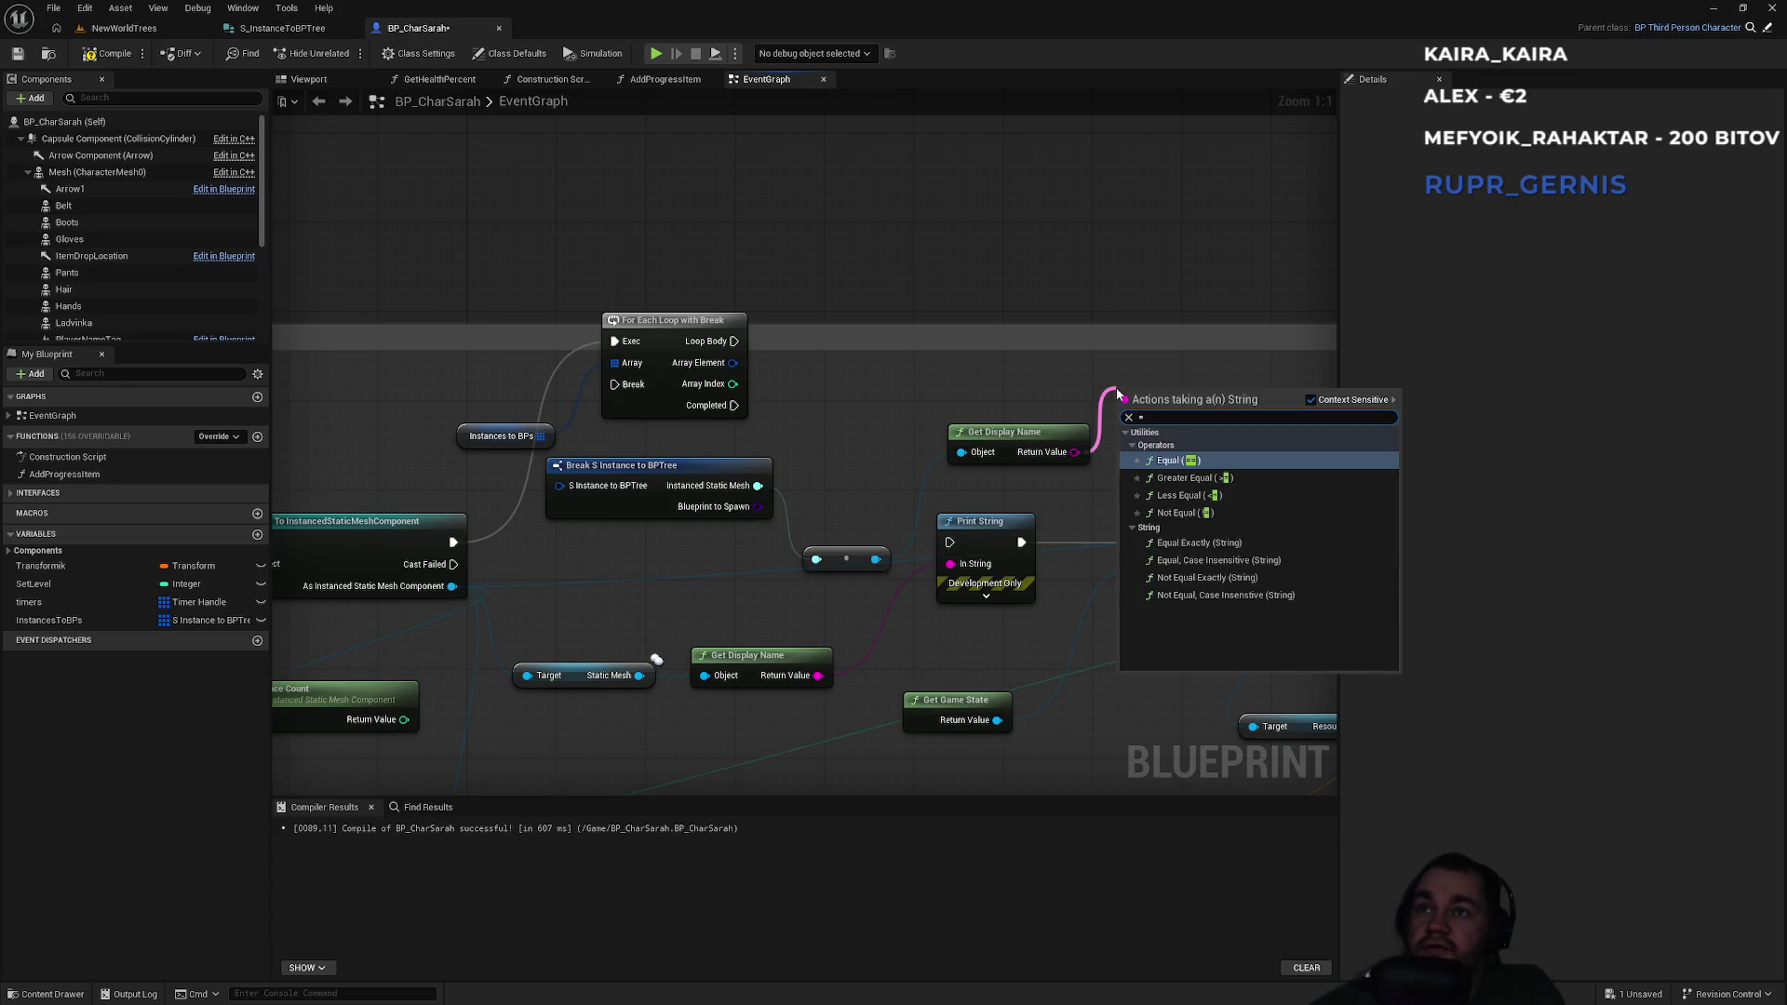
key("Down")
key("Down")
key("Down")
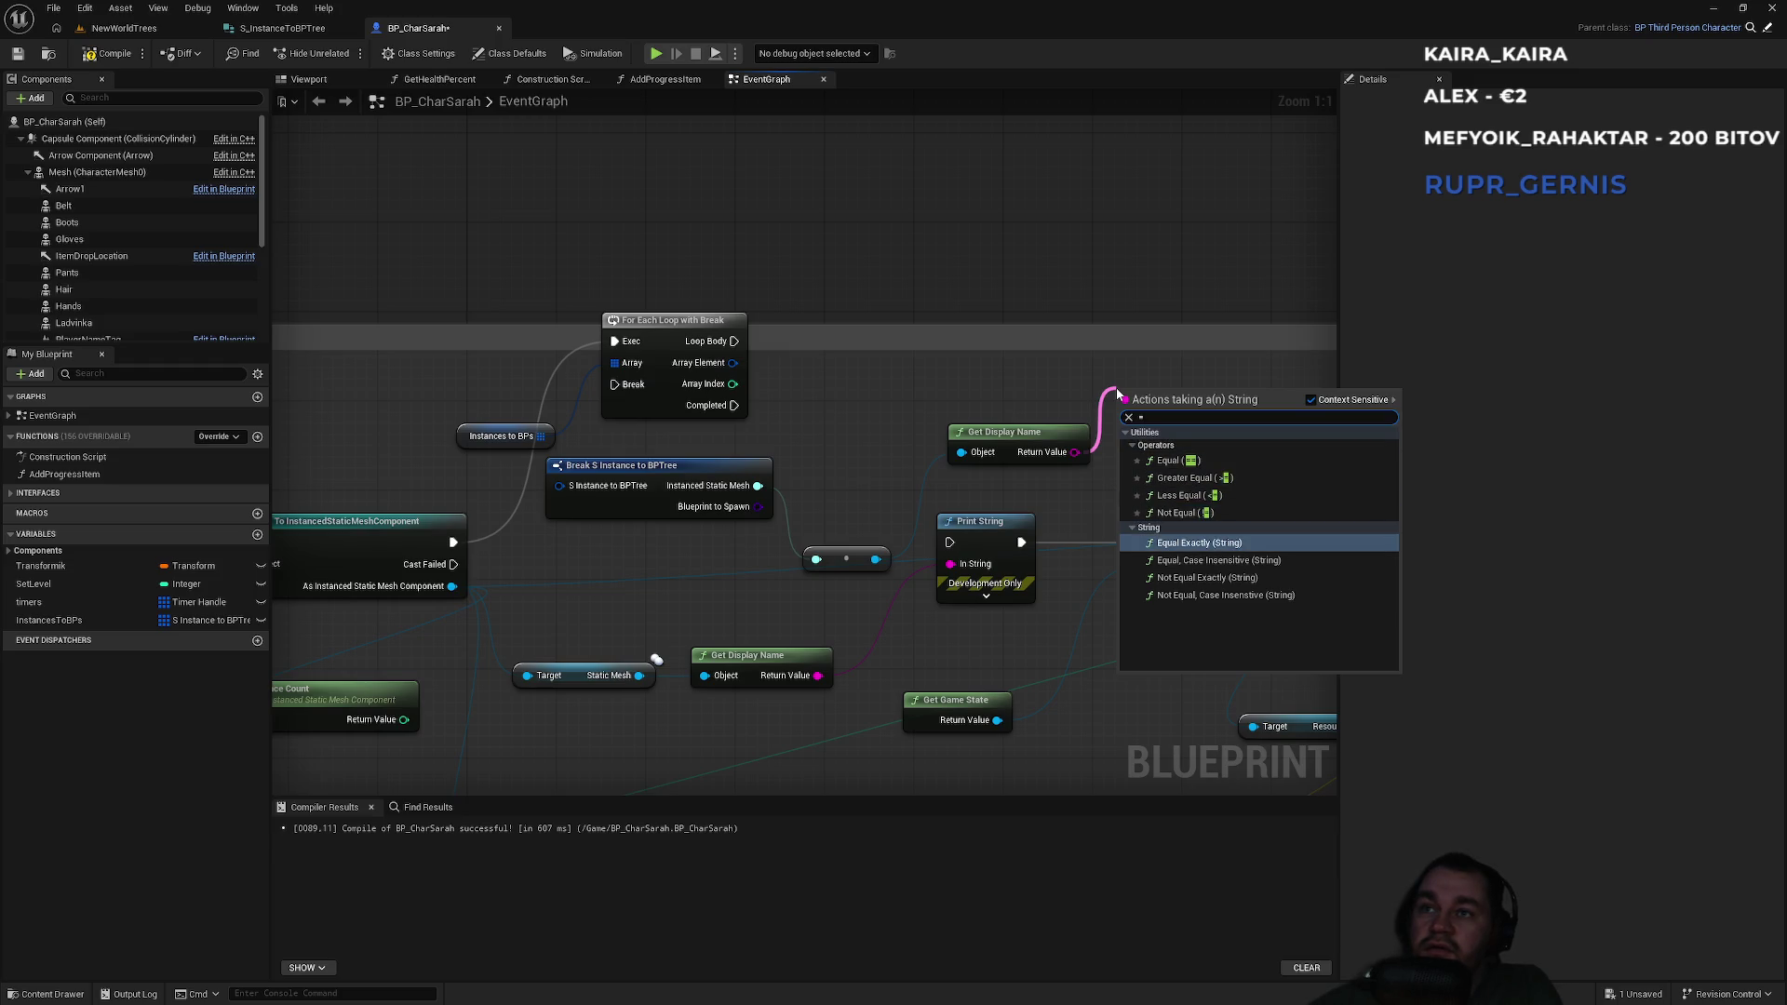
key("Return")
mouse_move(1141, 410)
left_mouse_down()
mouse_move(1107, 371)
mouse_move(1089, 554)
mouse_move(875, 670)
mouse_move(822, 676)
left_mouse_up()
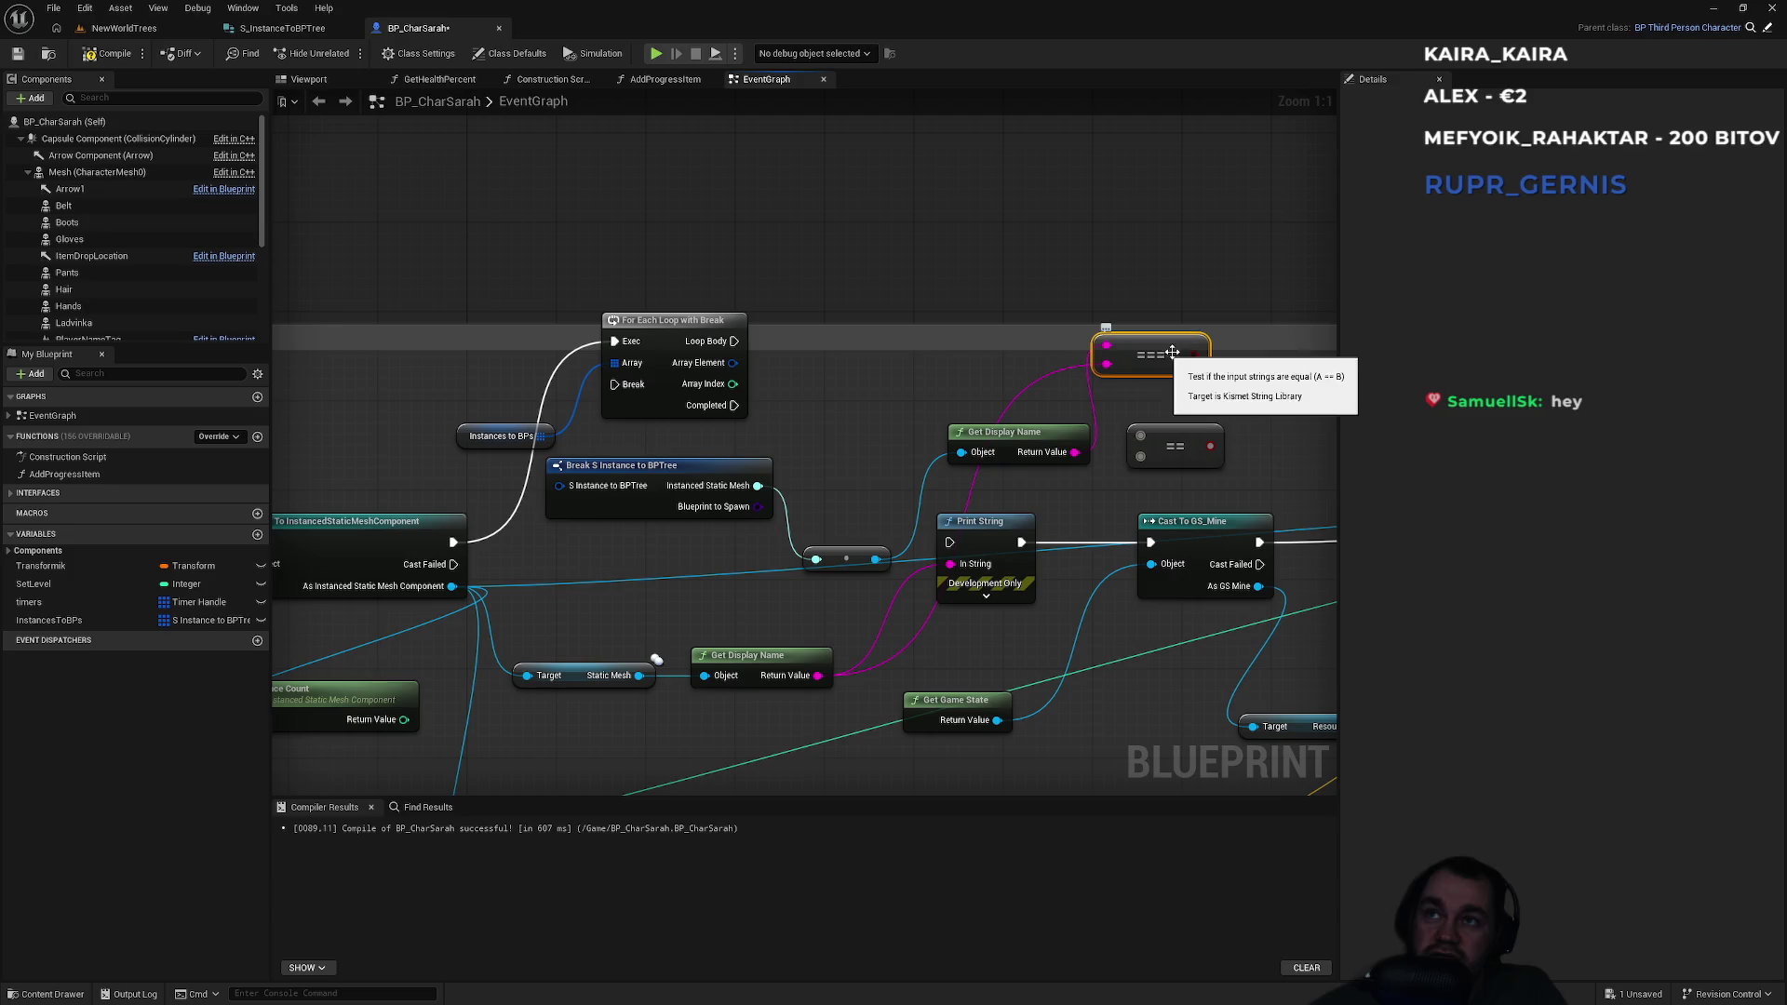
Add a Branch driven by the exact comparison's result.
mouse_move(1194, 354)
left_mouse_down()
mouse_move(1235, 290)
mouse_move(969, 400)
left_mouse_up()
type("branch")
key("Return")
left_click_drag(763, 514, 882, 477)
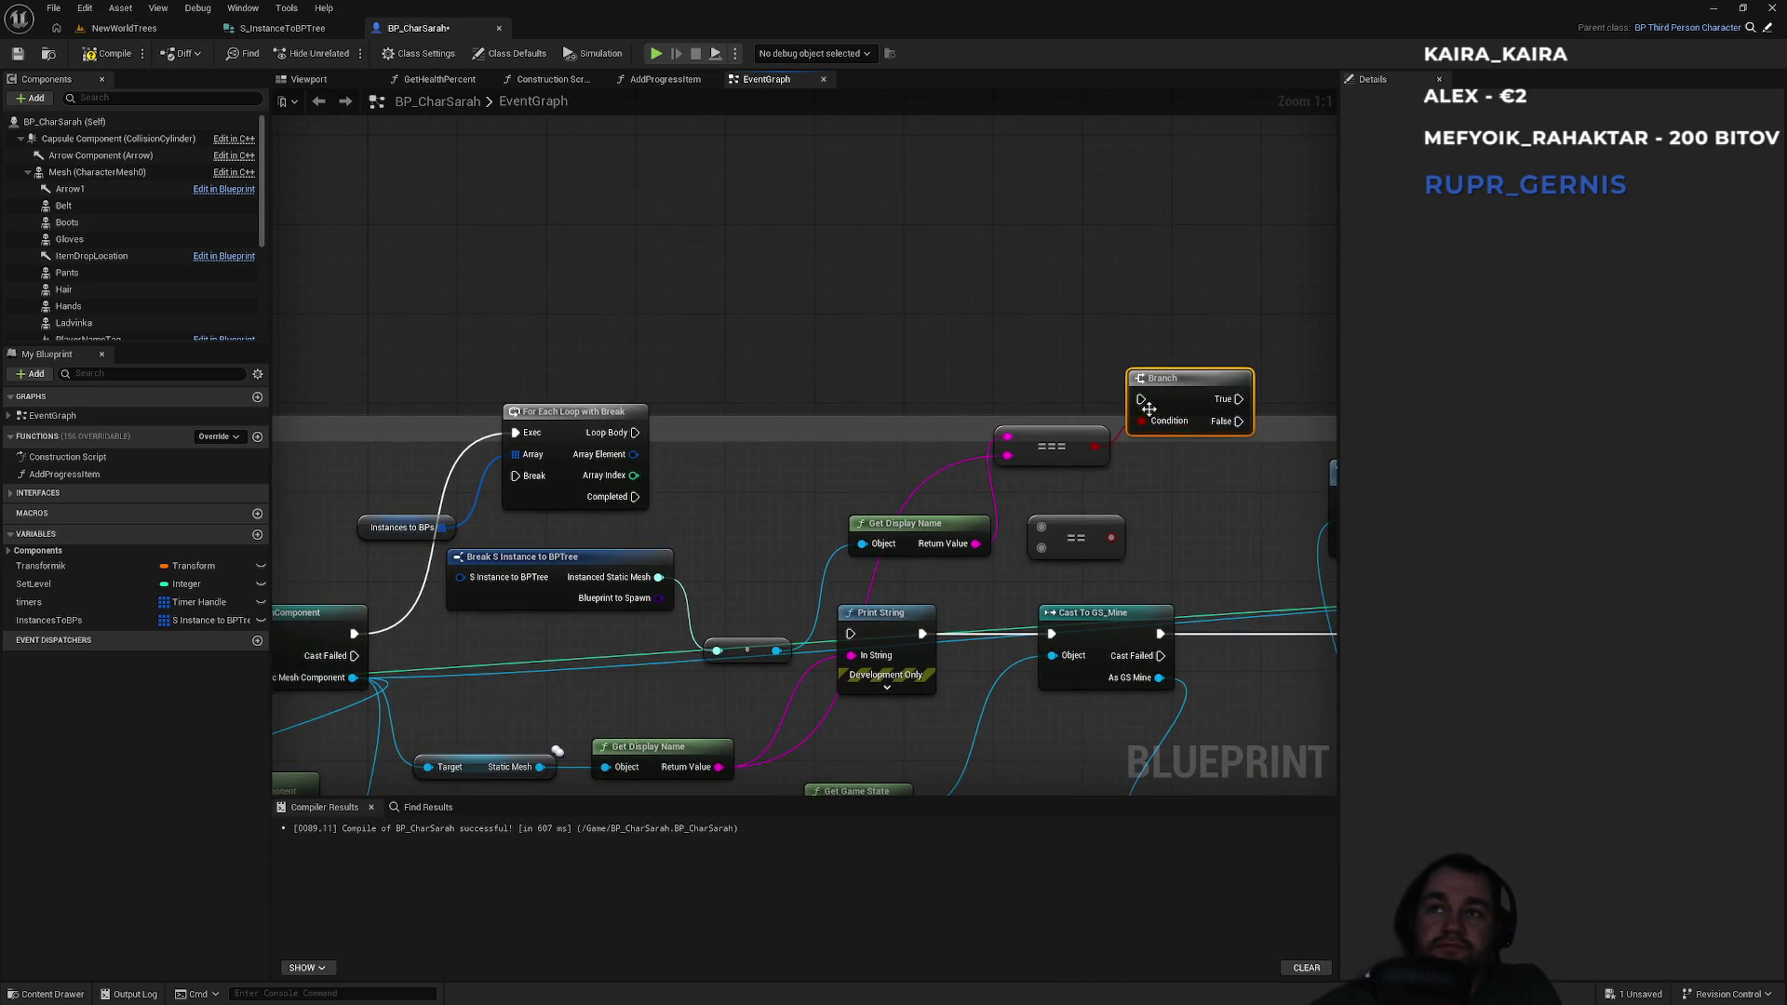
Delete the unused == node and run the Branch from the loop body.
left_click(1096, 556)
key("Delete")
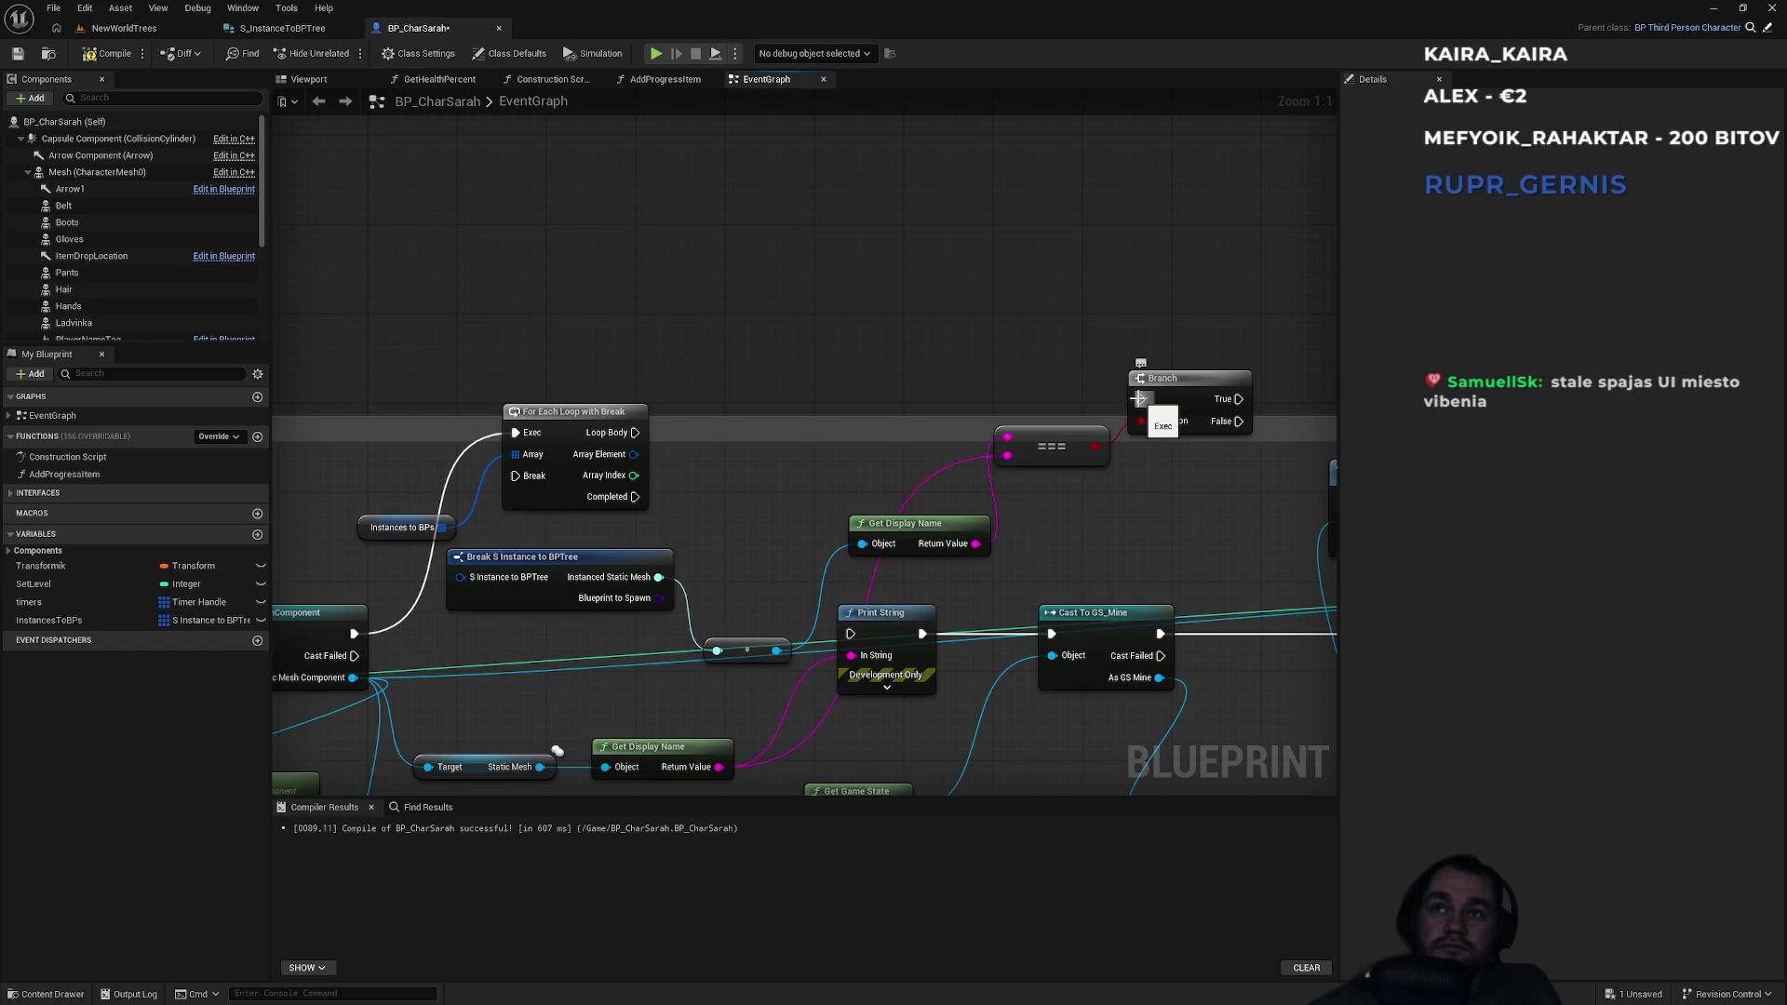
mouse_move(1137, 402)
left_mouse_down()
mouse_move(679, 456)
mouse_move(634, 432)
left_mouse_up()
mouse_move(1236, 400)
left_mouse_down()
mouse_move(700, 480)
mouse_move(517, 476)
left_mouse_up()
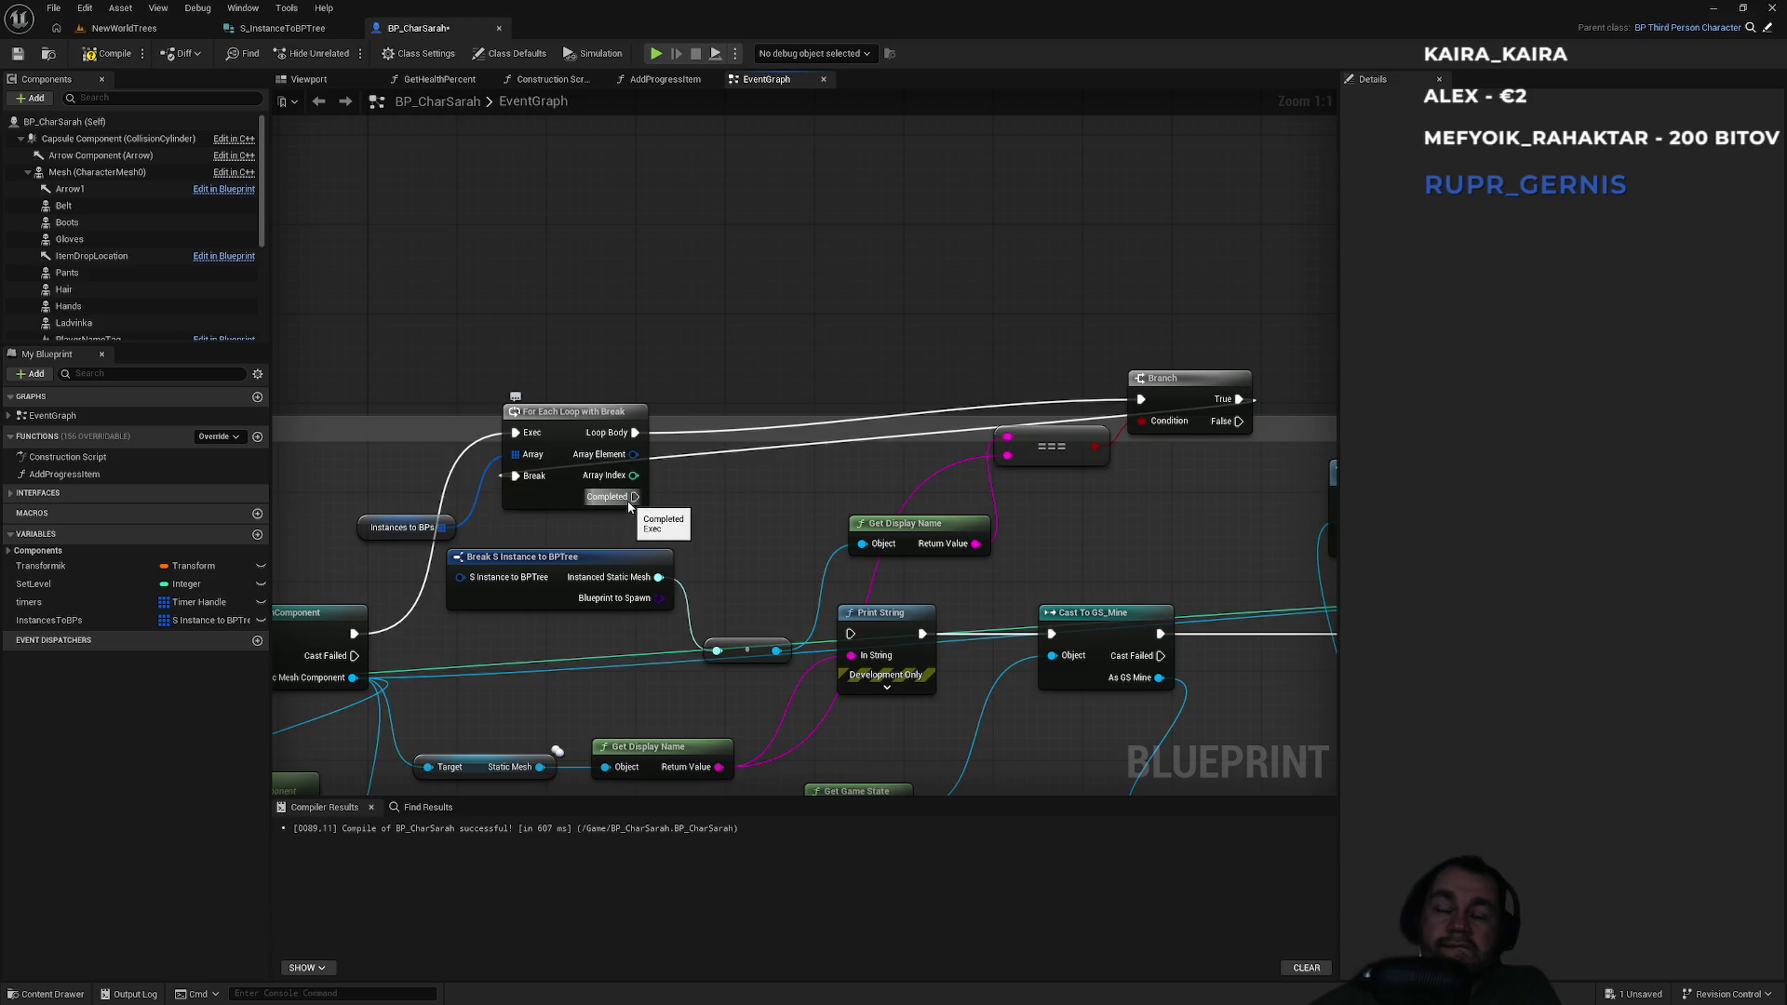
Copy the Print String node and fire the copy from Branch True.
left_click_drag(771, 453, 706, 346)
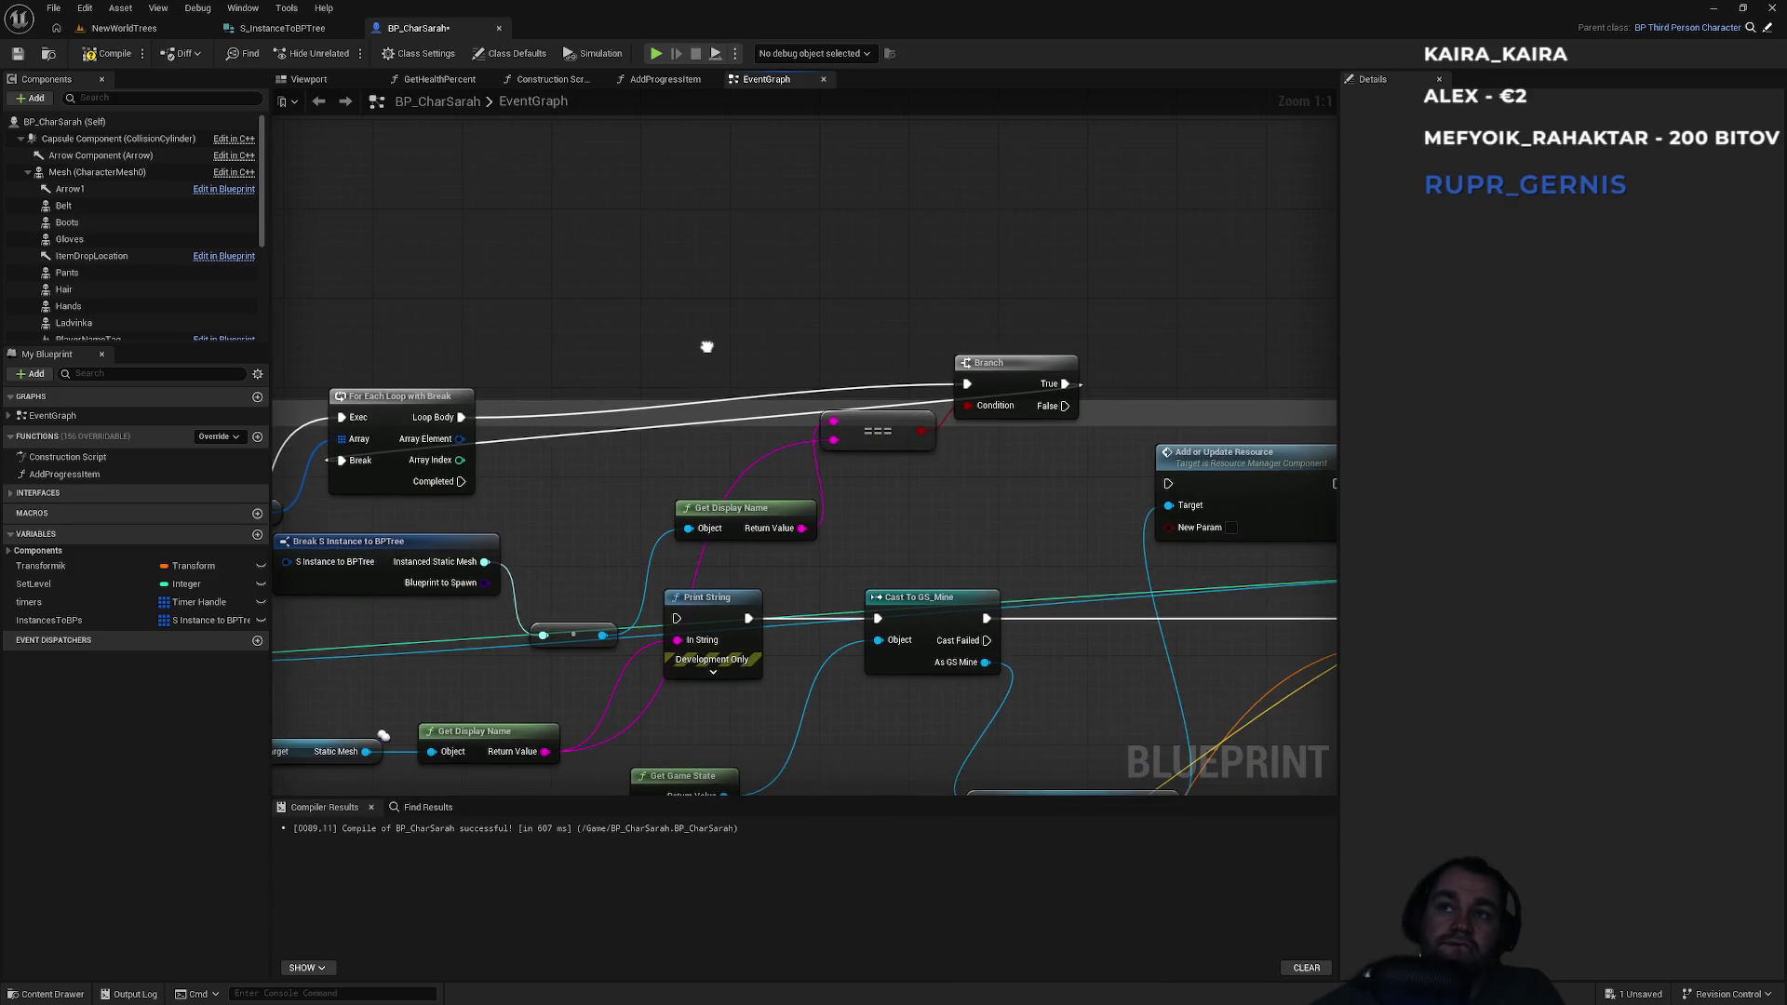
left_click(734, 589)
key("ctrl+c")
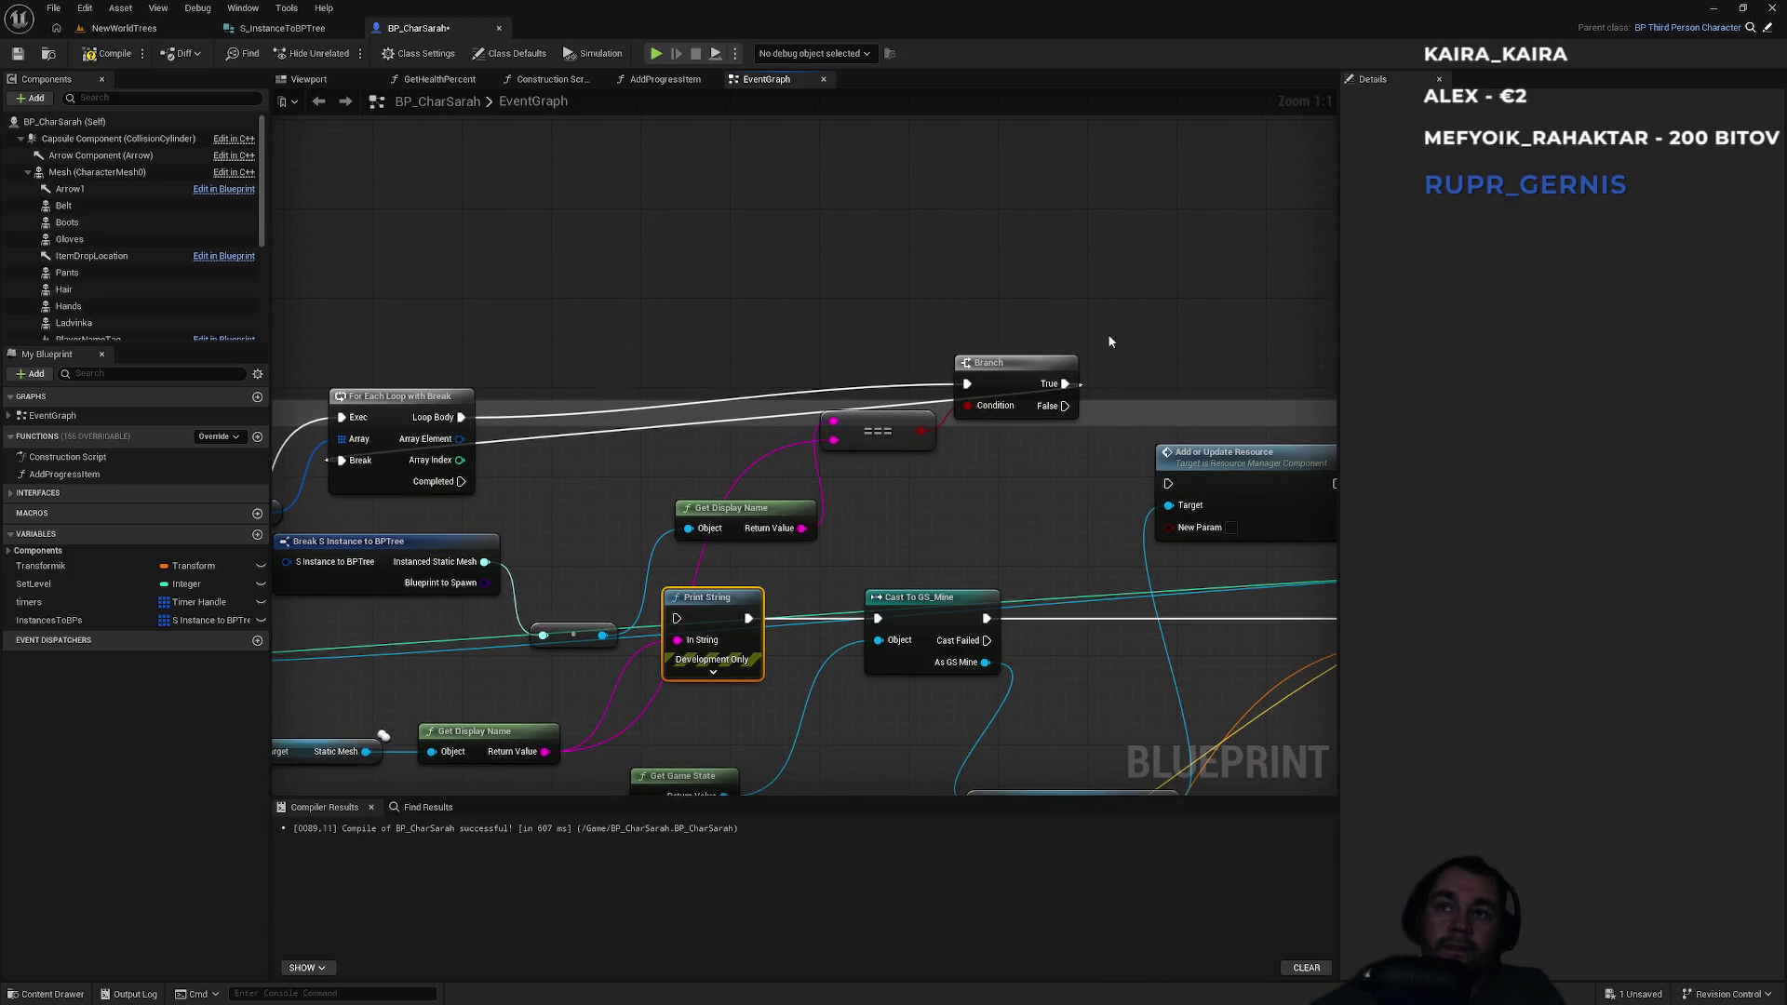
key("ctrl+v")
left_click_drag(1146, 339, 1065, 384)
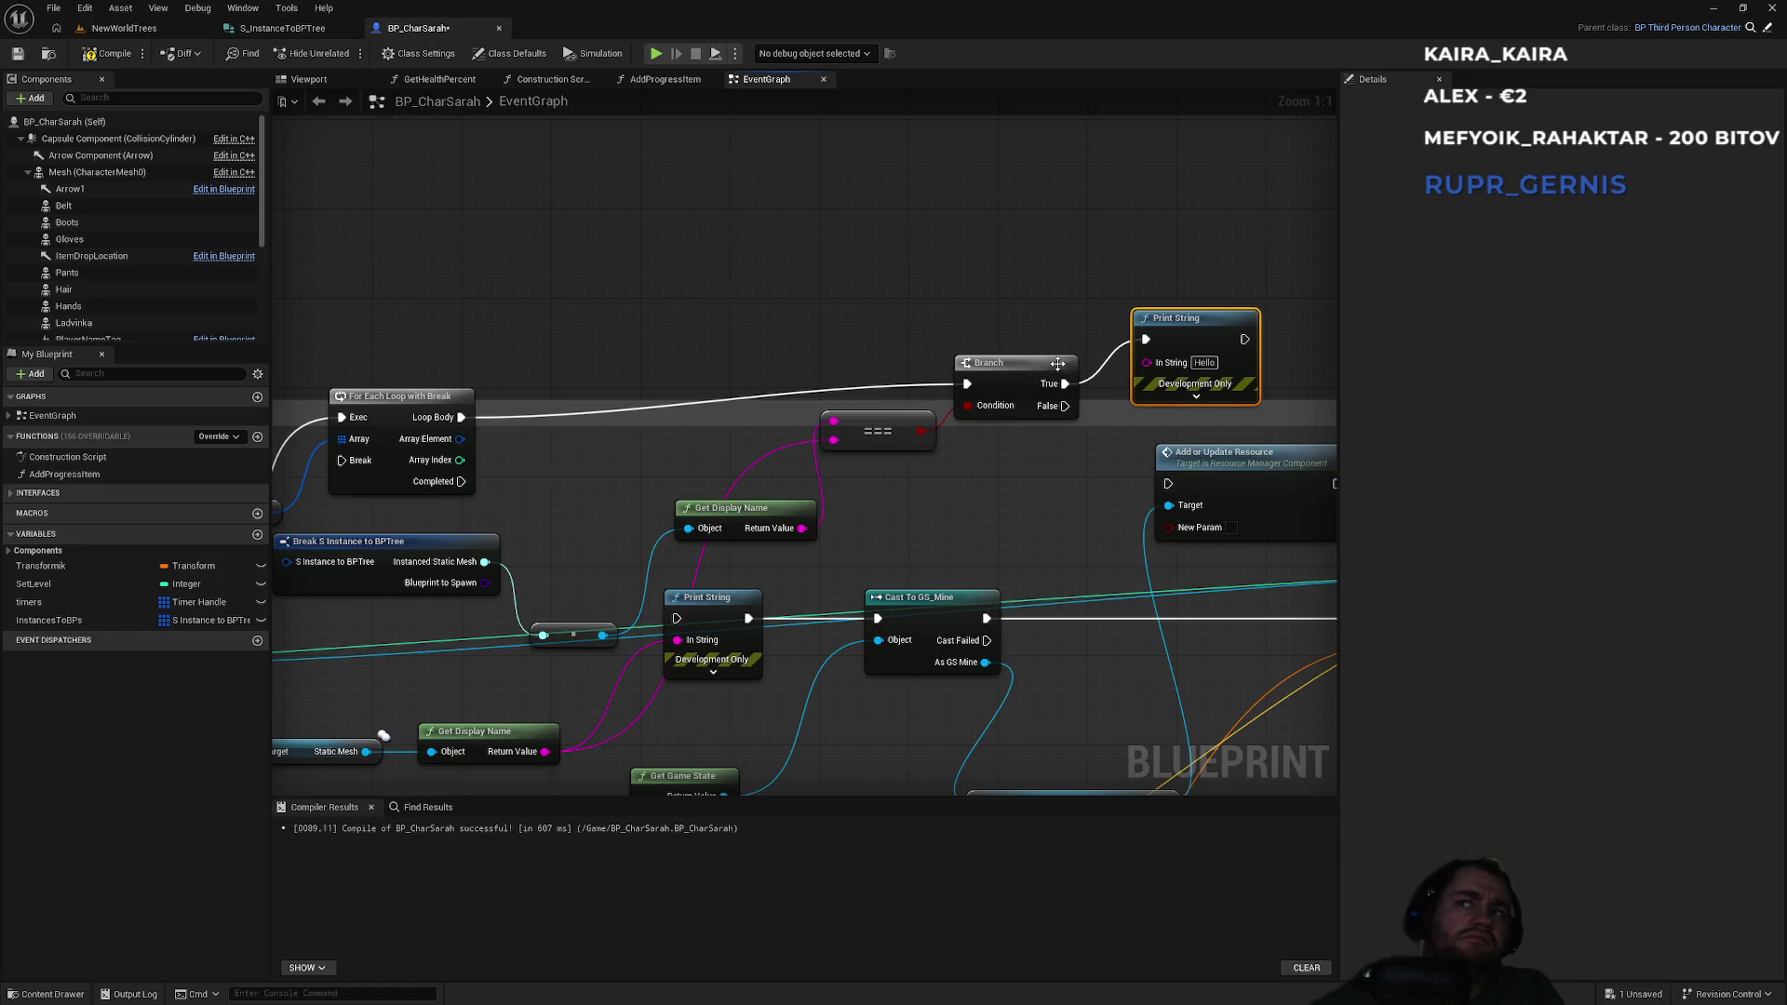
Link Print String to the loop's Break, Completed to the other Print String, set text 'Nasiel som', save.
mouse_move(1245, 338)
left_mouse_down()
mouse_move(650, 282)
mouse_move(342, 459)
left_mouse_up()
left_click_drag(458, 481, 676, 618)
left_click(1204, 362)
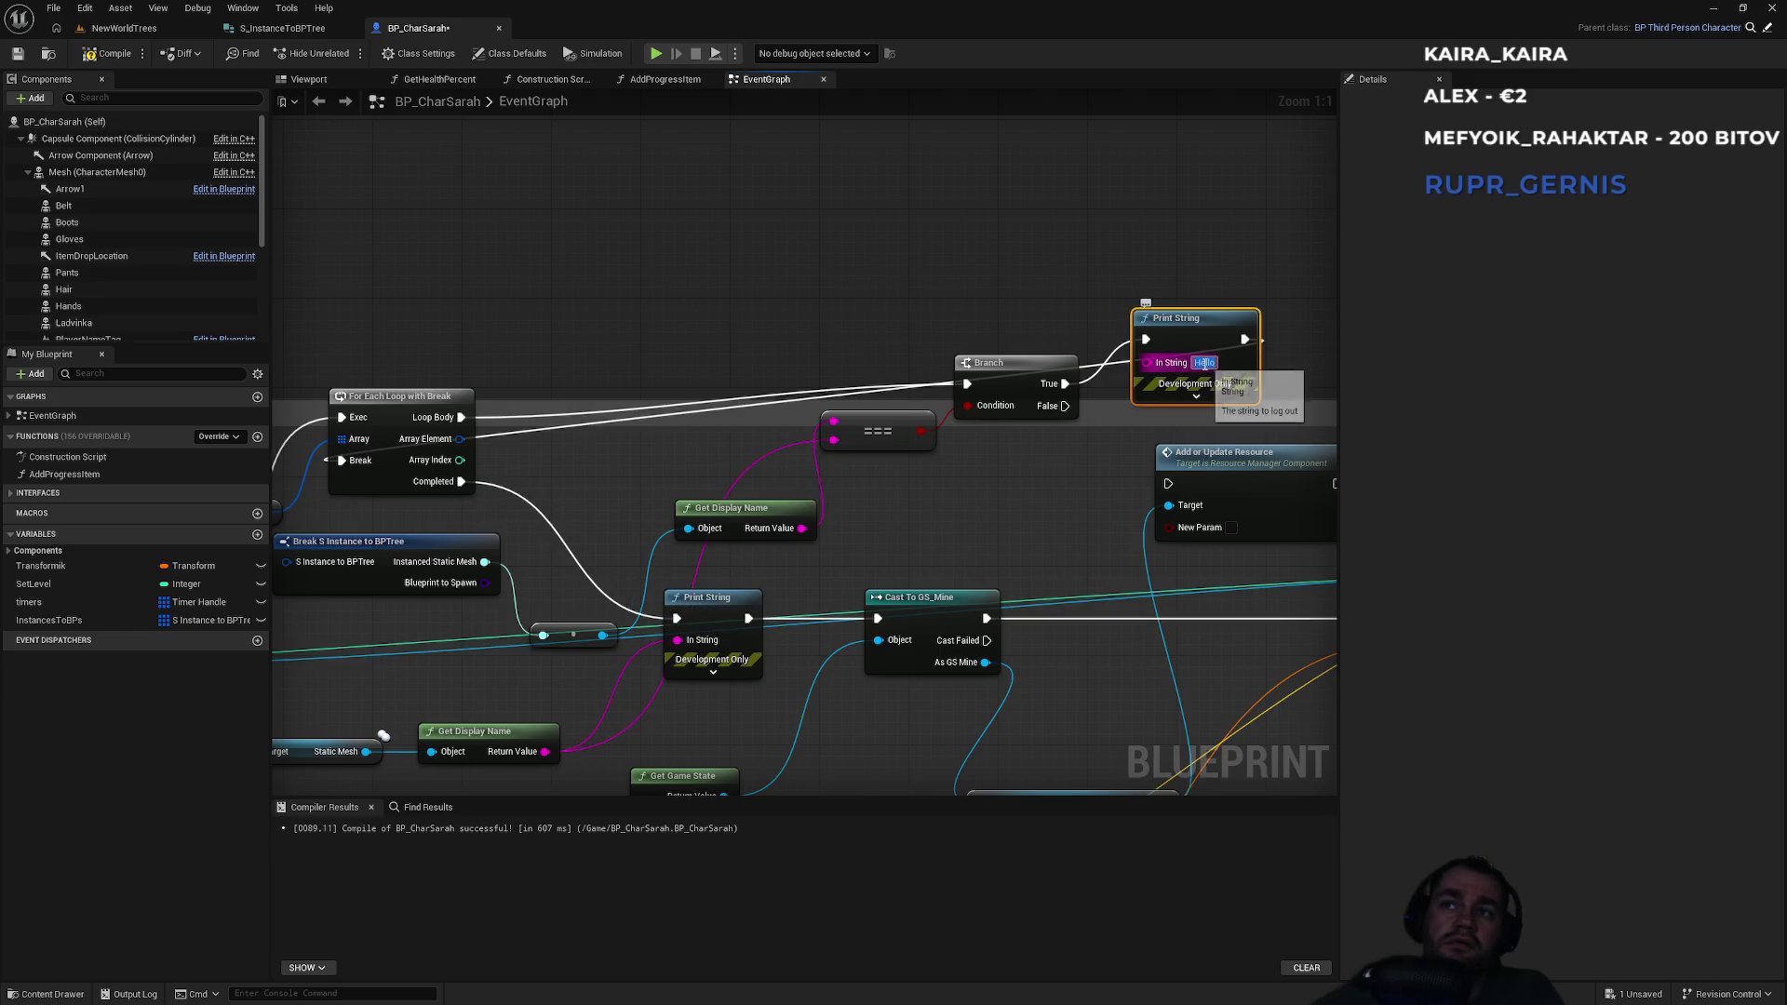
type("Nasiel som")
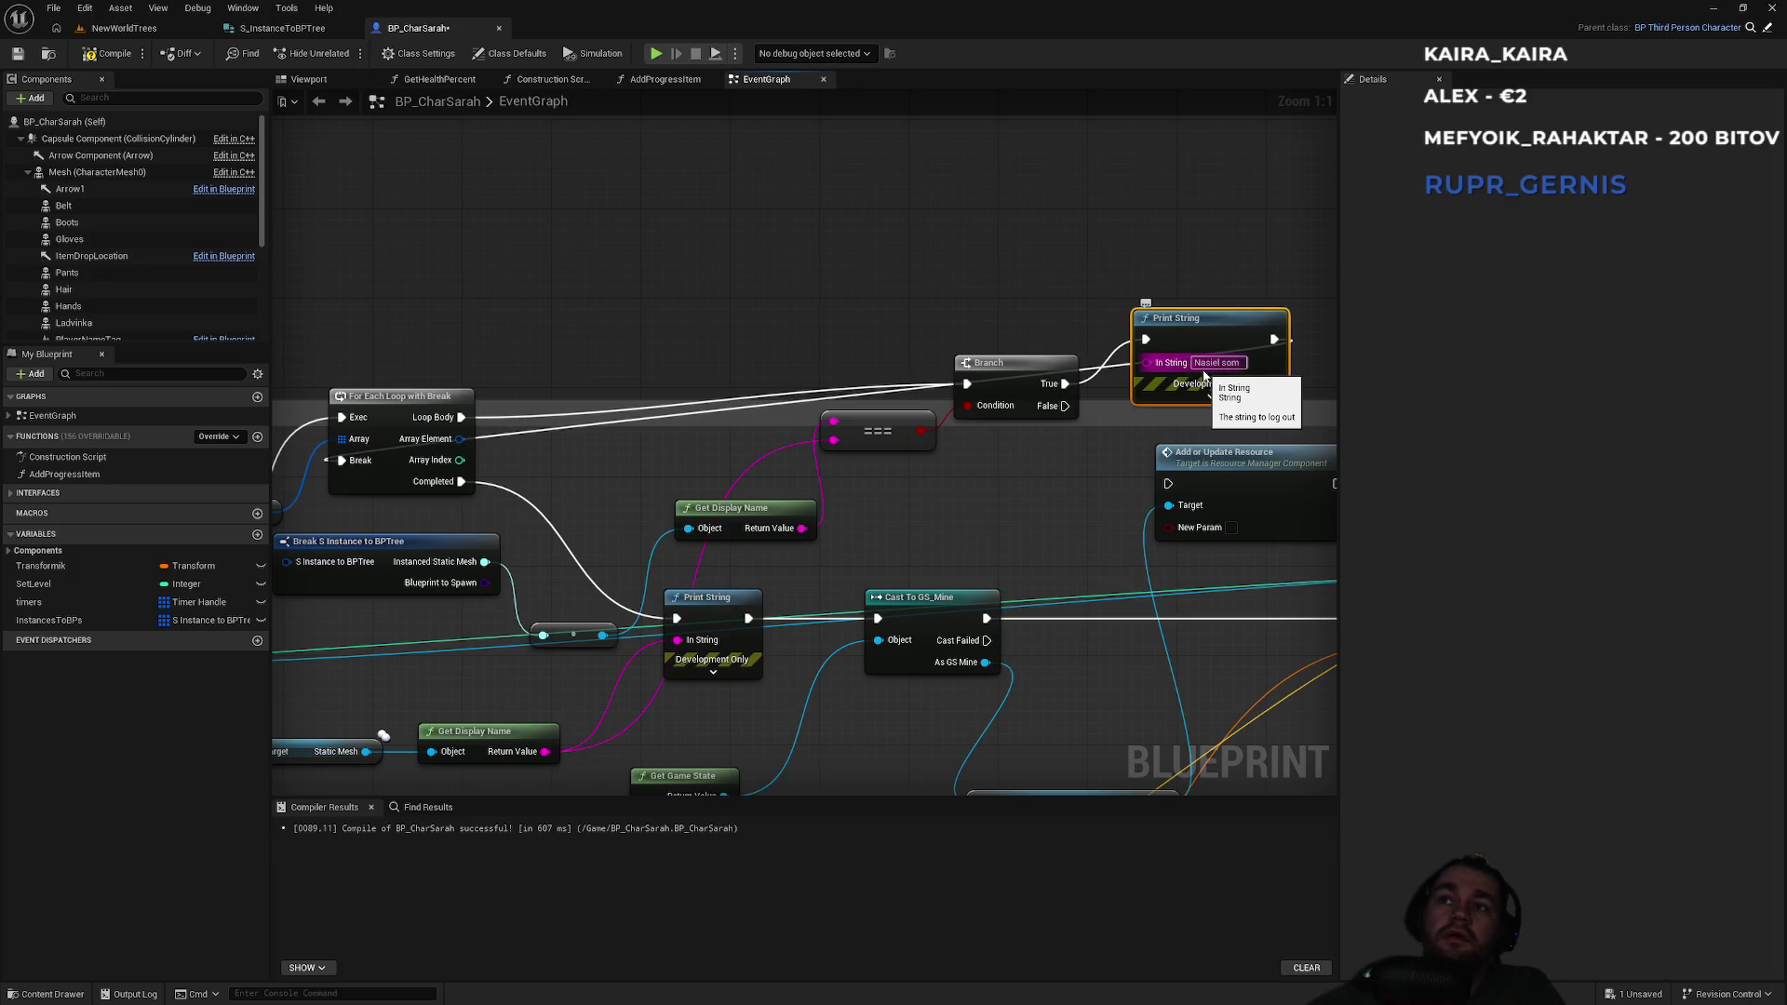
left_click(948, 303)
key("ctrl+s")
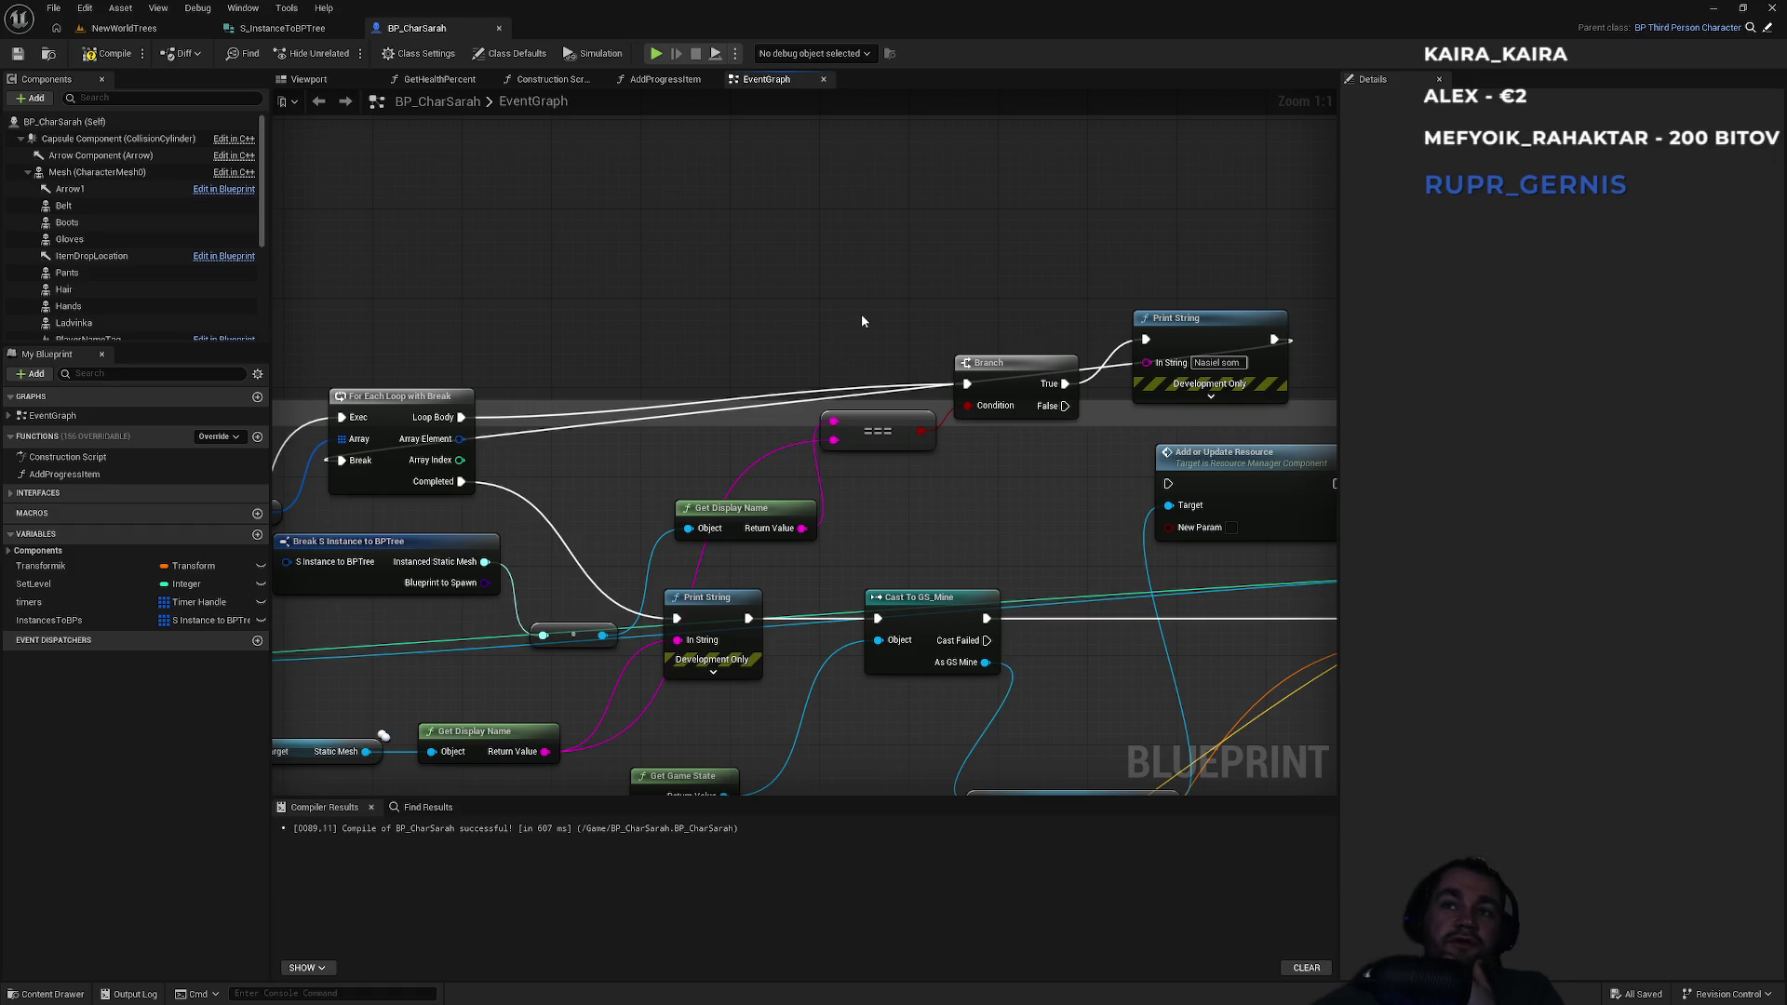
Rearrange the variable, loop and Print String nodes and add a reroute on the Break wire.
mouse_move(842, 307)
left_mouse_down()
mouse_move(765, 272)
mouse_move(906, 247)
mouse_move(1113, 279)
left_mouse_up()
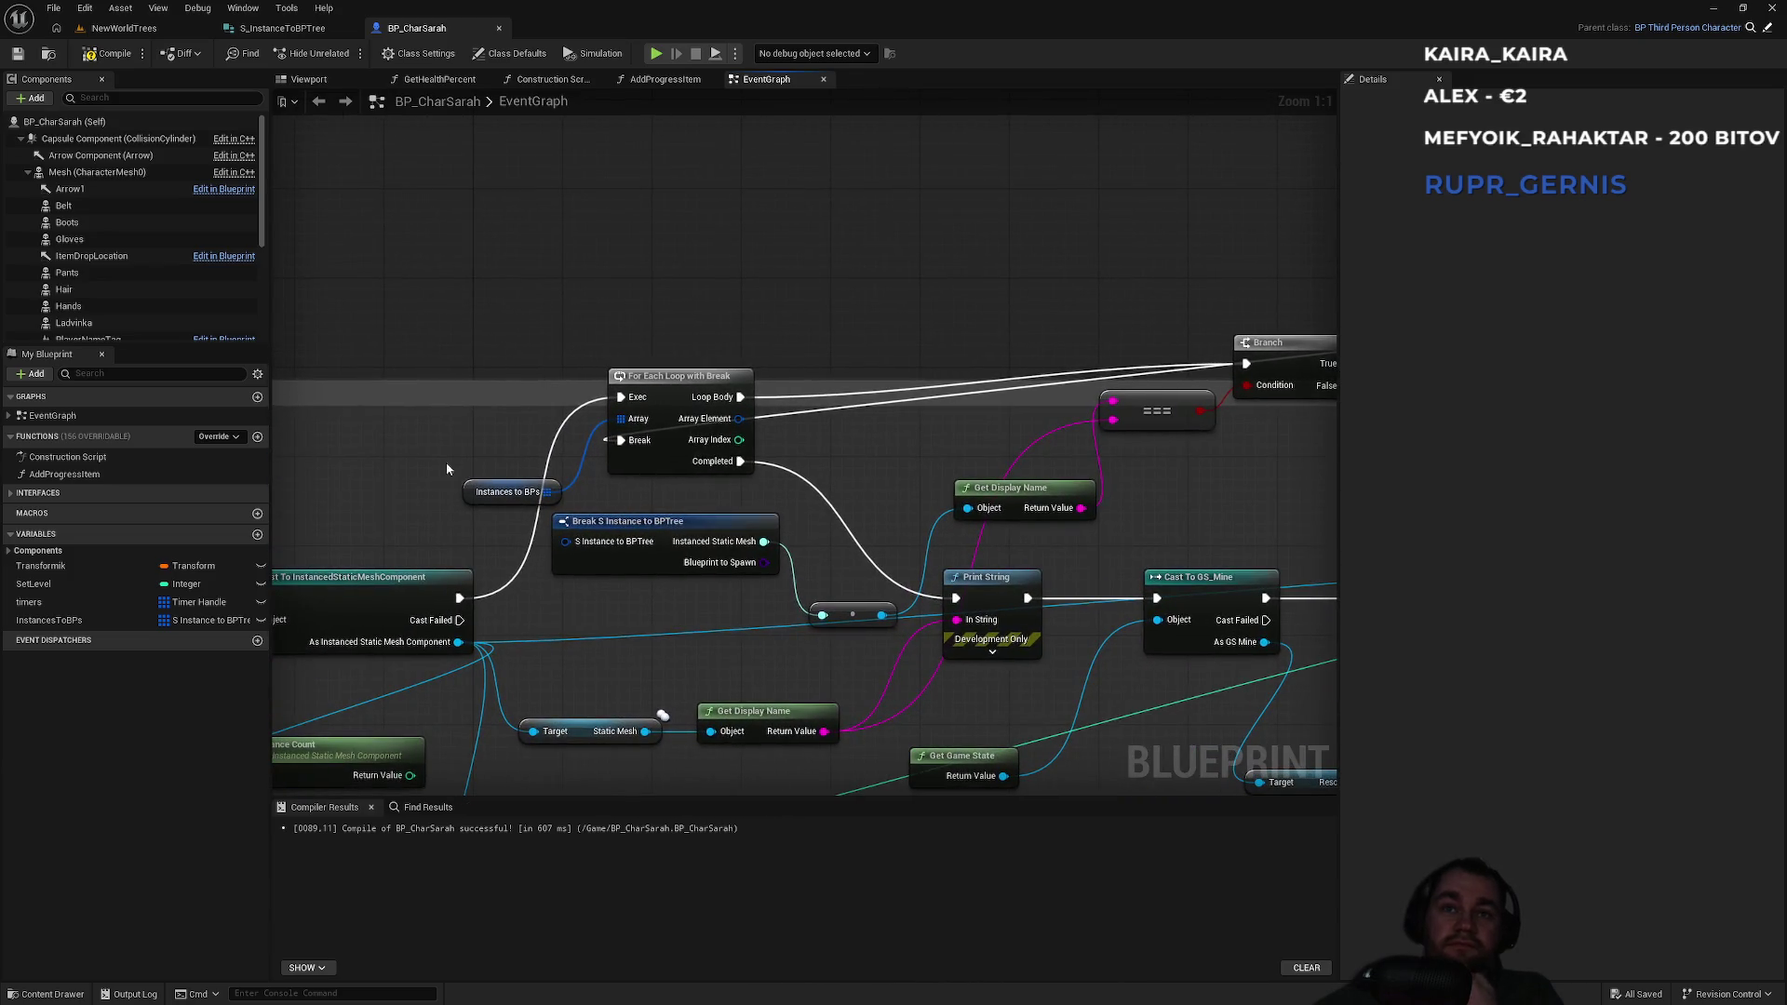
mouse_move(495, 493)
left_mouse_down()
mouse_move(638, 324)
mouse_move(633, 349)
mouse_move(721, 383)
left_mouse_up()
mouse_move(725, 377)
left_mouse_down()
mouse_move(590, 349)
mouse_move(564, 317)
mouse_move(846, 311)
mouse_move(1064, 426)
mouse_move(781, 391)
mouse_move(576, 398)
left_mouse_up()
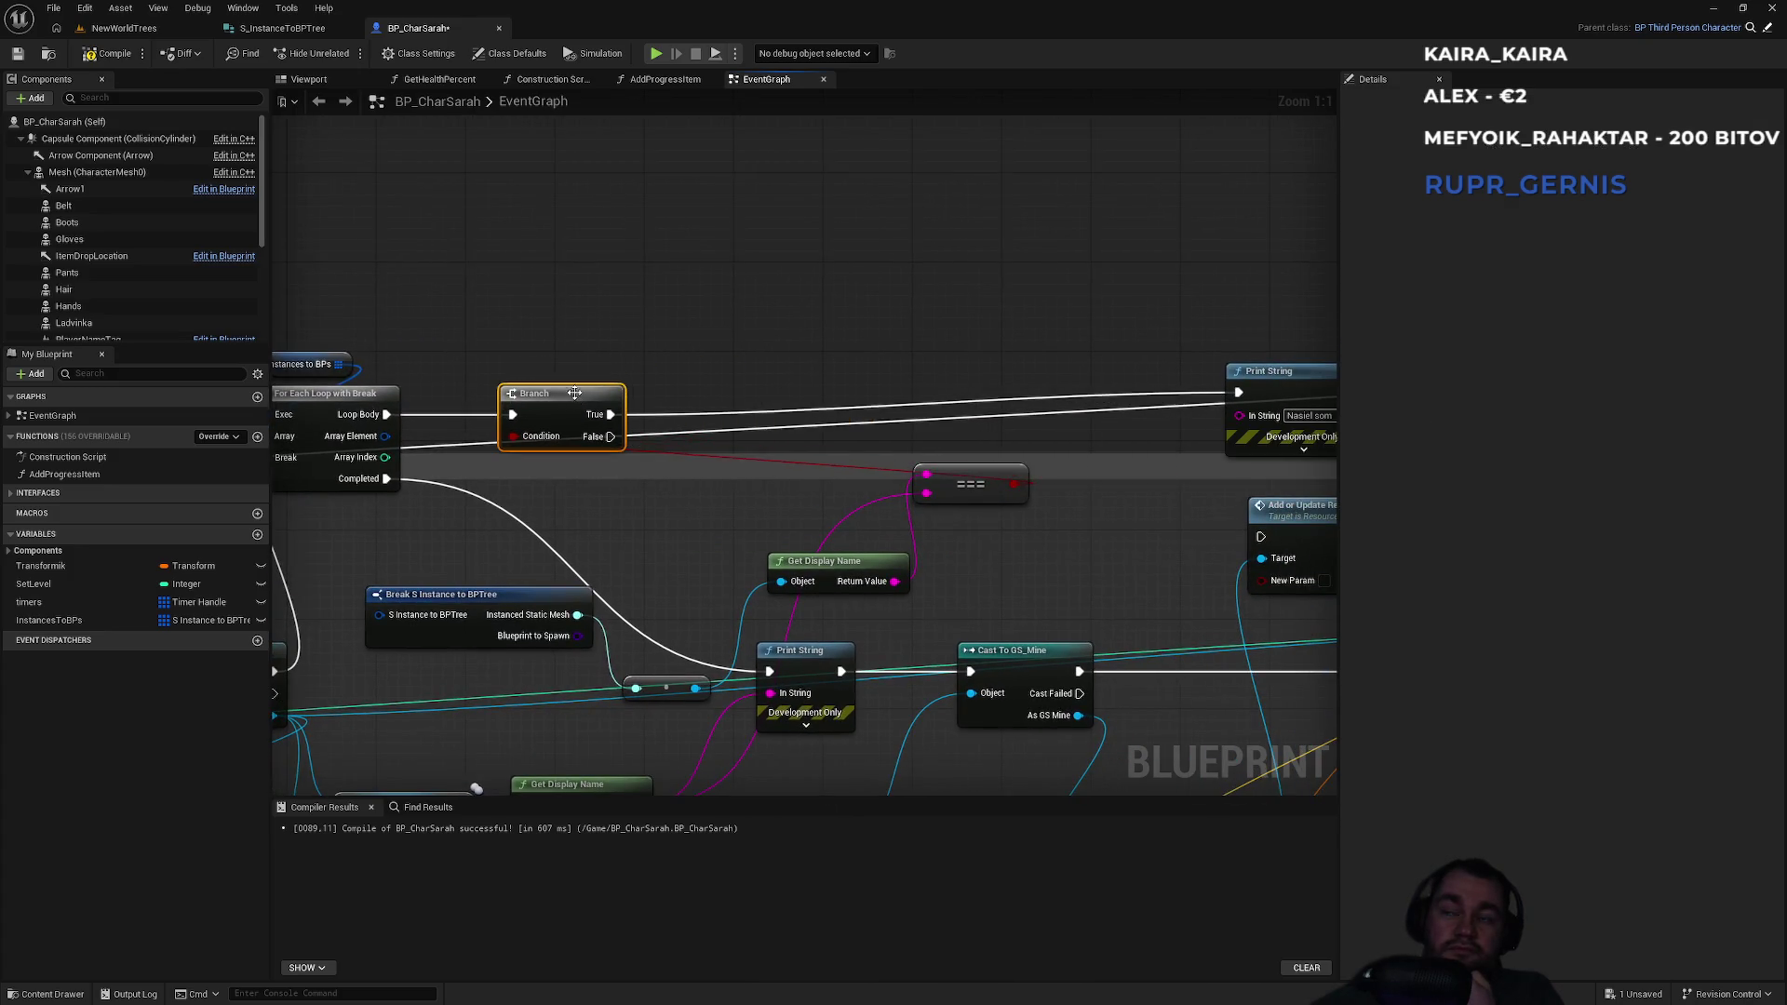
left_click_drag(1277, 394, 750, 412)
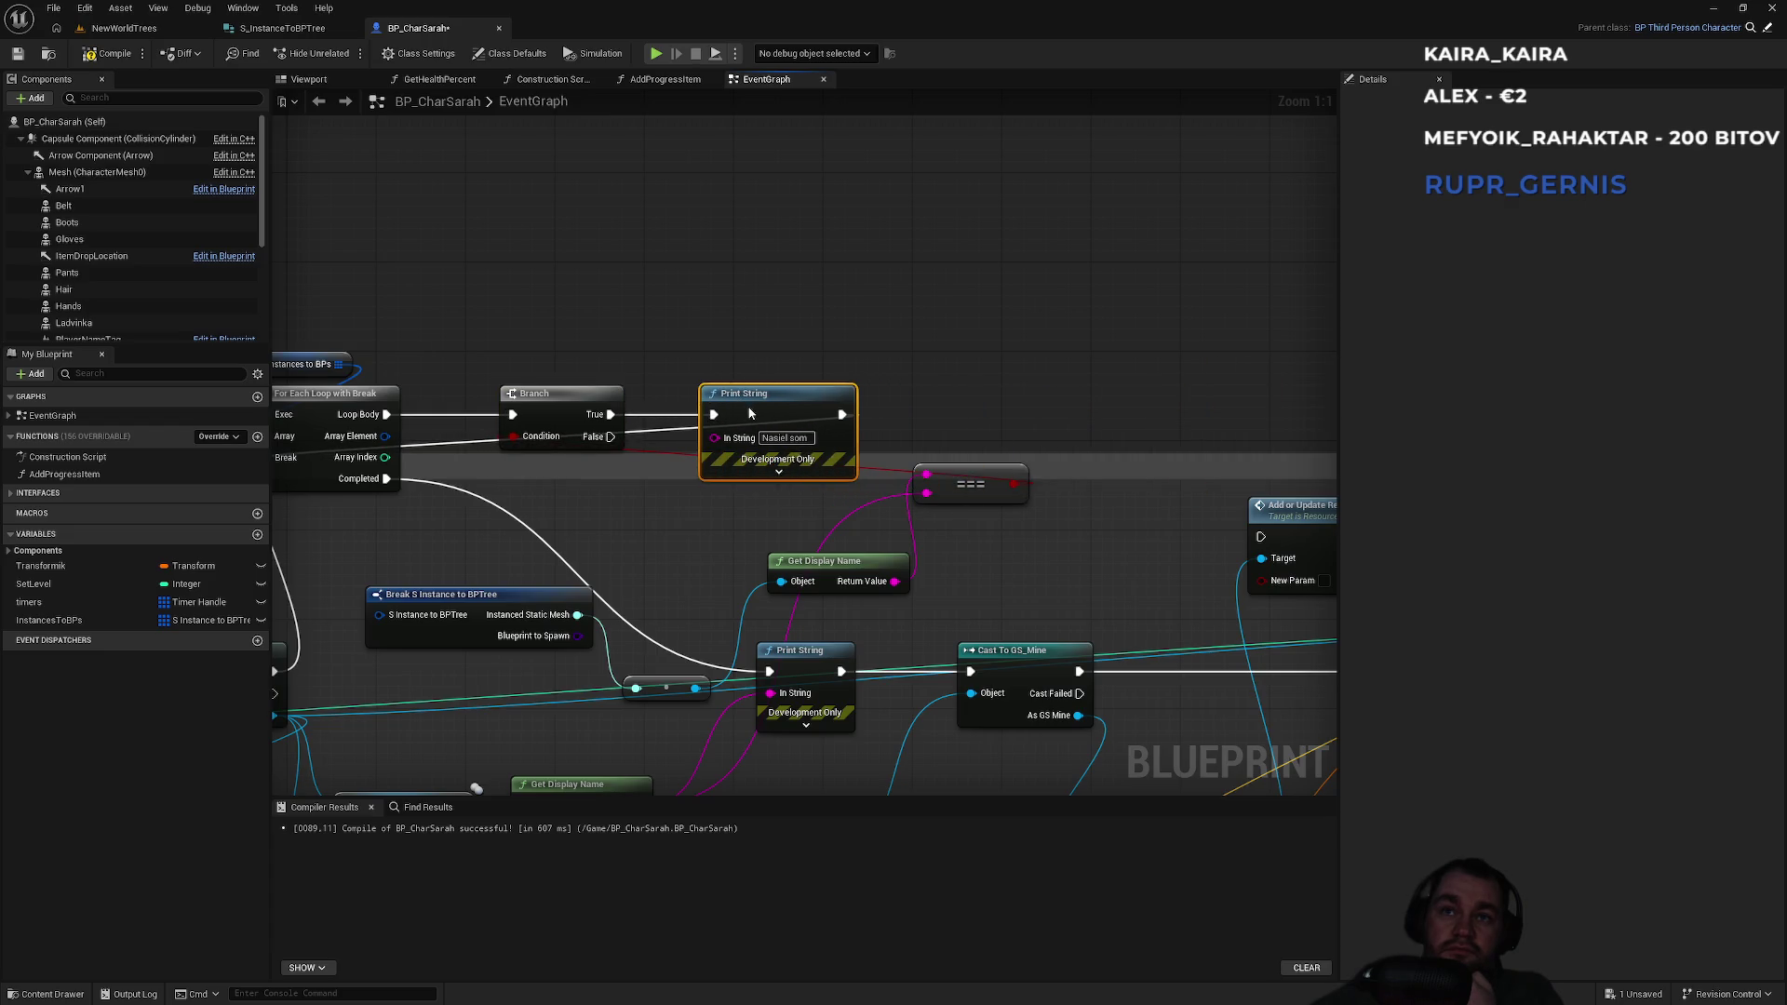
double_click(658, 425)
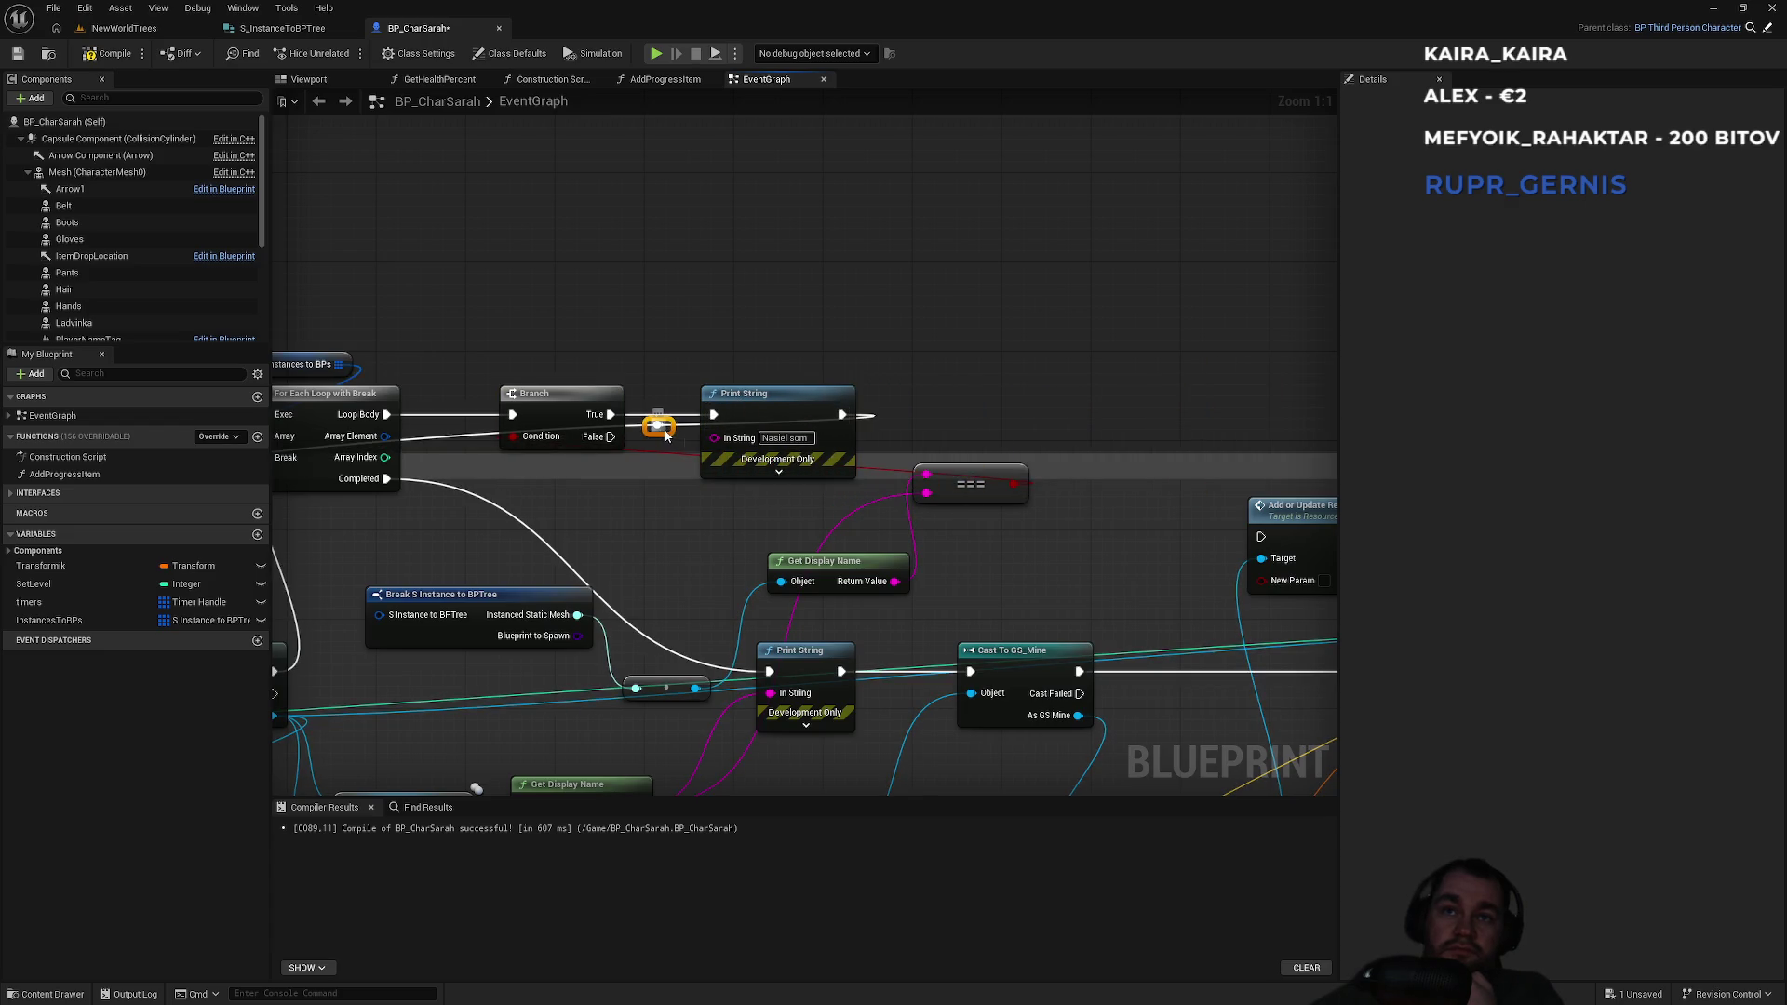
left_click_drag(658, 425, 858, 349)
Route the return wire over the loop and Print String with two reroute points.
left_click_drag(555, 348, 945, 394)
double_click(835, 439)
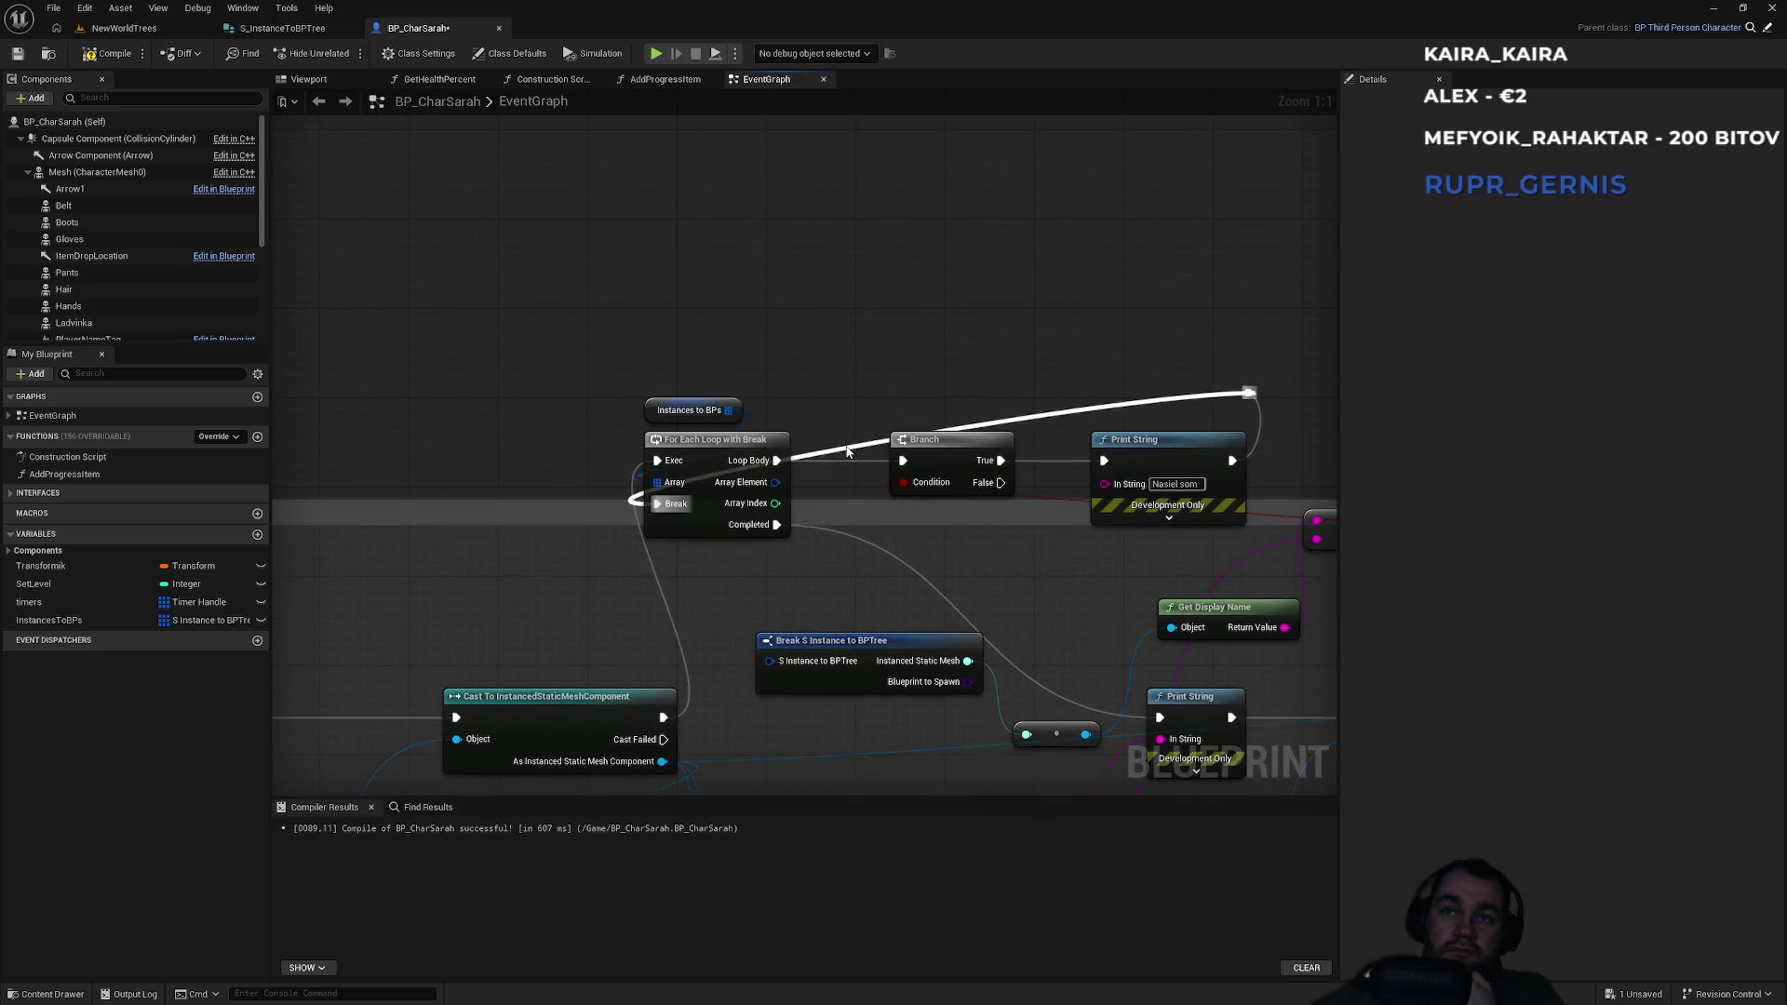
mouse_move(850, 445)
left_mouse_down()
mouse_move(758, 366)
mouse_move(641, 374)
mouse_move(660, 394)
mouse_move(638, 402)
left_mouse_up()
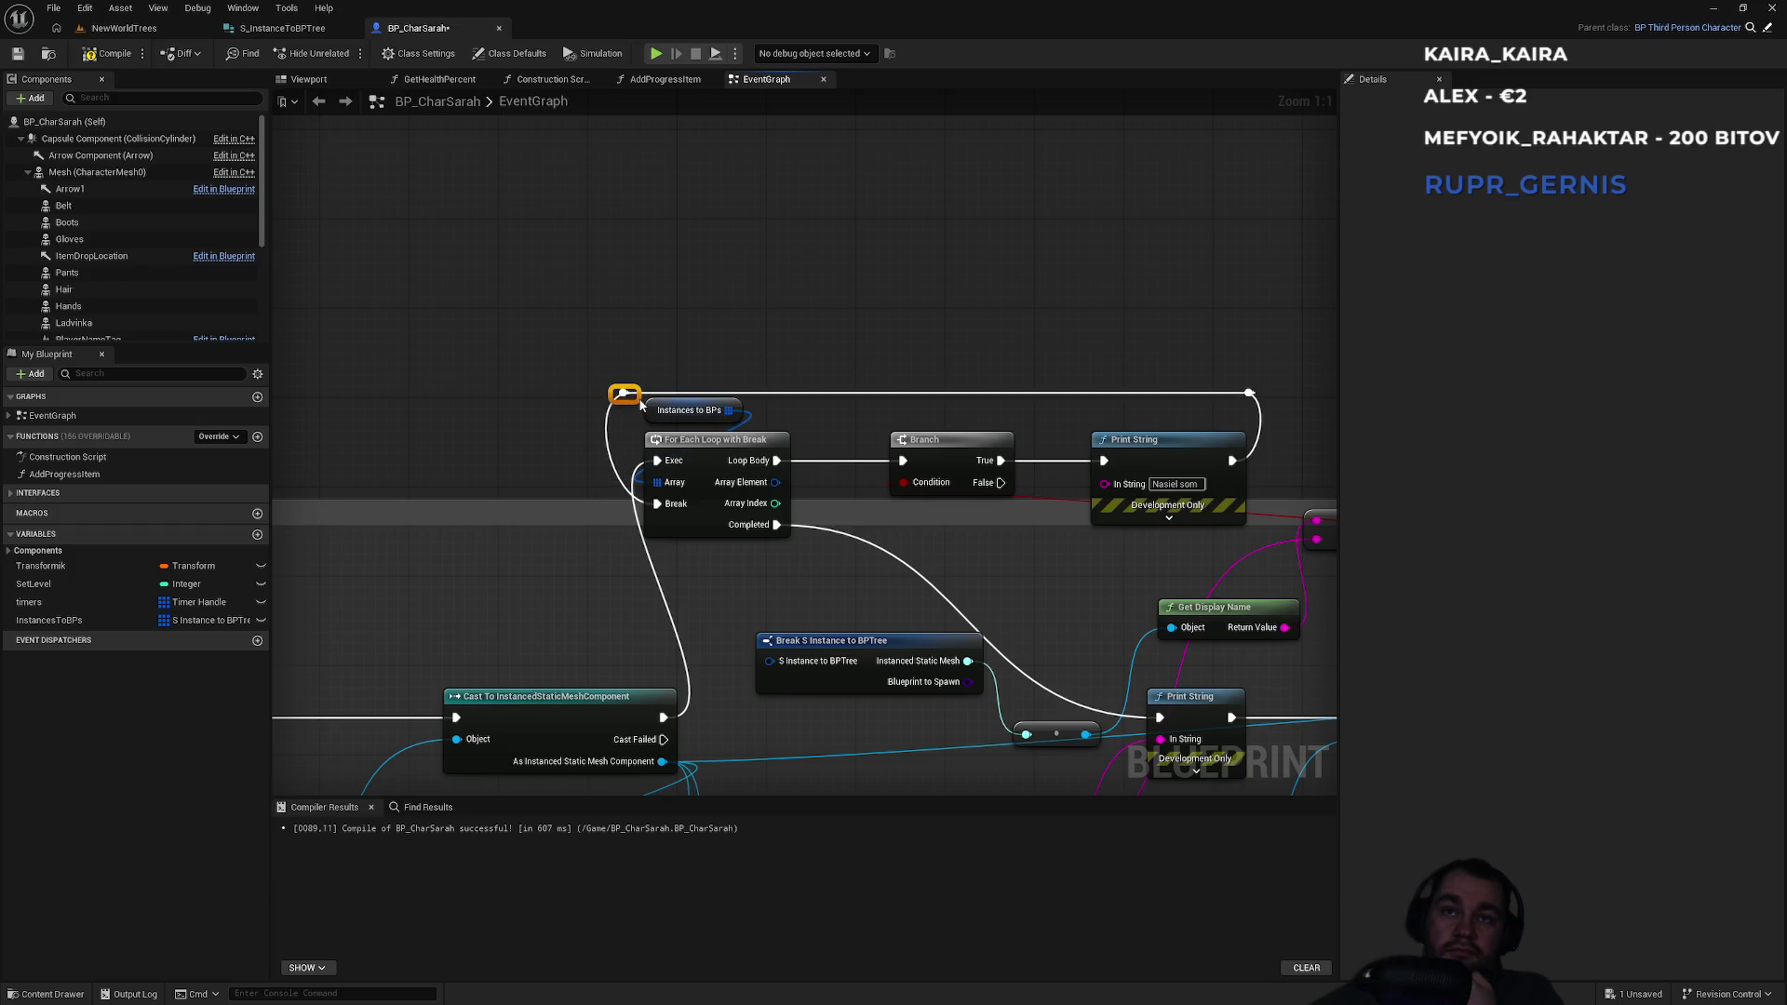
left_click(1248, 394)
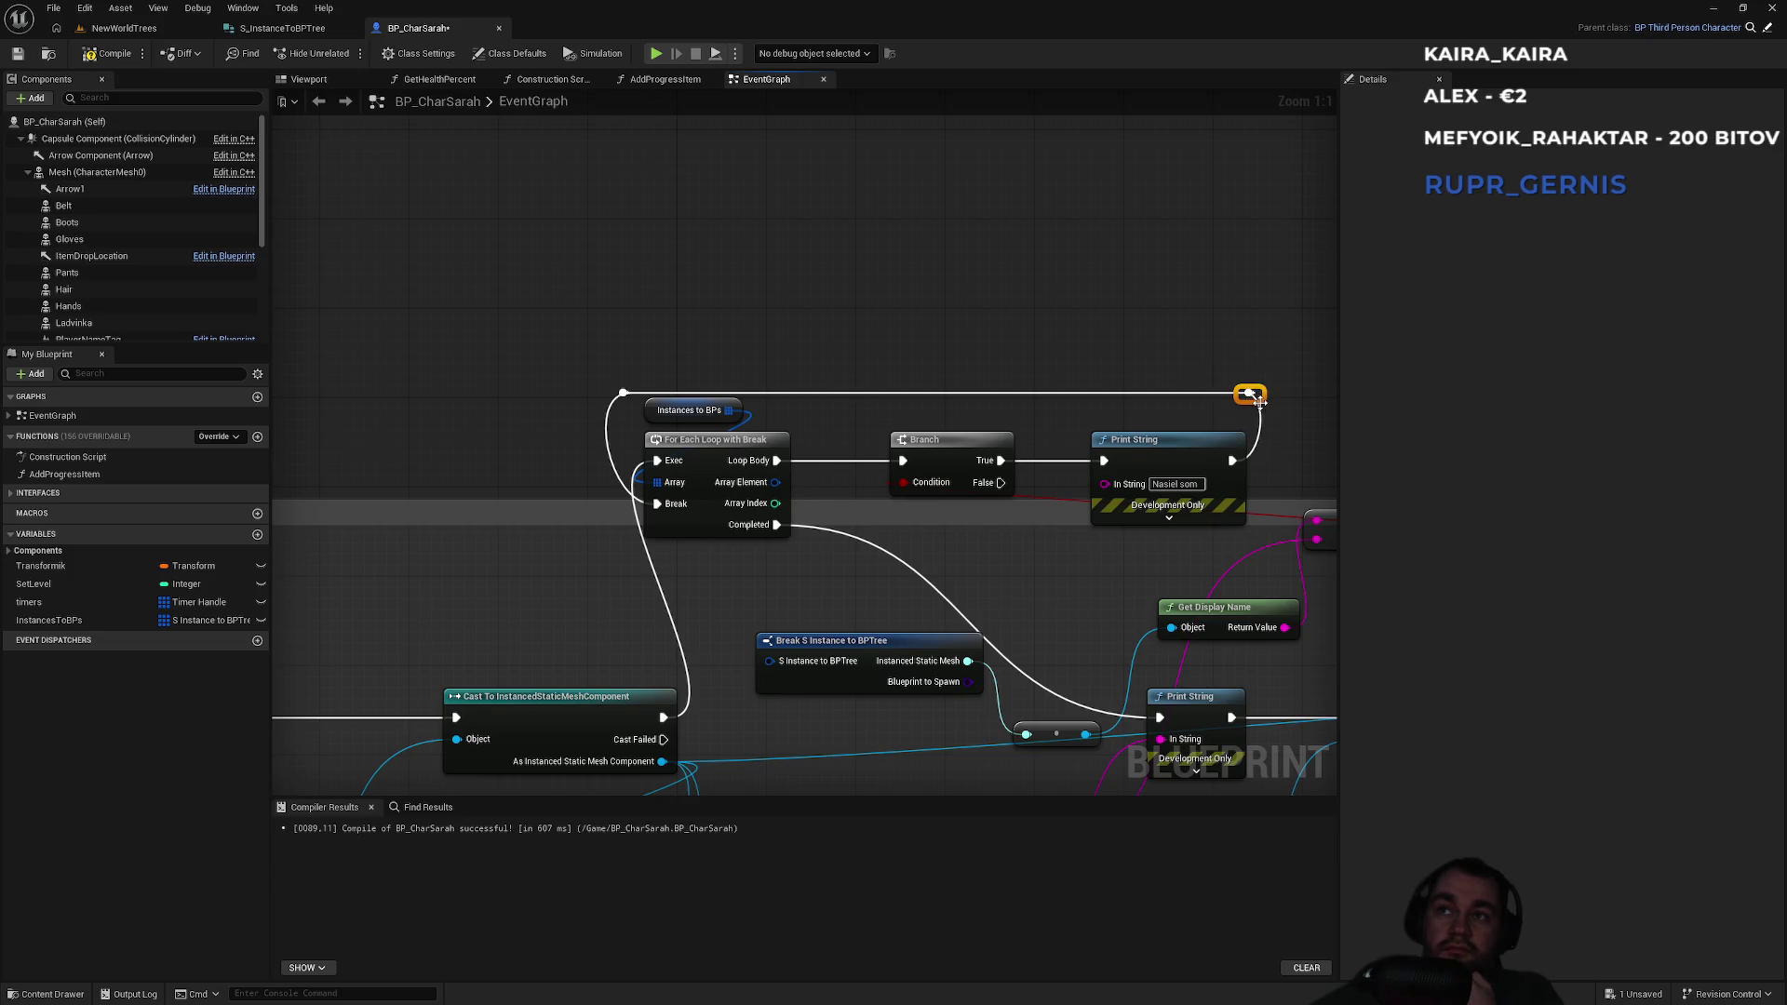
left_click_drag(1263, 409, 1286, 407)
left_click(1126, 398)
Regroup Get Display Name, Break S Instance to BPTree and the === comparison neatly.
left_click_drag(1095, 381, 1004, 312)
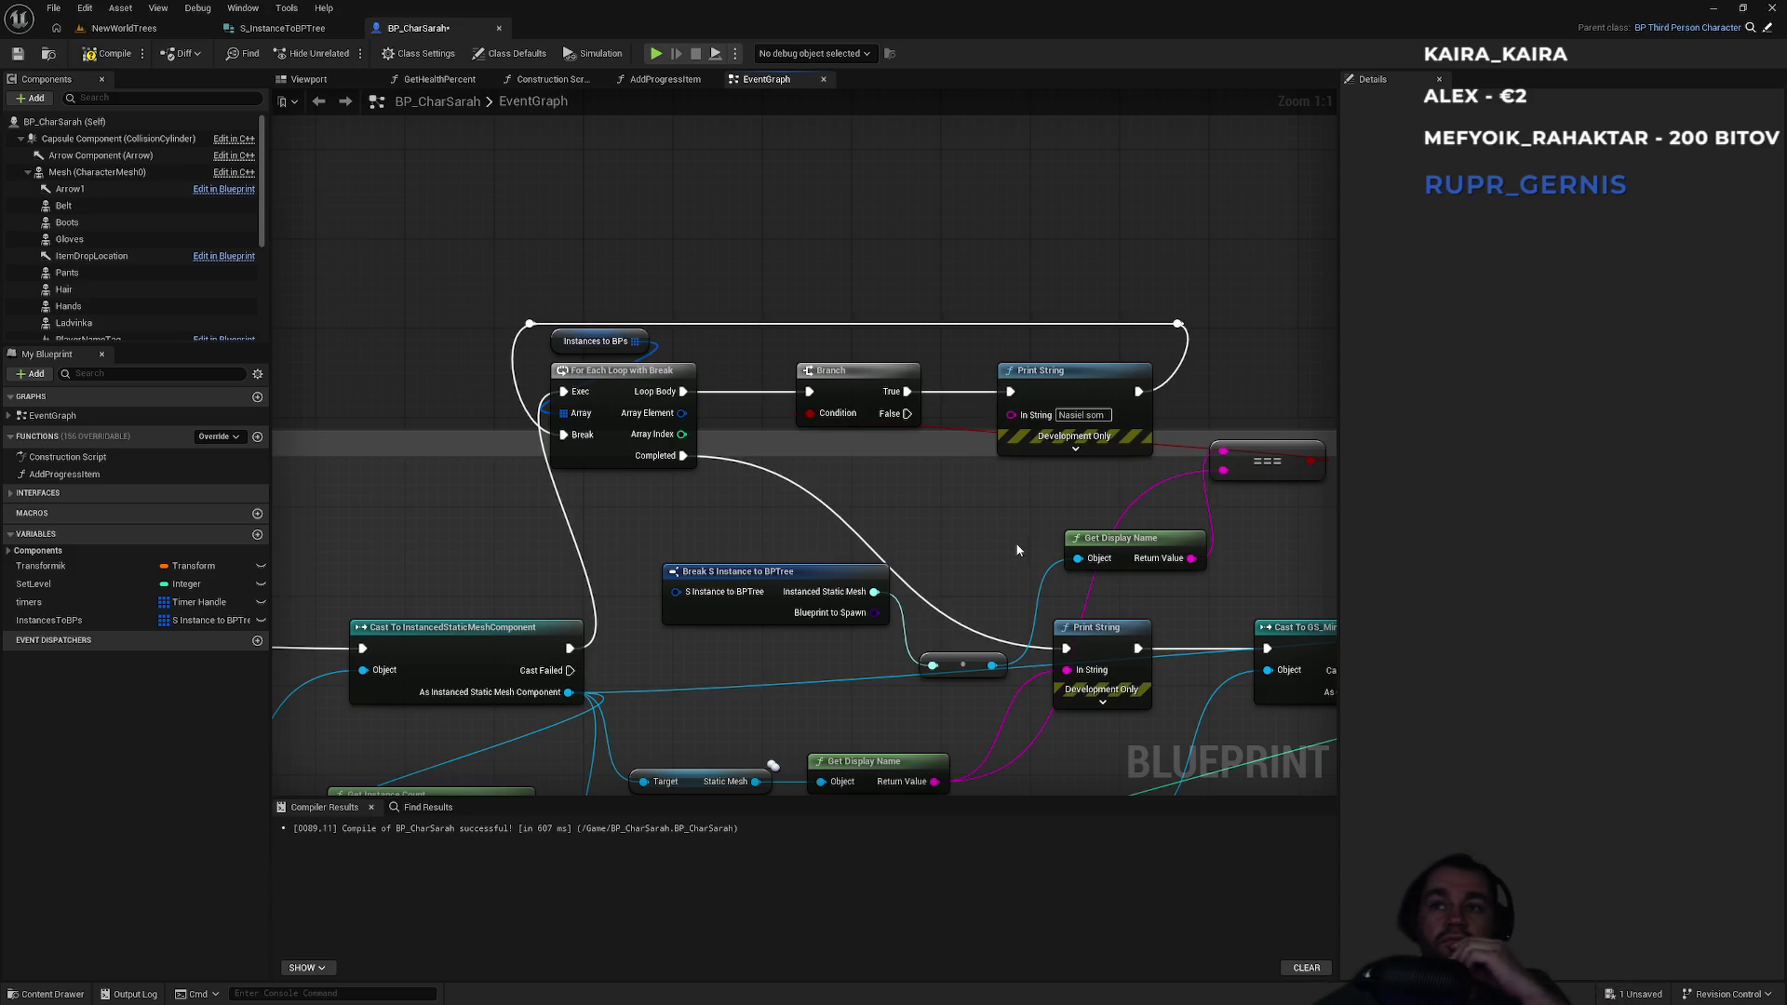
mouse_move(968, 663)
left_mouse_down()
mouse_move(662, 527)
mouse_move(713, 539)
mouse_move(763, 607)
left_mouse_up()
left_click(739, 585)
left_click_drag(1153, 545, 769, 522)
left_click(749, 498)
left_click_drag(1263, 456, 938, 524)
mouse_move(782, 496)
left_mouse_down()
mouse_move(787, 605)
mouse_move(428, 540)
mouse_move(731, 639)
mouse_move(785, 606)
left_mouse_up()
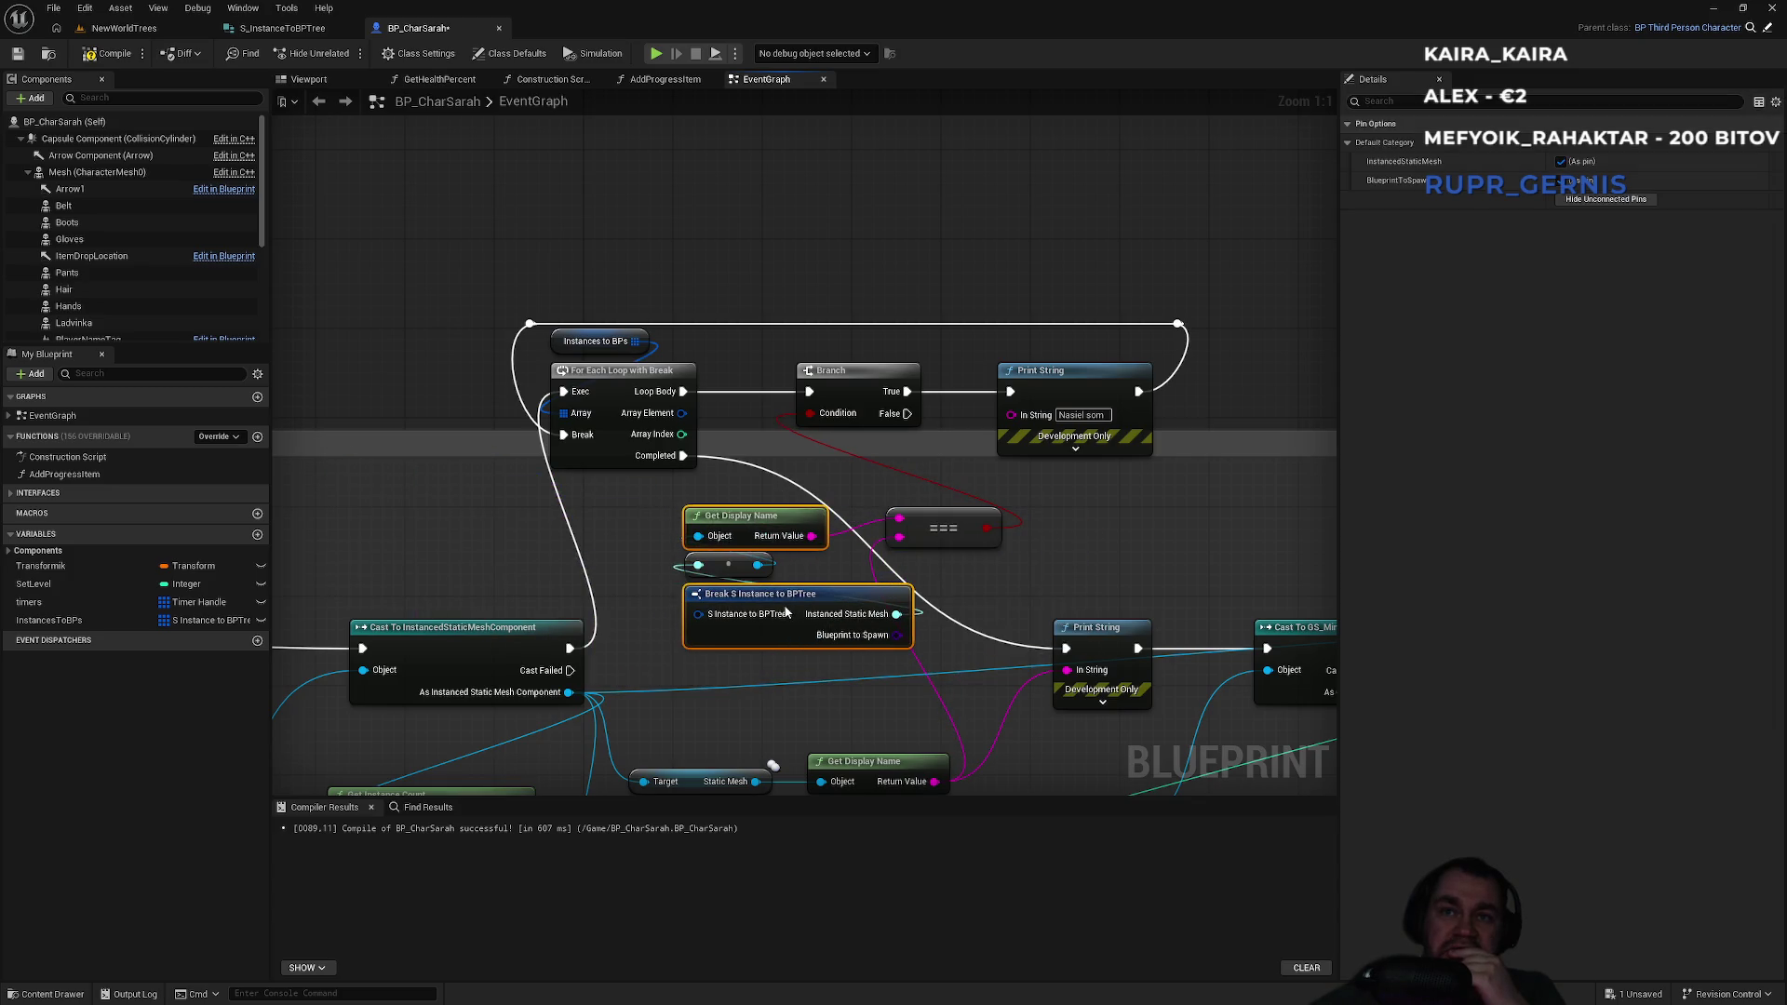
Tidy the graph: shift the display-name group and === node left, and the Branch/Print String group right.
left_click(637, 542)
mouse_move(638, 541)
left_mouse_down()
mouse_move(779, 621)
mouse_move(433, 577)
left_mouse_up()
left_click_drag(940, 527, 761, 527)
mouse_move(840, 314)
left_mouse_down()
mouse_move(1154, 400)
mouse_move(1216, 379)
left_mouse_up()
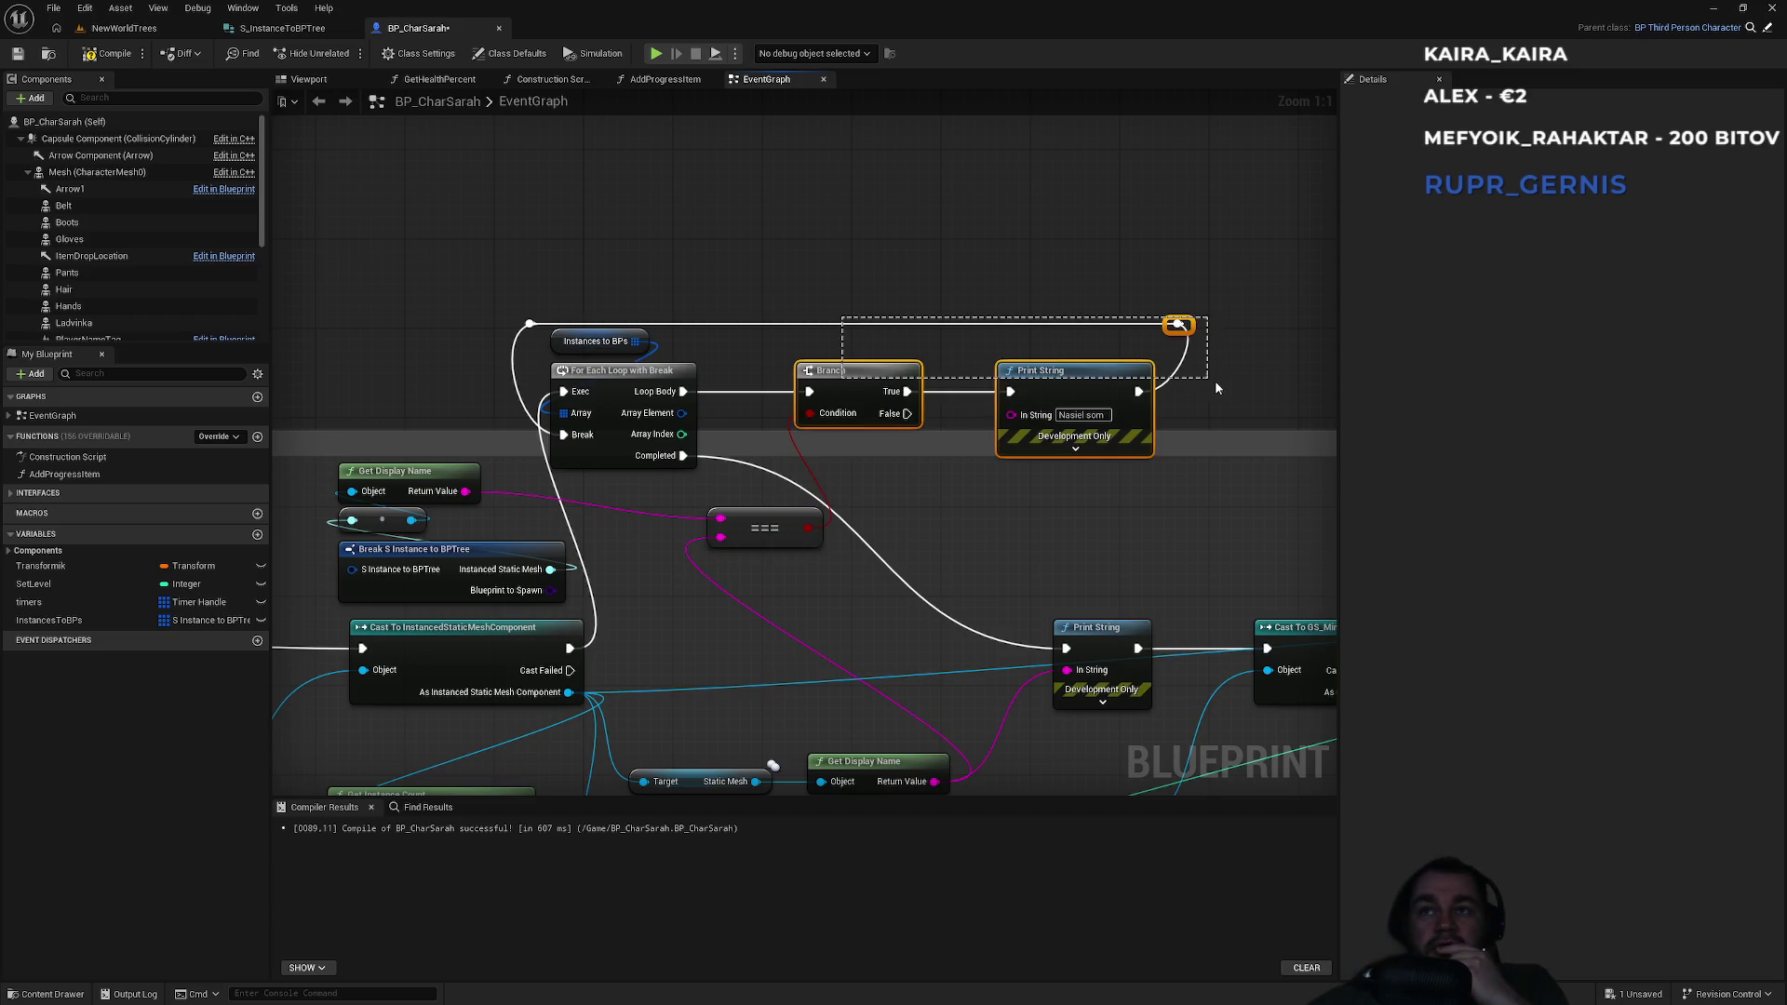
left_click_drag(1092, 388, 1137, 388)
left_click(1110, 272)
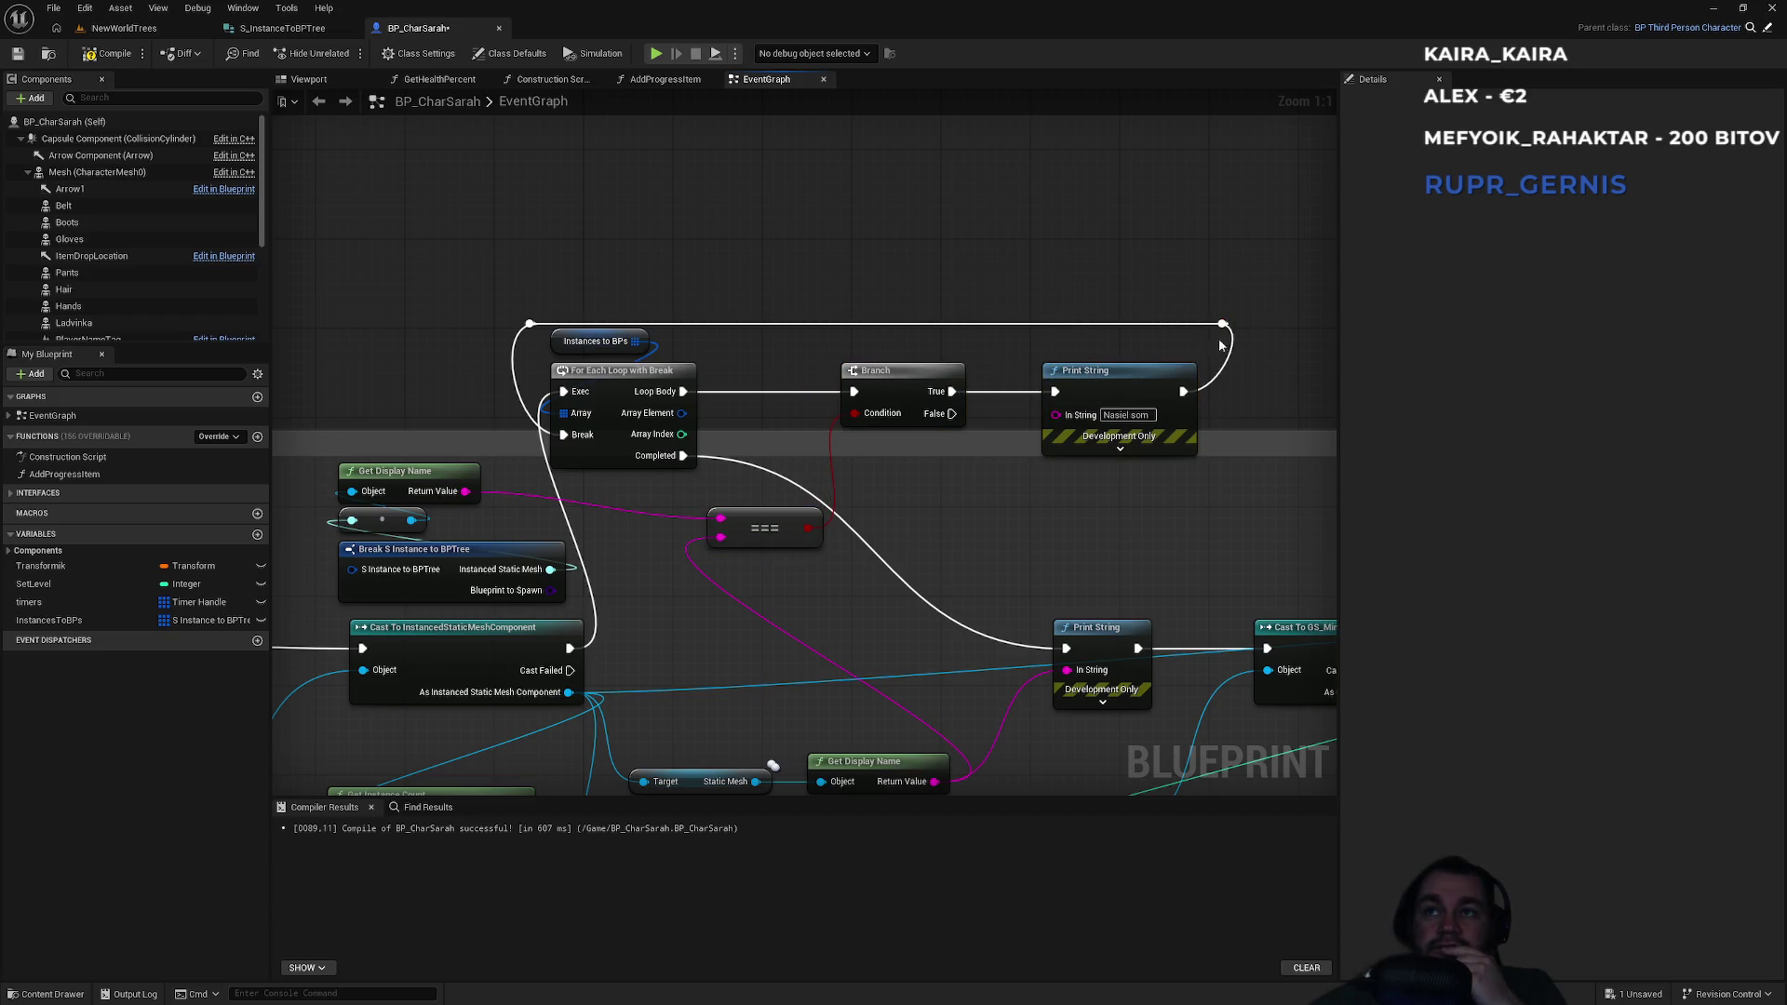
left_click_drag(1225, 324, 1194, 318)
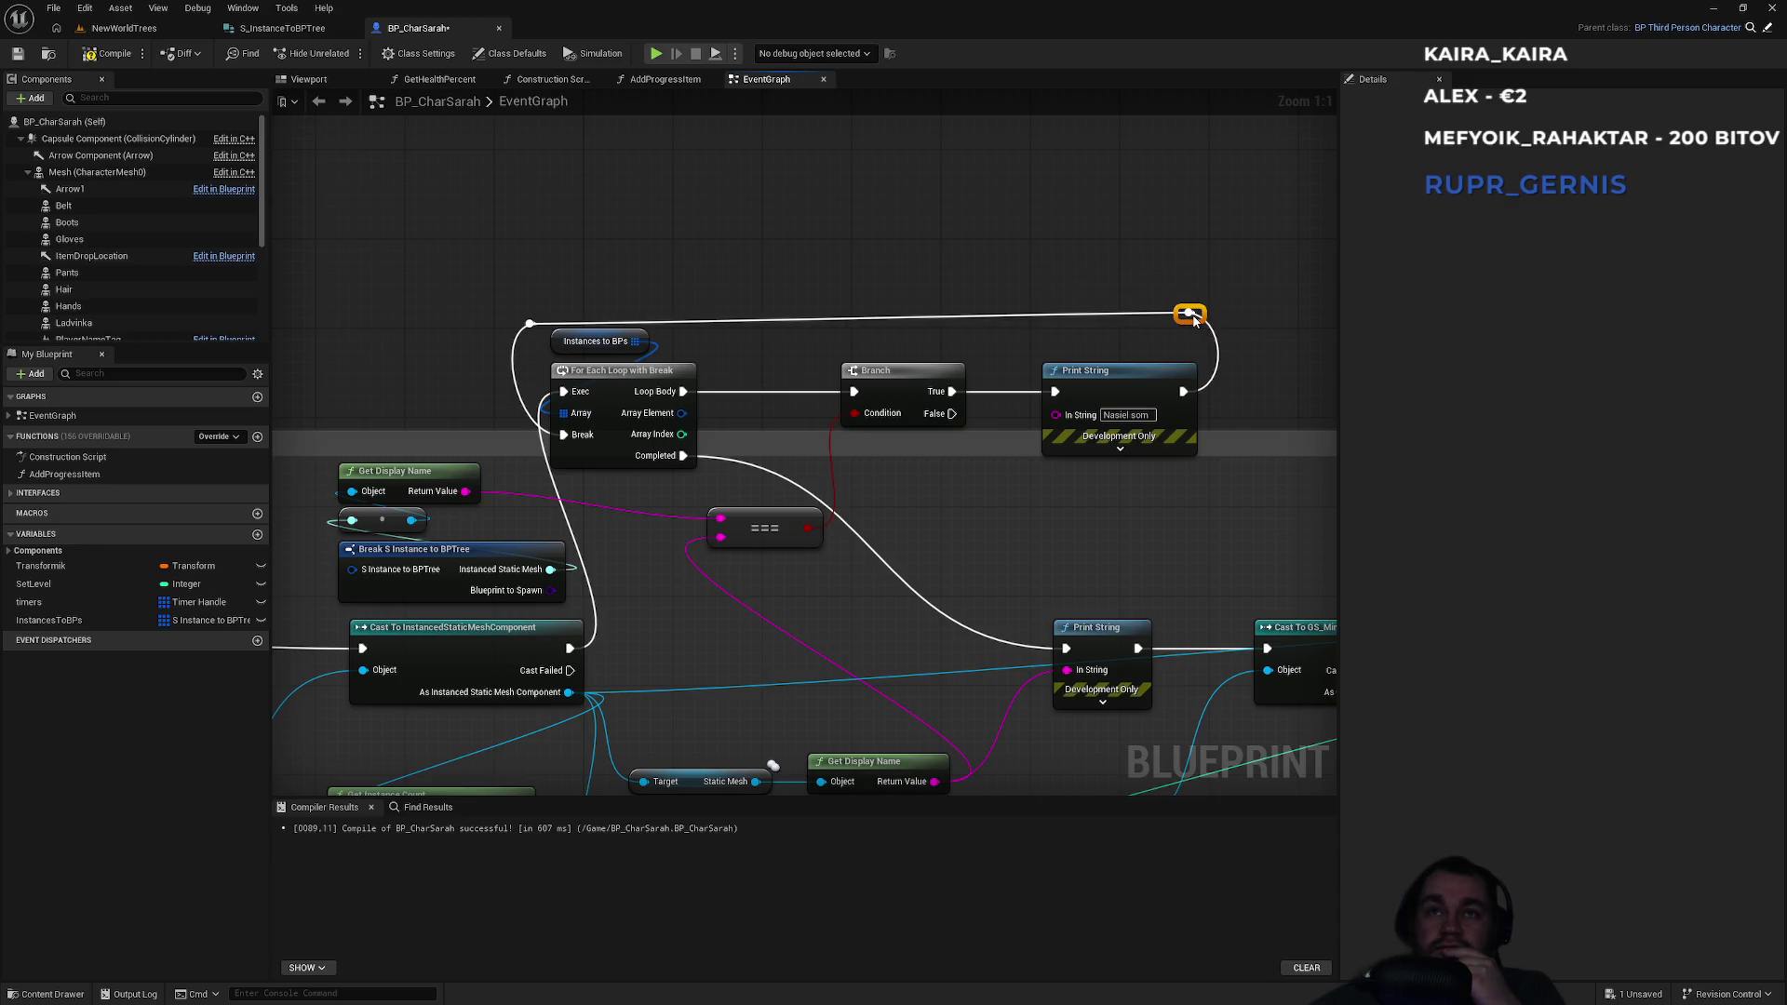
Straighten the wire through the reroute nodes beside Print String.
left_click_drag(530, 324, 566, 311)
key("Escape")
left_click(530, 324)
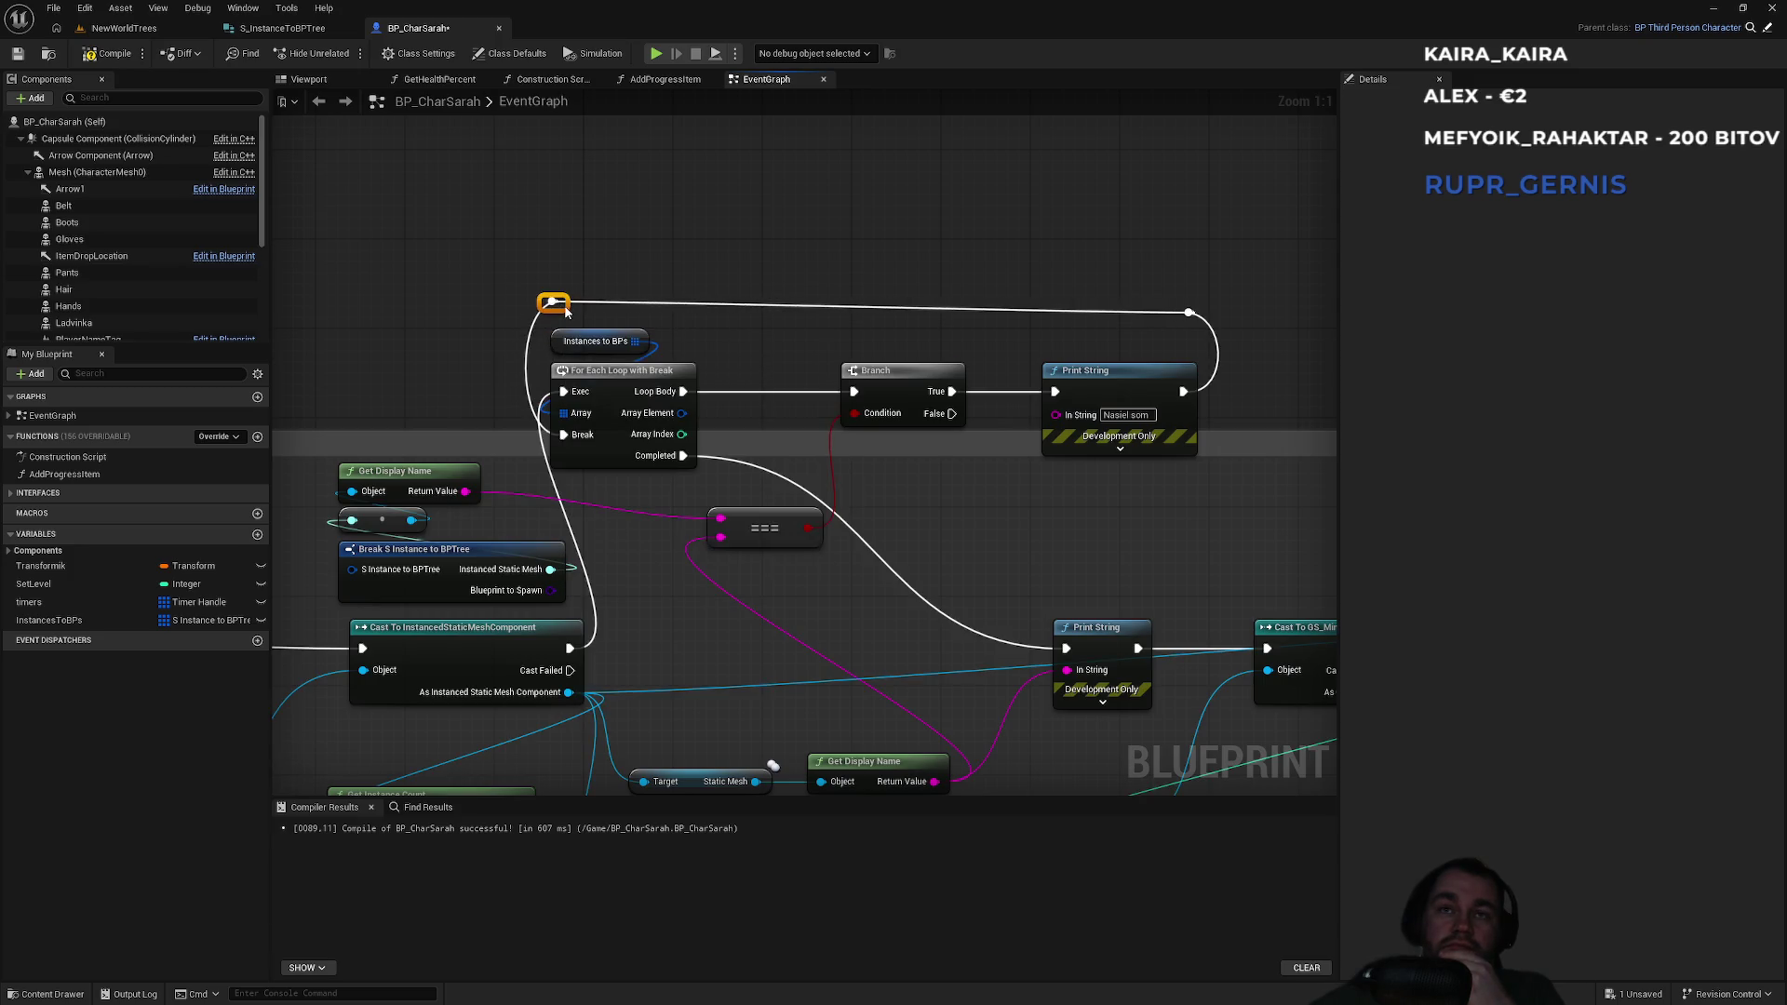
left_click_drag(1187, 310, 1188, 301)
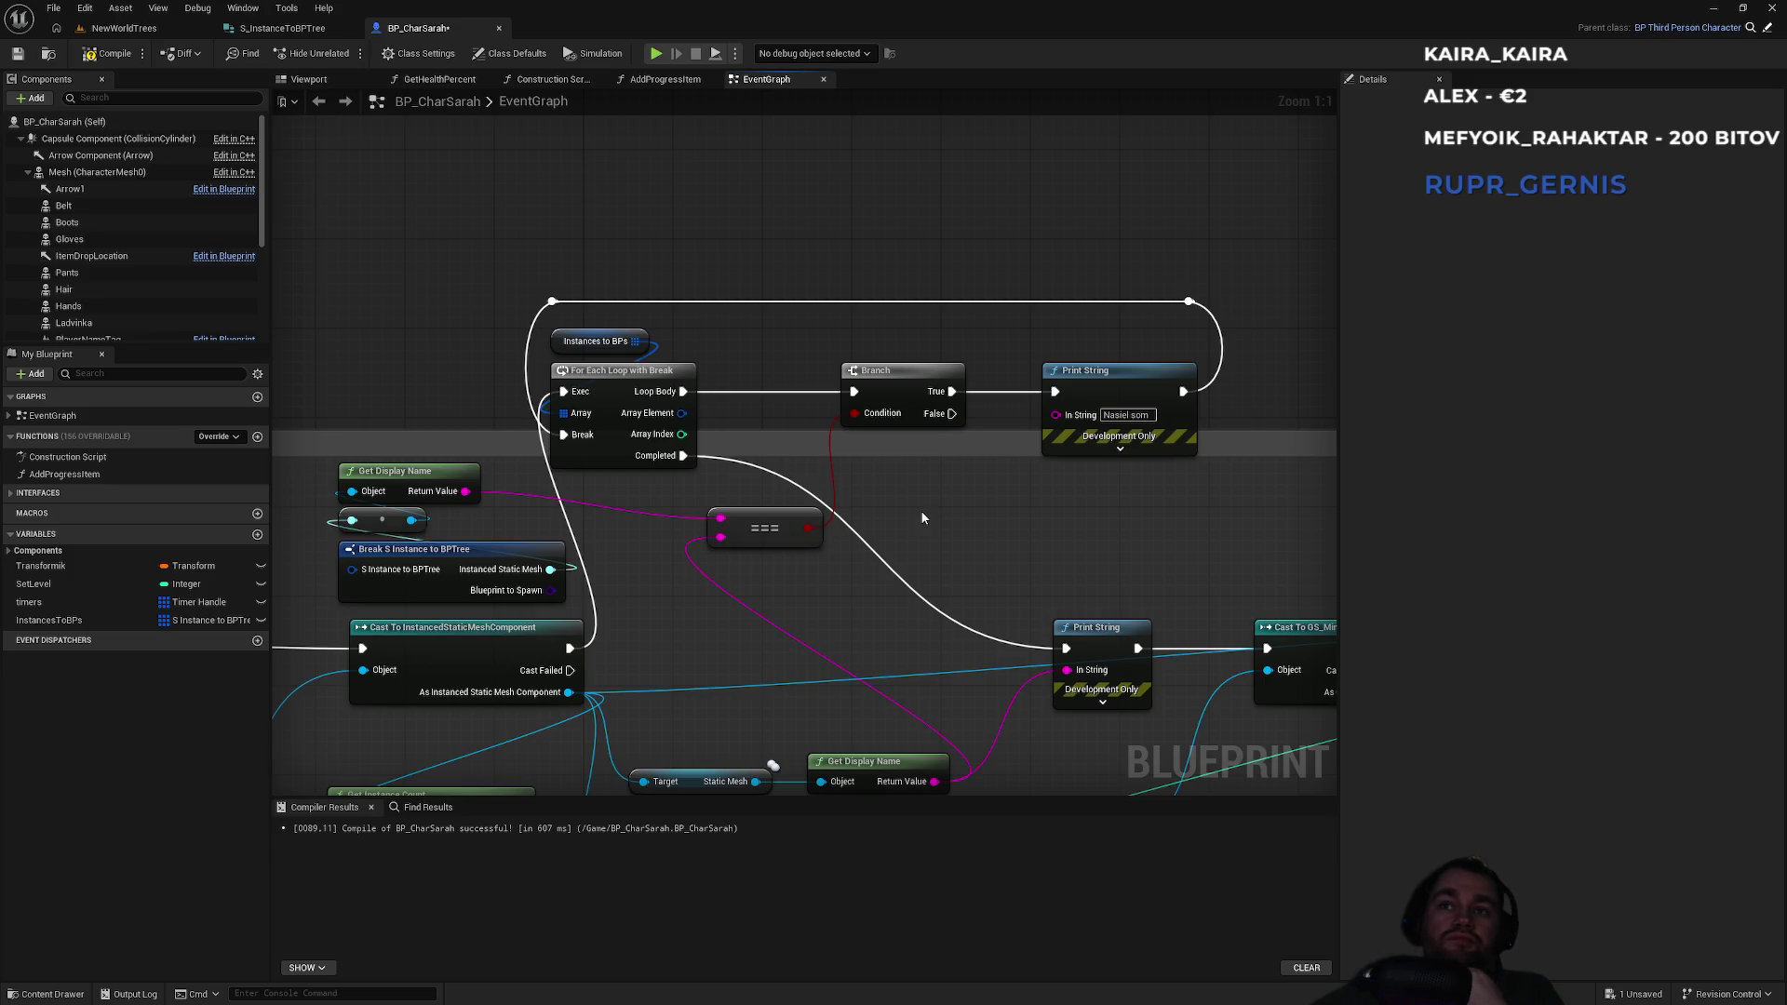
Wire the loop's Array Element into Break S_InstanceToBPTree, recompile cleanly, and return to NewWorldTrees.
left_click(125, 58)
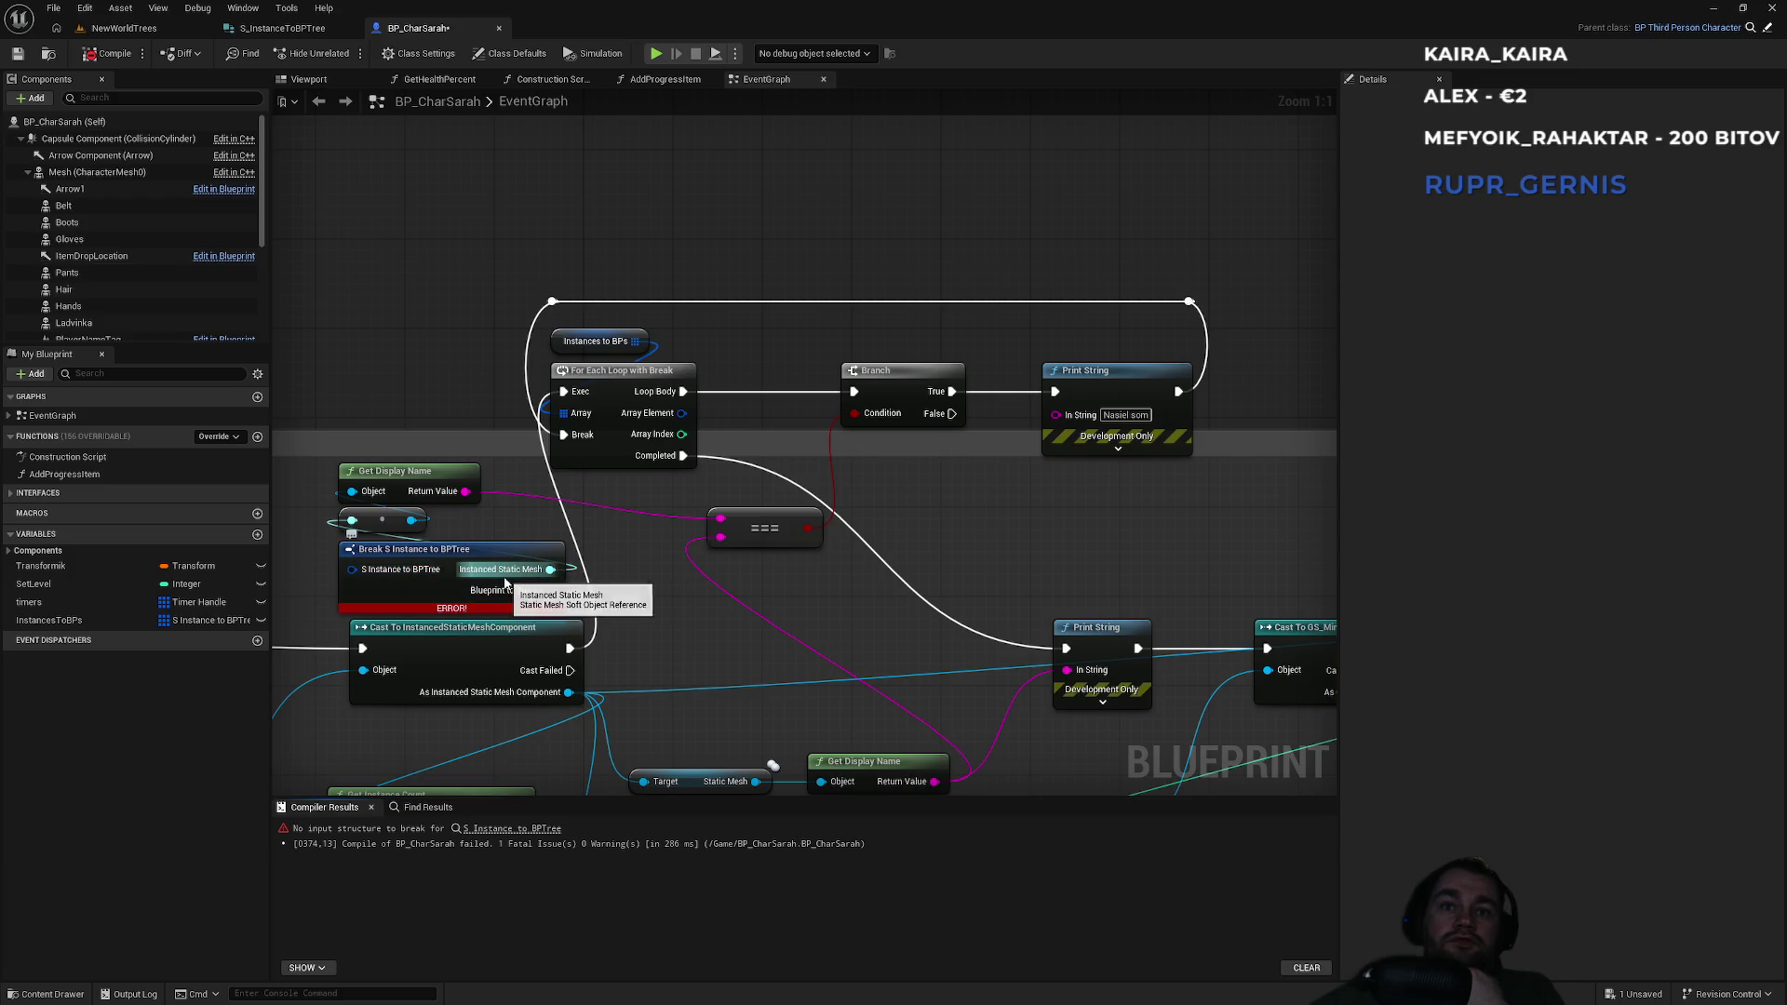
mouse_move(352, 568)
left_mouse_down()
mouse_move(676, 456)
mouse_move(681, 412)
left_mouse_up()
left_click(116, 53)
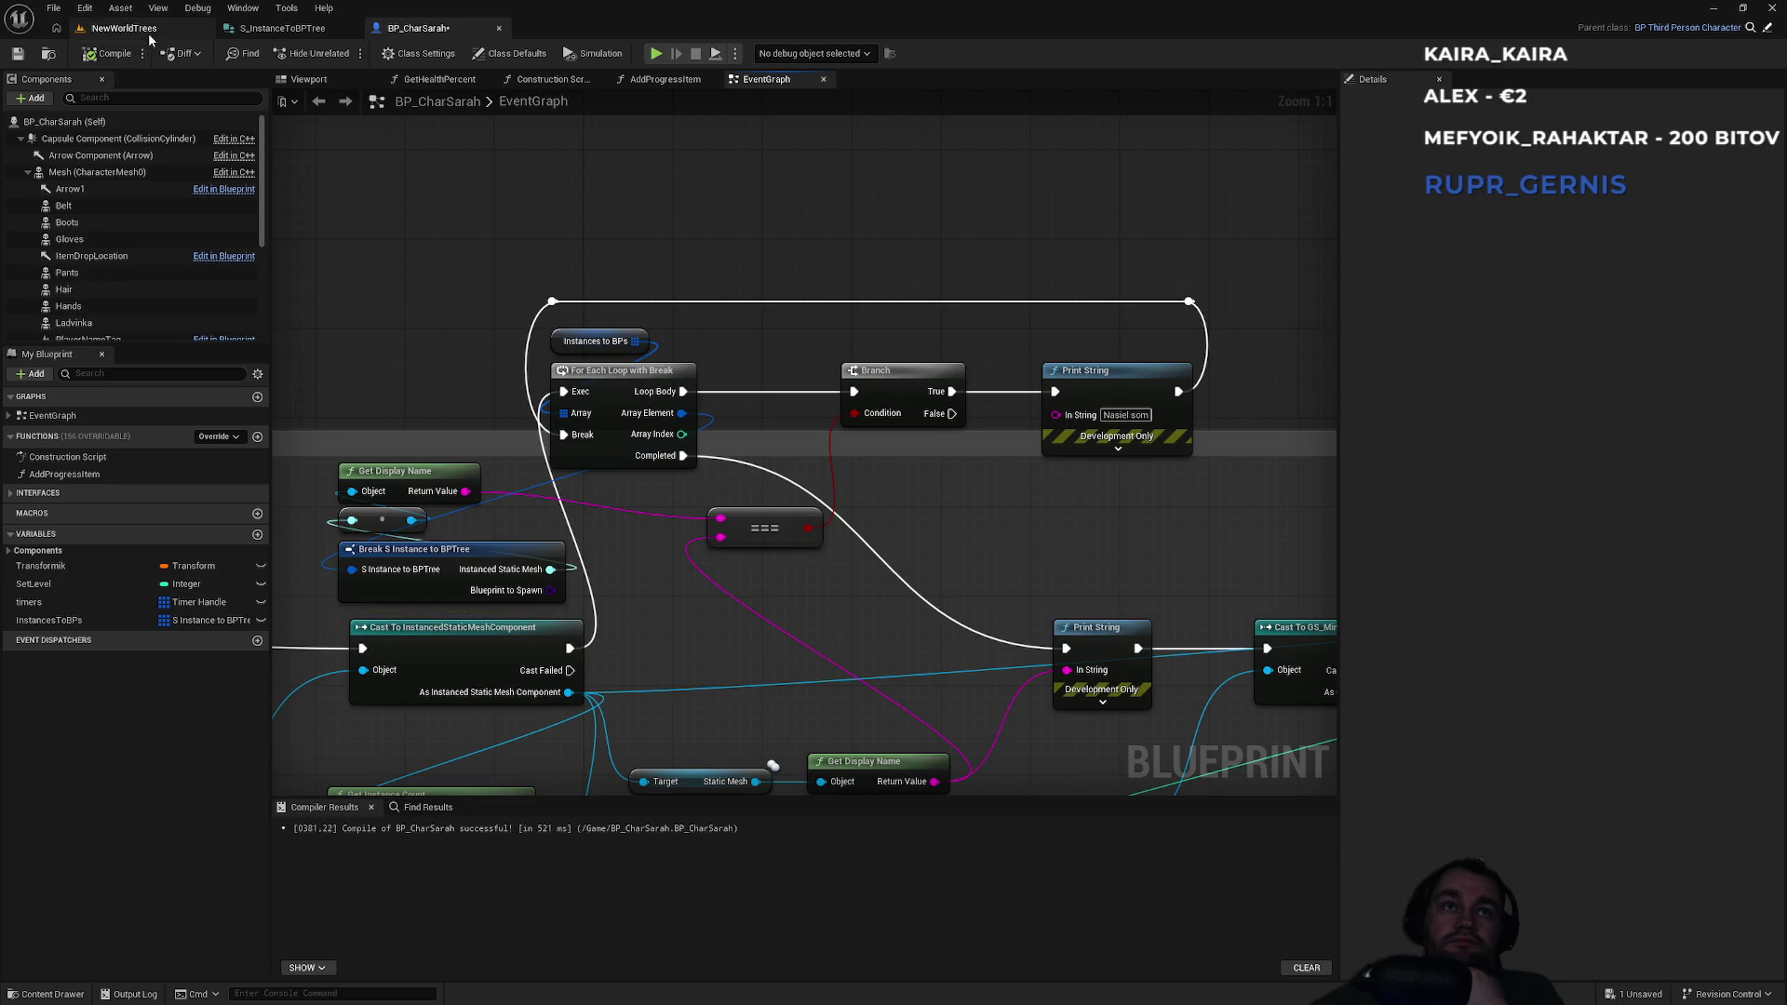
left_click(123, 28)
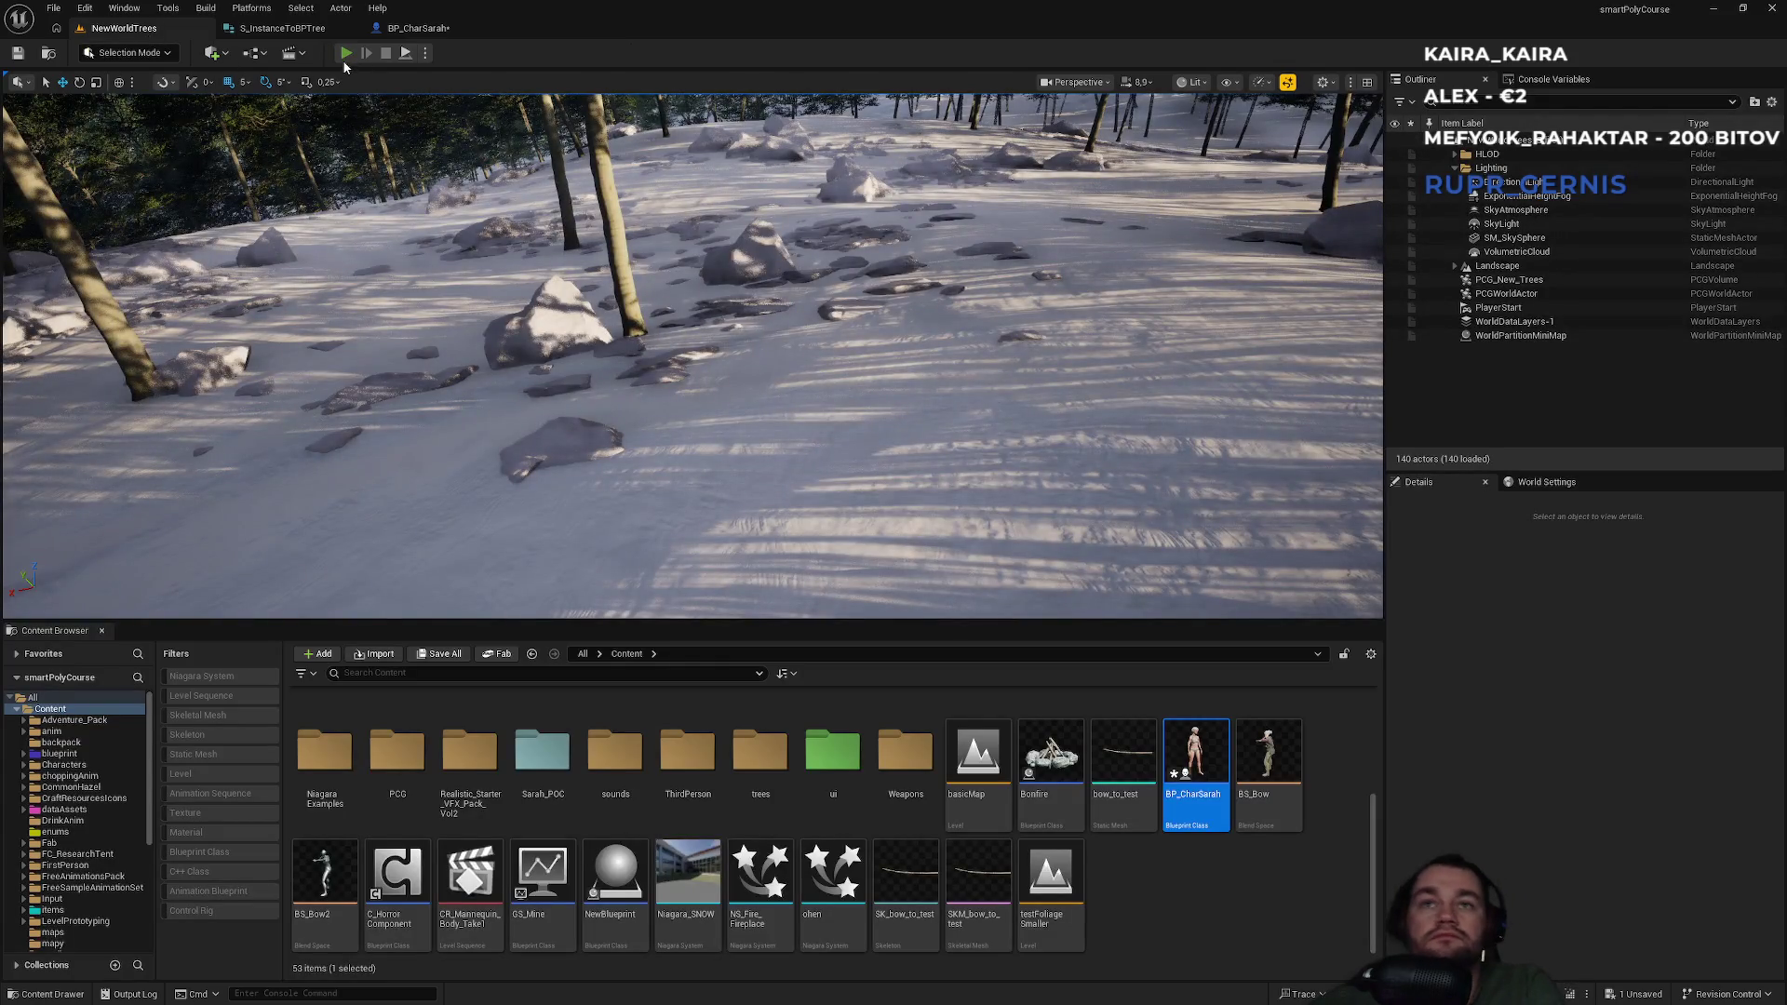
left_click(345, 53)
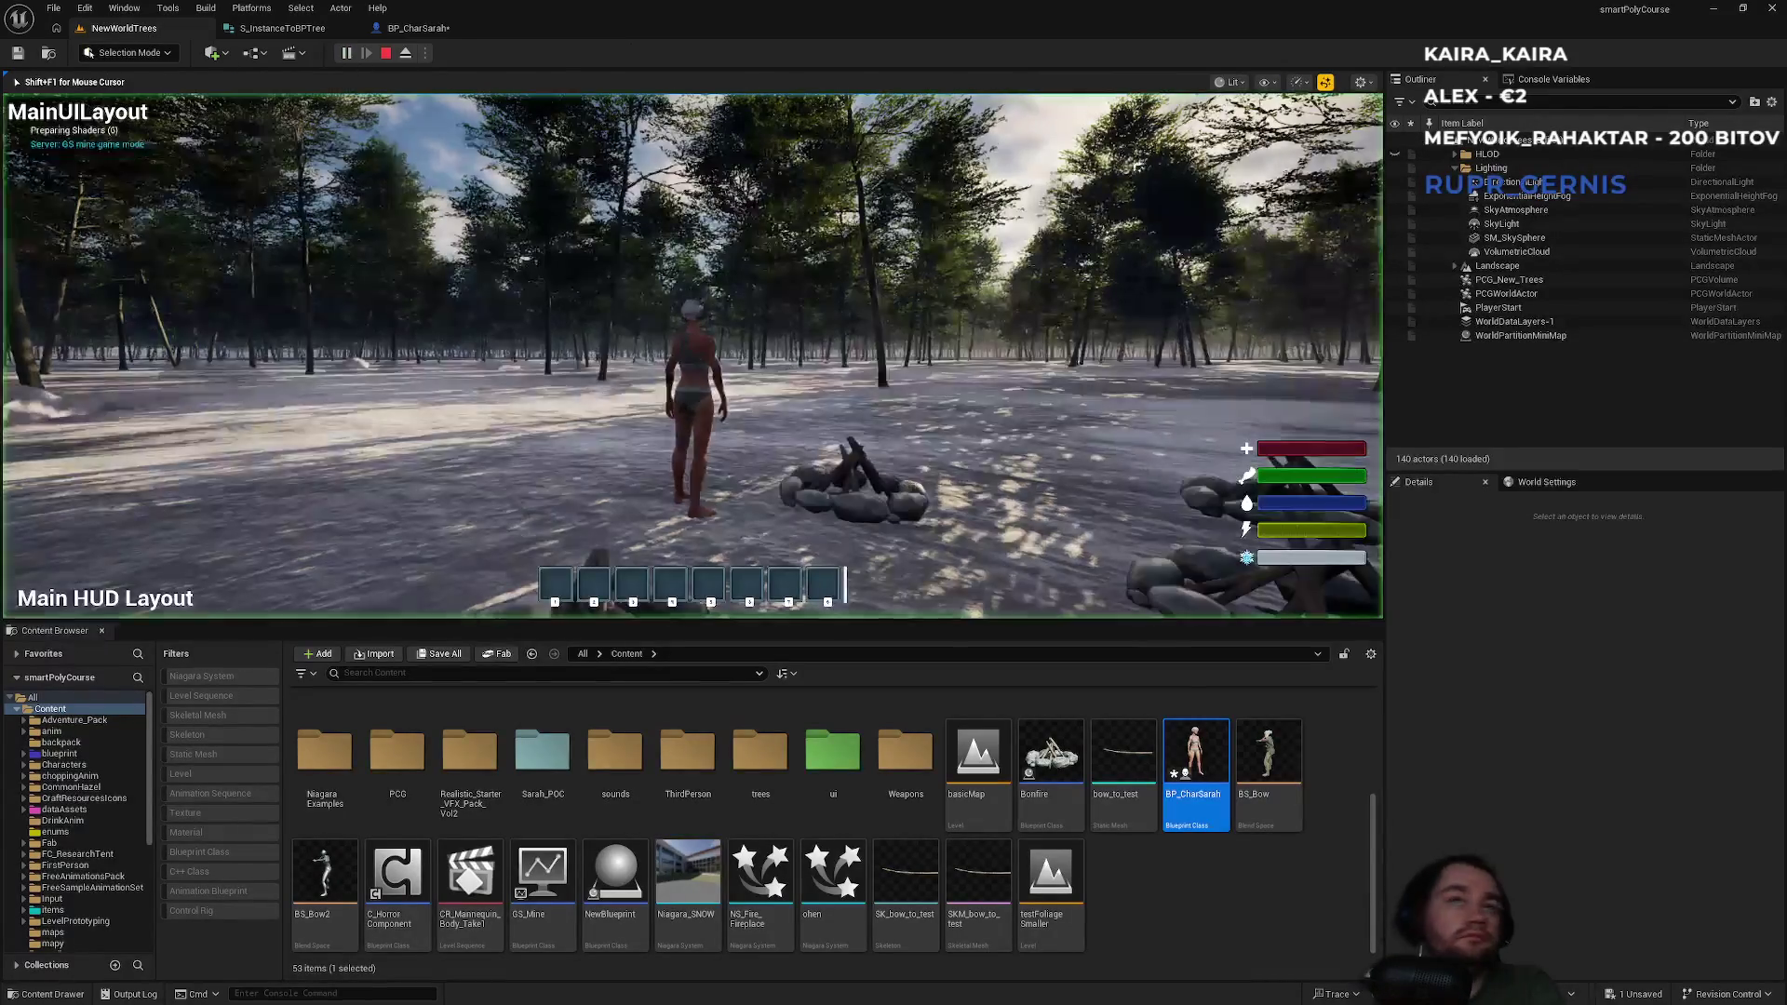
key("F11")
key("w")
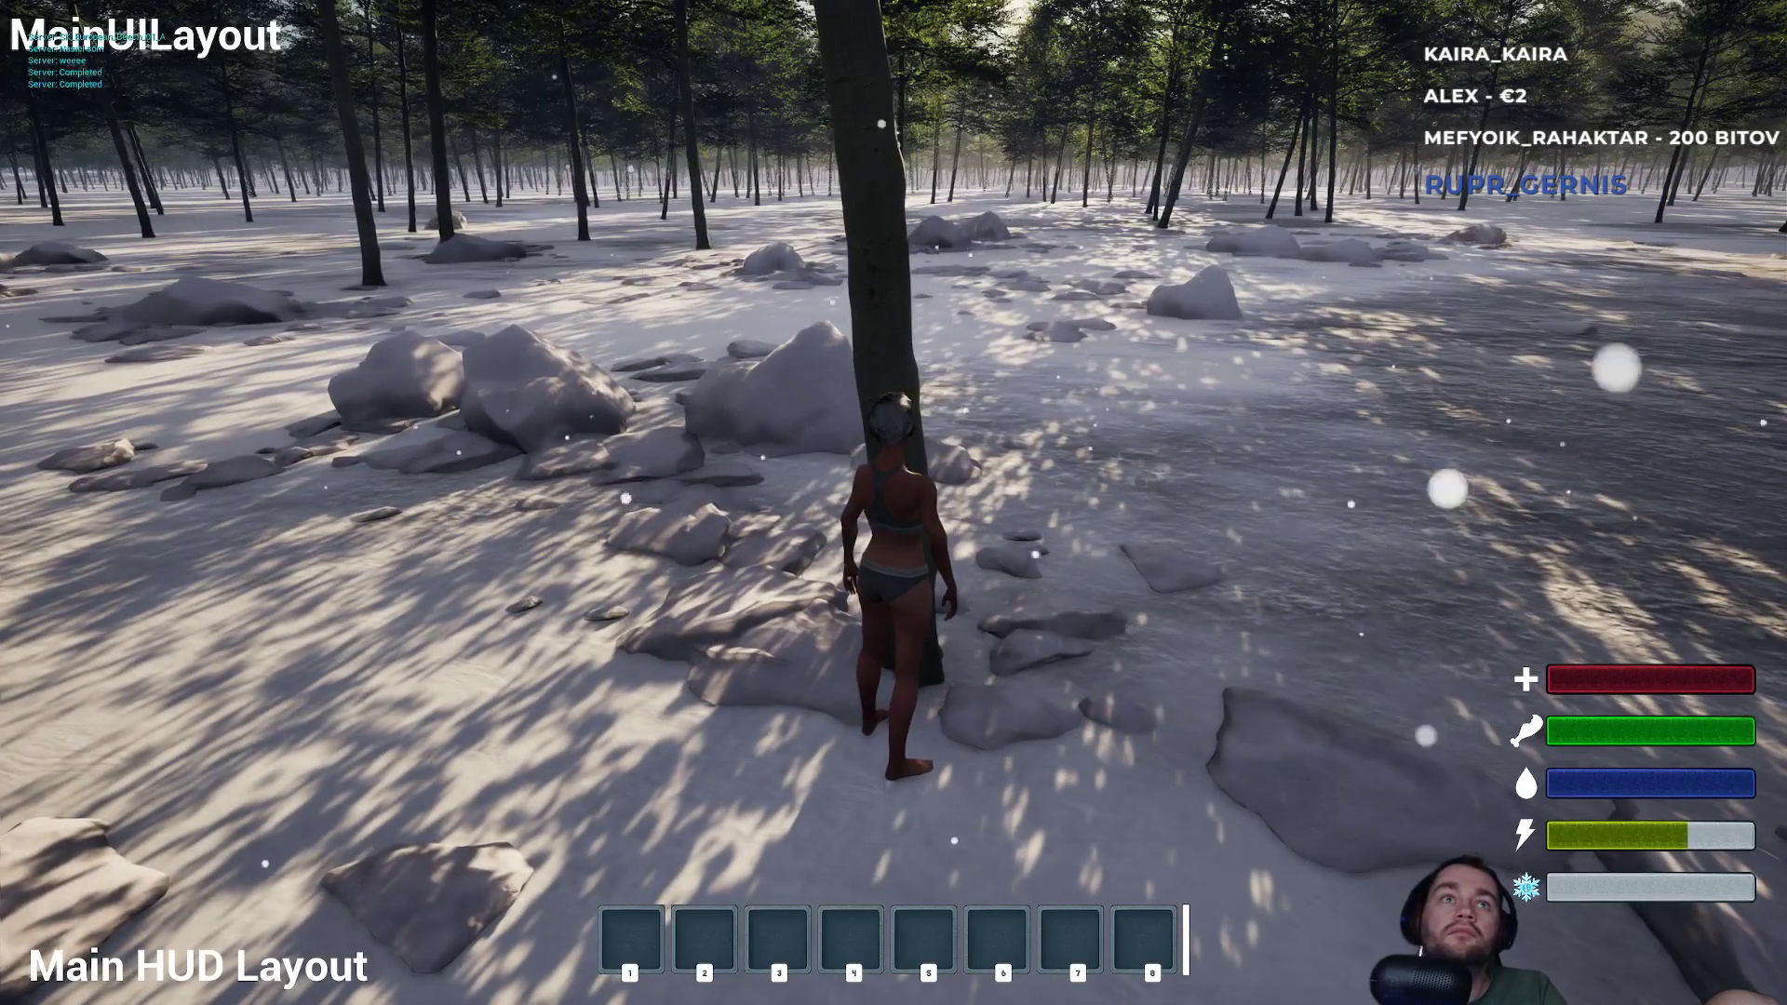
key("e")
key("w")
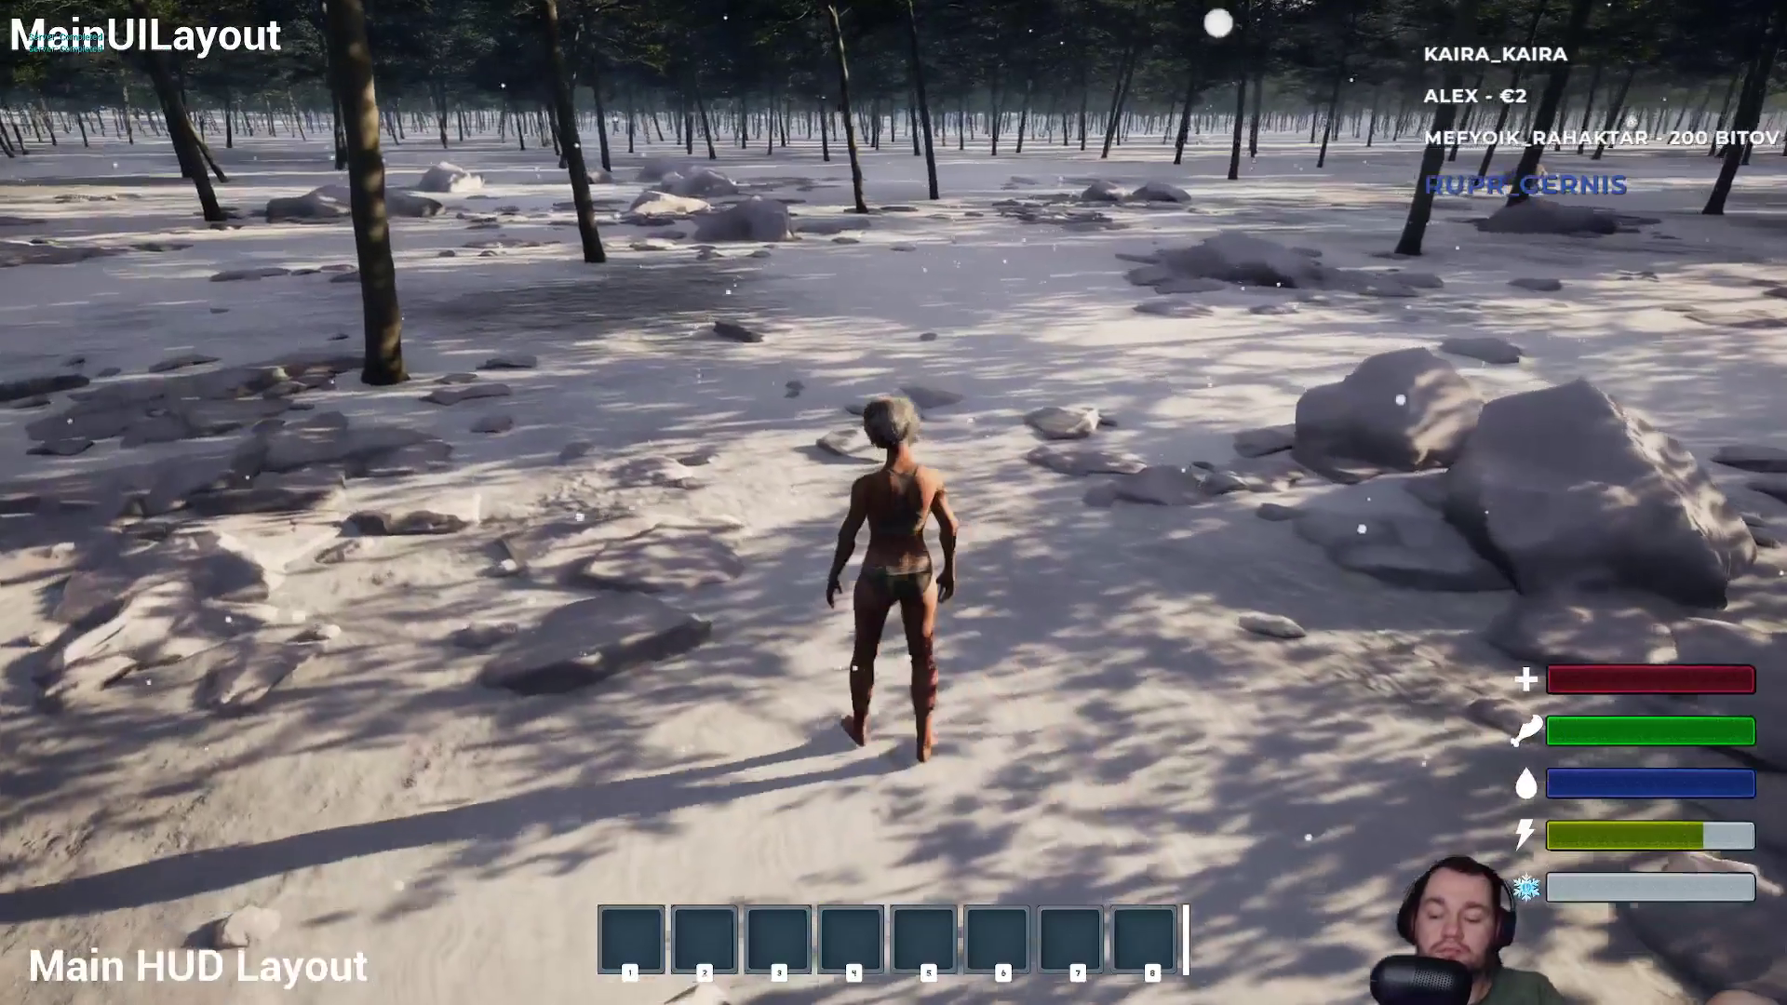
key("F11")
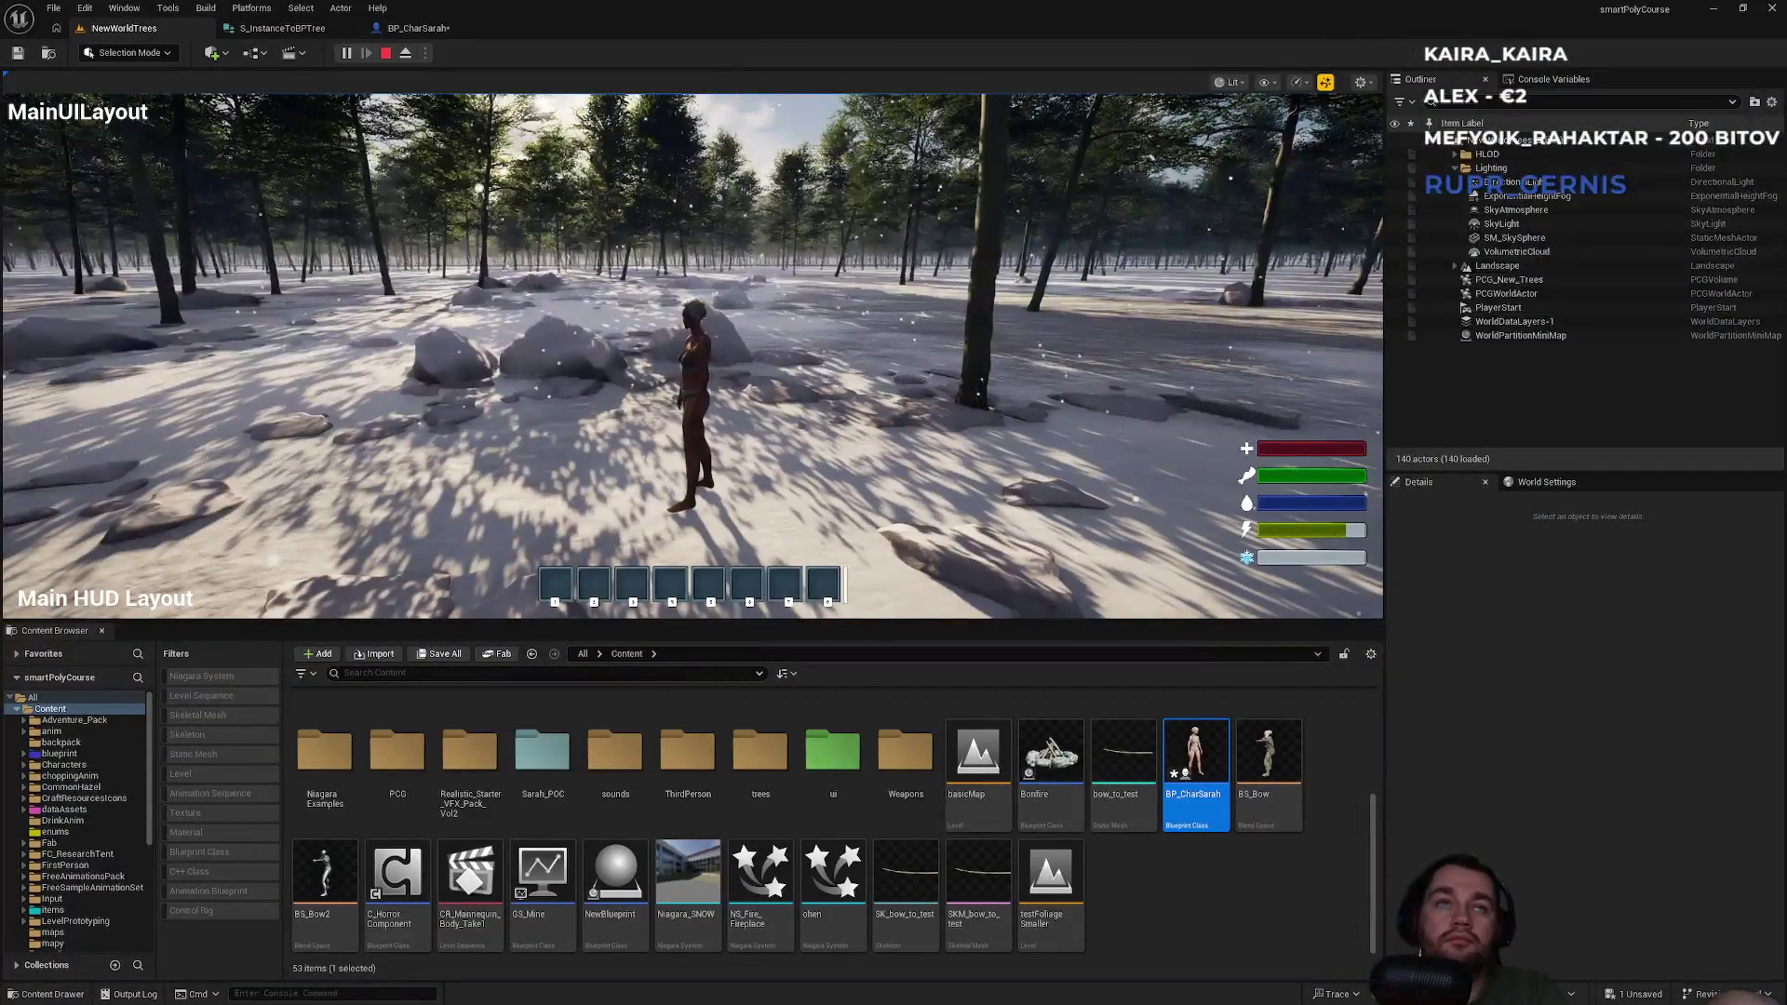
key("Escape")
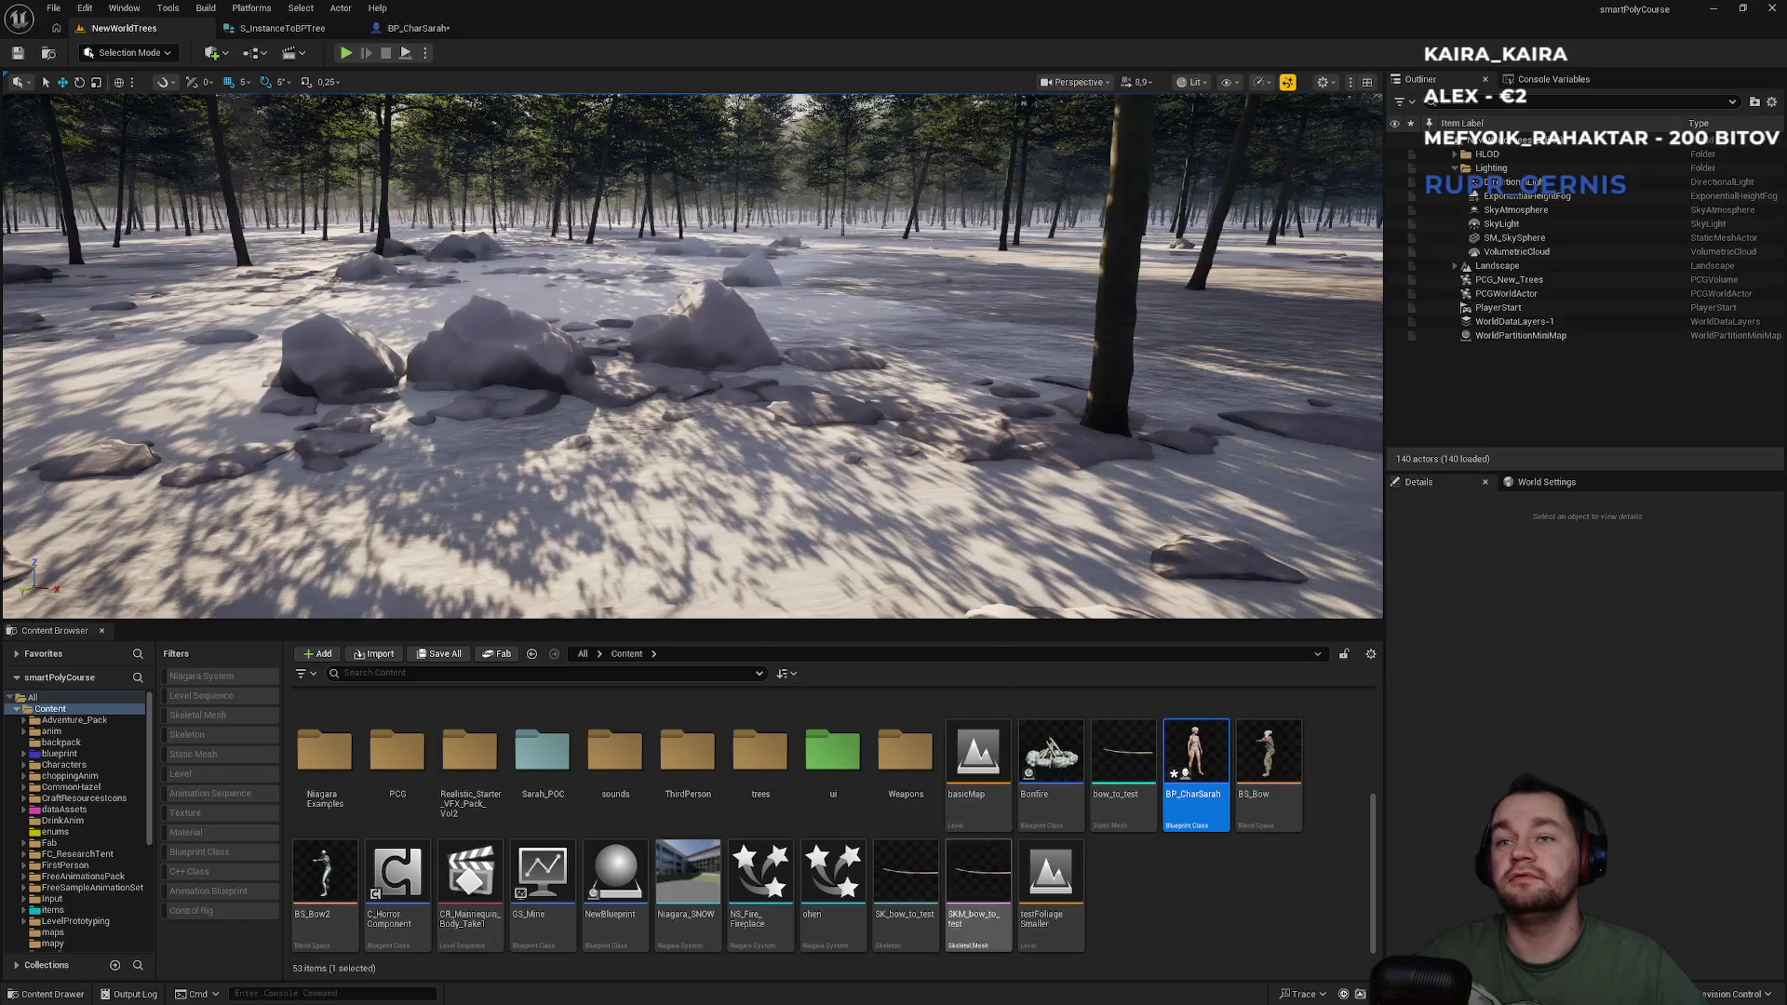
left_click(1139, 906)
Launch Notepad from the Start menu.
key("super")
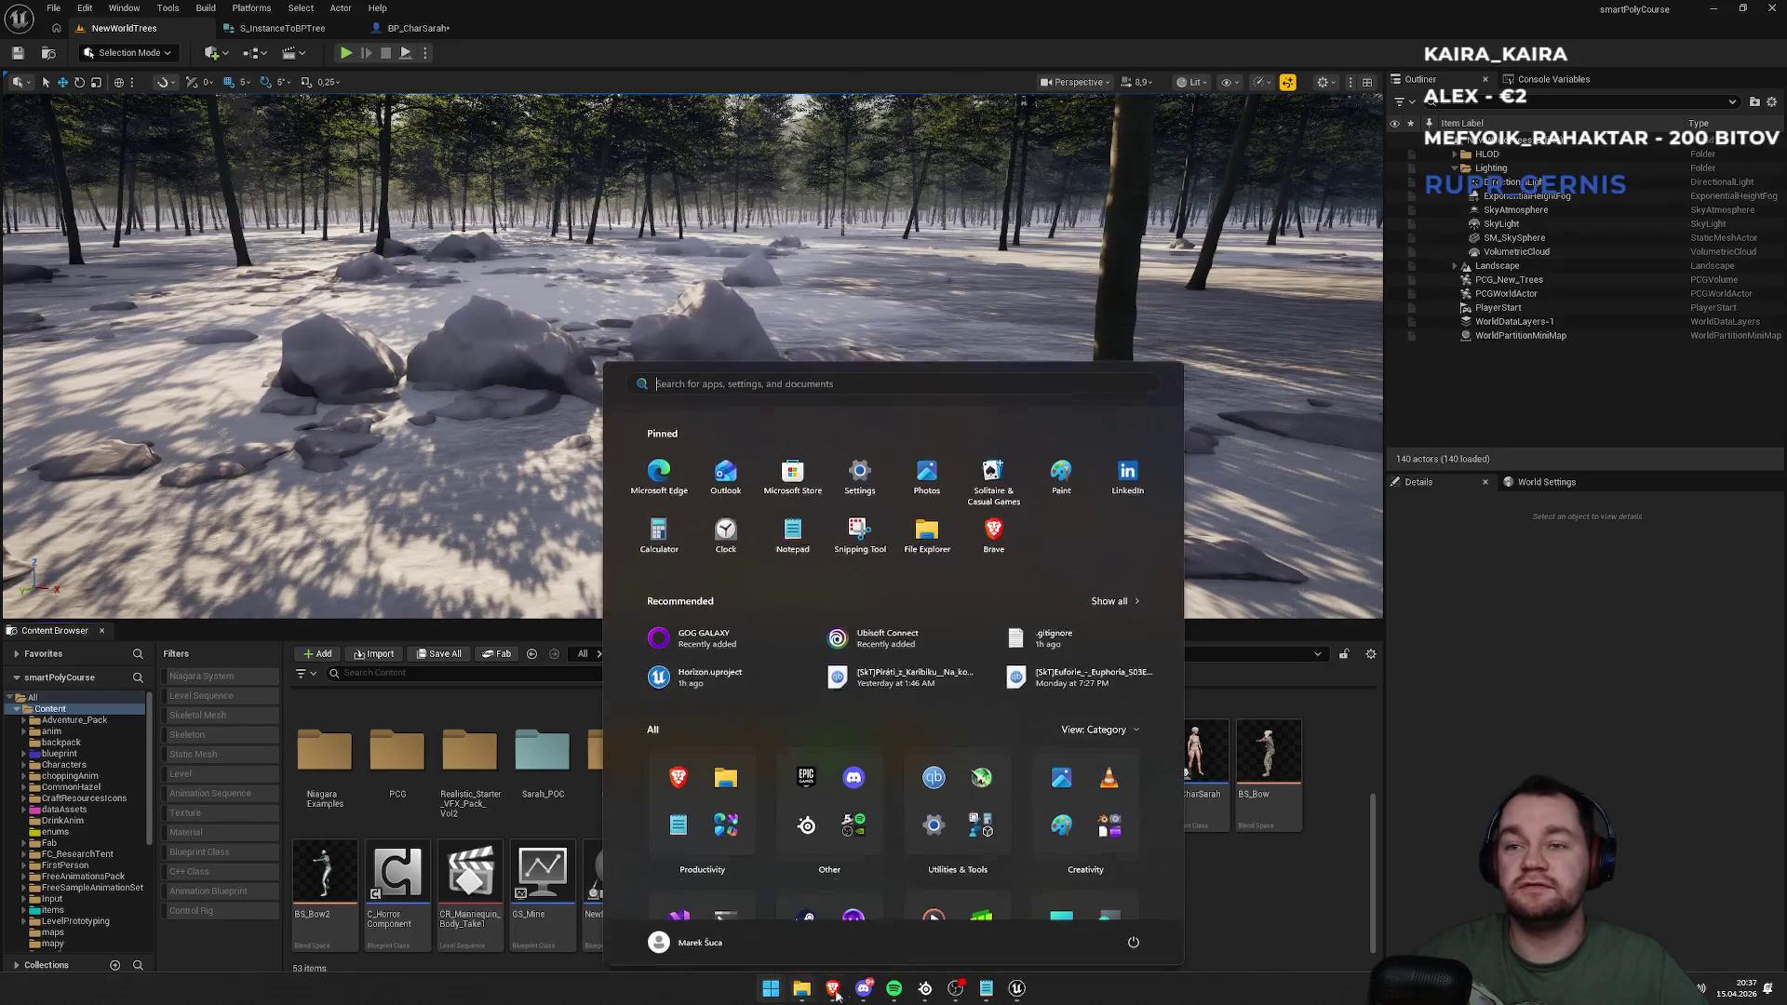
left_click(958, 988)
type("WC")
scroll(458, 373, "up", 10)
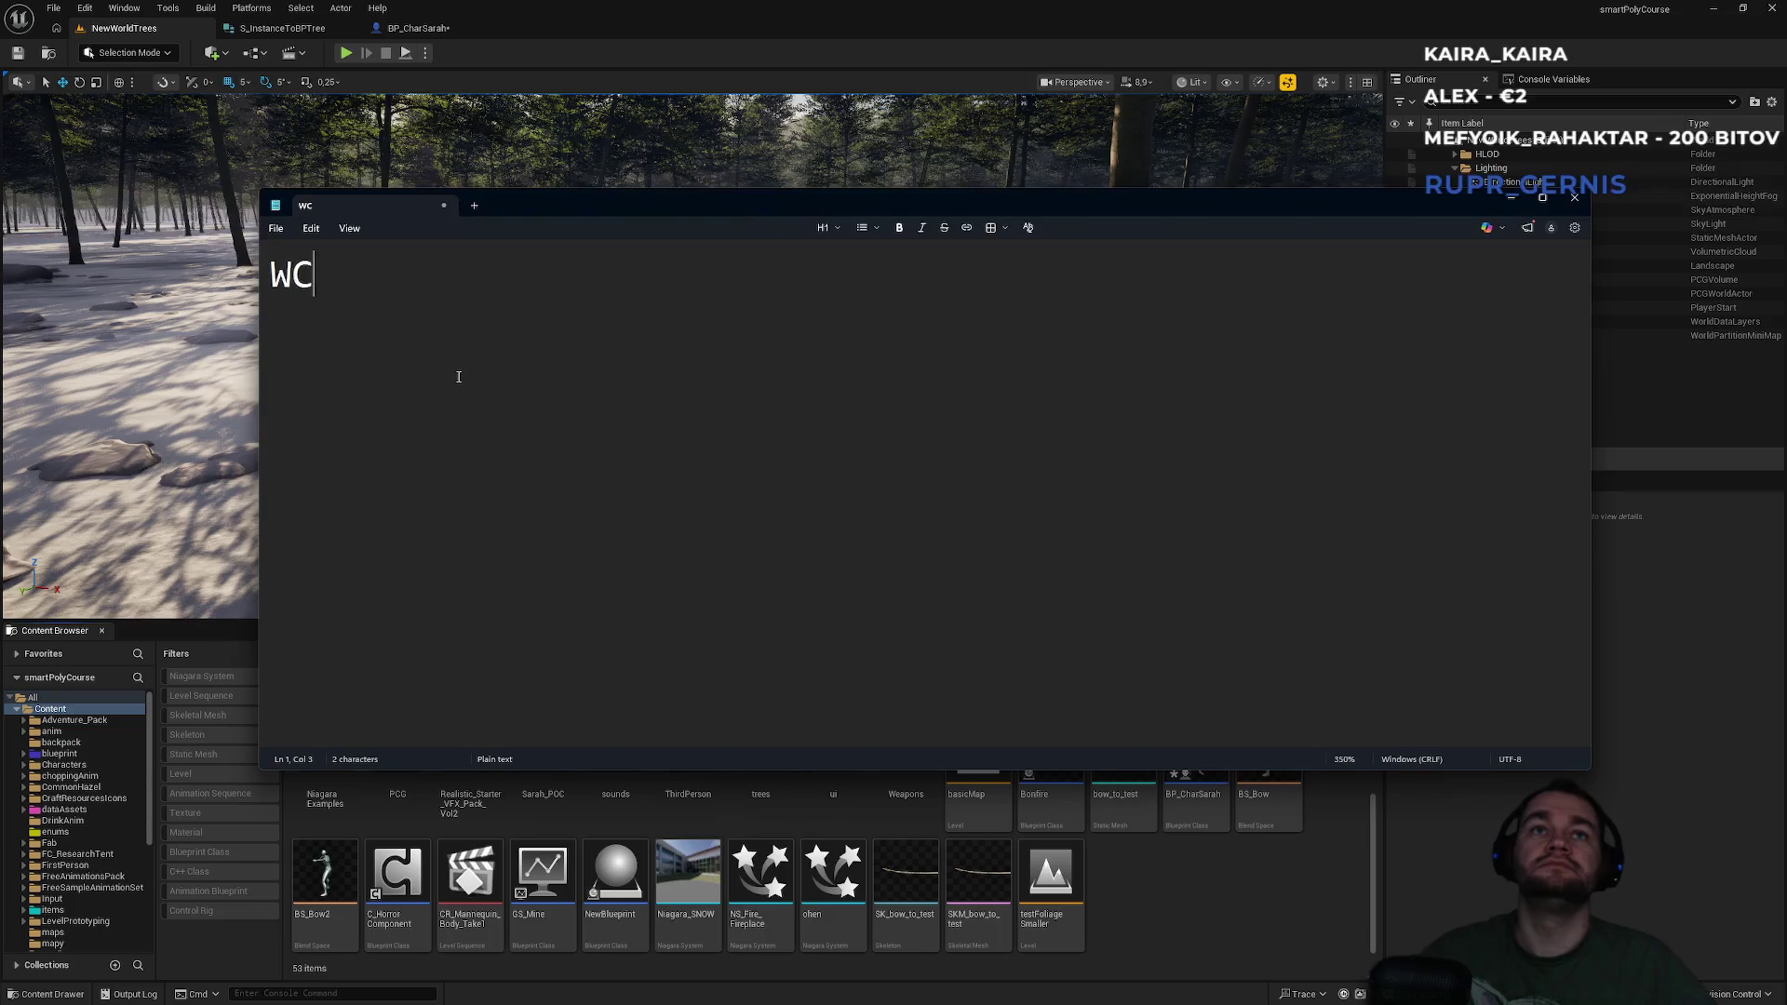
Replace the note's contents with the single line KávičočQu4.
key("ctrl+a")
type("K")
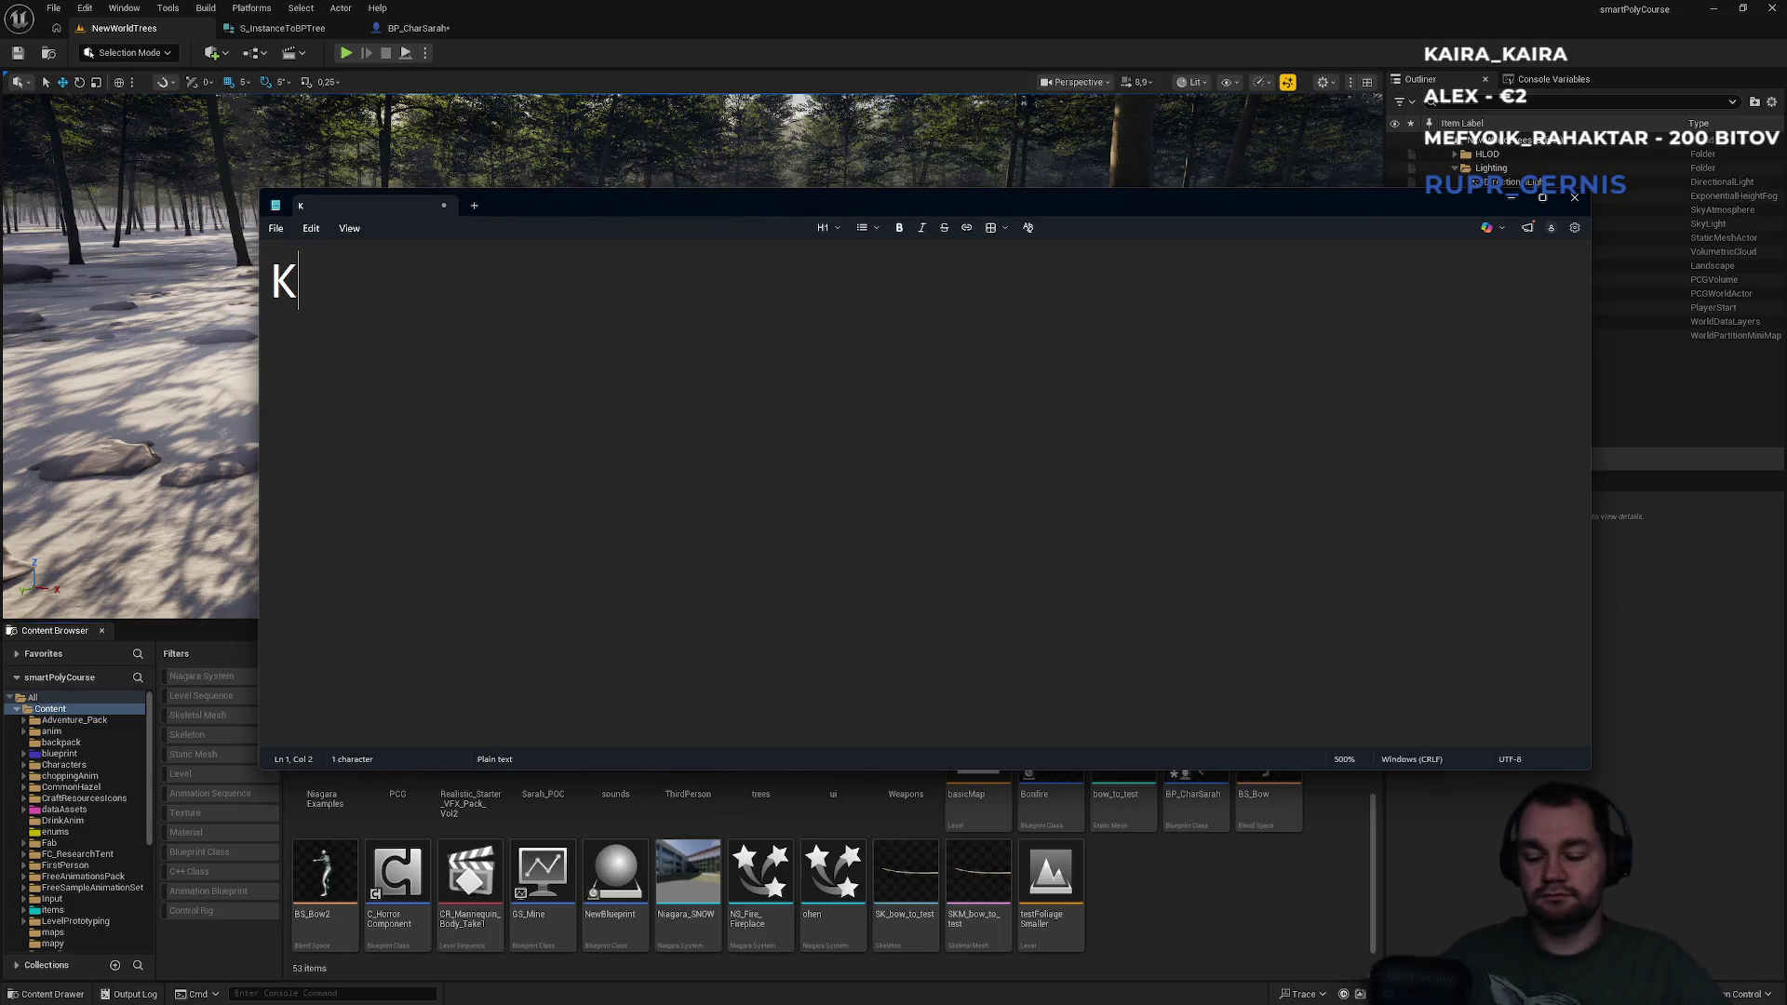
type("ávičočqua")
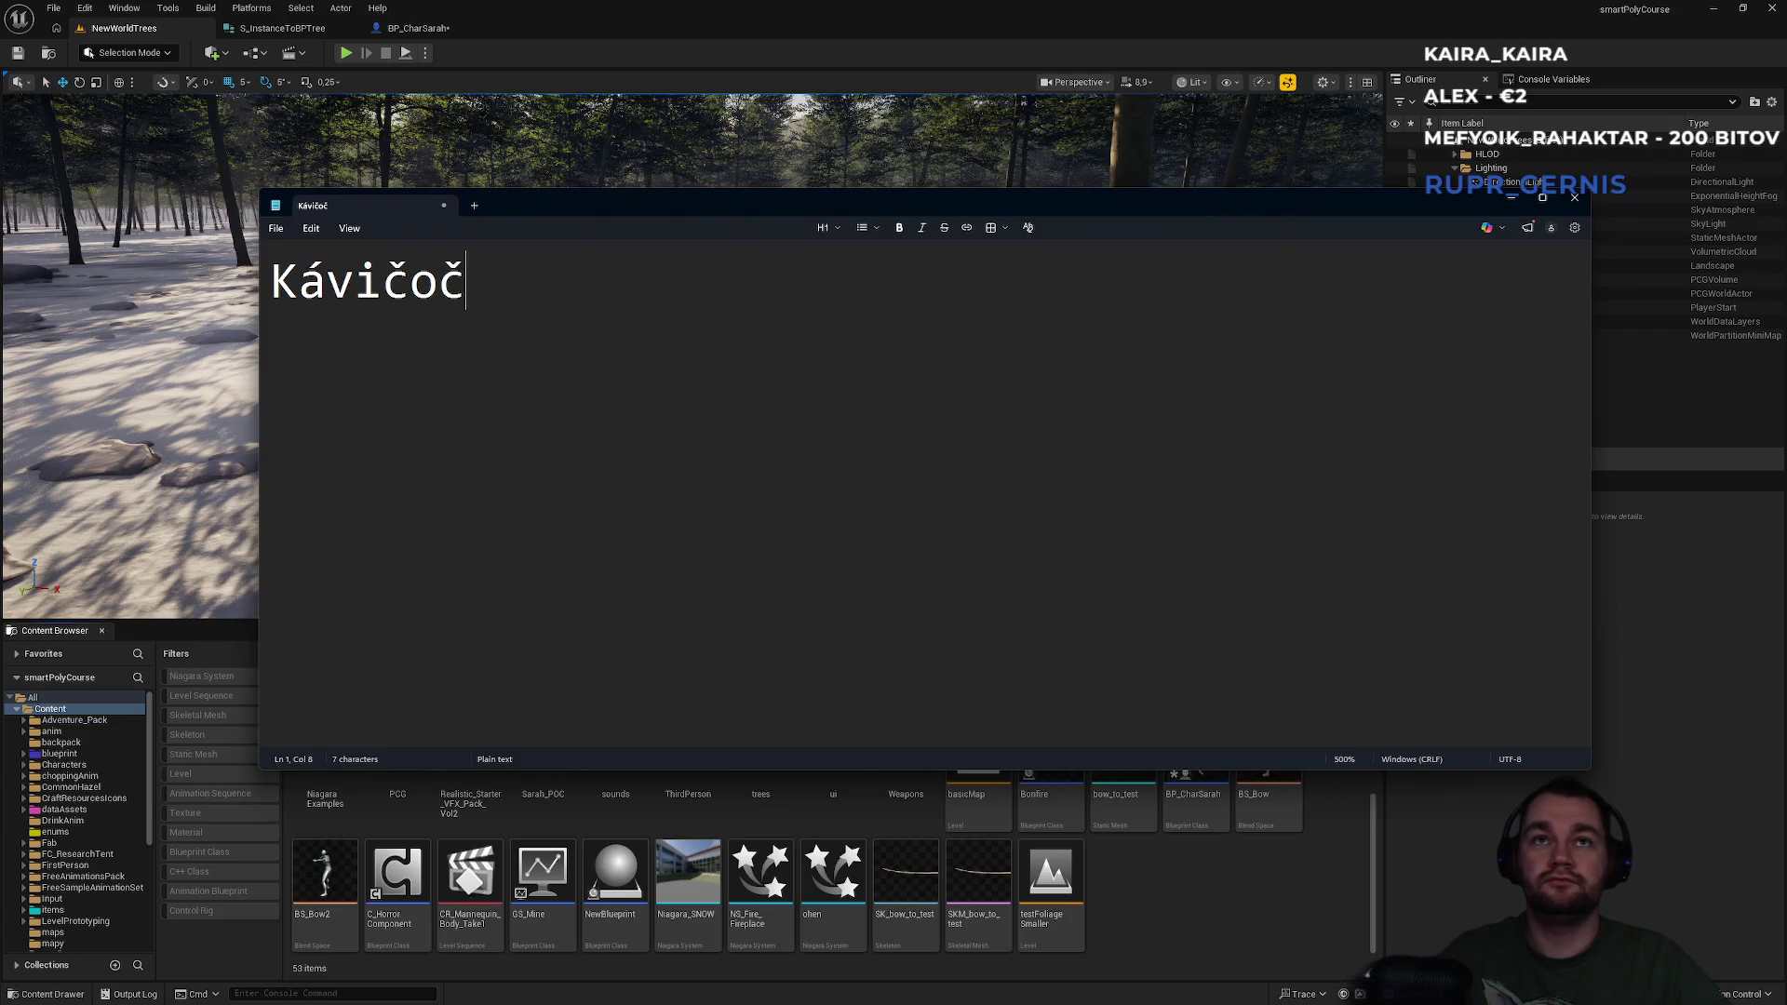
key("BackSpace")
key("BackSpace")
key("BackSpace")
type("Qu4")
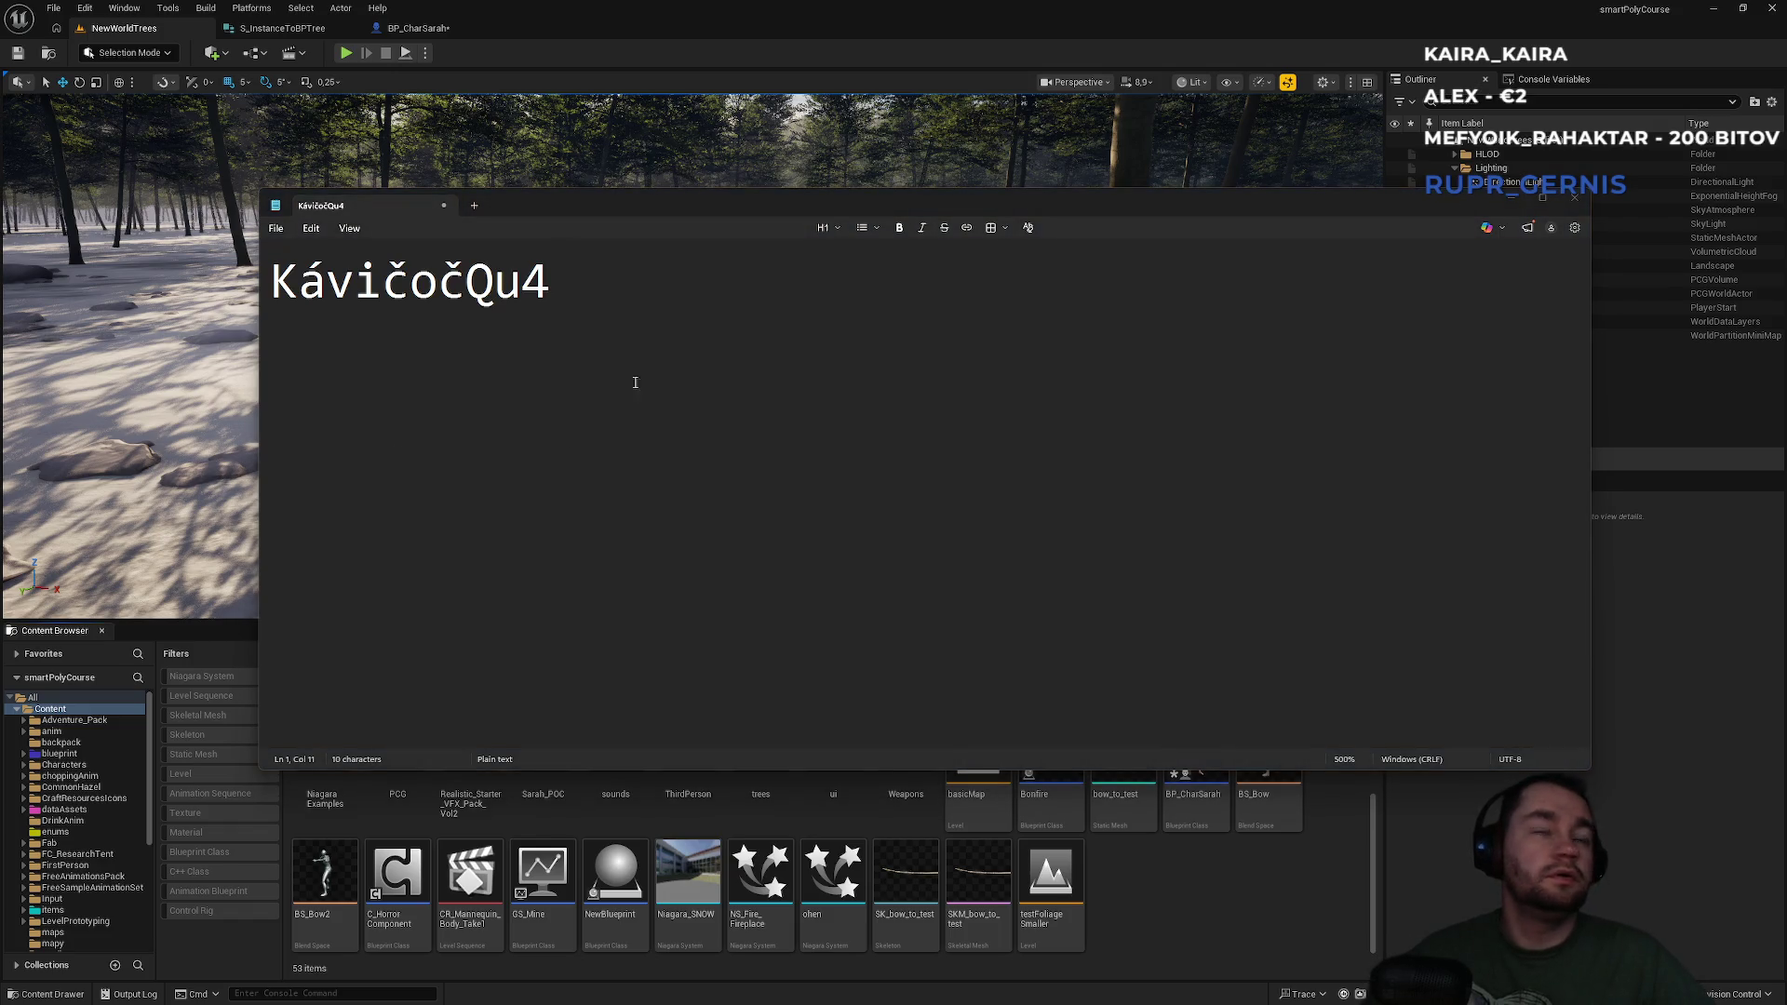
Minimize Notepad, fly into the forest, and check the BP_CharSarah and S_InstanceToBPTree tabs.
left_click(1511, 198)
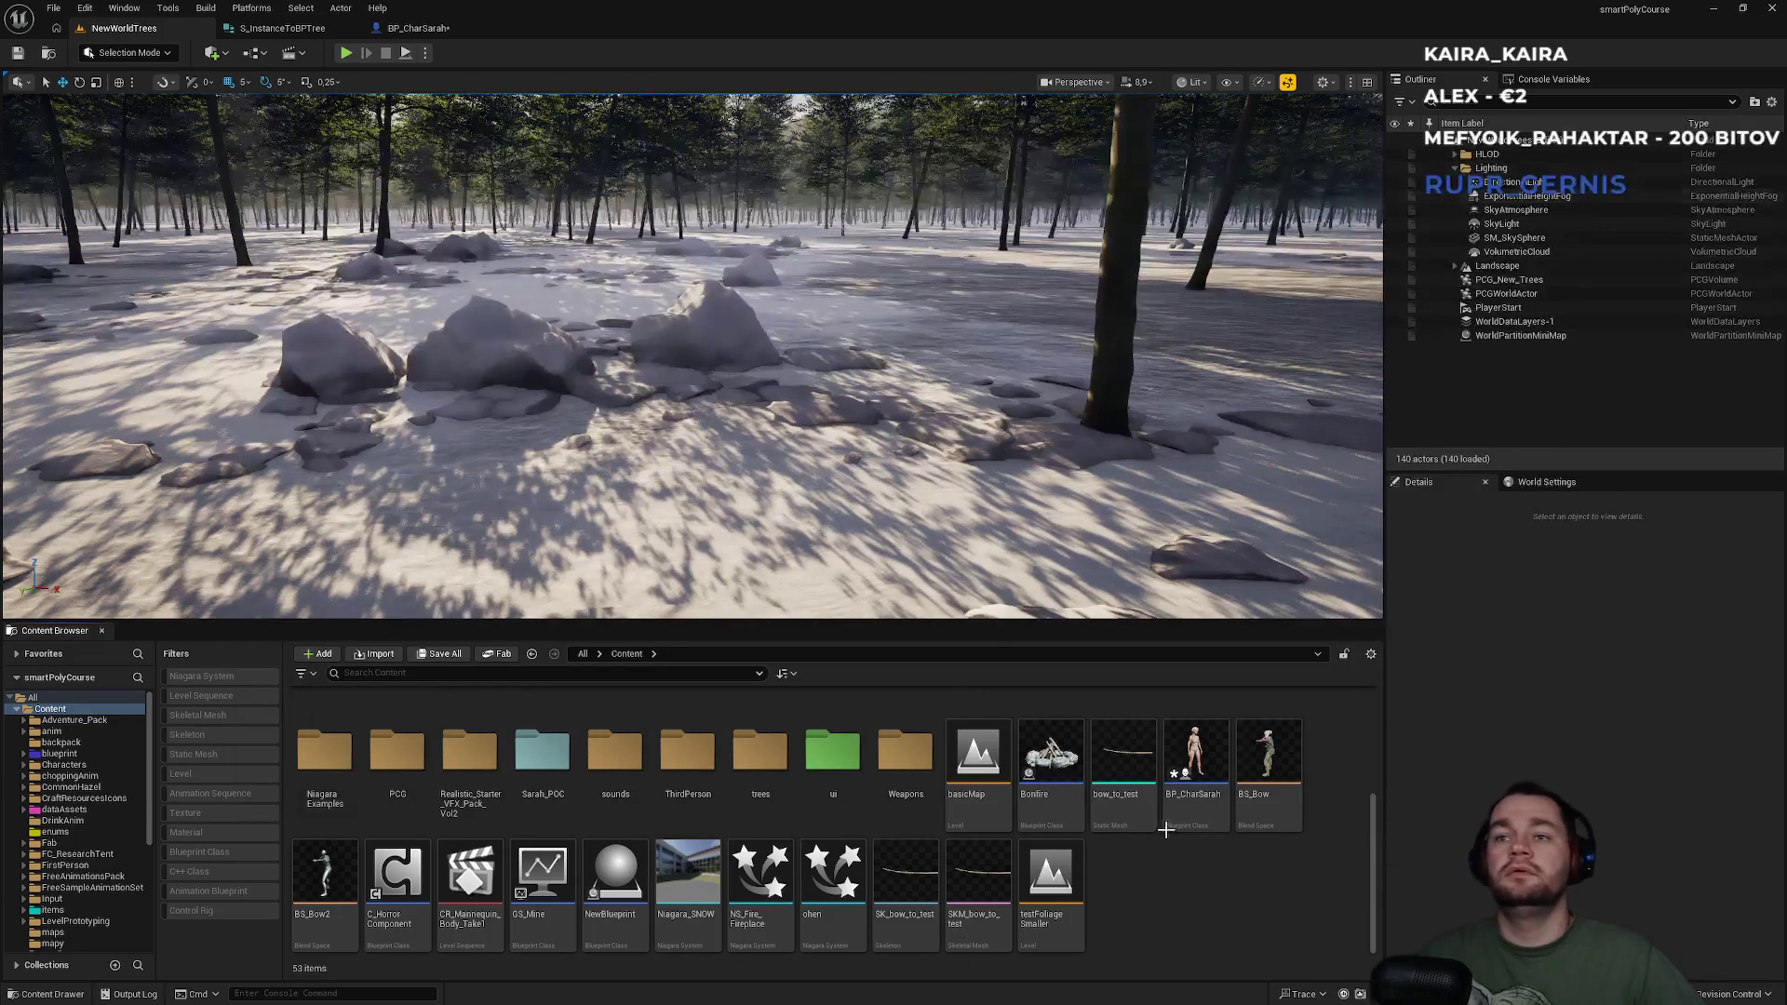
left_click_drag(656, 289, 655, 289)
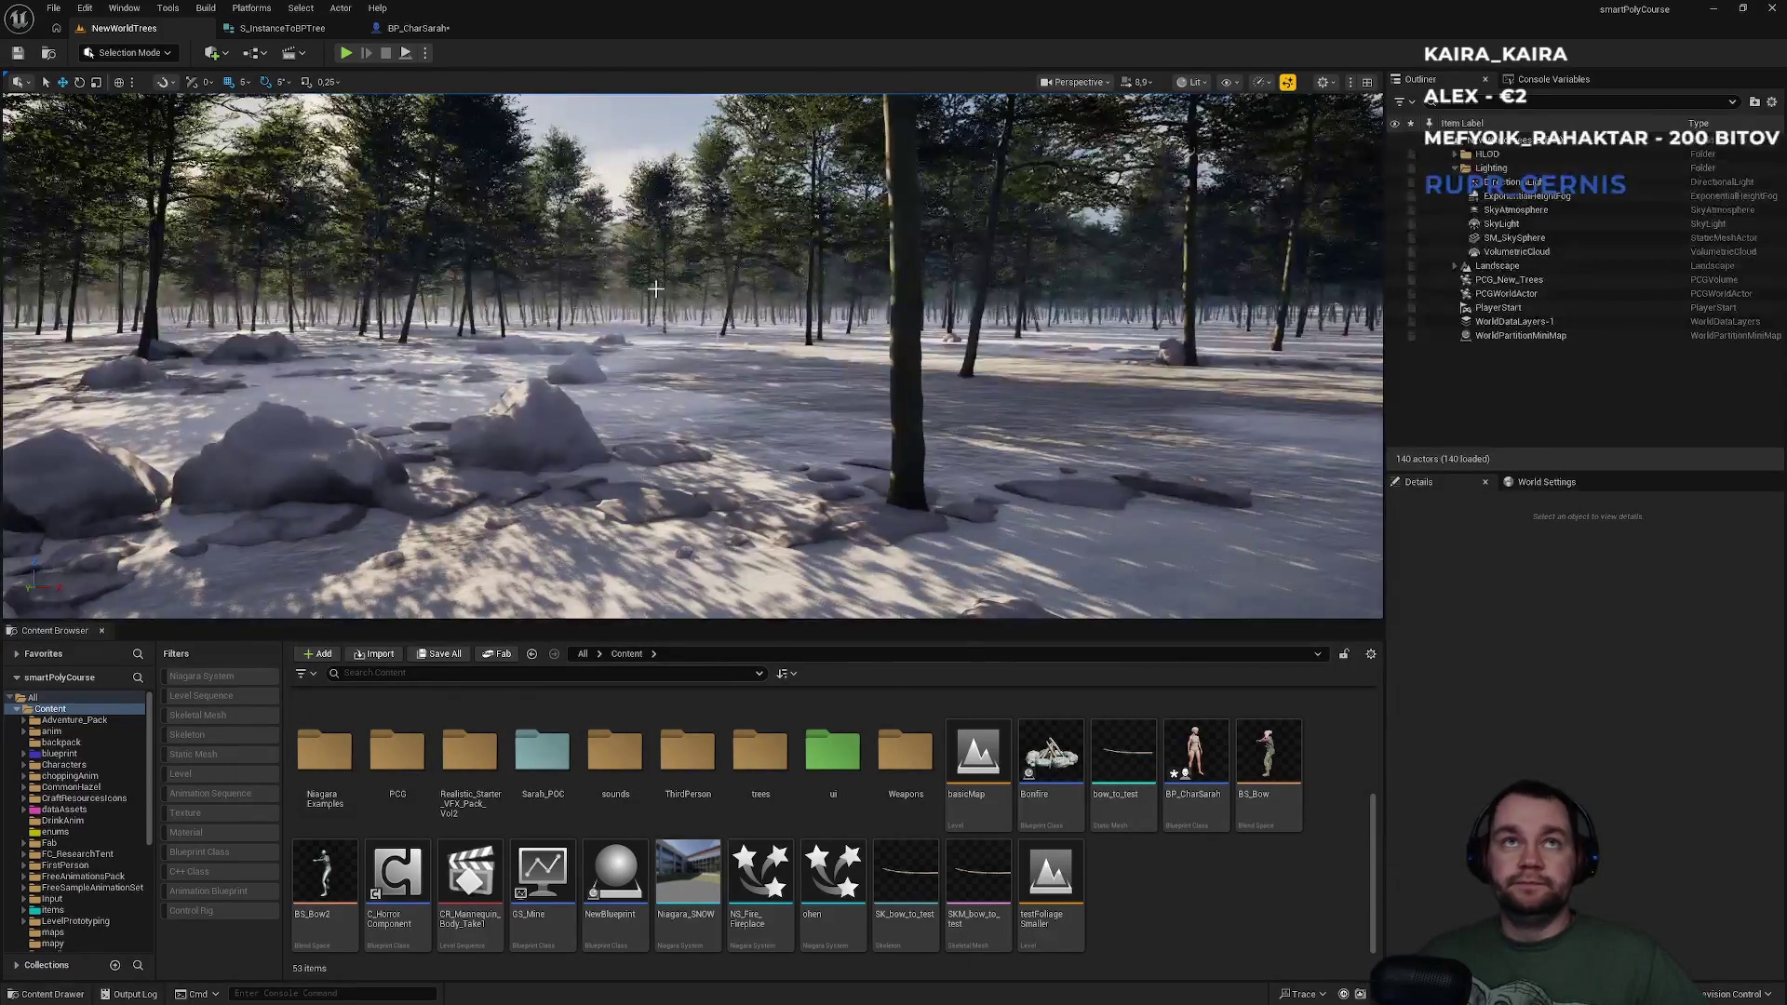
left_click(418, 28)
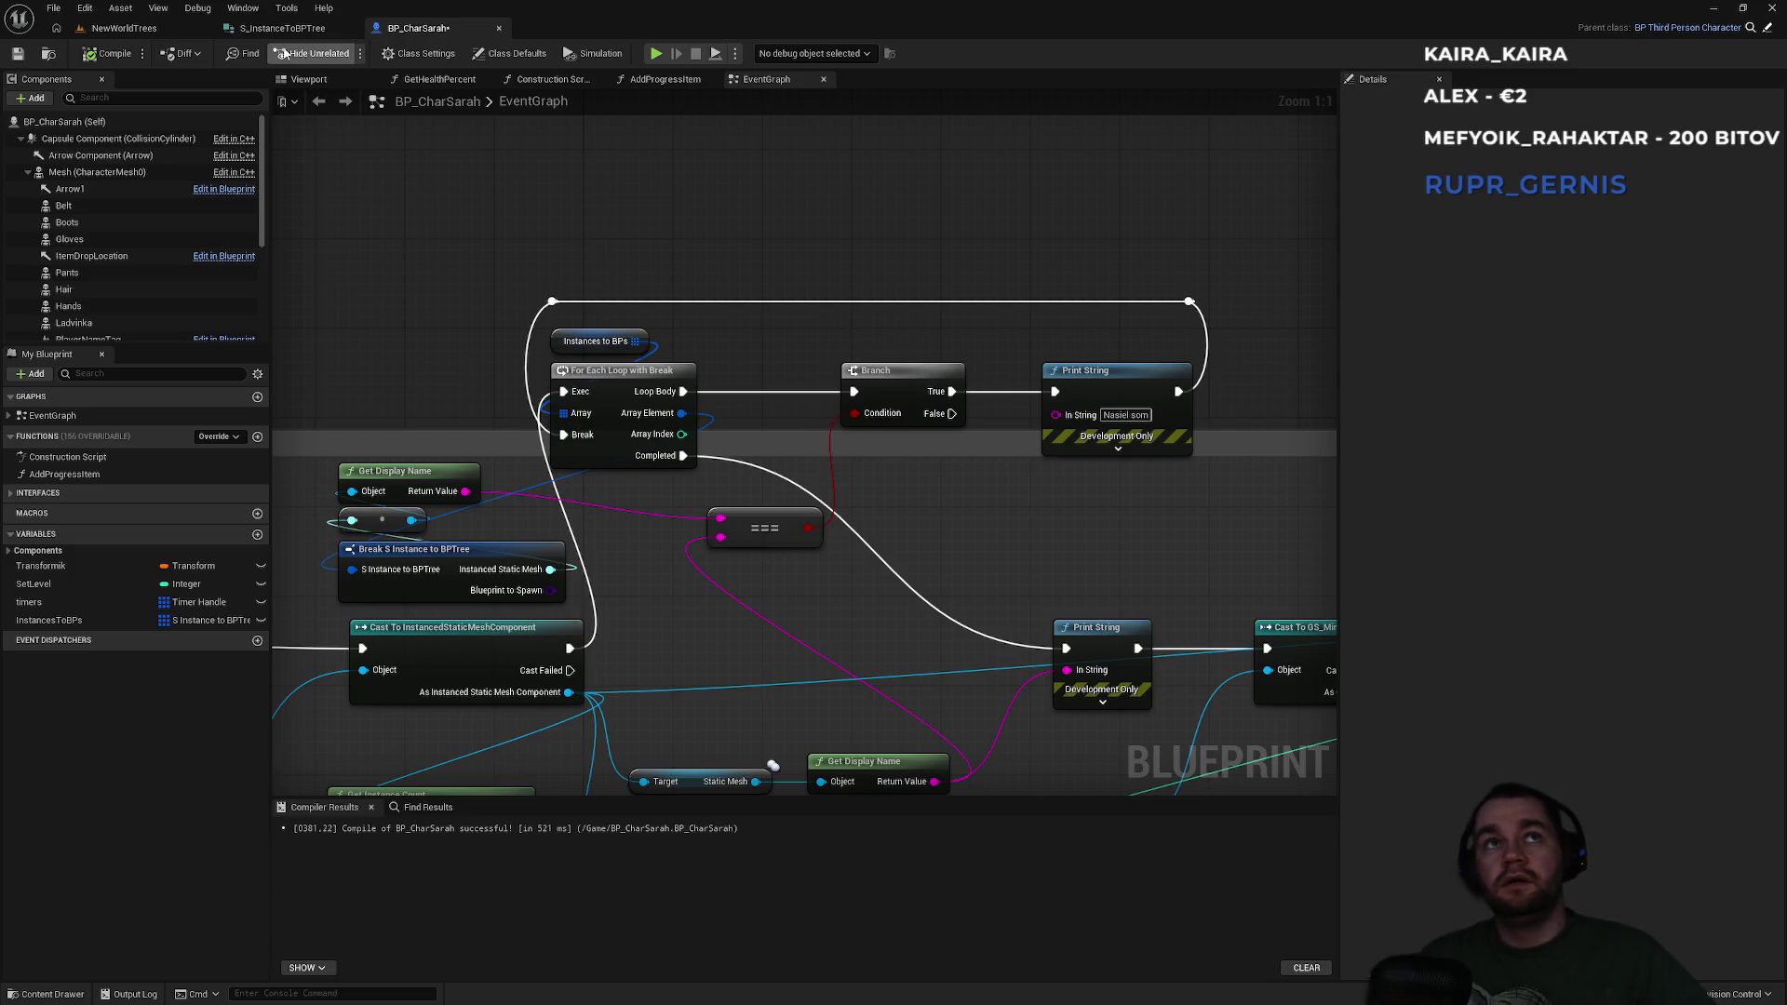
left_click(251, 30)
Return to the NewWorldTrees level, tilt toward the snowy ground, and open the Sarah_POC folder.
left_click(110, 29)
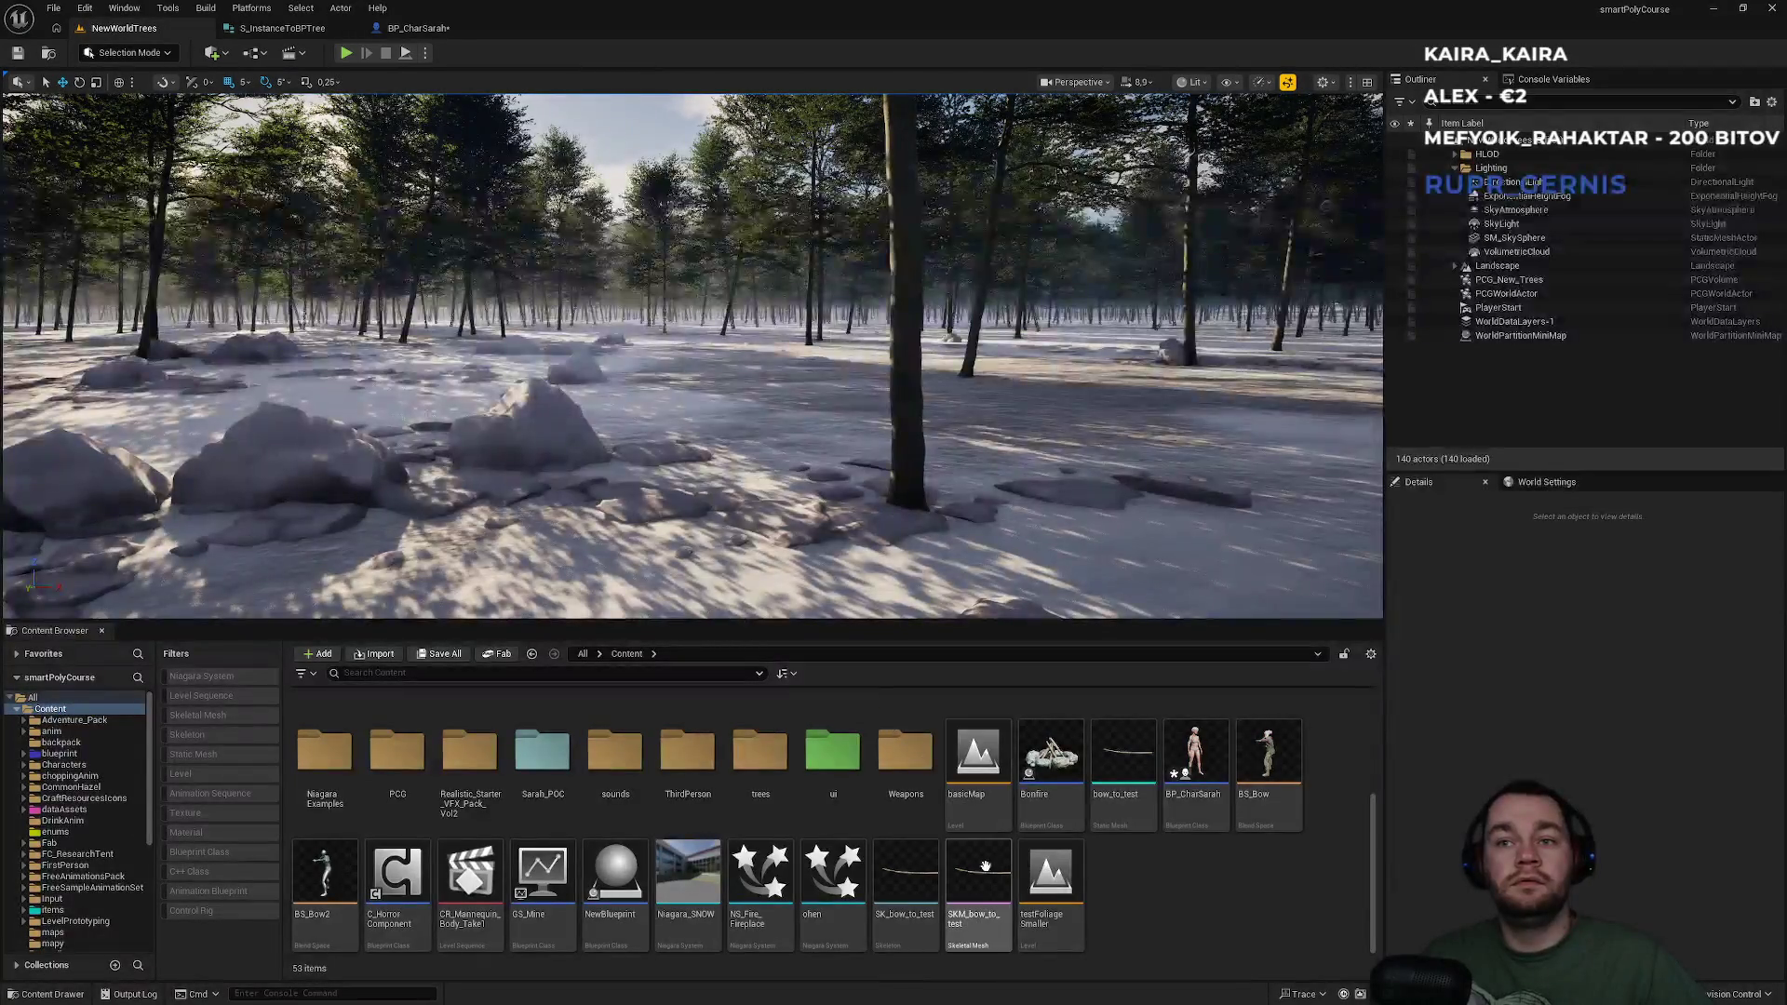
mouse_move(791, 538)
left_mouse_down()
mouse_move(1010, 554)
mouse_move(1065, 535)
mouse_move(1089, 474)
left_mouse_up()
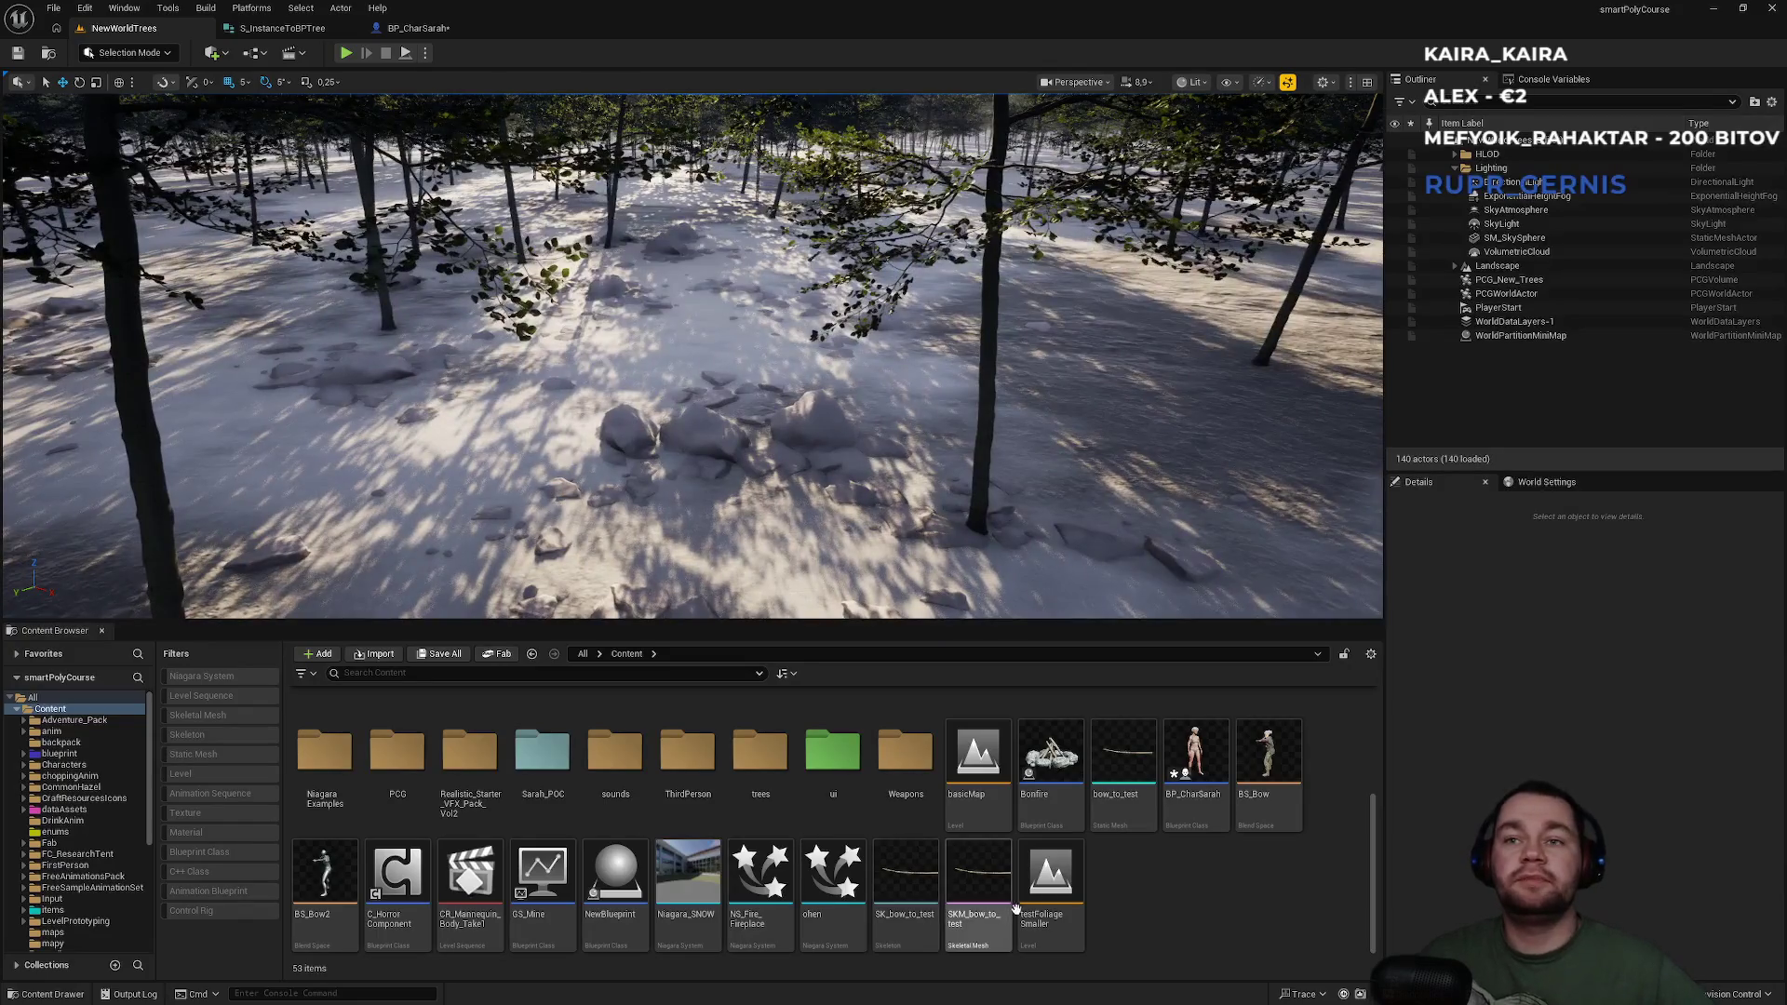
double_click(564, 793)
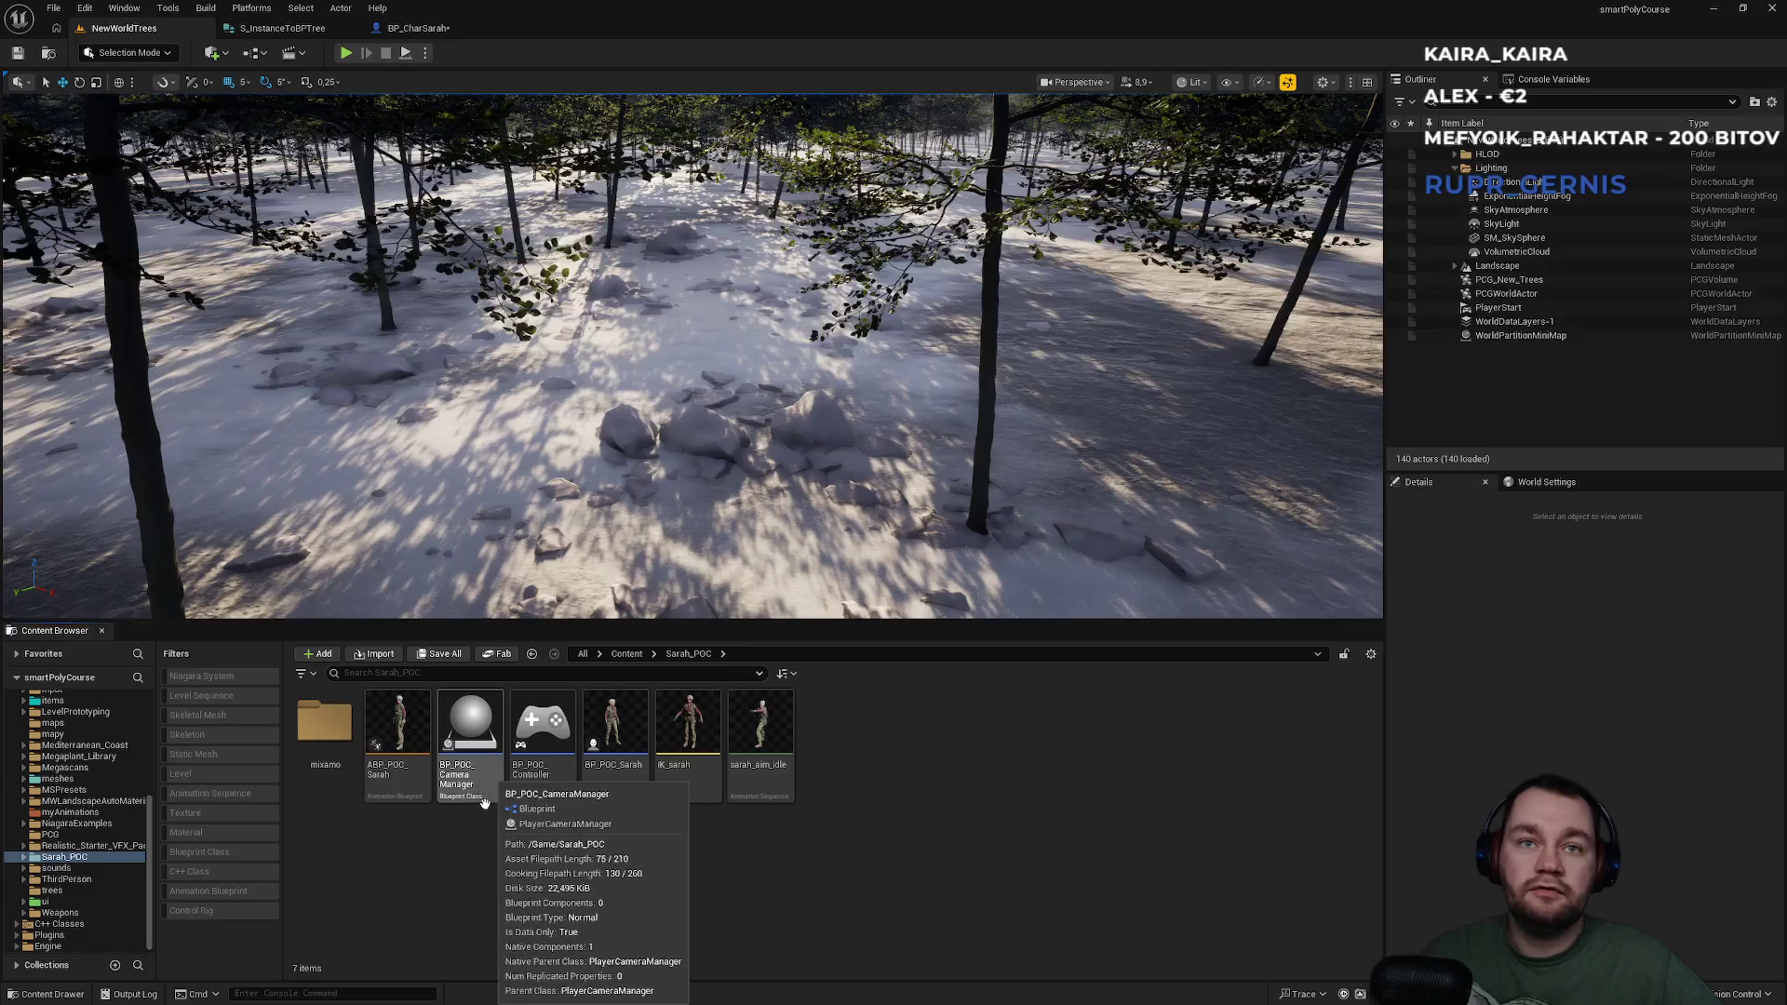
Browse the trees folder, selecting the LowTrees and S_InstanceToBPTree assets.
left_click(627, 653)
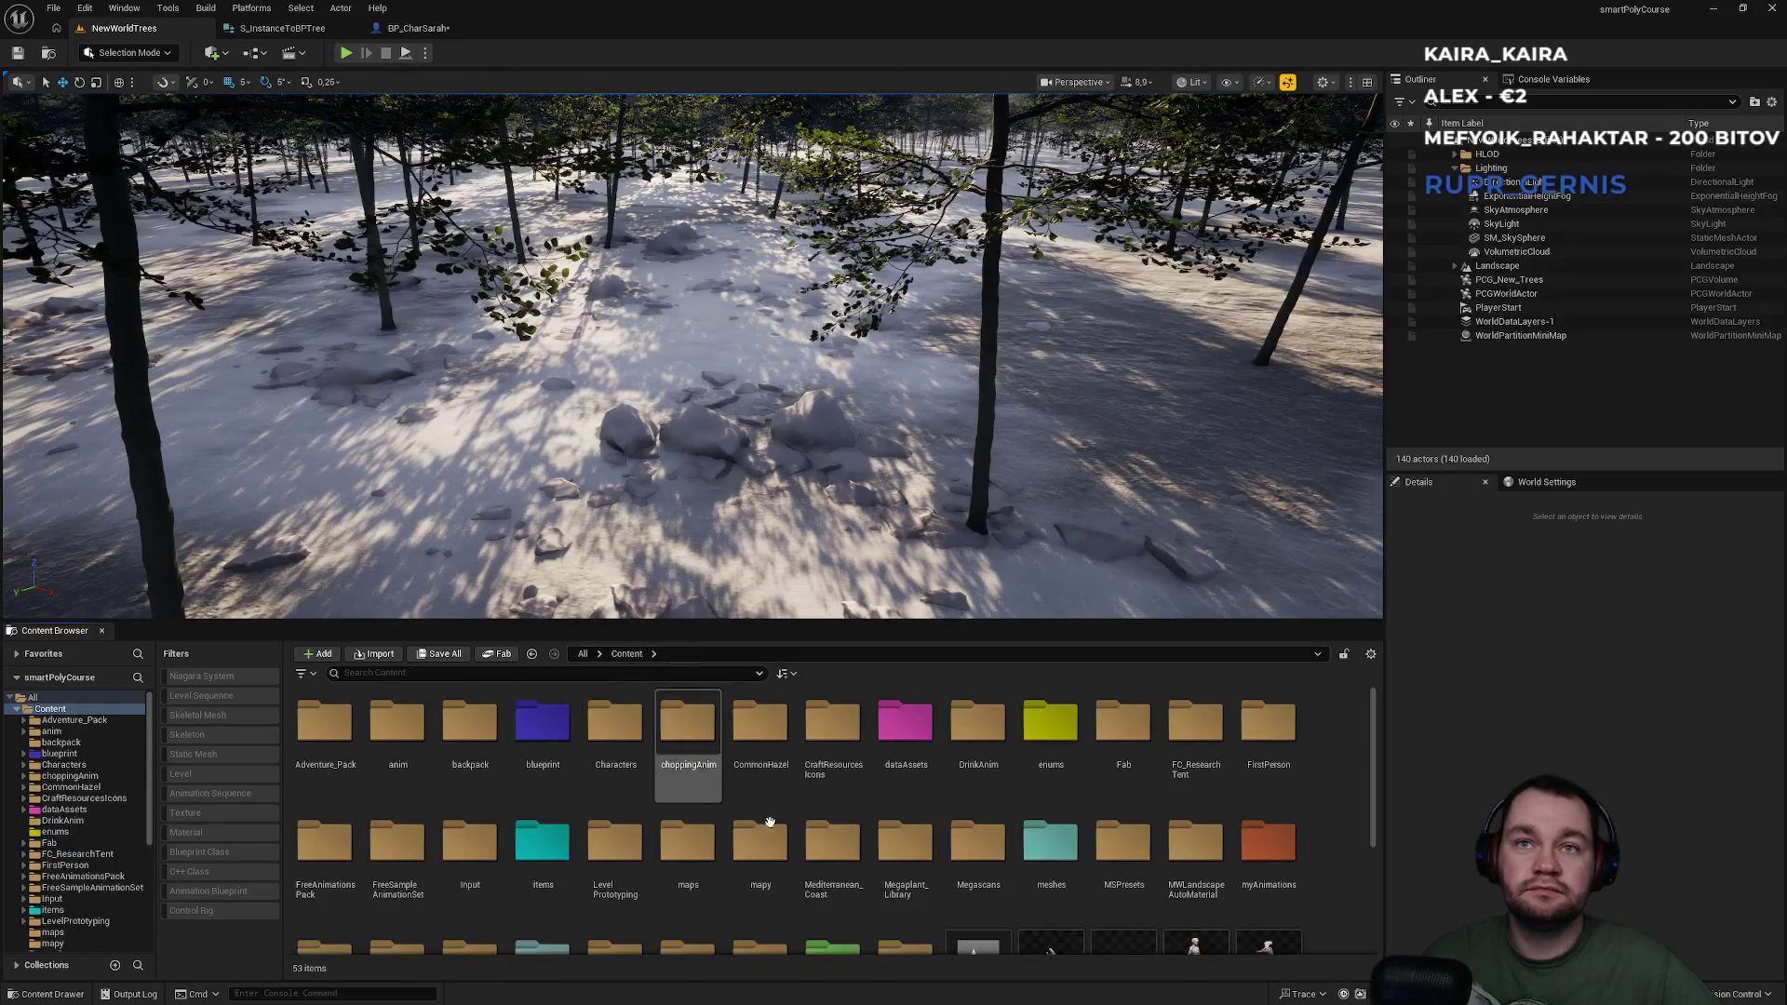
scroll(972, 889, "down", 3)
scroll(973, 889, "down", 2)
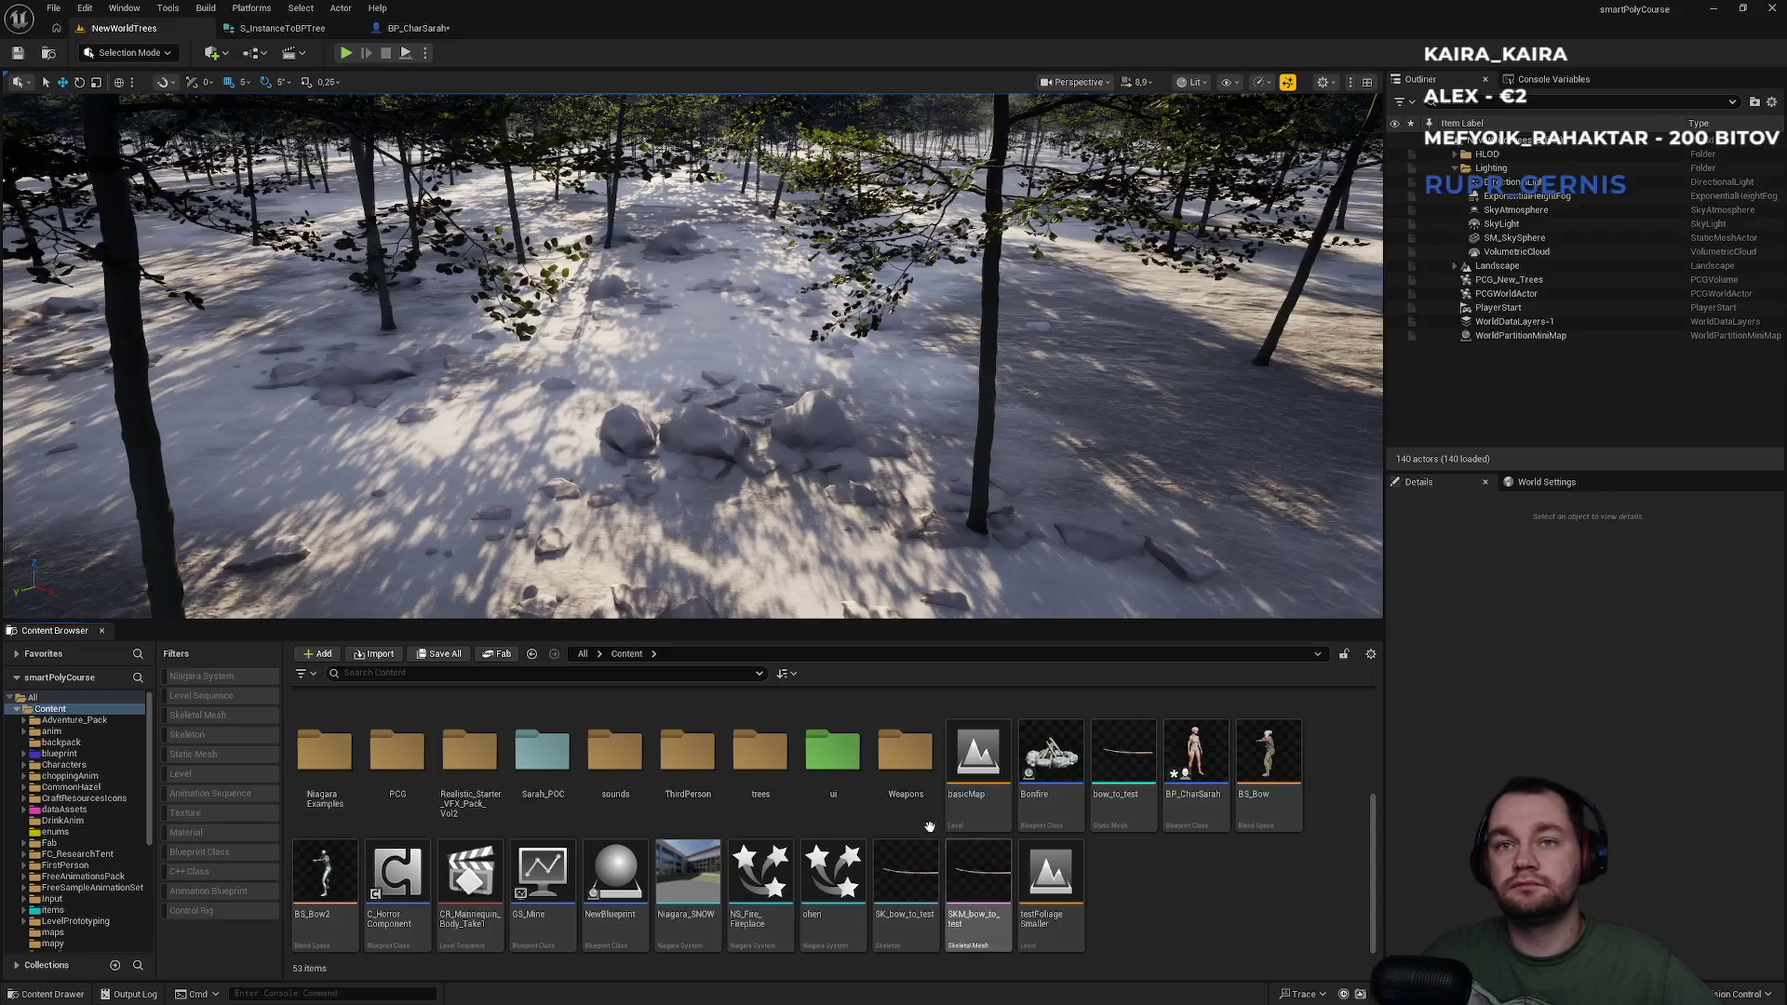
double_click(749, 791)
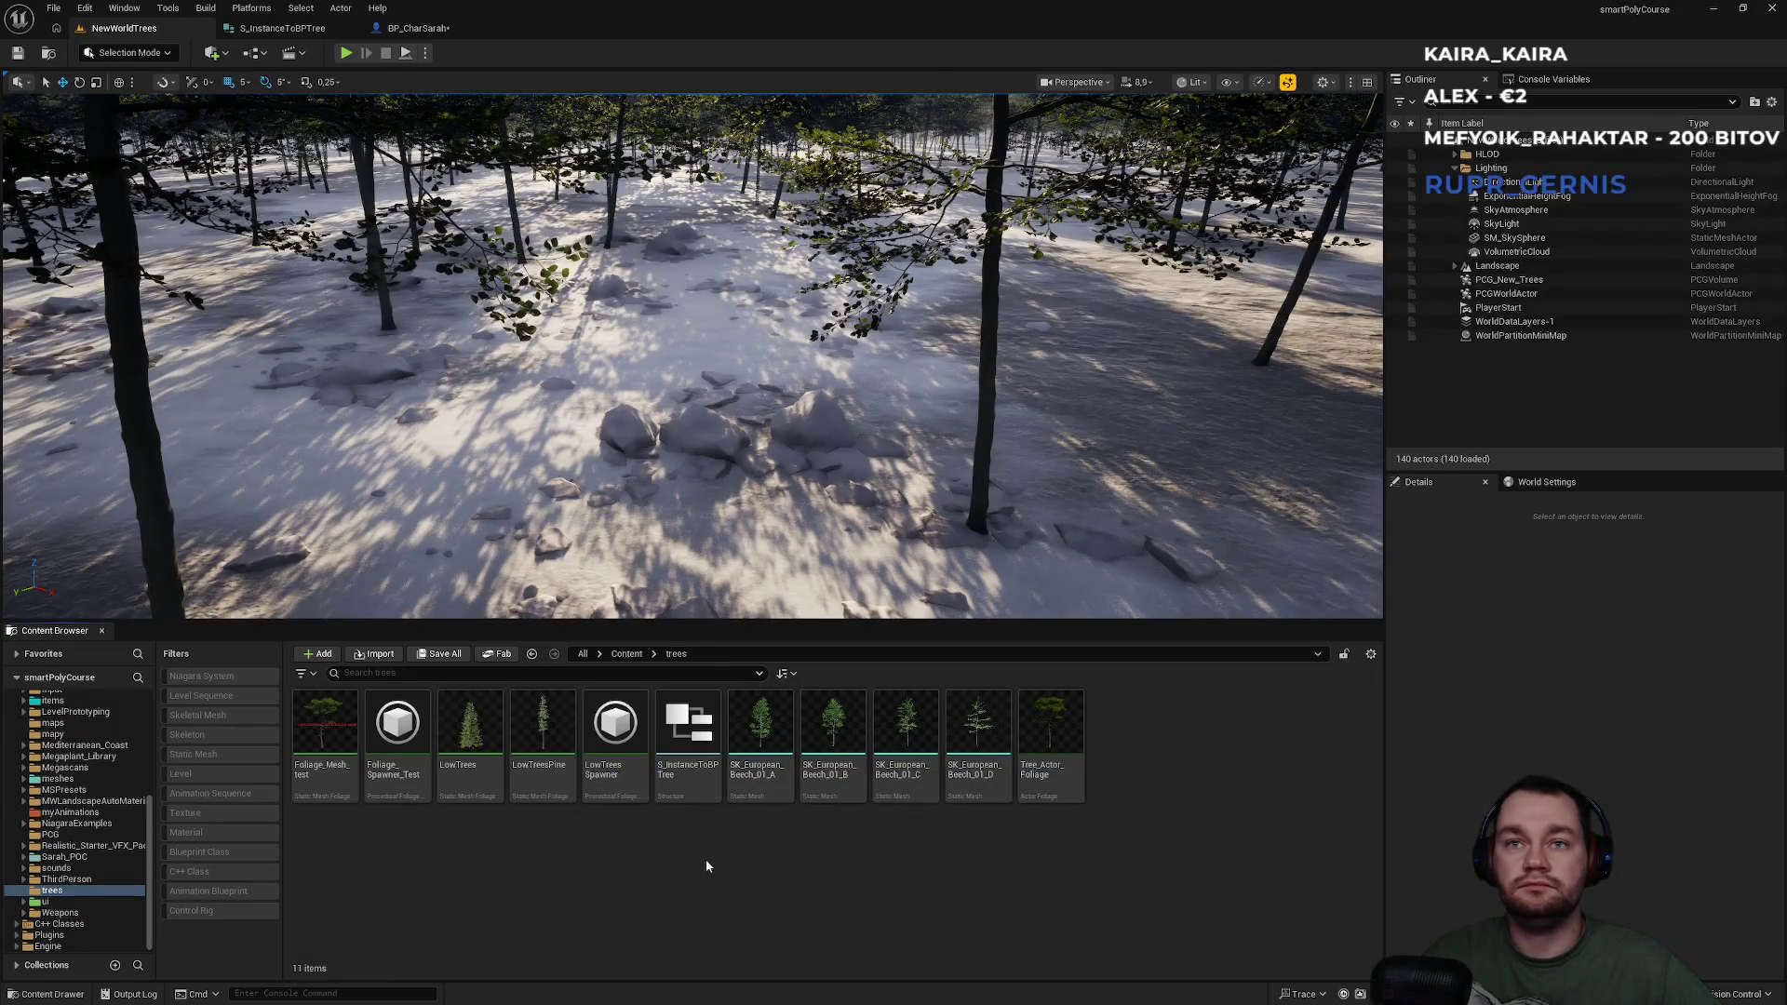
left_click(479, 789)
left_click(686, 784)
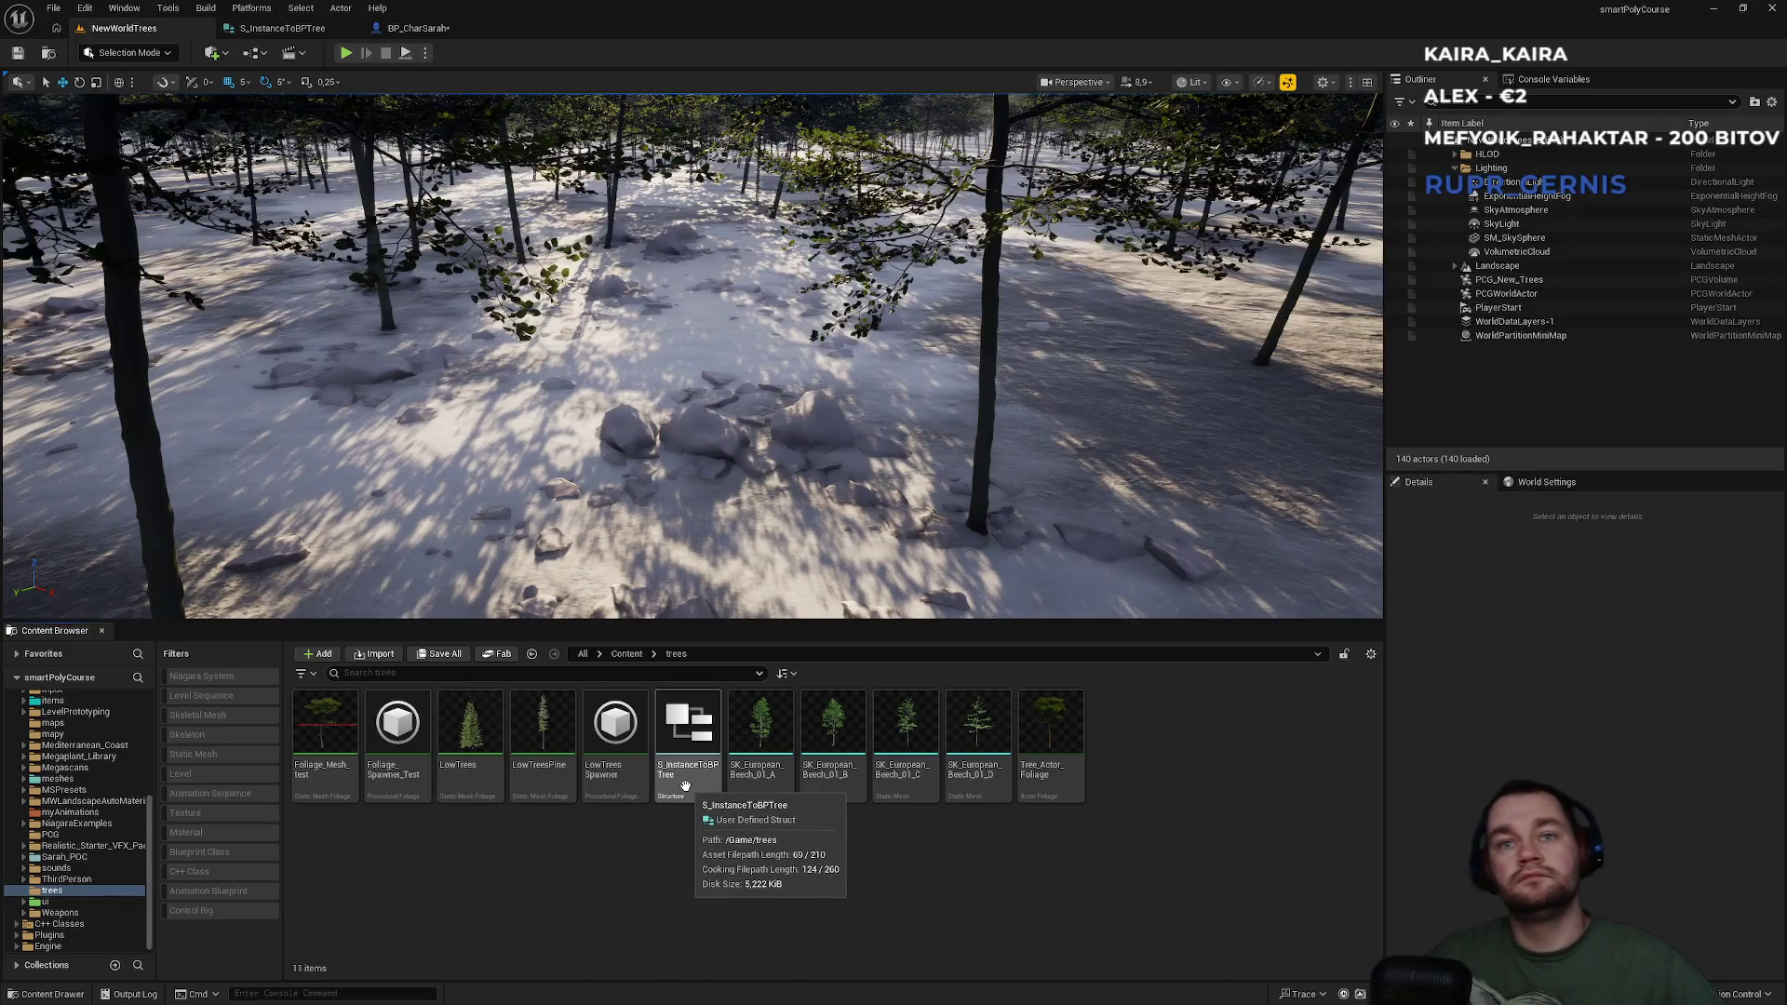
Go back to the Content root and select PCG_New_Trees to show the PCGWorldActor's details.
left_click(634, 656)
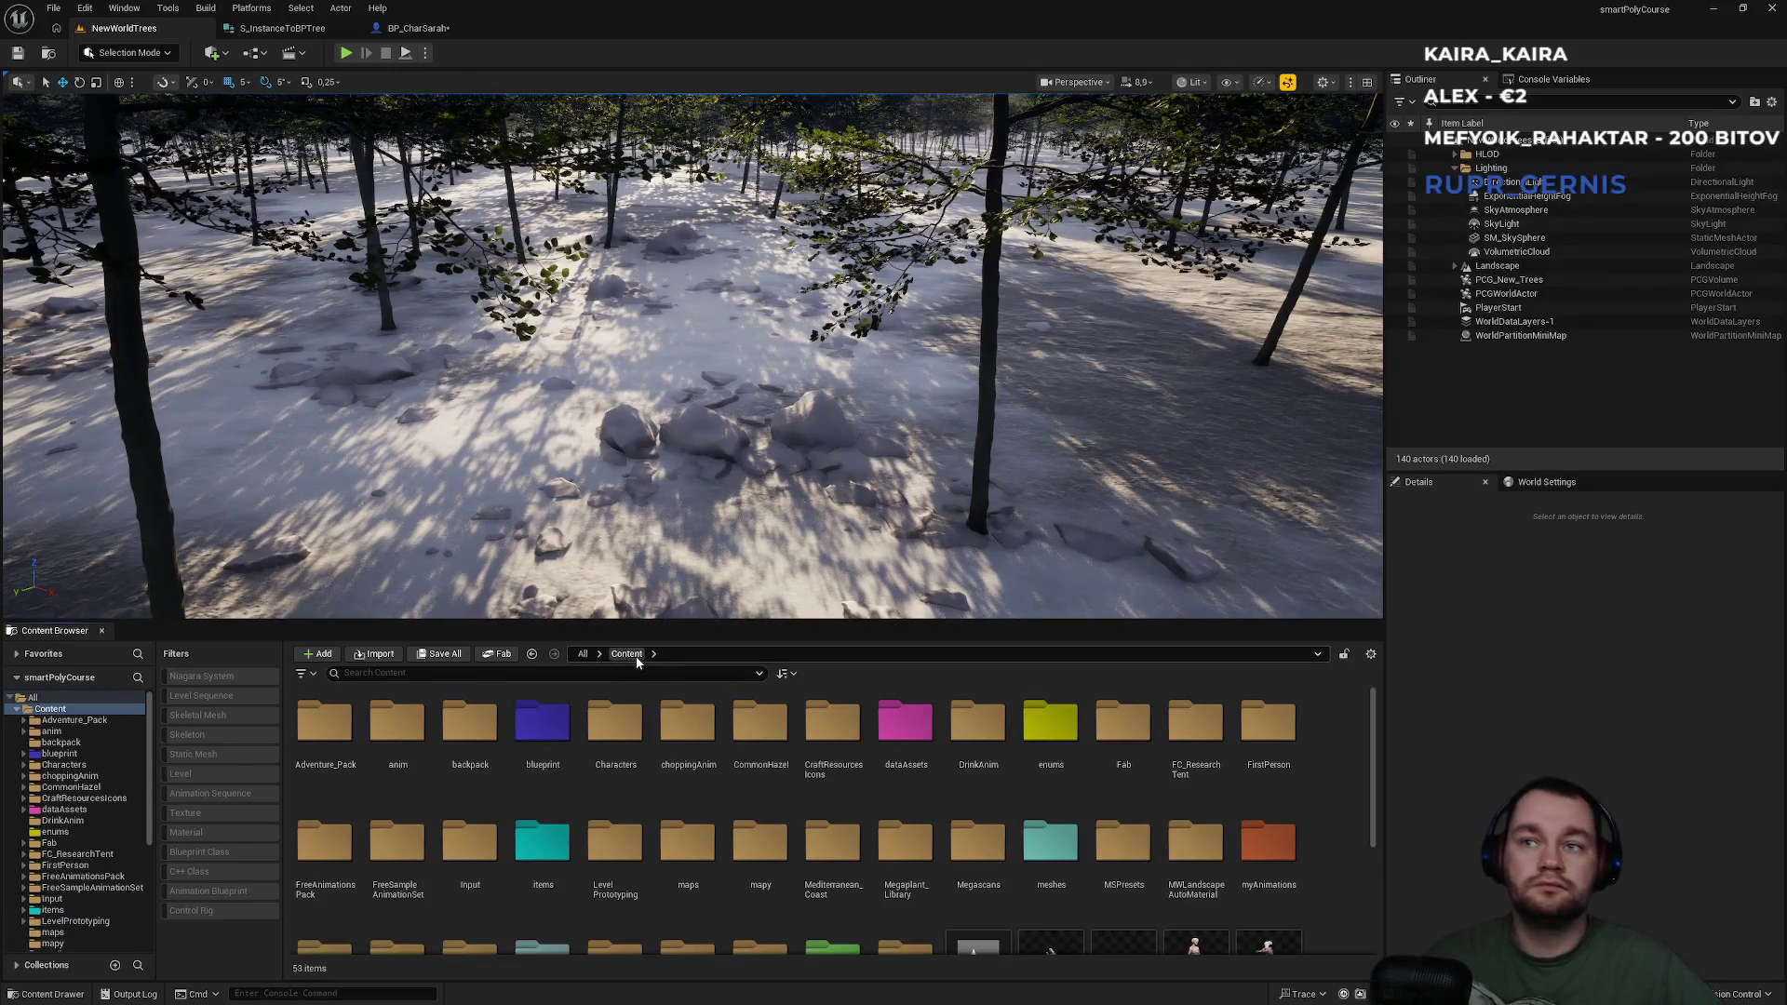
scroll(851, 809, "down", 2)
scroll(776, 825, "down", 1)
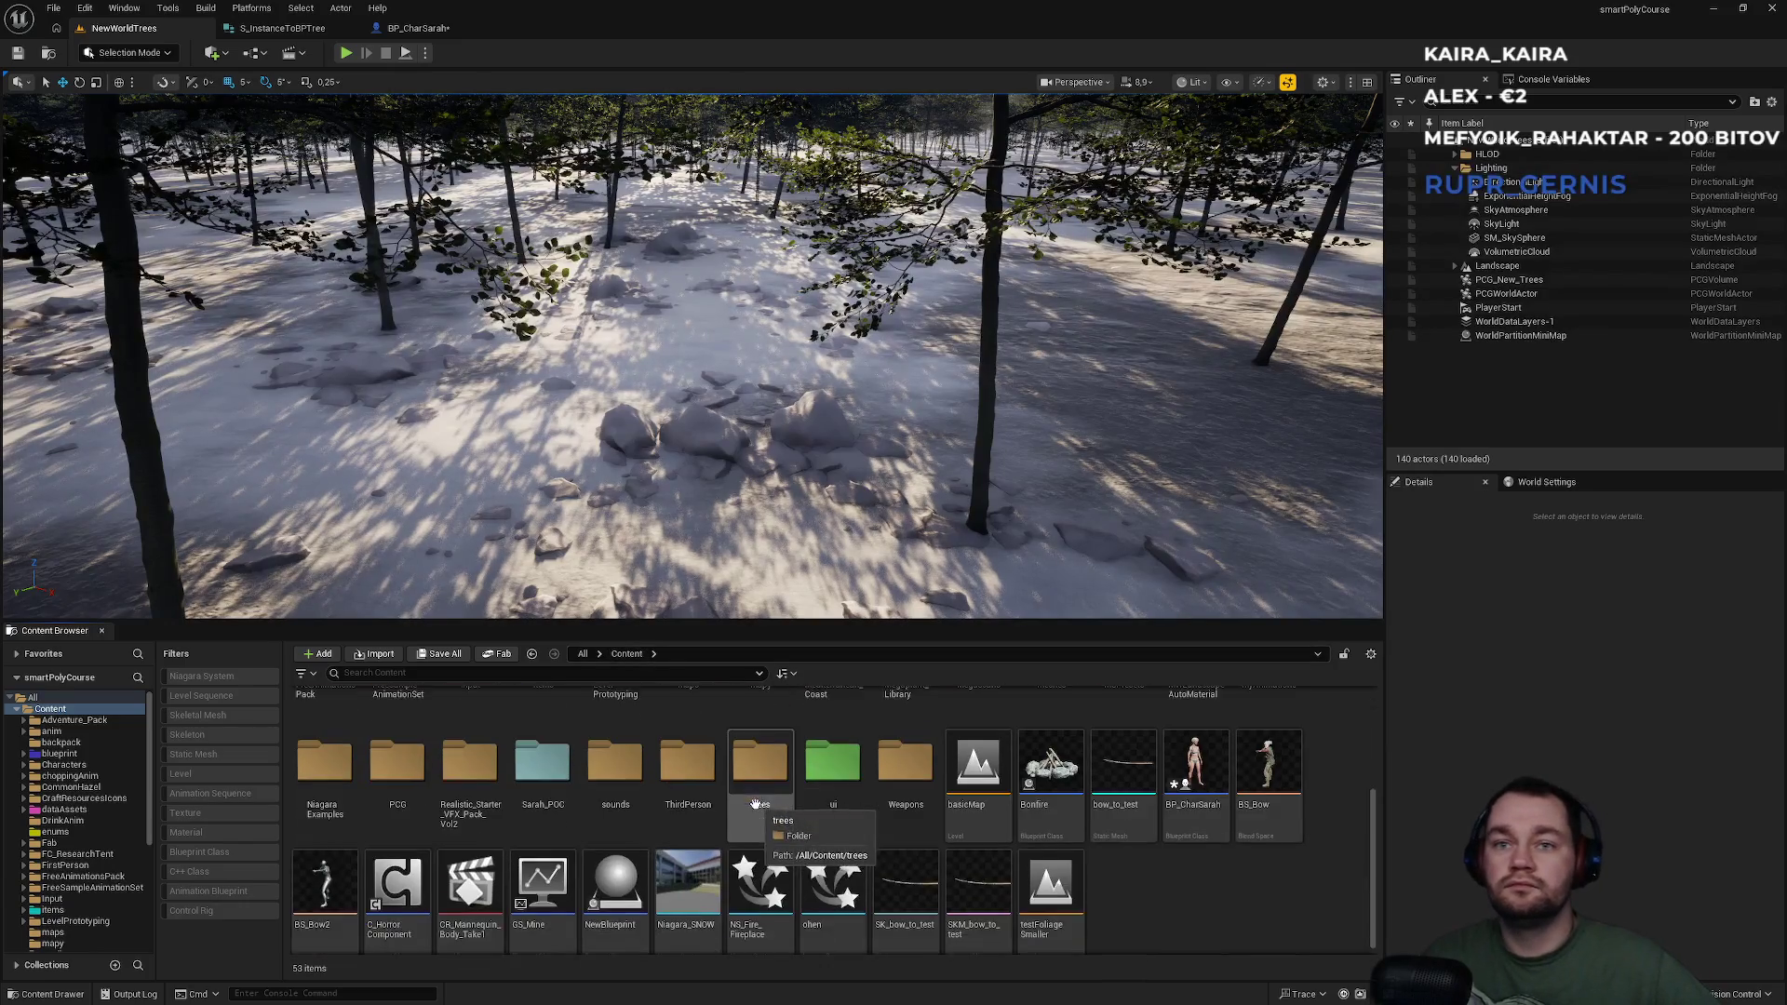
left_click(1527, 281)
left_click(1547, 295)
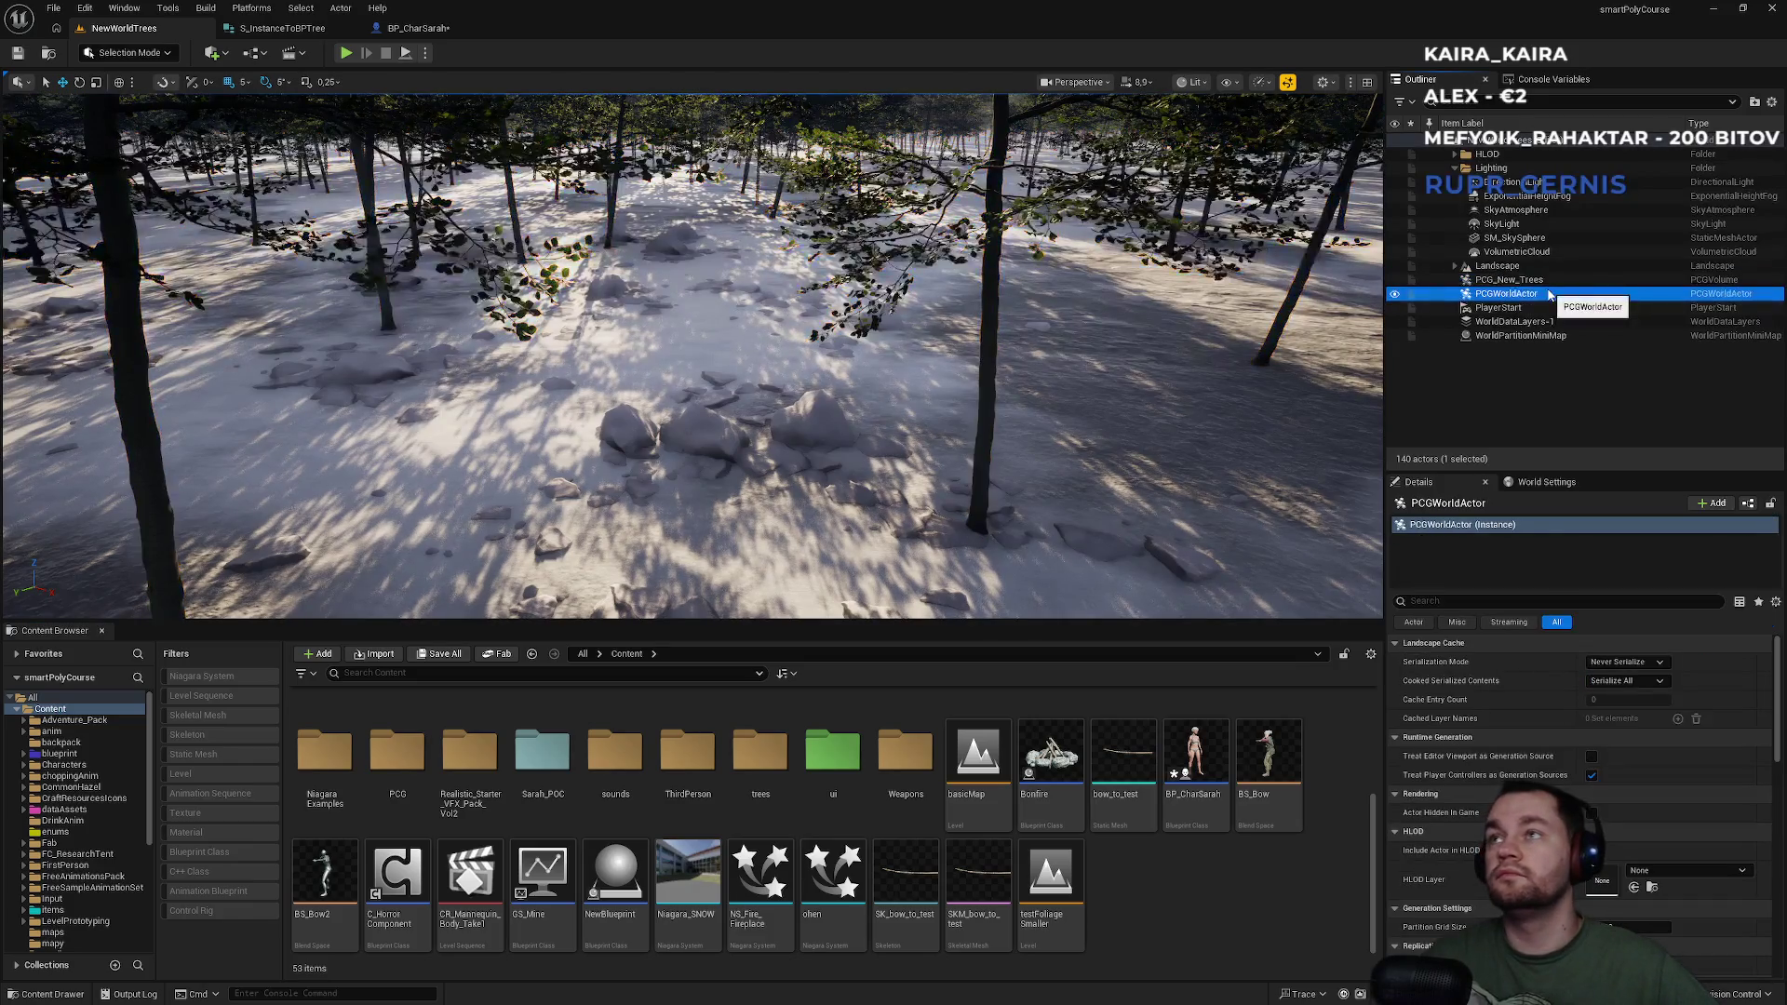